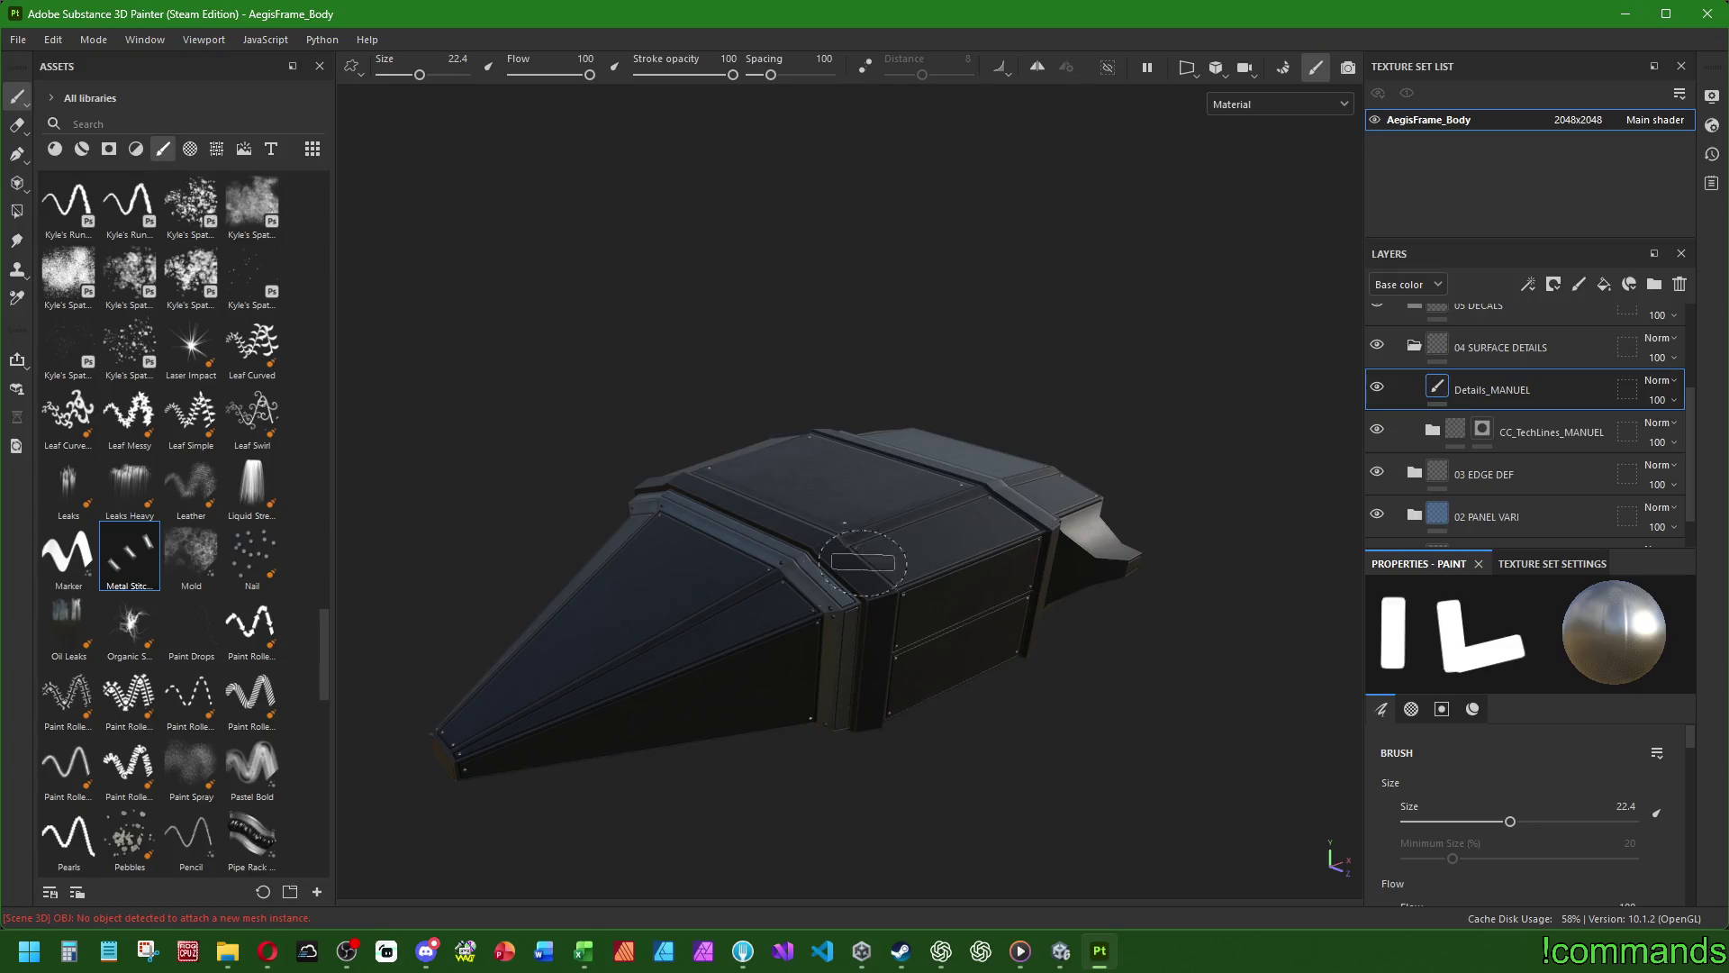
- Draw two trial dashed lines across the front panel with the Paint Roller brush
{"action": "left_click", "coordinate": [180, 695]}
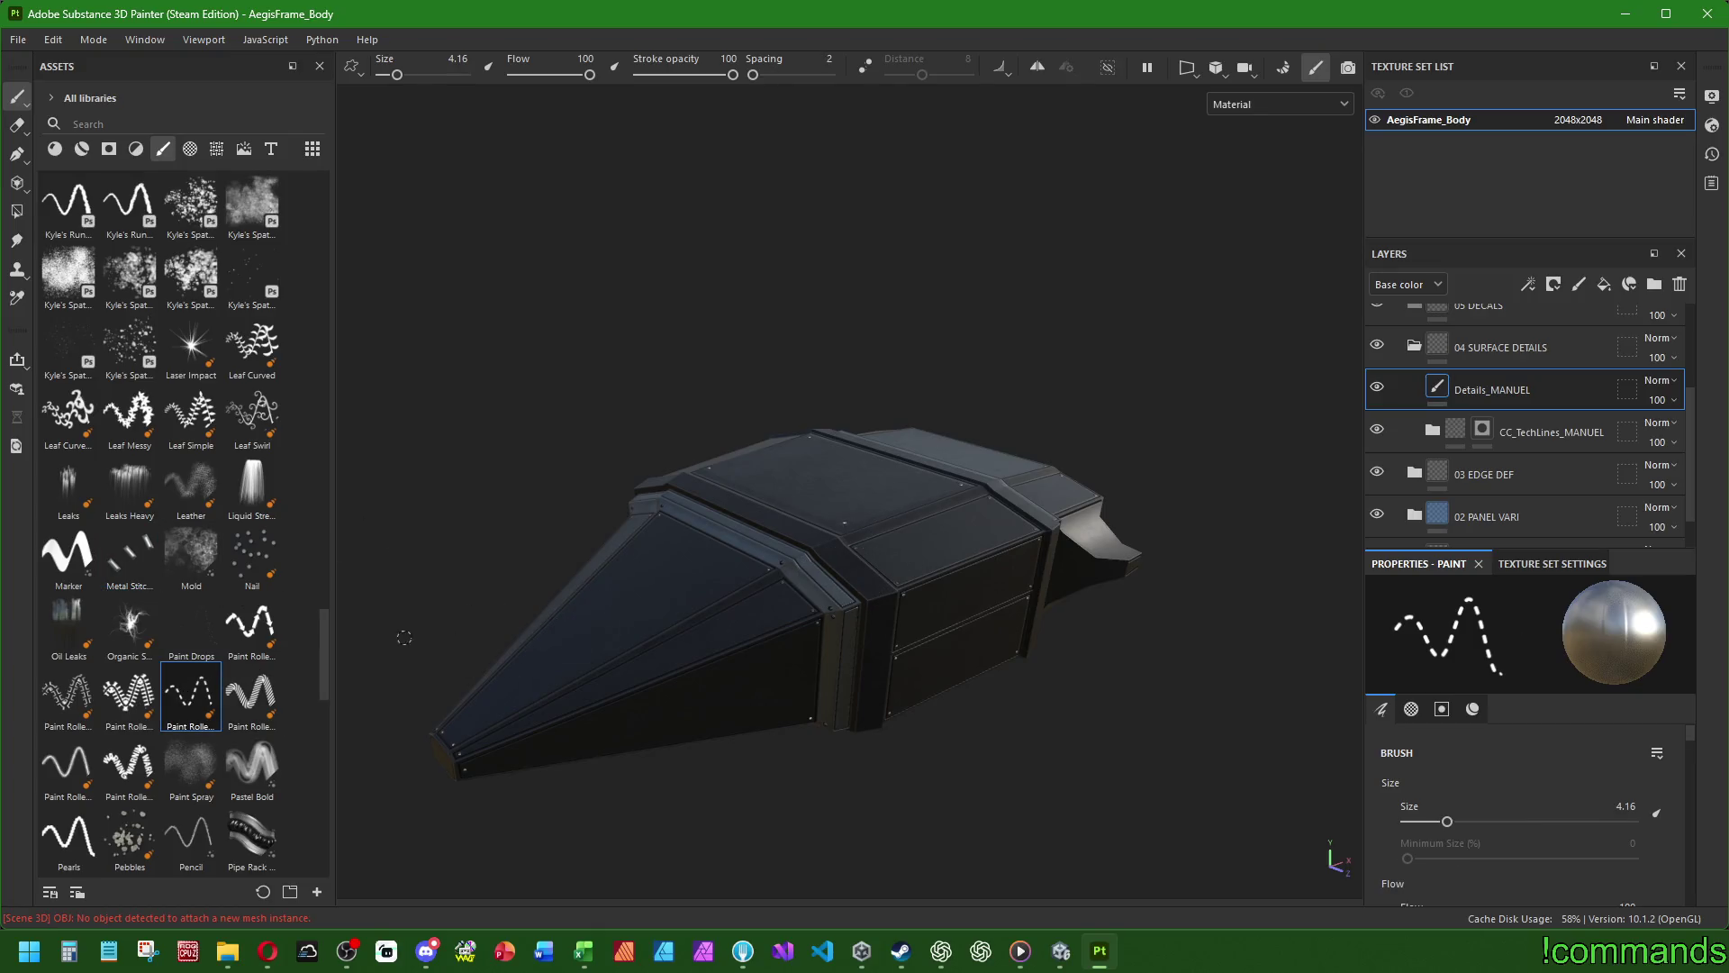
{"action": "scroll", "coordinate": [572, 609], "scroll_direction": "up", "scroll_amount": 6}
{"action": "left_click", "coordinate": [703, 764]}
{"action": "left_click", "coordinate": [998, 385], "text": "shift"}
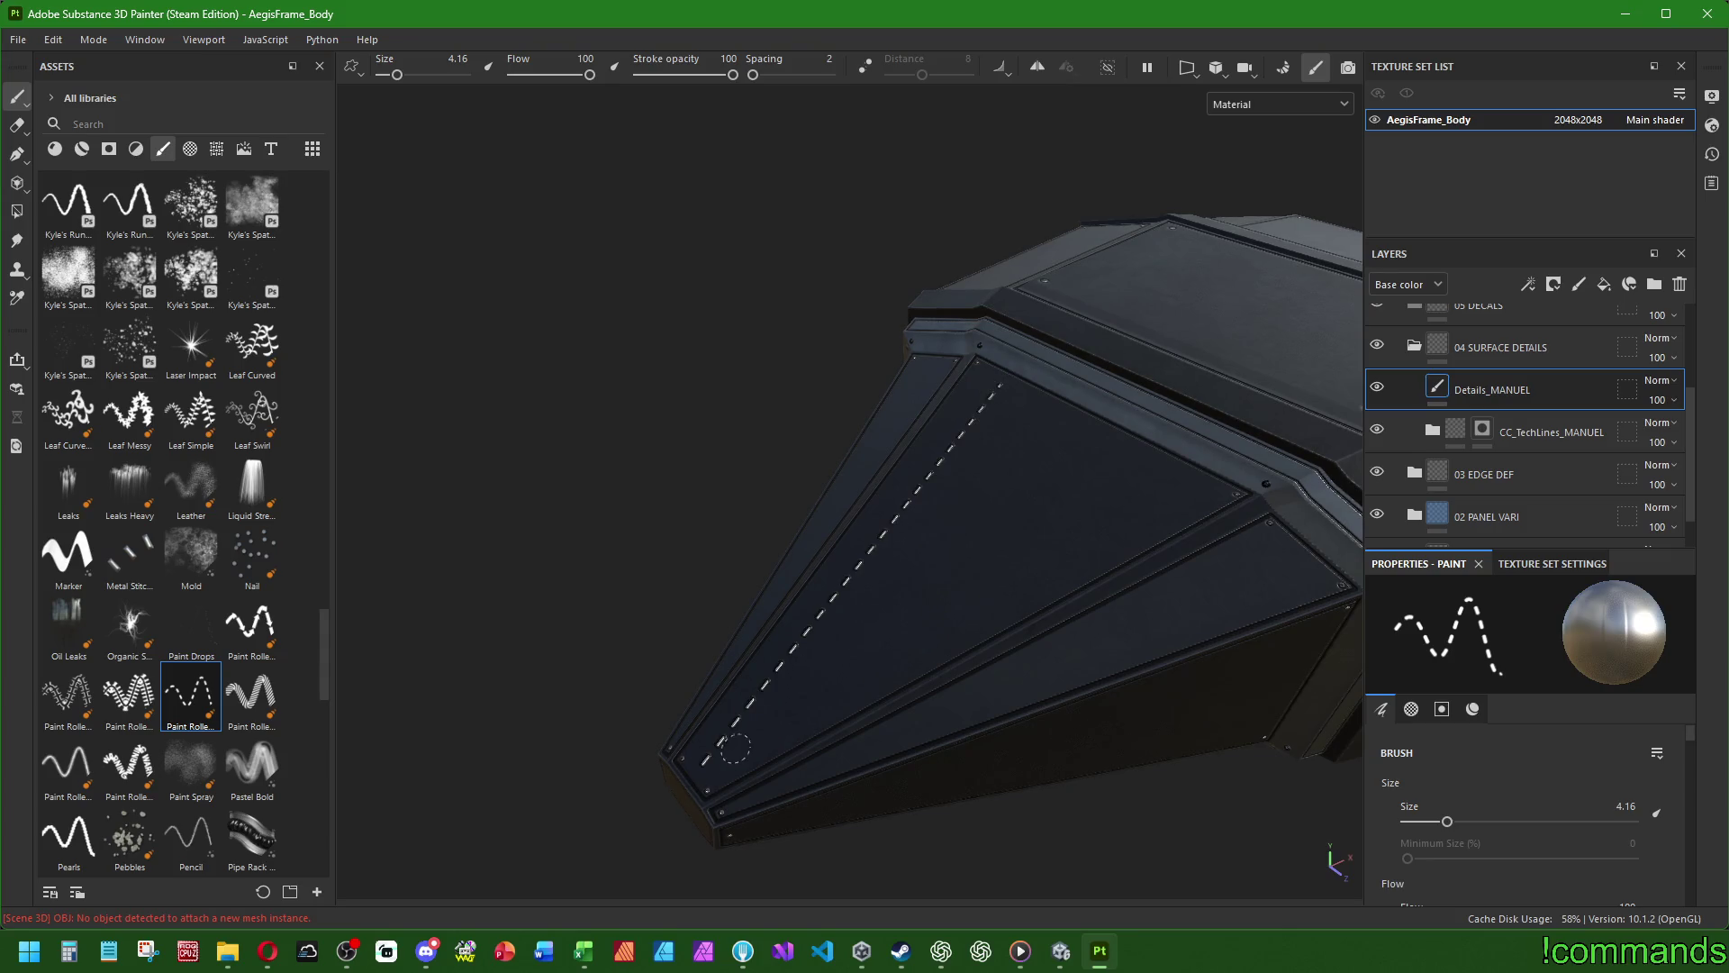
{"action": "left_click", "coordinate": [707, 764]}
{"action": "left_click", "coordinate": [1162, 495], "text": "shift"}
- Undo both dashed strokes so the front panel is clean again
{"action": "mouse_move", "coordinate": [1162, 495]}
{"action": "left_mouse_down", "text": "alt"}
{"action": "mouse_move", "coordinate": [1042, 589]}
{"action": "mouse_move", "coordinate": [873, 582]}
{"action": "mouse_move", "coordinate": [875, 619]}
{"action": "left_mouse_up", "text": "alt"}
{"action": "scroll", "coordinate": [1055, 643], "scroll_direction": "up", "scroll_amount": 3}
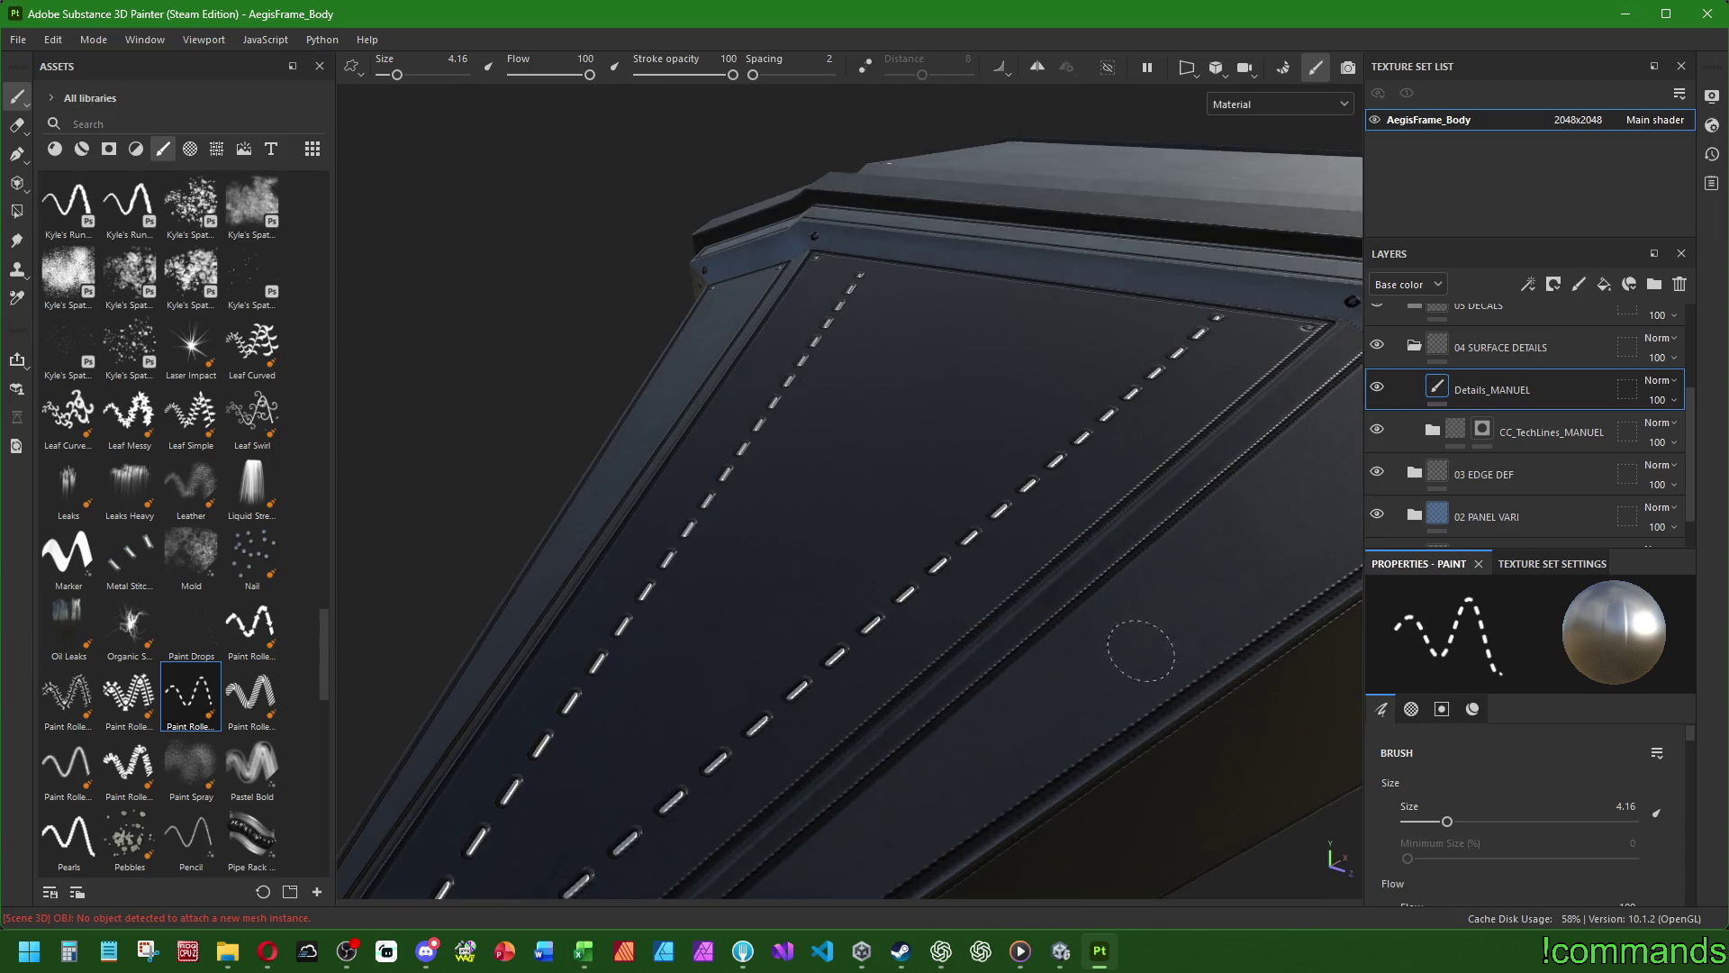
{"action": "key", "text": "ctrl+z"}
{"action": "scroll", "coordinate": [1012, 625], "scroll_direction": "down", "scroll_amount": 2}
{"action": "key", "text": "ctrl+z"}
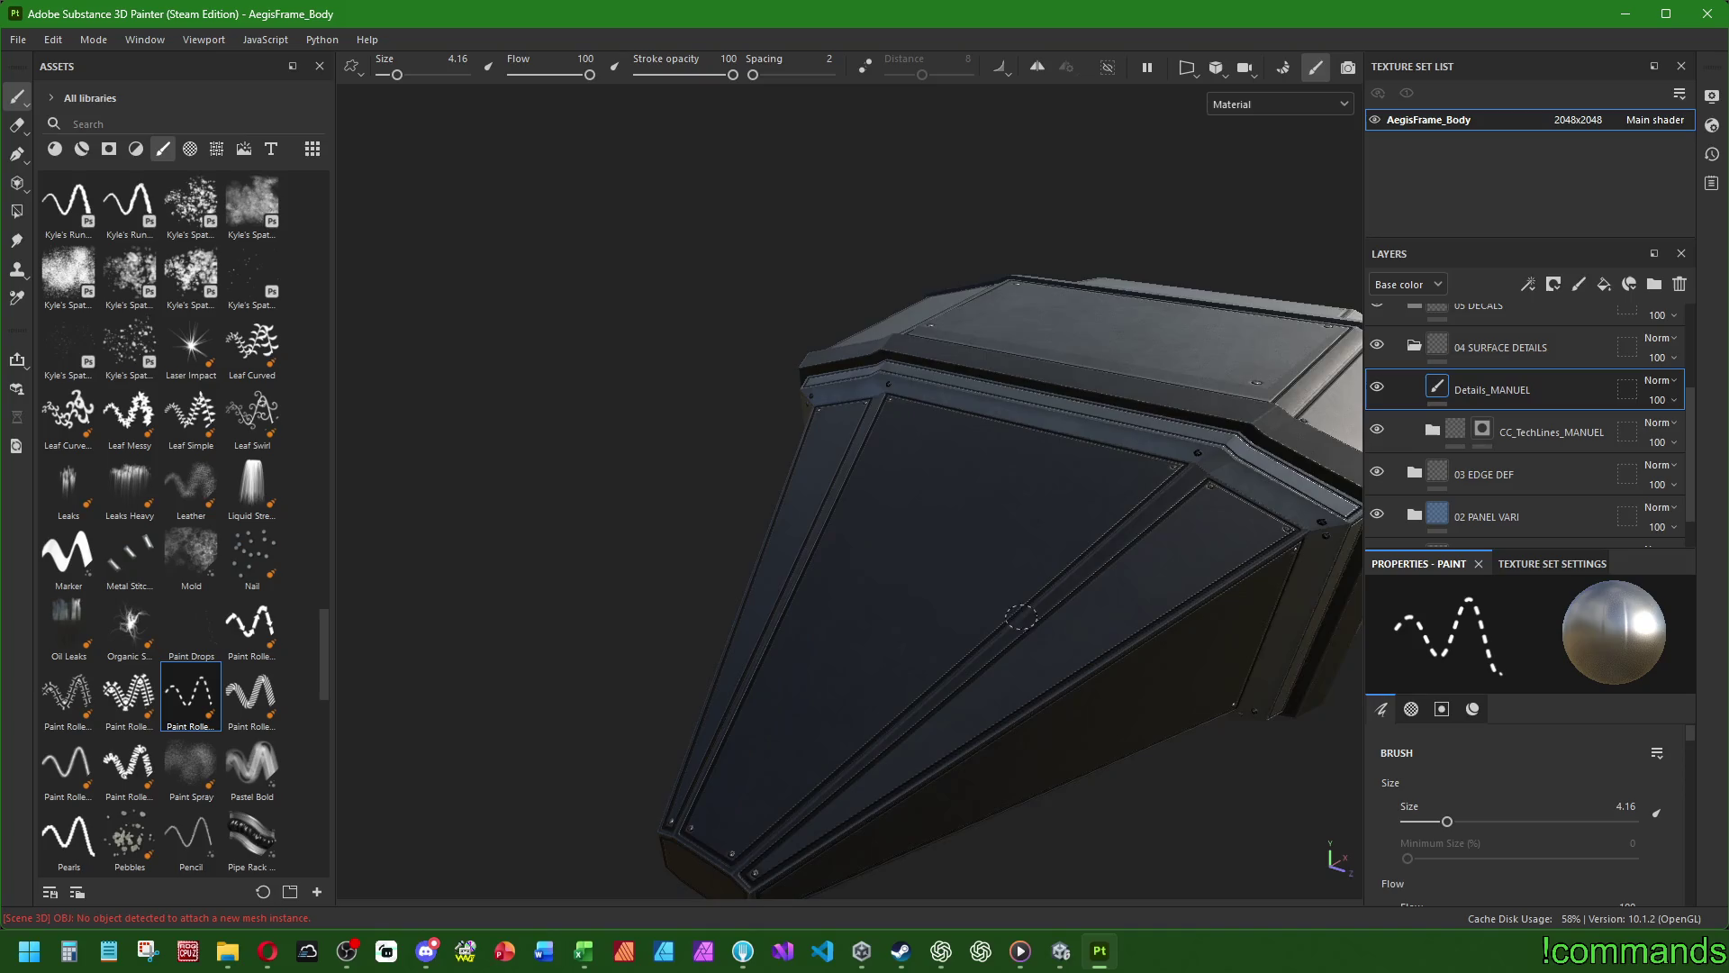
- Browse the brush assets and load the Basic Hard brush
{"action": "scroll", "coordinate": [1513, 770], "scroll_direction": "down", "scroll_amount": 2}
{"action": "scroll", "coordinate": [1517, 762], "scroll_direction": "down", "scroll_amount": 6}
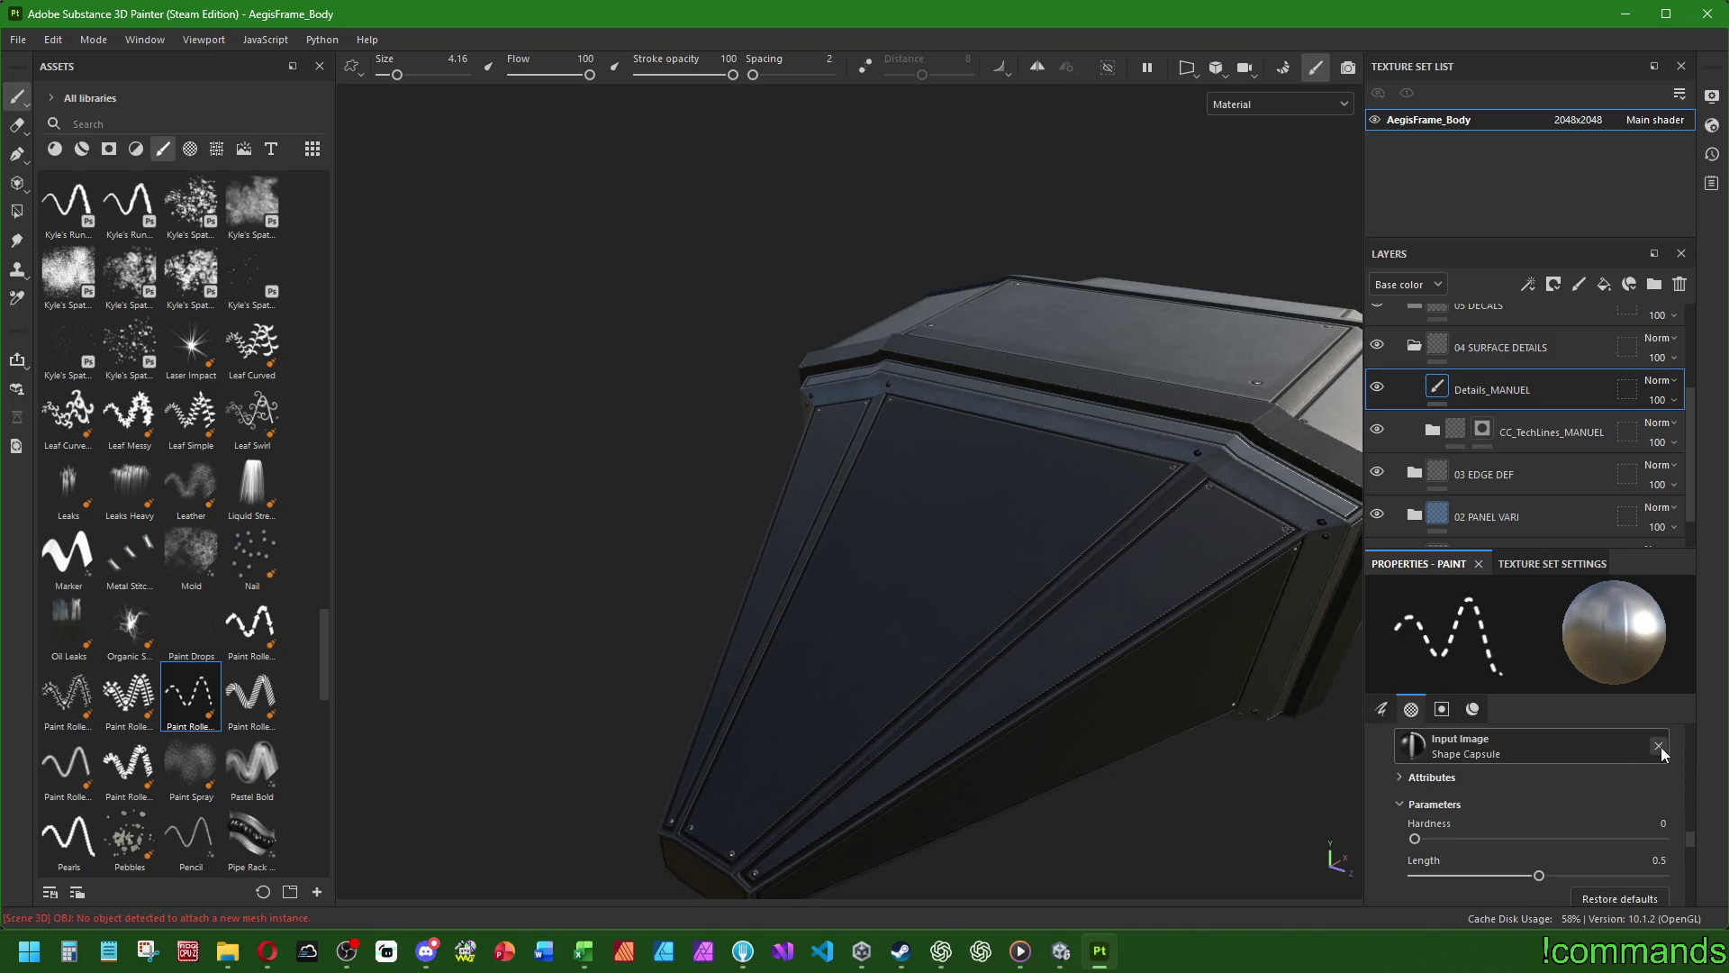
{"action": "scroll", "coordinate": [1660, 747], "scroll_direction": "down", "scroll_amount": 5}
{"action": "scroll", "coordinate": [1641, 765], "scroll_direction": "up", "scroll_amount": 6}
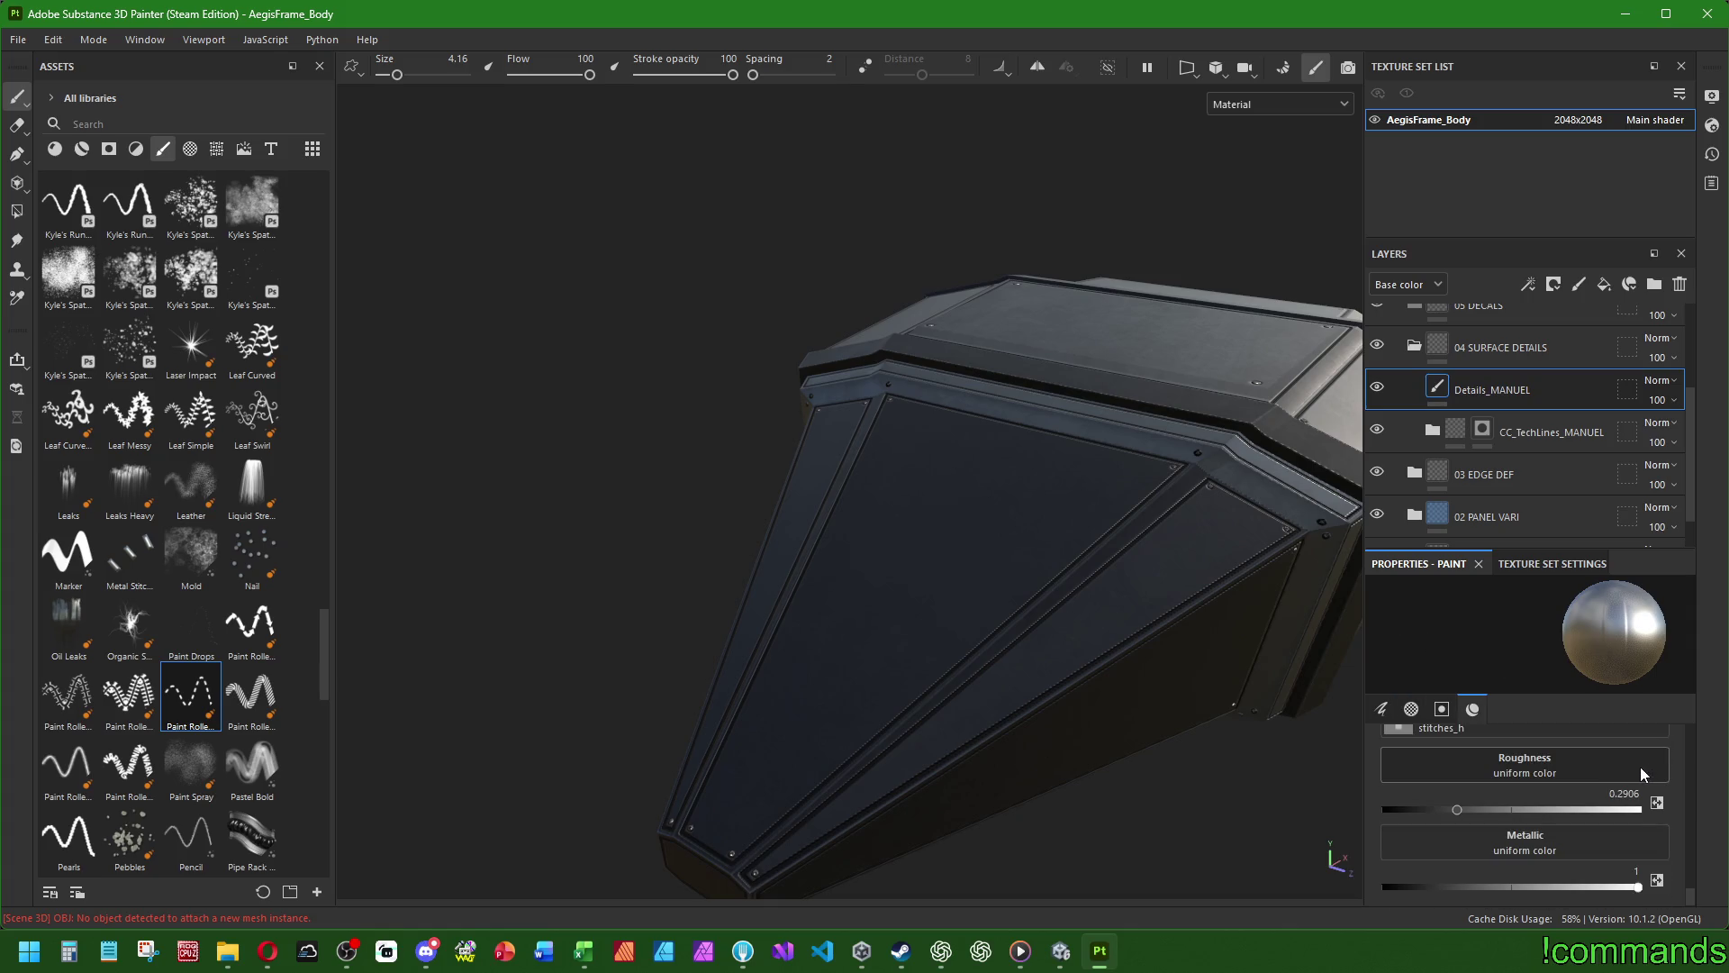
{"action": "scroll", "coordinate": [1627, 780], "scroll_direction": "up", "scroll_amount": 6}
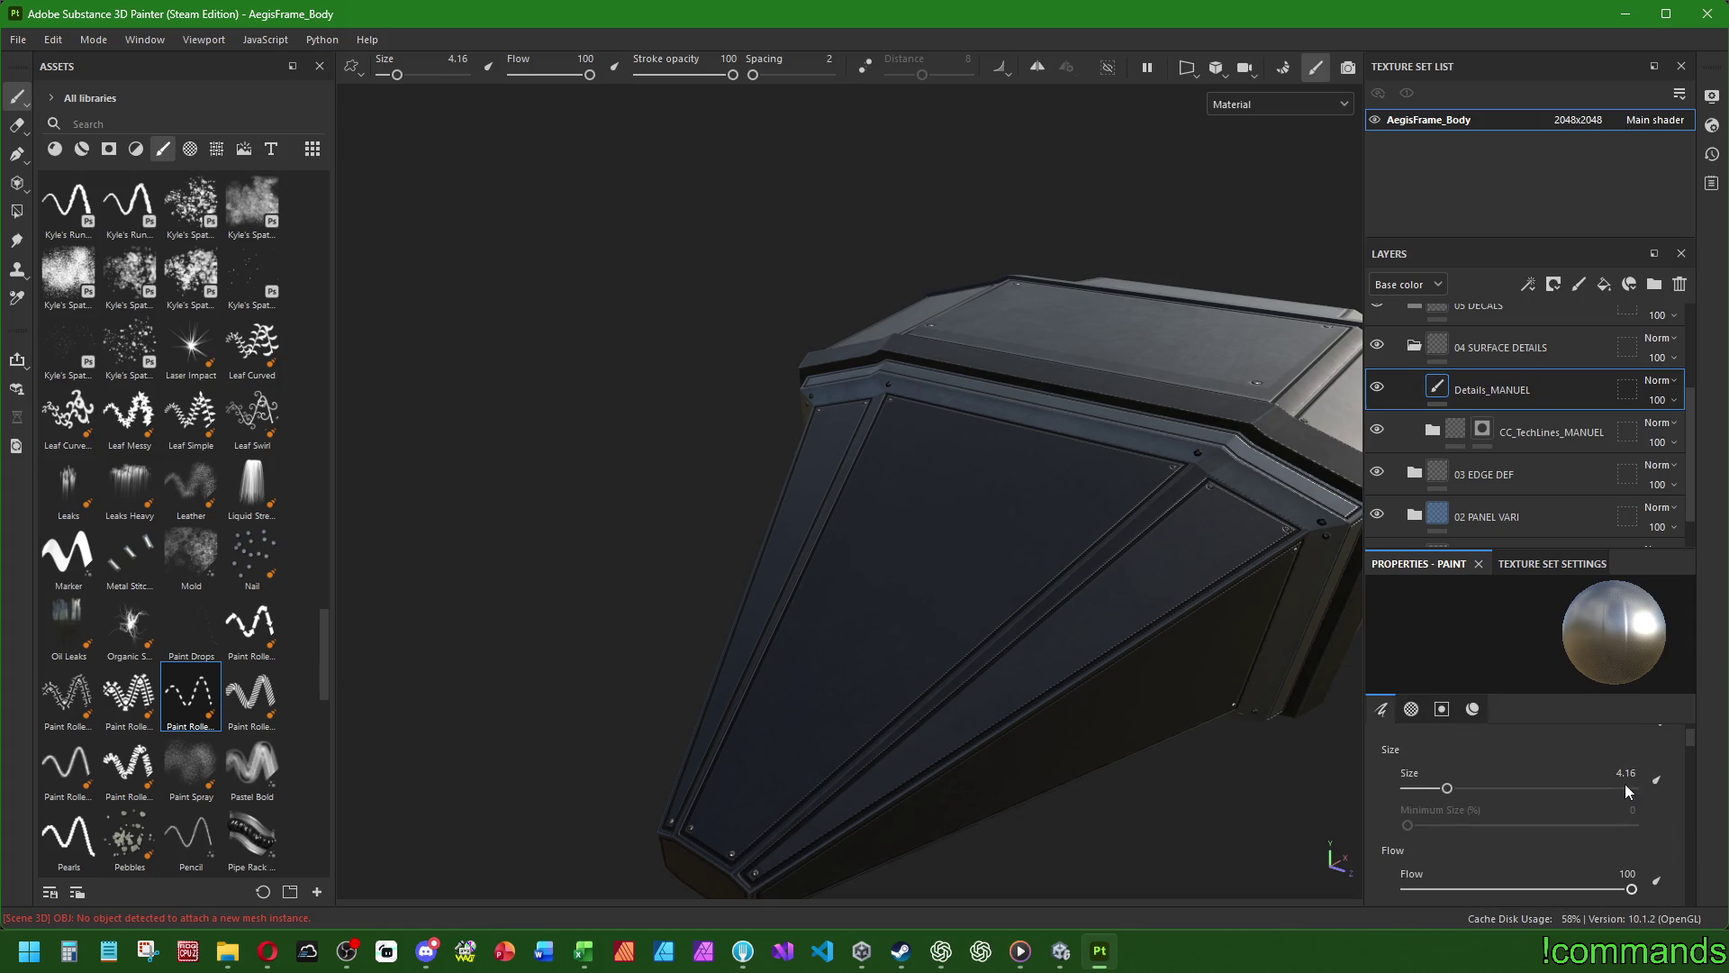
{"action": "scroll", "coordinate": [141, 364], "scroll_direction": "up", "scroll_amount": 10}
{"action": "left_click", "coordinate": [190, 347]}
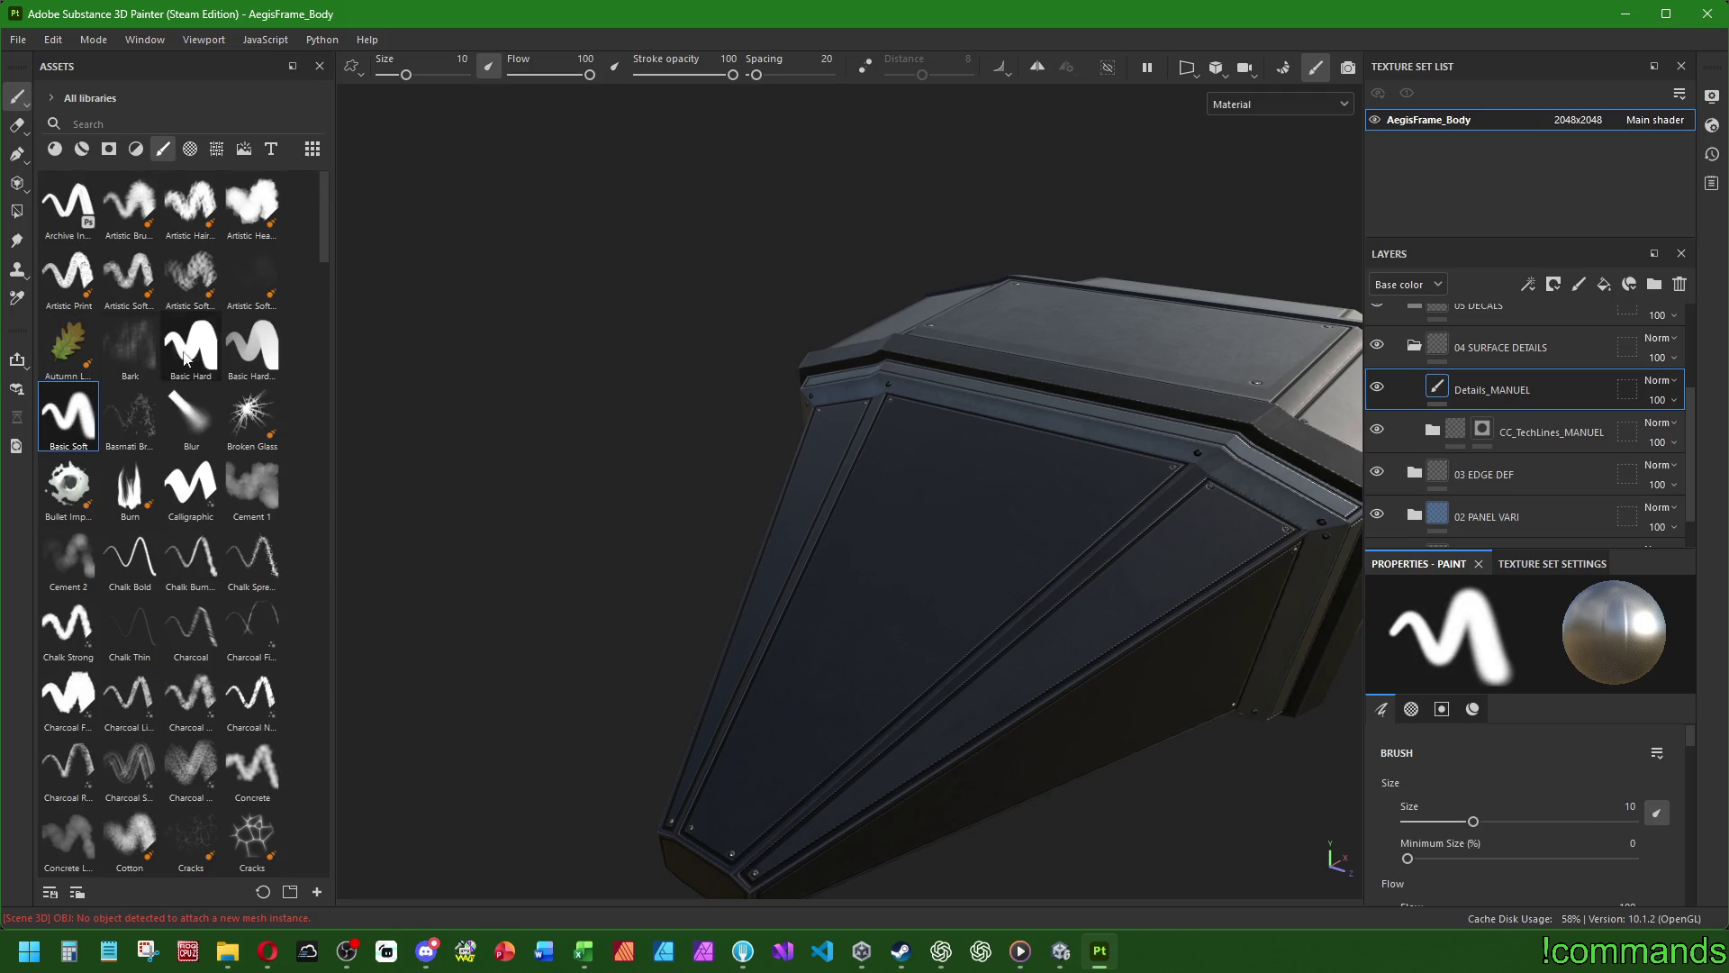
- Try the Autumn Leaf preset on the brush, then remove its material
{"action": "scroll", "coordinate": [1589, 735], "scroll_direction": "down", "scroll_amount": 4}
{"action": "scroll", "coordinate": [1585, 744], "scroll_direction": "down", "scroll_amount": 10}
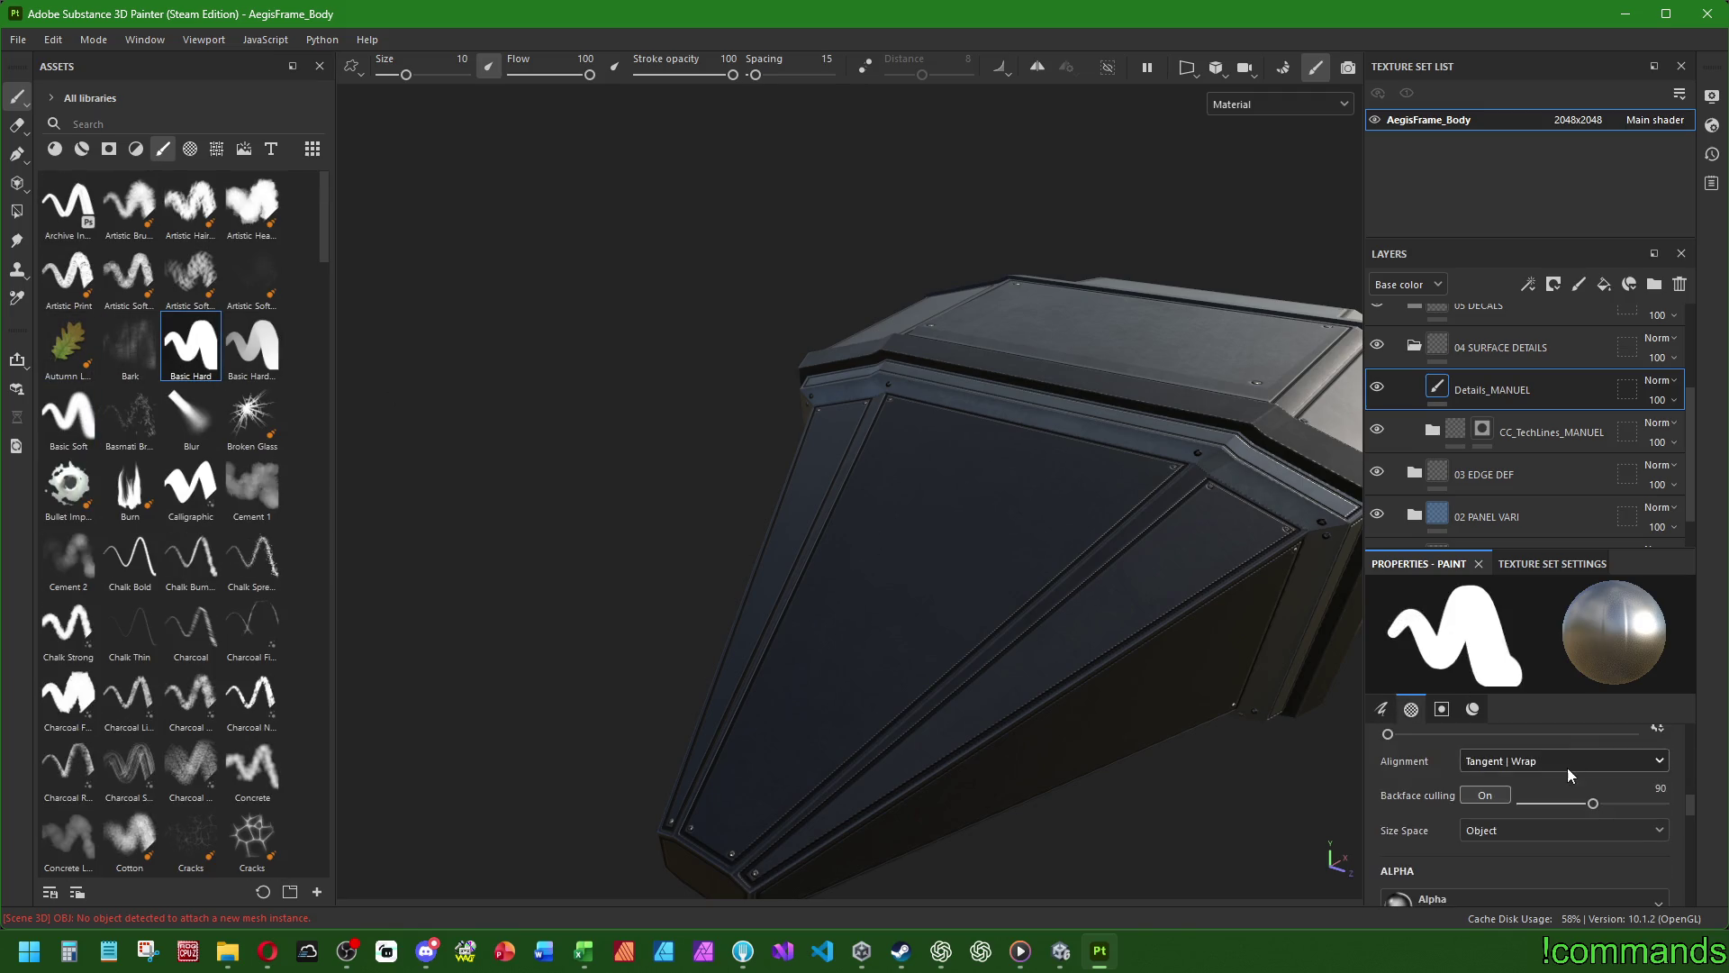
{"action": "scroll", "coordinate": [1566, 811], "scroll_direction": "down", "scroll_amount": 5}
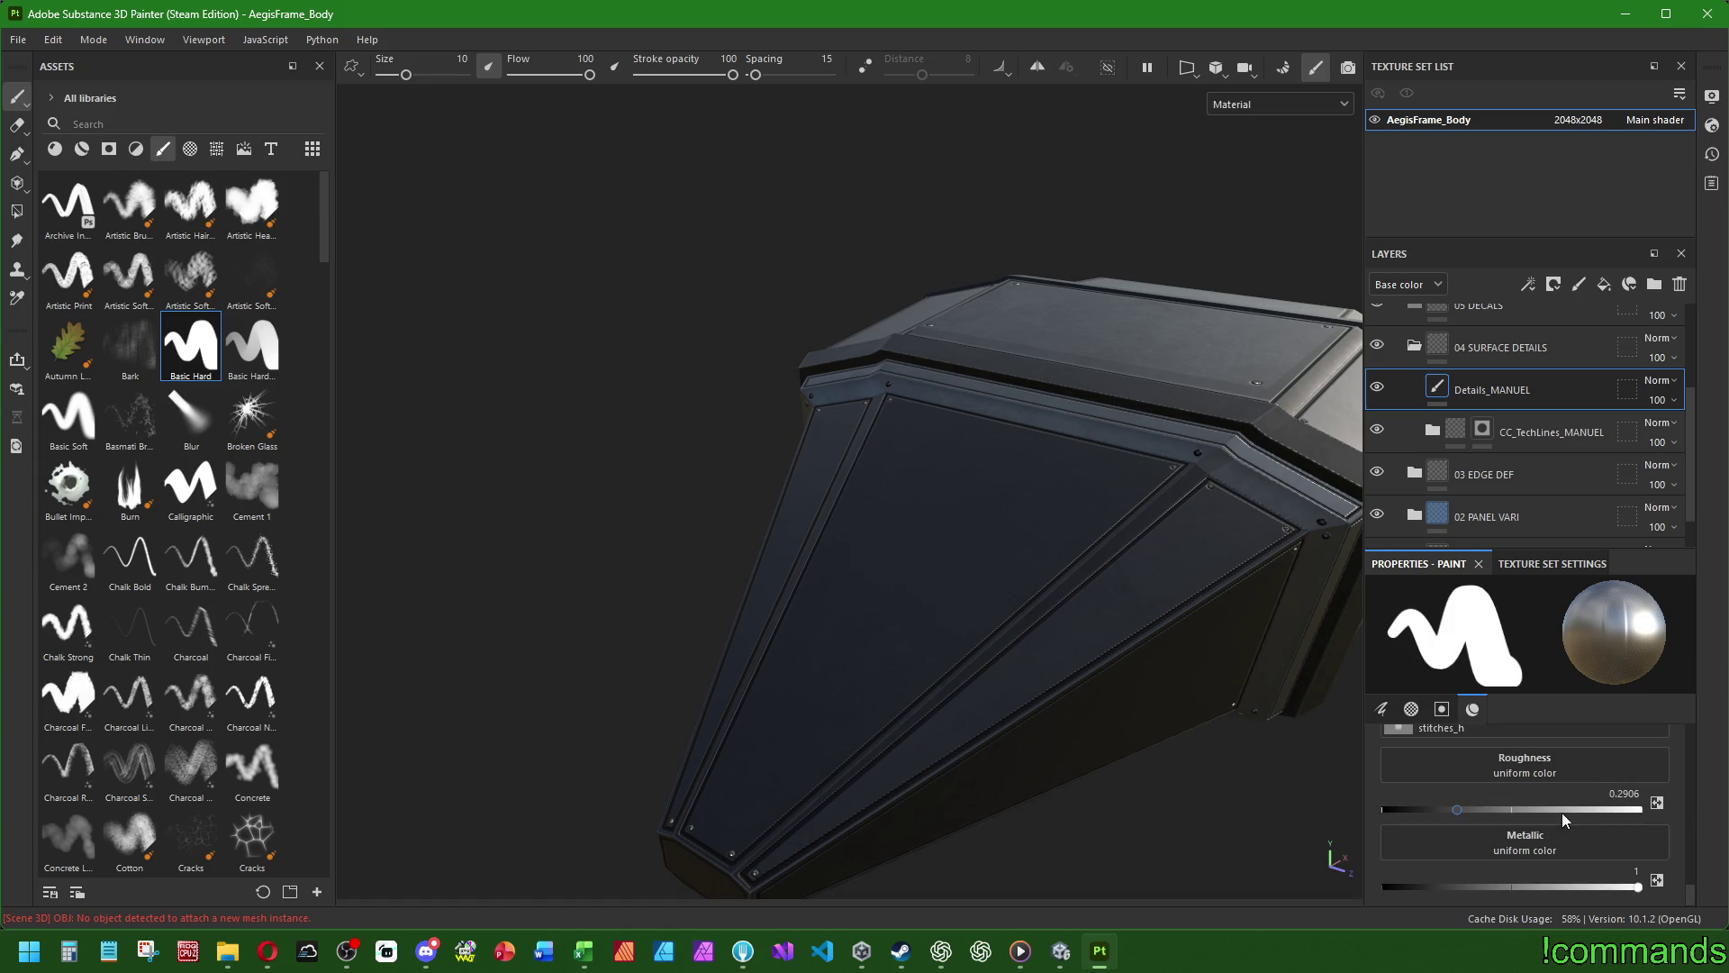
{"action": "scroll", "coordinate": [1587, 821], "scroll_direction": "down", "scroll_amount": 2}
{"action": "scroll", "coordinate": [1590, 809], "scroll_direction": "up", "scroll_amount": 2}
{"action": "left_click", "coordinate": [173, 363]}
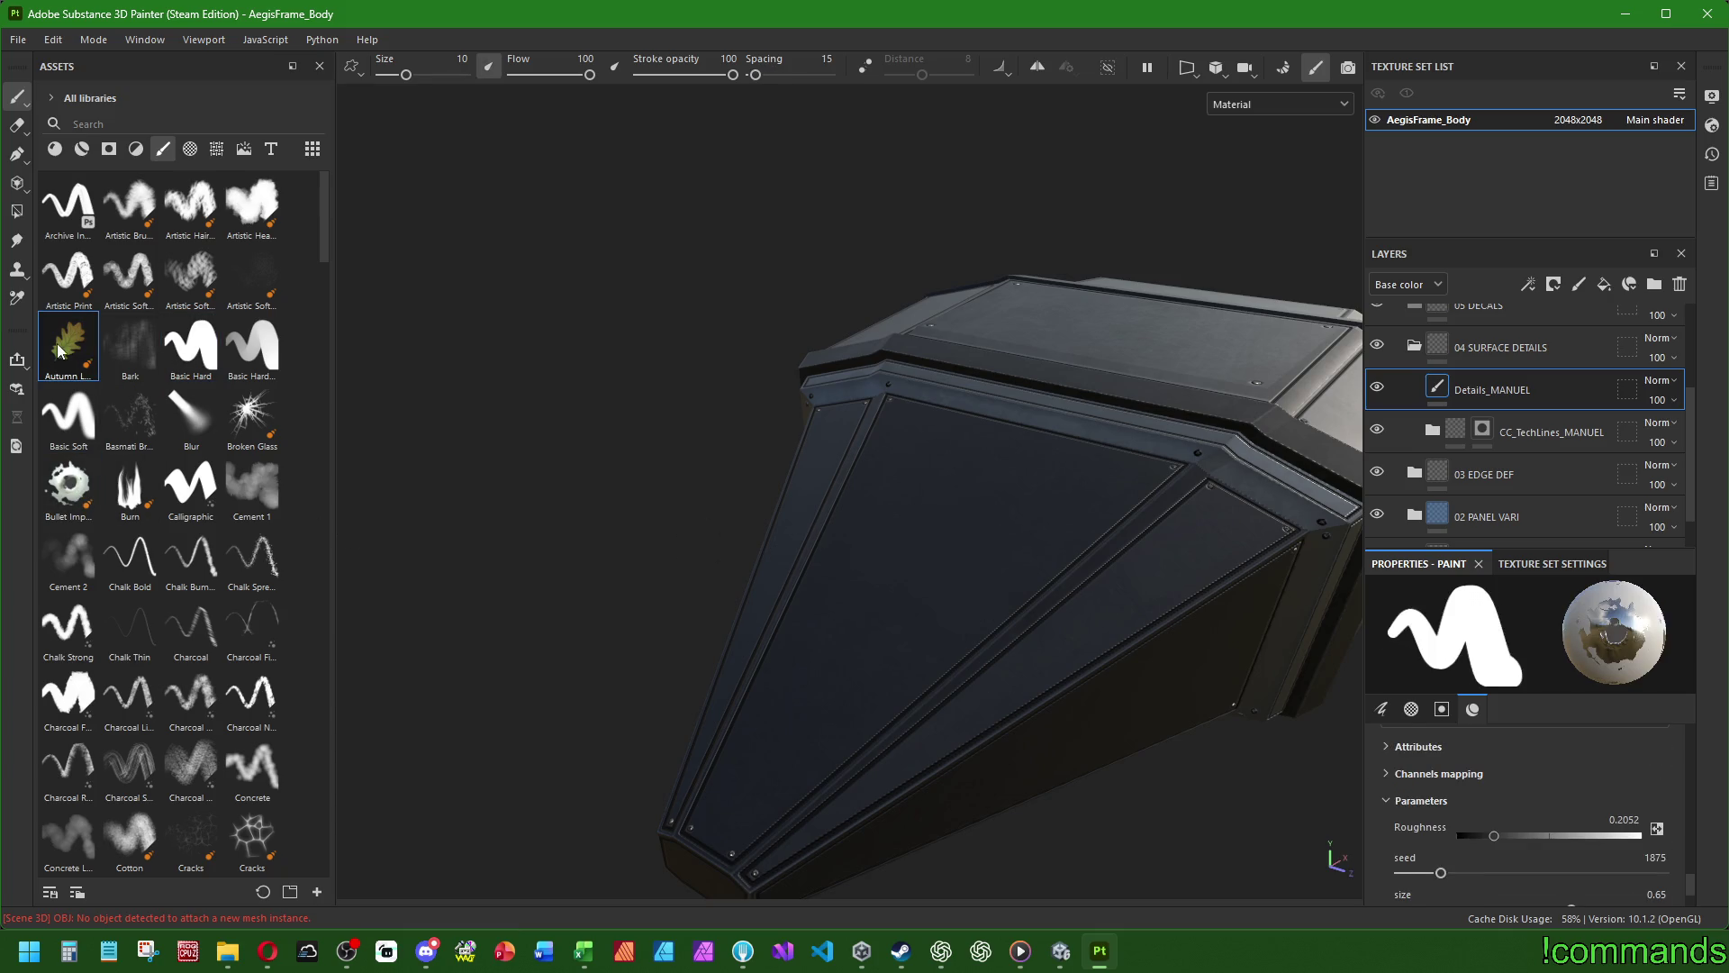
{"action": "left_click", "coordinate": [1658, 792]}
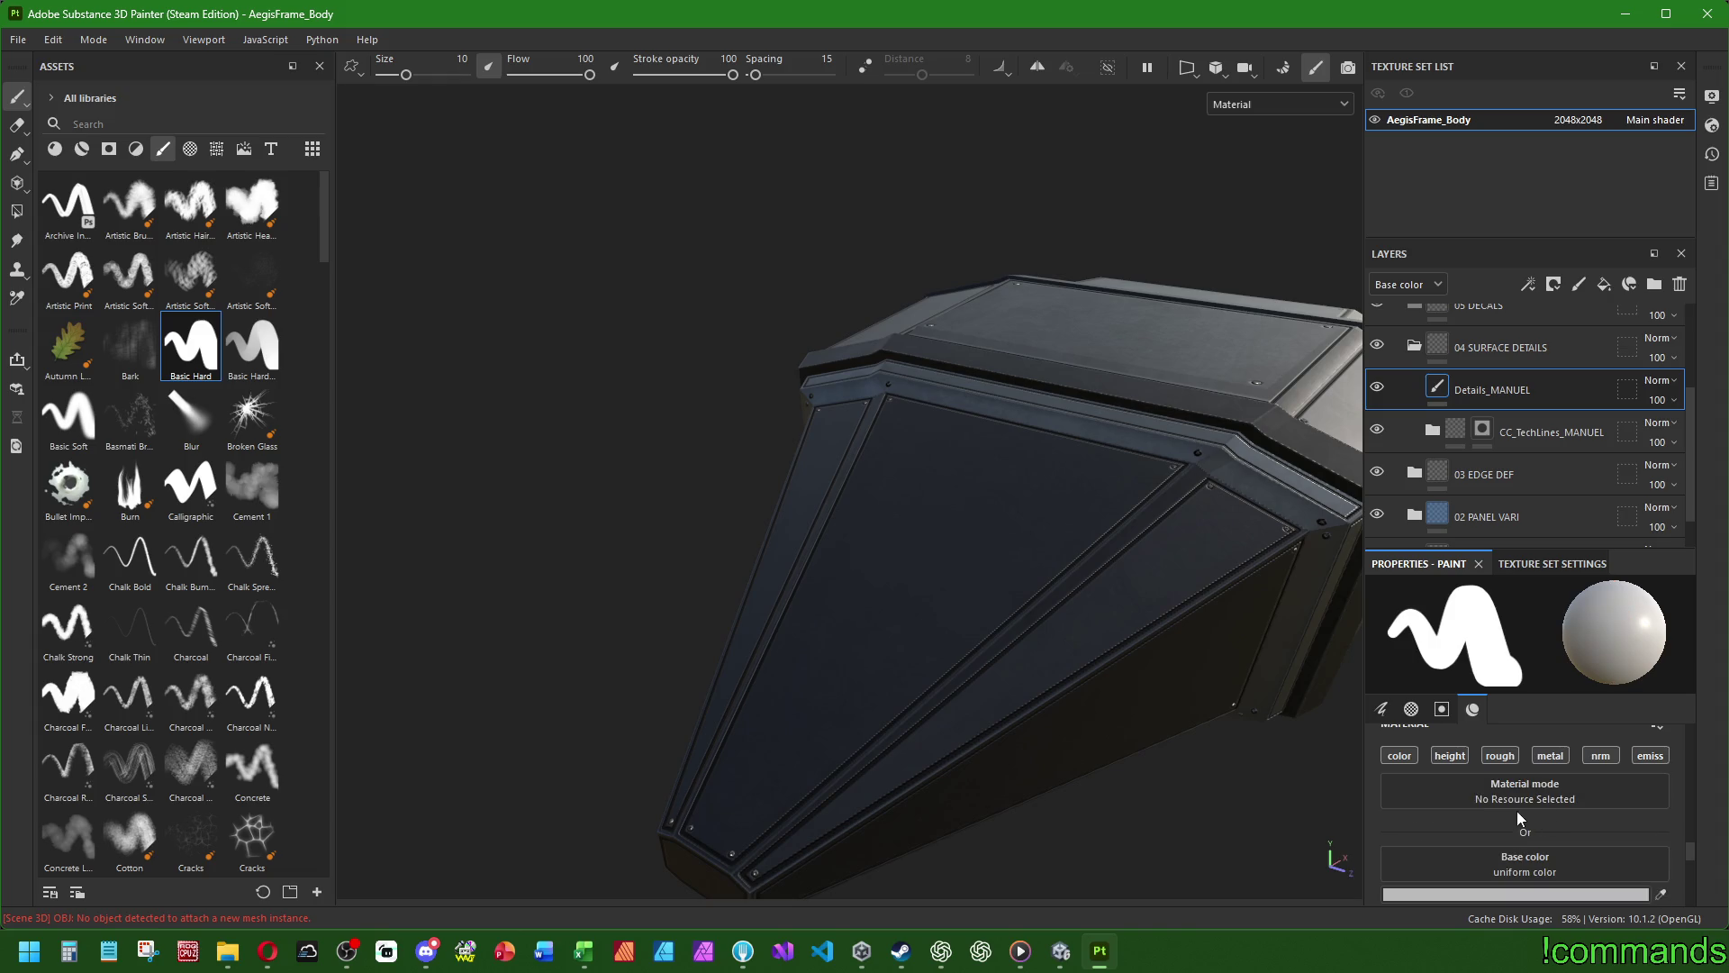
- Make Details_MANUEL the paint target instead of the CC_TechLines_MANUEL mask
{"action": "scroll", "coordinate": [1499, 823], "scroll_direction": "up", "scroll_amount": 5}
{"action": "scroll", "coordinate": [1502, 827], "scroll_direction": "up", "scroll_amount": 3}
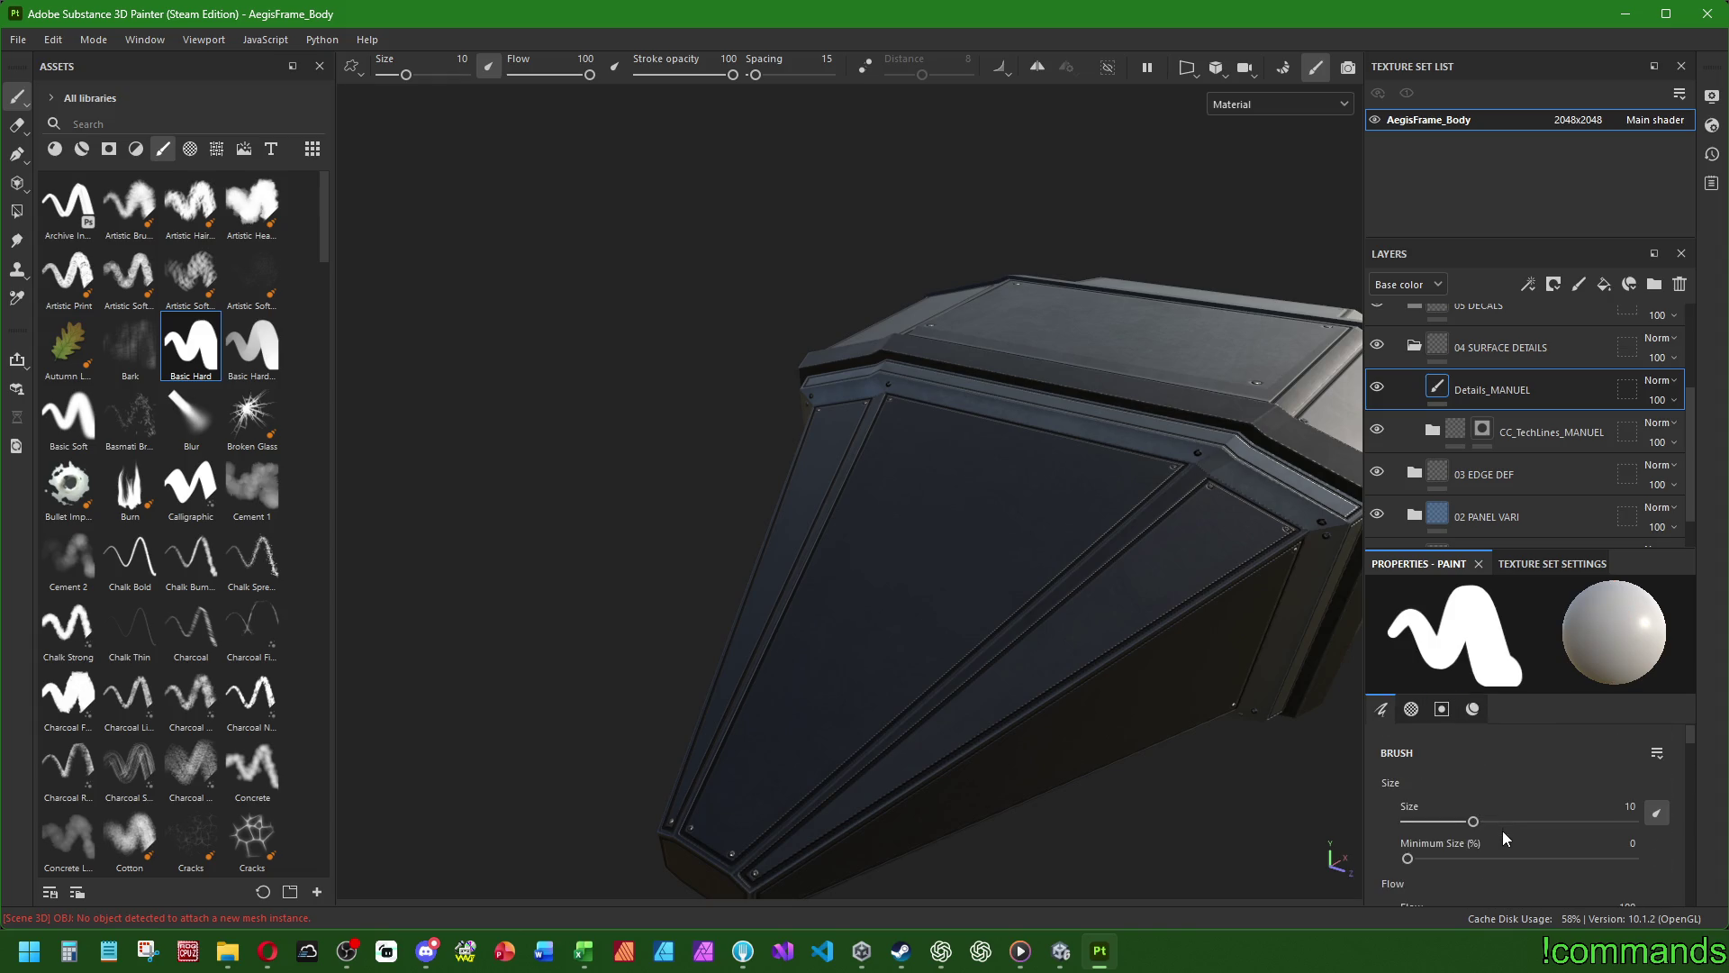
{"action": "left_click", "coordinate": [1532, 431]}
{"action": "left_click", "coordinate": [1528, 391]}
- Browse the brush list and load the Screw Bolt brush
{"action": "scroll", "coordinate": [1576, 758], "scroll_direction": "down", "scroll_amount": 10}
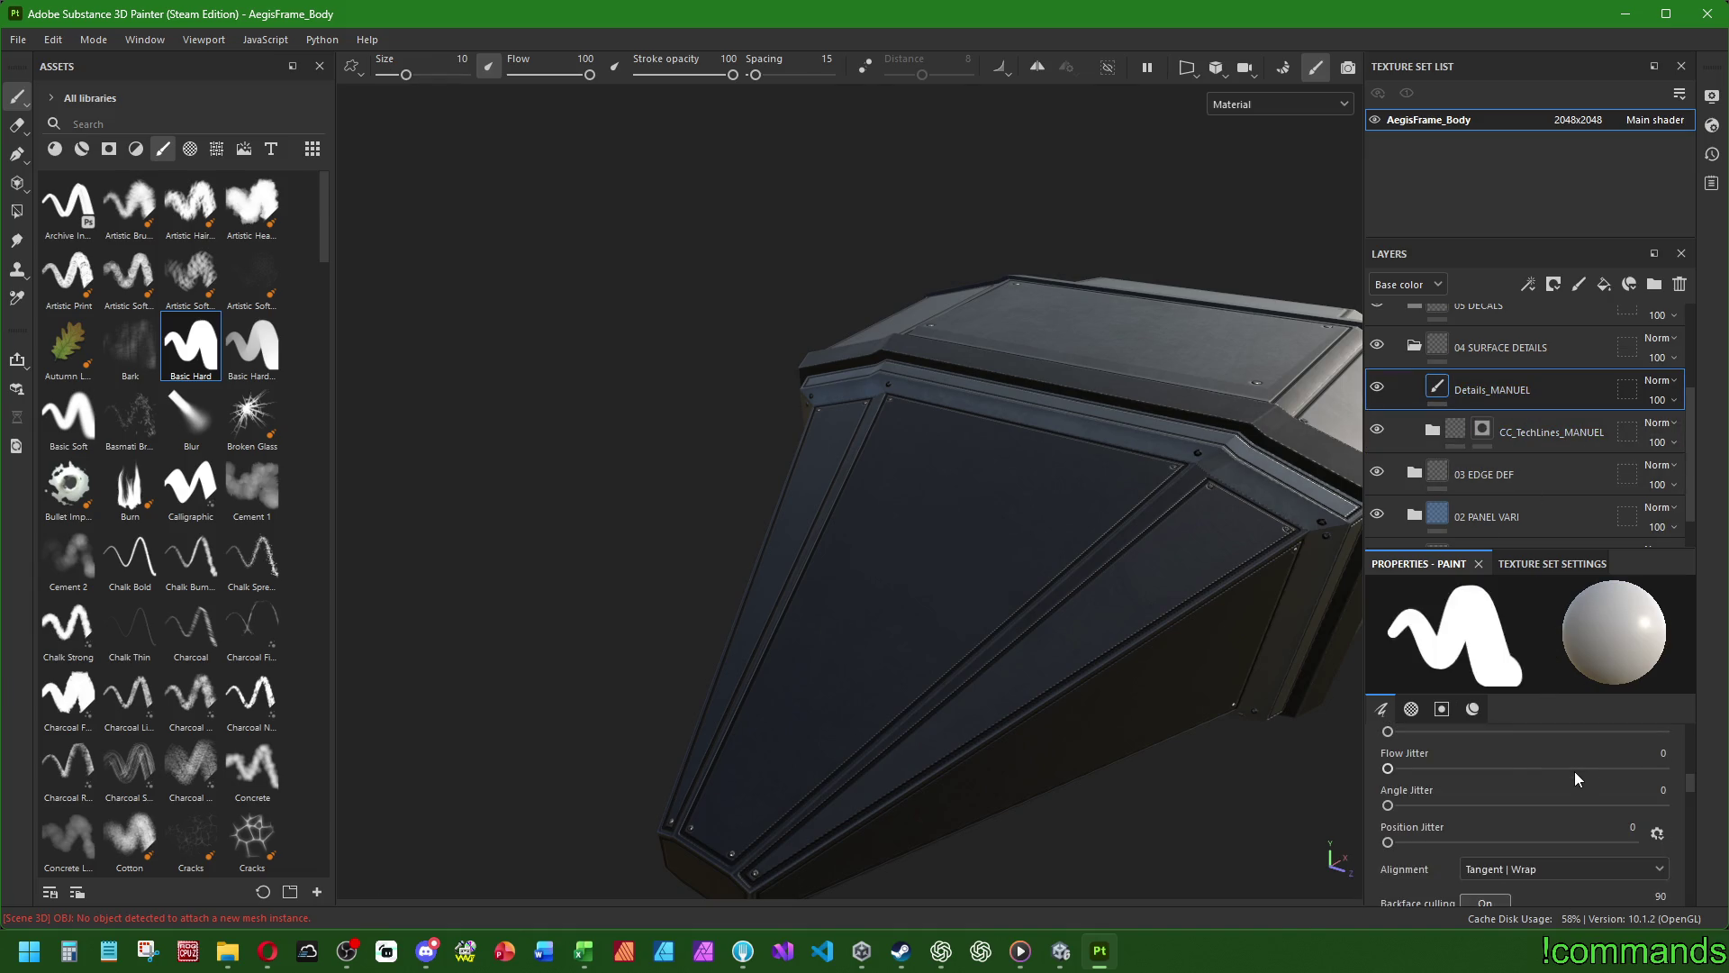
{"action": "scroll", "coordinate": [1564, 773], "scroll_direction": "down", "scroll_amount": 5}
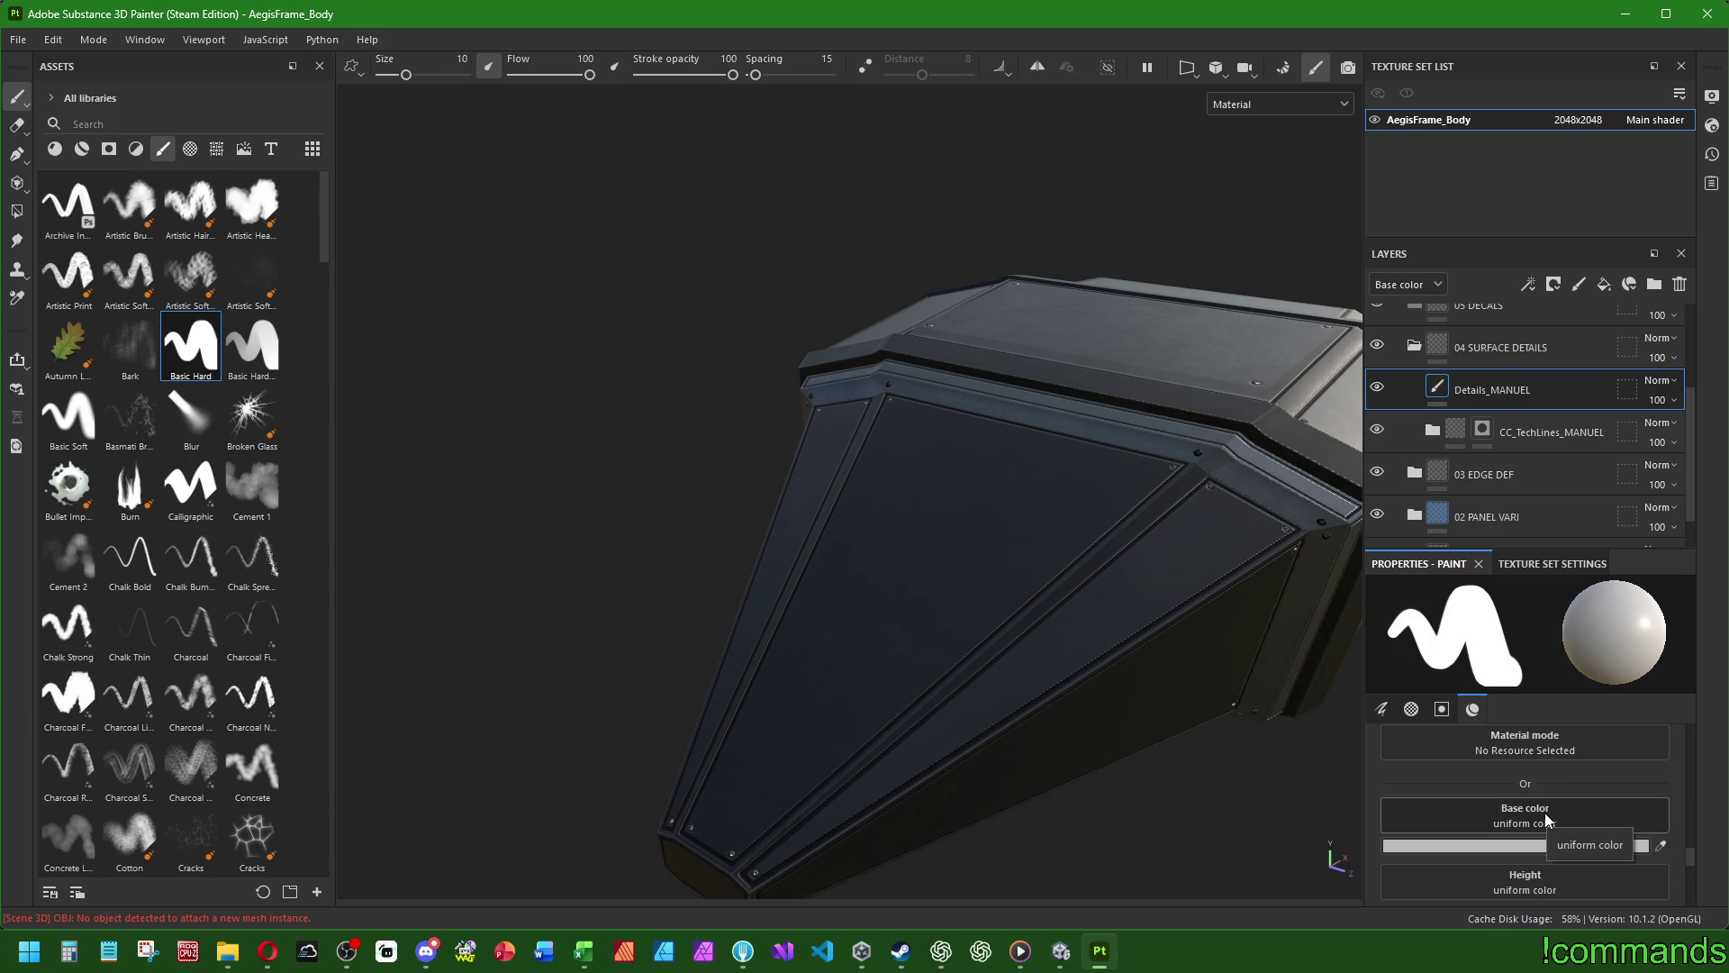
{"action": "scroll", "coordinate": [1545, 818], "scroll_direction": "down", "scroll_amount": 4}
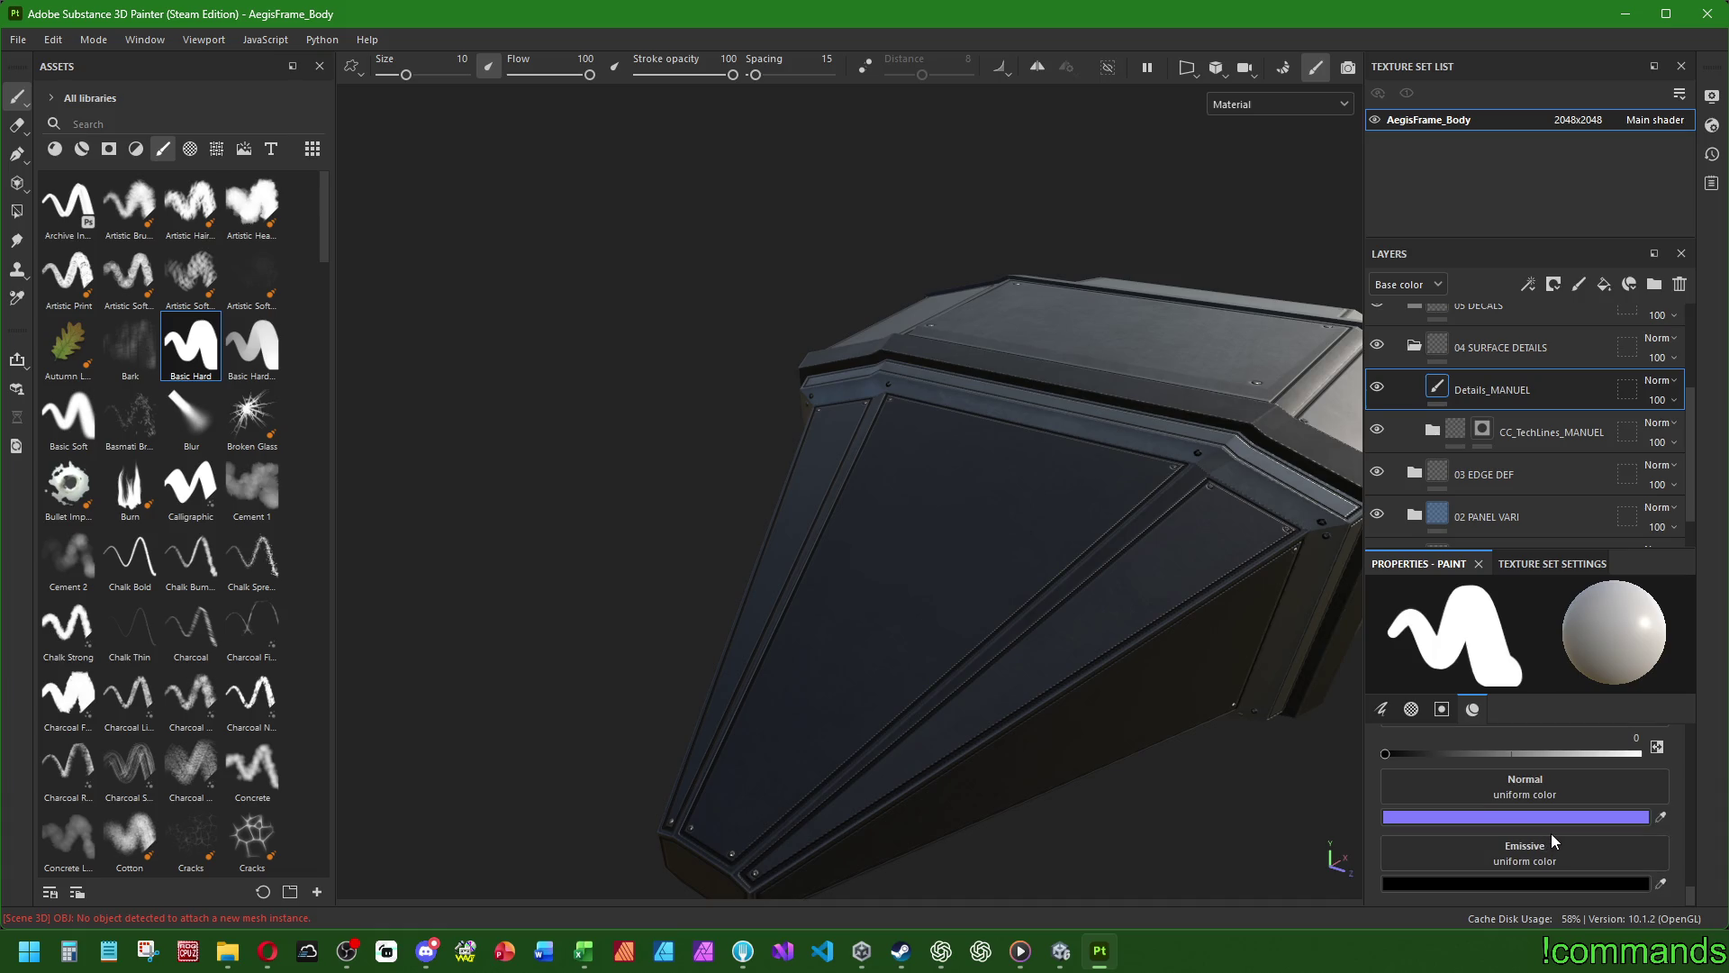
{"action": "scroll", "coordinate": [1551, 834], "scroll_direction": "up", "scroll_amount": 10}
{"action": "scroll", "coordinate": [1544, 827], "scroll_direction": "down", "scroll_amount": 8}
{"action": "scroll", "coordinate": [1564, 814], "scroll_direction": "up", "scroll_amount": 8}
{"action": "scroll", "coordinate": [148, 614], "scroll_direction": "down", "scroll_amount": 15}
{"action": "scroll", "coordinate": [148, 614], "scroll_direction": "up", "scroll_amount": 10}
{"action": "left_click", "coordinate": [247, 720]}
{"action": "scroll", "coordinate": [1555, 749], "scroll_direction": "down", "scroll_amount": 5}
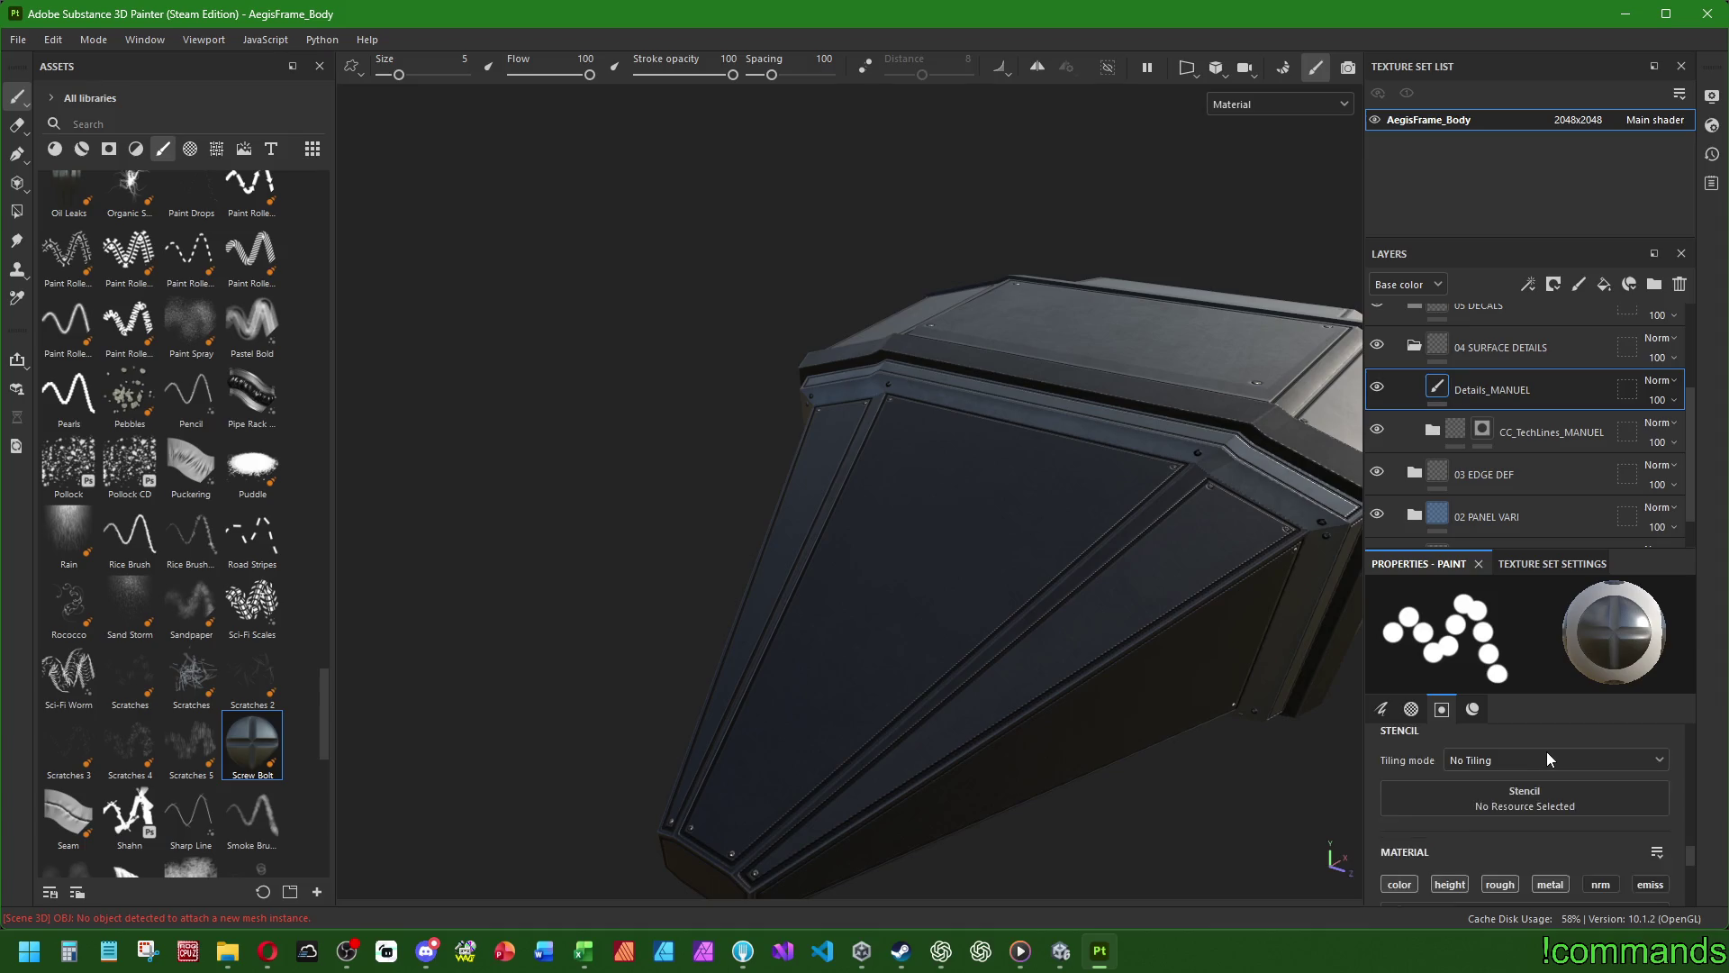
{"action": "scroll", "coordinate": [1547, 760], "scroll_direction": "down", "scroll_amount": 2}
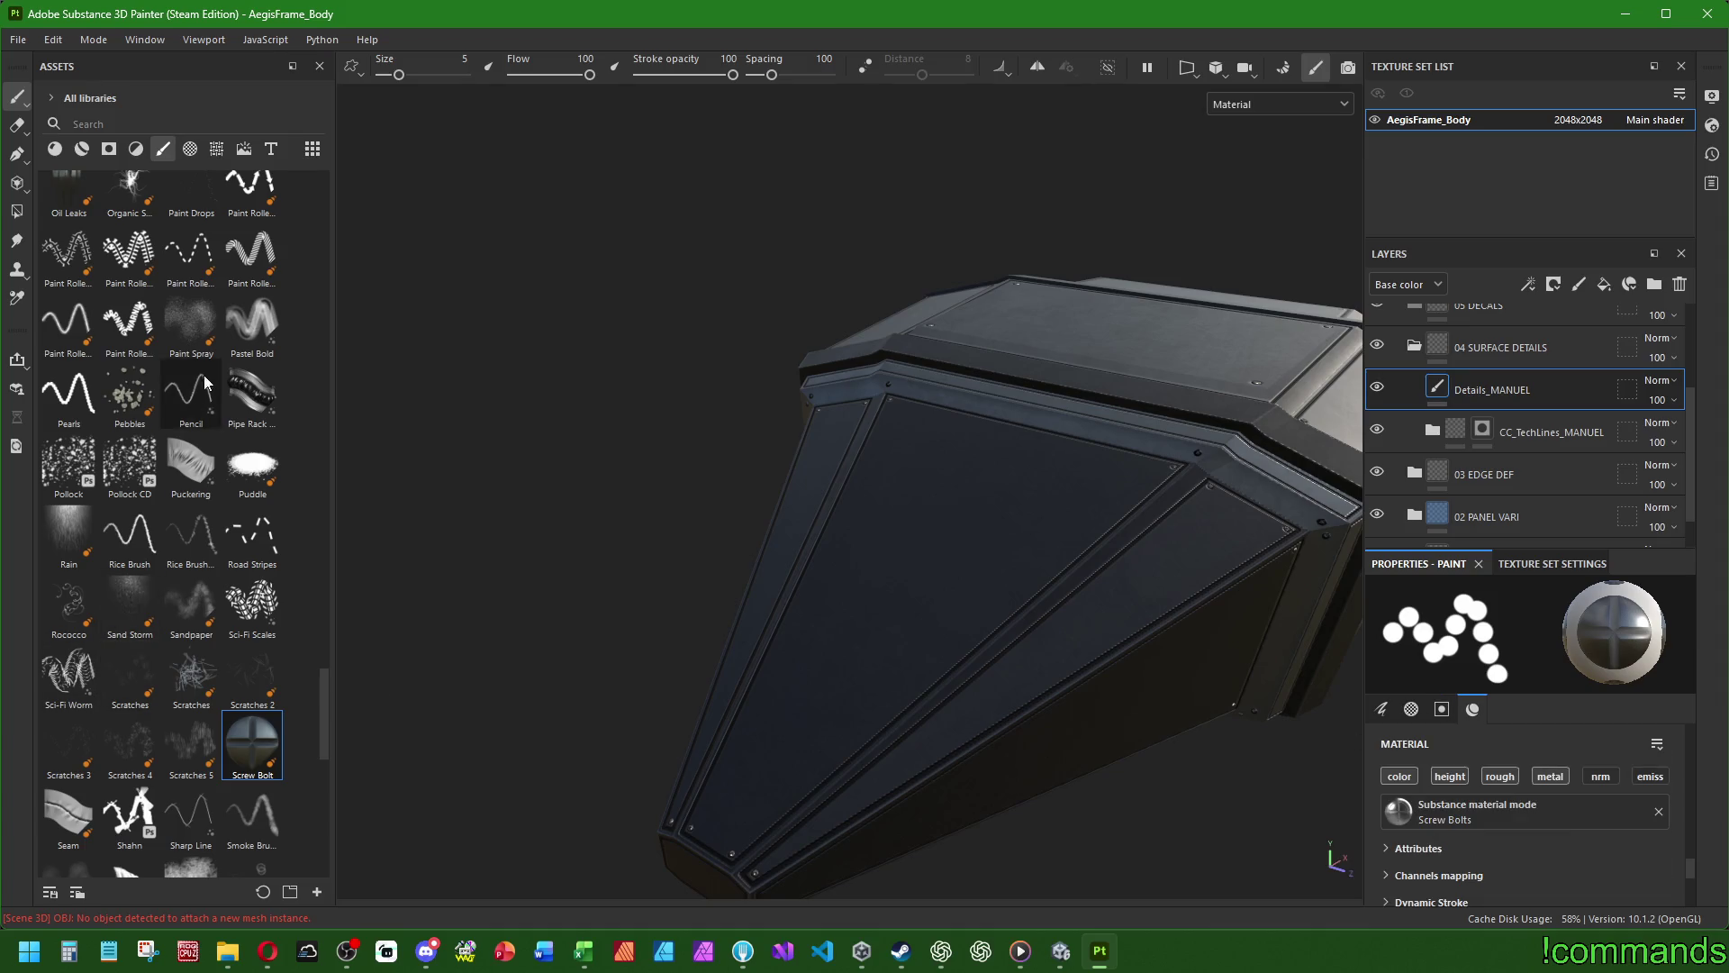
{"action": "scroll", "coordinate": [193, 414], "scroll_direction": "up", "scroll_amount": 5}
{"action": "left_click", "coordinate": [253, 554]}
{"action": "scroll", "coordinate": [1561, 817], "scroll_direction": "up", "scroll_amount": 2}
{"action": "scroll", "coordinate": [1562, 817], "scroll_direction": "down", "scroll_amount": 1}
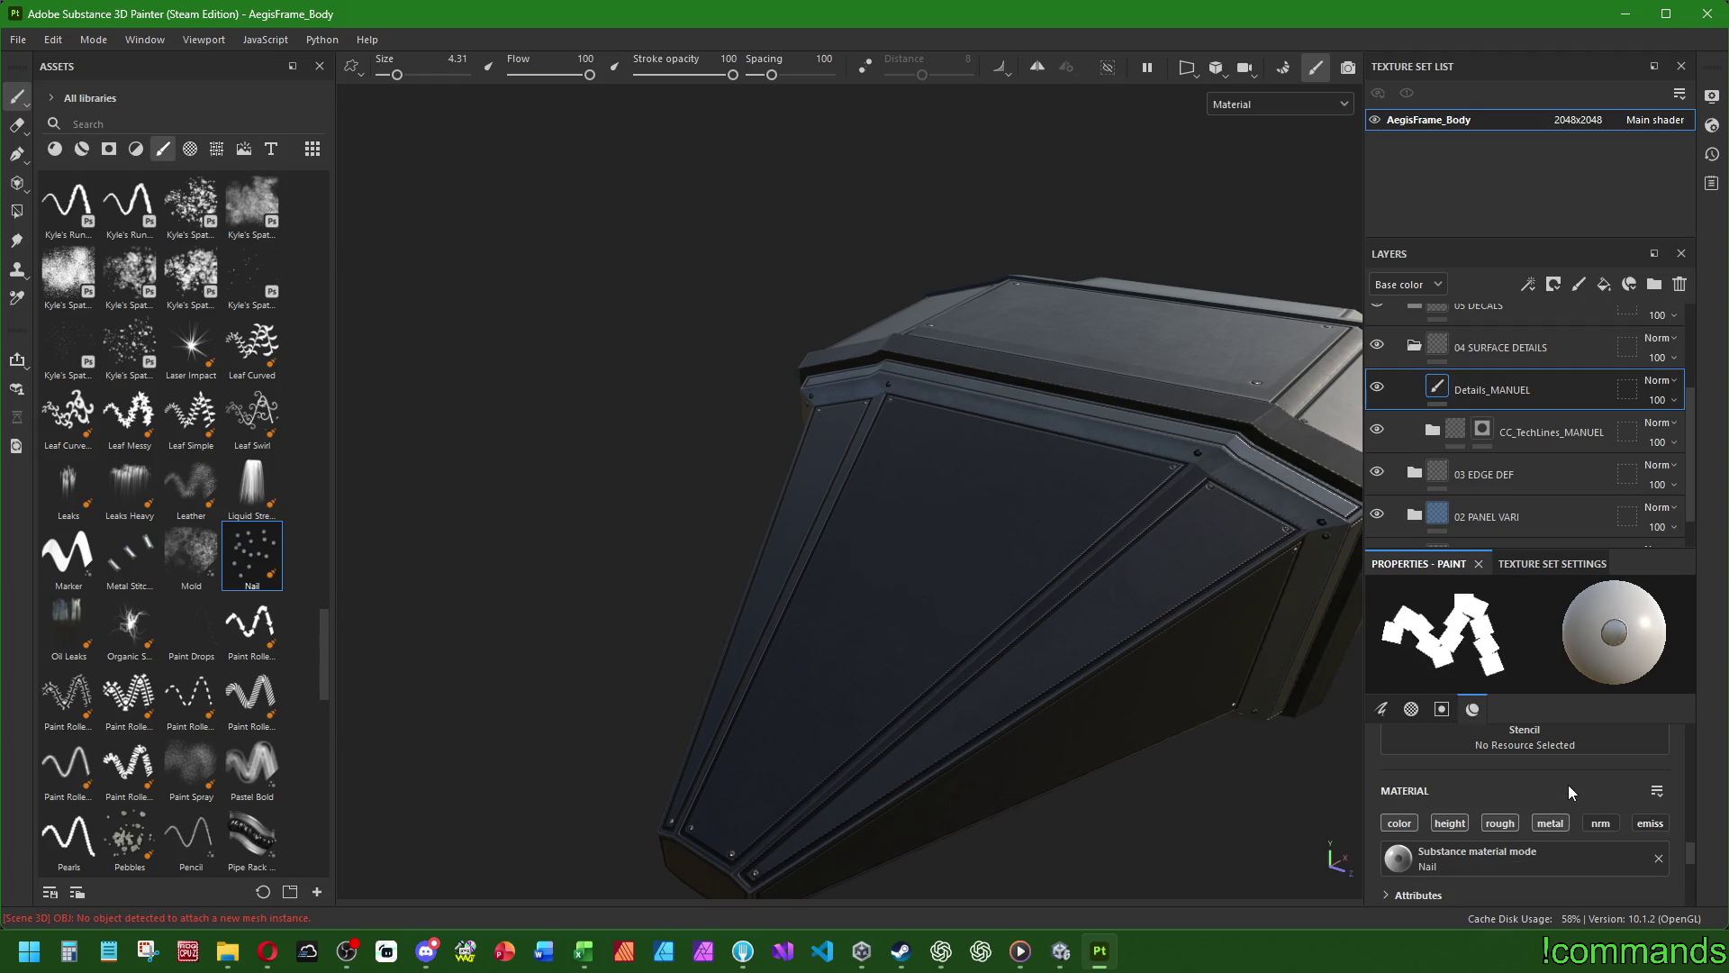
{"action": "scroll", "coordinate": [114, 511], "scroll_direction": "up", "scroll_amount": 15}
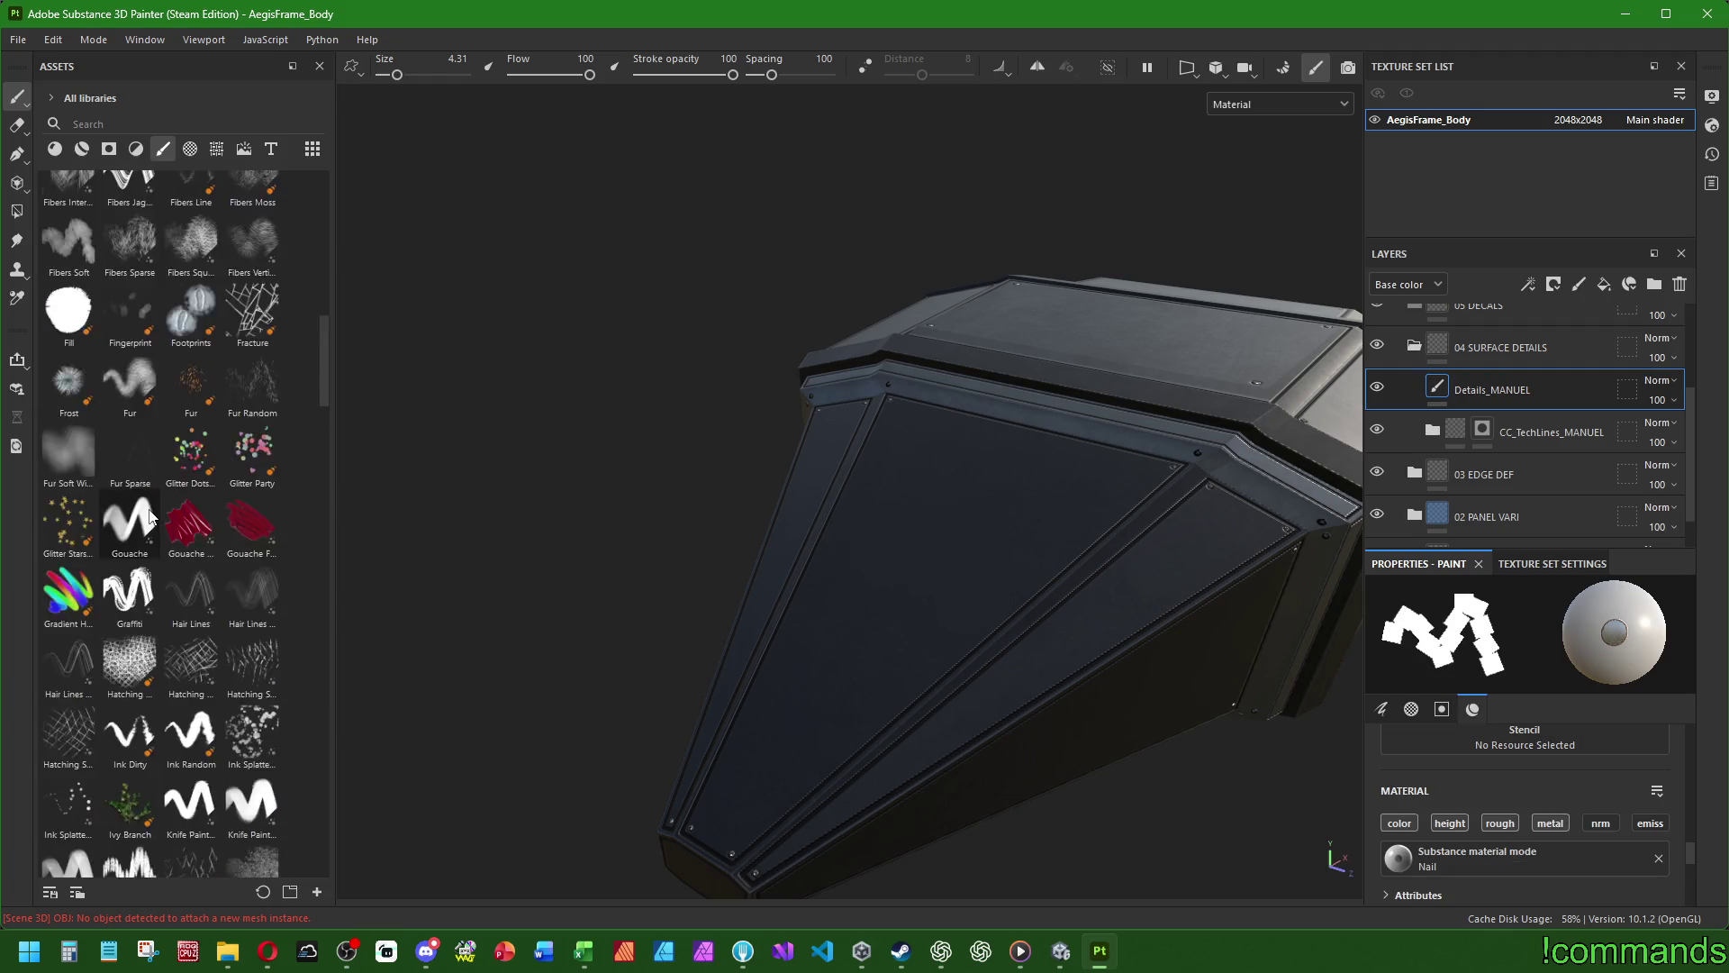
{"action": "left_click", "coordinate": [68, 421]}
{"action": "left_click", "coordinate": [191, 356]}
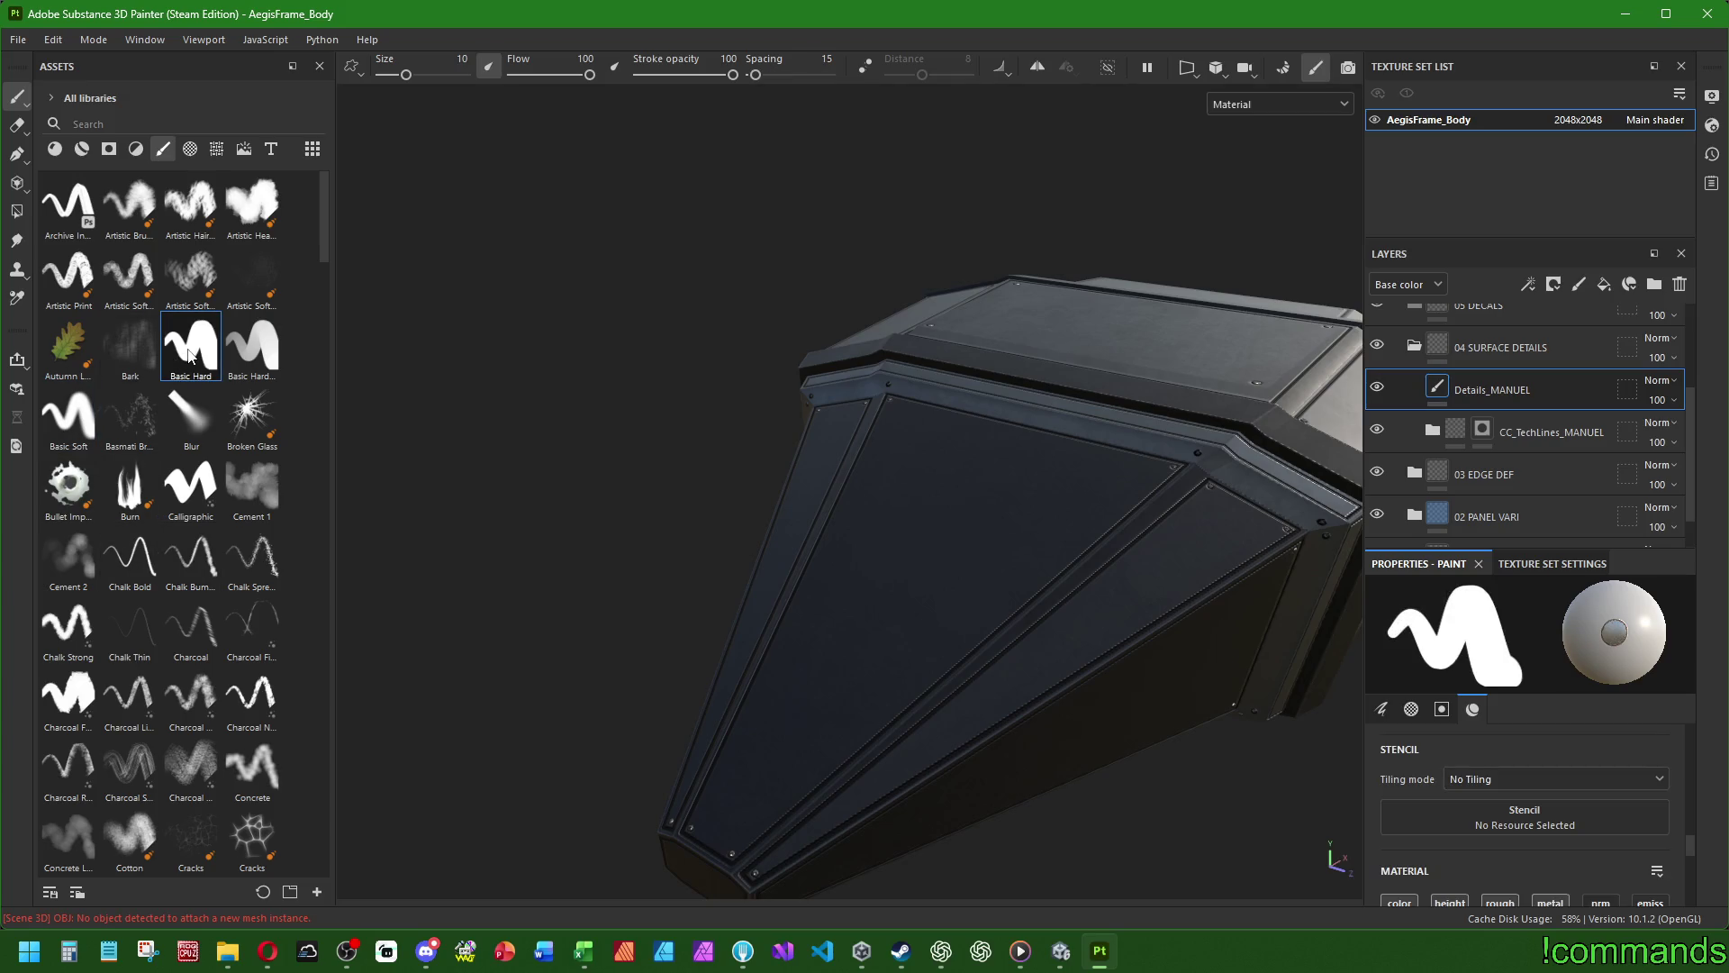
{"action": "scroll", "coordinate": [1531, 810], "scroll_direction": "down", "scroll_amount": 5}
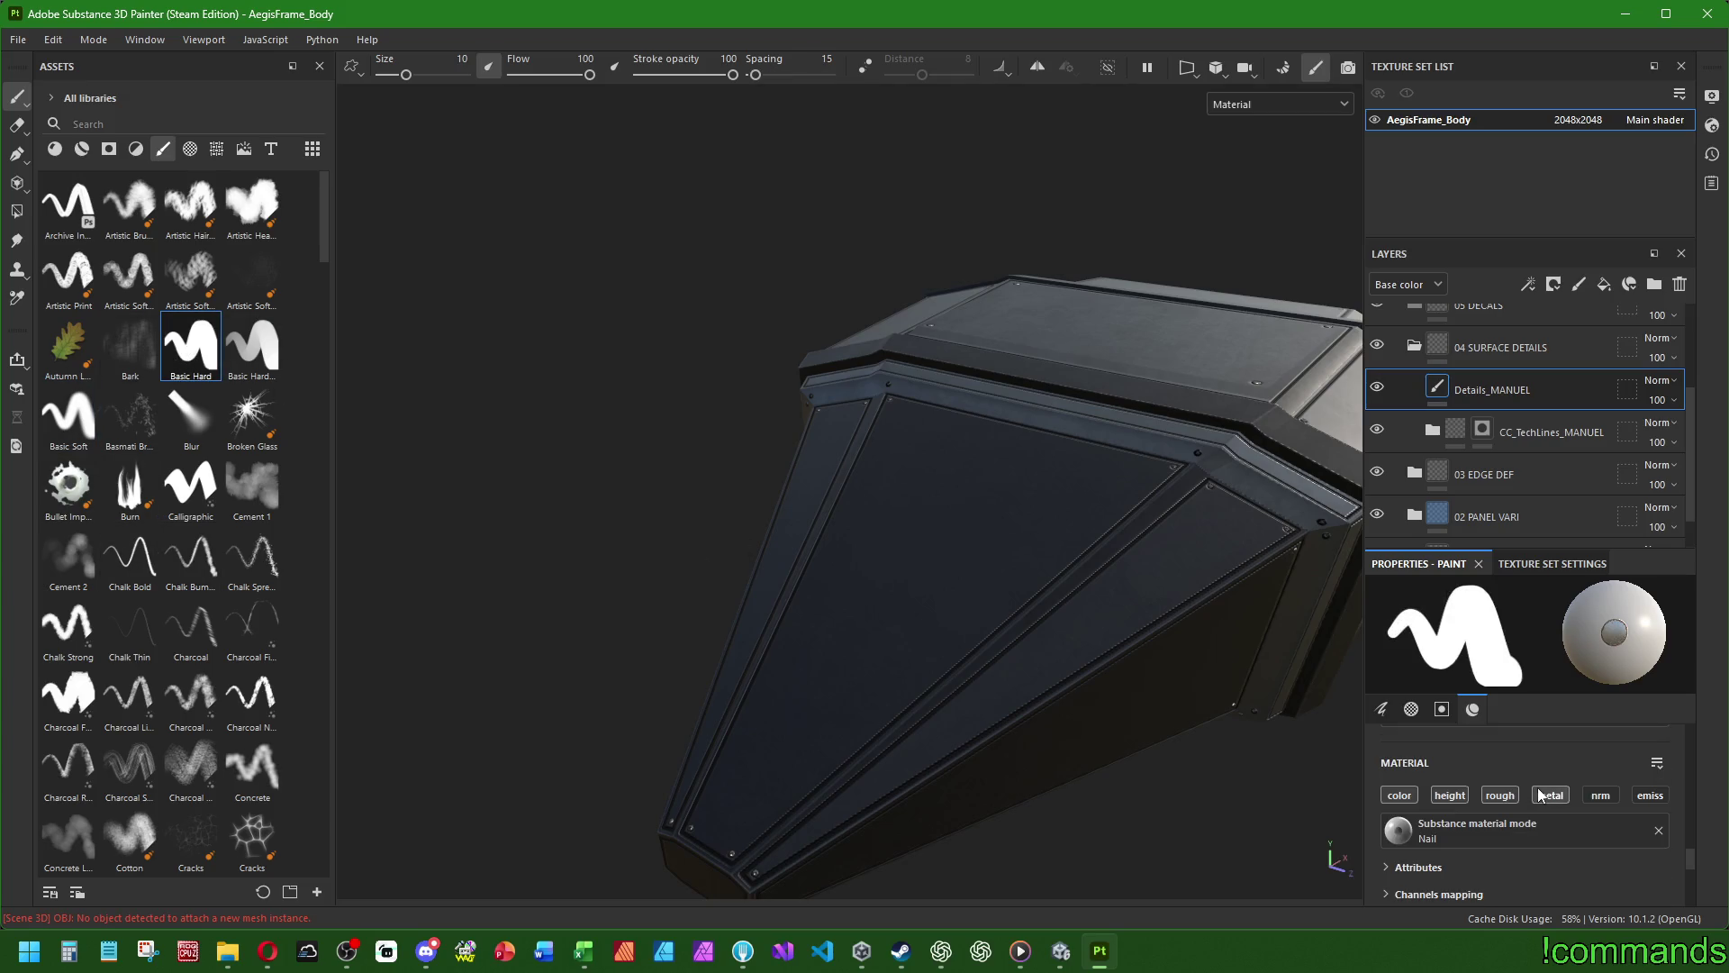
{"action": "left_click", "coordinate": [1659, 831]}
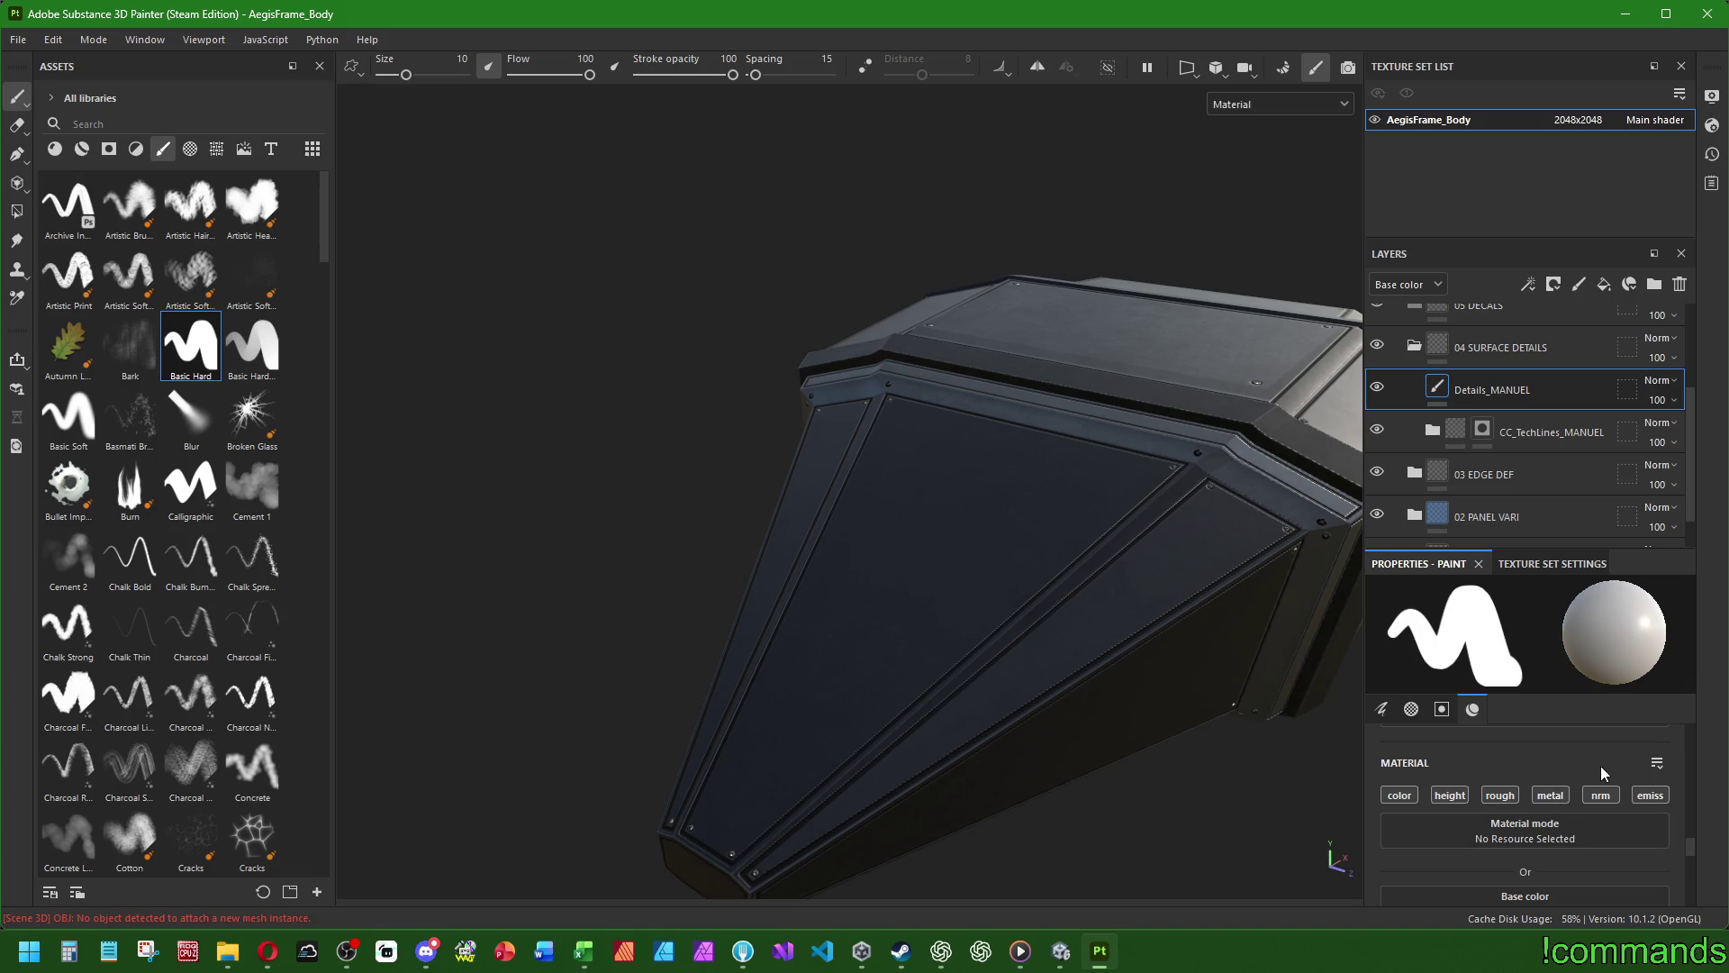
{"action": "scroll", "coordinate": [159, 650], "scroll_direction": "down", "scroll_amount": 15}
{"action": "scroll", "coordinate": [158, 651], "scroll_direction": "down", "scroll_amount": 3}
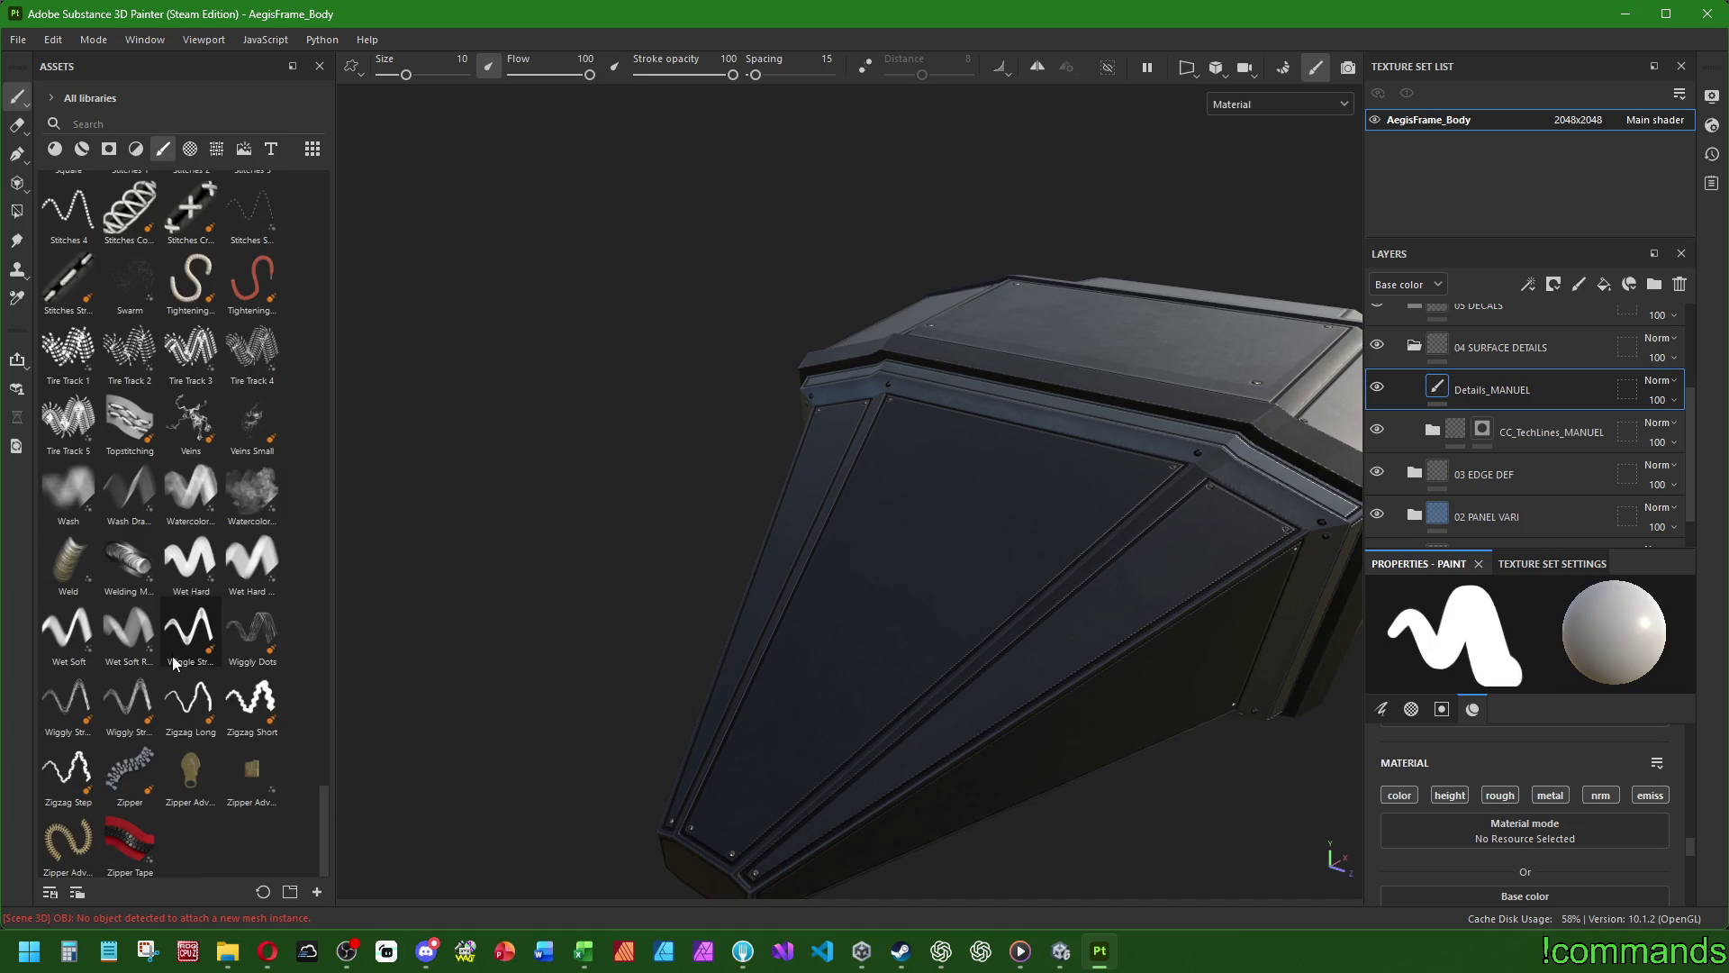
{"action": "scroll", "coordinate": [173, 662], "scroll_direction": "up", "scroll_amount": 5}
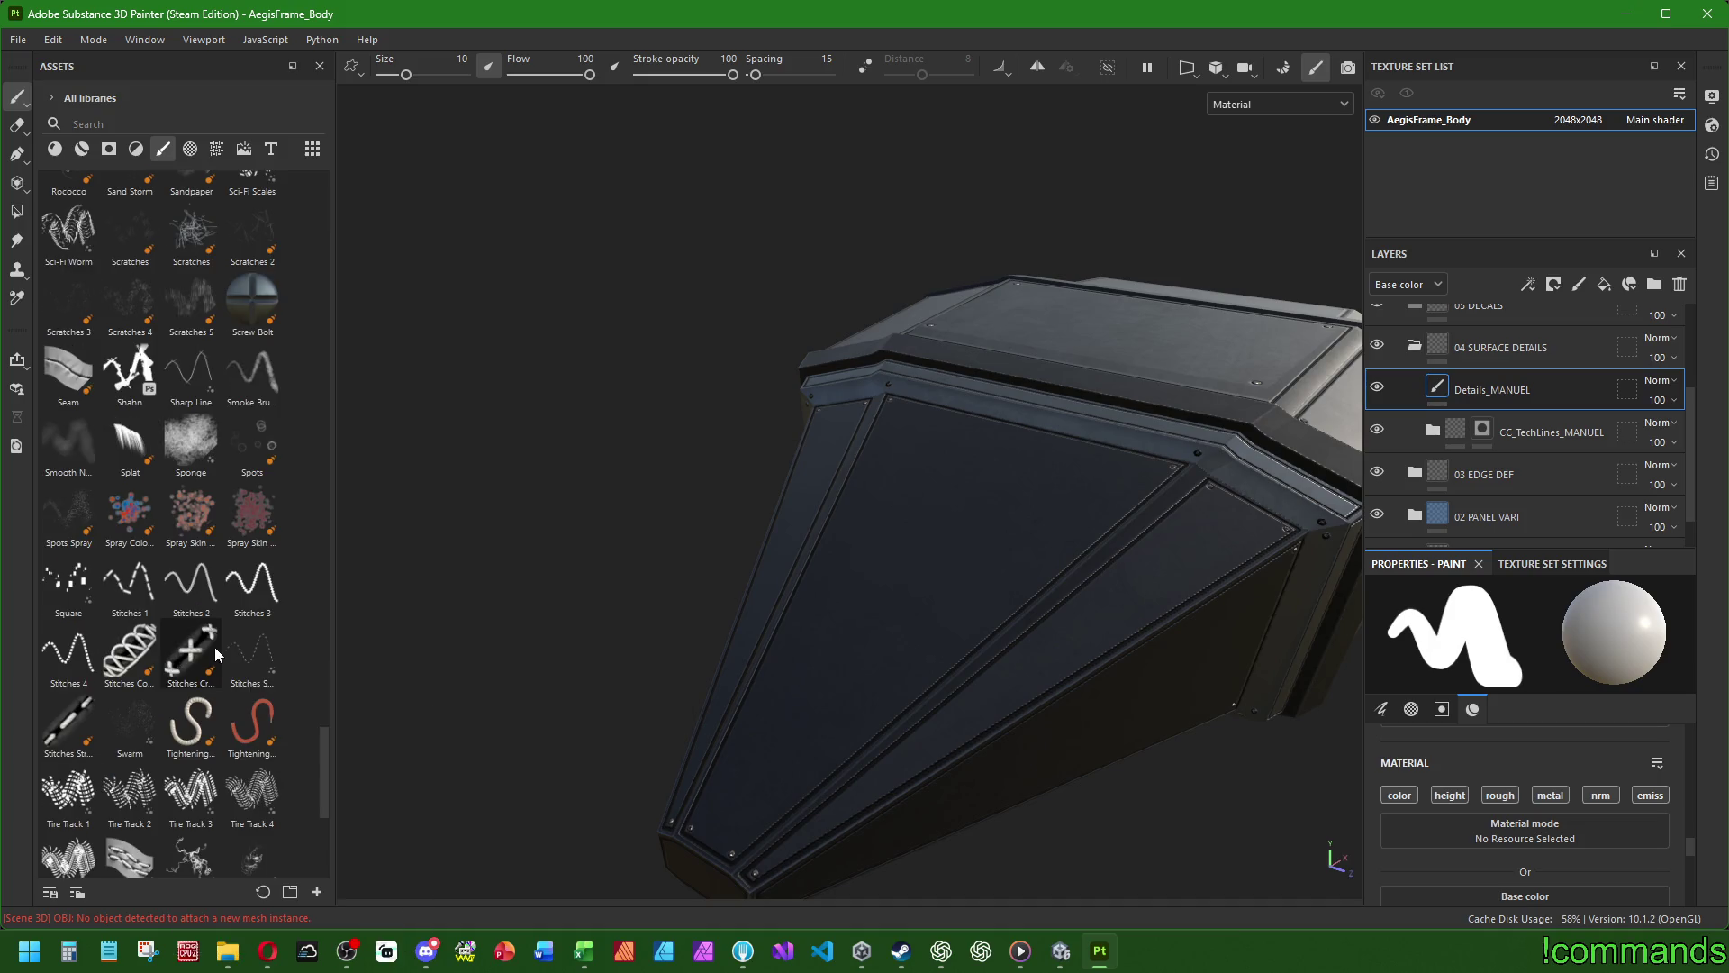
{"action": "mouse_move", "coordinate": [209, 646]}
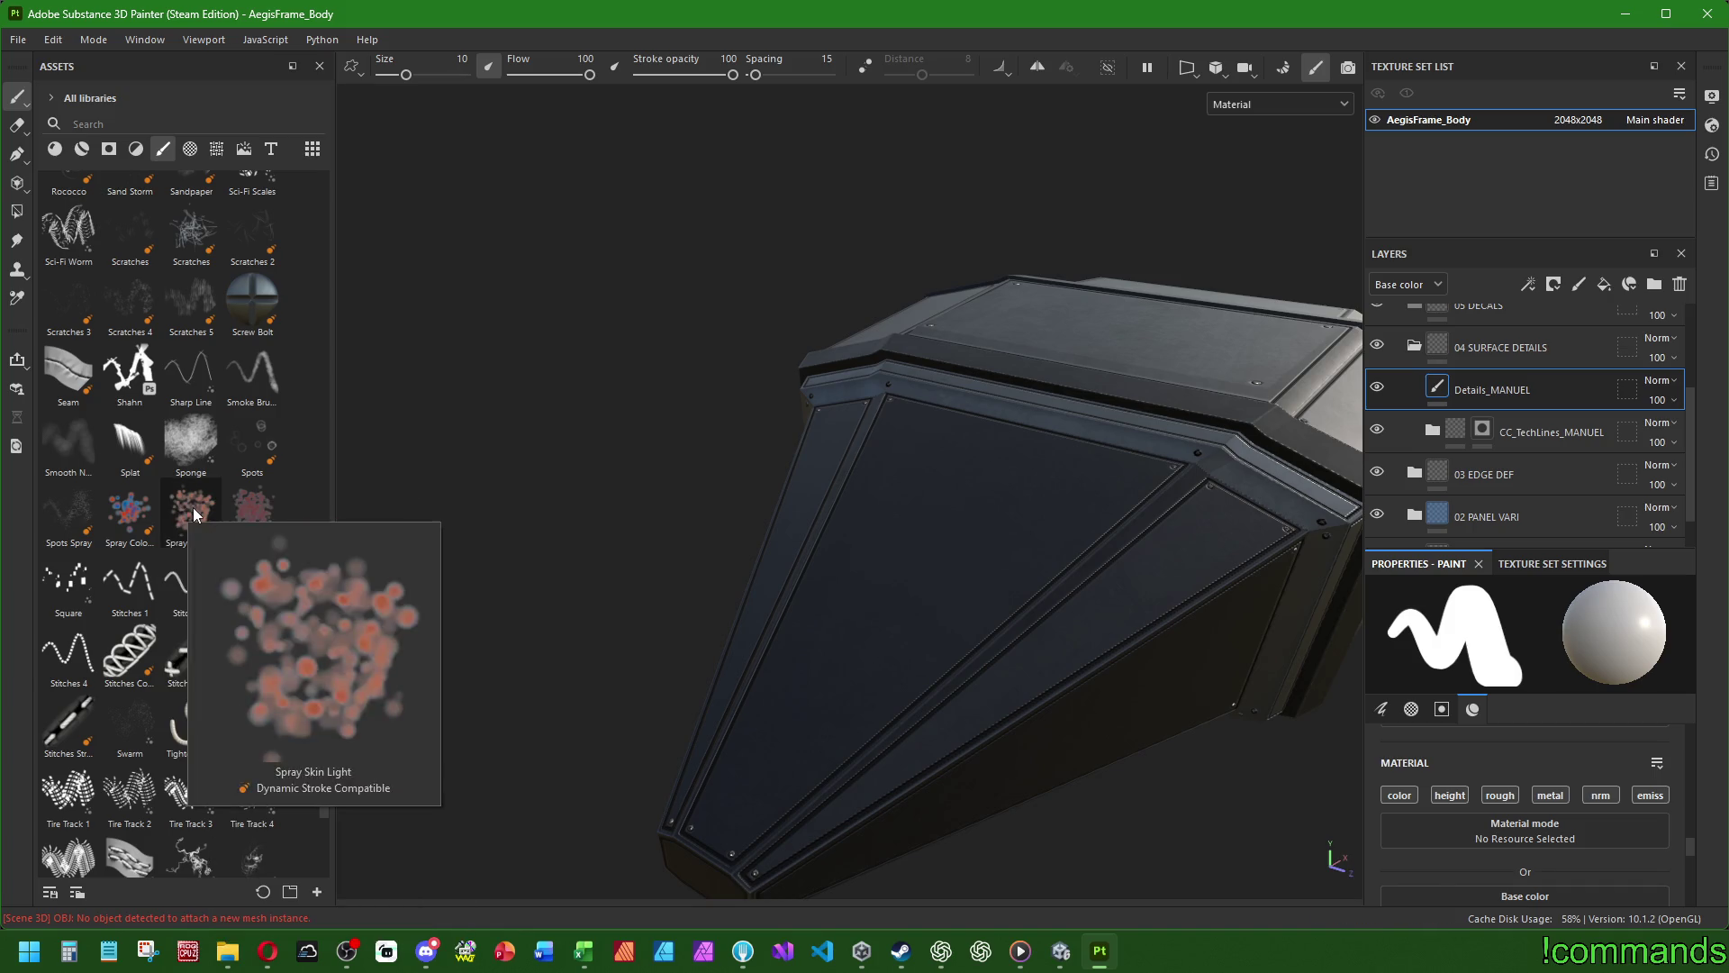
{"action": "scroll", "coordinate": [181, 531], "scroll_direction": "up", "scroll_amount": 5}
{"action": "scroll", "coordinate": [201, 620], "scroll_direction": "down", "scroll_amount": 5}
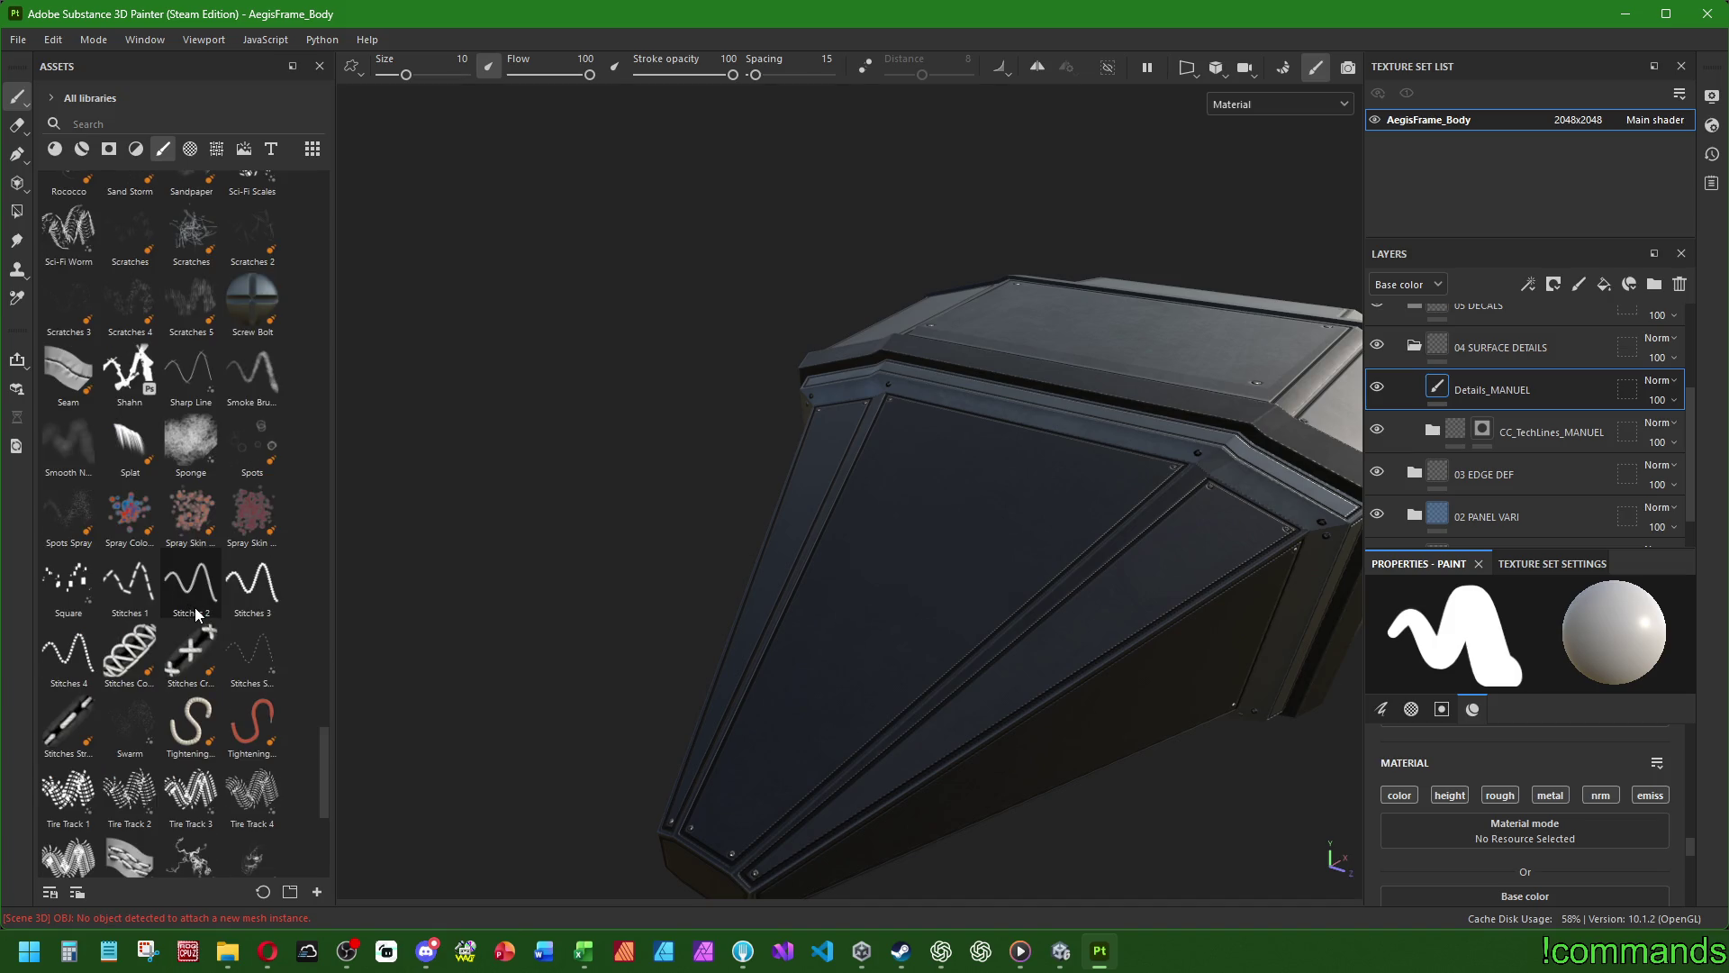
{"action": "scroll", "coordinate": [194, 607], "scroll_direction": "up", "scroll_amount": 5}
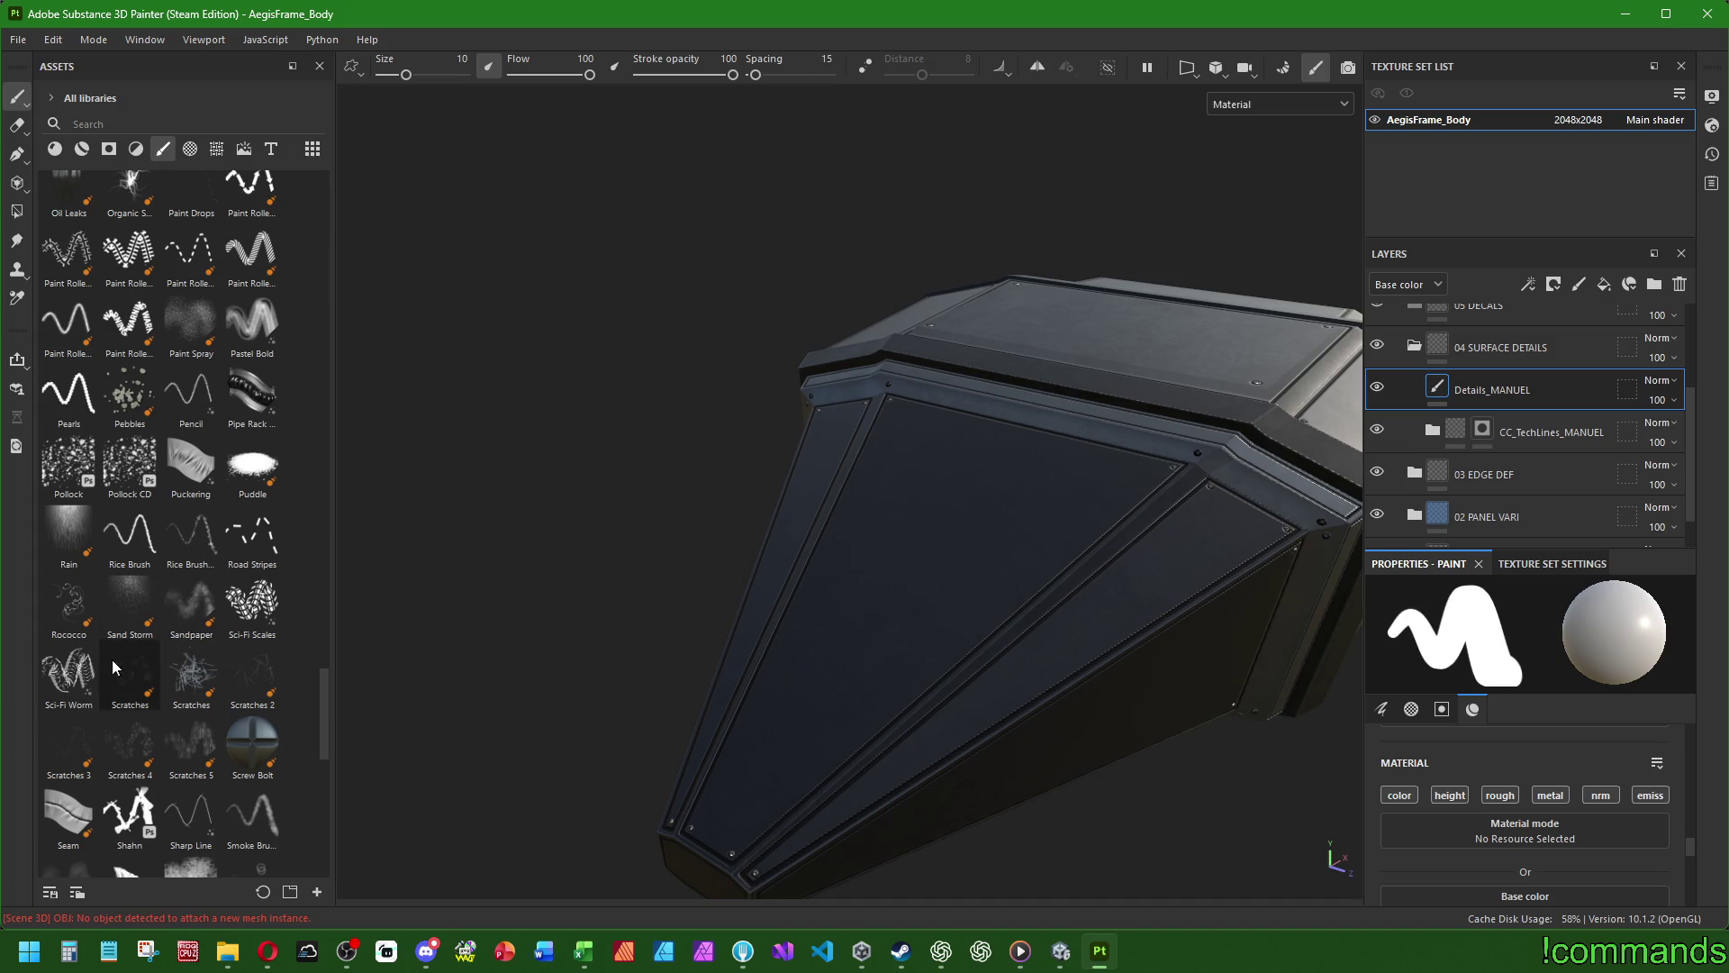
{"action": "left_click", "coordinate": [252, 602]}
- Paint trial Sci-Fi Scales strokes on the side and lower panels, then undo one
{"action": "scroll", "coordinate": [1549, 828], "scroll_direction": "down", "scroll_amount": 3}
{"action": "scroll", "coordinate": [1551, 824], "scroll_direction": "up", "scroll_amount": 3}
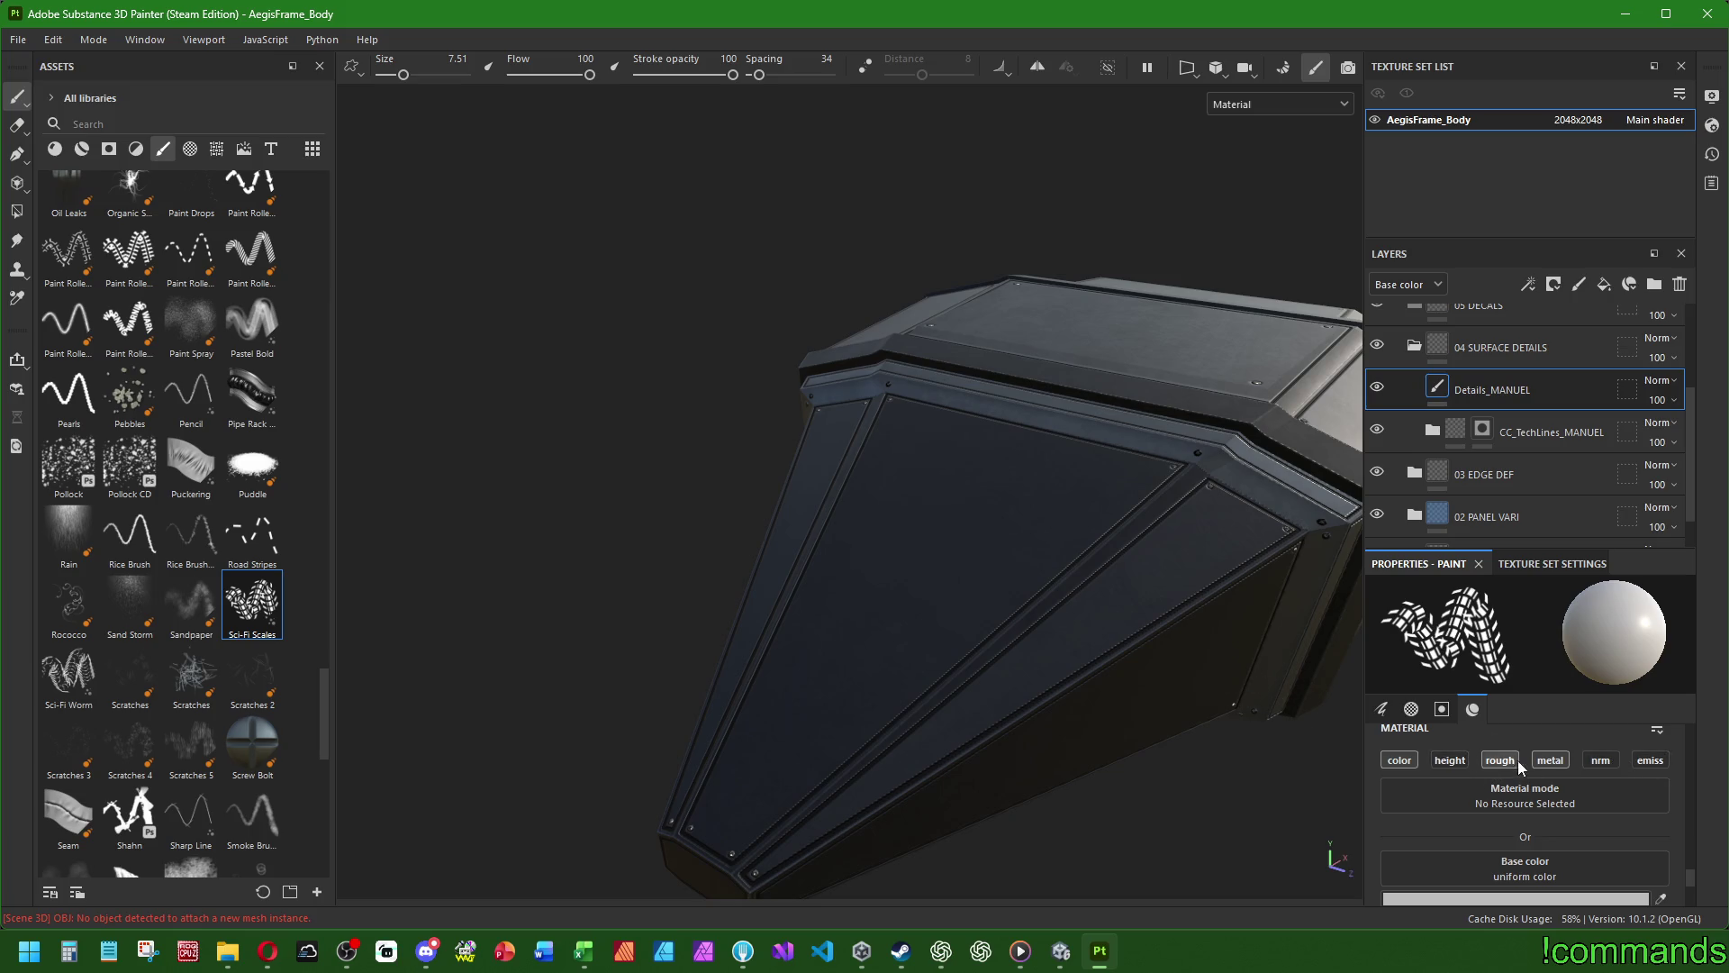
{"action": "left_click_drag", "start_coordinate": [1205, 707], "coordinate": [1099, 645], "text": "alt"}
{"action": "mouse_move", "coordinate": [802, 684]}
{"action": "left_mouse_down"}
{"action": "mouse_move", "coordinate": [1226, 709]}
{"action": "mouse_move", "coordinate": [965, 674]}
{"action": "mouse_move", "coordinate": [998, 699]}
{"action": "mouse_move", "coordinate": [910, 699]}
{"action": "mouse_move", "coordinate": [950, 610]}
{"action": "mouse_move", "coordinate": [837, 625]}
{"action": "left_mouse_up"}
{"action": "mouse_move", "coordinate": [644, 625]}
{"action": "left_mouse_down"}
{"action": "mouse_move", "coordinate": [1104, 630]}
{"action": "mouse_move", "coordinate": [909, 581]}
{"action": "mouse_move", "coordinate": [687, 604]}
{"action": "left_mouse_up"}
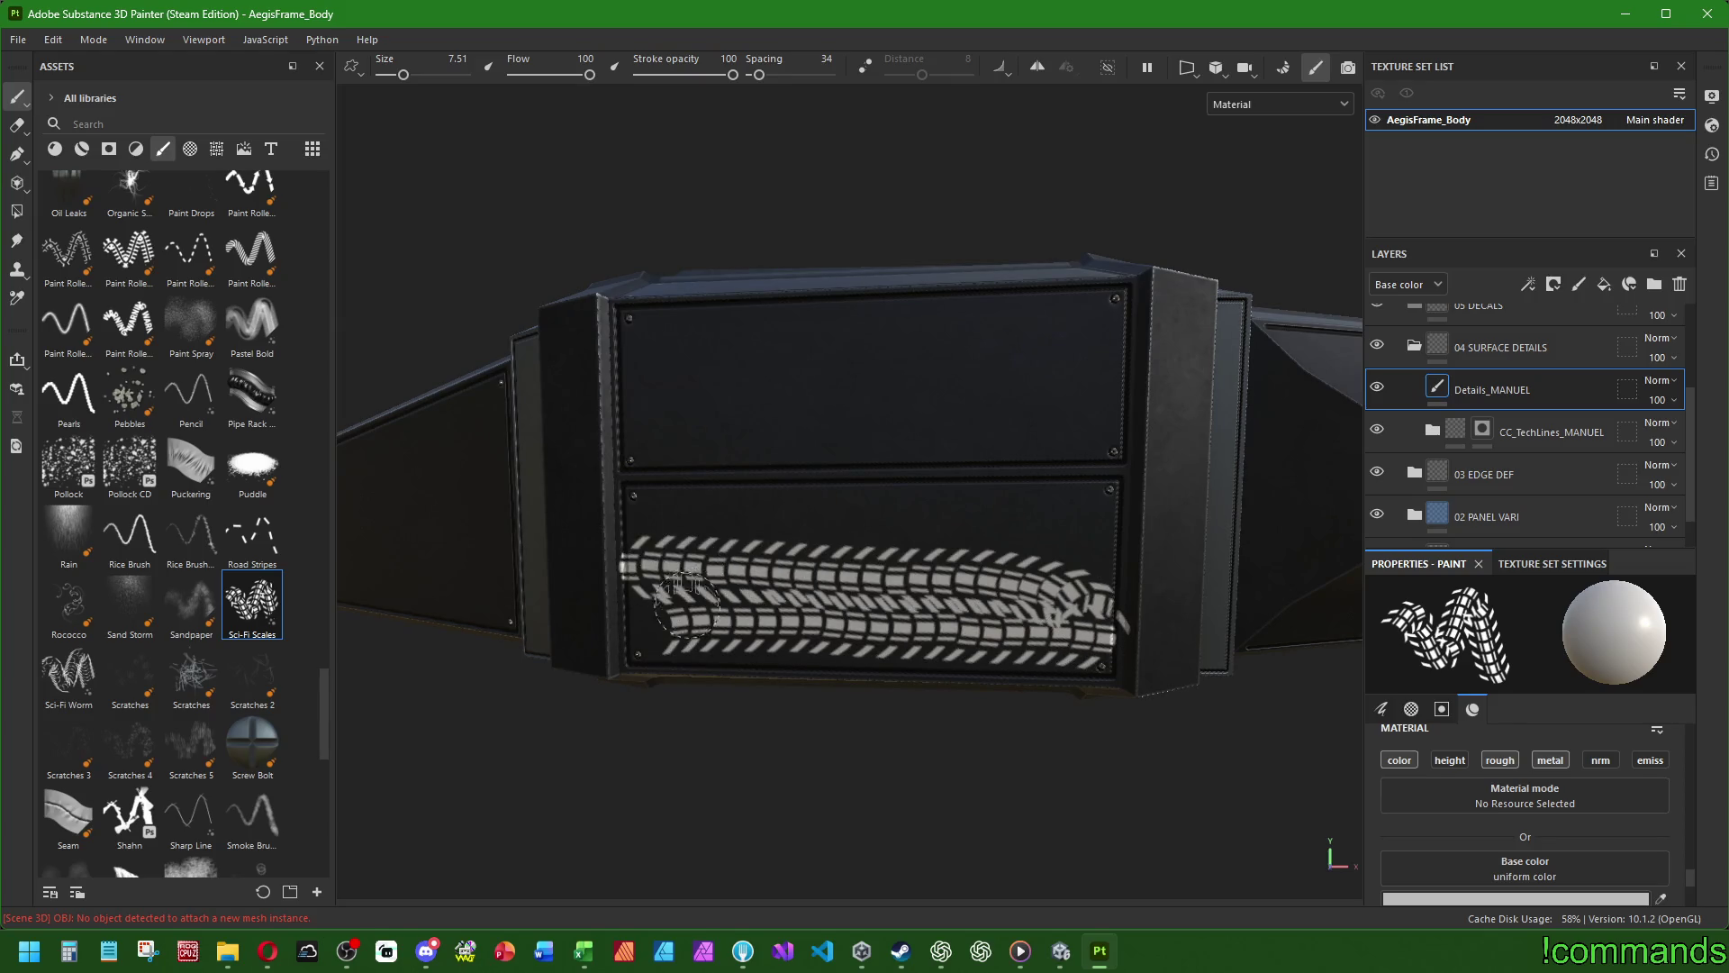
{"action": "key", "text": "ctrl+z"}
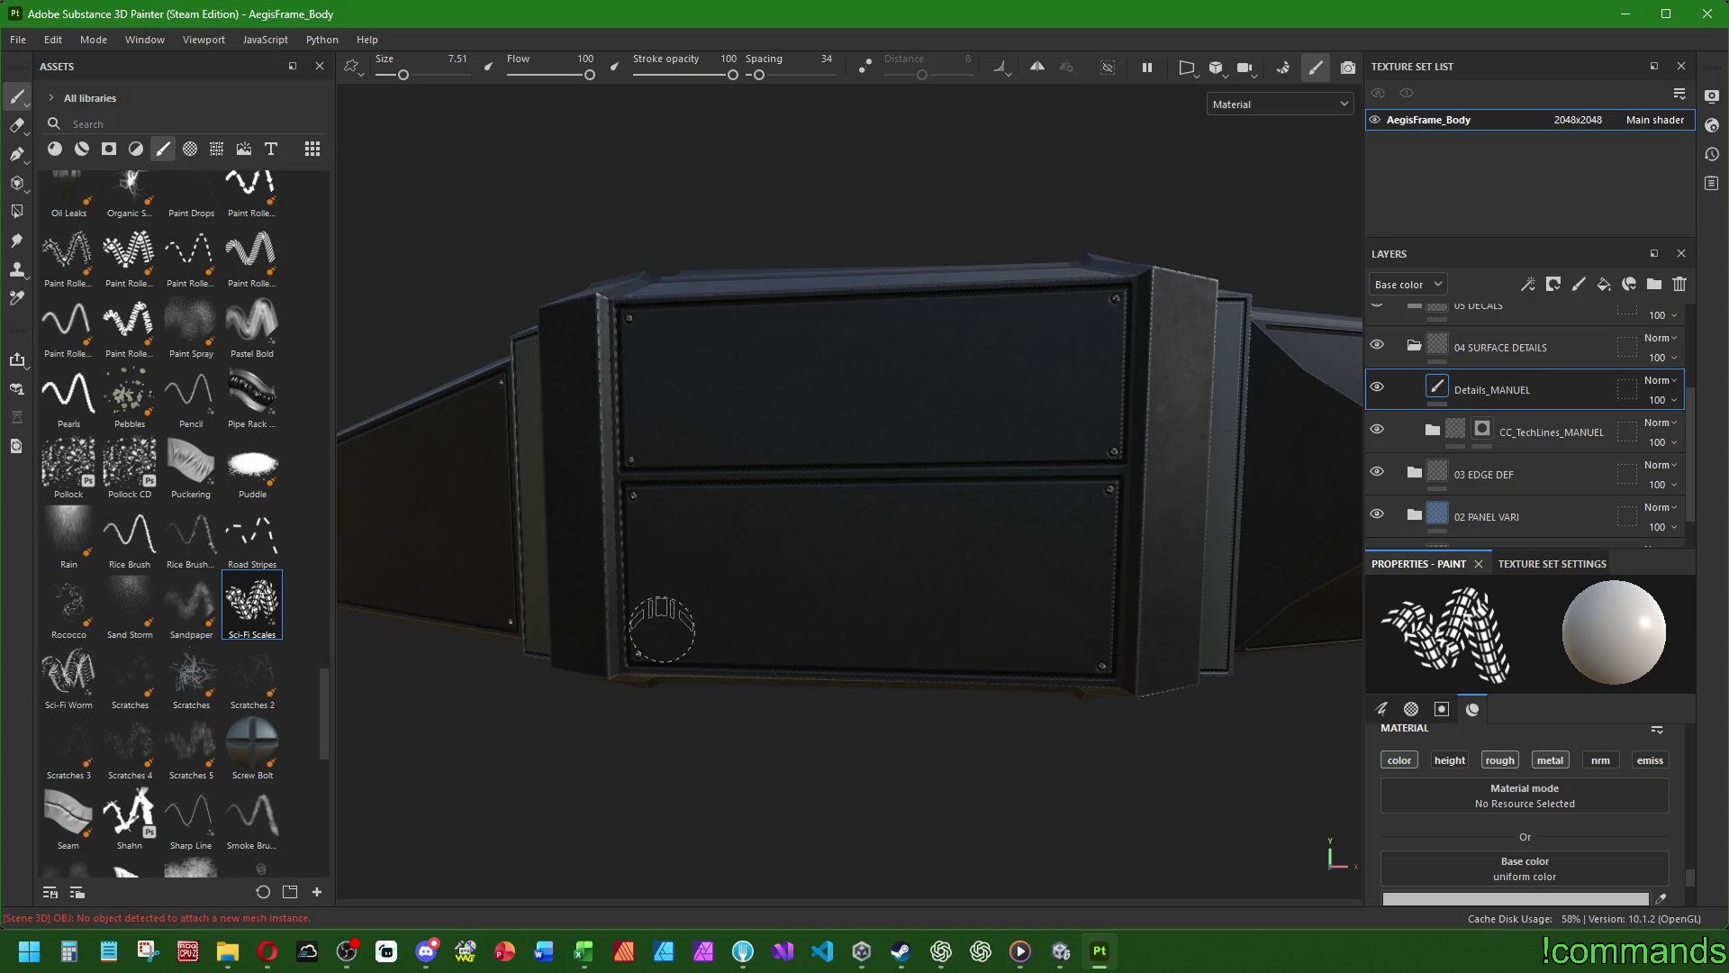
- Paint and undo another scales stroke on the lower panel, then show grunge textures
{"action": "mouse_move", "coordinate": [662, 629]}
{"action": "left_mouse_down"}
{"action": "mouse_move", "coordinate": [907, 606]}
{"action": "mouse_move", "coordinate": [1069, 637]}
{"action": "left_mouse_up"}
{"action": "scroll", "coordinate": [1068, 635], "scroll_direction": "down", "scroll_amount": 2}
{"action": "scroll", "coordinate": [1072, 643], "scroll_direction": "down", "scroll_amount": 2}
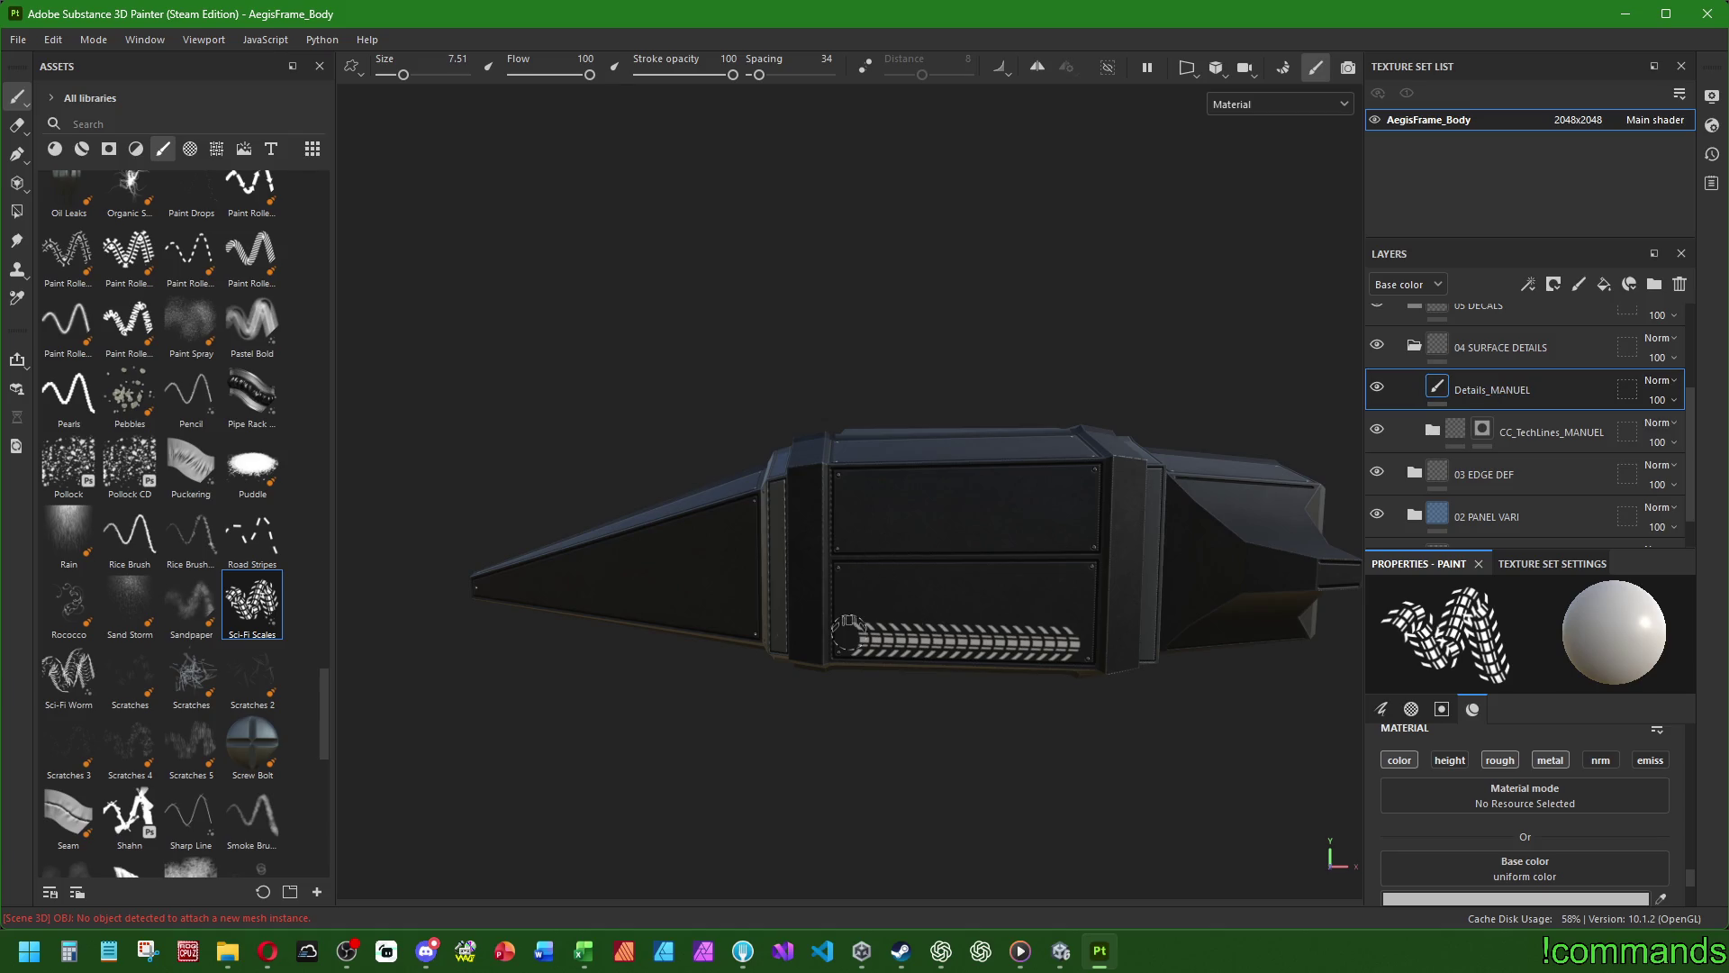
{"action": "key", "text": "ctrl+z"}
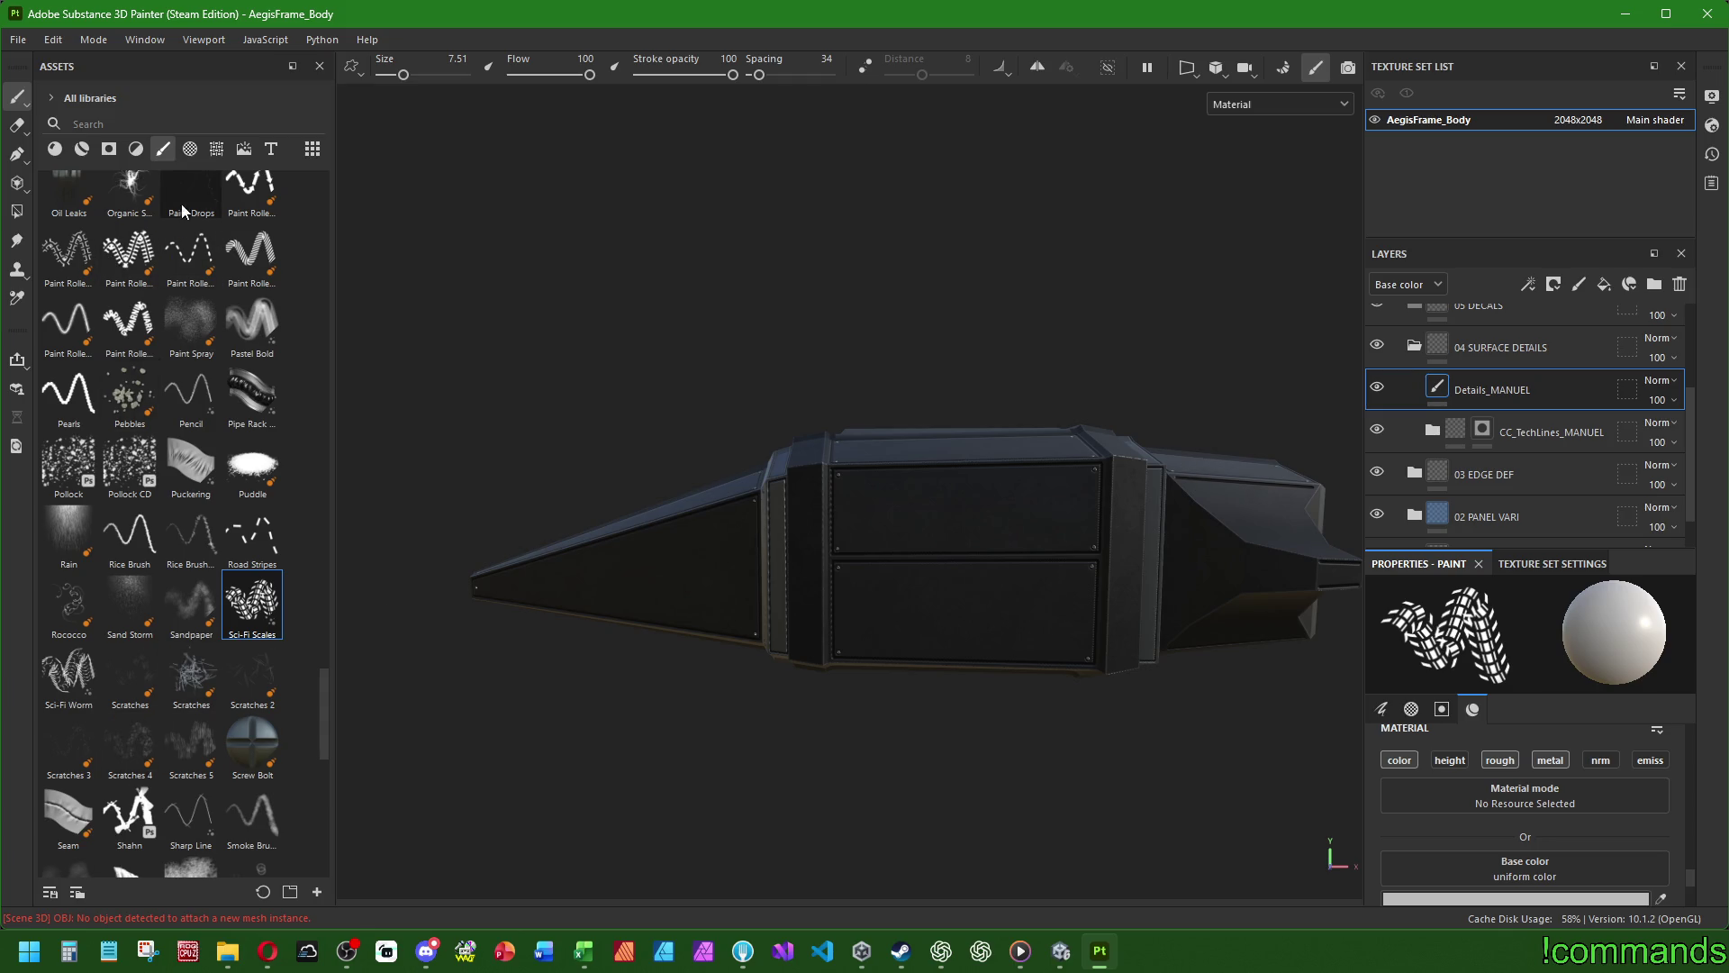
{"action": "left_click", "coordinate": [213, 158]}
- Orbit around the hull's top and sides, then add a fill layer in 04 SURFACE DETAILS
{"action": "mouse_move", "coordinate": [645, 412]}
{"action": "left_mouse_down", "text": "alt"}
{"action": "mouse_move", "coordinate": [563, 532]}
{"action": "mouse_move", "coordinate": [731, 600]}
{"action": "mouse_move", "coordinate": [737, 711]}
{"action": "mouse_move", "coordinate": [706, 675]}
{"action": "left_mouse_up", "text": "alt"}
{"action": "mouse_move", "coordinate": [1098, 698]}
{"action": "left_mouse_down", "text": "alt"}
{"action": "mouse_move", "coordinate": [1068, 680]}
{"action": "mouse_move", "coordinate": [1011, 694]}
{"action": "left_mouse_up", "text": "alt"}
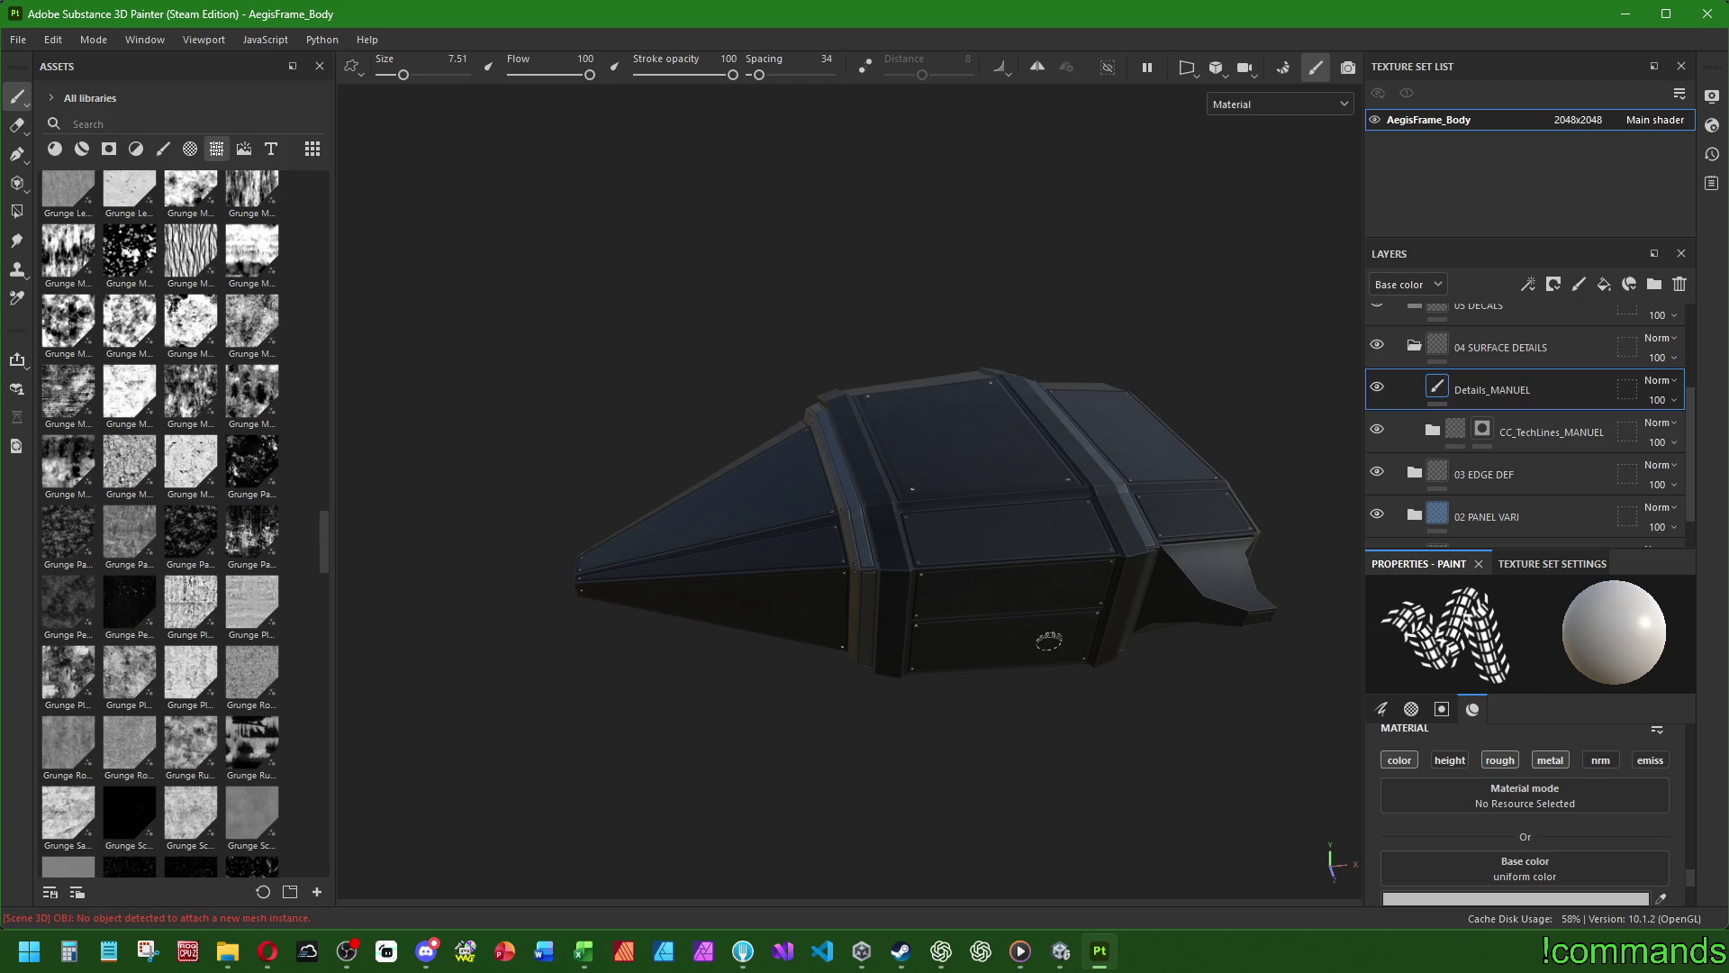
{"action": "scroll", "coordinate": [232, 403], "scroll_direction": "up", "scroll_amount": 15}
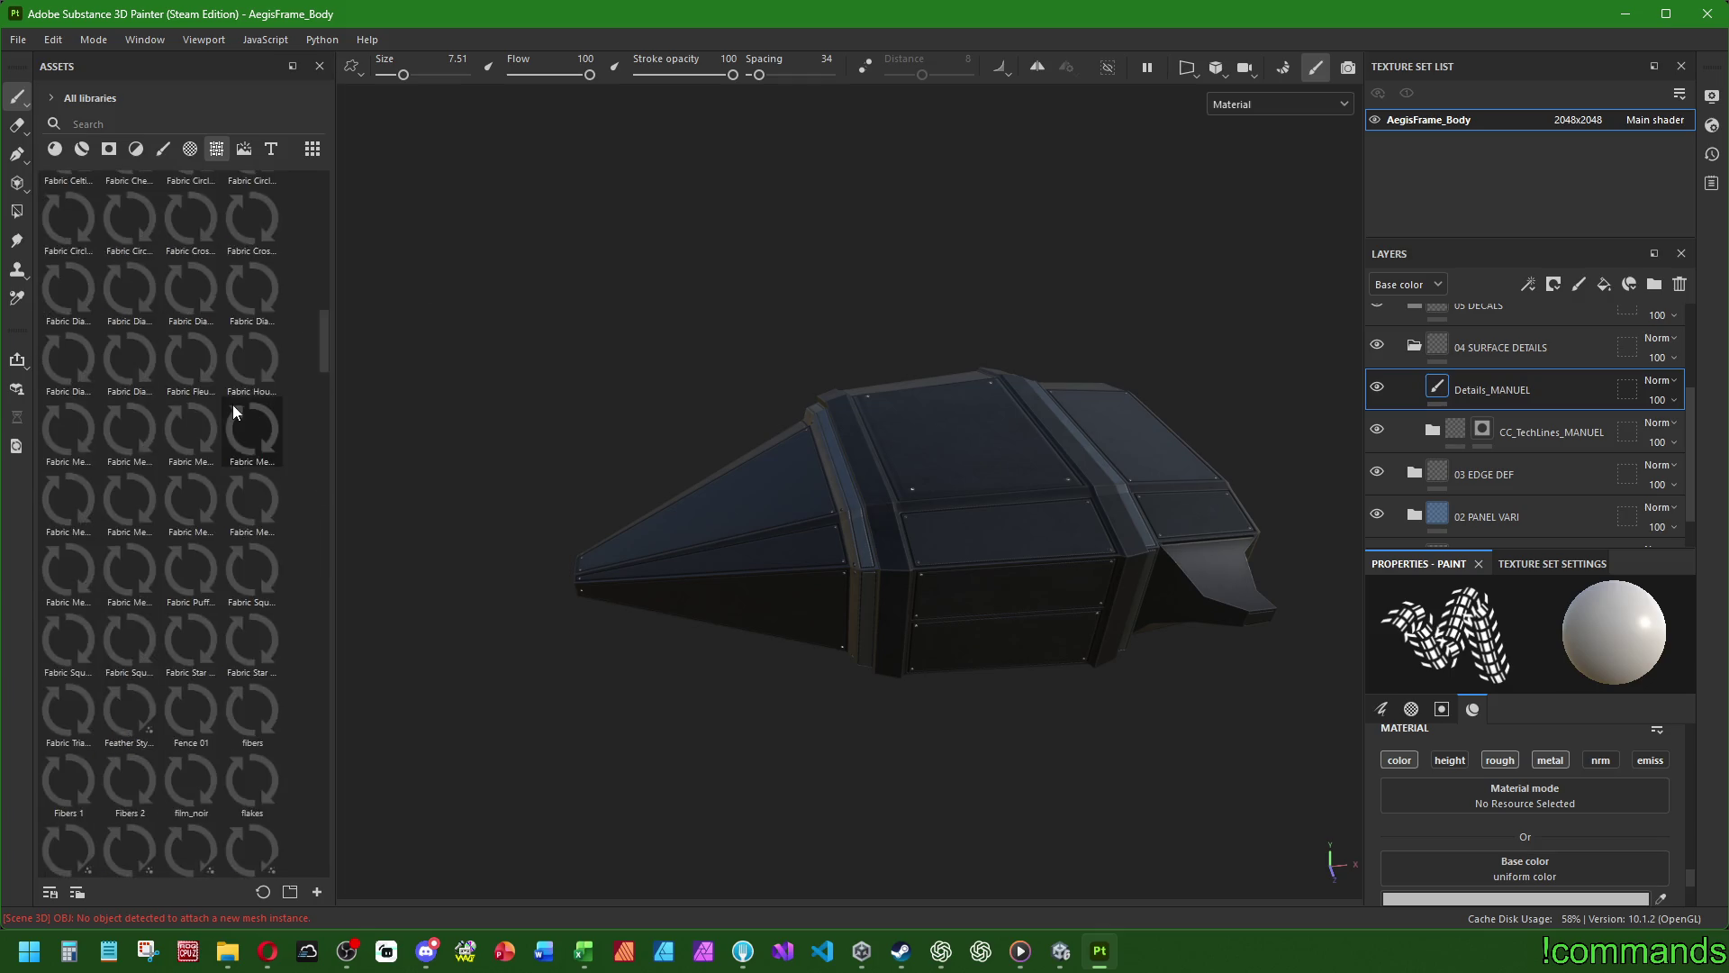
{"action": "middle_click_drag", "start_coordinate": [767, 416], "coordinate": [738, 449]}
{"action": "left_click_drag", "start_coordinate": [737, 448], "coordinate": [1027, 582], "text": "alt"}
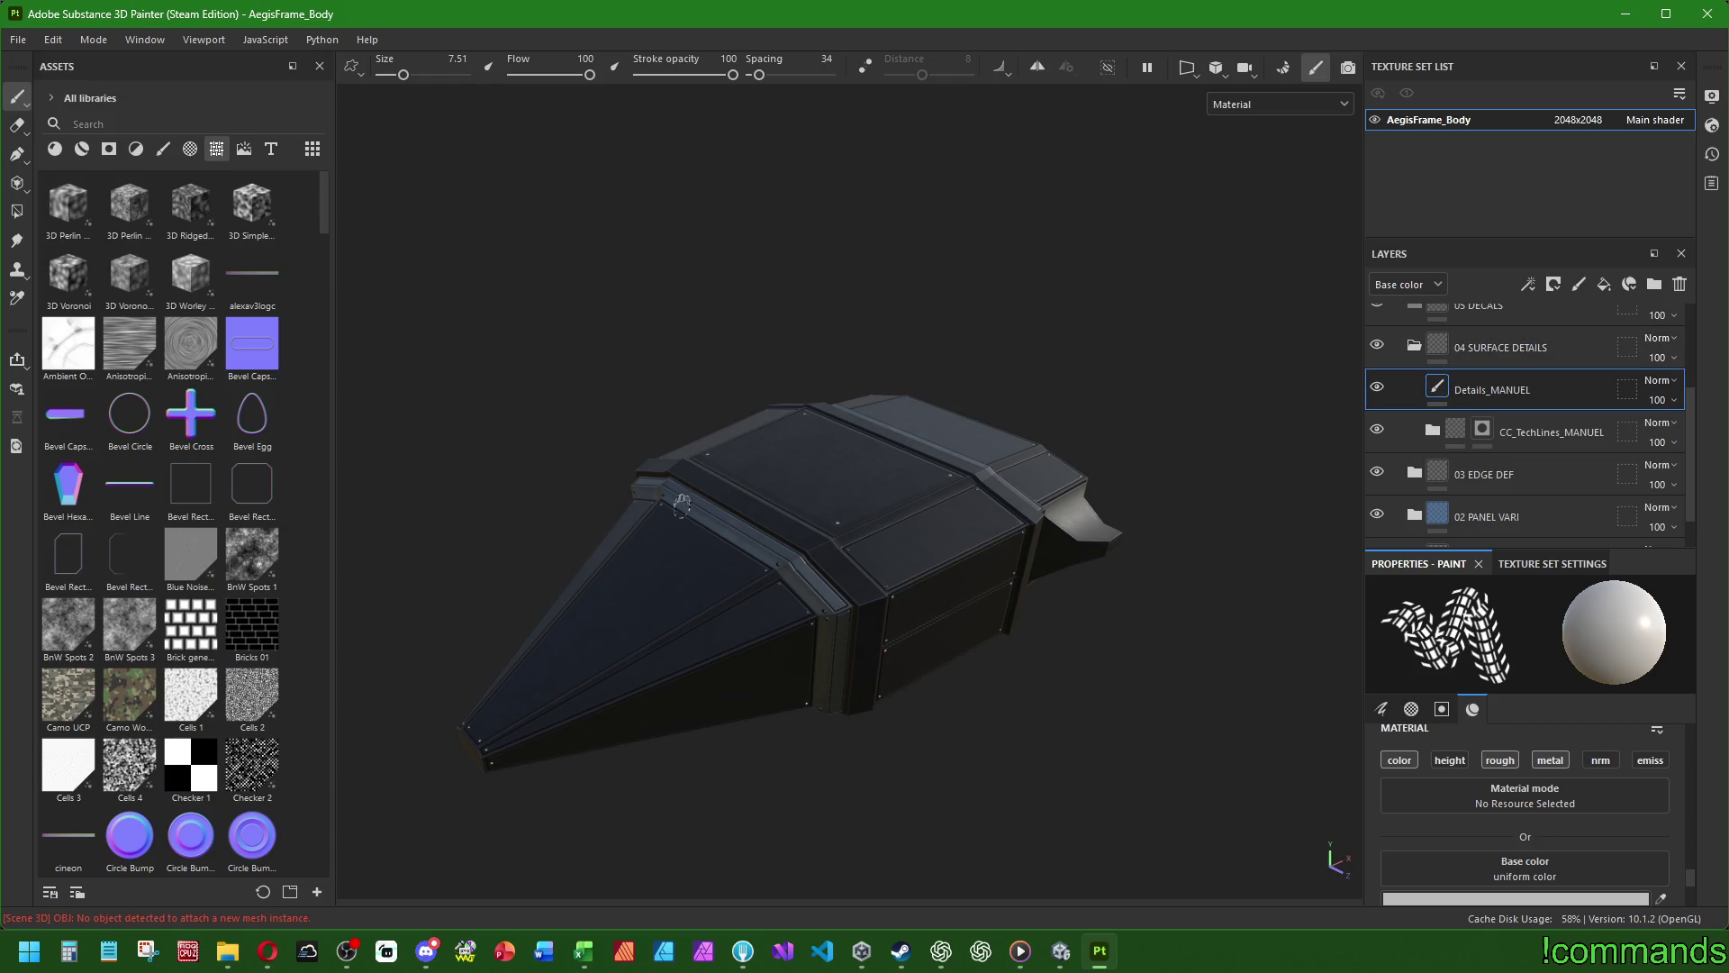
{"action": "scroll", "coordinate": [637, 528], "scroll_direction": "up", "scroll_amount": 5}
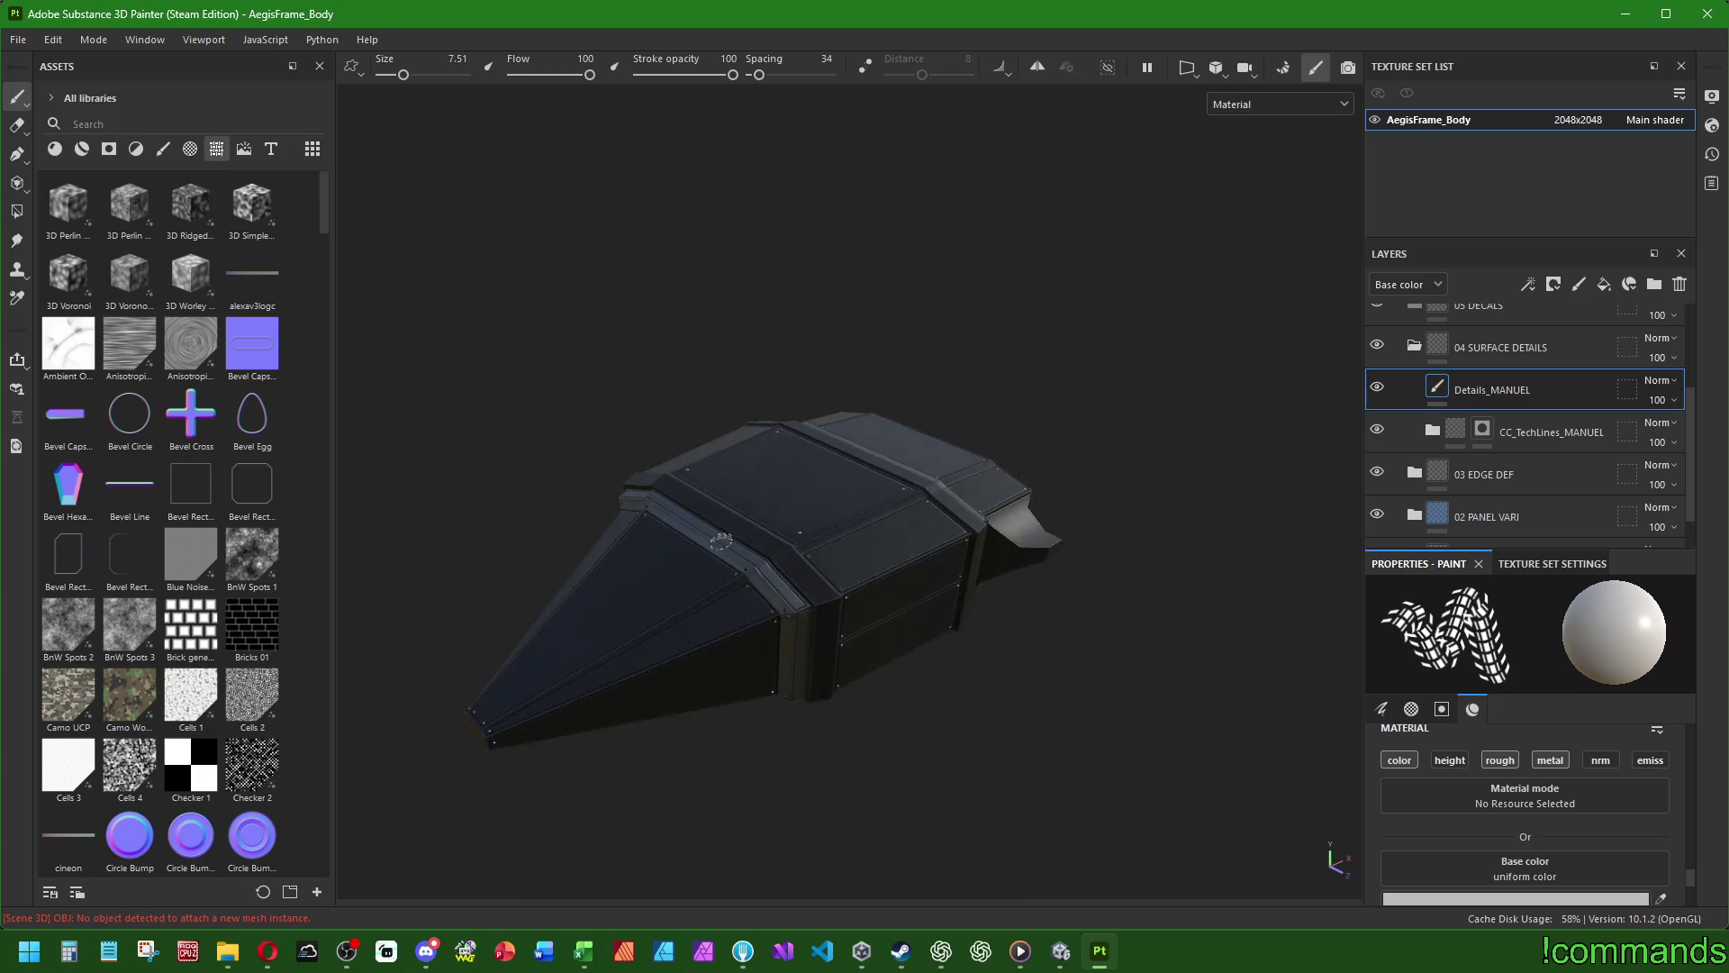
{"action": "mouse_move", "coordinate": [787, 414]}
{"action": "left_mouse_down", "text": "alt"}
{"action": "mouse_move", "coordinate": [1011, 463]}
{"action": "mouse_move", "coordinate": [995, 394]}
{"action": "mouse_move", "coordinate": [910, 487]}
{"action": "mouse_move", "coordinate": [895, 536]}
{"action": "left_mouse_up", "text": "alt"}
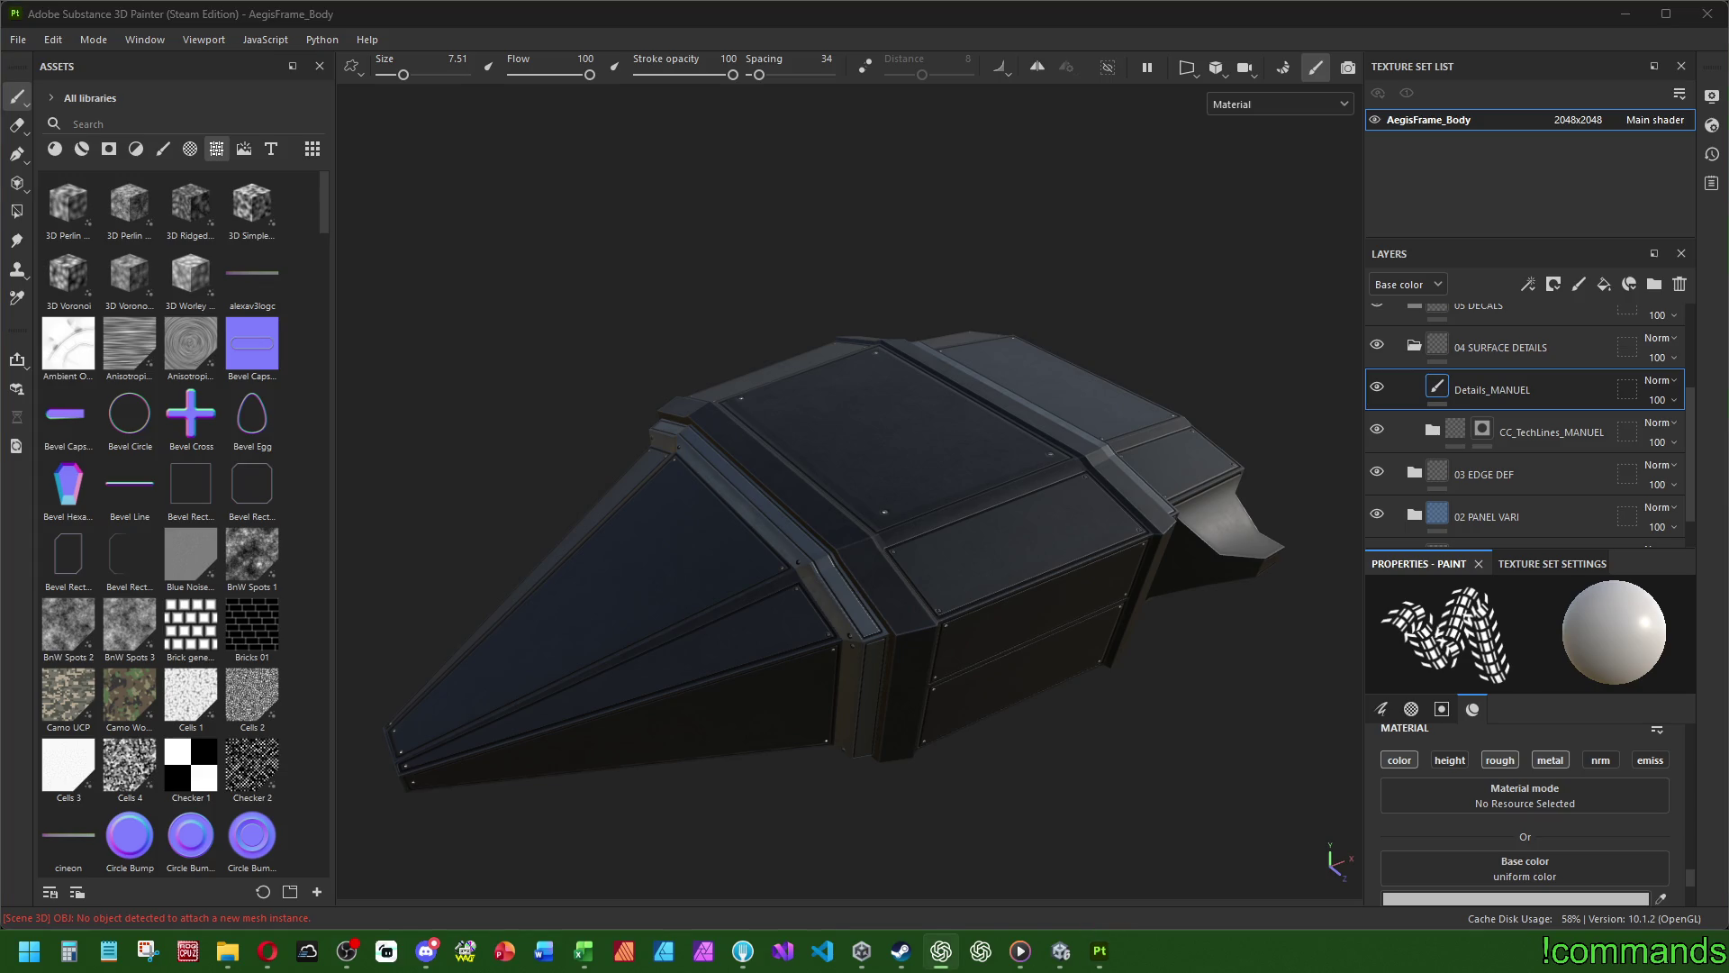
{"action": "left_click_drag", "start_coordinate": [973, 631], "coordinate": [1171, 495], "text": "alt"}
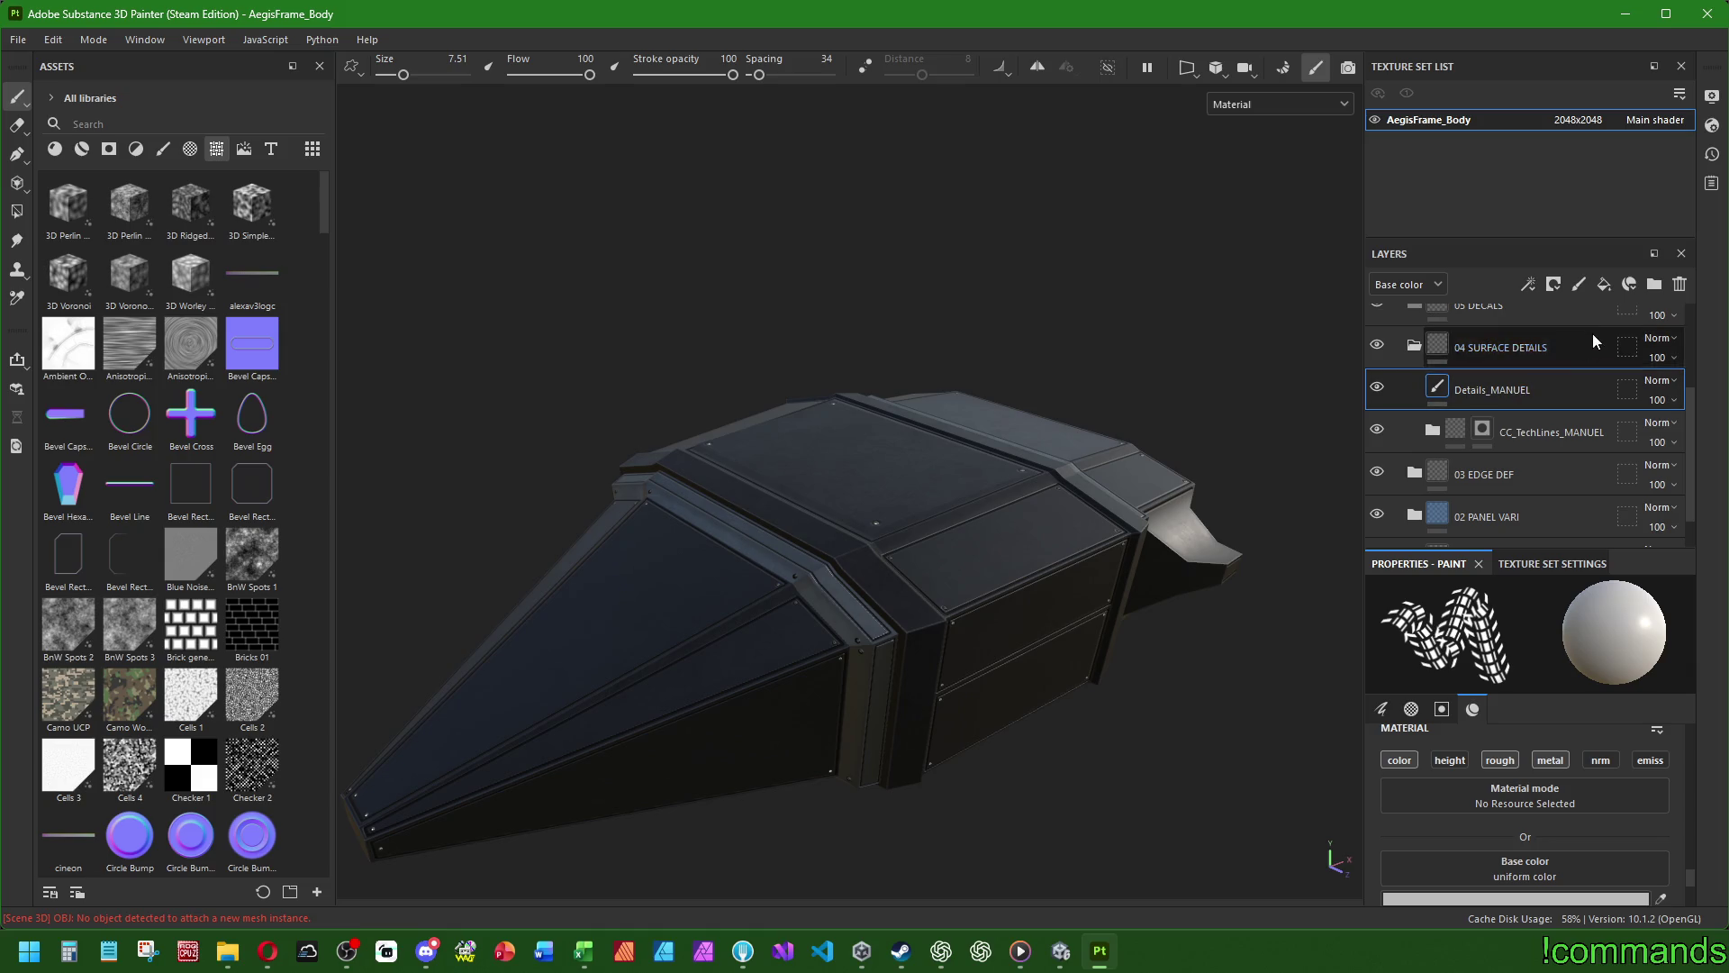
{"action": "left_click", "coordinate": [1604, 284]}
- Keep Fill layer 1's name and disable its color, metal, normal and emissive channels
{"action": "double_click", "coordinate": [1495, 391]}
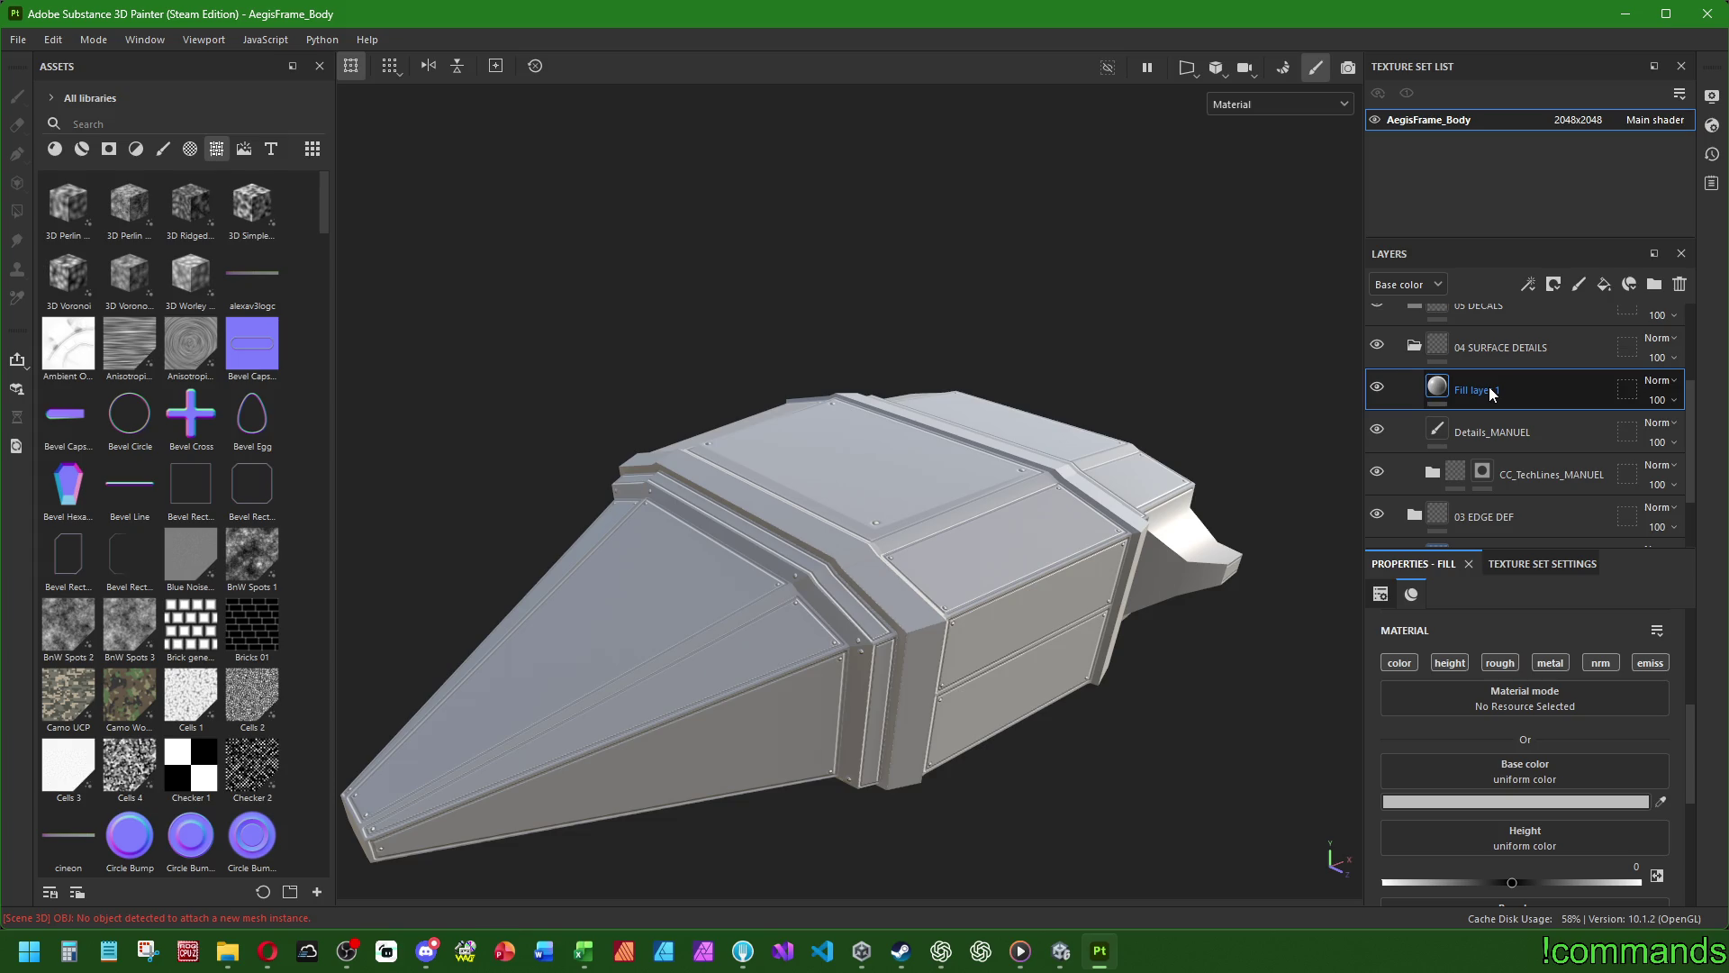
{"action": "key", "text": "Return"}
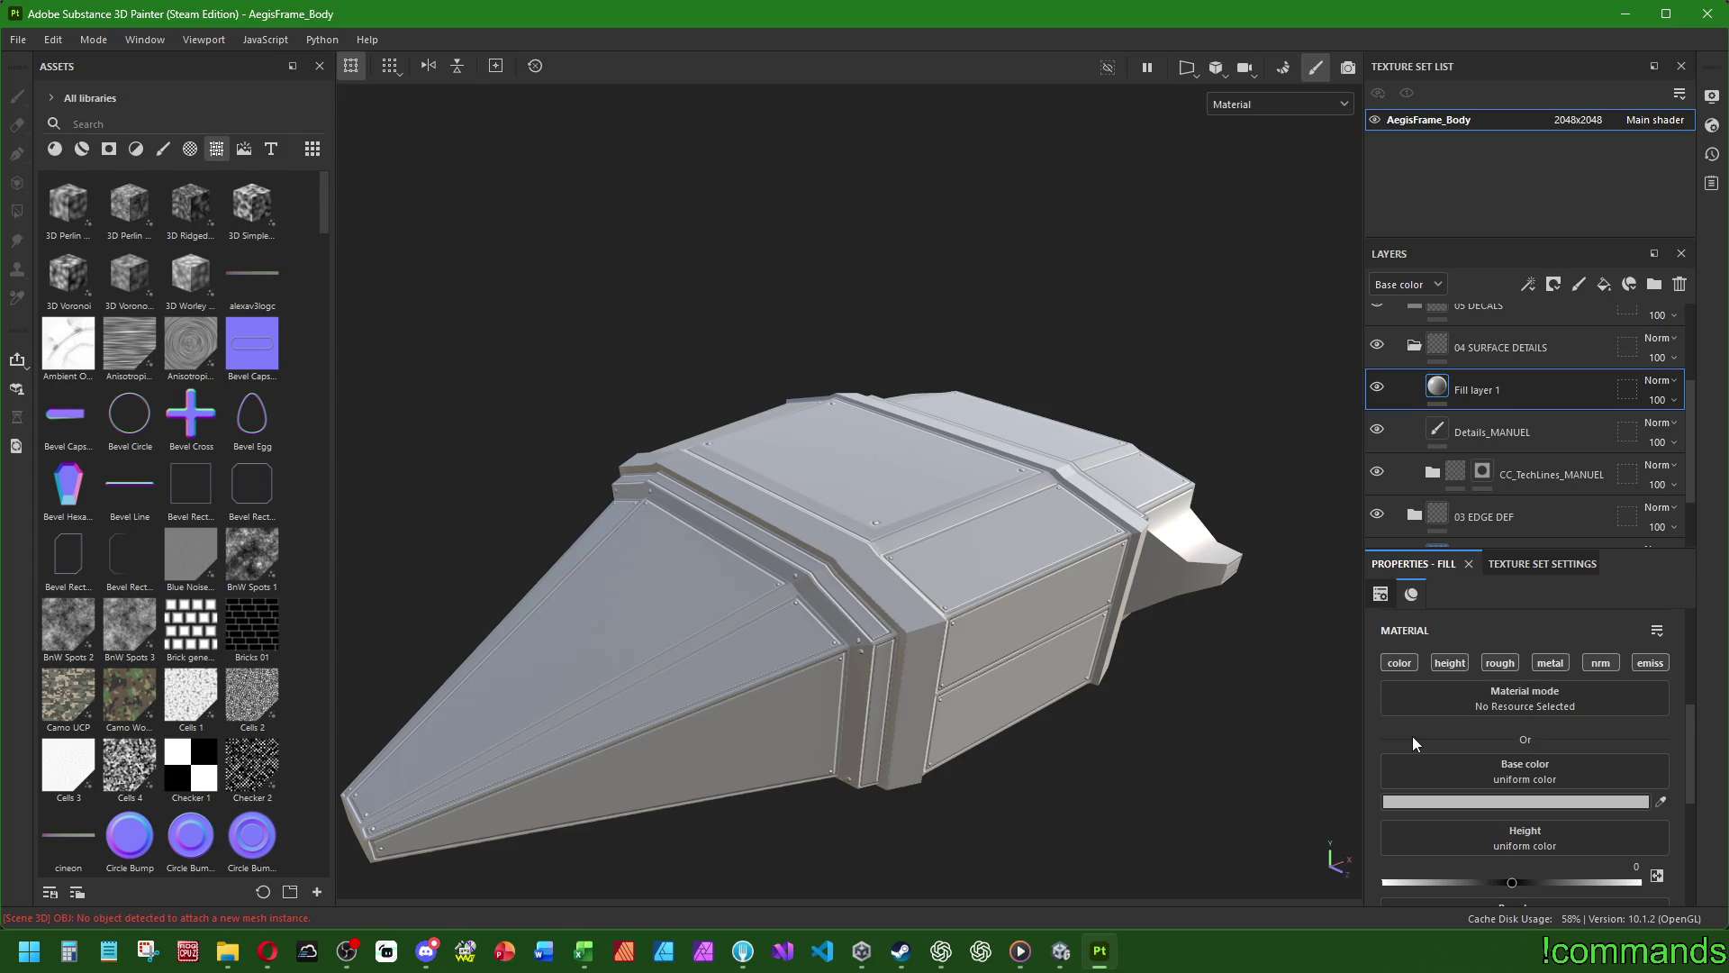
{"action": "left_click", "coordinate": [1400, 664]}
{"action": "left_click", "coordinate": [1549, 663]}
{"action": "left_click", "coordinate": [1600, 663]}
{"action": "left_click", "coordinate": [1660, 663]}
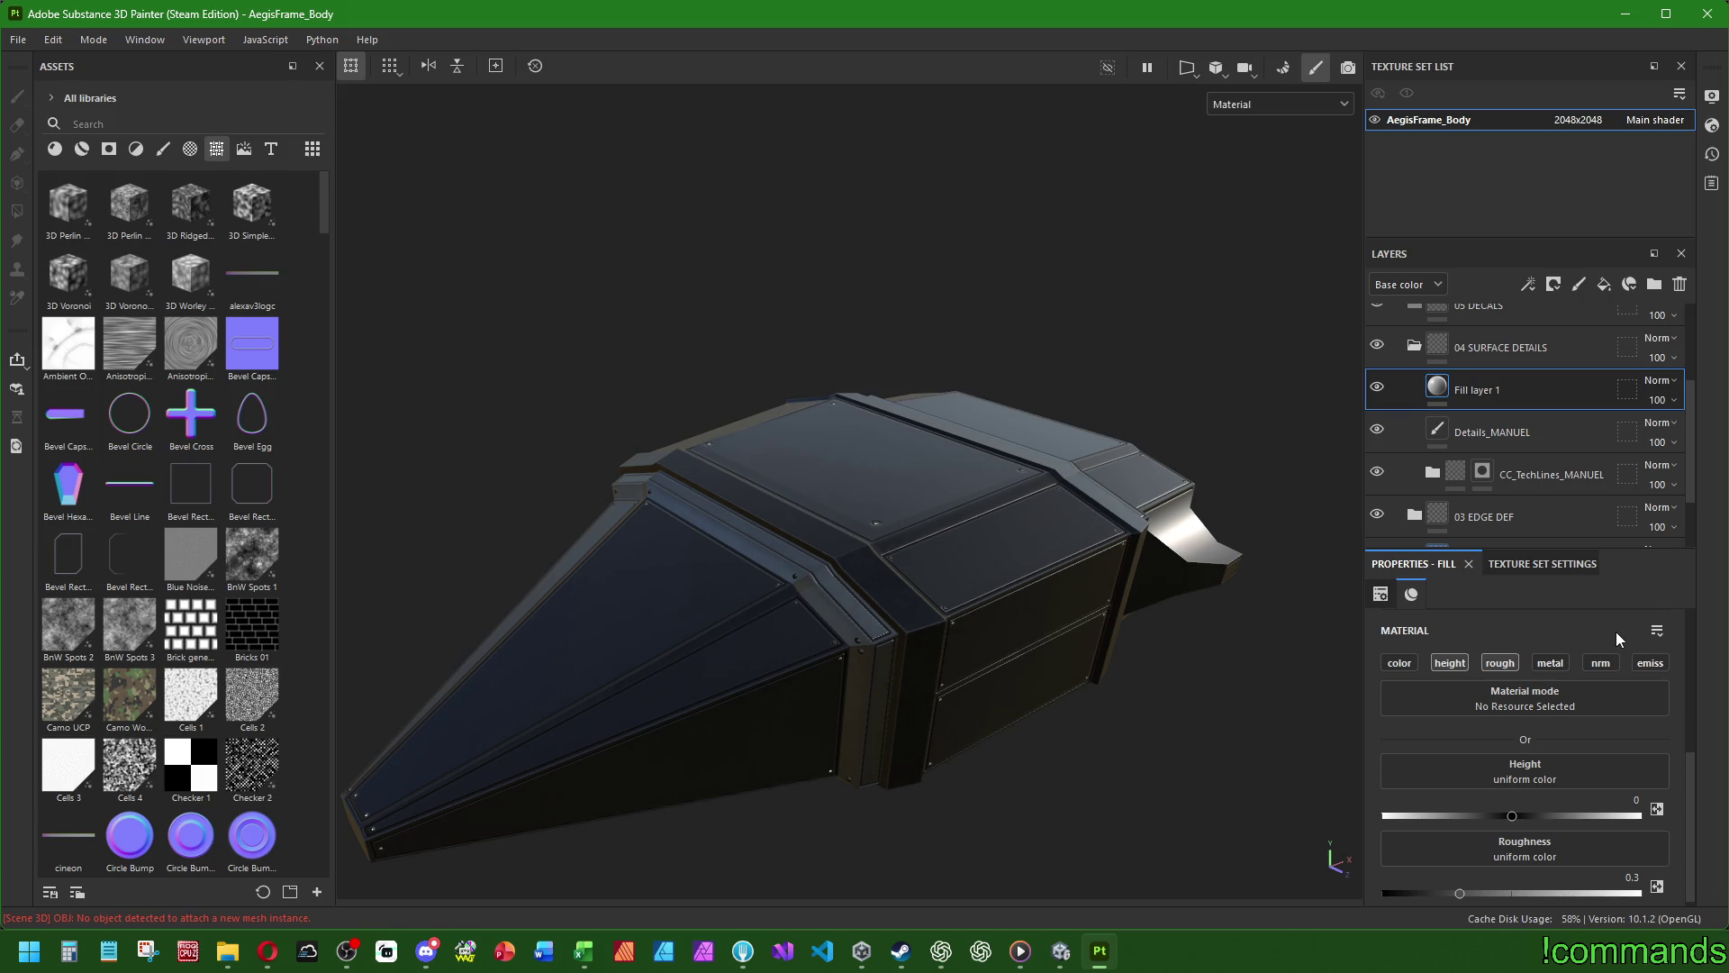
{"action": "scroll", "coordinate": [1516, 699], "scroll_direction": "up", "scroll_amount": 3}
{"action": "left_click", "coordinate": [1494, 662]}
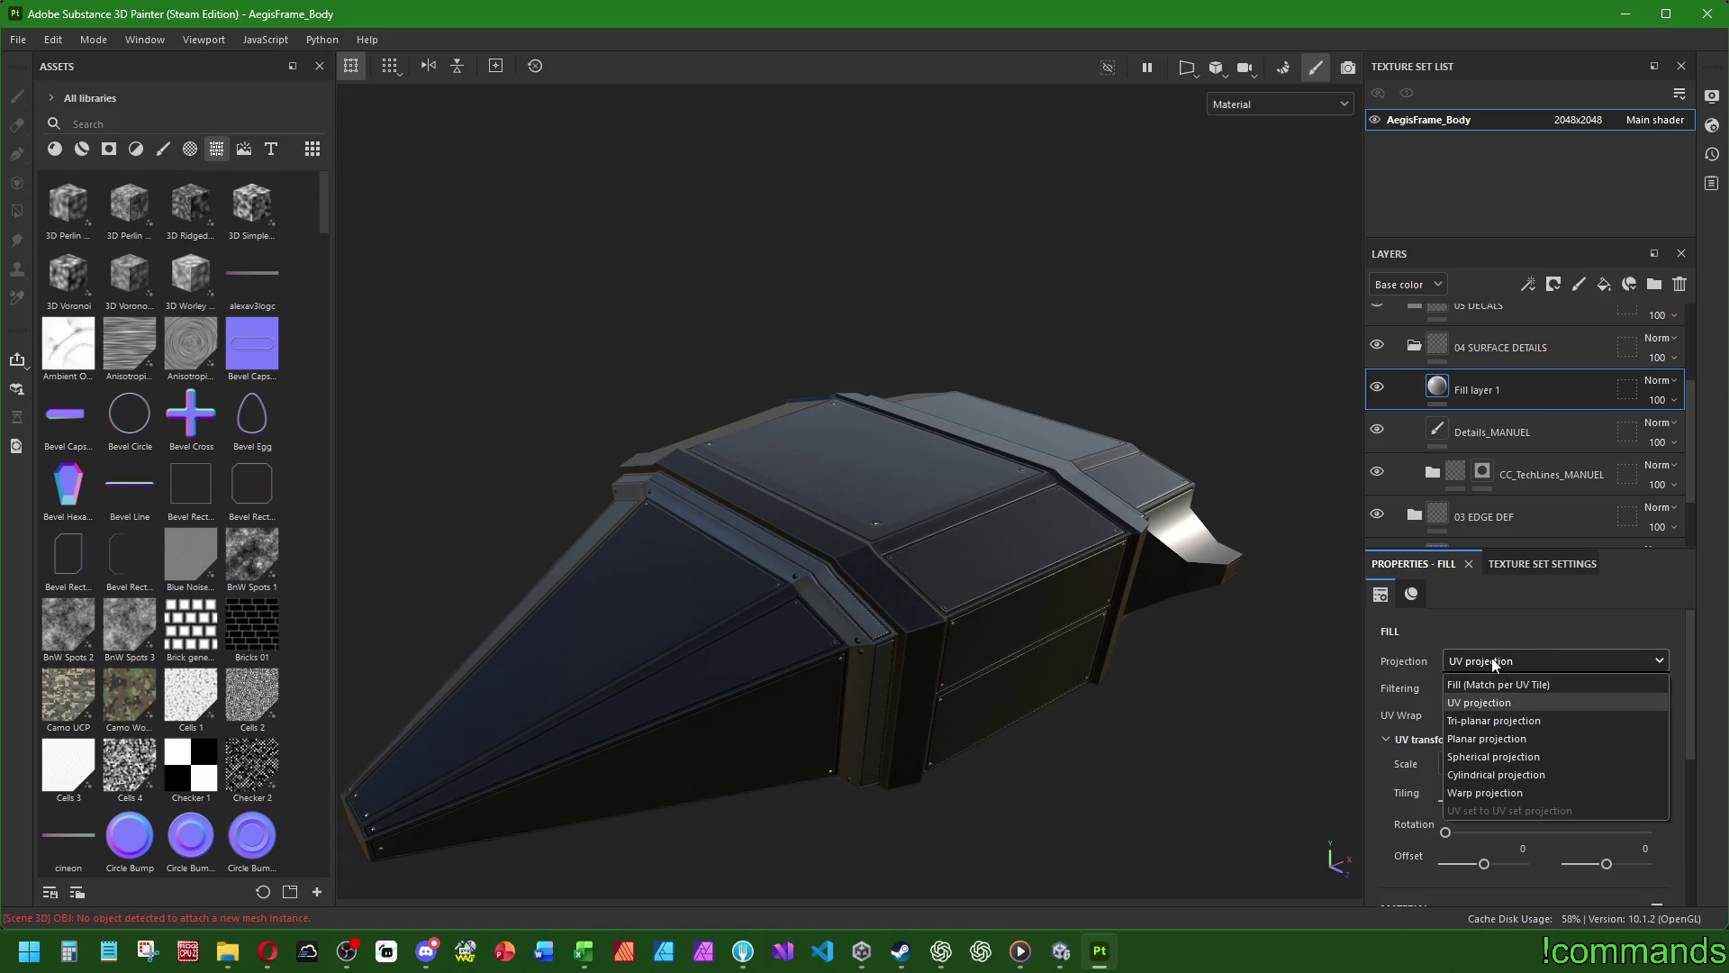
- Change Fill layer 1's projection from UV to Tri-planar
{"action": "left_click", "coordinate": [1510, 720]}
{"action": "scroll", "coordinate": [850, 441], "scroll_direction": "down", "scroll_amount": 3}
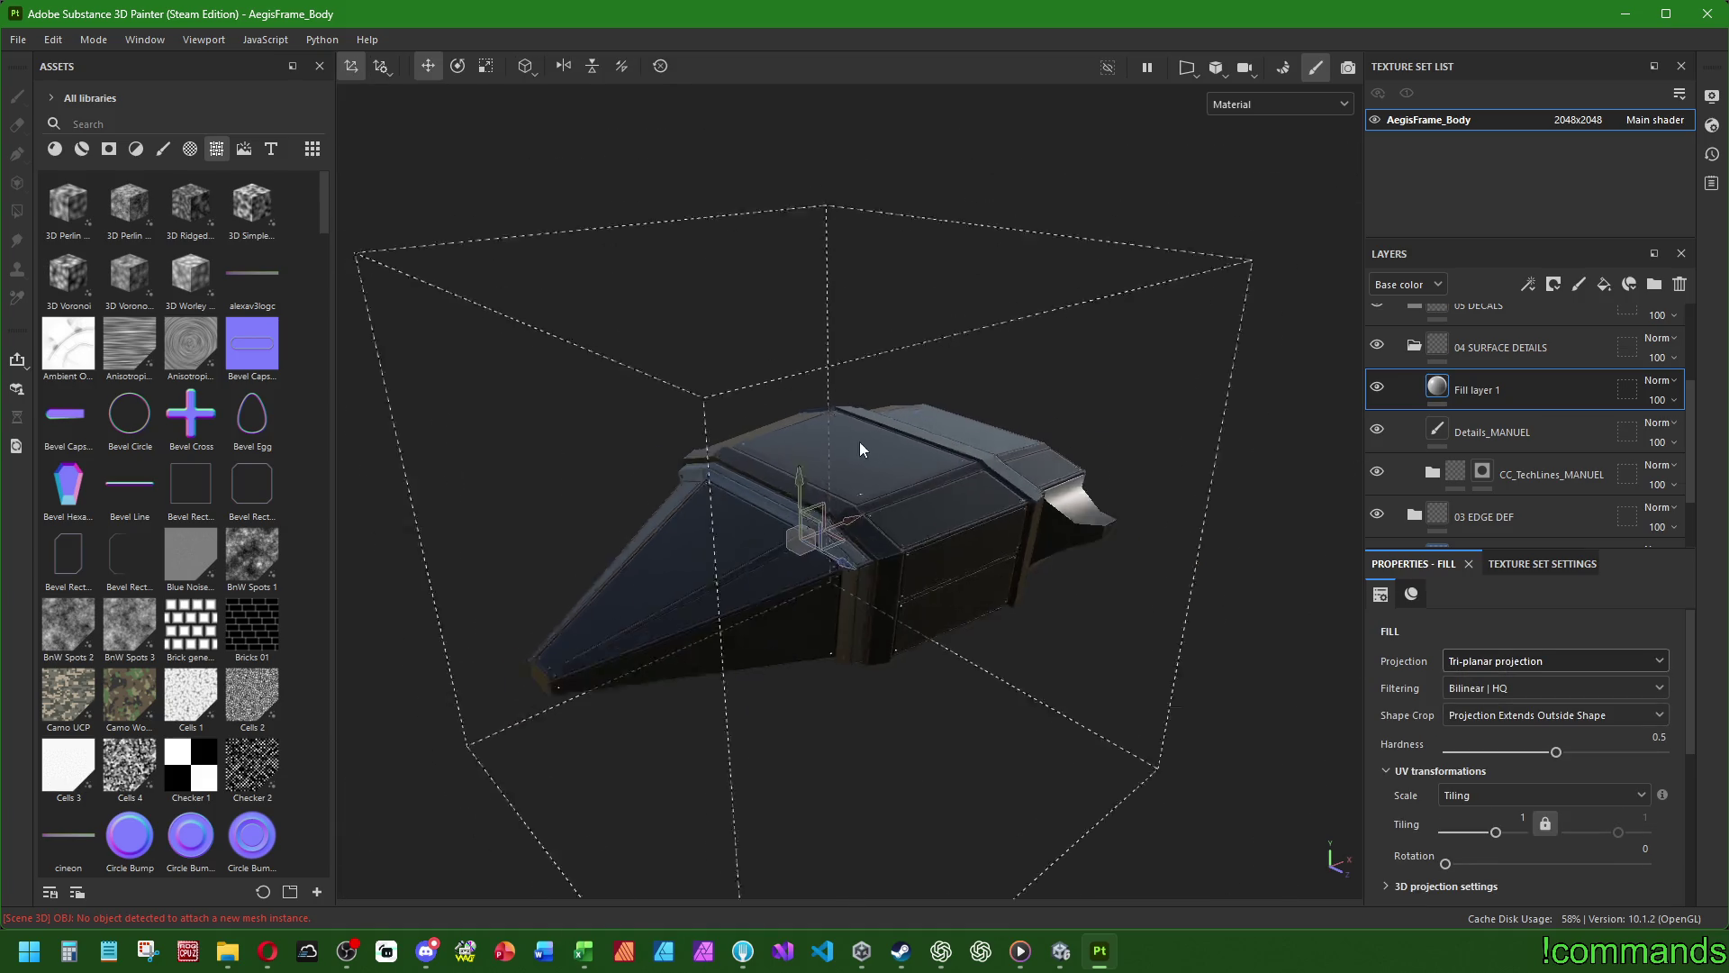
{"action": "scroll", "coordinate": [863, 437], "scroll_direction": "up", "scroll_amount": 2}
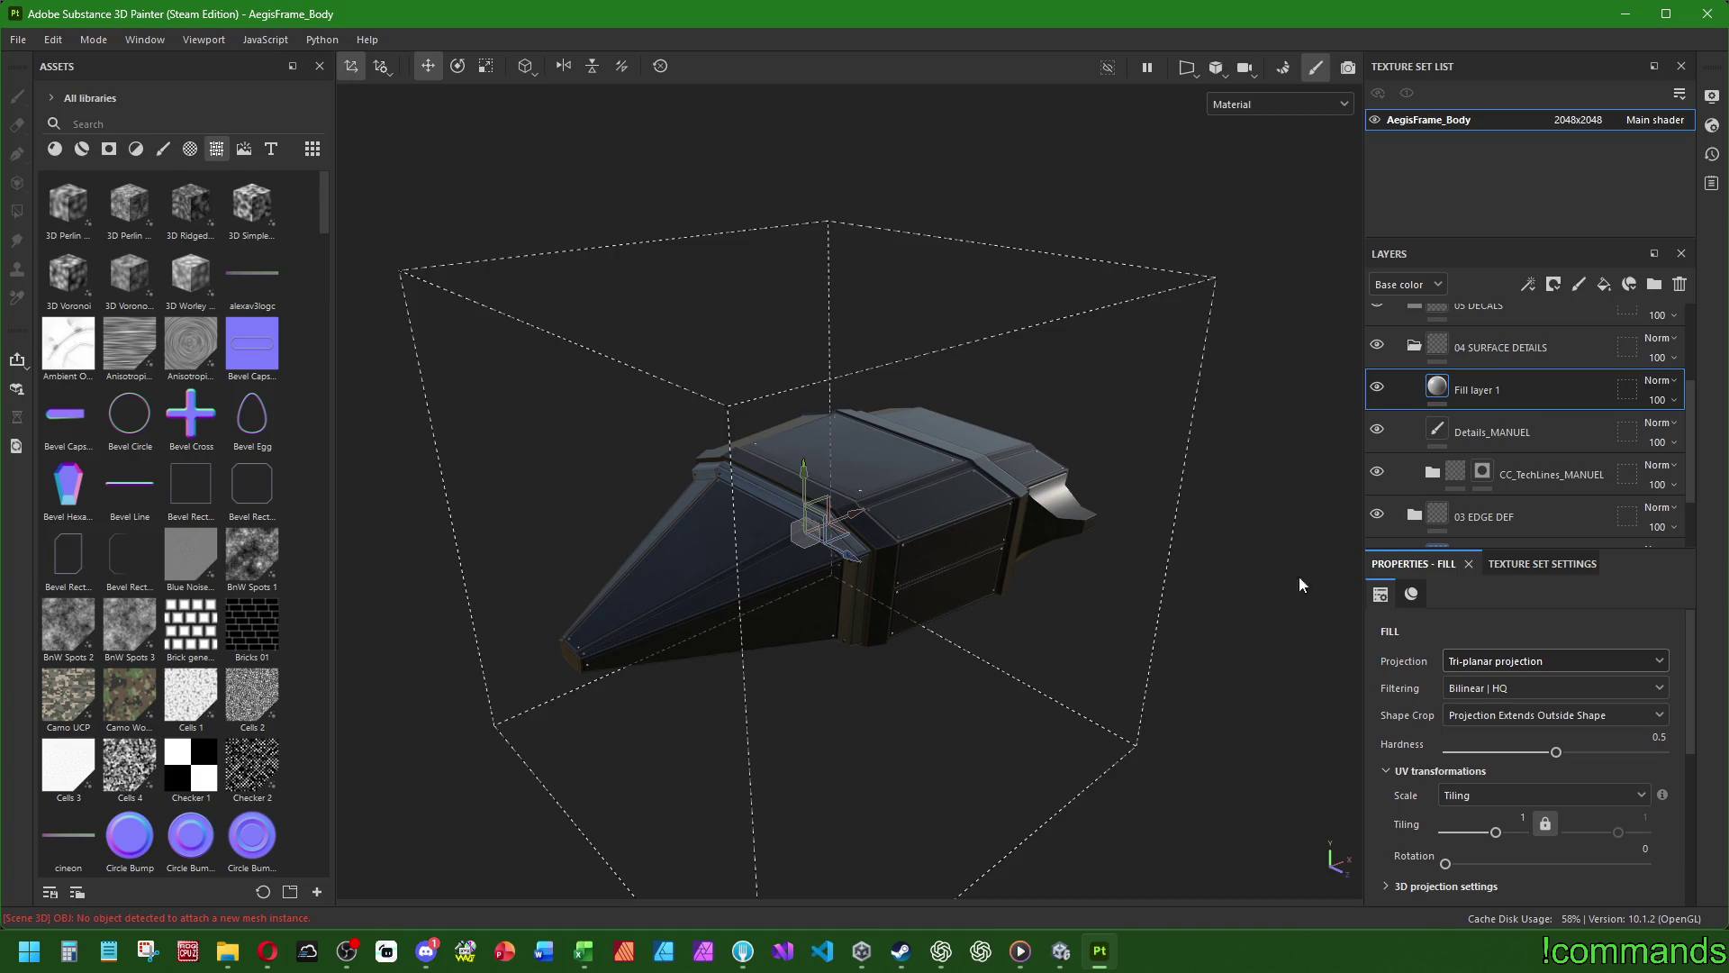
{"action": "scroll", "coordinate": [743, 516], "scroll_direction": "up", "scroll_amount": 5}
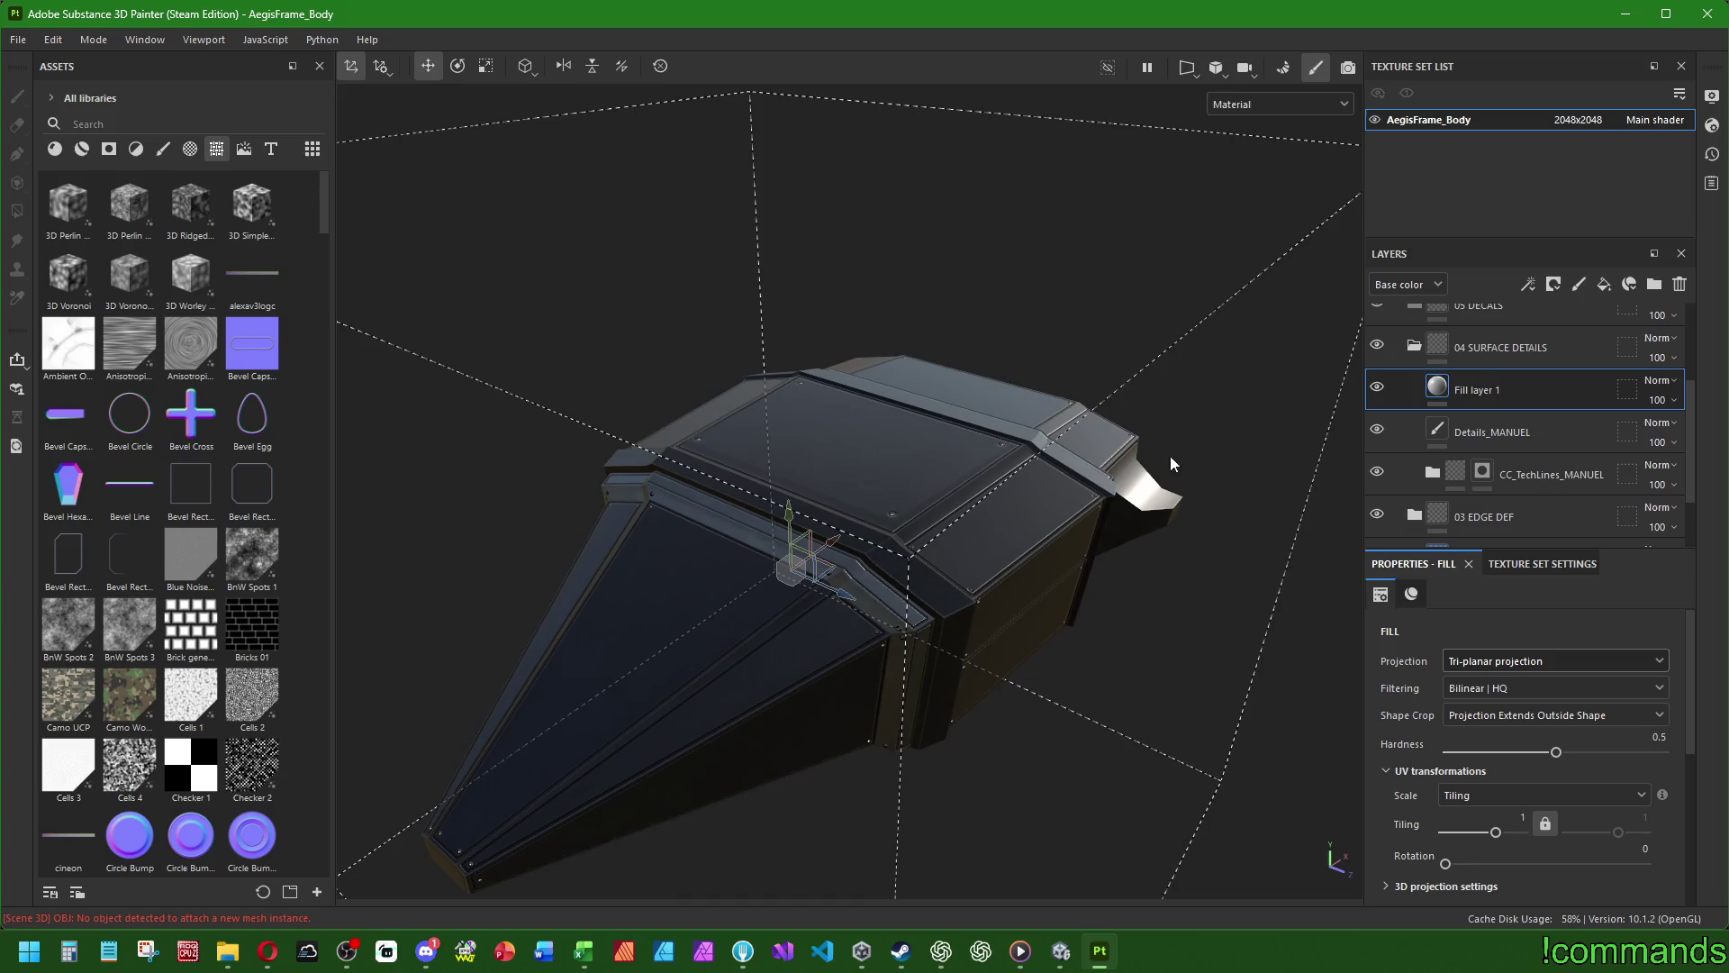
{"action": "scroll", "coordinate": [1409, 622], "scroll_direction": "down", "scroll_amount": 3}
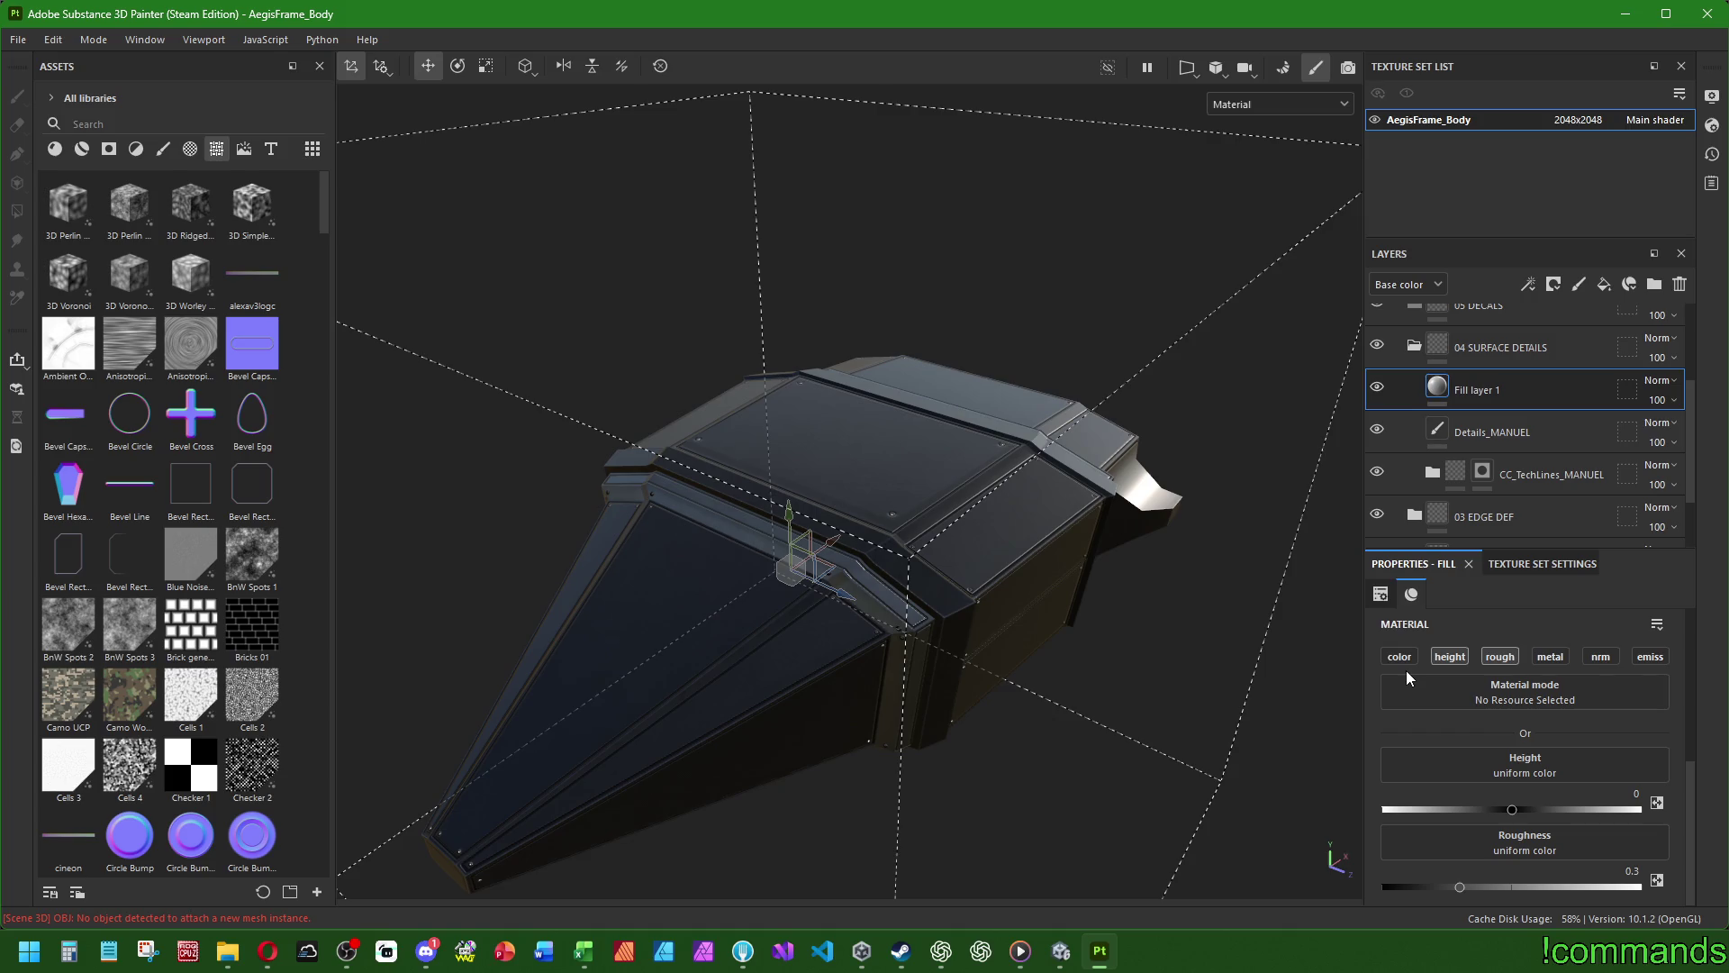
- Enter height -0.002 and roughness 0.38 on Fill layer 1
{"action": "left_click", "coordinate": [1636, 794]}
{"action": "type", "text": "02"}
{"action": "key", "text": "Return"}
{"action": "left_click", "coordinate": [1621, 872]}
{"action": "type", "text": "8"}
{"action": "key", "text": "Return"}
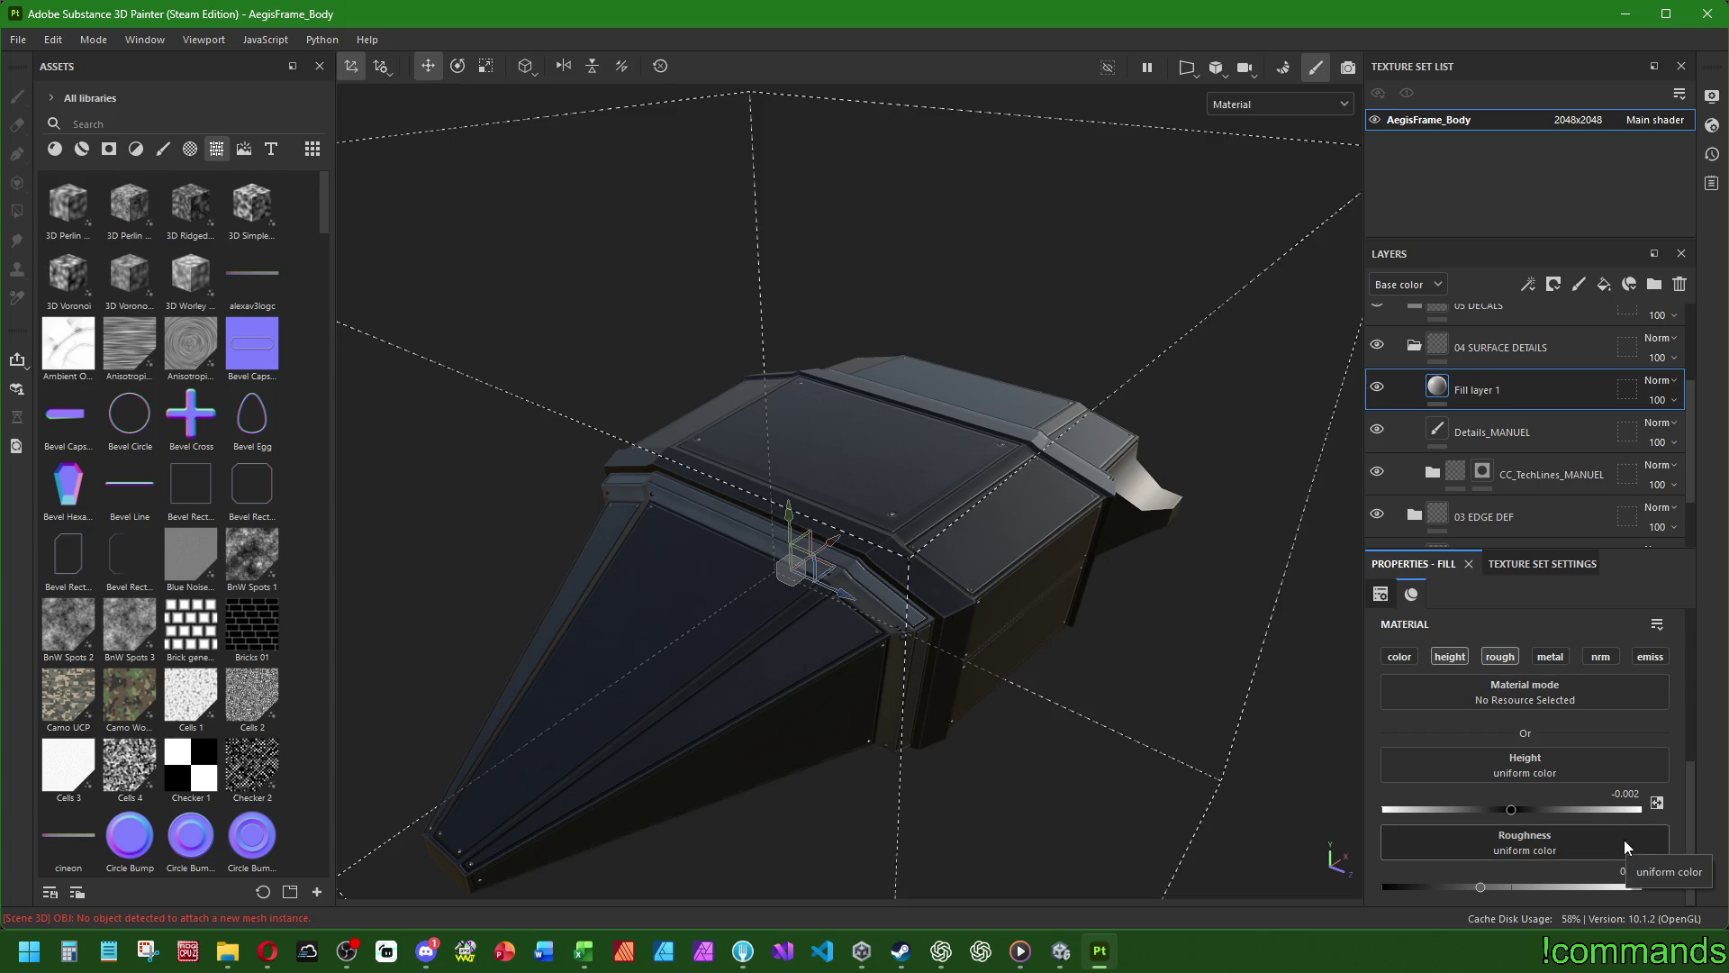
- Add a mask to Fill layer 1 and insert an empty generator into it
{"action": "right_click", "coordinate": [1452, 401]}
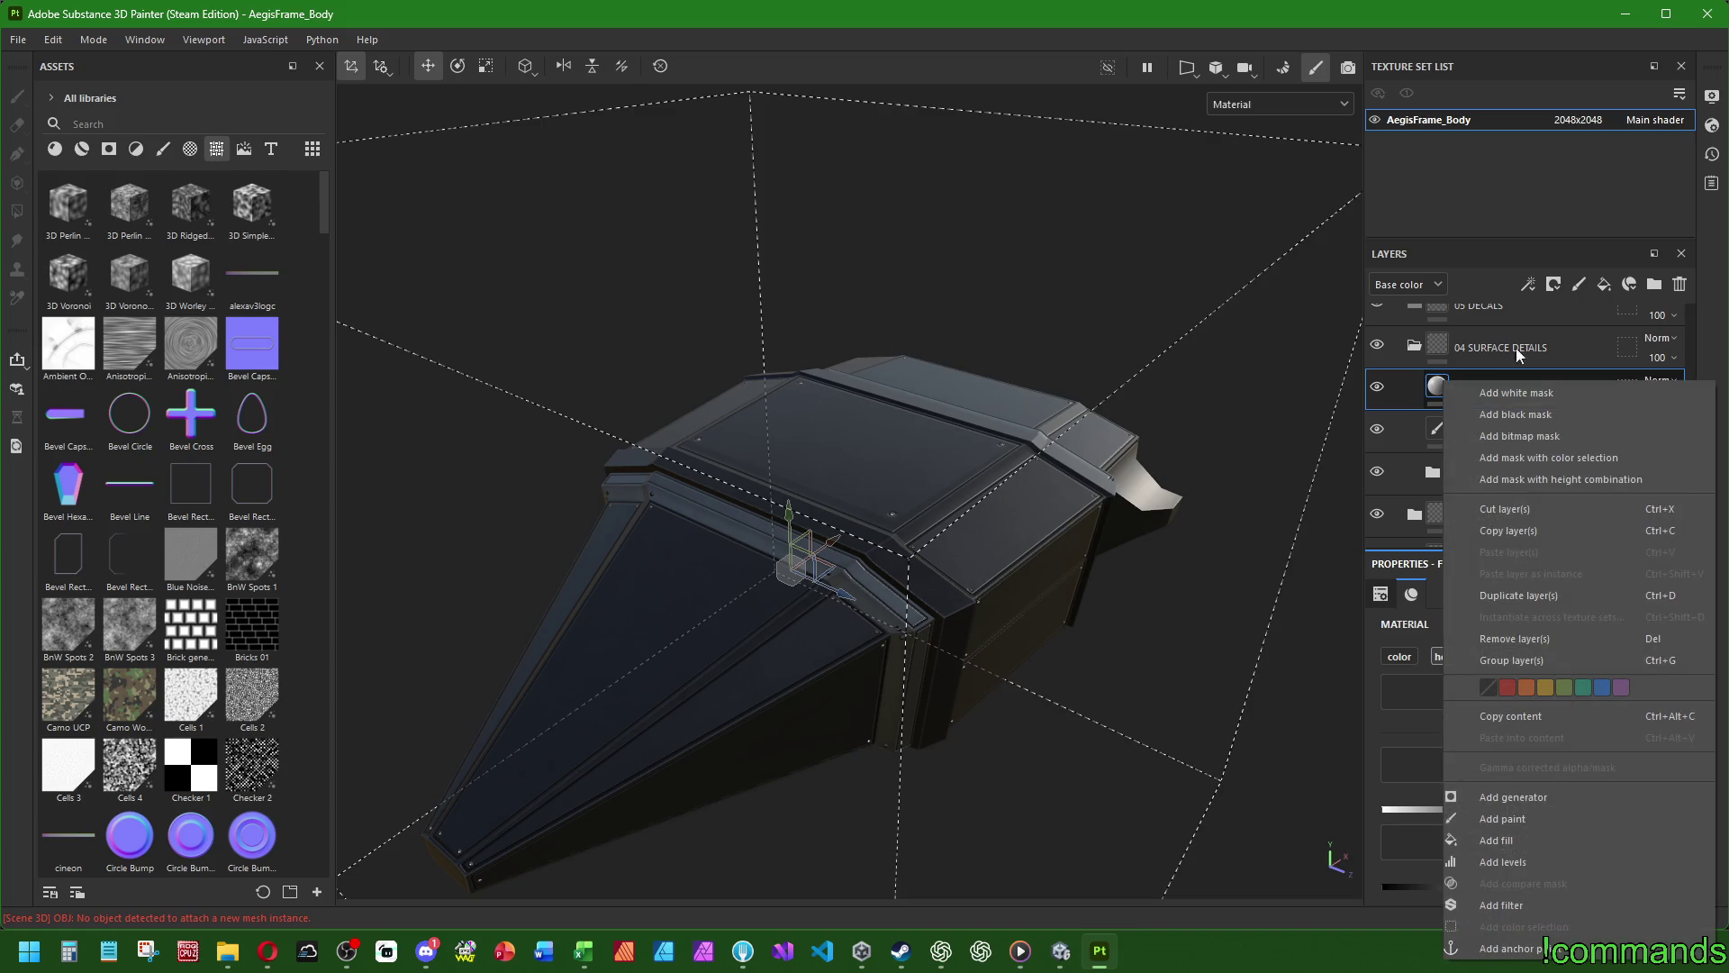
{"action": "left_click", "coordinate": [1541, 423]}
{"action": "right_click", "coordinate": [1467, 391]}
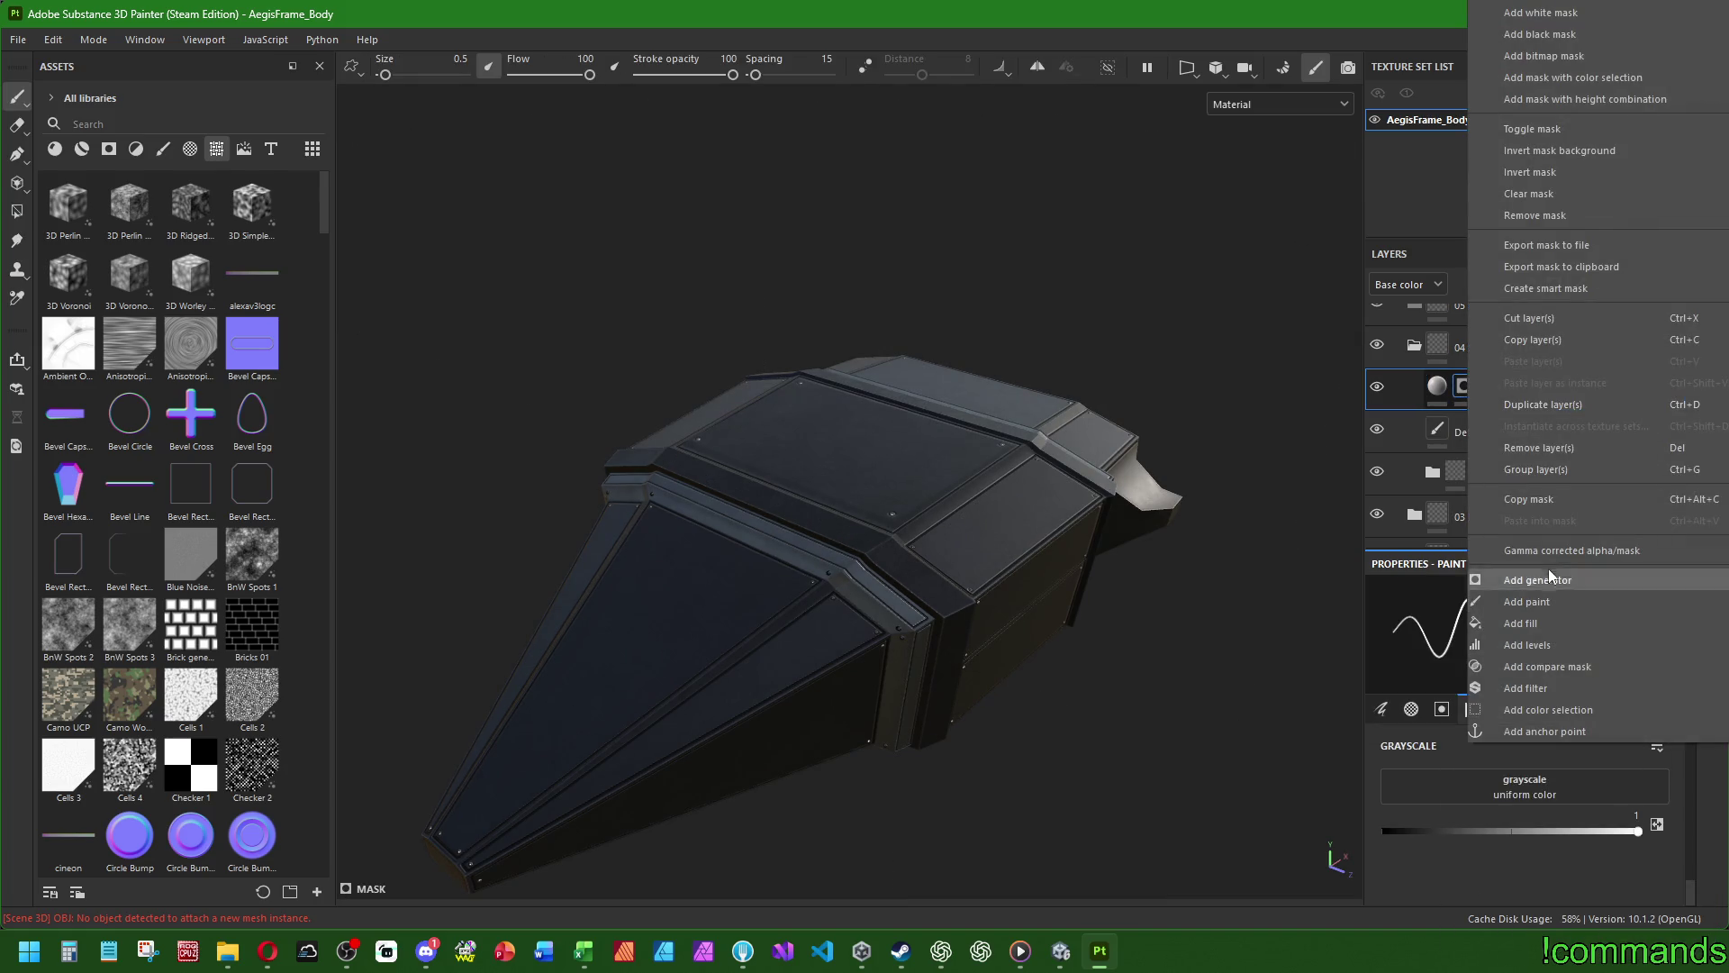
{"action": "left_click", "coordinate": [1545, 577]}
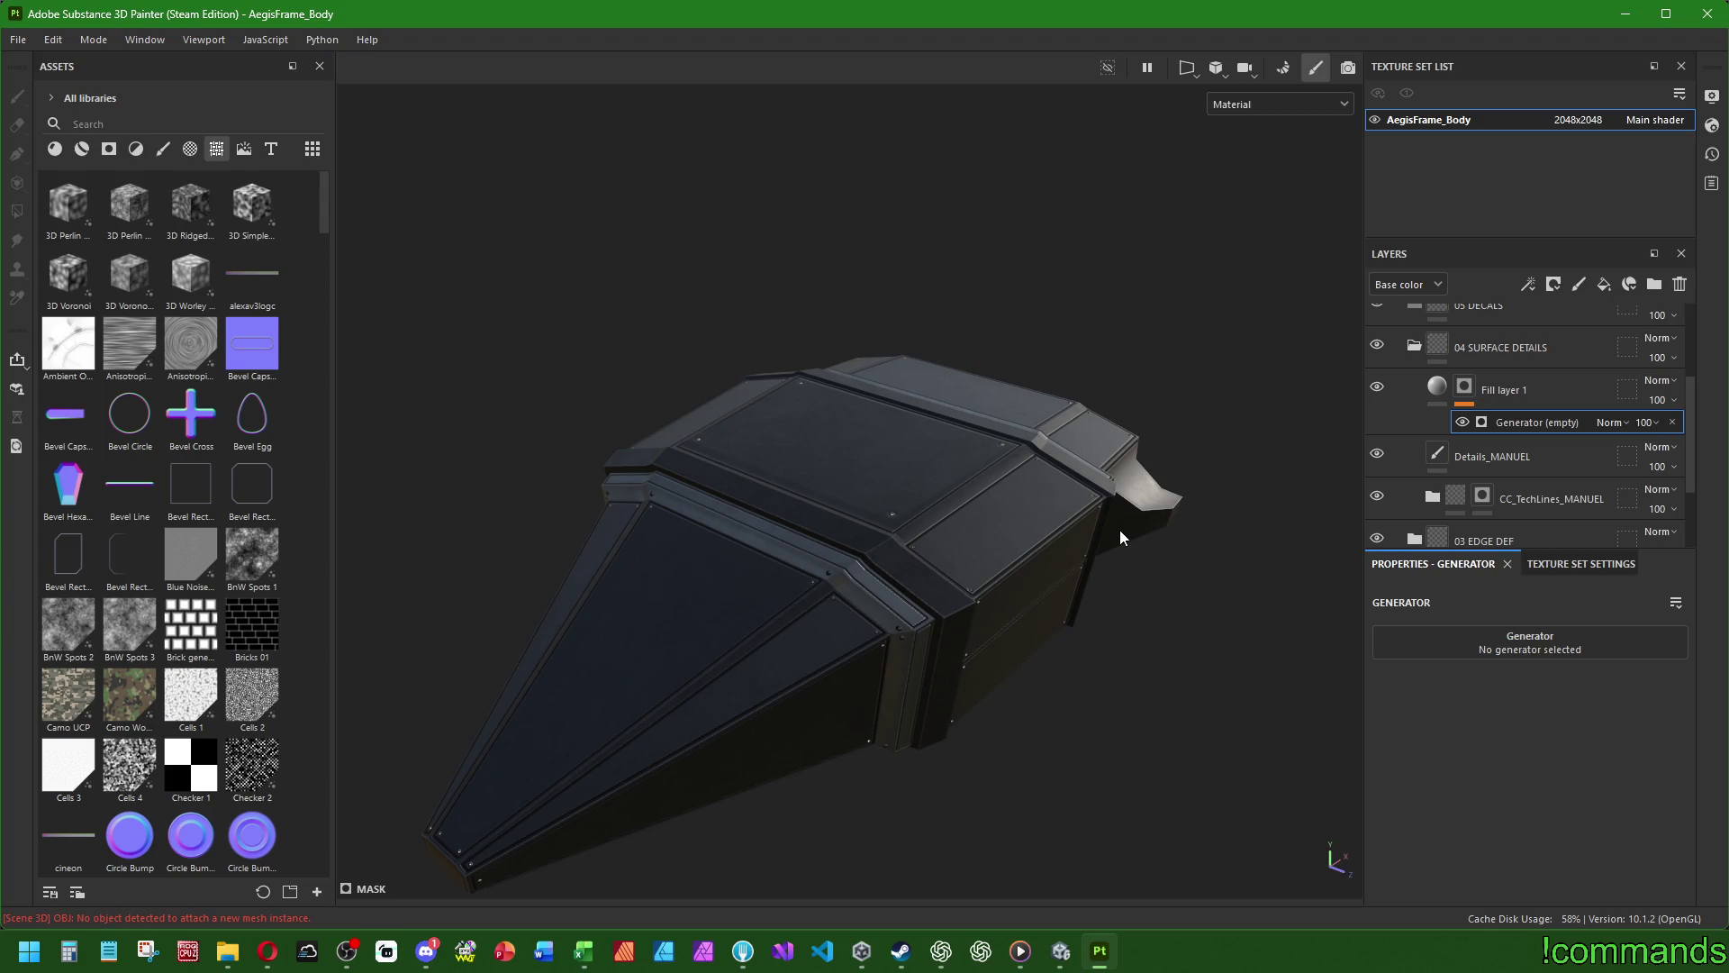
{"action": "left_click", "coordinate": [1518, 639]}
- Search 'scratche' and choose Grunge Scratches as the mask generator
{"action": "type", "text": "scratche"}
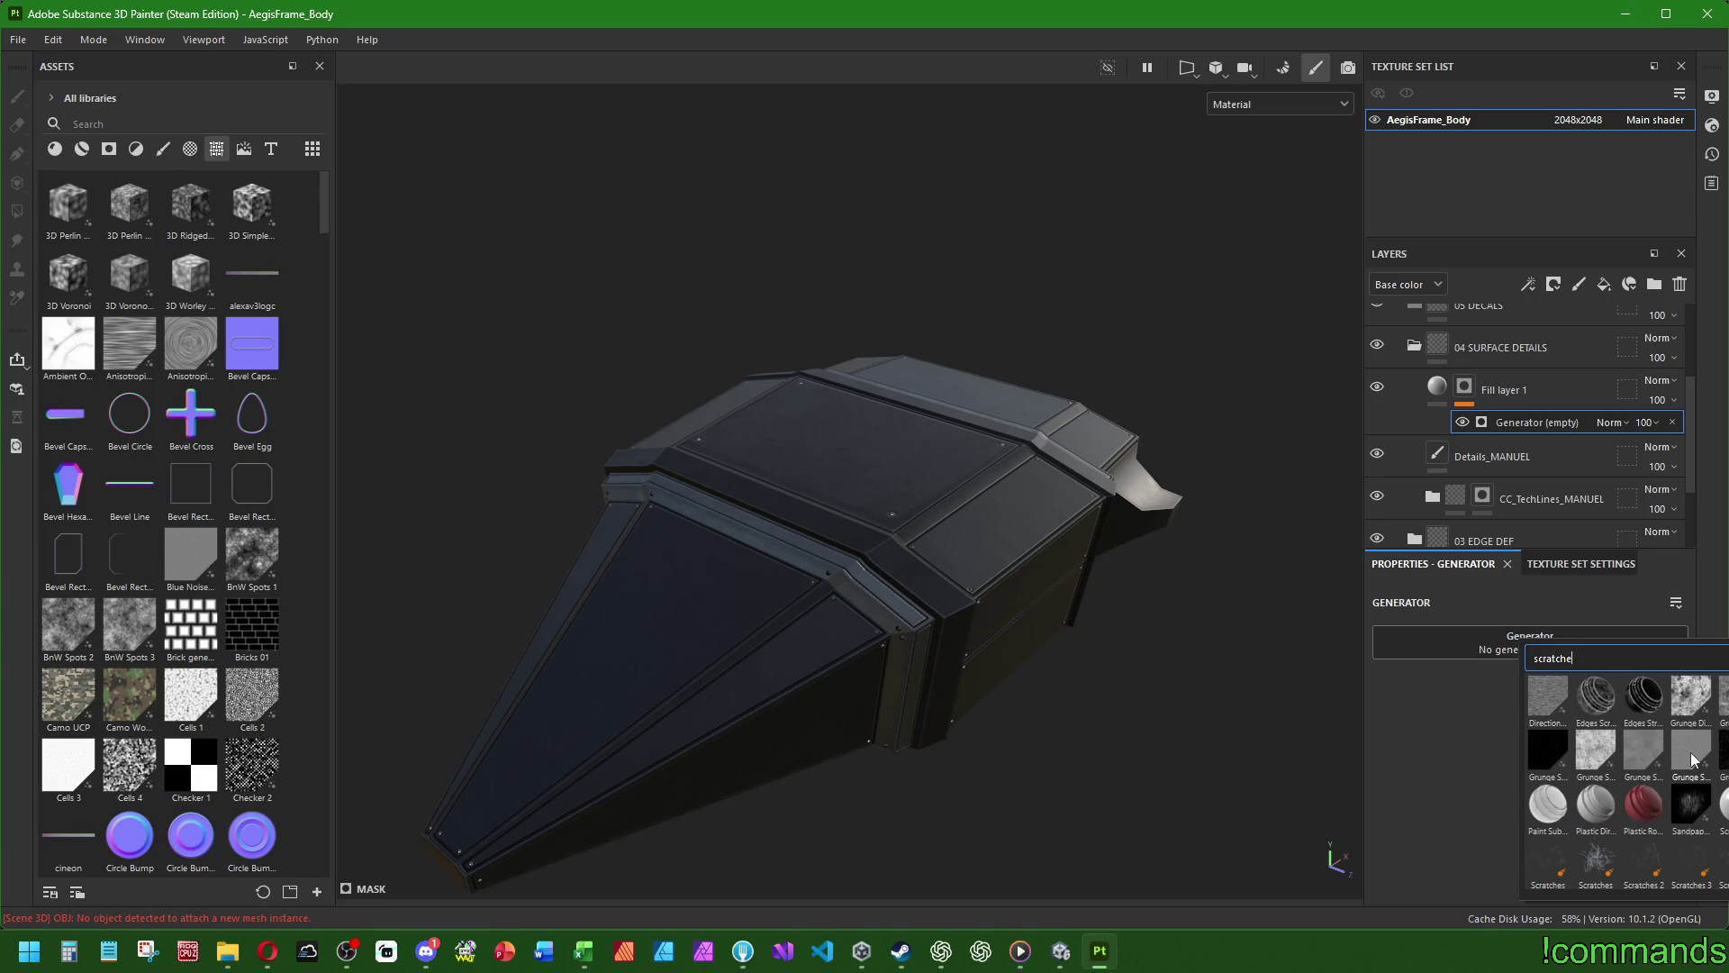
{"action": "mouse_move", "coordinate": [1696, 758]}
{"action": "mouse_move", "coordinate": [1585, 756]}
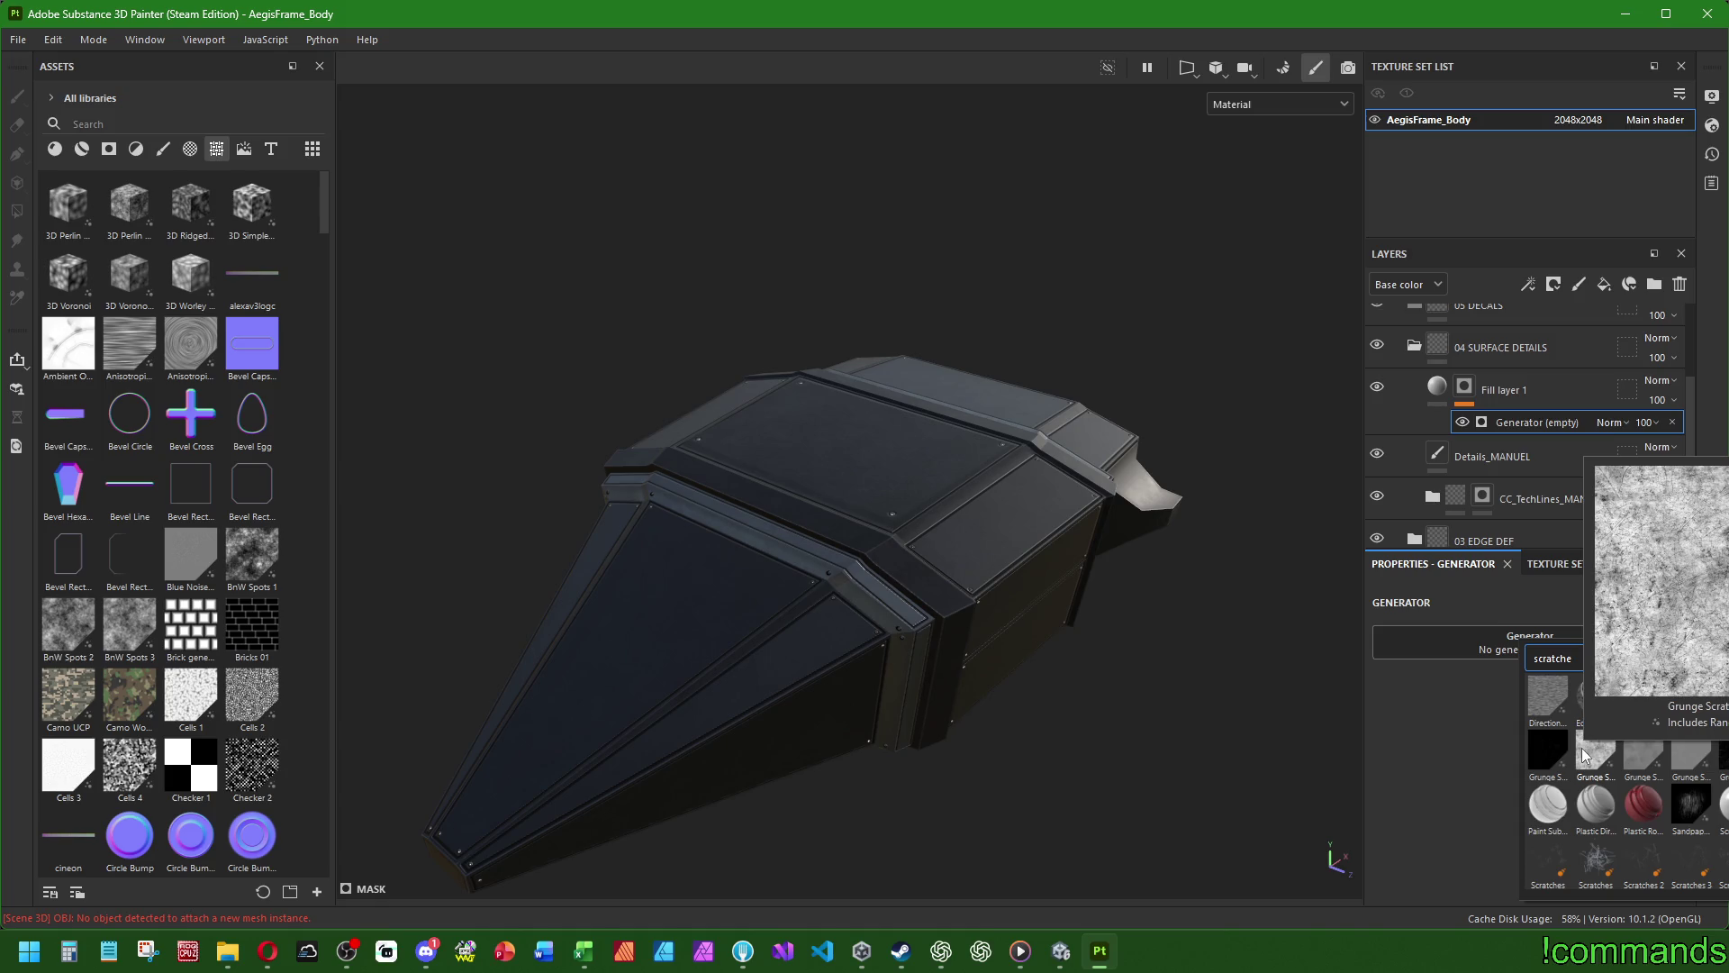
{"action": "left_click", "coordinate": [1585, 757]}
{"action": "mouse_move", "coordinate": [699, 640]}
{"action": "left_mouse_down", "text": "alt"}
{"action": "mouse_move", "coordinate": [918, 606]}
{"action": "mouse_move", "coordinate": [811, 583]}
{"action": "mouse_move", "coordinate": [1117, 486]}
{"action": "left_mouse_up", "text": "alt"}
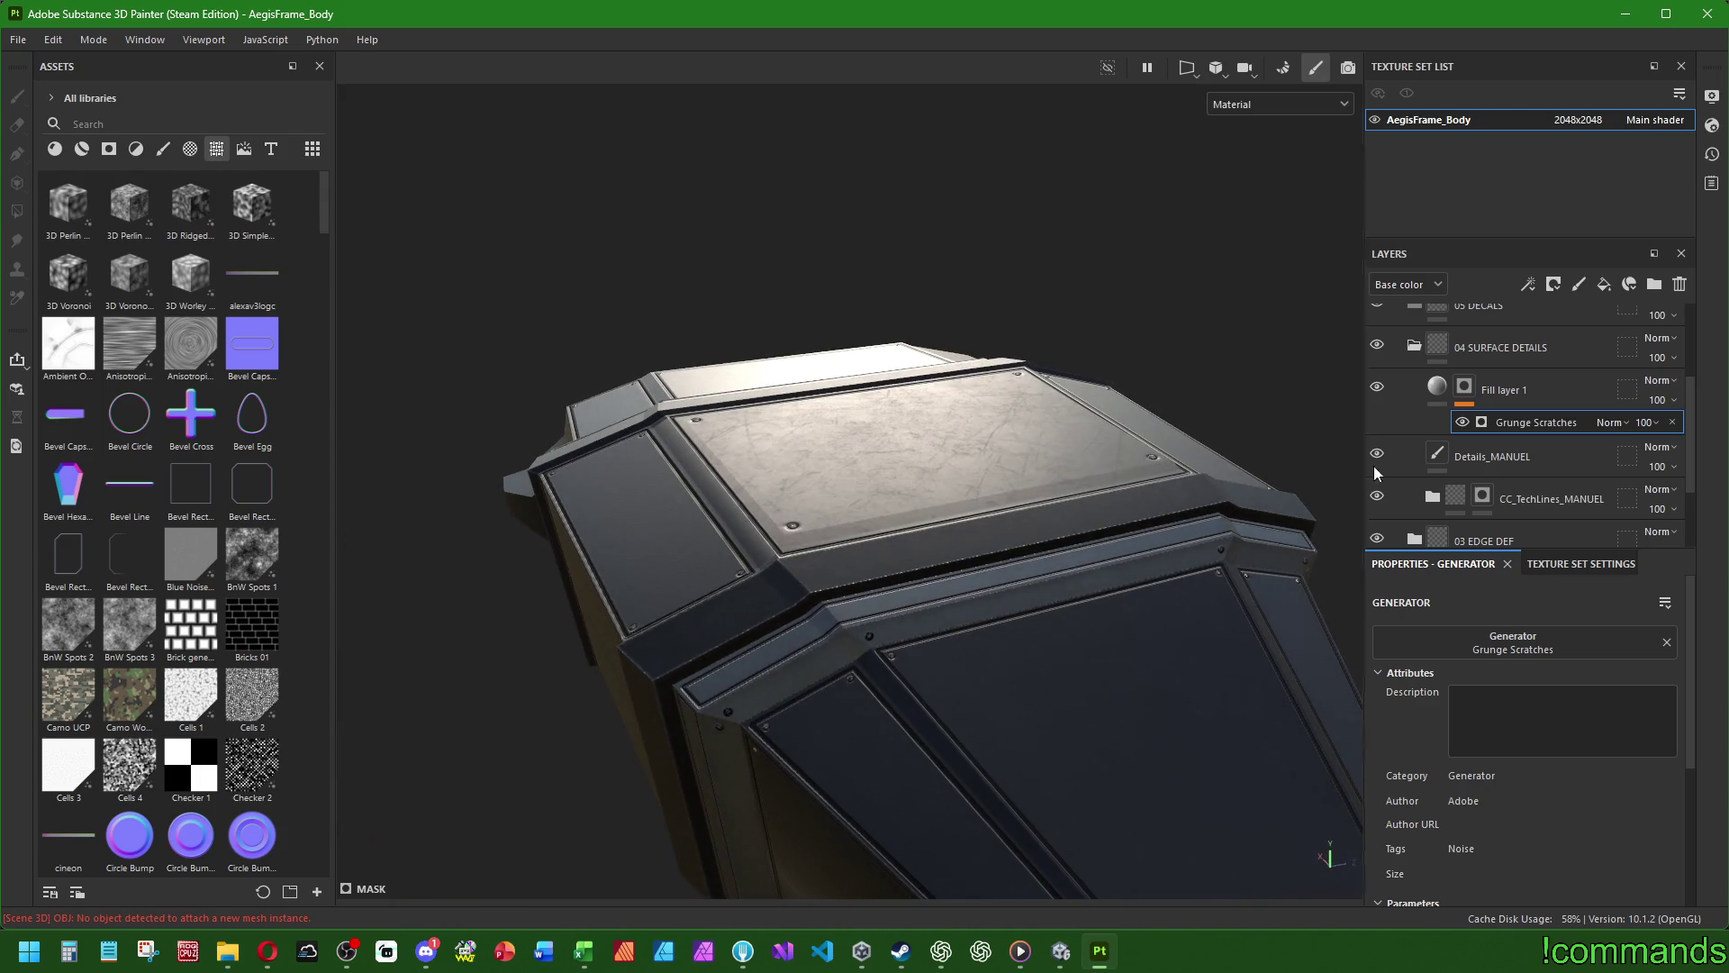
- Toggle the Grunge Scratches generator off and on to compare the hull
{"action": "left_click", "coordinate": [1458, 422]}
{"action": "left_click", "coordinate": [1459, 421]}
{"action": "left_click", "coordinate": [1459, 421]}
{"action": "left_click", "coordinate": [1461, 422]}
{"action": "left_click", "coordinate": [1461, 422]}
{"action": "left_click", "coordinate": [1461, 423]}
{"action": "mouse_move", "coordinate": [1112, 448]}
{"action": "left_mouse_down", "text": "alt"}
{"action": "mouse_move", "coordinate": [881, 495]}
{"action": "mouse_move", "coordinate": [1023, 437]}
{"action": "mouse_move", "coordinate": [1049, 465]}
{"action": "left_mouse_up", "text": "alt"}
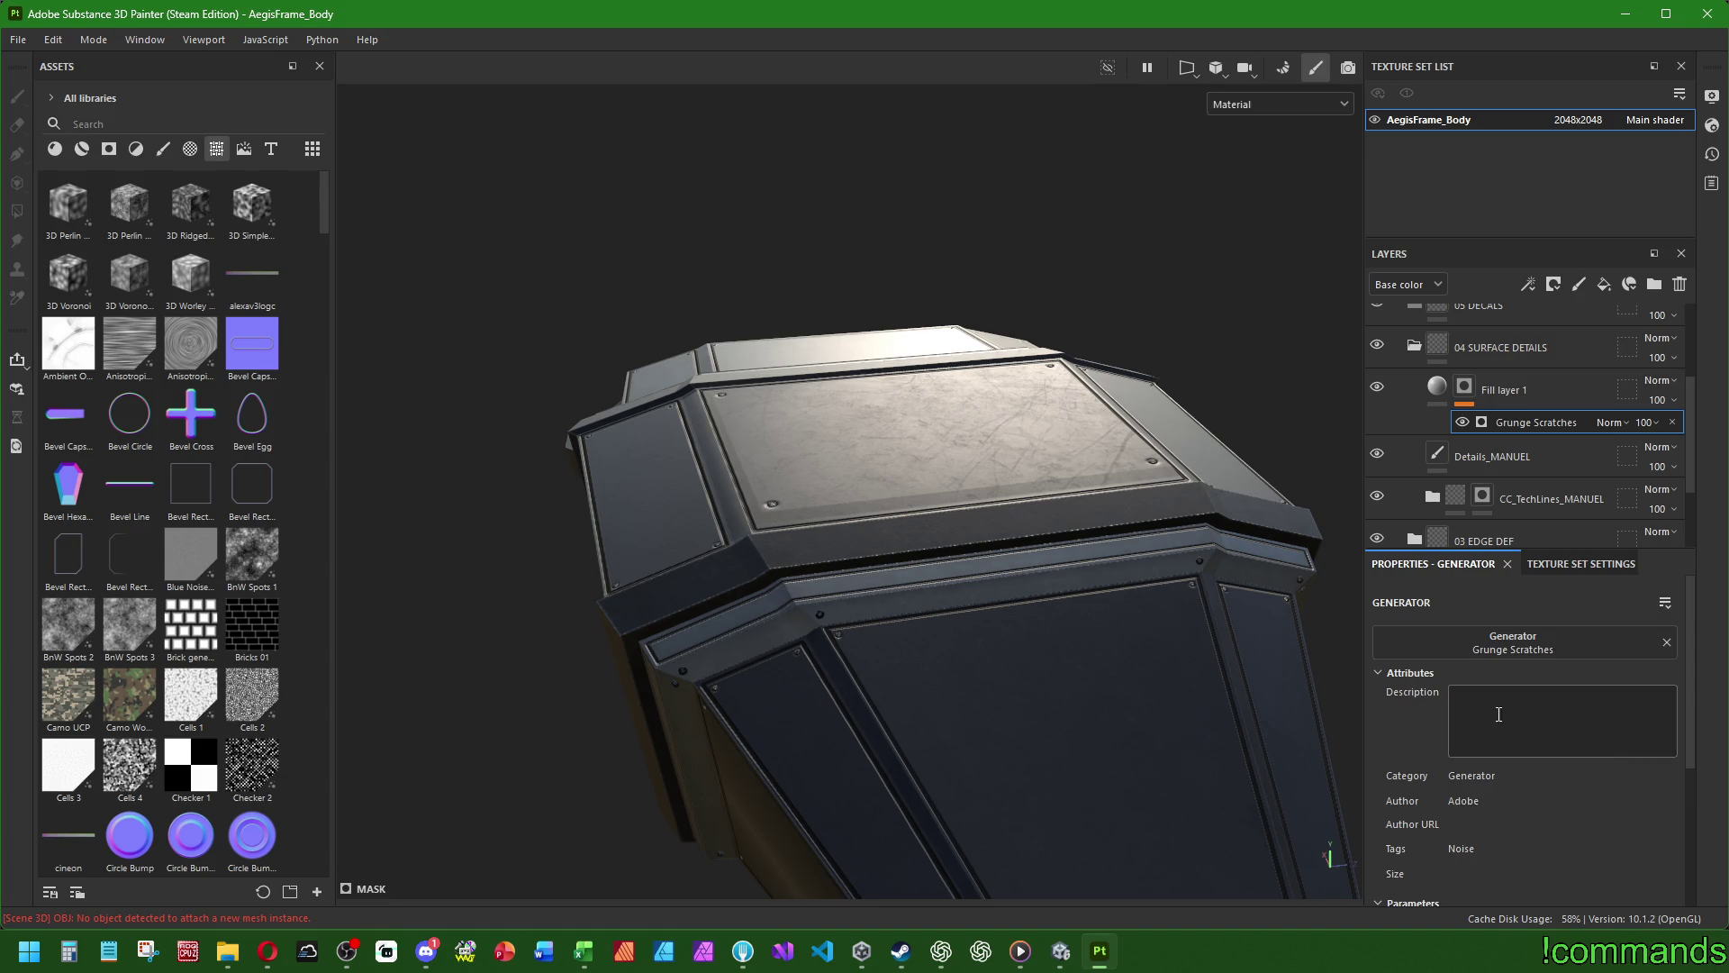
- Adjust the hull view slightly and reopen the mask's generator list
{"action": "scroll", "coordinate": [1456, 713], "scroll_direction": "down", "scroll_amount": 3}
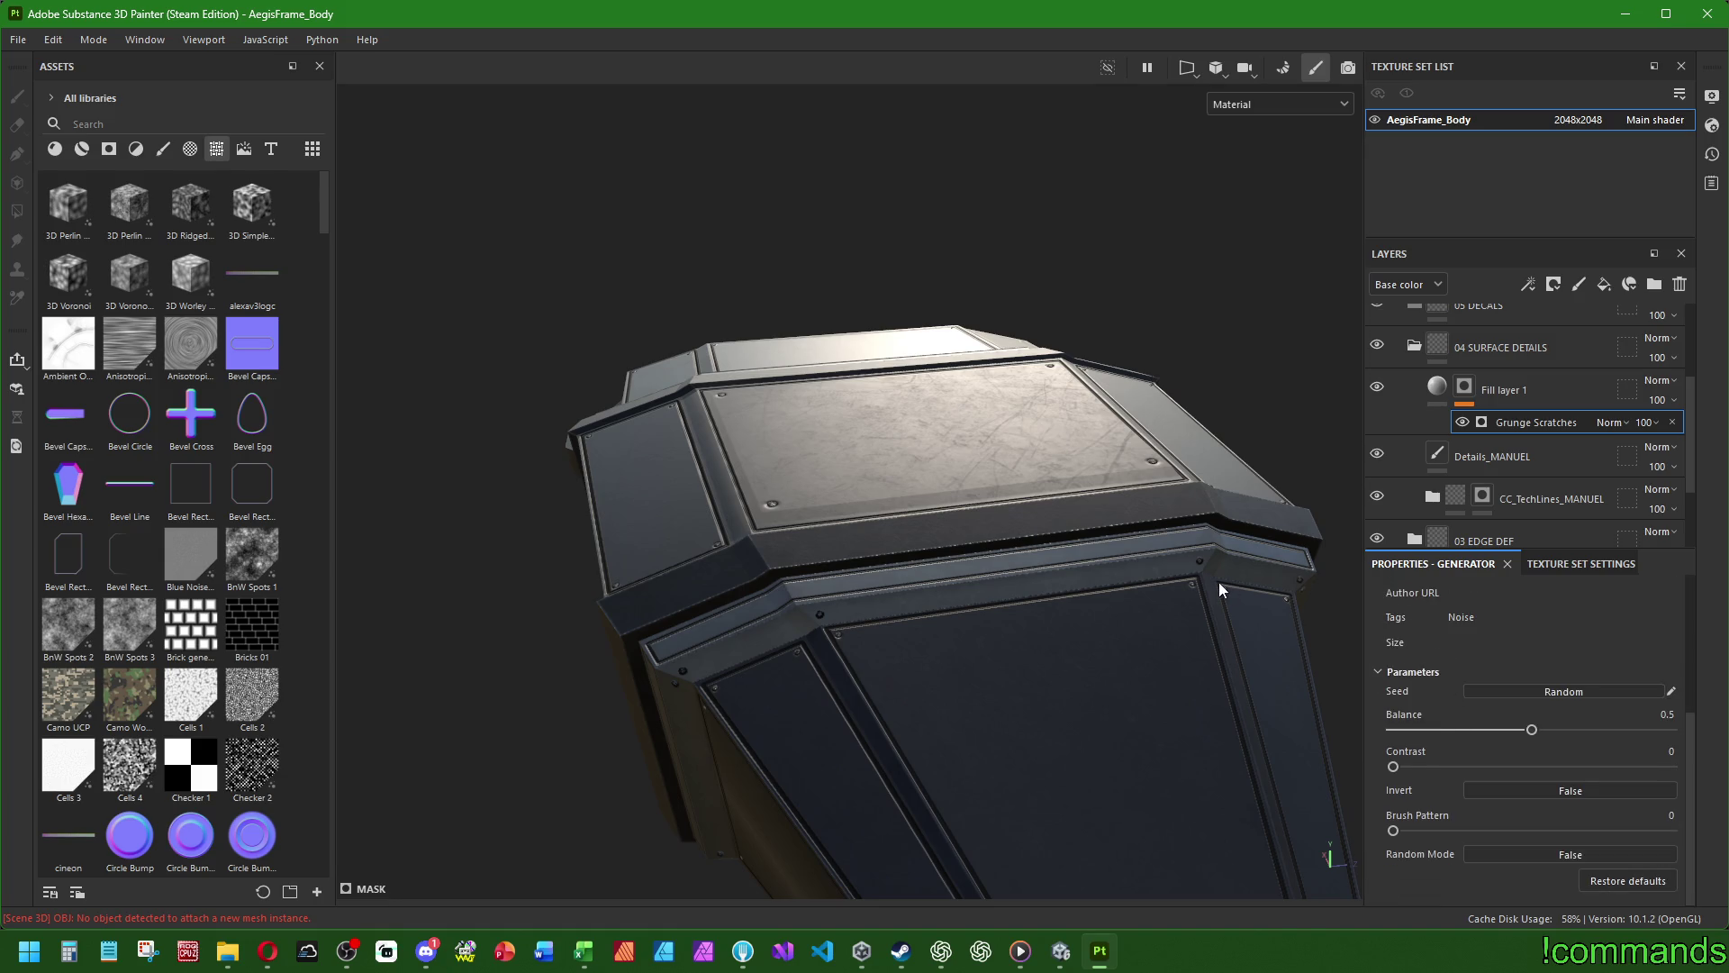
{"action": "left_click_drag", "start_coordinate": [985, 501], "coordinate": [1045, 505], "text": "alt"}
{"action": "scroll", "coordinate": [1502, 621], "scroll_direction": "up", "scroll_amount": 5}
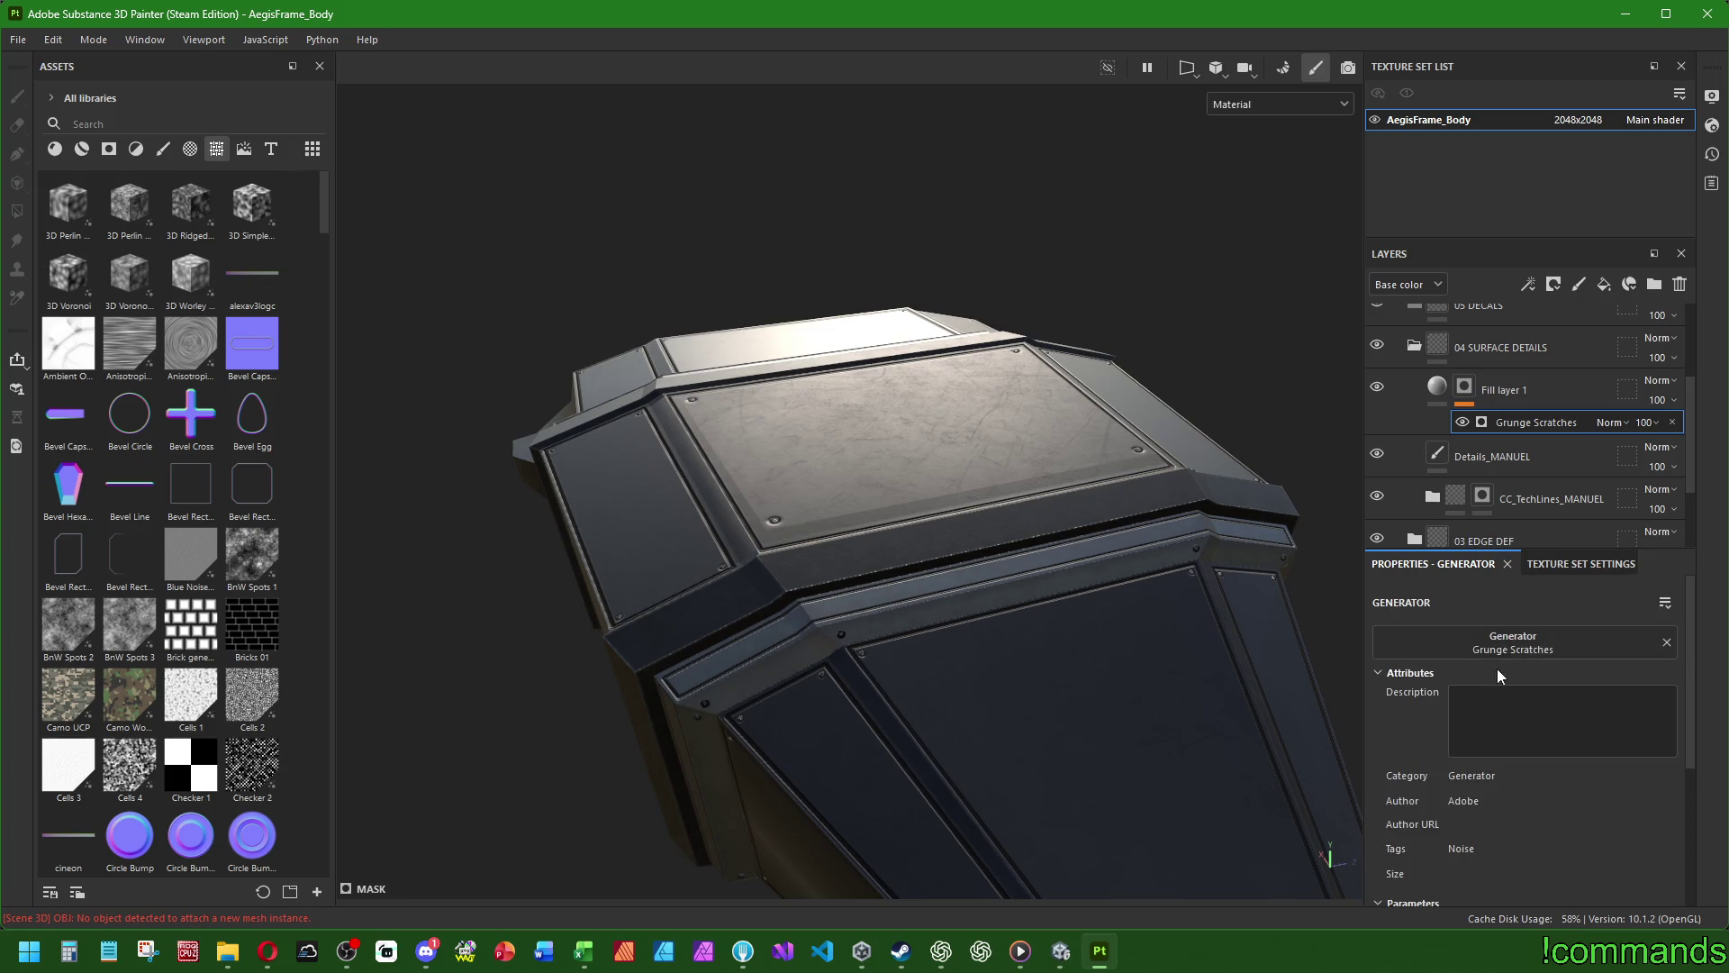
{"action": "left_click", "coordinate": [1509, 643]}
{"action": "scroll", "coordinate": [1707, 770], "scroll_direction": "down", "scroll_amount": 2}
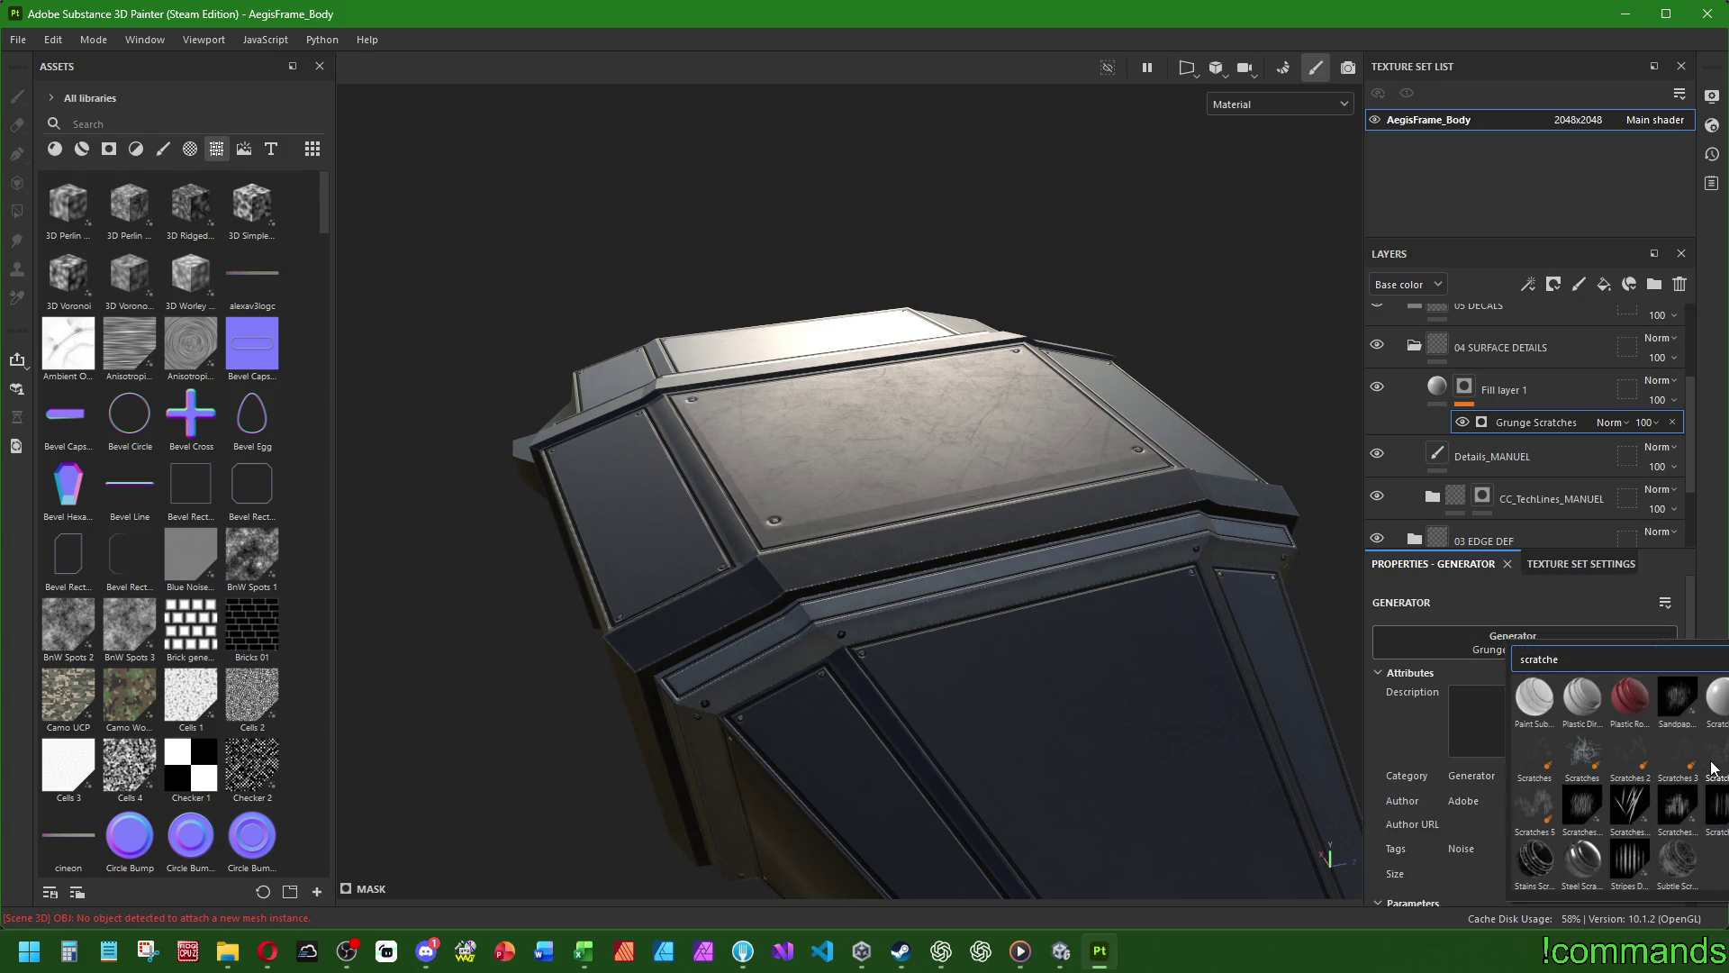
{"action": "mouse_move", "coordinate": [1679, 759]}
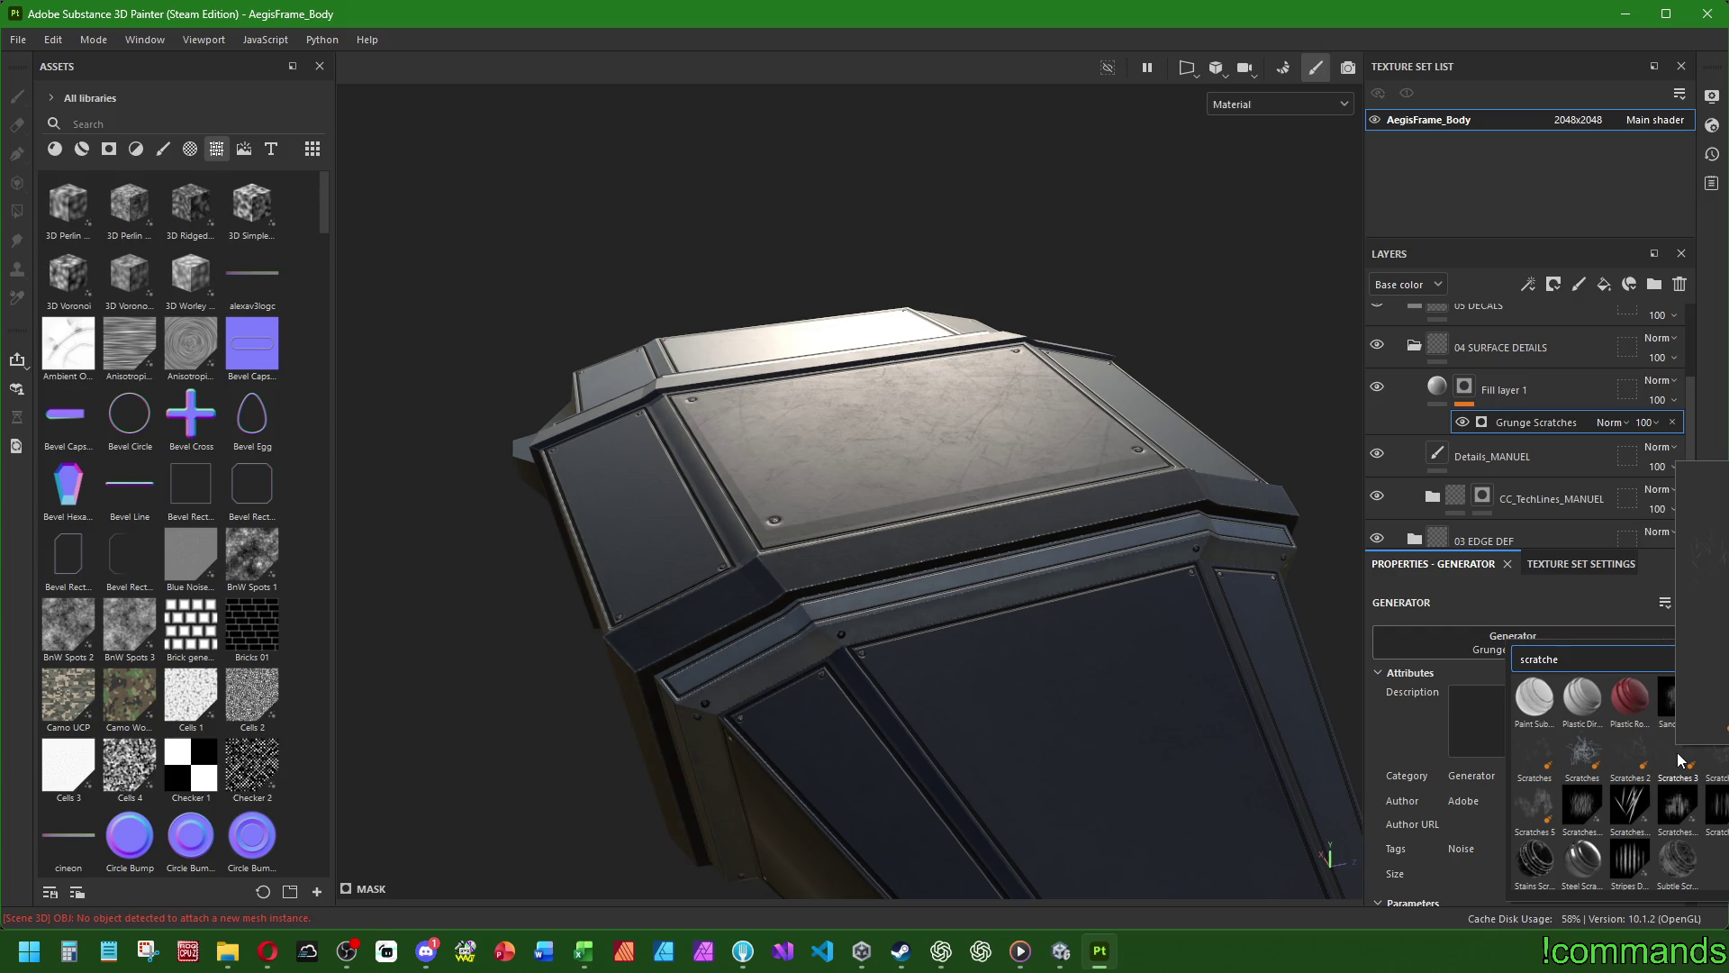
{"action": "scroll", "coordinate": [1682, 752], "scroll_direction": "up", "scroll_amount": 2}
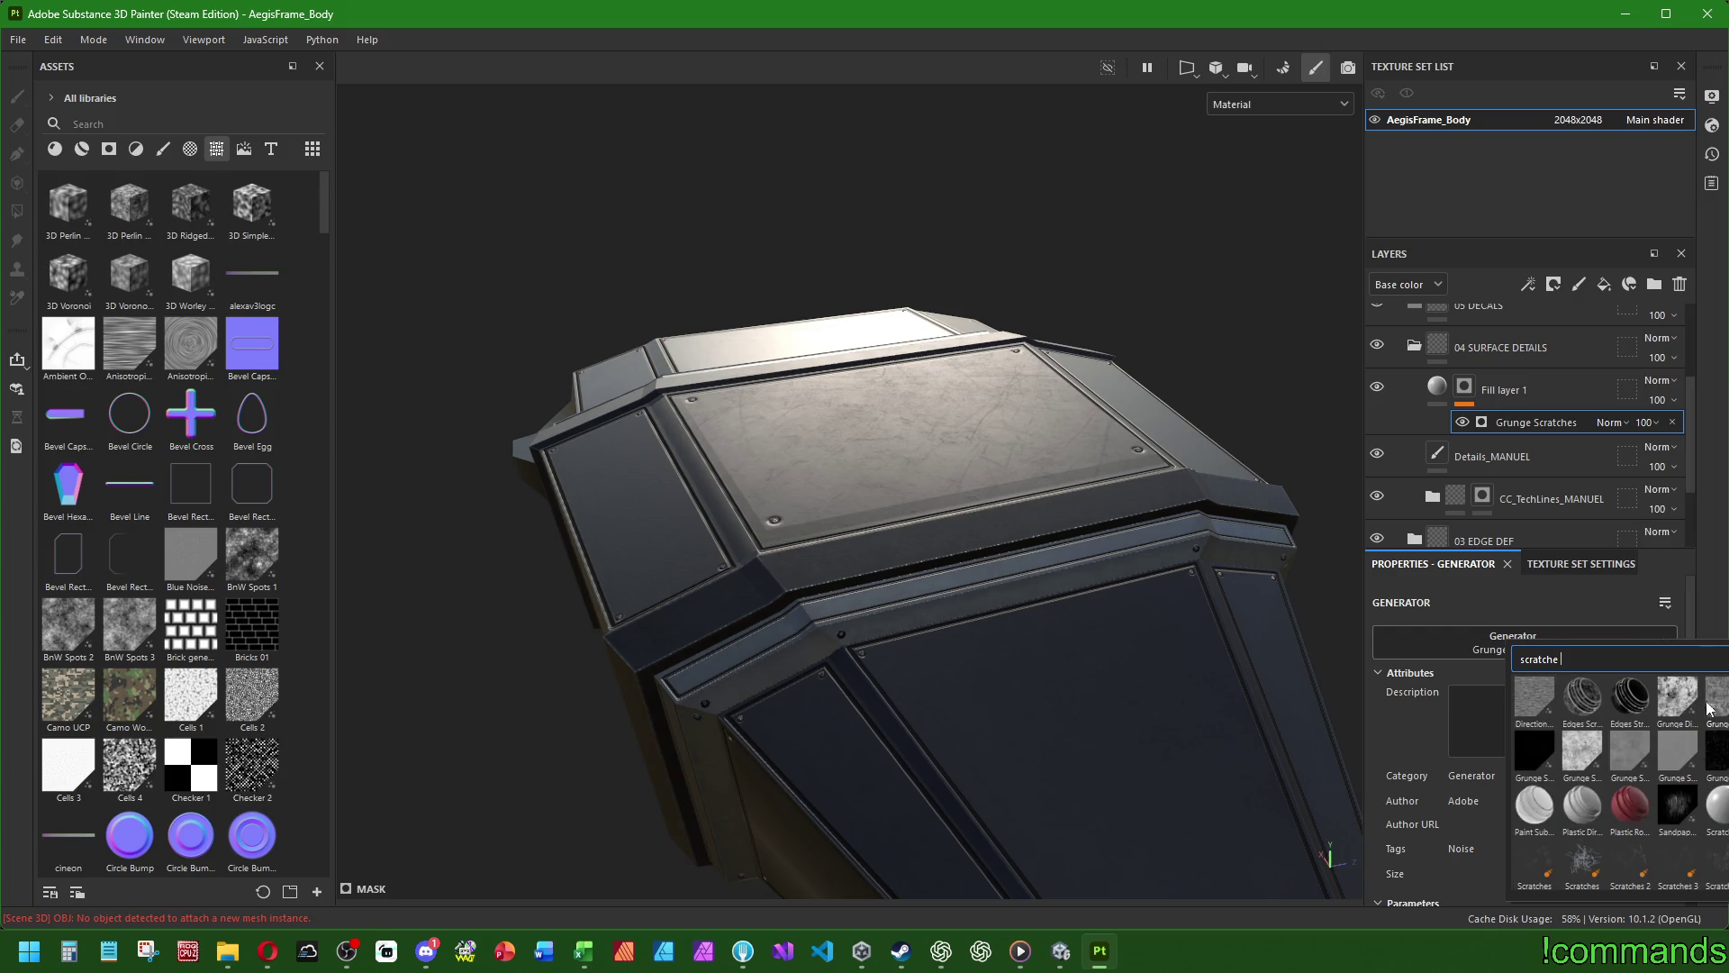
- Search 'fine' and pick Grunge Scratches Fine as the mask generator
{"action": "left_click_drag", "start_coordinate": [1560, 662], "coordinate": [1406, 649]}
{"action": "type", "text": "fine"}
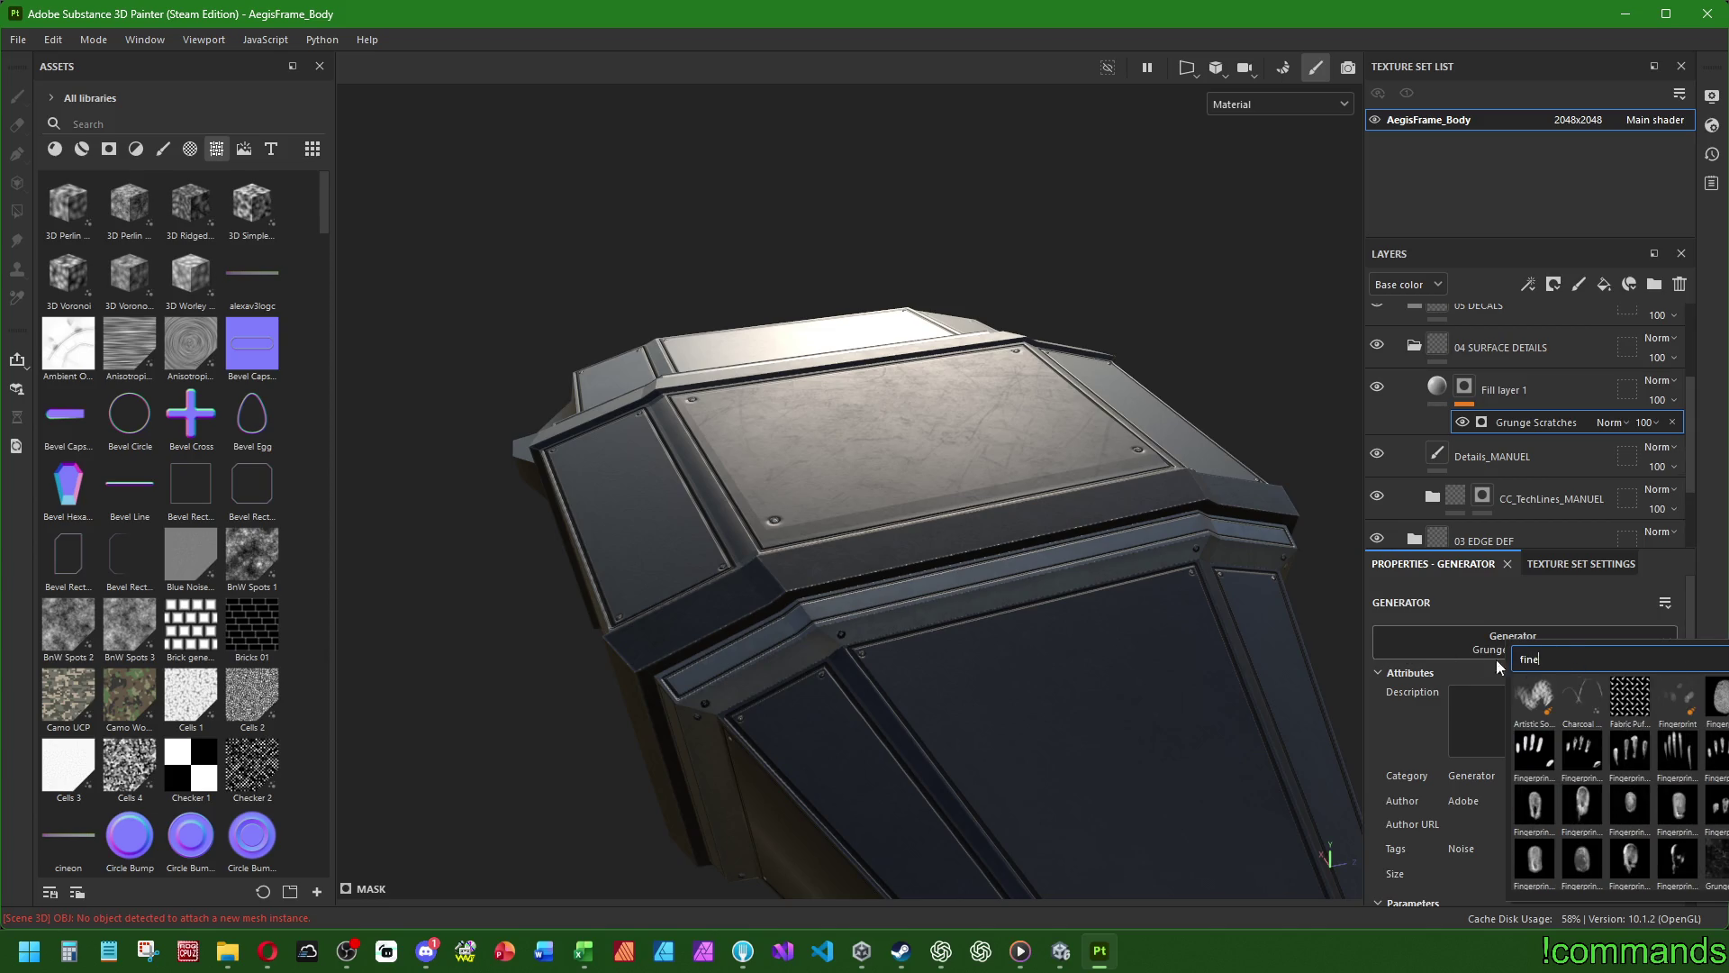
{"action": "scroll", "coordinate": [1702, 833], "scroll_direction": "down", "scroll_amount": 3}
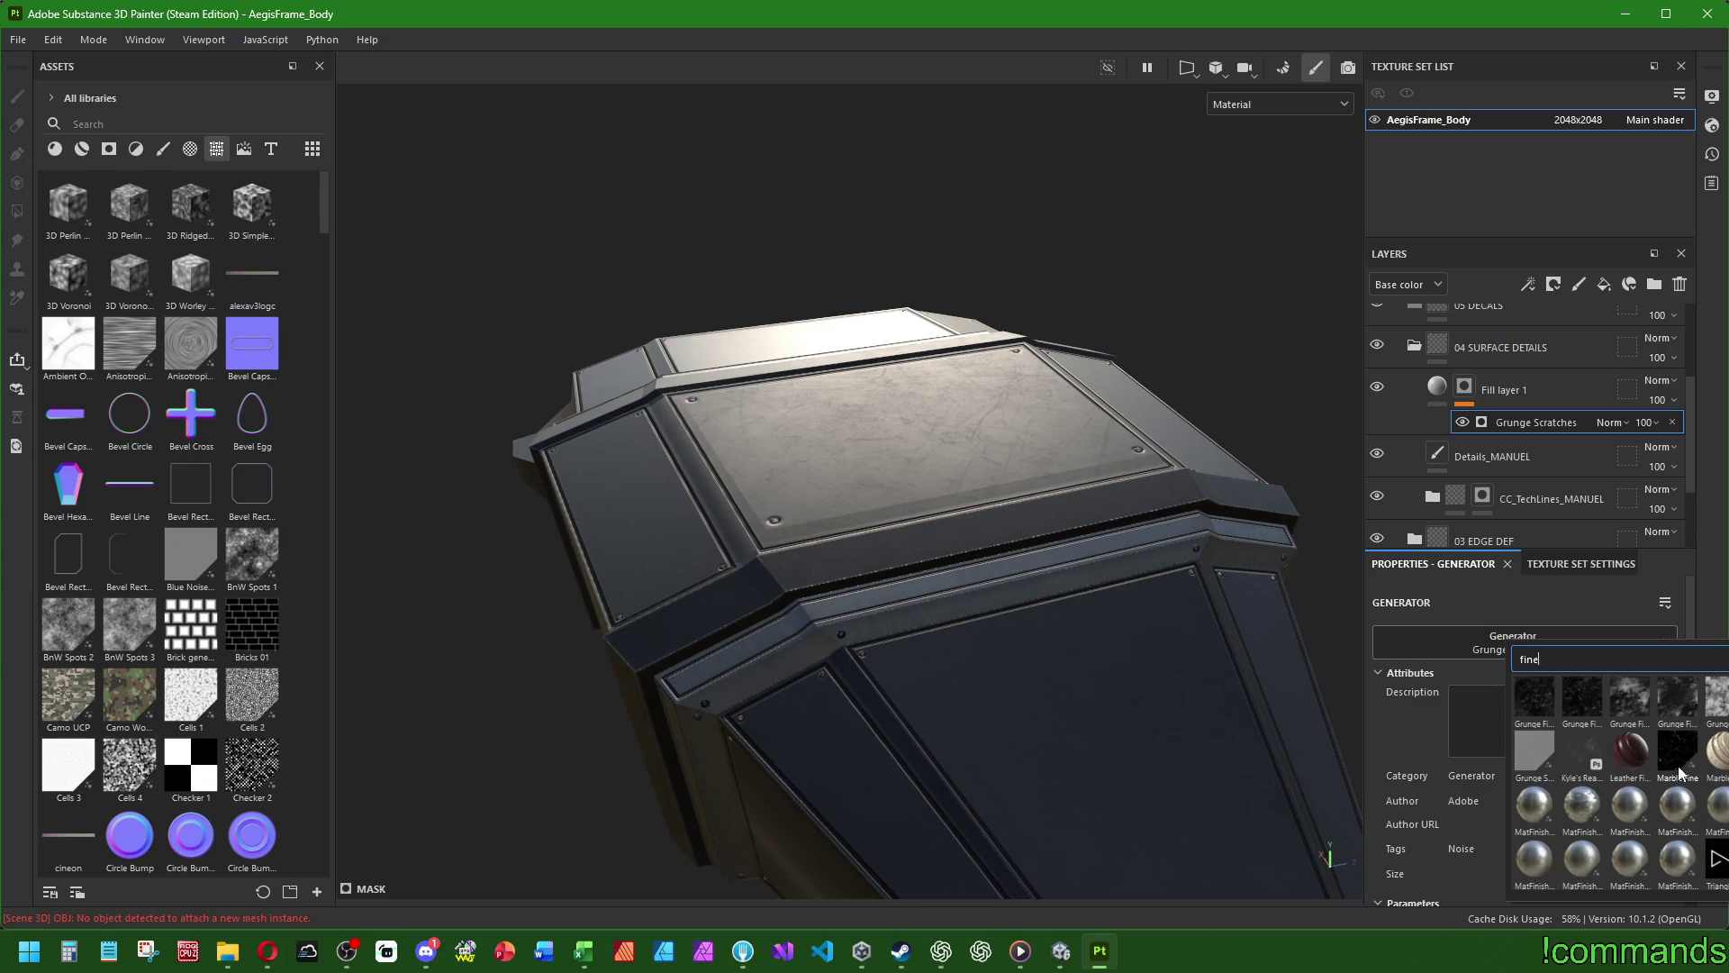
{"action": "mouse_move", "coordinate": [1670, 744]}
{"action": "mouse_move", "coordinate": [1585, 690]}
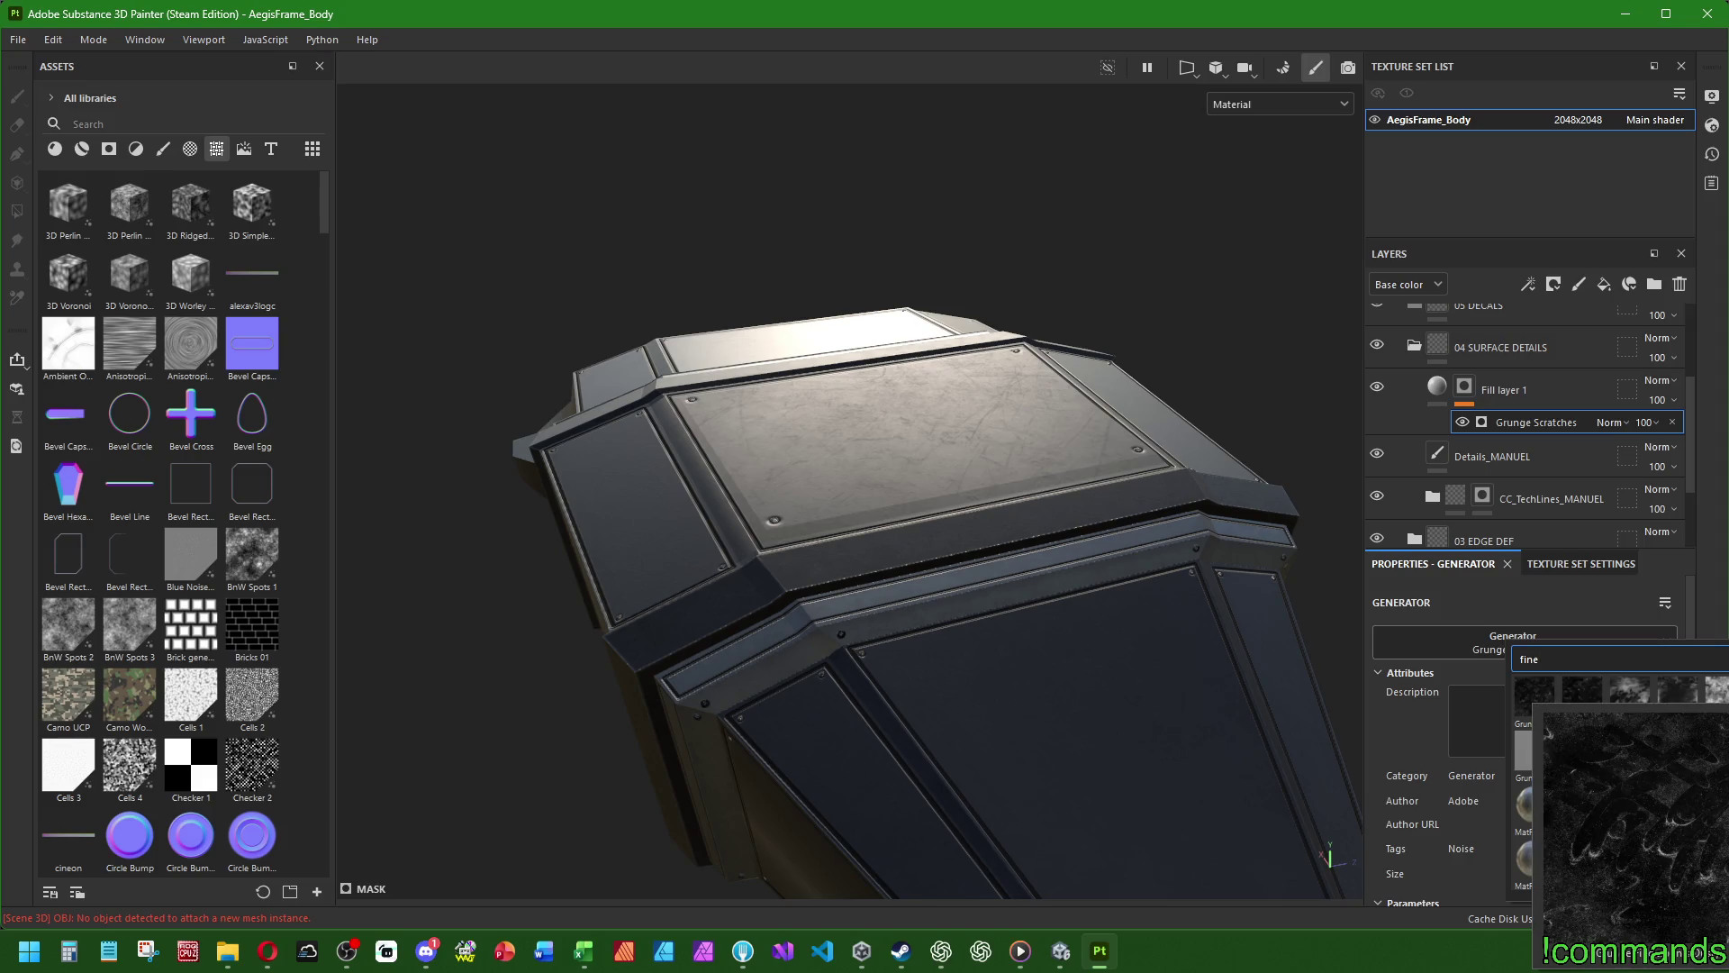
{"action": "scroll", "coordinate": [1693, 760], "scroll_direction": "up", "scroll_amount": 3}
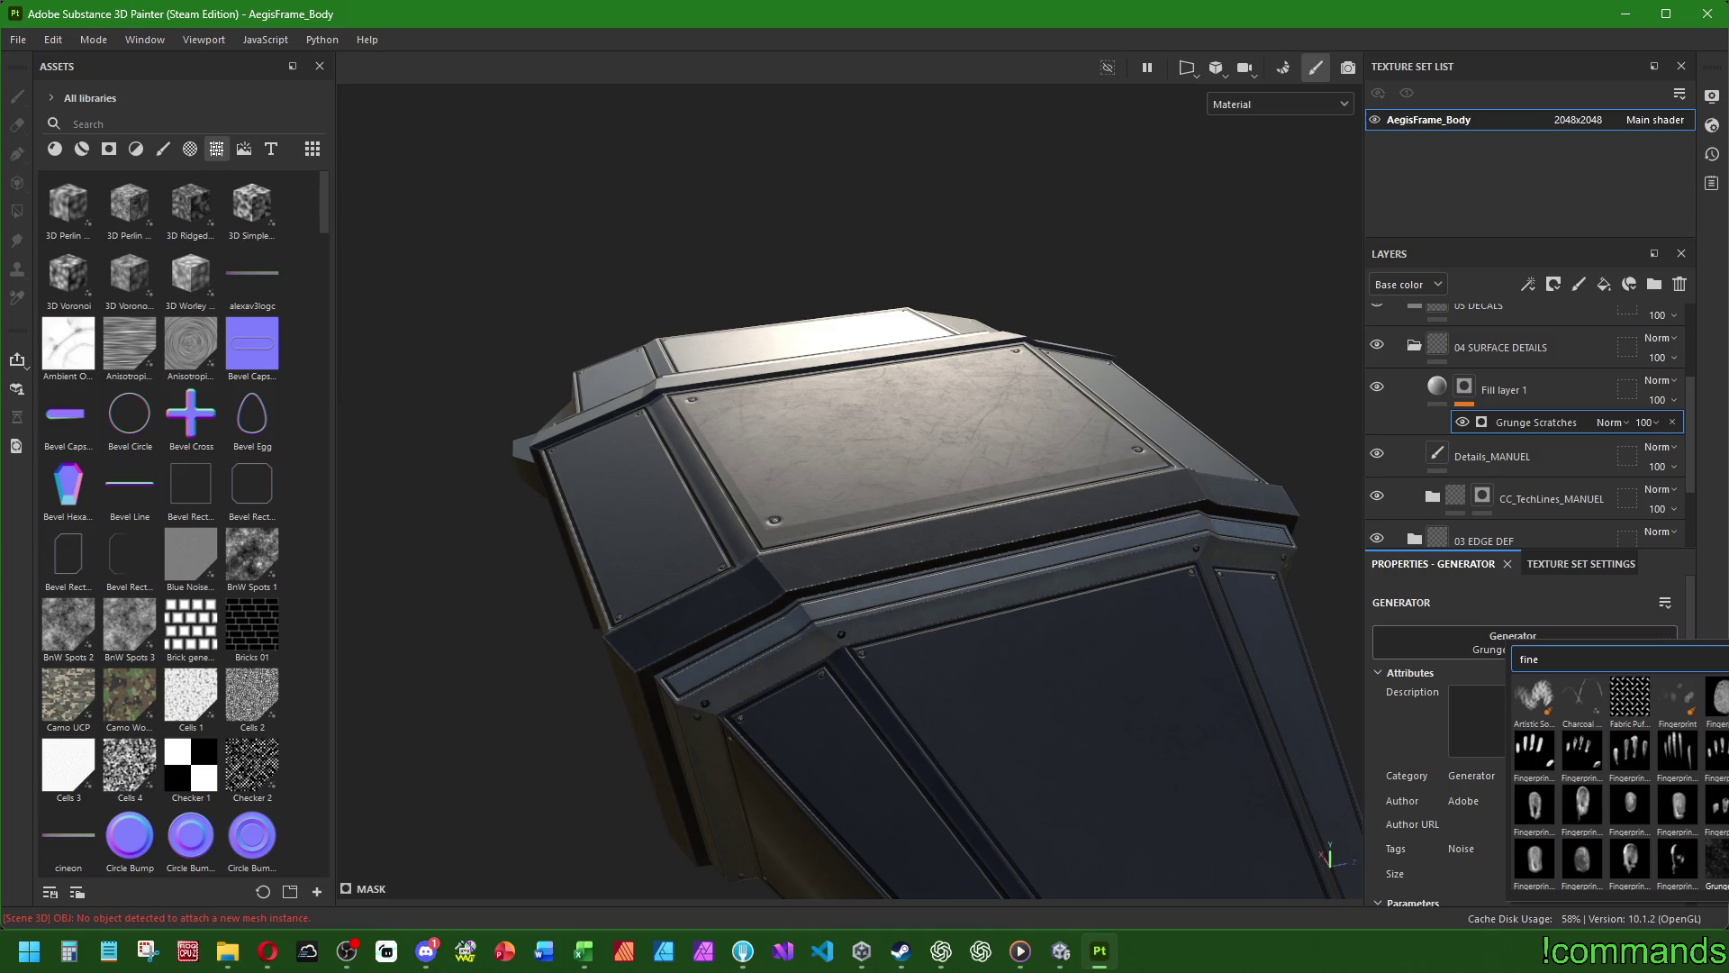
{"action": "scroll", "coordinate": [1711, 740], "scroll_direction": "down", "scroll_amount": 5}
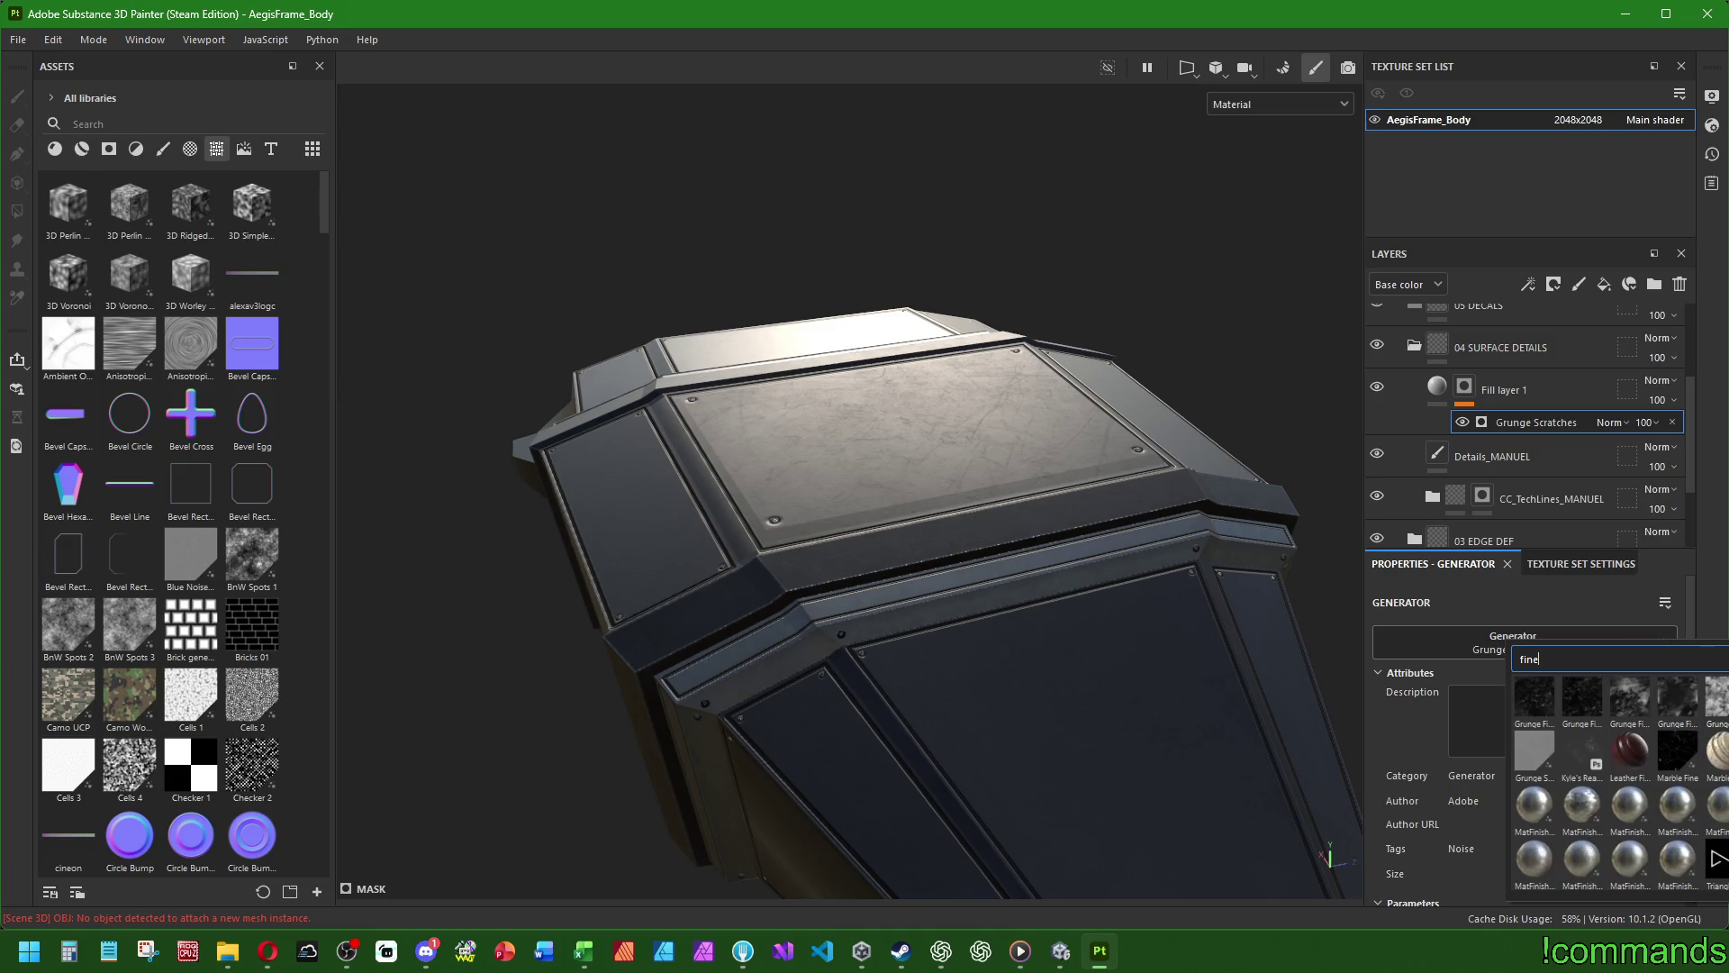
{"action": "left_click", "coordinate": [1529, 753]}
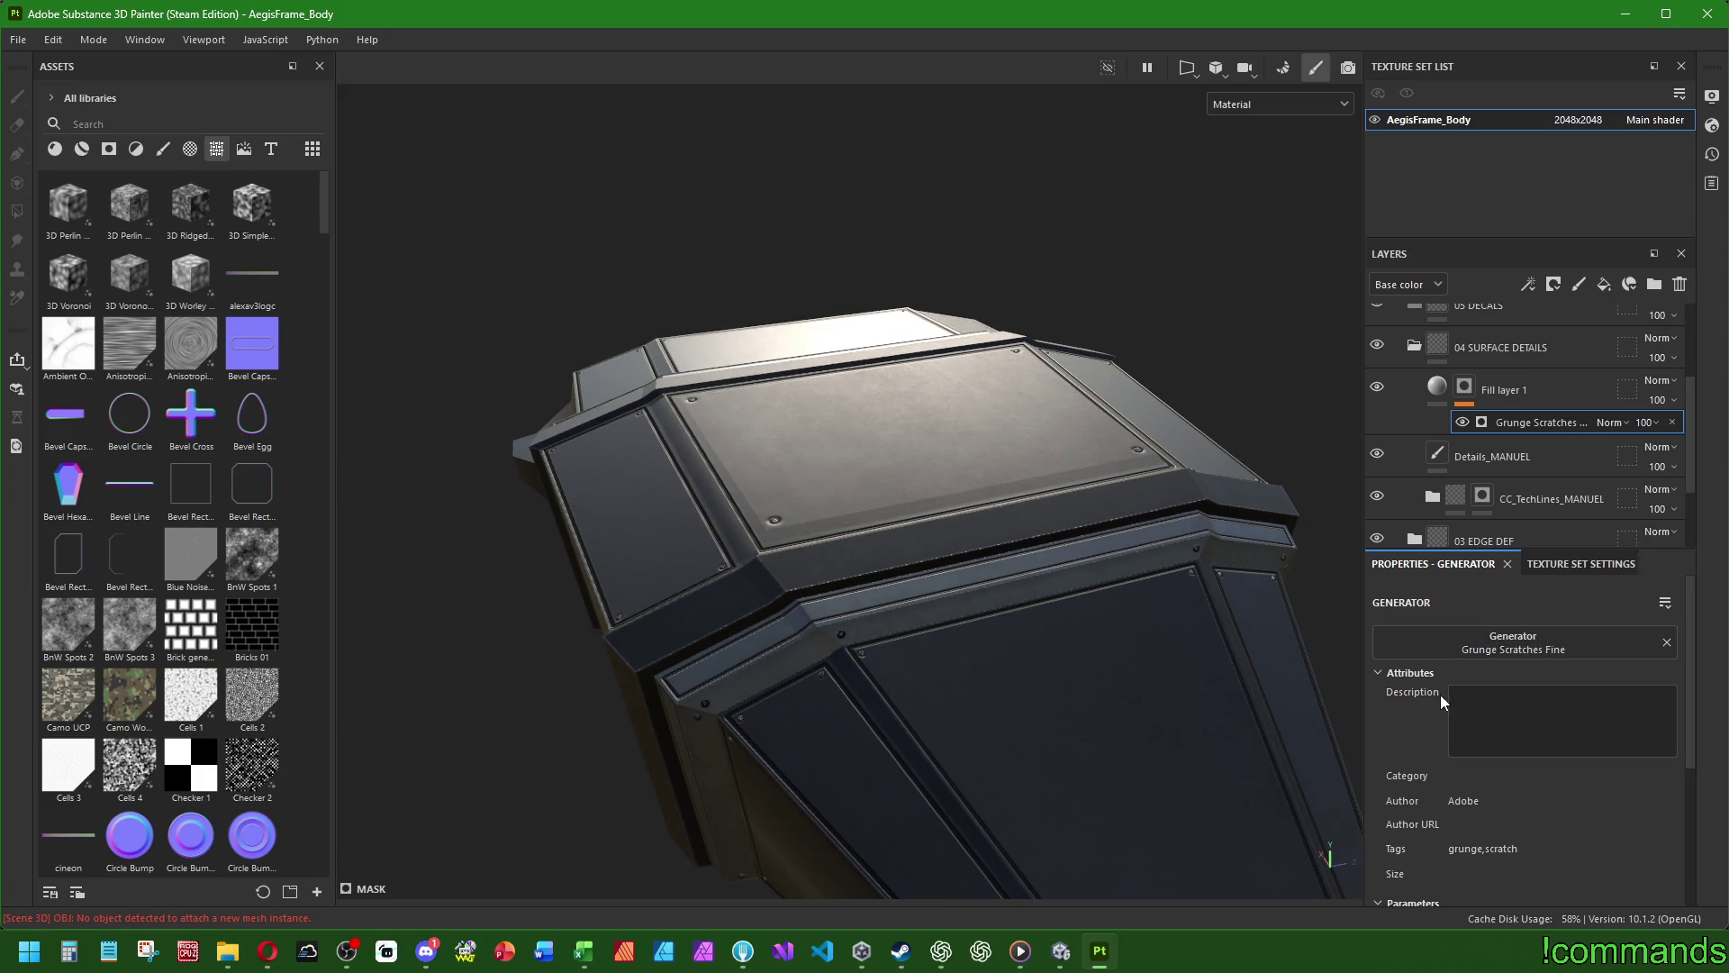
- Lower the Grunge Scratches Fine contrast to about 0.1 and nudge the Scratches Amount
{"action": "scroll", "coordinate": [1440, 694], "scroll_direction": "down", "scroll_amount": 2}
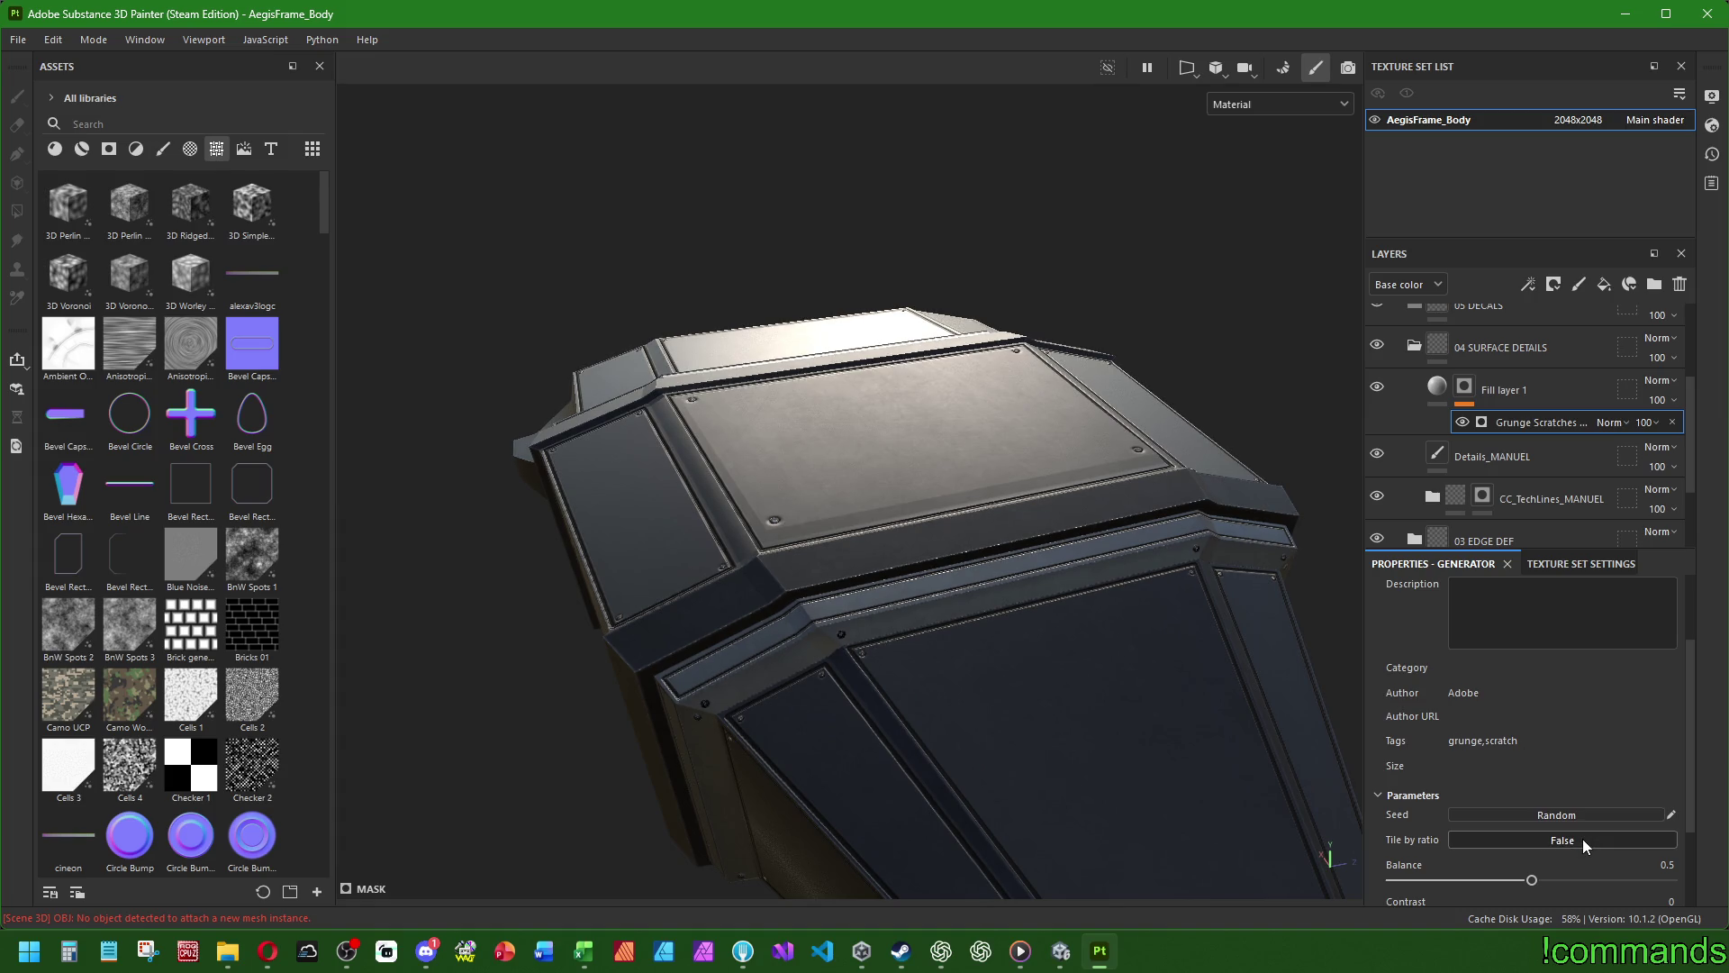
{"action": "scroll", "coordinate": [1537, 763], "scroll_direction": "down", "scroll_amount": 2}
{"action": "mouse_move", "coordinate": [1407, 808]}
{"action": "left_mouse_down"}
{"action": "mouse_move", "coordinate": [1644, 809]}
{"action": "mouse_move", "coordinate": [1393, 809]}
{"action": "mouse_move", "coordinate": [1621, 809]}
{"action": "mouse_move", "coordinate": [1420, 808]}
{"action": "left_mouse_up"}
{"action": "left_click", "coordinate": [1406, 810]}
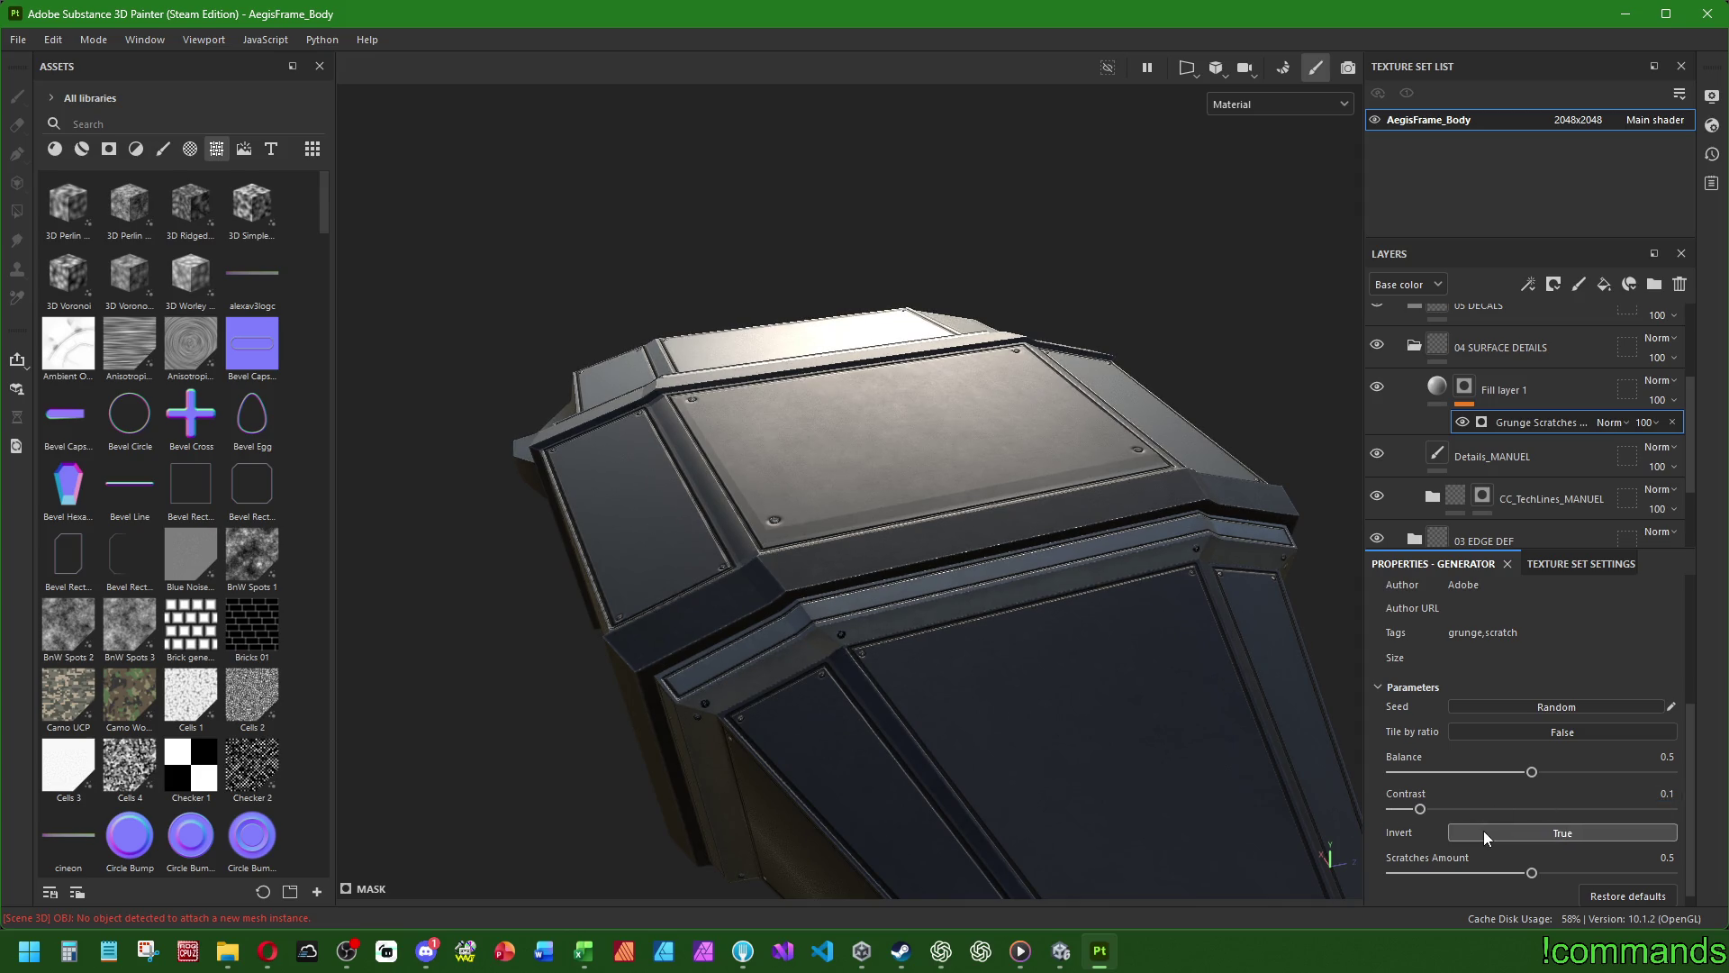
{"action": "scroll", "coordinate": [1406, 833], "scroll_direction": "down", "scroll_amount": 1}
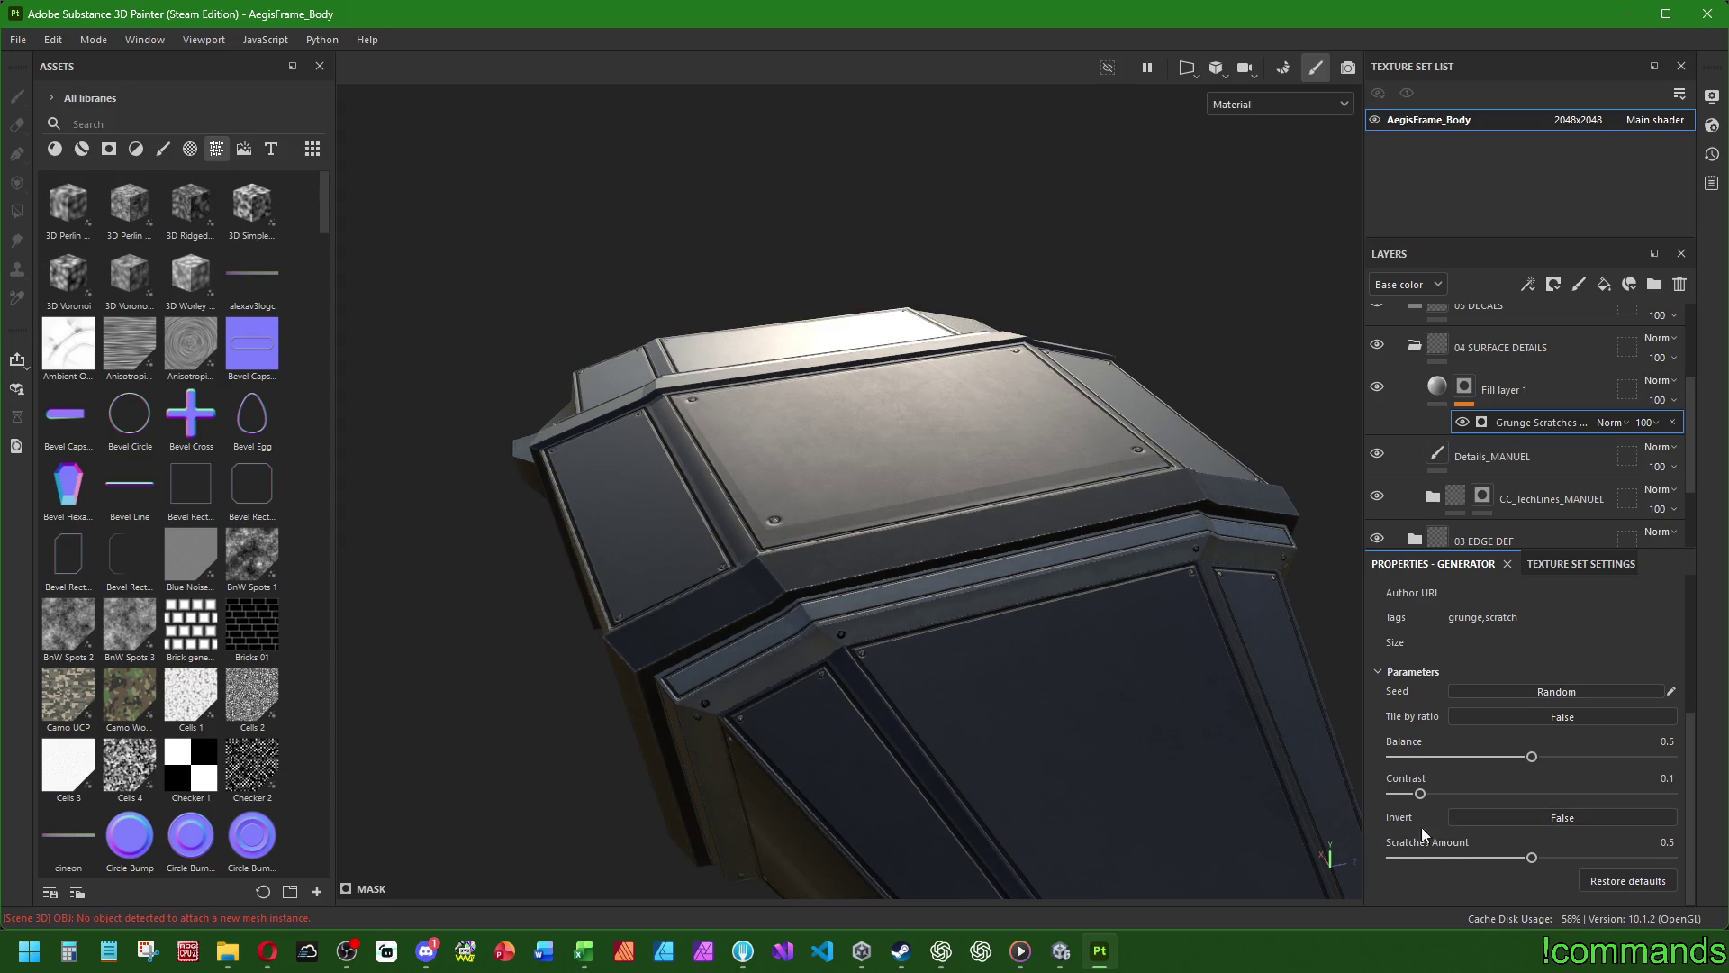
{"action": "mouse_move", "coordinate": [1532, 858]}
{"action": "left_mouse_down"}
{"action": "mouse_move", "coordinate": [1384, 856]}
{"action": "mouse_move", "coordinate": [1537, 858]}
{"action": "left_mouse_up"}
- Test Tile by ratio on the scratch generator, leaving it switched off
{"action": "scroll", "coordinate": [1472, 827], "scroll_direction": "up", "scroll_amount": 3}
{"action": "left_click", "coordinate": [1475, 816]}
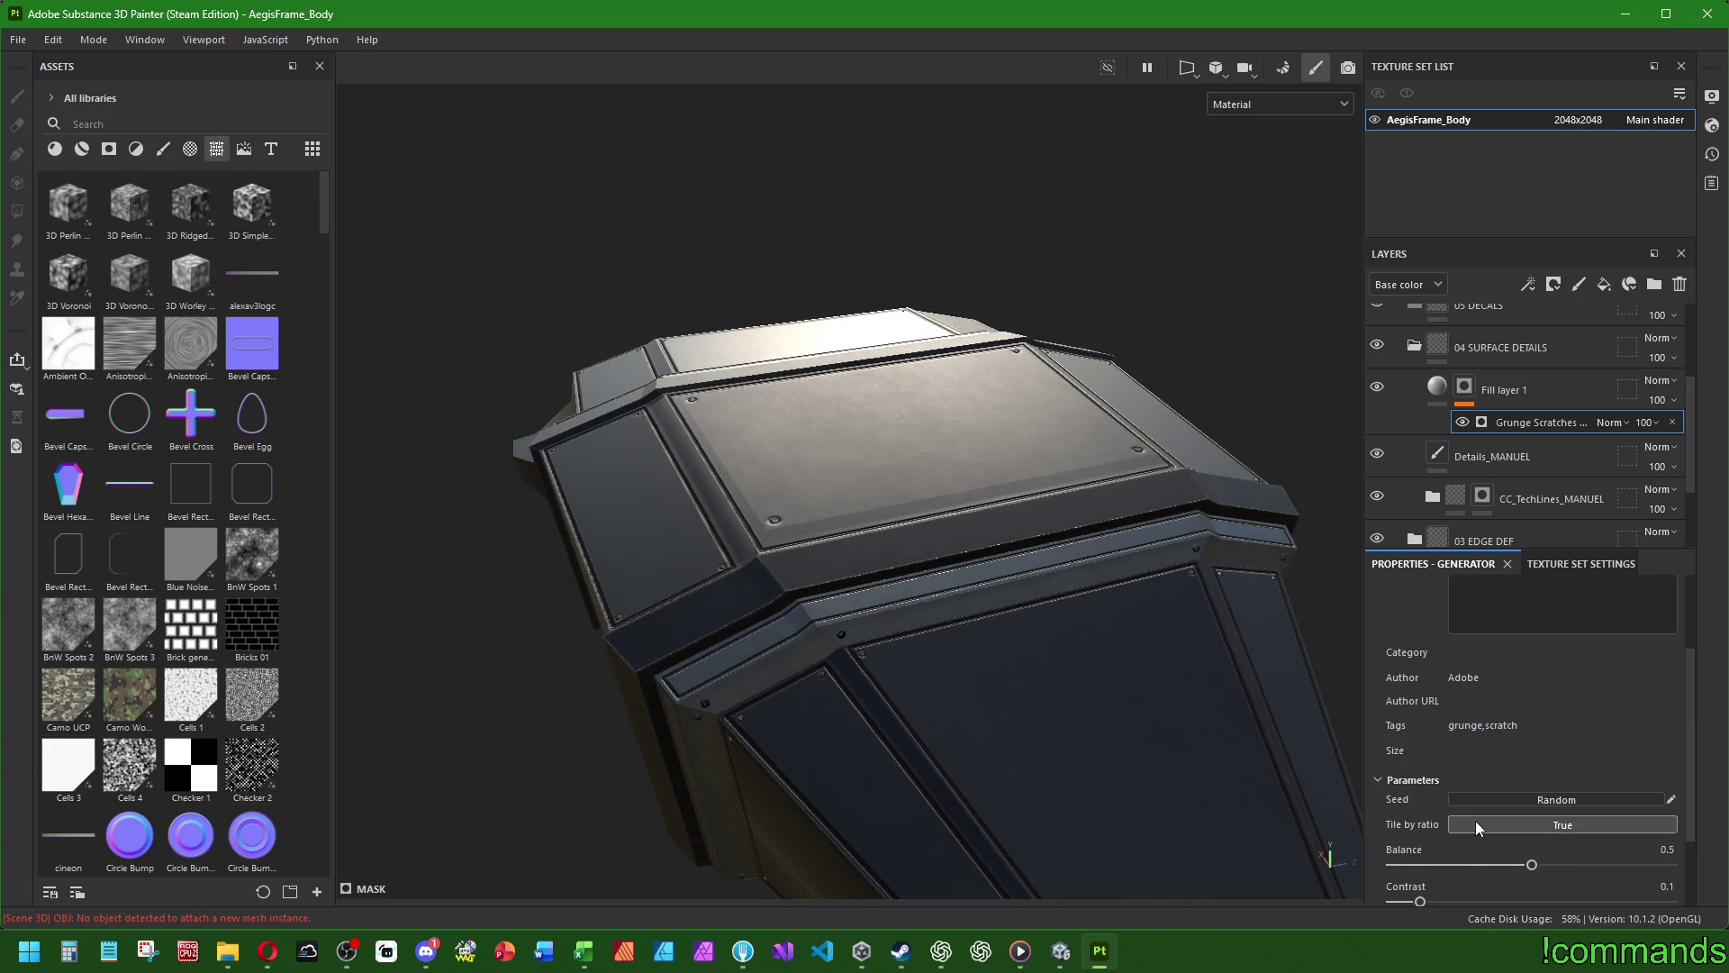
{"action": "left_click", "coordinate": [1475, 820]}
{"action": "left_click", "coordinate": [1475, 820]}
{"action": "left_click", "coordinate": [1475, 820]}
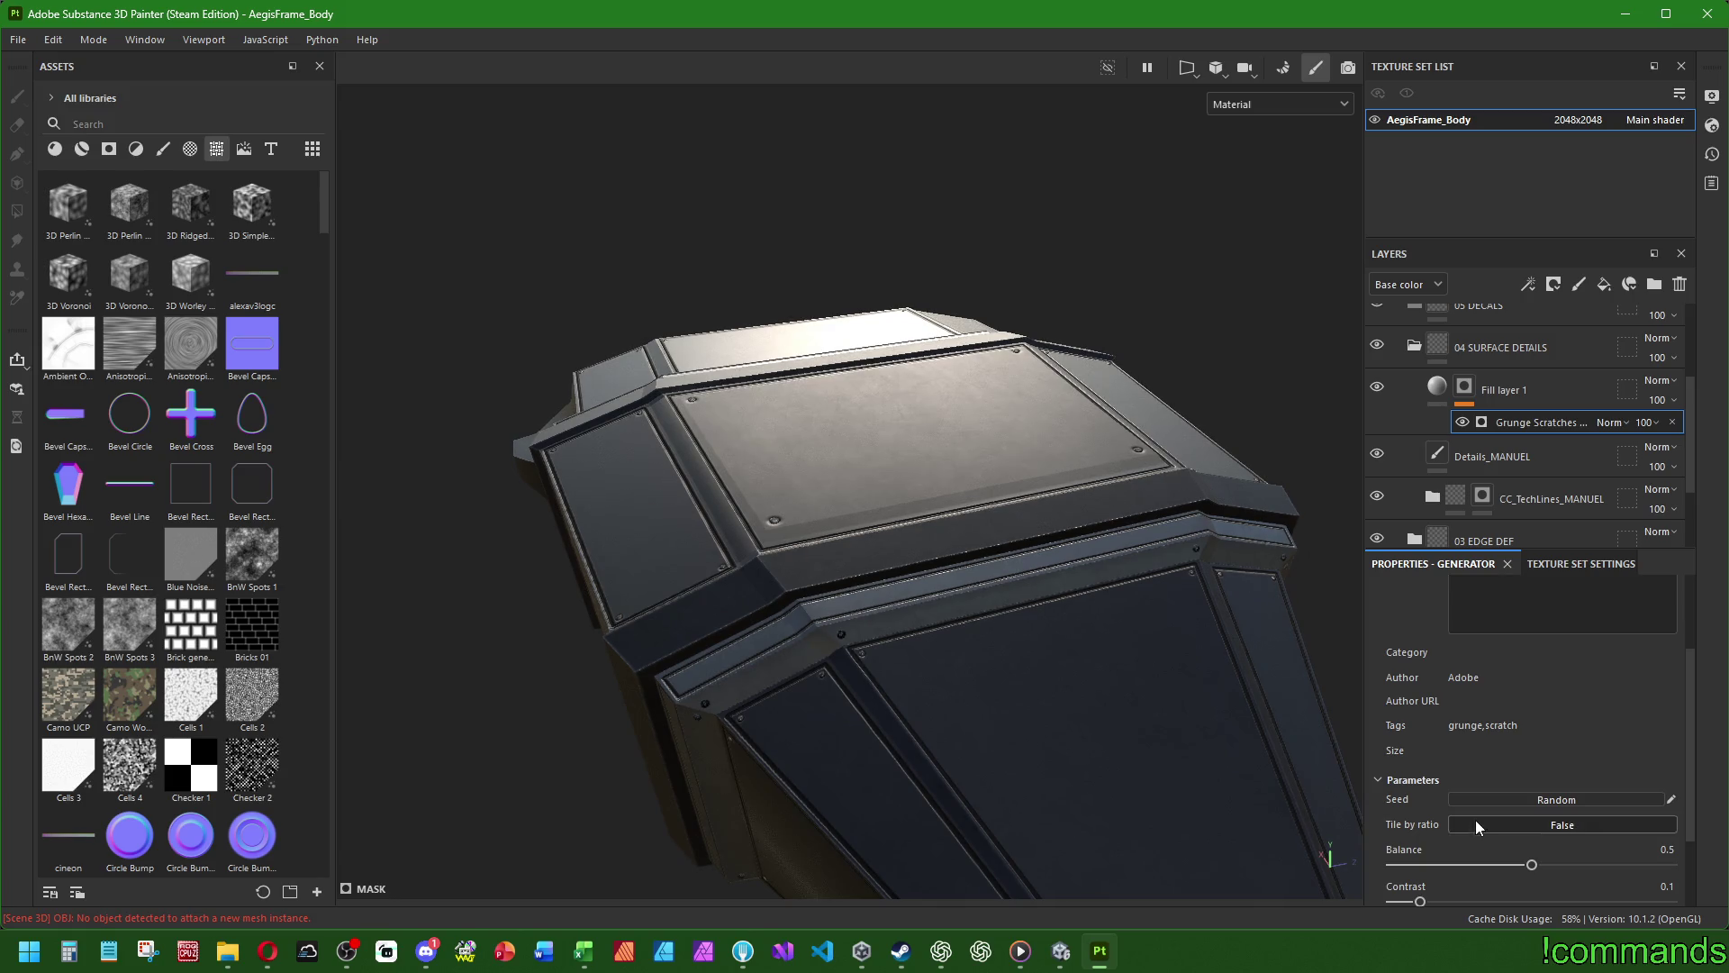
- Compare the hull with the scratch mask hidden and shown, then select Fill layer 1
{"action": "scroll", "coordinate": [1450, 748], "scroll_direction": "up", "scroll_amount": 3}
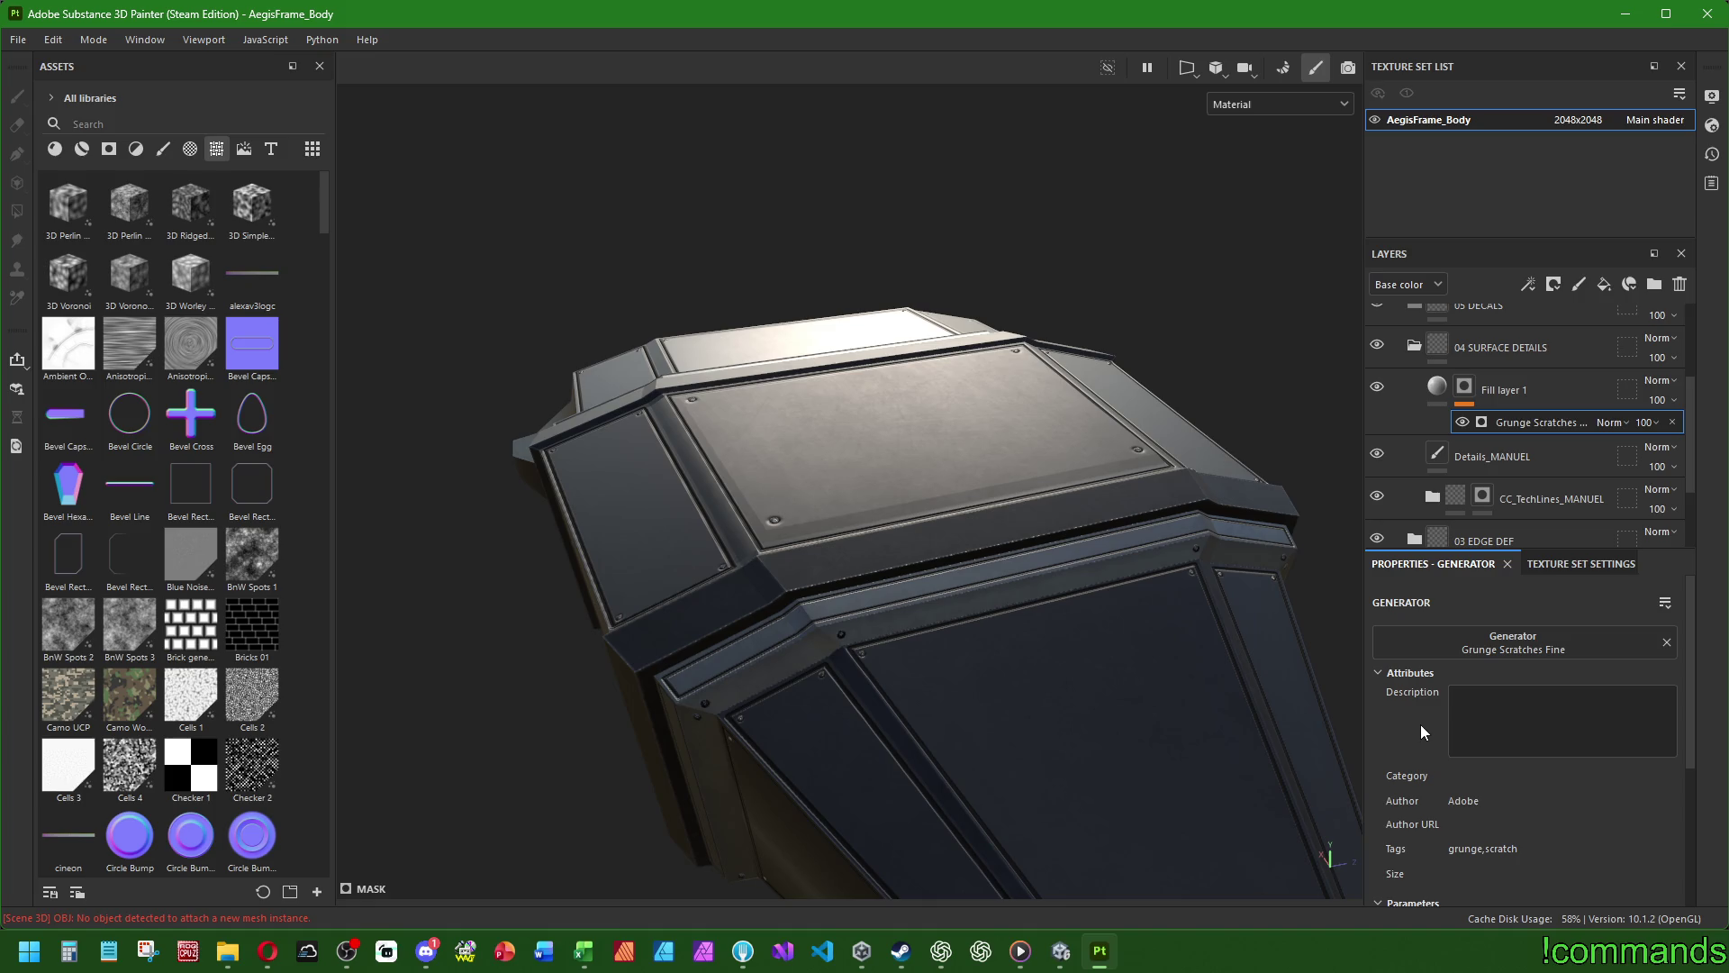
{"action": "left_click_drag", "start_coordinate": [928, 570], "coordinate": [946, 551], "text": "alt"}
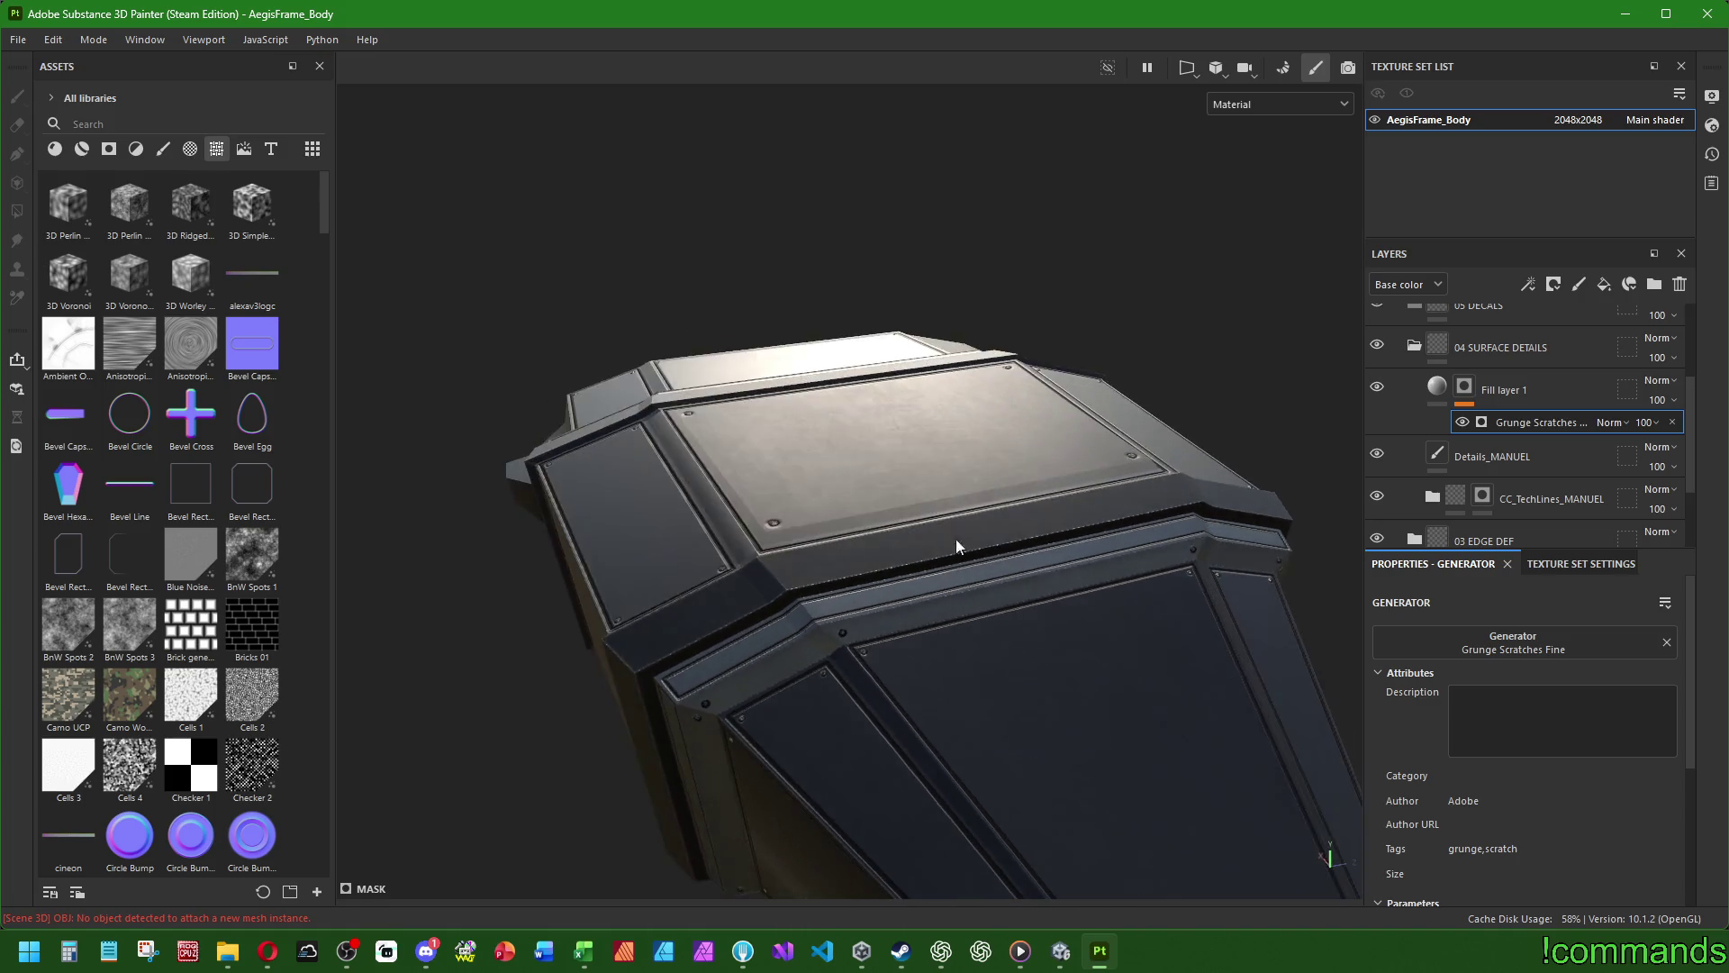
{"action": "left_click", "coordinate": [1459, 421]}
{"action": "left_click", "coordinate": [1457, 420]}
{"action": "mouse_move", "coordinate": [1242, 432]}
{"action": "left_mouse_down", "text": "alt"}
{"action": "mouse_move", "coordinate": [849, 453]}
{"action": "mouse_move", "coordinate": [968, 459]}
{"action": "mouse_move", "coordinate": [910, 432]}
{"action": "mouse_move", "coordinate": [955, 423]}
{"action": "left_mouse_up", "text": "alt"}
{"action": "left_click", "coordinate": [1460, 421]}
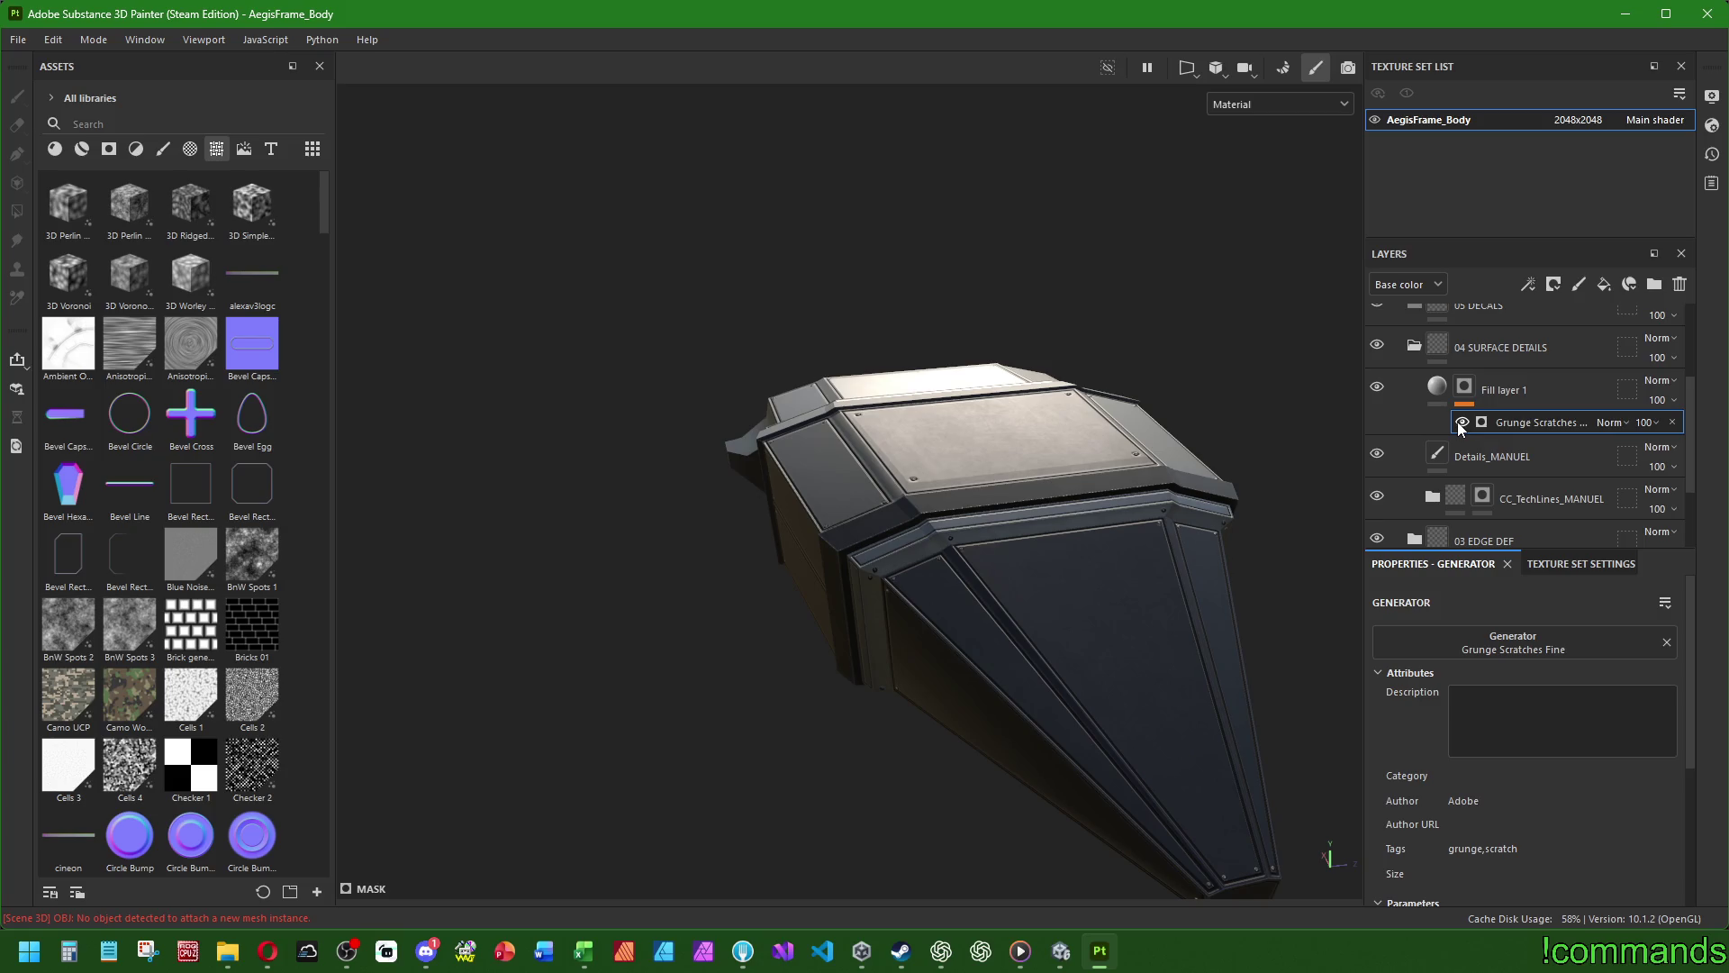
{"action": "left_click", "coordinate": [1435, 390]}
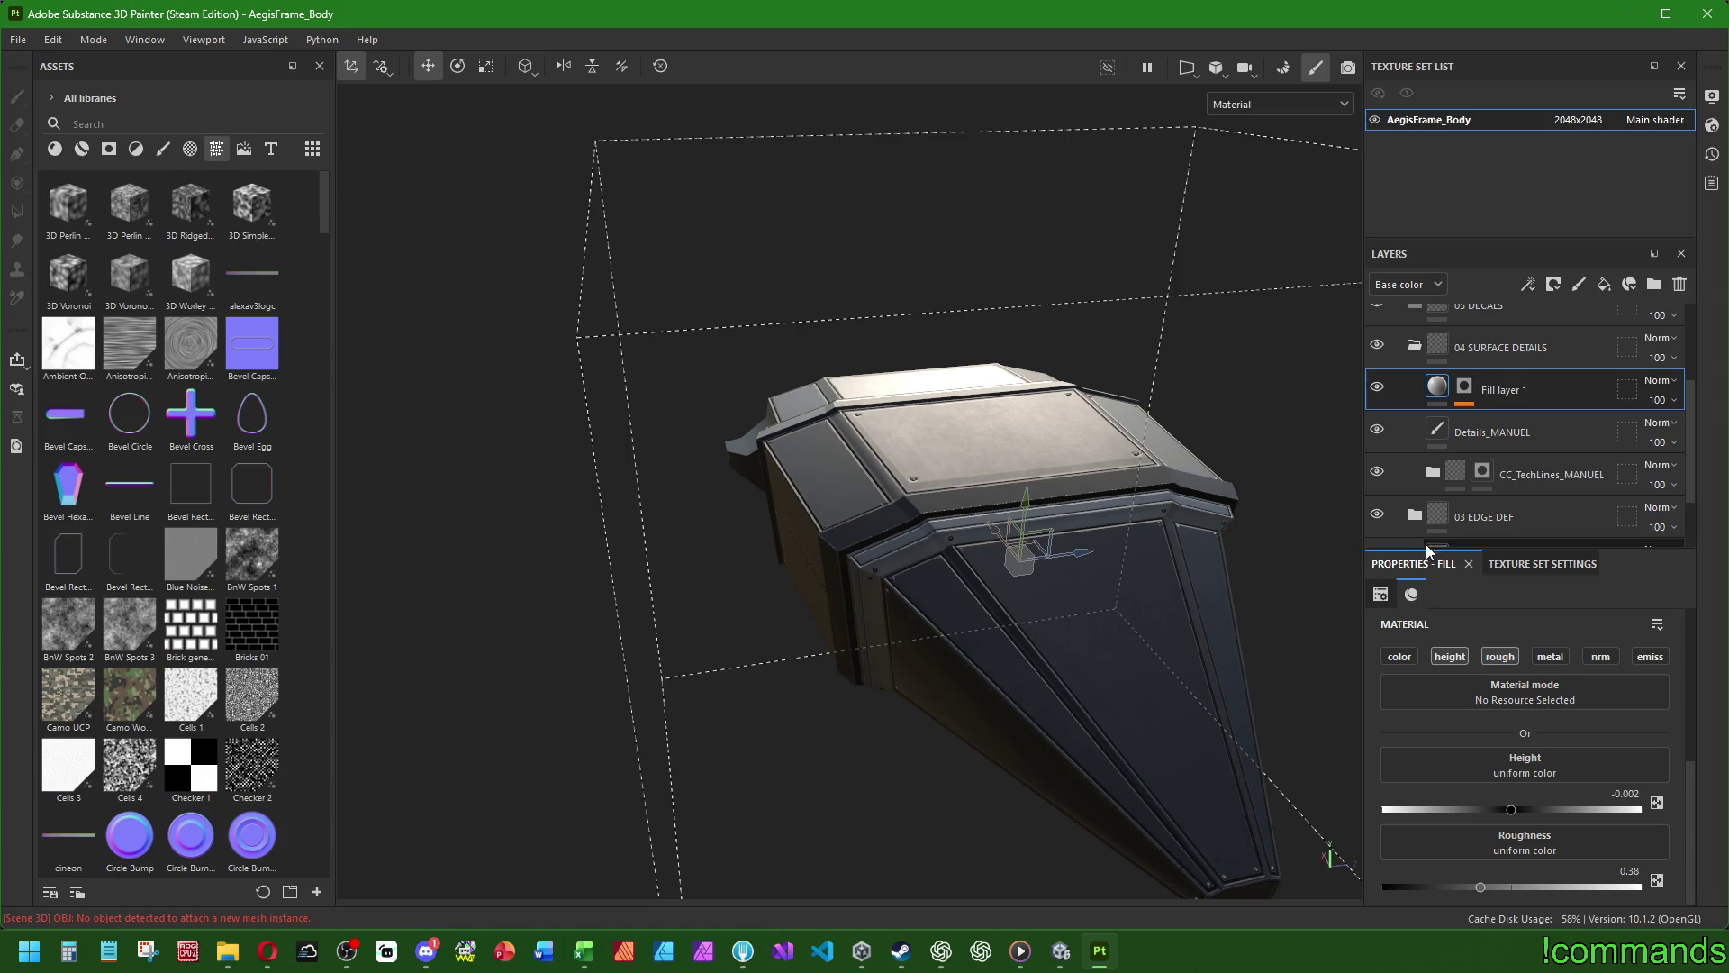
- Enable the colour channel on Fill layer 1
{"action": "left_click", "coordinate": [1412, 655]}
{"action": "scroll", "coordinate": [1022, 542], "scroll_direction": "up", "scroll_amount": 5}
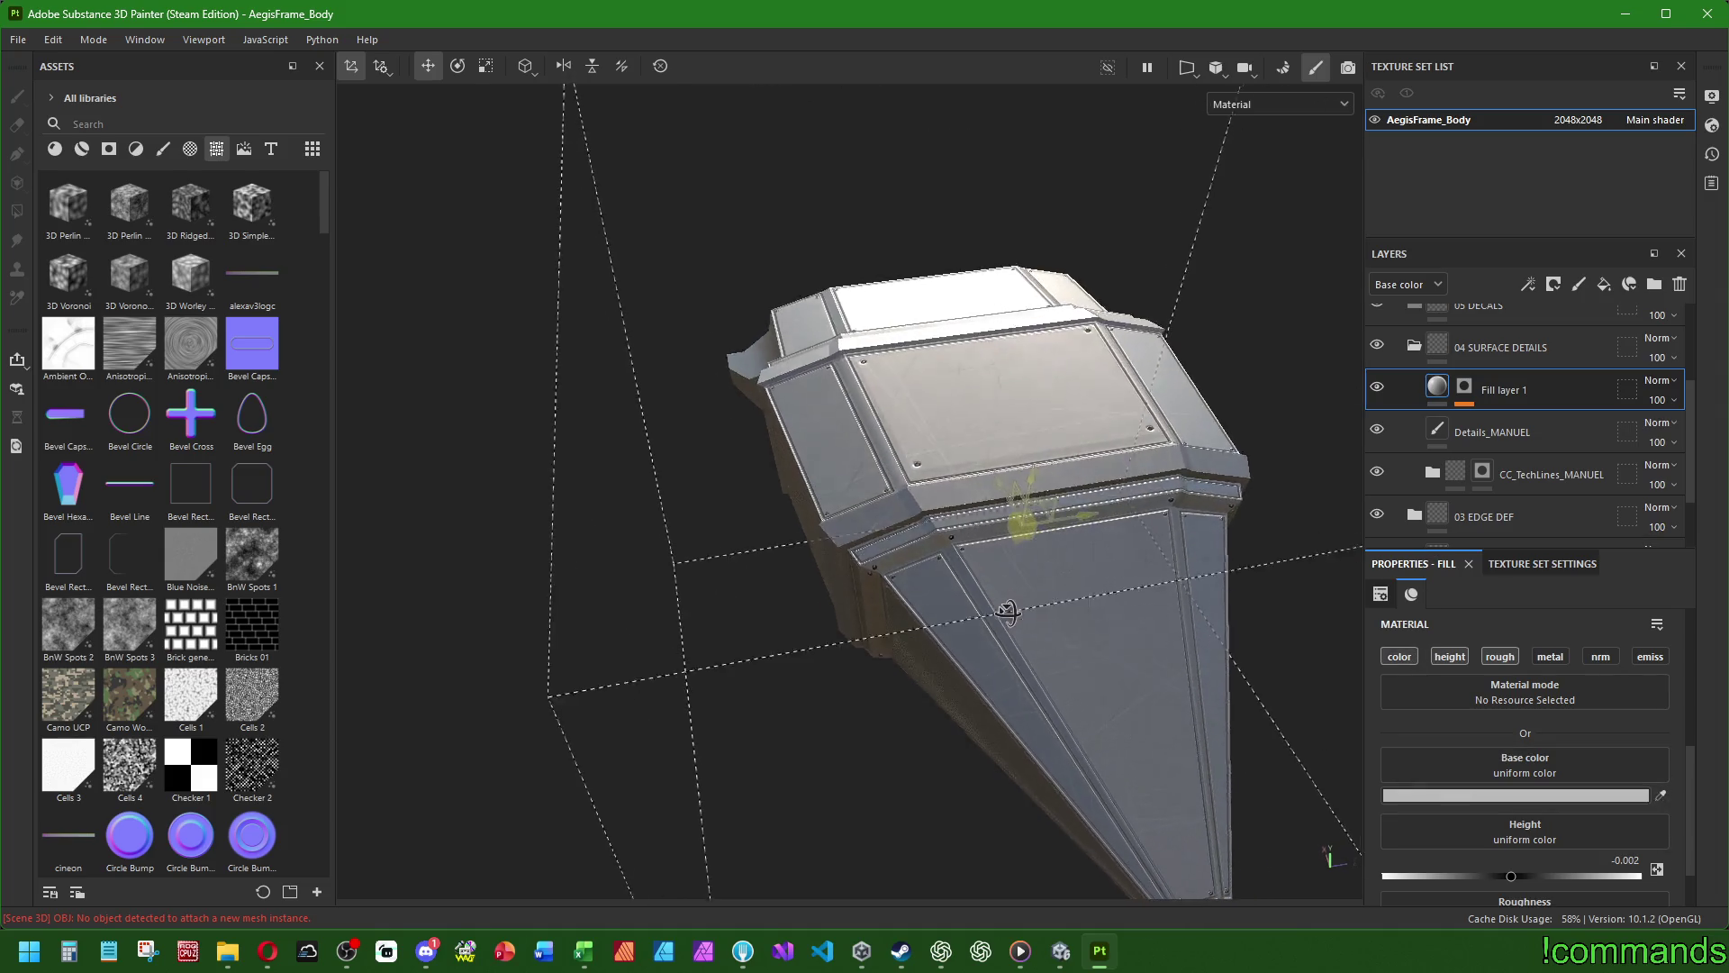
{"action": "left_click", "coordinate": [1519, 796]}
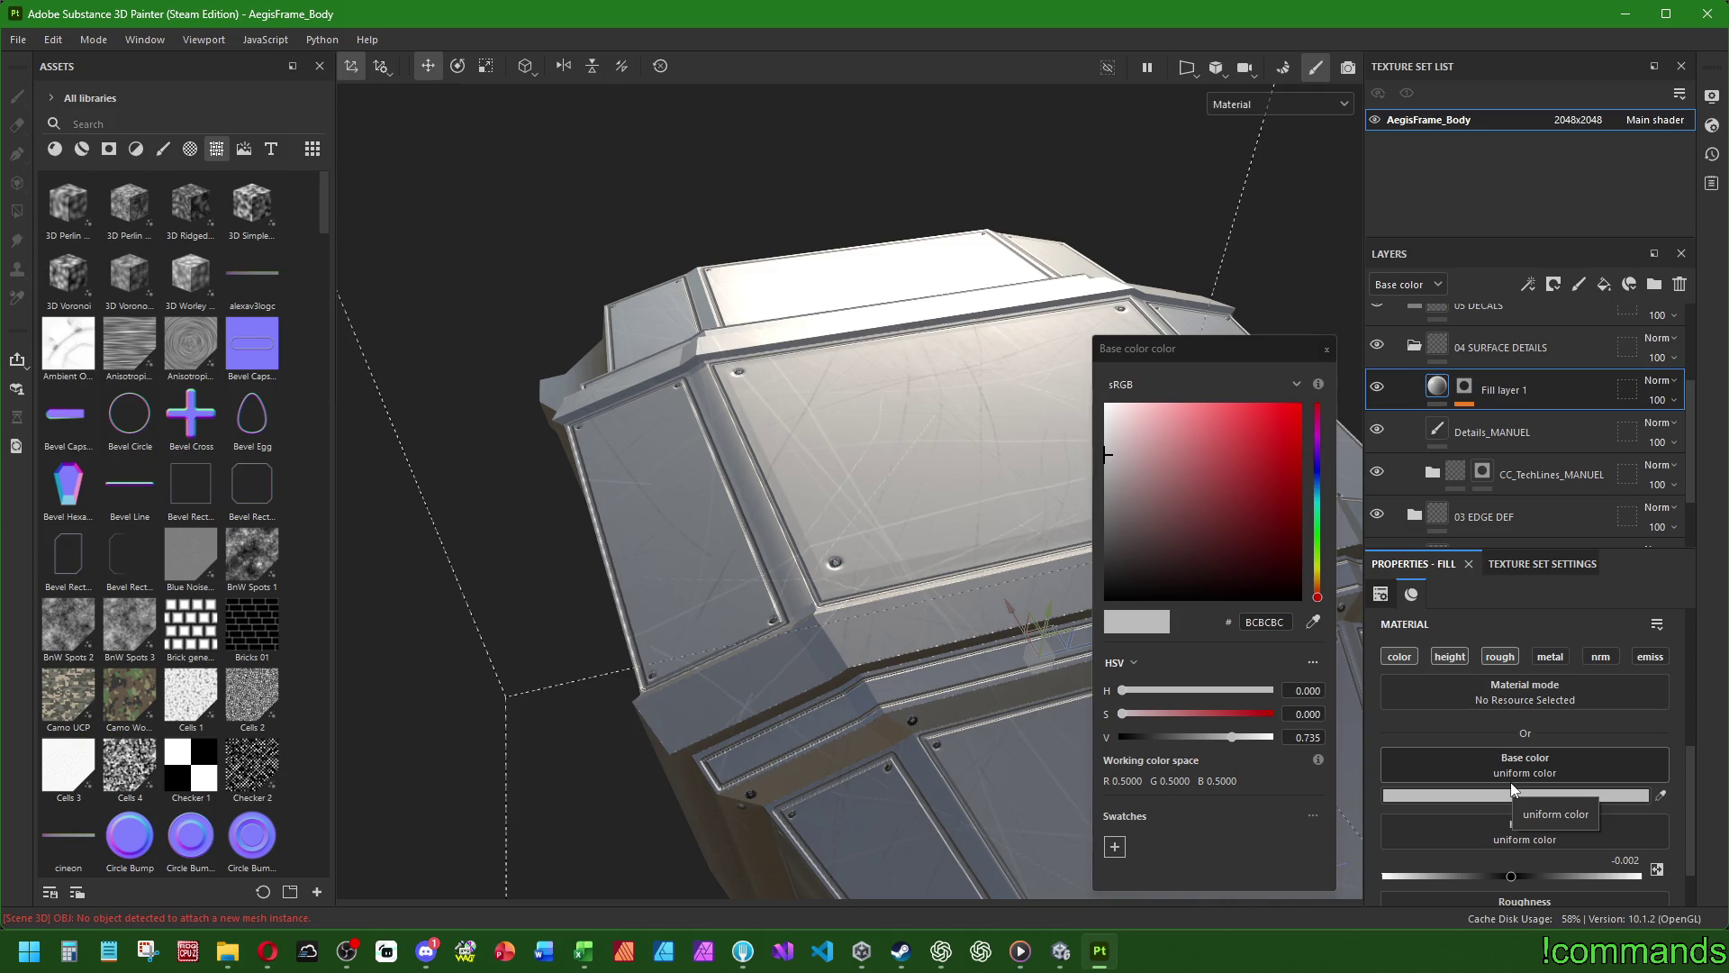
{"action": "left_click", "coordinate": [1326, 350]}
- Read BaseGunmetal's base colour value, hex 2D3034
{"action": "scroll", "coordinate": [1387, 471], "scroll_direction": "down", "scroll_amount": 5}
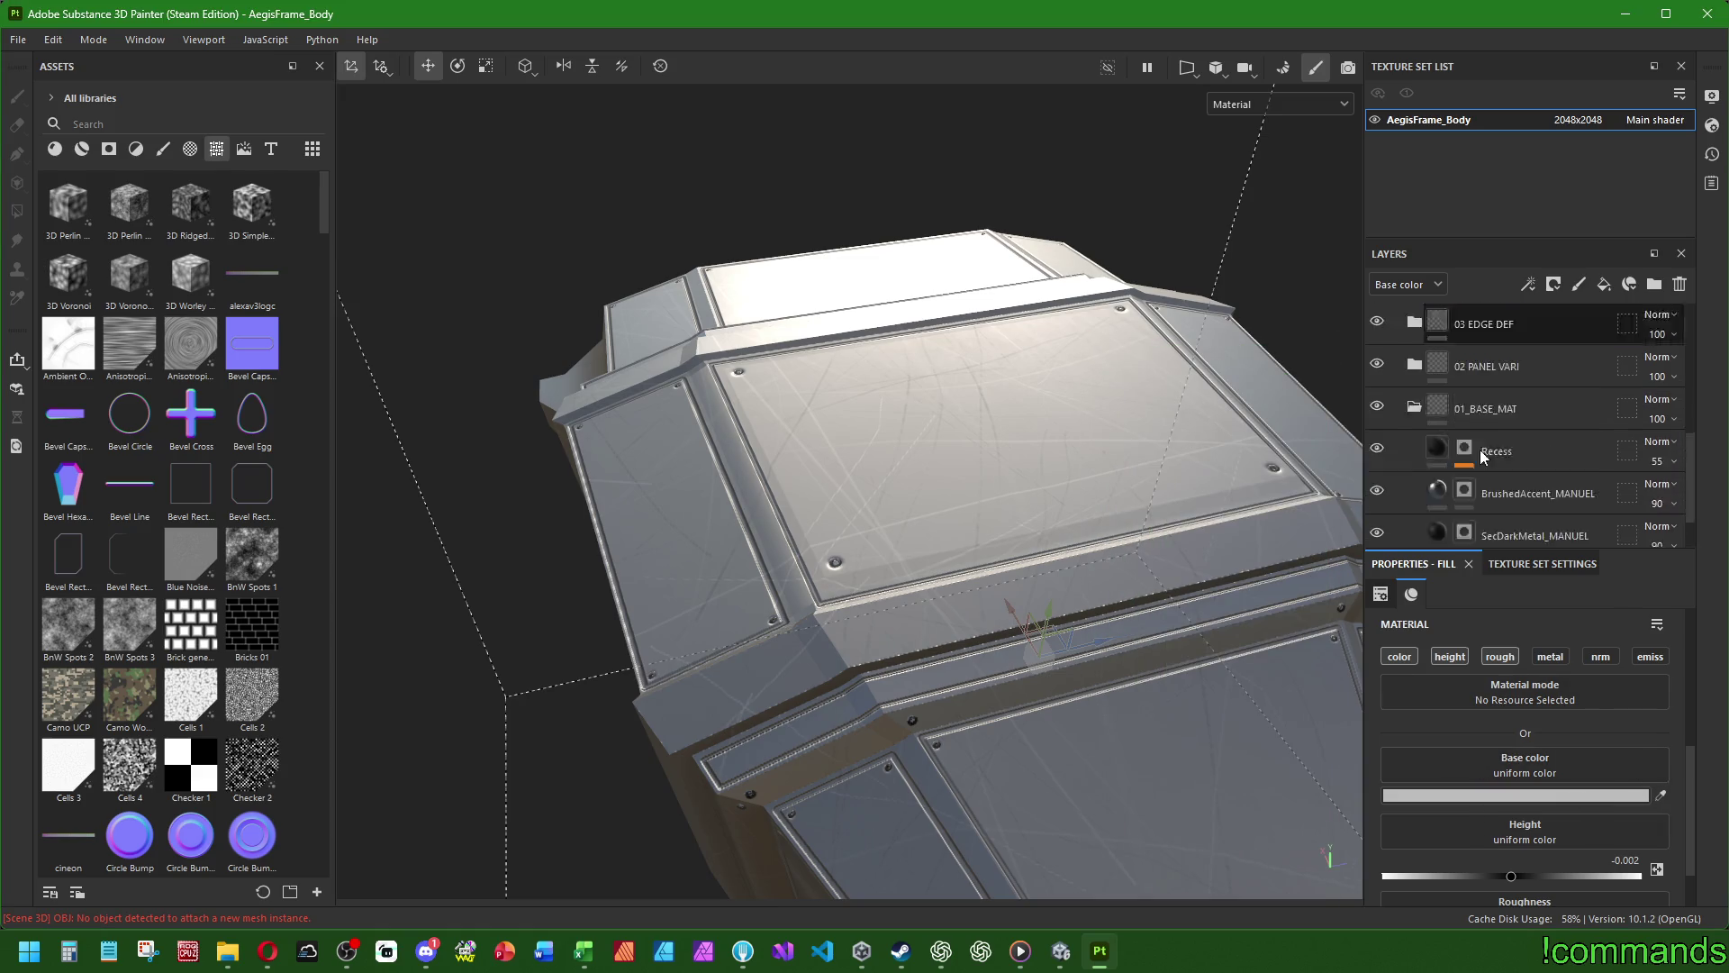
{"action": "left_click", "coordinate": [1446, 511]}
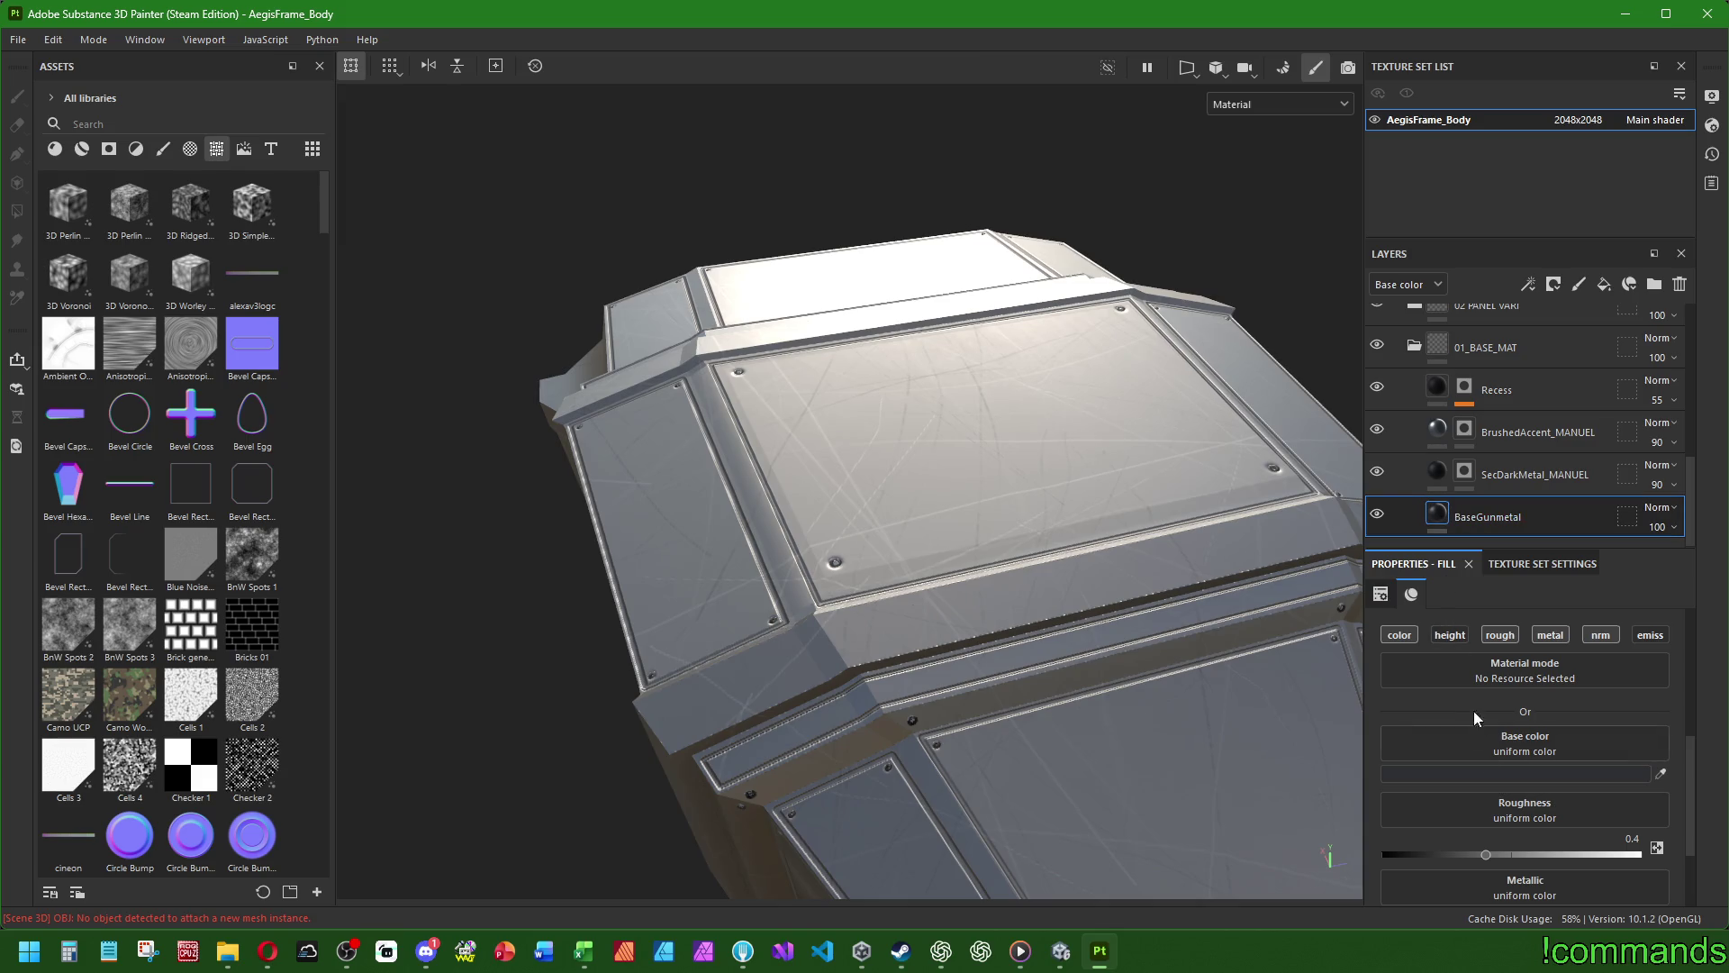
{"action": "left_click", "coordinate": [1513, 775]}
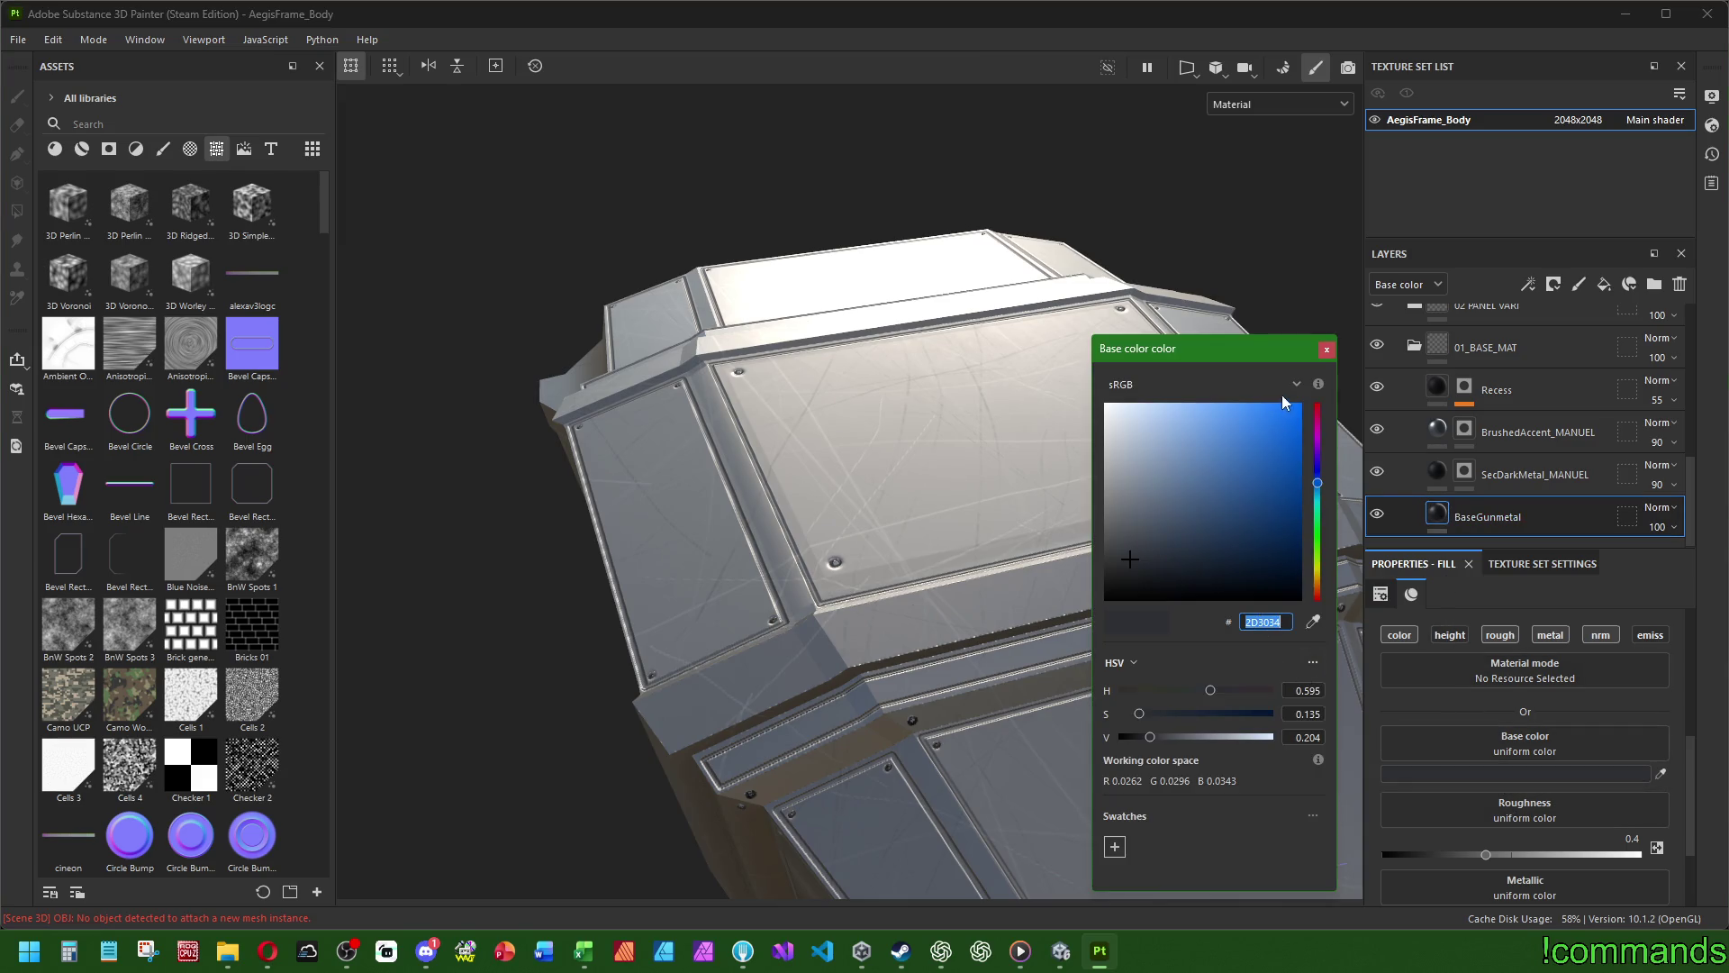
{"action": "left_click", "coordinate": [1324, 348]}
{"action": "scroll", "coordinate": [1530, 446], "scroll_direction": "up", "scroll_amount": 5}
{"action": "scroll", "coordinate": [1531, 454], "scroll_direction": "down", "scroll_amount": 3}
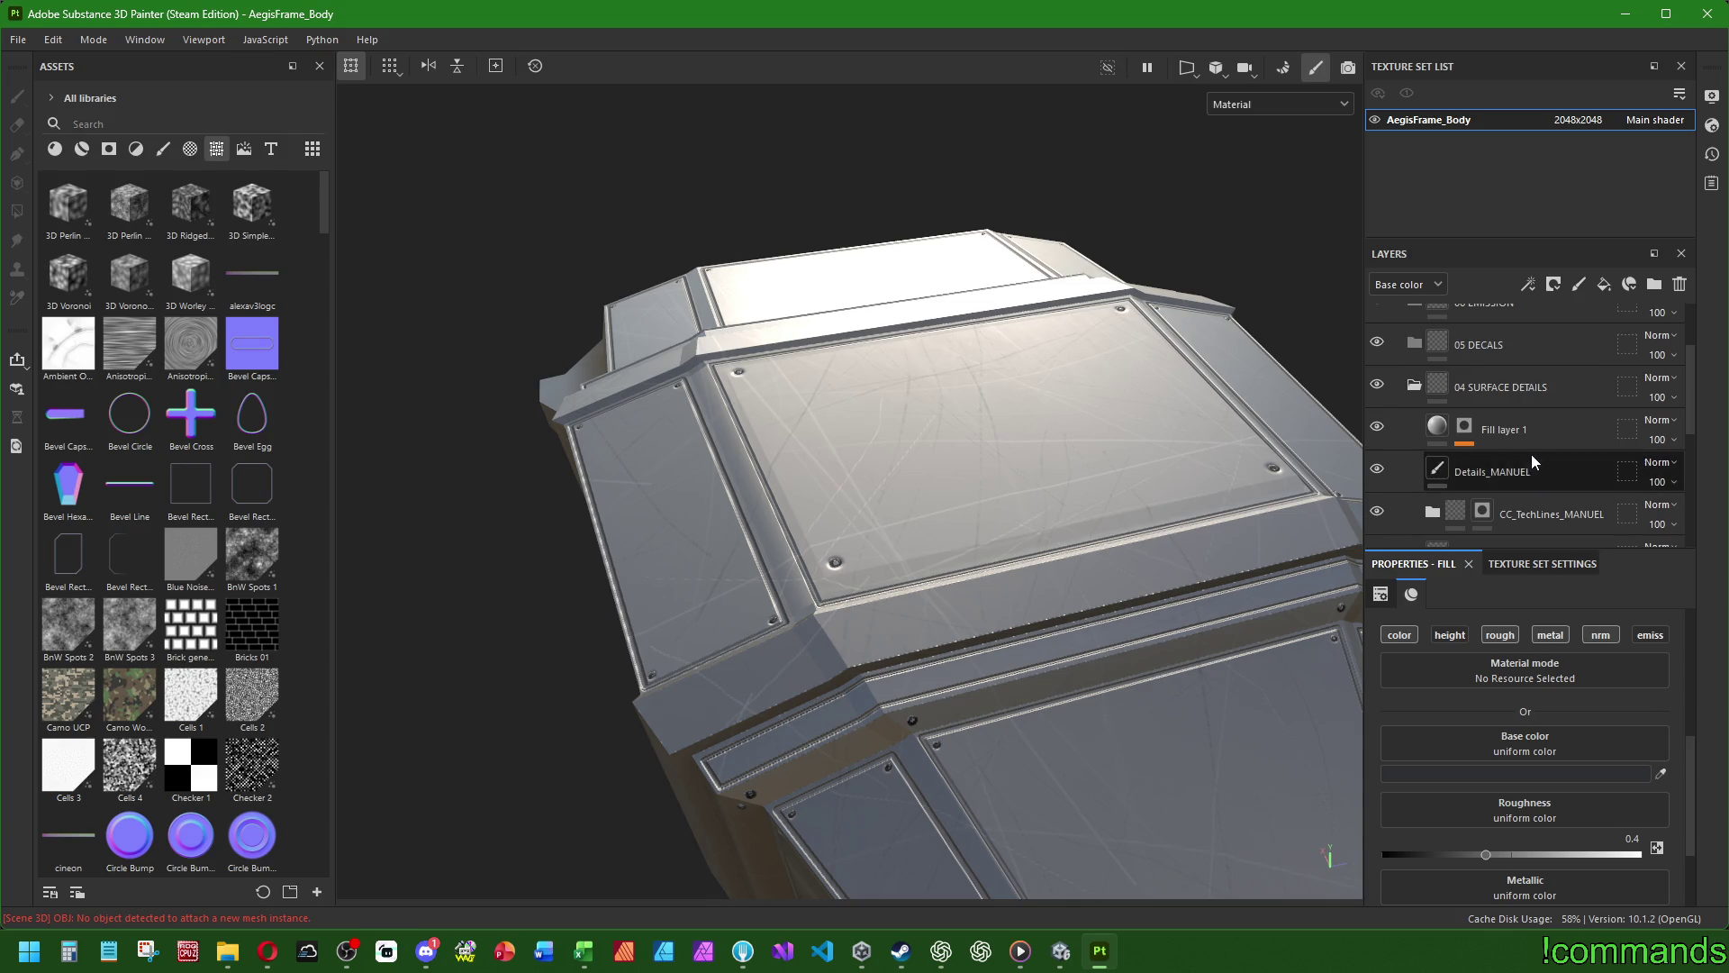
- Set Fill layer 1's base colour to the pasted gunmetal hex, tuned to dark grey 313539
{"action": "left_click", "coordinate": [1439, 427]}
{"action": "left_click", "coordinate": [1513, 794]}
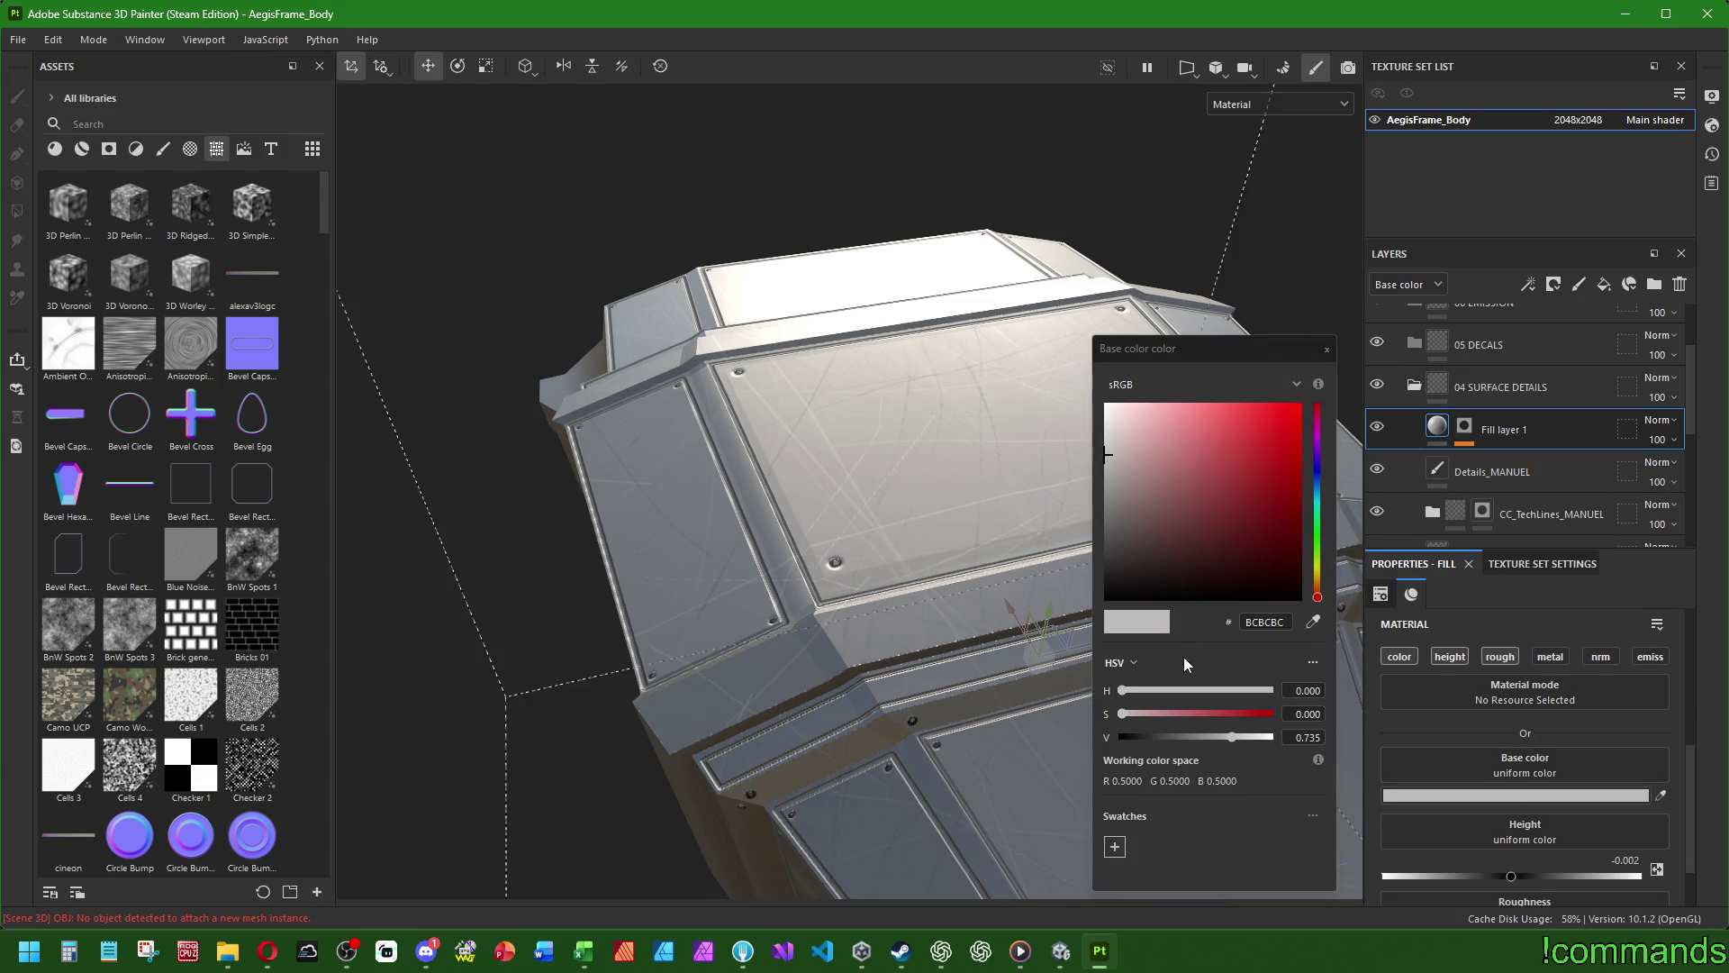
{"action": "left_click", "coordinate": [1270, 622]}
{"action": "type", "text": "2D3034"}
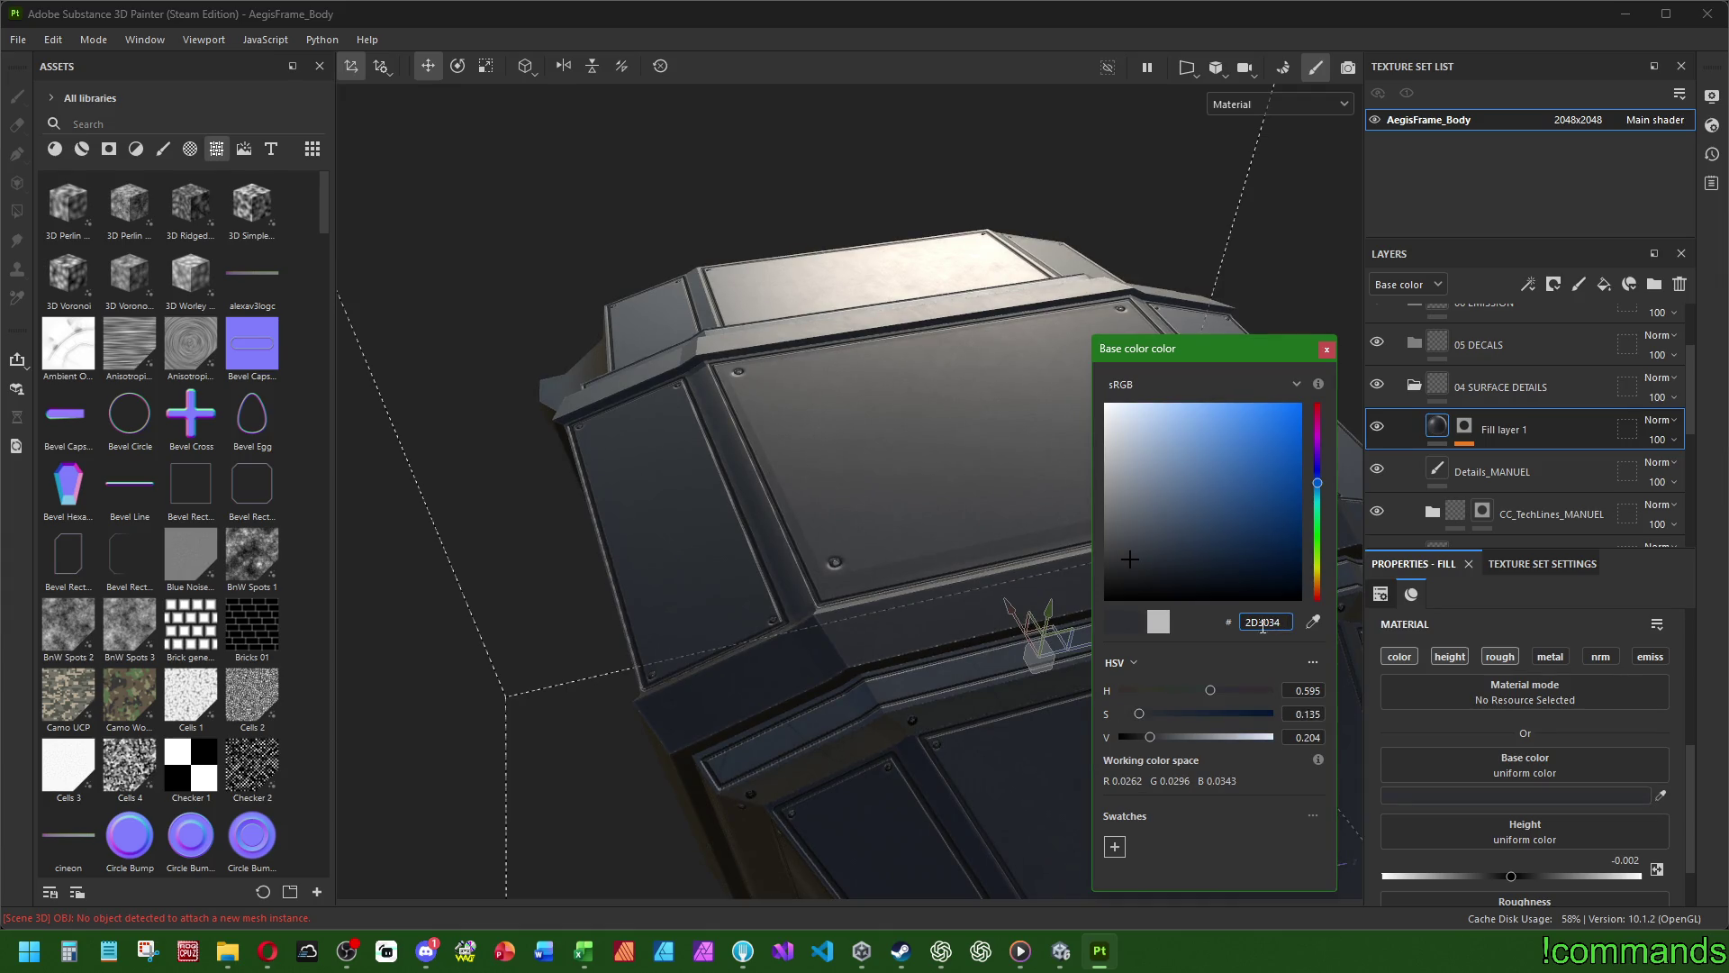
{"action": "left_click", "coordinate": [1130, 556]}
{"action": "left_click", "coordinate": [1327, 351]}
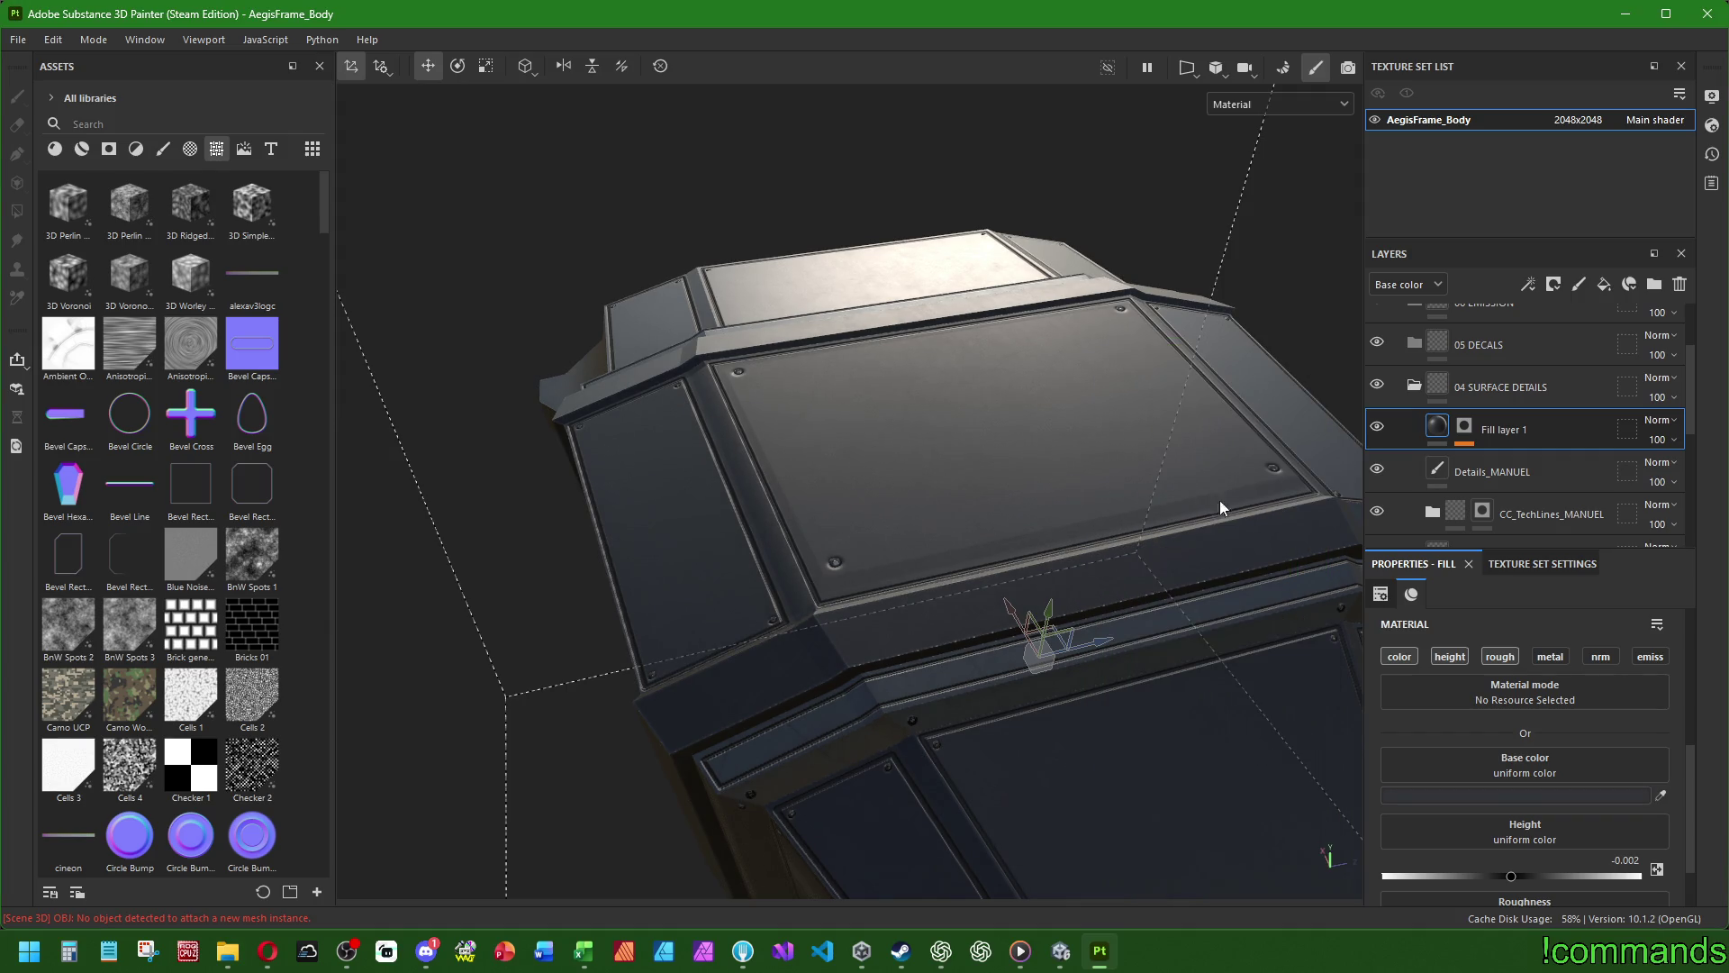
{"action": "left_click", "coordinate": [1464, 425]}
{"action": "left_click", "coordinate": [1504, 464]}
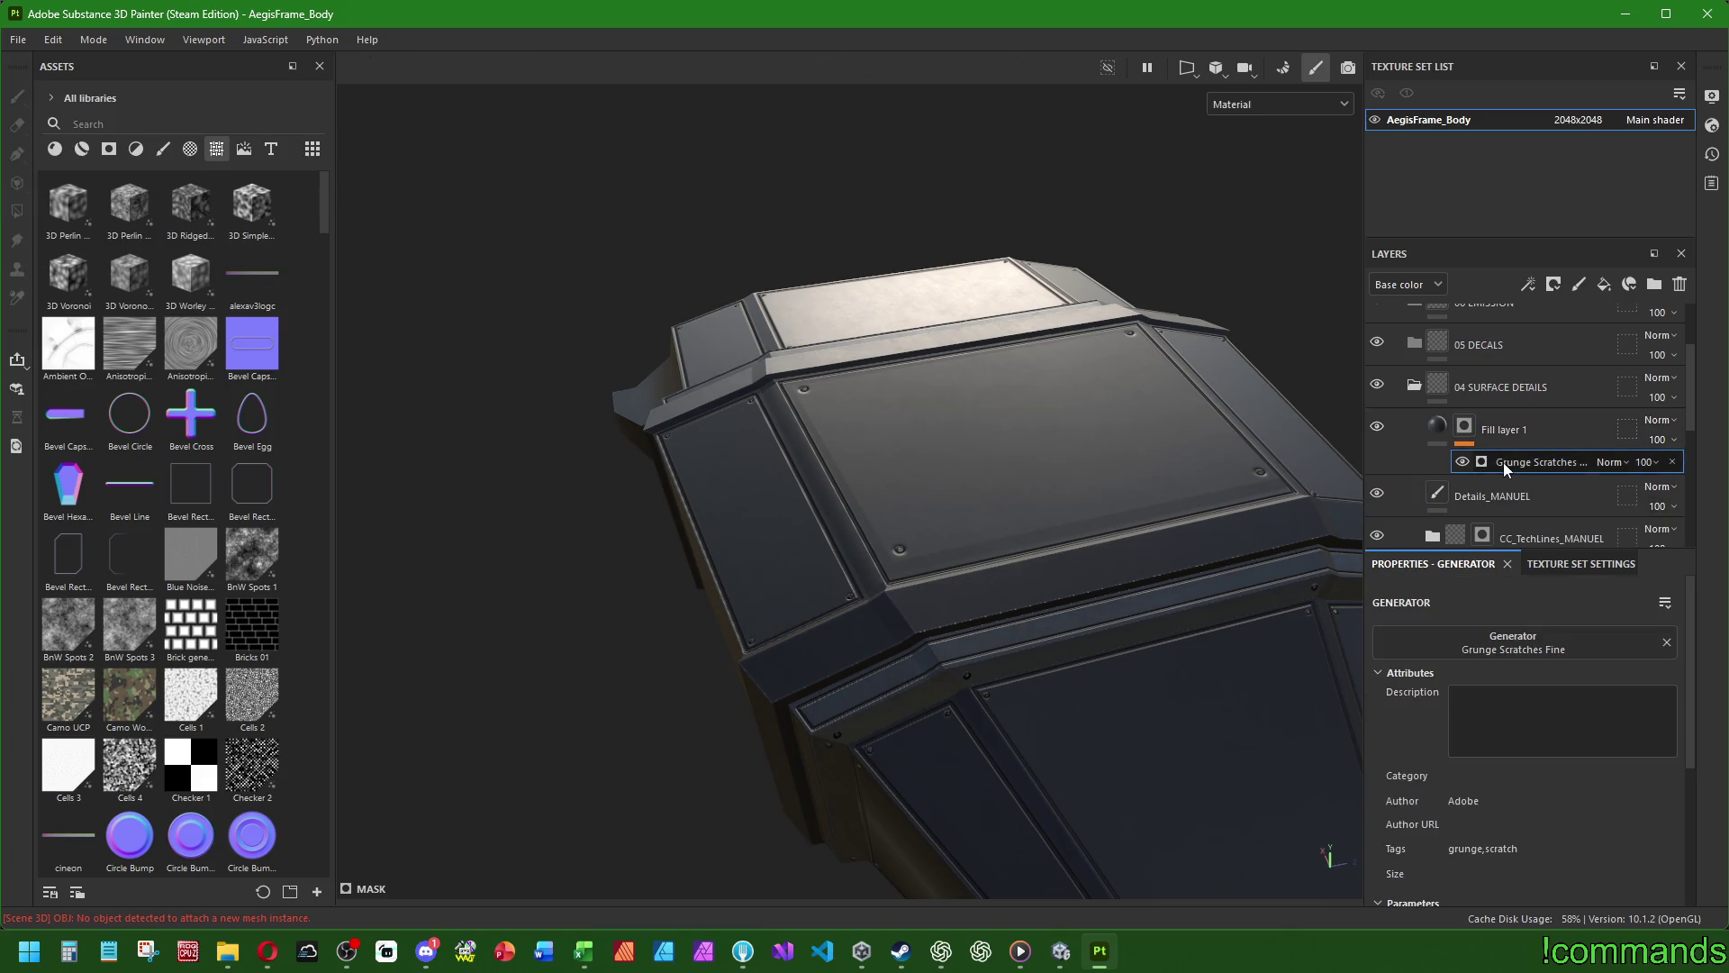
- Compare the hull with the Grunge Scratches mask toggled off and on, leaving it on
{"action": "left_click", "coordinate": [1464, 464]}
{"action": "left_click", "coordinate": [1464, 463]}
{"action": "mouse_move", "coordinate": [1216, 558]}
{"action": "left_mouse_down", "text": "alt"}
{"action": "mouse_move", "coordinate": [1147, 637]}
{"action": "mouse_move", "coordinate": [946, 532]}
{"action": "mouse_move", "coordinate": [1144, 594]}
{"action": "mouse_move", "coordinate": [1198, 567]}
{"action": "left_mouse_up", "text": "alt"}
{"action": "left_click", "coordinate": [1462, 463]}
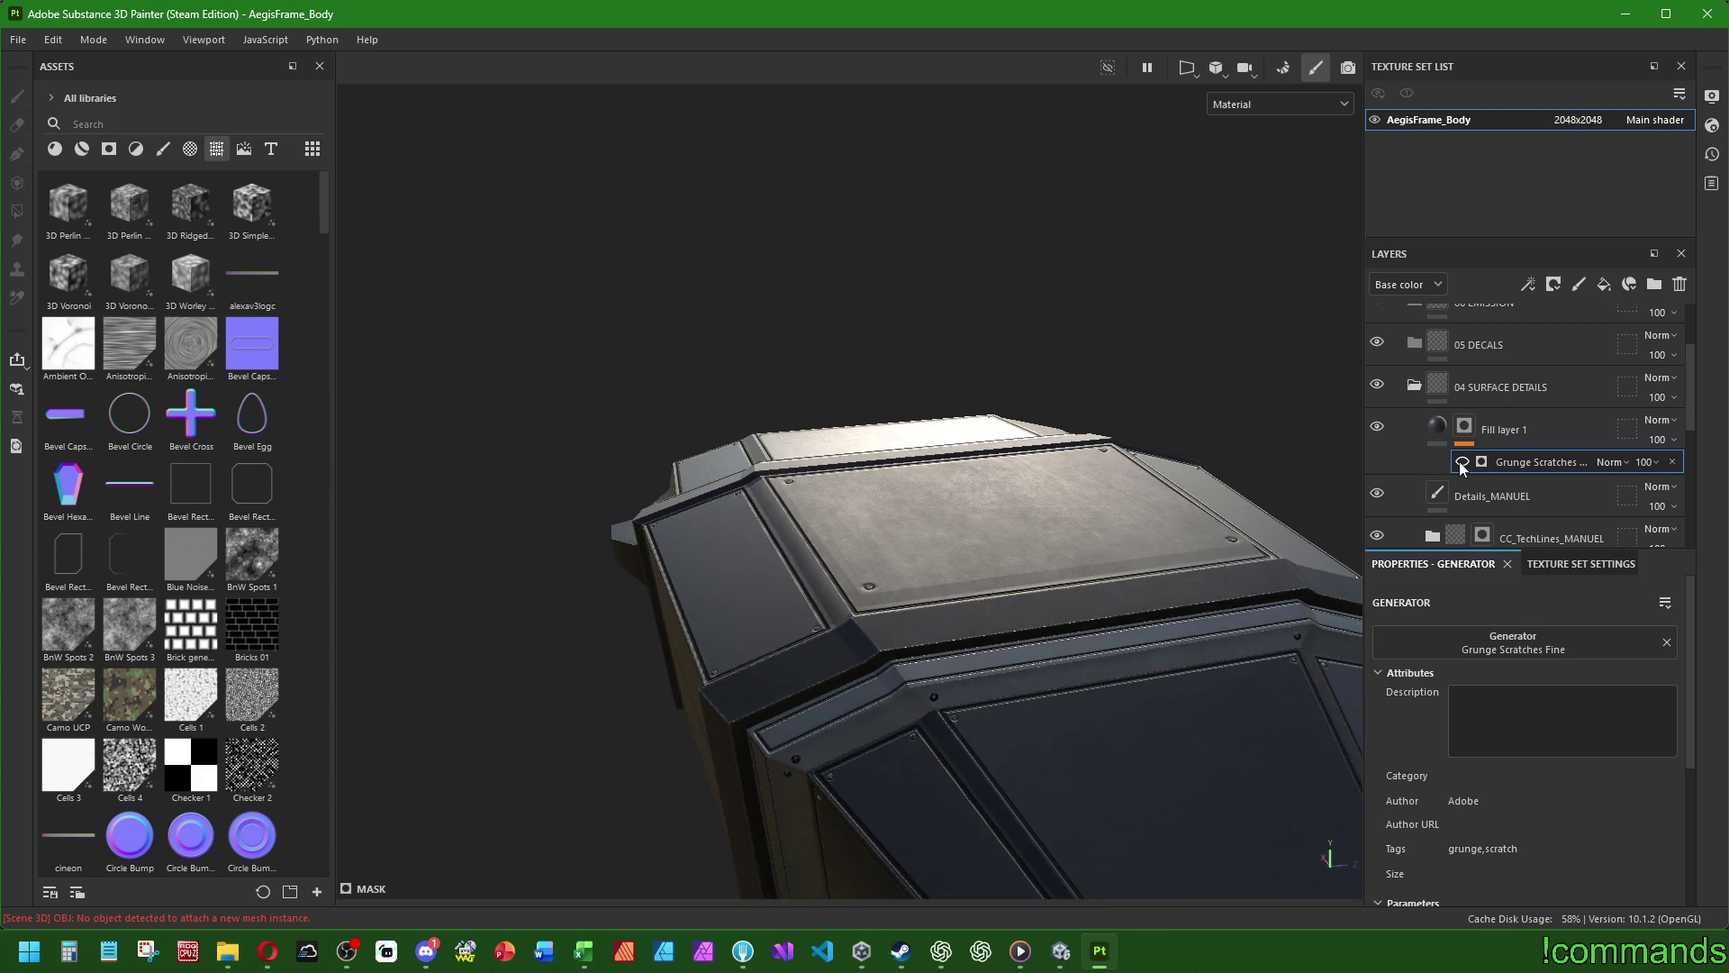
{"action": "left_click", "coordinate": [1462, 463]}
{"action": "left_click", "coordinate": [1462, 463]}
{"action": "left_click", "coordinate": [1461, 463]}
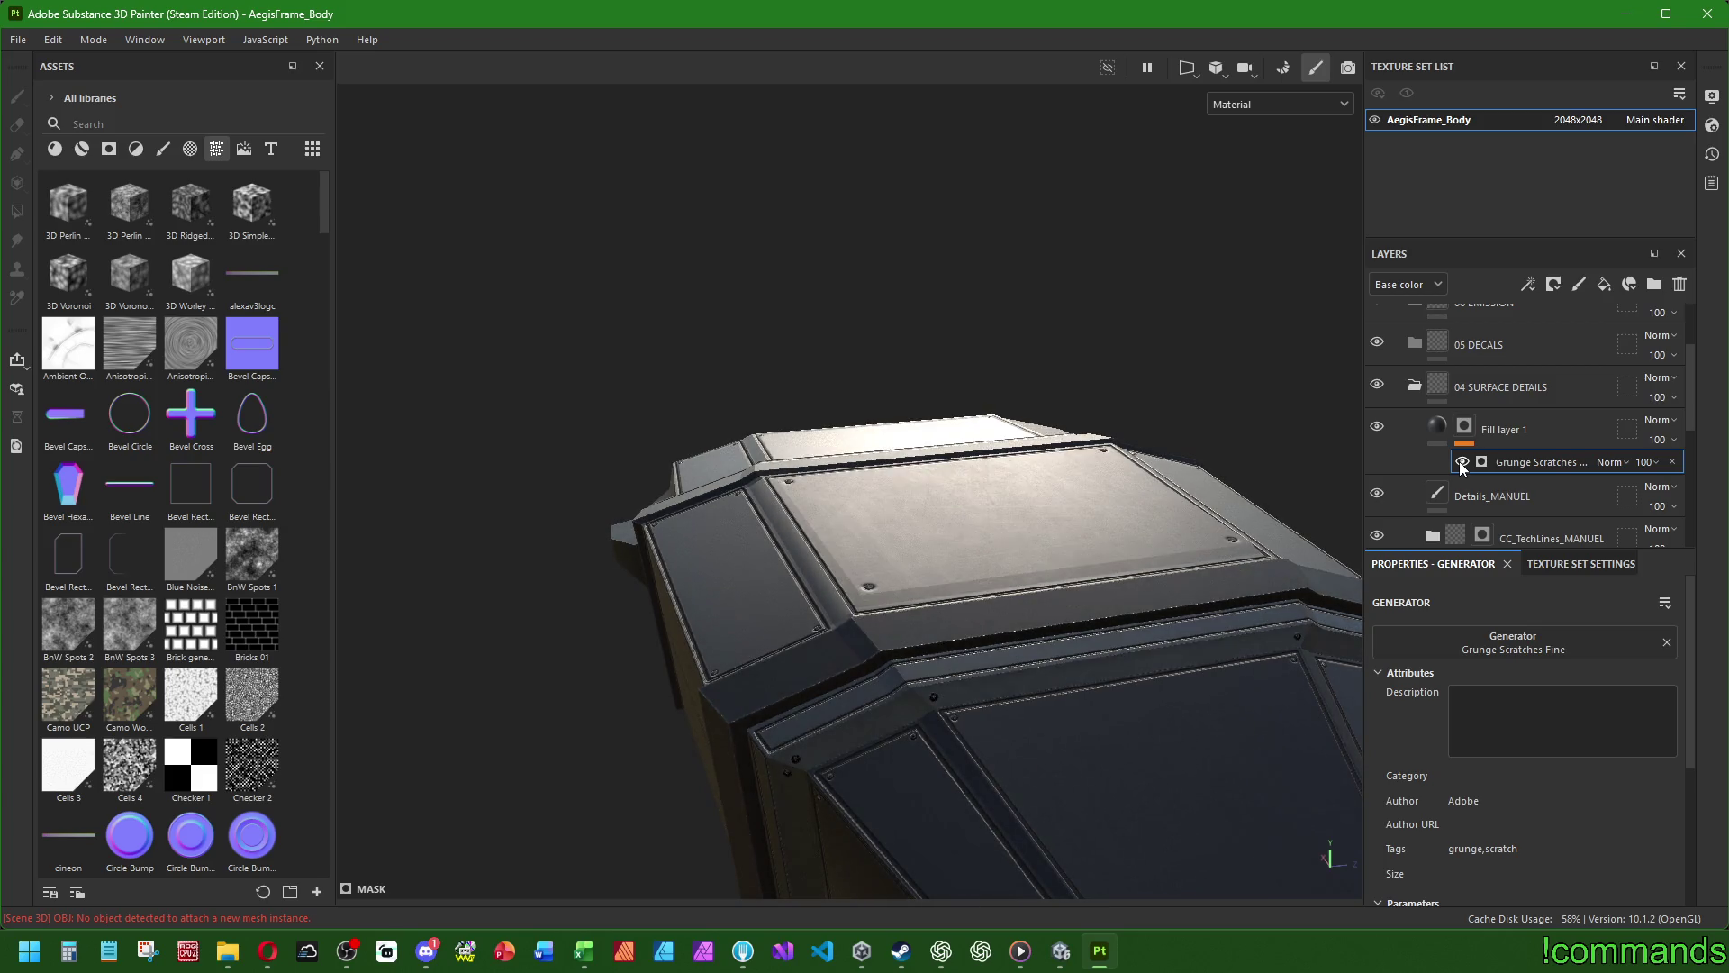
- Show Fill layer 1's fill material settings in Properties
{"action": "scroll", "coordinate": [1435, 691], "scroll_direction": "down", "scroll_amount": 2}
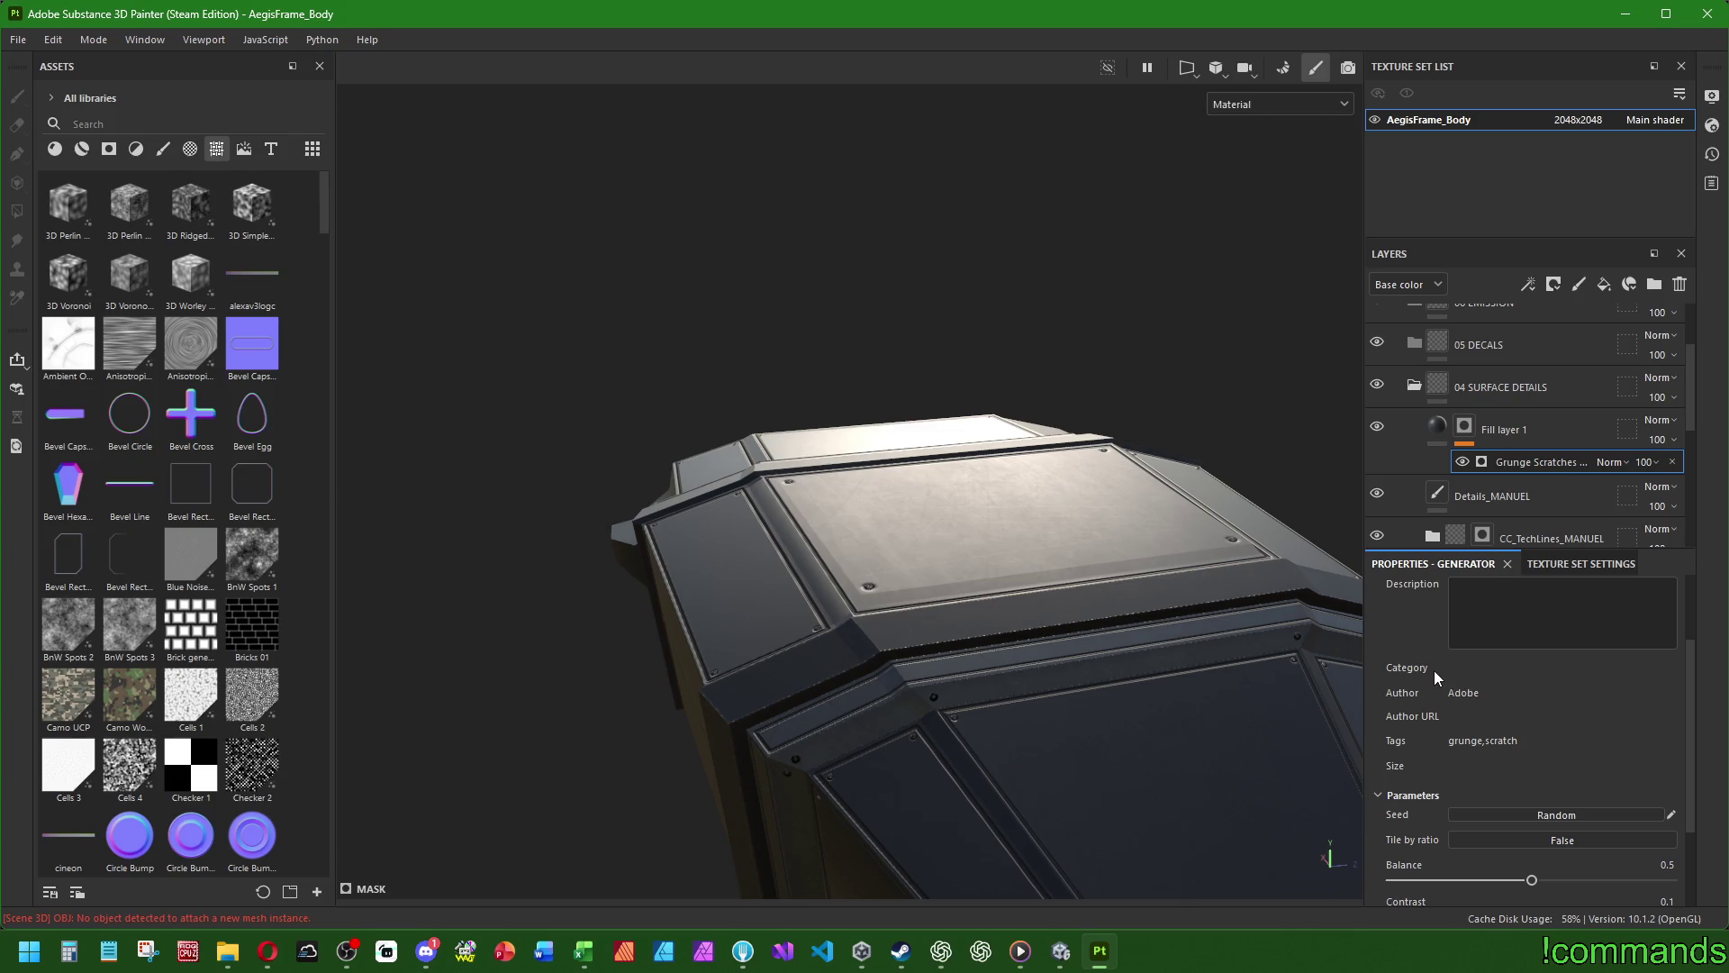
{"action": "scroll", "coordinate": [1466, 732], "scroll_direction": "down", "scroll_amount": 2}
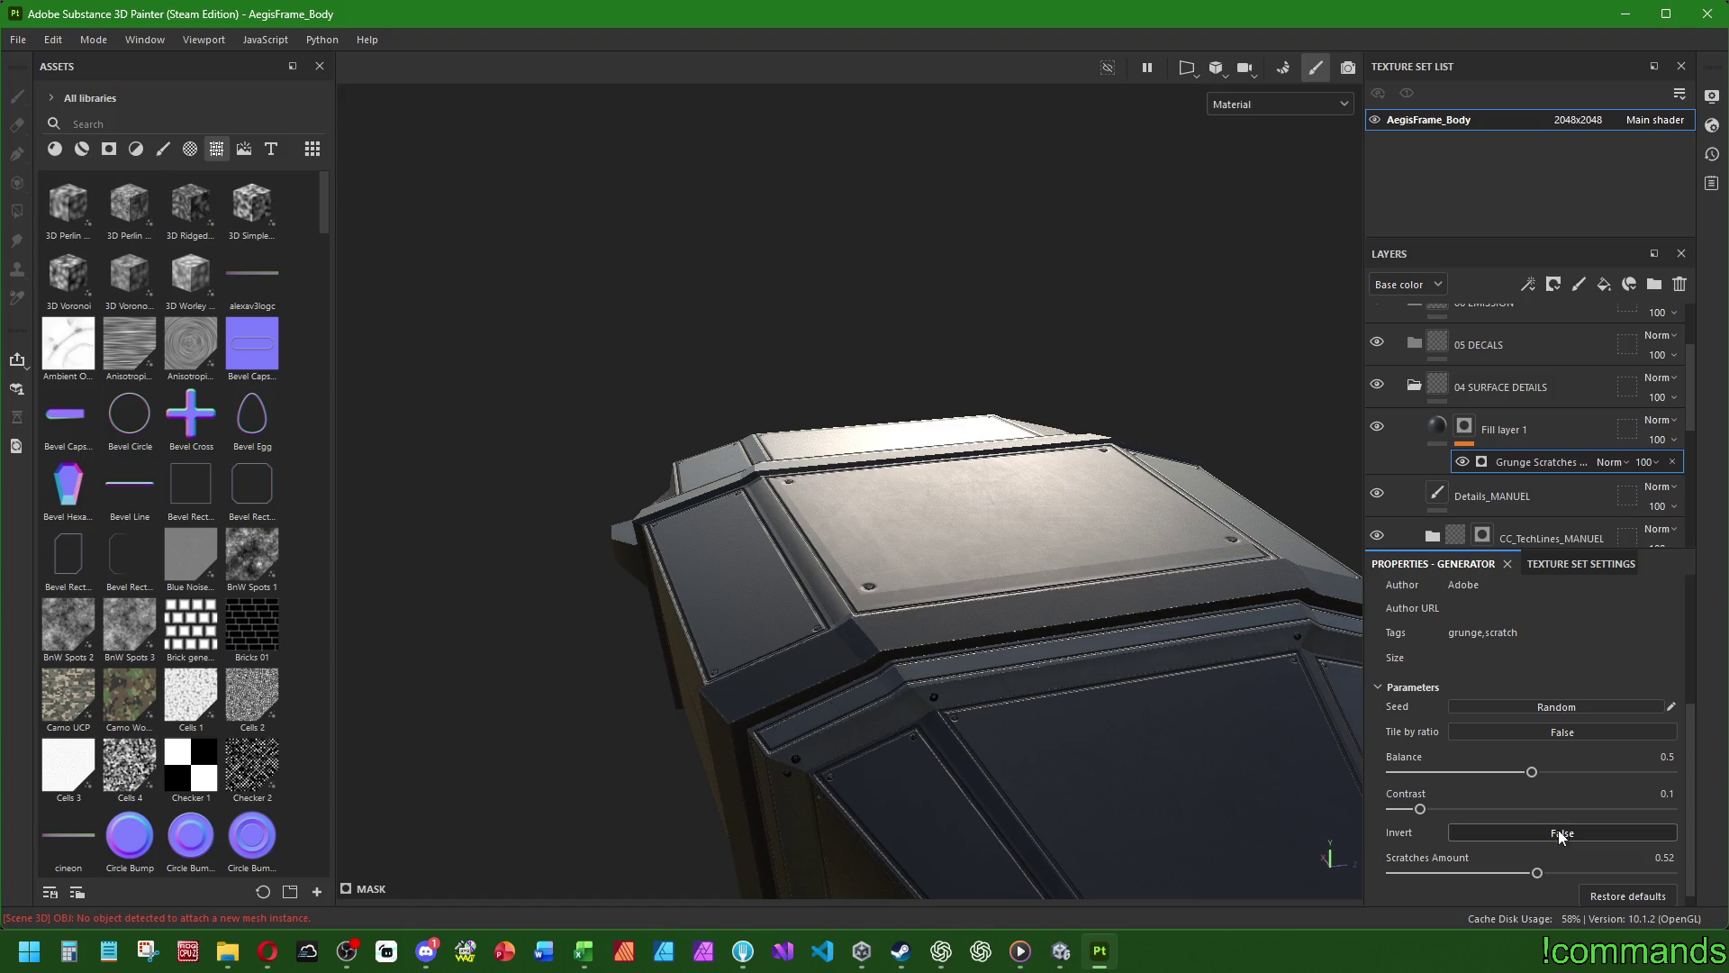
{"action": "scroll", "coordinate": [1450, 676], "scroll_direction": "up", "scroll_amount": 4}
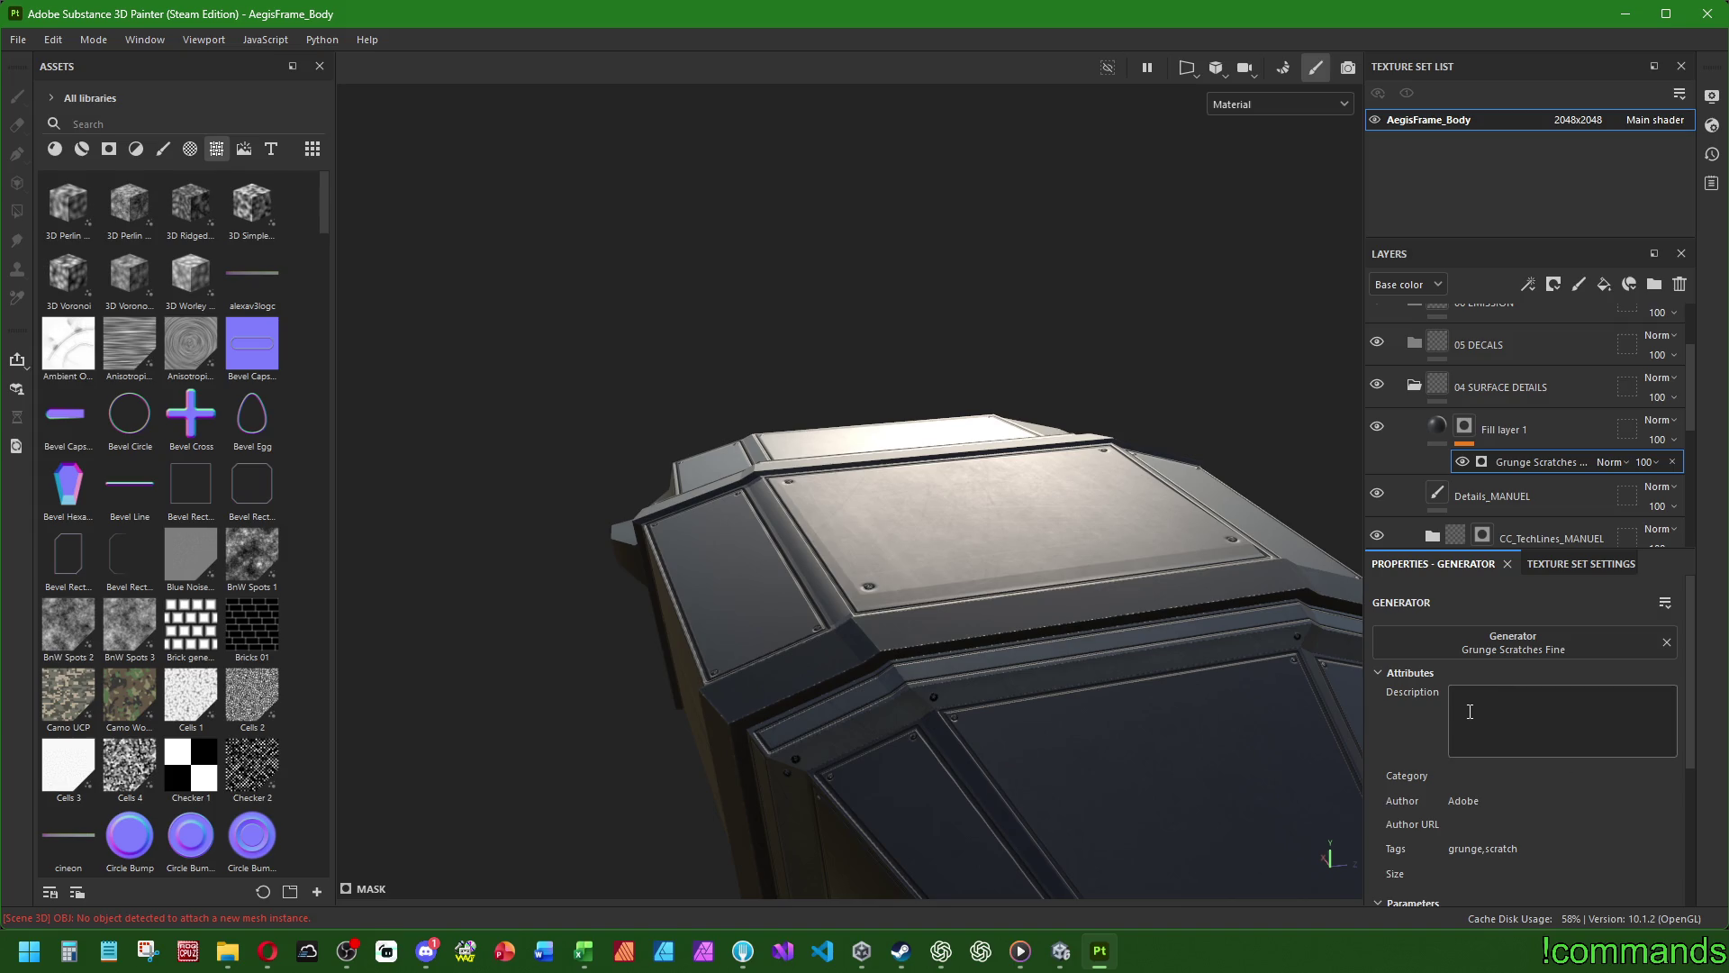
{"action": "left_click", "coordinate": [1477, 430]}
{"action": "scroll", "coordinate": [1432, 719], "scroll_direction": "down", "scroll_amount": 1}
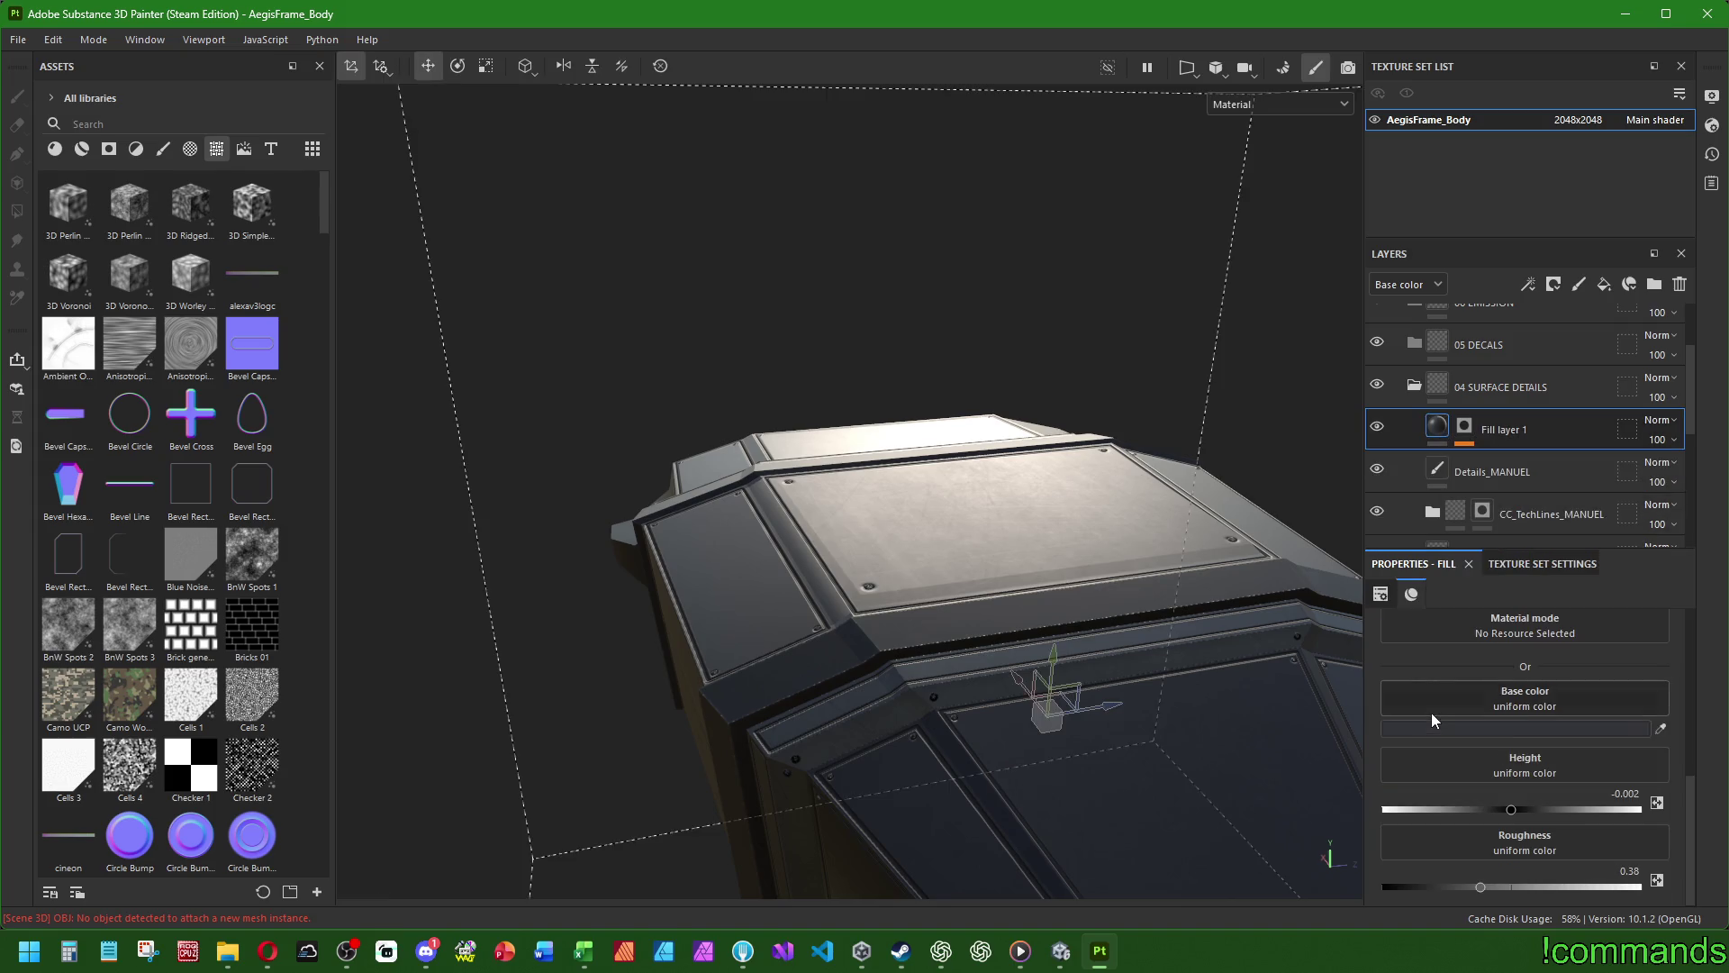
- Set Fill layer 1's height to -0.01 so the scratches sink into the hull
{"action": "mouse_move", "coordinate": [1511, 809]}
{"action": "left_mouse_down"}
{"action": "mouse_move", "coordinate": [1486, 810]}
{"action": "mouse_move", "coordinate": [1508, 811]}
{"action": "left_mouse_up"}
{"action": "left_click", "coordinate": [1617, 792]}
{"action": "type", "text": "-0.01"}
{"action": "key", "text": "Return"}
{"action": "mouse_move", "coordinate": [1080, 631]}
{"action": "left_mouse_down", "text": "alt"}
{"action": "mouse_move", "coordinate": [1153, 621]}
{"action": "mouse_move", "coordinate": [1072, 608]}
{"action": "mouse_move", "coordinate": [1133, 615]}
{"action": "mouse_move", "coordinate": [1144, 636]}
{"action": "mouse_move", "coordinate": [1248, 602]}
{"action": "left_mouse_up", "text": "alt"}
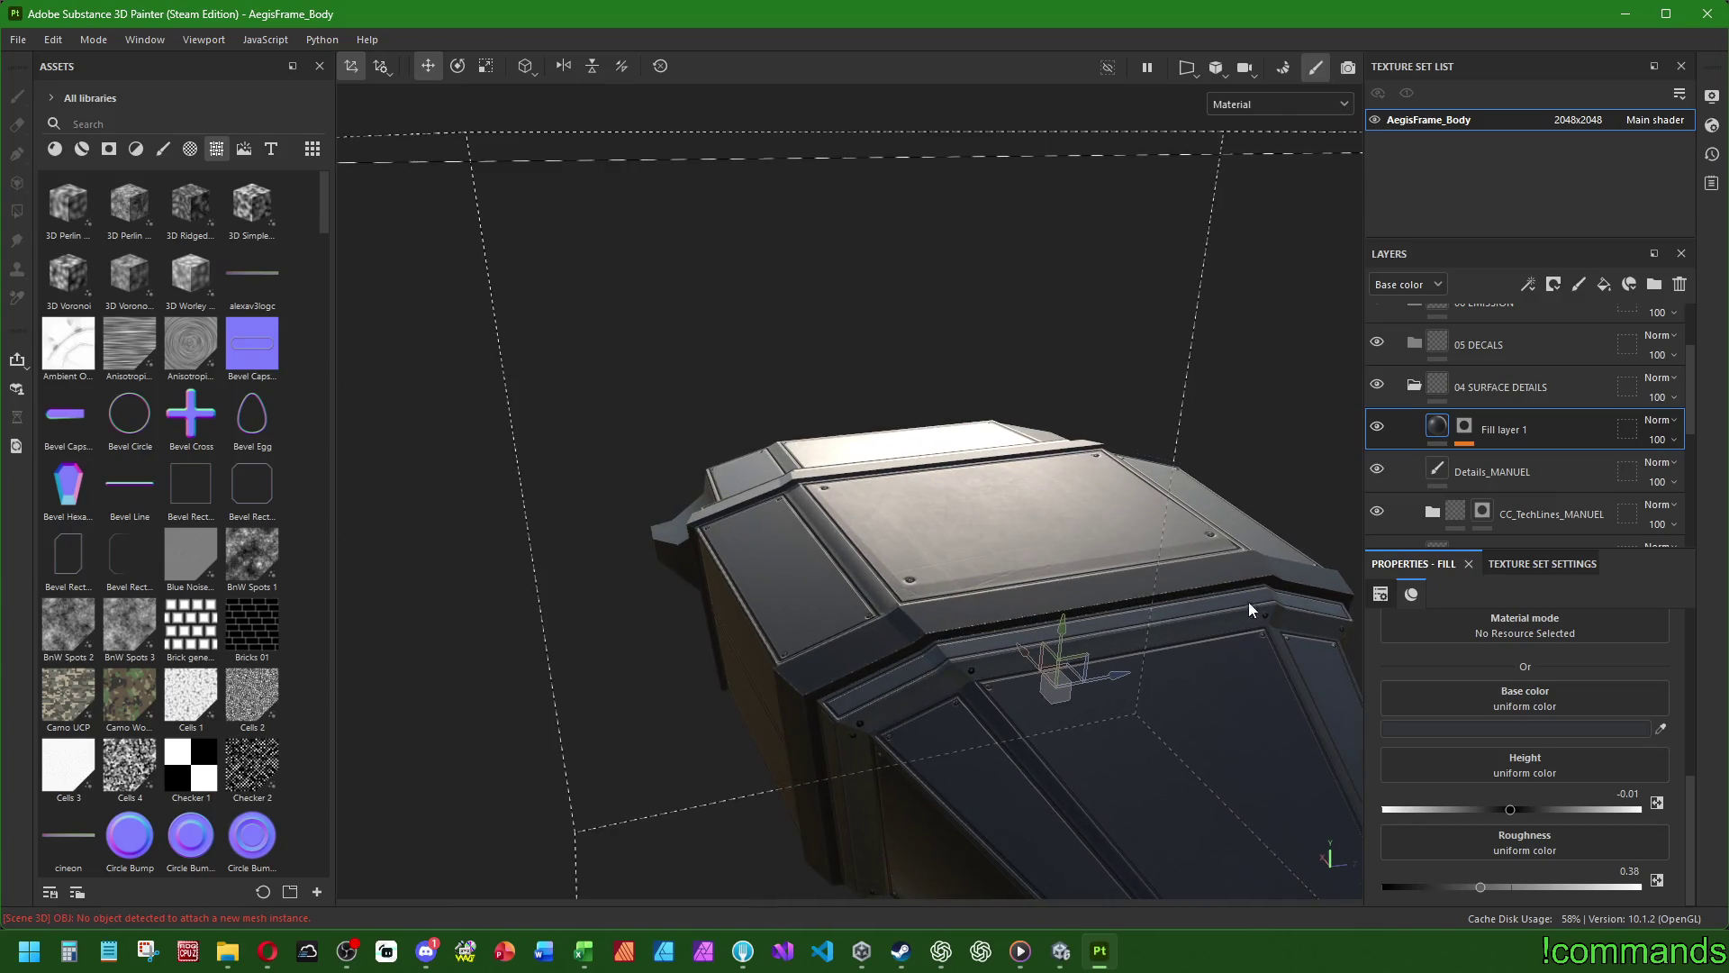
{"action": "scroll", "coordinate": [1477, 650], "scroll_direction": "up", "scroll_amount": 5}
{"action": "left_click", "coordinate": [1488, 659]}
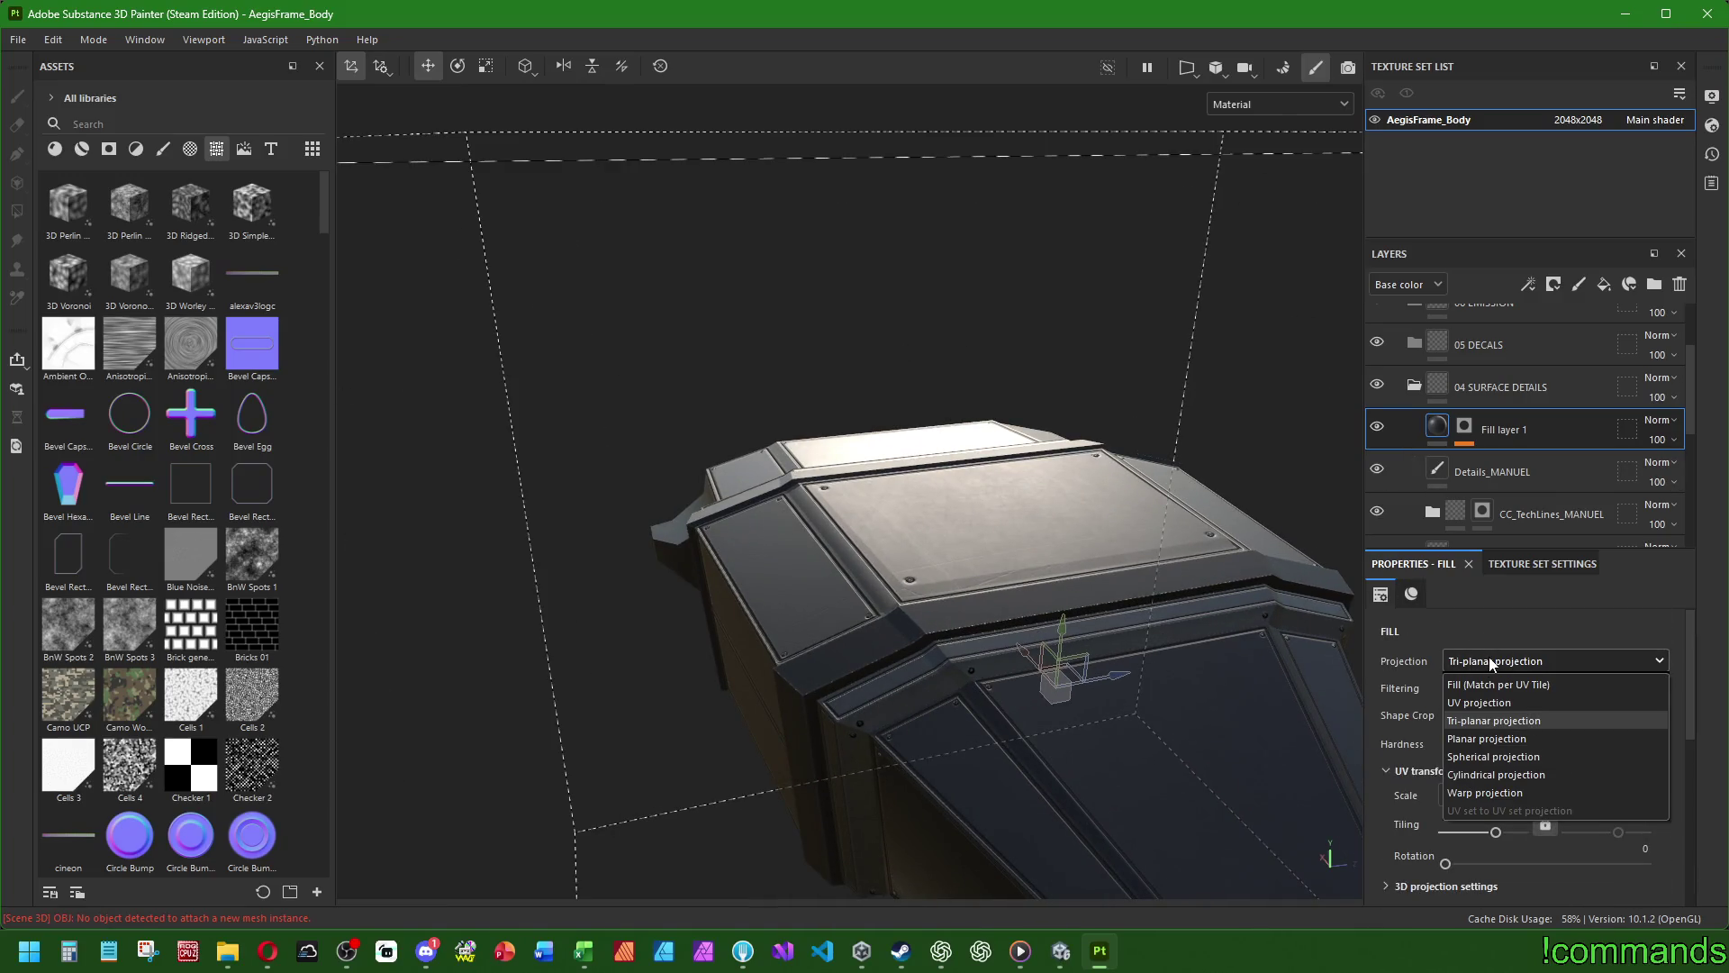
{"action": "left_click", "coordinate": [1490, 736]}
{"action": "left_click", "coordinate": [1486, 667]}
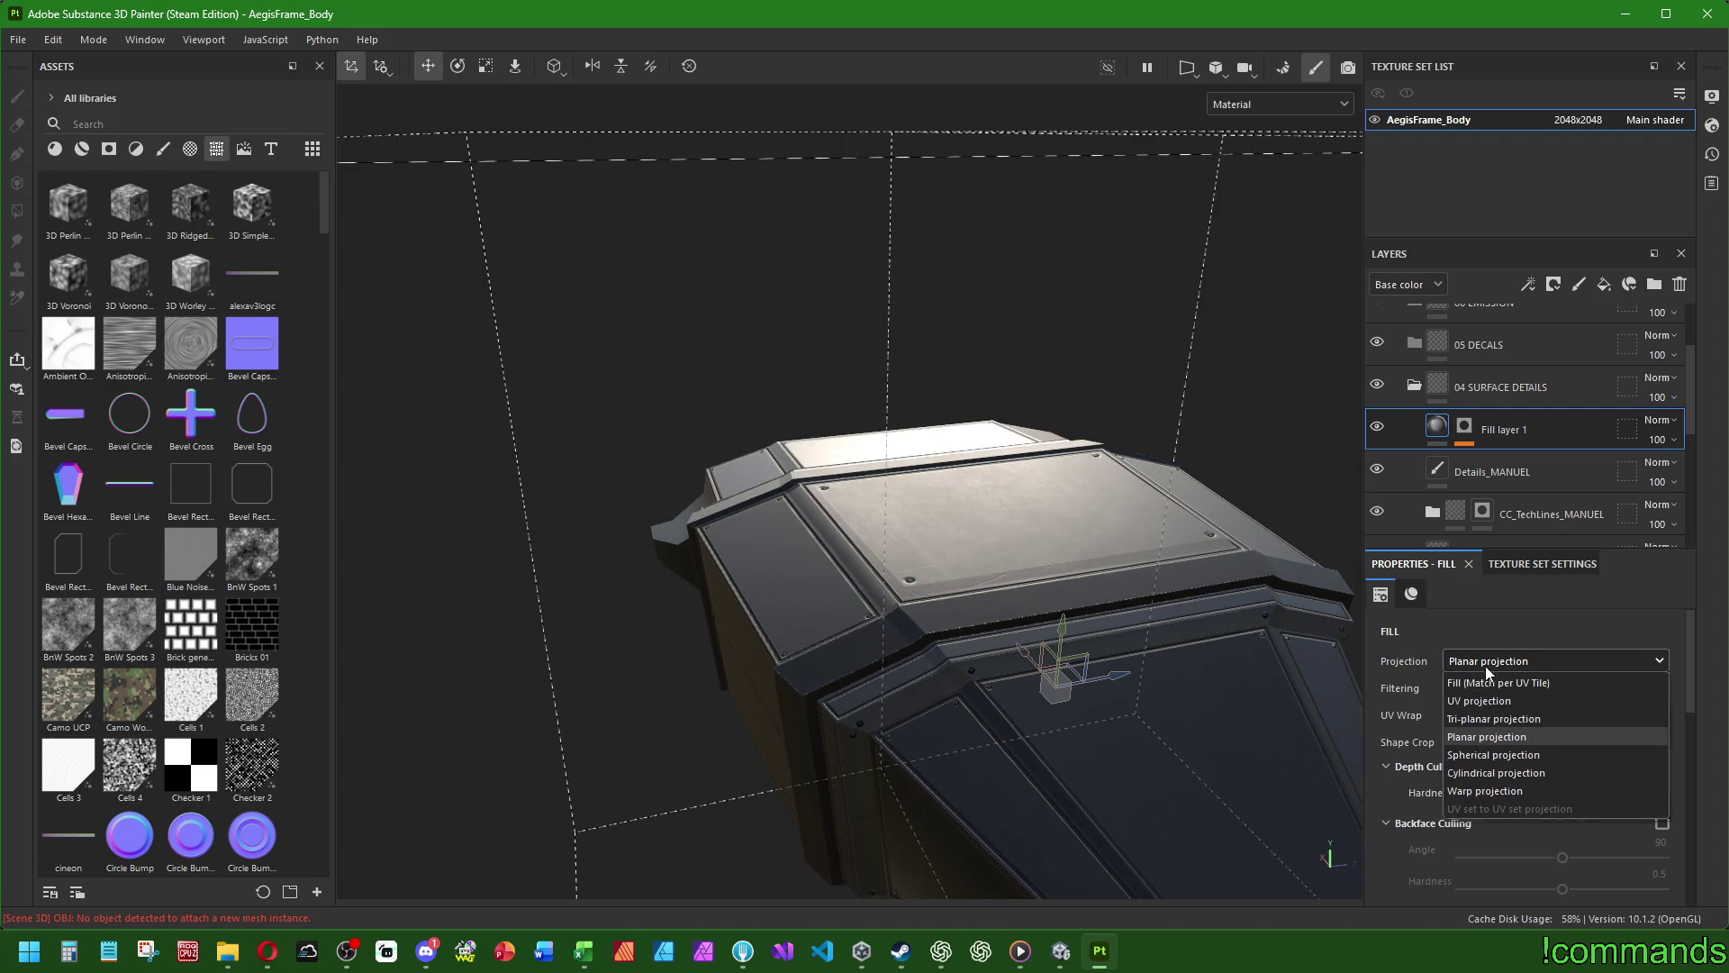
{"action": "left_click", "coordinate": [1483, 701]}
{"action": "left_click", "coordinate": [1482, 662]}
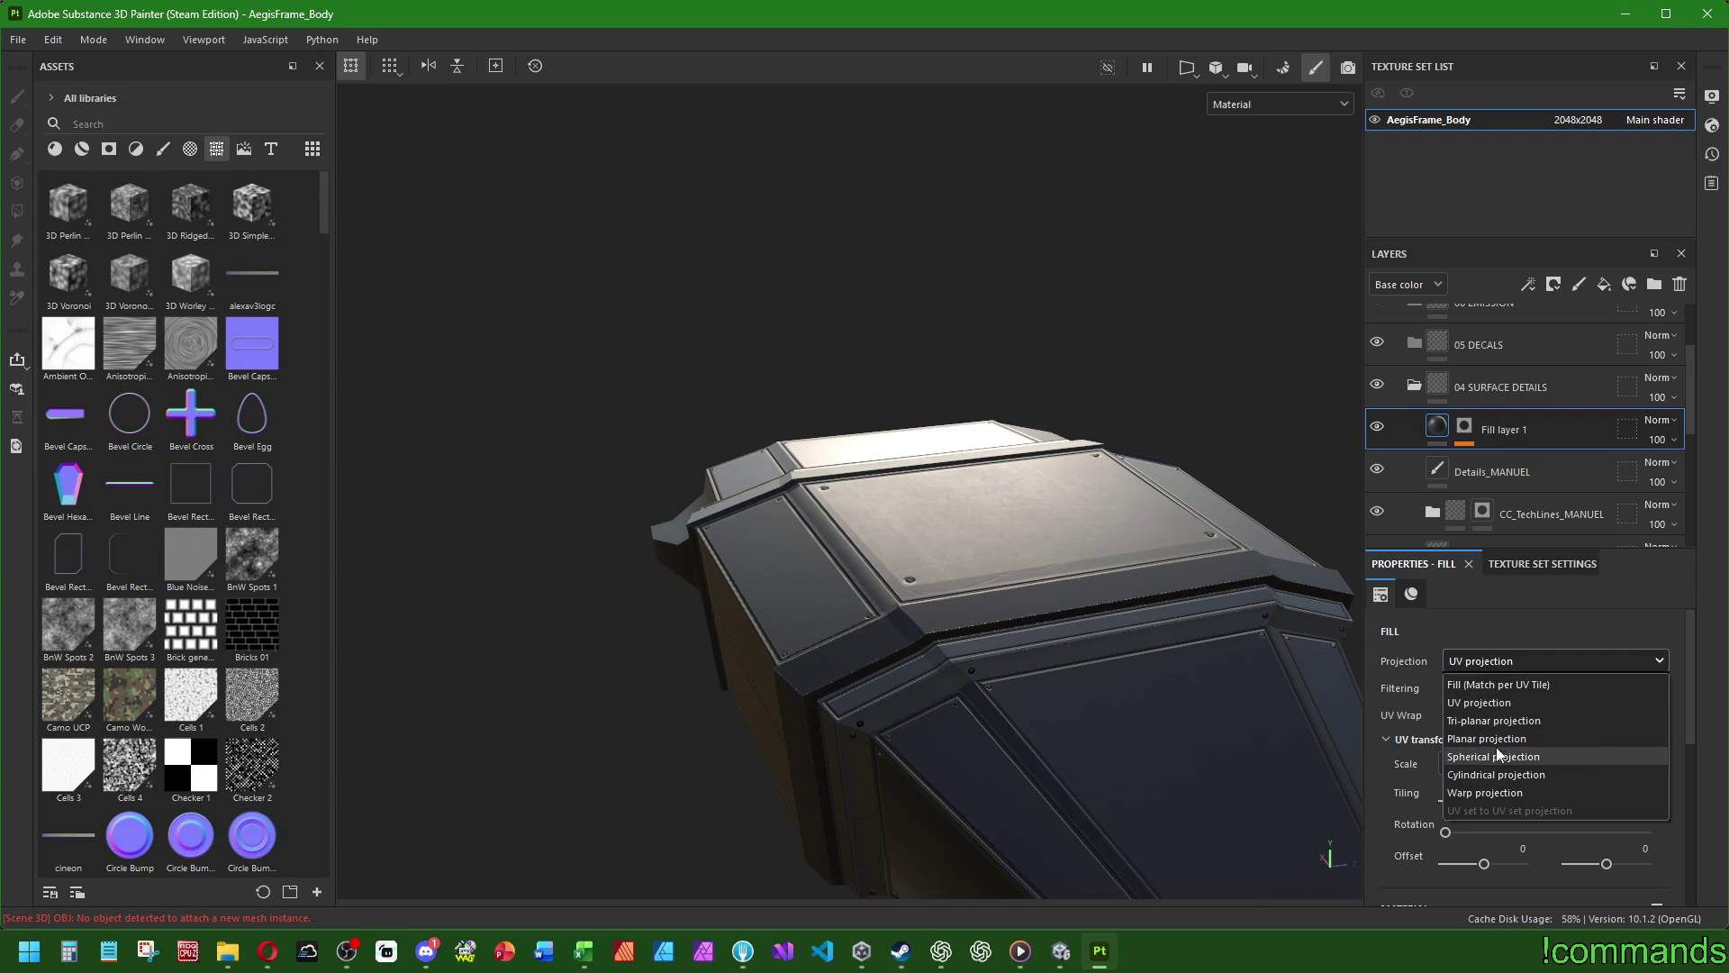
{"action": "left_click", "coordinate": [1495, 756]}
{"action": "left_click", "coordinate": [1495, 661]}
{"action": "left_click", "coordinate": [1495, 684]}
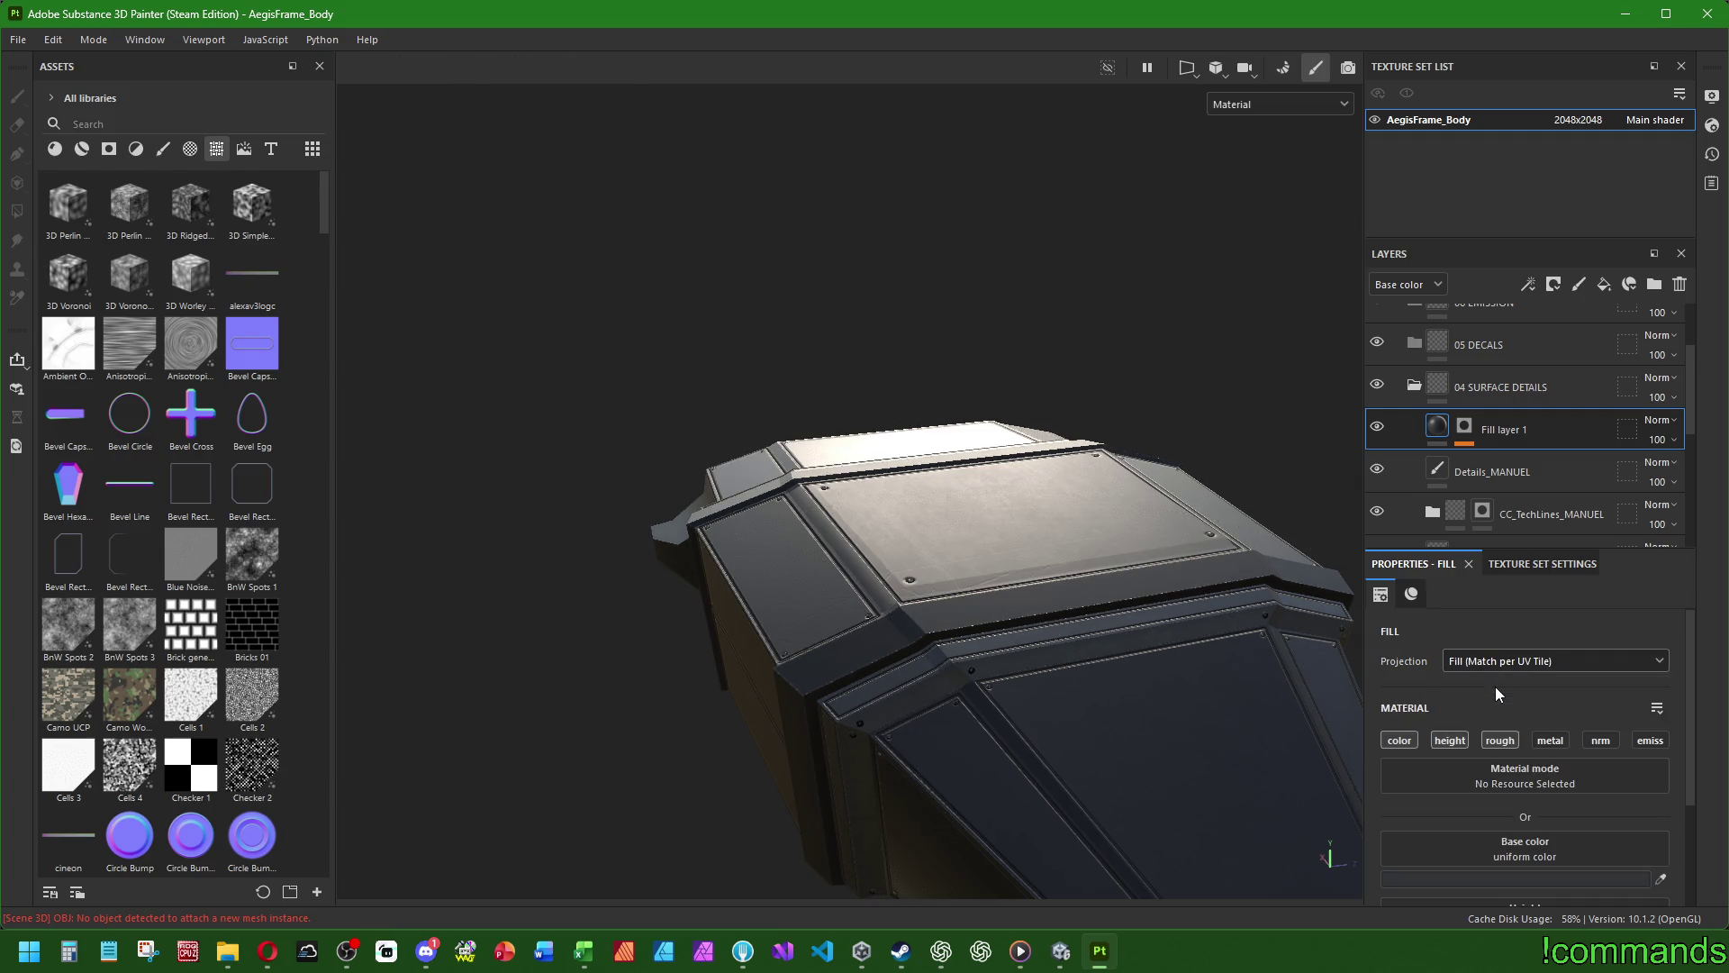
{"action": "left_click", "coordinate": [1493, 664]}
{"action": "left_click", "coordinate": [1494, 694]}
{"action": "left_click", "coordinate": [1489, 664]}
{"action": "left_click", "coordinate": [1488, 715]}
{"action": "left_click", "coordinate": [1478, 713]}
{"action": "left_click", "coordinate": [1415, 728]}
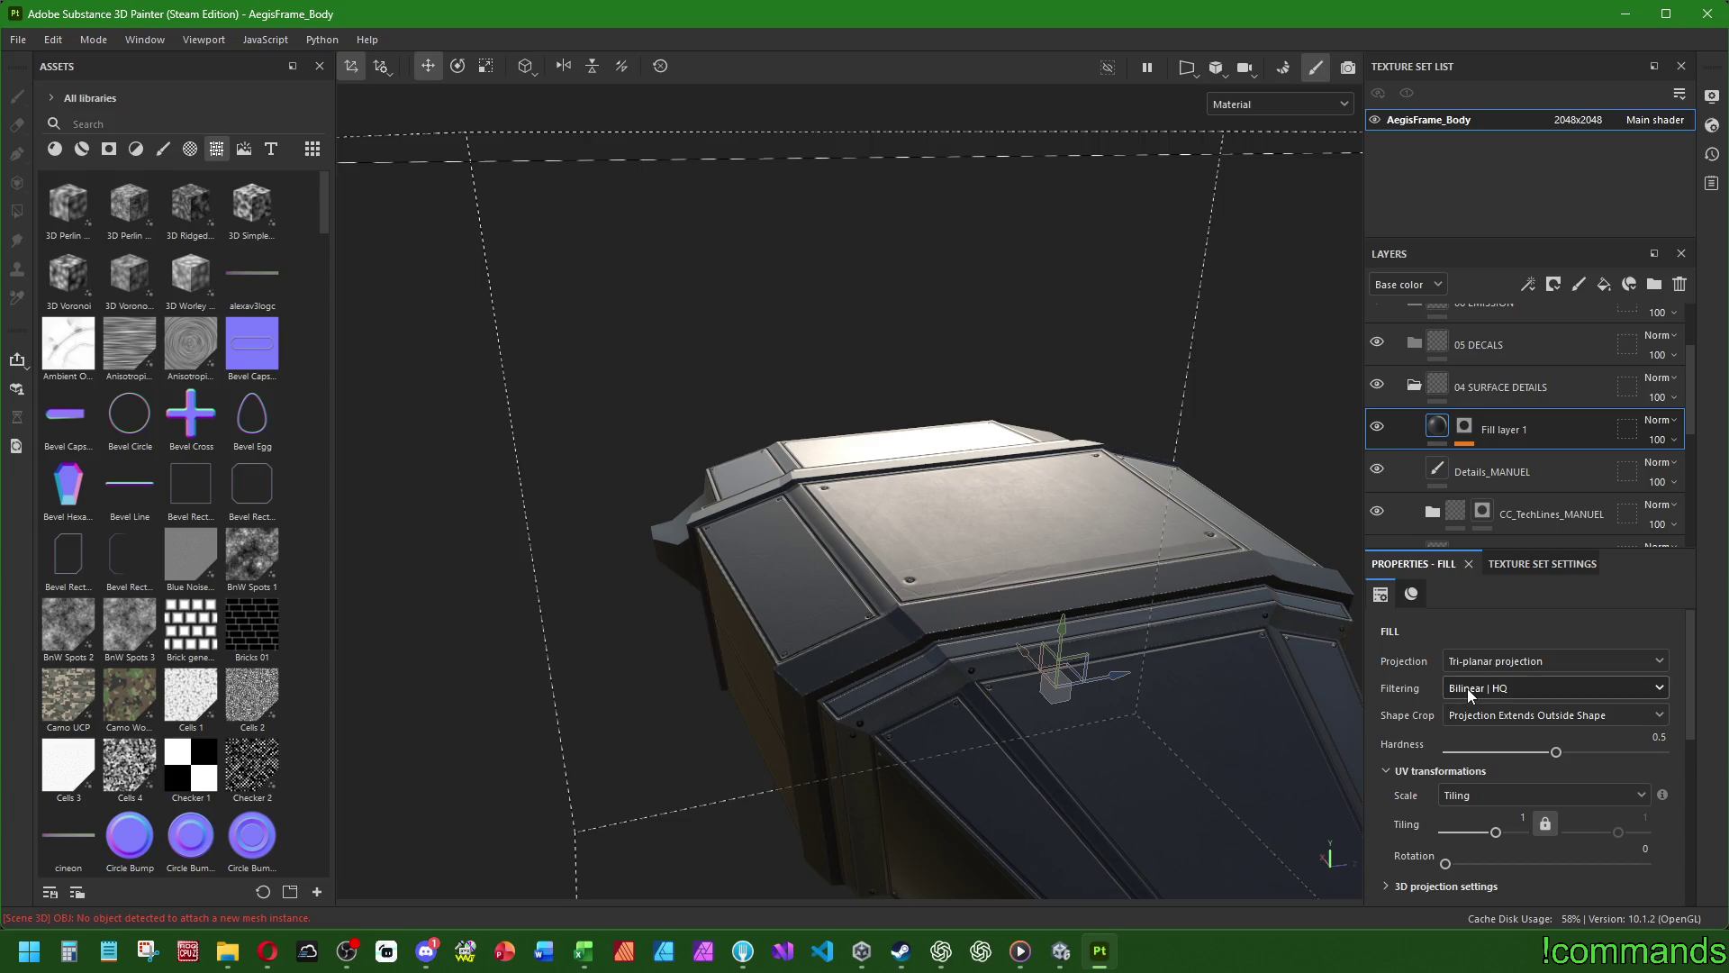
{"action": "left_click", "coordinate": [1467, 688]}
{"action": "left_click", "coordinate": [1467, 688]}
{"action": "left_click", "coordinate": [1470, 715]}
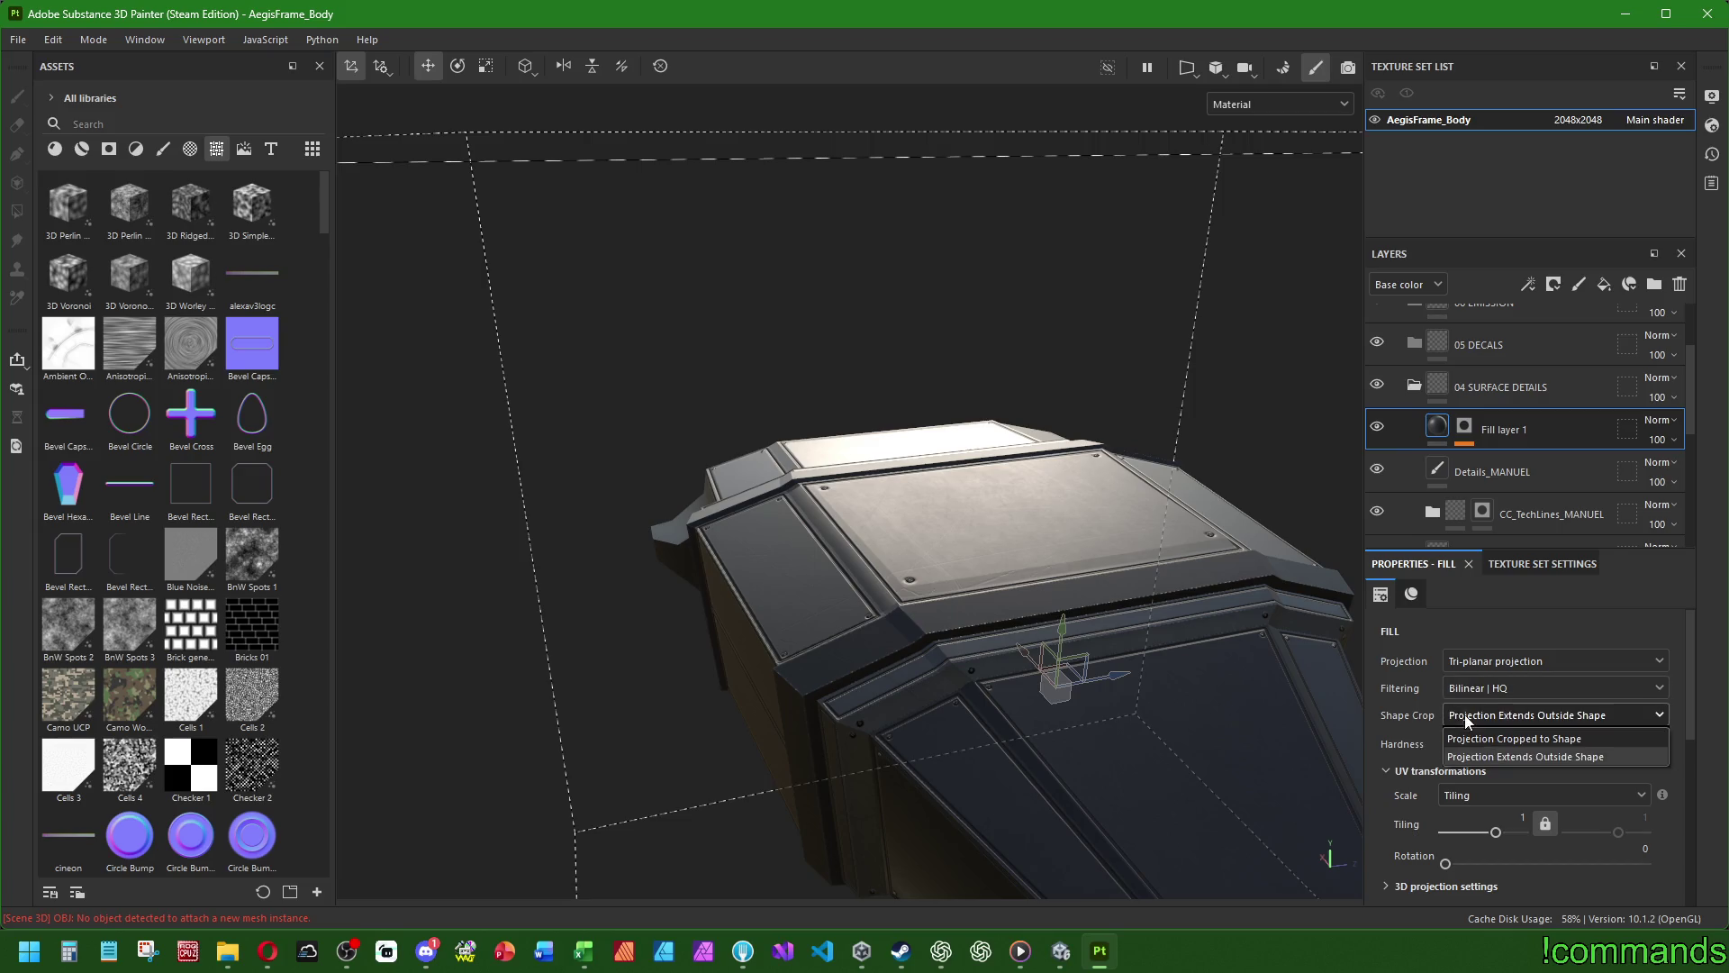
{"action": "left_click", "coordinate": [1482, 739]}
{"action": "left_click", "coordinate": [1482, 715]}
{"action": "left_click", "coordinate": [1486, 756]}
{"action": "mouse_move", "coordinate": [1555, 753]}
{"action": "left_mouse_down"}
{"action": "mouse_move", "coordinate": [1599, 753]}
{"action": "mouse_move", "coordinate": [1392, 747]}
{"action": "left_mouse_up"}
{"action": "key", "text": "ctrl+z"}
{"action": "mouse_move", "coordinate": [1233, 717]}
{"action": "left_mouse_down", "text": "alt"}
{"action": "mouse_move", "coordinate": [1171, 636]}
{"action": "mouse_move", "coordinate": [1137, 673]}
{"action": "left_mouse_up", "text": "alt"}
{"action": "left_click_drag", "start_coordinate": [1496, 832], "coordinate": [1414, 838]}
{"action": "key", "text": "ctrl+z"}
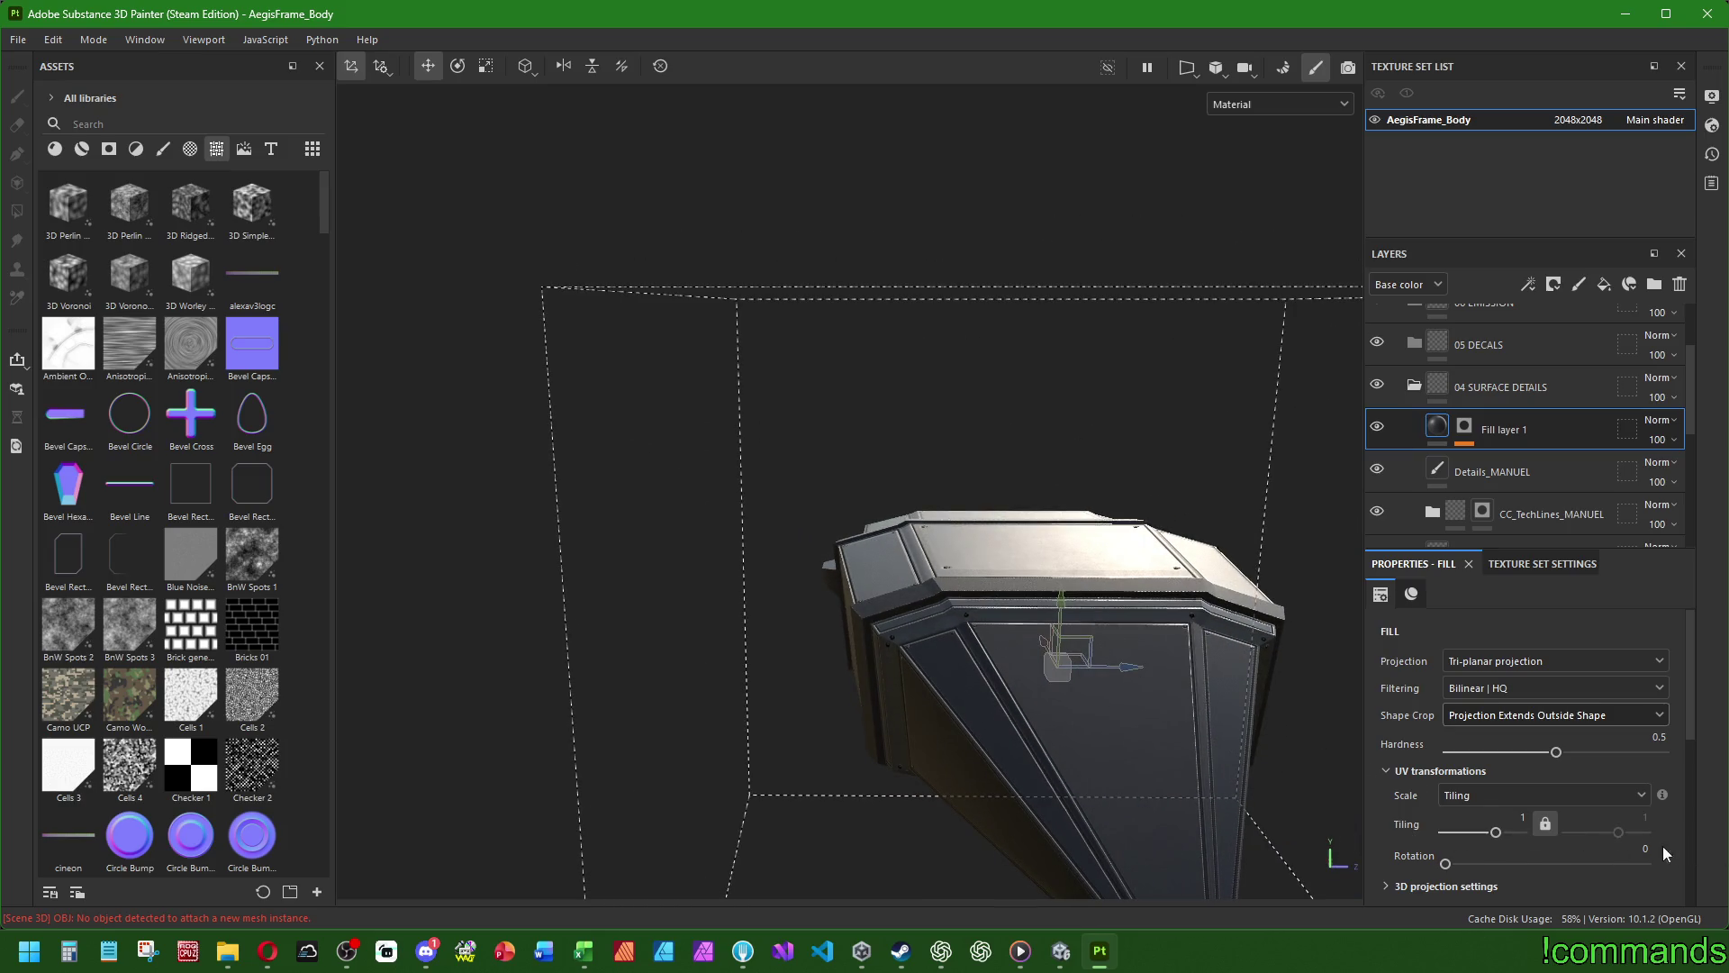
{"action": "left_click_drag", "start_coordinate": [1042, 650], "coordinate": [1121, 736], "text": "alt"}
{"action": "left_click", "coordinate": [1386, 885]}
{"action": "scroll", "coordinate": [1391, 756], "scroll_direction": "down", "scroll_amount": 5}
{"action": "scroll", "coordinate": [1375, 754], "scroll_direction": "up", "scroll_amount": 5}
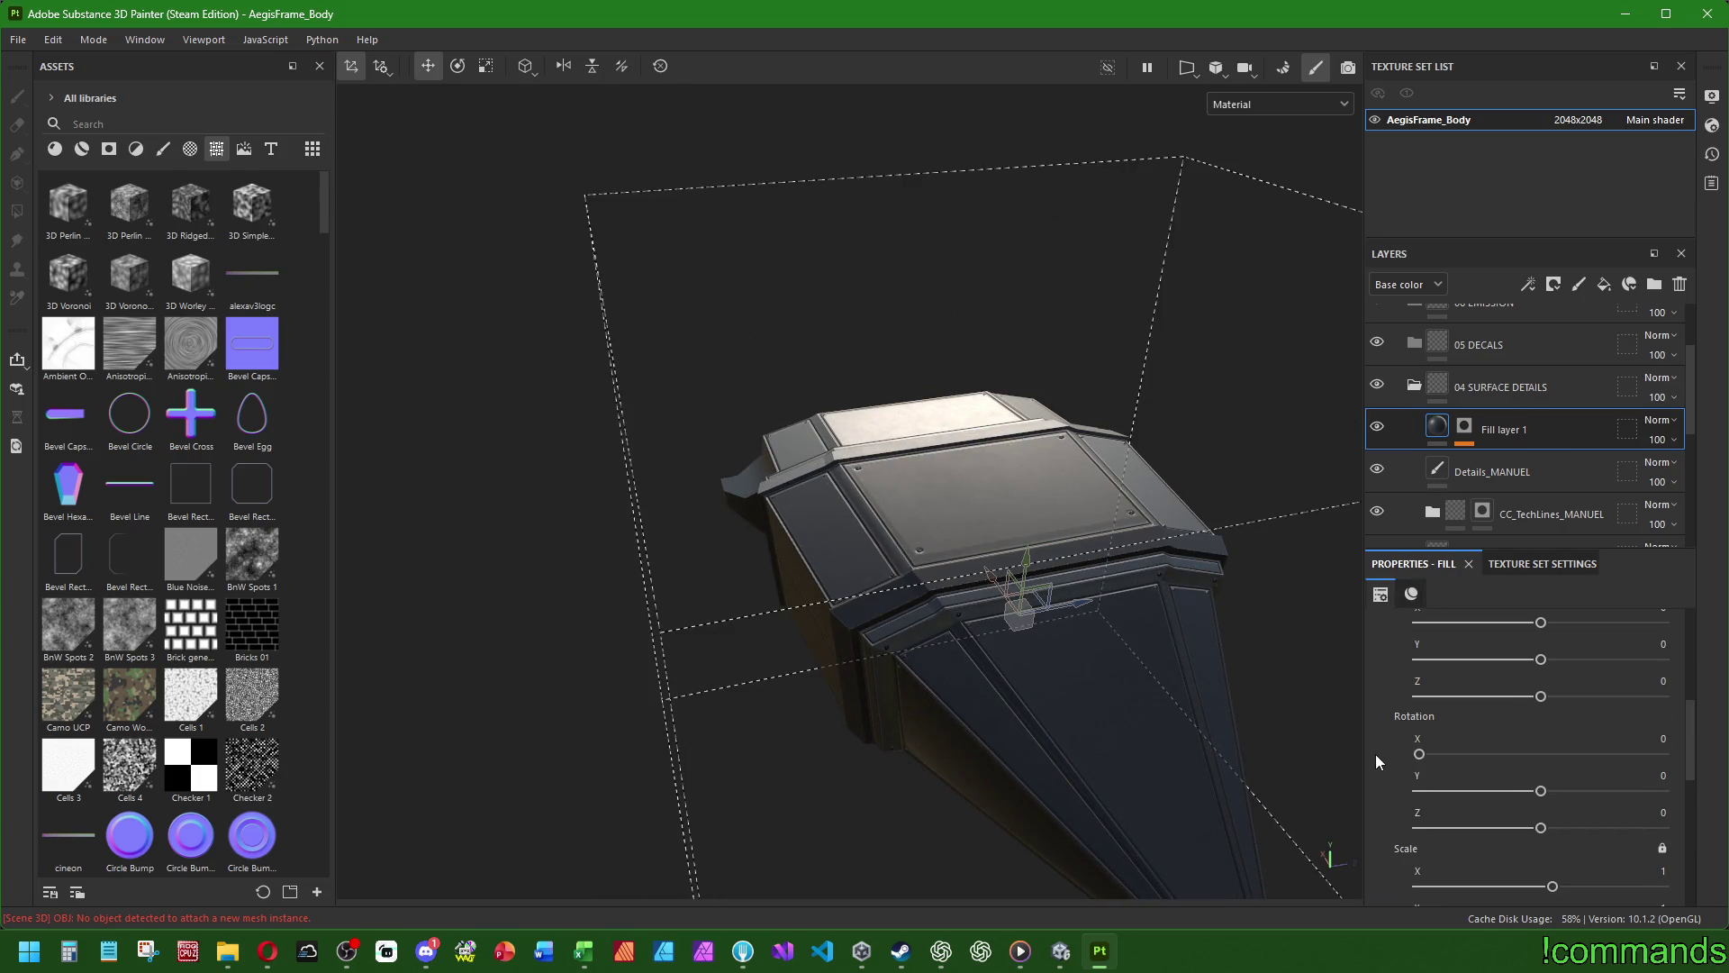
{"action": "mouse_move", "coordinate": [1540, 729]}
{"action": "left_mouse_down"}
{"action": "mouse_move", "coordinate": [1495, 731]}
{"action": "mouse_move", "coordinate": [1562, 728]}
{"action": "mouse_move", "coordinate": [1540, 729]}
{"action": "left_mouse_up"}
{"action": "scroll", "coordinate": [1121, 711], "scroll_direction": "up", "scroll_amount": 3}
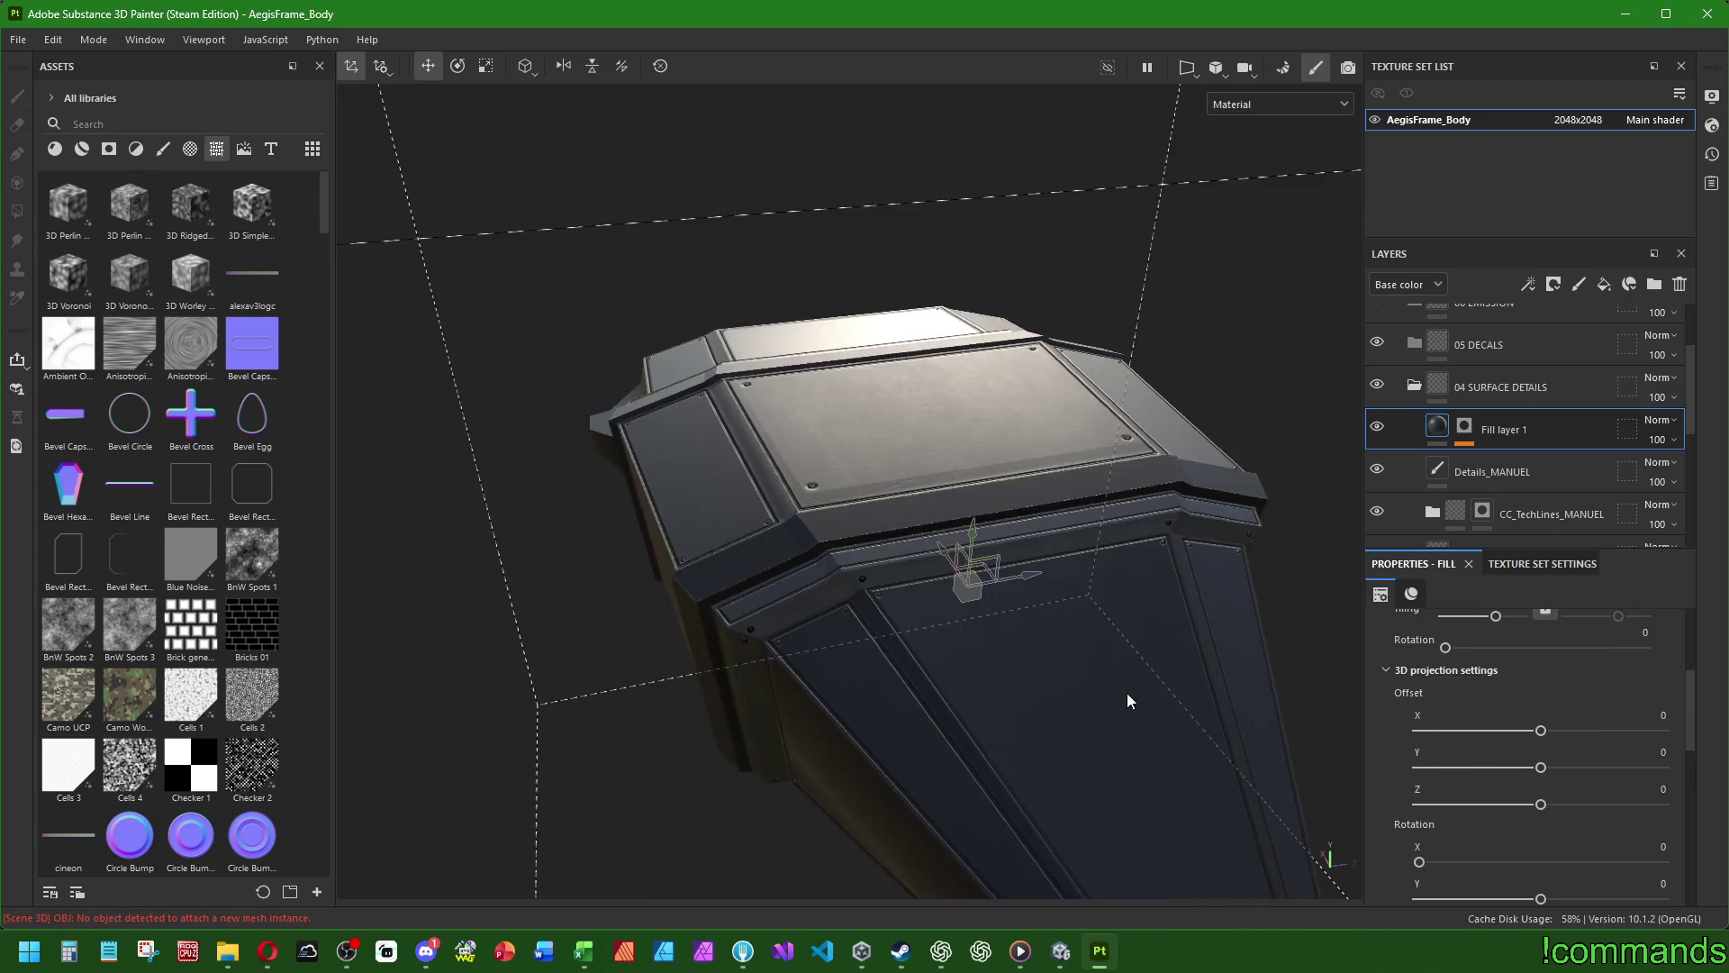
{"action": "scroll", "coordinate": [955, 464], "scroll_direction": "up", "scroll_amount": 3}
{"action": "mouse_move", "coordinate": [953, 462]}
{"action": "left_mouse_down", "text": "alt"}
{"action": "mouse_move", "coordinate": [1156, 625]}
{"action": "mouse_move", "coordinate": [1085, 581]}
{"action": "left_mouse_up", "text": "alt"}
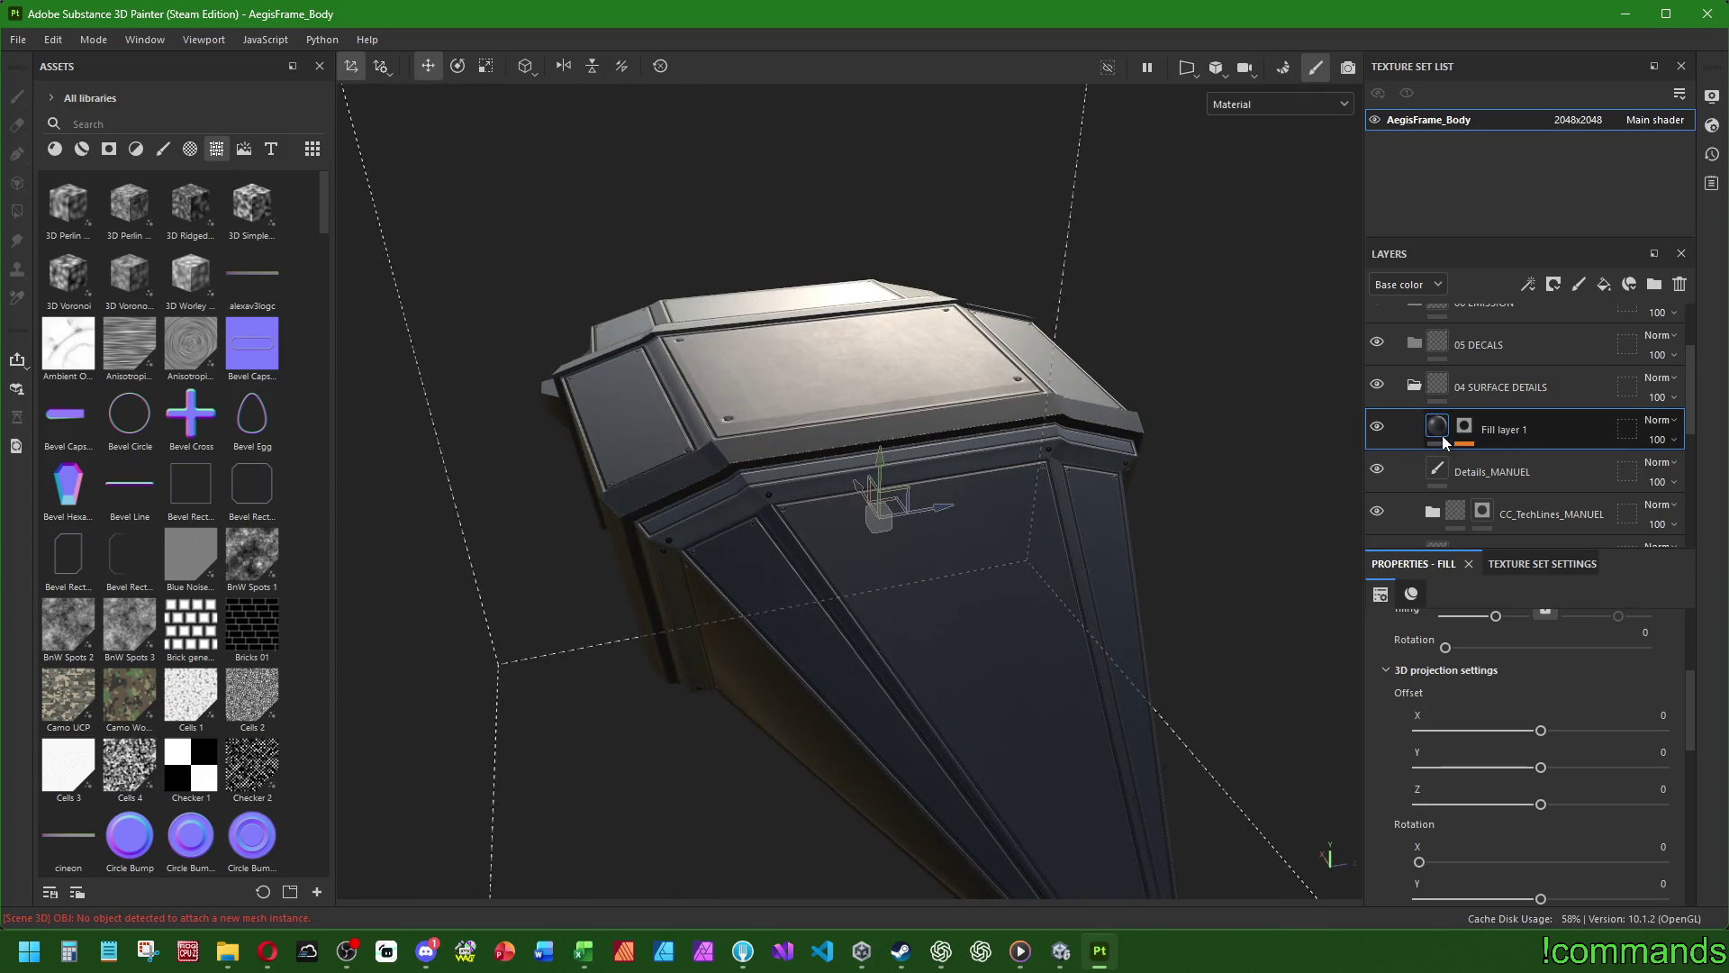
{"action": "left_click", "coordinate": [1464, 427]}
- Compare the hull with the Grunge Scratches generator toggled, then return to Fill layer 1's settings
{"action": "left_click", "coordinate": [1461, 462]}
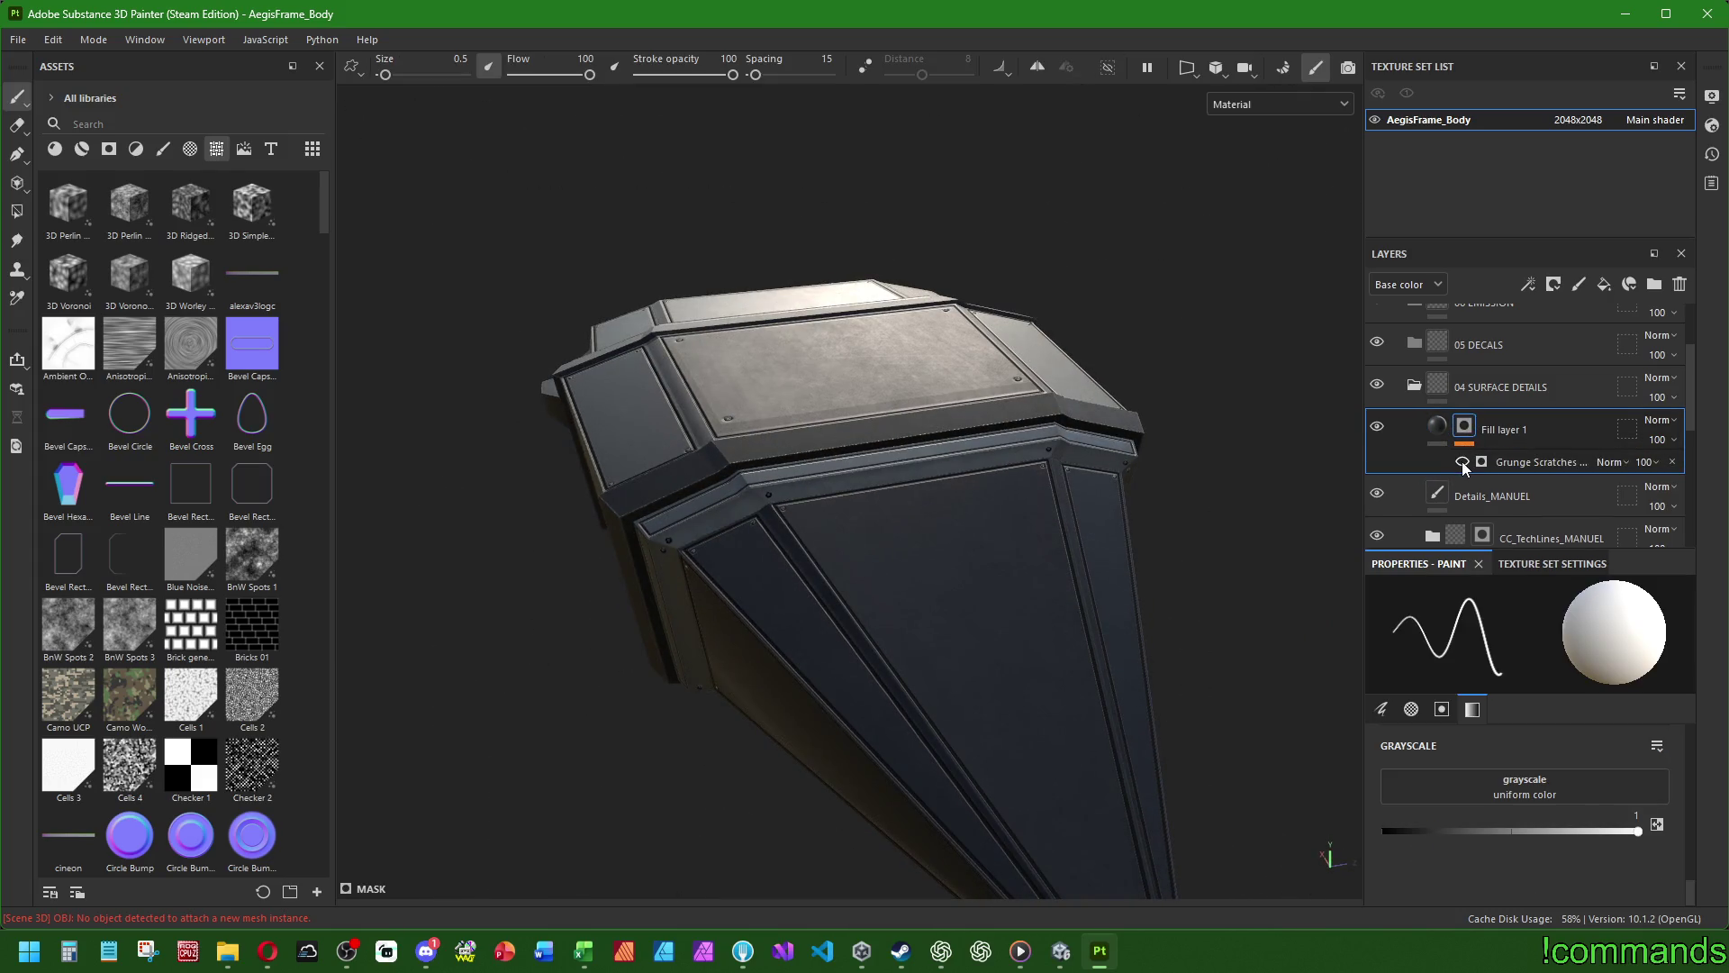
{"action": "left_click", "coordinate": [1462, 462]}
{"action": "left_click", "coordinate": [1462, 462]}
{"action": "left_click", "coordinate": [1436, 424]}
{"action": "scroll", "coordinate": [1390, 733], "scroll_direction": "down", "scroll_amount": 5}
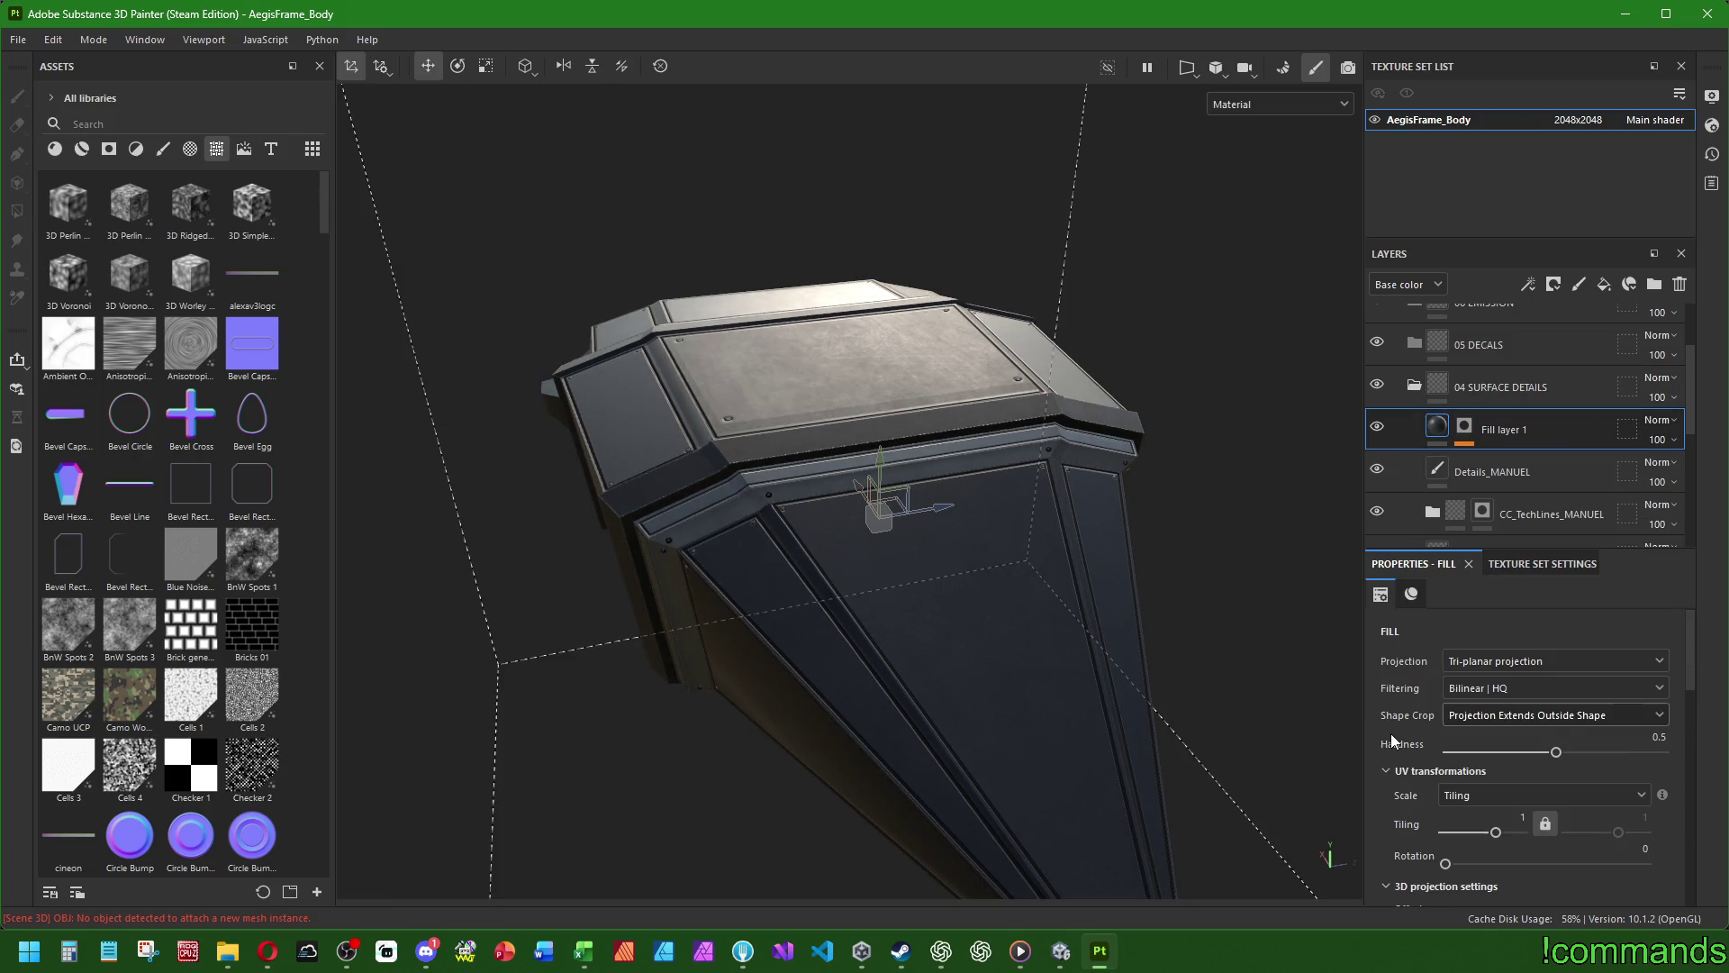
{"action": "scroll", "coordinate": [1387, 735], "scroll_direction": "up", "scroll_amount": 6}
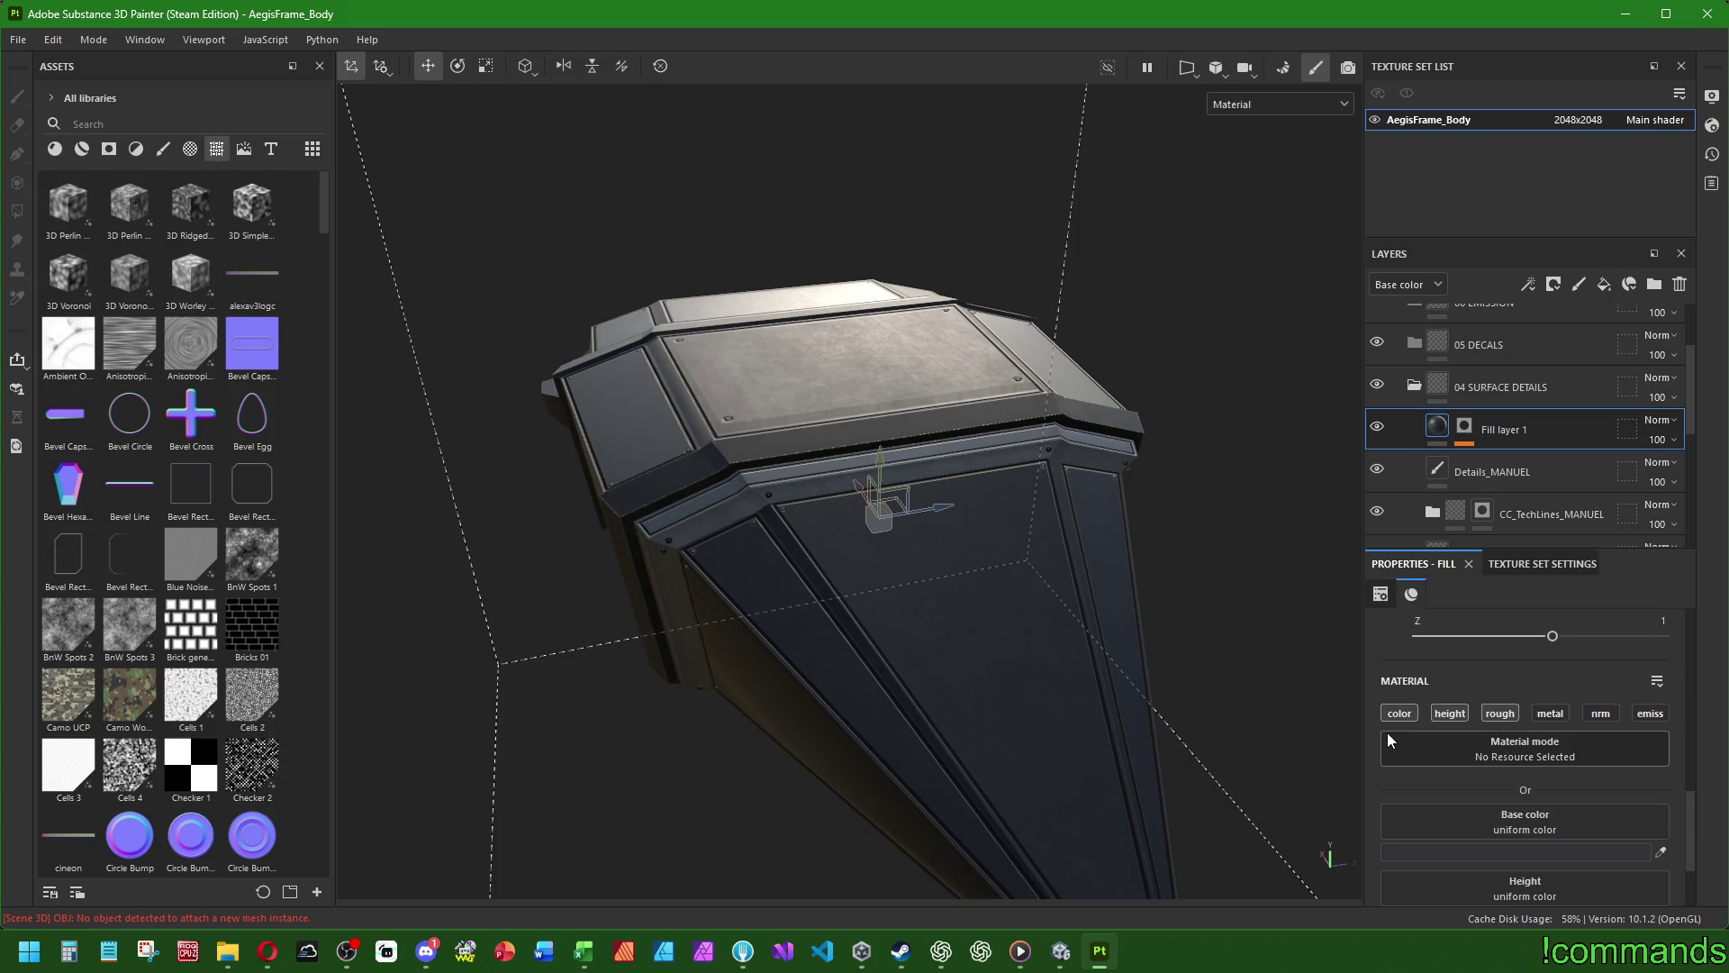
{"action": "scroll", "coordinate": [1384, 723], "scroll_direction": "down", "scroll_amount": 1}
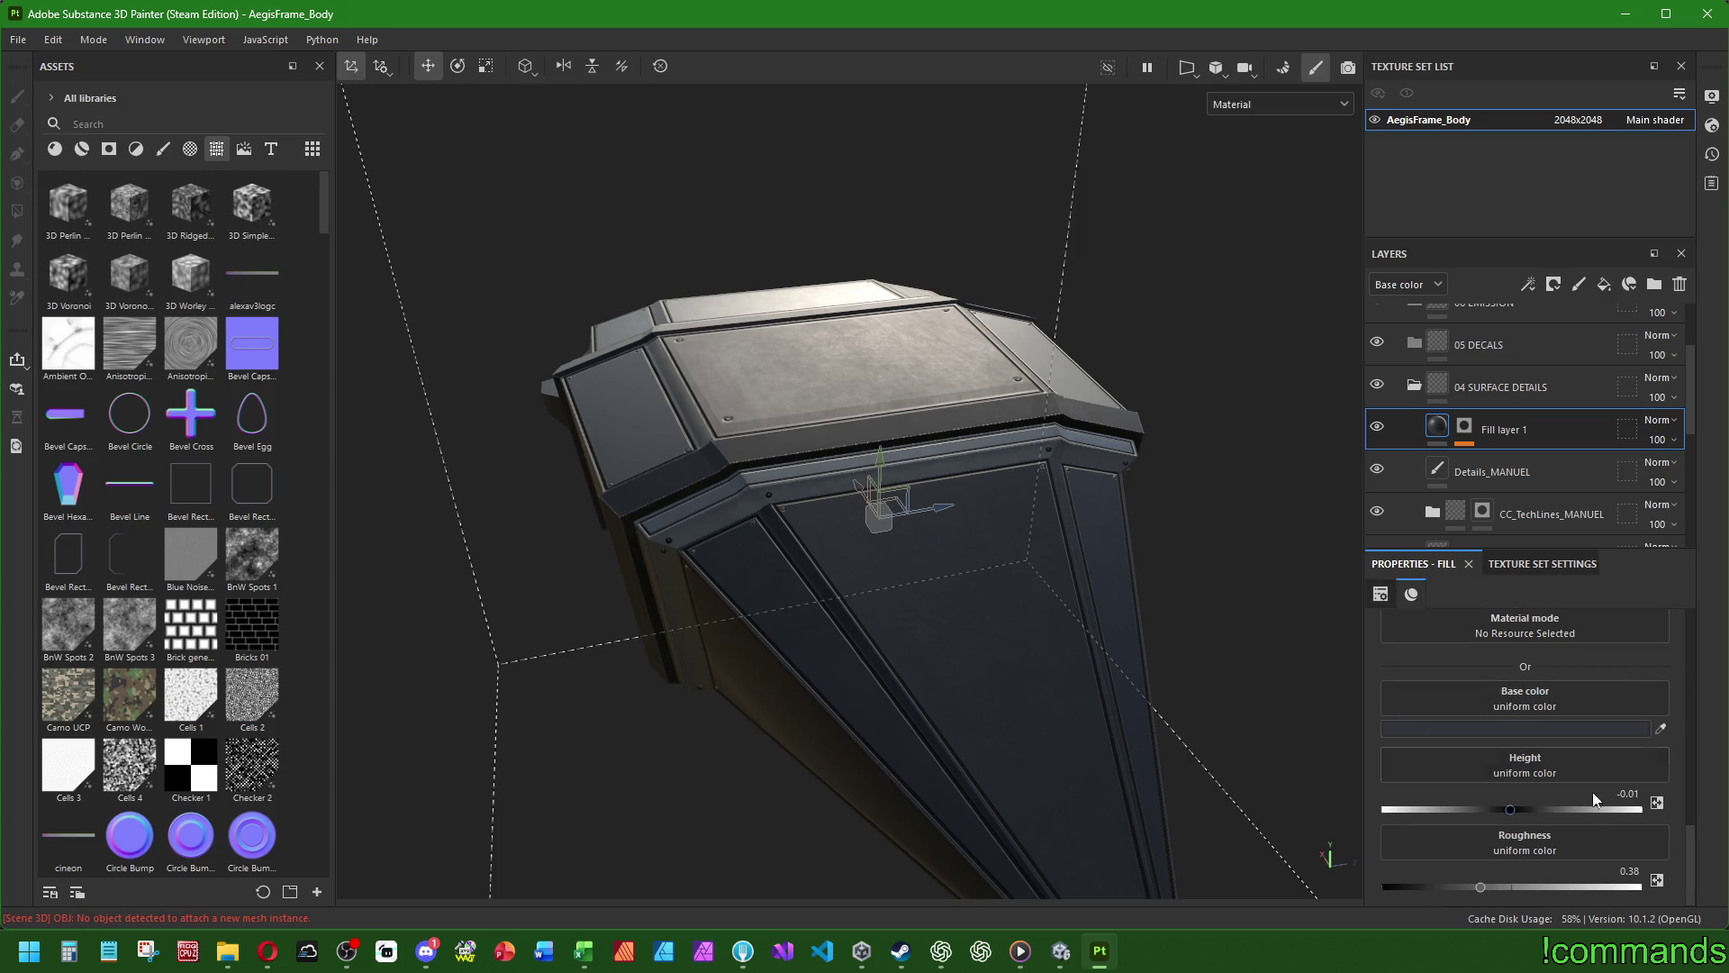
{"action": "scroll", "coordinate": [1439, 446], "scroll_direction": "down", "scroll_amount": 6}
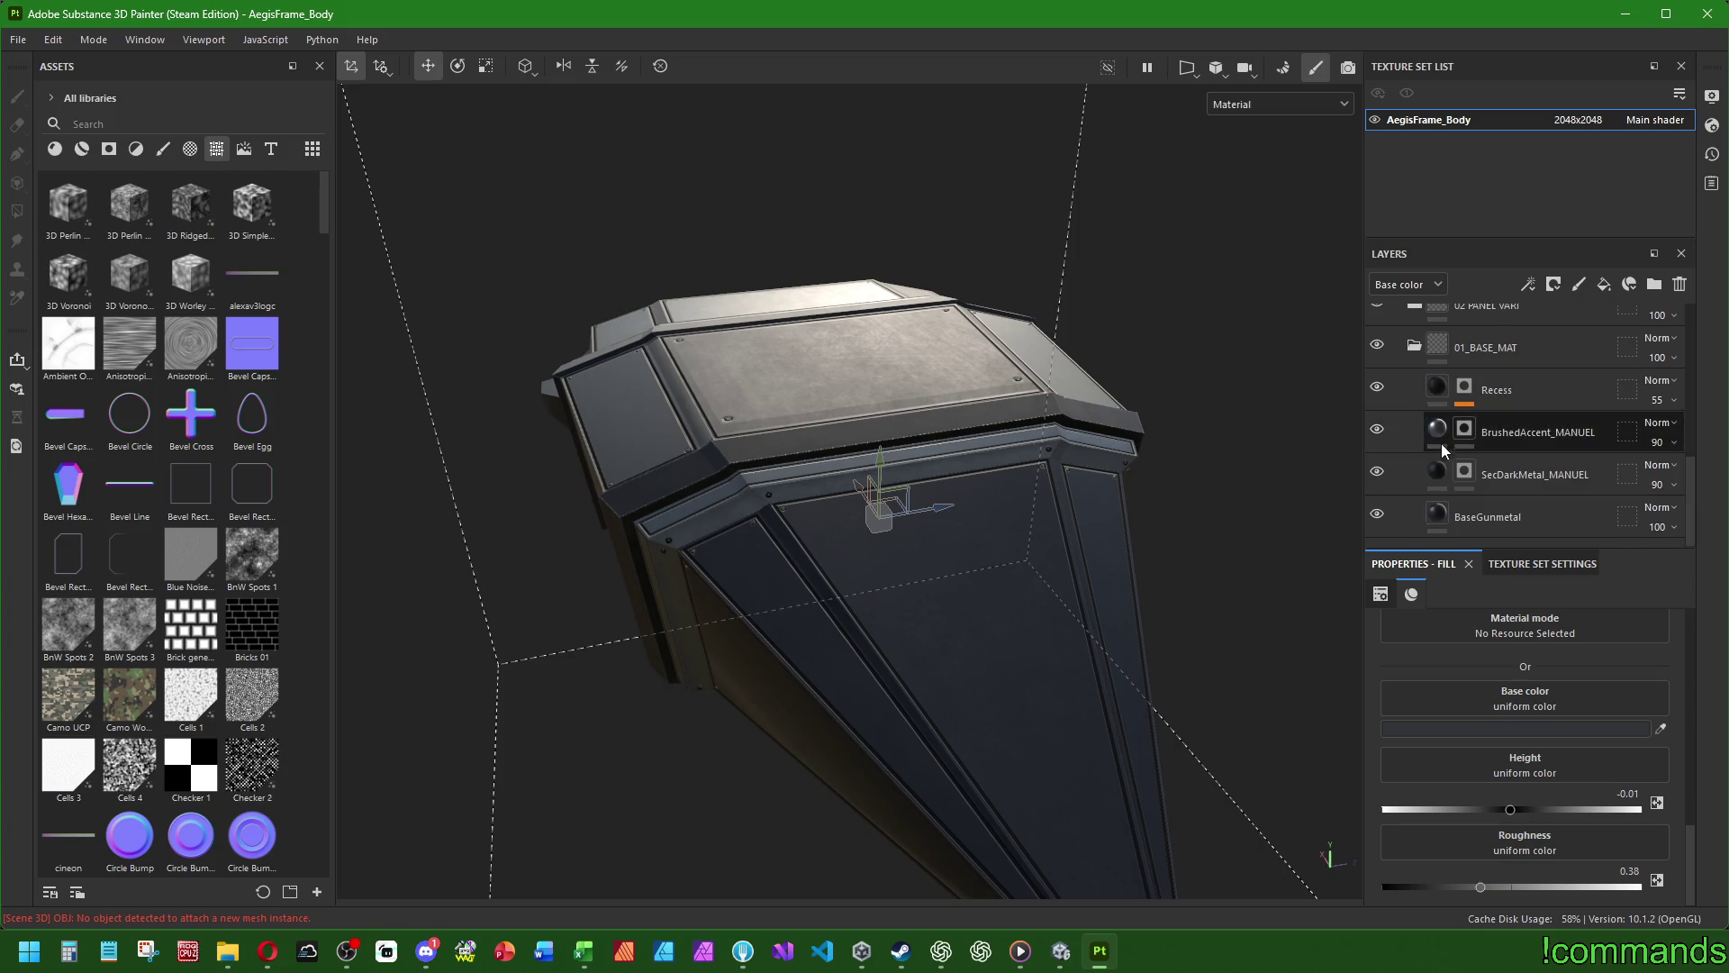
- Check the BaseGunmetal layer's roughness value
{"action": "left_click", "coordinate": [1445, 521]}
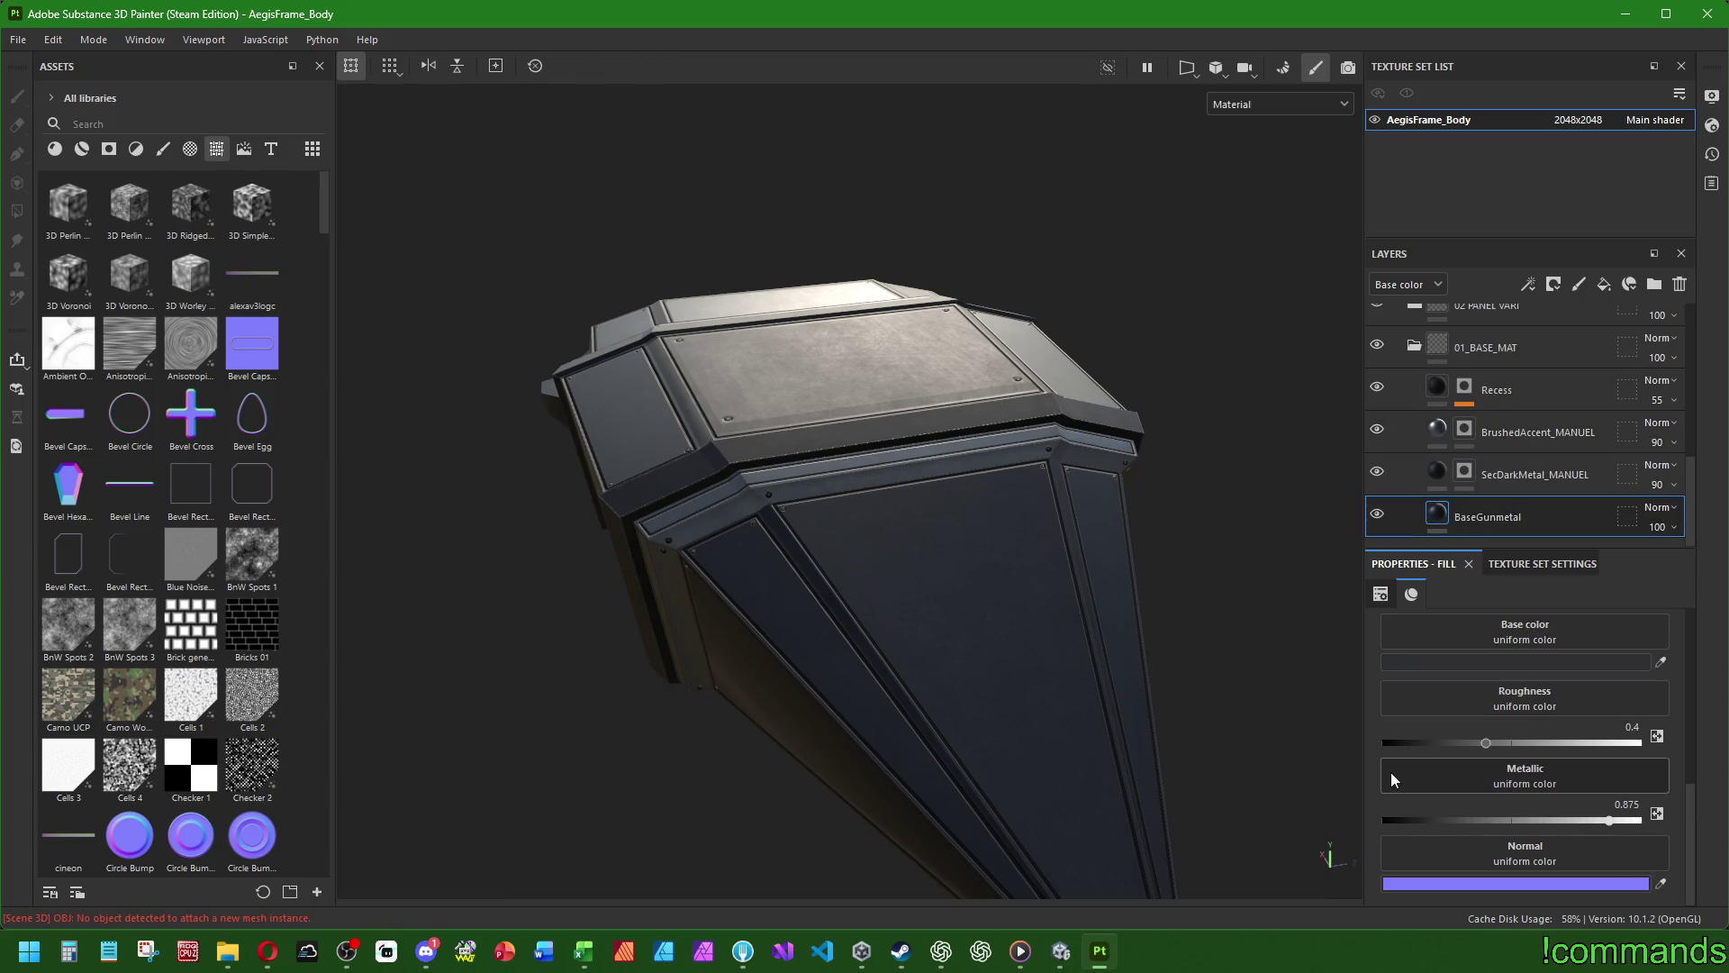
{"action": "scroll", "coordinate": [1468, 441], "scroll_direction": "up", "scroll_amount": 8}
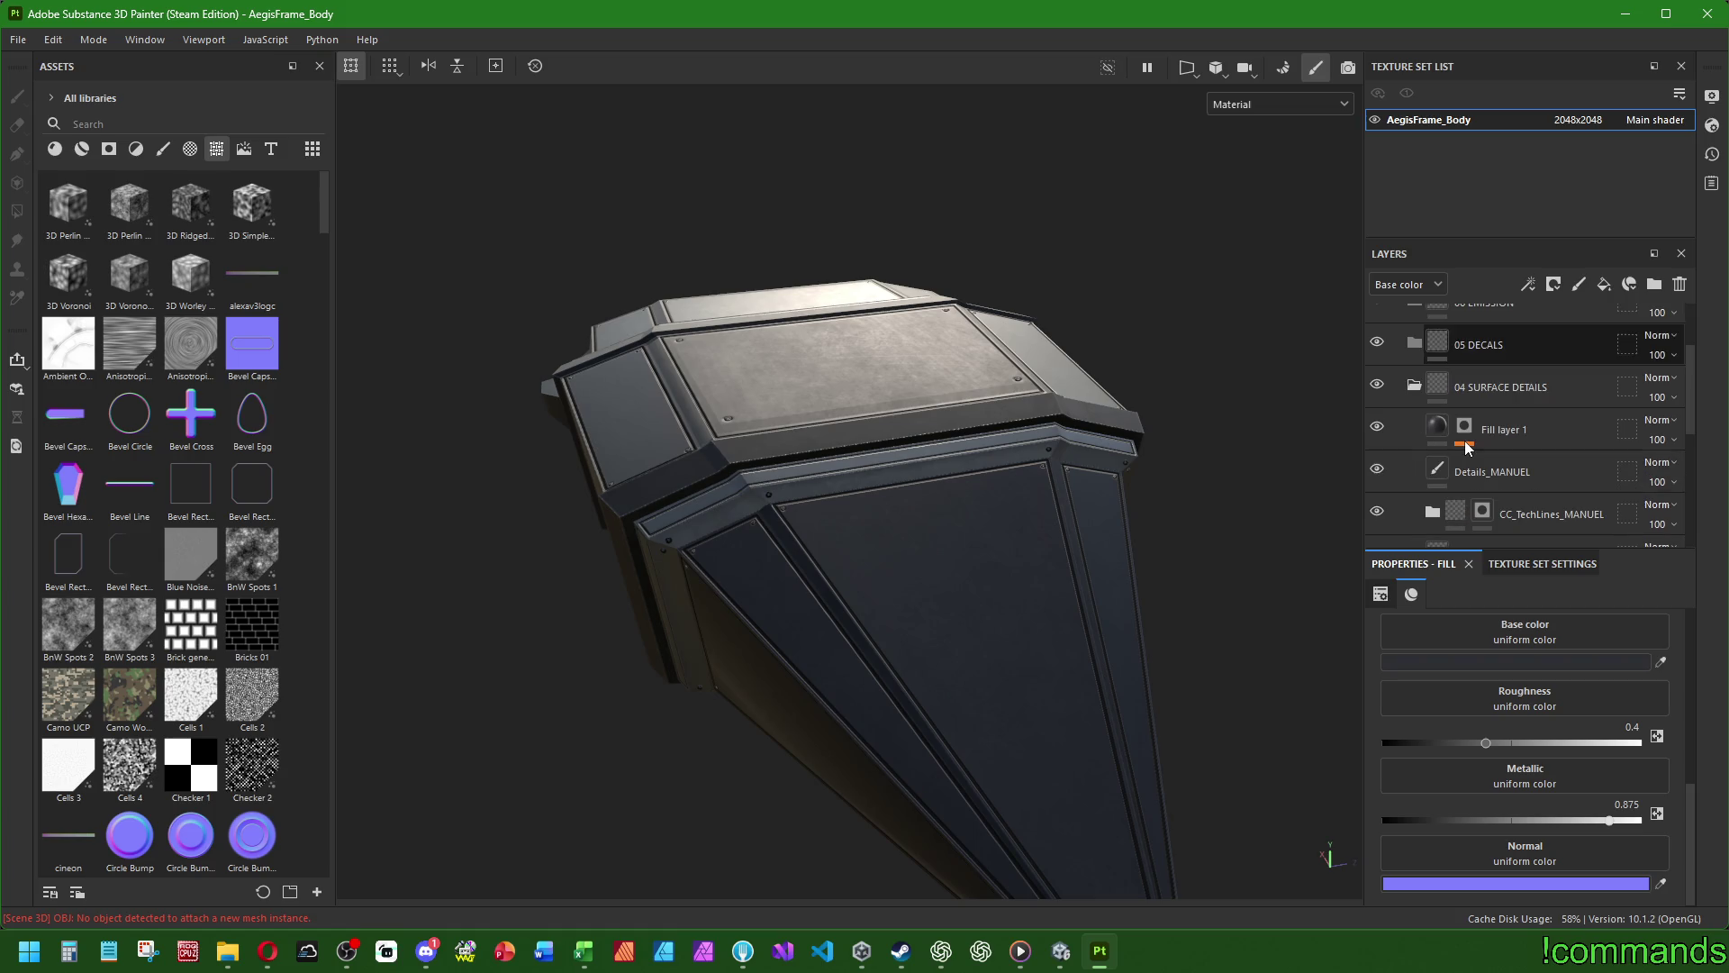
{"action": "left_click", "coordinate": [1466, 436]}
- Set Fill layer 1's roughness to 0.4
{"action": "scroll", "coordinate": [1440, 737], "scroll_direction": "up", "scroll_amount": 3}
{"action": "scroll", "coordinate": [1432, 737], "scroll_direction": "down", "scroll_amount": 5}
{"action": "double_click", "coordinate": [1621, 871]}
{"action": "type", "text": "0.4"}
{"action": "key", "text": "Return"}
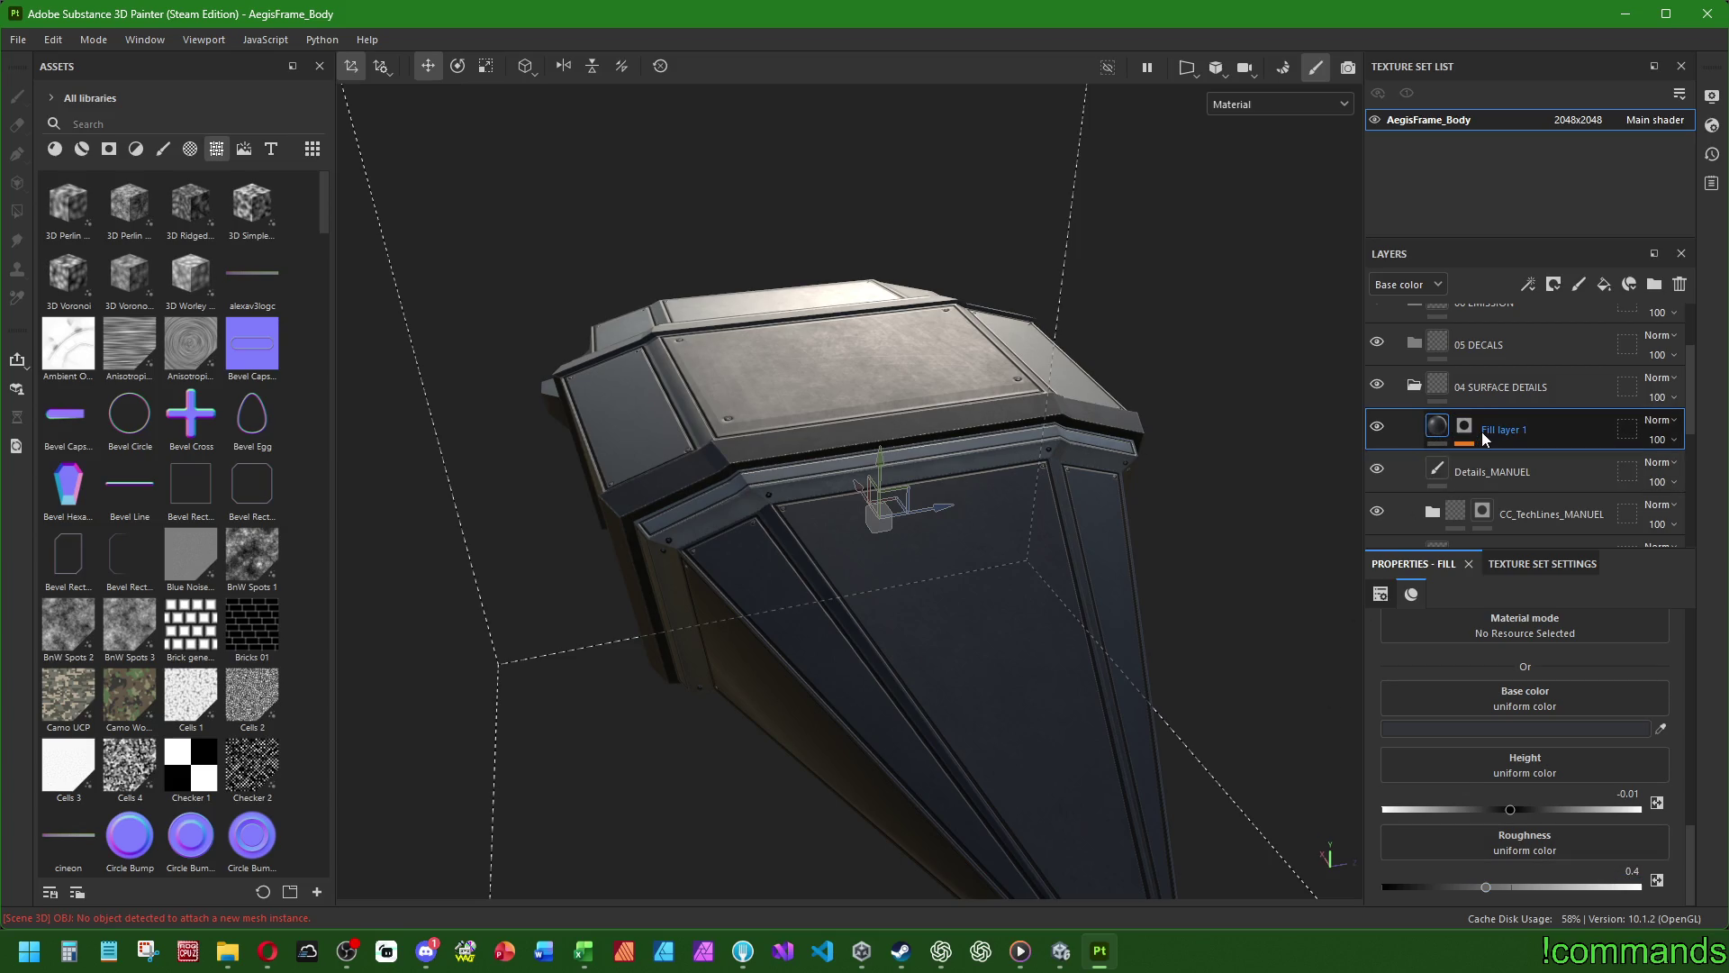
{"action": "left_click", "coordinate": [1464, 426]}
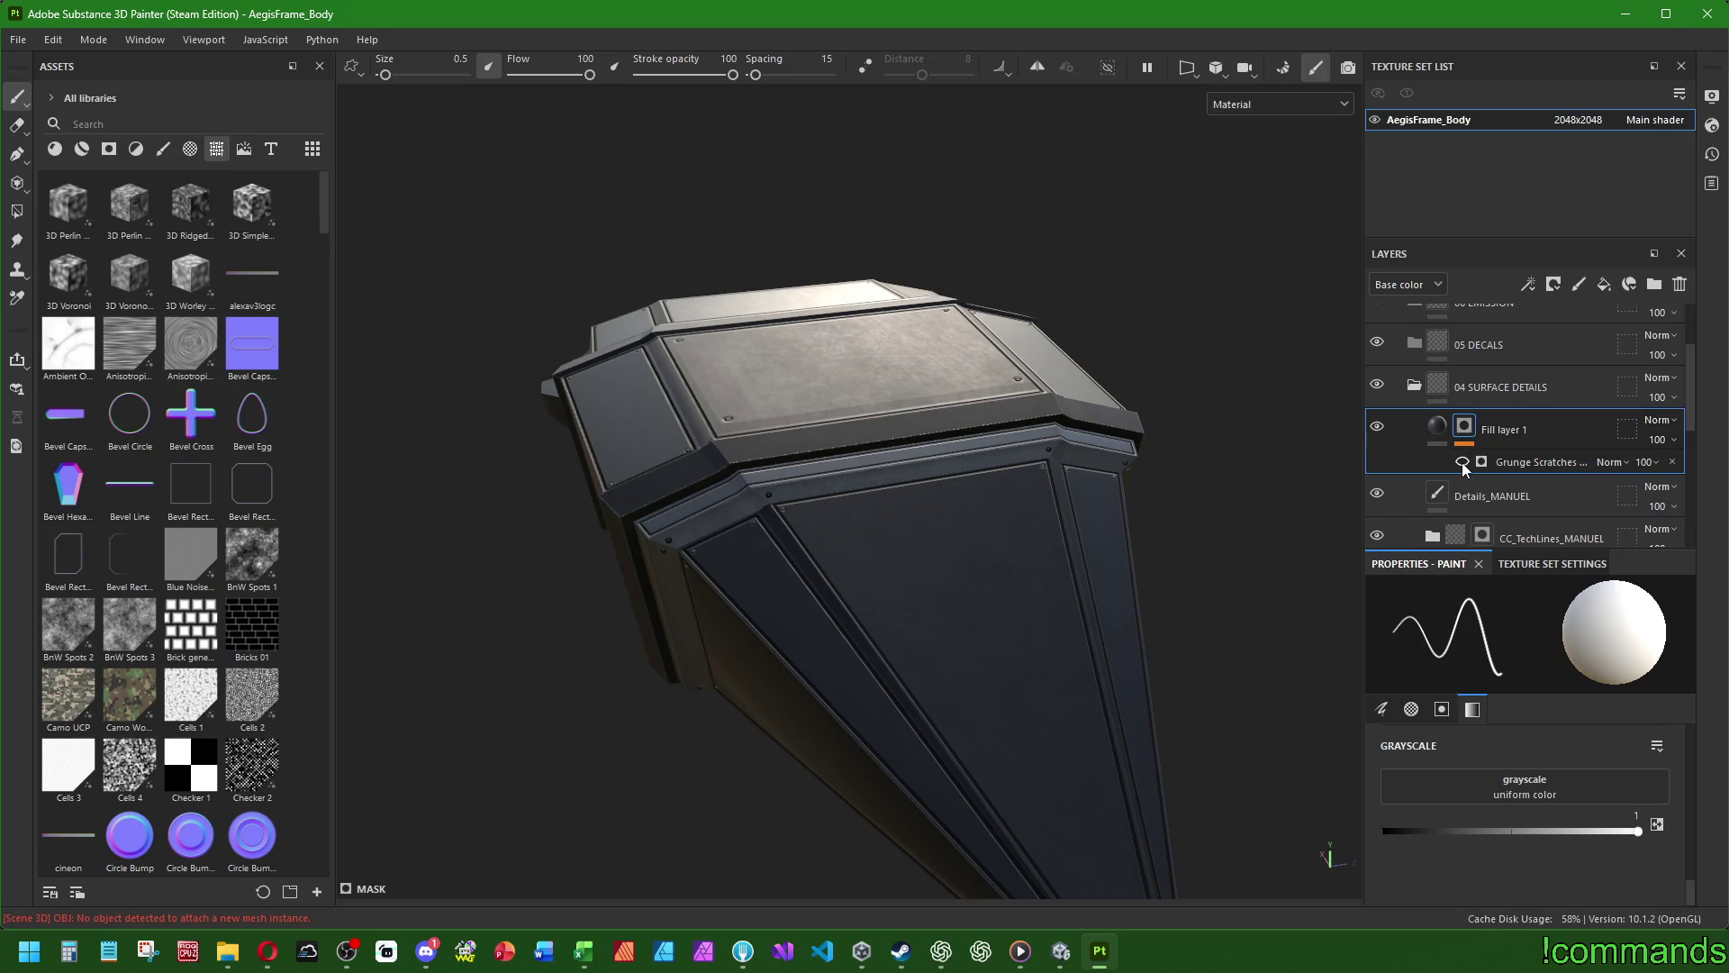
- Set the Grunge Scratches generator's opacity to 10 after comparing it on and off
{"action": "mouse_move", "coordinate": [1036, 540]}
{"action": "left_mouse_down", "text": "alt"}
{"action": "mouse_move", "coordinate": [1171, 522]}
{"action": "mouse_move", "coordinate": [1244, 544]}
{"action": "left_mouse_up", "text": "alt"}
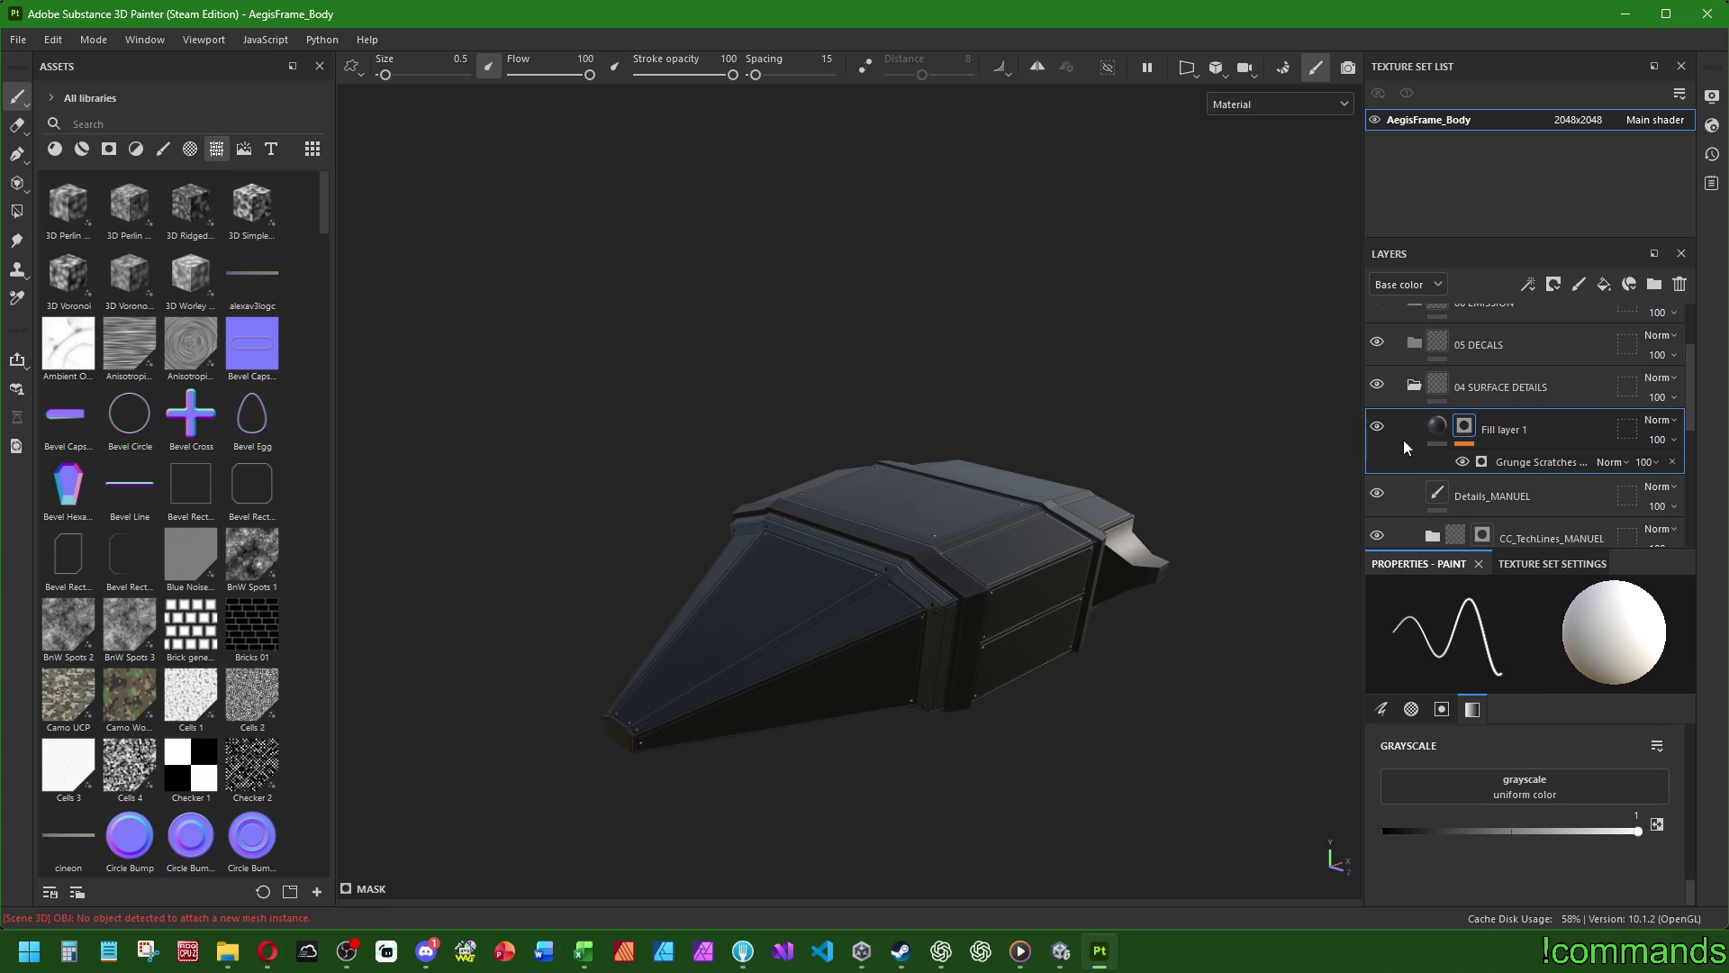
{"action": "left_click", "coordinate": [1461, 462]}
{"action": "left_click", "coordinate": [1461, 462]}
{"action": "left_click", "coordinate": [1461, 462]}
{"action": "left_click", "coordinate": [1461, 462]}
{"action": "left_click_drag", "start_coordinate": [1119, 554], "coordinate": [1108, 581], "text": "alt"}
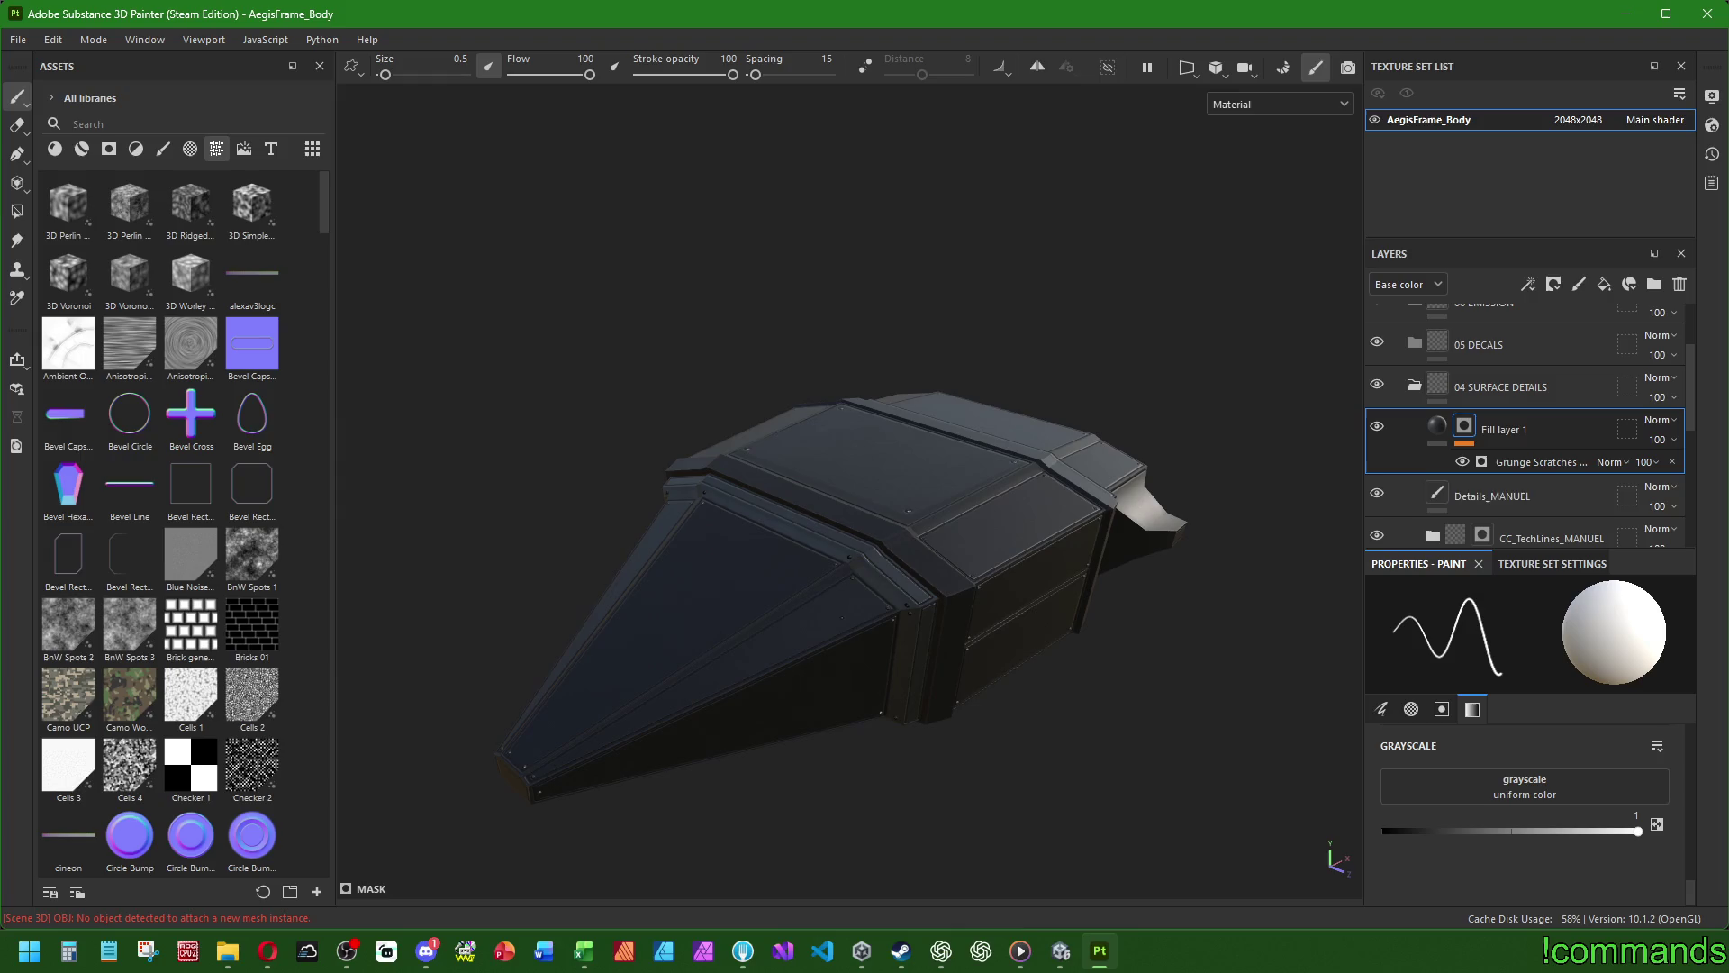
{"action": "left_click", "coordinate": [1644, 462]}
{"action": "key", "text": "BackSpace"}
{"action": "key", "text": "Return"}
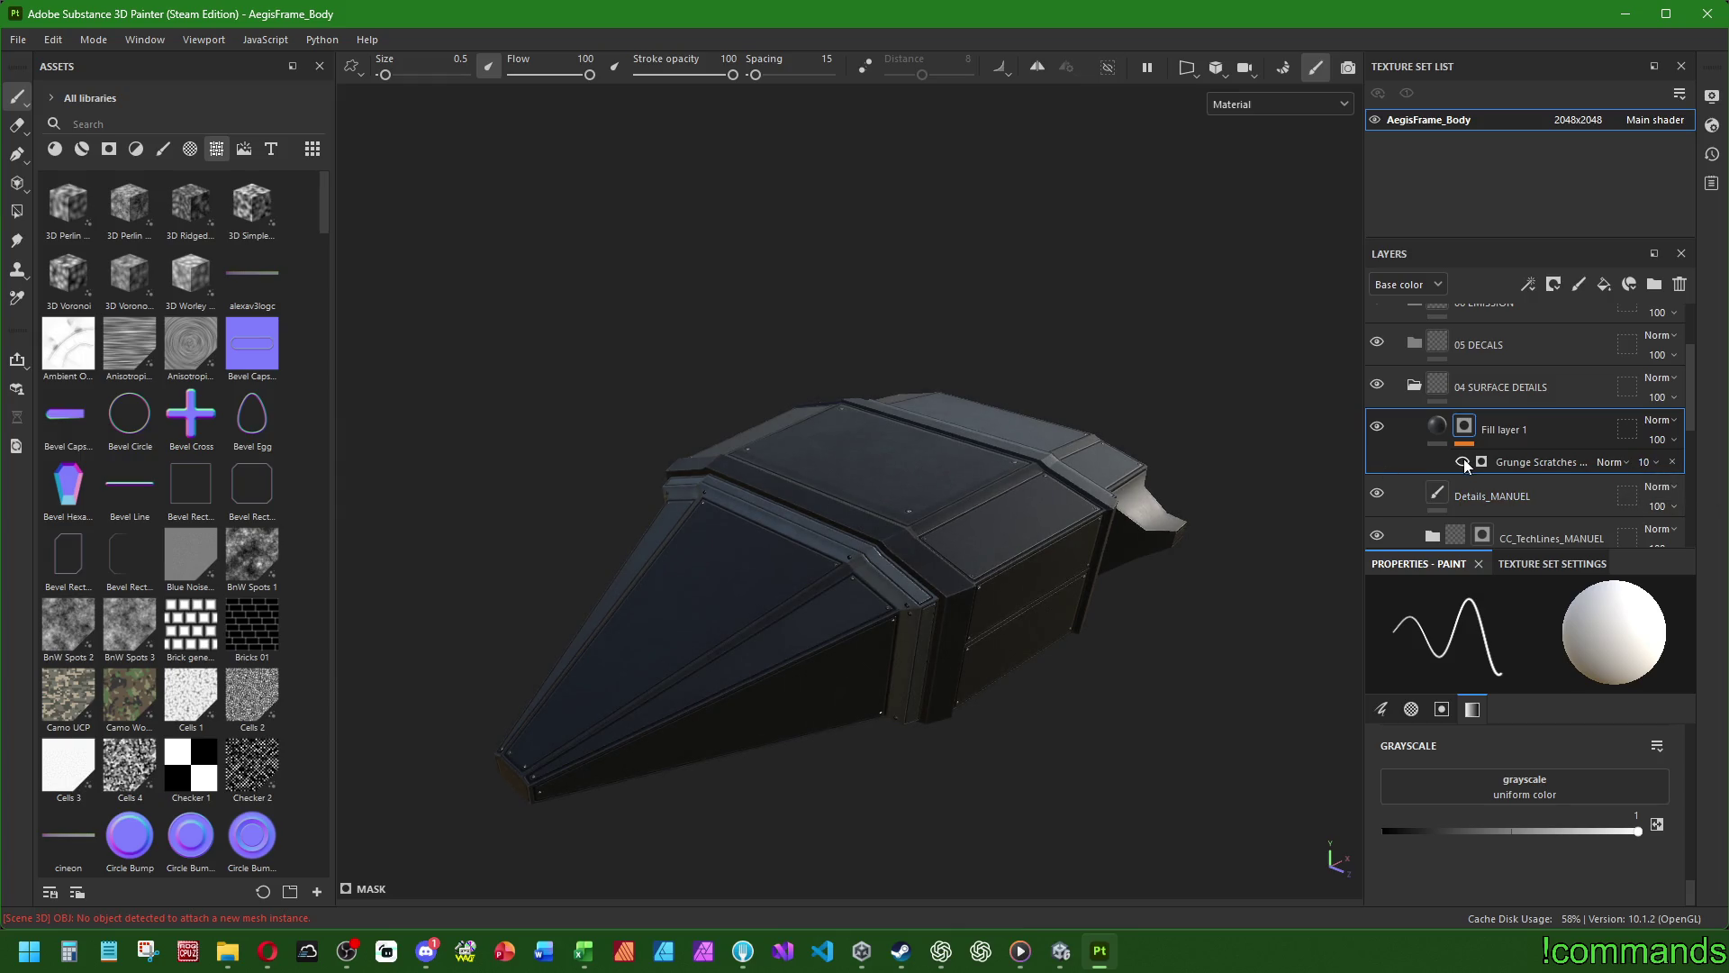
- Rename Fill layer 1 to MicroScratches
{"action": "mouse_move", "coordinate": [812, 495]}
{"action": "left_mouse_down", "text": "alt"}
{"action": "mouse_move", "coordinate": [836, 456]}
{"action": "mouse_move", "coordinate": [854, 461]}
{"action": "left_mouse_up", "text": "alt"}
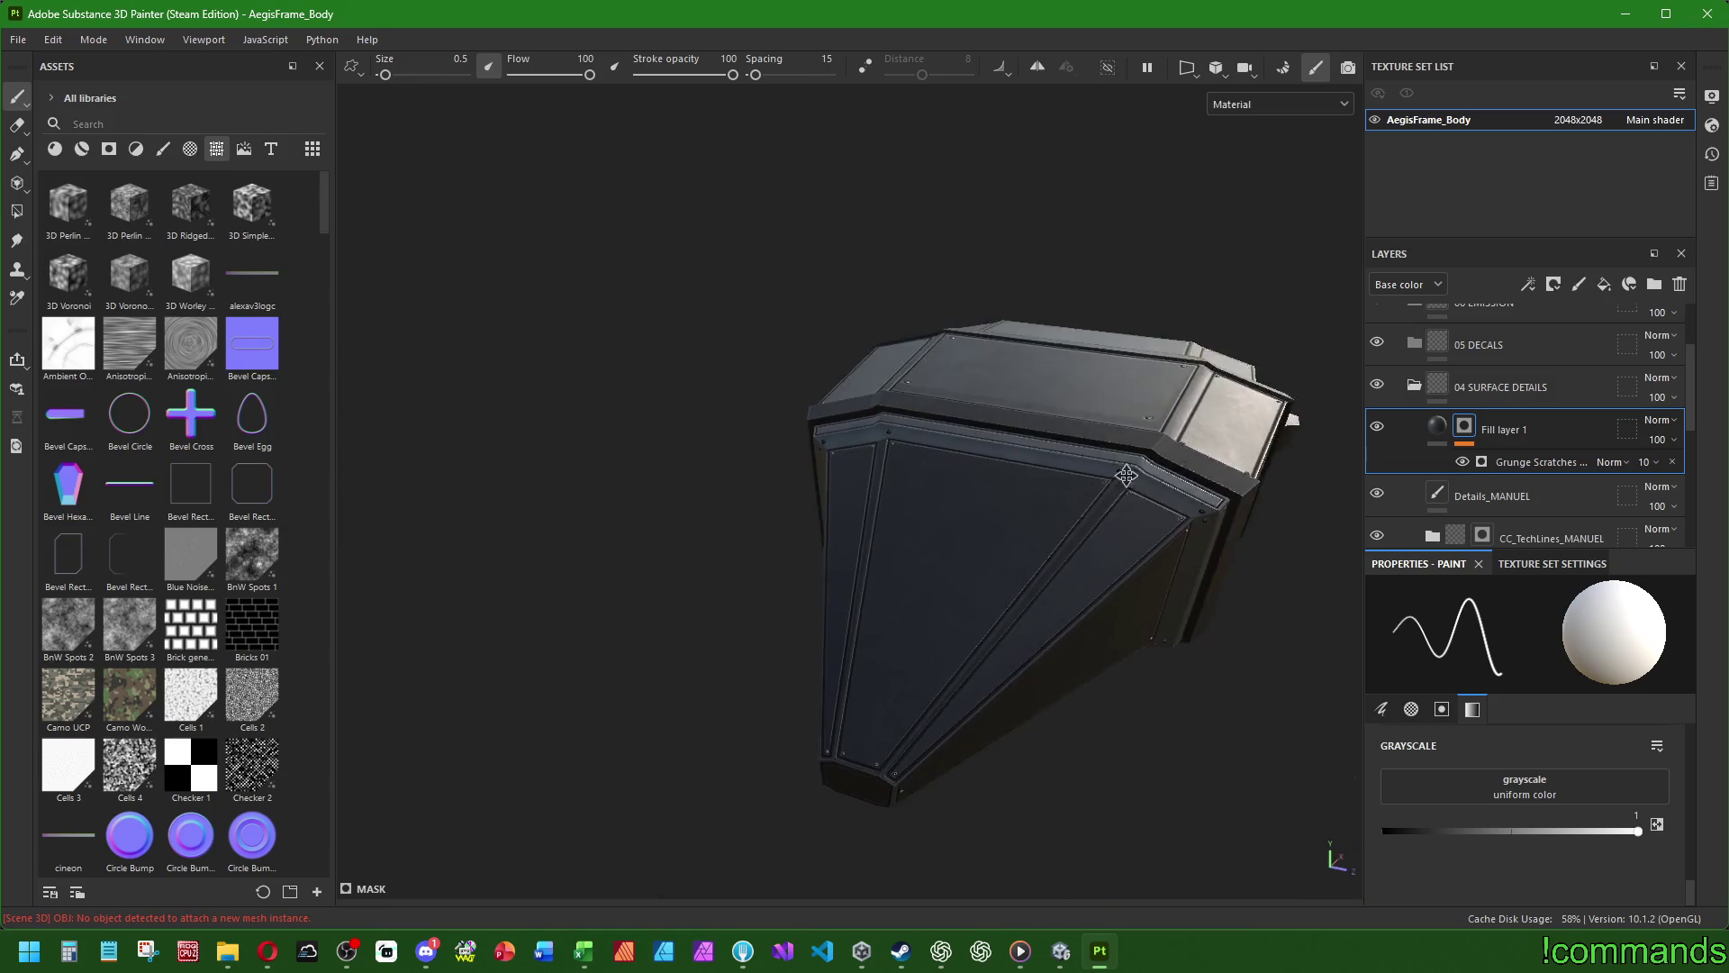
{"action": "double_click", "coordinate": [1502, 430]}
{"action": "type", "text": "MicroScratche"}
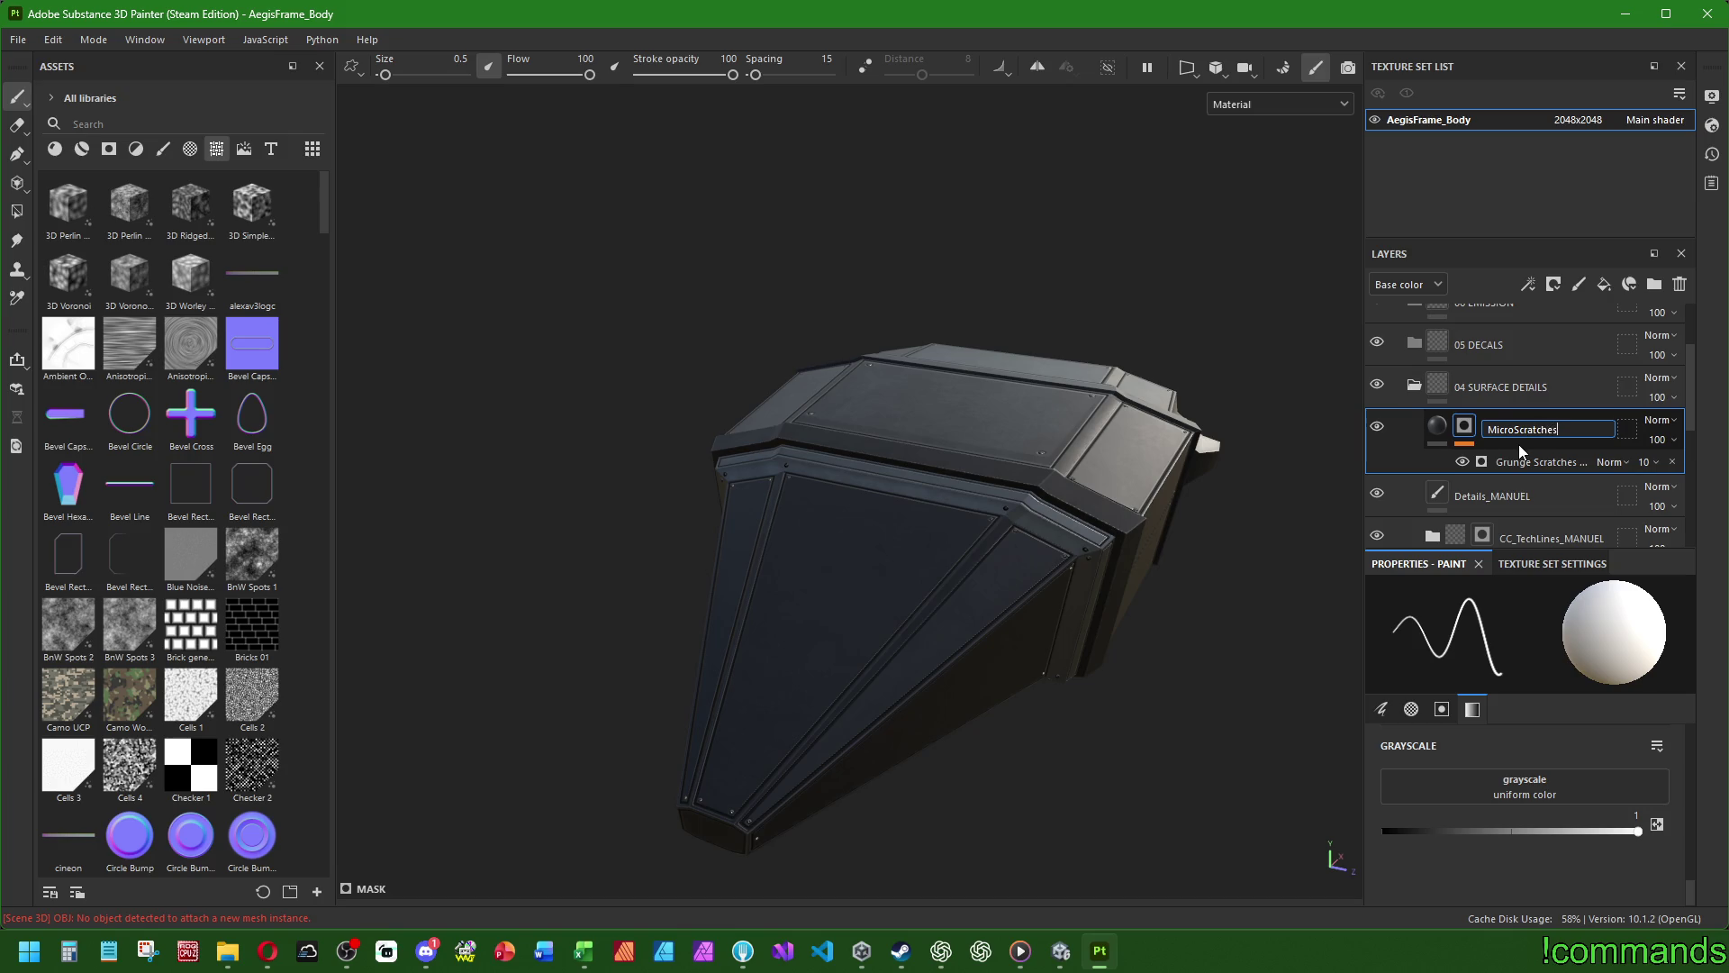
{"action": "type", "text": "s"}
{"action": "key", "text": "Return"}
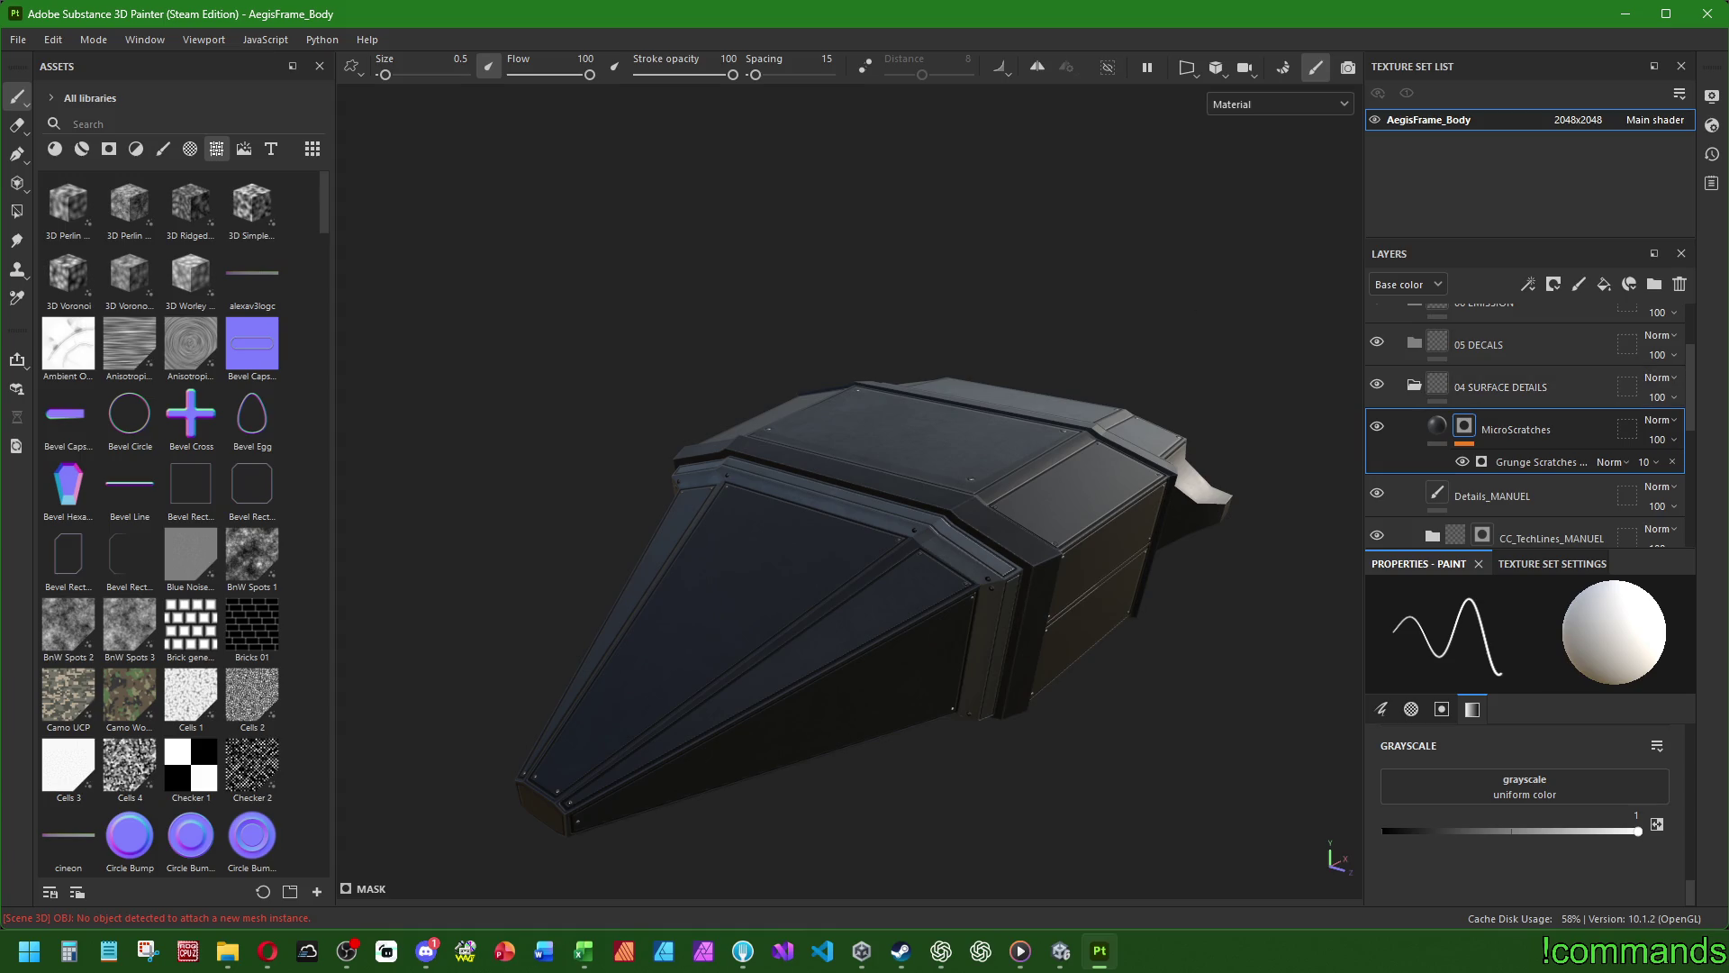
{"action": "key", "text": "alt+Tab"}
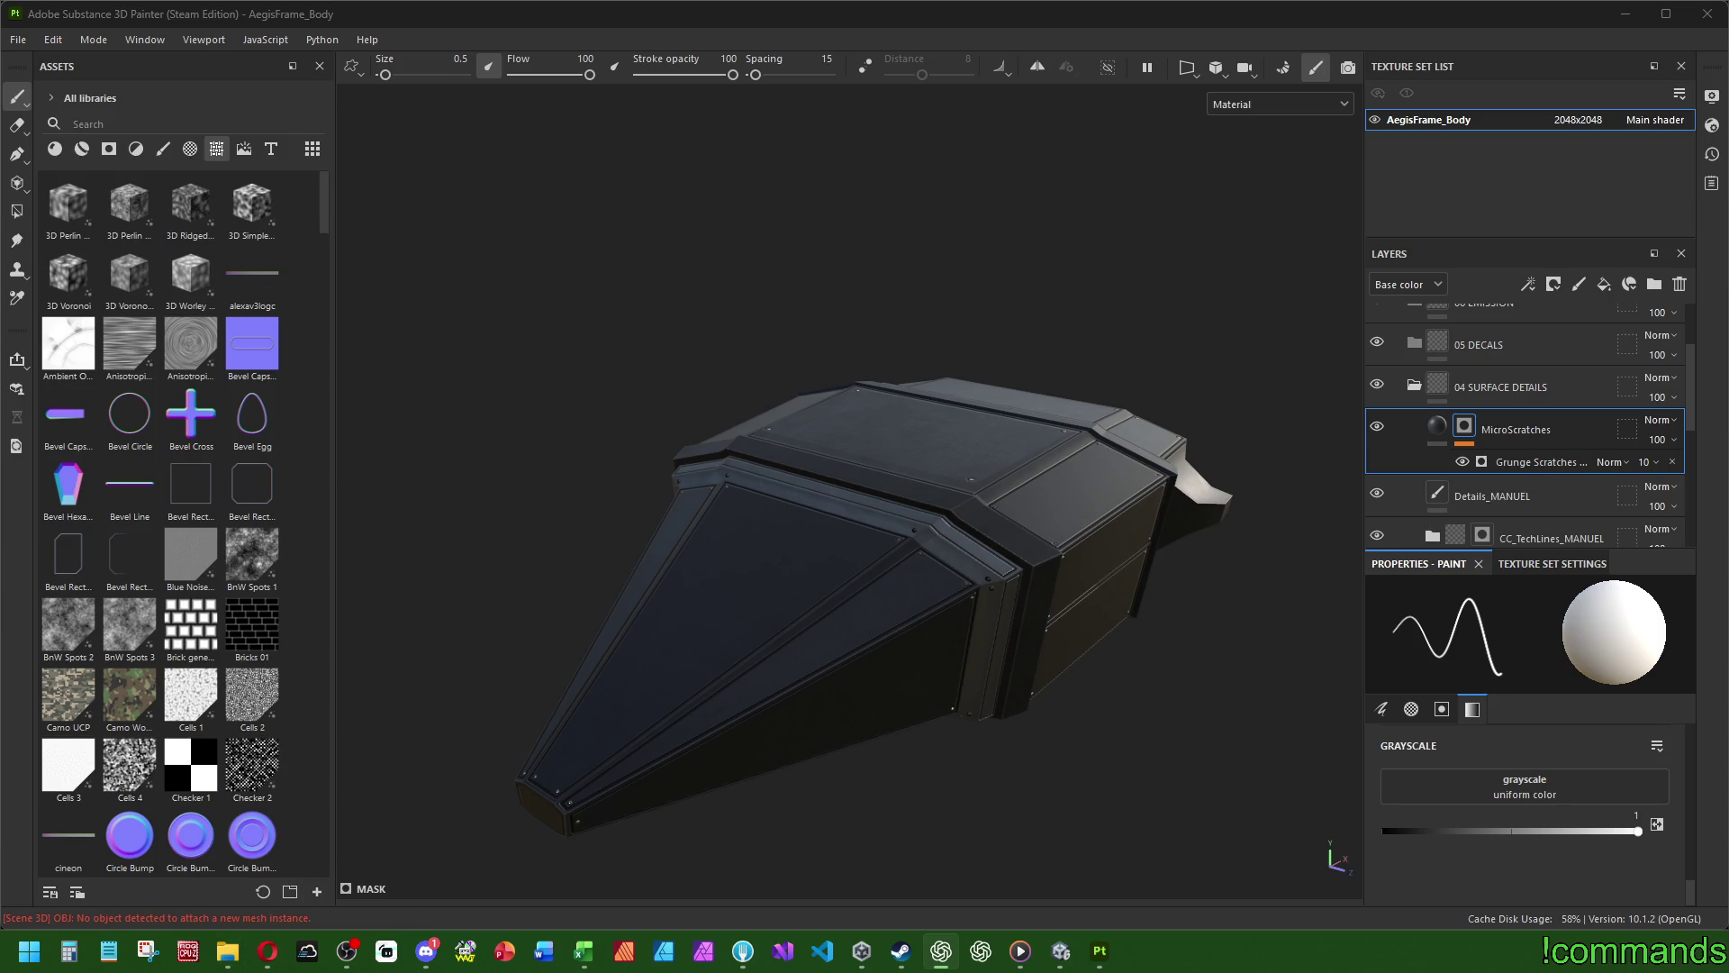
{"action": "mouse_move", "coordinate": [864, 558]}
{"action": "left_mouse_down", "text": "alt"}
{"action": "mouse_move", "coordinate": [909, 541]}
{"action": "mouse_move", "coordinate": [760, 529]}
{"action": "mouse_move", "coordinate": [918, 598]}
{"action": "mouse_move", "coordinate": [803, 598]}
{"action": "mouse_move", "coordinate": [706, 552]}
{"action": "mouse_move", "coordinate": [691, 648]}
{"action": "mouse_move", "coordinate": [803, 602]}
{"action": "mouse_move", "coordinate": [1197, 591]}
{"action": "mouse_move", "coordinate": [1197, 559]}
{"action": "mouse_move", "coordinate": [1207, 579]}
{"action": "left_mouse_up", "text": "alt"}
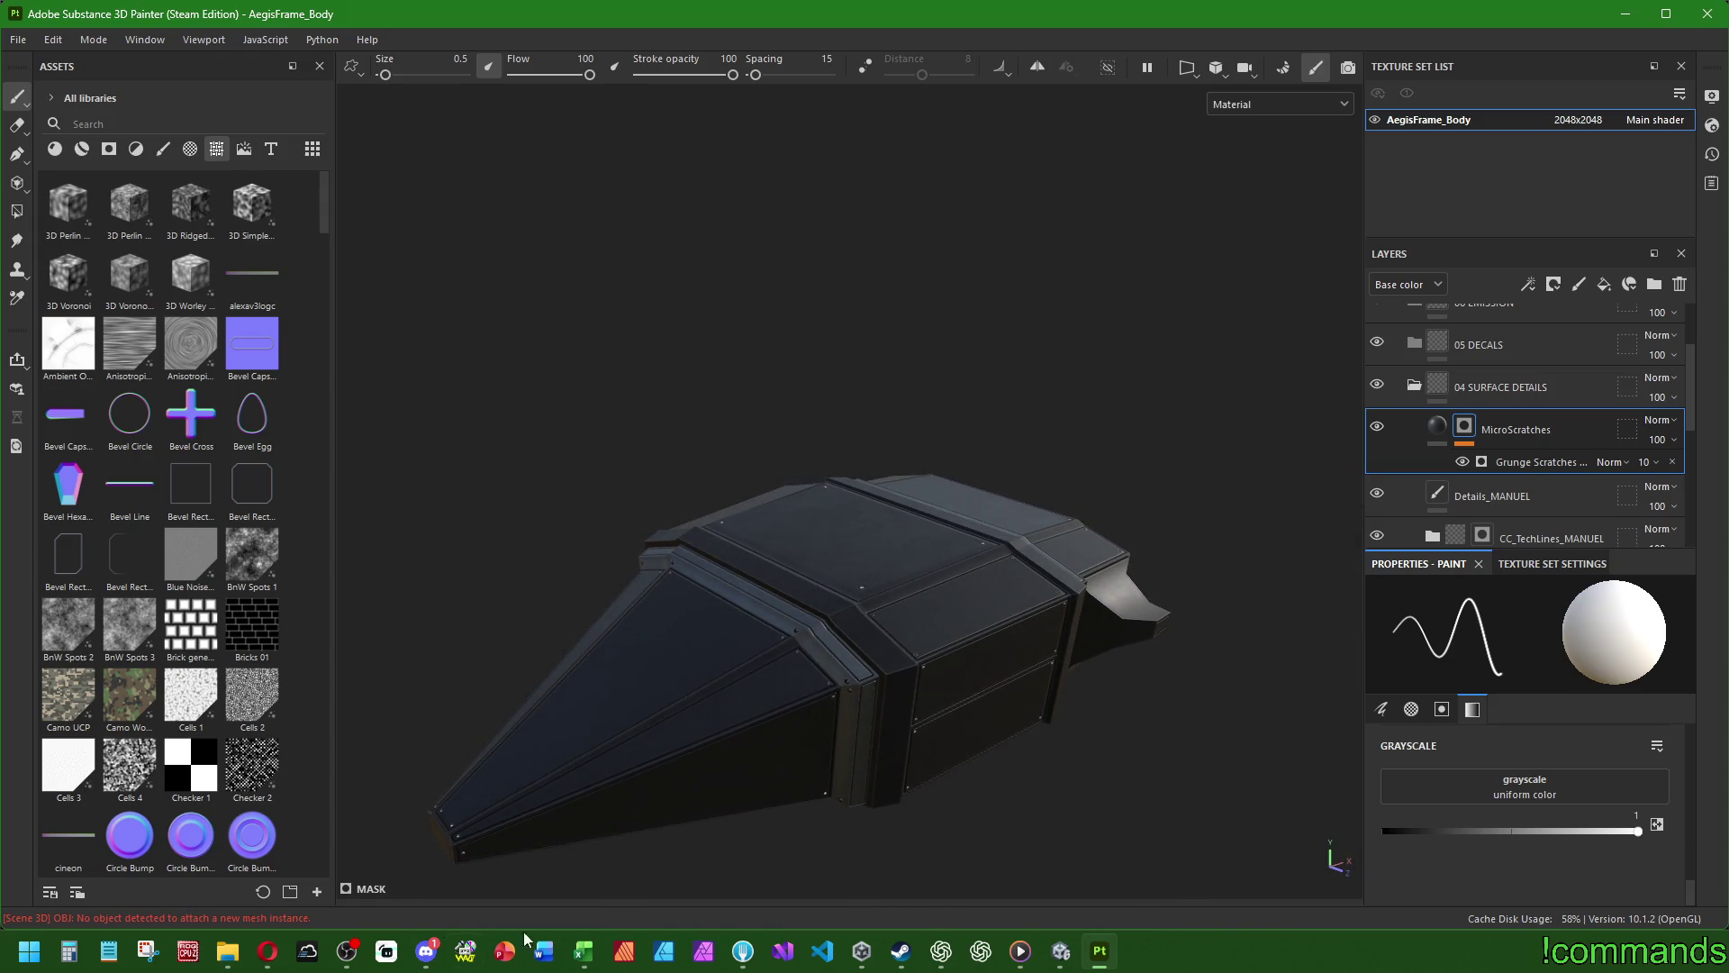
{"action": "left_click", "coordinate": [981, 951]}
{"action": "left_click", "coordinate": [950, 958]}
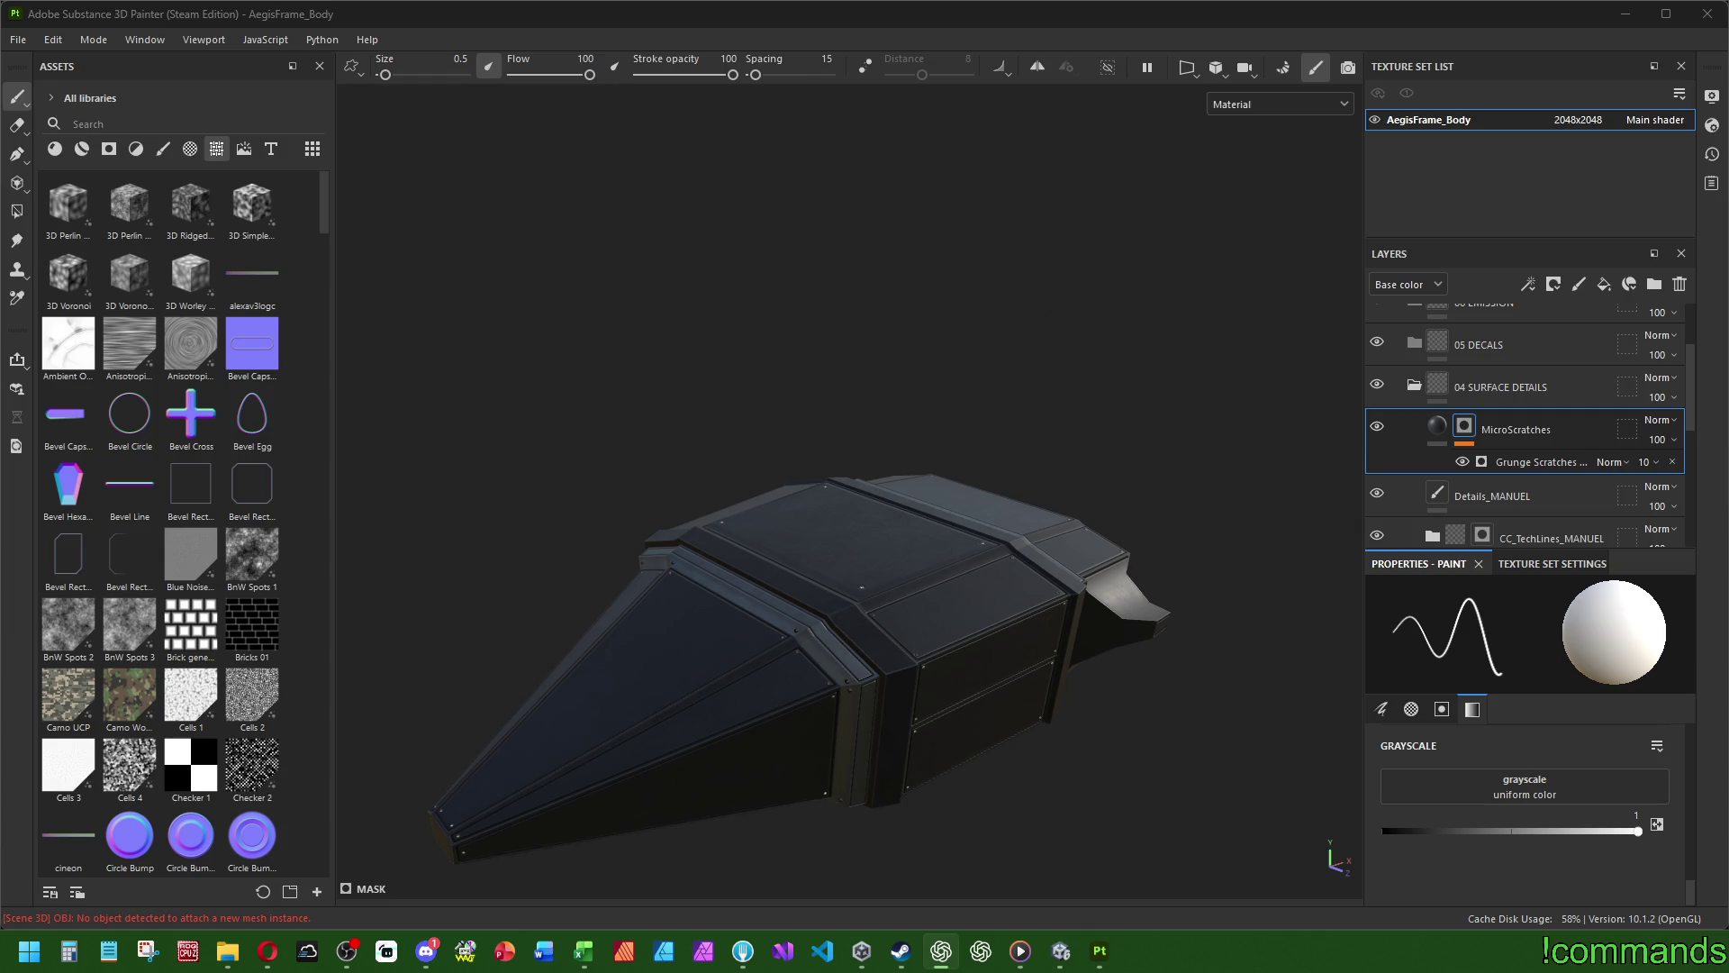
{"action": "mouse_move", "coordinate": [935, 687]}
{"action": "left_mouse_down", "text": "alt"}
{"action": "mouse_move", "coordinate": [1030, 559]}
{"action": "mouse_move", "coordinate": [1119, 552]}
{"action": "mouse_move", "coordinate": [891, 657]}
{"action": "left_mouse_up", "text": "alt"}
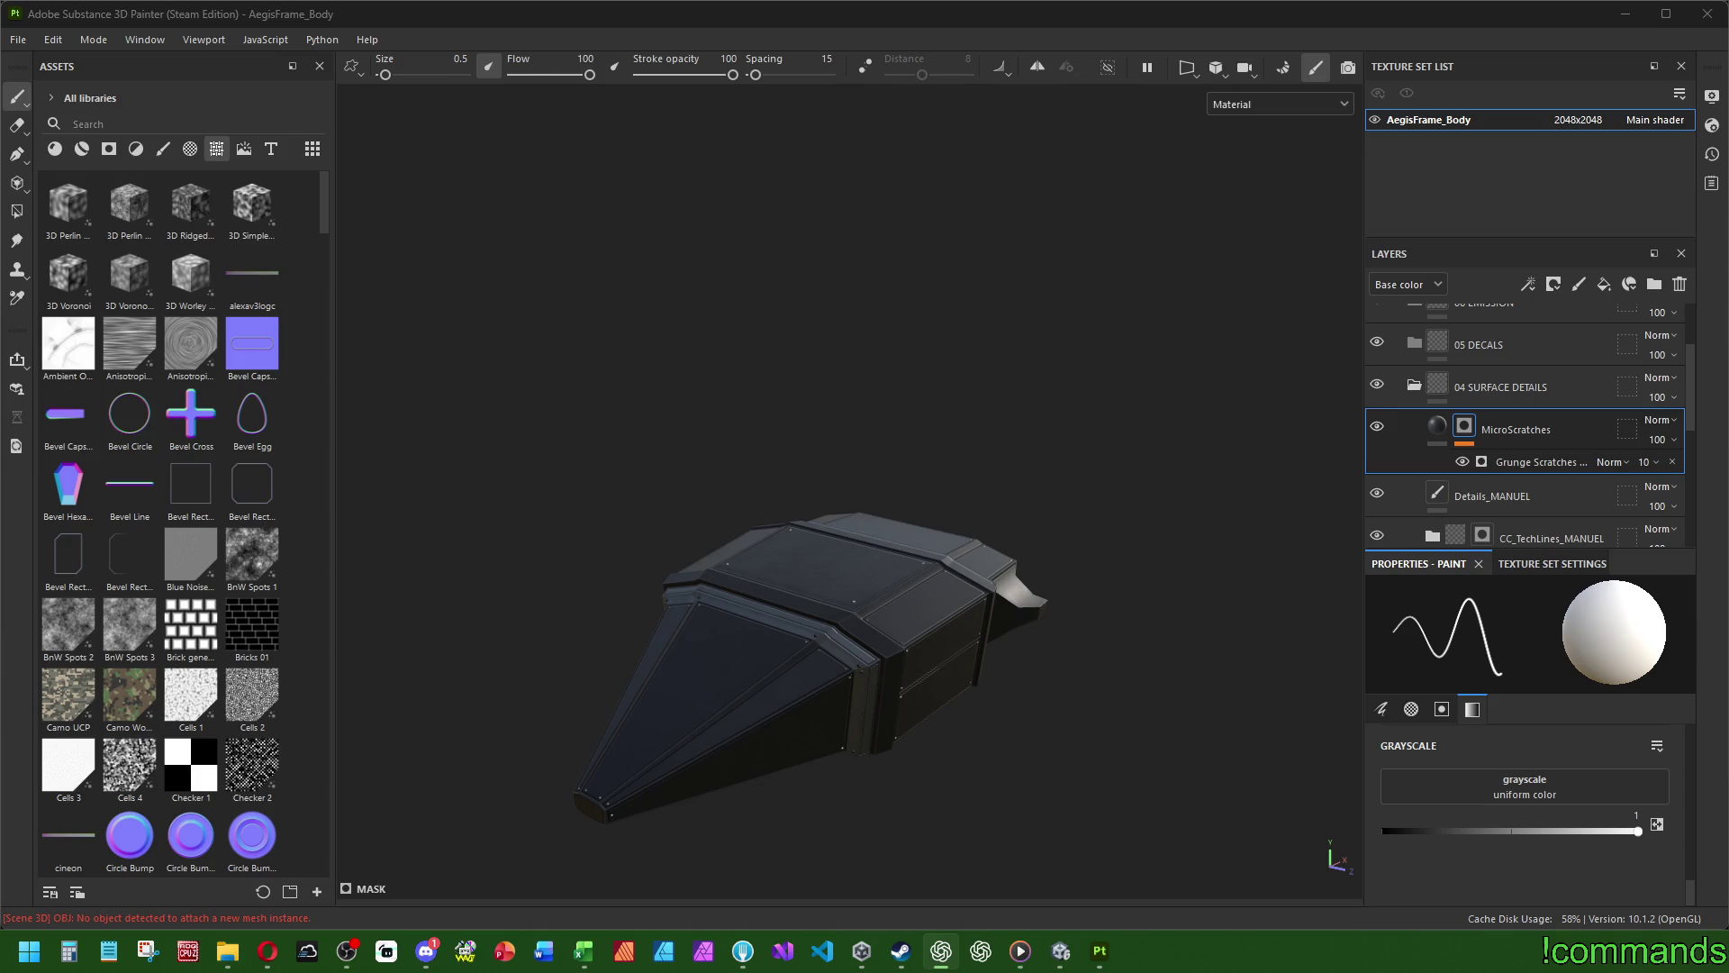
{"action": "left_click", "coordinate": [1516, 342]}
{"action": "scroll", "coordinate": [1520, 355], "scroll_direction": "up", "scroll_amount": 2}
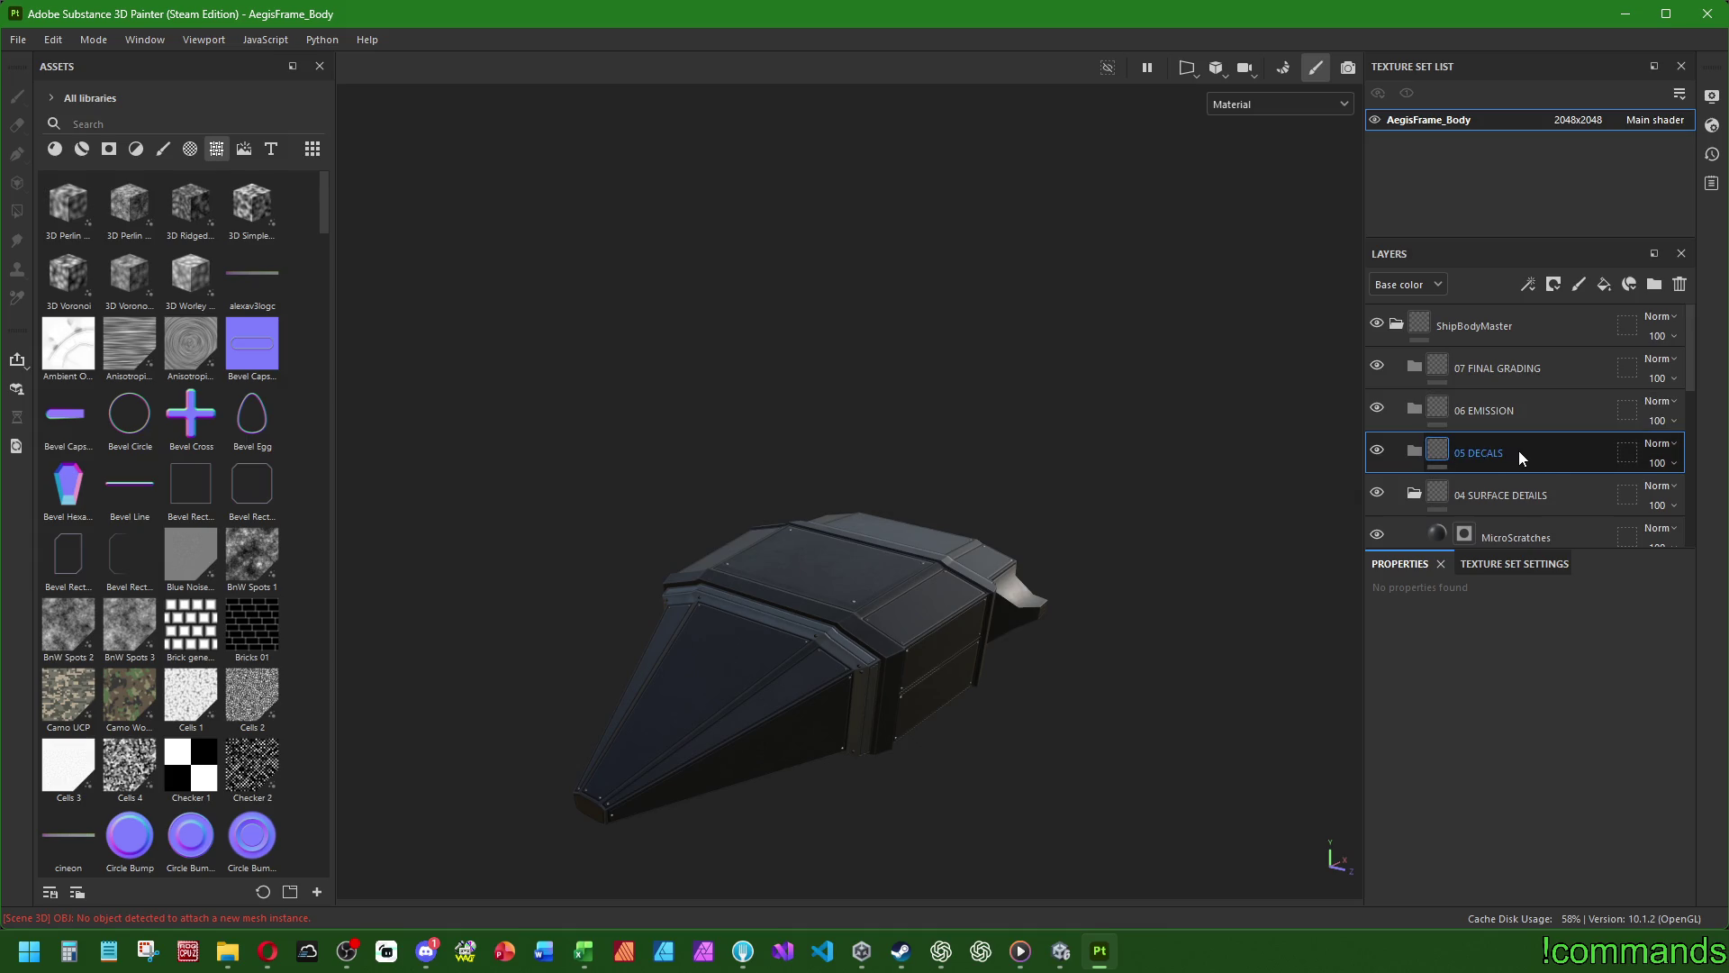
{"action": "scroll", "coordinate": [1520, 451], "scroll_direction": "down", "scroll_amount": 2}
{"action": "scroll", "coordinate": [1521, 447], "scroll_direction": "up", "scroll_amount": 2}
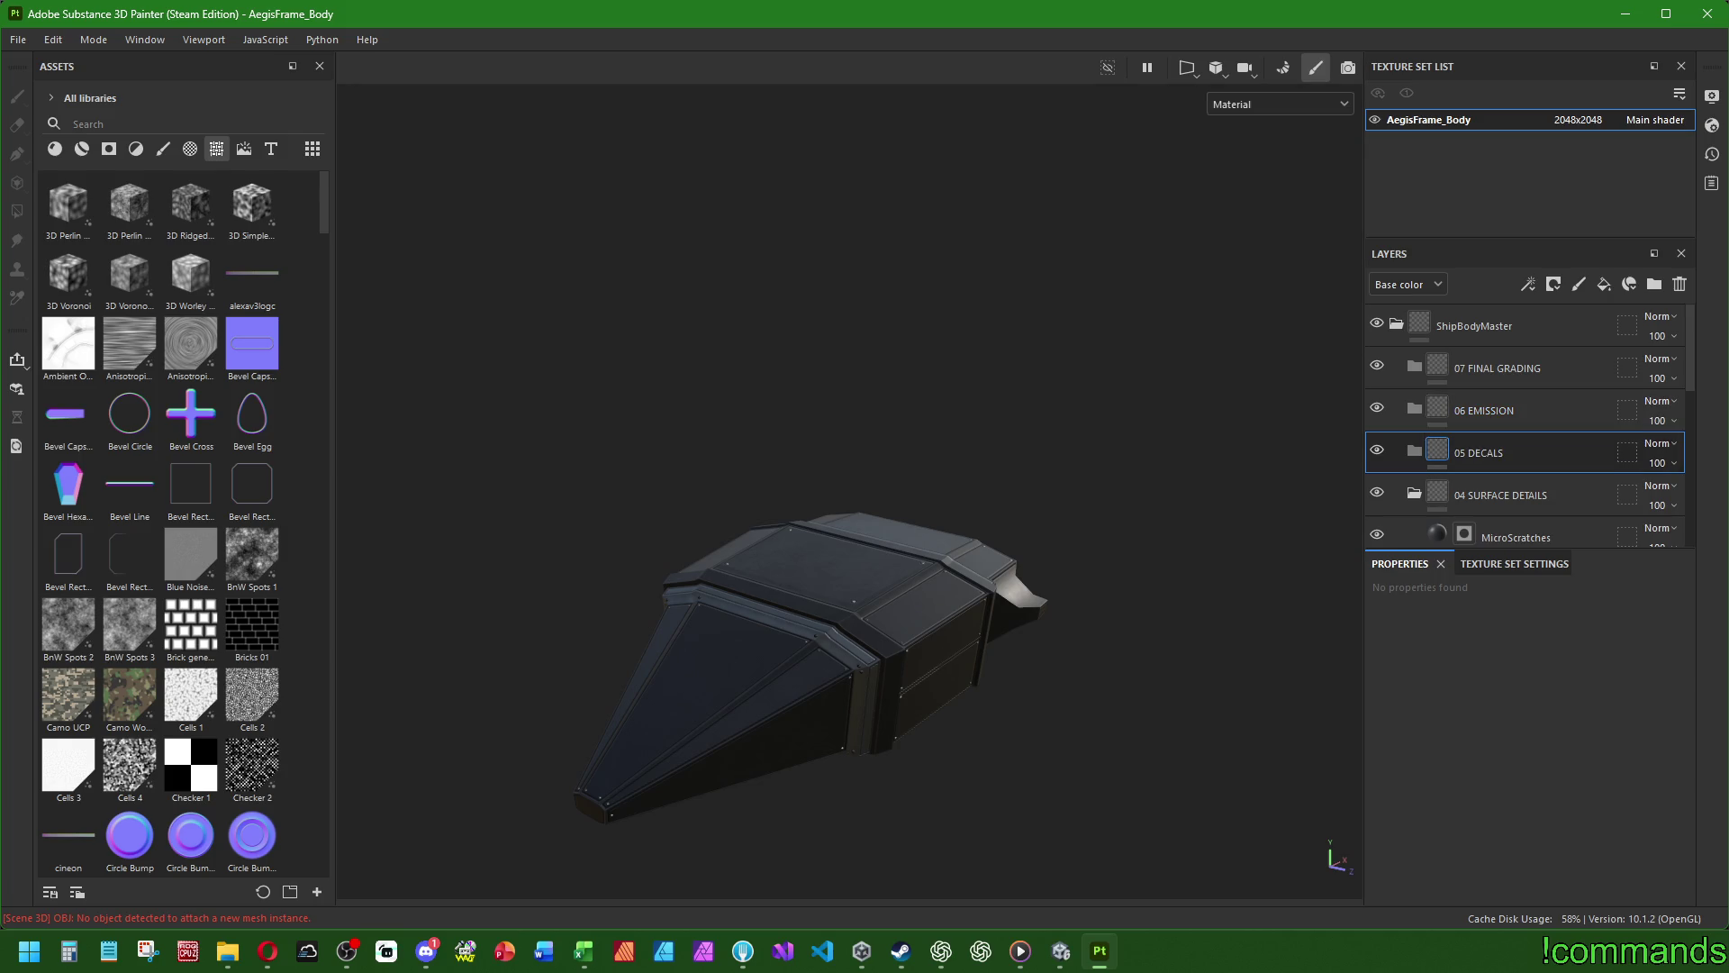
{"action": "key", "text": "alt+Tab"}
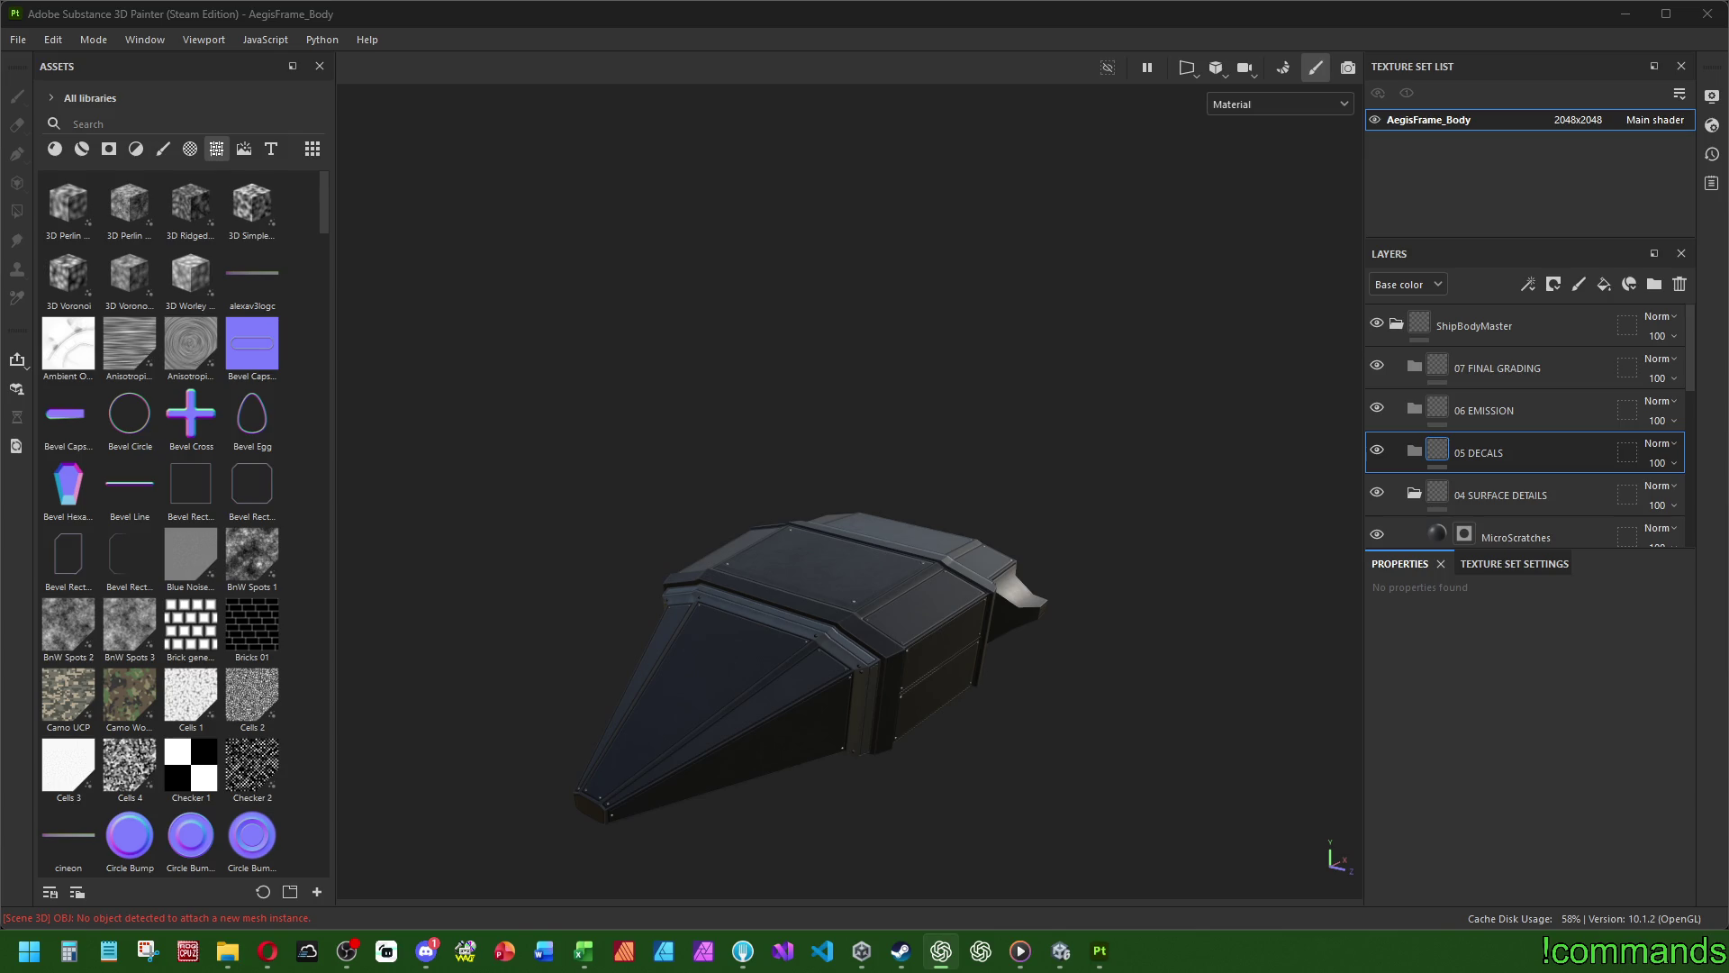
{"action": "mouse_move", "coordinate": [674, 536]}
{"action": "left_mouse_down", "text": "alt"}
{"action": "mouse_move", "coordinate": [813, 659]}
{"action": "mouse_move", "coordinate": [933, 653]}
{"action": "mouse_move", "coordinate": [744, 614]}
{"action": "mouse_move", "coordinate": [781, 622]}
{"action": "left_mouse_up", "text": "alt"}
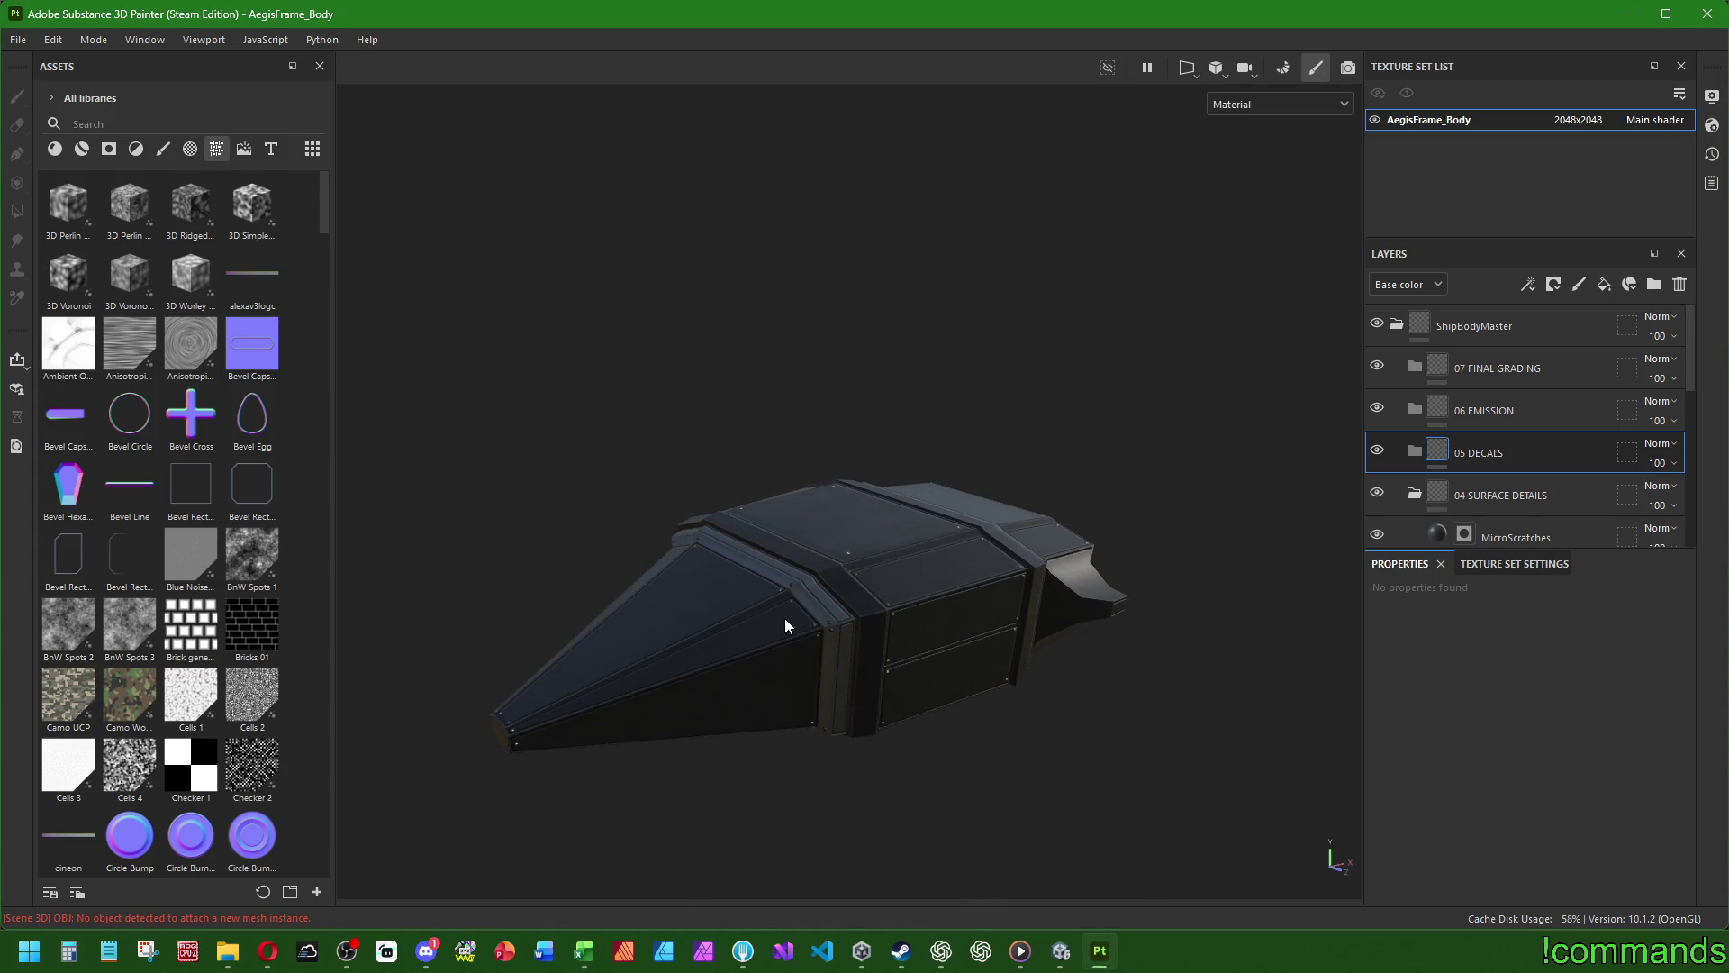
- Add a new fill layer inside the 06 EMISSION folder
{"action": "left_click", "coordinate": [1493, 410]}
{"action": "left_click", "coordinate": [1602, 286]}
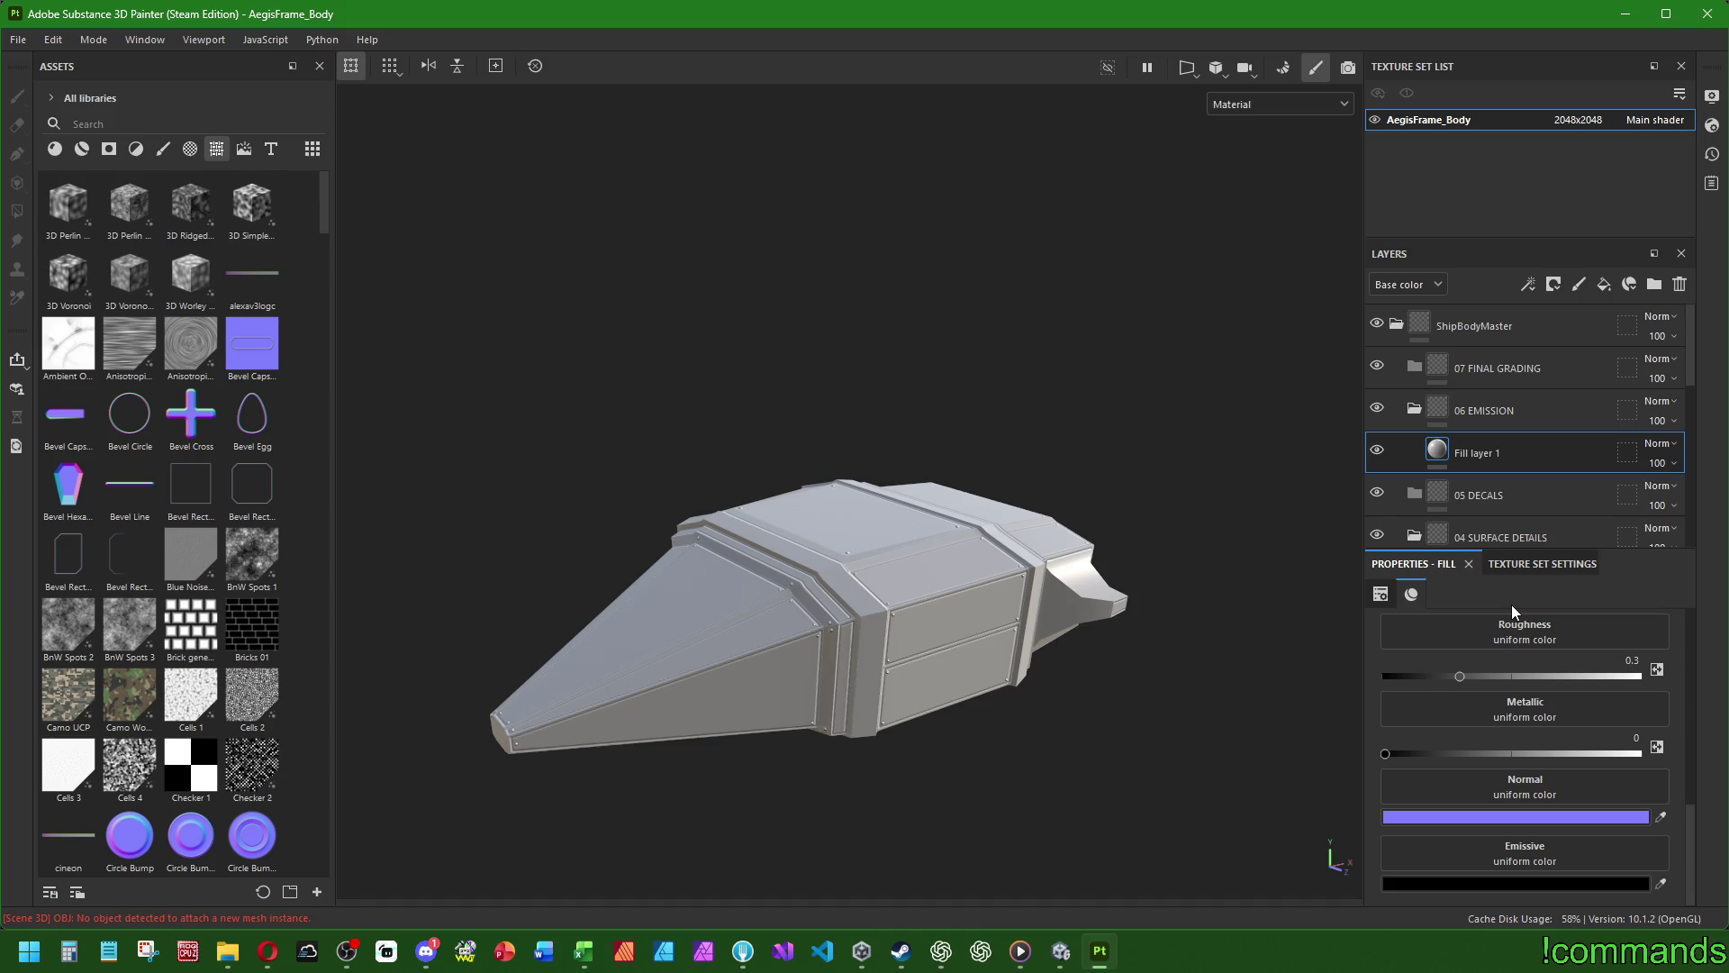
{"action": "scroll", "coordinate": [1499, 629], "scroll_direction": "up", "scroll_amount": 5}
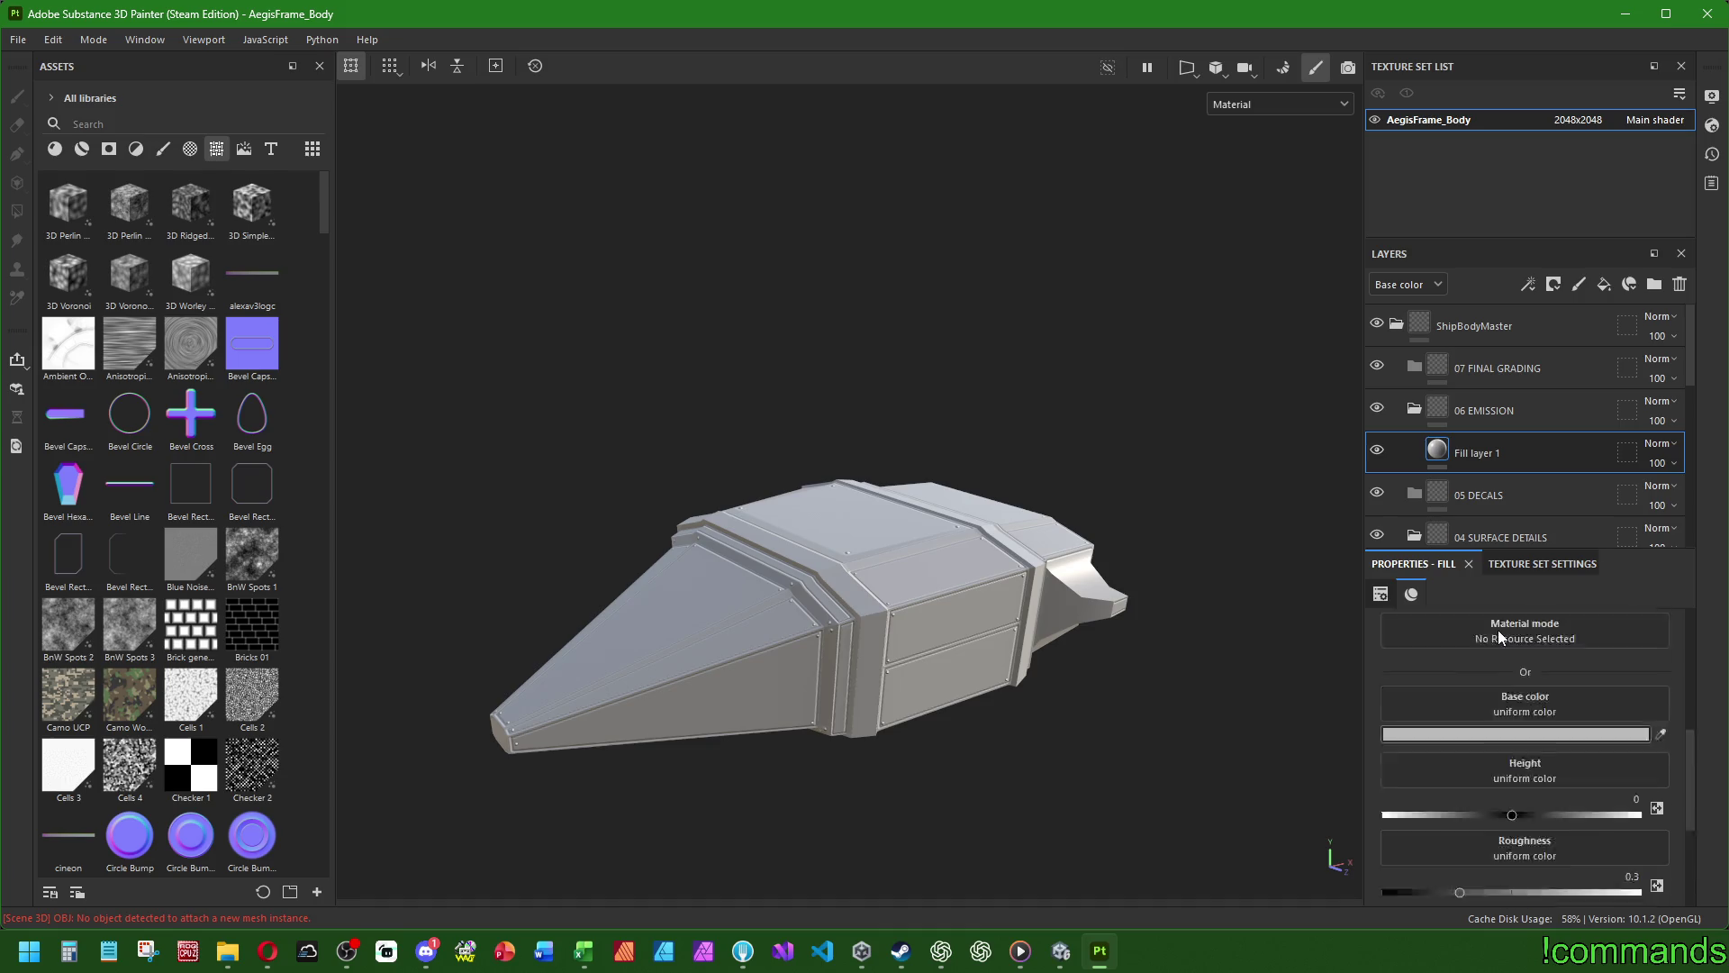
{"action": "scroll", "coordinate": [1477, 635], "scroll_direction": "down", "scroll_amount": 4}
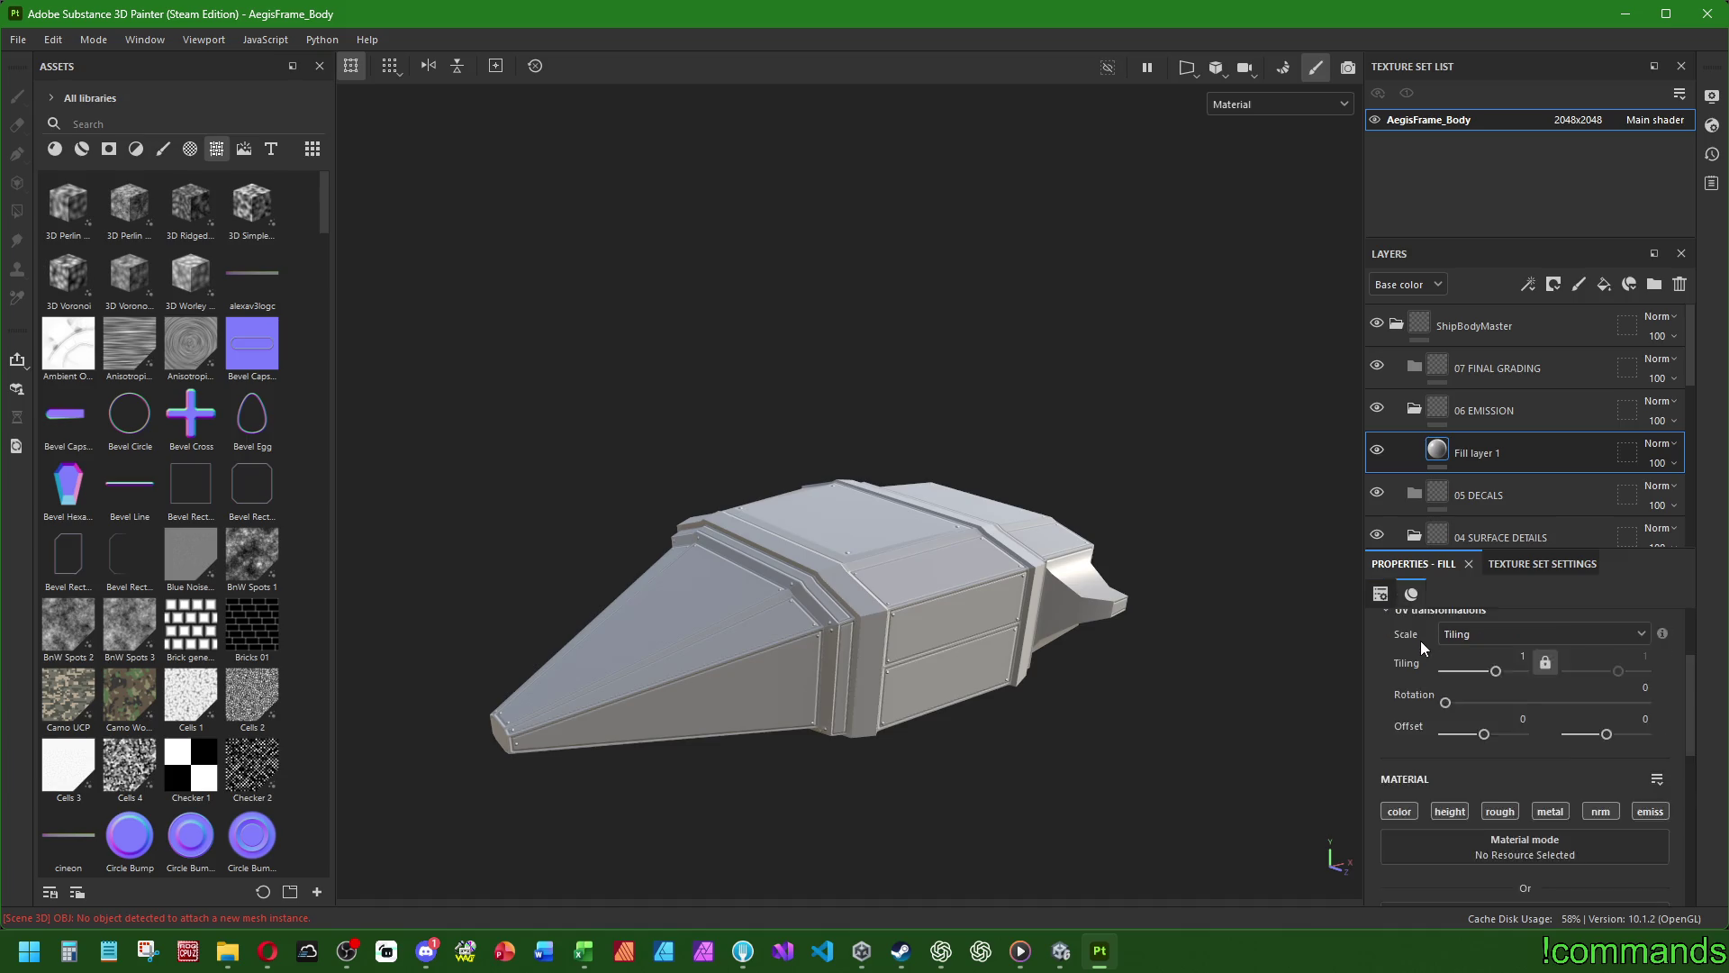
- Turn off the fill's base colour, roughness, metallic and normal channels
{"action": "left_click", "coordinate": [1411, 702]}
{"action": "left_click", "coordinate": [1500, 703]}
{"action": "left_click", "coordinate": [1550, 702]}
{"action": "left_click", "coordinate": [1601, 703]}
- Set the fill's emissive colour to pure white
{"action": "left_click", "coordinate": [1522, 841]}
{"action": "left_click_drag", "start_coordinate": [1282, 549], "coordinate": [910, 225]}
{"action": "left_click", "coordinate": [1325, 349]}
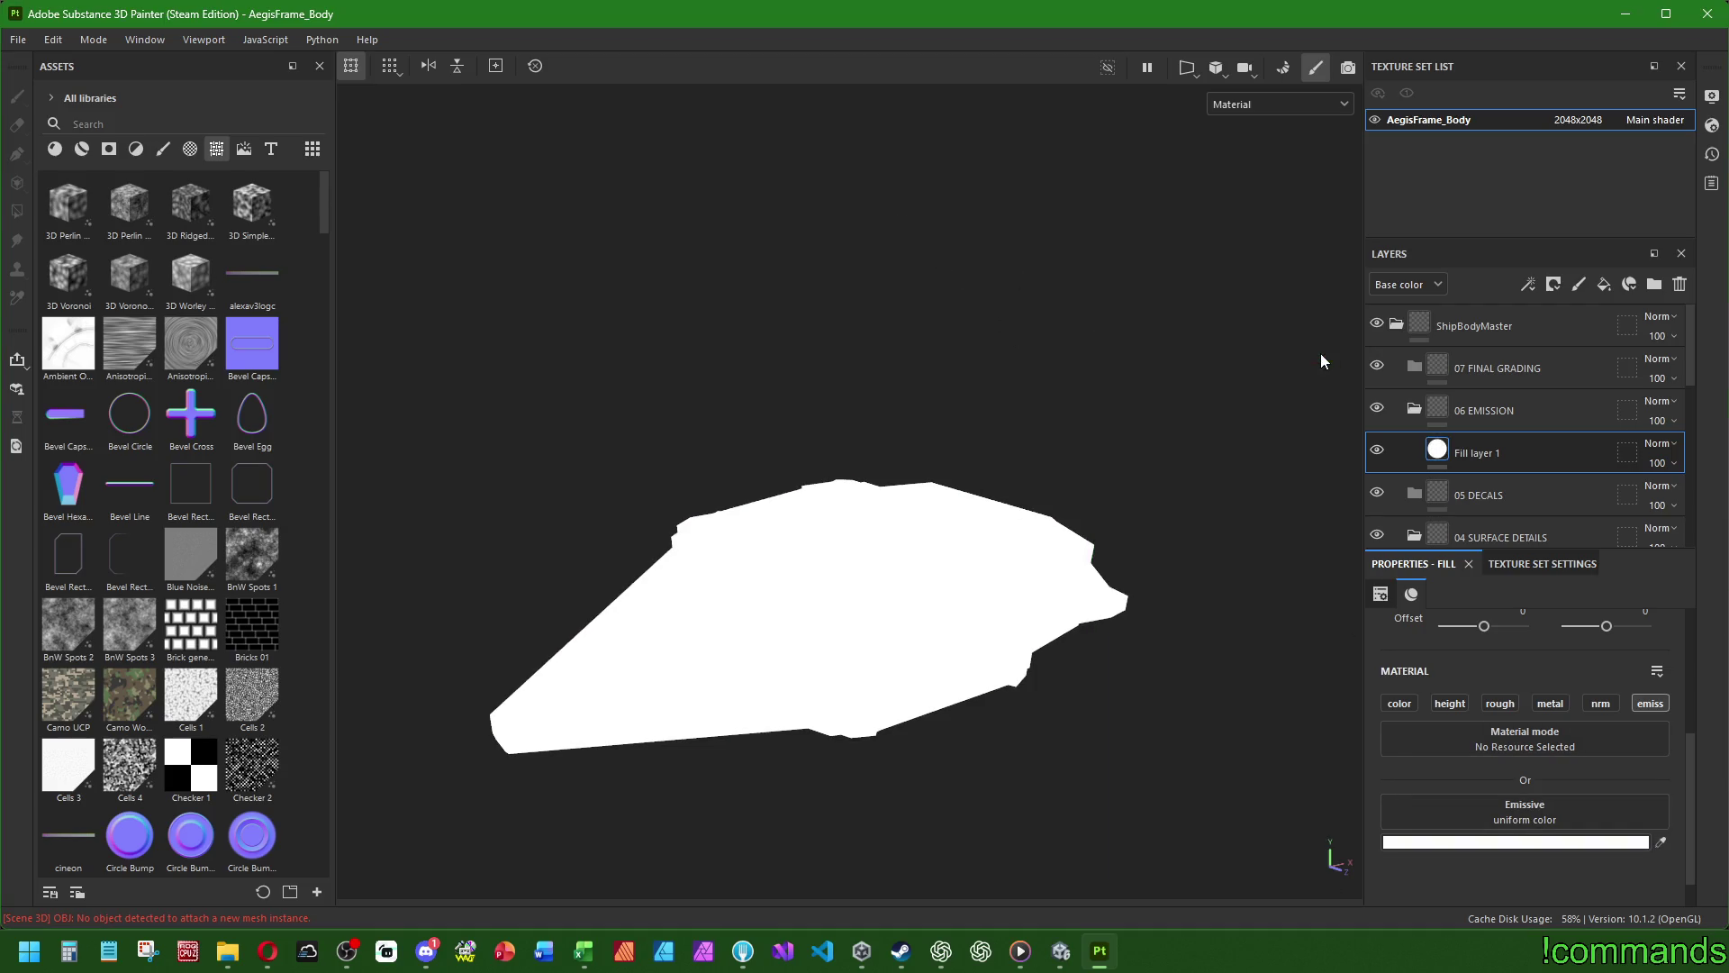
{"action": "scroll", "coordinate": [1419, 517], "scroll_direction": "down", "scroll_amount": 1}
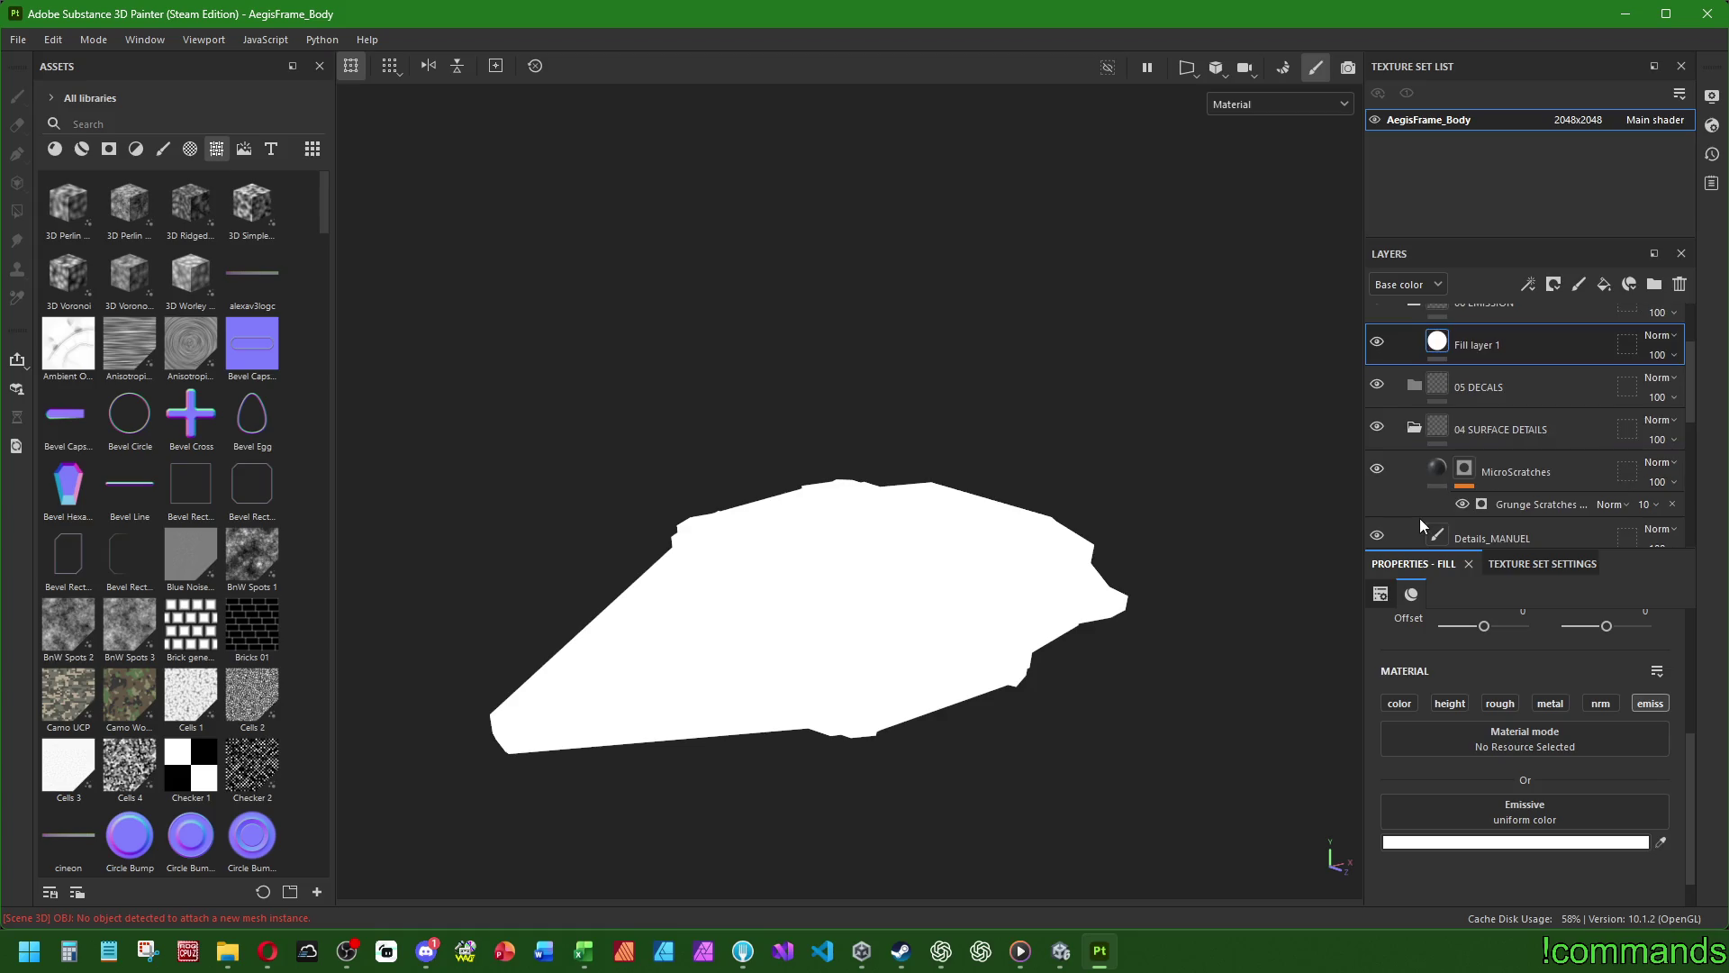
- Collapse the 04 SURFACE DETAILS folder, leaving 02 PANEL VARI collapsed
{"action": "scroll", "coordinate": [1527, 476], "scroll_direction": "down", "scroll_amount": 1}
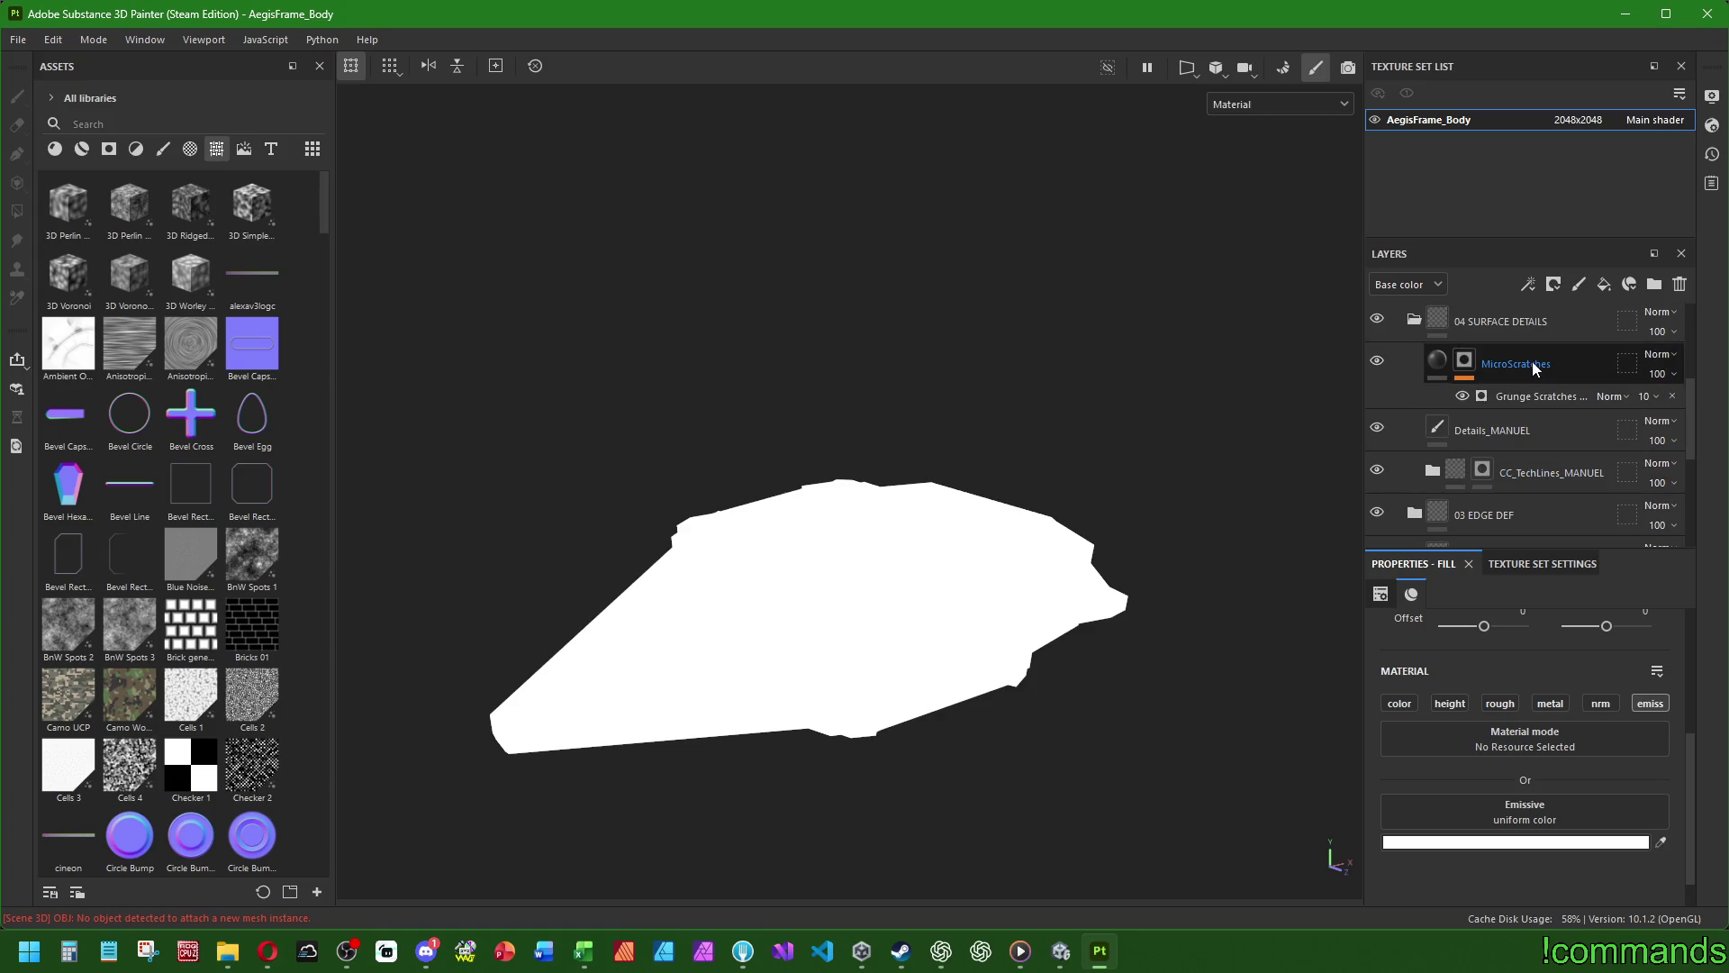
{"action": "scroll", "coordinate": [1533, 371], "scroll_direction": "up", "scroll_amount": 1}
{"action": "scroll", "coordinate": [1556, 431], "scroll_direction": "down", "scroll_amount": 1}
{"action": "scroll", "coordinate": [1556, 434], "scroll_direction": "up", "scroll_amount": 1}
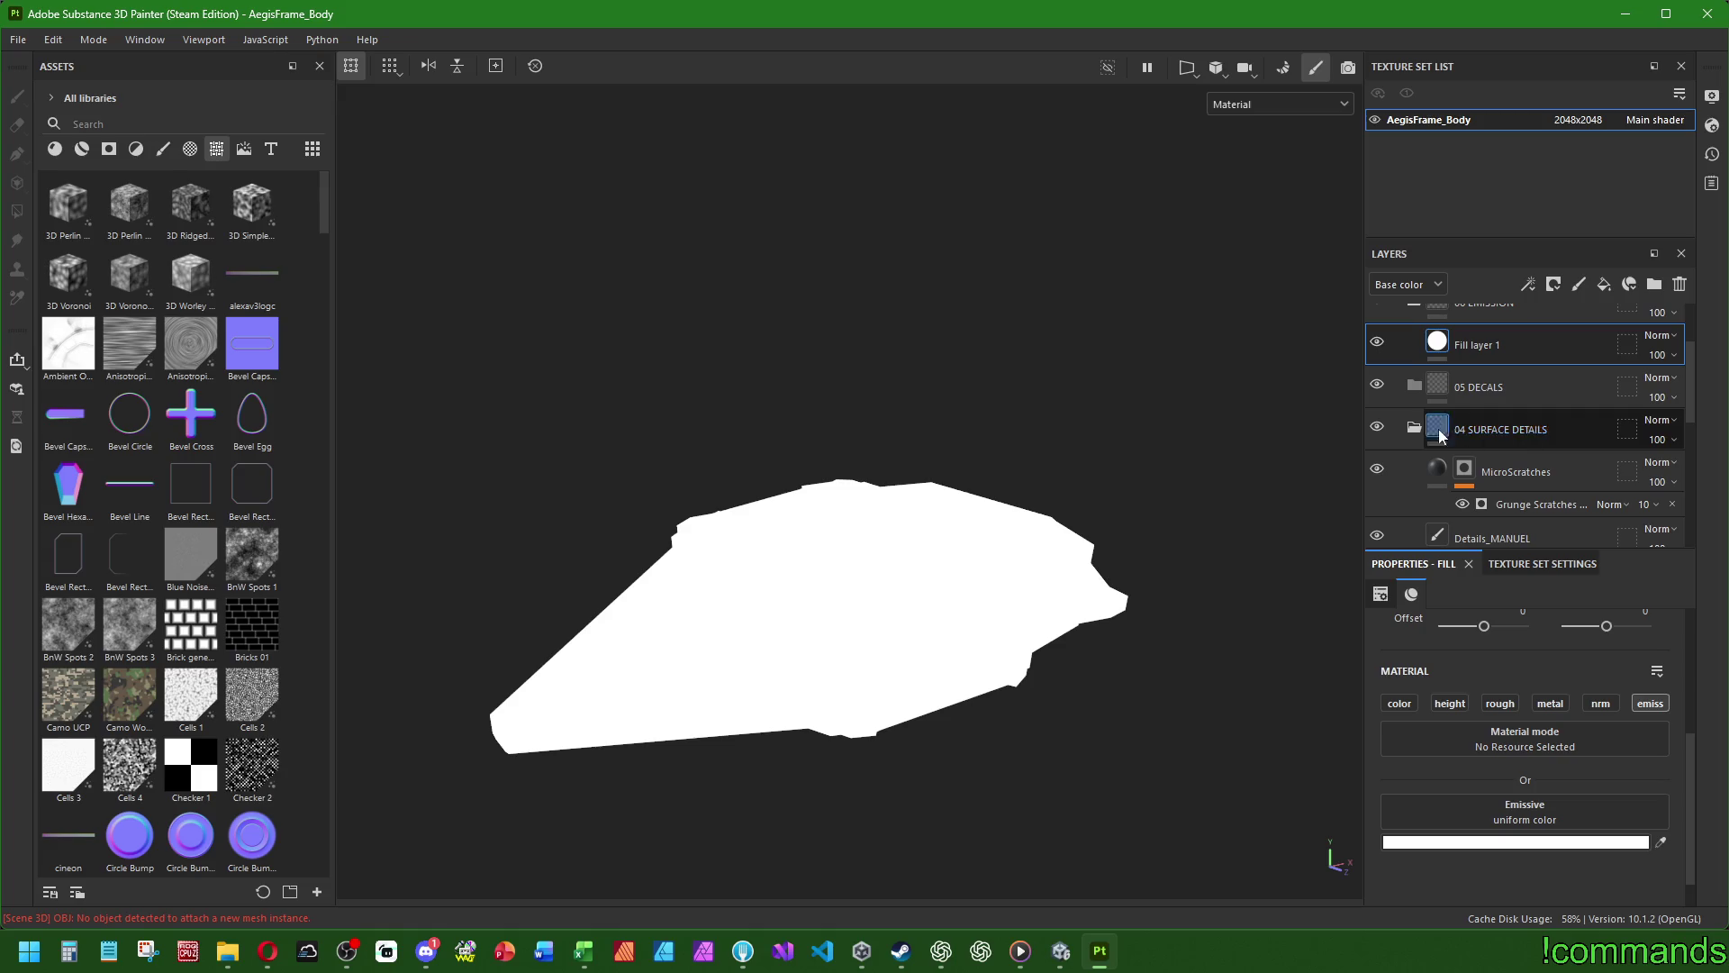
{"action": "left_click", "coordinate": [1414, 430]}
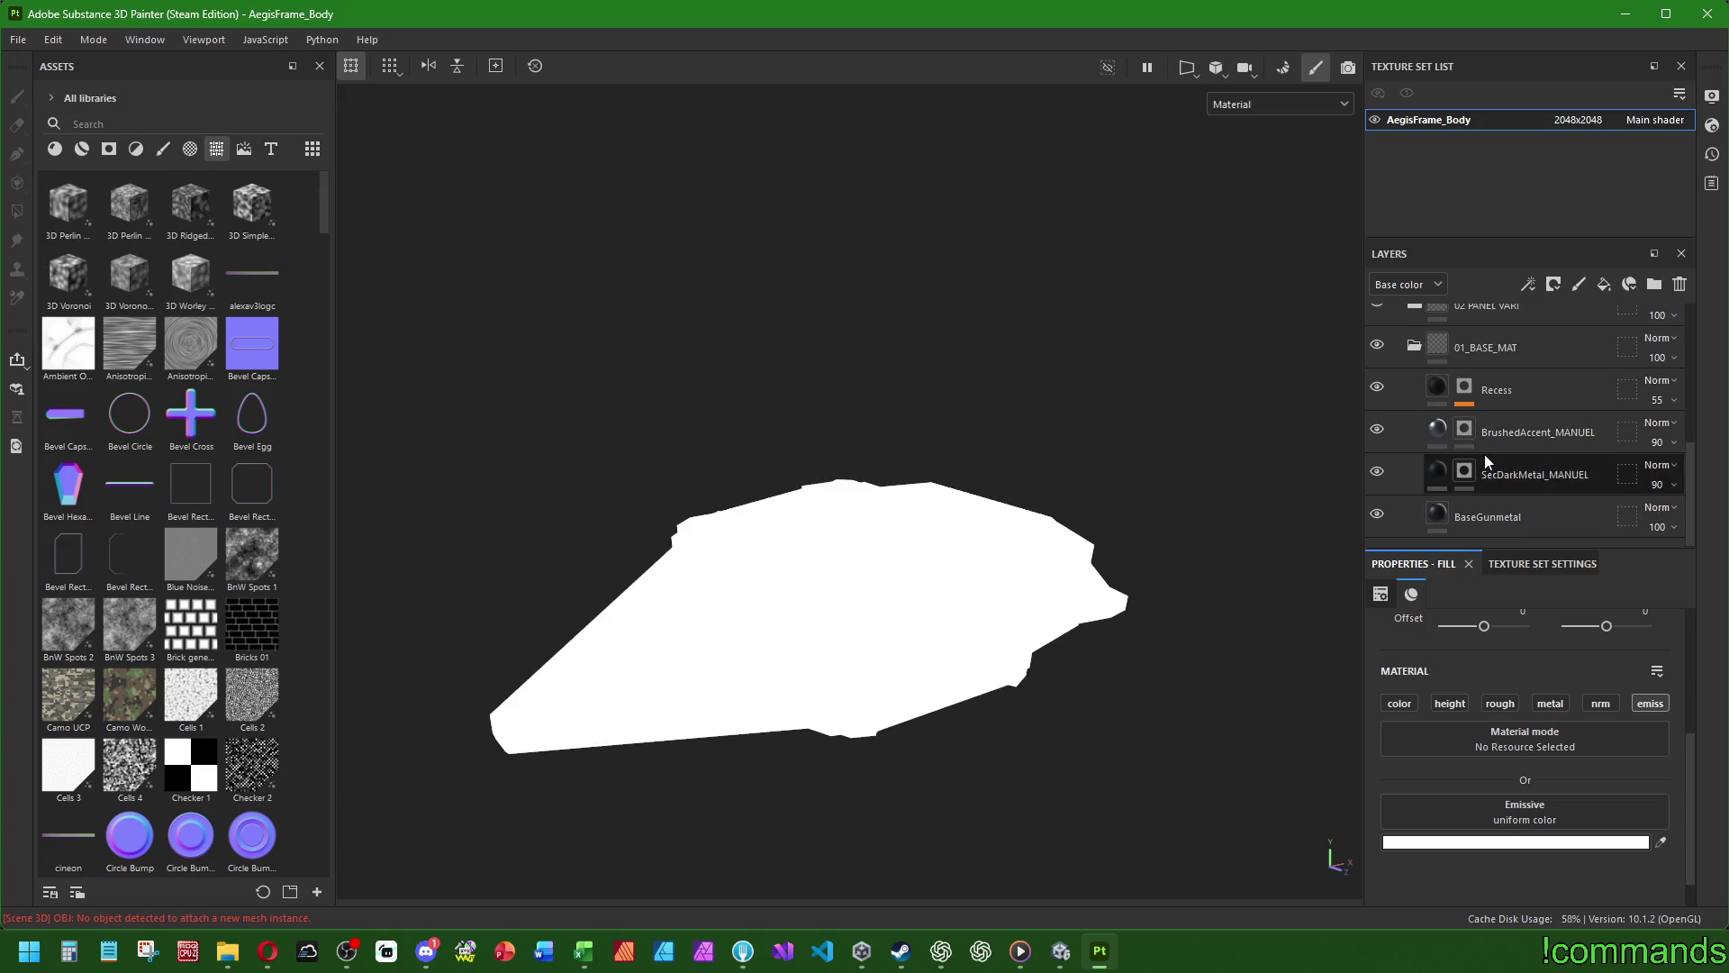
{"action": "scroll", "coordinate": [1484, 454], "scroll_direction": "down", "scroll_amount": 1}
{"action": "scroll", "coordinate": [1421, 459], "scroll_direction": "up", "scroll_amount": 1}
{"action": "left_click", "coordinate": [1416, 474]}
{"action": "left_click", "coordinate": [1416, 473]}
{"action": "scroll", "coordinate": [1498, 487], "scroll_direction": "up", "scroll_amount": 1}
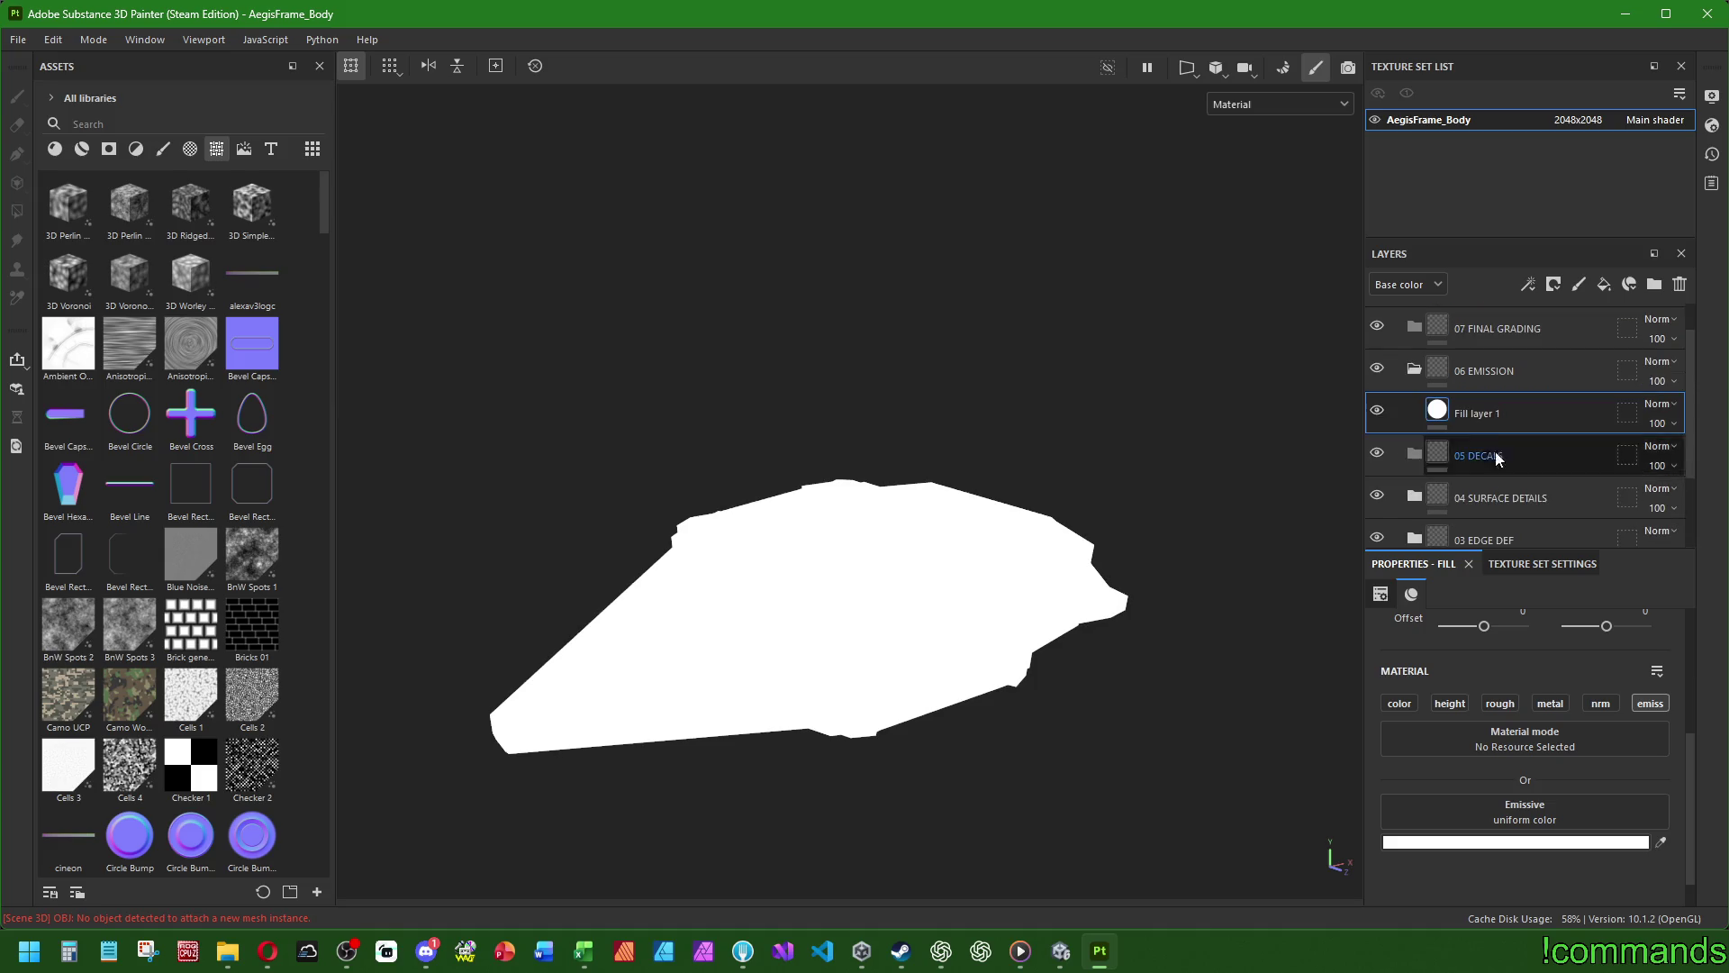
- Rename the emissive fill layer BaseEmission, then change it to BaseGlow
{"action": "double_click", "coordinate": [1484, 414]}
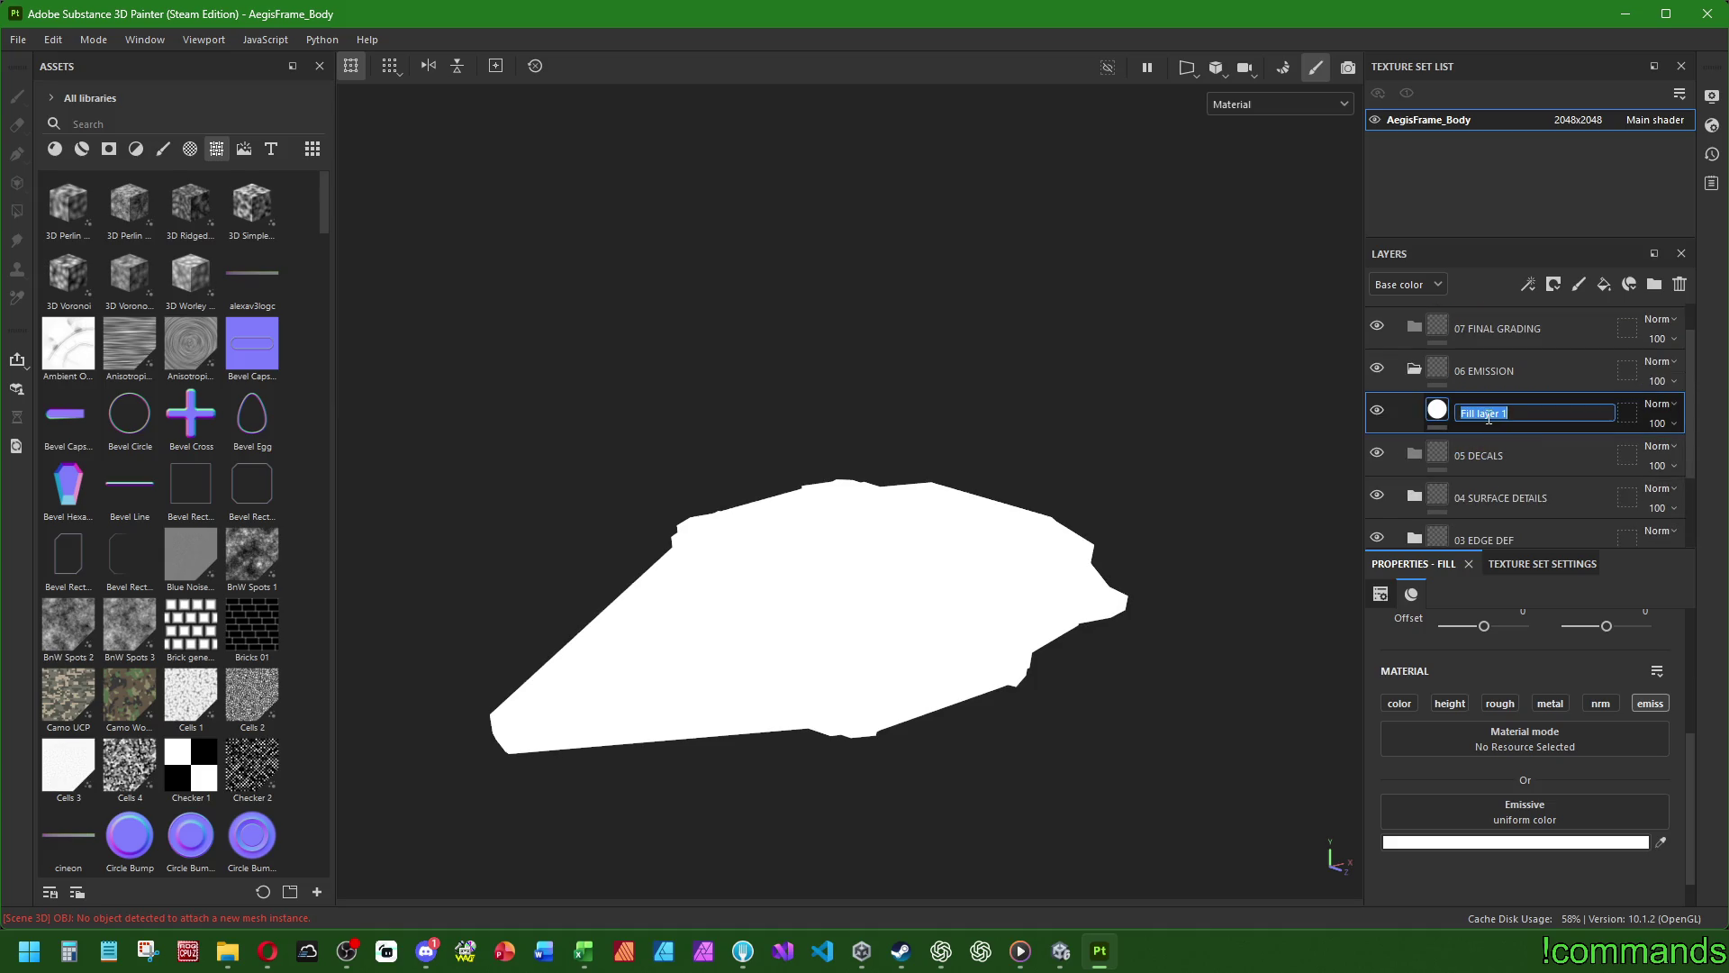
{"action": "type", "text": "BaseEmission"}
{"action": "key", "text": "Return"}
{"action": "double_click", "coordinate": [1488, 417]}
{"action": "type", "text": "BaseGlow"}
{"action": "key", "text": "Return"}
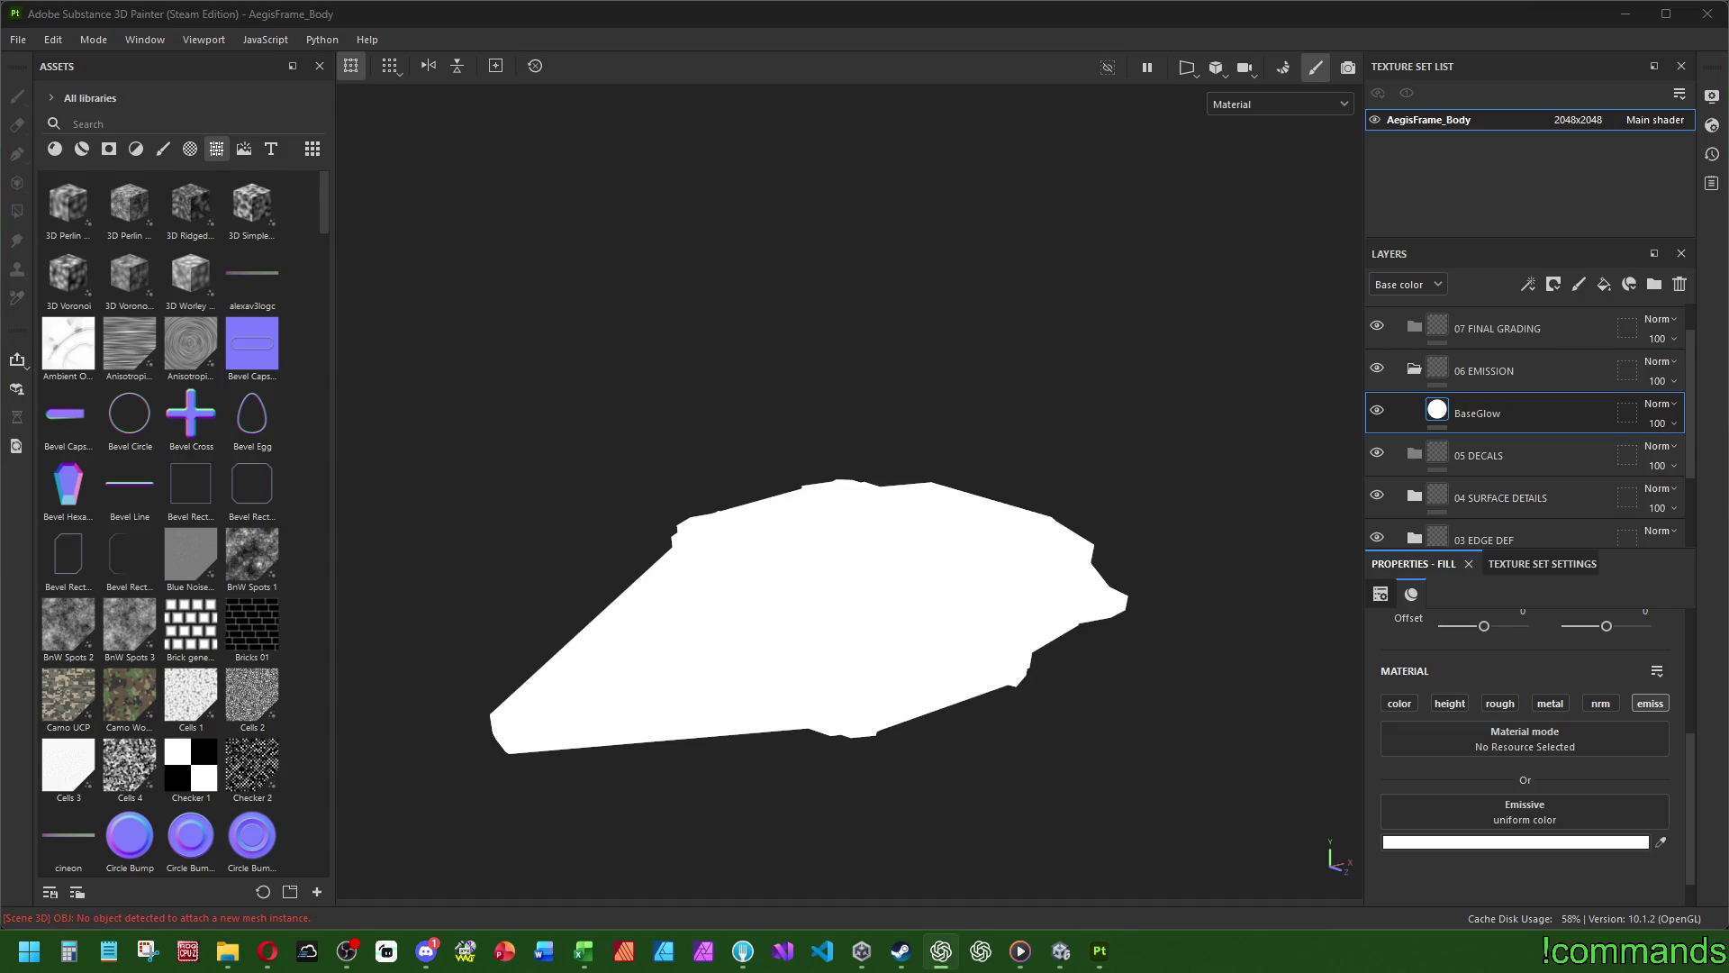
{"action": "right_click", "coordinate": [1455, 413]}
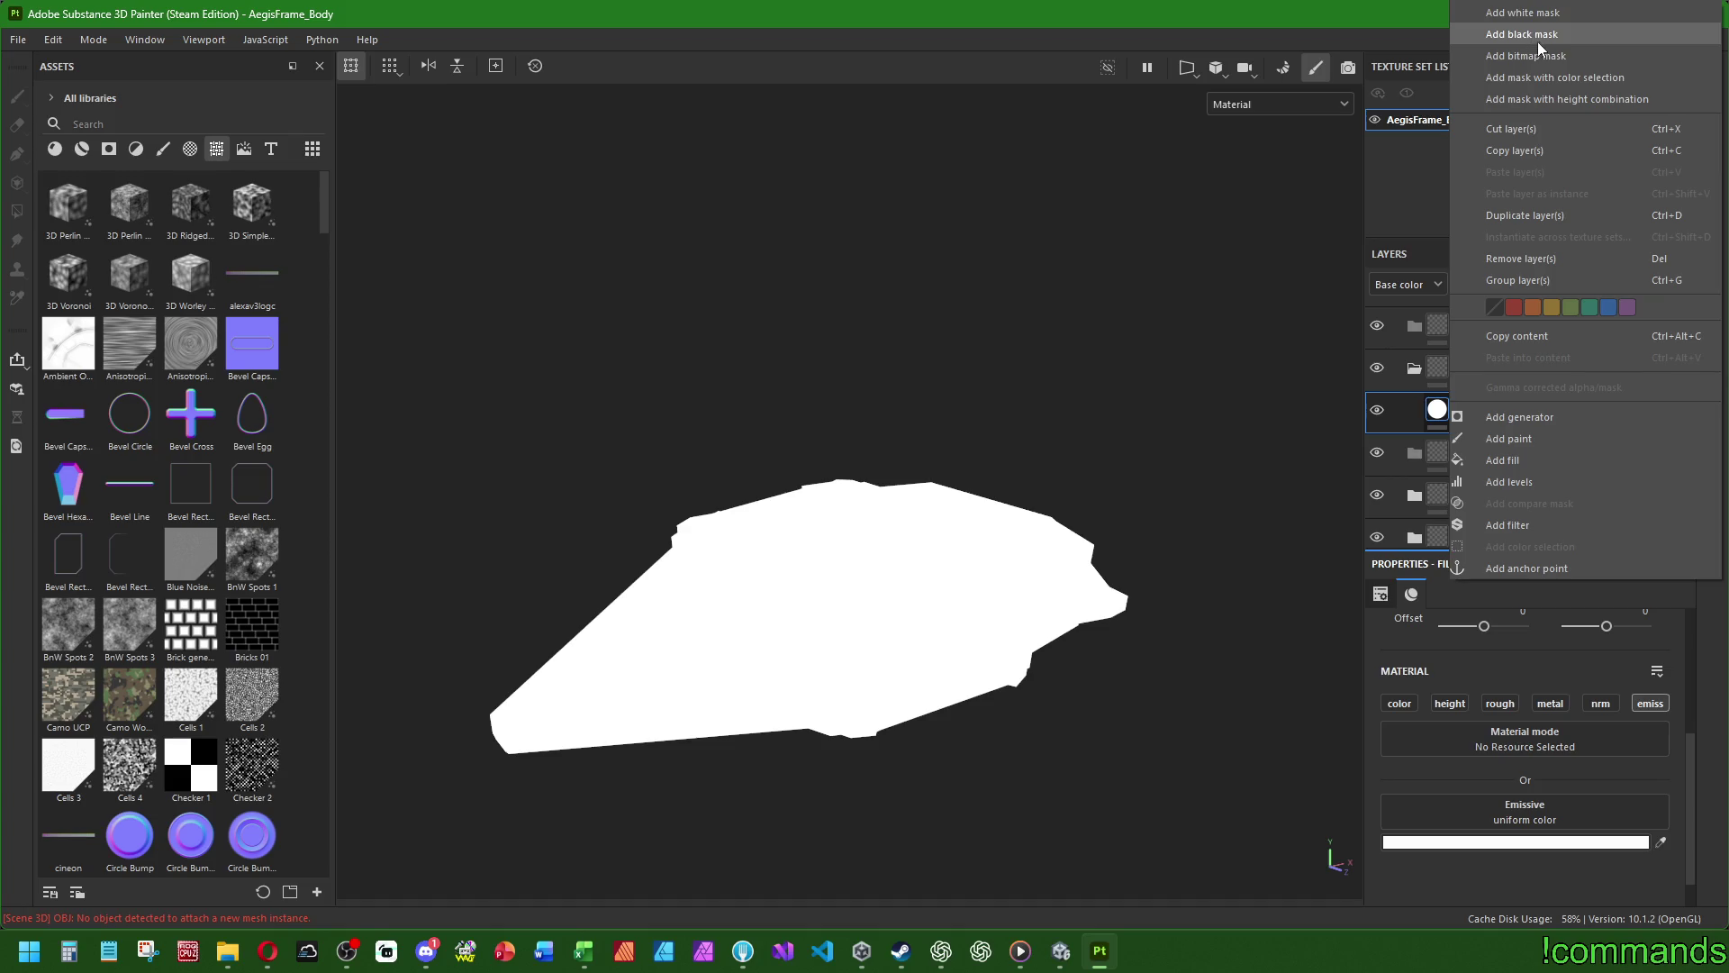
- Add a black mask to BaseGlow with a Grunge Wipe Directional generator found by searching 'grun'
{"action": "left_click", "coordinate": [1538, 42]}
{"action": "right_click", "coordinate": [1461, 410]}
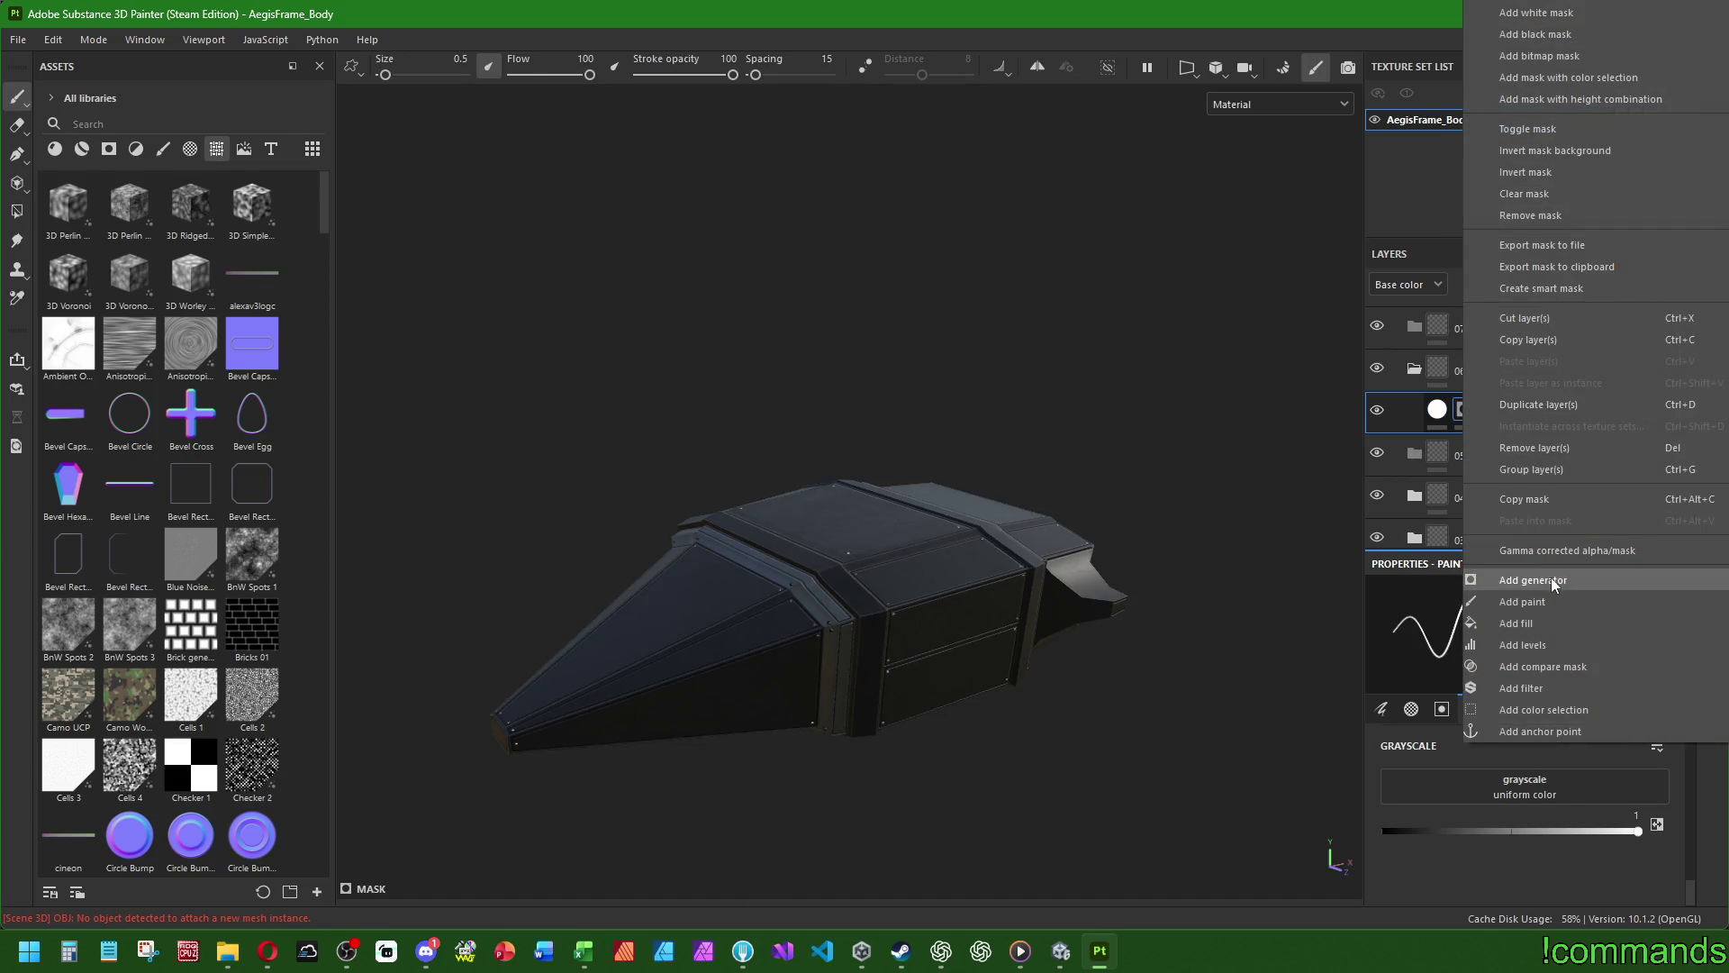
{"action": "left_click", "coordinate": [1551, 581]}
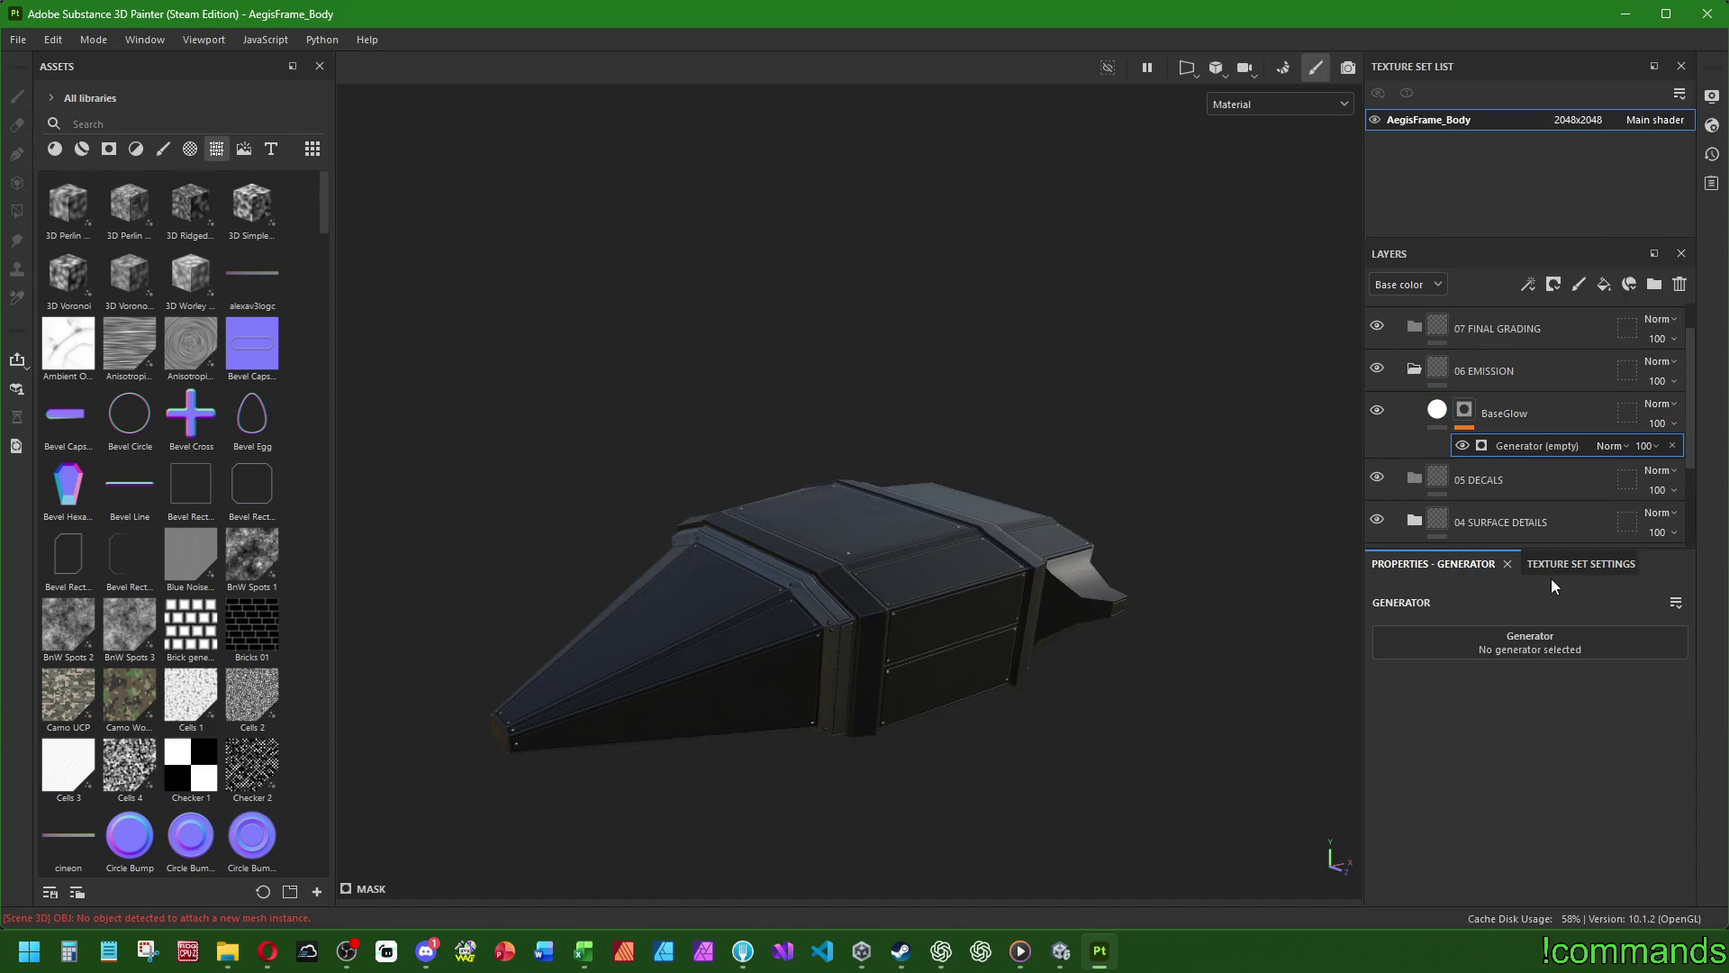
{"action": "left_click", "coordinate": [1509, 645]}
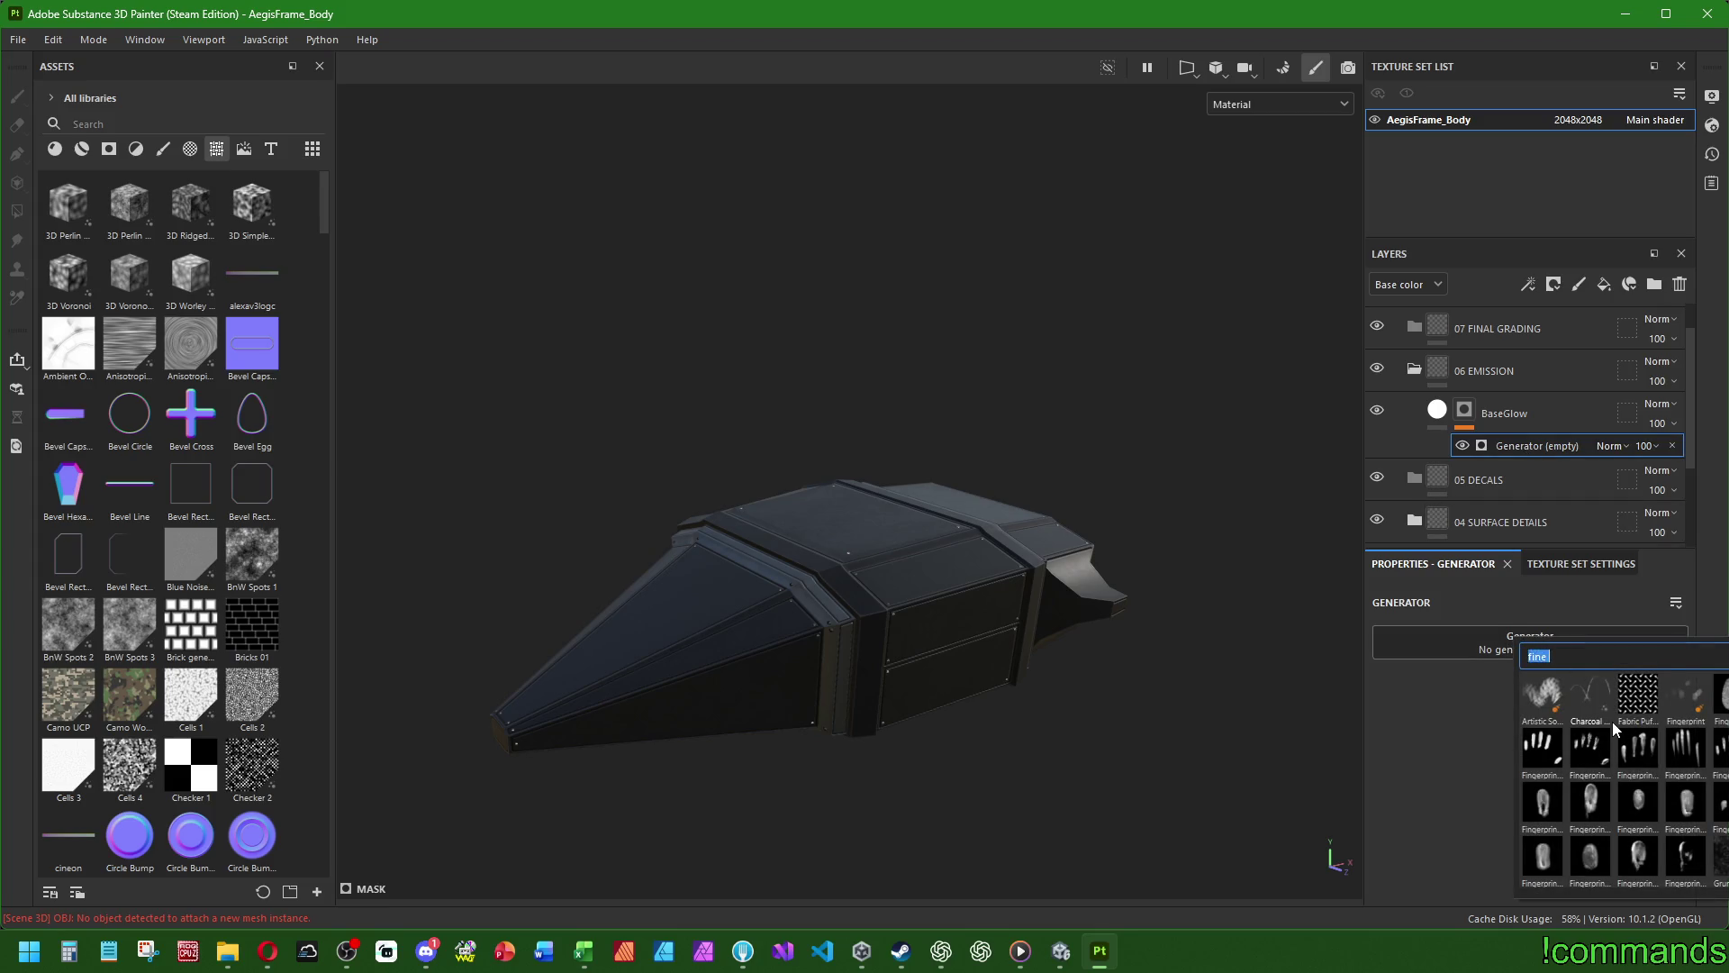
{"action": "key", "text": "BackSpace"}
{"action": "scroll", "coordinate": [1660, 734], "scroll_direction": "down", "scroll_amount": 3}
{"action": "type", "text": "grun"}
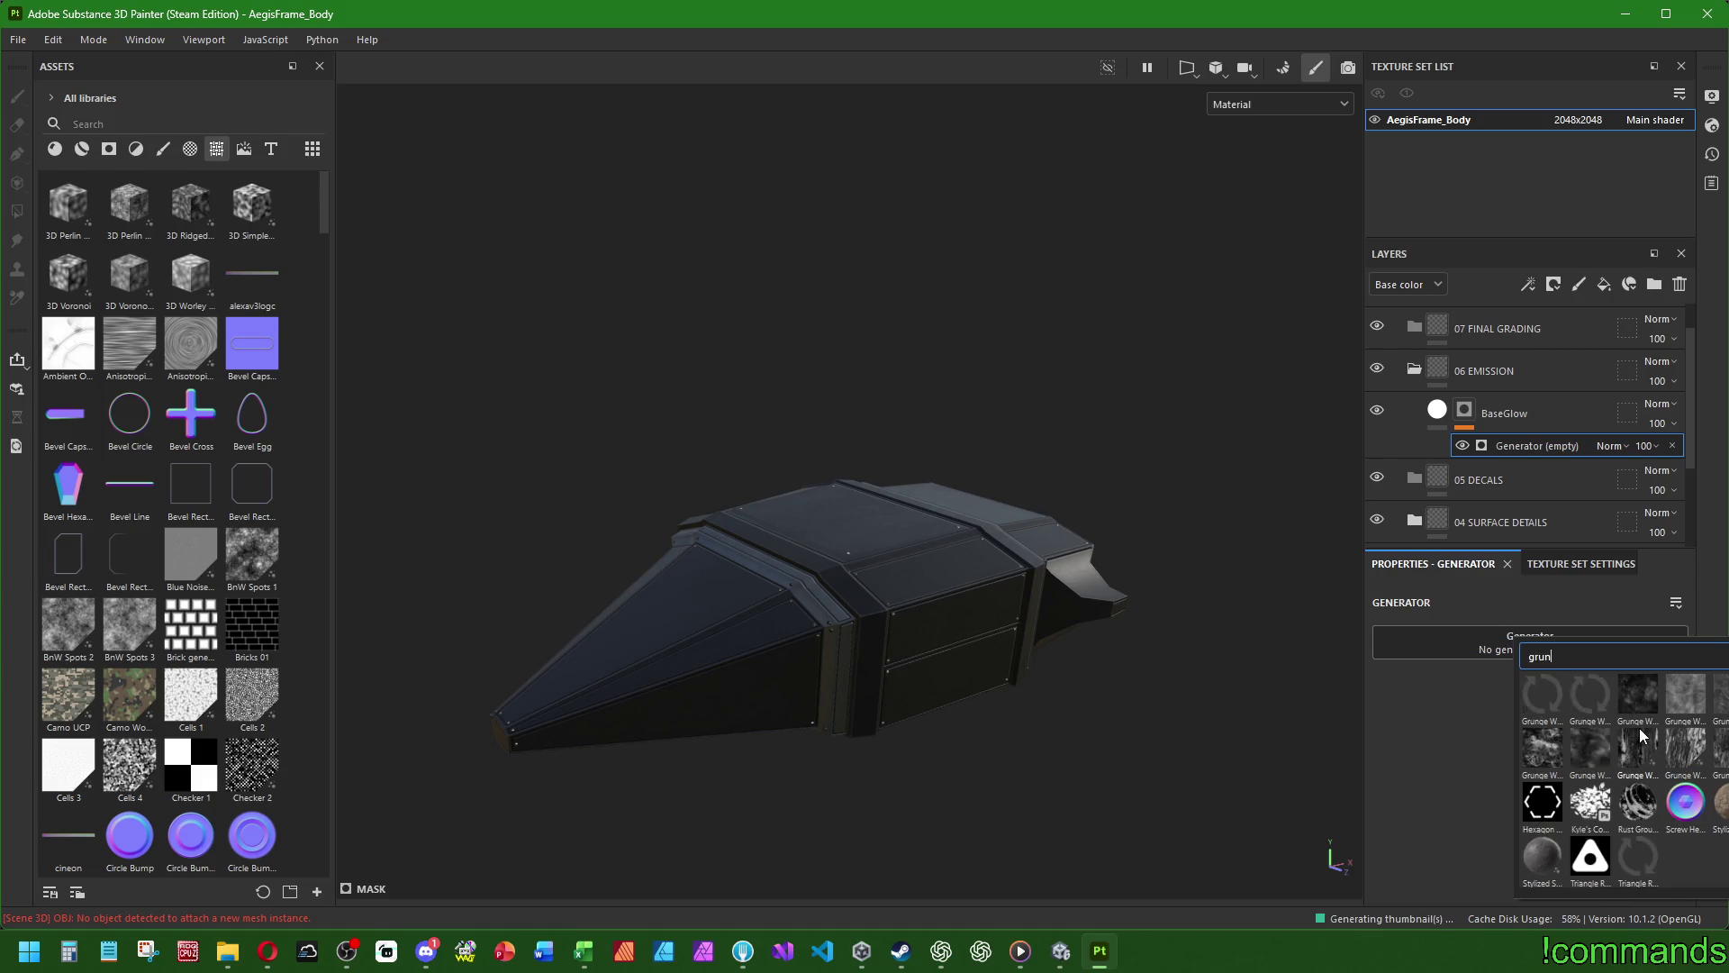
{"action": "left_click", "coordinate": [1571, 714]}
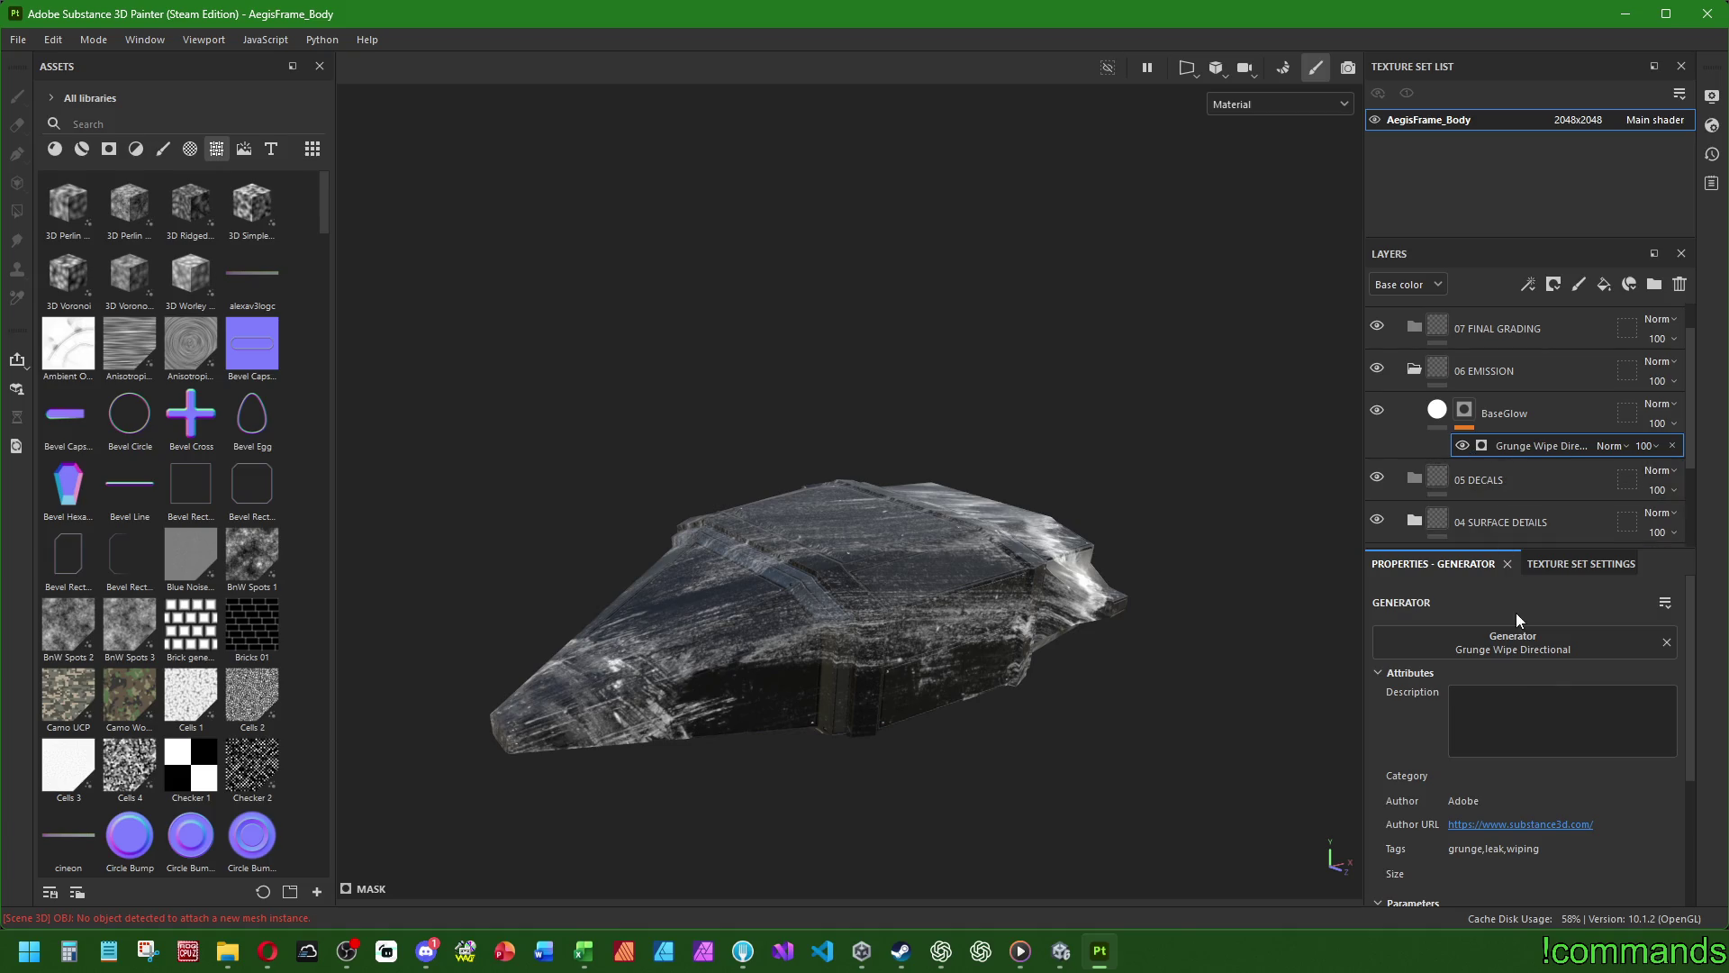
- Swap BaseGlow's mask generator to Grunge Dust Small
{"action": "left_click", "coordinate": [1515, 639]}
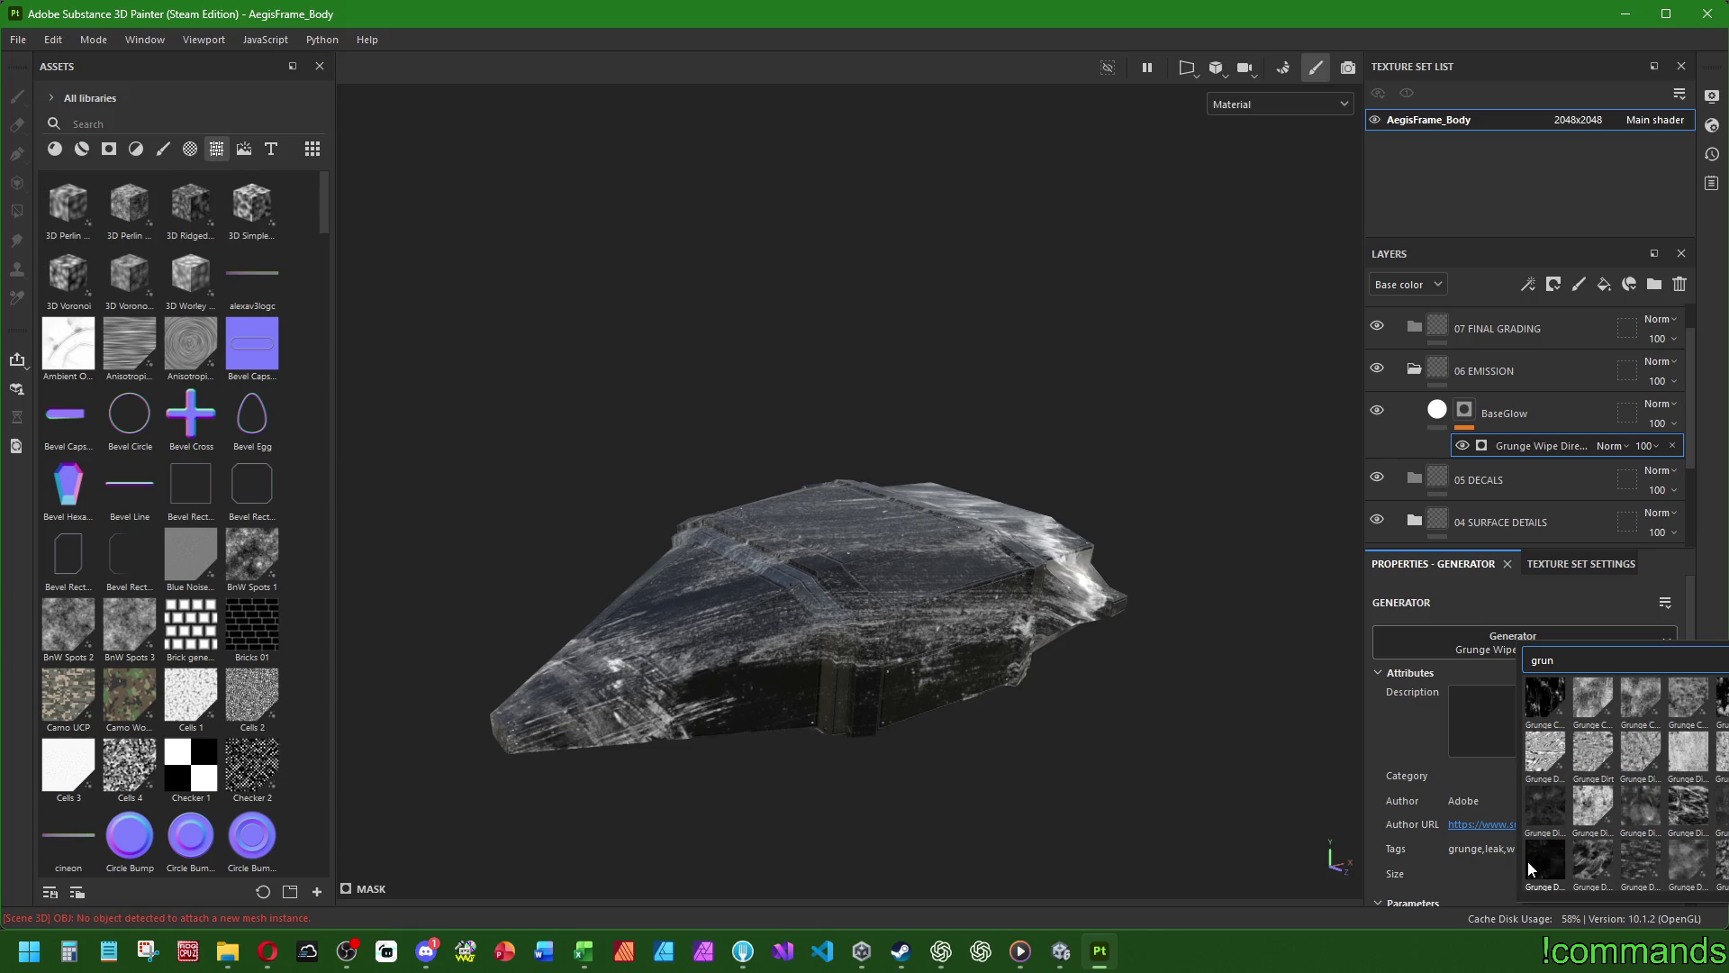
{"action": "left_click", "coordinate": [1529, 864]}
{"action": "mouse_move", "coordinate": [980, 700]}
{"action": "left_mouse_down", "text": "alt"}
{"action": "mouse_move", "coordinate": [761, 657]}
{"action": "mouse_move", "coordinate": [865, 671]}
{"action": "left_mouse_up", "text": "alt"}
{"action": "scroll", "coordinate": [747, 653], "scroll_direction": "up", "scroll_amount": 3}
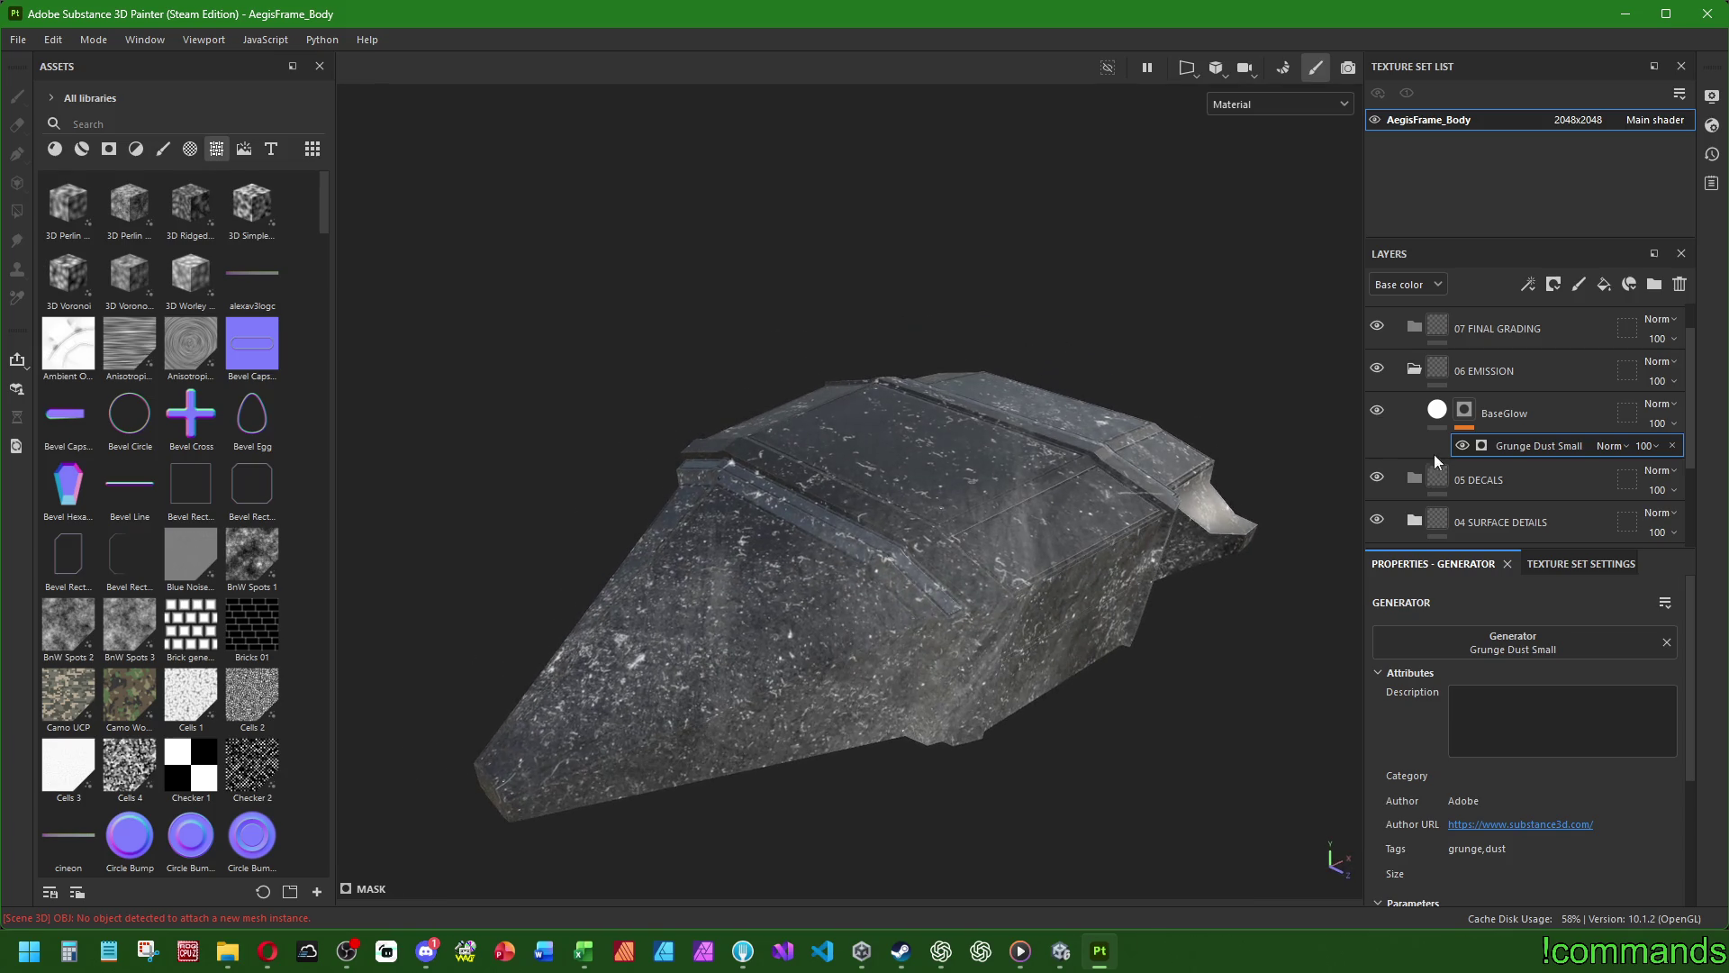
- Swap the mask generator to Grunge Paint Peeled
{"action": "left_click", "coordinate": [1527, 643]}
{"action": "scroll", "coordinate": [1693, 736], "scroll_direction": "down", "scroll_amount": 5}
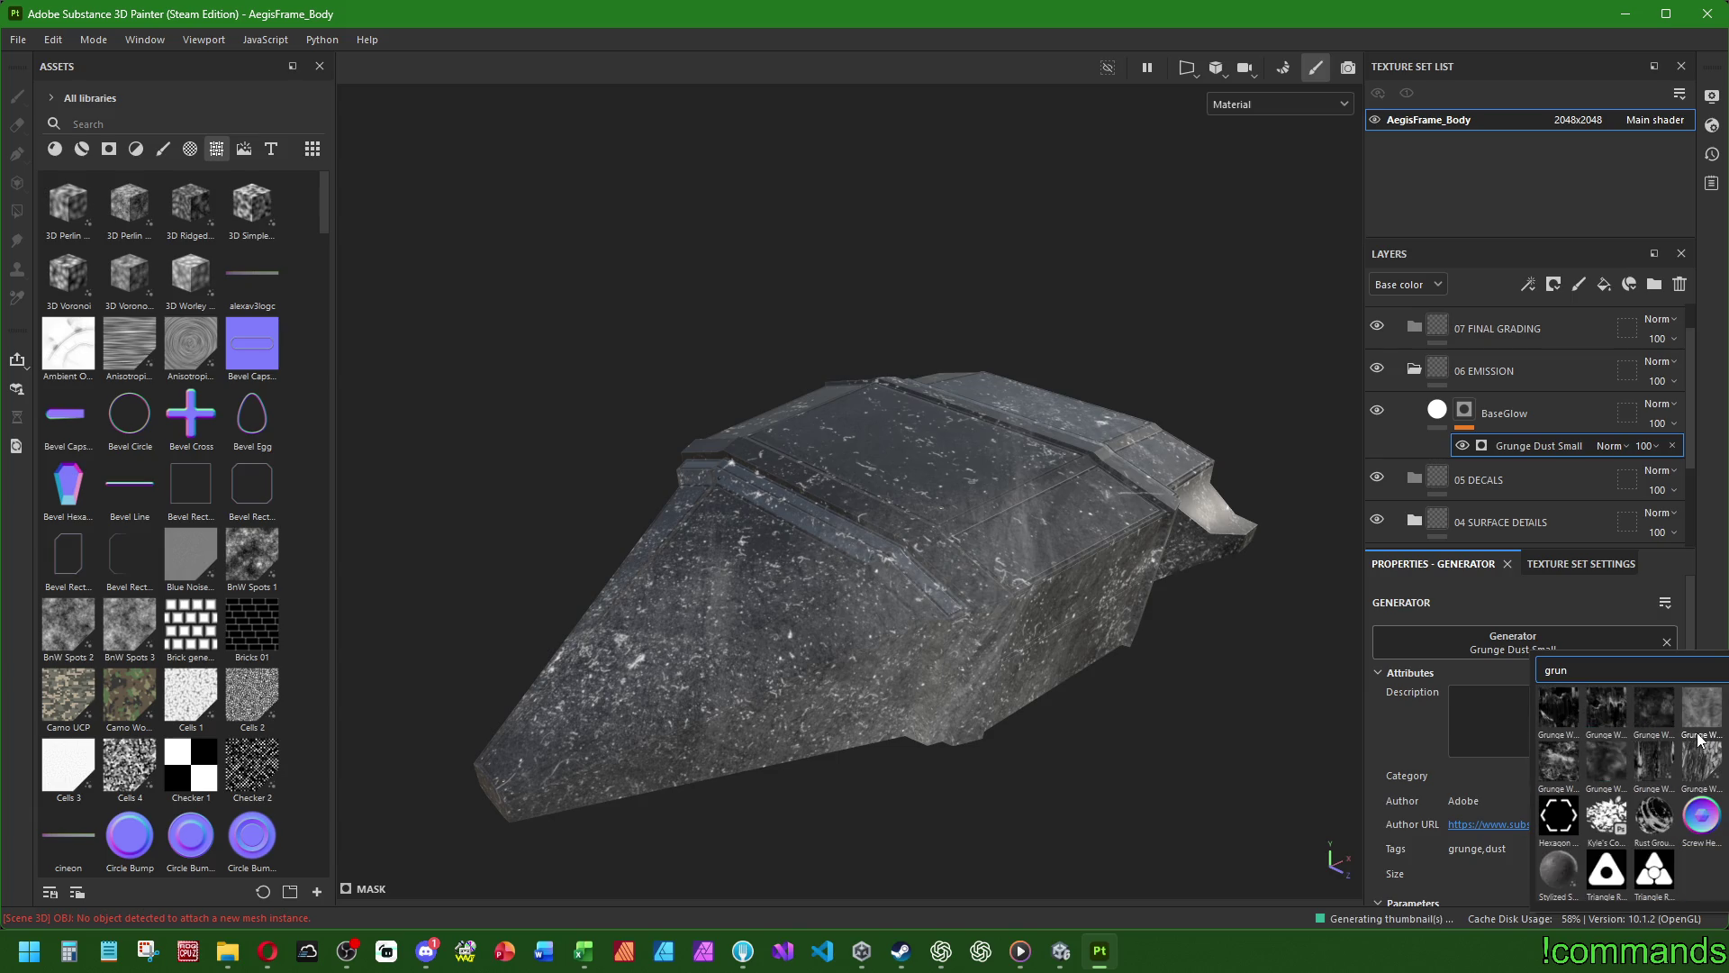
{"action": "scroll", "coordinate": [1711, 765], "scroll_direction": "up", "scroll_amount": 3}
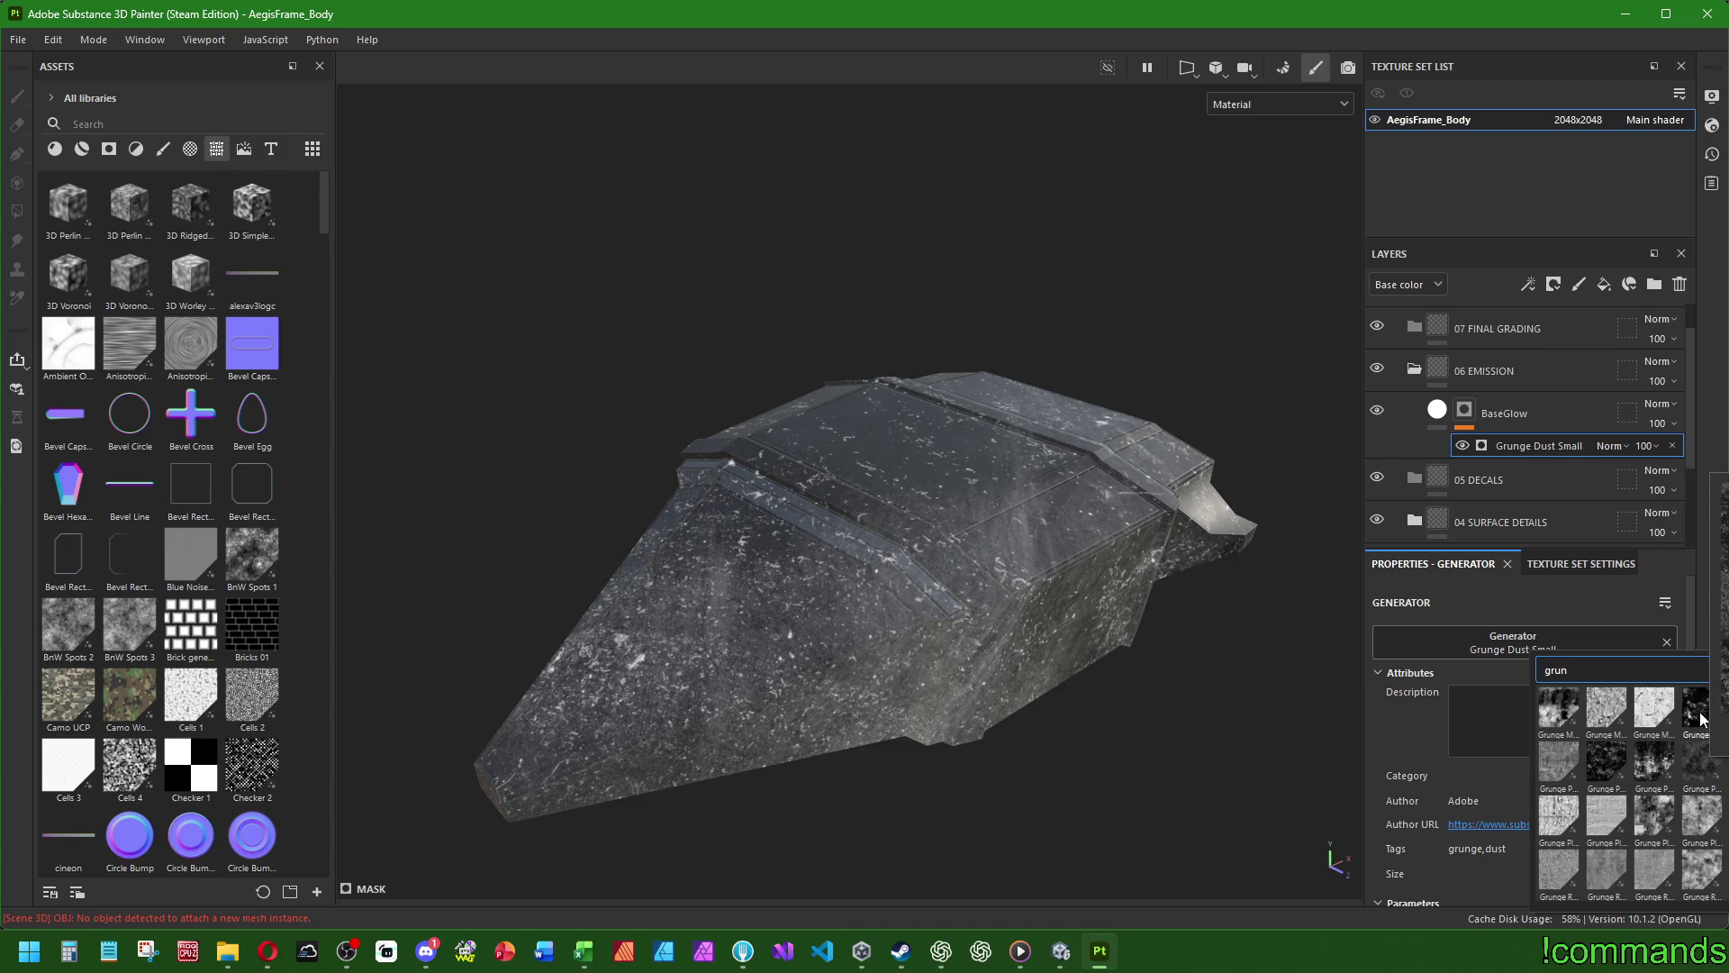
{"action": "left_click", "coordinate": [1707, 765]}
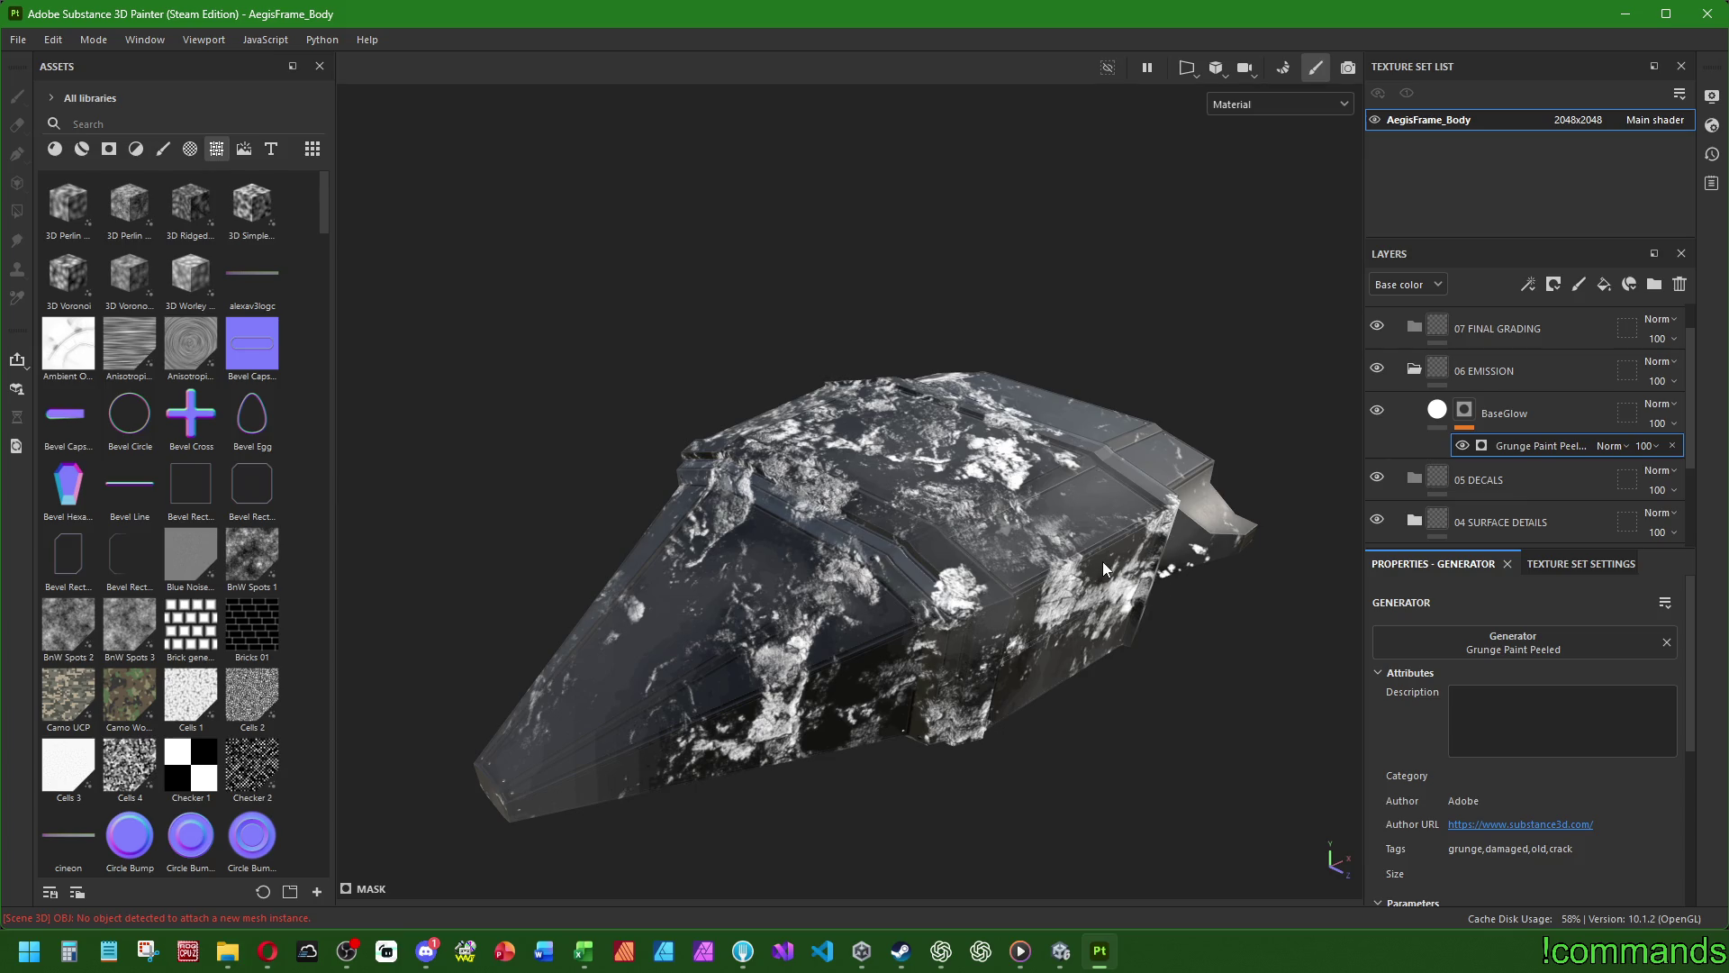
- Replace the mask generator with Grunge Wipe Brushed Large
{"action": "left_click", "coordinate": [1506, 637]}
{"action": "type", "text": "grun edge"}
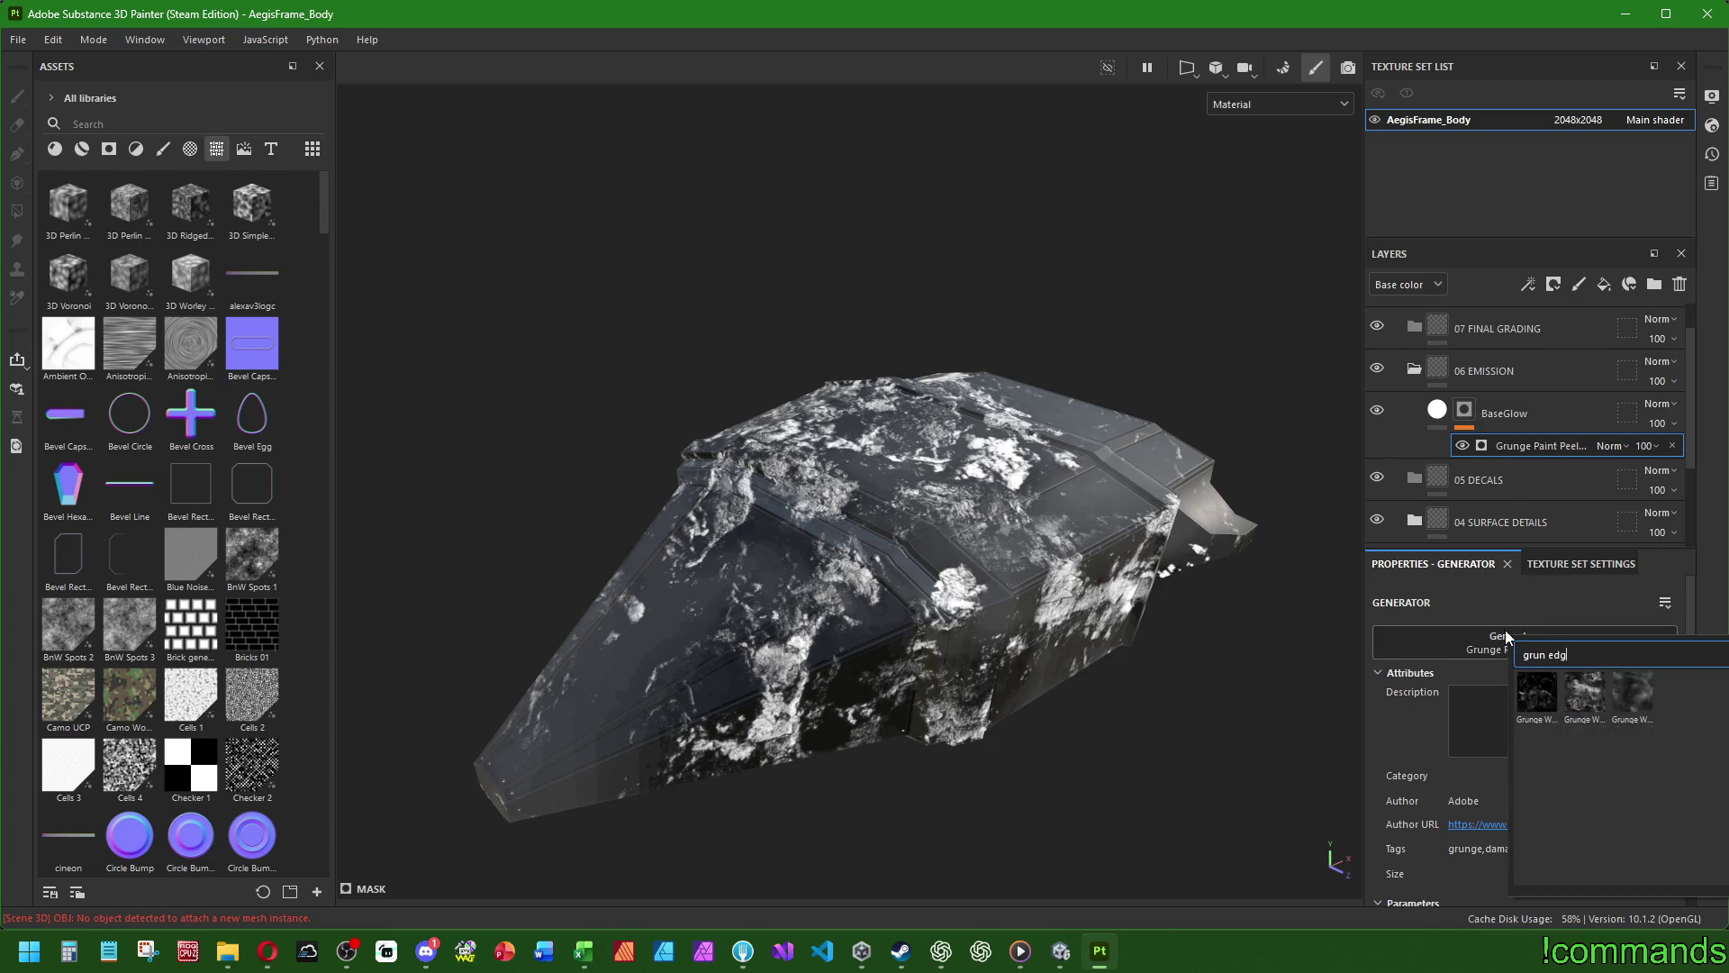
{"action": "key", "text": "ctrl+a"}
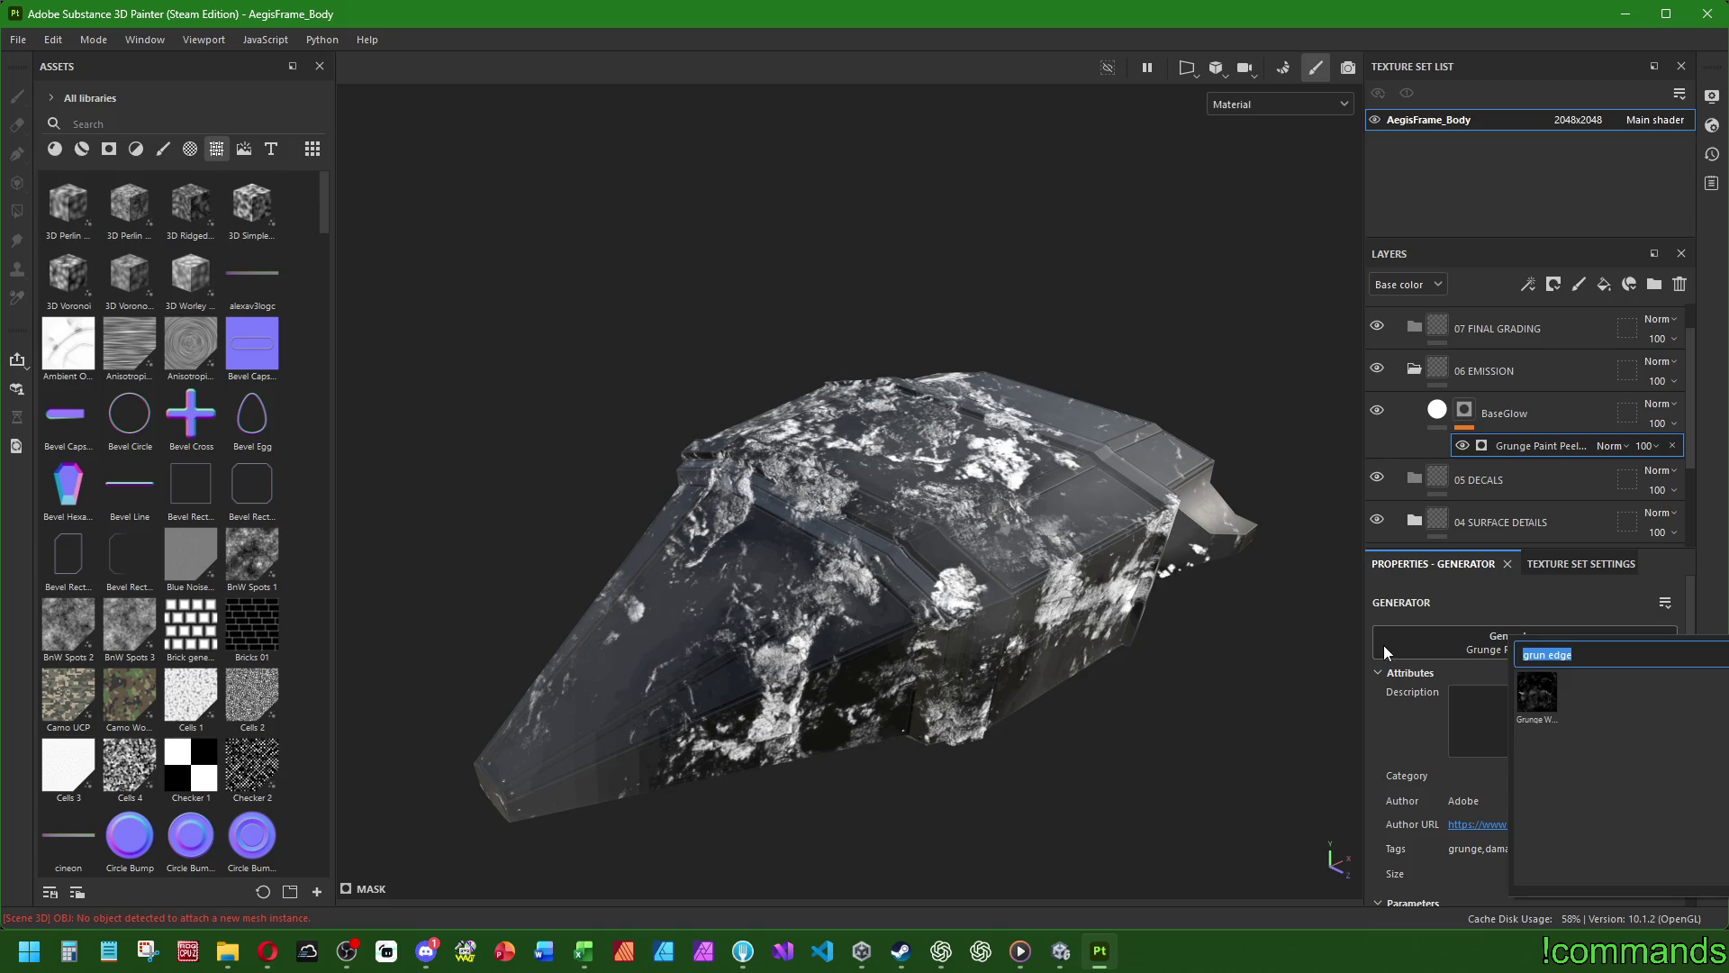
{"action": "left_click", "coordinate": [1537, 692]}
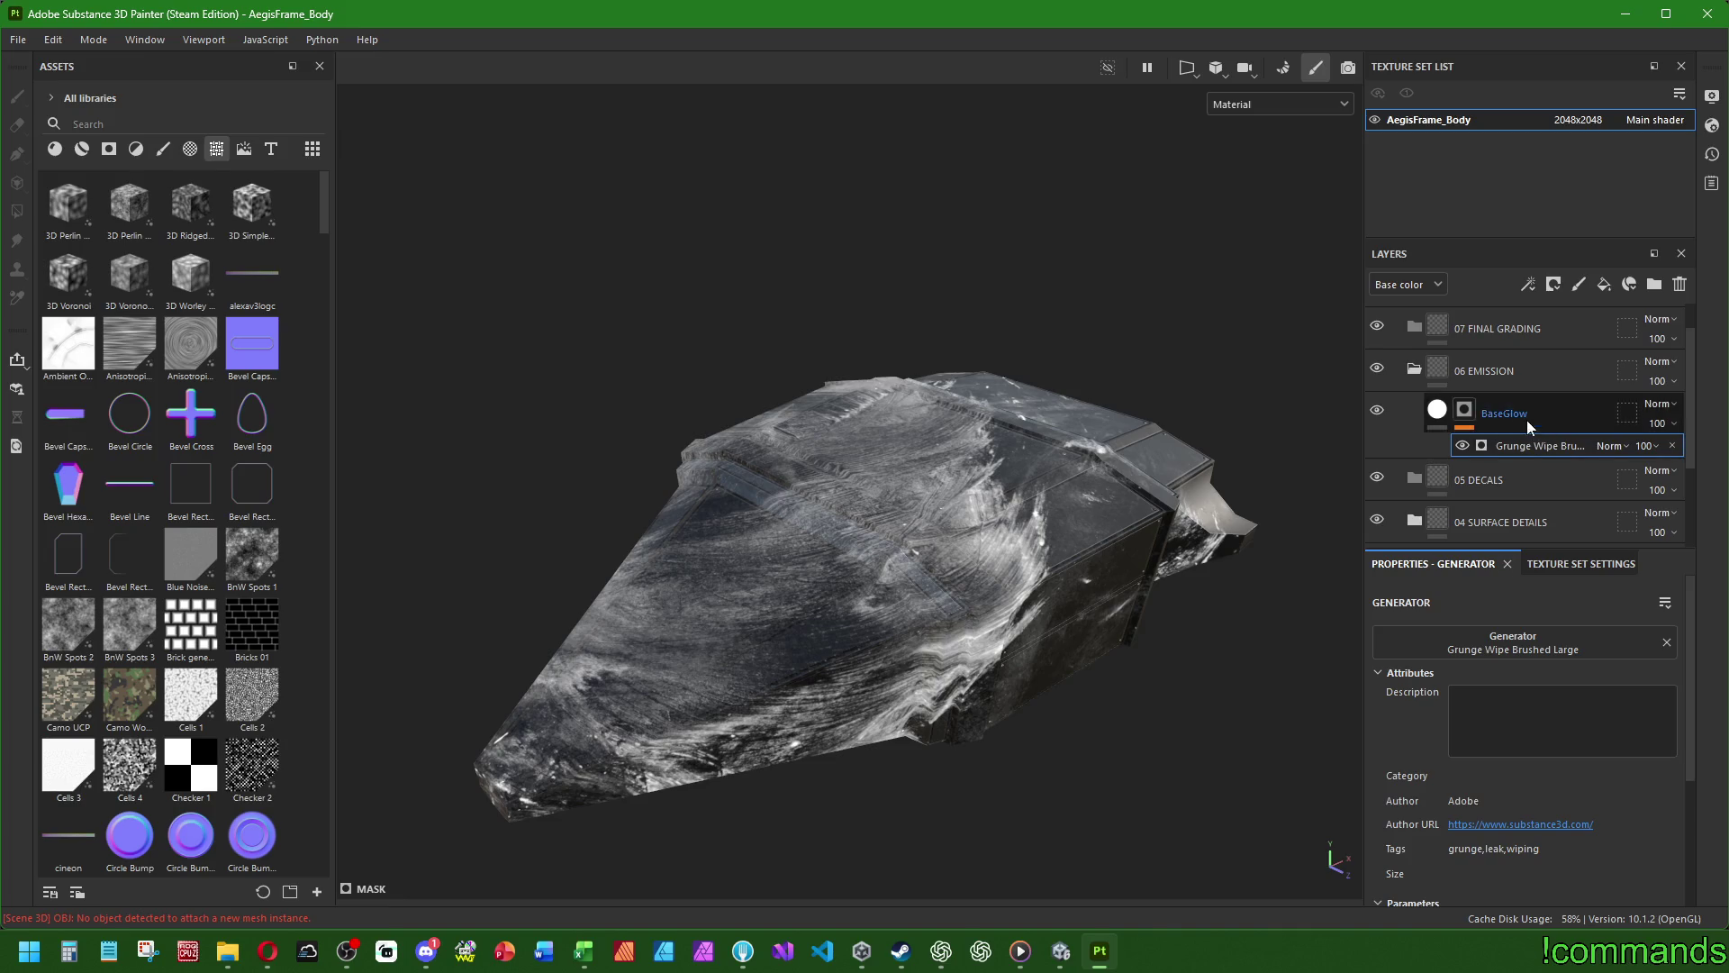
- Filter the BaseGlow mask's generator list by 'edge' and browse the edge generators
{"action": "left_click", "coordinate": [1516, 650]}
{"action": "key", "text": "BackSpace"}
{"action": "key", "text": "BackSpace"}
{"action": "key", "text": "BackSpace"}
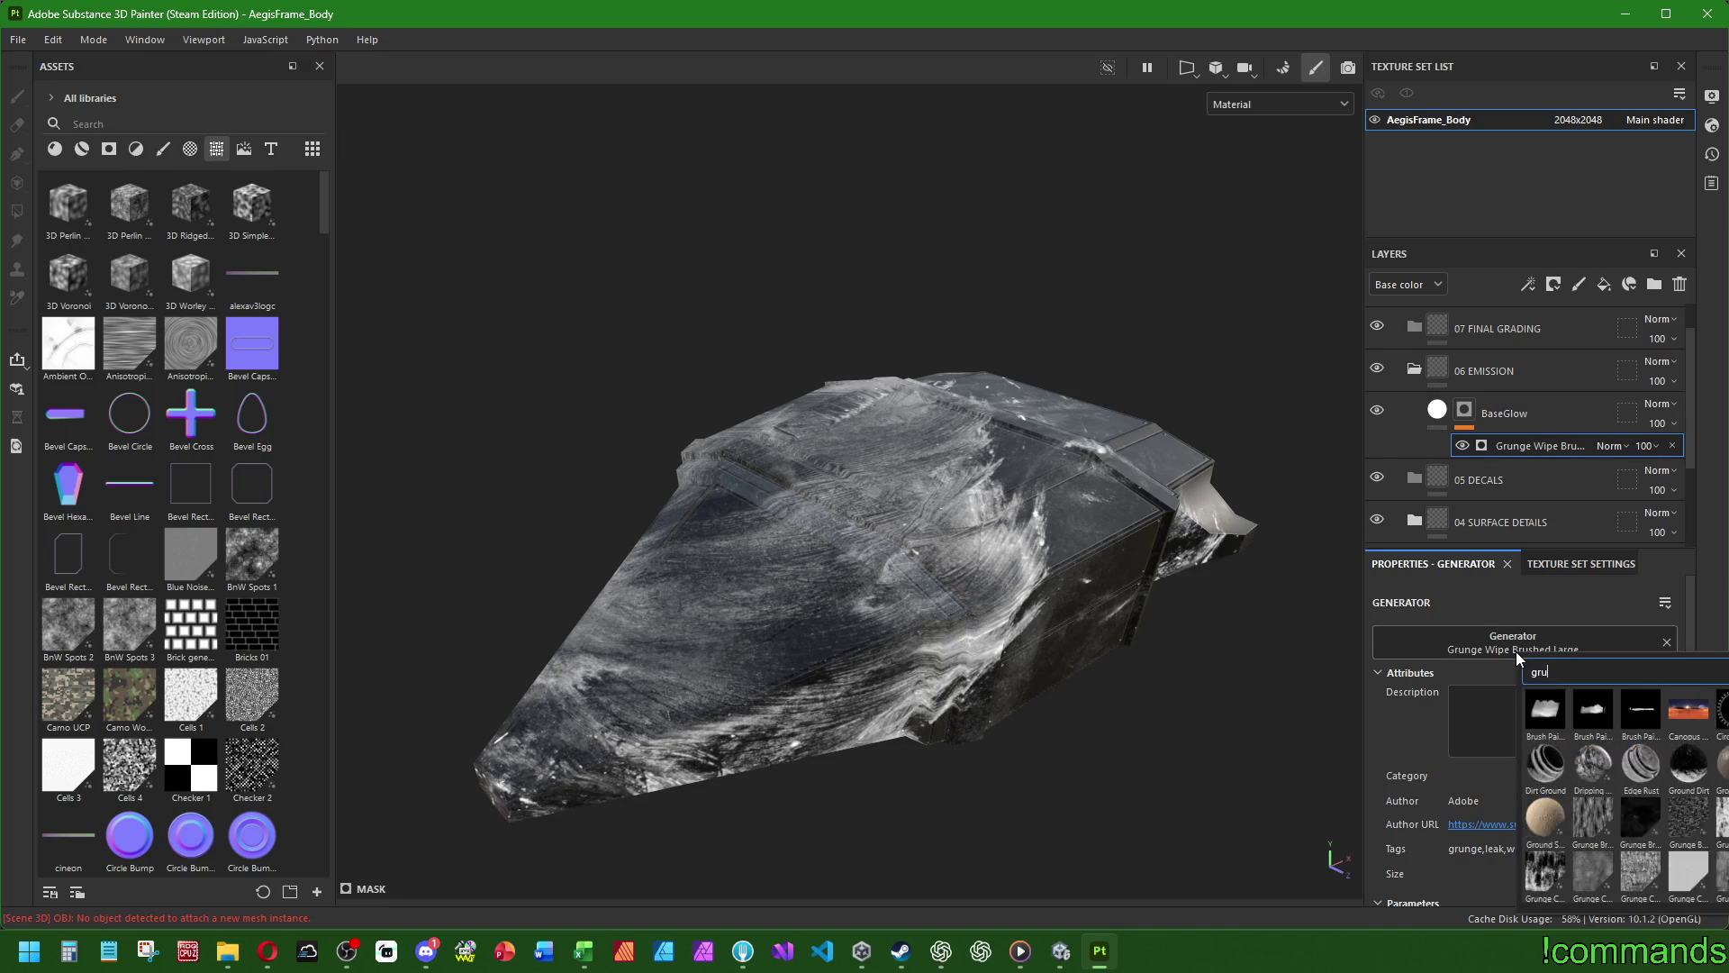
{"action": "type", "text": "edge"}
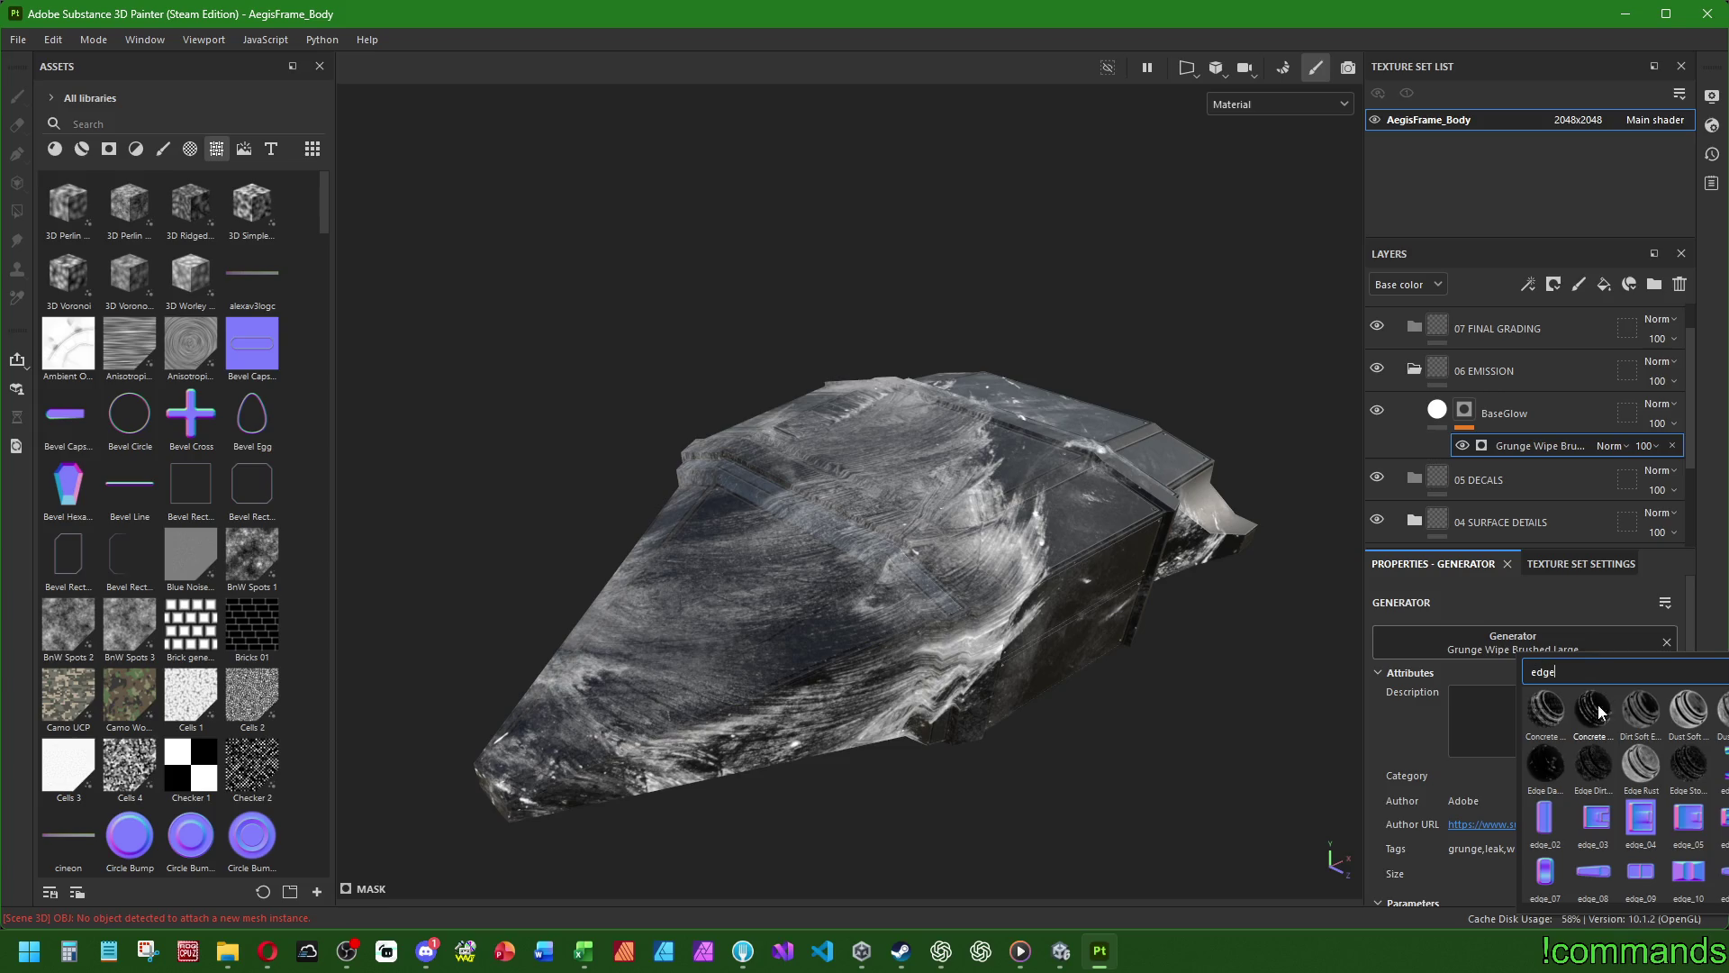
{"action": "mouse_move", "coordinate": [1700, 761]}
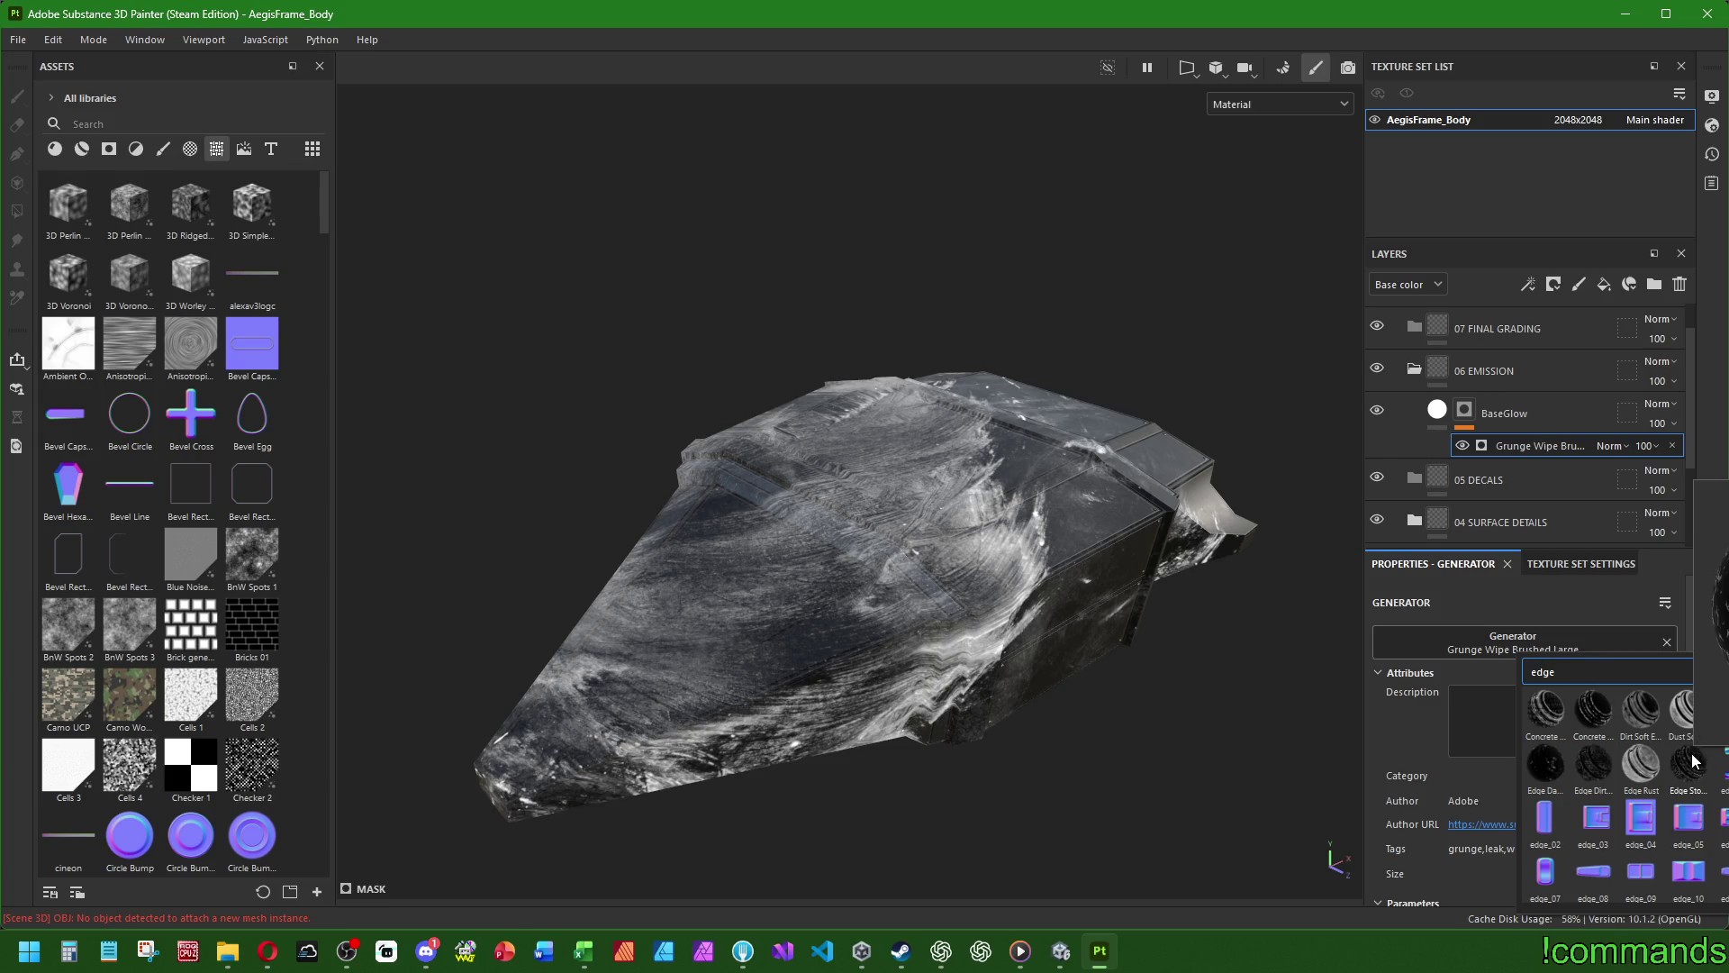
{"action": "left_click", "coordinate": [1587, 762]}
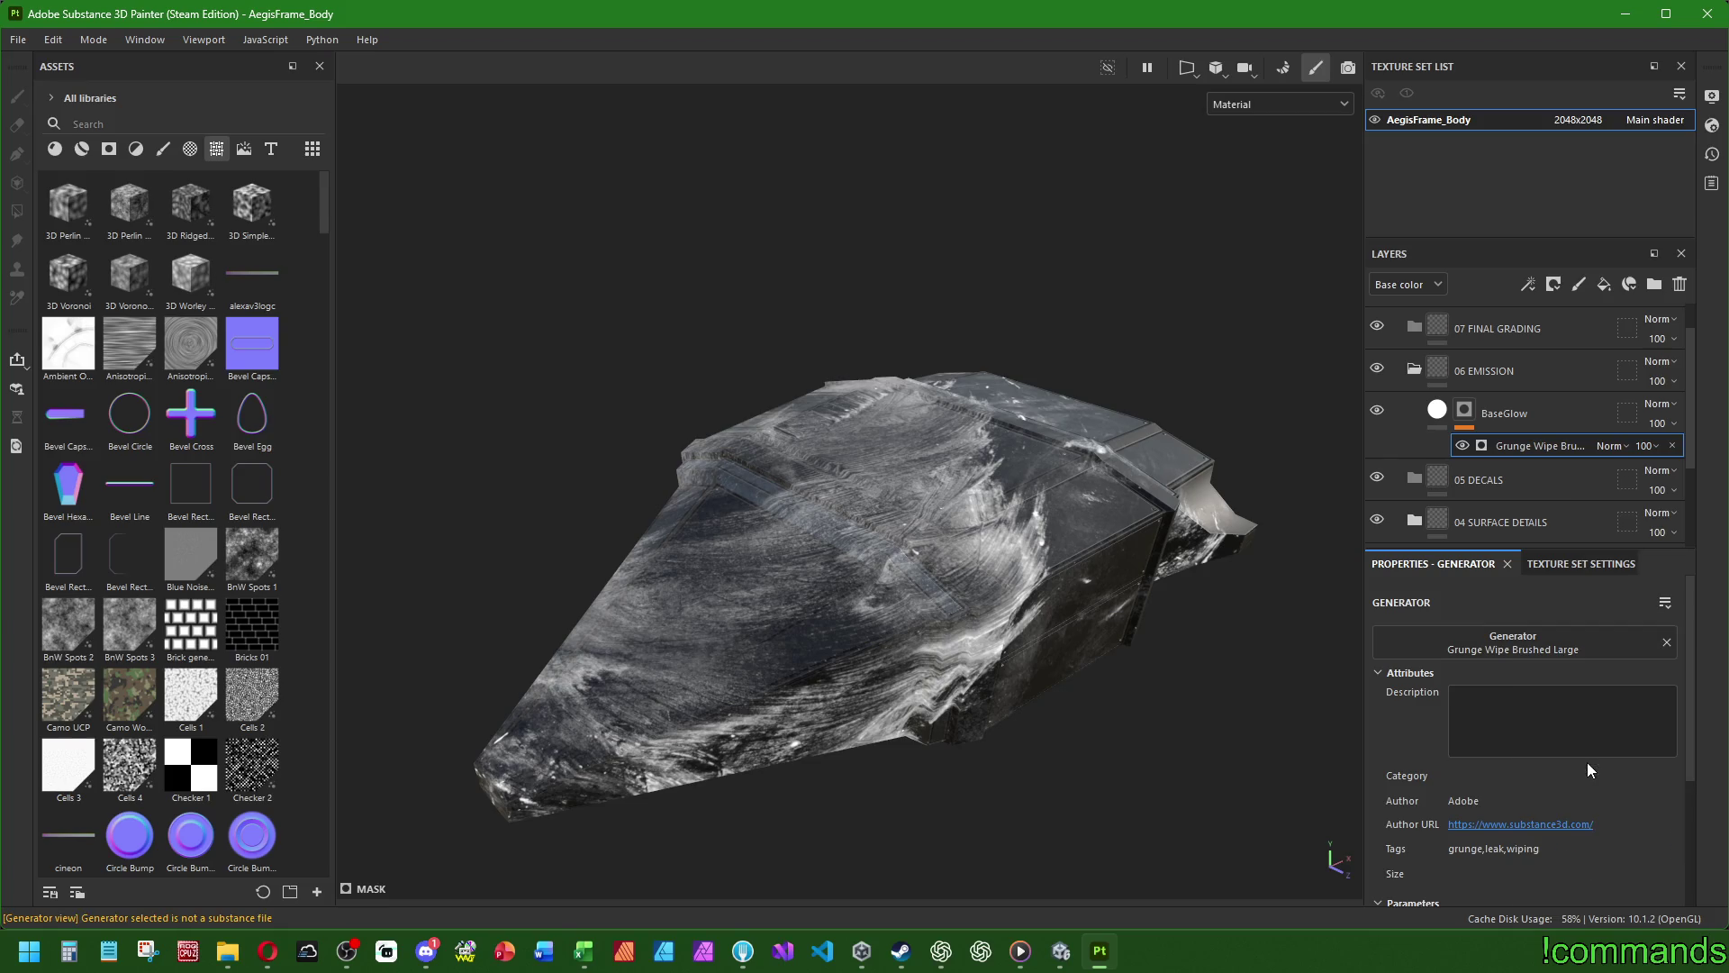
{"action": "left_click", "coordinate": [1548, 641]}
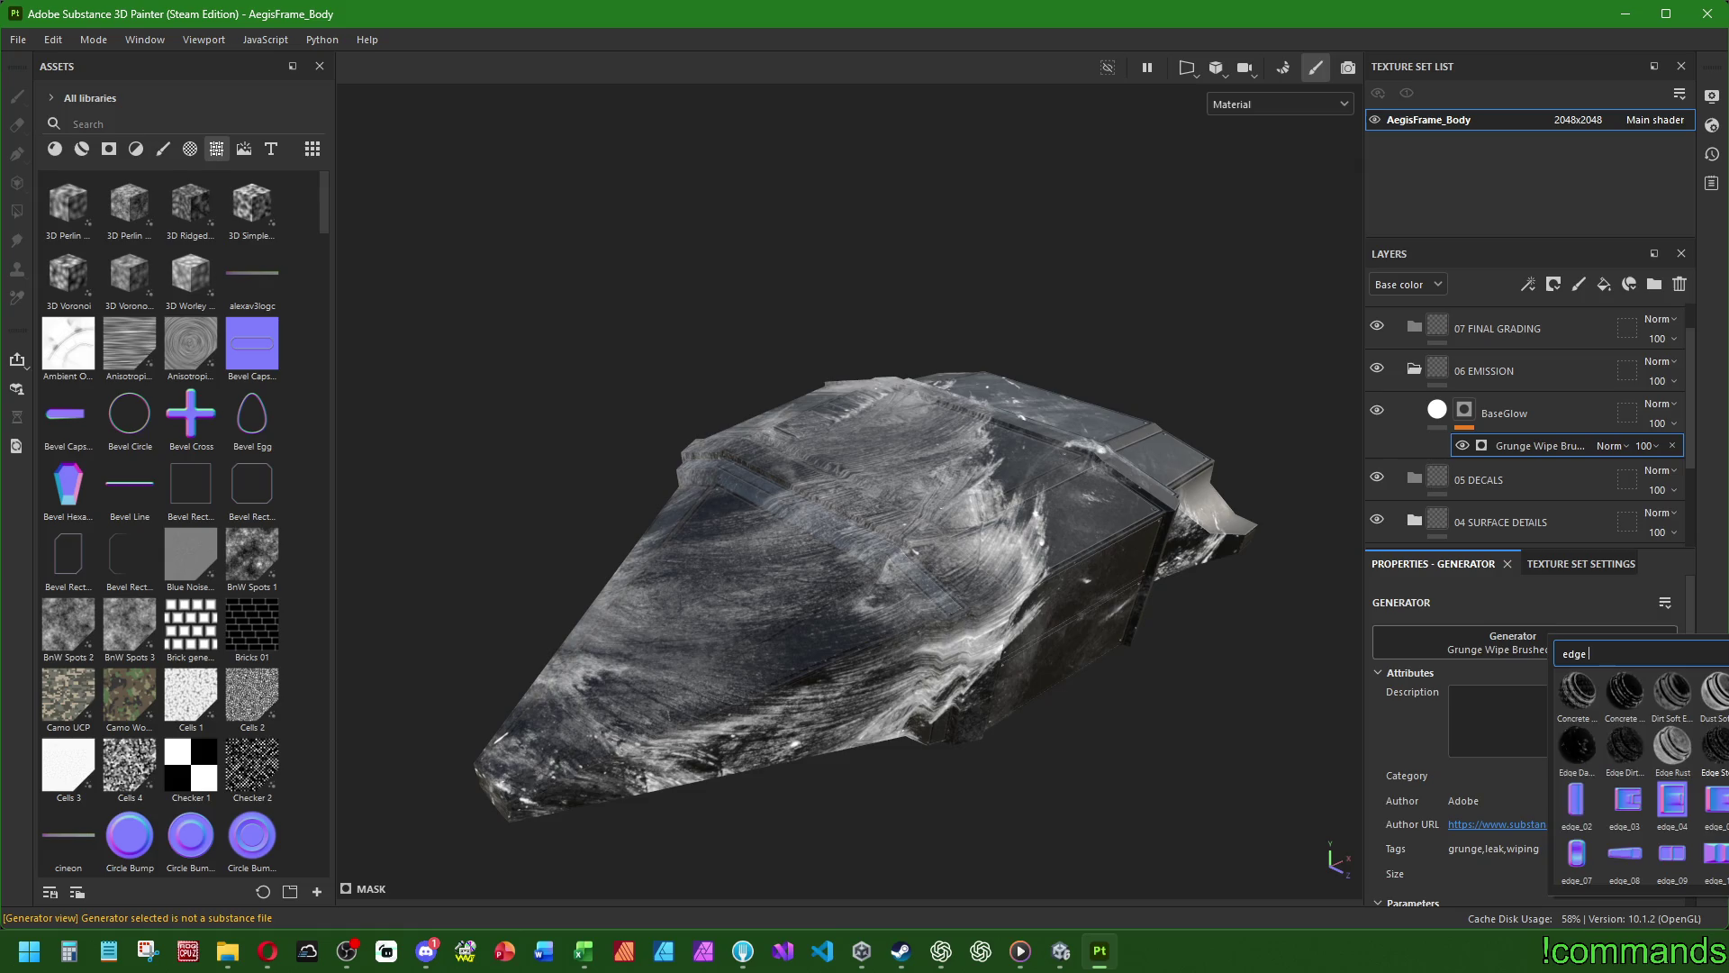
{"action": "left_click", "coordinate": [1519, 640]}
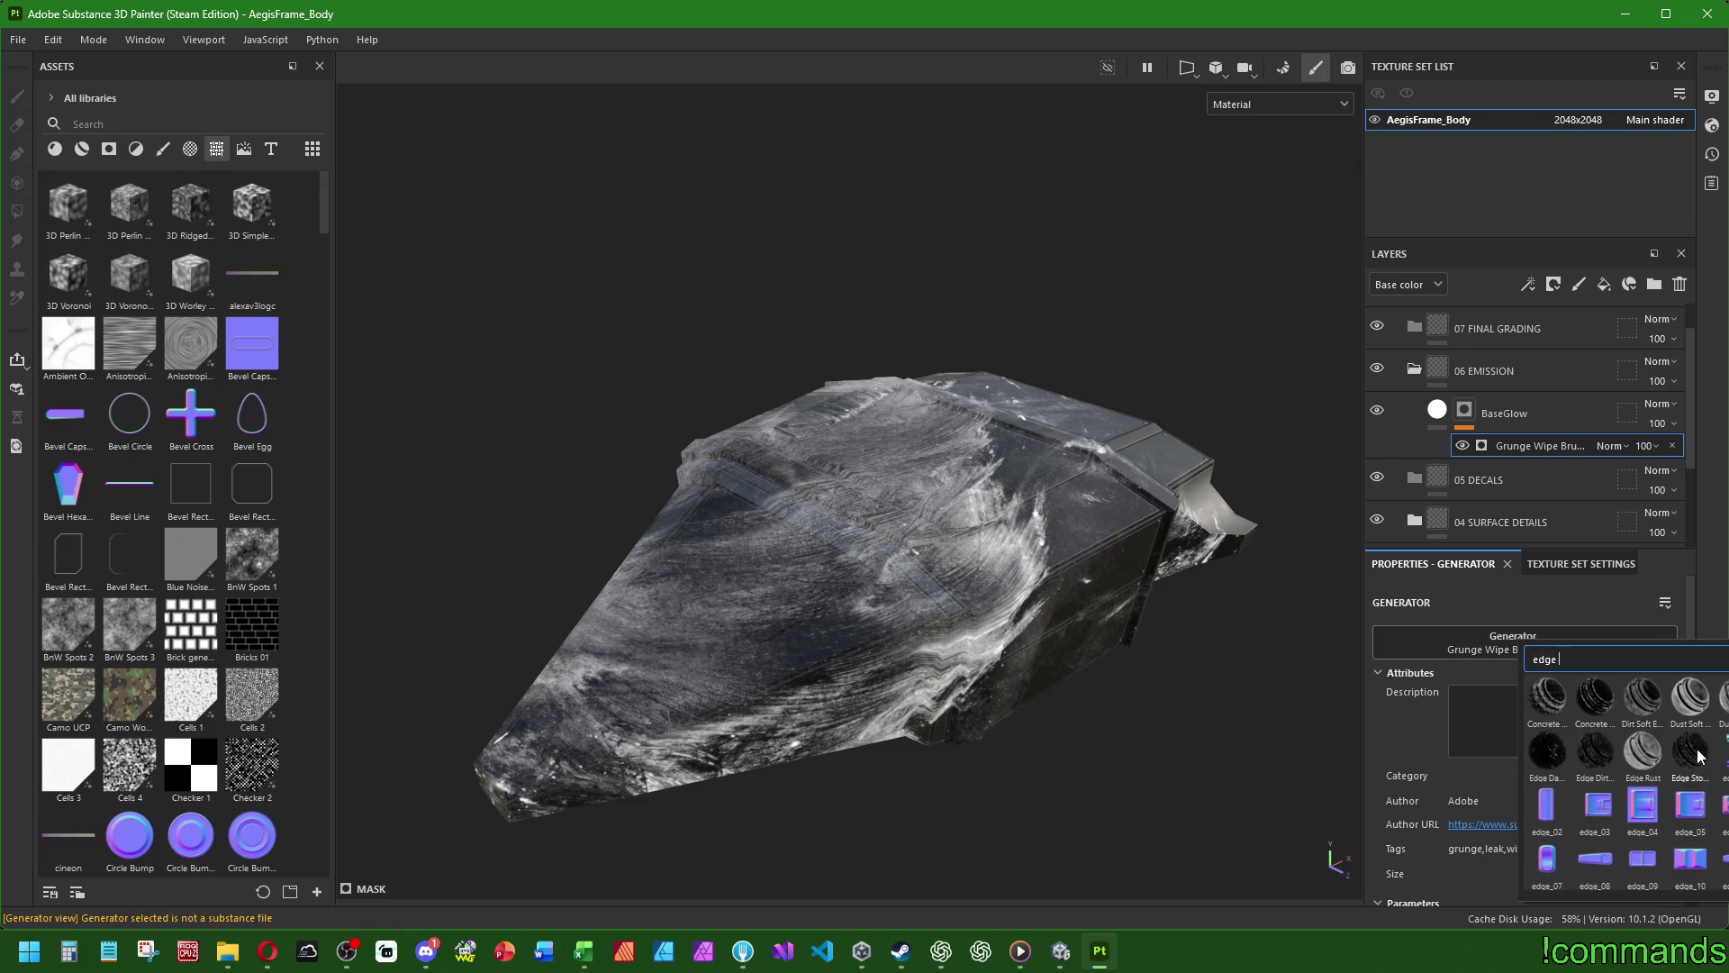
{"action": "mouse_move", "coordinate": [1602, 699]}
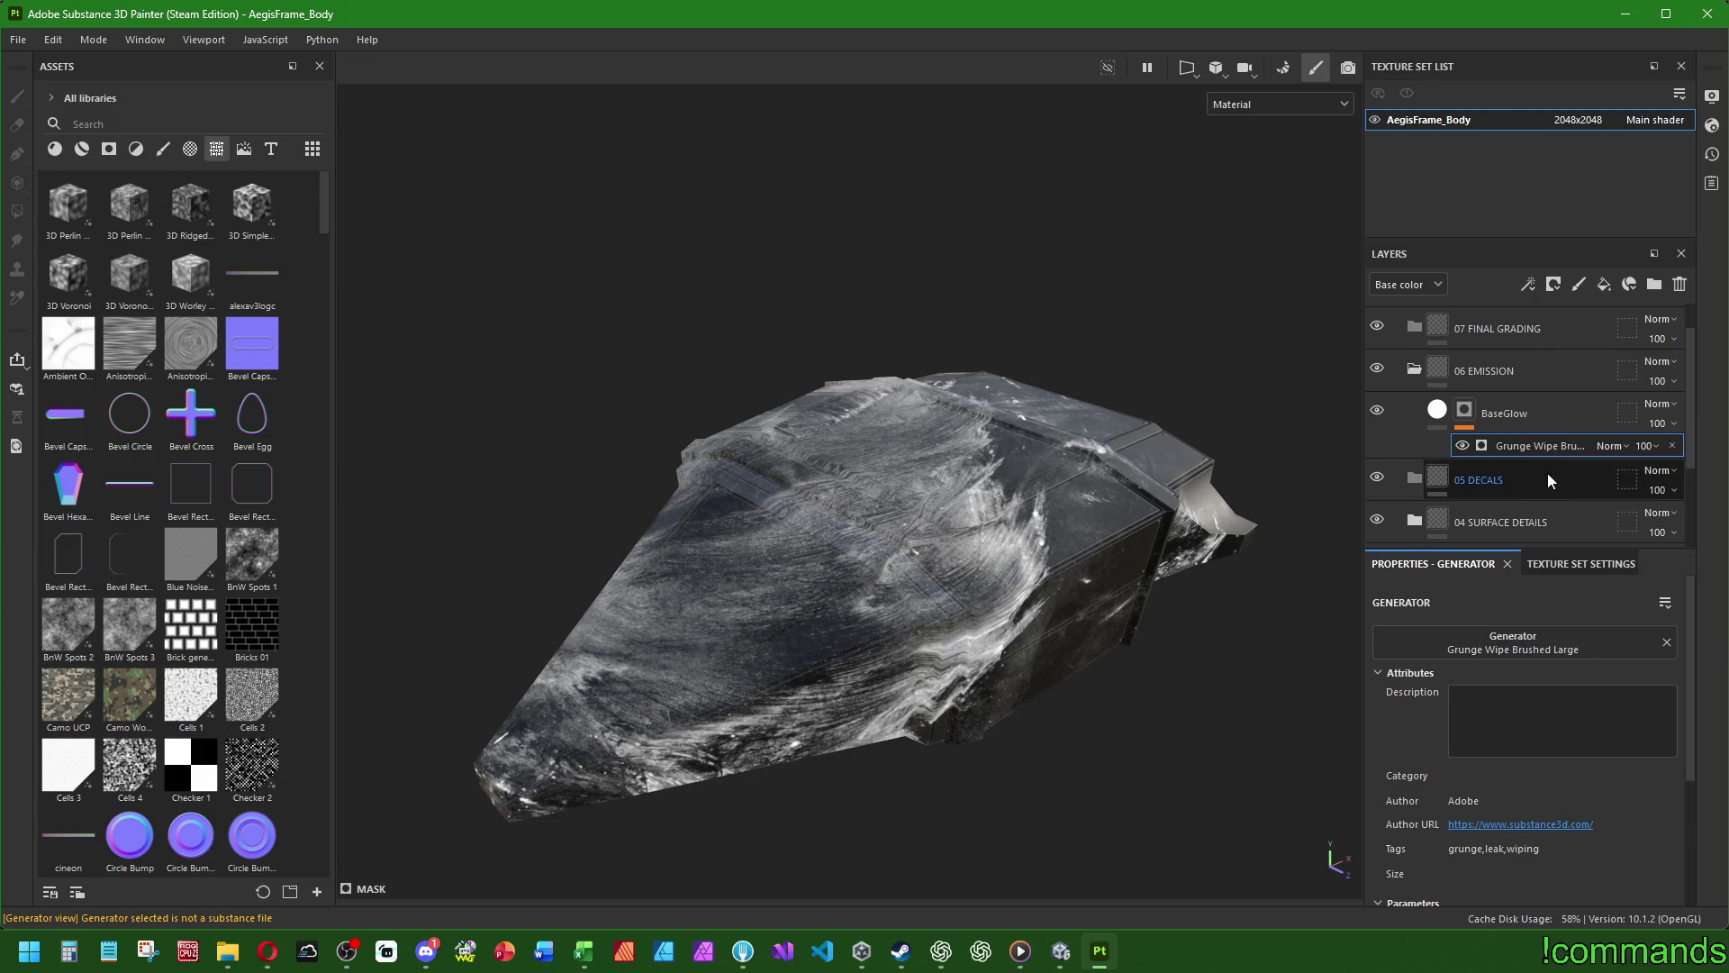
{"action": "left_click", "coordinate": [1540, 640]}
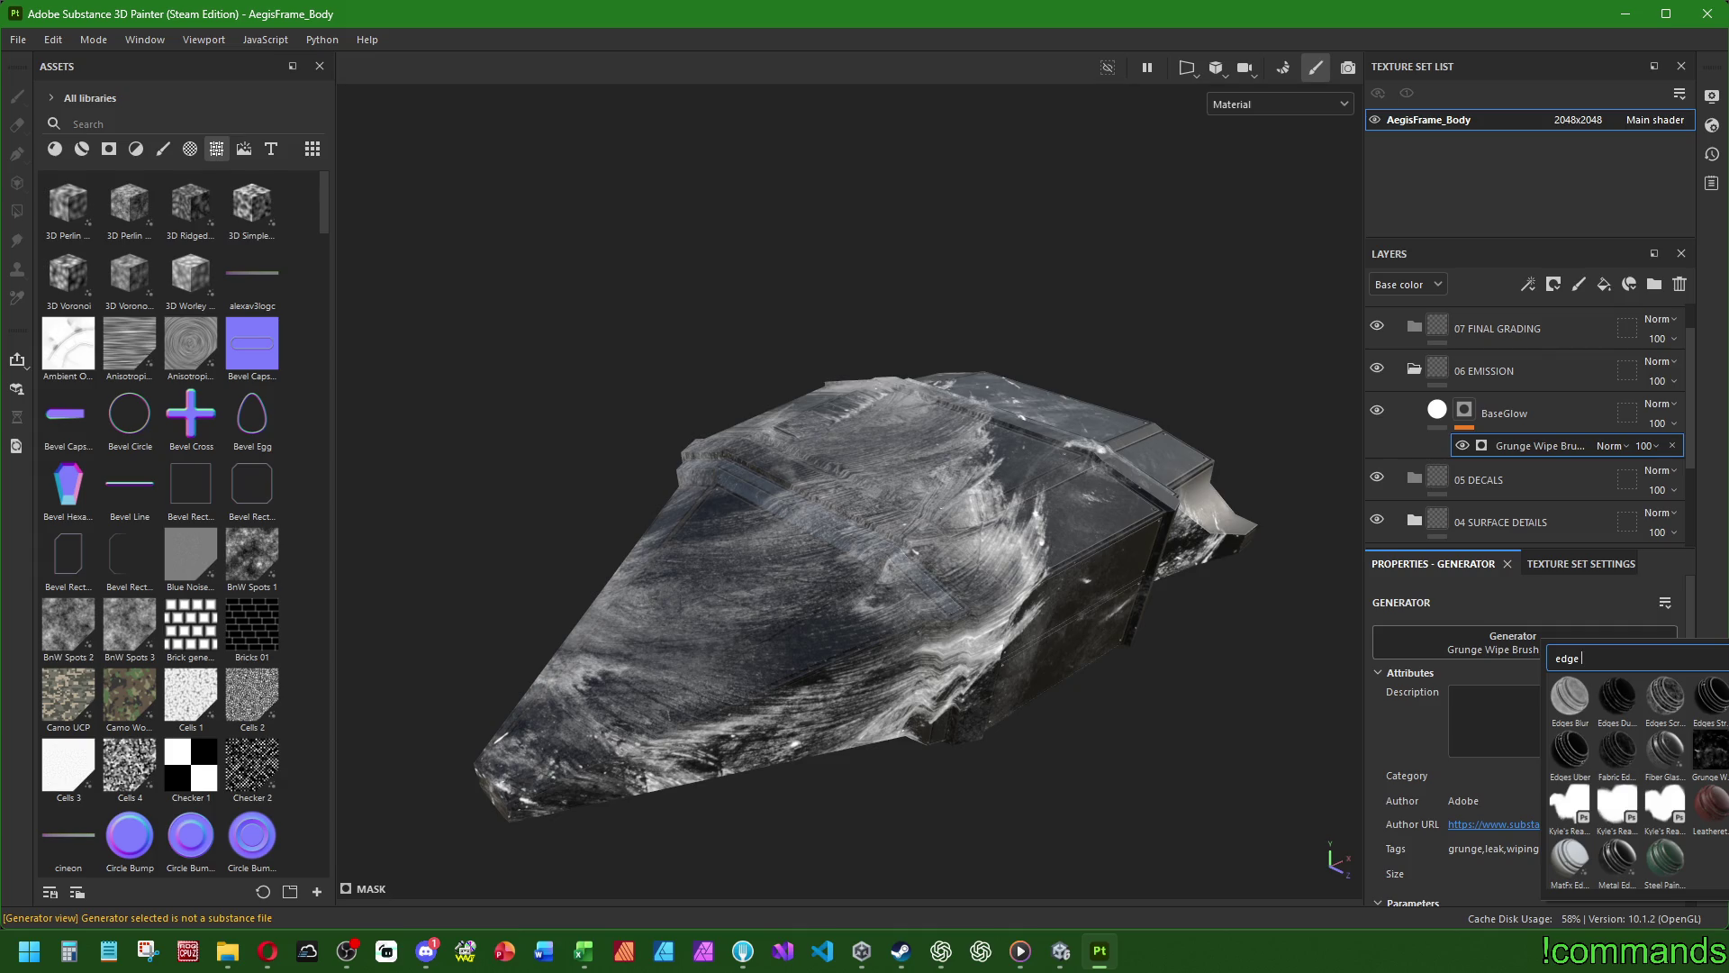
{"action": "mouse_move", "coordinate": [1663, 752]}
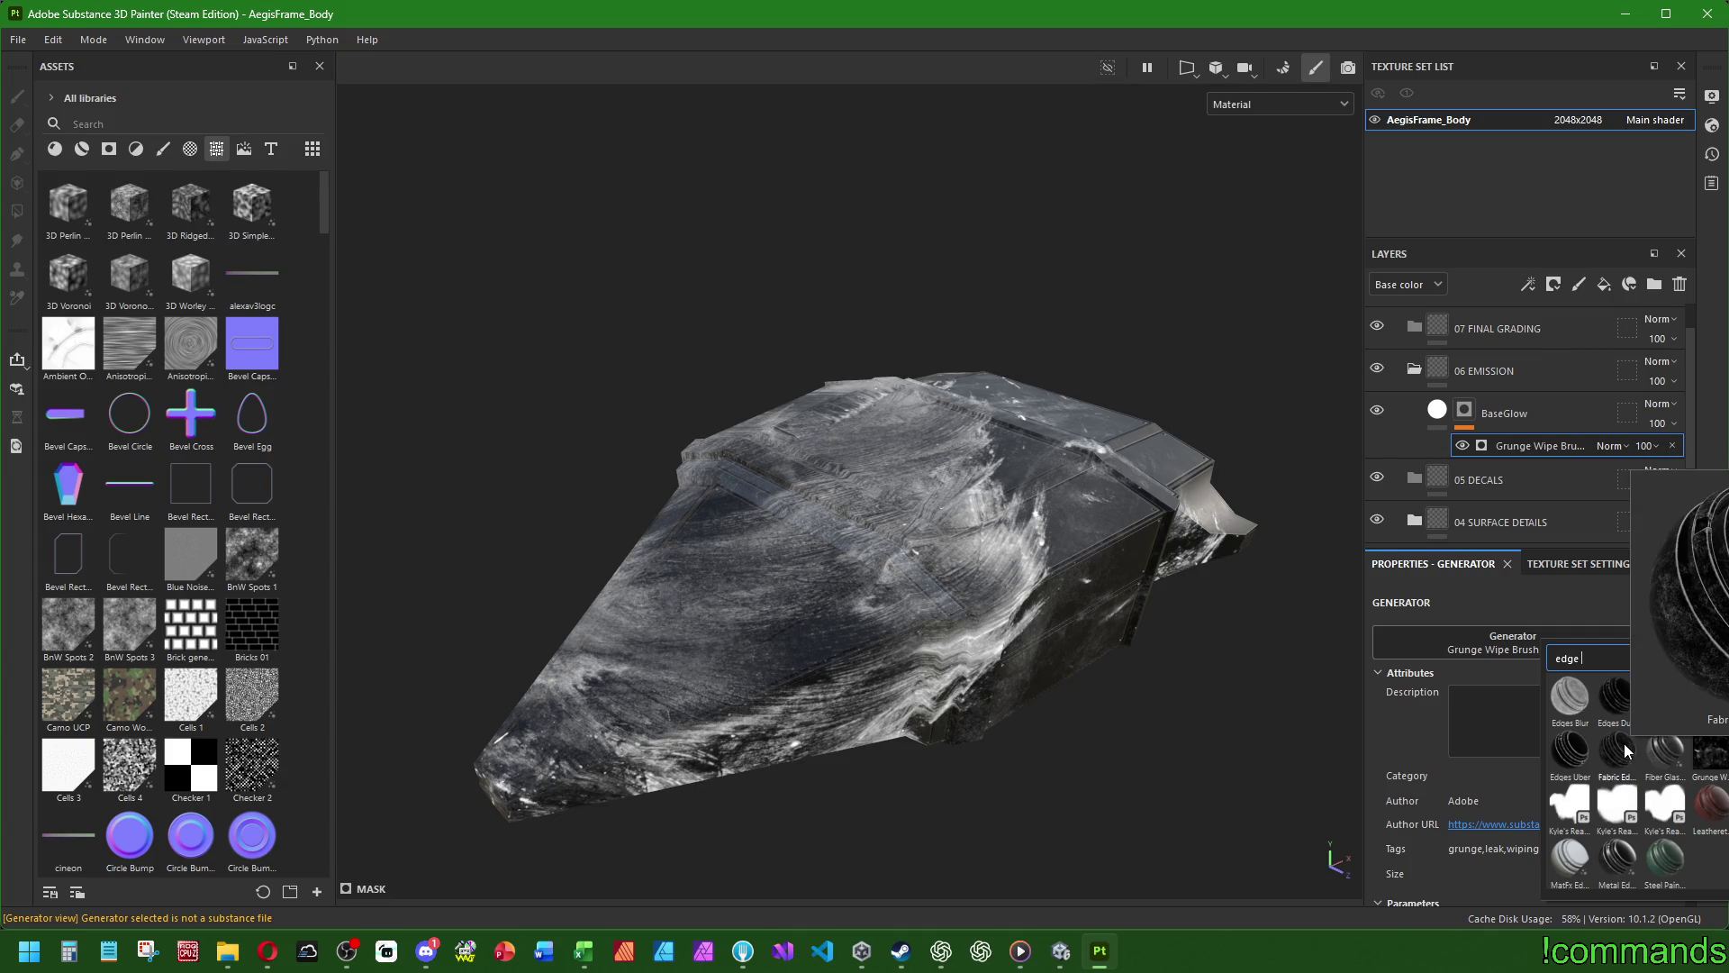
{"action": "left_click", "coordinate": [1542, 650]}
{"action": "left_click", "coordinate": [1543, 650]}
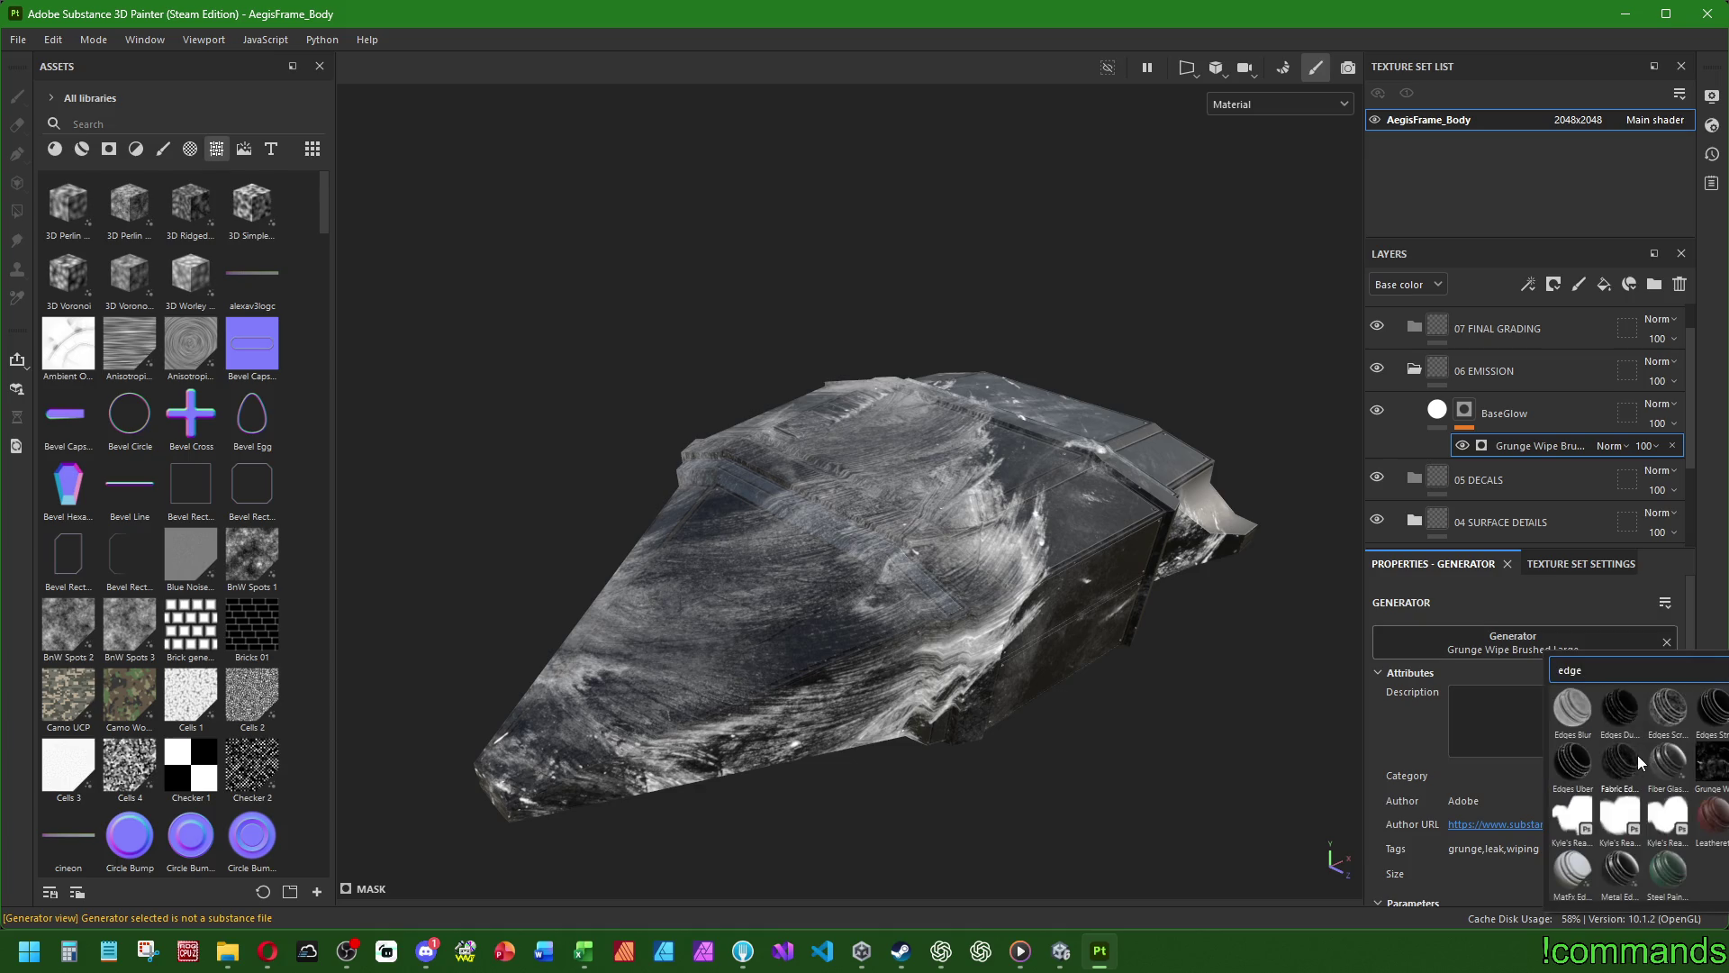
{"action": "key", "text": "Escape"}
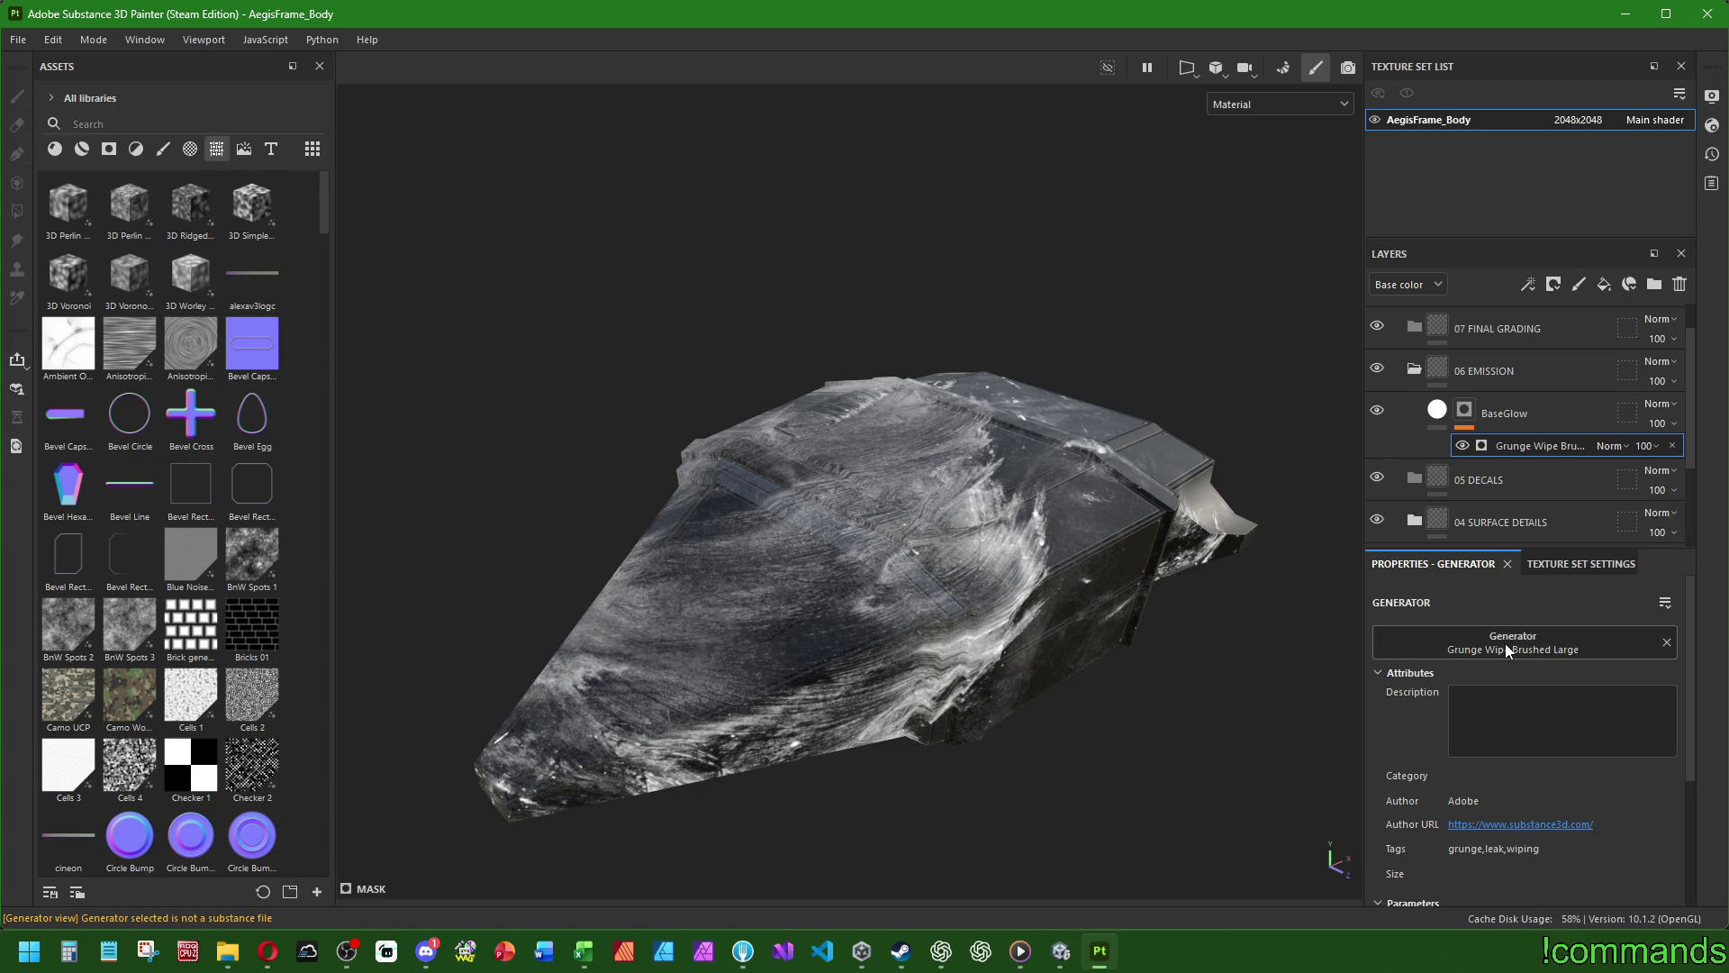
{"action": "left_click", "coordinate": [1505, 643]}
{"action": "left_click", "coordinate": [1565, 650]}
{"action": "left_click", "coordinate": [1565, 651]}
{"action": "scroll", "coordinate": [1655, 753], "scroll_direction": "down", "scroll_amount": 5}
{"action": "mouse_move", "coordinate": [1655, 867]}
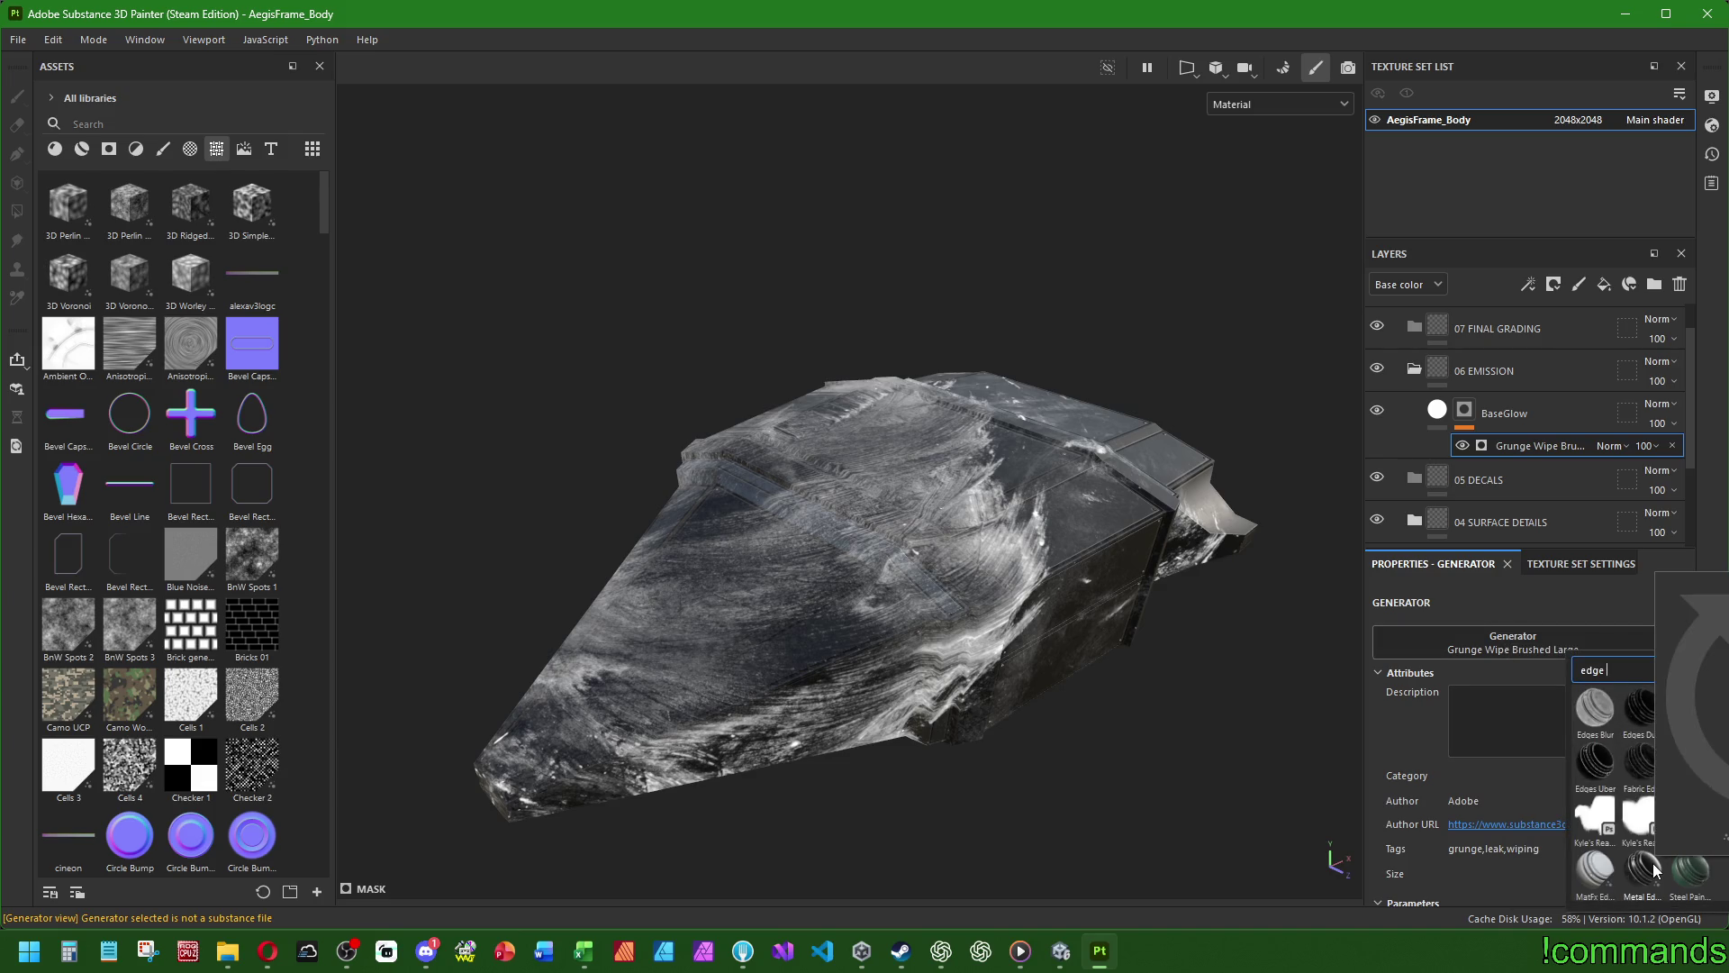
- Try MatFx Edge Damages, Fiber Glass Edge Wear and MatFx Detail Edge Wear, then settle on Metal Edge Wear
{"action": "left_click", "coordinate": [1596, 865]}
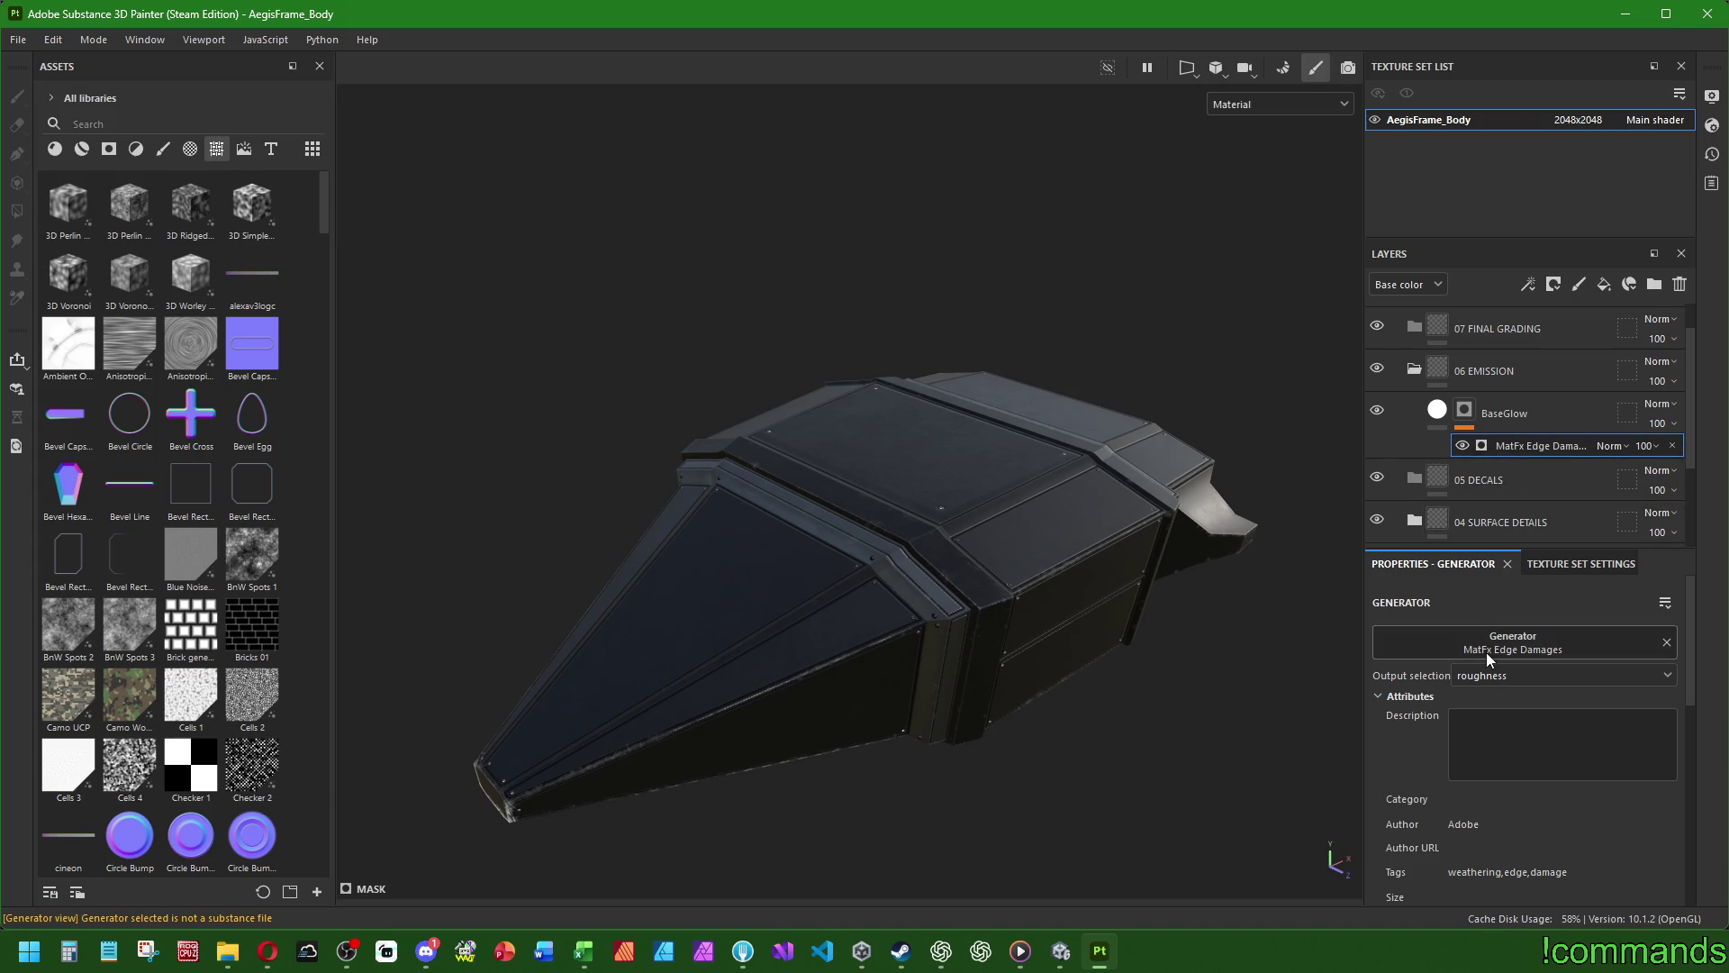
{"action": "left_click", "coordinate": [1510, 645]}
{"action": "type", "text": "edge"}
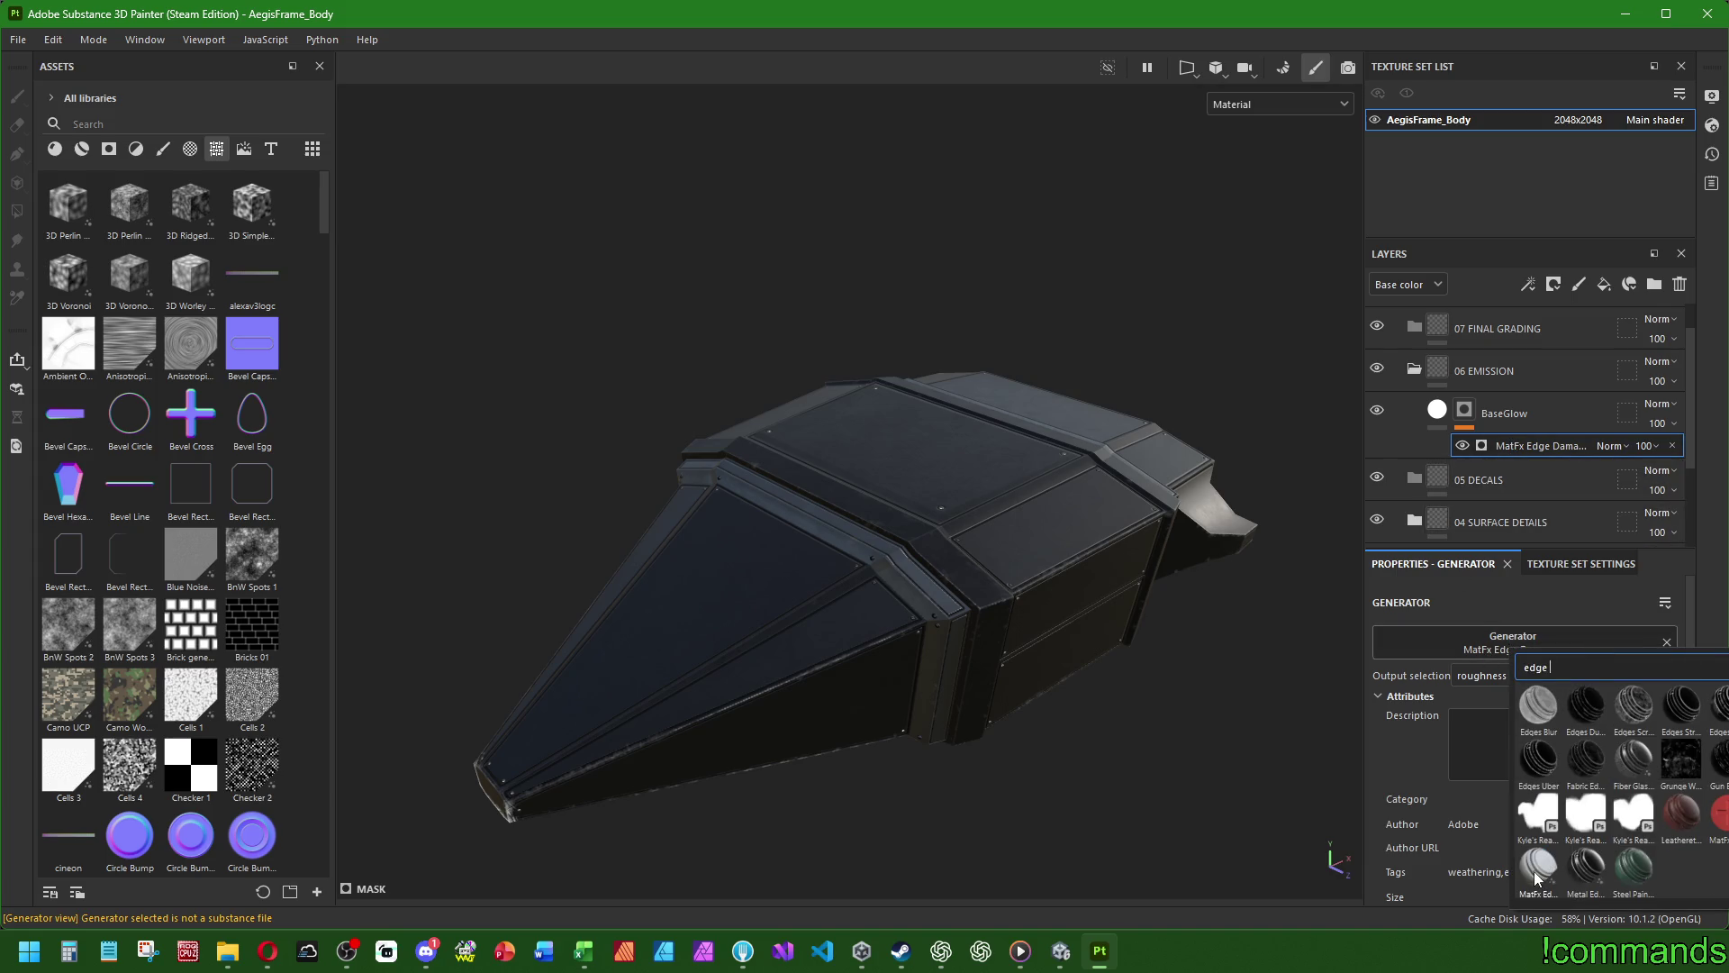
{"action": "left_click", "coordinate": [1631, 757]}
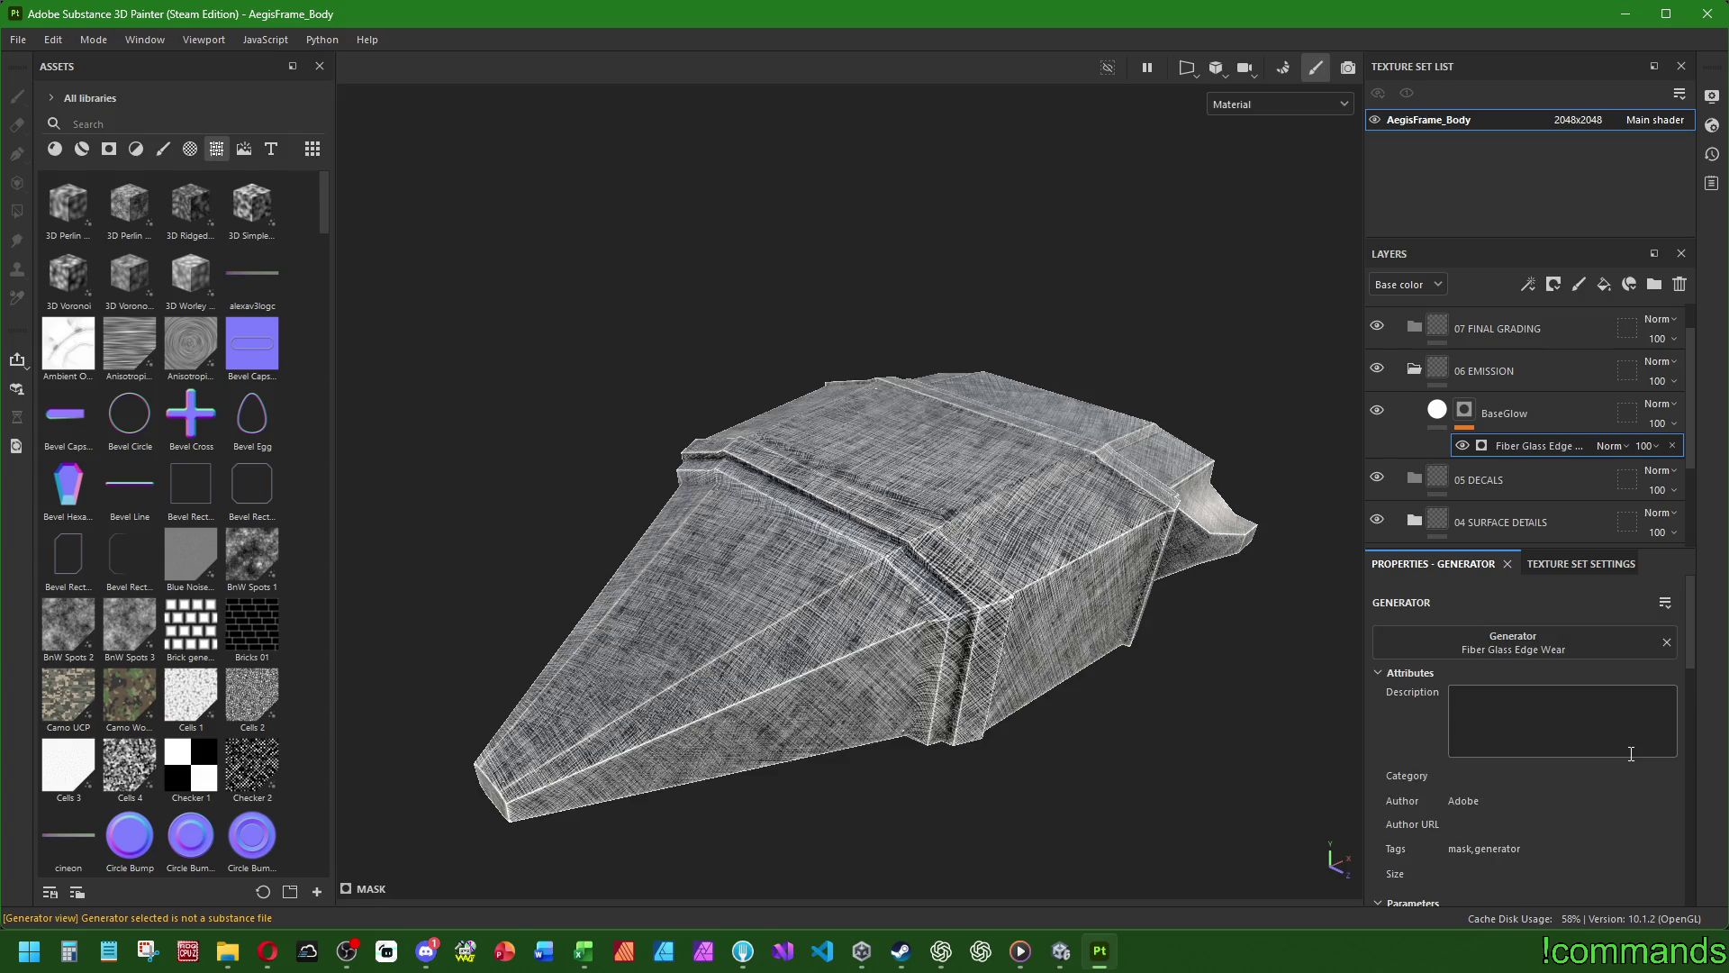
{"action": "left_click", "coordinate": [1516, 647]}
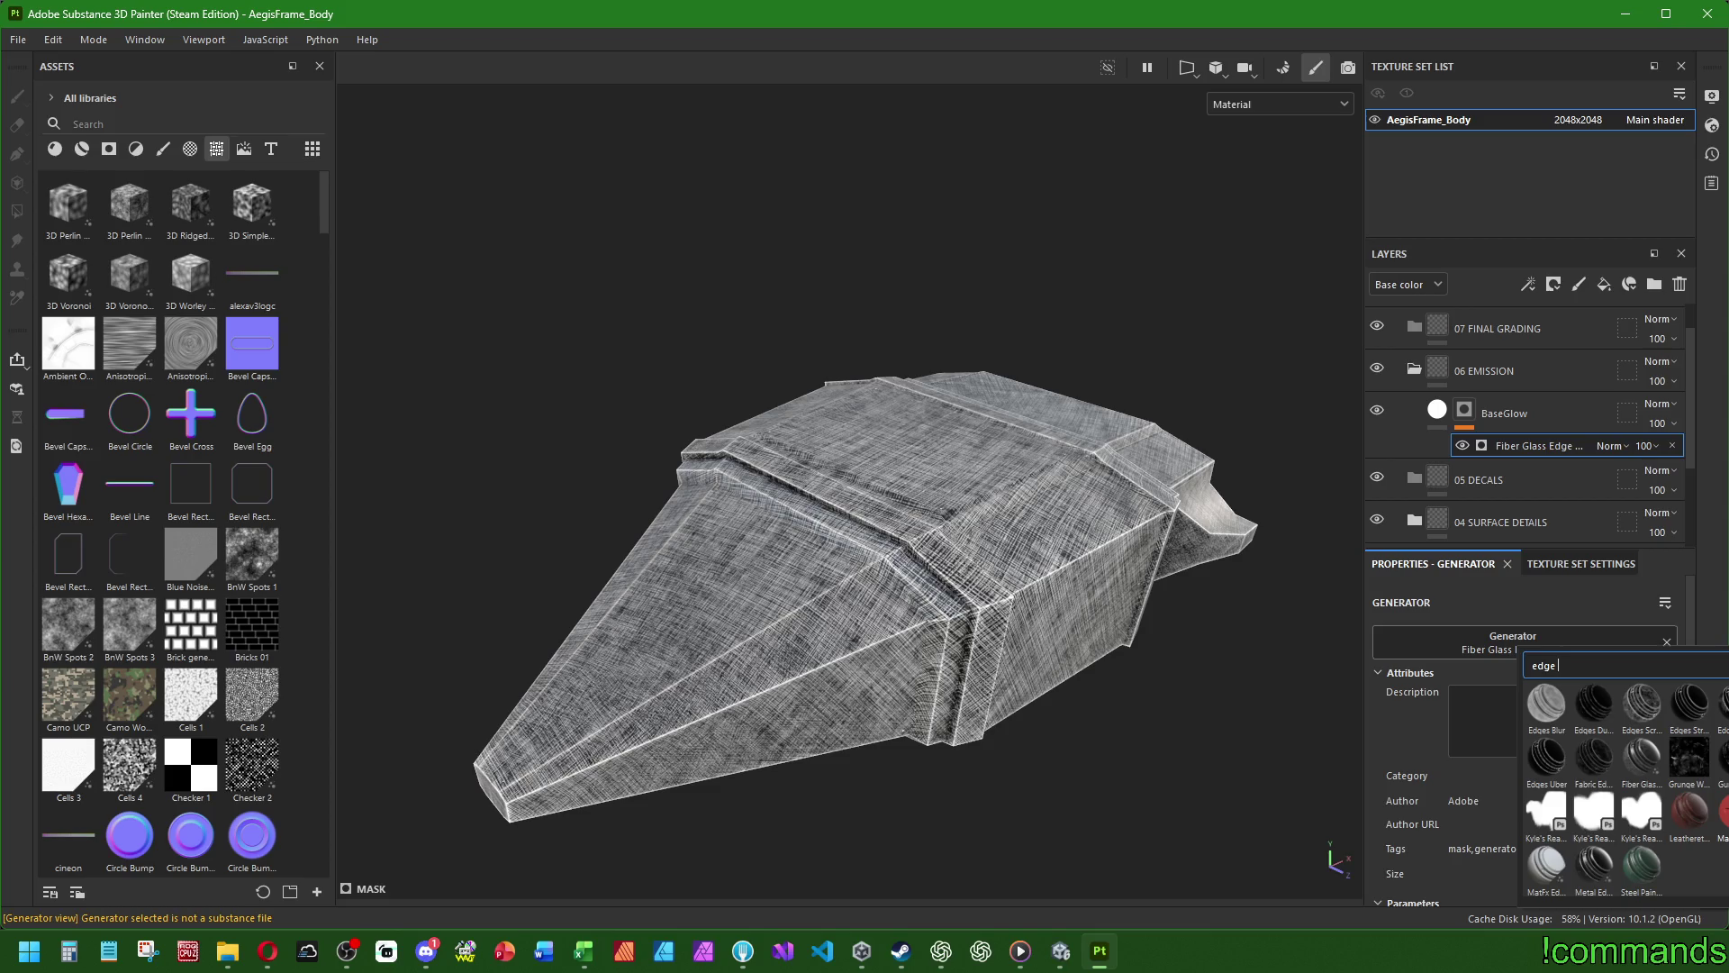
{"action": "left_click", "coordinate": [1546, 865]}
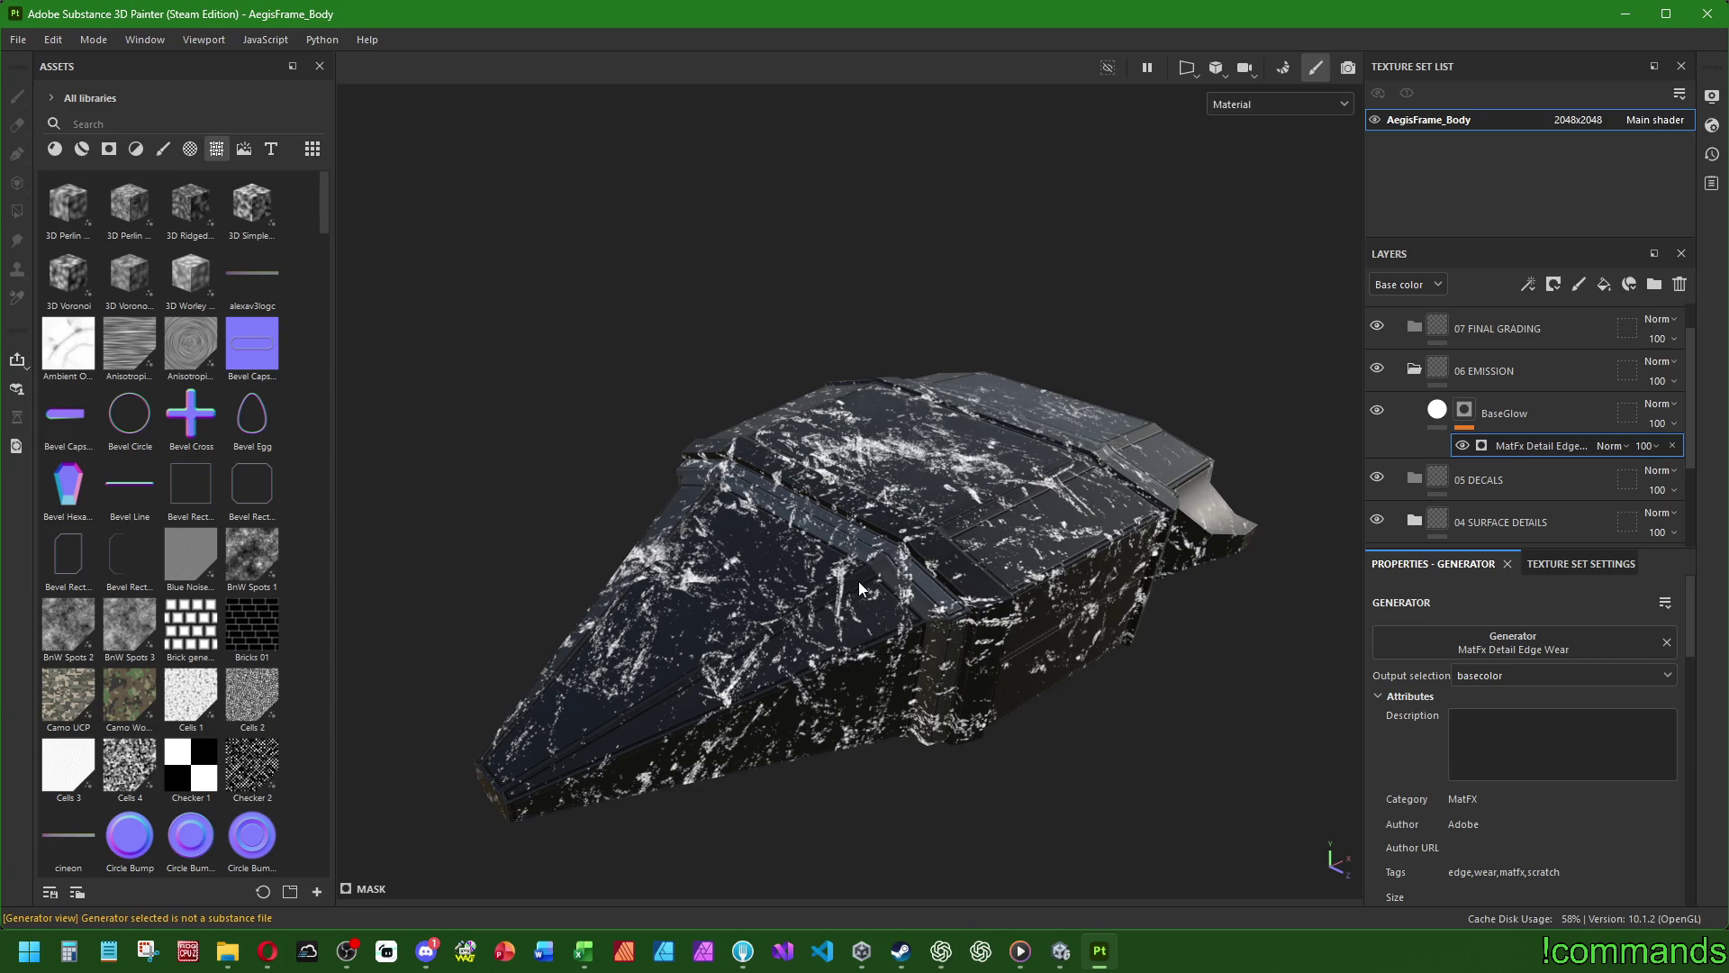
{"action": "left_click", "coordinate": [1486, 644]}
{"action": "type", "text": "edge"}
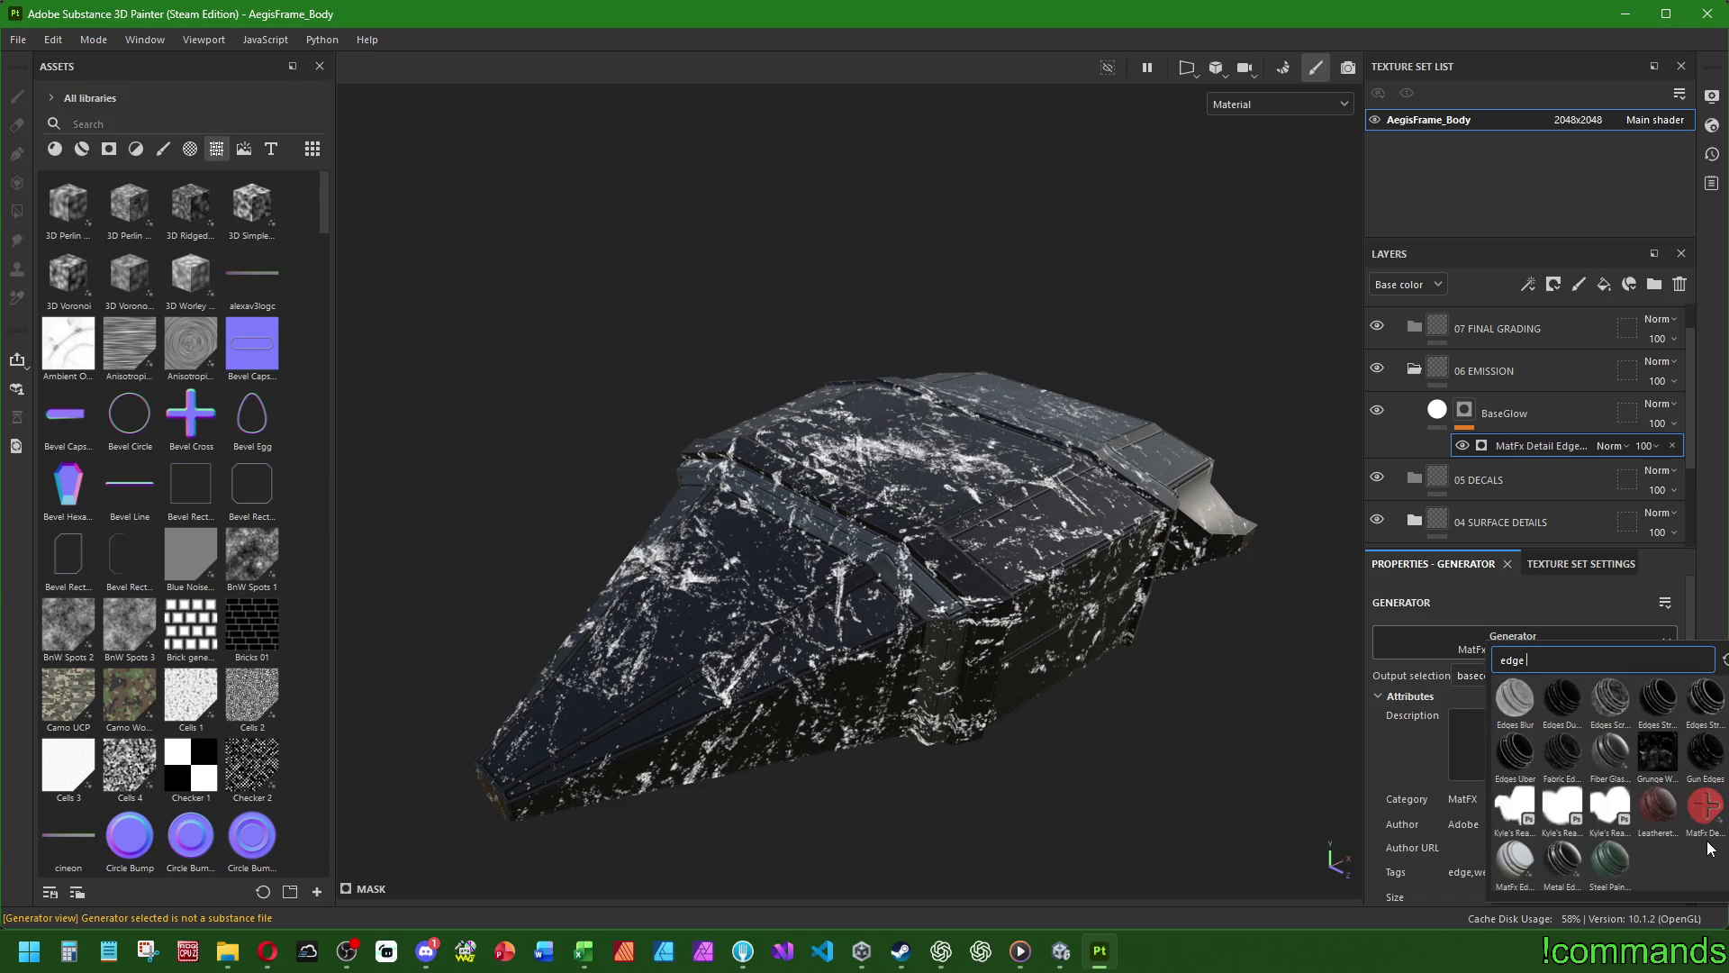
{"action": "left_click", "coordinate": [1562, 860]}
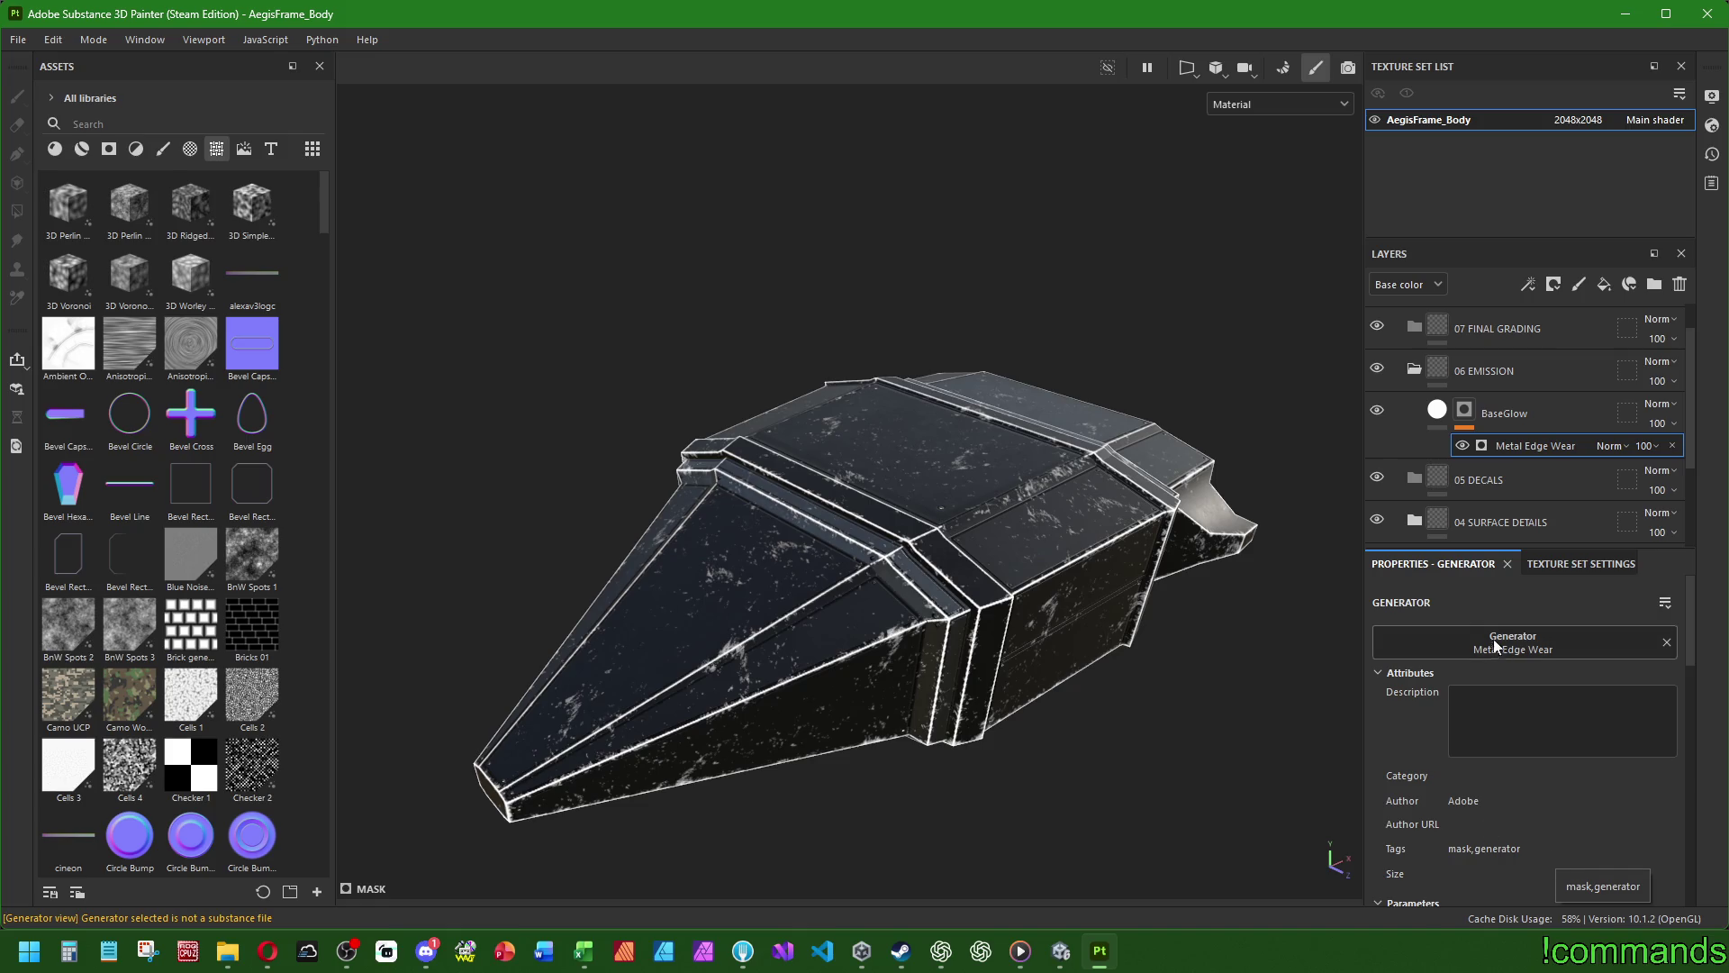
- Compare the edge-wear mask with and without Invert, leaving inversion off
{"action": "scroll", "coordinate": [1467, 732], "scroll_direction": "down", "scroll_amount": 2}
{"action": "scroll", "coordinate": [1458, 706], "scroll_direction": "down", "scroll_amount": 2}
{"action": "left_click", "coordinate": [1537, 727]}
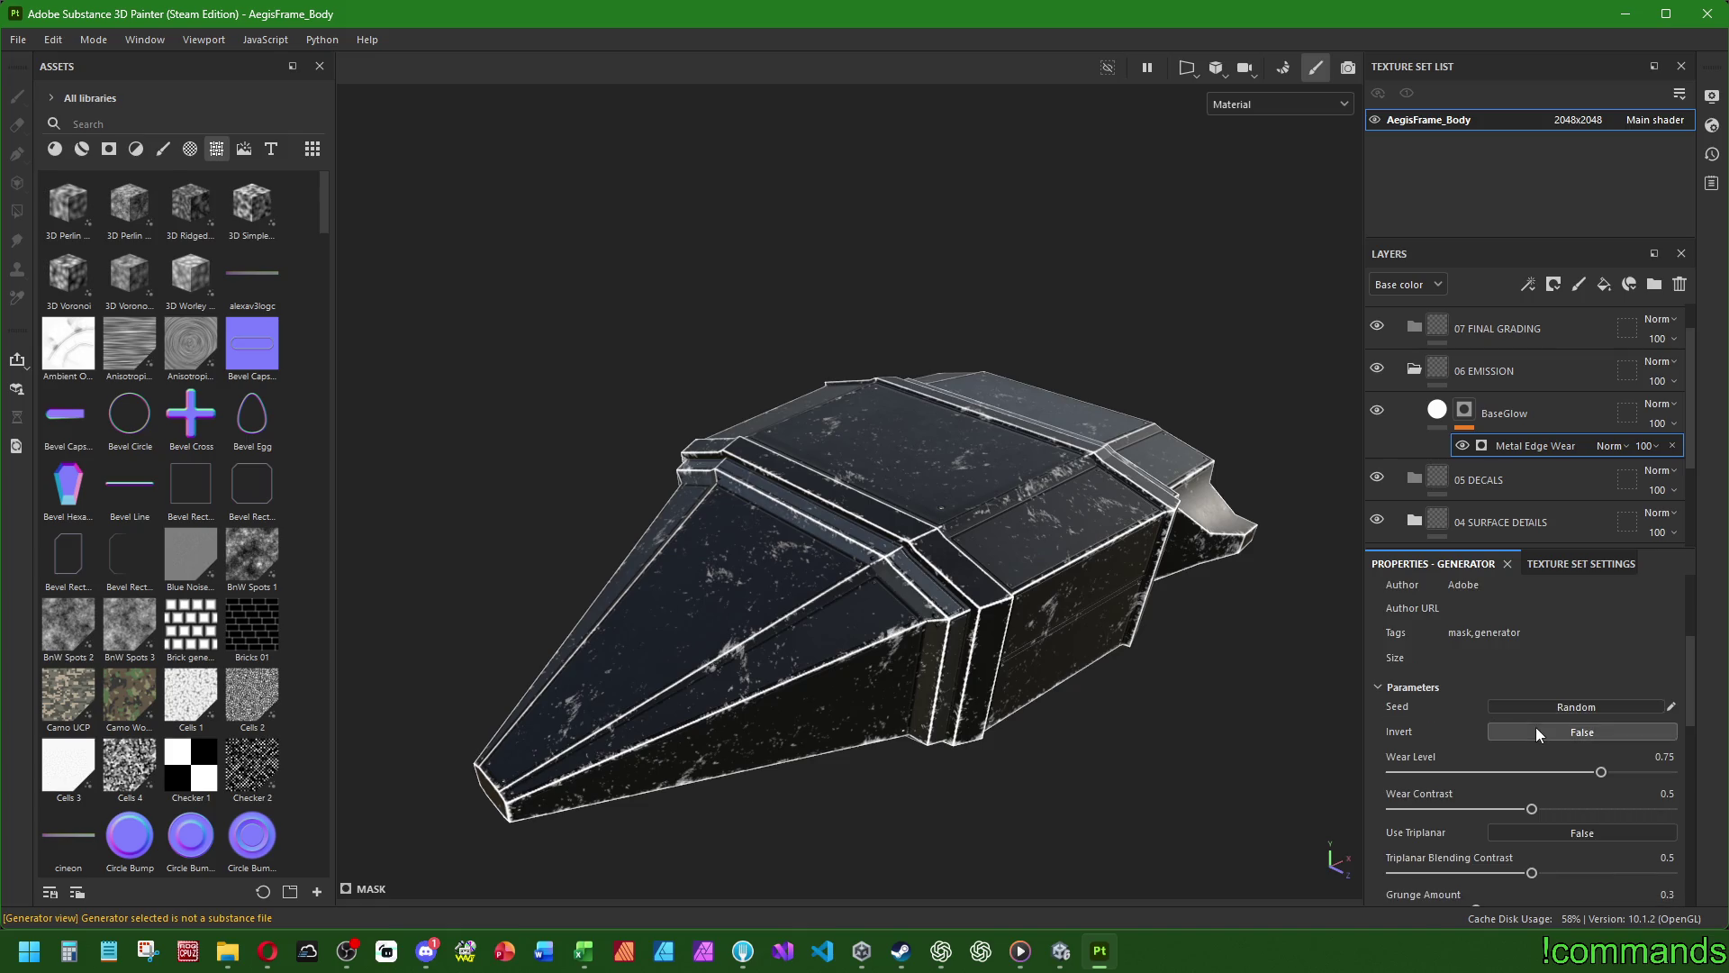
{"action": "left_click", "coordinate": [1541, 730]}
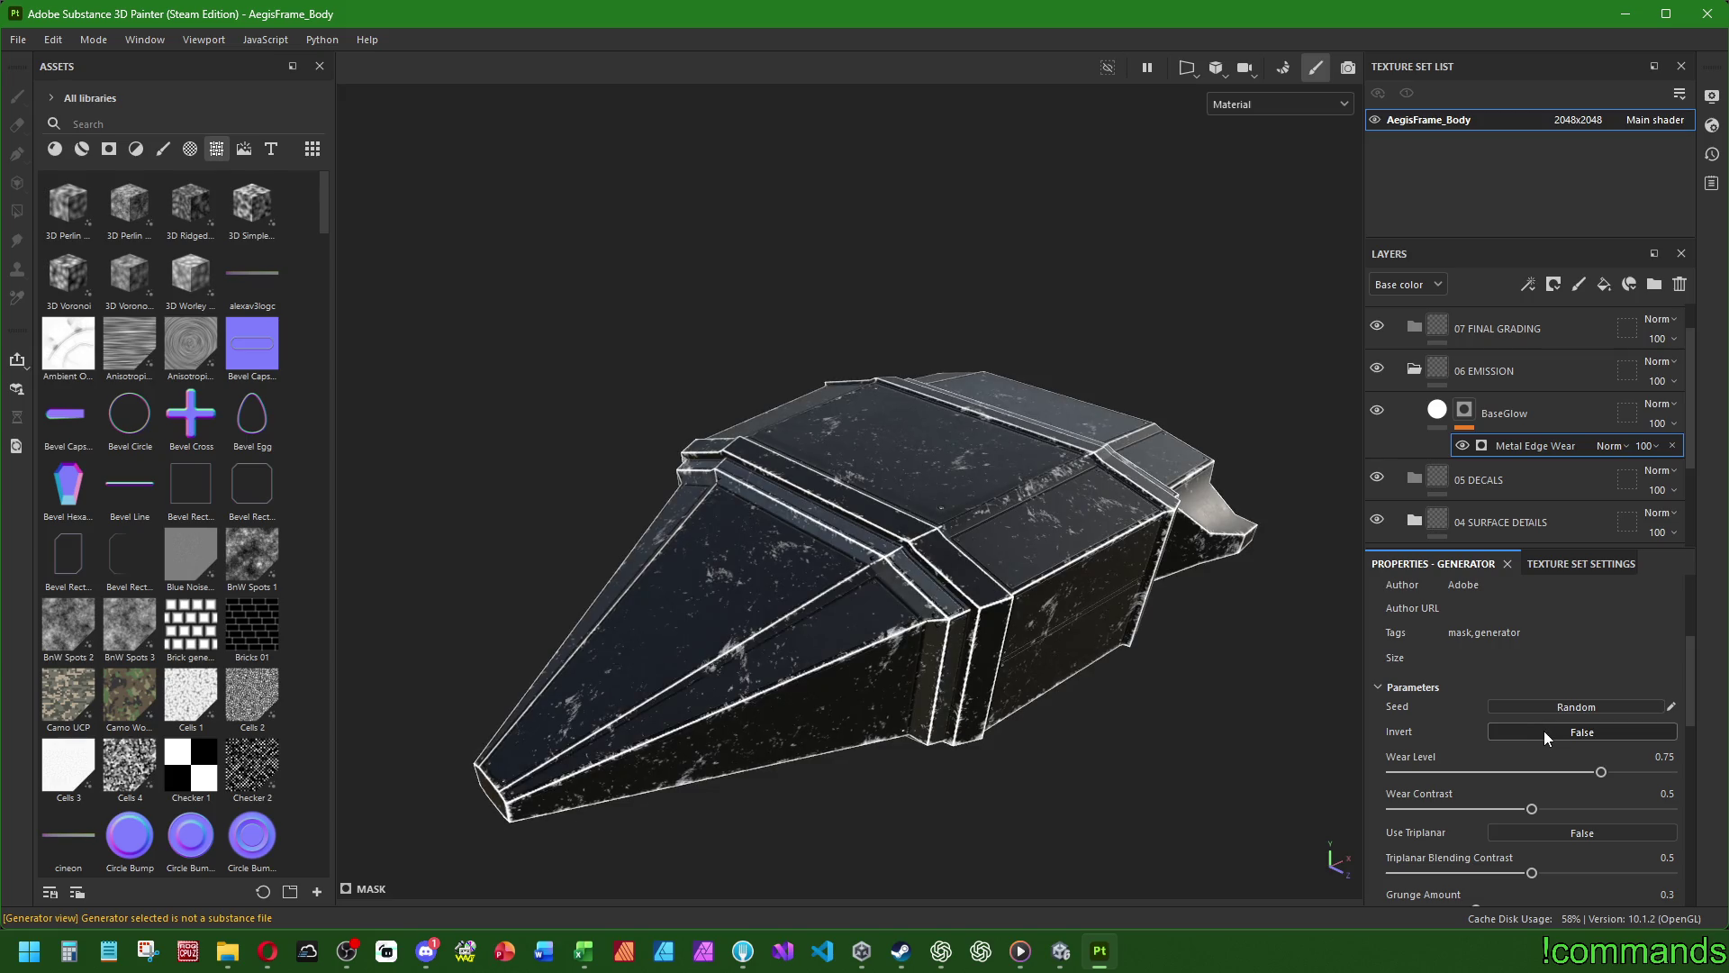
{"action": "left_click", "coordinate": [1544, 731]}
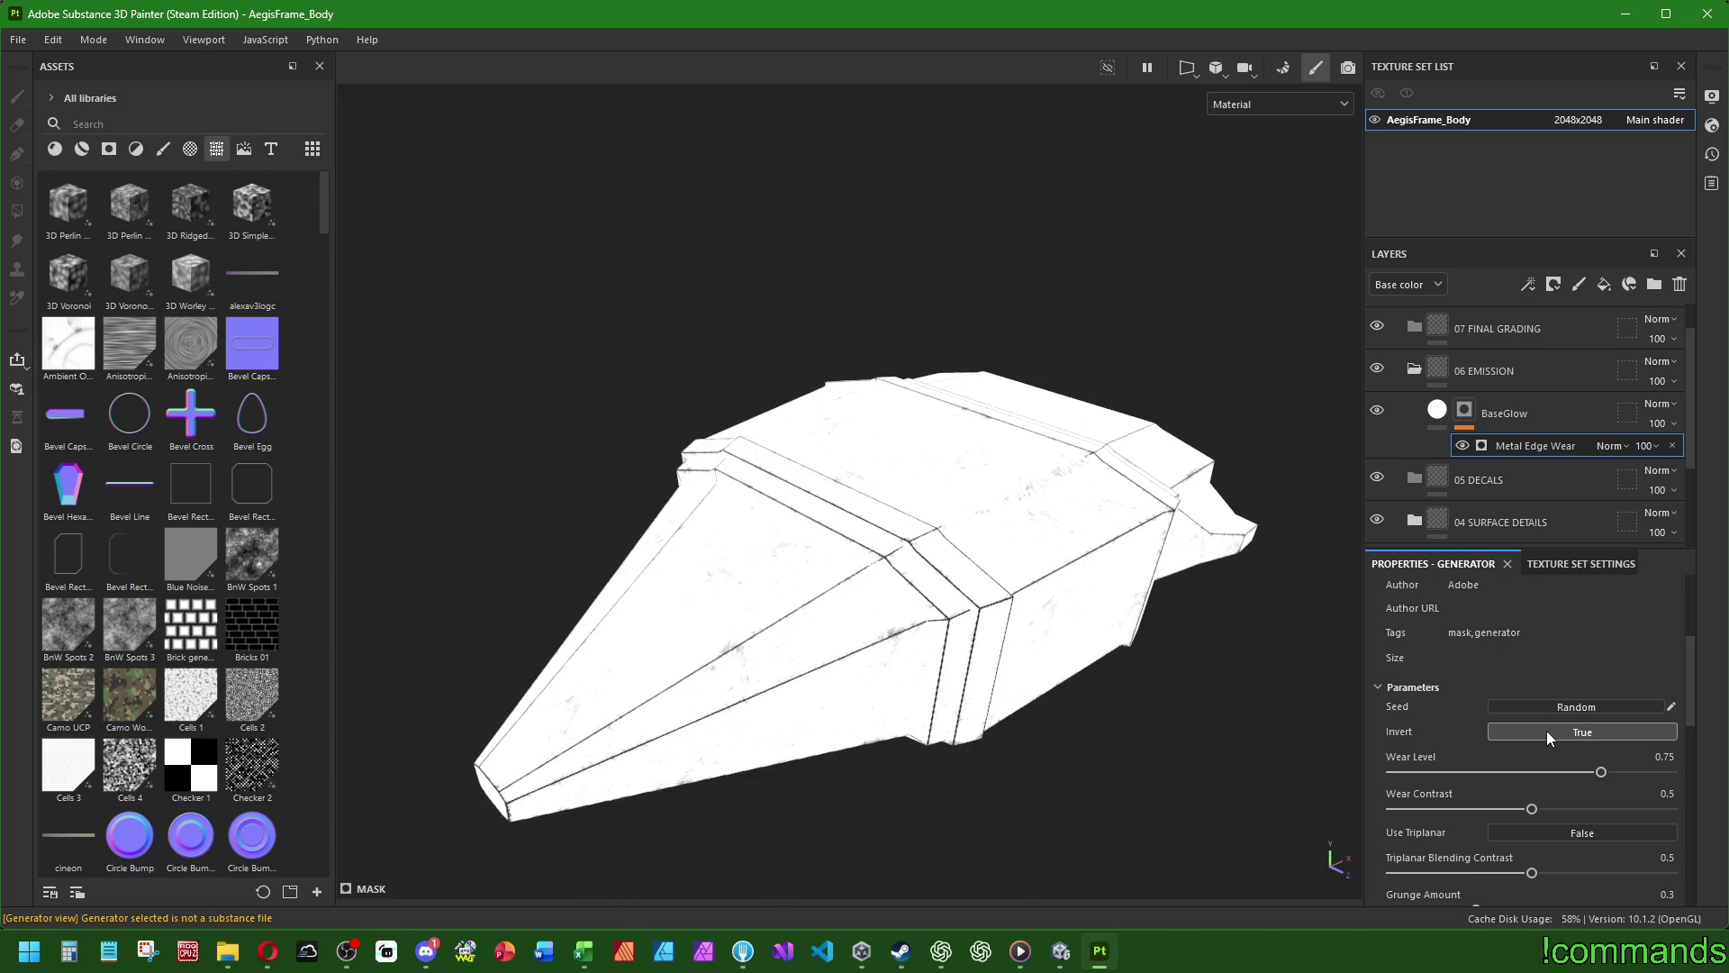
{"action": "left_click", "coordinate": [1547, 731]}
- Test Wear Level, triplanar projection and grunge removal, keeping Wear Level 0.75 and reverting the rest
{"action": "scroll", "coordinate": [1435, 663], "scroll_direction": "down", "scroll_amount": 2}
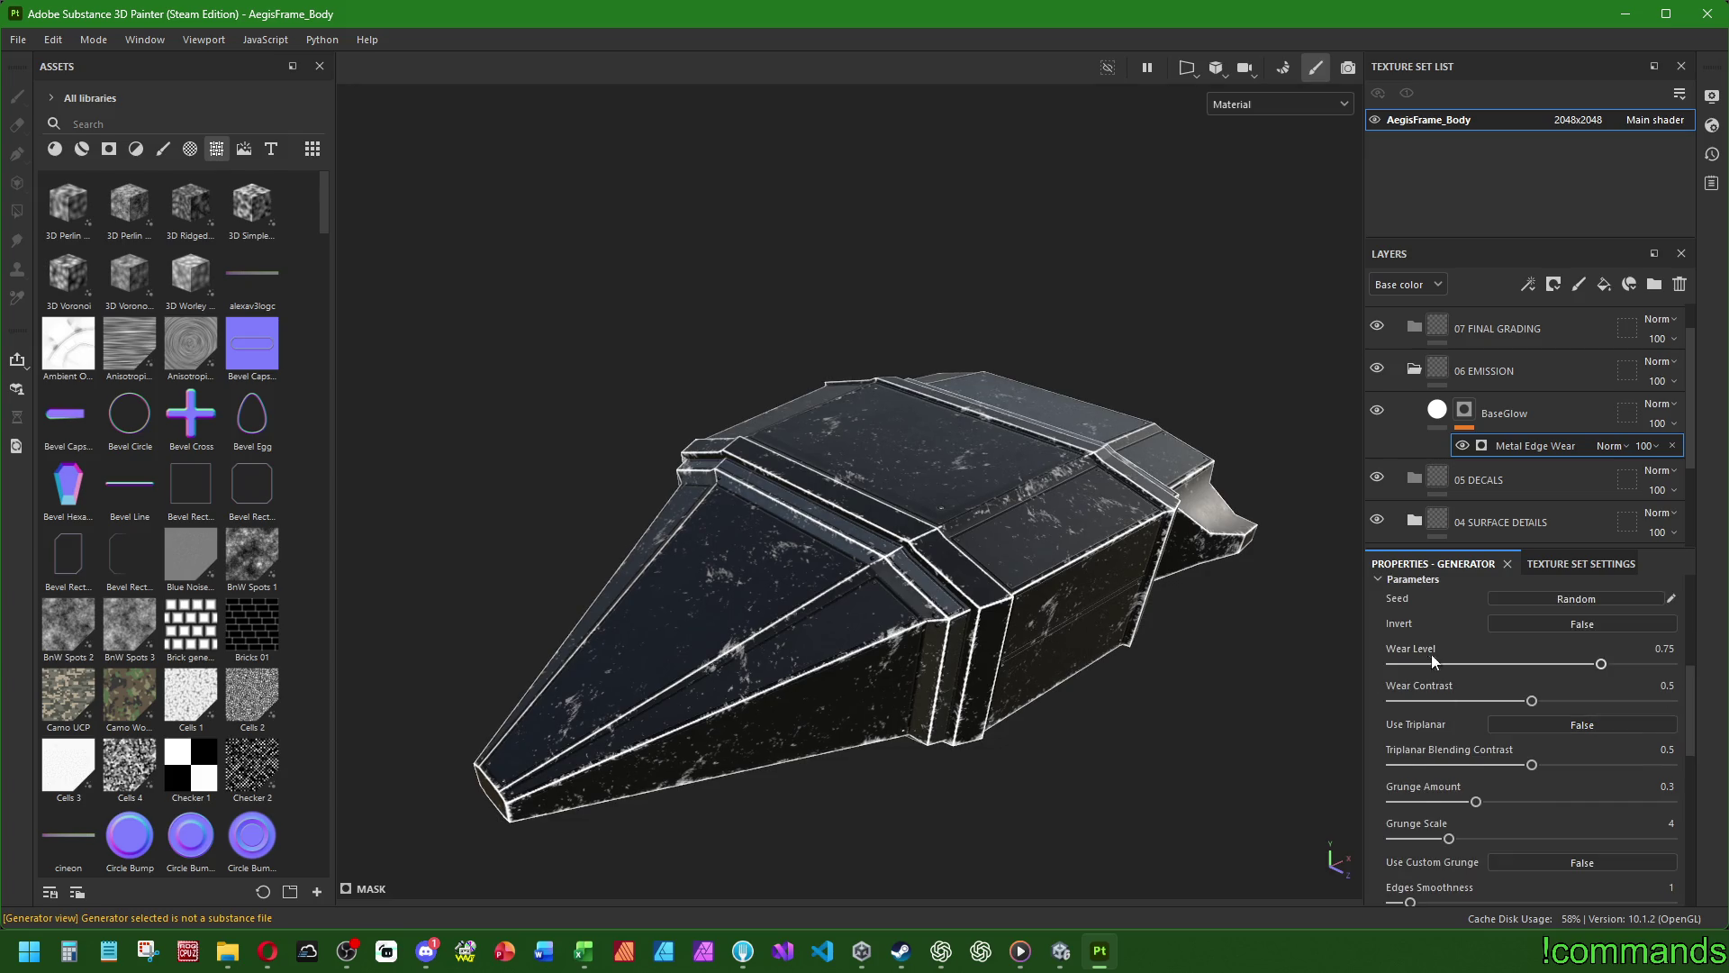
{"action": "mouse_move", "coordinate": [1601, 664]}
{"action": "left_mouse_down"}
{"action": "mouse_move", "coordinate": [1417, 663]}
{"action": "mouse_move", "coordinate": [1597, 672]}
{"action": "mouse_move", "coordinate": [1574, 669]}
{"action": "left_mouse_up"}
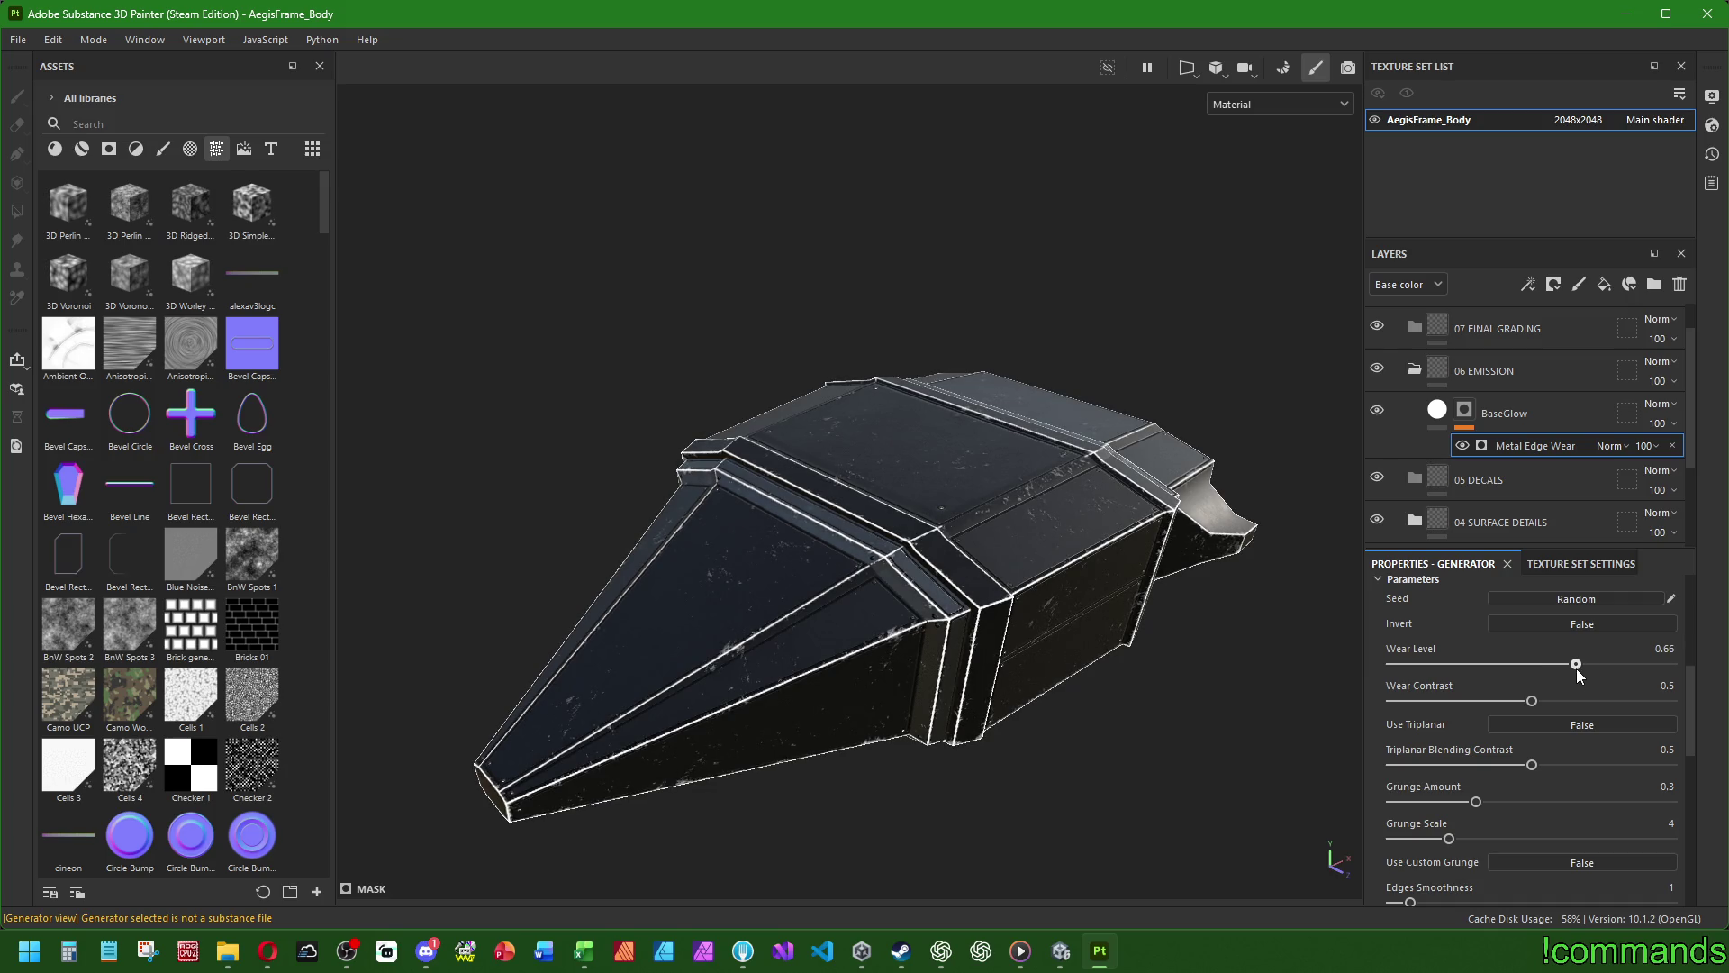
{"action": "left_click_drag", "start_coordinate": [1578, 668], "coordinate": [1601, 664]}
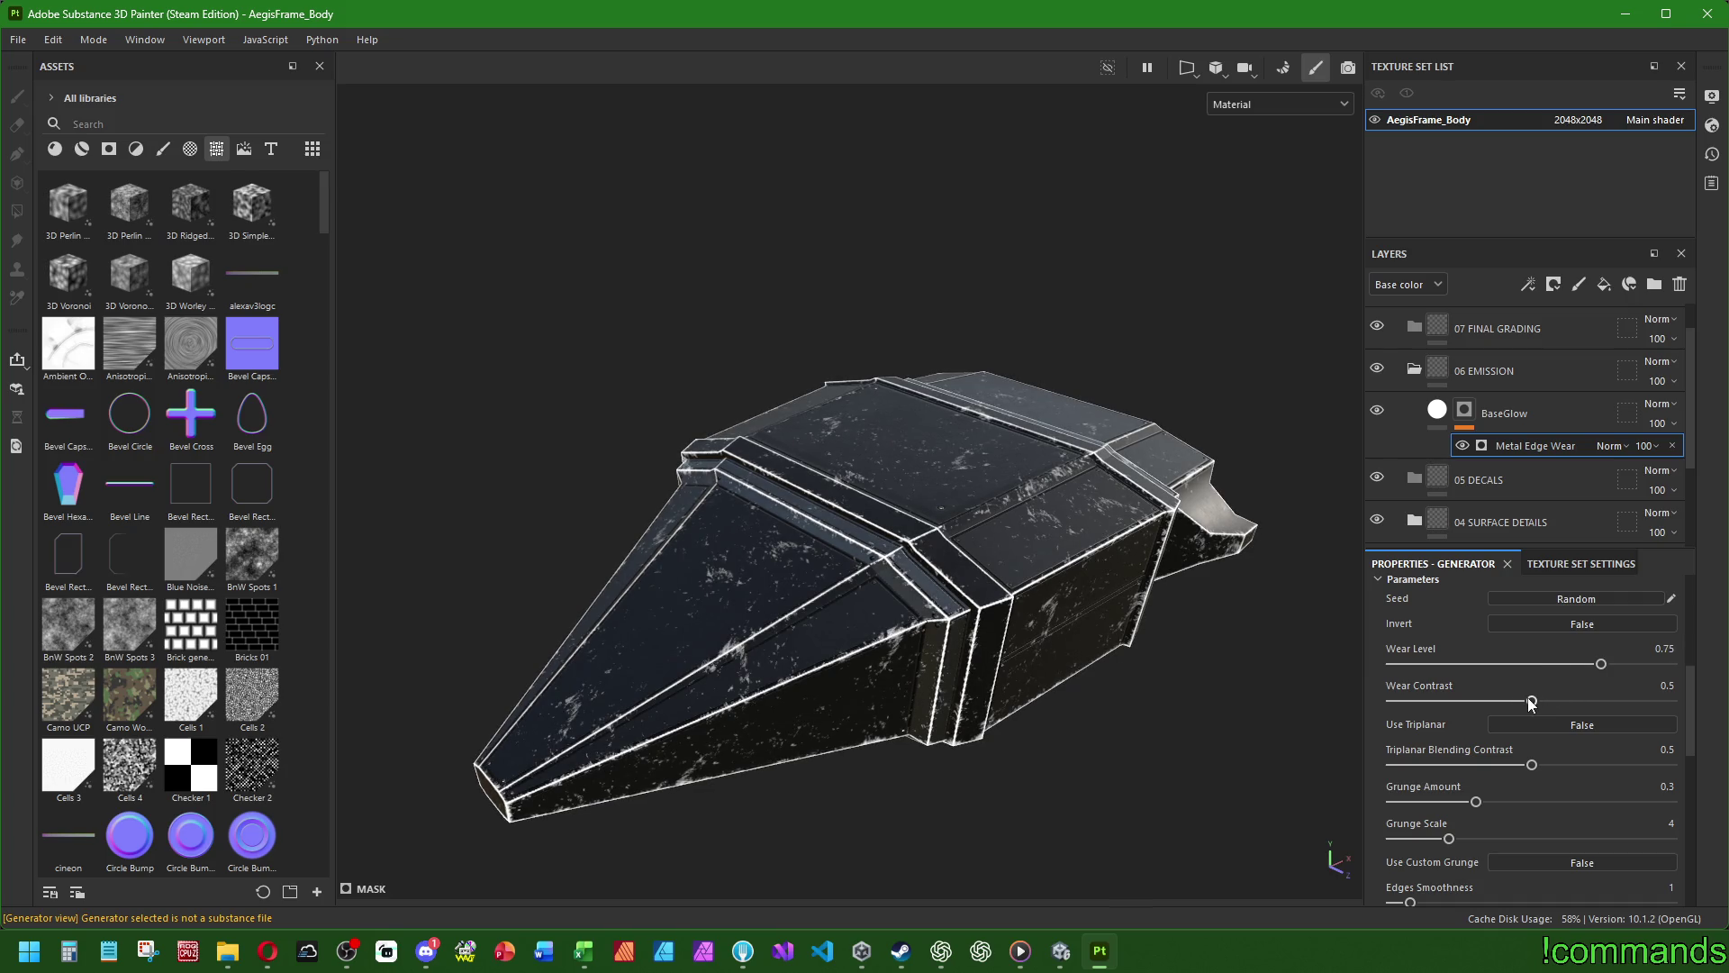
{"action": "left_click", "coordinate": [1545, 724]}
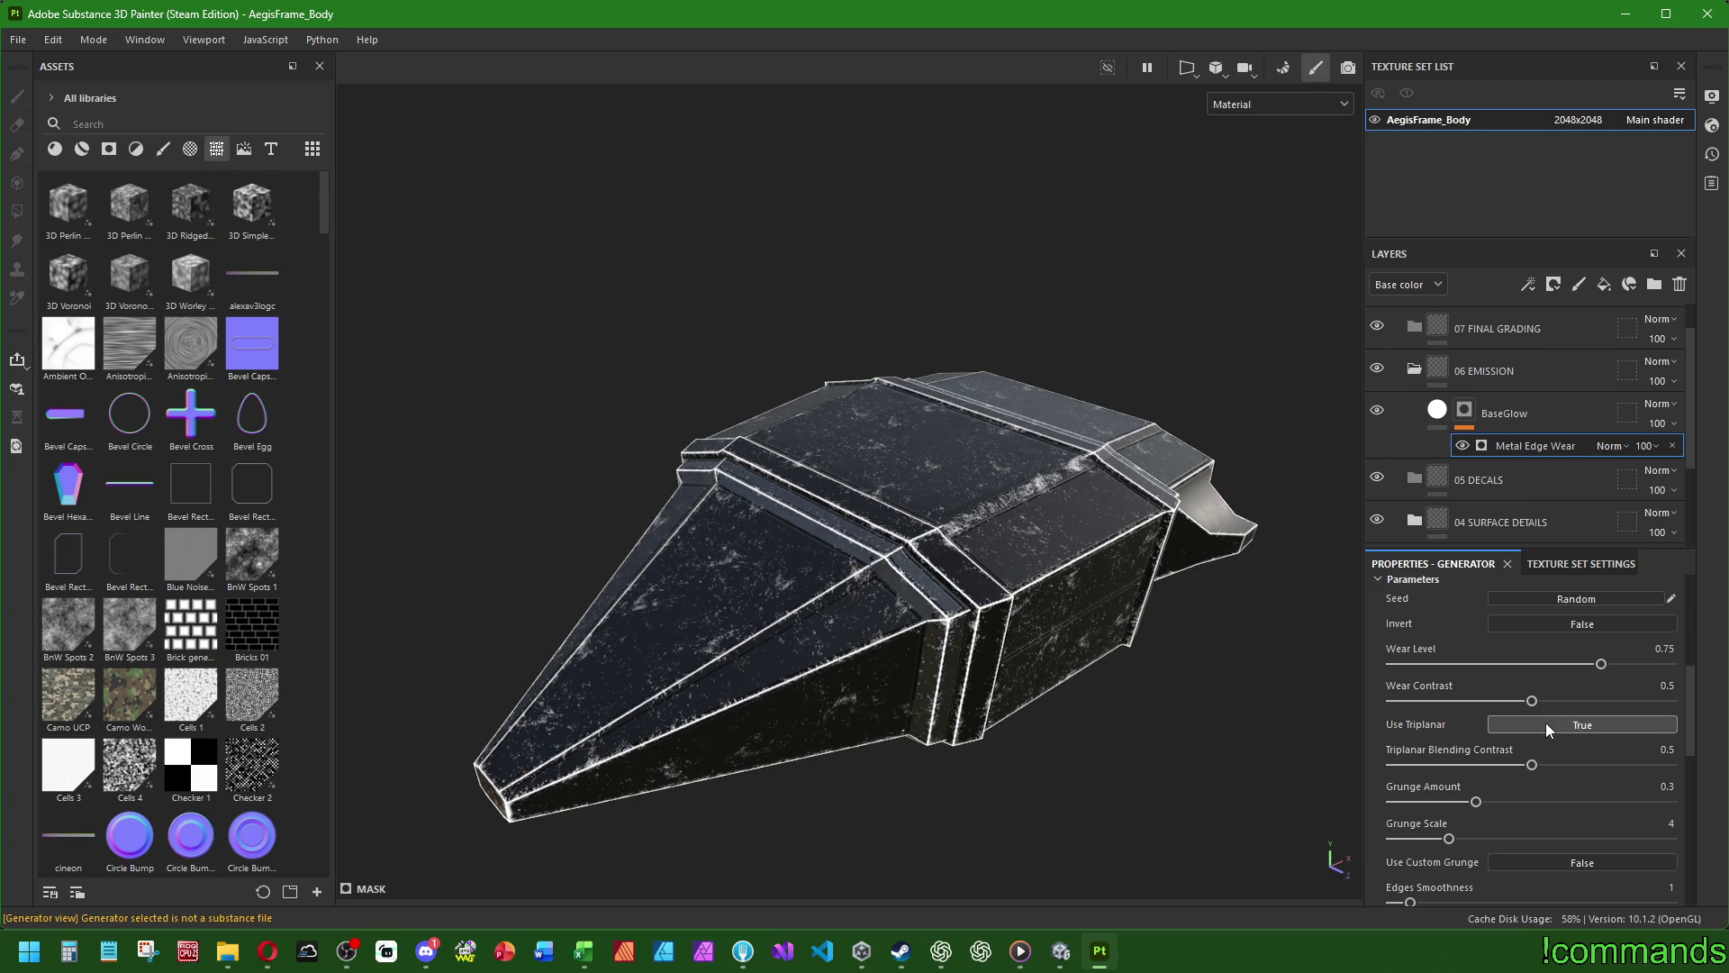
{"action": "left_click", "coordinate": [1547, 722]}
{"action": "mouse_move", "coordinate": [1479, 802]}
{"action": "left_mouse_down"}
{"action": "mouse_move", "coordinate": [1657, 809]}
{"action": "mouse_move", "coordinate": [1382, 803]}
{"action": "mouse_move", "coordinate": [1556, 815]}
{"action": "mouse_move", "coordinate": [1475, 801]}
{"action": "mouse_move", "coordinate": [1609, 838]}
{"action": "mouse_move", "coordinate": [1295, 828]}
{"action": "left_mouse_up"}
{"action": "key", "text": "ctrl+z"}
- Test Ambient Occlusion Masking at 0, revert it, and select the Curvature Weight field
{"action": "scroll", "coordinate": [1389, 829], "scroll_direction": "down", "scroll_amount": 3}
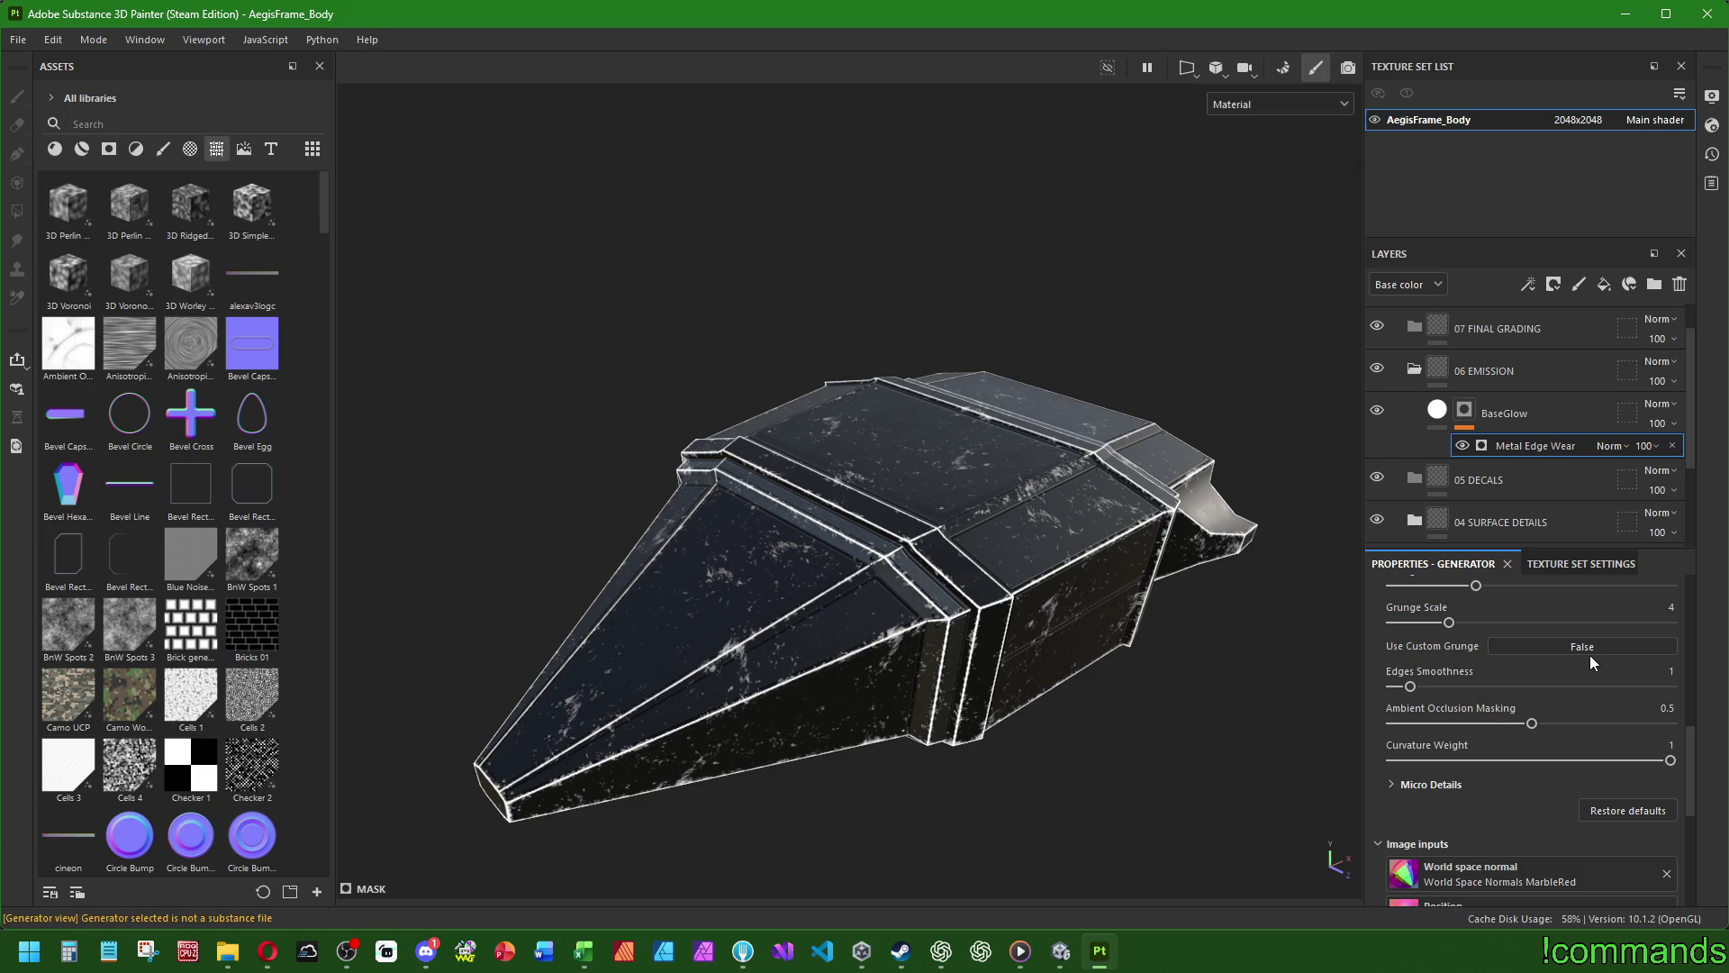
{"action": "mouse_move", "coordinate": [1536, 729]}
{"action": "left_mouse_down"}
{"action": "mouse_move", "coordinate": [1380, 711]}
{"action": "mouse_move", "coordinate": [1338, 749]}
{"action": "mouse_move", "coordinate": [1639, 760]}
{"action": "mouse_move", "coordinate": [1419, 748]}
{"action": "mouse_move", "coordinate": [1457, 750]}
{"action": "left_mouse_up"}
{"action": "key", "text": "ctrl+z"}
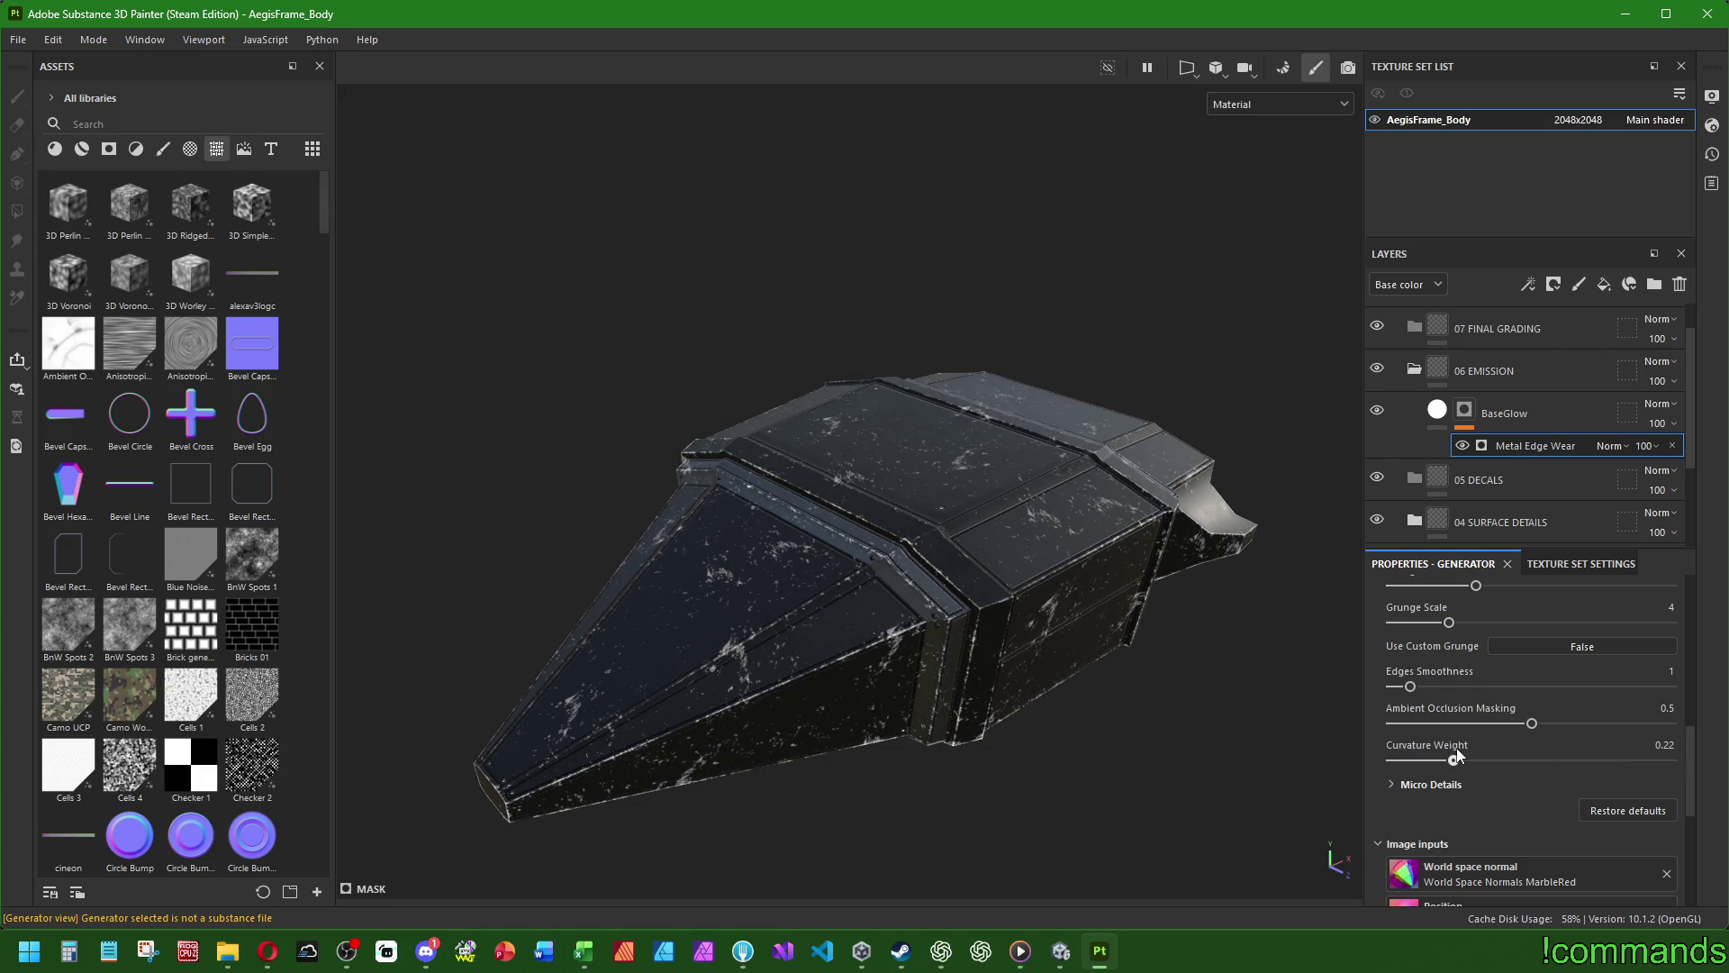
{"action": "left_click", "coordinate": [1653, 744]}
- Enter a Curvature Weight of 0.25, then bring it down to 0.2
{"action": "type", "text": "0.25"}
{"action": "key", "text": "Return"}
{"action": "key", "text": "BackSpace"}
{"action": "key", "text": "Return"}
- Set the Curvature Type to Smooth under Micro Details
{"action": "left_click", "coordinate": [1435, 785]}
{"action": "scroll", "coordinate": [1439, 785], "scroll_direction": "down", "scroll_amount": 1}
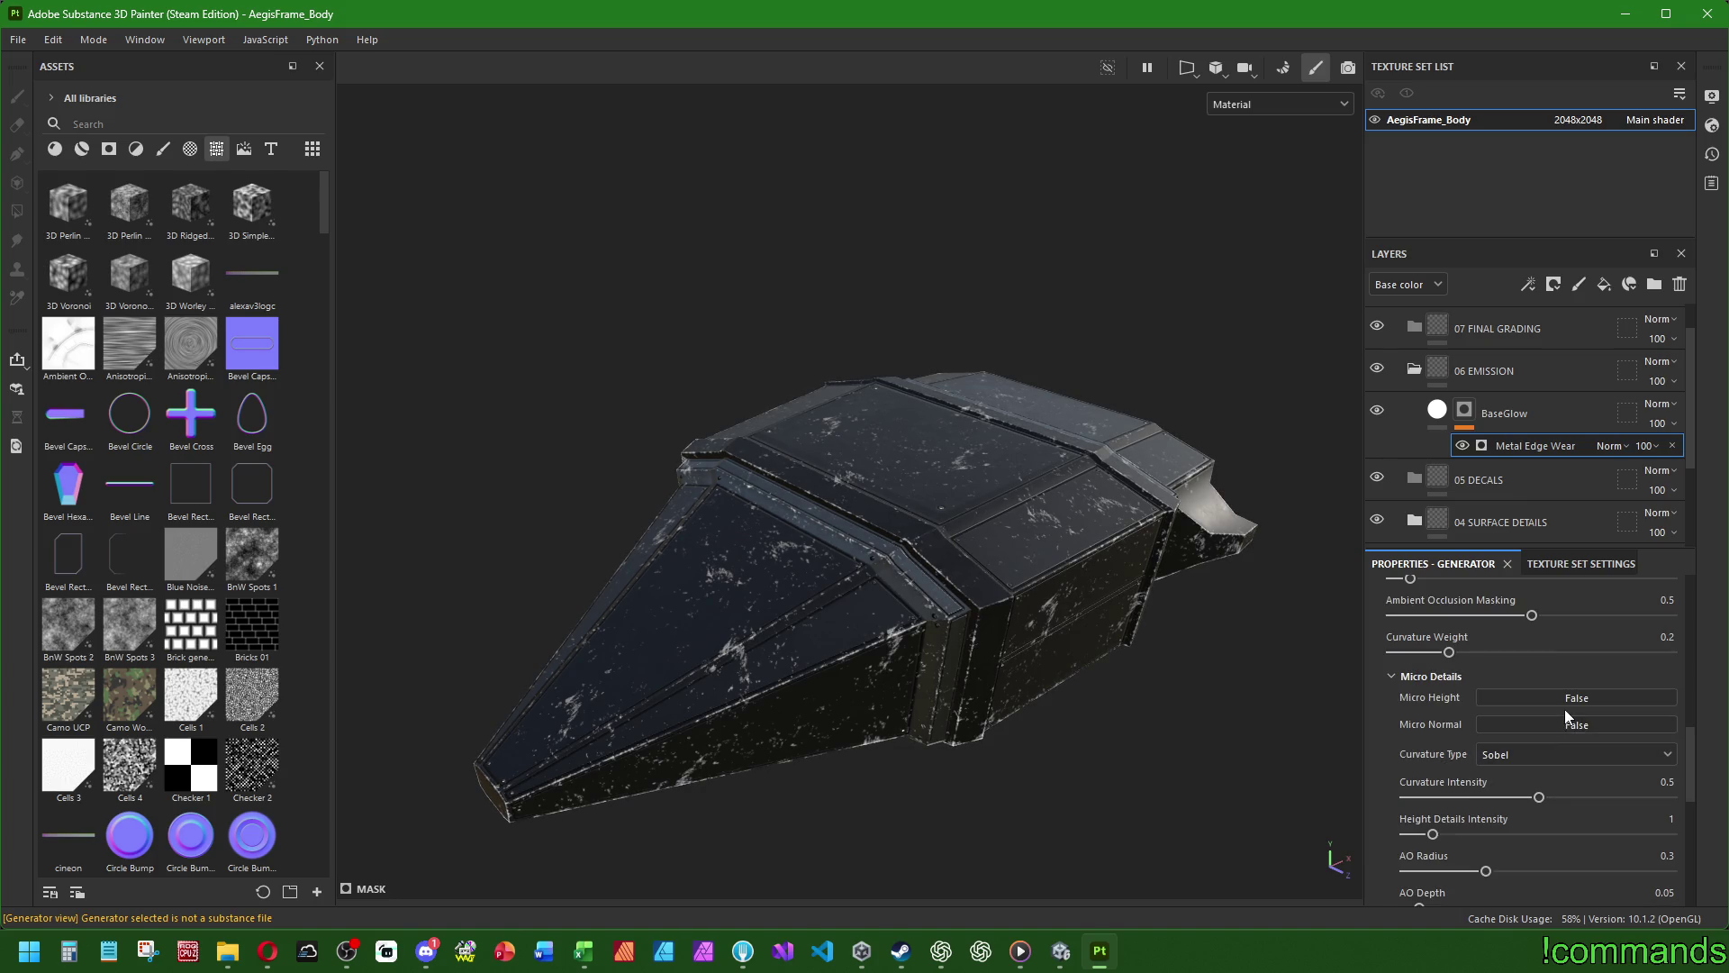
{"action": "left_click", "coordinate": [1511, 757]}
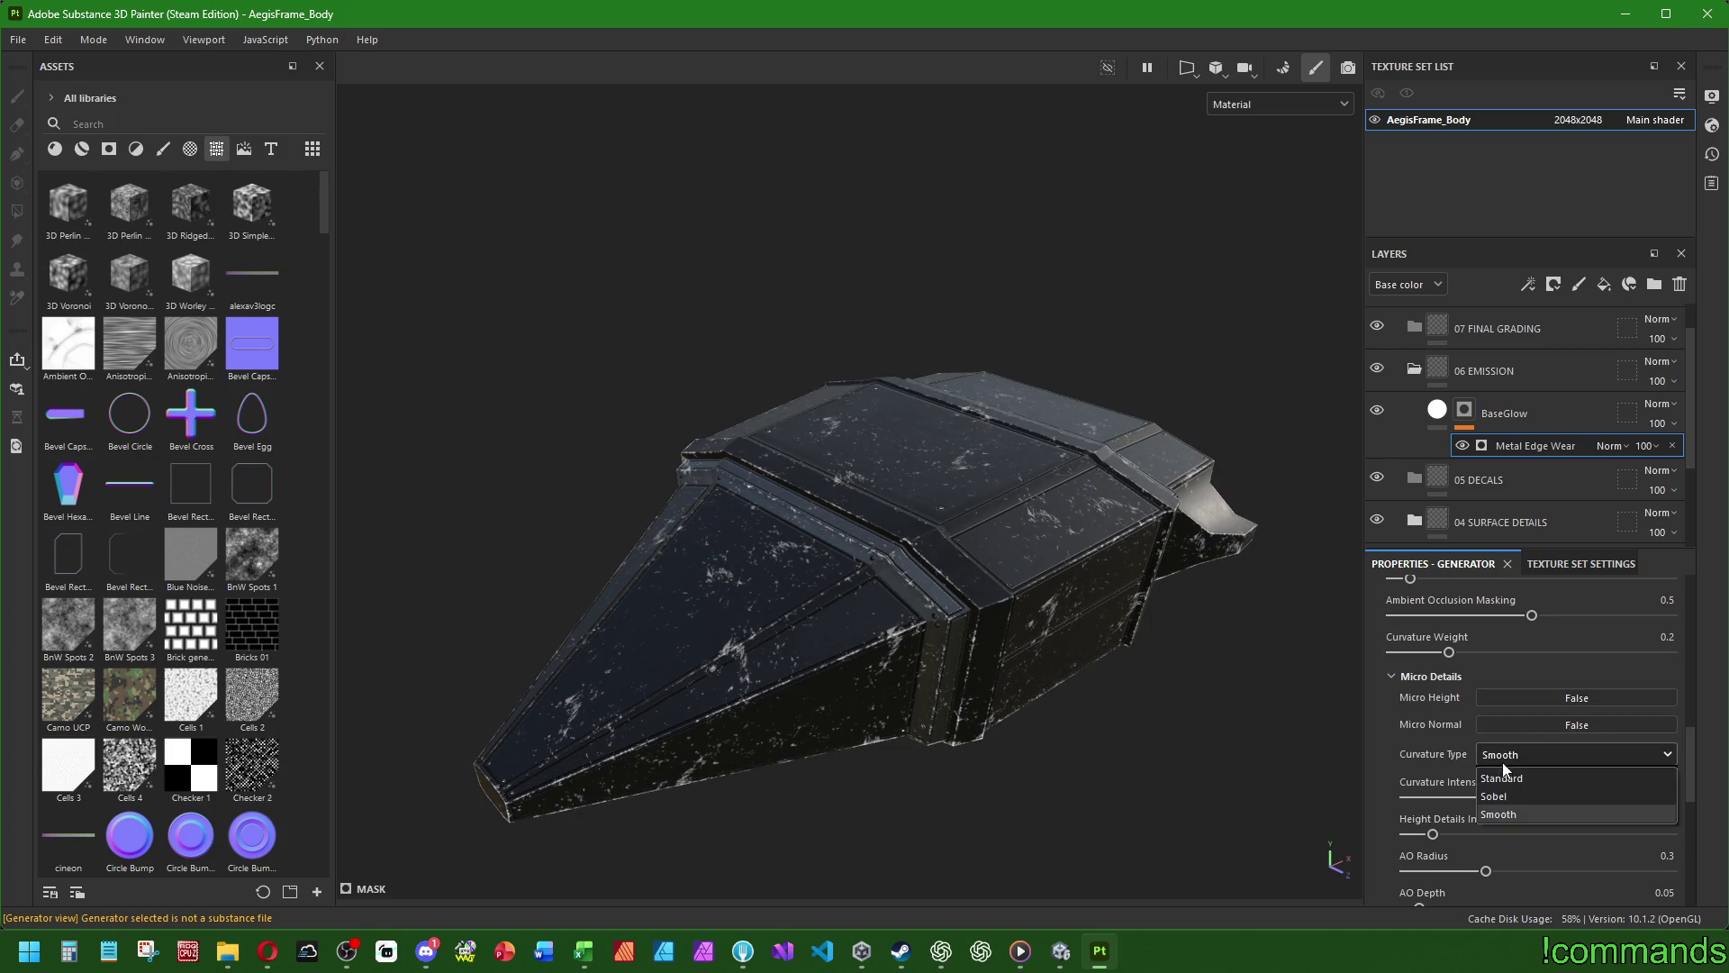
{"action": "left_click", "coordinate": [1513, 811]}
- Try and undo Curvature Intensity 1, raise AO Depth to 1, and pick a Custom grunge texture
{"action": "scroll", "coordinate": [1427, 764], "scroll_direction": "down", "scroll_amount": 1}
{"action": "left_click_drag", "start_coordinate": [1477, 689], "coordinate": [1713, 710]}
{"action": "key", "text": "ctrl+z"}
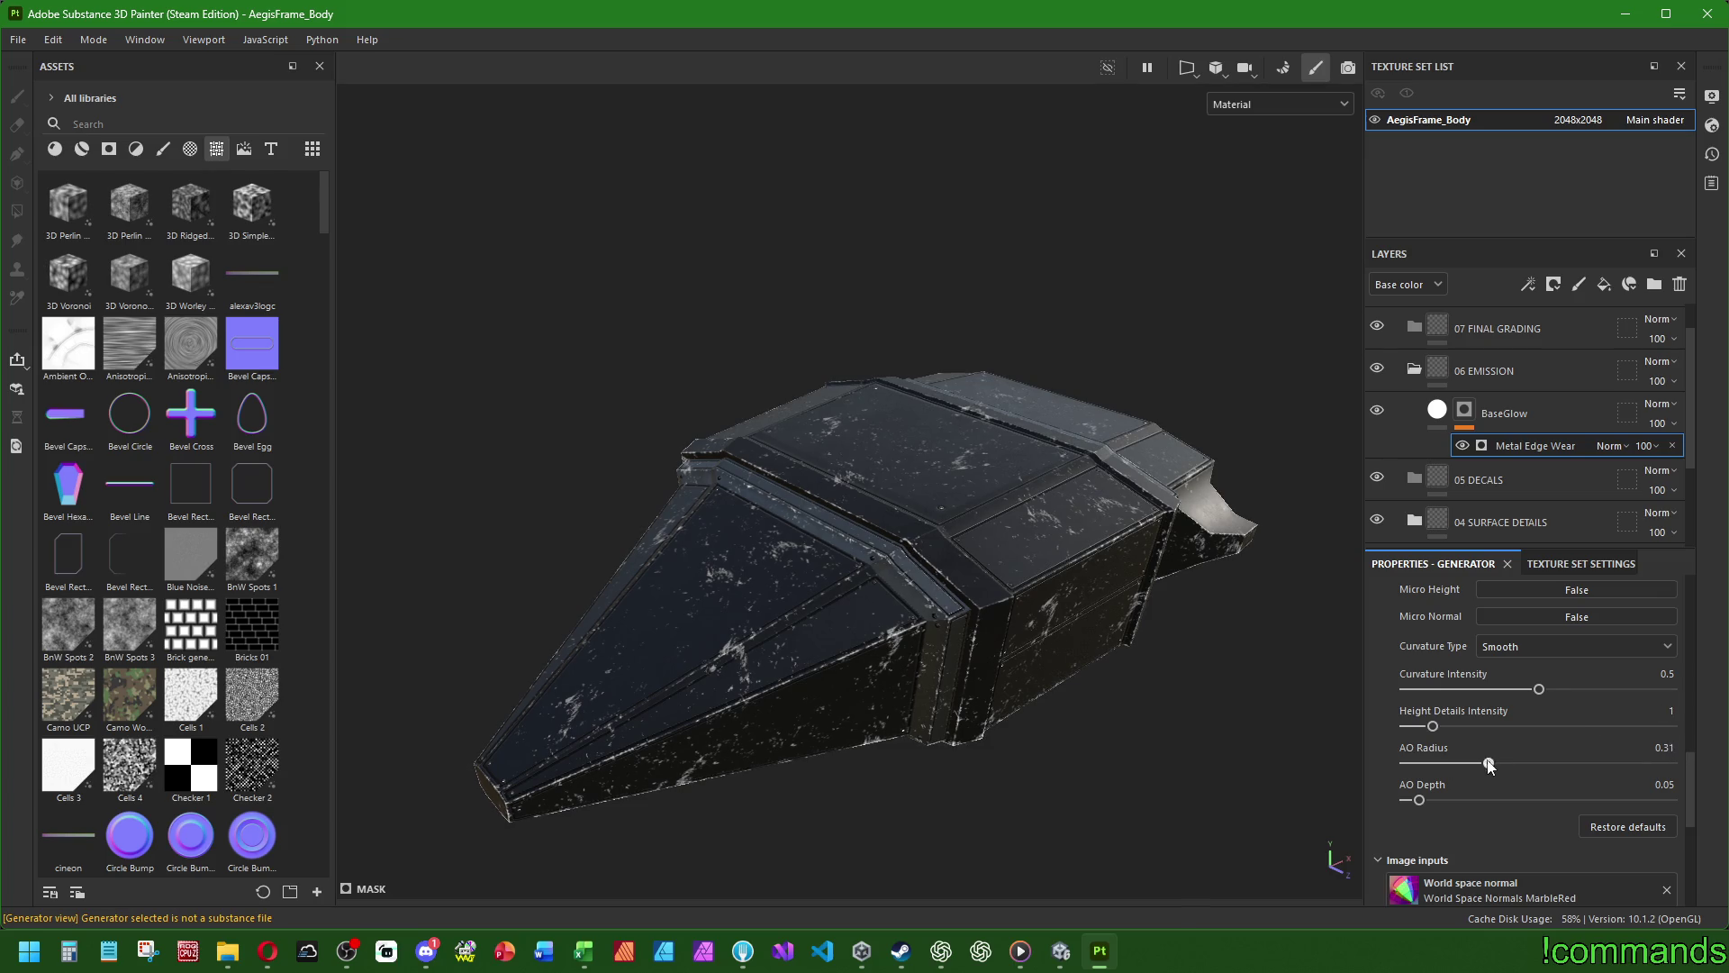
{"action": "left_click_drag", "start_coordinate": [1419, 800], "coordinate": [1675, 799]}
{"action": "scroll", "coordinate": [1473, 829], "scroll_direction": "down", "scroll_amount": 5}
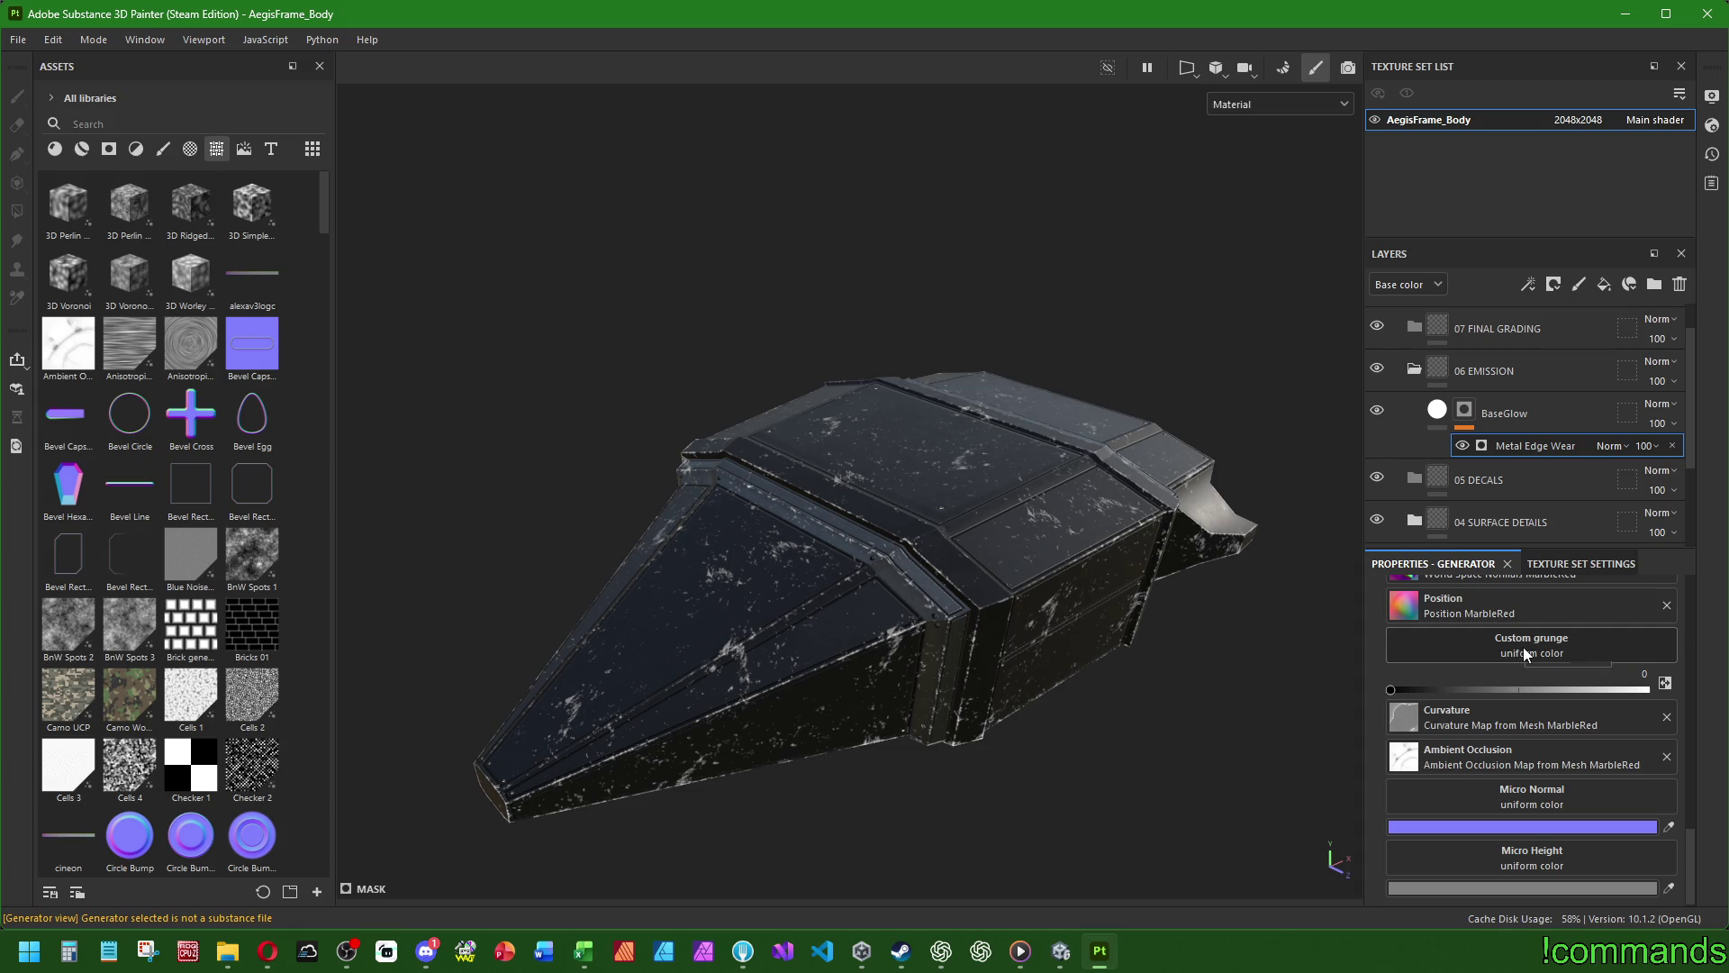
{"action": "left_click", "coordinate": [1393, 691]}
{"action": "left_click", "coordinate": [1471, 644]}
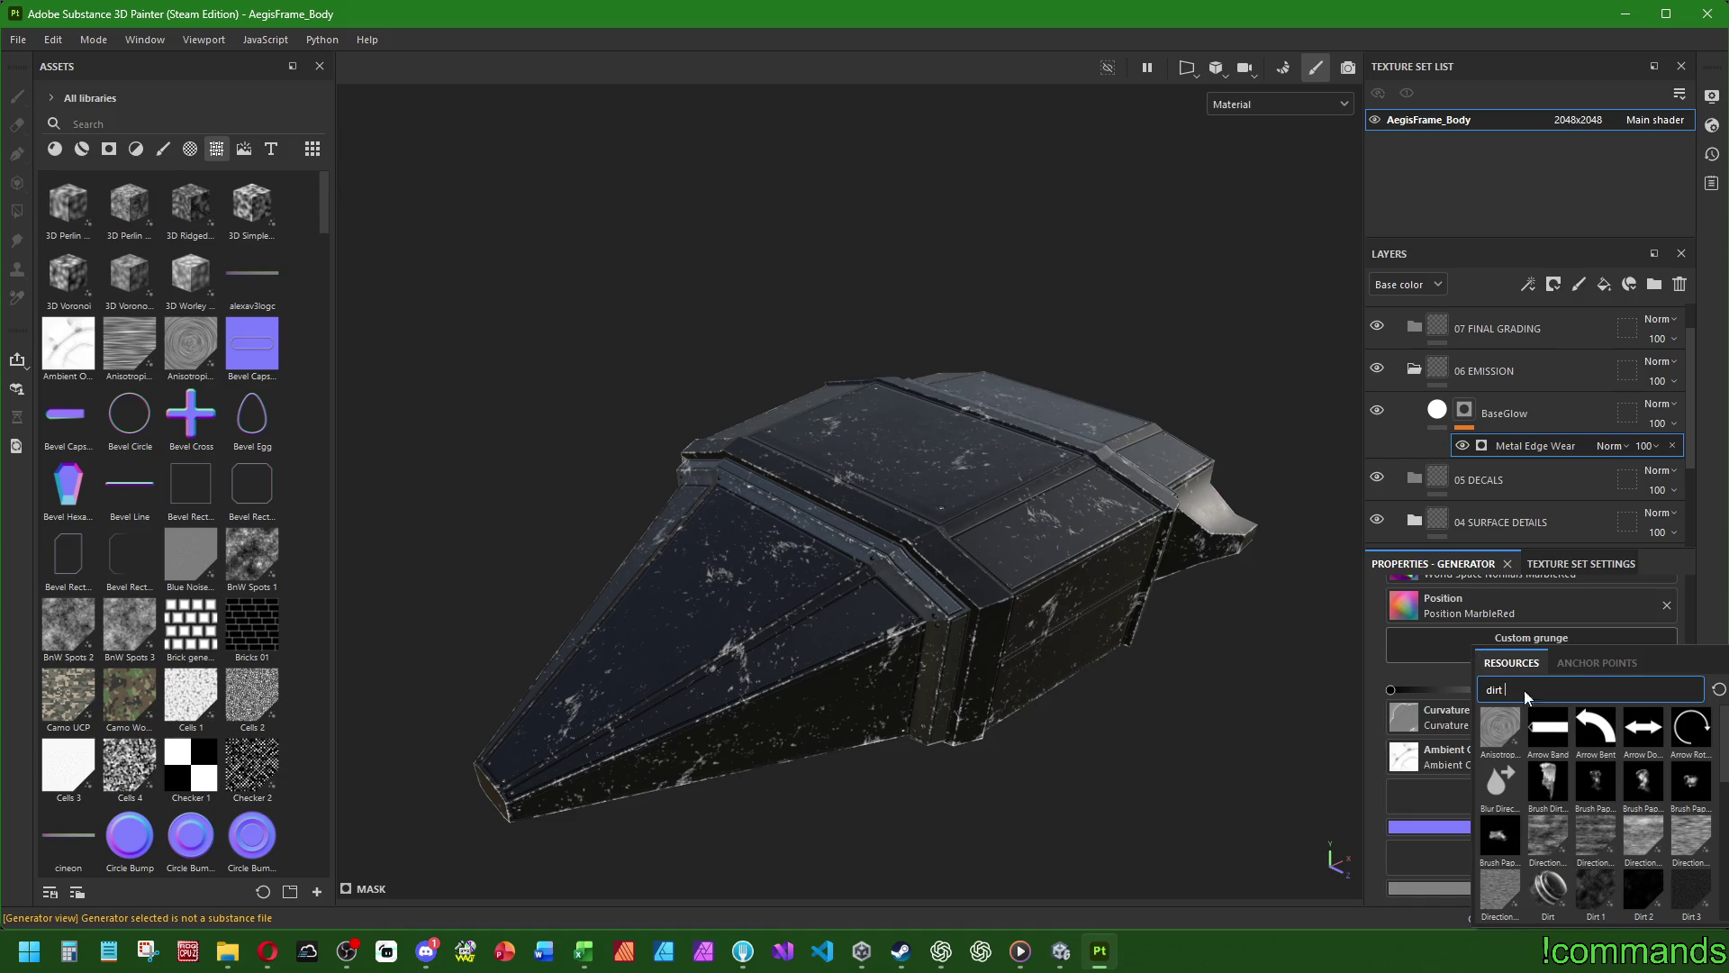
- Assign the Dirt texture as custom grunge, then undo it
{"action": "left_click", "coordinate": [1553, 886]}
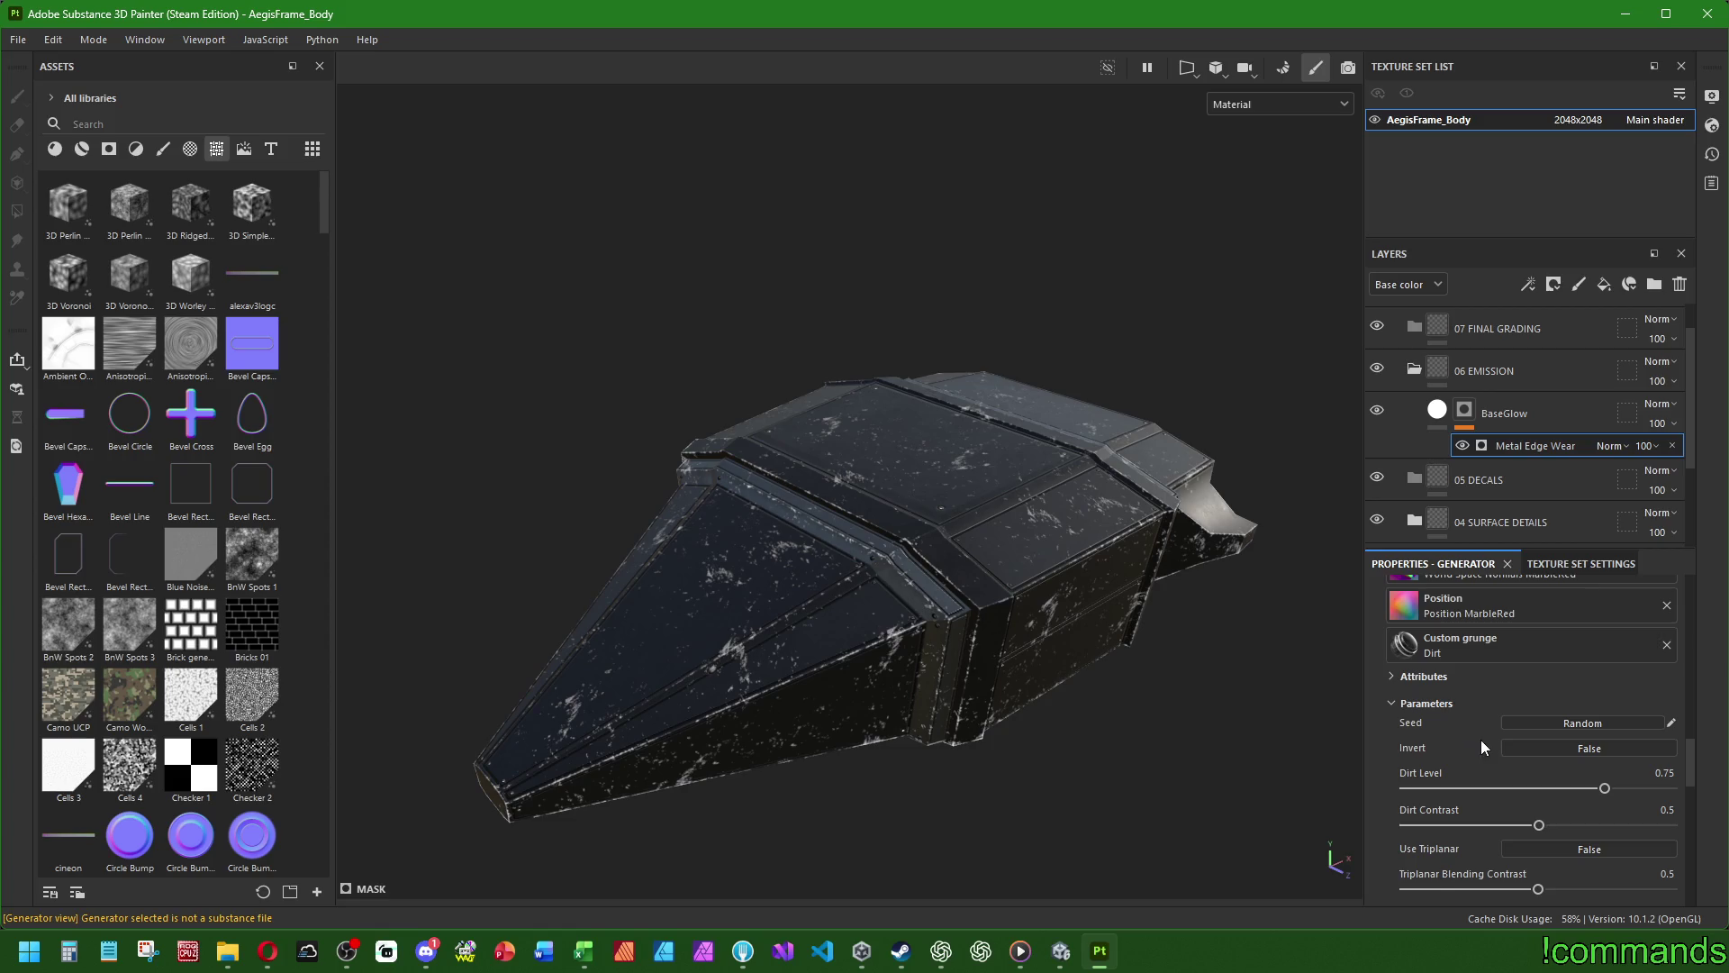
{"action": "key", "text": "ctrl+z"}
{"action": "scroll", "coordinate": [1466, 825], "scroll_direction": "up", "scroll_amount": 4}
{"action": "scroll", "coordinate": [1460, 820], "scroll_direction": "down", "scroll_amount": 3}
{"action": "left_click", "coordinate": [1455, 758]}
{"action": "scroll", "coordinate": [1454, 685], "scroll_direction": "up", "scroll_amount": 3}
- Raise Edges Smoothness to 16 and adjust Ambient Occlusion Masking and Curvature Weight
{"action": "left_click_drag", "start_coordinate": [684, 667], "coordinate": [969, 753], "text": "alt"}
{"action": "left_click", "coordinate": [1670, 765]}
{"action": "mouse_move", "coordinate": [1531, 802]}
{"action": "left_mouse_down"}
{"action": "mouse_move", "coordinate": [1416, 803]}
{"action": "mouse_move", "coordinate": [1531, 802]}
{"action": "left_mouse_up"}
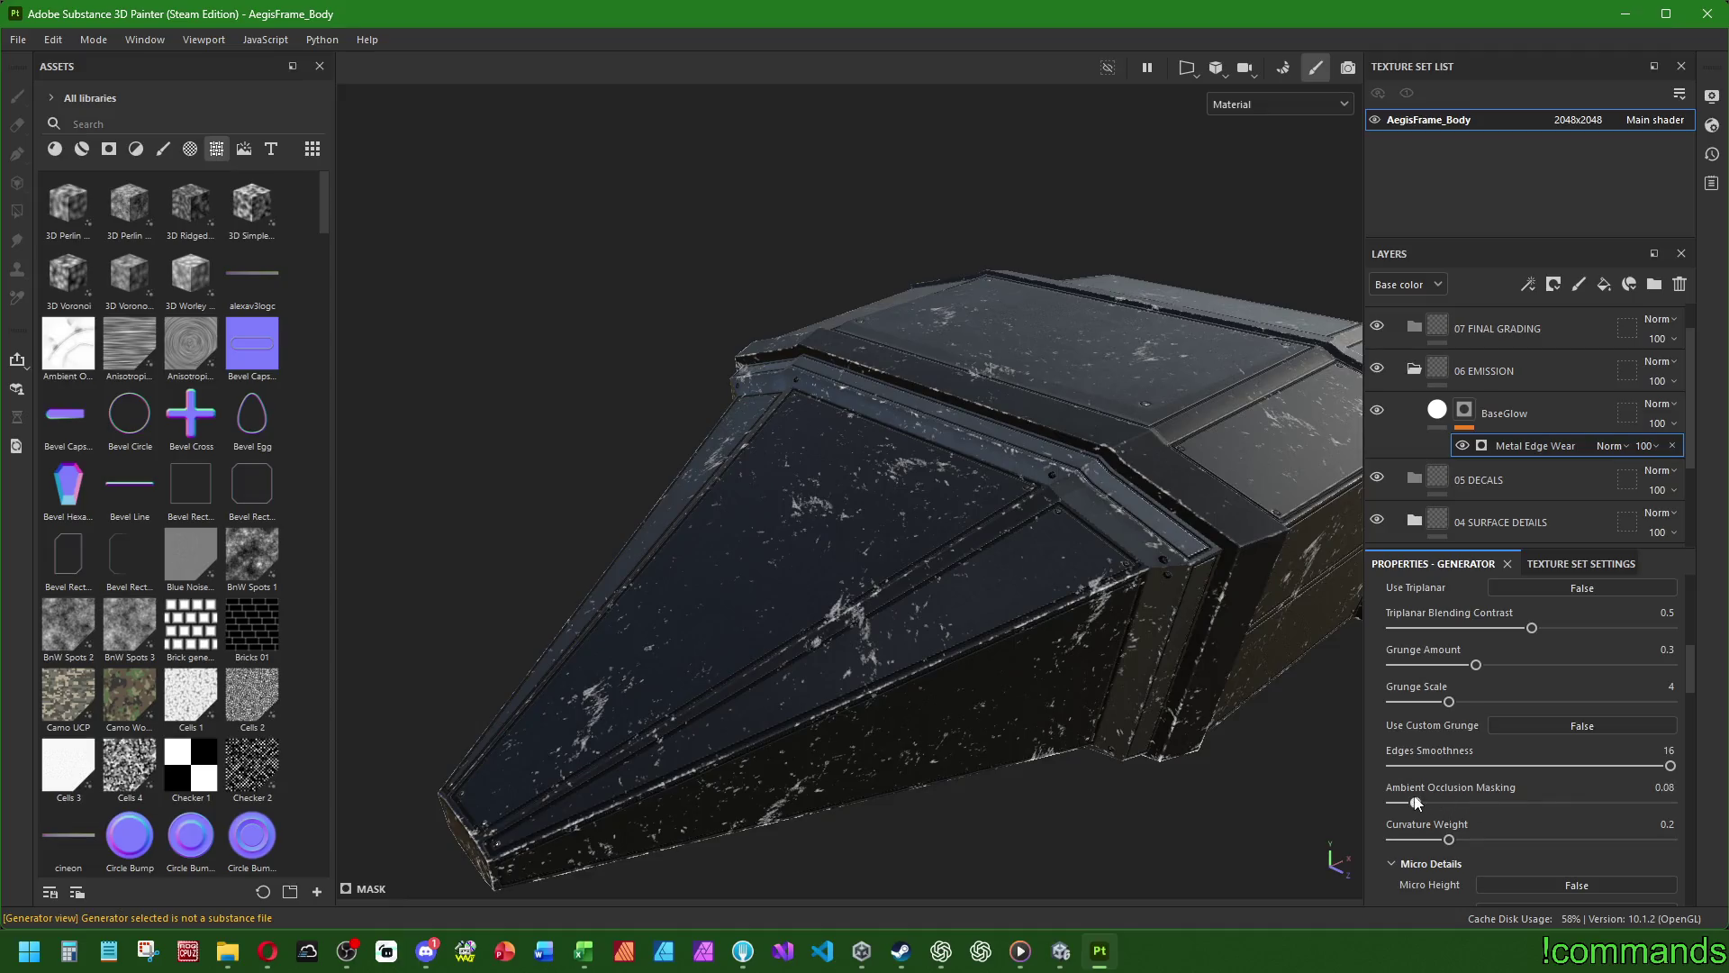
{"action": "mouse_move", "coordinate": [1447, 839]}
{"action": "left_mouse_down"}
{"action": "mouse_move", "coordinate": [1671, 839]}
{"action": "mouse_move", "coordinate": [1449, 839]}
{"action": "left_mouse_up"}
- Set Grunge Scale to 3 and lower Grunge Amount to about 0.22
{"action": "mouse_move", "coordinate": [1445, 705]}
{"action": "left_mouse_down"}
{"action": "mouse_move", "coordinate": [1641, 710]}
{"action": "mouse_move", "coordinate": [1180, 699]}
{"action": "left_mouse_up"}
{"action": "mouse_move", "coordinate": [1450, 704]}
{"action": "left_mouse_down"}
{"action": "mouse_move", "coordinate": [1412, 705]}
{"action": "mouse_move", "coordinate": [1429, 702]}
{"action": "left_mouse_up"}
{"action": "mouse_move", "coordinate": [1191, 681]}
{"action": "left_mouse_down", "text": "alt"}
{"action": "mouse_move", "coordinate": [1207, 681]}
{"action": "mouse_move", "coordinate": [909, 651]}
{"action": "left_mouse_up", "text": "alt"}
{"action": "left_click_drag", "start_coordinate": [1475, 667], "coordinate": [1457, 667]}
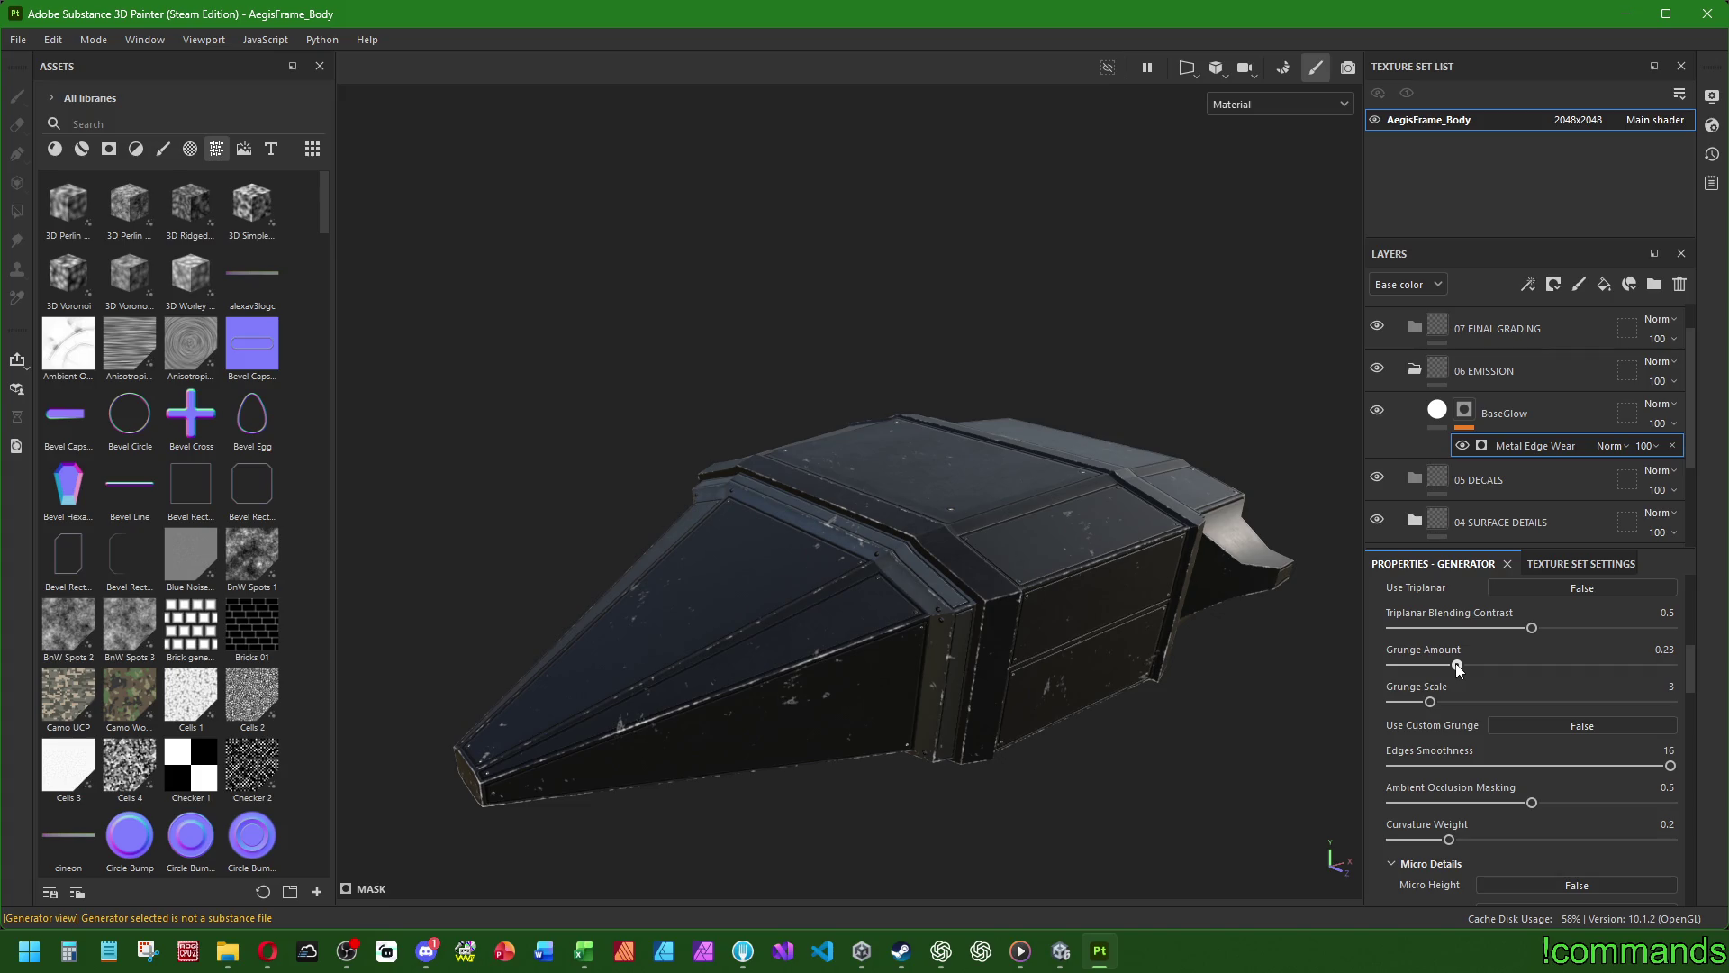
{"action": "left_click_drag", "start_coordinate": [1456, 664], "coordinate": [1457, 665]}
- Test and undo Triplanar Blending Contrast 0, then turn on triplanar projection
{"action": "mouse_move", "coordinate": [1533, 630]}
{"action": "left_mouse_down"}
{"action": "mouse_move", "coordinate": [1602, 632]}
{"action": "mouse_move", "coordinate": [1181, 630]}
{"action": "left_mouse_up"}
{"action": "key", "text": "ctrl+z"}
{"action": "scroll", "coordinate": [1563, 638], "scroll_direction": "up", "scroll_amount": 2}
{"action": "left_click", "coordinate": [1558, 694]}
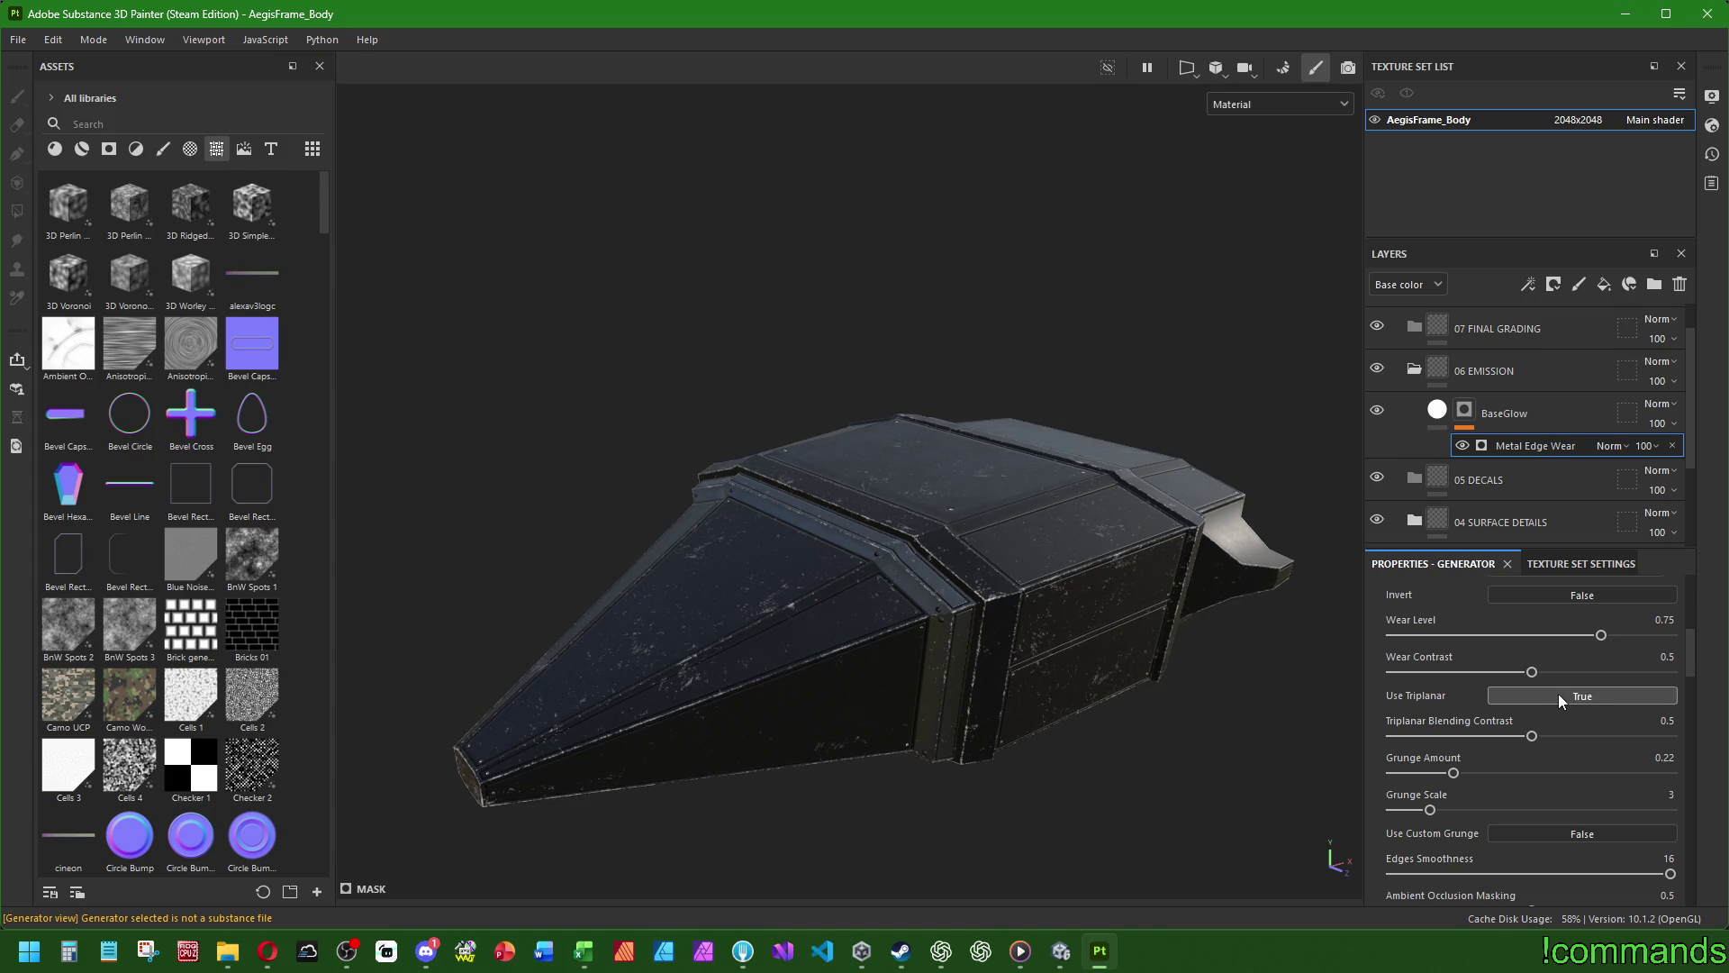
- Compare the wear with triplanar projection on and off, leaving it off
{"action": "left_click", "coordinate": [1561, 701]}
{"action": "left_click", "coordinate": [1561, 703]}
{"action": "left_click", "coordinate": [1560, 695]}
{"action": "left_click", "coordinate": [1560, 695]}
{"action": "left_click", "coordinate": [1562, 701]}
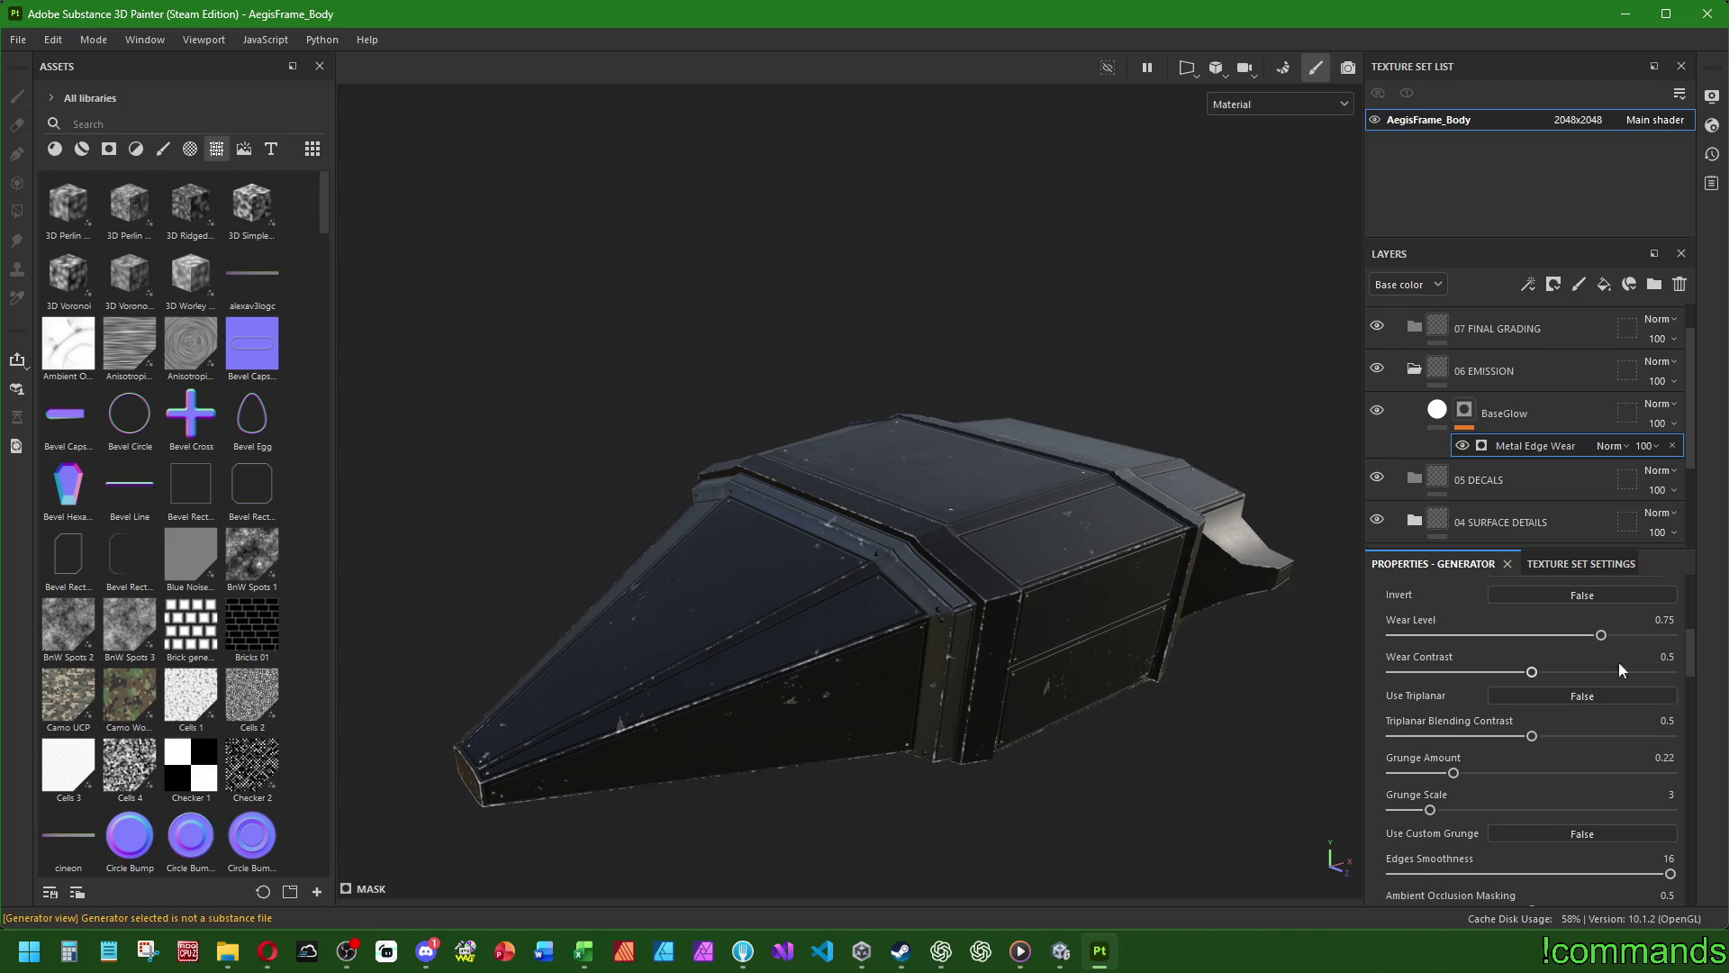
- Experiment with Wear Level between 1 and 0.75, finally setting it to 0.72
{"action": "left_click_drag", "start_coordinate": [1601, 634], "coordinate": [1481, 636]}
{"action": "mouse_move", "coordinate": [1545, 637]}
{"action": "left_mouse_down"}
{"action": "mouse_move", "coordinate": [1391, 635]}
{"action": "mouse_move", "coordinate": [1670, 635]}
{"action": "left_mouse_up"}
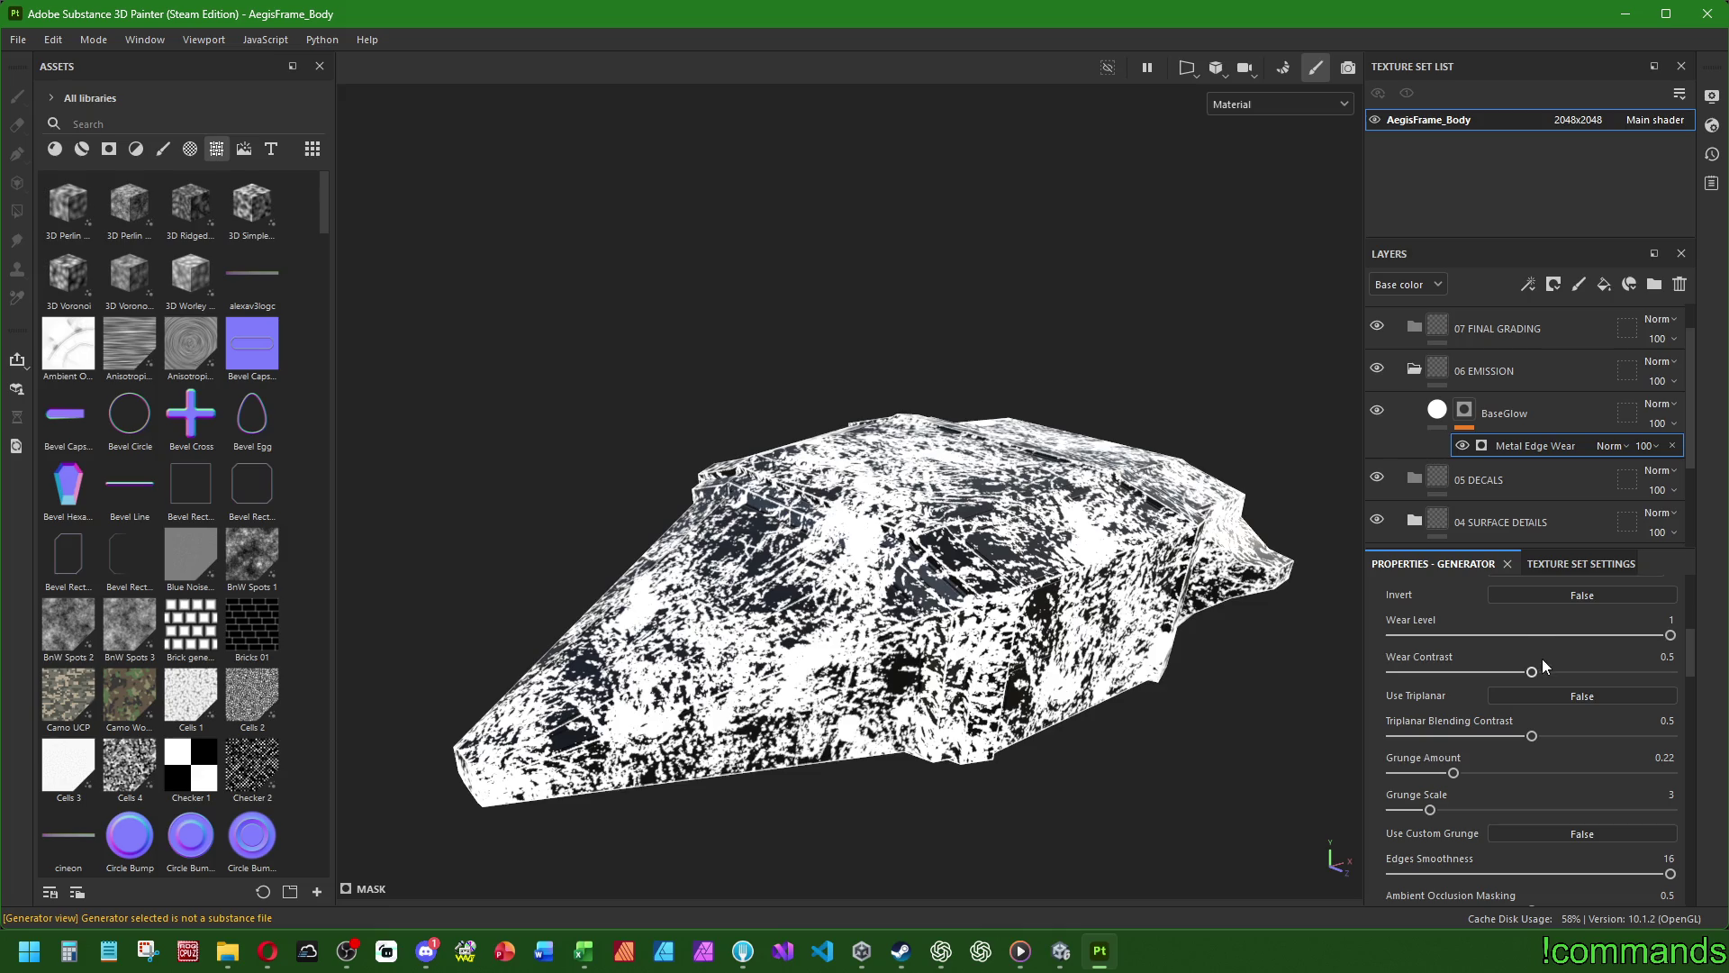
{"action": "left_click", "coordinate": [1601, 634]}
{"action": "left_click_drag", "start_coordinate": [1602, 636], "coordinate": [1600, 636]}
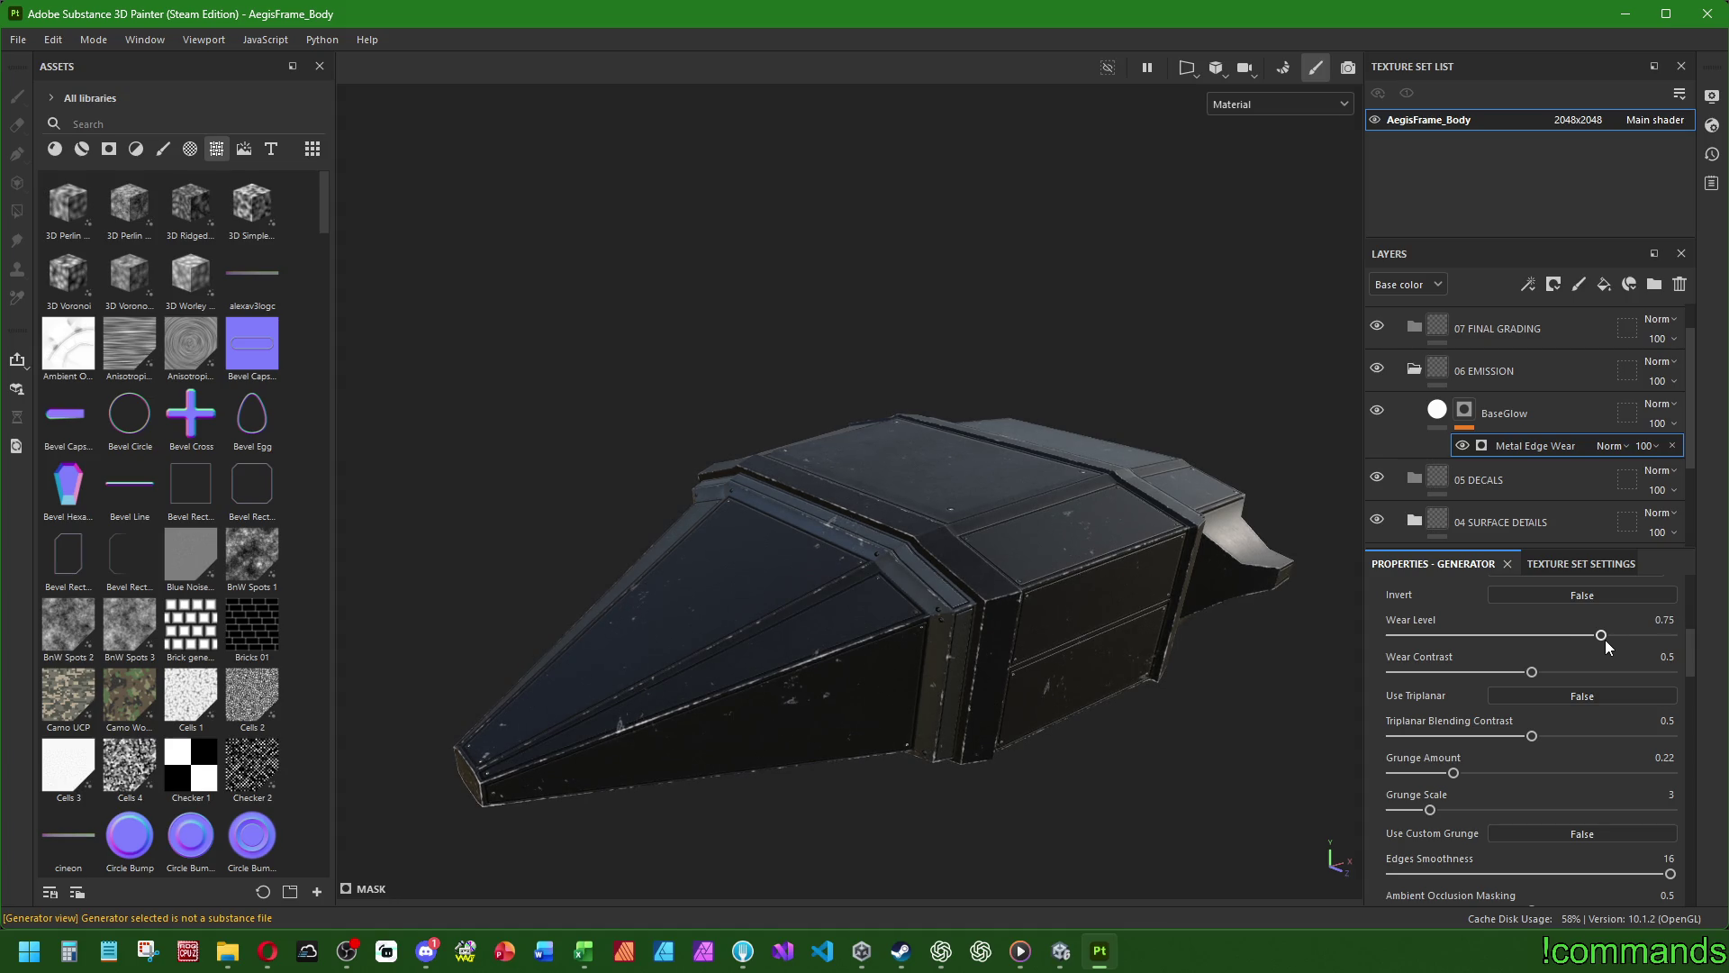
{"action": "mouse_move", "coordinate": [1599, 635]}
{"action": "left_mouse_down"}
{"action": "mouse_move", "coordinate": [1558, 670]}
{"action": "mouse_move", "coordinate": [1602, 667]}
{"action": "mouse_move", "coordinate": [1463, 658]}
{"action": "mouse_move", "coordinate": [1520, 677]}
{"action": "left_mouse_up"}
- Preview the inverted wear mask, keep Invert off, and orbit around the hull
{"action": "scroll", "coordinate": [1486, 653], "scroll_direction": "up", "scroll_amount": 2}
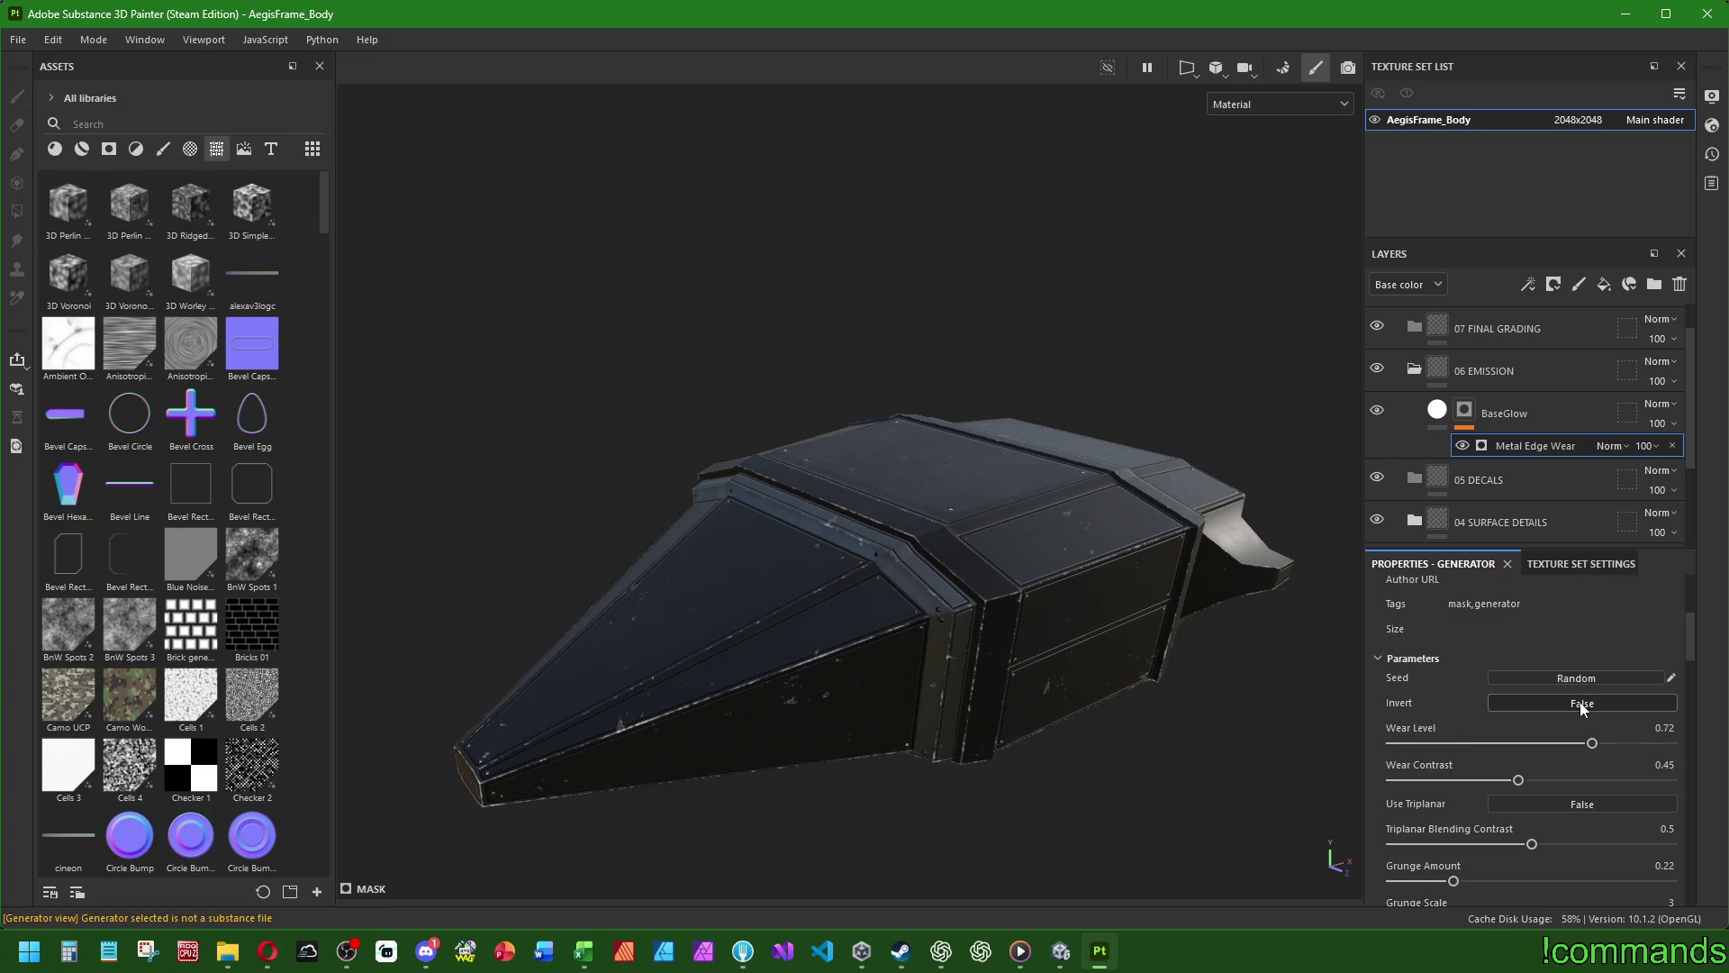
{"action": "left_click", "coordinate": [1580, 700]}
{"action": "left_click", "coordinate": [1581, 700]}
{"action": "scroll", "coordinate": [1468, 720], "scroll_direction": "up", "scroll_amount": 3}
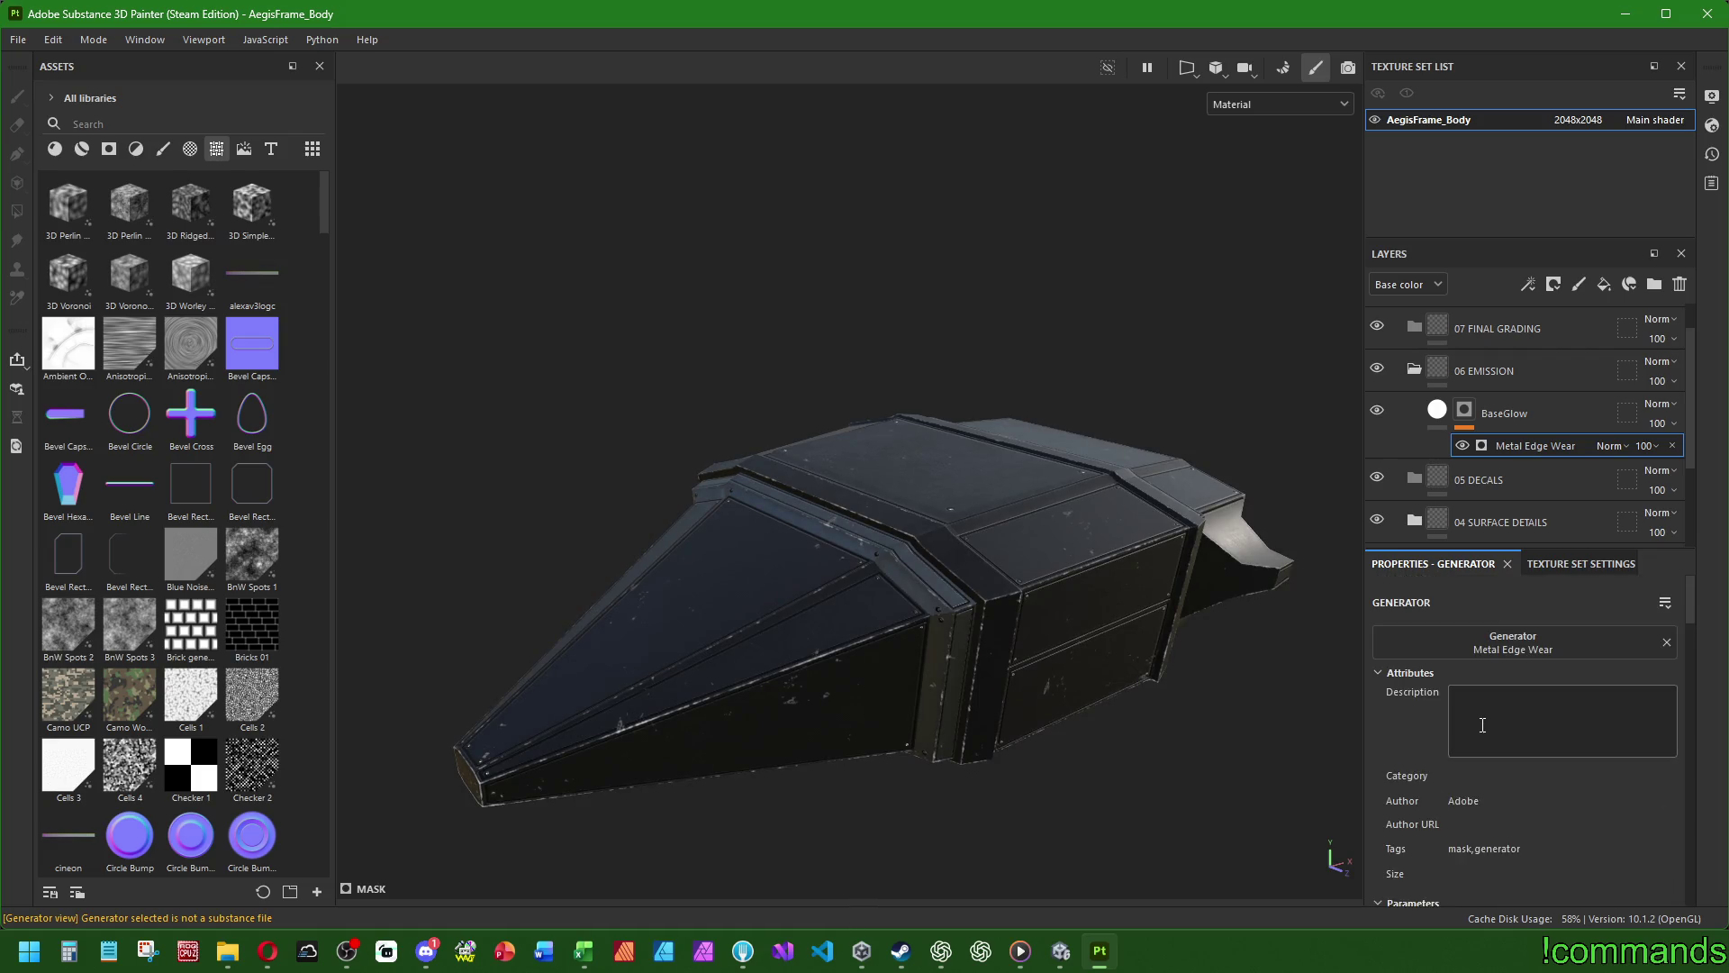
{"action": "mouse_move", "coordinate": [1262, 695]}
{"action": "left_mouse_down", "text": "alt"}
{"action": "mouse_move", "coordinate": [1052, 598]}
{"action": "mouse_move", "coordinate": [749, 650]}
{"action": "mouse_move", "coordinate": [583, 618]}
{"action": "mouse_move", "coordinate": [915, 637]}
{"action": "left_mouse_up", "text": "alt"}
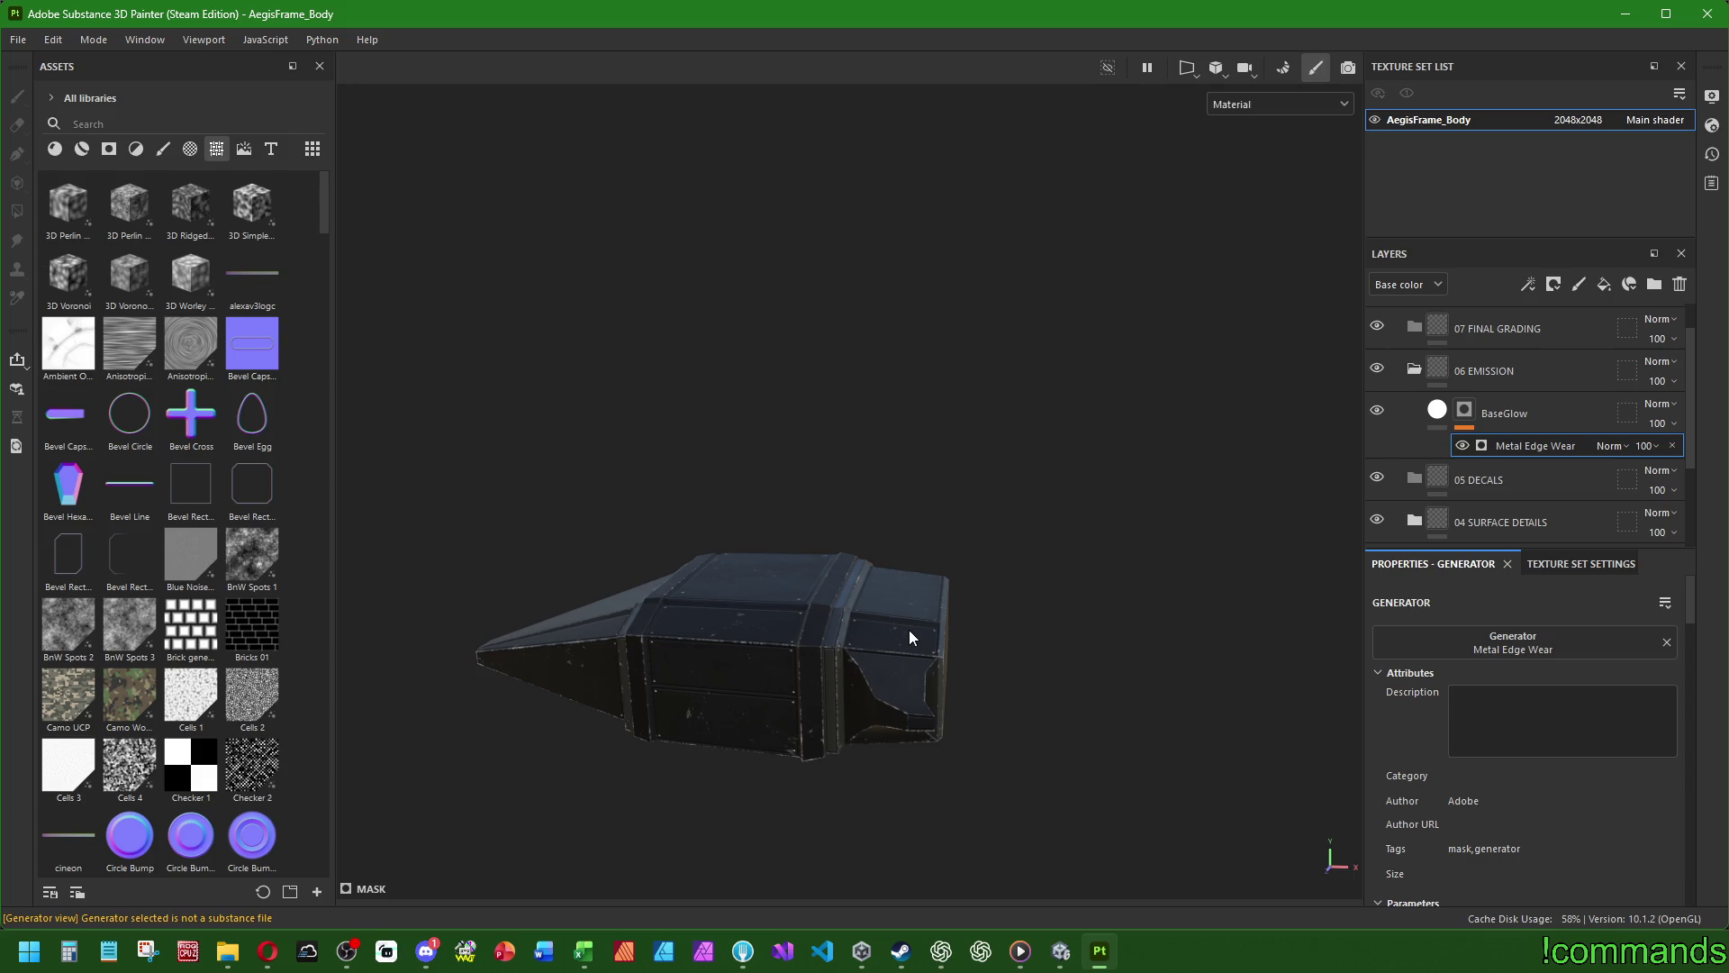
- Orbit the worn hull from top and low side angles, then select the BaseGlow fill layer
{"action": "mouse_move", "coordinate": [814, 708]}
{"action": "left_mouse_down", "text": "alt"}
{"action": "mouse_move", "coordinate": [851, 680]}
{"action": "mouse_move", "coordinate": [928, 695]}
{"action": "mouse_move", "coordinate": [816, 730]}
{"action": "left_mouse_up", "text": "alt"}
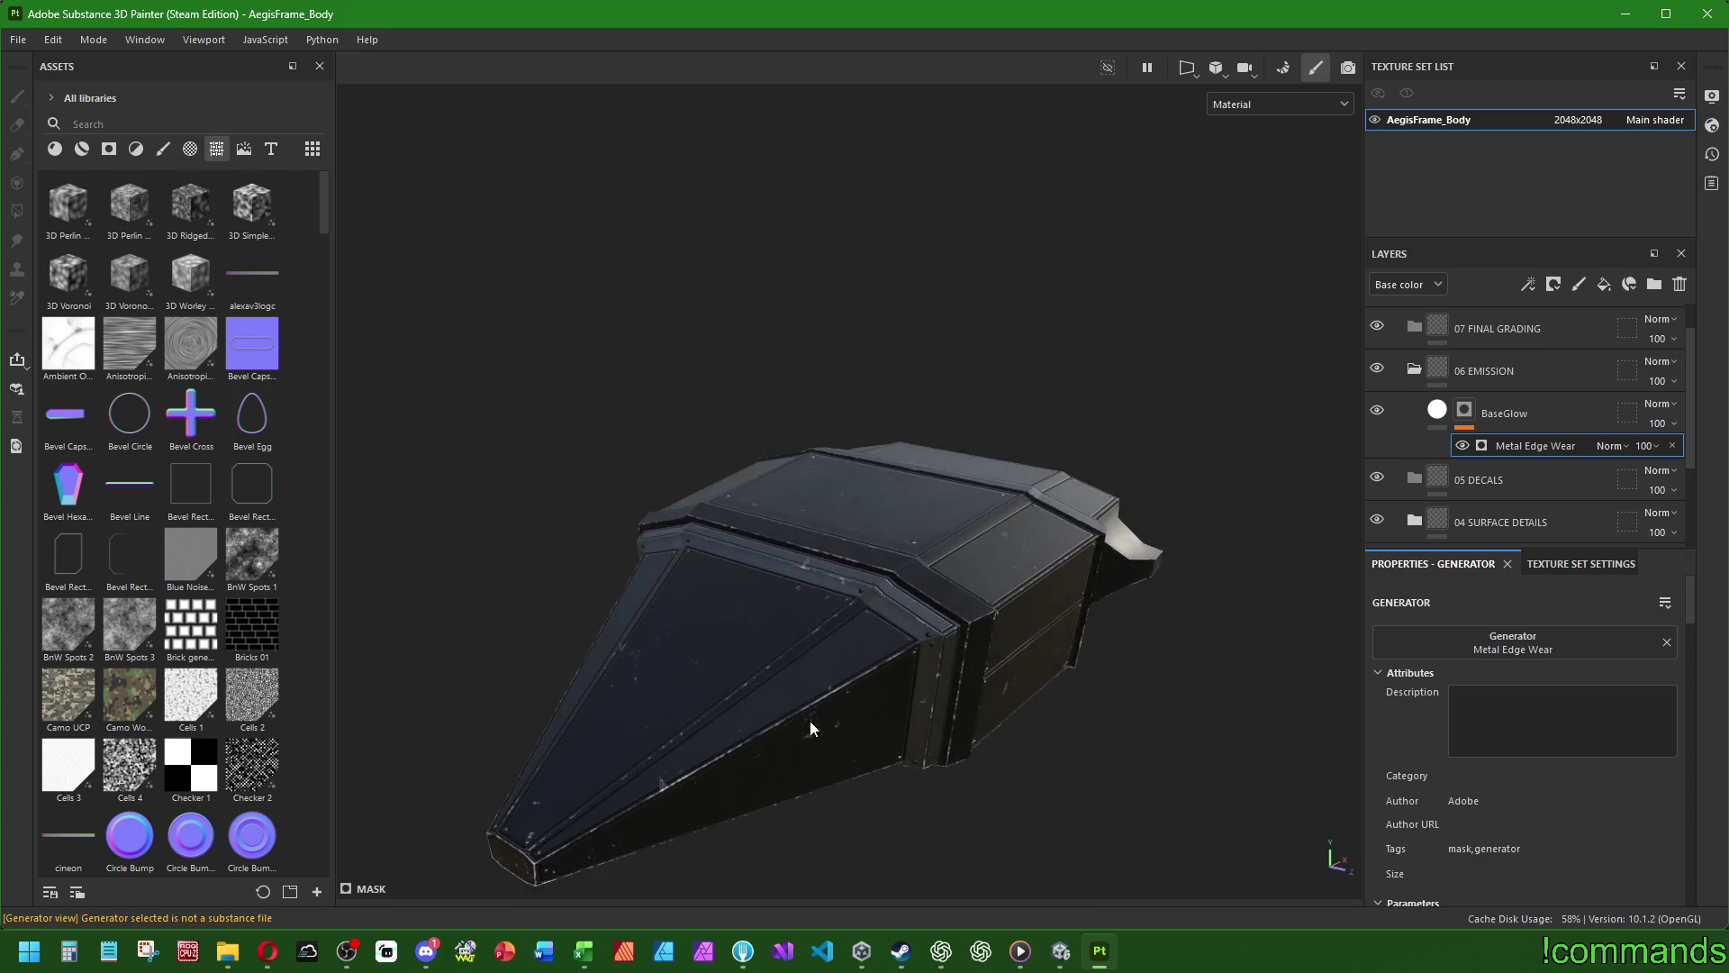
{"action": "scroll", "coordinate": [749, 665], "scroll_direction": "up", "scroll_amount": 3}
{"action": "scroll", "coordinate": [750, 667], "scroll_direction": "down", "scroll_amount": 1}
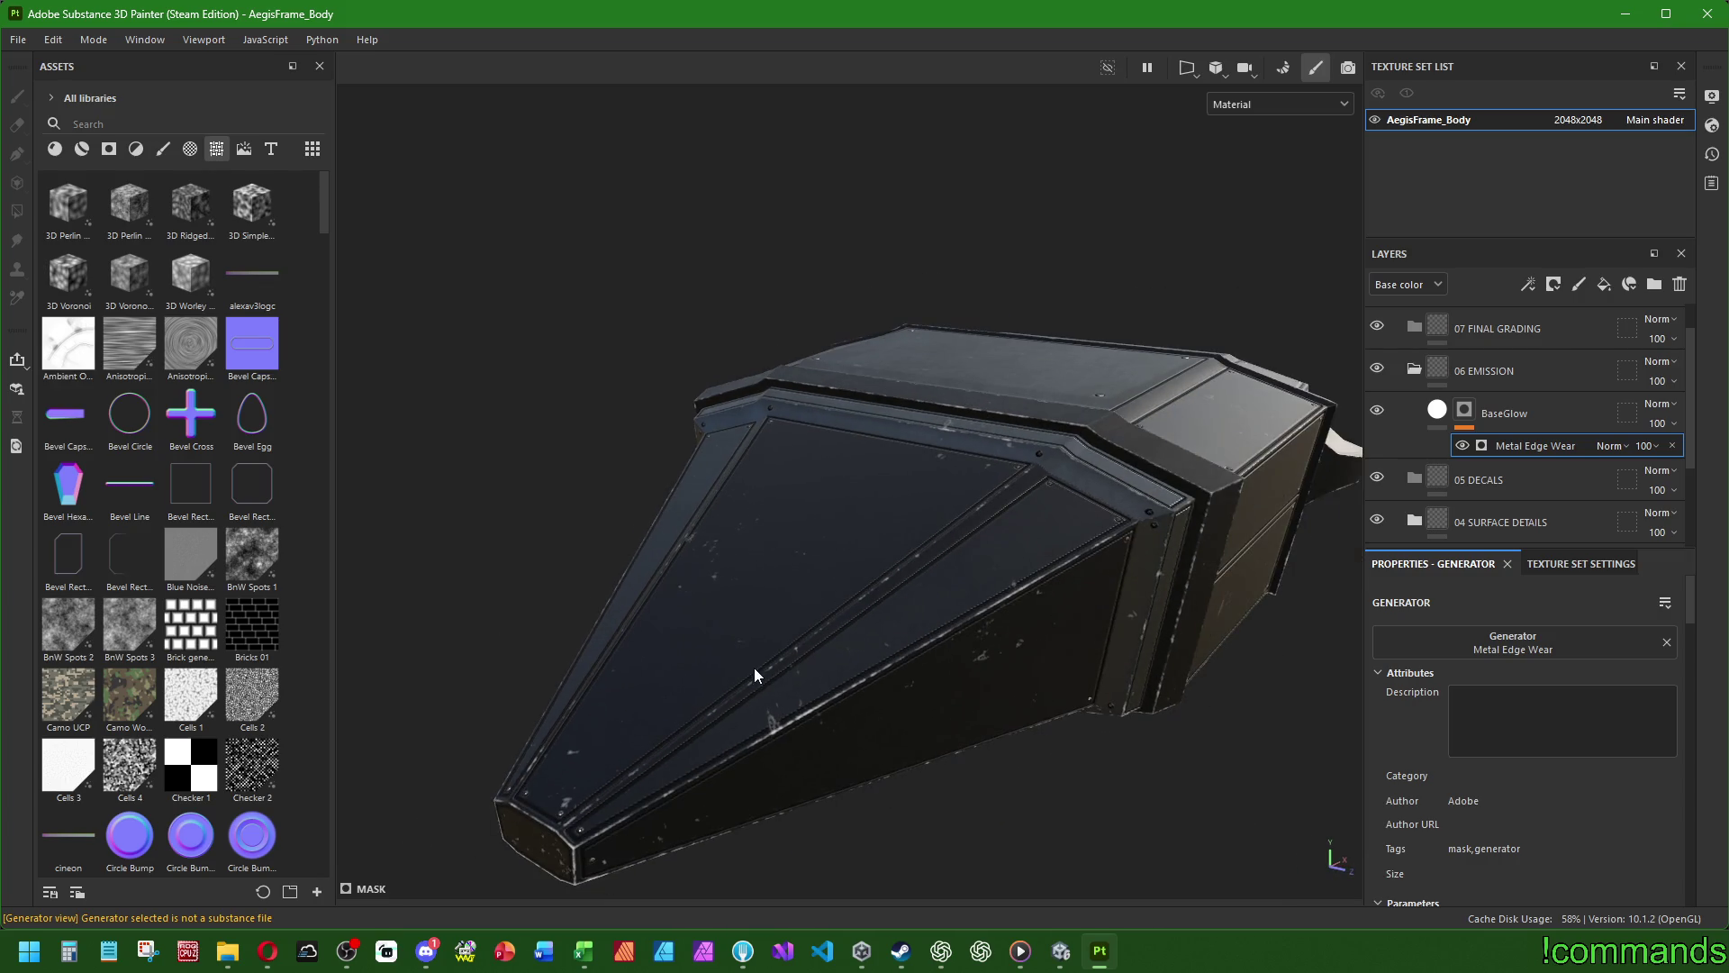
{"action": "mouse_move", "coordinate": [763, 679]}
{"action": "left_mouse_down", "text": "alt"}
{"action": "mouse_move", "coordinate": [998, 666]}
{"action": "mouse_move", "coordinate": [915, 718]}
{"action": "mouse_move", "coordinate": [1018, 699]}
{"action": "left_mouse_up", "text": "alt"}
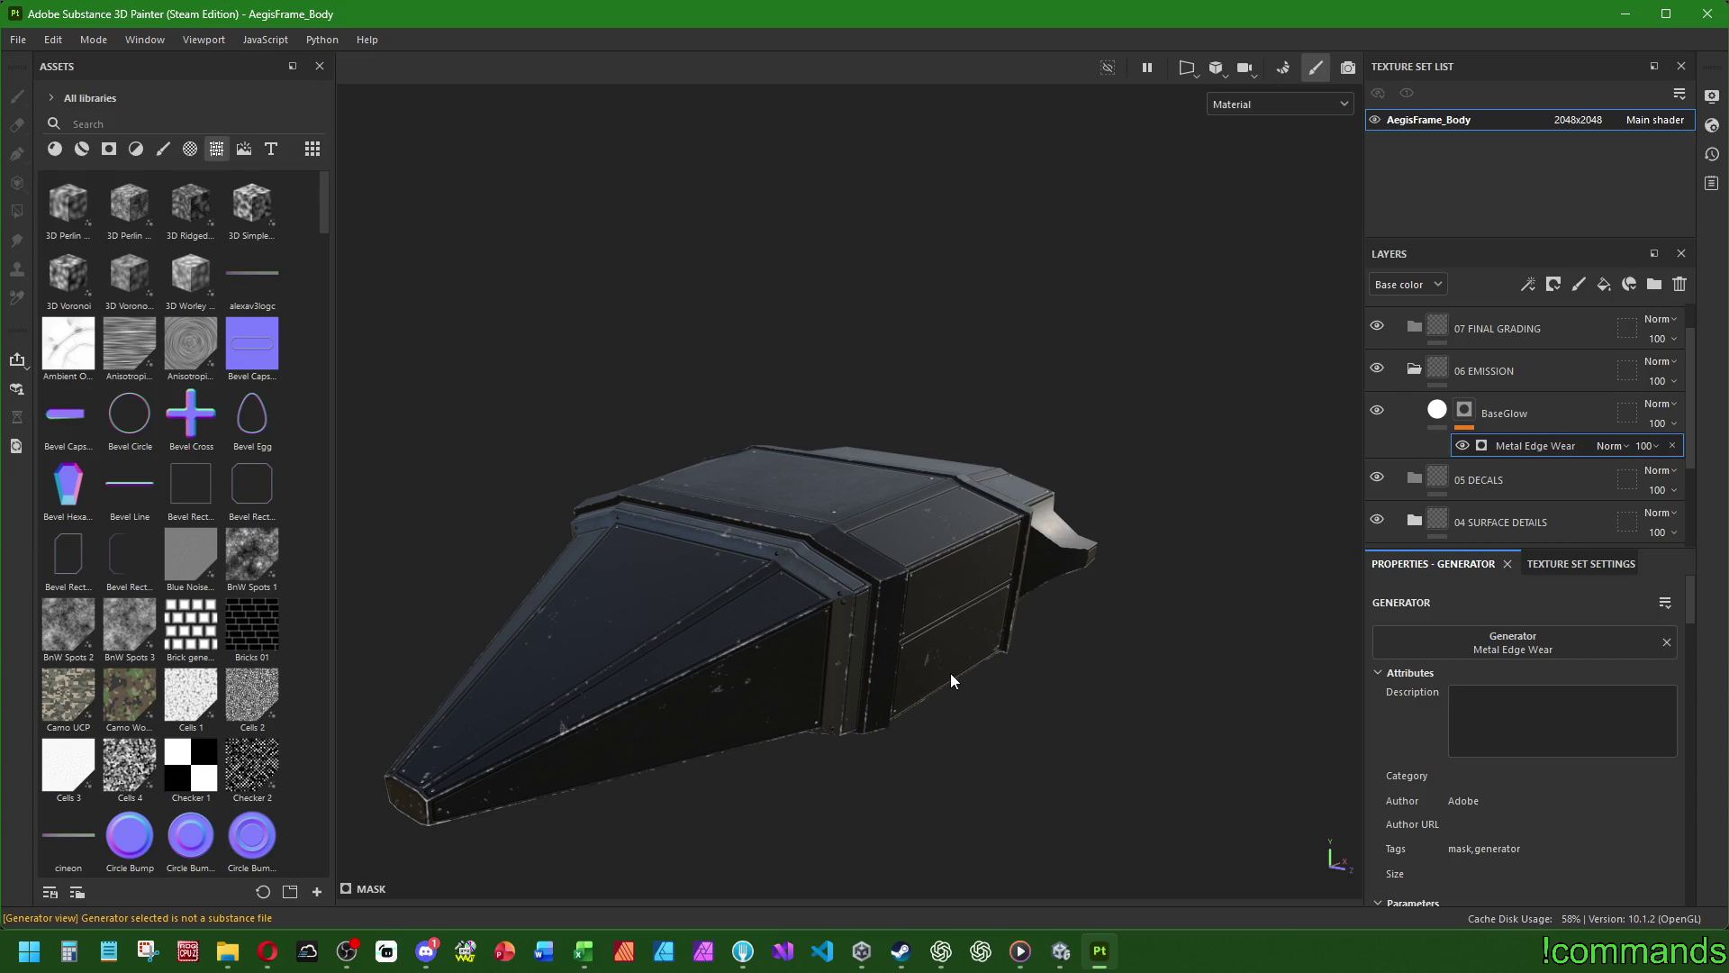
{"action": "mouse_move", "coordinate": [784, 639]}
{"action": "left_mouse_down", "text": "alt"}
{"action": "mouse_move", "coordinate": [856, 595]}
{"action": "mouse_move", "coordinate": [640, 586]}
{"action": "mouse_move", "coordinate": [799, 505]}
{"action": "mouse_move", "coordinate": [913, 555]}
{"action": "mouse_move", "coordinate": [929, 540]}
{"action": "left_mouse_up", "text": "alt"}
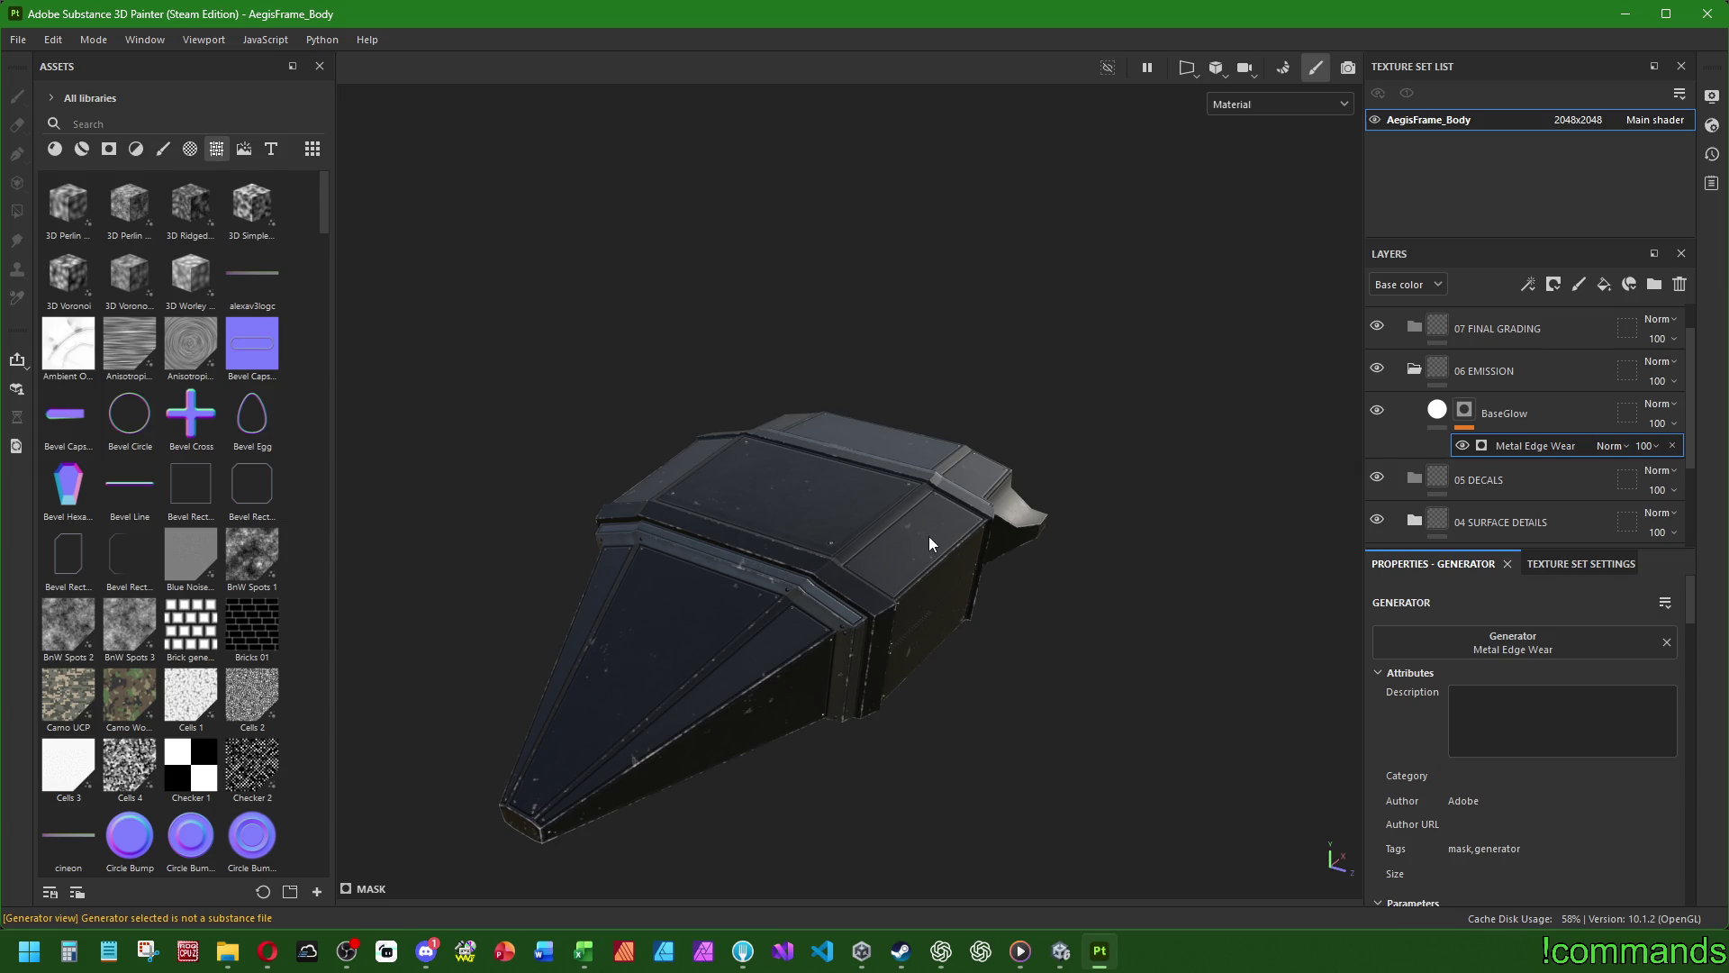
{"action": "mouse_move", "coordinate": [909, 565]}
{"action": "left_mouse_down", "text": "alt"}
{"action": "mouse_move", "coordinate": [900, 478]}
{"action": "mouse_move", "coordinate": [951, 498]}
{"action": "mouse_move", "coordinate": [889, 506]}
{"action": "mouse_move", "coordinate": [1091, 500]}
{"action": "left_mouse_up", "text": "alt"}
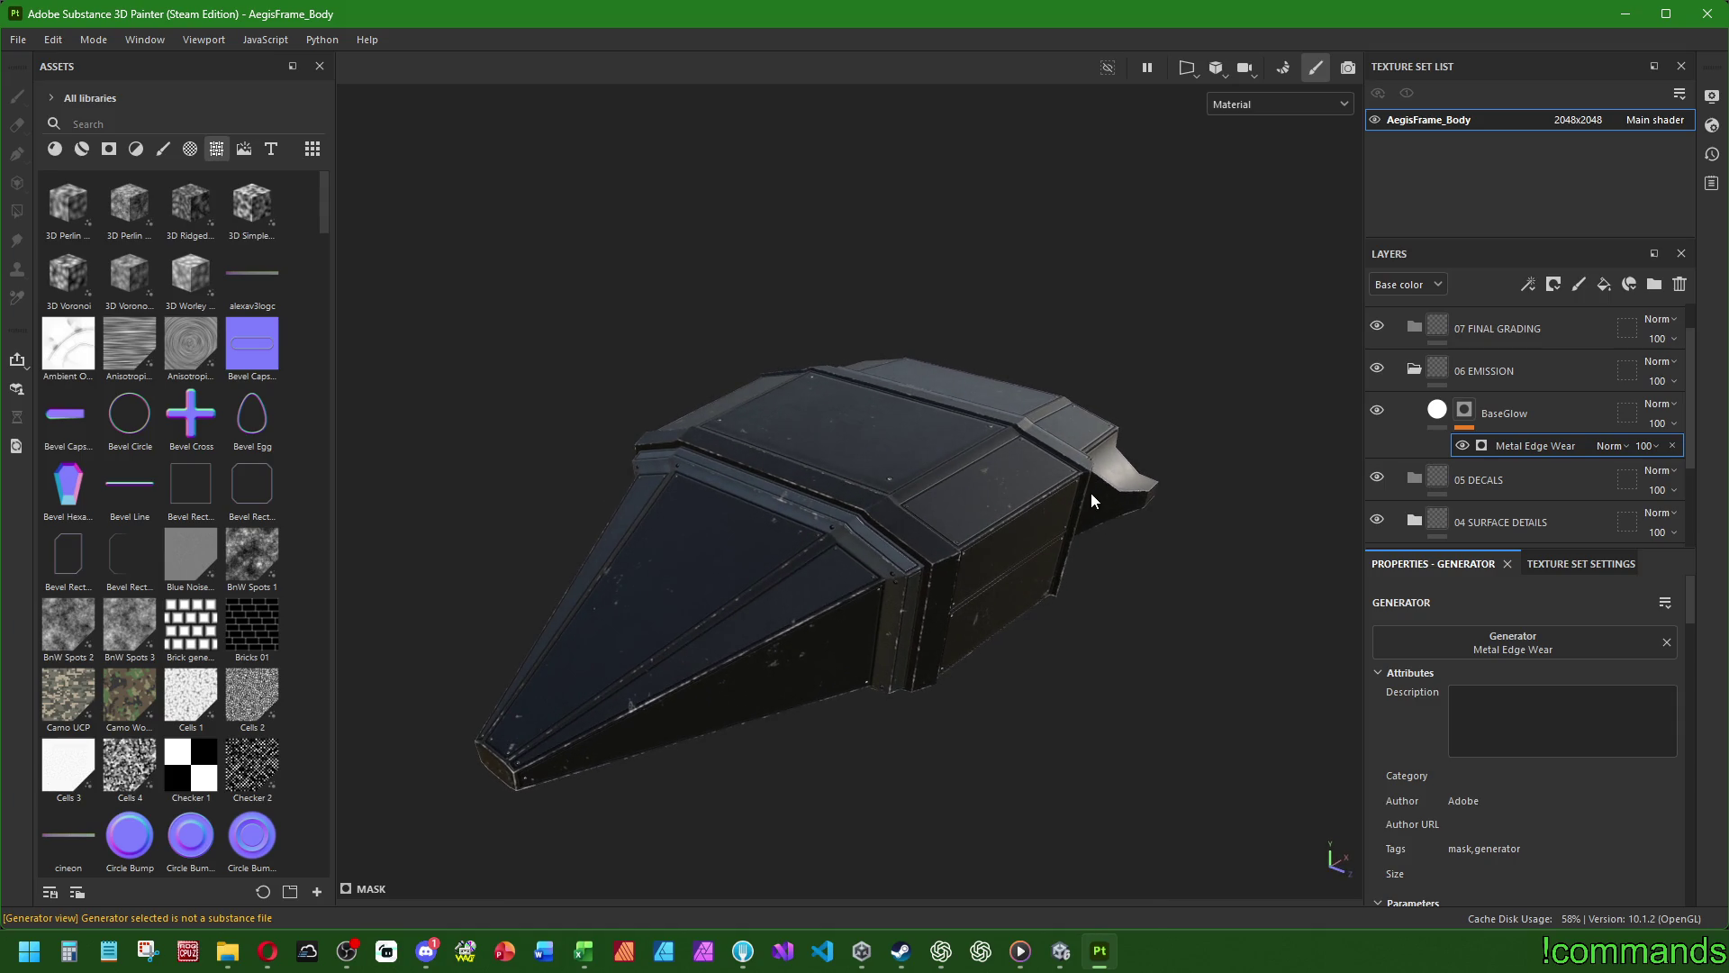
{"action": "left_click", "coordinate": [1533, 416]}
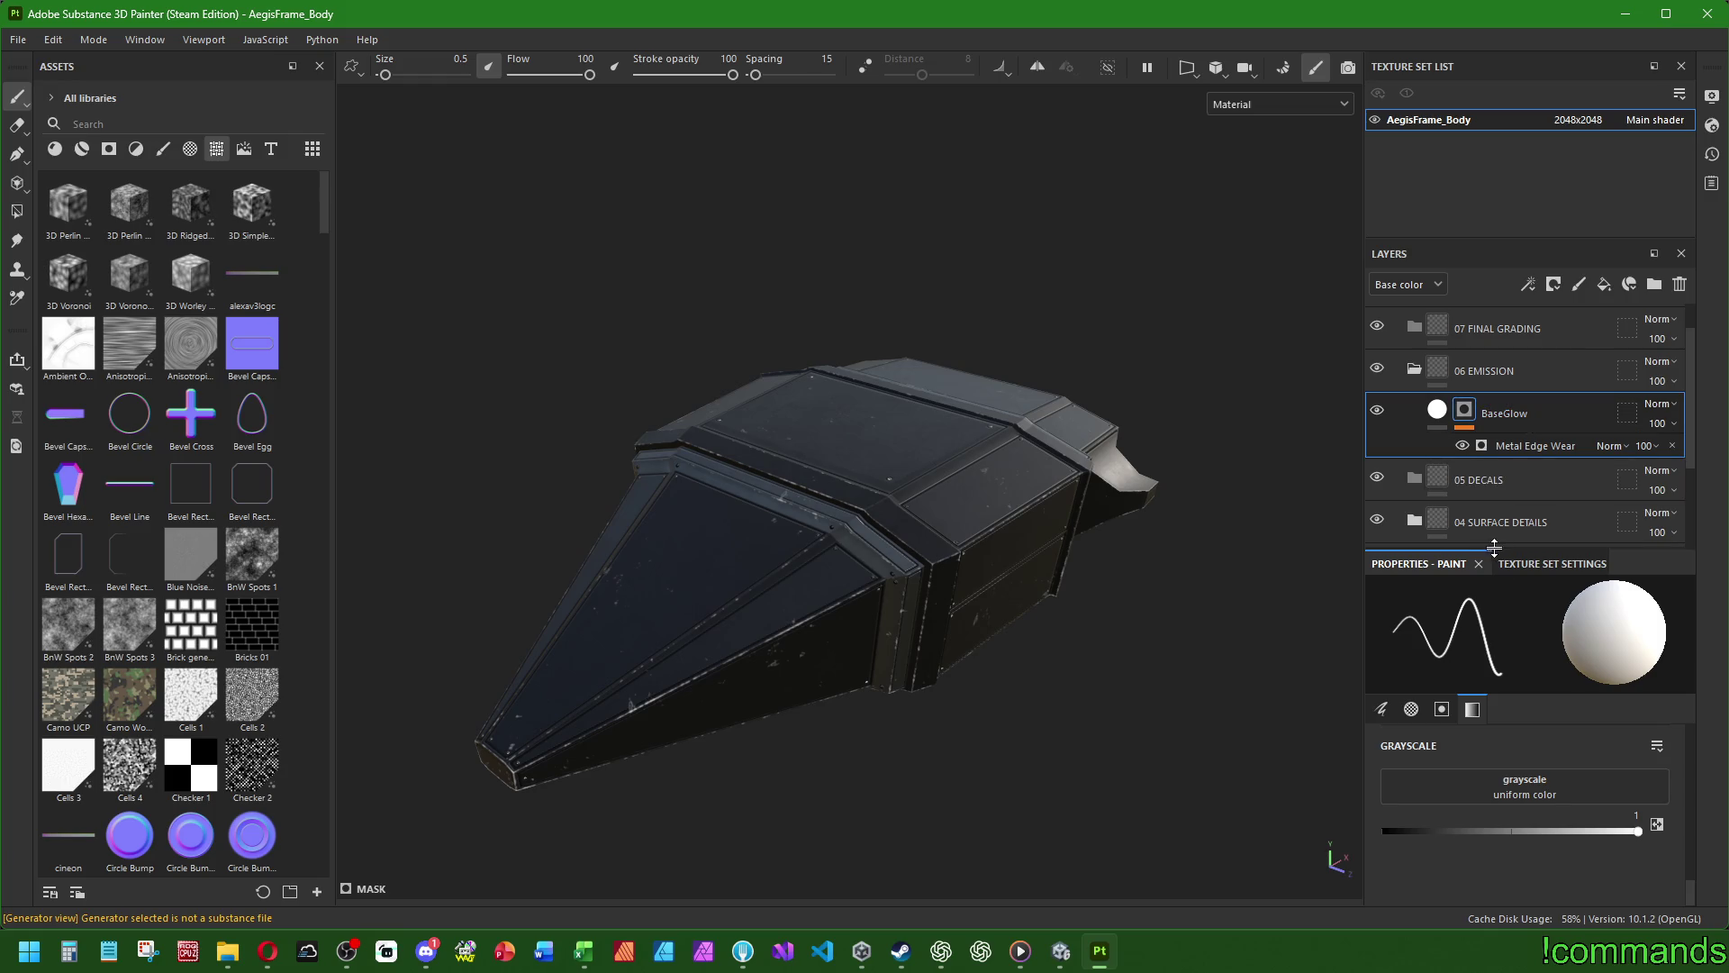
{"action": "left_click", "coordinate": [1437, 409]}
- Try red and blue emissive colours for BaseGlow, then set the glow back to white
{"action": "left_click", "coordinate": [1515, 842]}
{"action": "left_click_drag", "start_coordinate": [1171, 478], "coordinate": [1454, 232]}
{"action": "left_click", "coordinate": [1042, 347]}
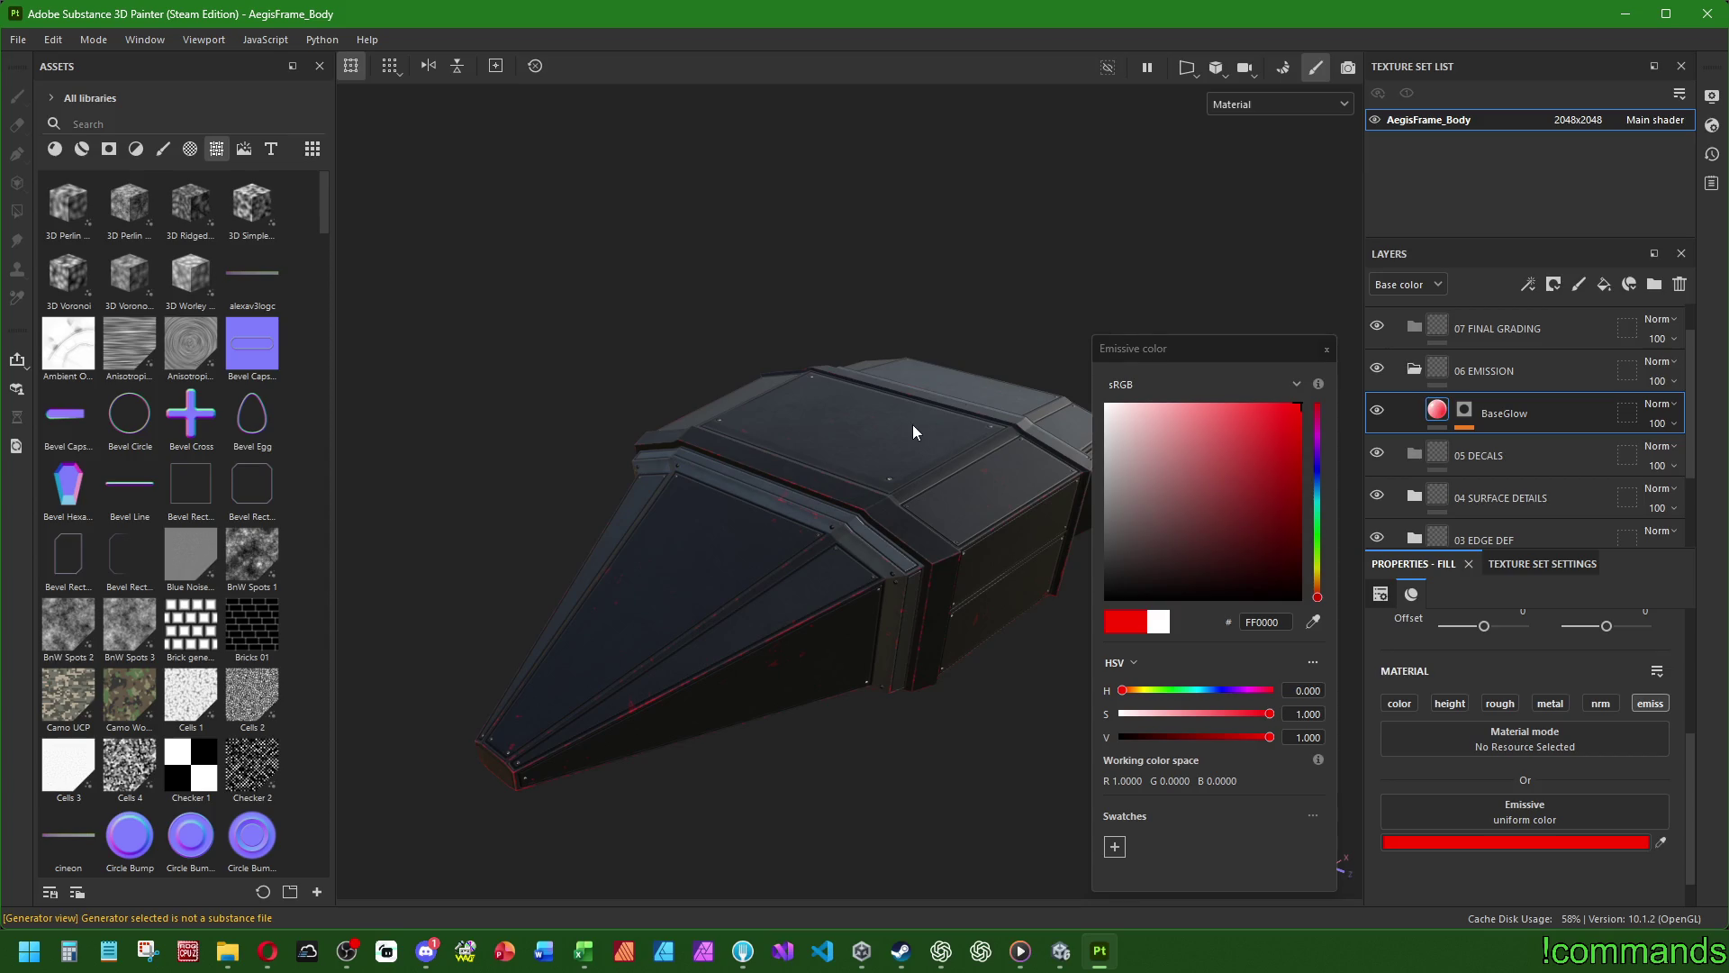
{"action": "mouse_move", "coordinate": [845, 609]}
{"action": "left_mouse_down", "text": "alt"}
{"action": "mouse_move", "coordinate": [784, 489]}
{"action": "mouse_move", "coordinate": [864, 531]}
{"action": "left_mouse_up", "text": "alt"}
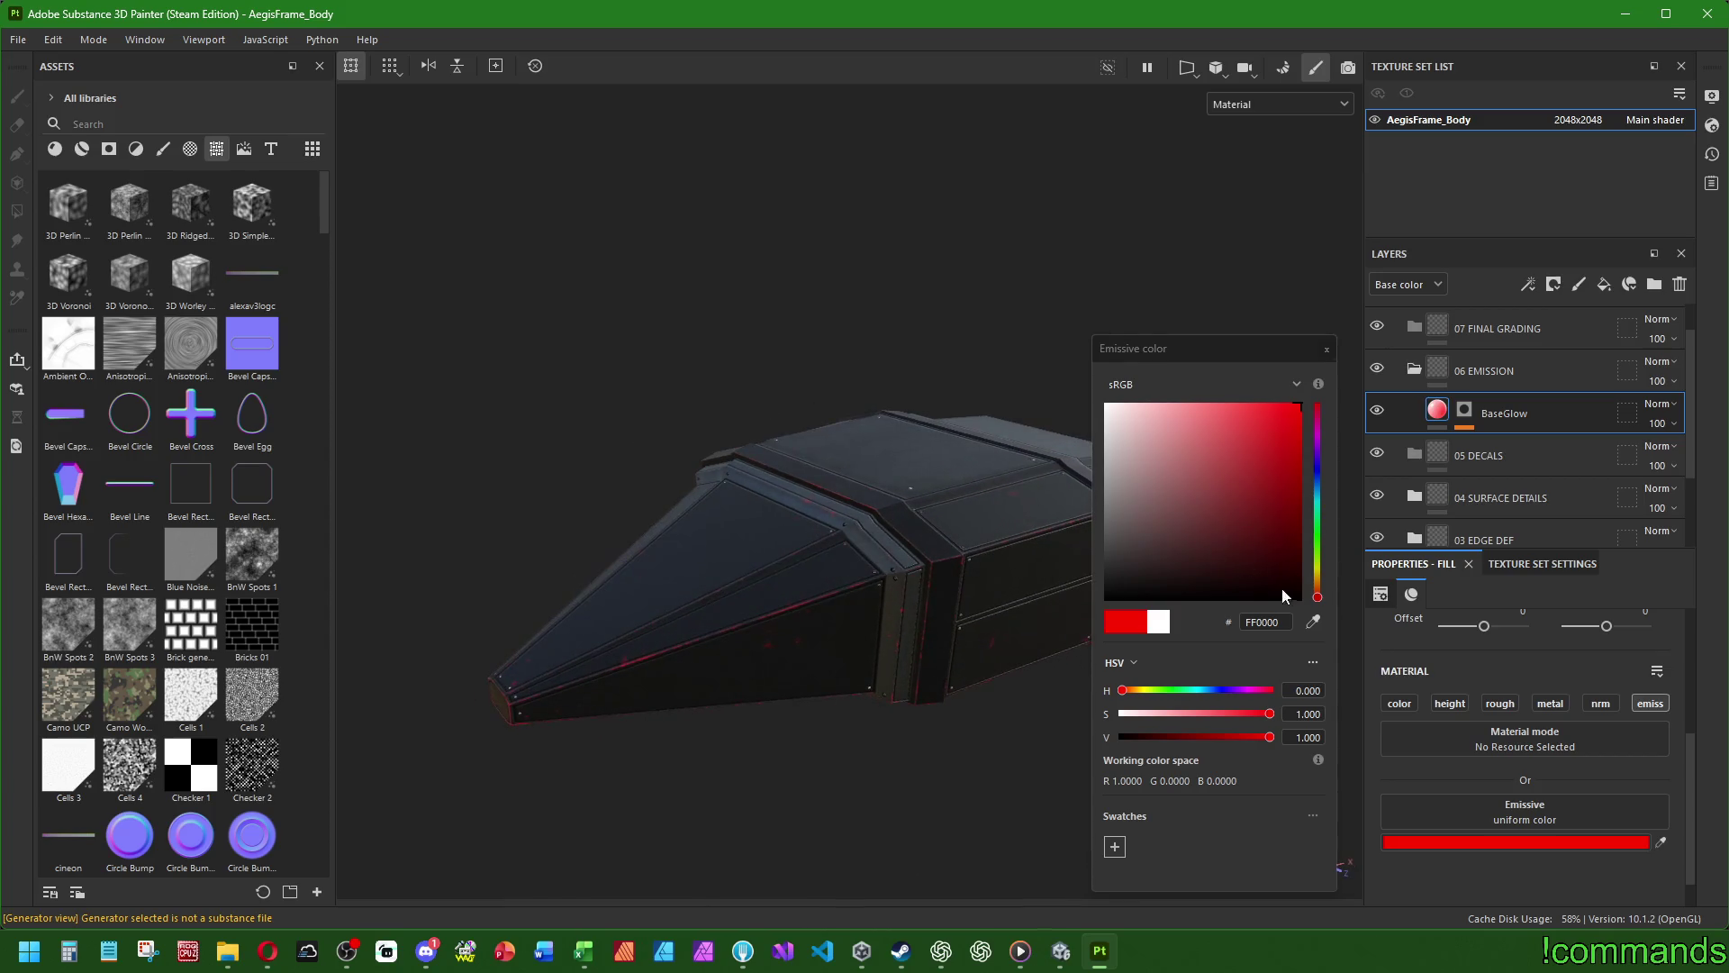
{"action": "left_click_drag", "start_coordinate": [1318, 596], "coordinate": [1321, 538]}
{"action": "left_click", "coordinate": [1317, 470]}
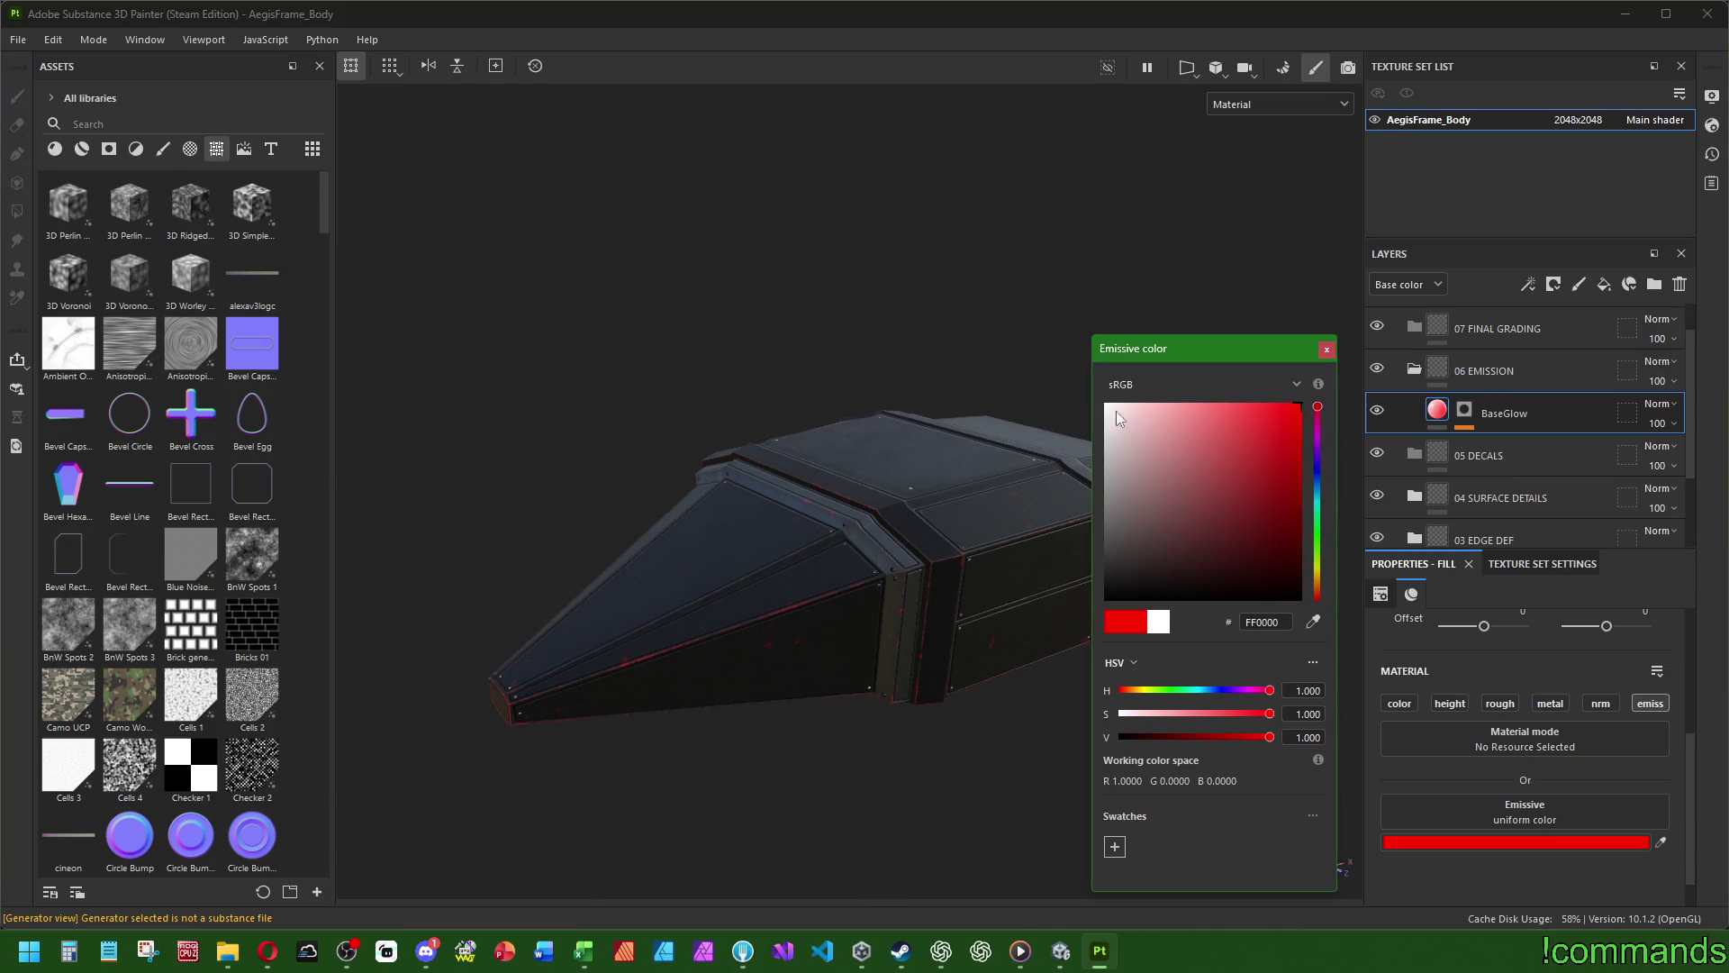
{"action": "left_click_drag", "start_coordinate": [1139, 436], "coordinate": [1057, 267]}
{"action": "left_click", "coordinate": [1326, 349]}
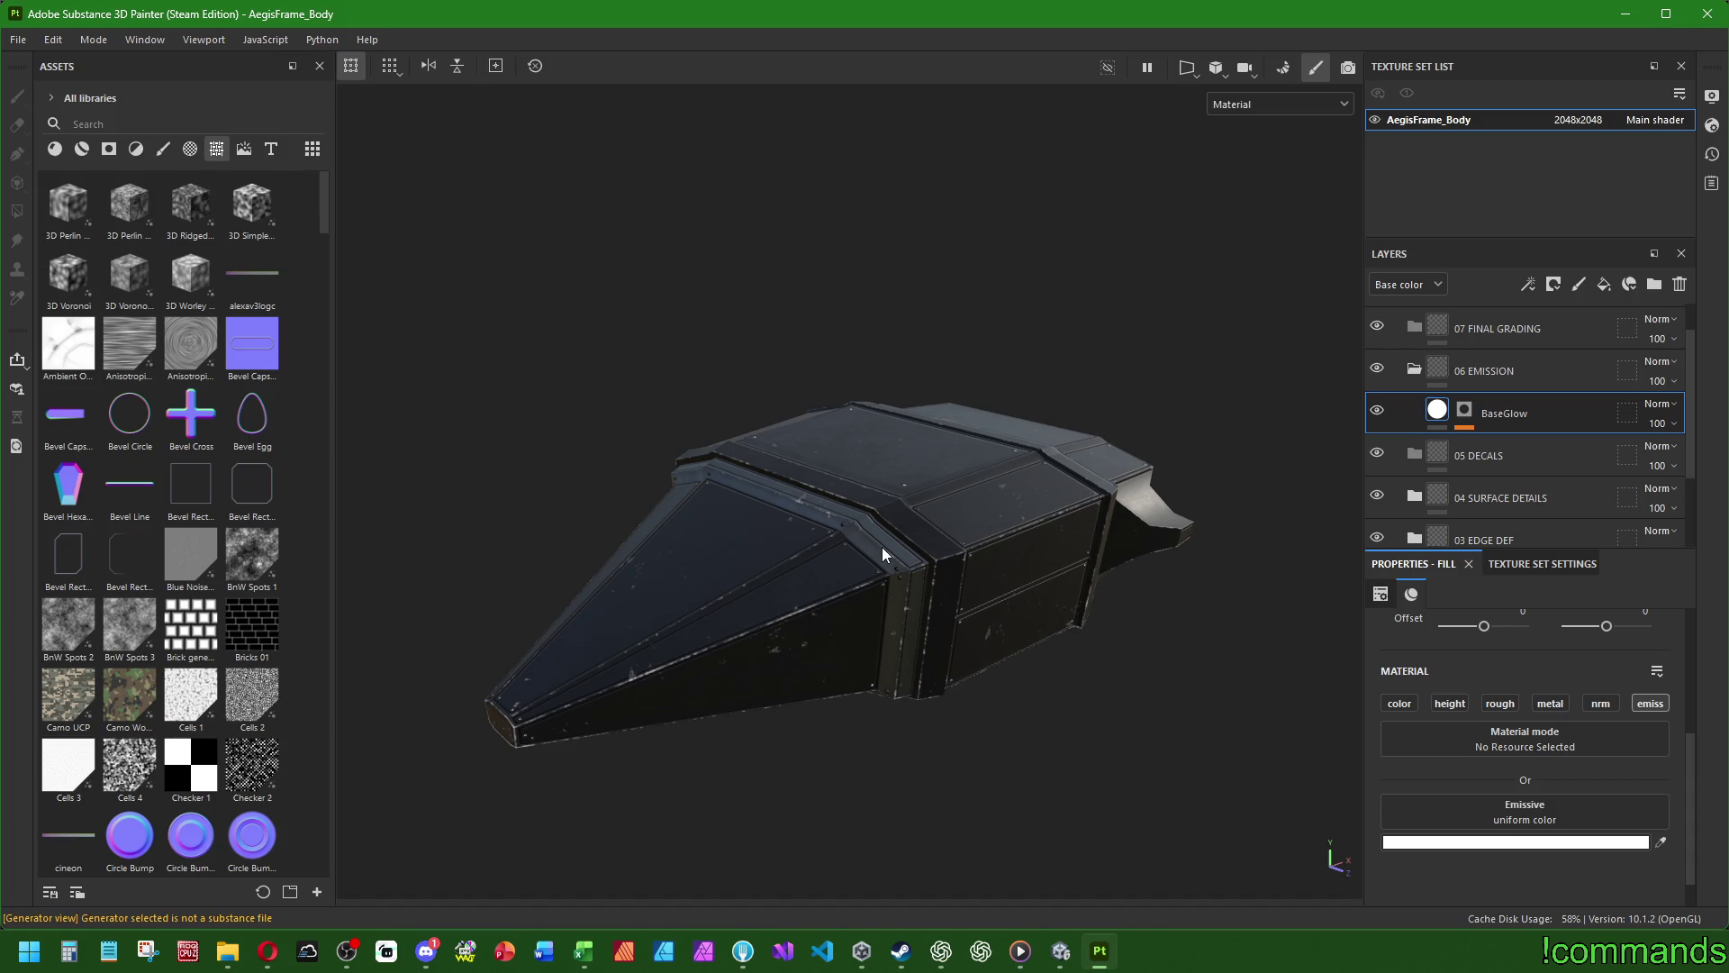
- Clear BaseGlow's mask to remove its Metal Edge Wear, then inspect the hull from side and front
{"action": "left_click", "coordinate": [1463, 414]}
{"action": "right_click", "coordinate": [1463, 415]}
{"action": "left_click", "coordinate": [1392, 422]}
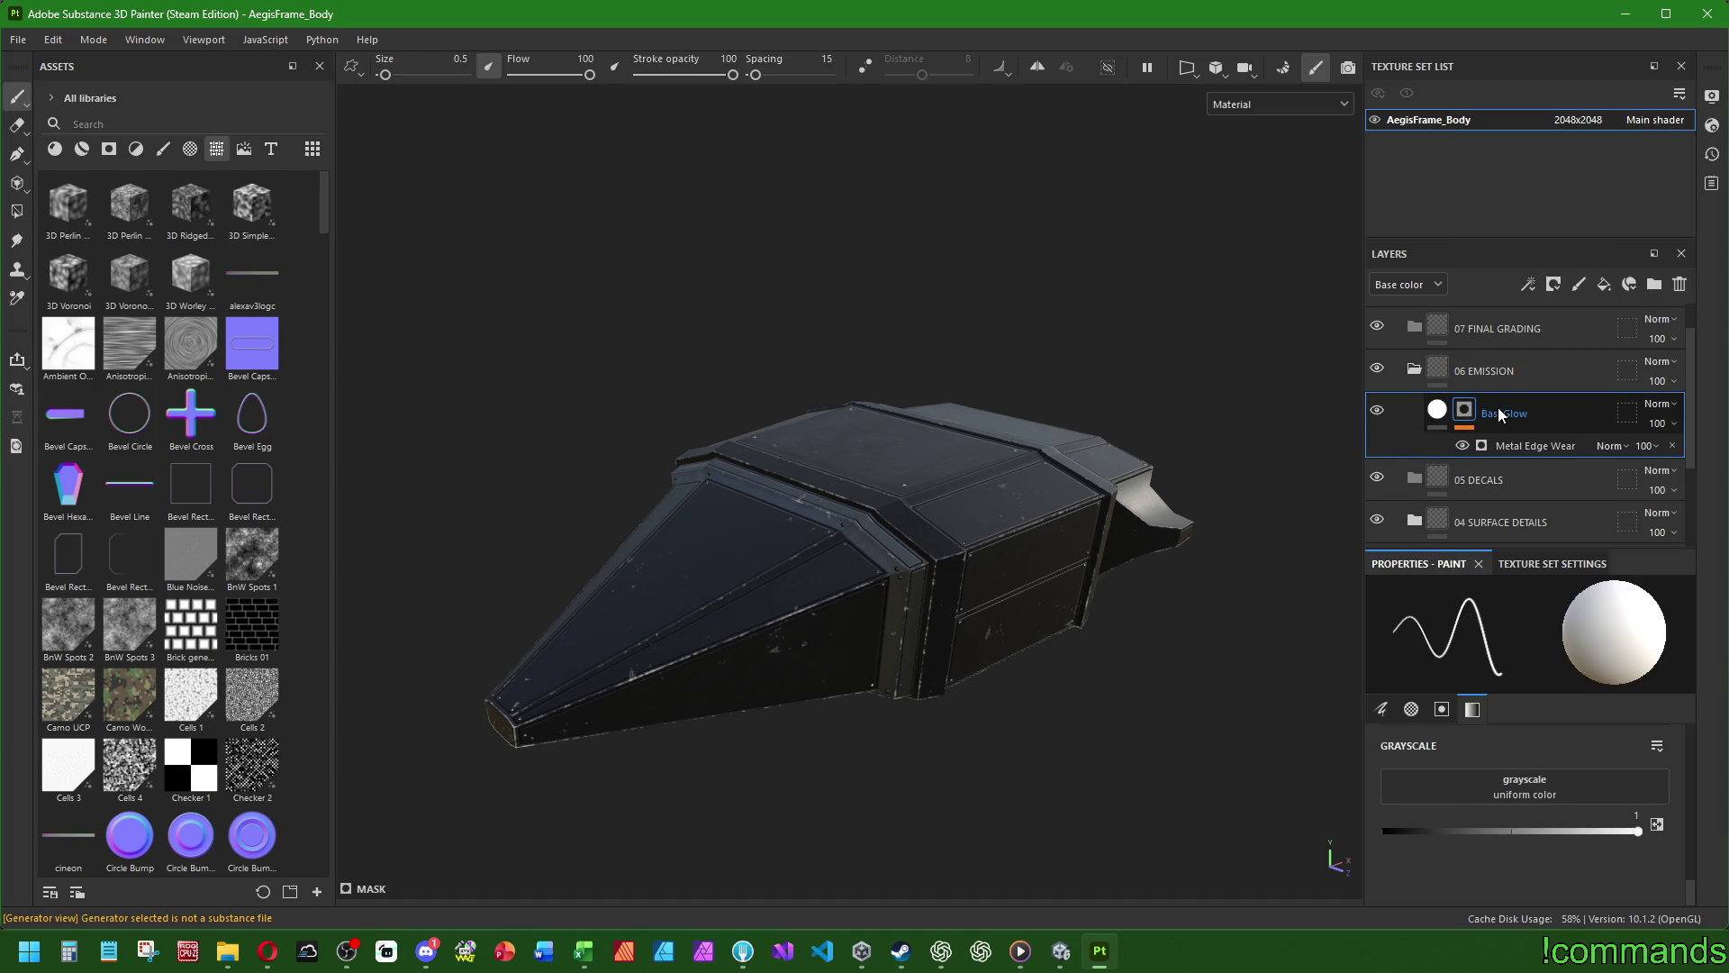
{"action": "left_click", "coordinate": [1518, 440]}
{"action": "left_click", "coordinate": [1508, 413]}
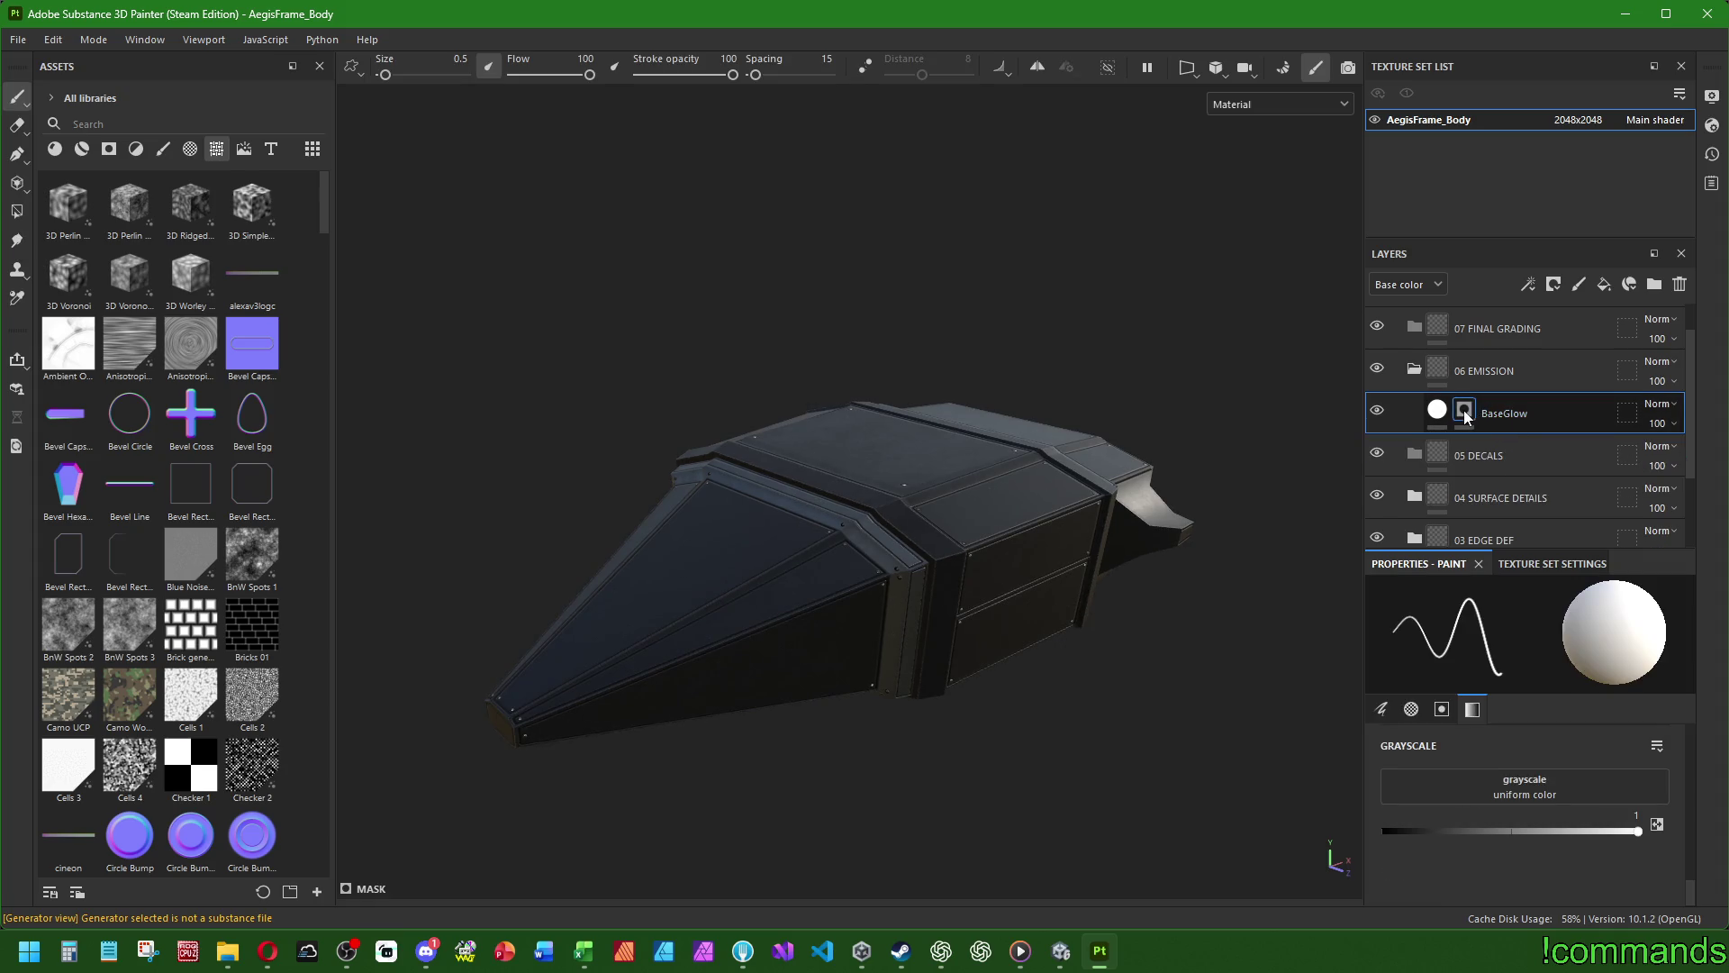
{"action": "right_click", "coordinate": [1463, 411]}
{"action": "left_click", "coordinate": [1534, 199]}
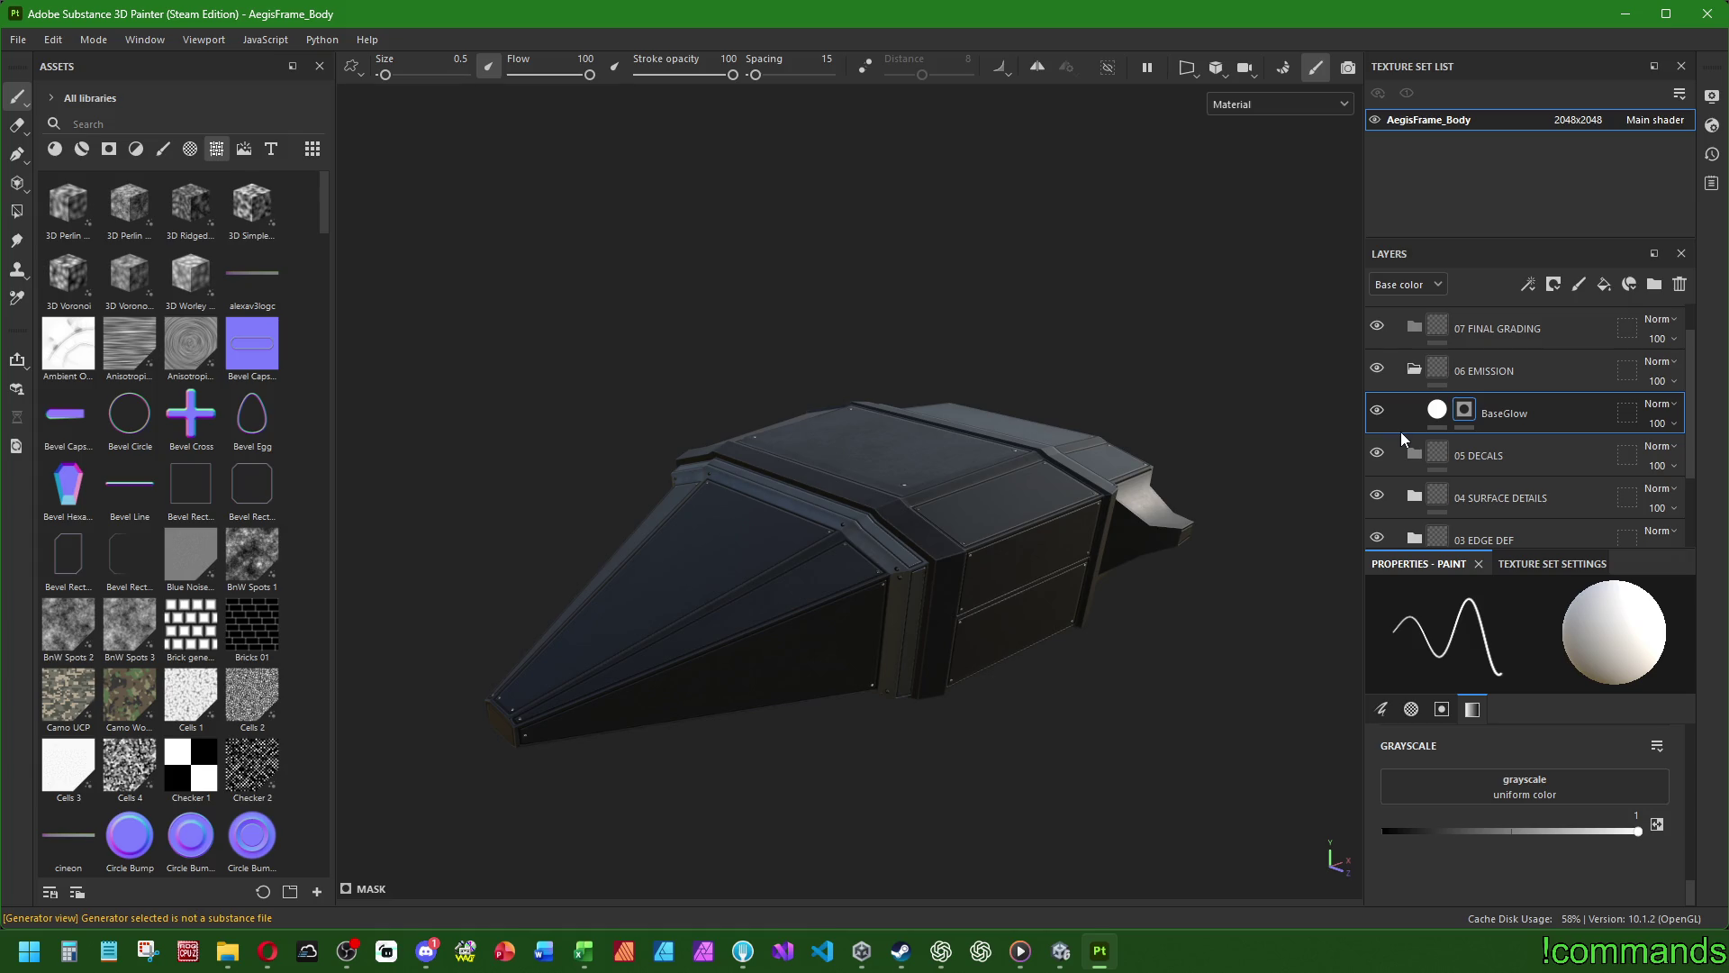
{"action": "mouse_move", "coordinate": [928, 489]}
{"action": "left_mouse_down", "text": "alt"}
{"action": "mouse_move", "coordinate": [855, 505]}
{"action": "mouse_move", "coordinate": [744, 436]}
{"action": "mouse_move", "coordinate": [671, 585]}
{"action": "mouse_move", "coordinate": [941, 531]}
{"action": "left_mouse_up", "text": "alt"}
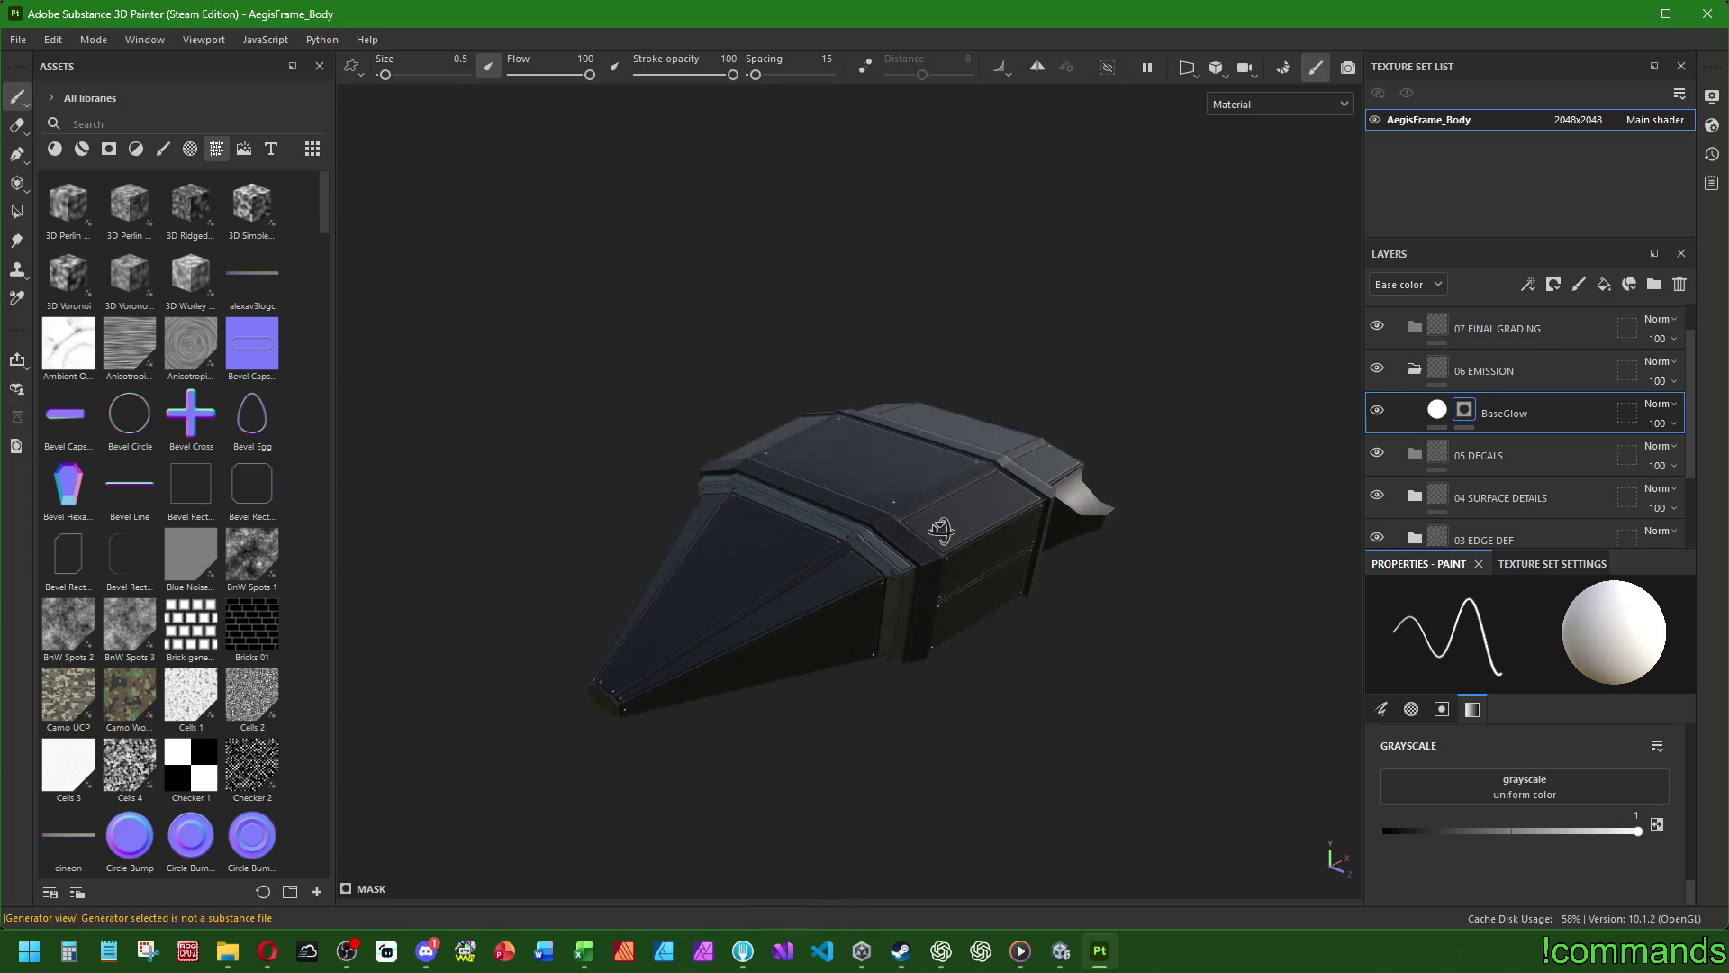
{"action": "scroll", "coordinate": [941, 531], "scroll_direction": "up", "scroll_amount": 3}
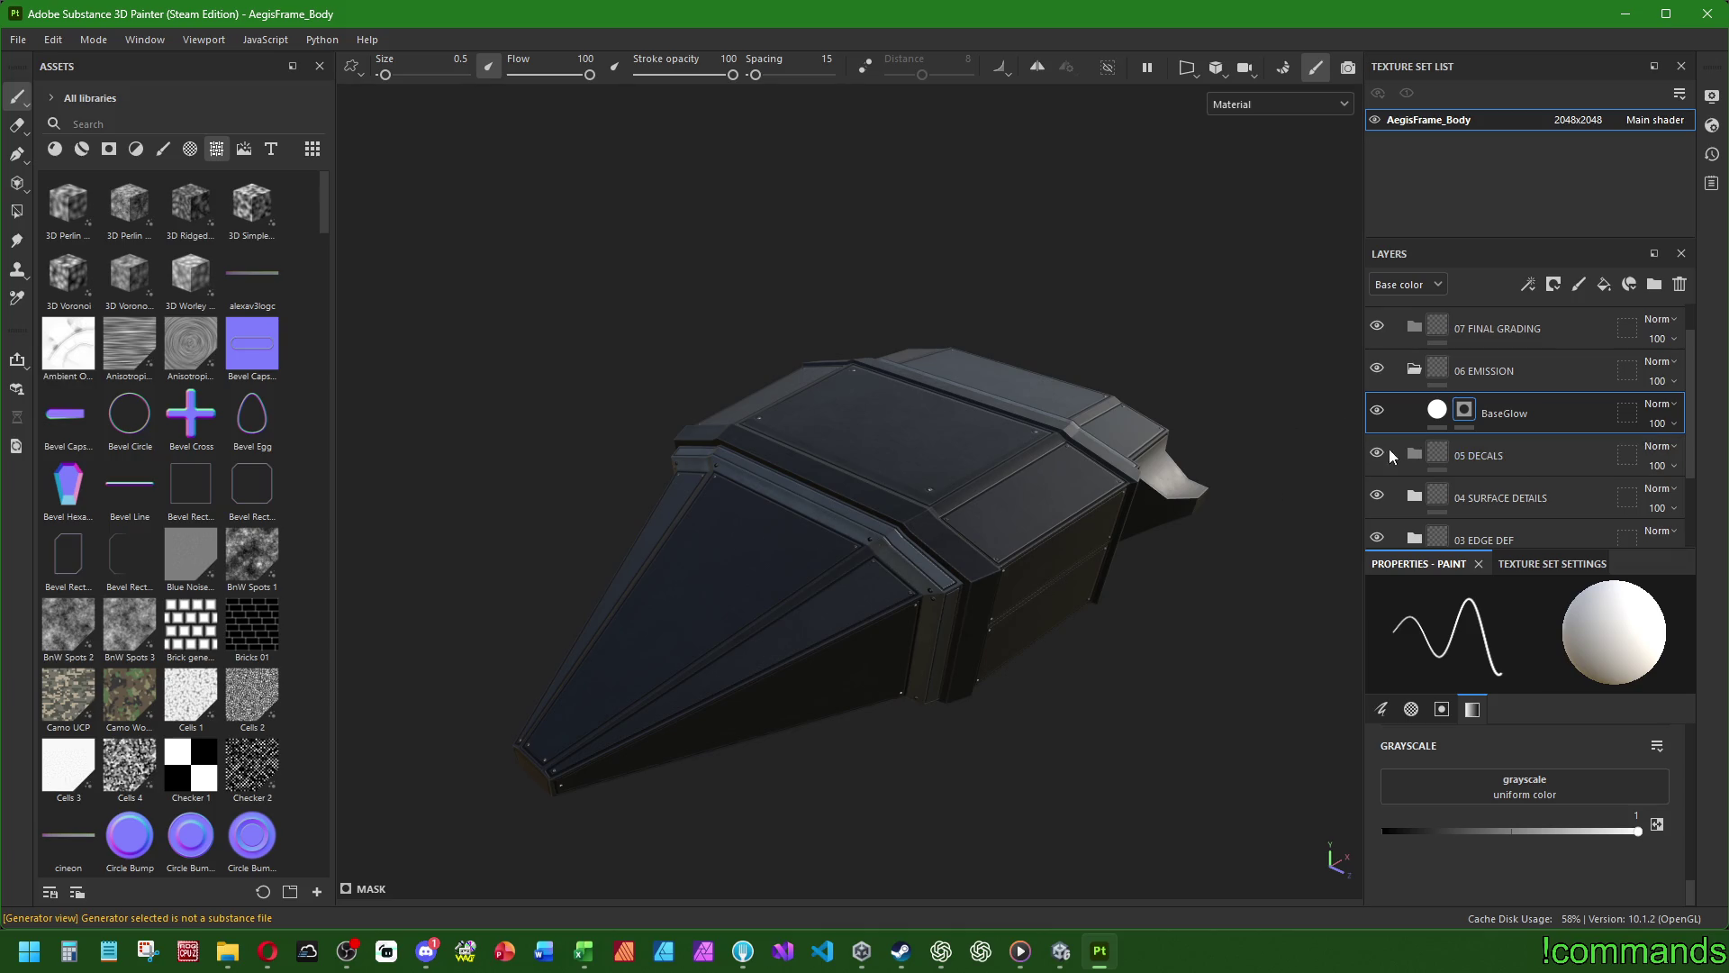
{"action": "mouse_move", "coordinate": [541, 752]}
{"action": "left_mouse_down", "text": "alt"}
{"action": "mouse_move", "coordinate": [1158, 544]}
{"action": "mouse_move", "coordinate": [1244, 498]}
{"action": "mouse_move", "coordinate": [1025, 618]}
{"action": "mouse_move", "coordinate": [1072, 590]}
{"action": "mouse_move", "coordinate": [1115, 595]}
{"action": "mouse_move", "coordinate": [1061, 617]}
{"action": "left_mouse_up", "text": "alt"}
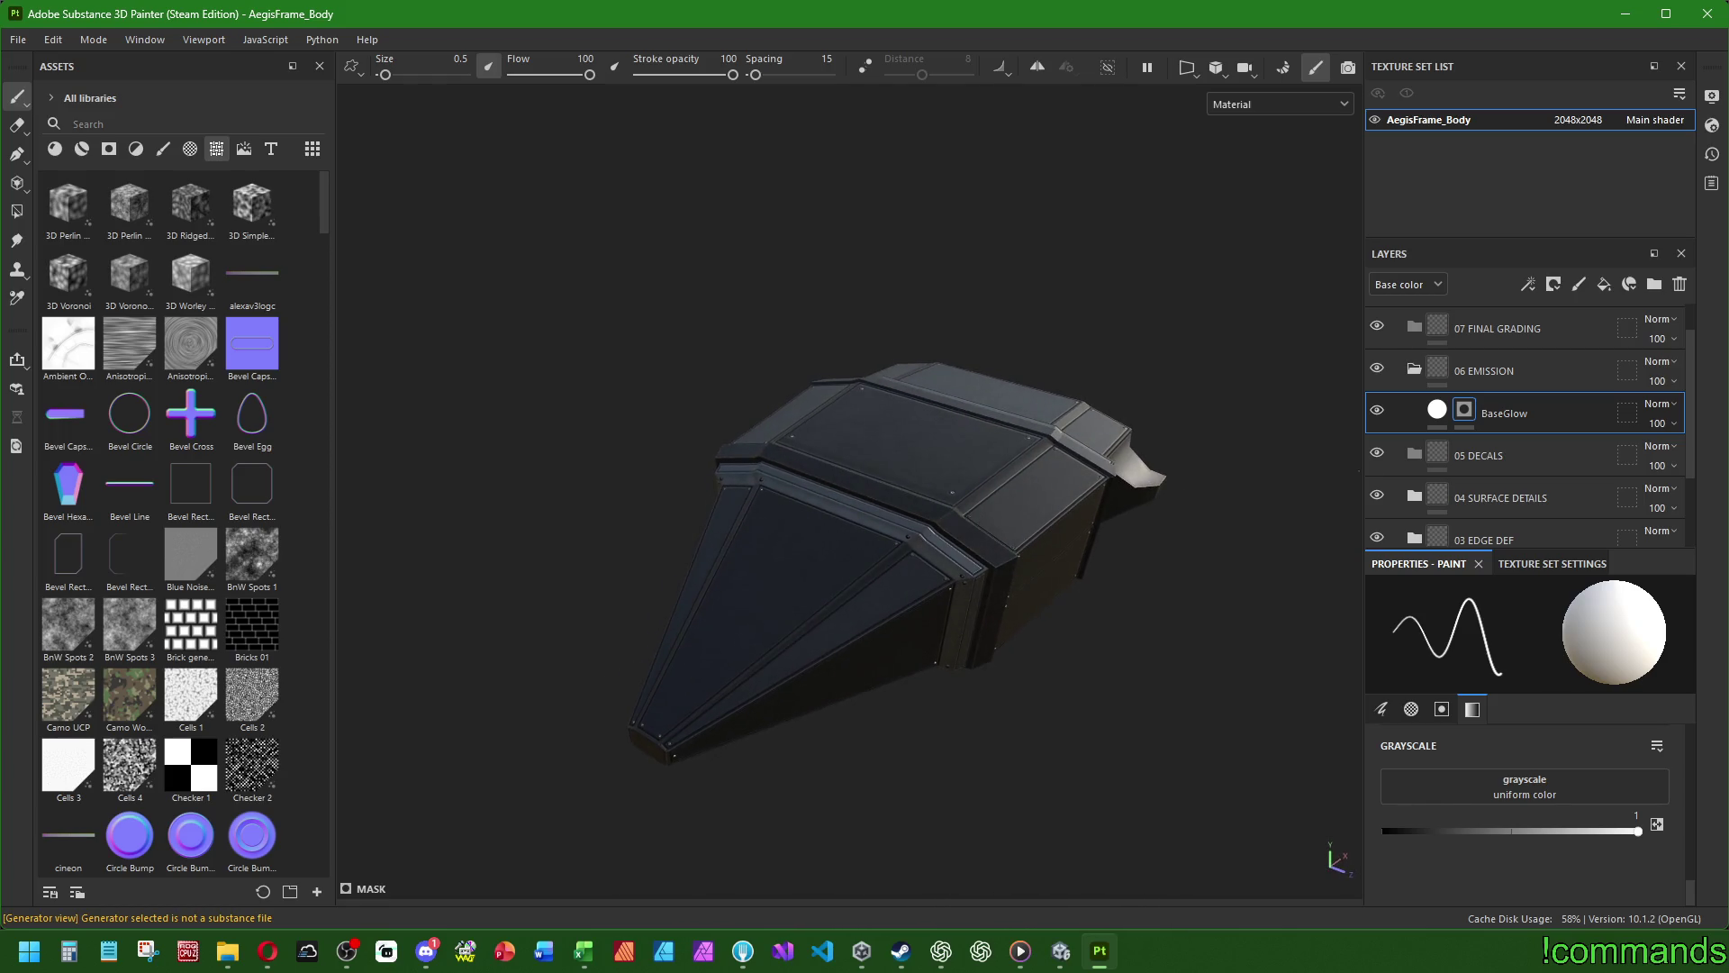
{"action": "scroll", "coordinate": [1475, 457], "scroll_direction": "down", "scroll_amount": 2}
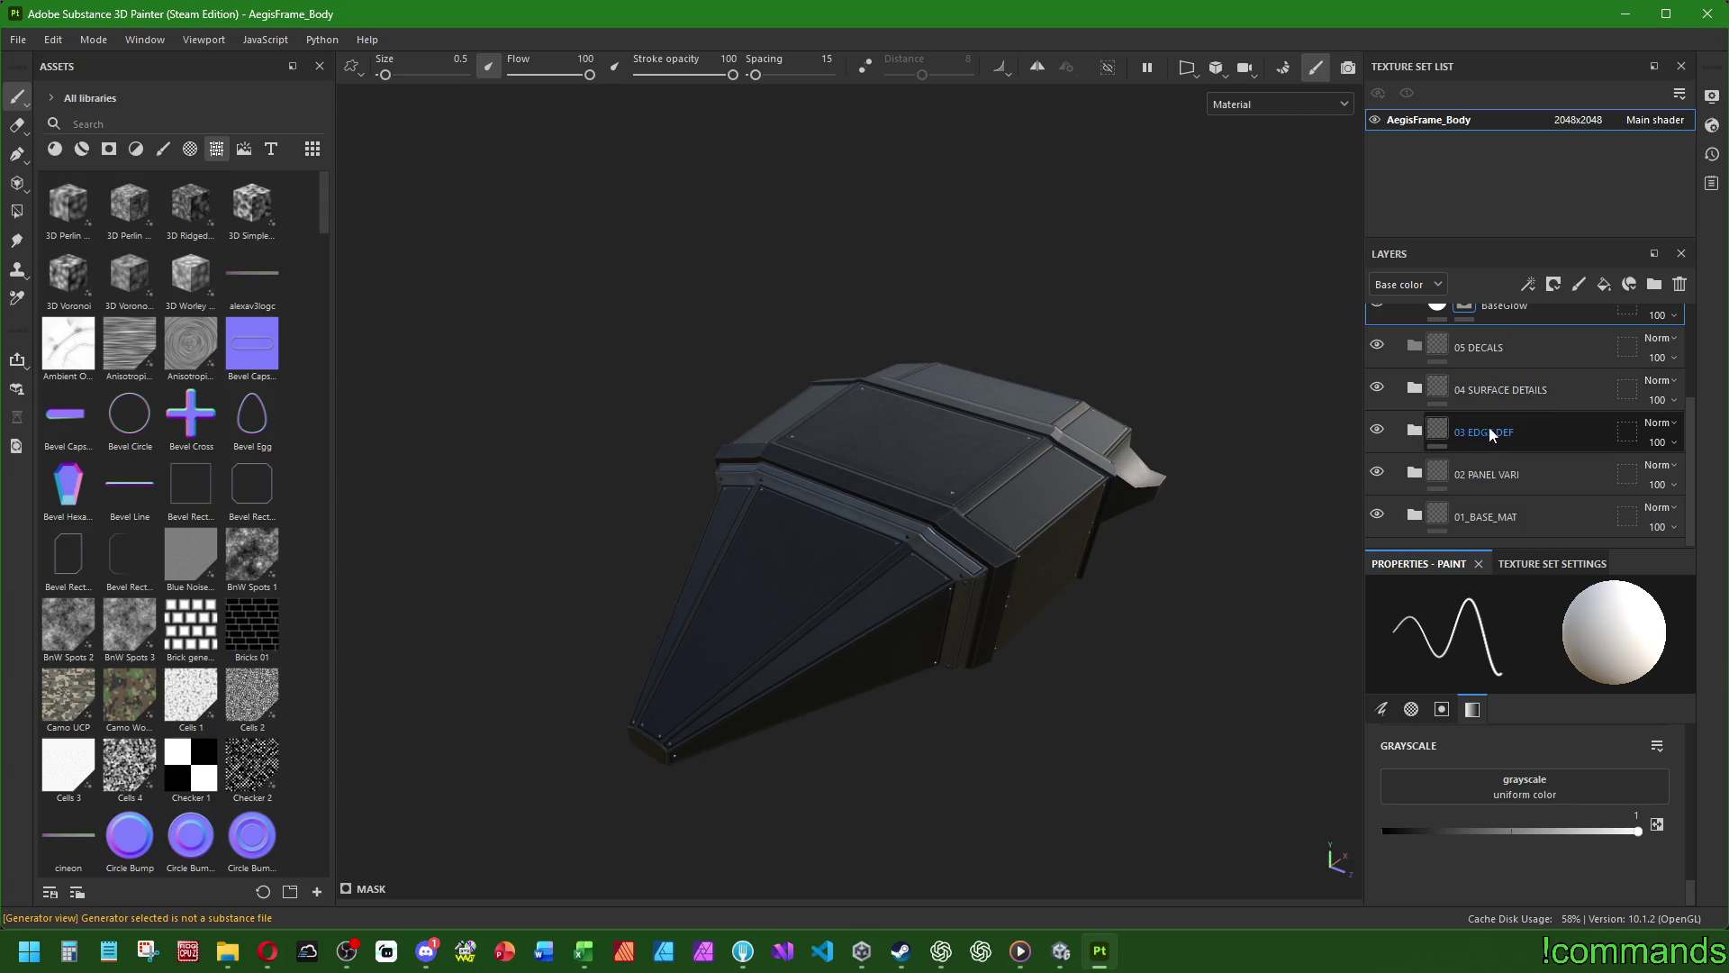
{"action": "left_click", "coordinate": [1414, 473]}
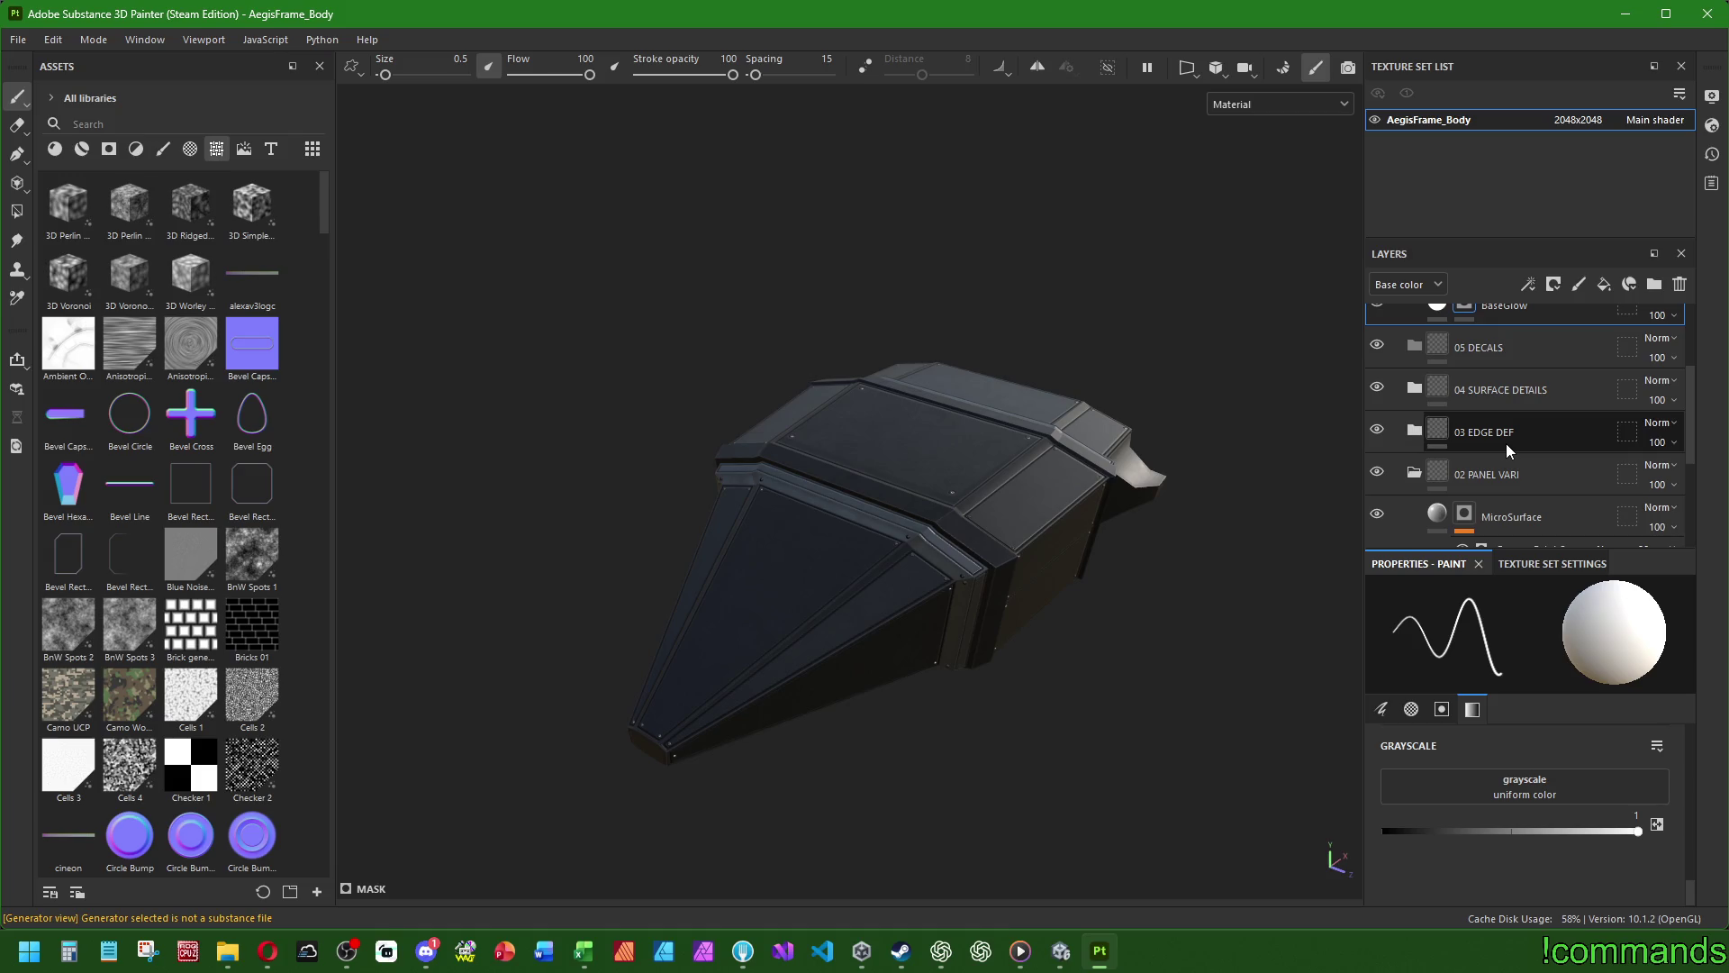
{"action": "scroll", "coordinate": [1468, 456], "scroll_direction": "down", "scroll_amount": 2}
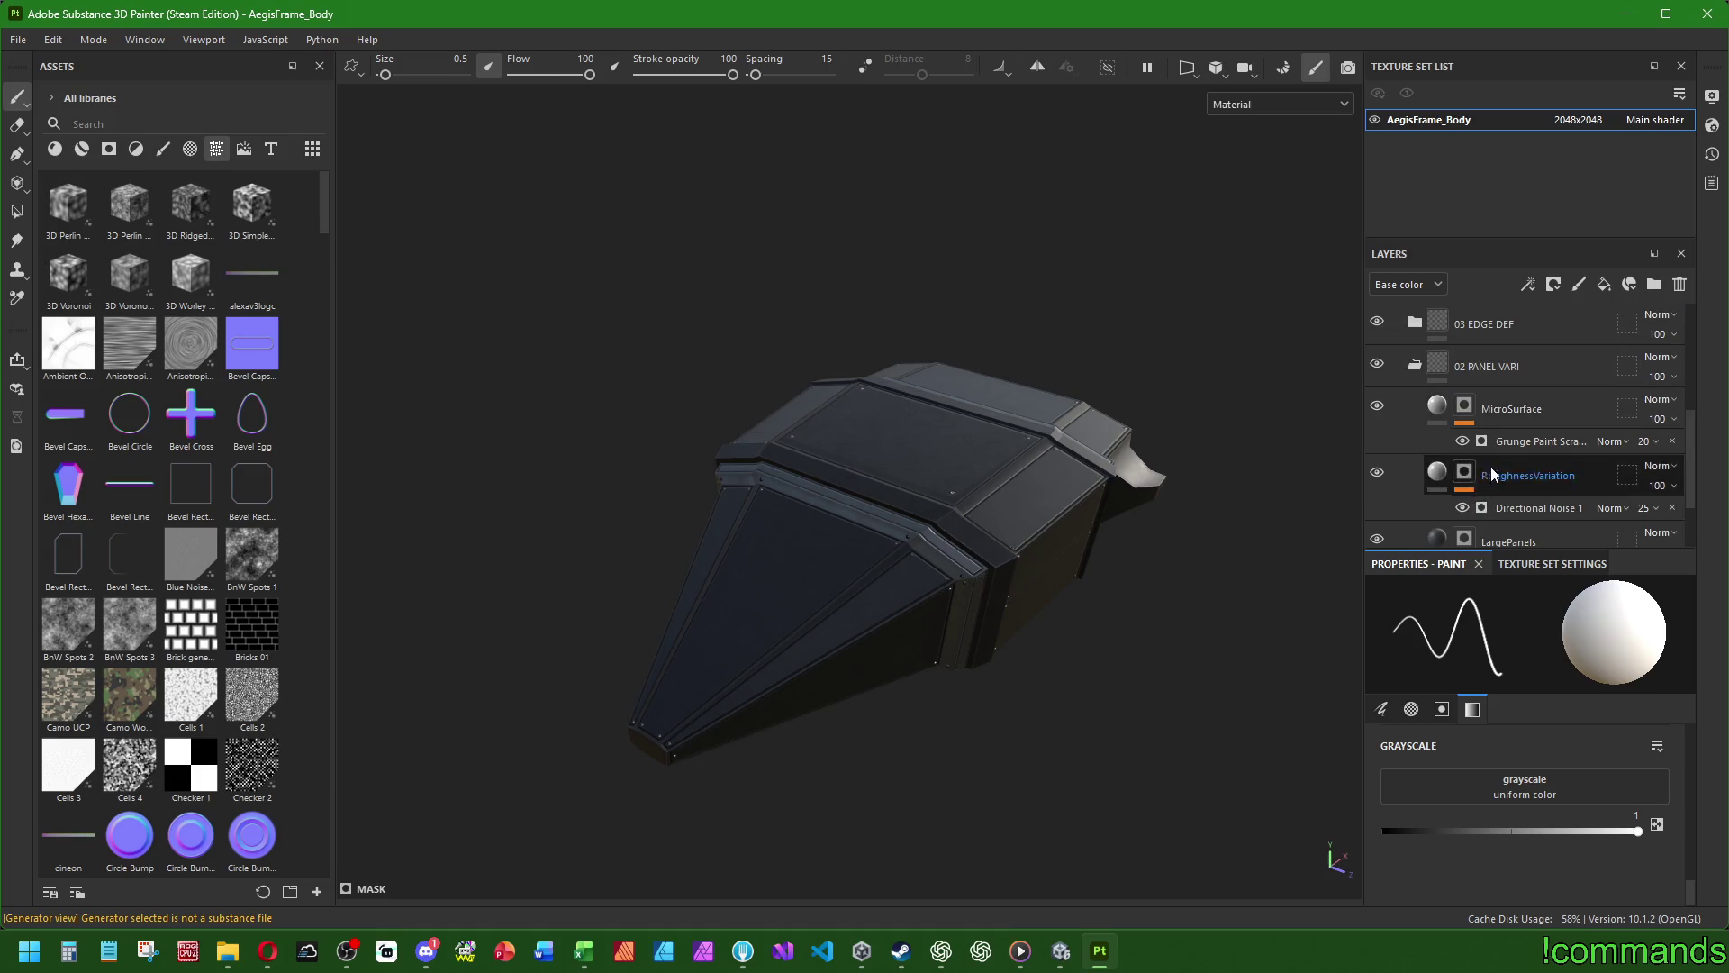
{"action": "scroll", "coordinate": [1489, 467], "scroll_direction": "down", "scroll_amount": 1}
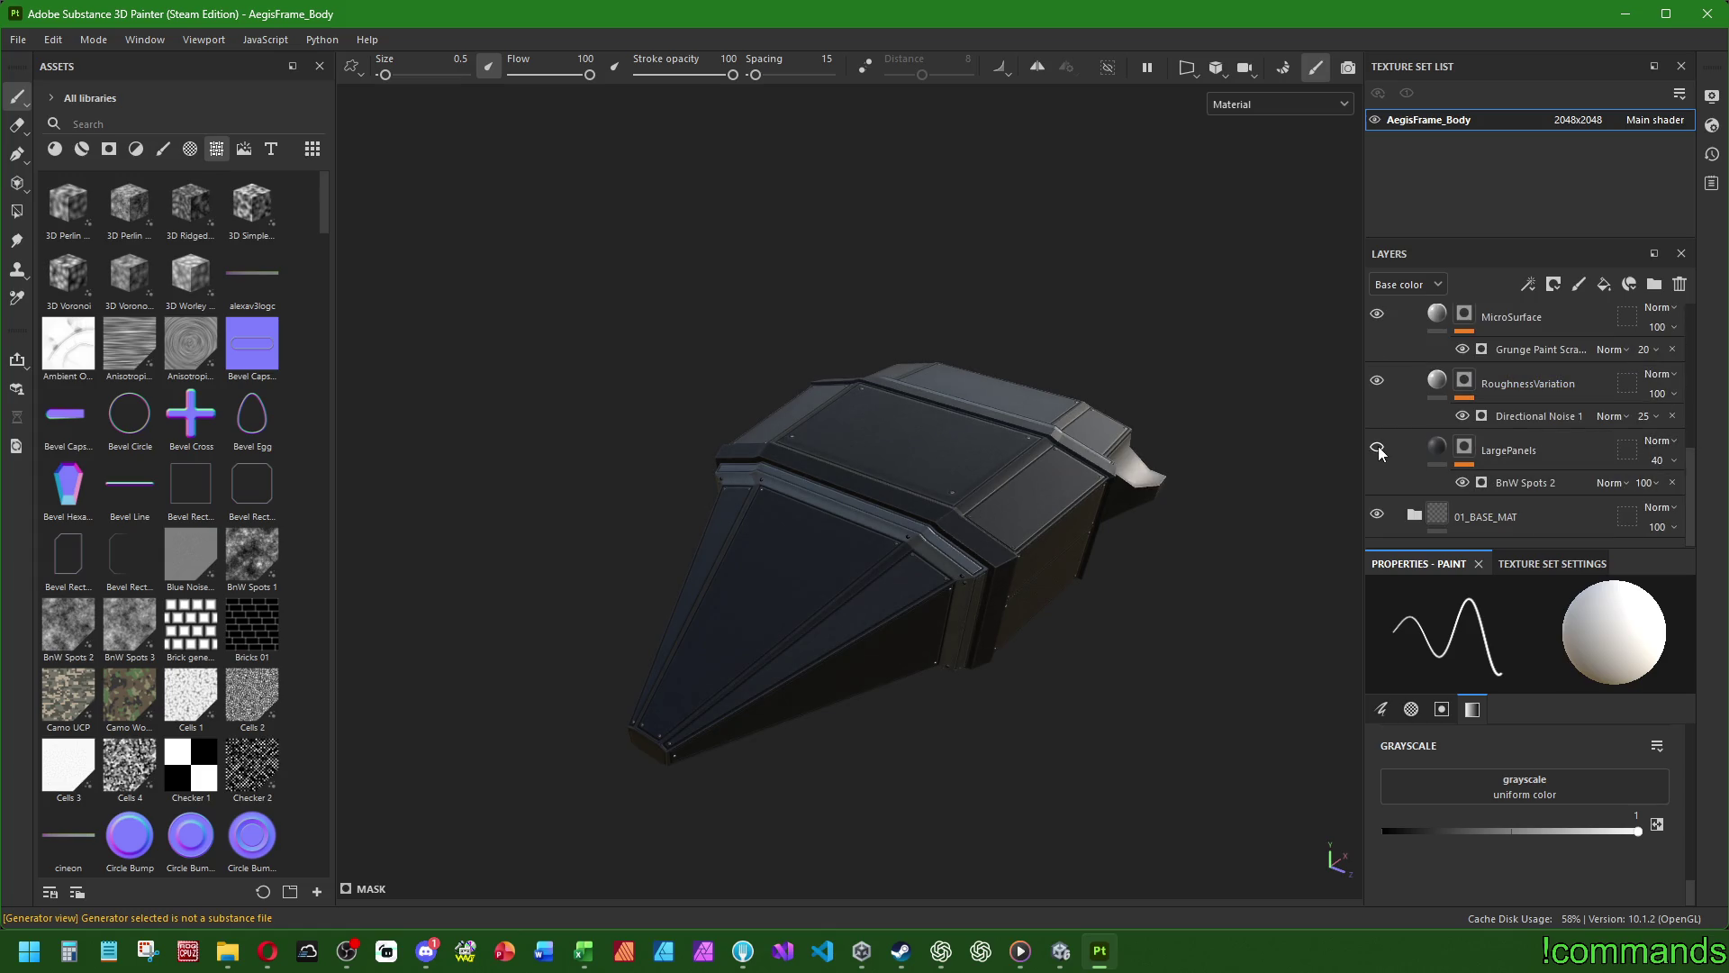
{"action": "scroll", "coordinate": [1543, 452], "scroll_direction": "up", "scroll_amount": 2}
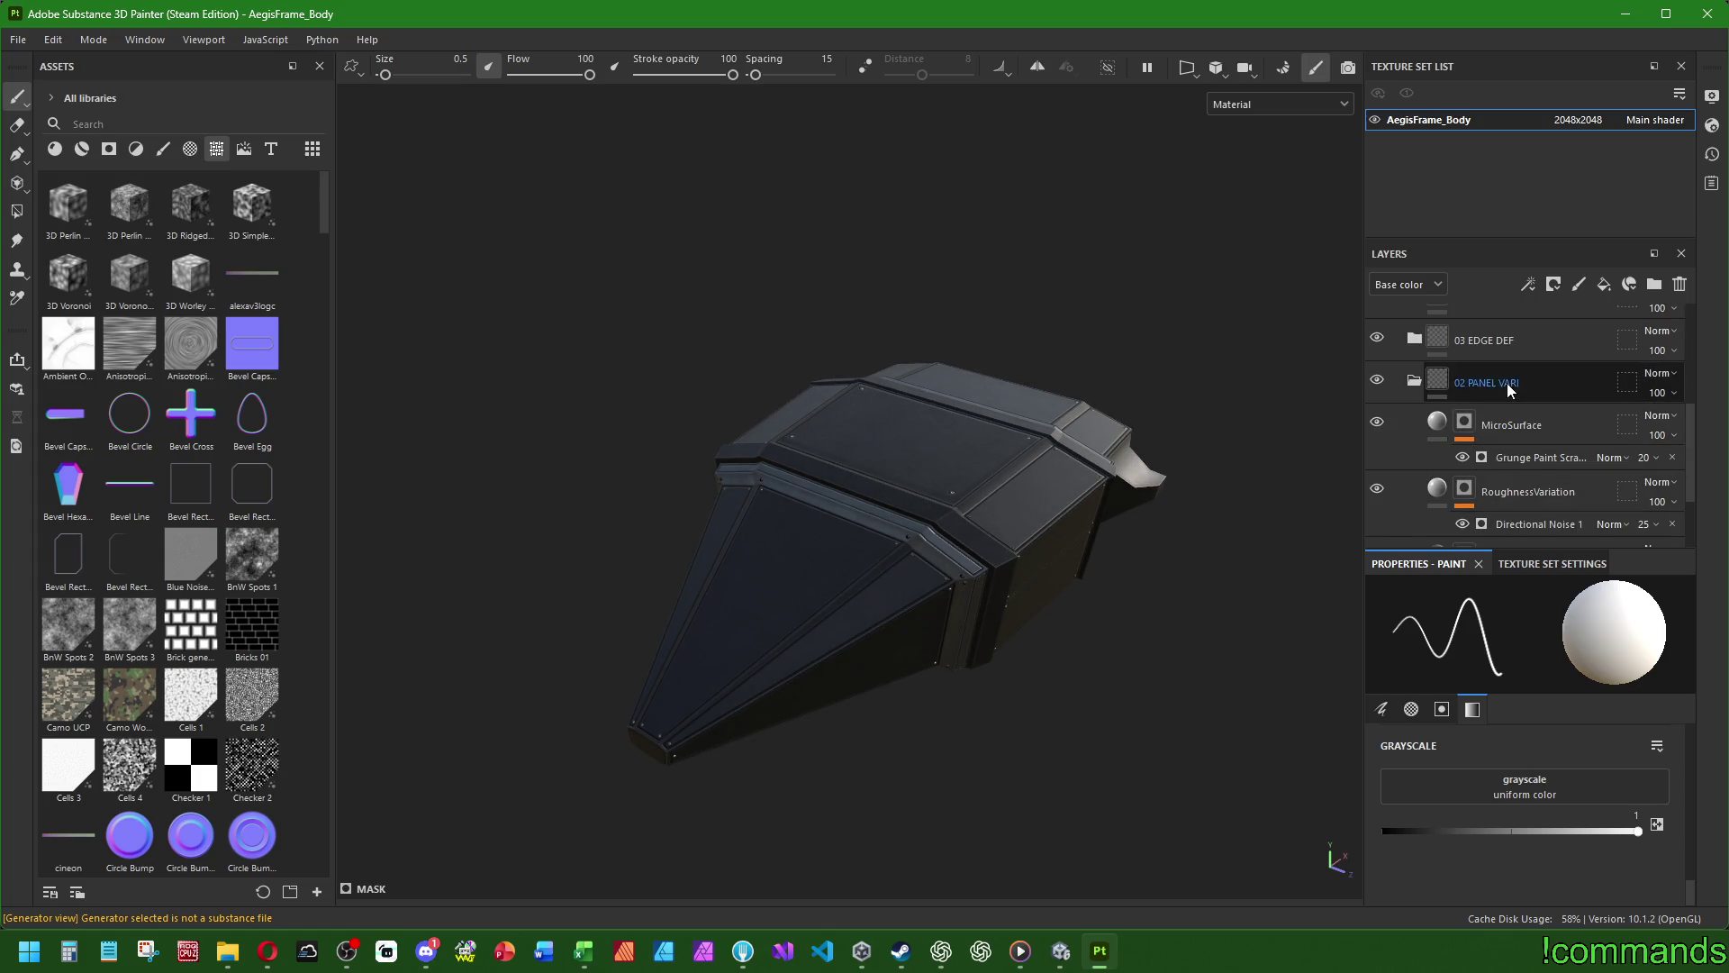
{"action": "left_click", "coordinate": [1414, 380]}
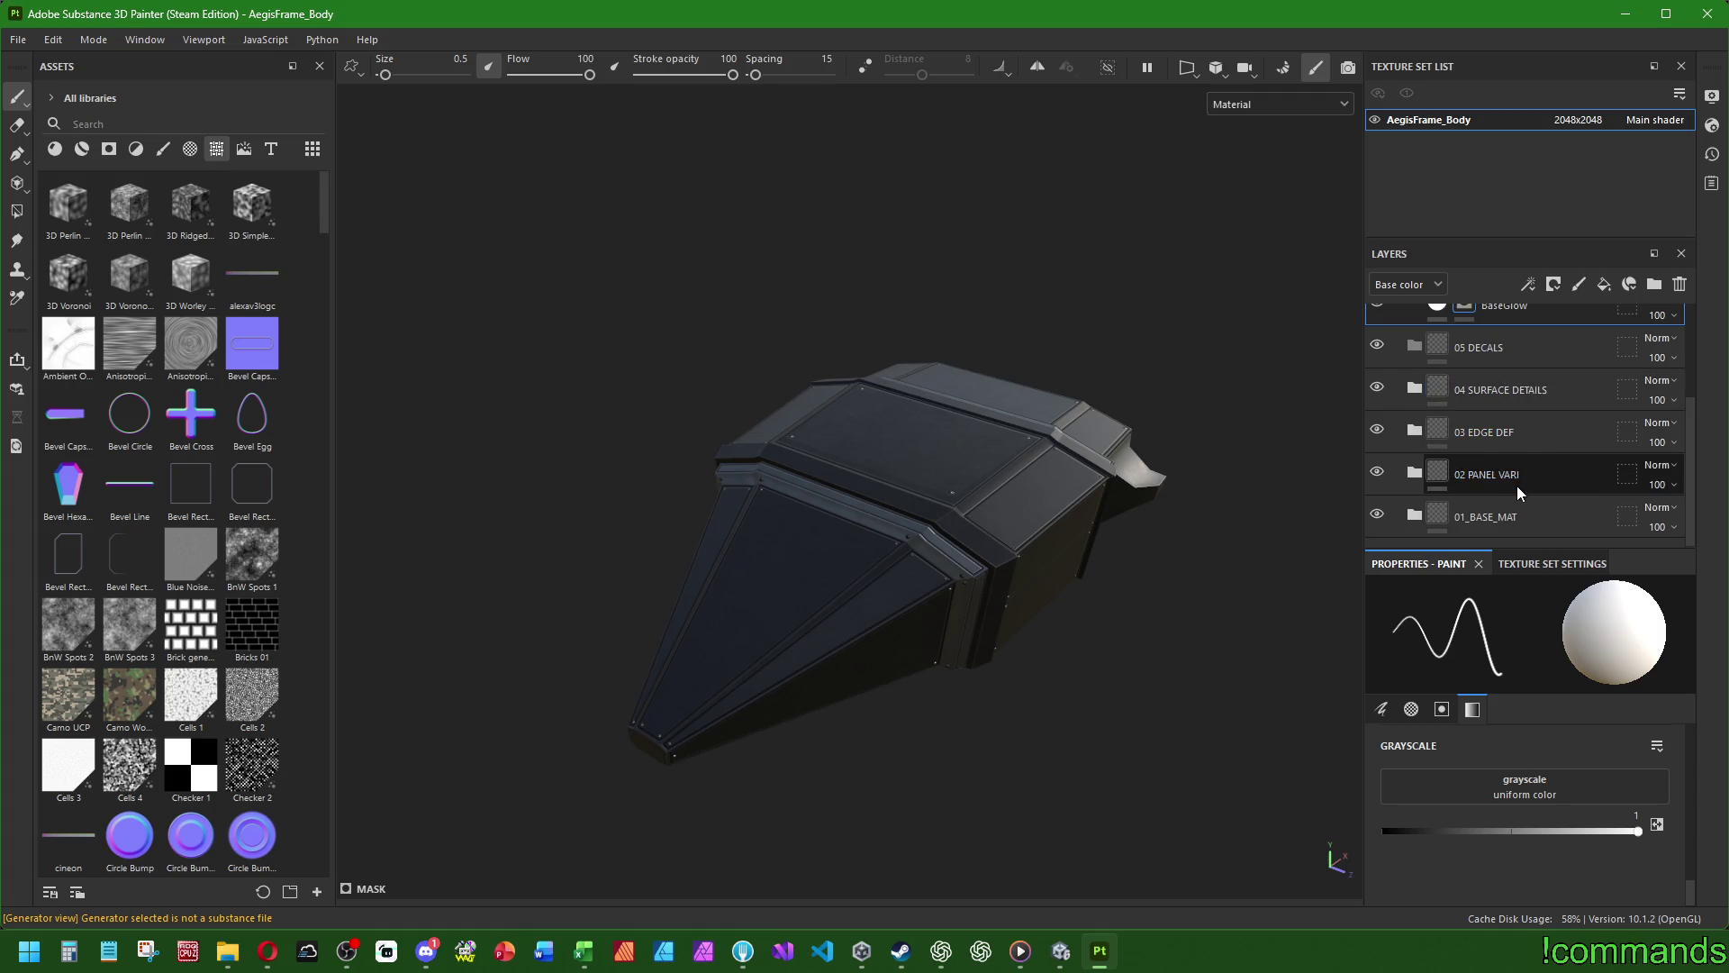
{"action": "left_click", "coordinate": [1414, 390]}
{"action": "scroll", "coordinate": [1533, 418], "scroll_direction": "down", "scroll_amount": 1}
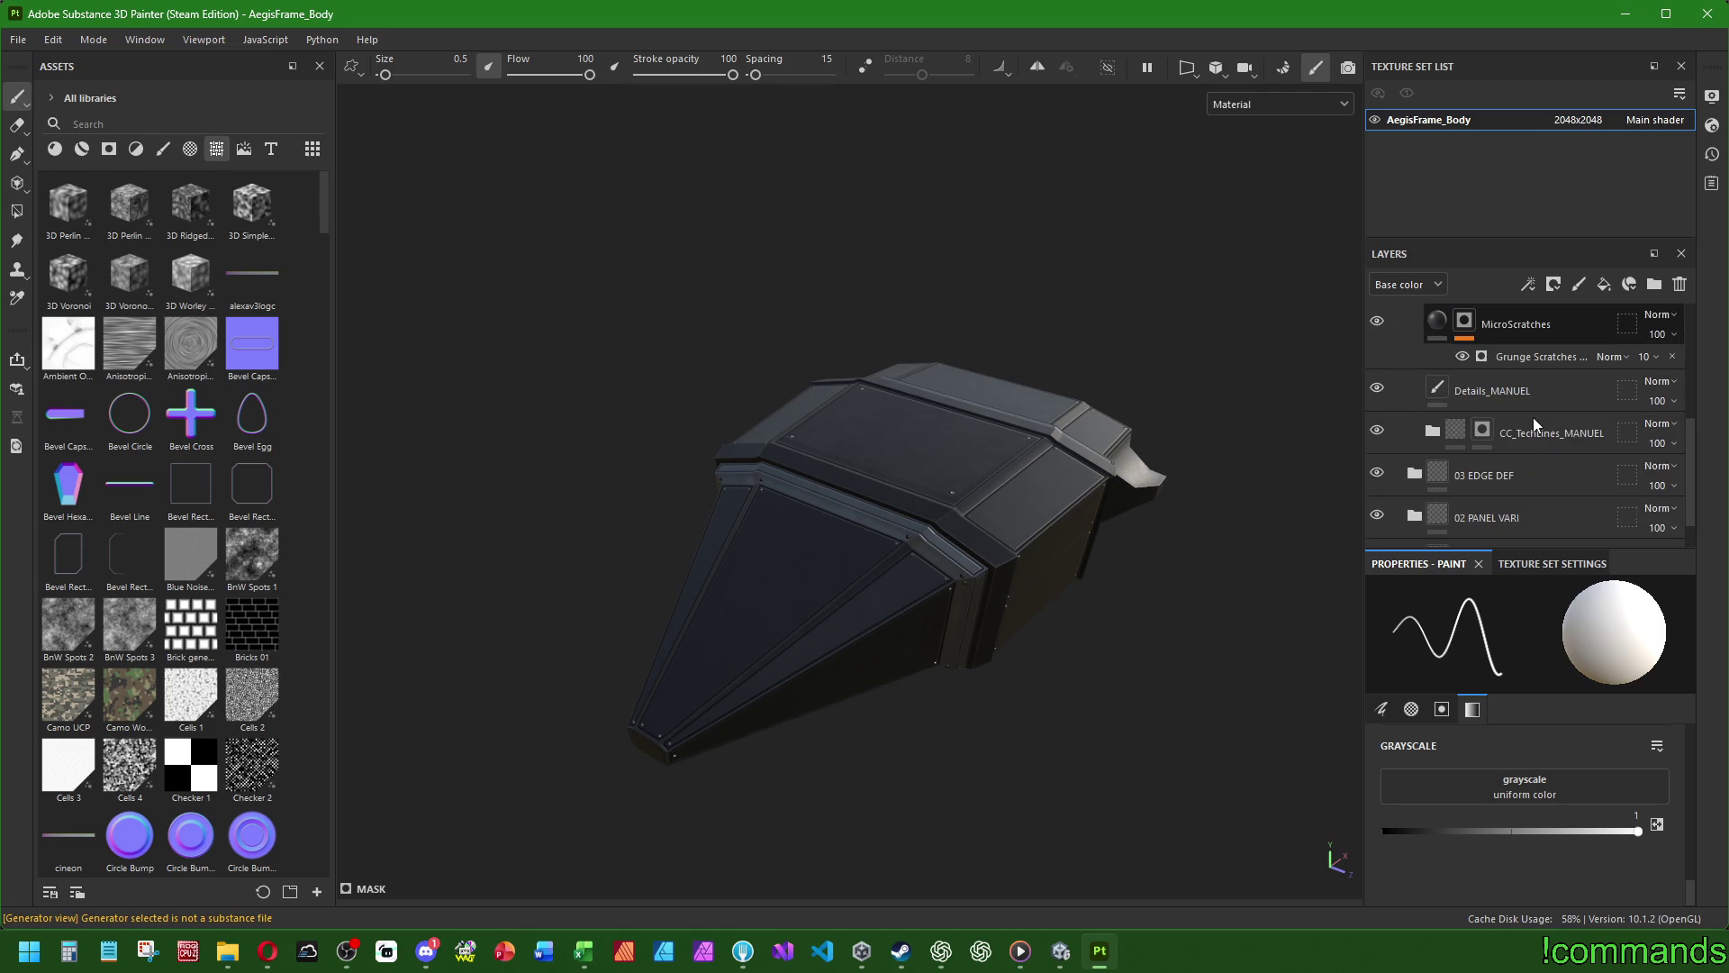
{"action": "left_click", "coordinate": [1377, 431]}
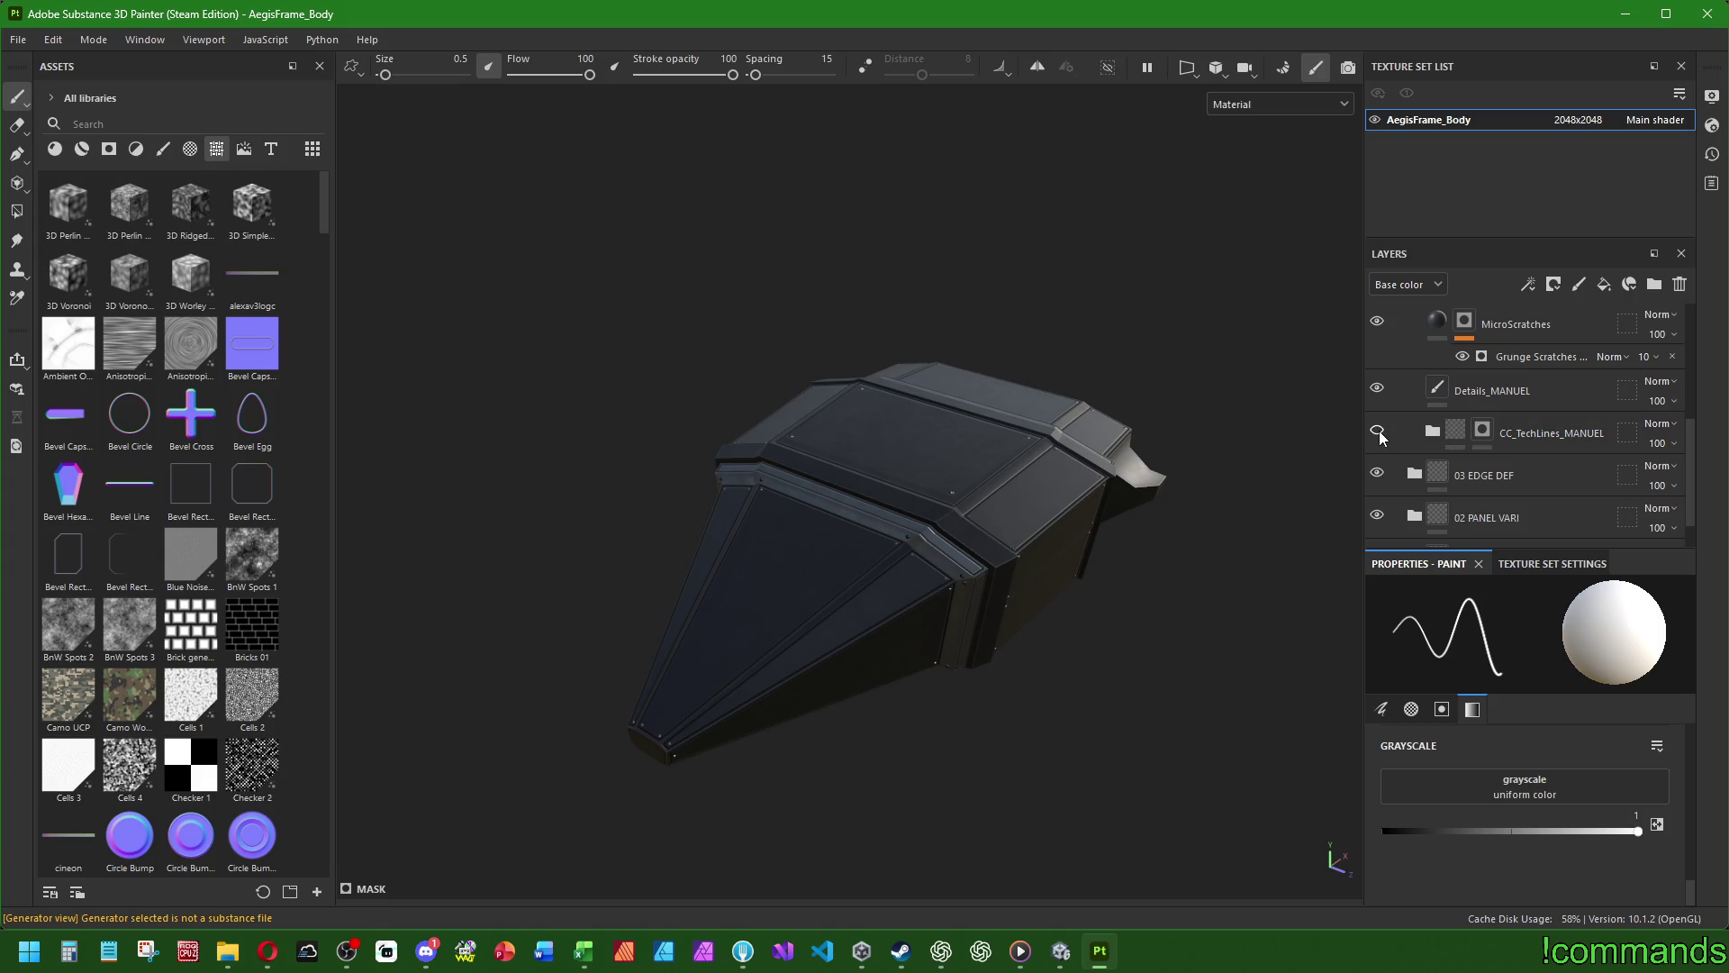
{"action": "left_click", "coordinate": [1379, 432]}
{"action": "left_click", "coordinate": [1659, 443]}
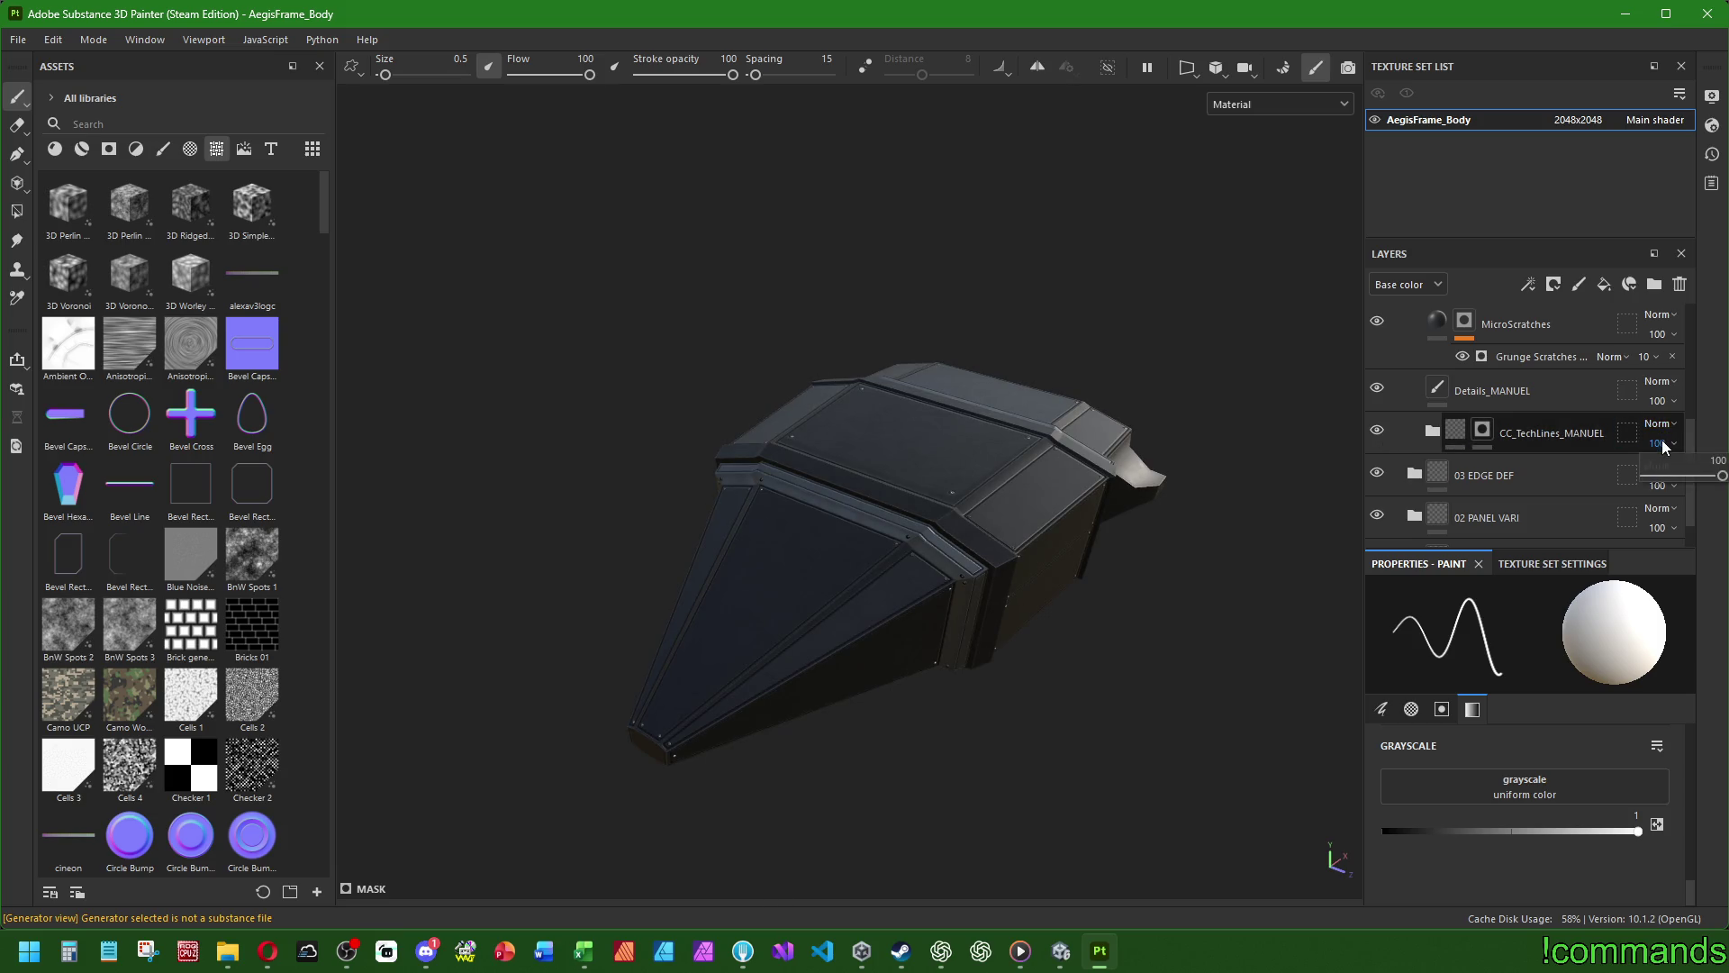
{"action": "left_click", "coordinate": [1720, 459]}
{"action": "type", "text": "50"}
{"action": "key", "text": "Return"}
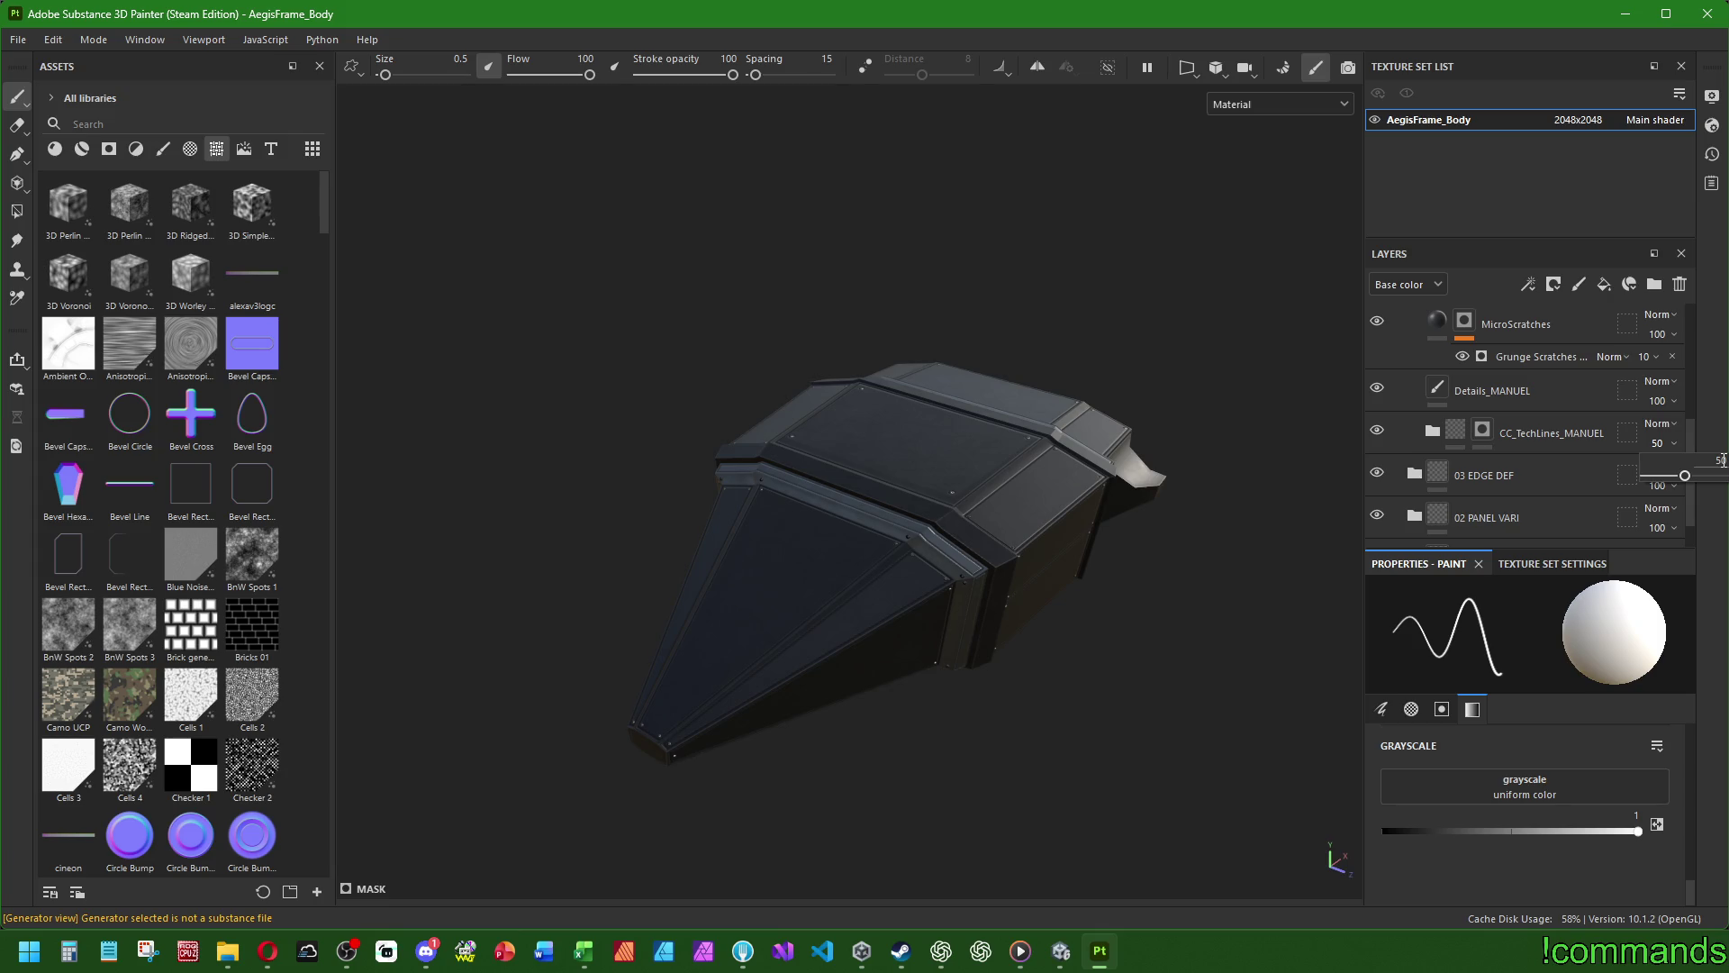
{"action": "mouse_move", "coordinate": [859, 628]}
{"action": "left_mouse_down", "text": "alt"}
{"action": "mouse_move", "coordinate": [1015, 521]}
{"action": "mouse_move", "coordinate": [1279, 540]}
{"action": "left_mouse_up", "text": "alt"}
{"action": "scroll", "coordinate": [909, 594], "scroll_direction": "up", "scroll_amount": 5}
{"action": "scroll", "coordinate": [895, 413], "scroll_direction": "down", "scroll_amount": 5}
{"action": "mouse_move", "coordinate": [990, 469]}
{"action": "left_mouse_down", "text": "alt"}
{"action": "mouse_move", "coordinate": [895, 413]}
{"action": "mouse_move", "coordinate": [1162, 553]}
{"action": "left_mouse_up", "text": "alt"}
{"action": "left_click", "coordinate": [1662, 443]}
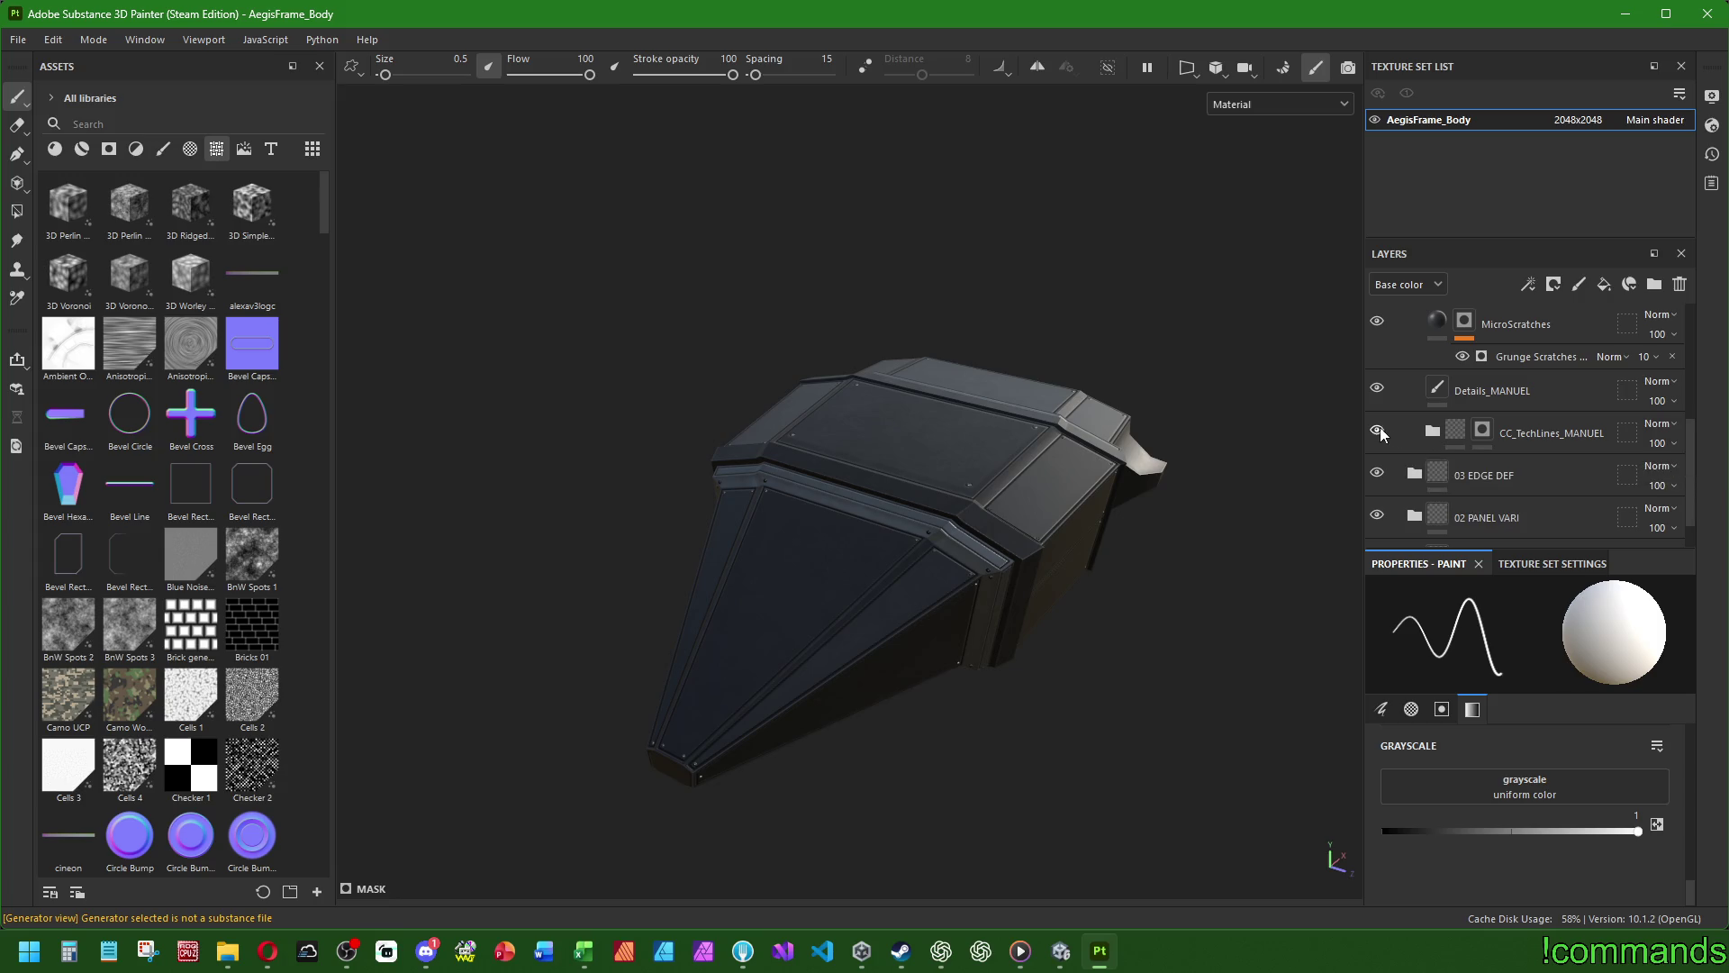
{"action": "scroll", "coordinate": [1441, 423], "scroll_direction": "up", "scroll_amount": 1}
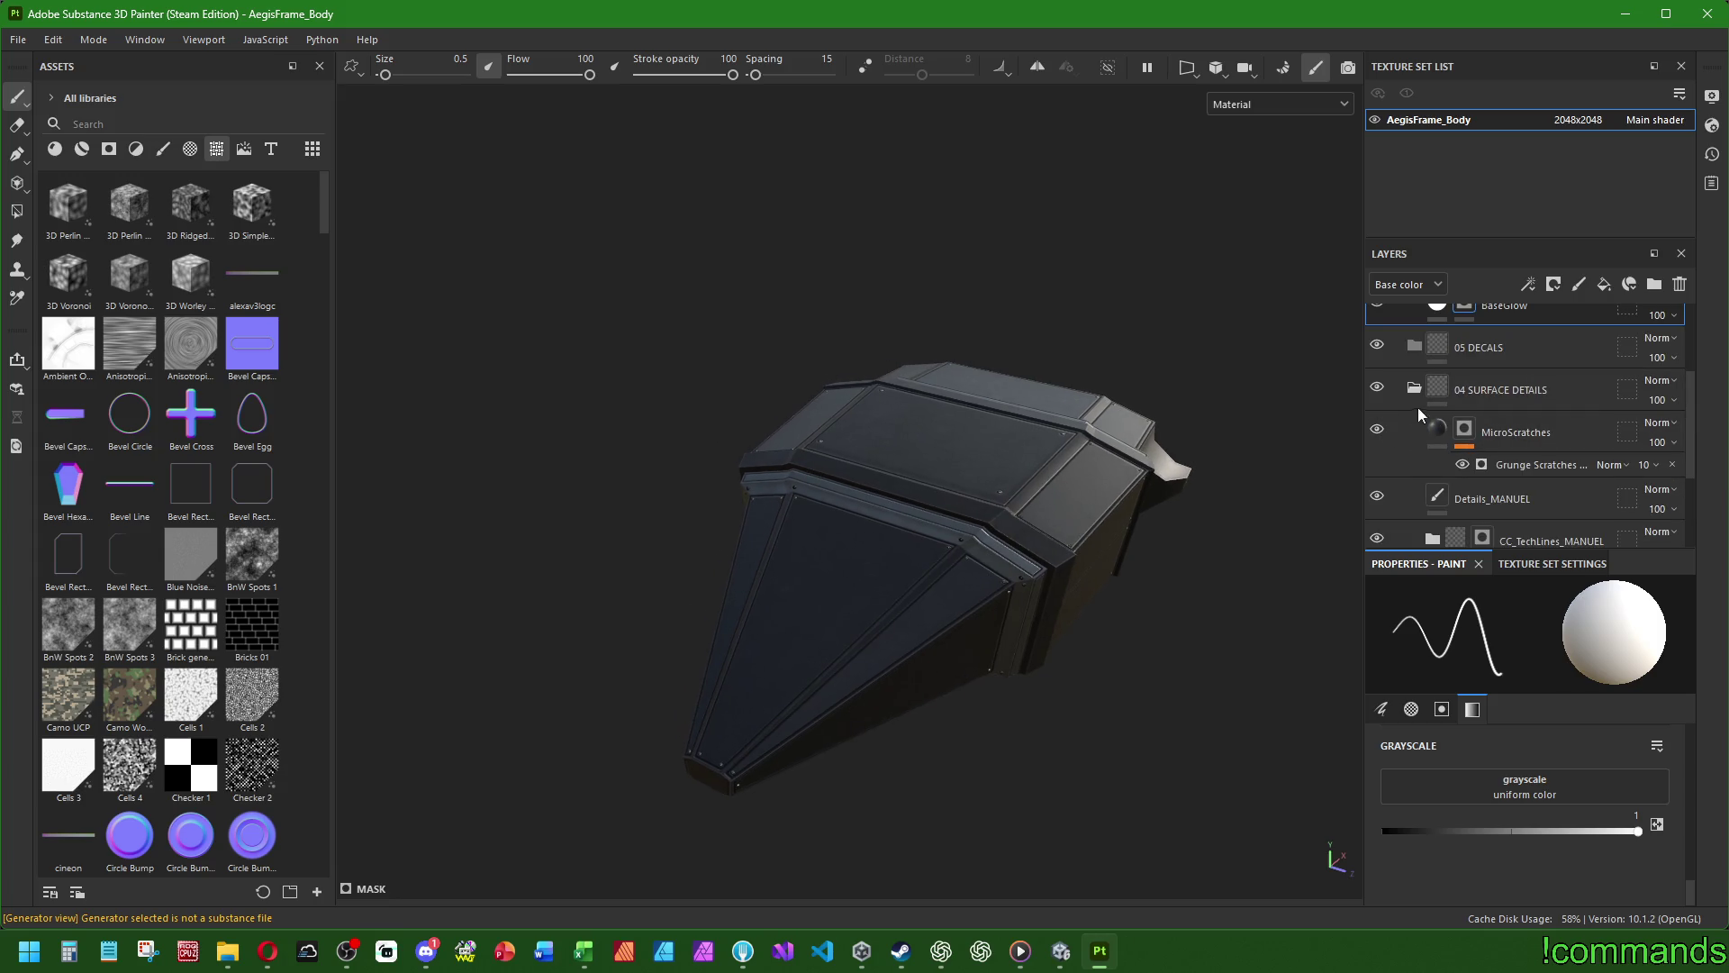
{"action": "left_click", "coordinate": [1415, 389]}
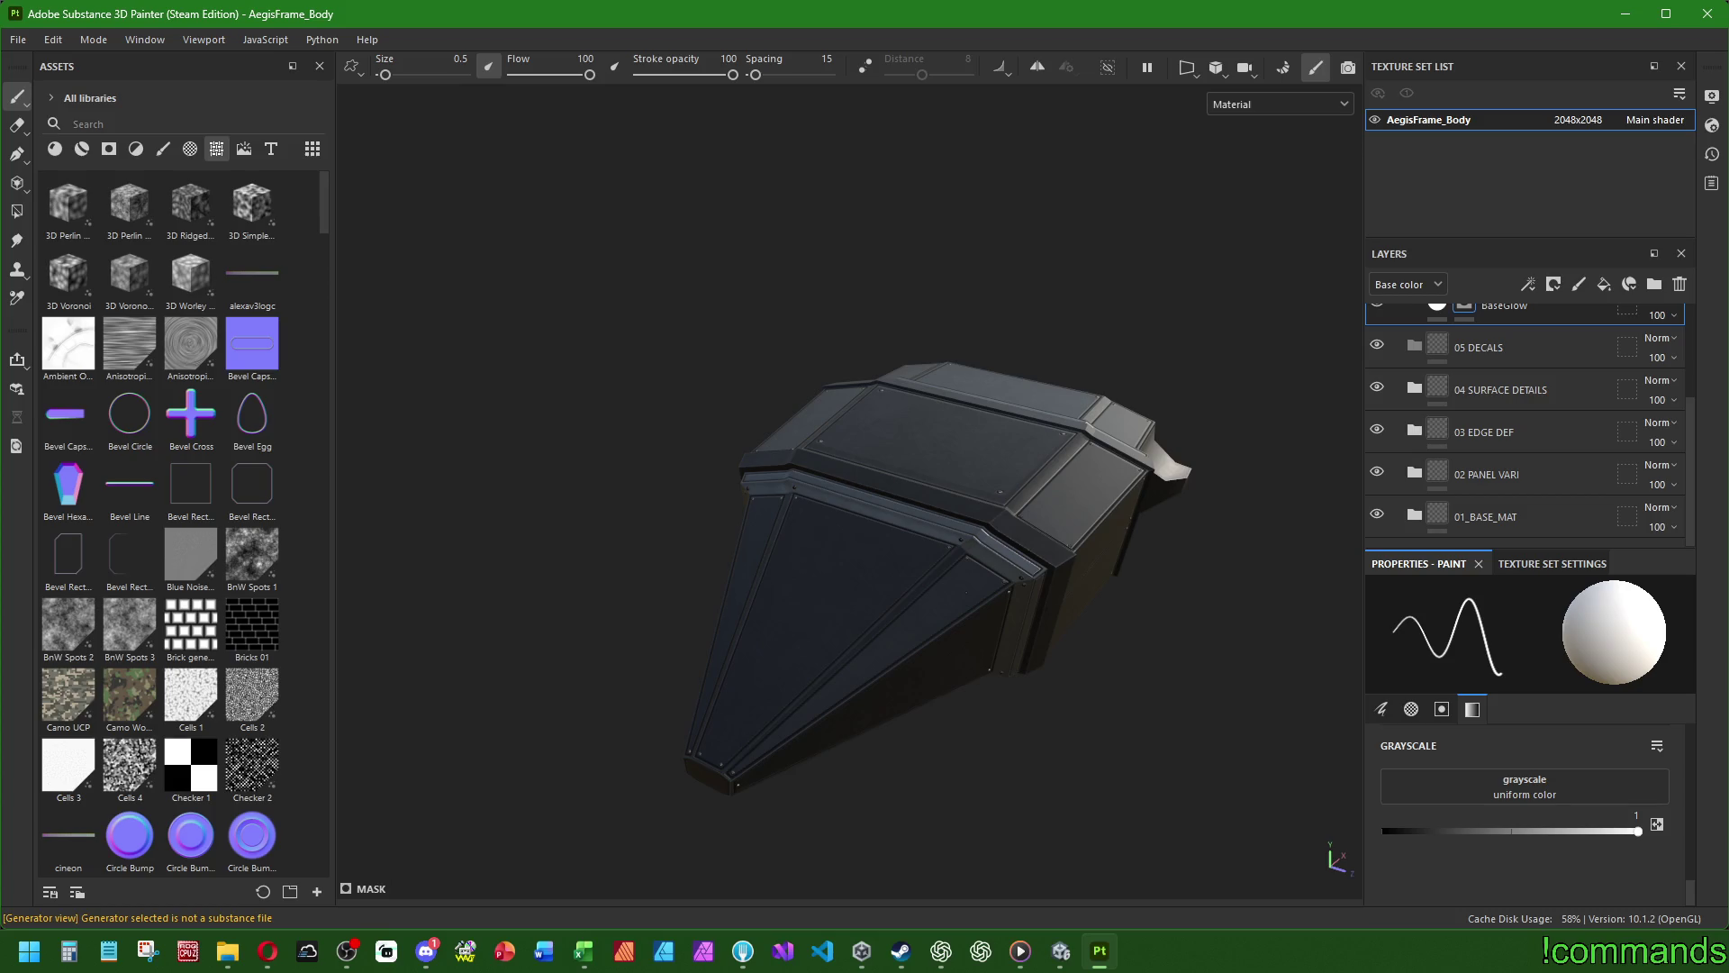
{"action": "mouse_move", "coordinate": [872, 737]}
{"action": "left_mouse_down", "text": "alt"}
{"action": "mouse_move", "coordinate": [675, 699]}
{"action": "mouse_move", "coordinate": [760, 617]}
{"action": "mouse_move", "coordinate": [626, 677]}
{"action": "mouse_move", "coordinate": [726, 664]}
{"action": "mouse_move", "coordinate": [757, 699]}
{"action": "mouse_move", "coordinate": [726, 528]}
{"action": "mouse_move", "coordinate": [753, 501]}
{"action": "mouse_move", "coordinate": [714, 612]}
{"action": "mouse_move", "coordinate": [809, 630]}
{"action": "mouse_move", "coordinate": [834, 591]}
{"action": "mouse_move", "coordinate": [907, 664]}
{"action": "mouse_move", "coordinate": [814, 842]}
{"action": "mouse_move", "coordinate": [928, 837]}
{"action": "mouse_move", "coordinate": [935, 895]}
{"action": "mouse_move", "coordinate": [1099, 625]}
{"action": "mouse_move", "coordinate": [1487, 658]}
{"action": "mouse_move", "coordinate": [1609, 649]}
{"action": "mouse_move", "coordinate": [1351, 635]}
{"action": "mouse_move", "coordinate": [829, 670]}
{"action": "mouse_move", "coordinate": [707, 621]}
{"action": "mouse_move", "coordinate": [798, 545]}
{"action": "left_mouse_up", "text": "alt"}
{"action": "scroll", "coordinate": [626, 677], "scroll_direction": "down", "scroll_amount": 5}
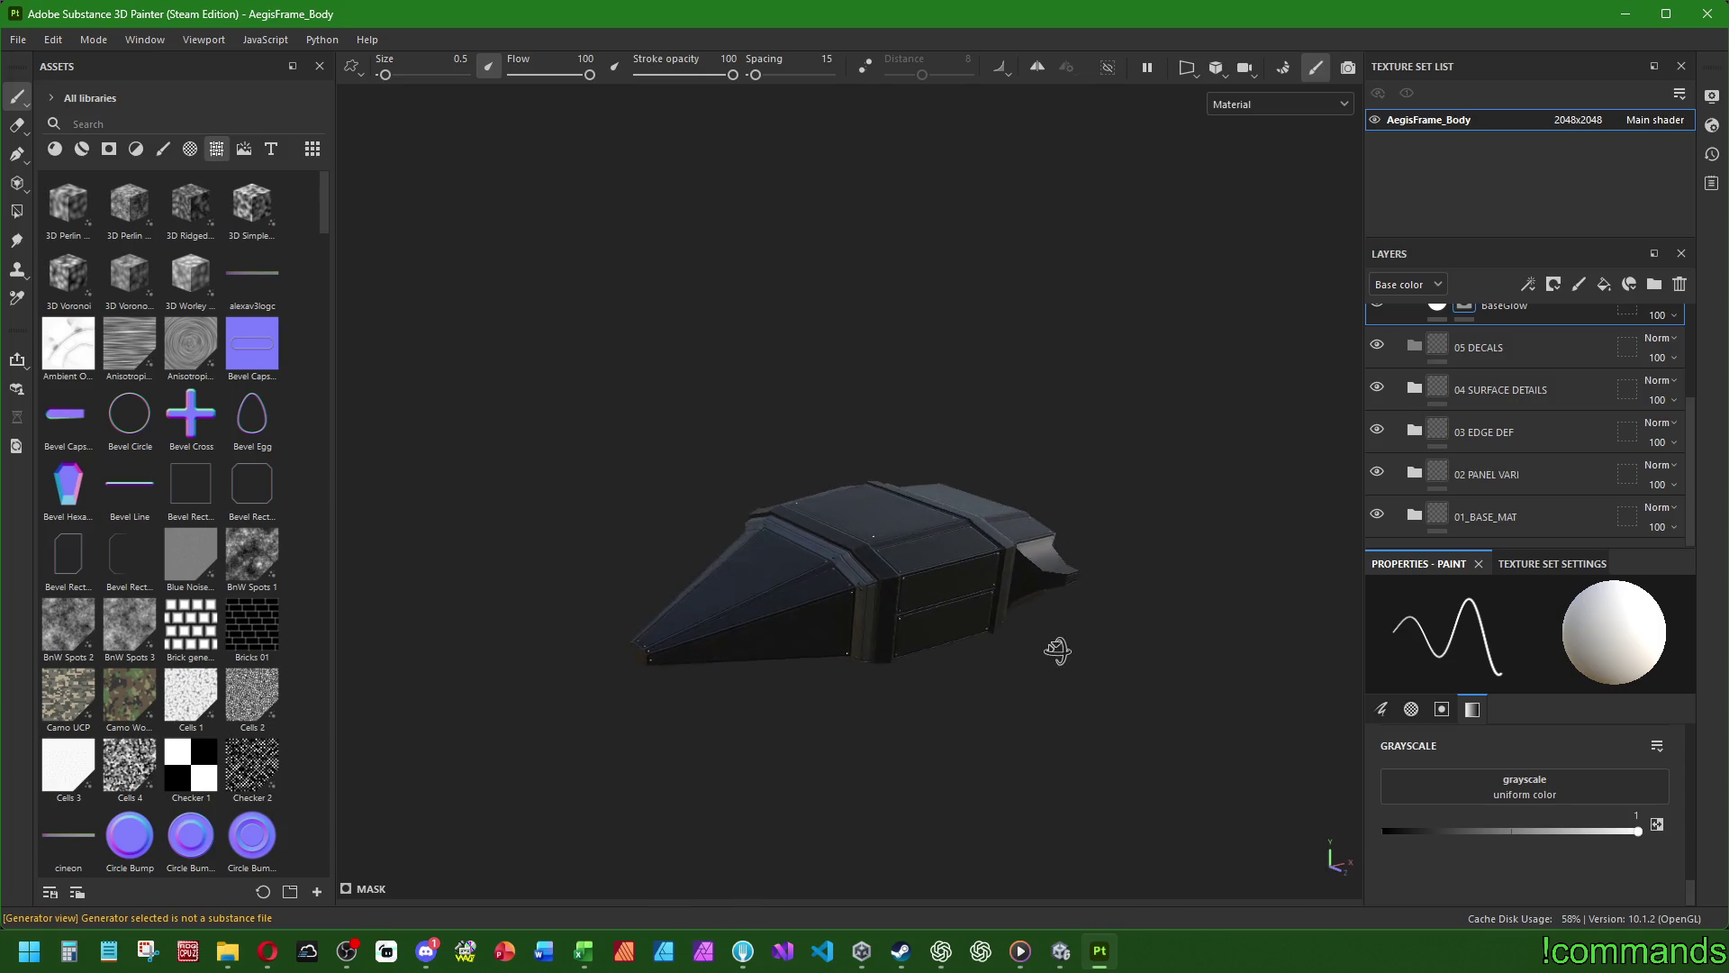
{"action": "mouse_move", "coordinate": [749, 601]}
{"action": "left_mouse_down", "text": "alt"}
{"action": "mouse_move", "coordinate": [1239, 686]}
{"action": "mouse_move", "coordinate": [787, 606]}
{"action": "mouse_move", "coordinate": [892, 711]}
{"action": "mouse_move", "coordinate": [883, 865]}
{"action": "mouse_move", "coordinate": [901, 892]}
{"action": "mouse_move", "coordinate": [937, 818]}
{"action": "mouse_move", "coordinate": [940, 887]}
{"action": "mouse_move", "coordinate": [958, 699]}
{"action": "mouse_move", "coordinate": [649, 618]}
{"action": "mouse_move", "coordinate": [579, 621]}
{"action": "mouse_move", "coordinate": [630, 721]}
{"action": "left_mouse_up", "text": "alt"}
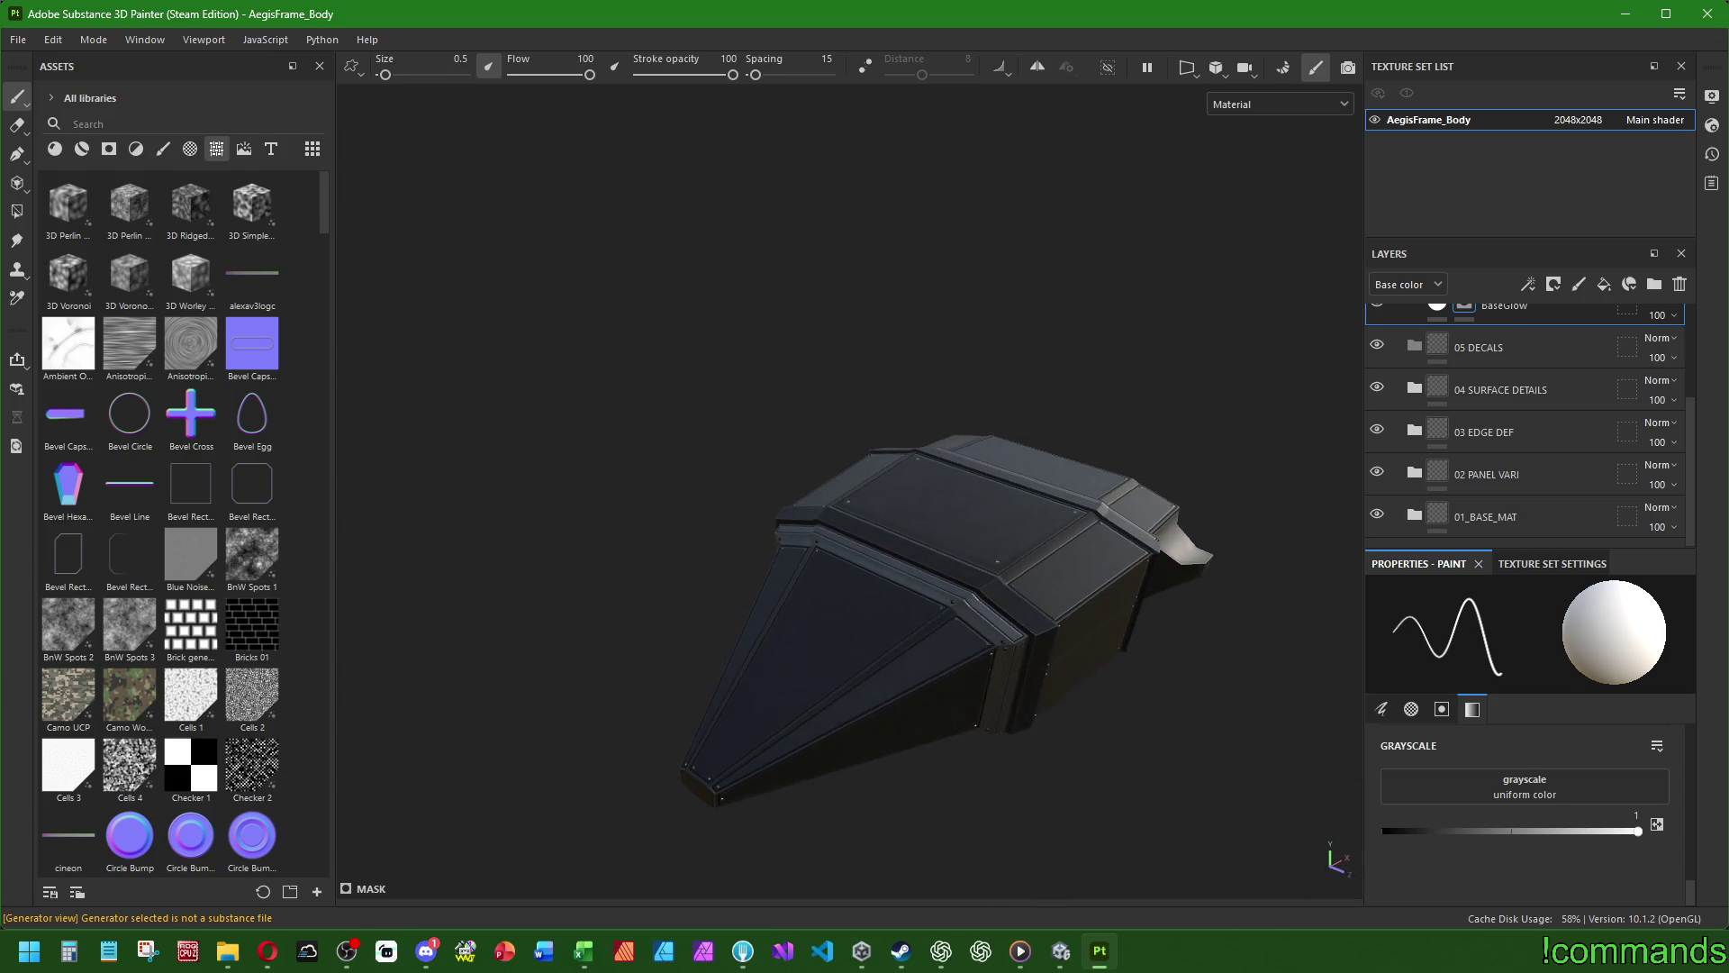
{"action": "left_click", "coordinate": [1068, 962]}
{"action": "left_click", "coordinate": [1098, 960]}
{"action": "mouse_move", "coordinate": [928, 505]}
{"action": "left_mouse_down", "text": "alt"}
{"action": "mouse_move", "coordinate": [1100, 486]}
{"action": "mouse_move", "coordinate": [1116, 568]}
{"action": "mouse_move", "coordinate": [915, 551]}
{"action": "mouse_move", "coordinate": [1220, 522]}
{"action": "mouse_move", "coordinate": [1258, 456]}
{"action": "mouse_move", "coordinate": [1245, 420]}
{"action": "mouse_move", "coordinate": [1126, 501]}
{"action": "mouse_move", "coordinate": [981, 513]}
{"action": "mouse_move", "coordinate": [1378, 486]}
{"action": "mouse_move", "coordinate": [1416, 527]}
{"action": "mouse_move", "coordinate": [883, 508]}
{"action": "mouse_move", "coordinate": [733, 618]}
{"action": "mouse_move", "coordinate": [687, 757]}
{"action": "mouse_move", "coordinate": [693, 796]}
{"action": "mouse_move", "coordinate": [911, 502]}
{"action": "mouse_move", "coordinate": [910, 539]}
{"action": "mouse_move", "coordinate": [896, 531]}
{"action": "left_mouse_up", "text": "alt"}
{"action": "scroll", "coordinate": [1480, 479], "scroll_direction": "up", "scroll_amount": 2}
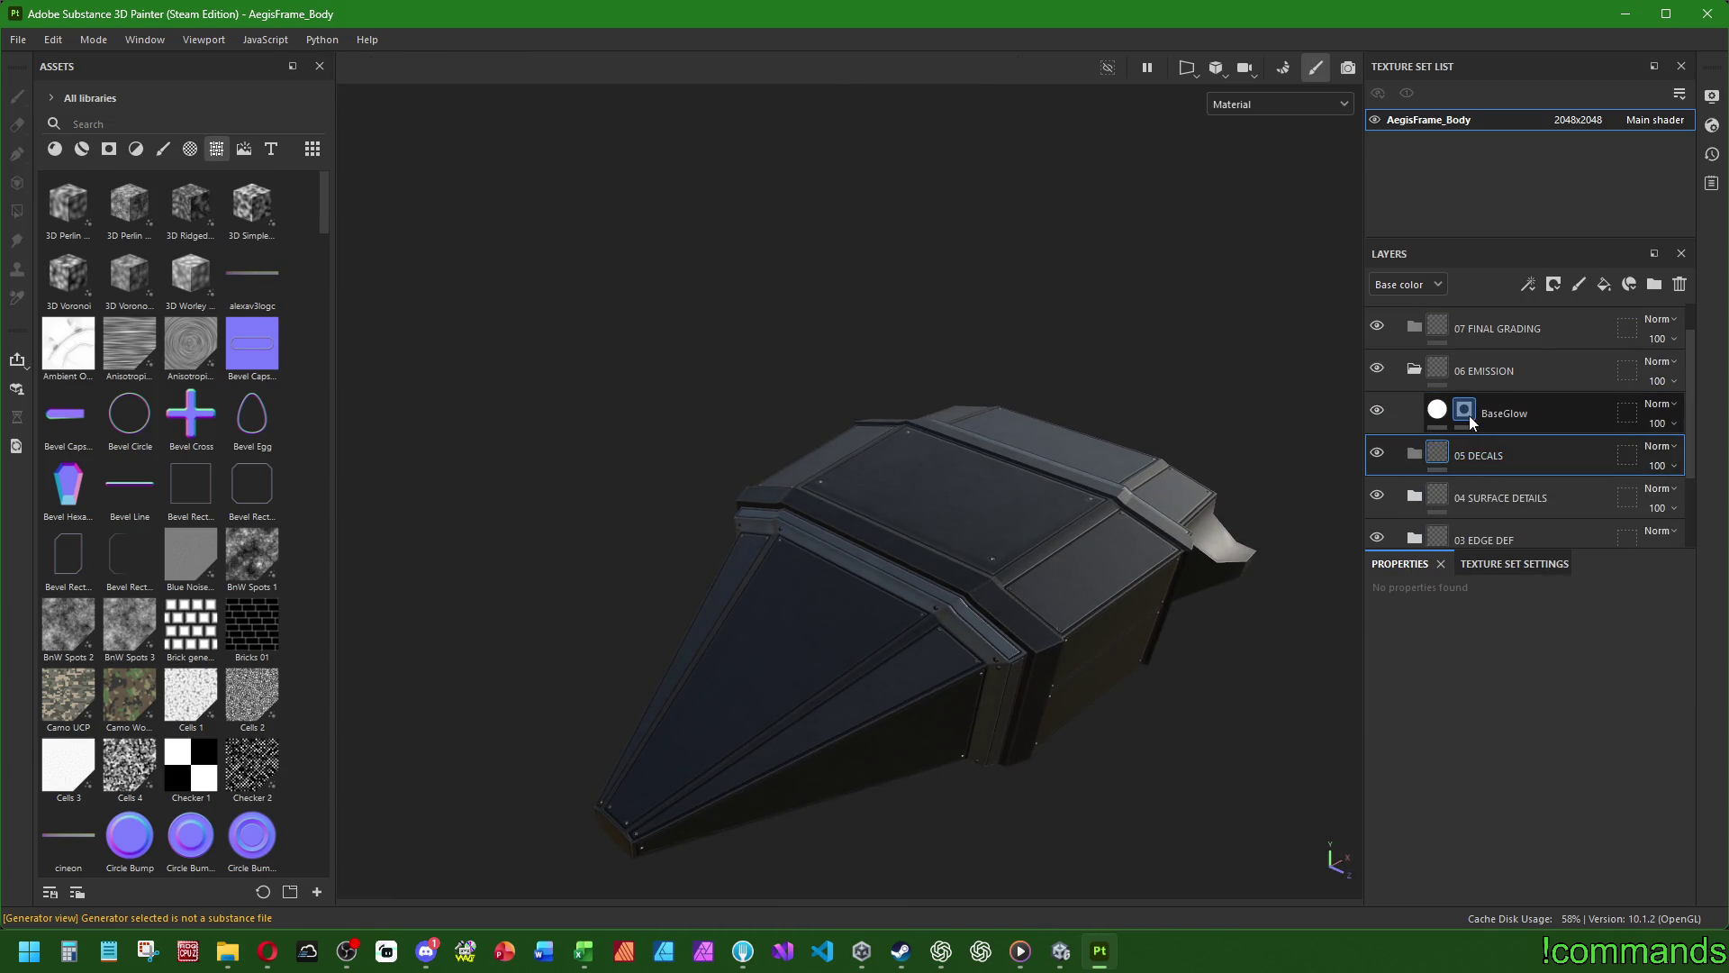
- Look closely at the front armour panel and show brushes in the asset library
{"action": "left_click_drag", "start_coordinate": [897, 532], "coordinate": [835, 510], "text": "alt+shift"}
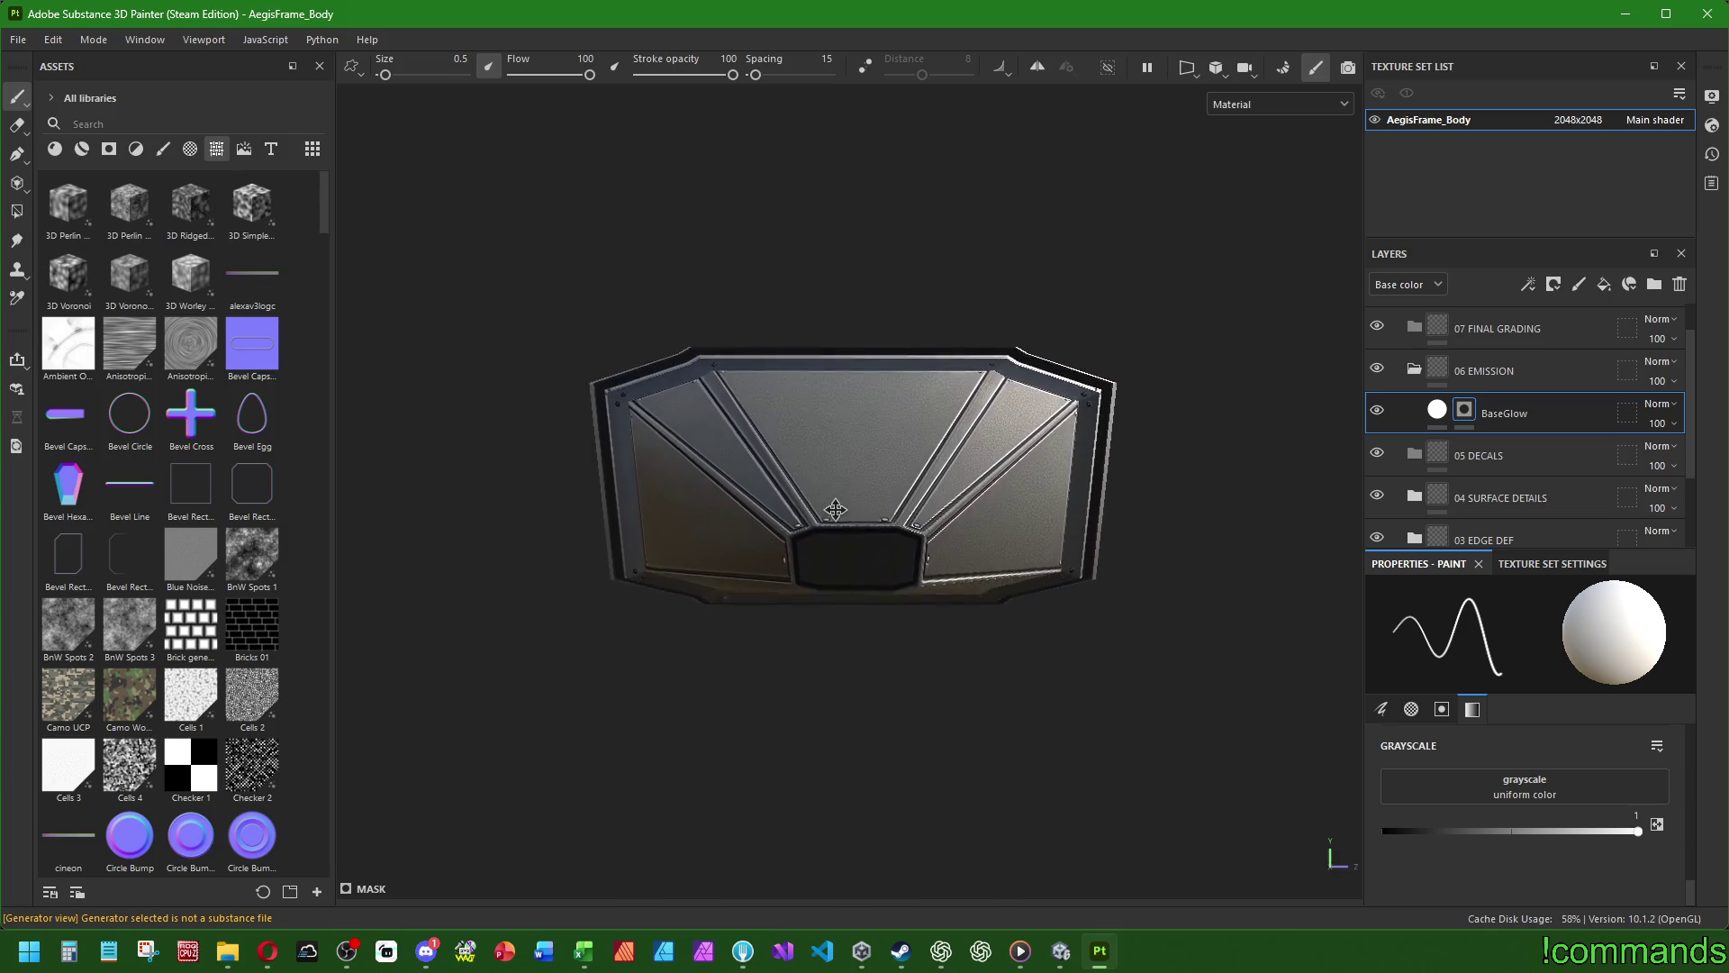
{"action": "right_click_drag", "start_coordinate": [835, 510], "coordinate": [825, 565], "text": "alt"}
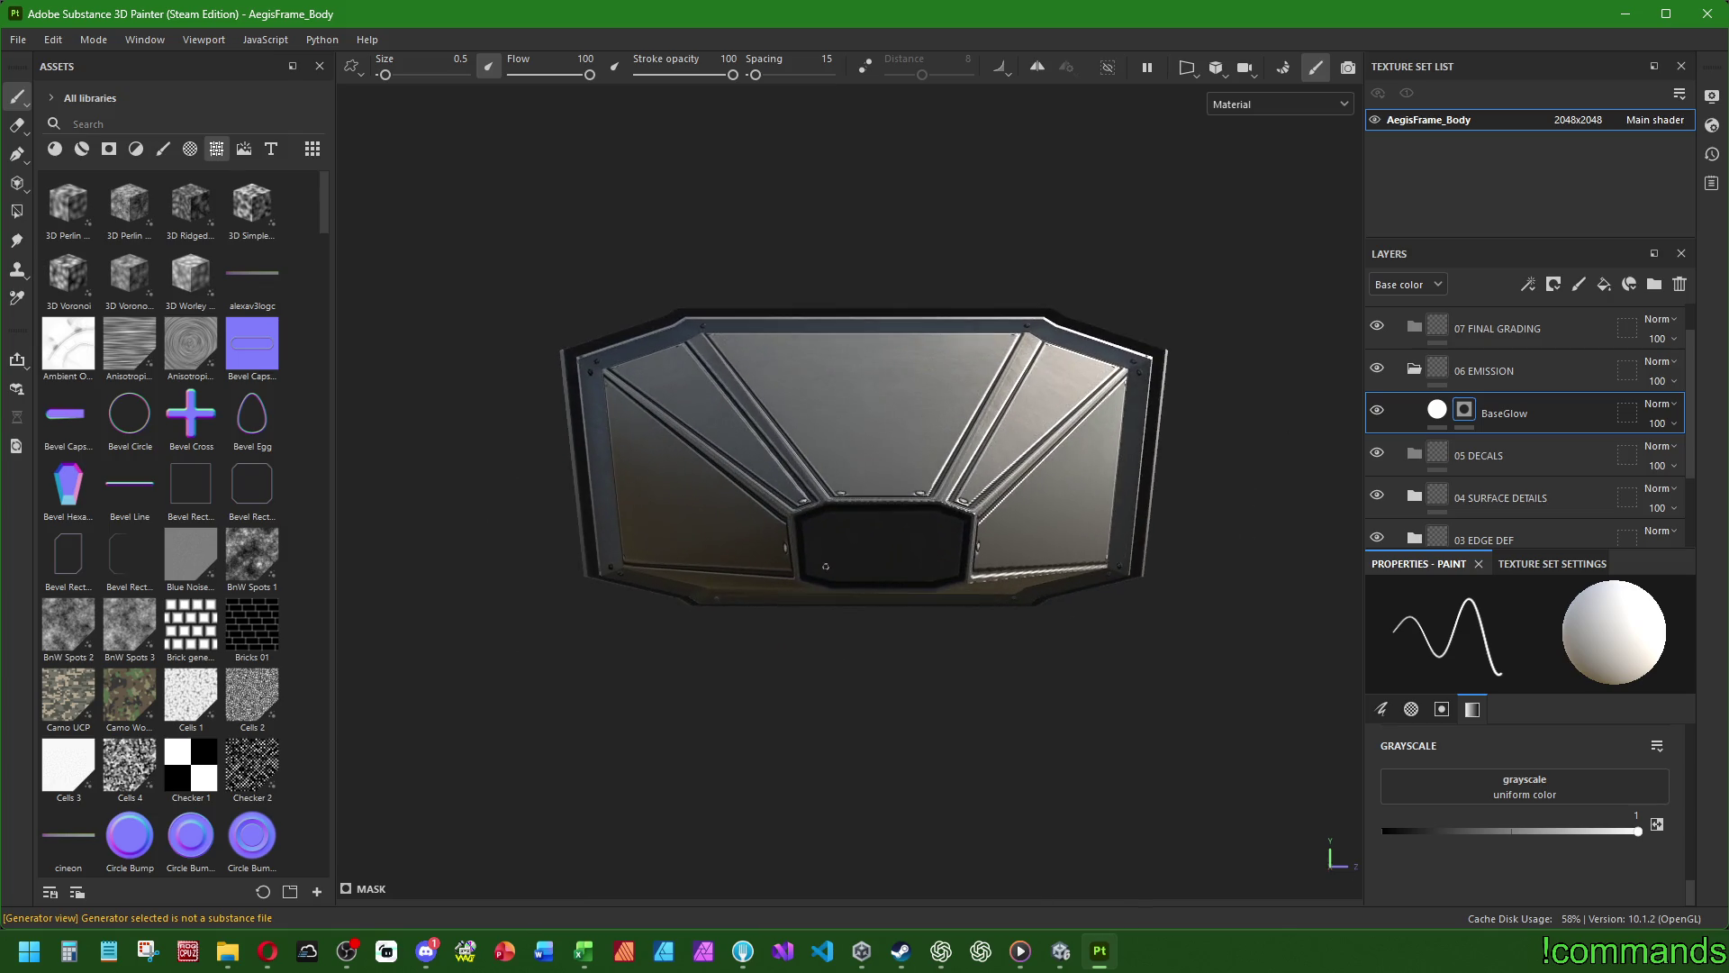
{"action": "left_click", "coordinate": [164, 148]}
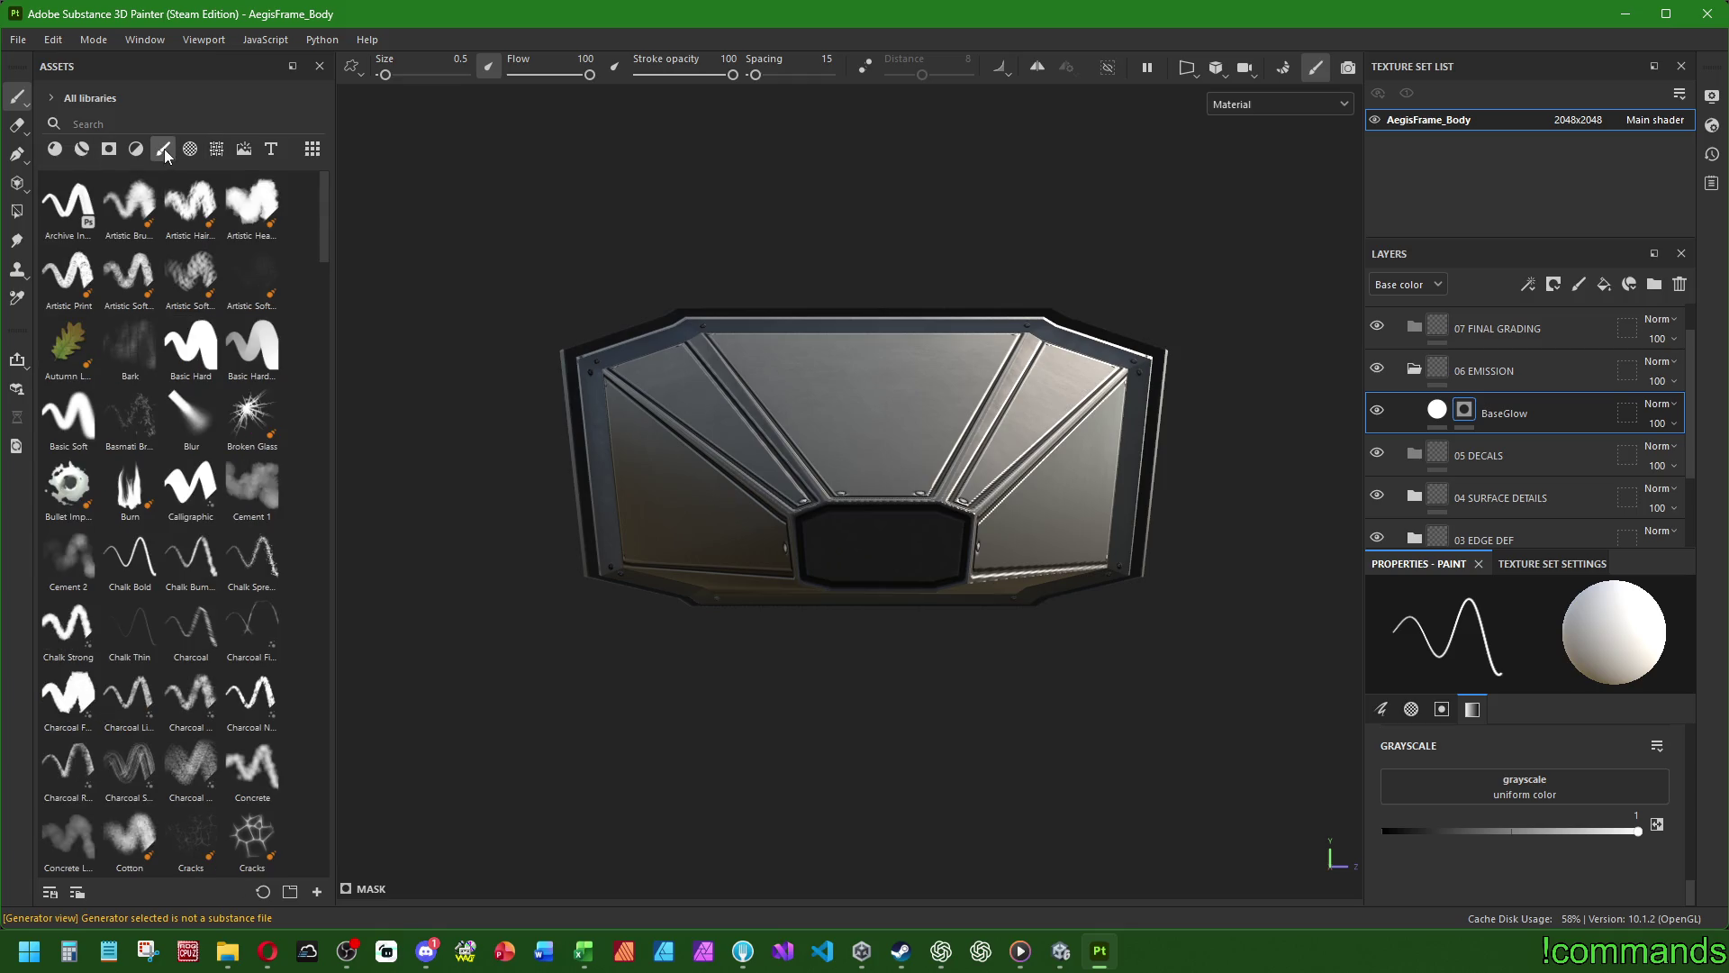
{"action": "left_click_drag", "start_coordinate": [1202, 367], "coordinate": [955, 396], "text": "alt"}
- Rename BaseGlow to BaseGlow_MANUEL and show materials in the asset library
{"action": "double_click", "coordinate": [1504, 413]}
{"action": "key", "text": "End"}
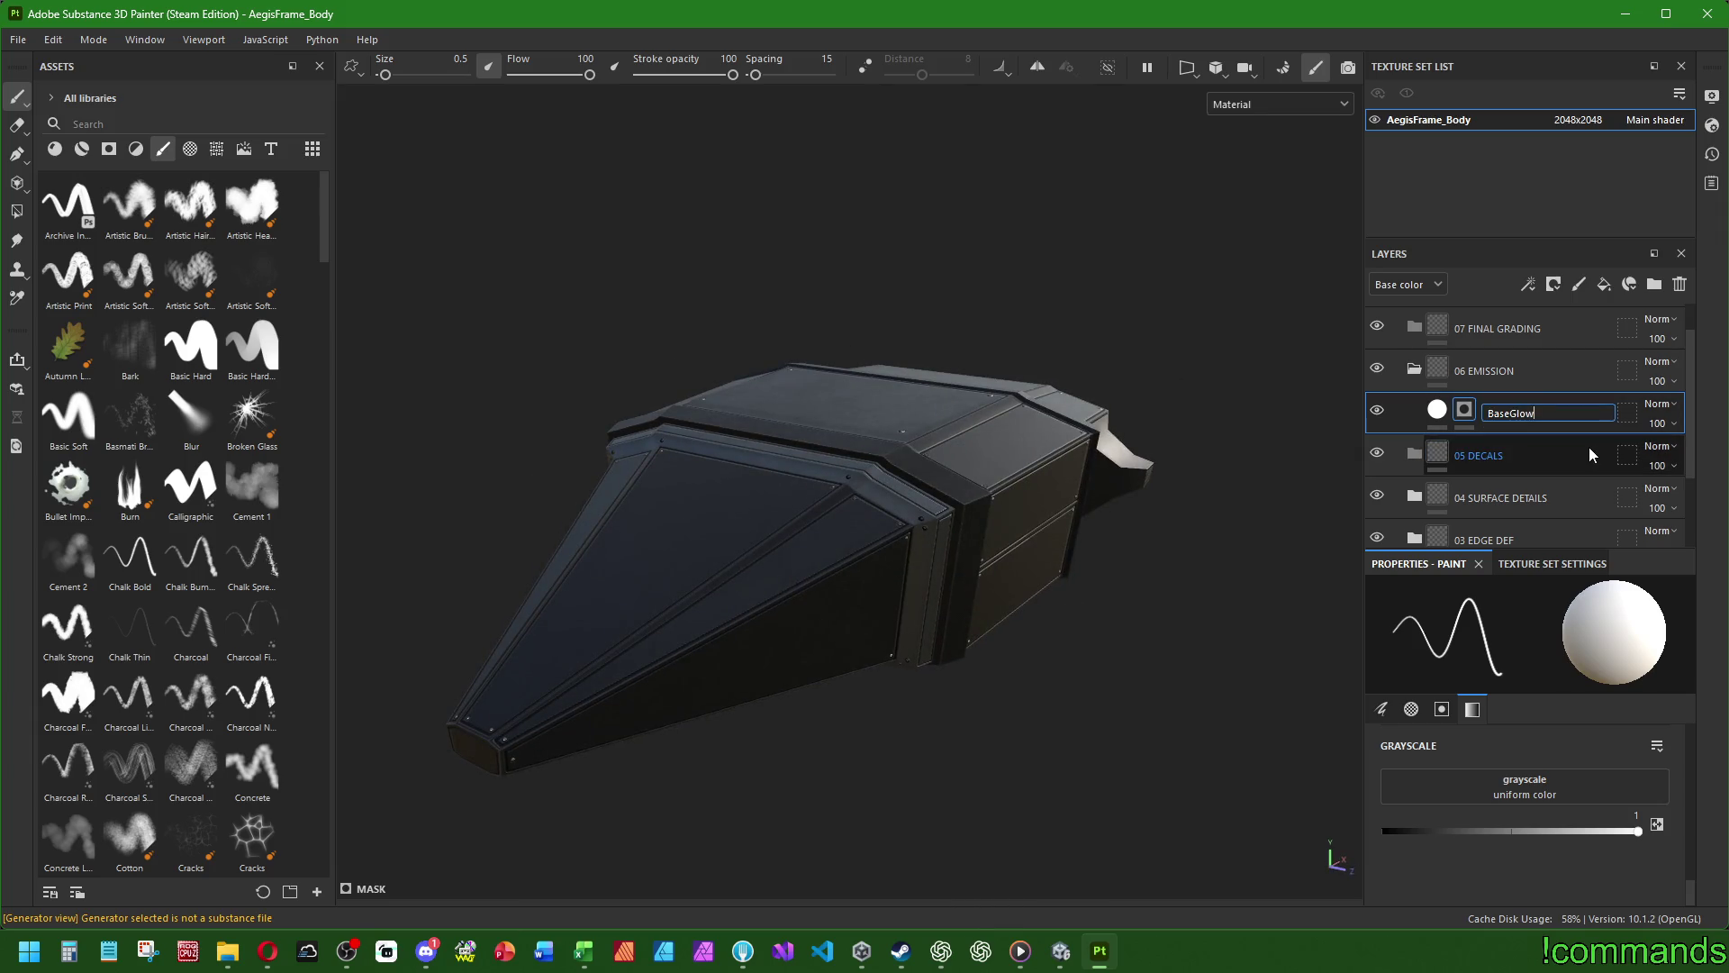
{"action": "type", "text": "_MANUEL"}
{"action": "key", "text": "Return"}
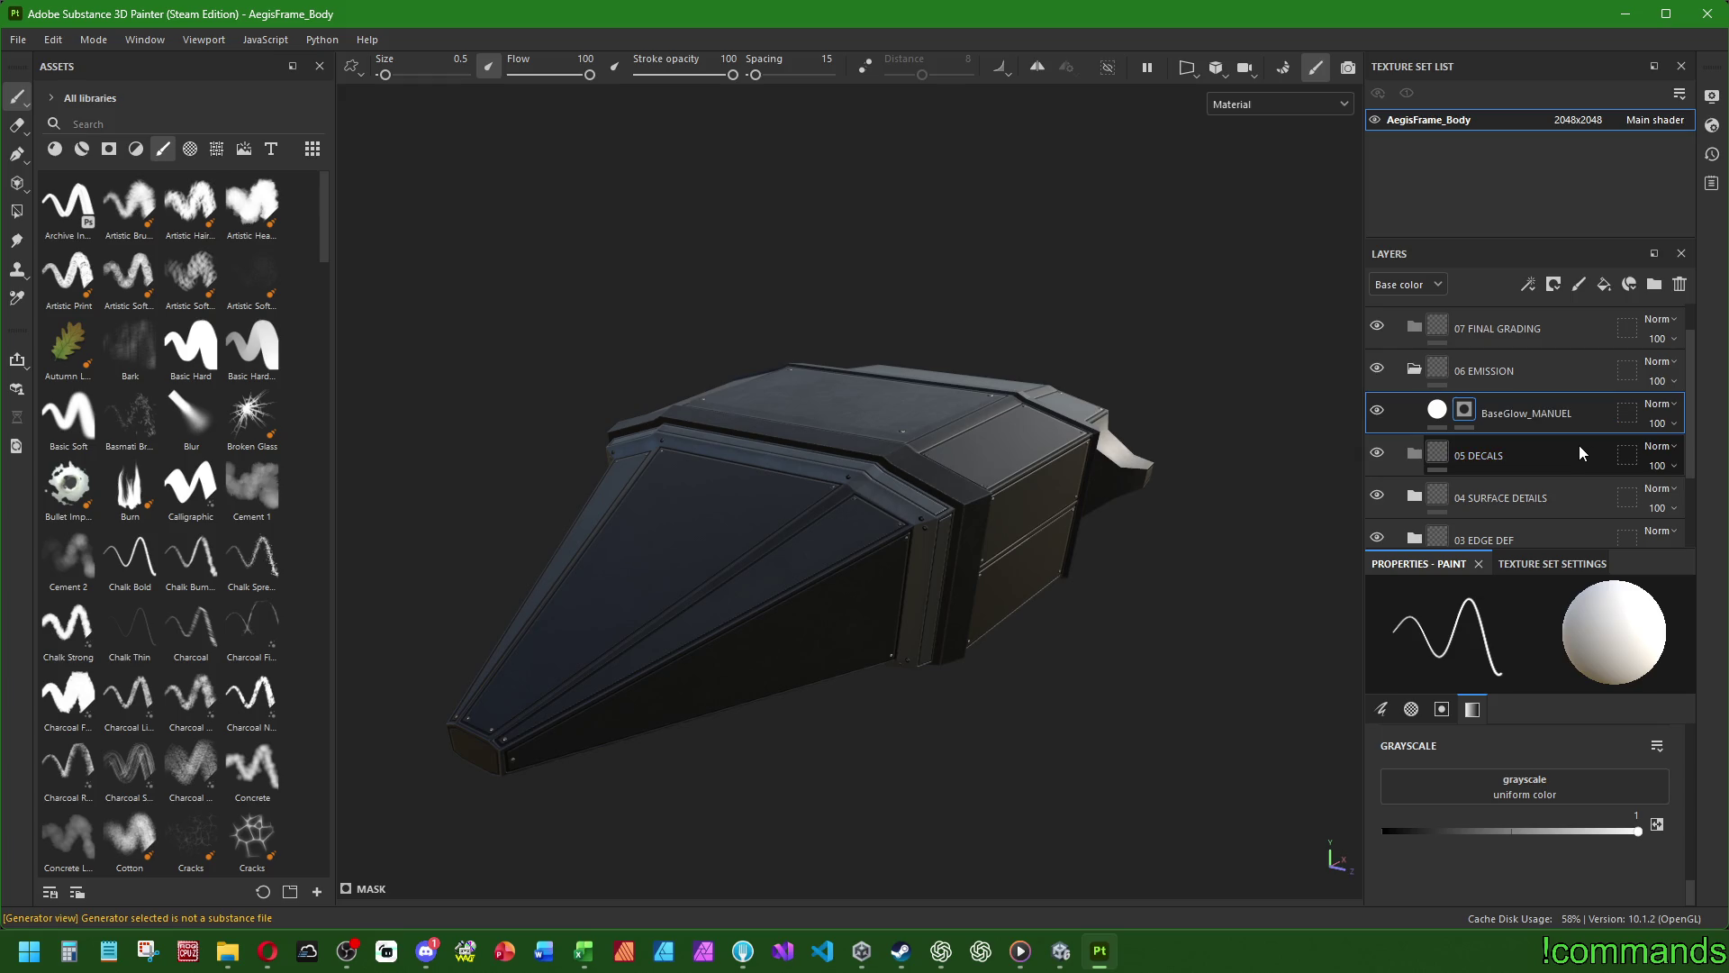
{"action": "left_click", "coordinate": [84, 149]}
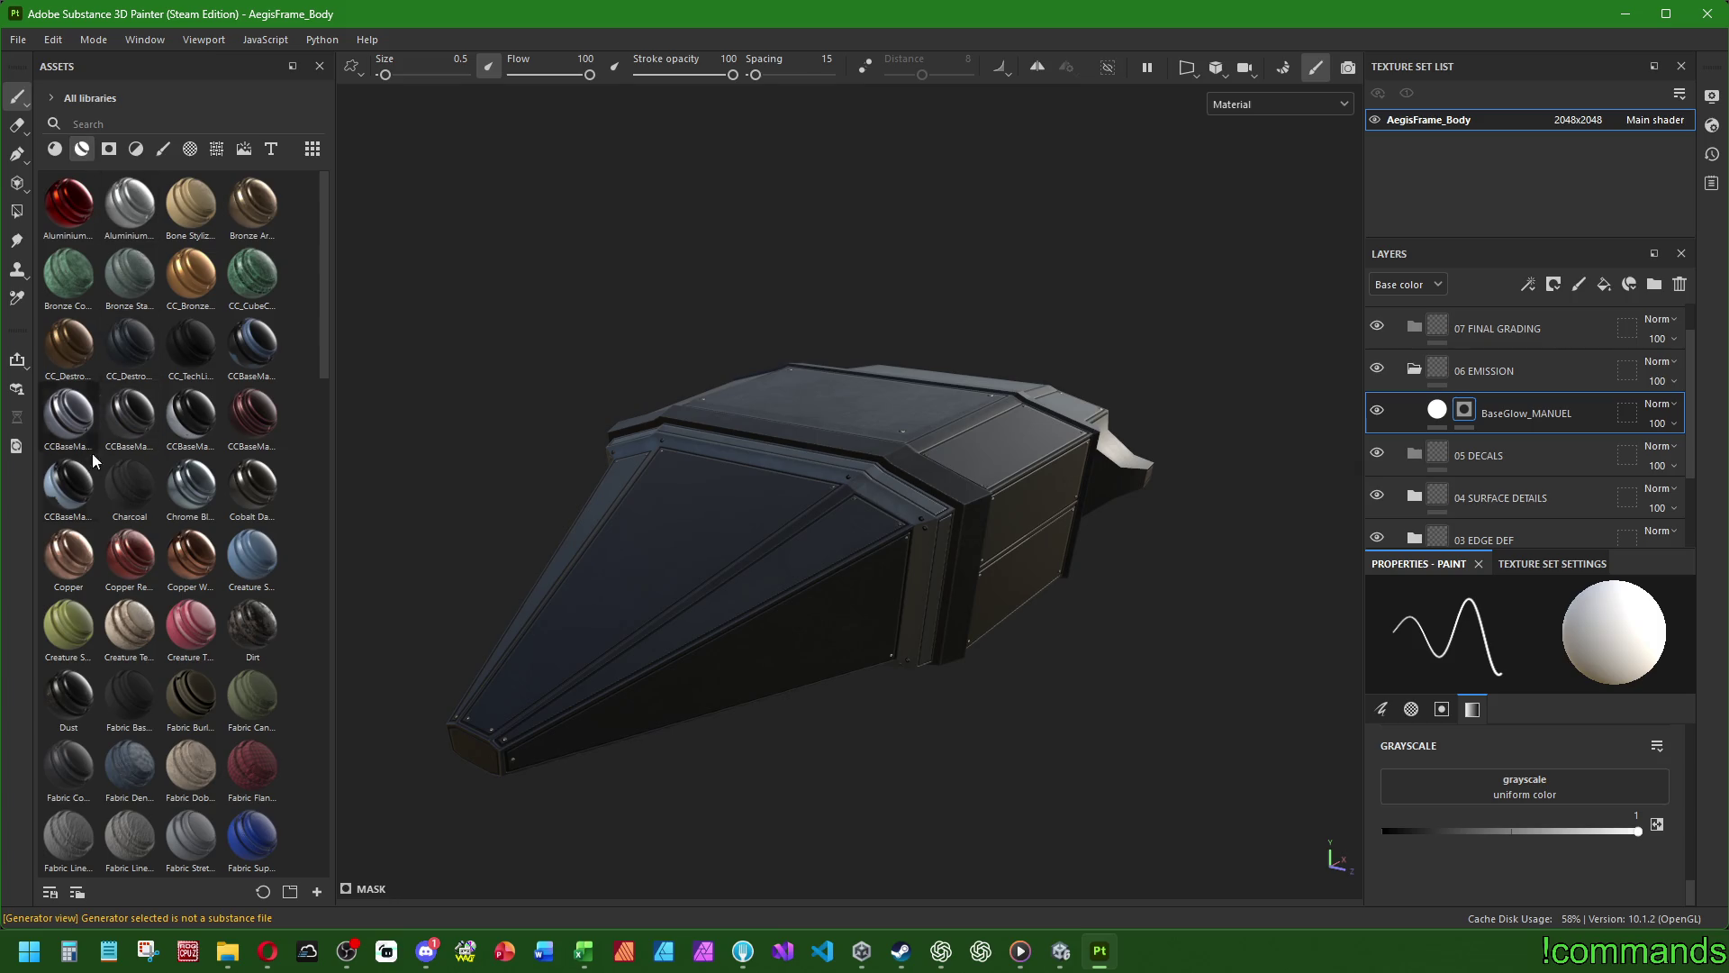
- Drop the CC_TechLines material above BaseGlow_MANUEL and rename it CC_TechLines_MANUEL
{"action": "mouse_move", "coordinate": [178, 346]}
{"action": "left_mouse_down"}
{"action": "mouse_move", "coordinate": [1493, 439]}
{"action": "mouse_move", "coordinate": [1502, 399]}
{"action": "left_mouse_up"}
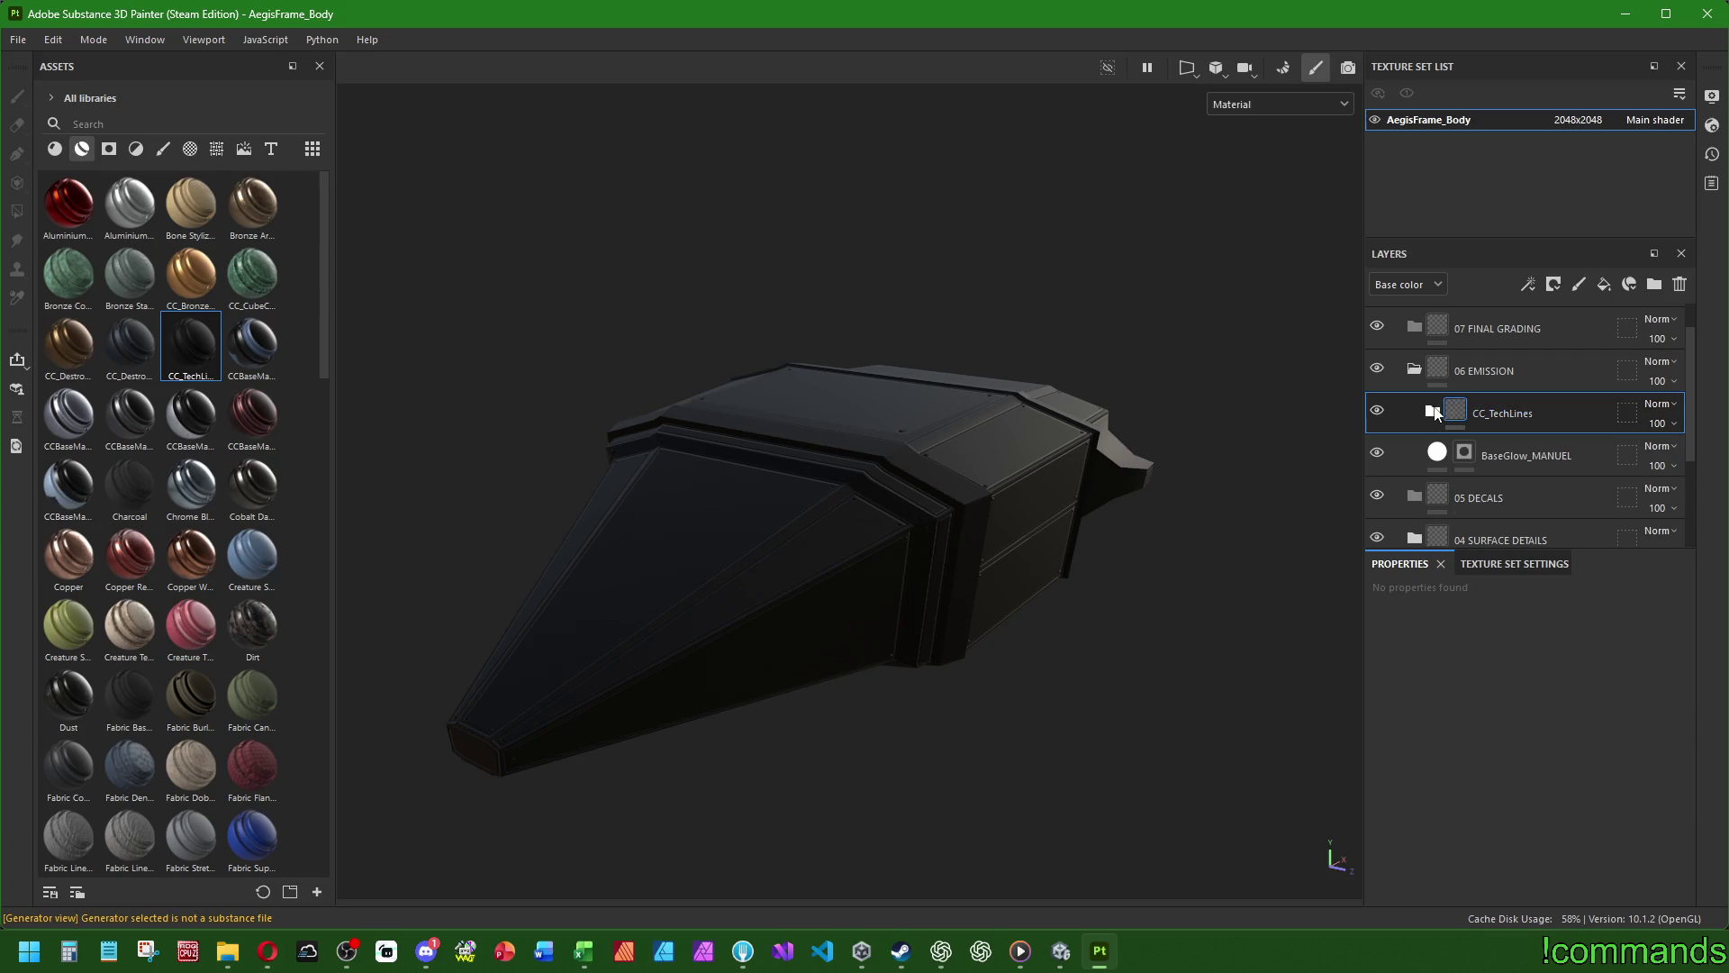
{"action": "left_click", "coordinate": [1494, 413]}
{"action": "key", "text": "End"}
{"action": "type", "text": "_"}
{"action": "type", "text": "MANUEL"}
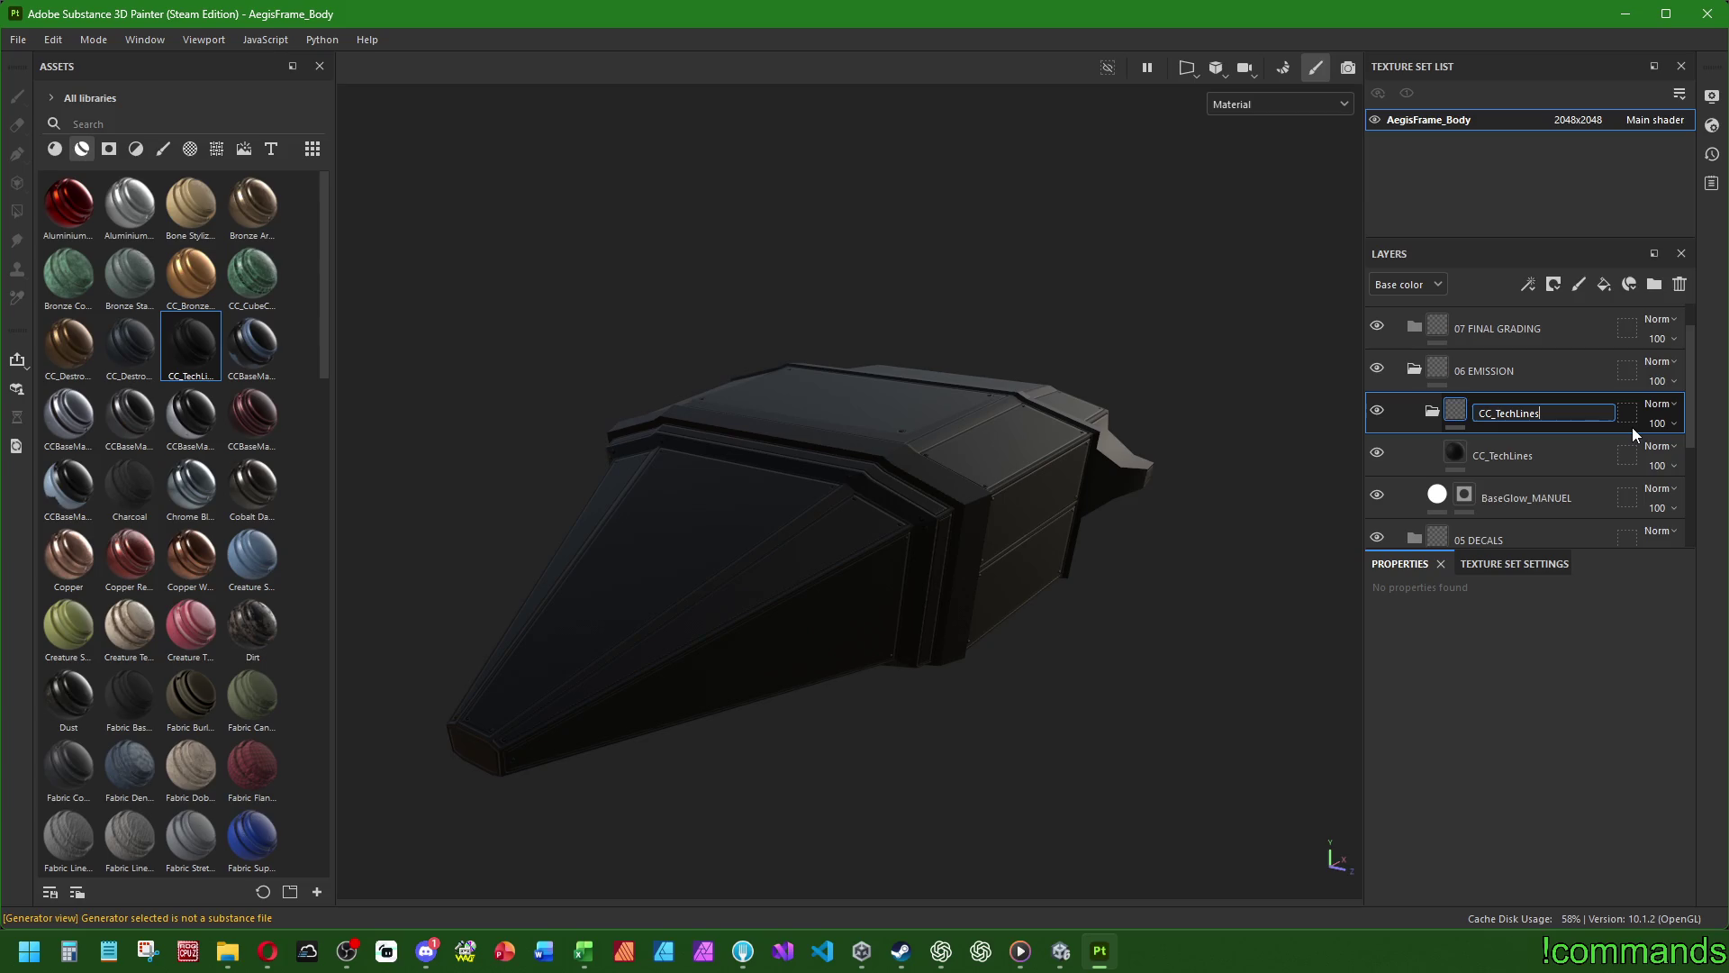
{"action": "key", "text": "Return"}
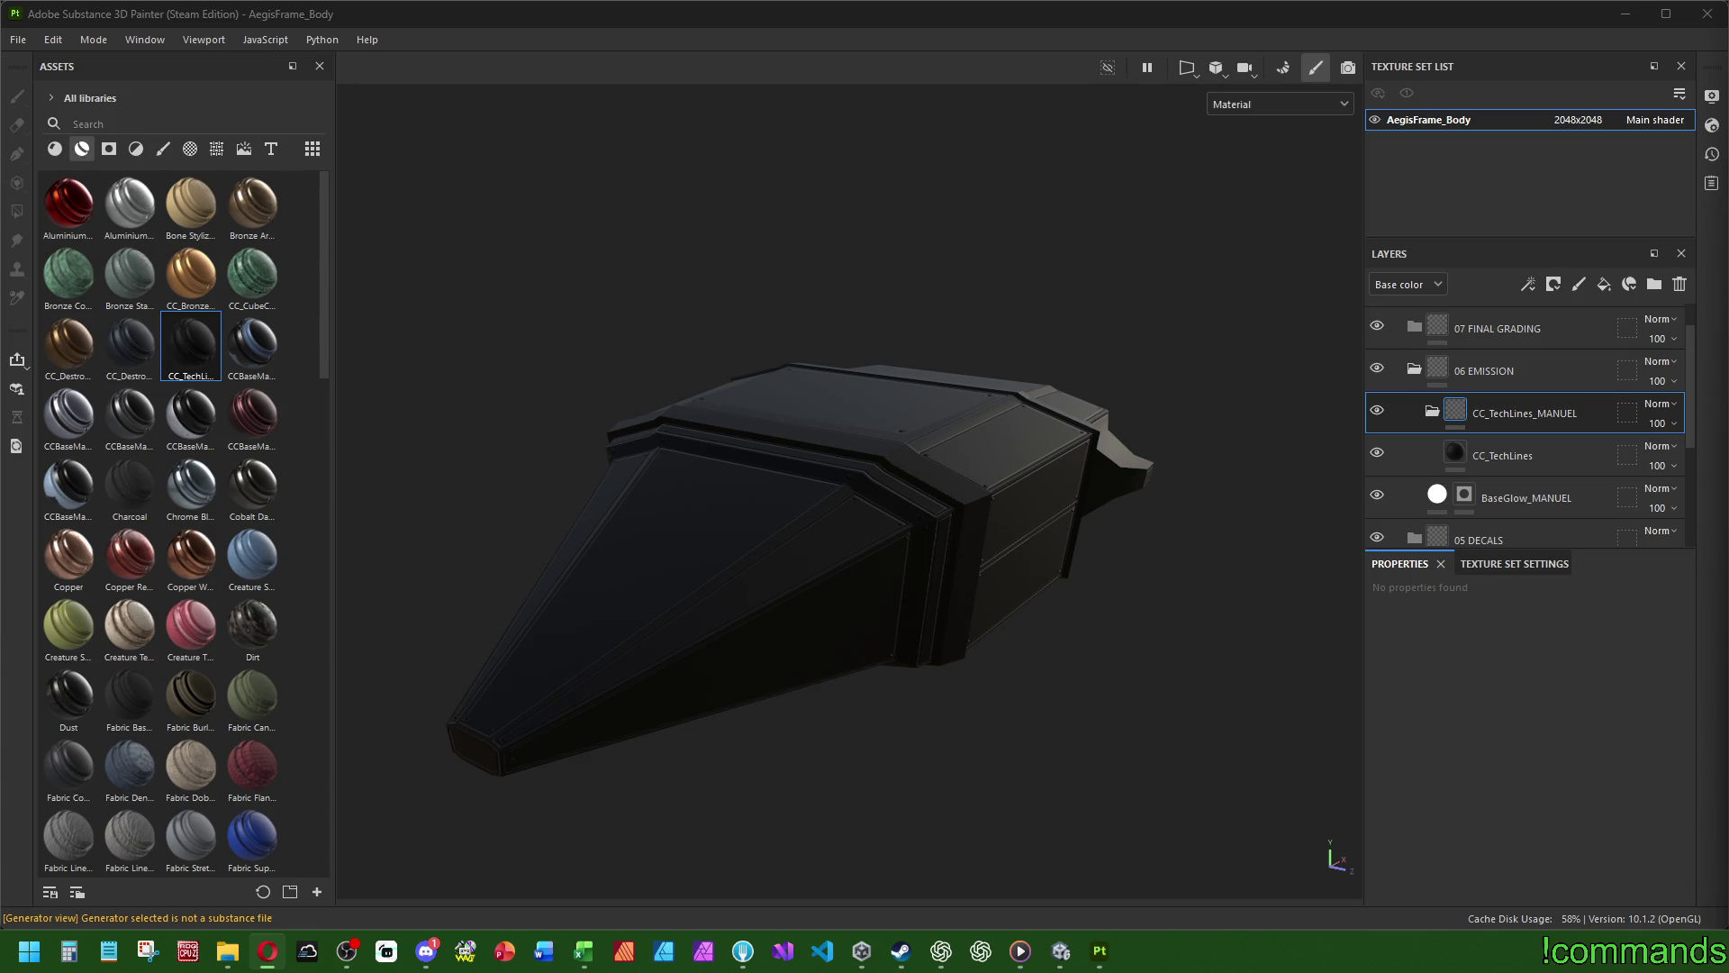
{"action": "left_click", "coordinate": [1495, 456]}
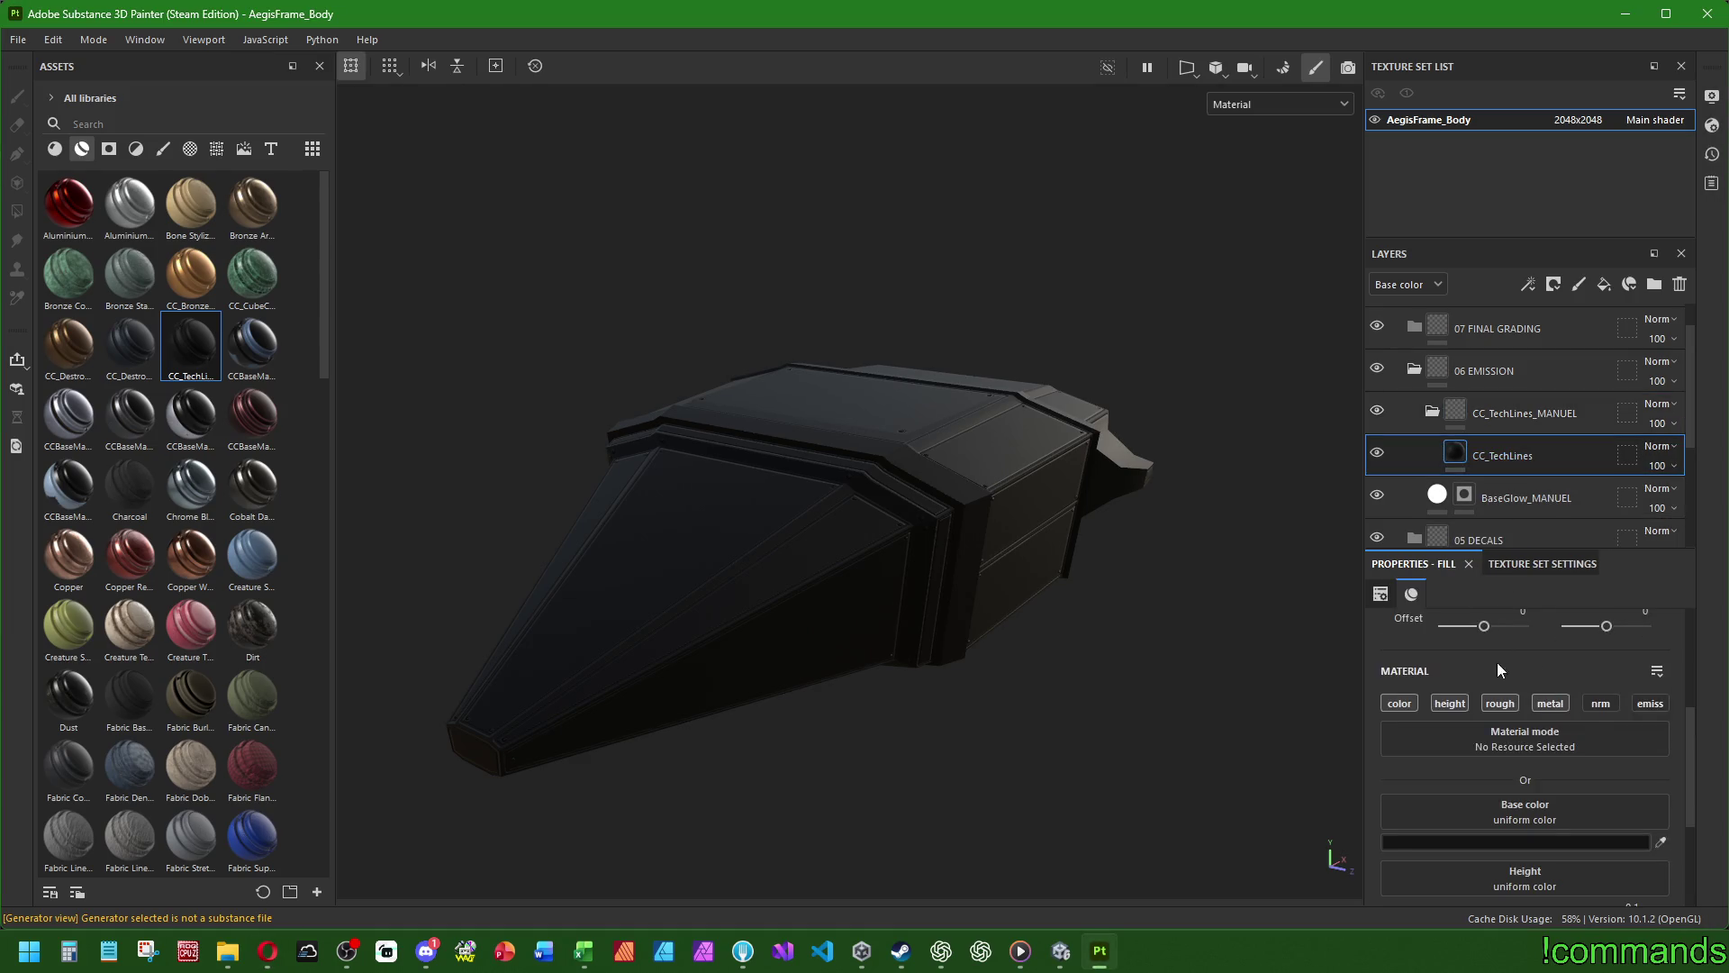
{"action": "scroll", "coordinate": [1559, 648], "scroll_direction": "down", "scroll_amount": 4}
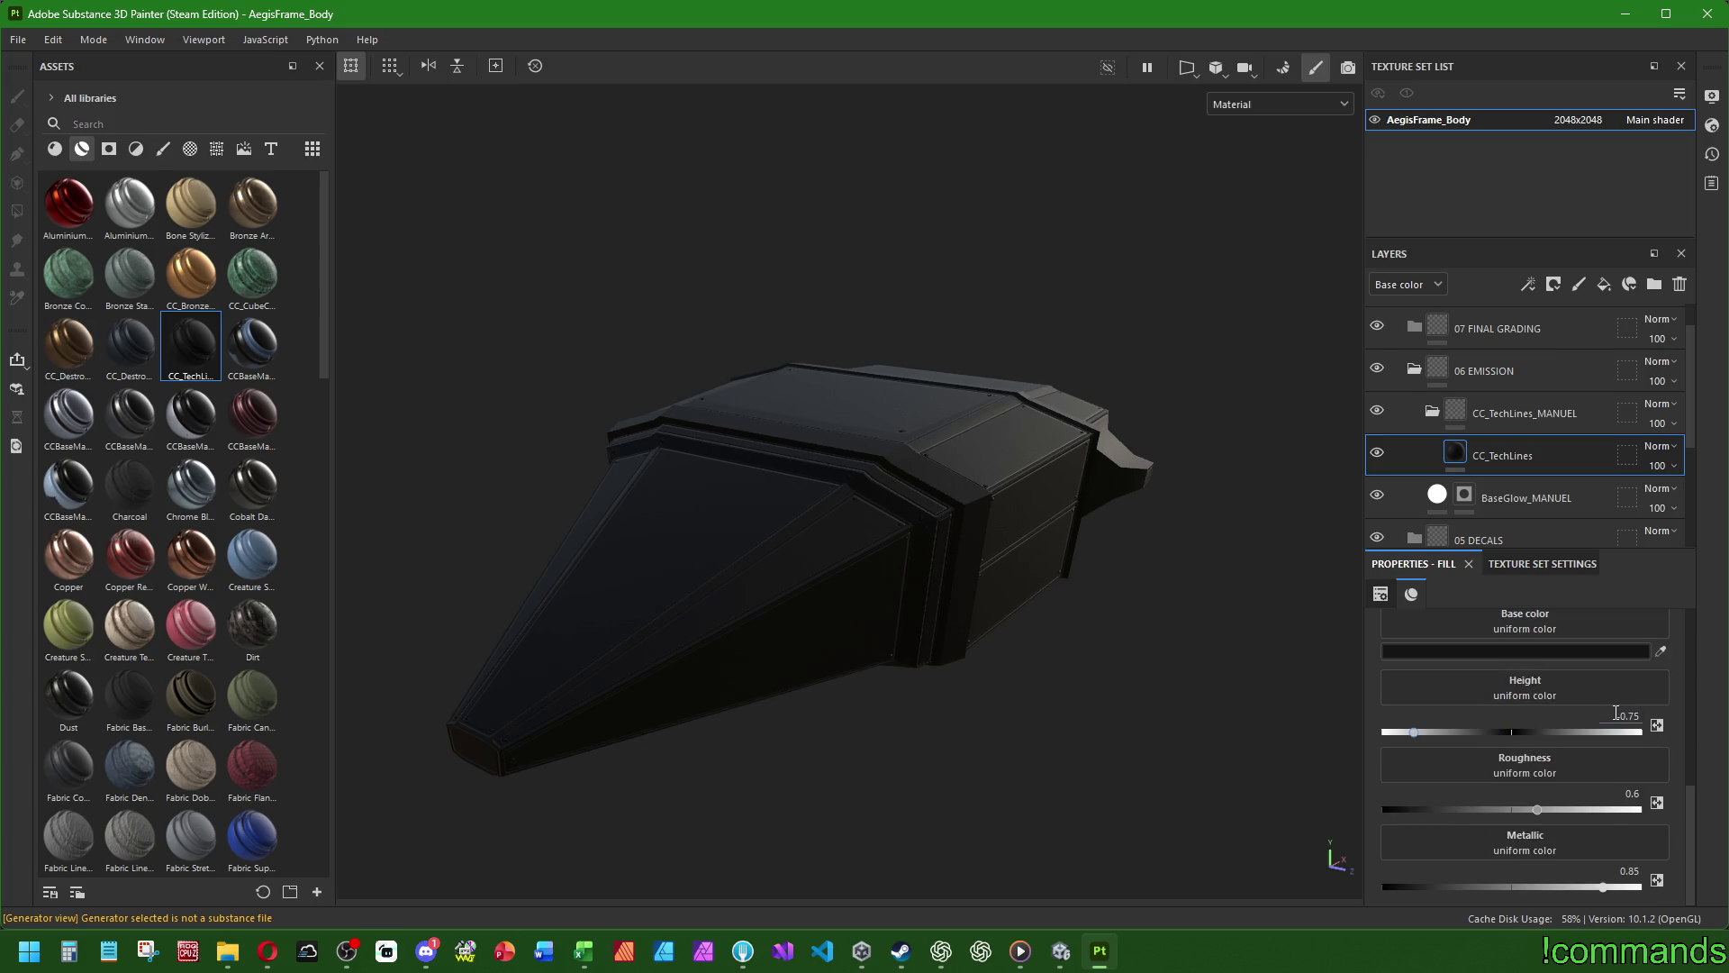
- Collapse the CC_TechLines_MANUEL folder and give it a black mask
{"action": "left_click", "coordinate": [1433, 414]}
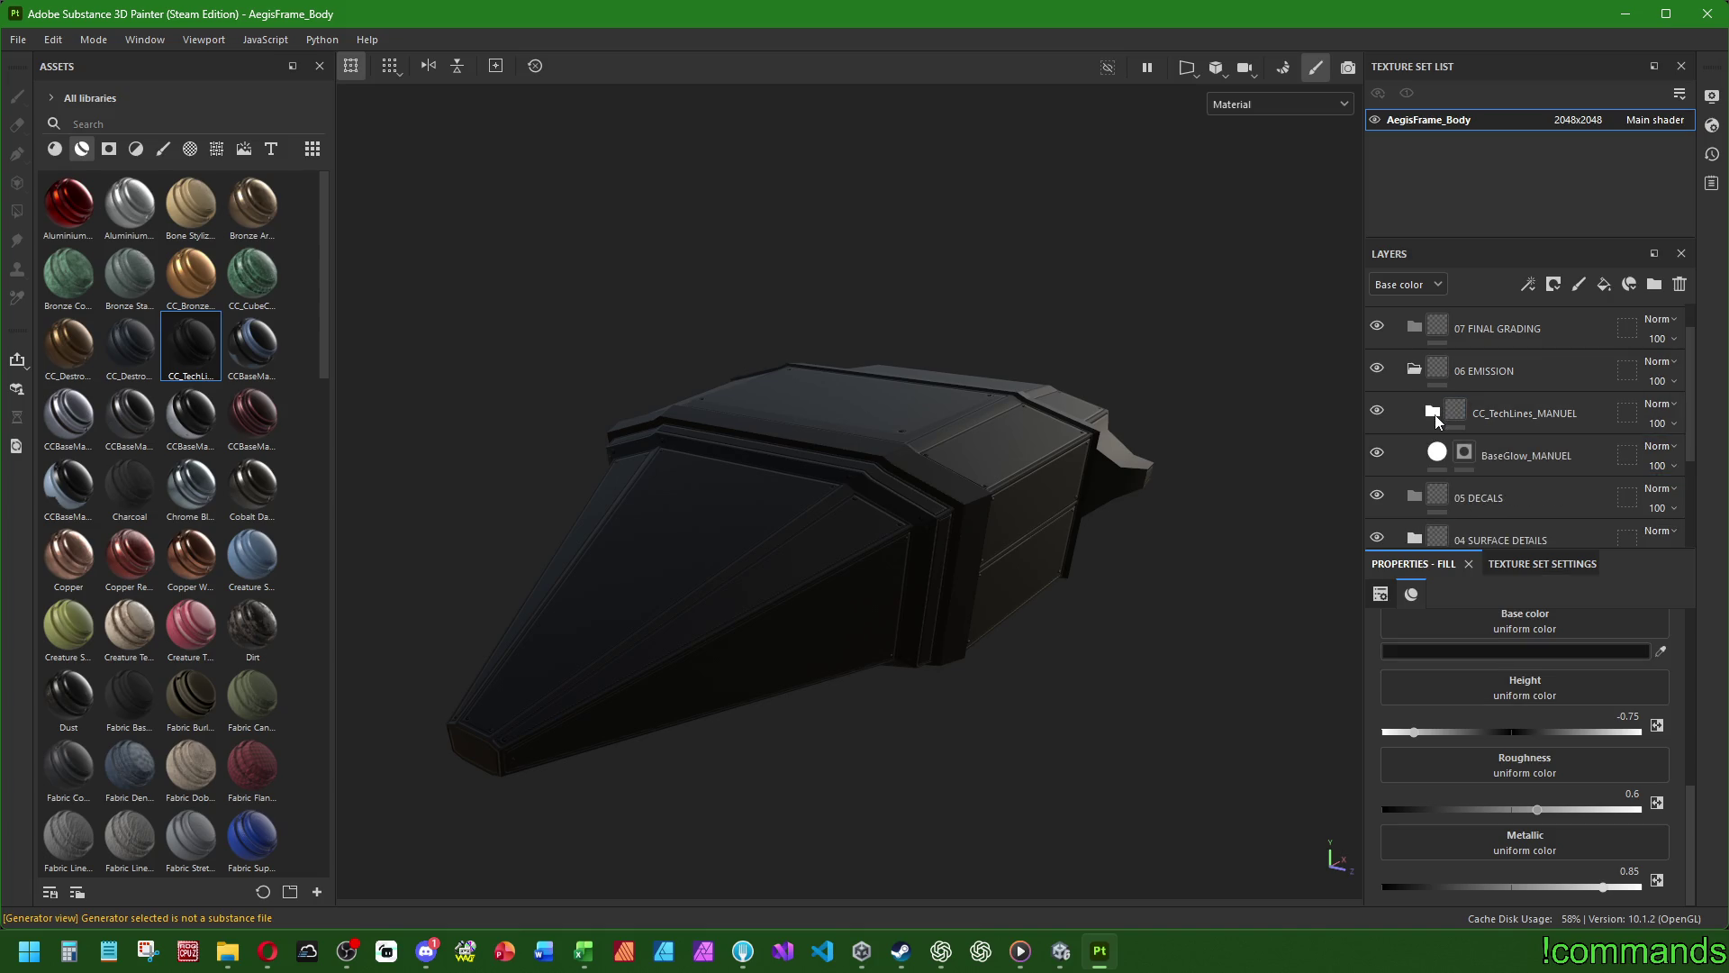
{"action": "left_click", "coordinate": [1438, 421]}
{"action": "right_click", "coordinate": [1437, 420]}
{"action": "left_click", "coordinate": [1516, 36]}
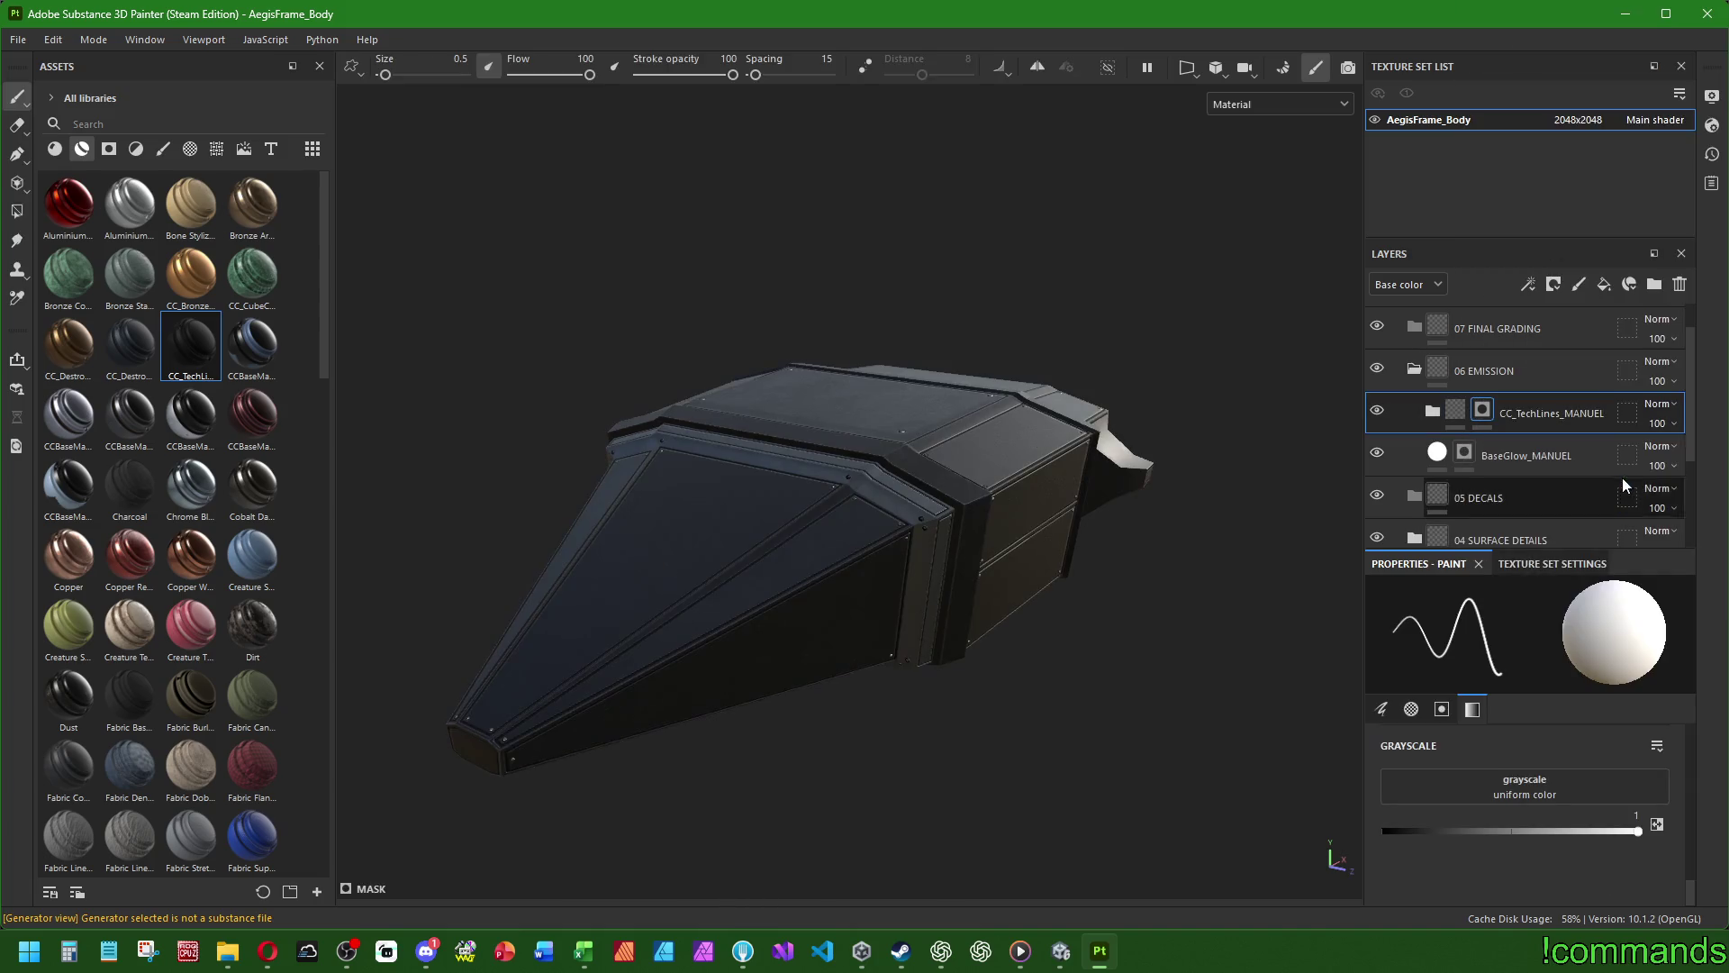
- Browse the 02 PANEL VARI and 04 SURFACE DETAILS folders, then show brushes in the asset library
{"action": "scroll", "coordinate": [1507, 481], "scroll_direction": "down", "scroll_amount": 1}
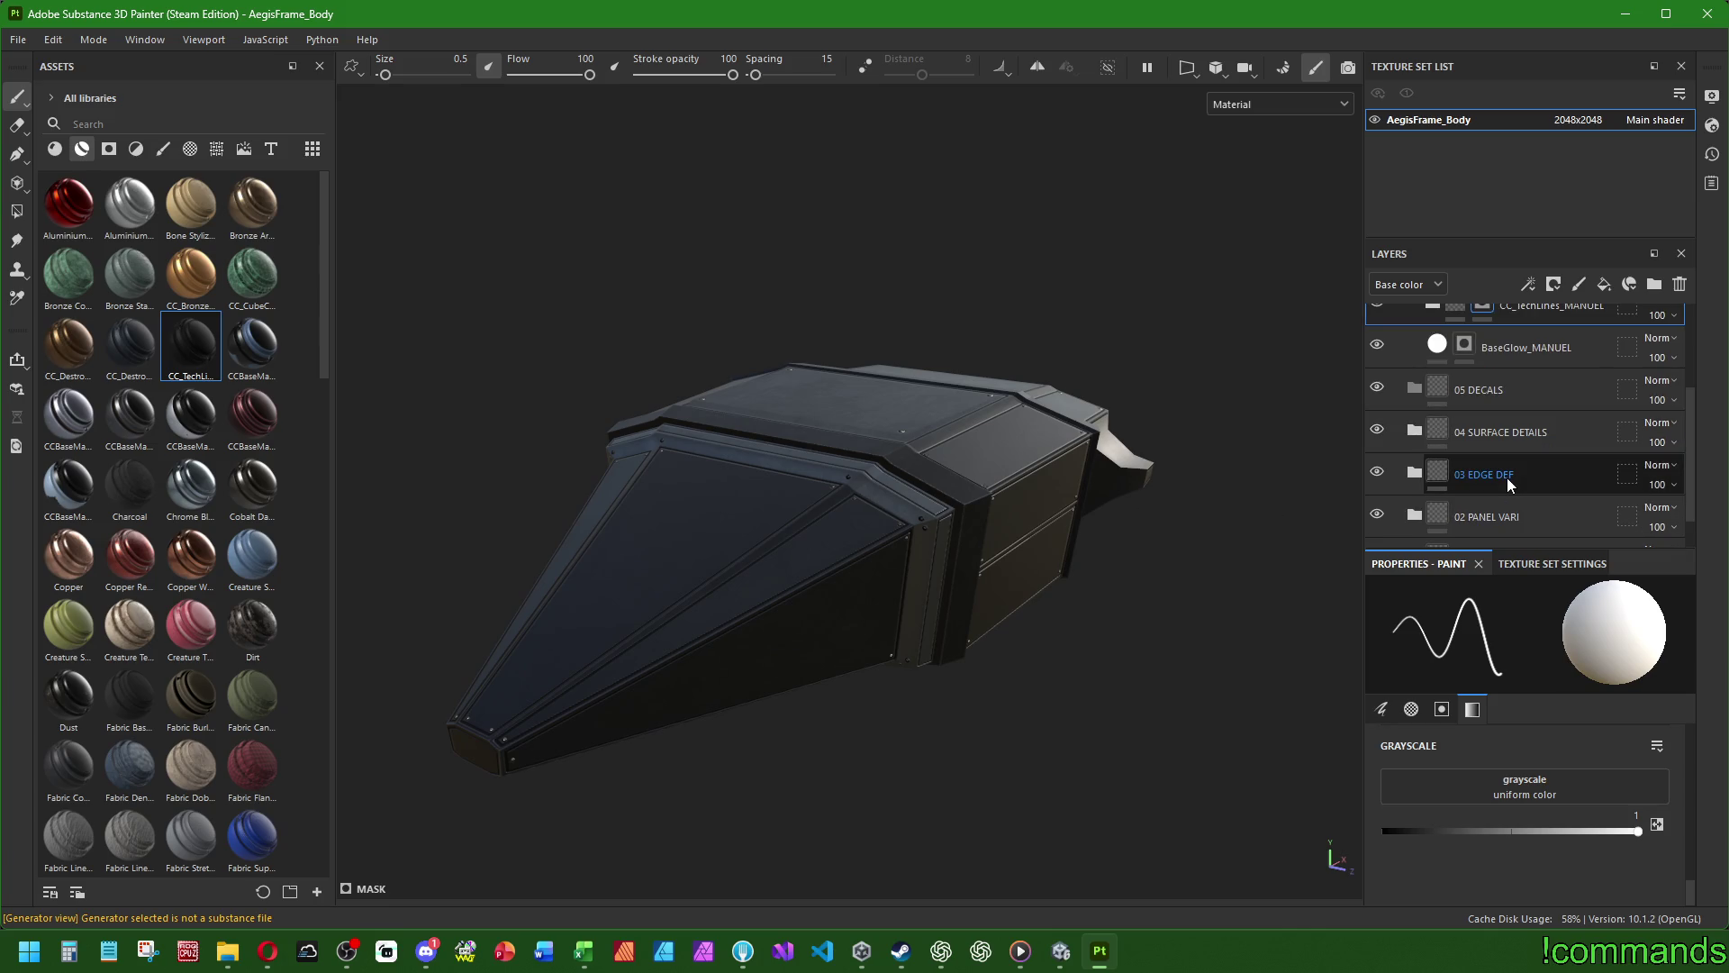
{"action": "scroll", "coordinate": [1510, 479], "scroll_direction": "down", "scroll_amount": 1}
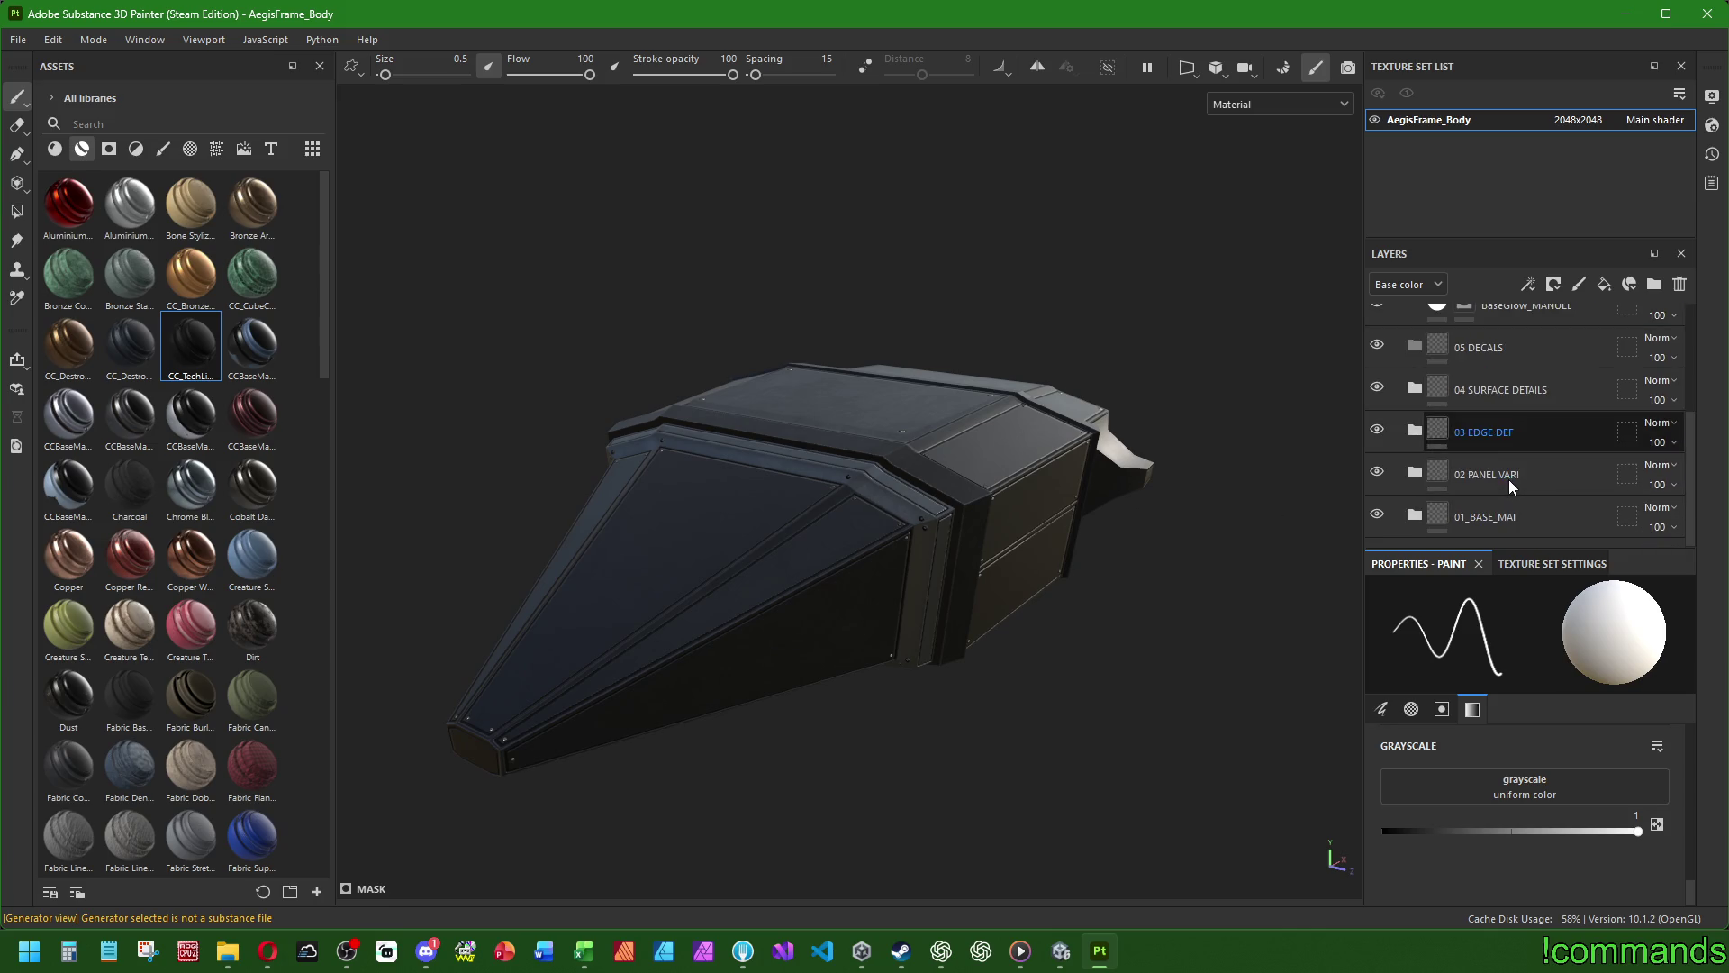
{"action": "left_click", "coordinate": [1414, 474]}
{"action": "scroll", "coordinate": [1549, 473], "scroll_direction": "down", "scroll_amount": 2}
{"action": "scroll", "coordinate": [1549, 473], "scroll_direction": "down", "scroll_amount": 1}
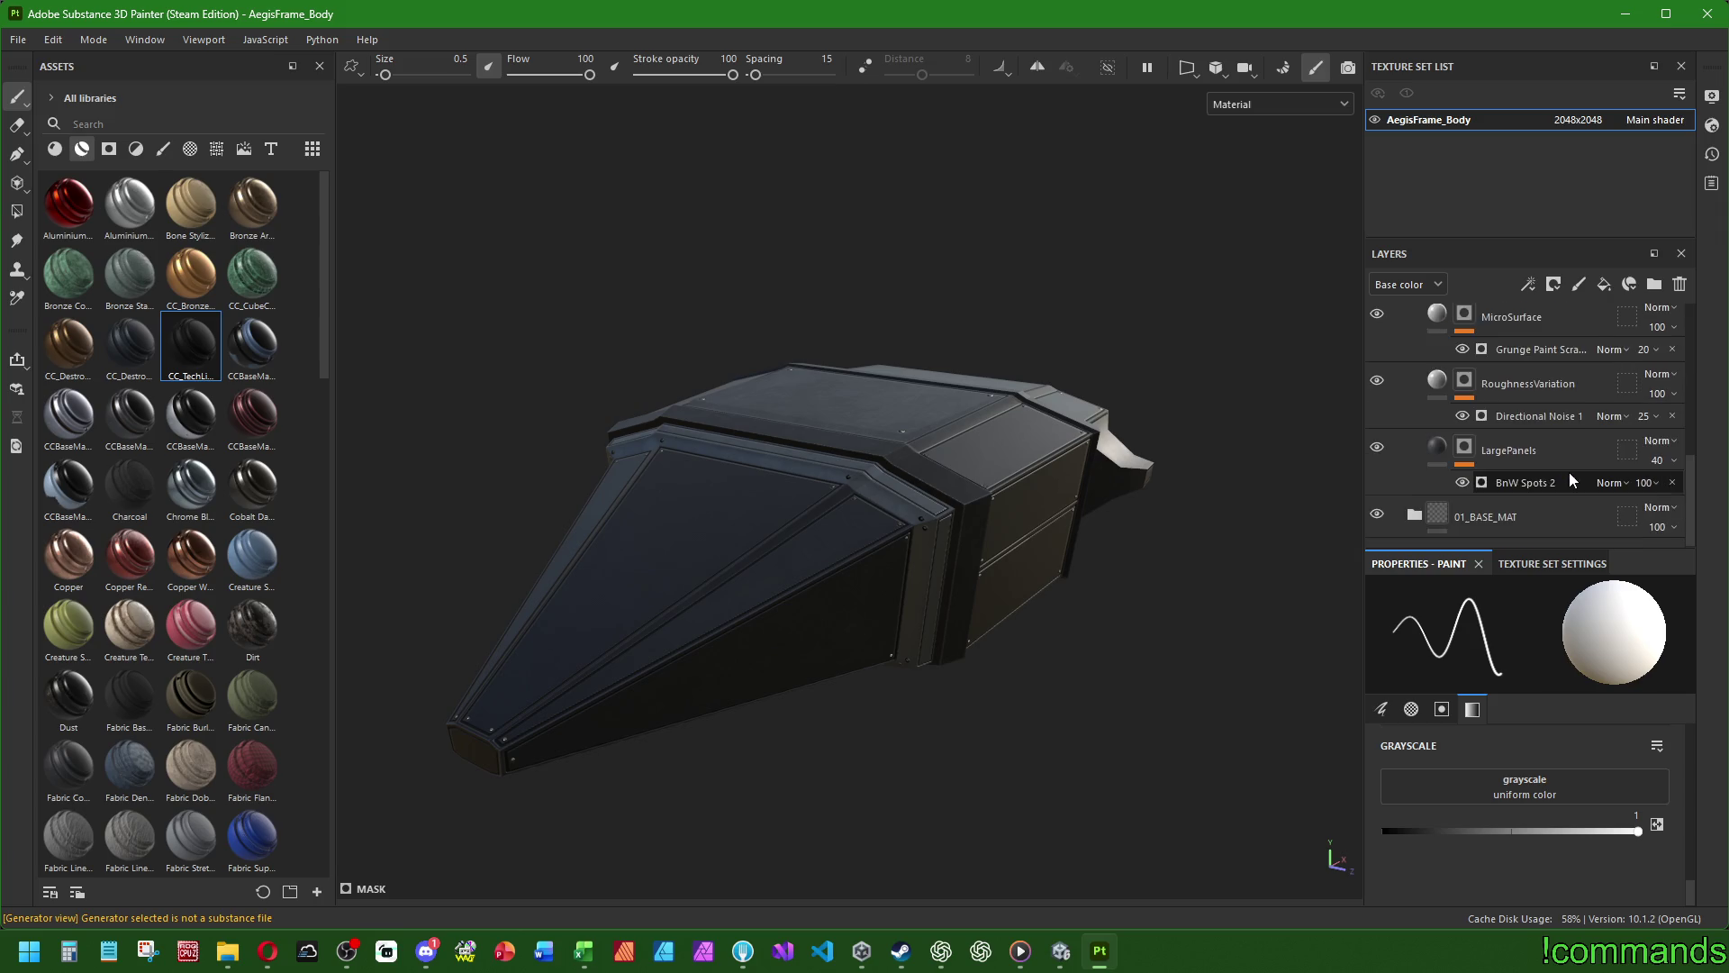
{"action": "scroll", "coordinate": [1569, 472], "scroll_direction": "up", "scroll_amount": 1}
{"action": "left_click", "coordinate": [1414, 367]}
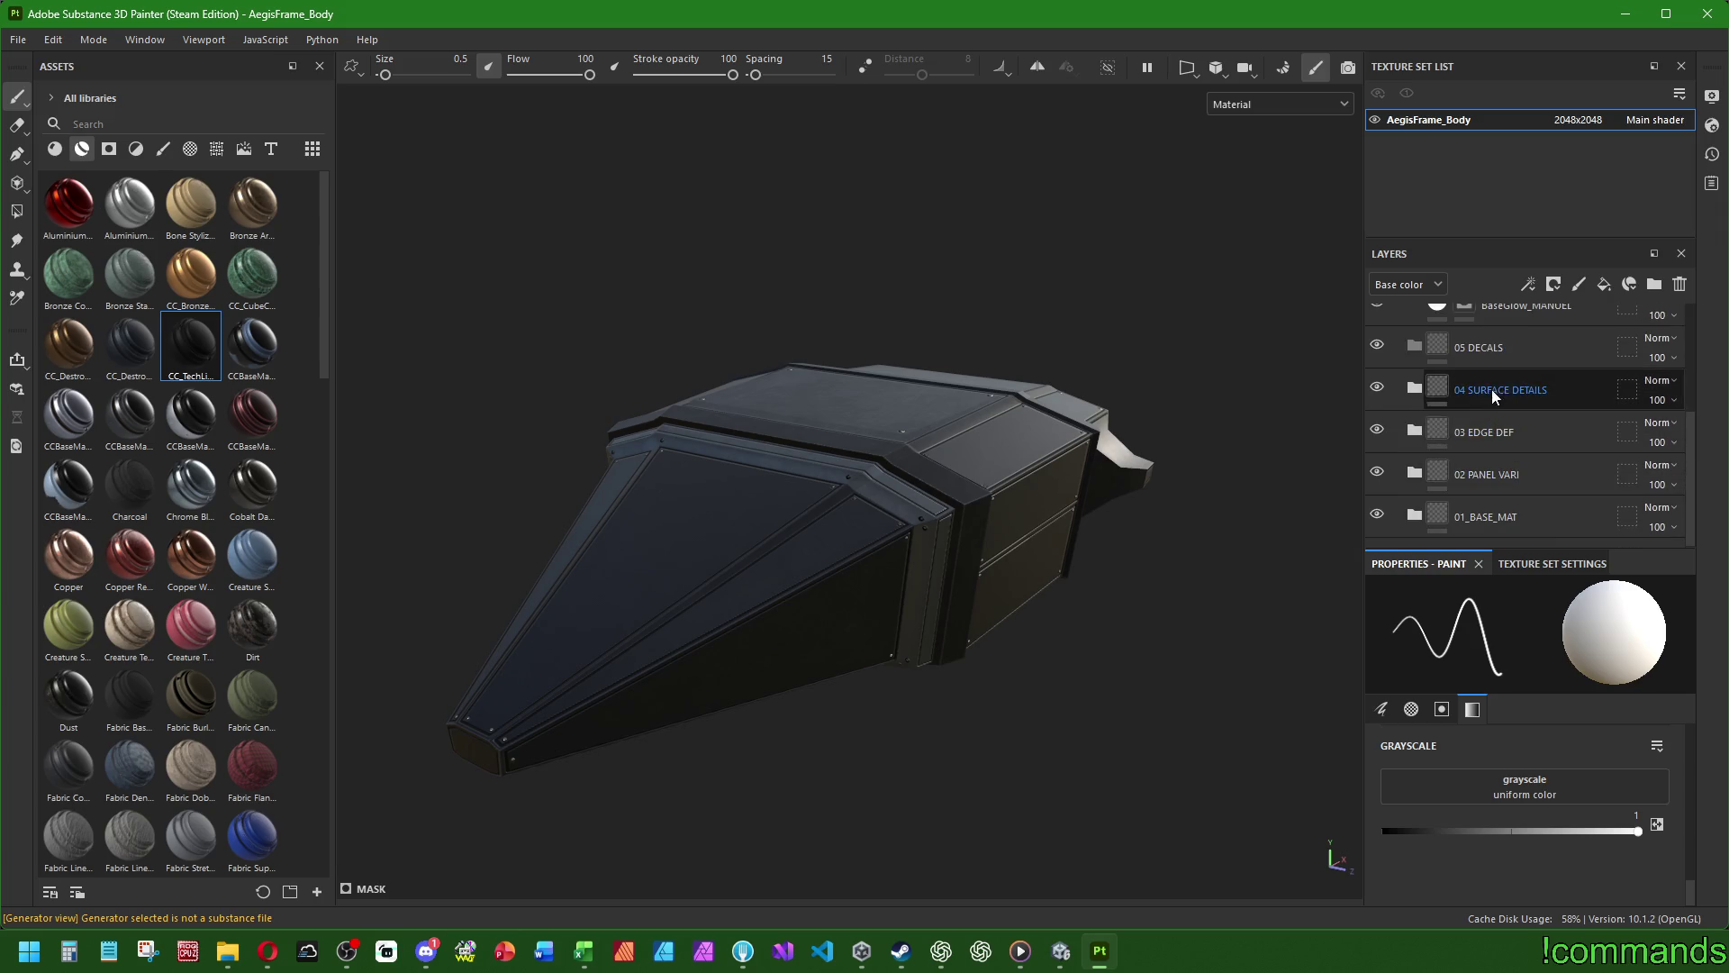
{"action": "left_click", "coordinate": [1414, 389]}
{"action": "scroll", "coordinate": [1534, 423], "scroll_direction": "down", "scroll_amount": 1}
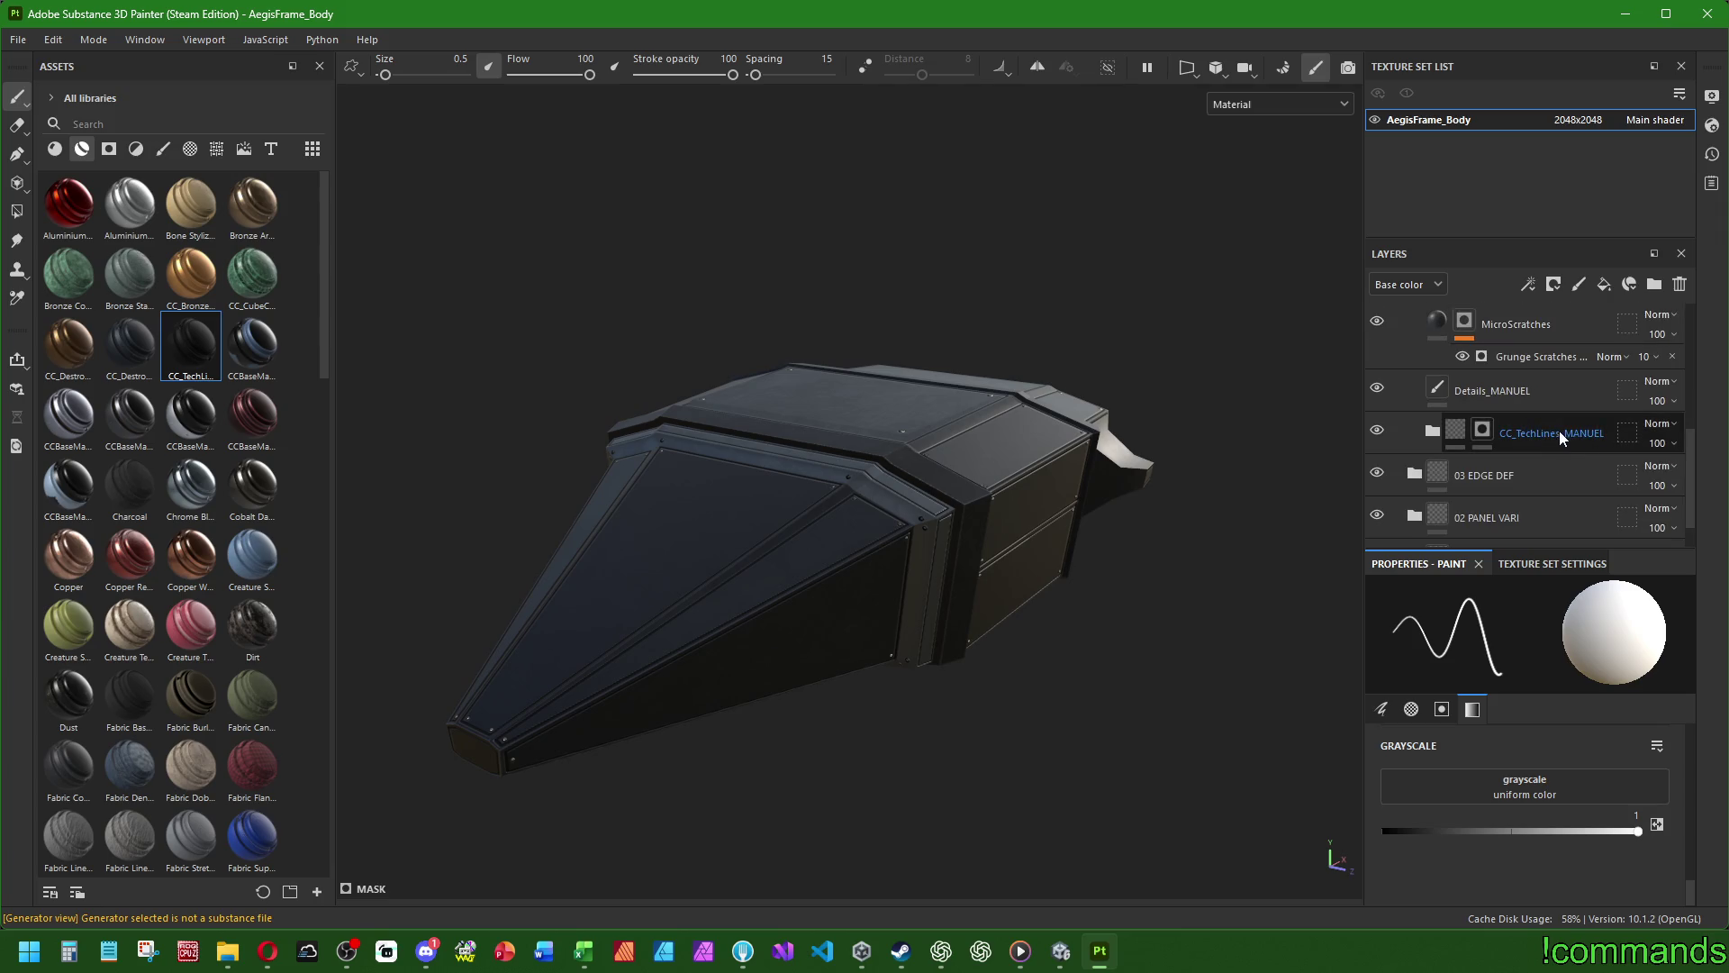
{"action": "scroll", "coordinate": [1559, 441], "scroll_direction": "up", "scroll_amount": 1}
{"action": "left_click", "coordinate": [1416, 388]}
{"action": "scroll", "coordinate": [1526, 447], "scroll_direction": "up", "scroll_amount": 1}
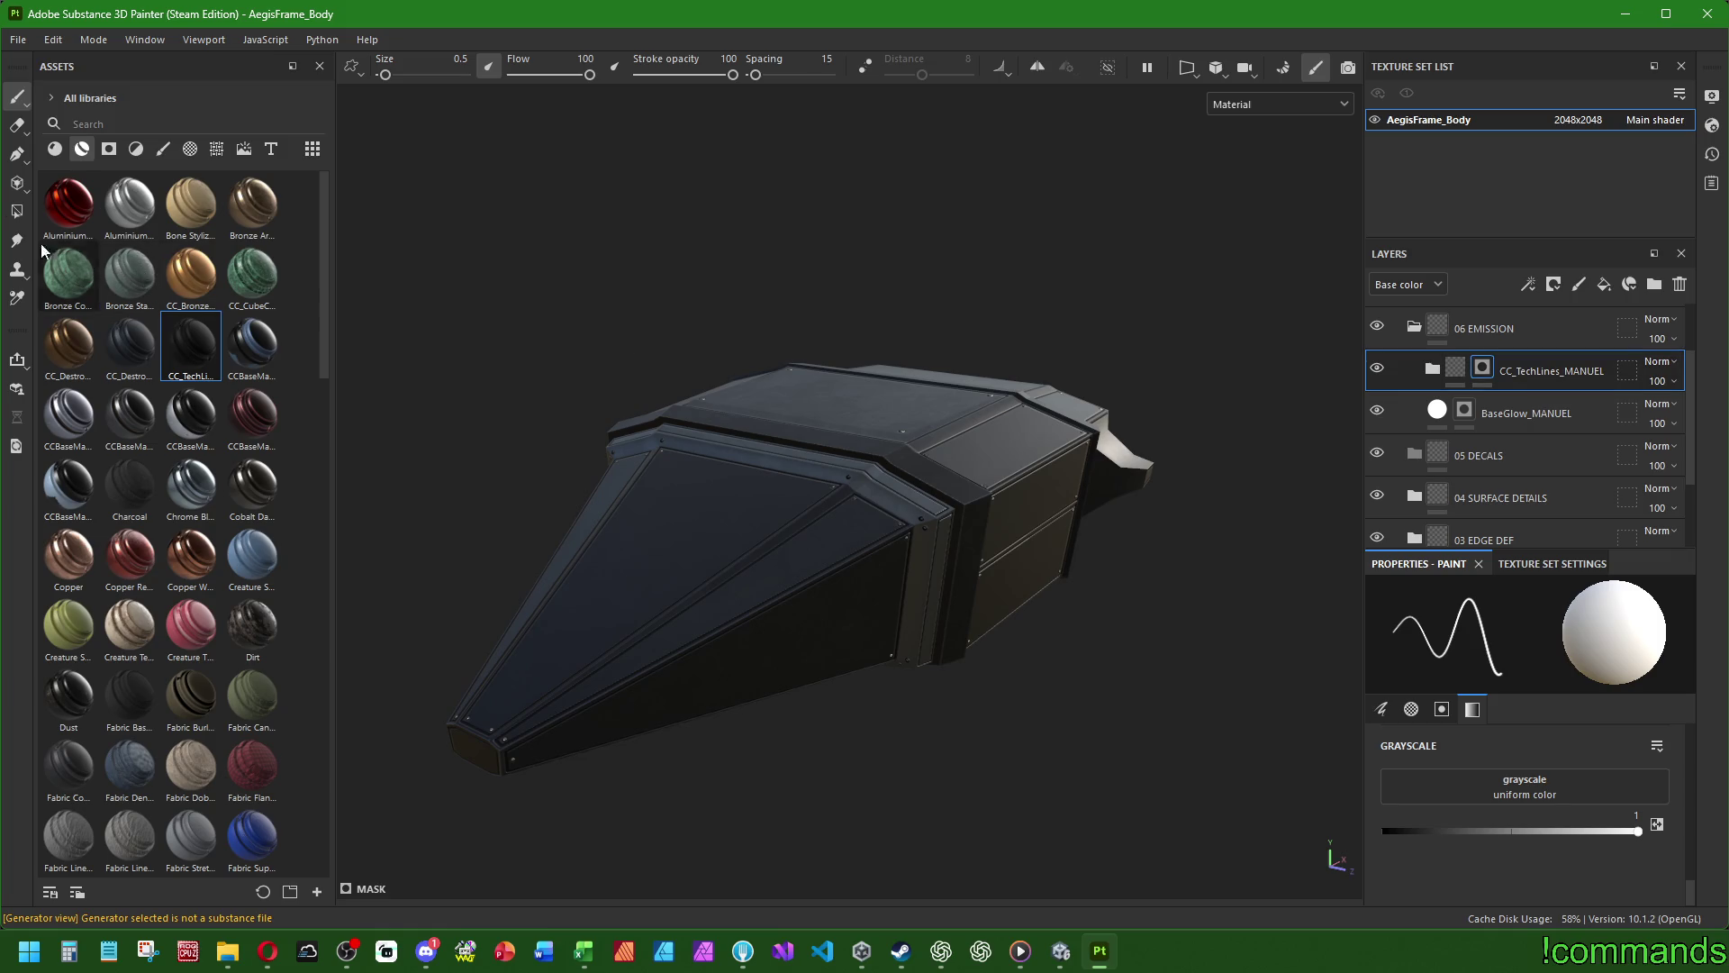
{"action": "left_click", "coordinate": [163, 148]}
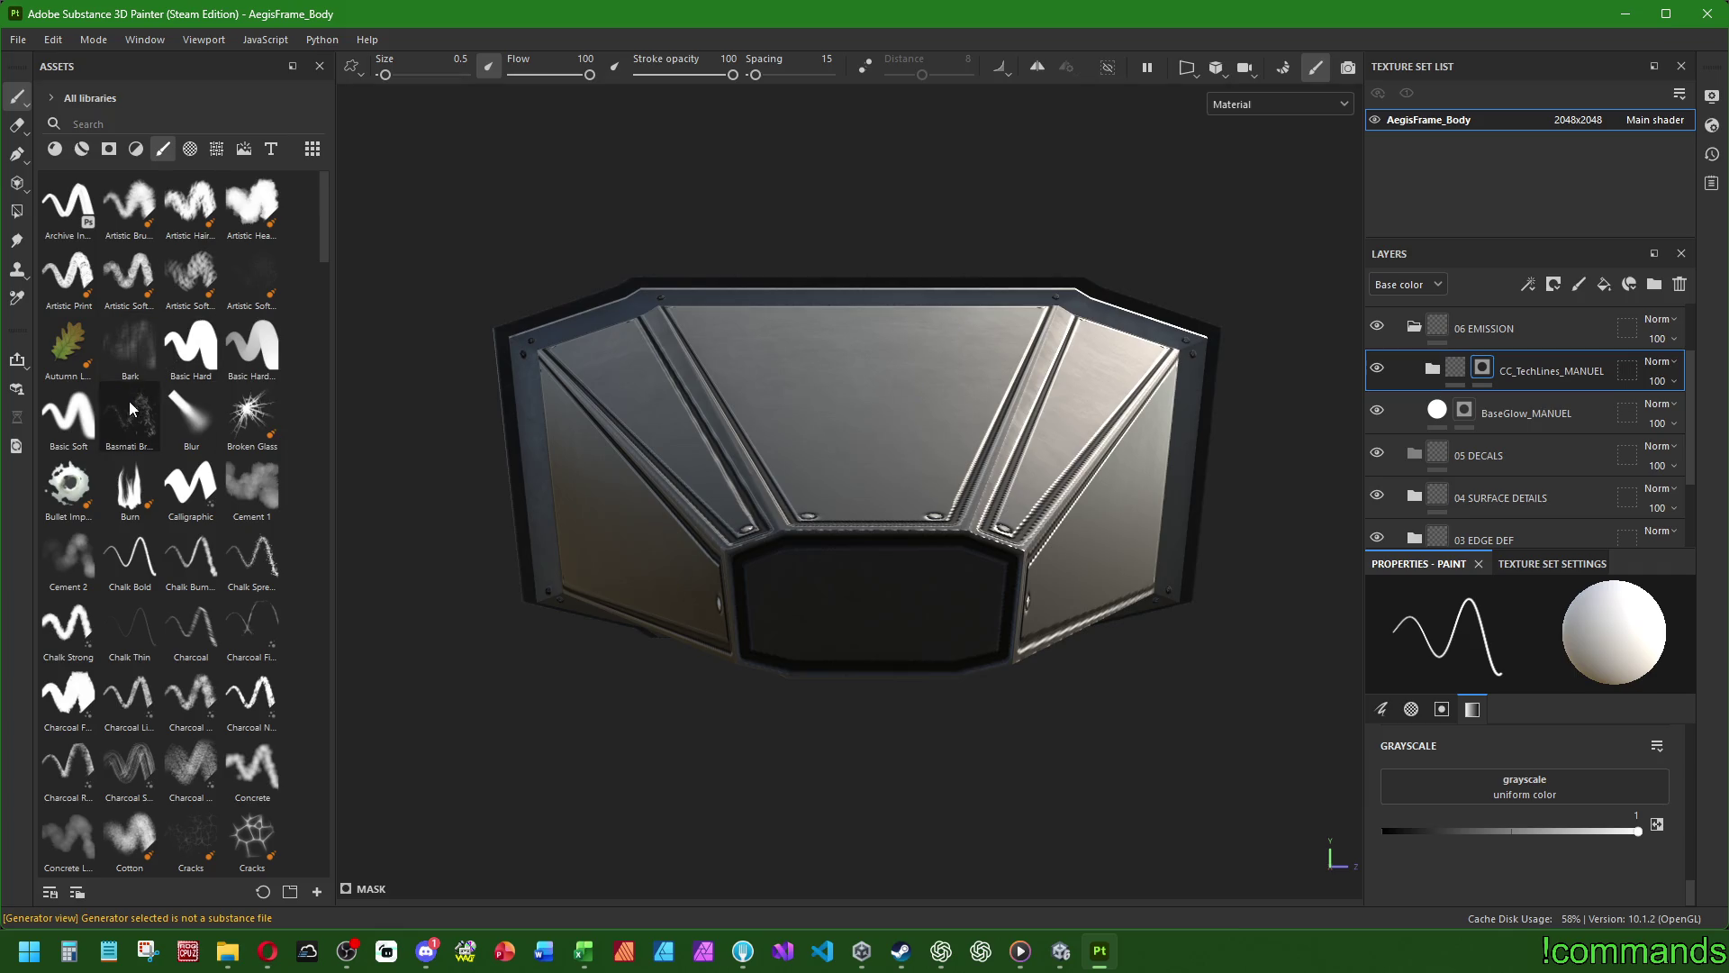
- With the Basic Hard brush at size 3.86, paint a dark capsule slot on the vent panel
{"action": "left_click", "coordinate": [190, 346]}
{"action": "scroll", "coordinate": [865, 581], "scroll_direction": "up", "scroll_amount": 2}
{"action": "key", "text": "bracketright"}
{"action": "key", "text": "bracketright"}
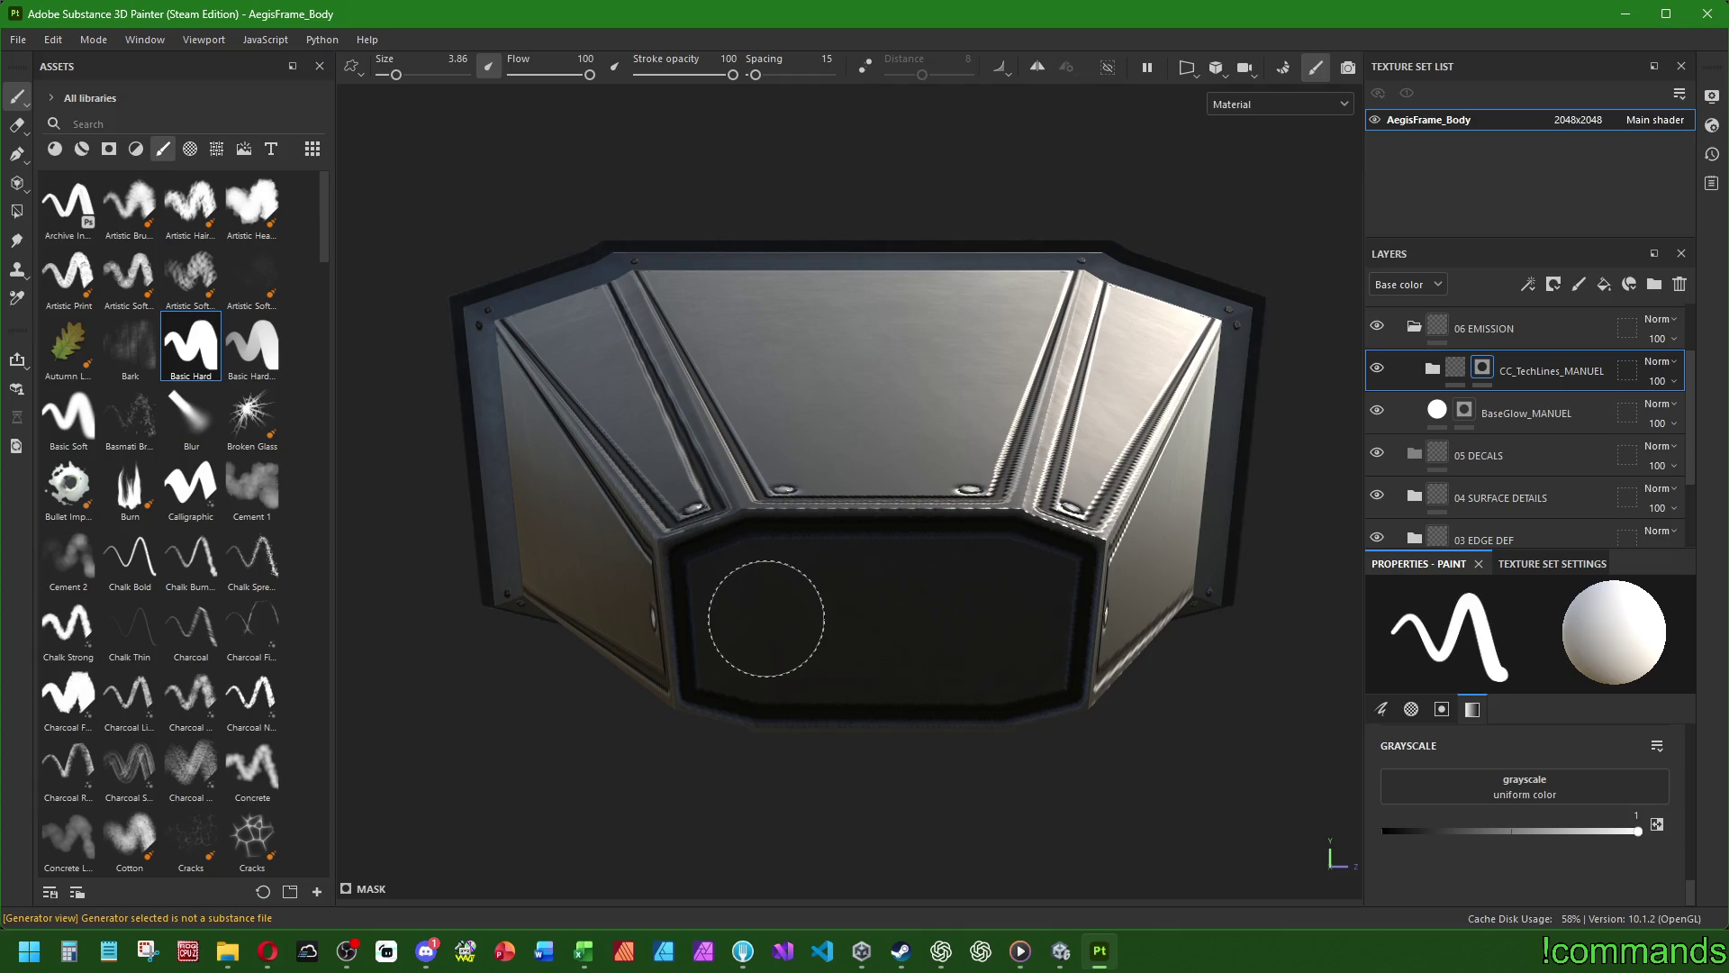
{"action": "left_click", "coordinate": [767, 619]}
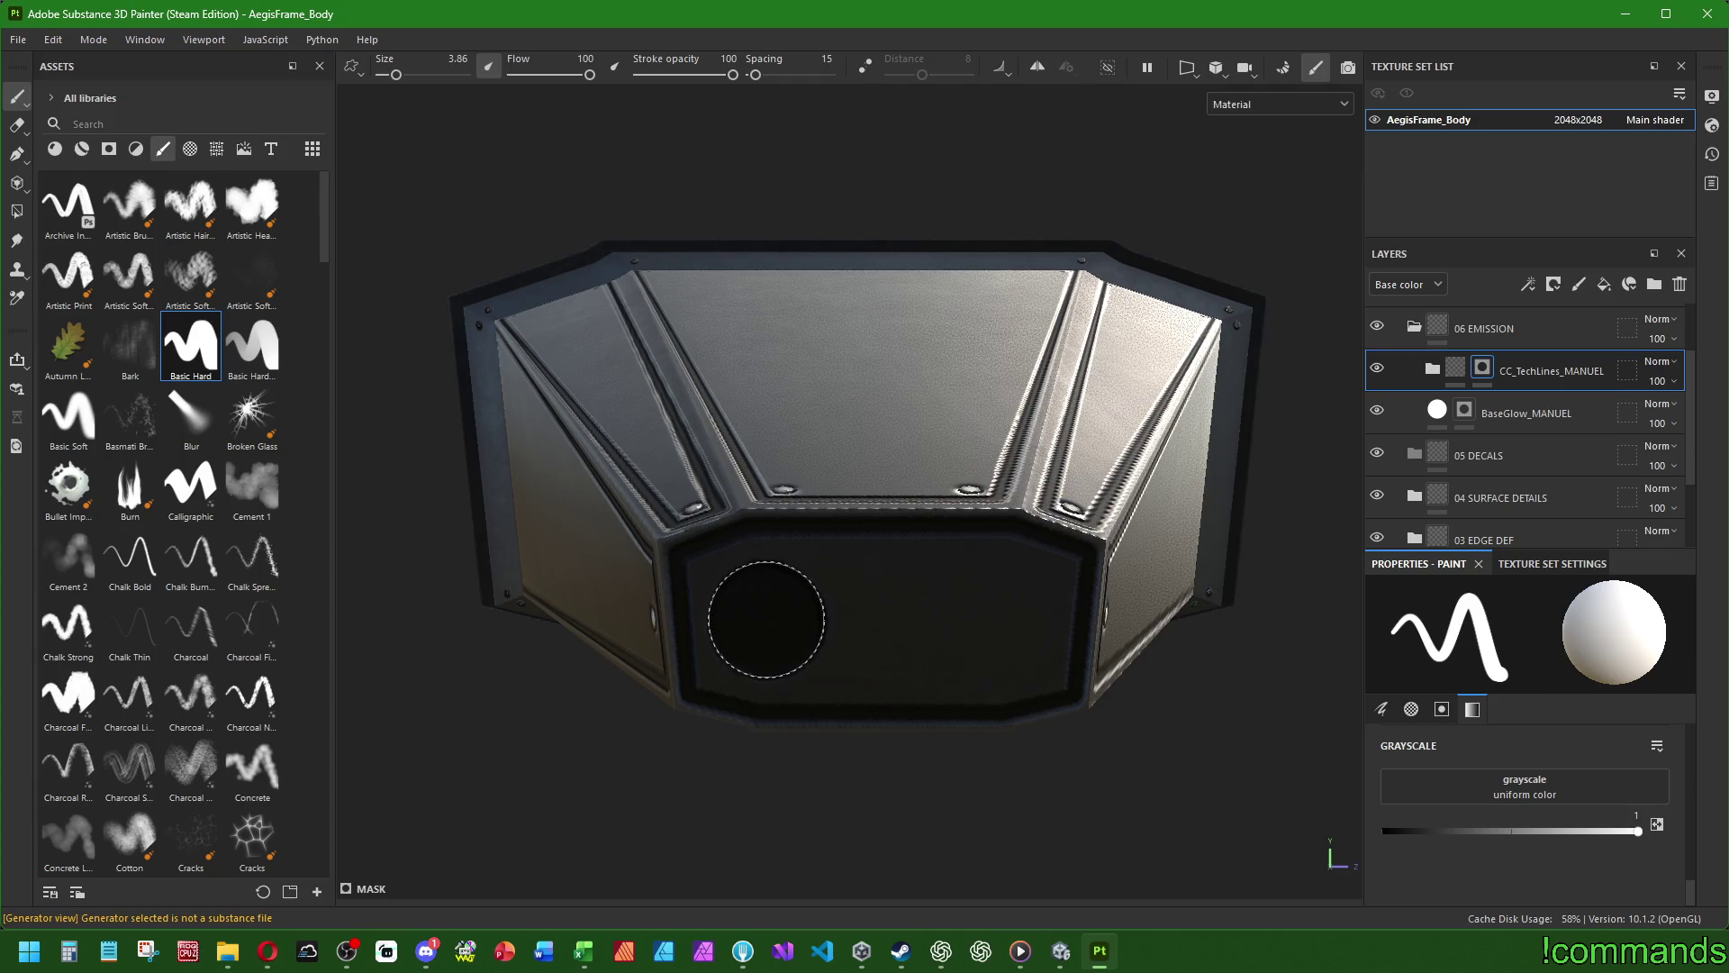
{"action": "left_click", "coordinate": [1002, 619], "text": "shift"}
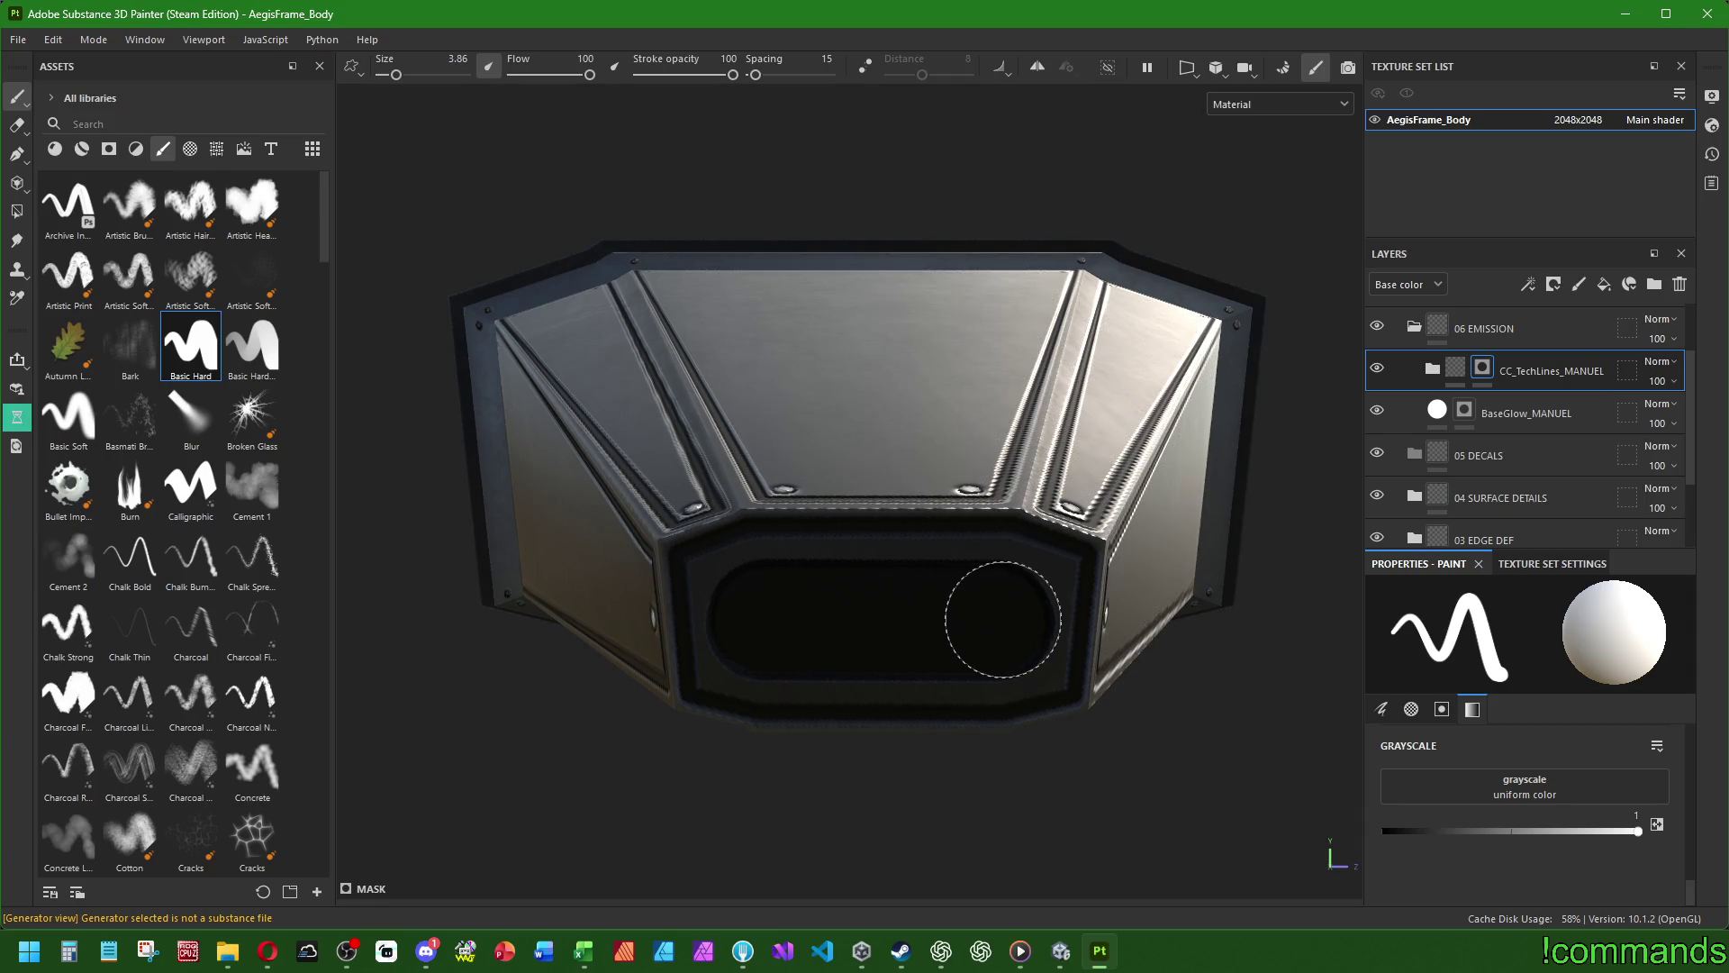
- Shrink the brush to 1.86 and draw a short straight slot near the frame's tip
{"action": "mouse_move", "coordinate": [1178, 619]}
{"action": "left_mouse_down", "text": "alt"}
{"action": "mouse_move", "coordinate": [991, 577]}
{"action": "mouse_move", "coordinate": [816, 576]}
{"action": "mouse_move", "coordinate": [840, 630]}
{"action": "mouse_move", "coordinate": [976, 601]}
{"action": "mouse_move", "coordinate": [783, 598]}
{"action": "mouse_move", "coordinate": [1000, 597]}
{"action": "mouse_move", "coordinate": [505, 616]}
{"action": "mouse_move", "coordinate": [513, 605]}
{"action": "left_mouse_up", "text": "alt"}
{"action": "key", "text": "["}
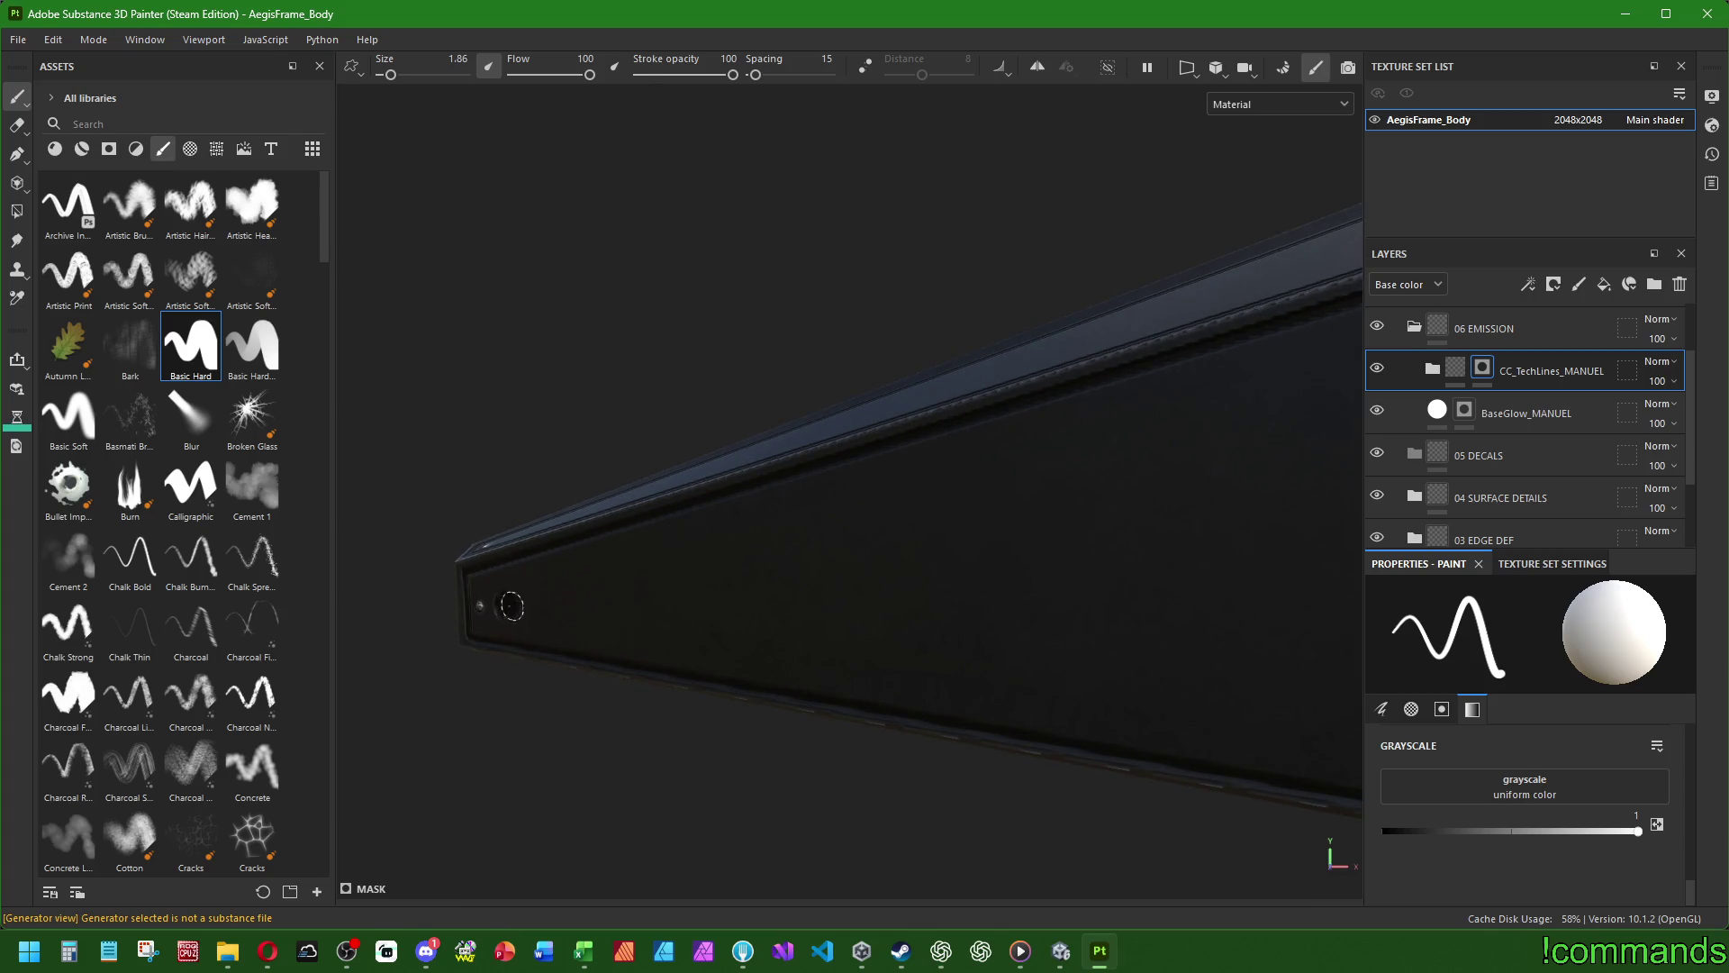
{"action": "left_click", "coordinate": [543, 605], "text": "shift"}
{"action": "right_click_drag", "start_coordinate": [544, 604], "coordinate": [543, 604], "text": "ctrl"}
{"action": "scroll", "coordinate": [1590, 751], "scroll_direction": "up", "scroll_amount": 5}
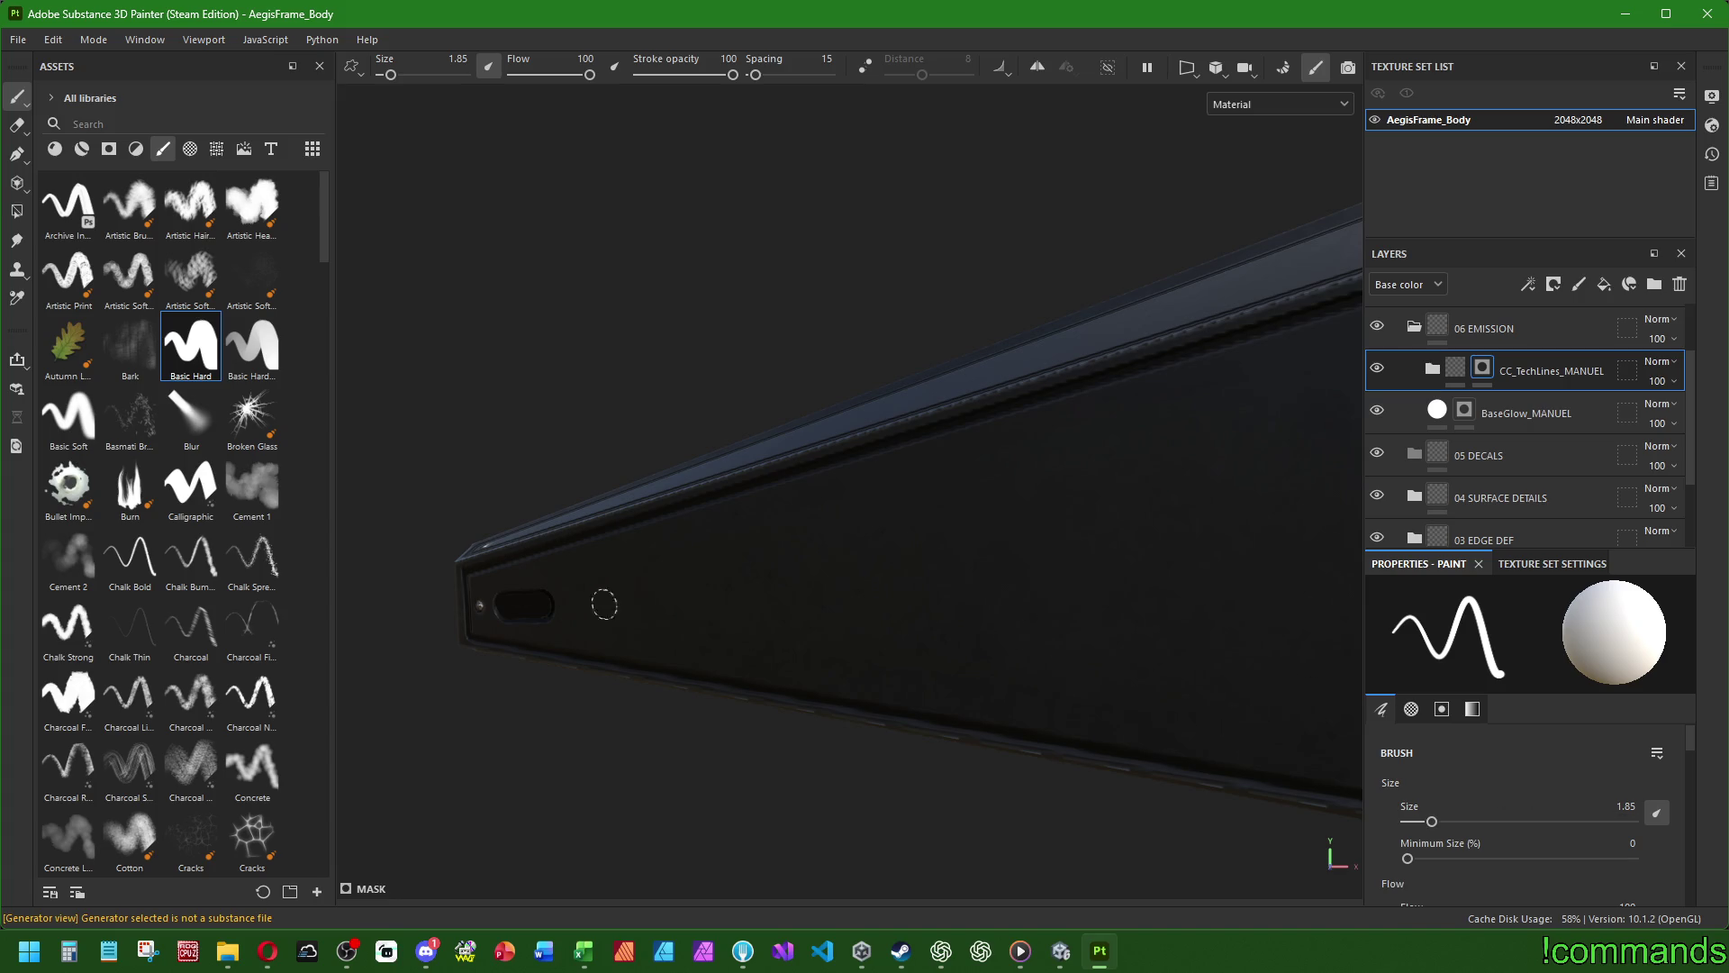
{"action": "left_click_drag", "start_coordinate": [714, 591], "coordinate": [1236, 599], "text": "alt"}
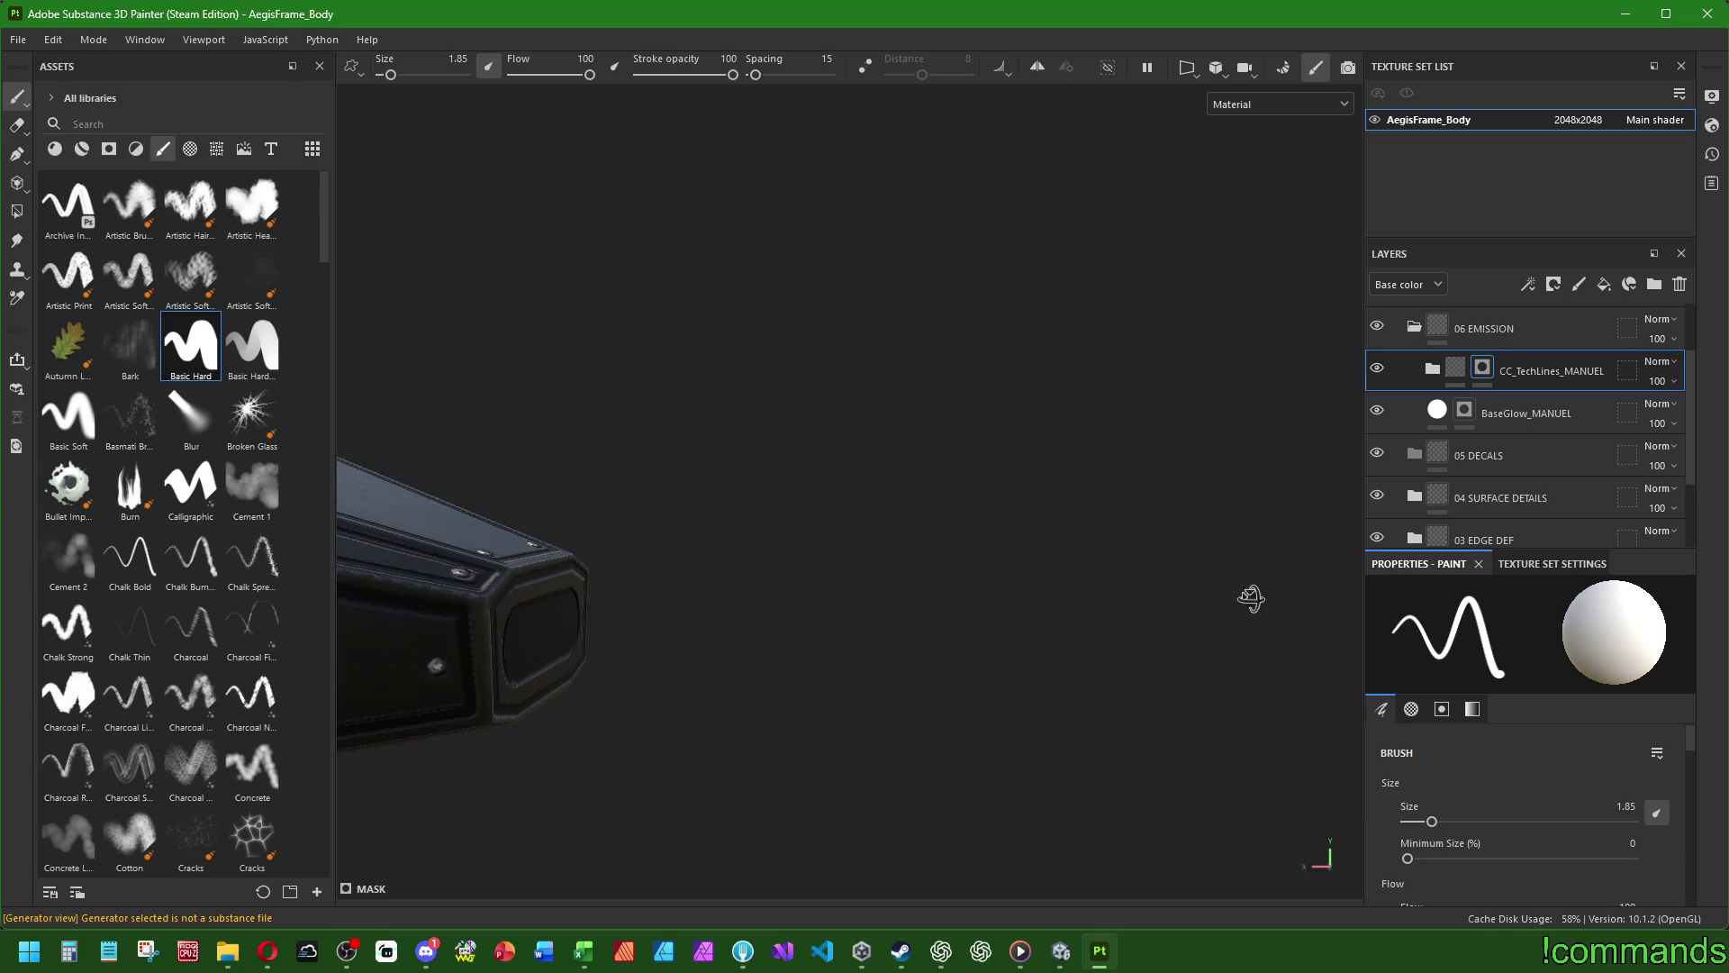
{"action": "mouse_move", "coordinate": [768, 567]}
{"action": "left_mouse_down", "text": "alt"}
{"action": "mouse_move", "coordinate": [880, 571]}
{"action": "mouse_move", "coordinate": [618, 591]}
{"action": "mouse_move", "coordinate": [885, 629]}
{"action": "mouse_move", "coordinate": [1180, 619]}
{"action": "mouse_move", "coordinate": [930, 559]}
{"action": "mouse_move", "coordinate": [1206, 585]}
{"action": "mouse_move", "coordinate": [1030, 554]}
{"action": "left_mouse_up", "text": "alt"}
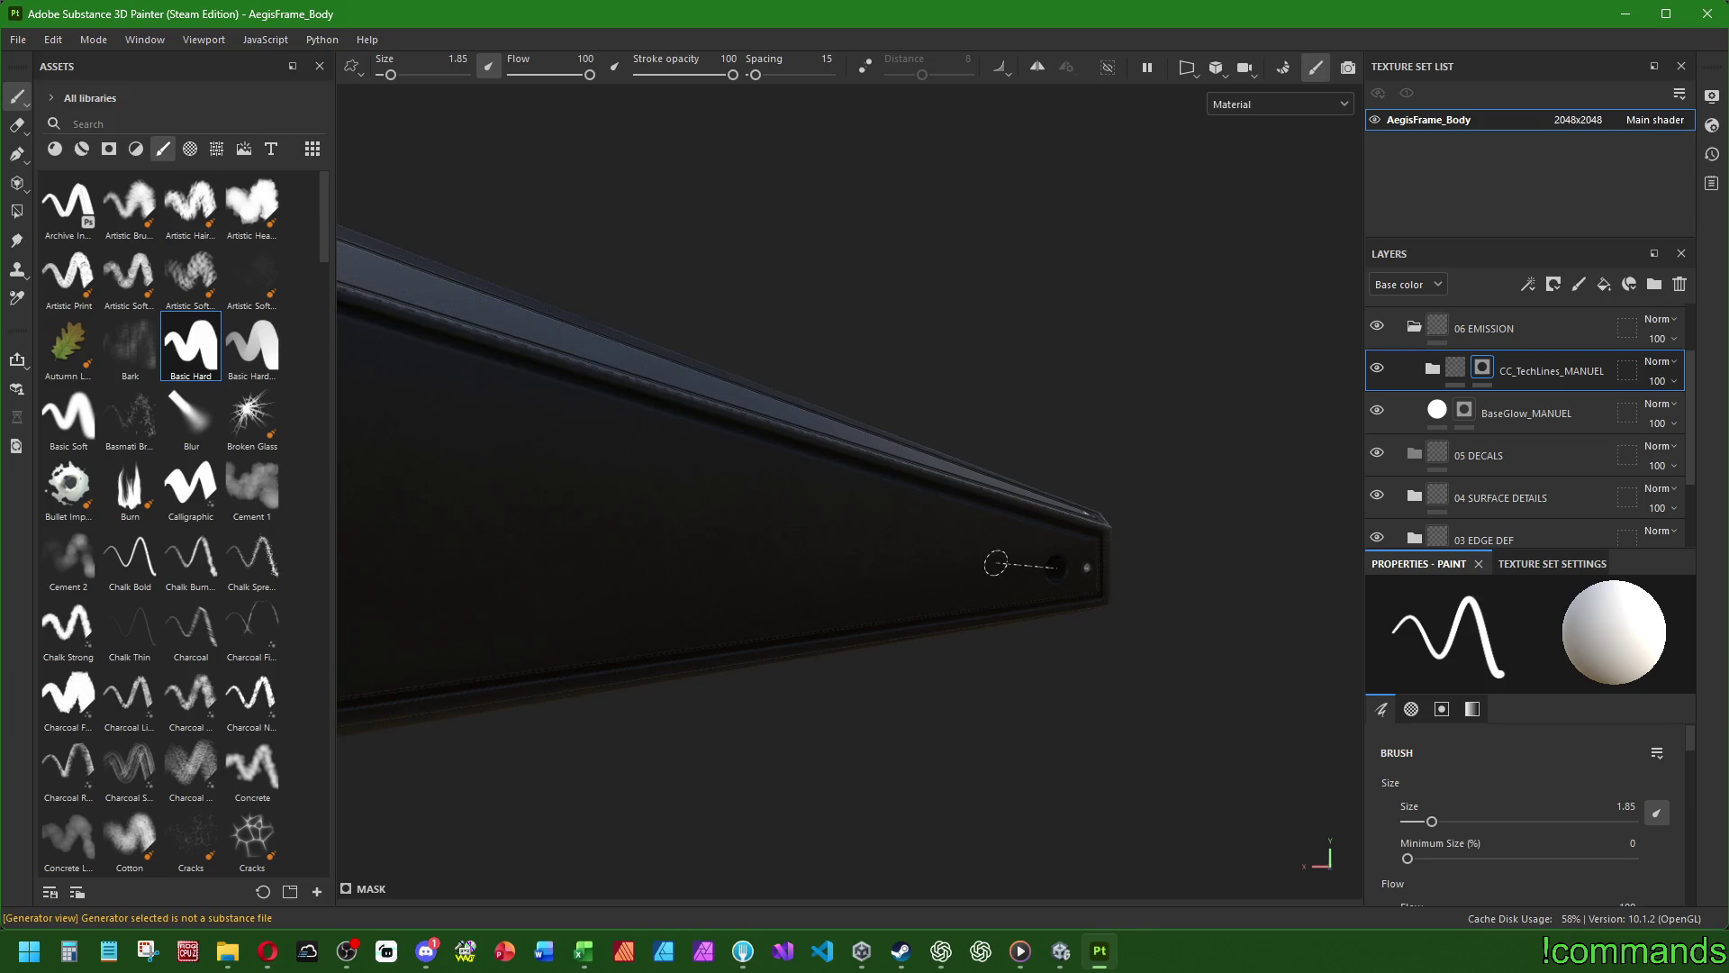
{"action": "mouse_move", "coordinate": [1006, 565]}
{"action": "left_mouse_down", "text": "alt"}
{"action": "mouse_move", "coordinate": [1143, 490]}
{"action": "mouse_move", "coordinate": [1042, 463]}
{"action": "mouse_move", "coordinate": [560, 505]}
{"action": "mouse_move", "coordinate": [844, 511]}
{"action": "mouse_move", "coordinate": [793, 505]}
{"action": "mouse_move", "coordinate": [856, 494]}
{"action": "mouse_move", "coordinate": [899, 456]}
{"action": "left_mouse_up", "text": "alt"}
{"action": "scroll", "coordinate": [769, 497], "scroll_direction": "up", "scroll_amount": 3}
{"action": "scroll", "coordinate": [904, 472], "scroll_direction": "up", "scroll_amount": 2}
- Reply 'pisser' in the friend's Steam chat, then close the chat window
{"action": "mouse_move", "coordinate": [901, 950]}
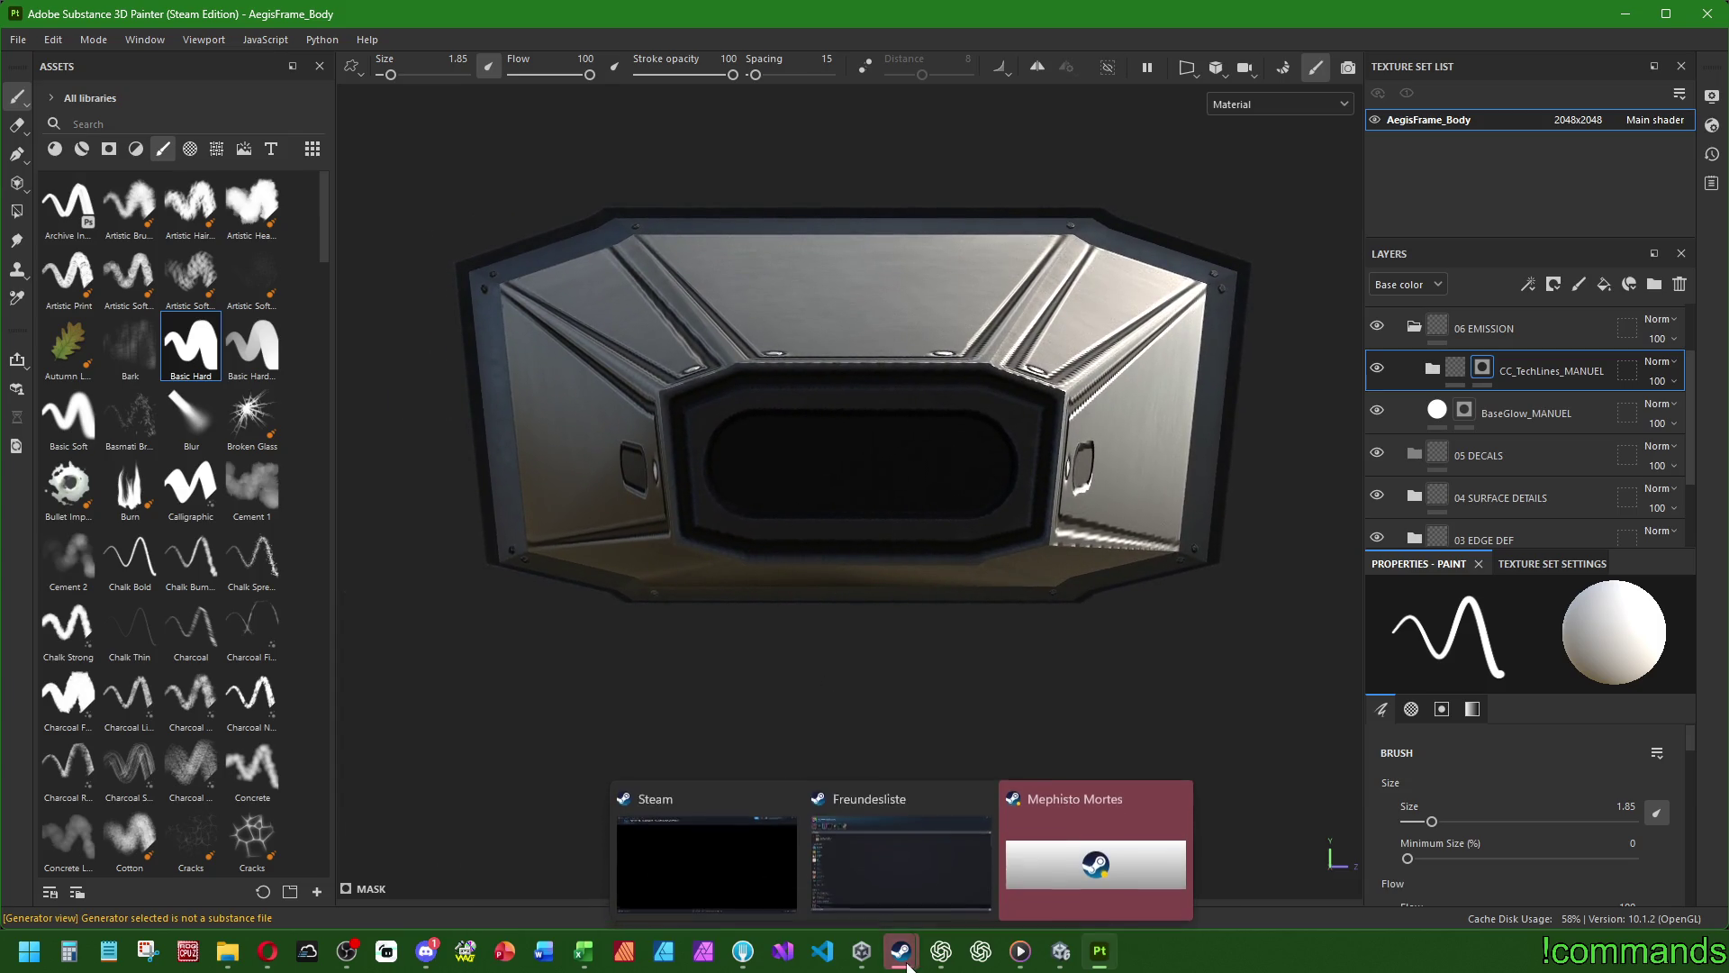
{"action": "left_click", "coordinate": [1108, 847]}
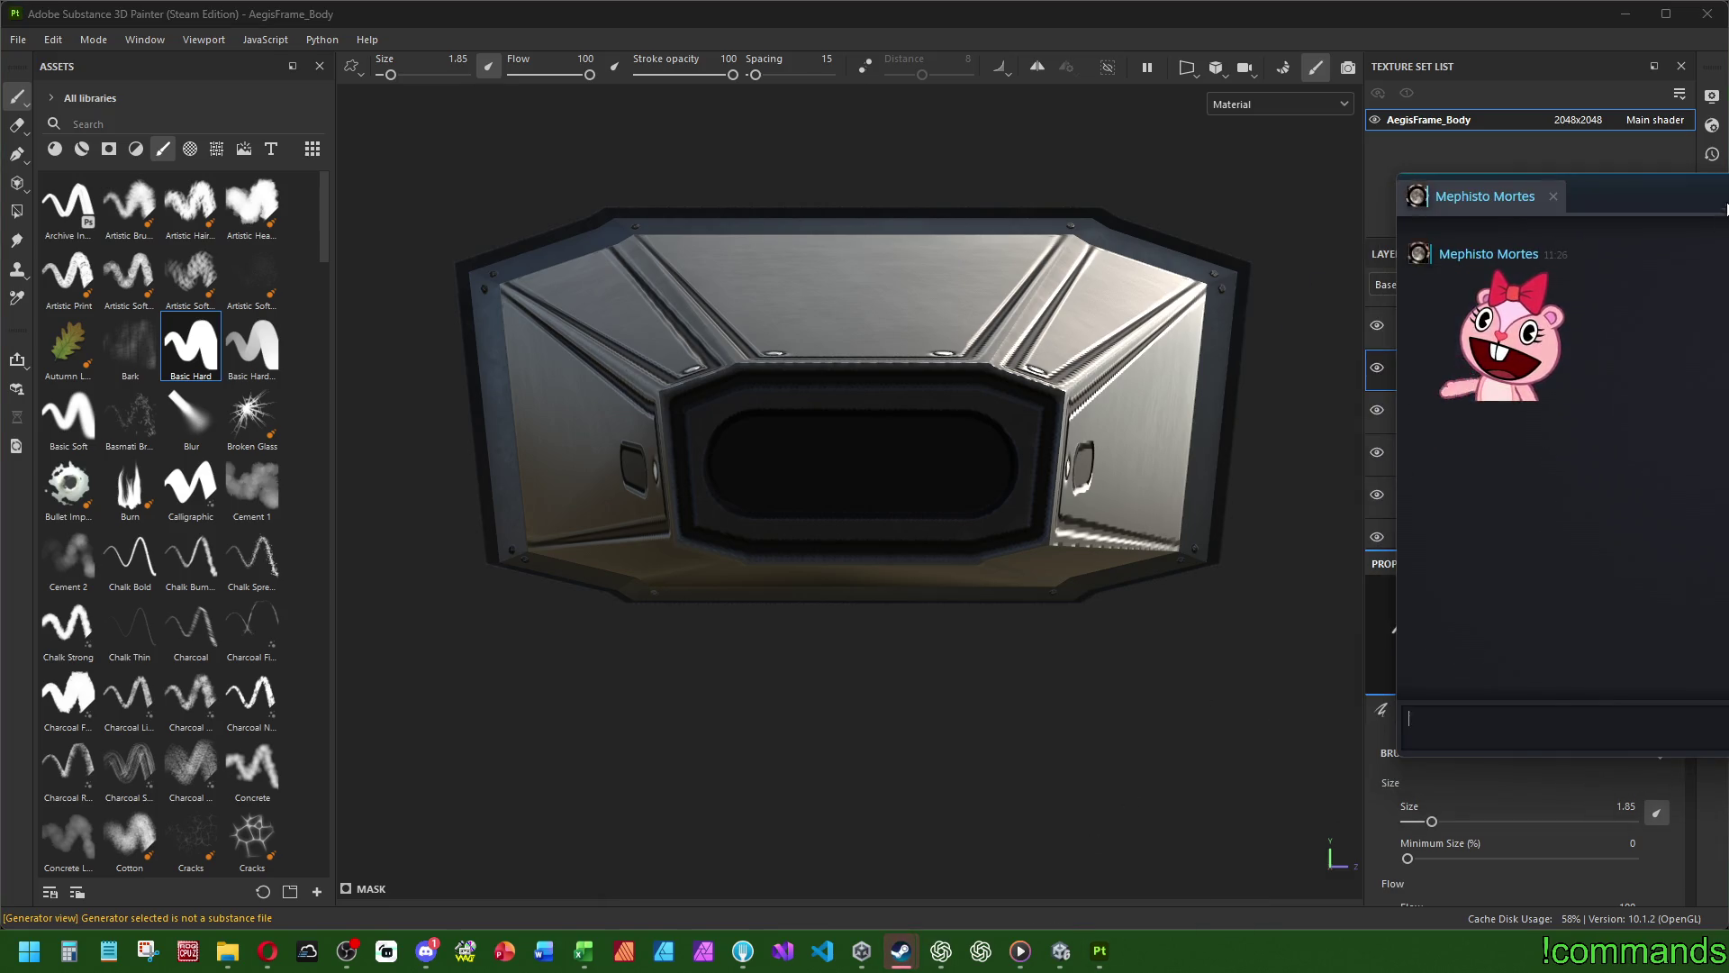
{"action": "type", "text": "pisser"}
{"action": "key", "text": "Return"}
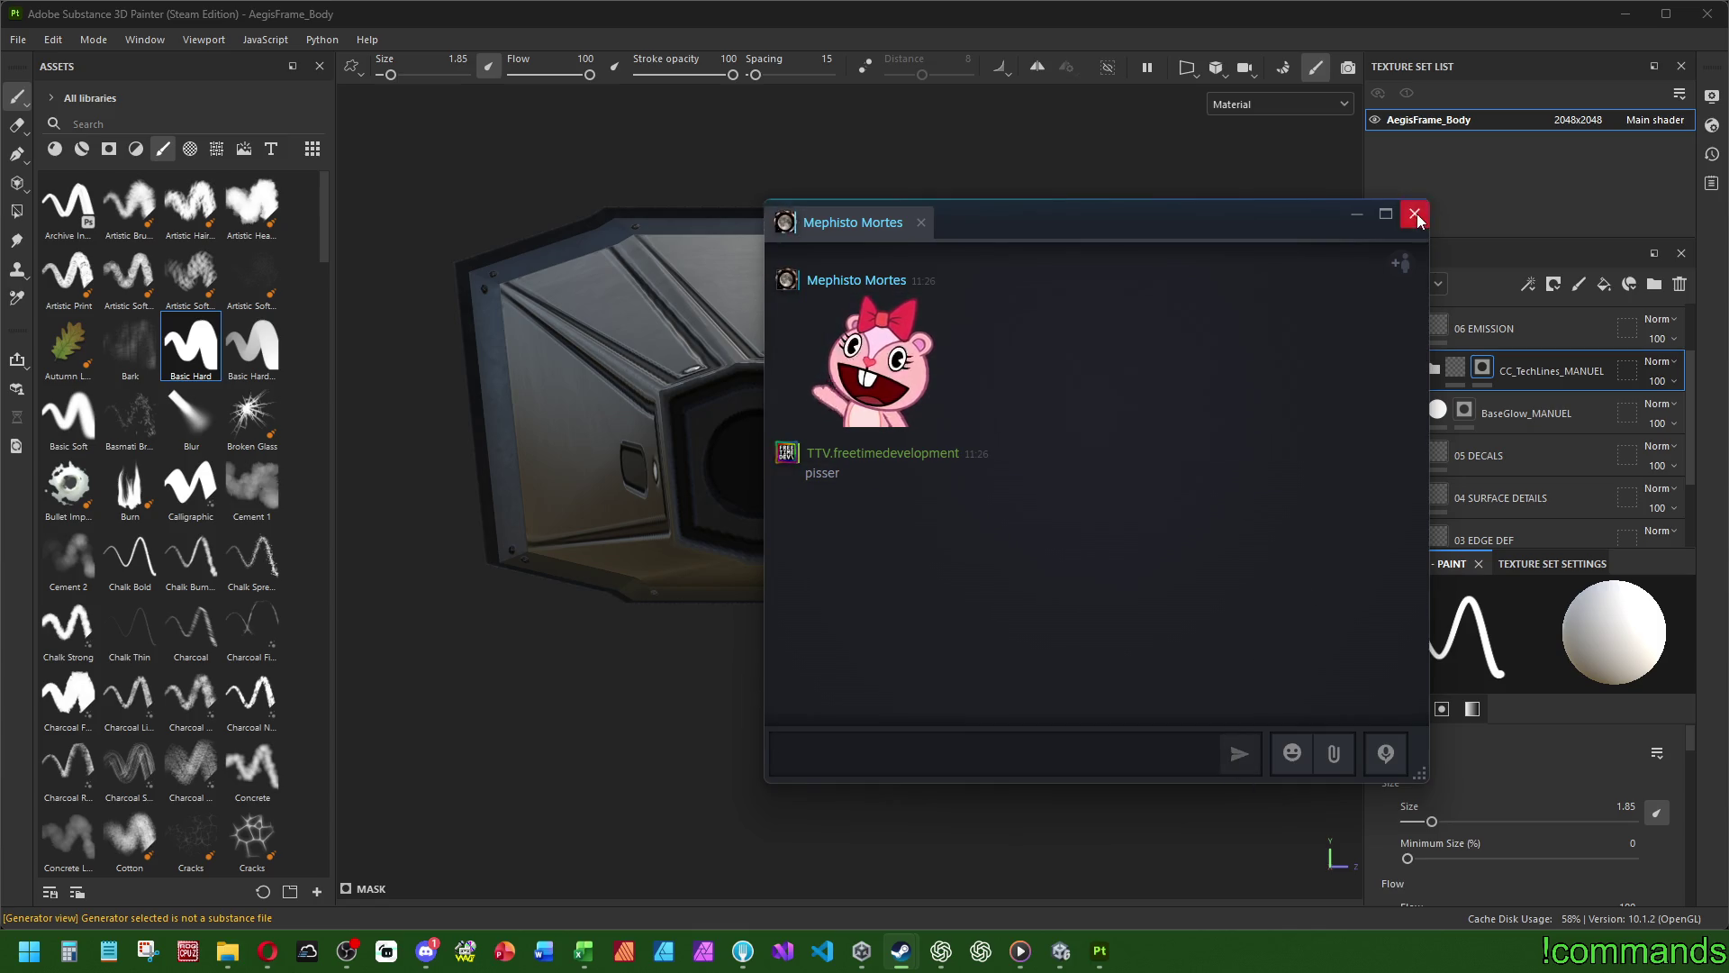
{"action": "left_click", "coordinate": [1414, 213]}
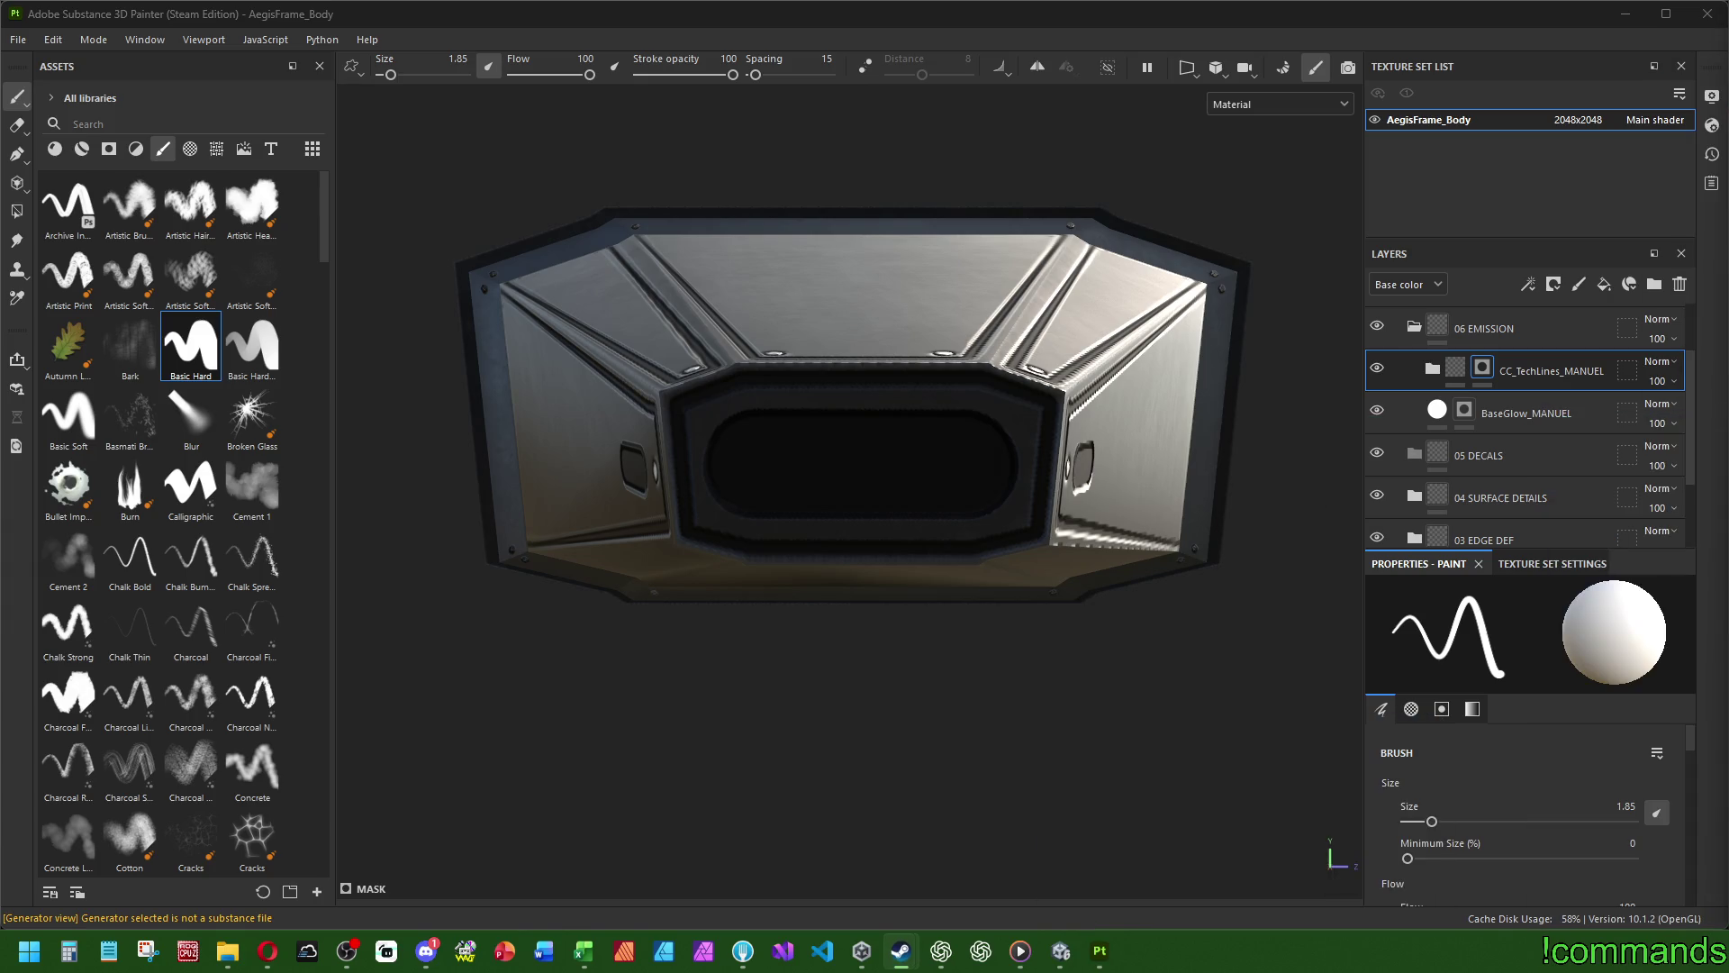
- Return to Painter, set the brush size to 3.5, and bring the frame's end cap into view
{"action": "key", "text": "alt+Tab"}
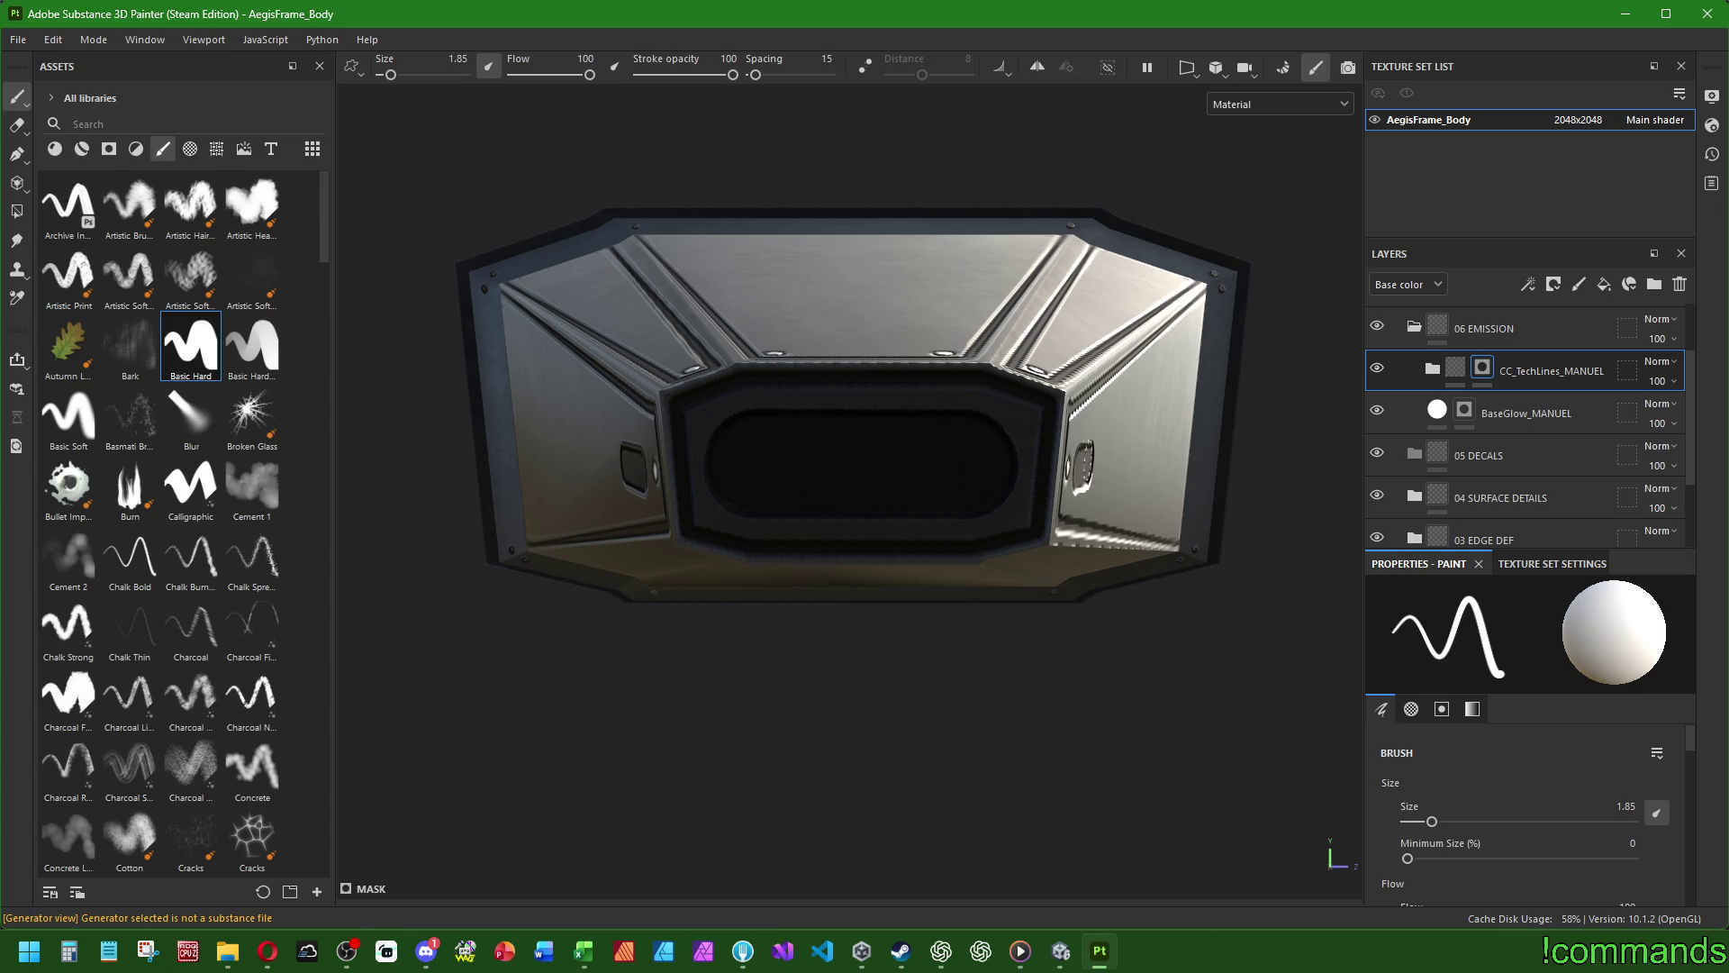
{"action": "scroll", "coordinate": [1104, 454], "scroll_direction": "up", "scroll_amount": 1}
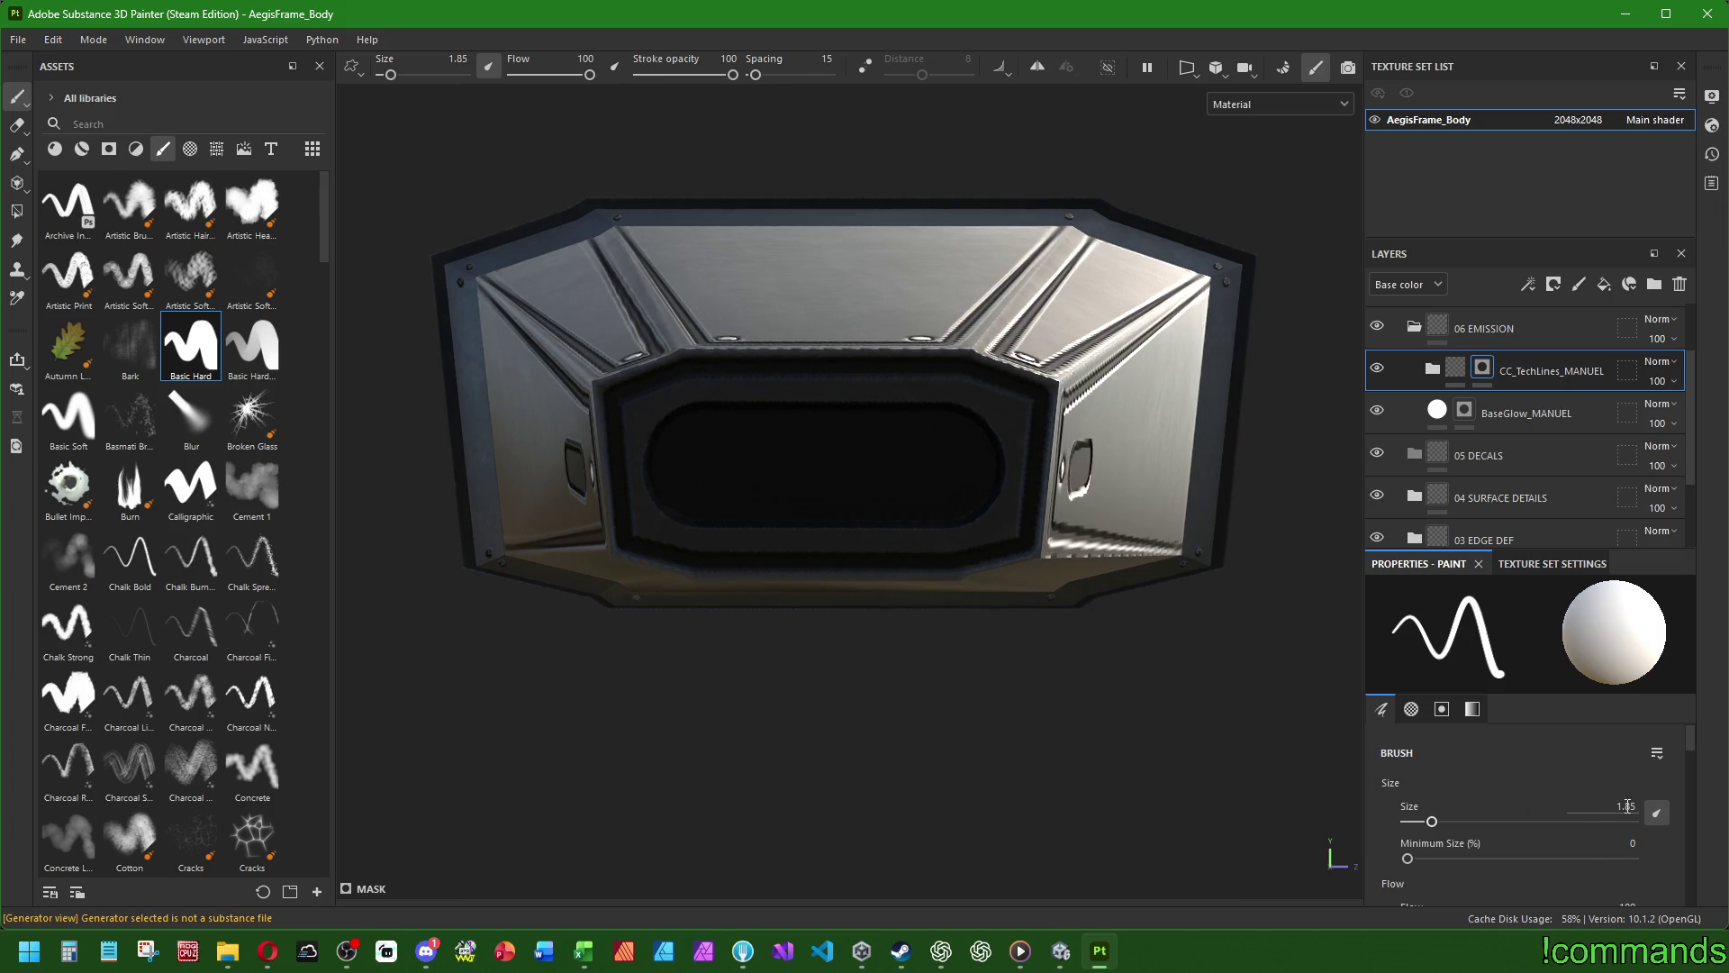
{"action": "type", "text": "2.5"}
{"action": "key", "text": "Return"}
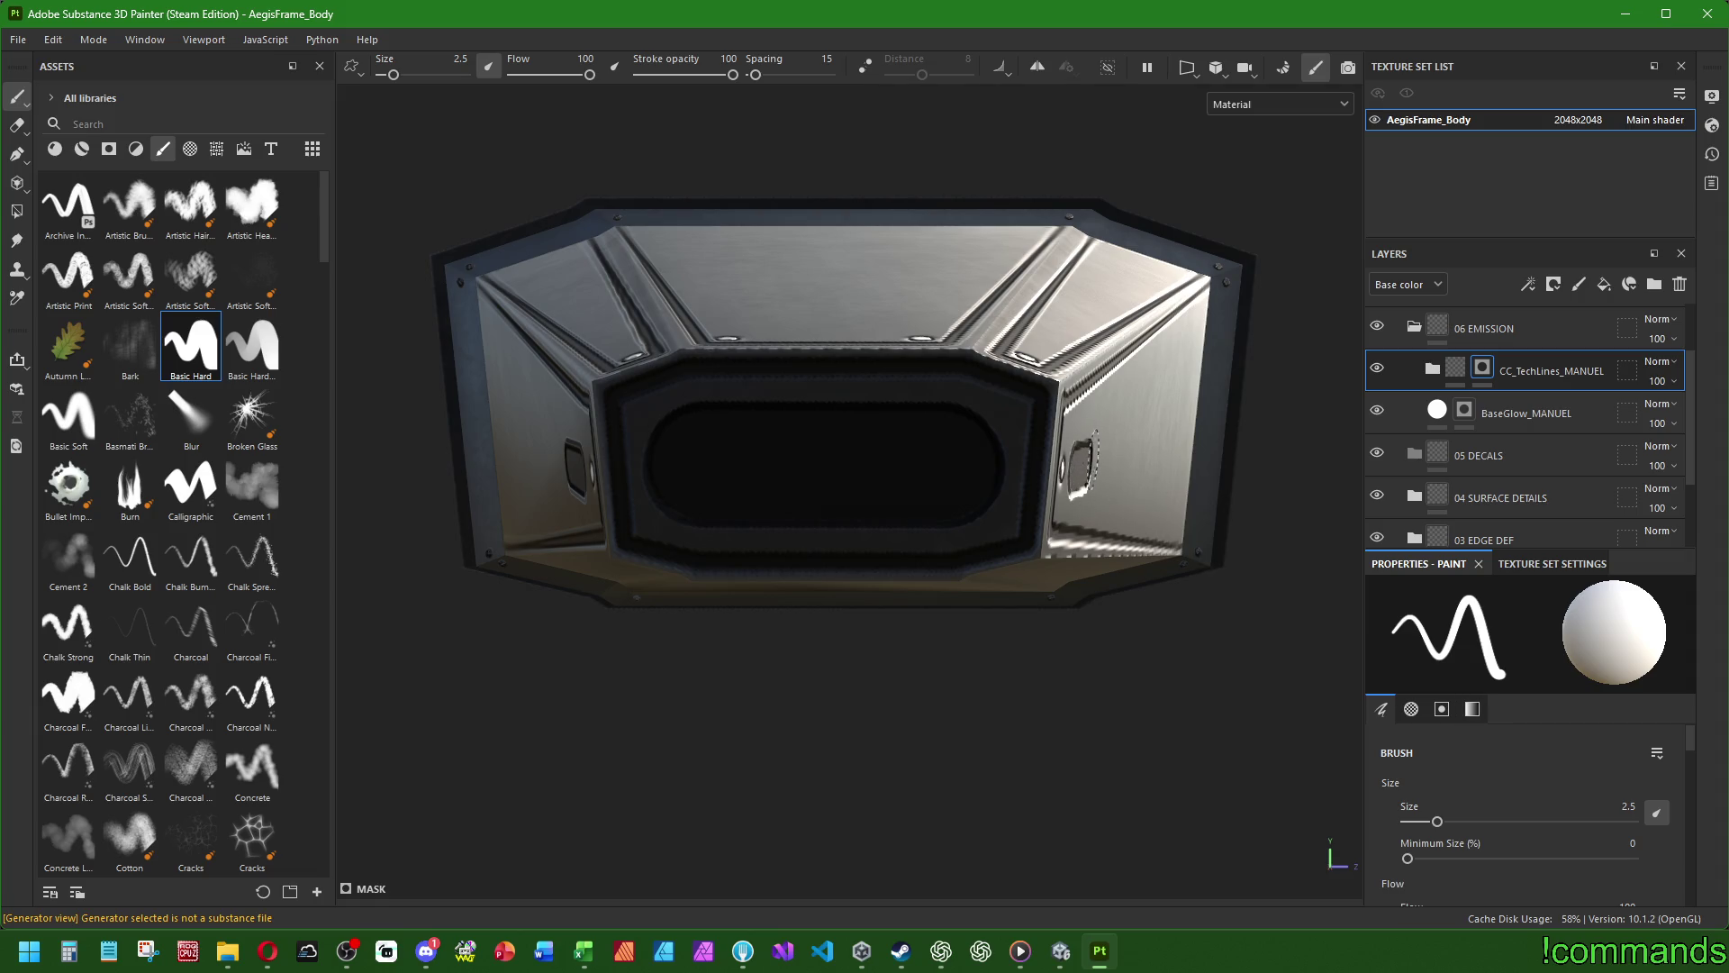
{"action": "mouse_move", "coordinate": [1097, 464]}
{"action": "left_mouse_down", "text": "alt"}
{"action": "mouse_move", "coordinate": [900, 468]}
{"action": "mouse_move", "coordinate": [1035, 464]}
{"action": "left_mouse_up", "text": "alt"}
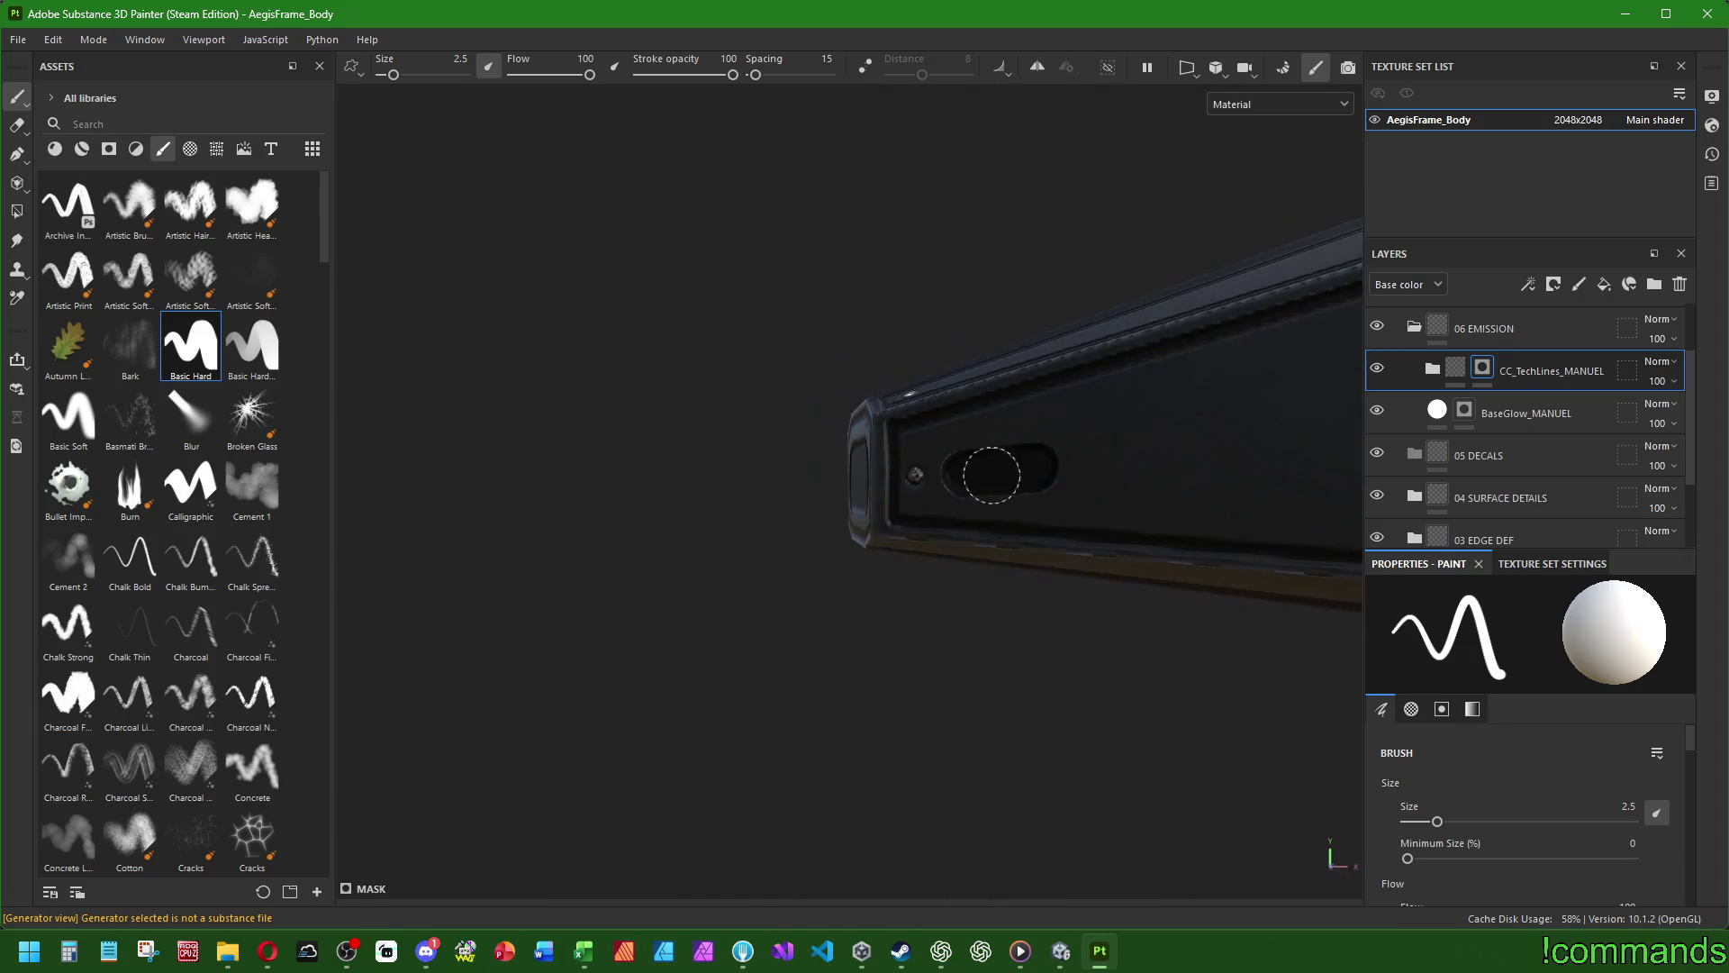
{"action": "type", "text": "3.5"}
{"action": "key", "text": "Return"}
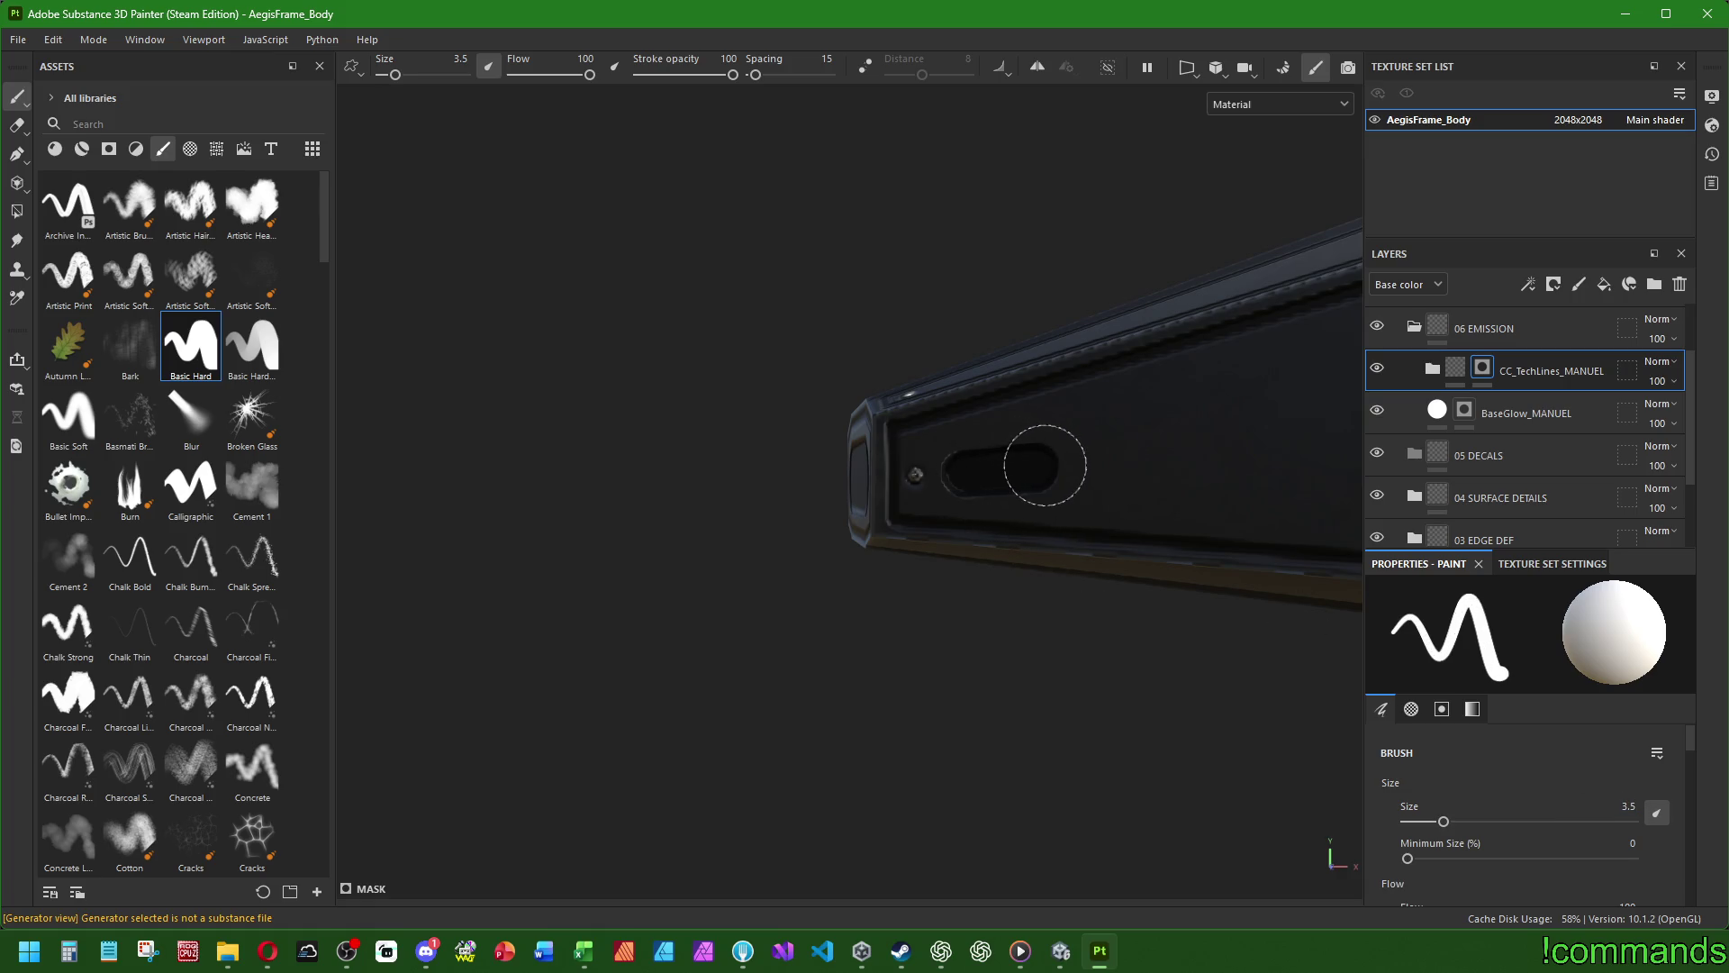
{"action": "left_click_drag", "start_coordinate": [1117, 463], "coordinate": [1229, 448], "text": "alt"}
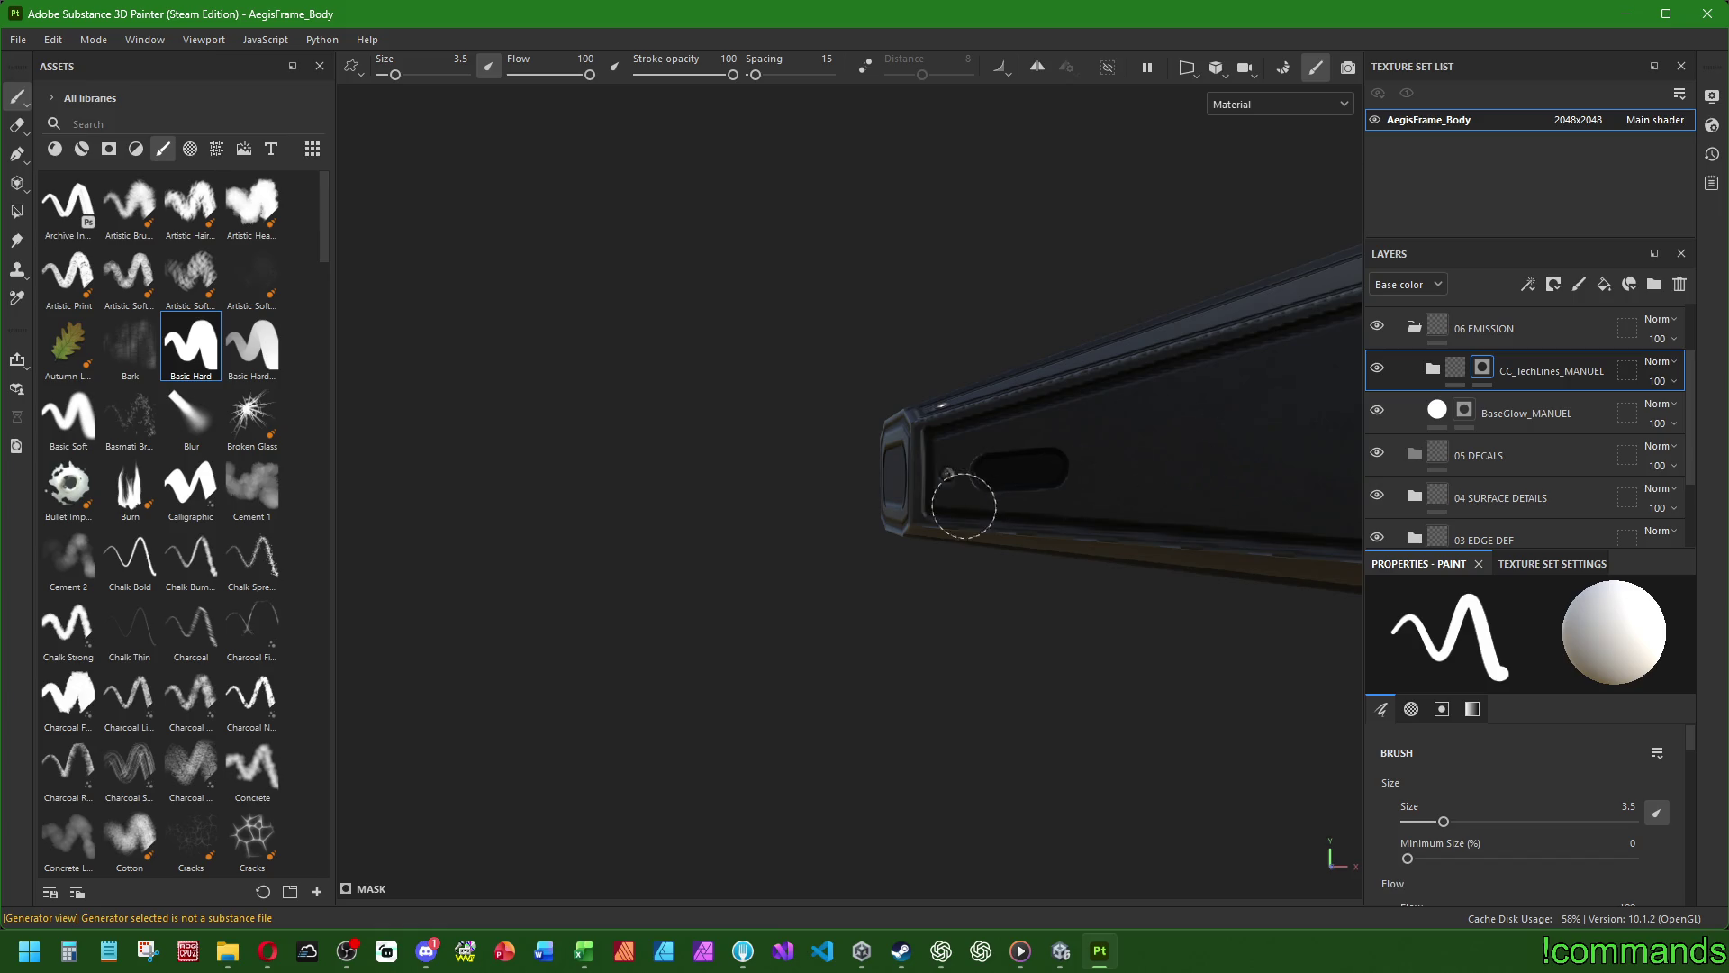
{"action": "middle_click_drag", "start_coordinate": [963, 505], "coordinate": [668, 552], "text": "alt"}
{"action": "scroll", "coordinate": [668, 552], "scroll_direction": "up", "scroll_amount": 2}
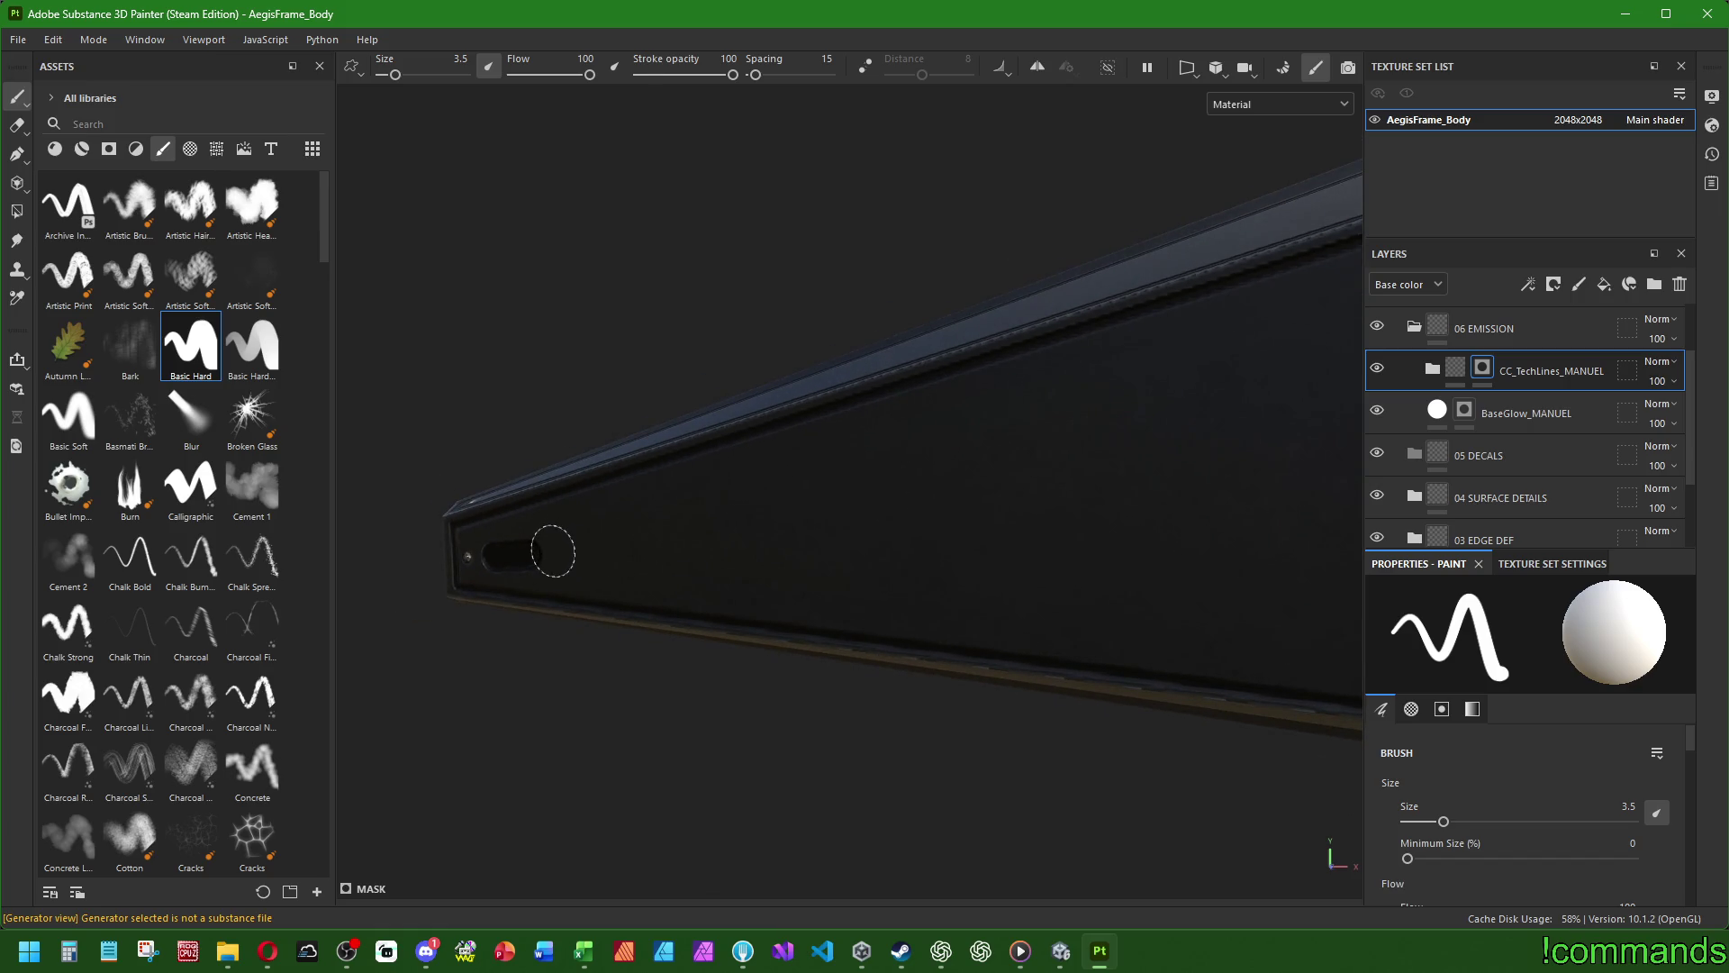
- Undo an overlong dark stroke and repaint a longer straight slot near the hull's tapered tip
{"action": "left_click", "coordinate": [551, 553]}
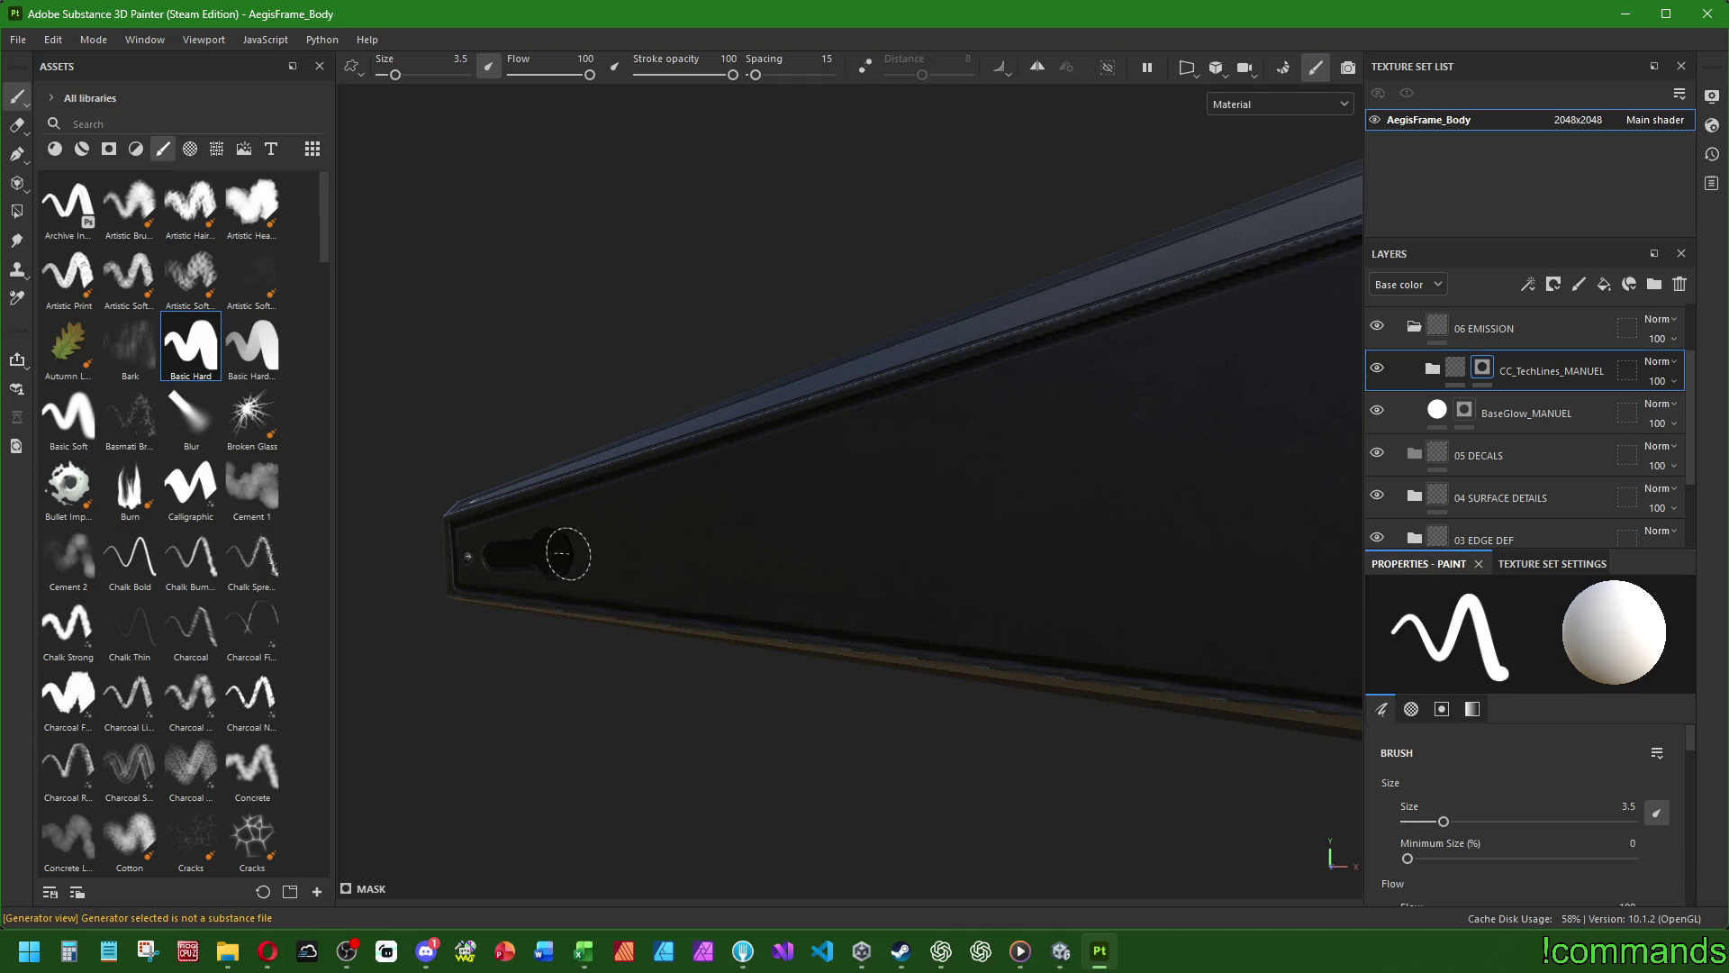
{"action": "left_click", "coordinate": [680, 540], "text": "shift"}
{"action": "scroll", "coordinate": [954, 505], "scroll_direction": "down", "scroll_amount": 3}
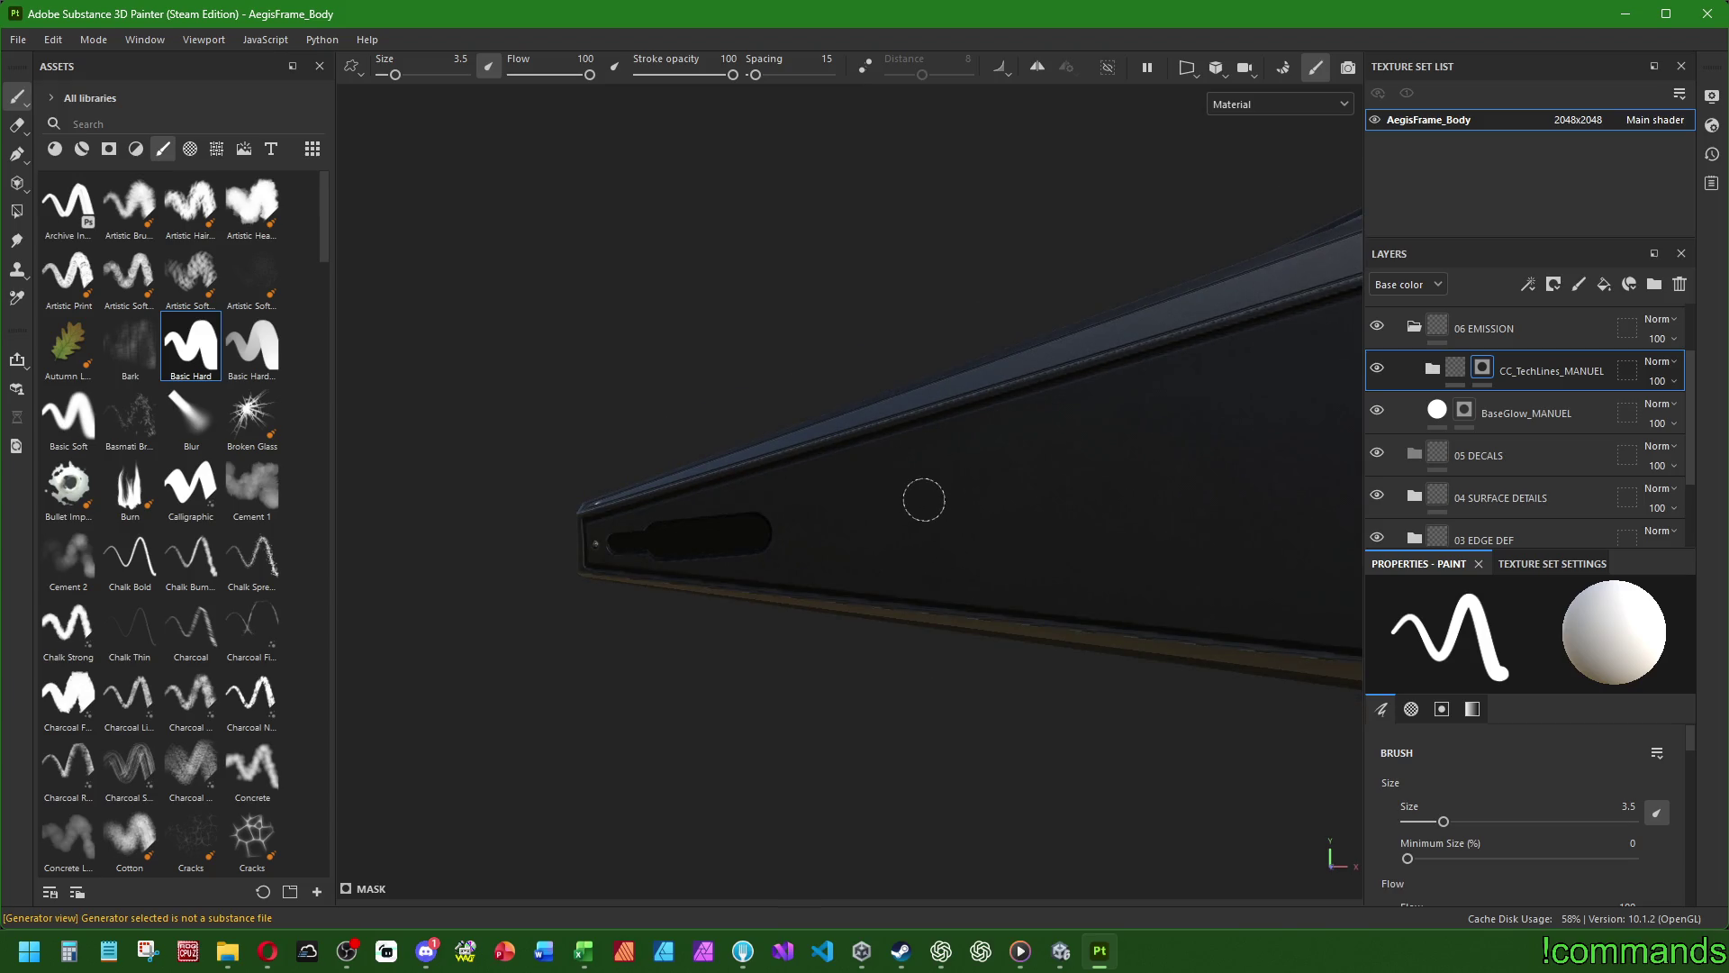
{"action": "key", "text": "ctrl+z"}
{"action": "key", "text": "ctrl+z"}
{"action": "left_click", "coordinate": [682, 539]}
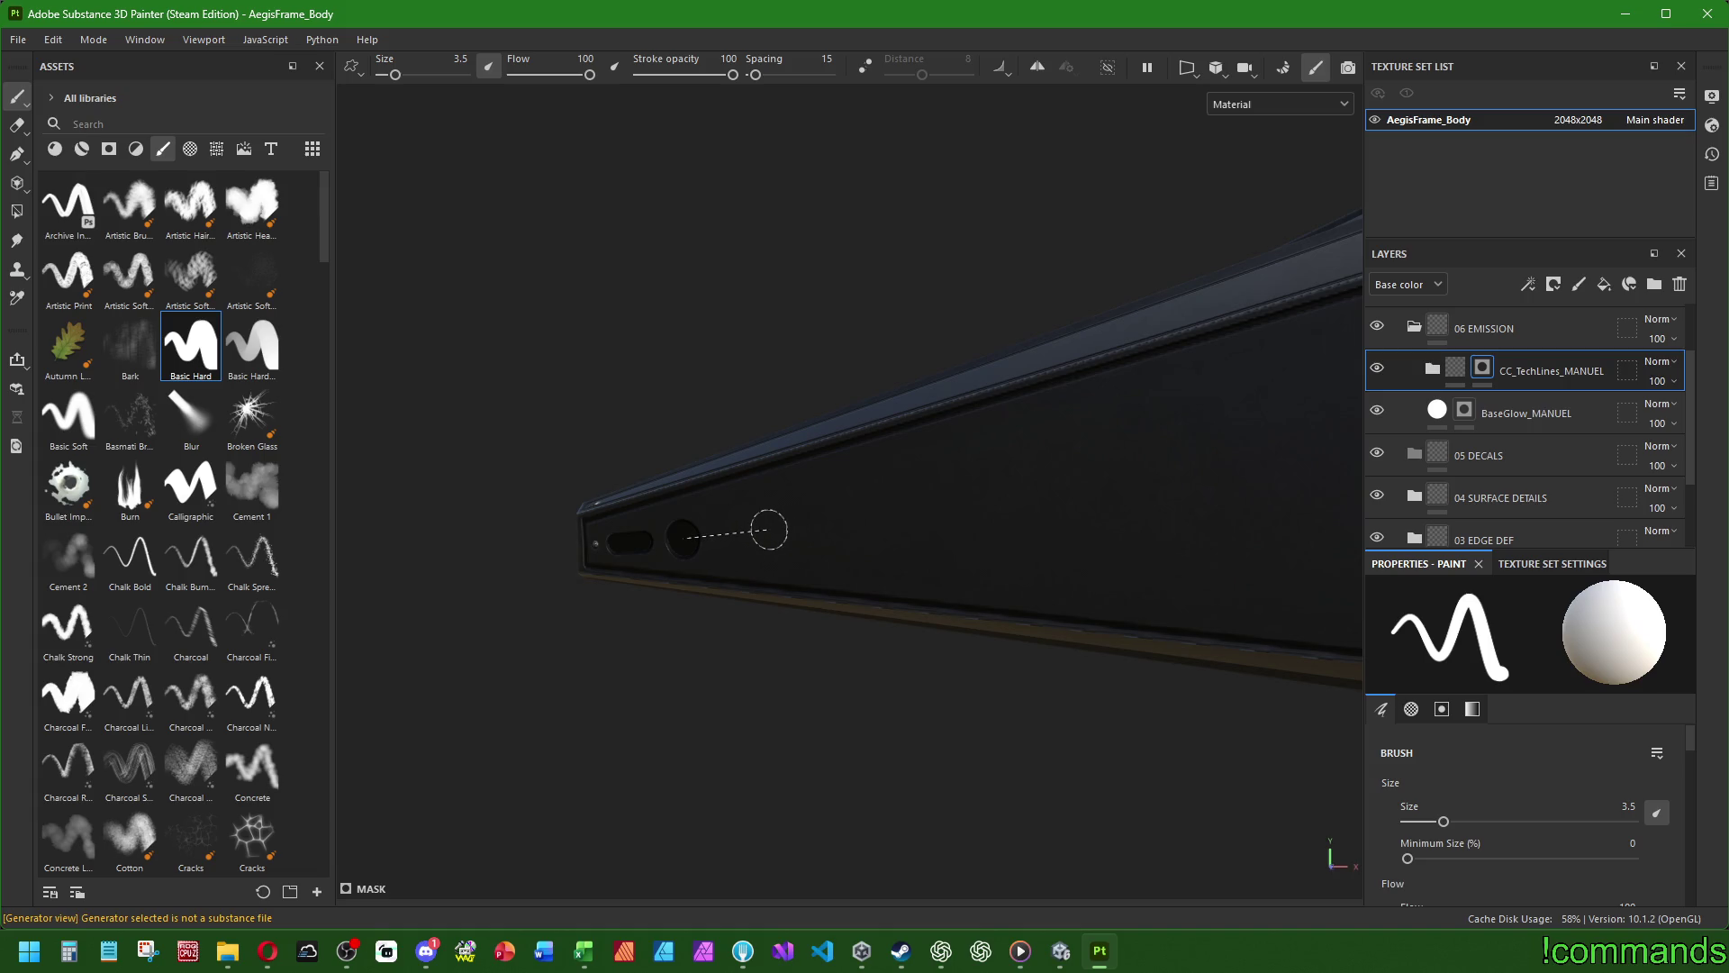
{"action": "left_click", "coordinate": [770, 531], "text": "shift"}
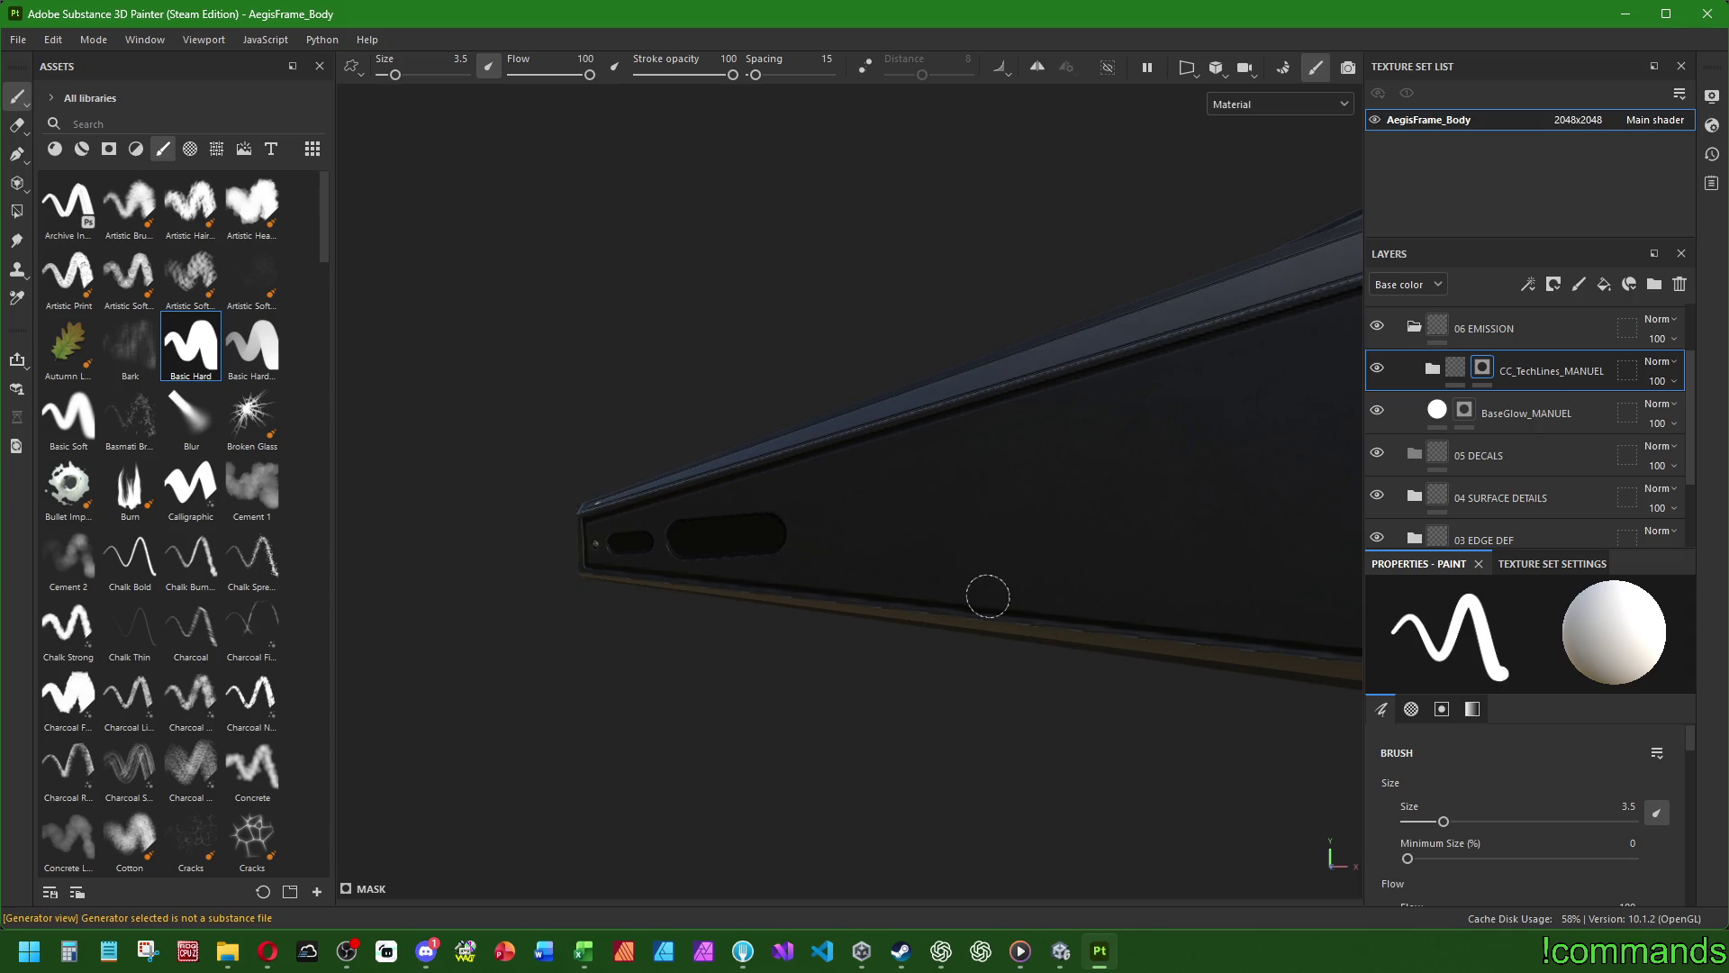
- Add a dark dab near the slots and reframe the whole hull panel in view
{"action": "left_click_drag", "start_coordinate": [1003, 597], "coordinate": [1019, 611], "text": "alt"}
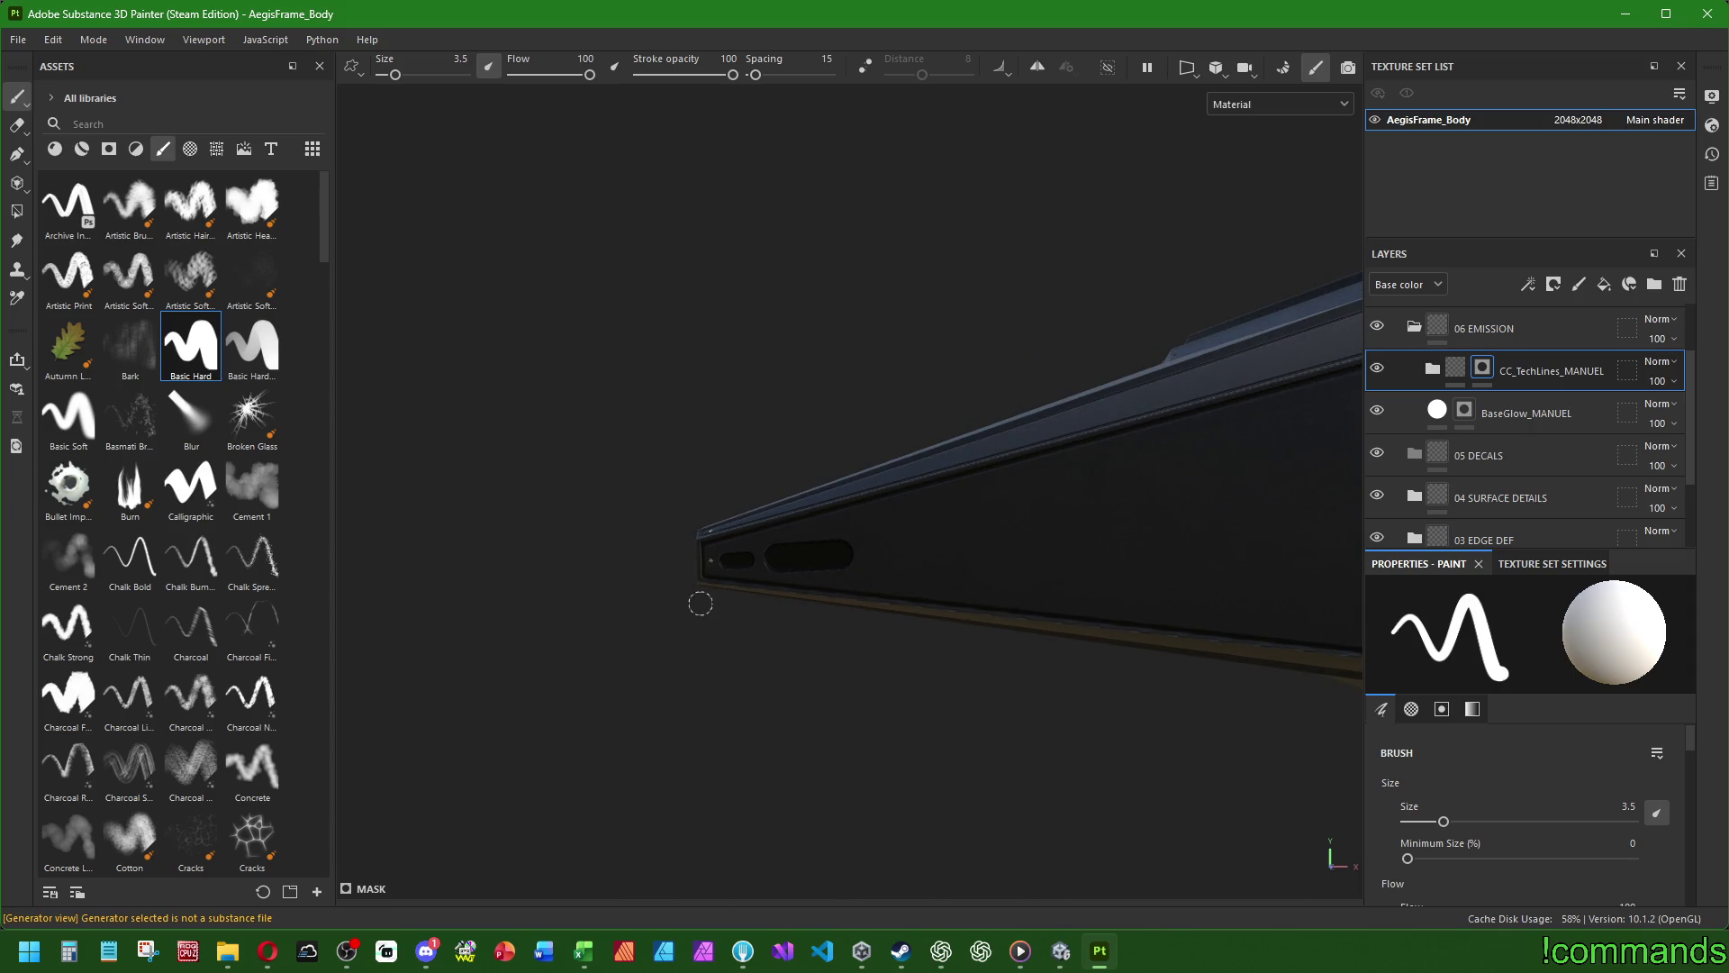
{"action": "scroll", "coordinate": [733, 571], "scroll_direction": "up", "scroll_amount": 2}
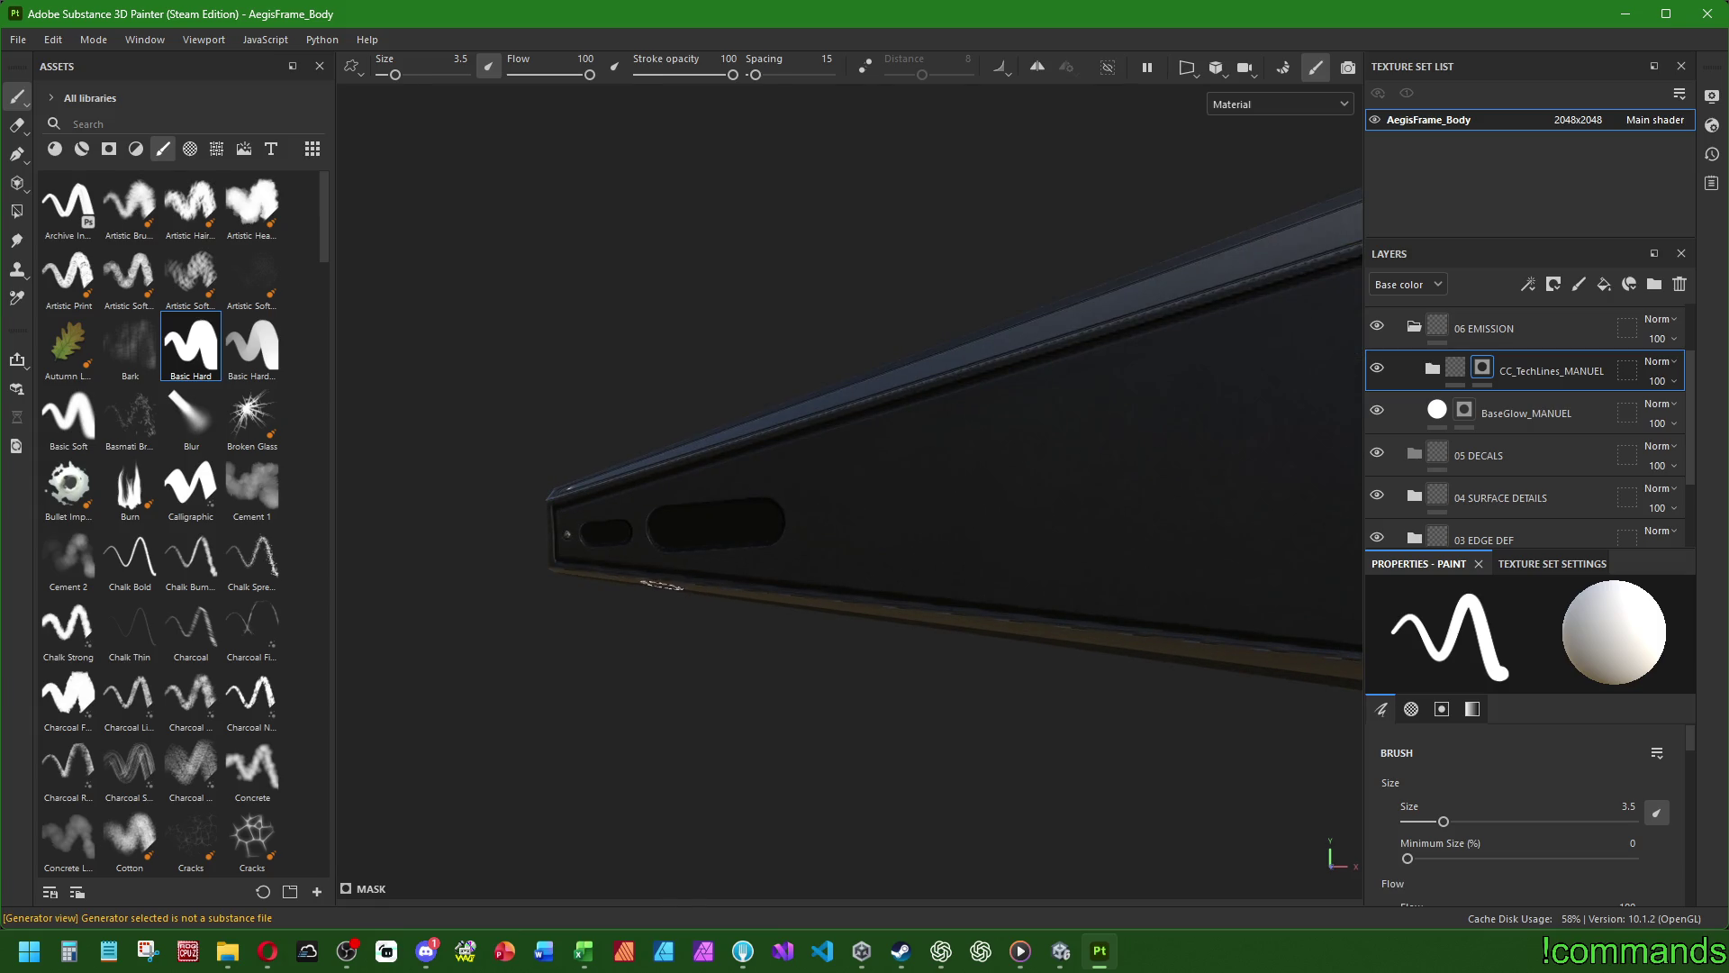
{"action": "left_click_drag", "start_coordinate": [591, 564], "coordinate": [1027, 564], "text": "alt"}
{"action": "scroll", "coordinate": [703, 552], "scroll_direction": "up", "scroll_amount": 5}
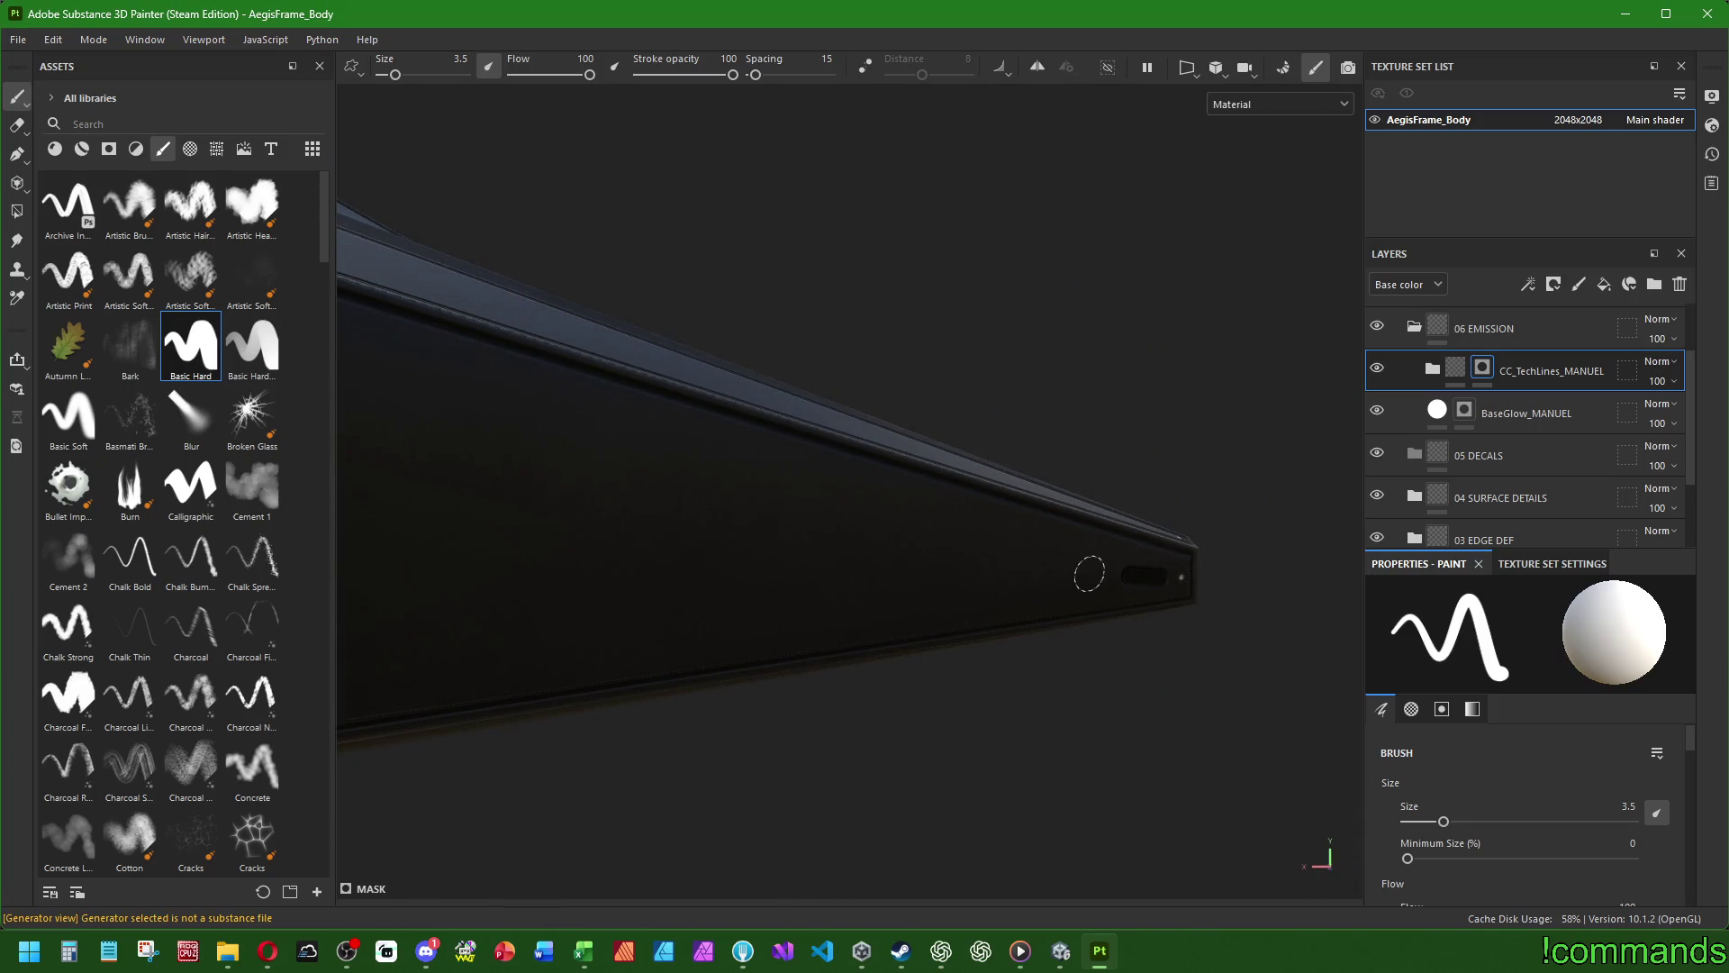
{"action": "left_click", "coordinate": [1091, 574]}
{"action": "scroll", "coordinate": [1084, 440], "scroll_direction": "down", "scroll_amount": 10}
{"action": "mouse_move", "coordinate": [1084, 440]}
{"action": "left_mouse_down", "text": "alt"}
{"action": "mouse_move", "coordinate": [659, 448]}
{"action": "mouse_move", "coordinate": [1126, 467]}
{"action": "mouse_move", "coordinate": [375, 444]}
{"action": "mouse_move", "coordinate": [448, 477]}
{"action": "mouse_move", "coordinate": [1008, 506]}
{"action": "mouse_move", "coordinate": [424, 479]}
{"action": "left_mouse_up", "text": "alt"}
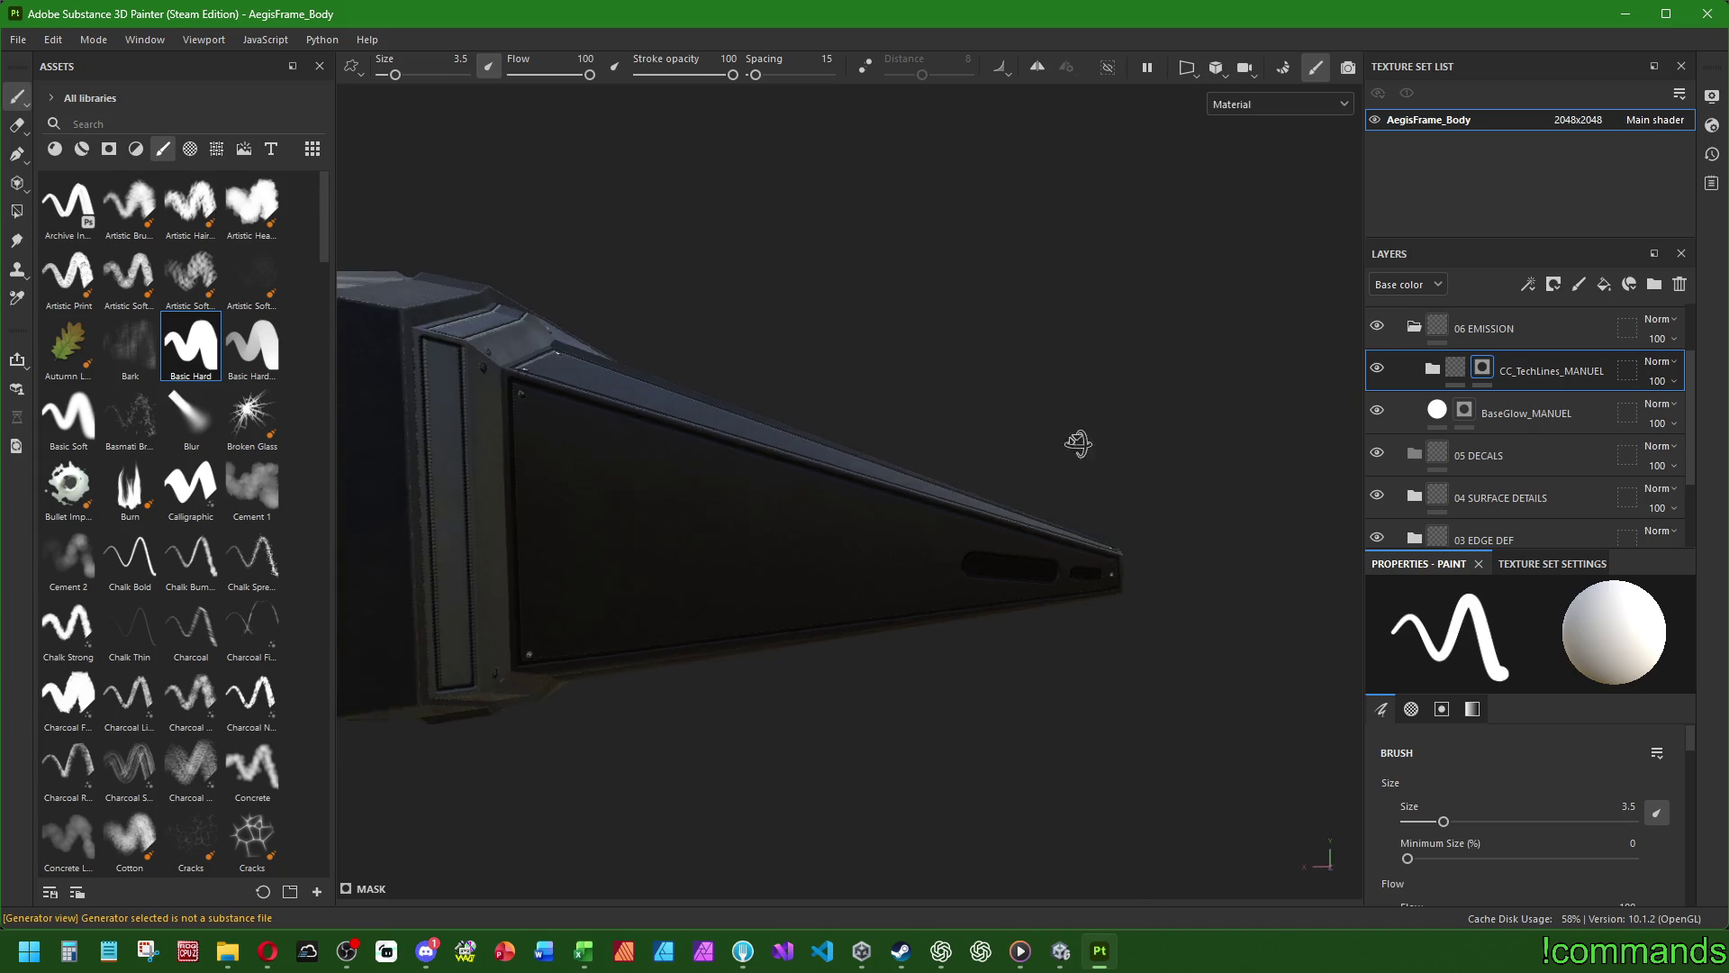
{"action": "scroll", "coordinate": [869, 512], "scroll_direction": "up", "scroll_amount": 2}
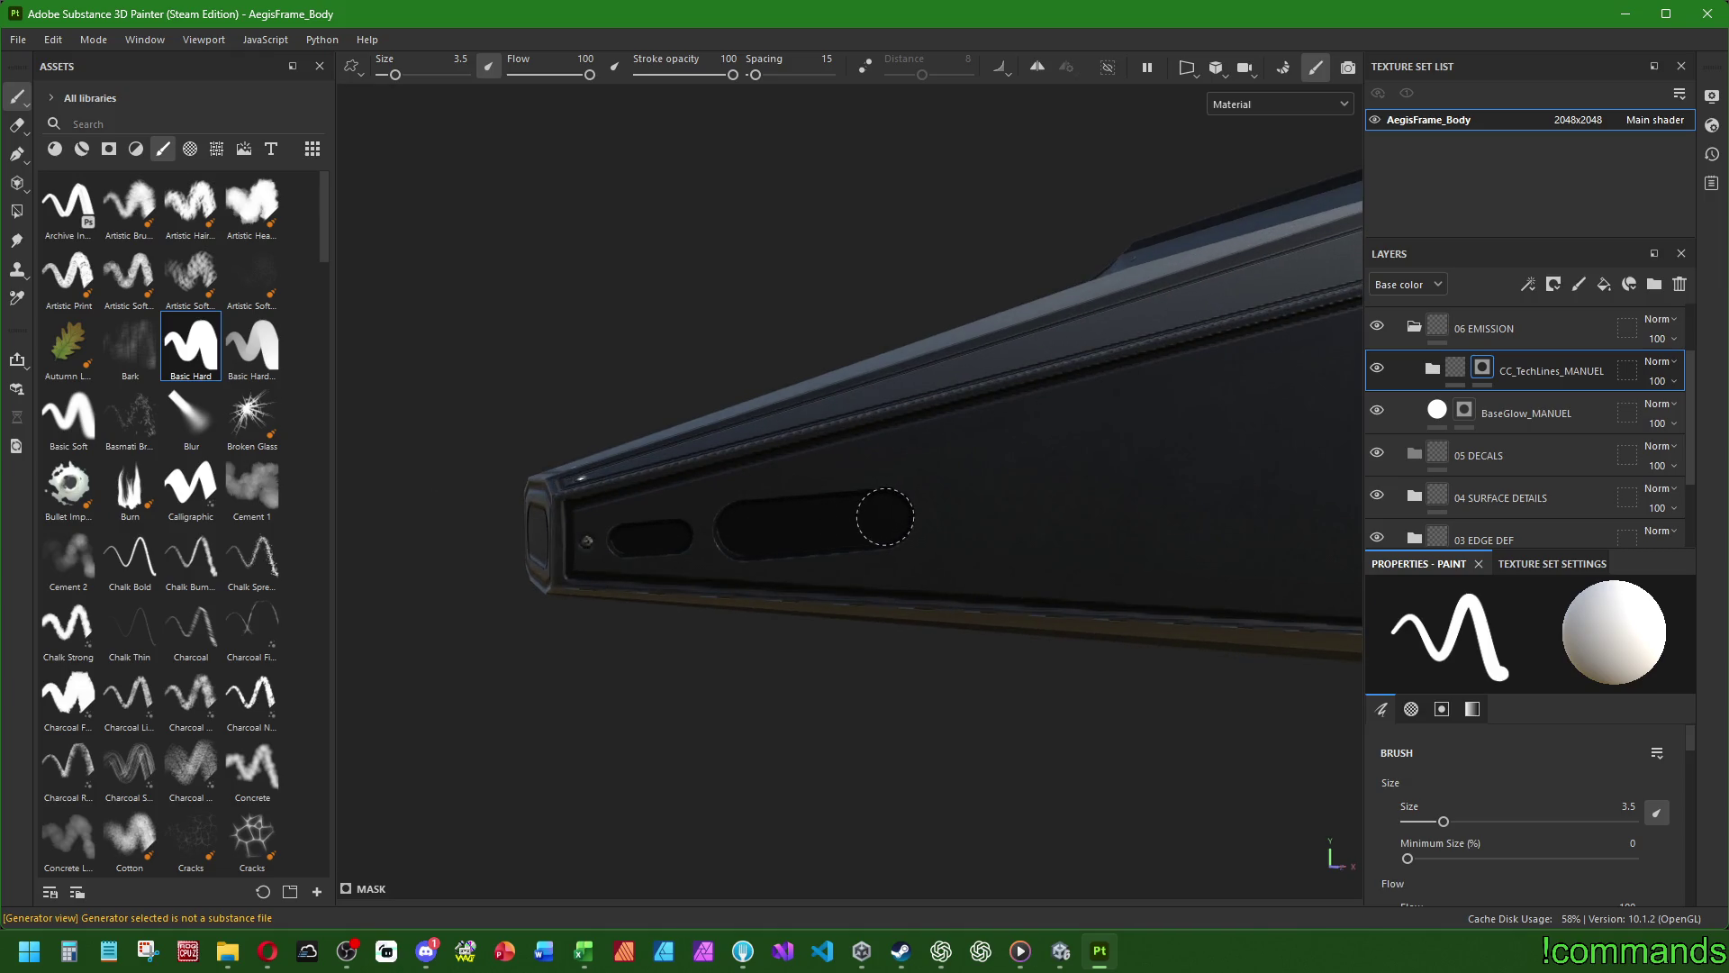
{"action": "mouse_move", "coordinate": [1154, 547]}
{"action": "left_mouse_down", "text": "alt"}
{"action": "mouse_move", "coordinate": [1072, 579]}
{"action": "mouse_move", "coordinate": [1153, 524]}
{"action": "mouse_move", "coordinate": [945, 559]}
{"action": "mouse_move", "coordinate": [710, 540]}
{"action": "mouse_move", "coordinate": [703, 598]}
{"action": "mouse_move", "coordinate": [880, 540]}
{"action": "left_mouse_up", "text": "alt"}
{"action": "key", "text": "f"}
{"action": "mouse_move", "coordinate": [695, 606]}
{"action": "left_mouse_down", "text": "alt"}
{"action": "mouse_move", "coordinate": [763, 625]}
{"action": "mouse_move", "coordinate": [756, 579]}
{"action": "mouse_move", "coordinate": [900, 602]}
{"action": "mouse_move", "coordinate": [895, 579]}
{"action": "left_mouse_up", "text": "alt"}
{"action": "right_click_drag", "start_coordinate": [895, 579], "coordinate": [886, 687], "text": "alt"}
- Orbit and reframe the view to reach the other side panel's tapered tip
{"action": "key", "text": "f"}
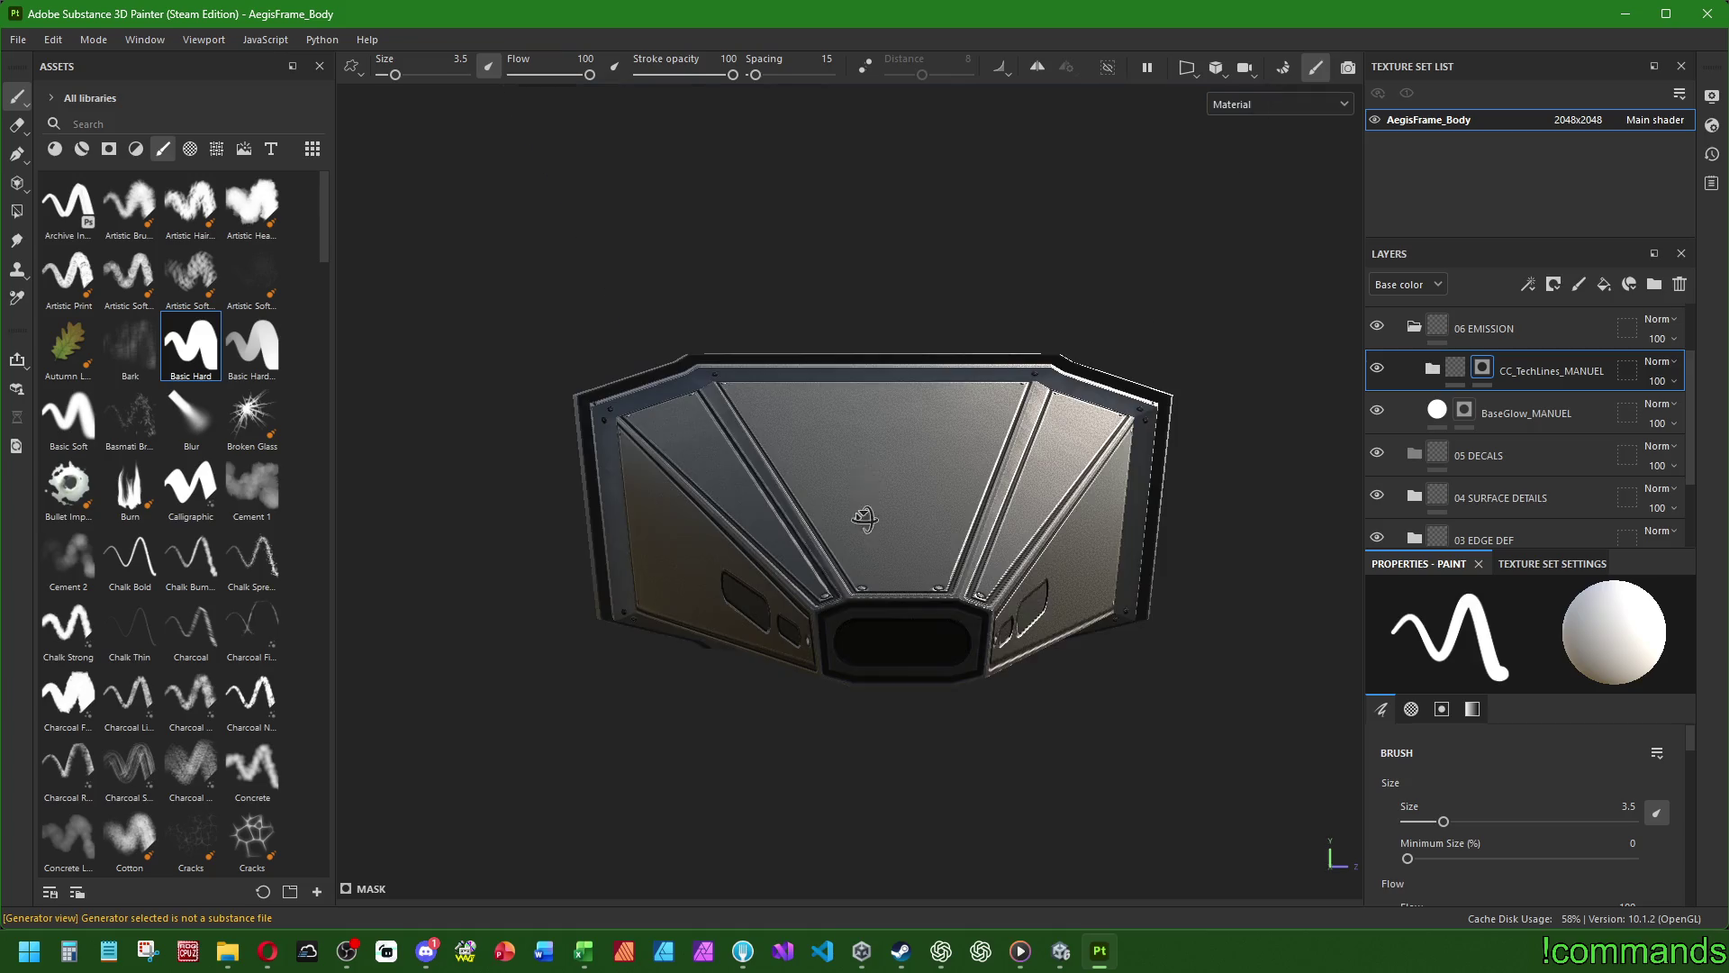
{"action": "left_click_drag", "start_coordinate": [876, 407], "coordinate": [895, 201], "text": "alt"}
{"action": "key", "text": "f"}
{"action": "mouse_move", "coordinate": [847, 504]}
{"action": "left_mouse_down", "text": "alt"}
{"action": "mouse_move", "coordinate": [814, 401]}
{"action": "mouse_move", "coordinate": [836, 603]}
{"action": "mouse_move", "coordinate": [1205, 567]}
{"action": "mouse_move", "coordinate": [888, 553]}
{"action": "mouse_move", "coordinate": [1027, 567]}
{"action": "mouse_move", "coordinate": [779, 642]}
{"action": "left_mouse_up", "text": "alt"}
{"action": "key", "text": "f"}
{"action": "mouse_move", "coordinate": [765, 625]}
{"action": "middle_mouse_down", "text": "alt"}
{"action": "mouse_move", "coordinate": [1246, 583]}
{"action": "mouse_move", "coordinate": [703, 585]}
{"action": "middle_mouse_up", "text": "alt"}
{"action": "left_click_drag", "start_coordinate": [703, 585], "coordinate": [826, 603], "text": "alt"}
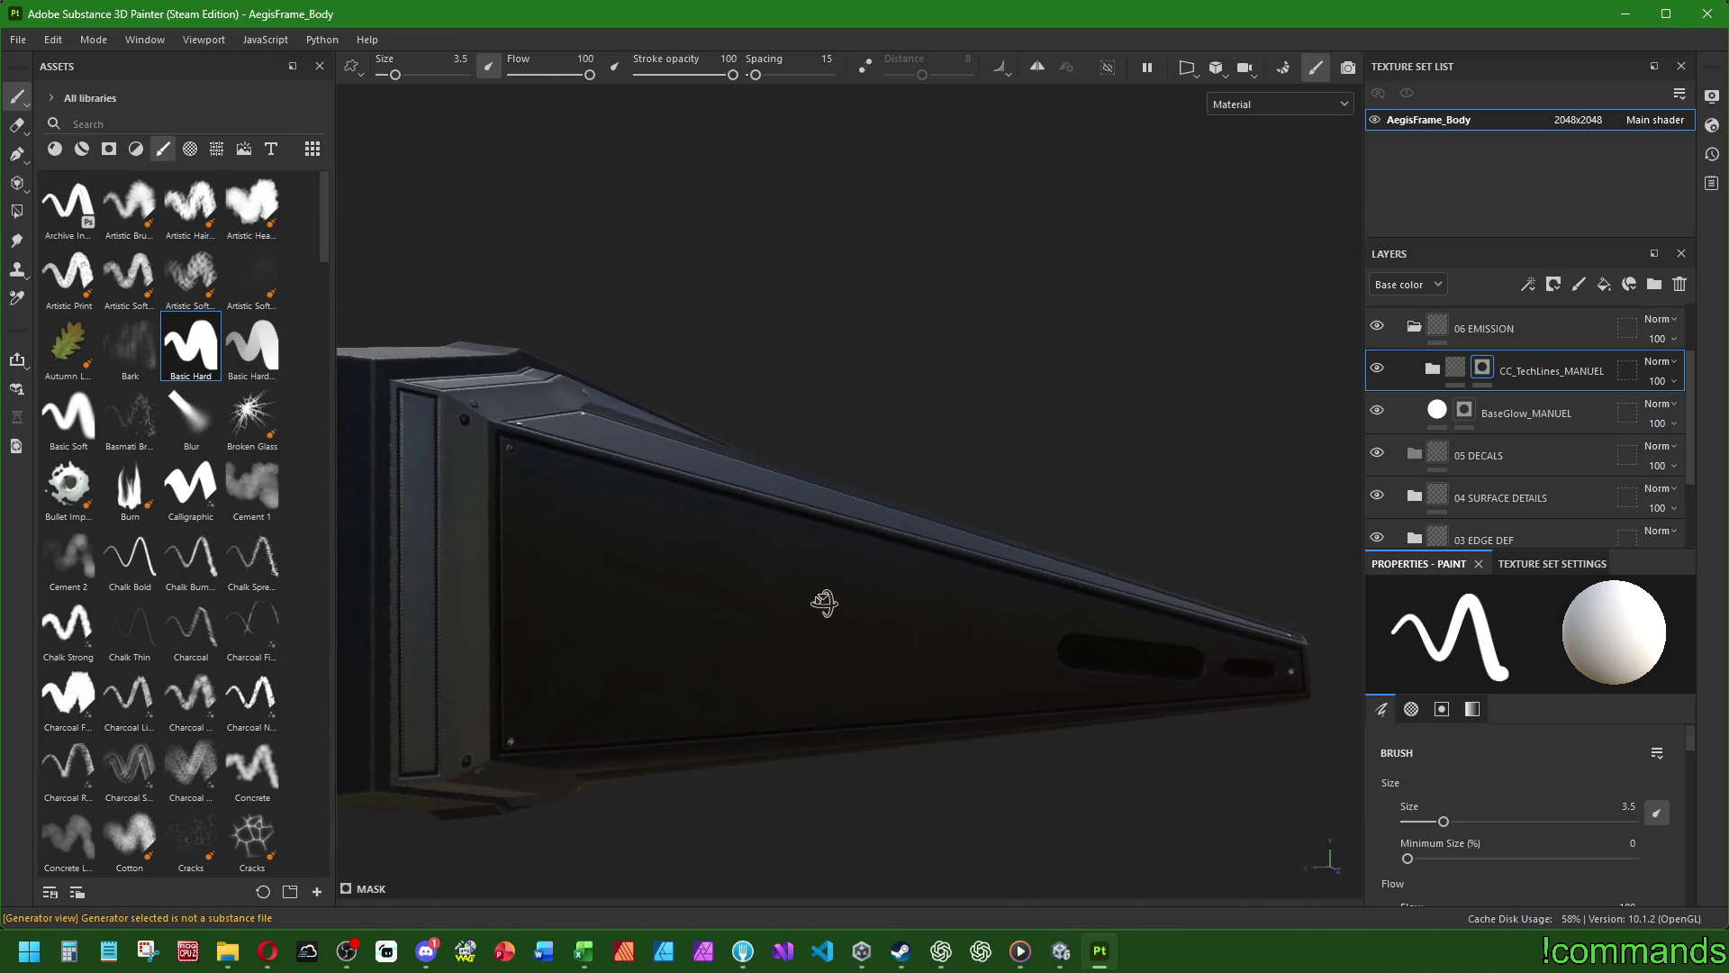
{"action": "middle_click_drag", "start_coordinate": [1011, 603], "coordinate": [790, 570], "text": "alt"}
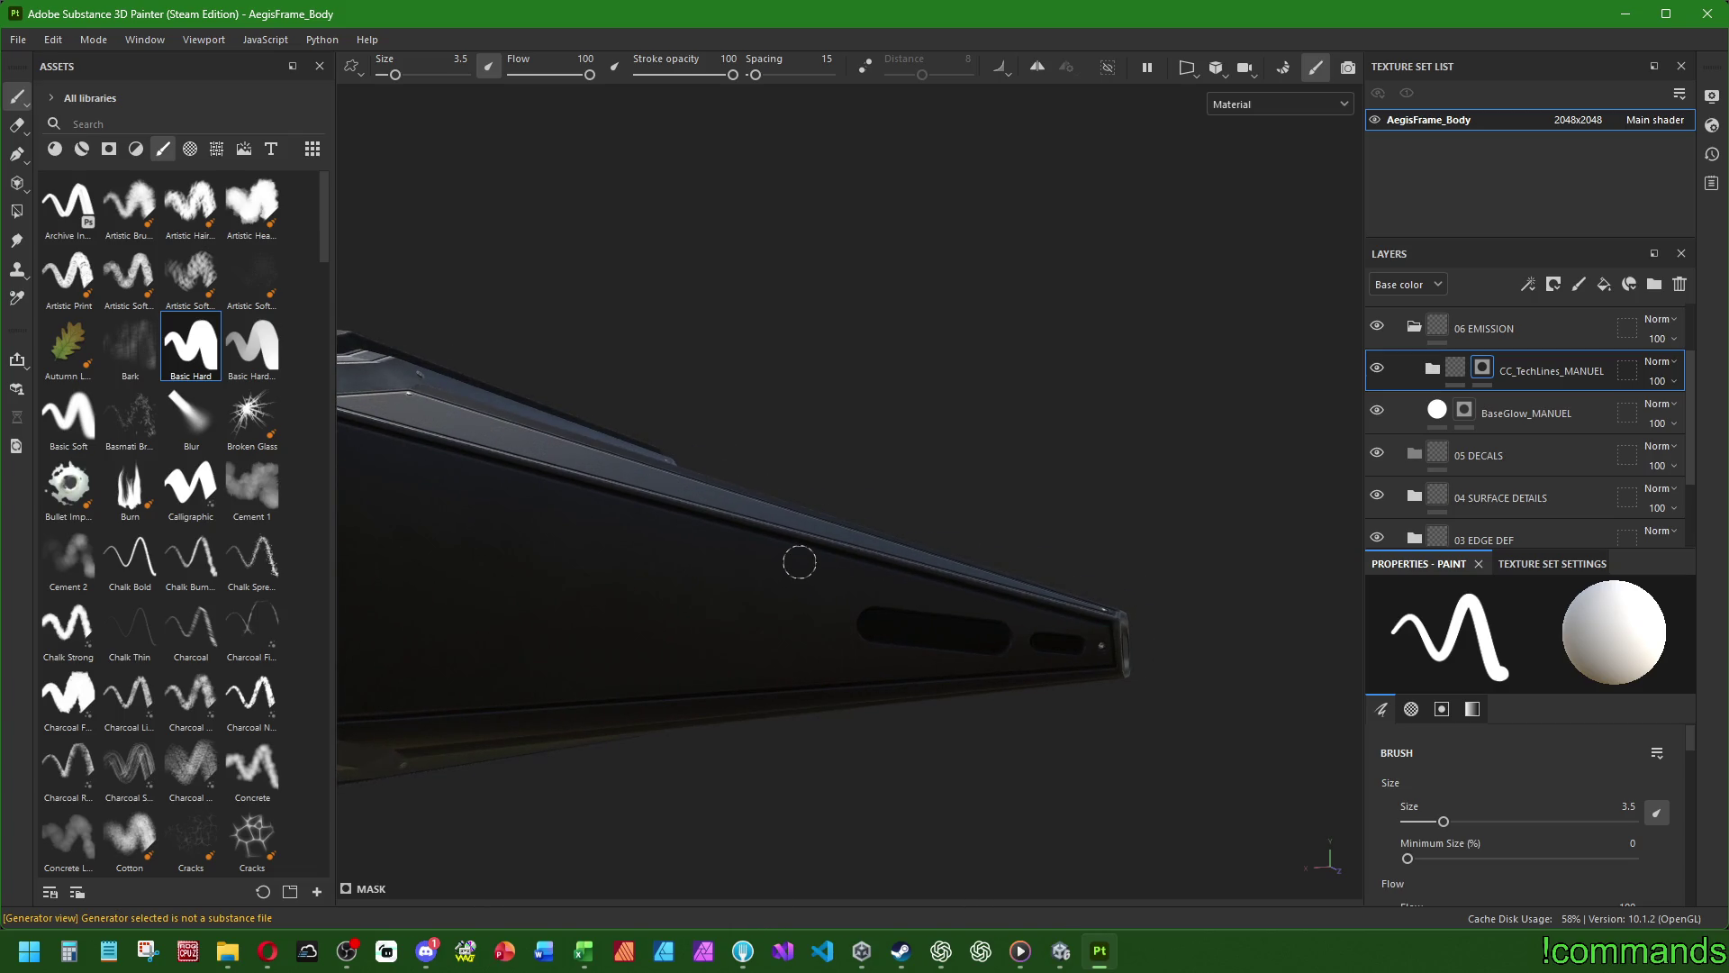
{"action": "mouse_move", "coordinate": [814, 555]}
{"action": "left_mouse_down", "text": "alt"}
{"action": "mouse_move", "coordinate": [868, 583]}
{"action": "mouse_move", "coordinate": [757, 595]}
{"action": "left_mouse_up", "text": "alt"}
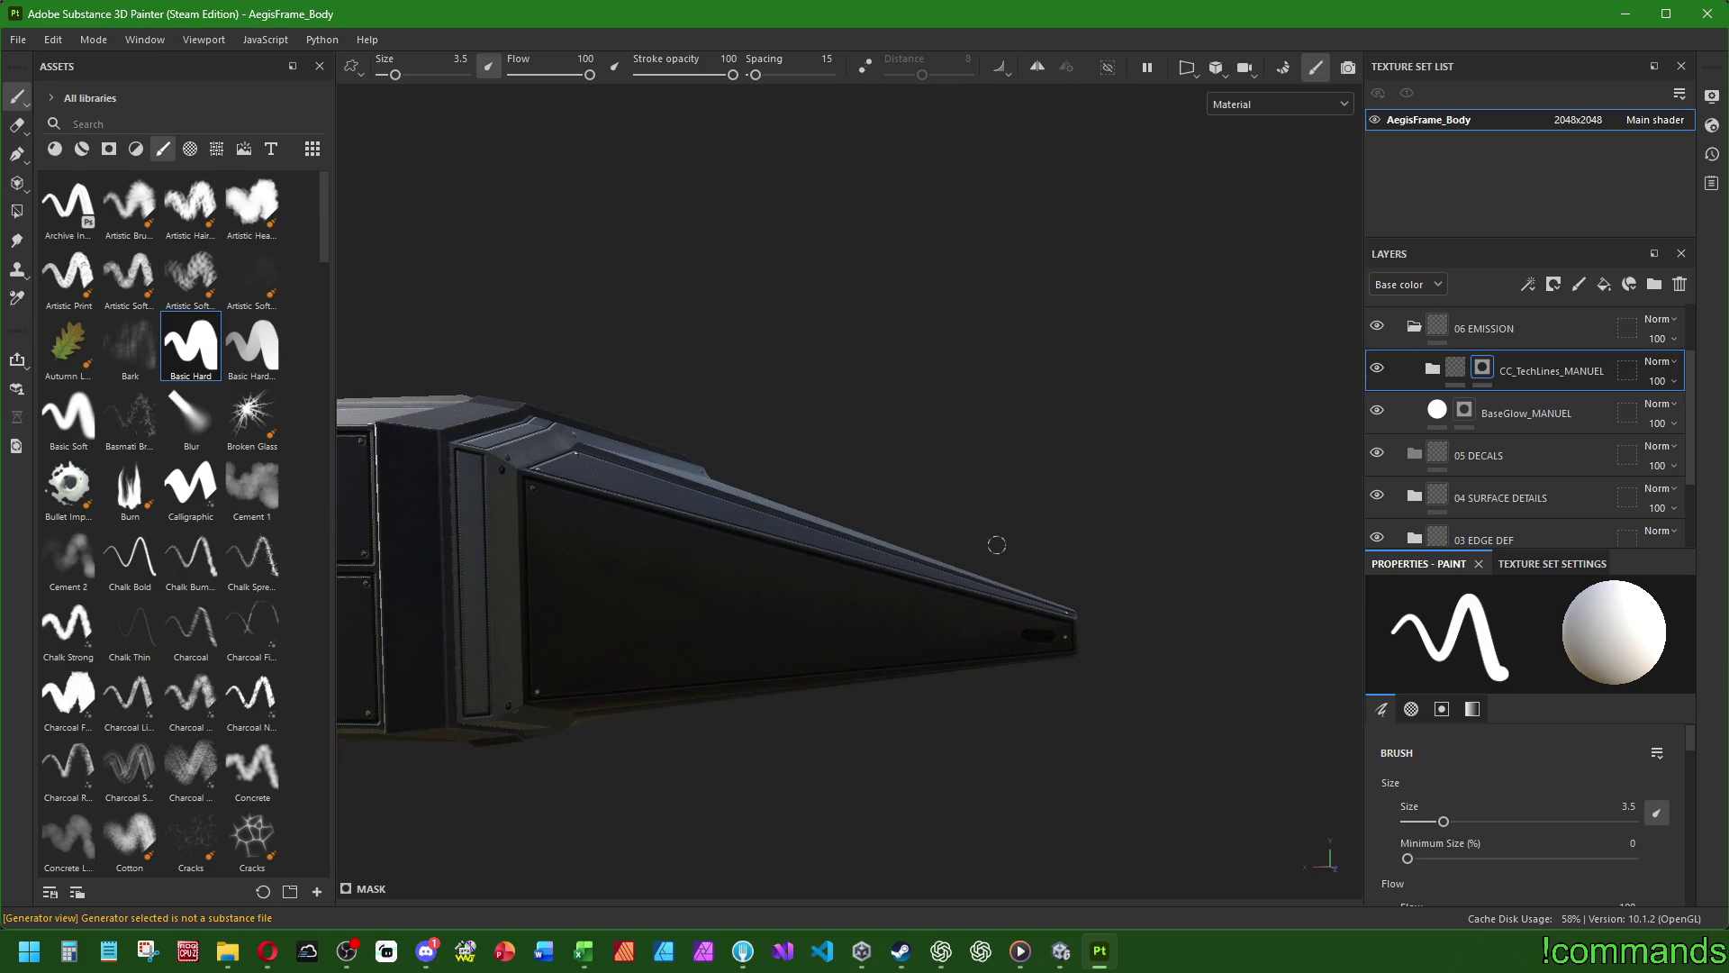
{"action": "mouse_move", "coordinate": [1087, 568]}
{"action": "left_mouse_down", "text": "alt"}
{"action": "mouse_move", "coordinate": [521, 579]}
{"action": "mouse_move", "coordinate": [513, 556]}
{"action": "left_mouse_up", "text": "alt"}
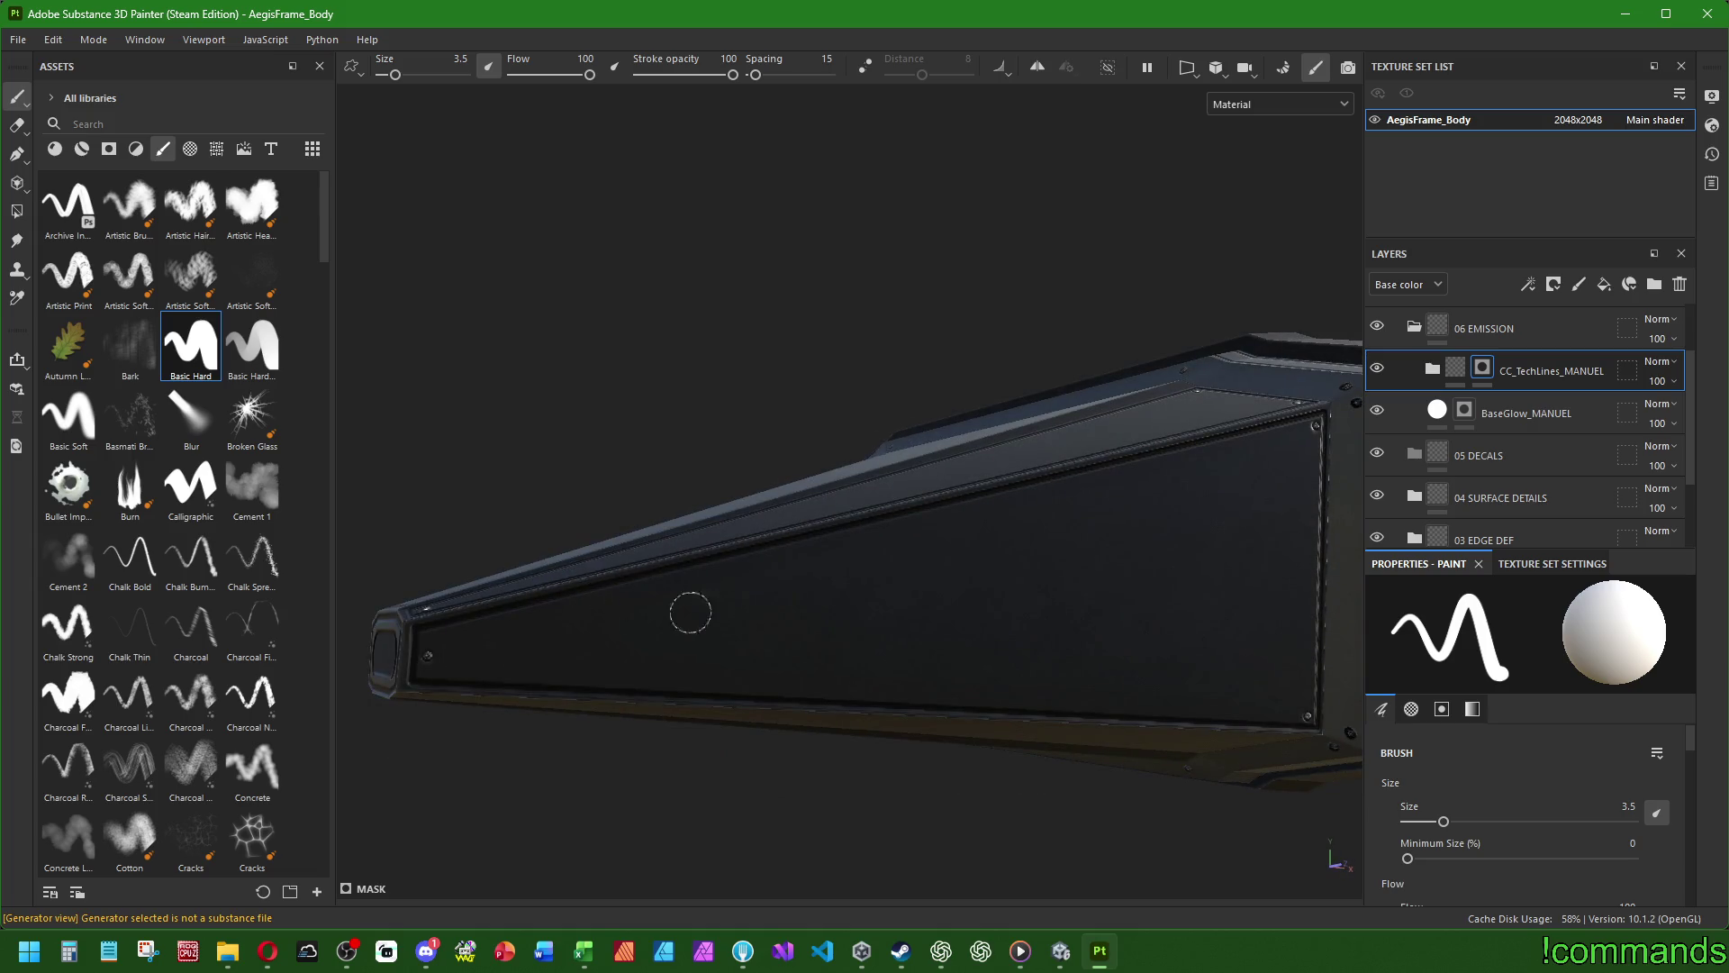
{"action": "type", "text": "2"}
- Set the brush size to 2 and paint a thin dark slot beside the small hole
{"action": "key", "text": "Return"}
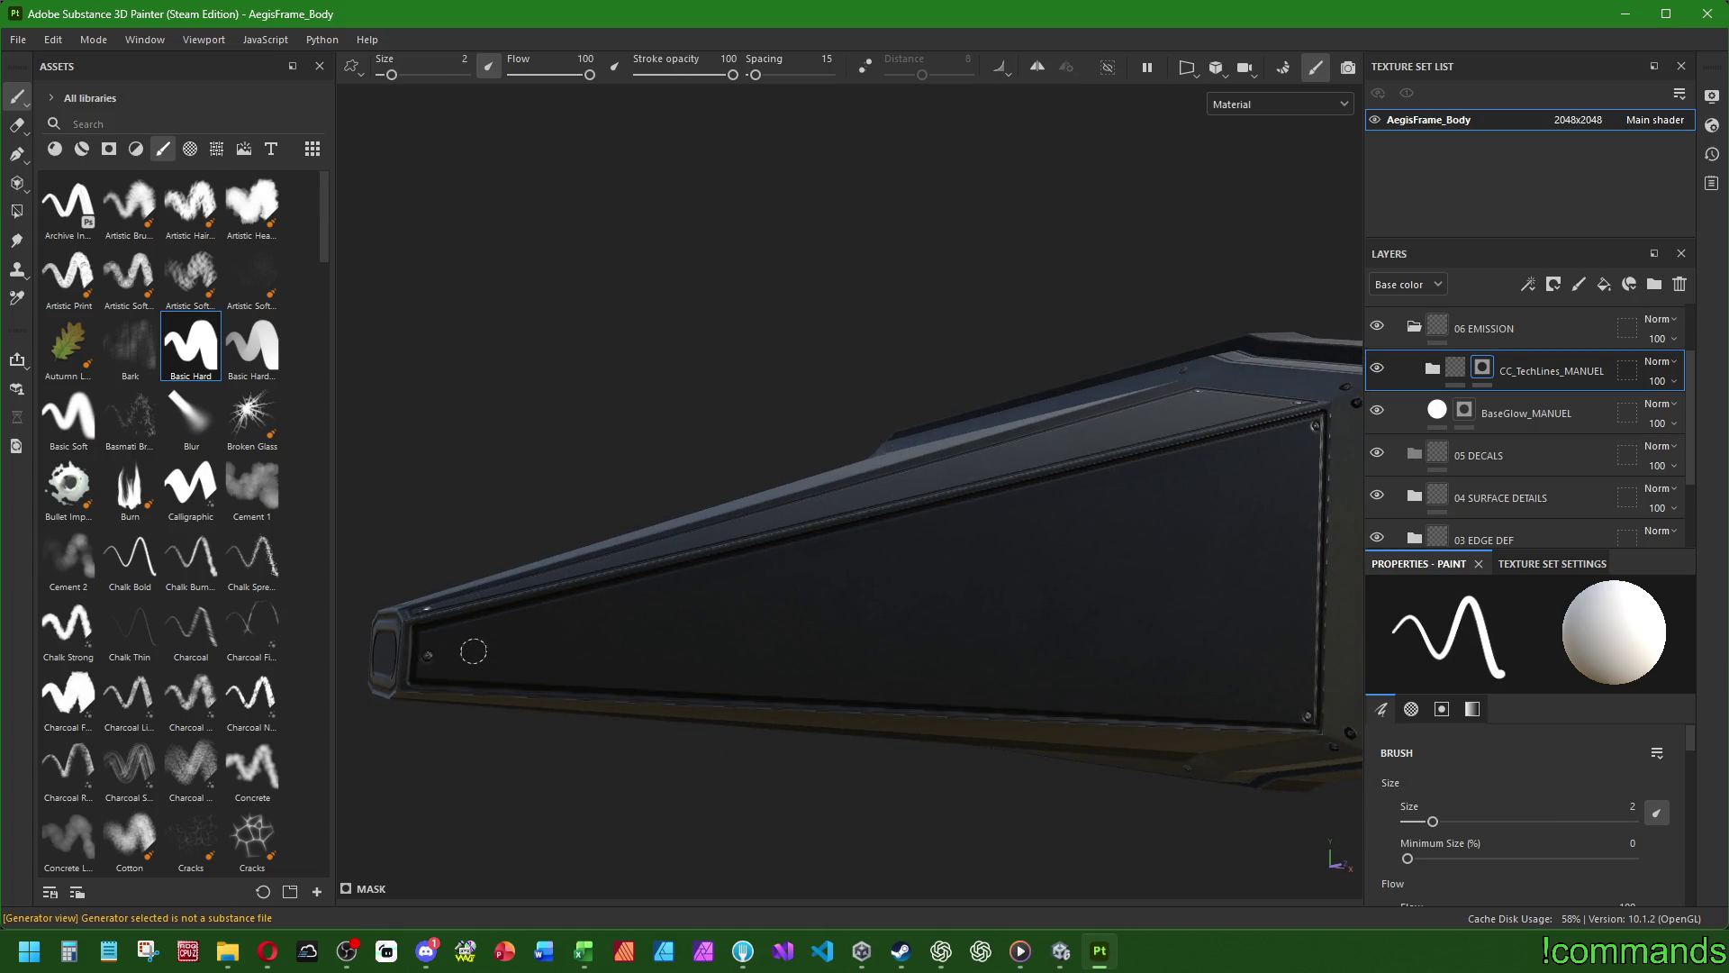
{"action": "mouse_move", "coordinate": [525, 656]}
{"action": "left_mouse_down", "text": "alt"}
{"action": "mouse_move", "coordinate": [618, 687]}
{"action": "mouse_move", "coordinate": [573, 675]}
{"action": "left_mouse_up", "text": "alt"}
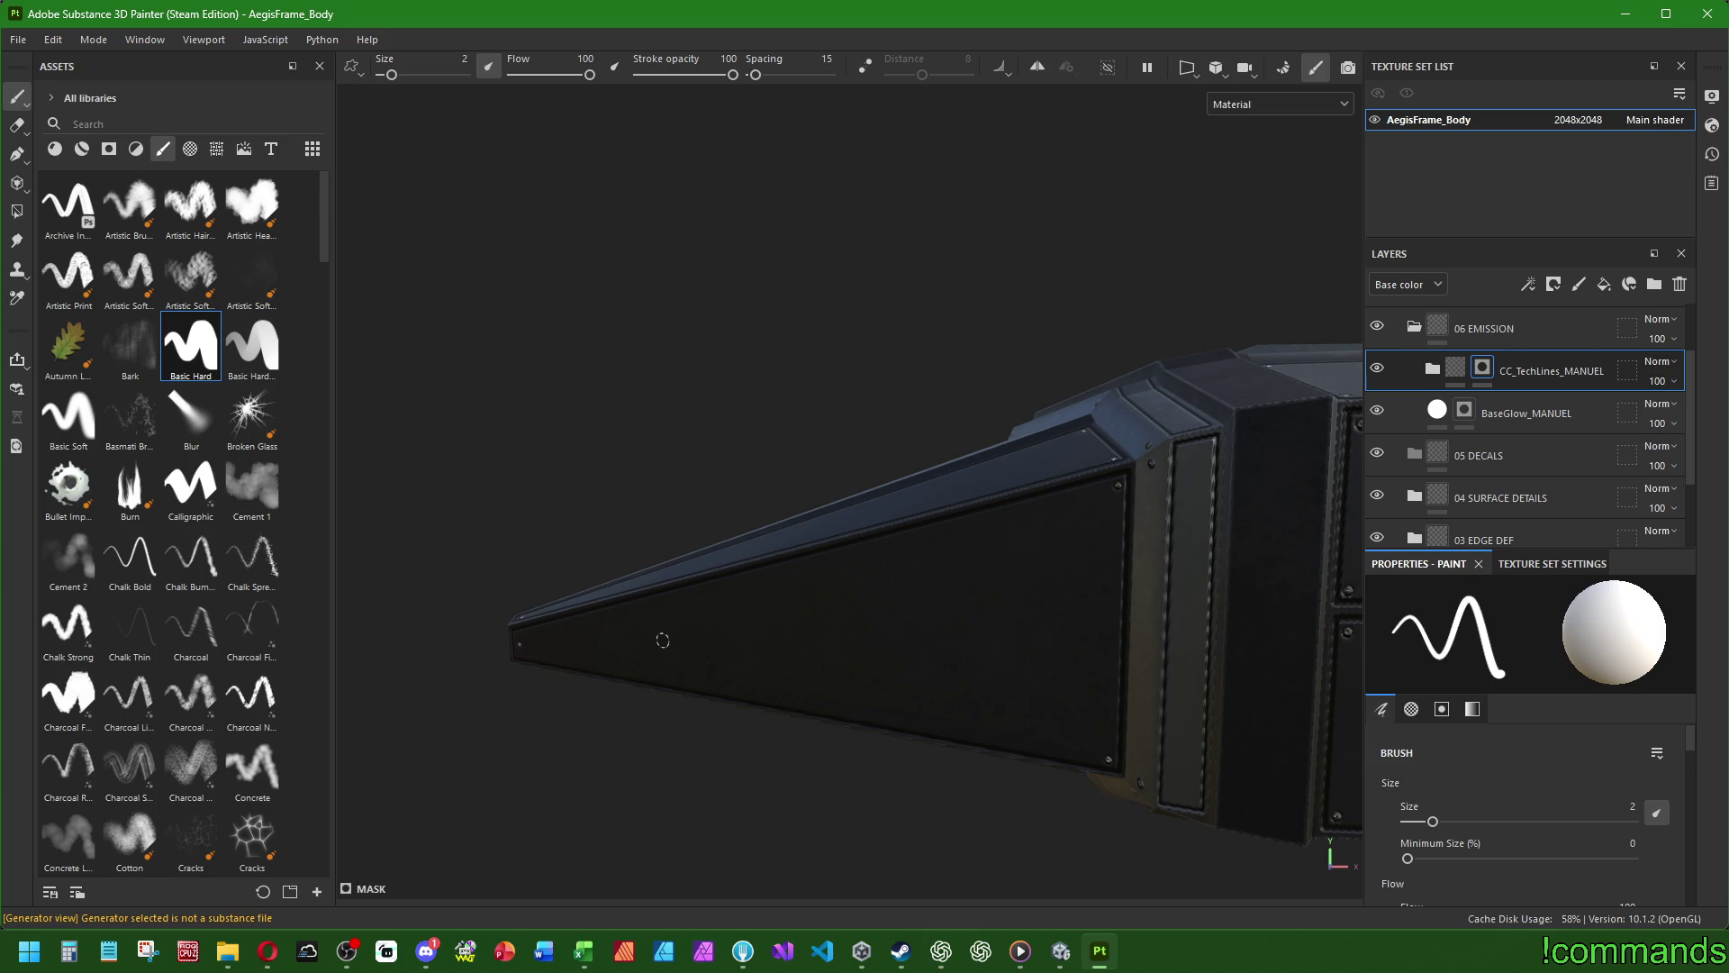
{"action": "scroll", "coordinate": [539, 648], "scroll_direction": "up", "scroll_amount": 3}
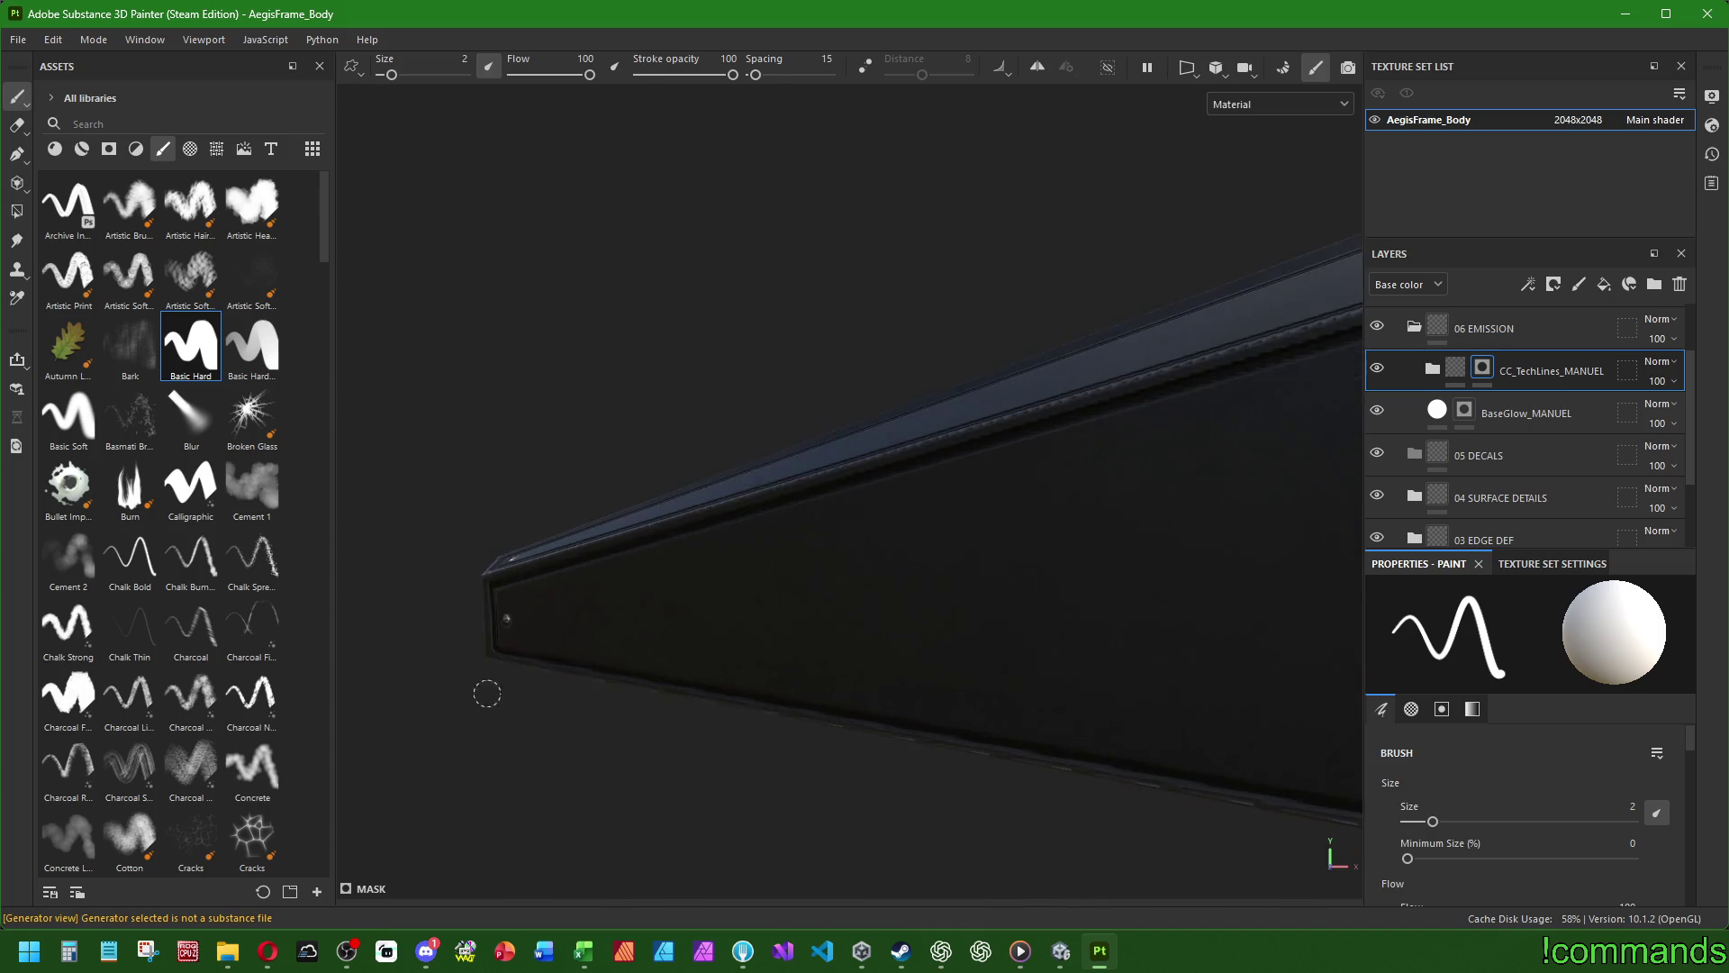
{"action": "left_click", "coordinate": [539, 626]}
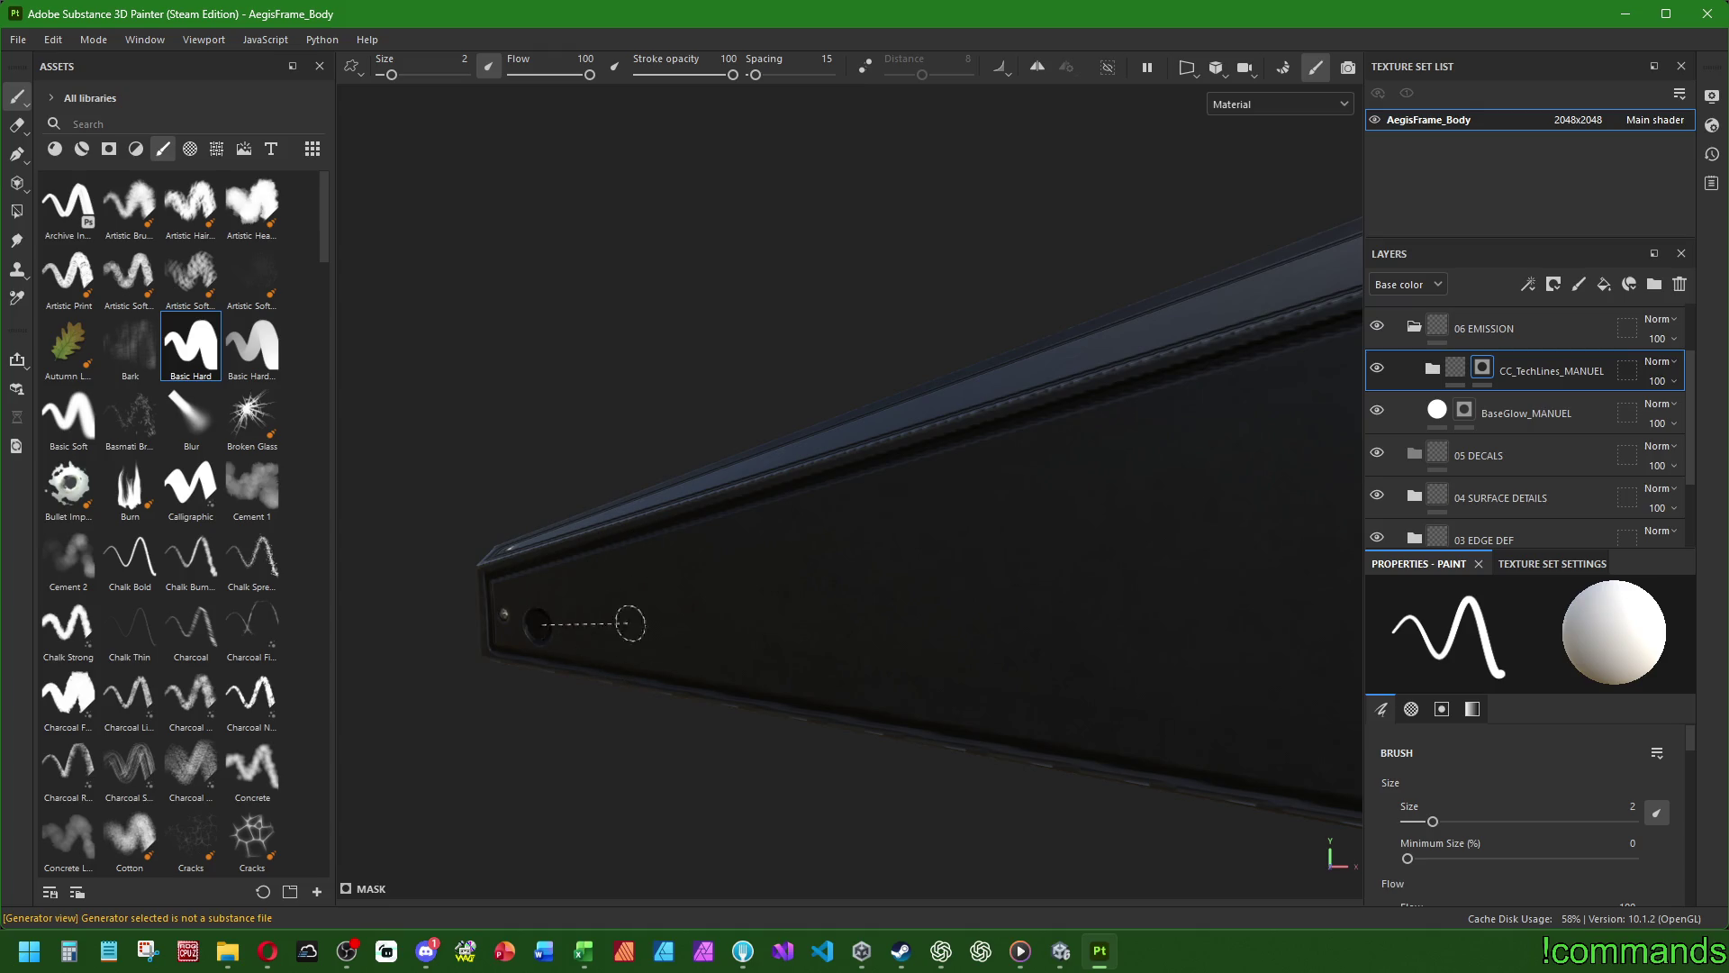
{"action": "left_click", "coordinate": [652, 643], "text": "shift"}
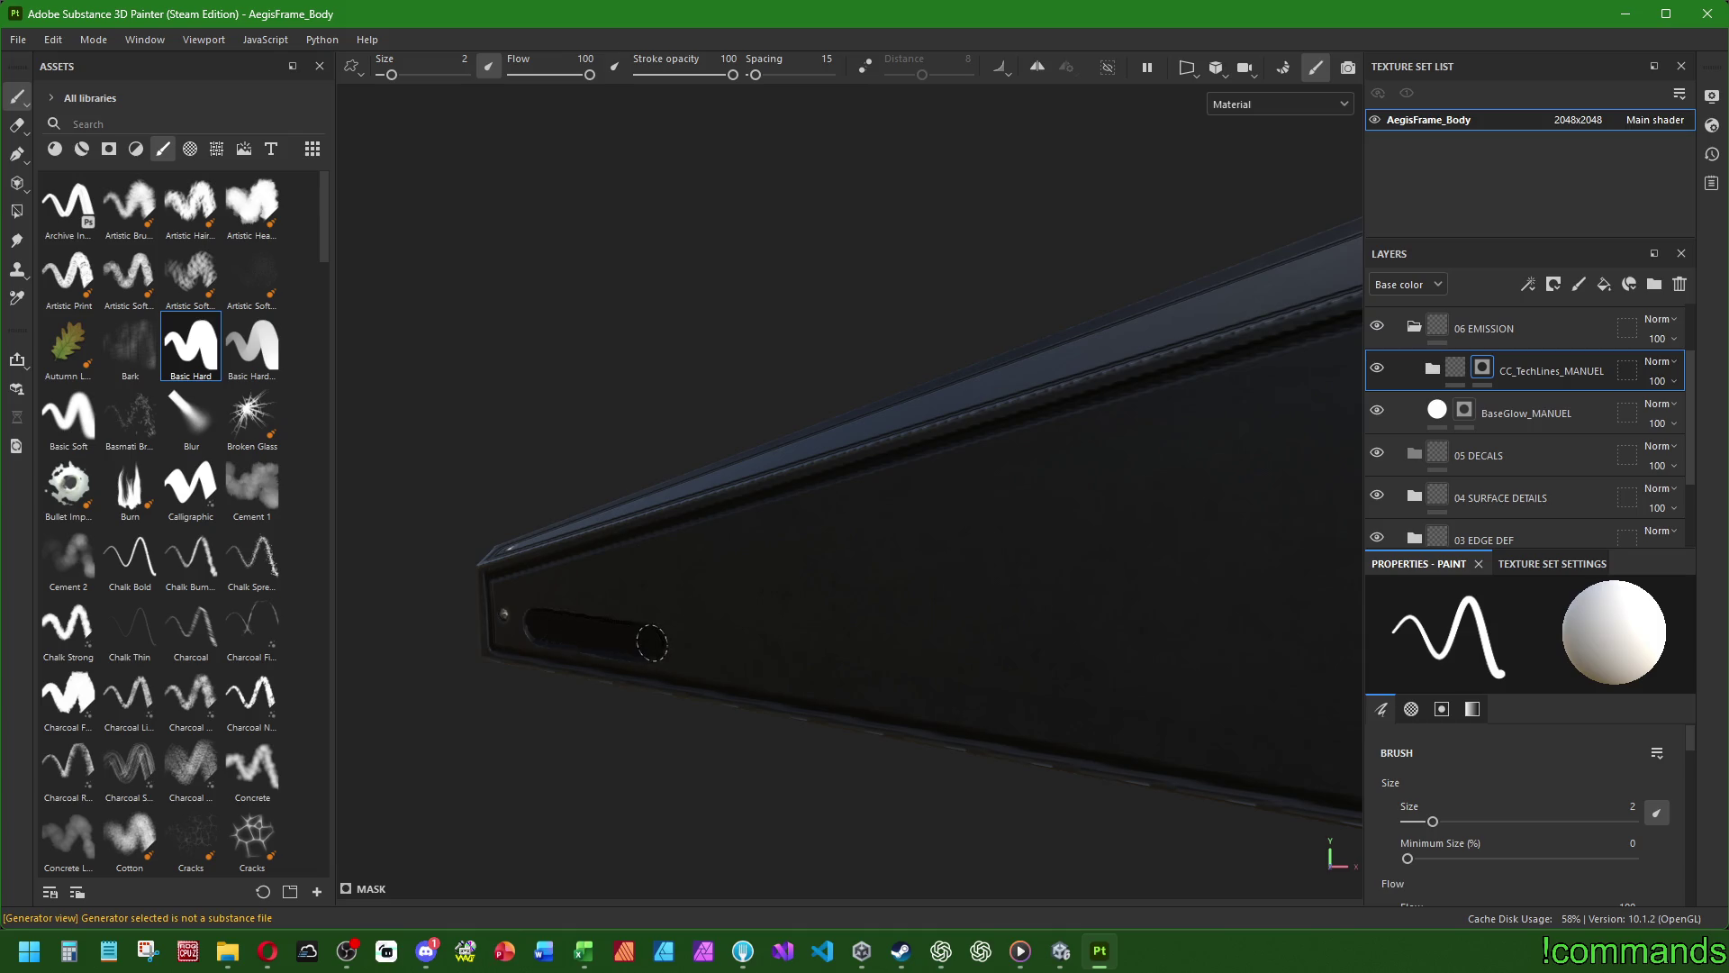
{"action": "left_click_drag", "start_coordinate": [591, 664], "coordinate": [1259, 714], "text": "alt"}
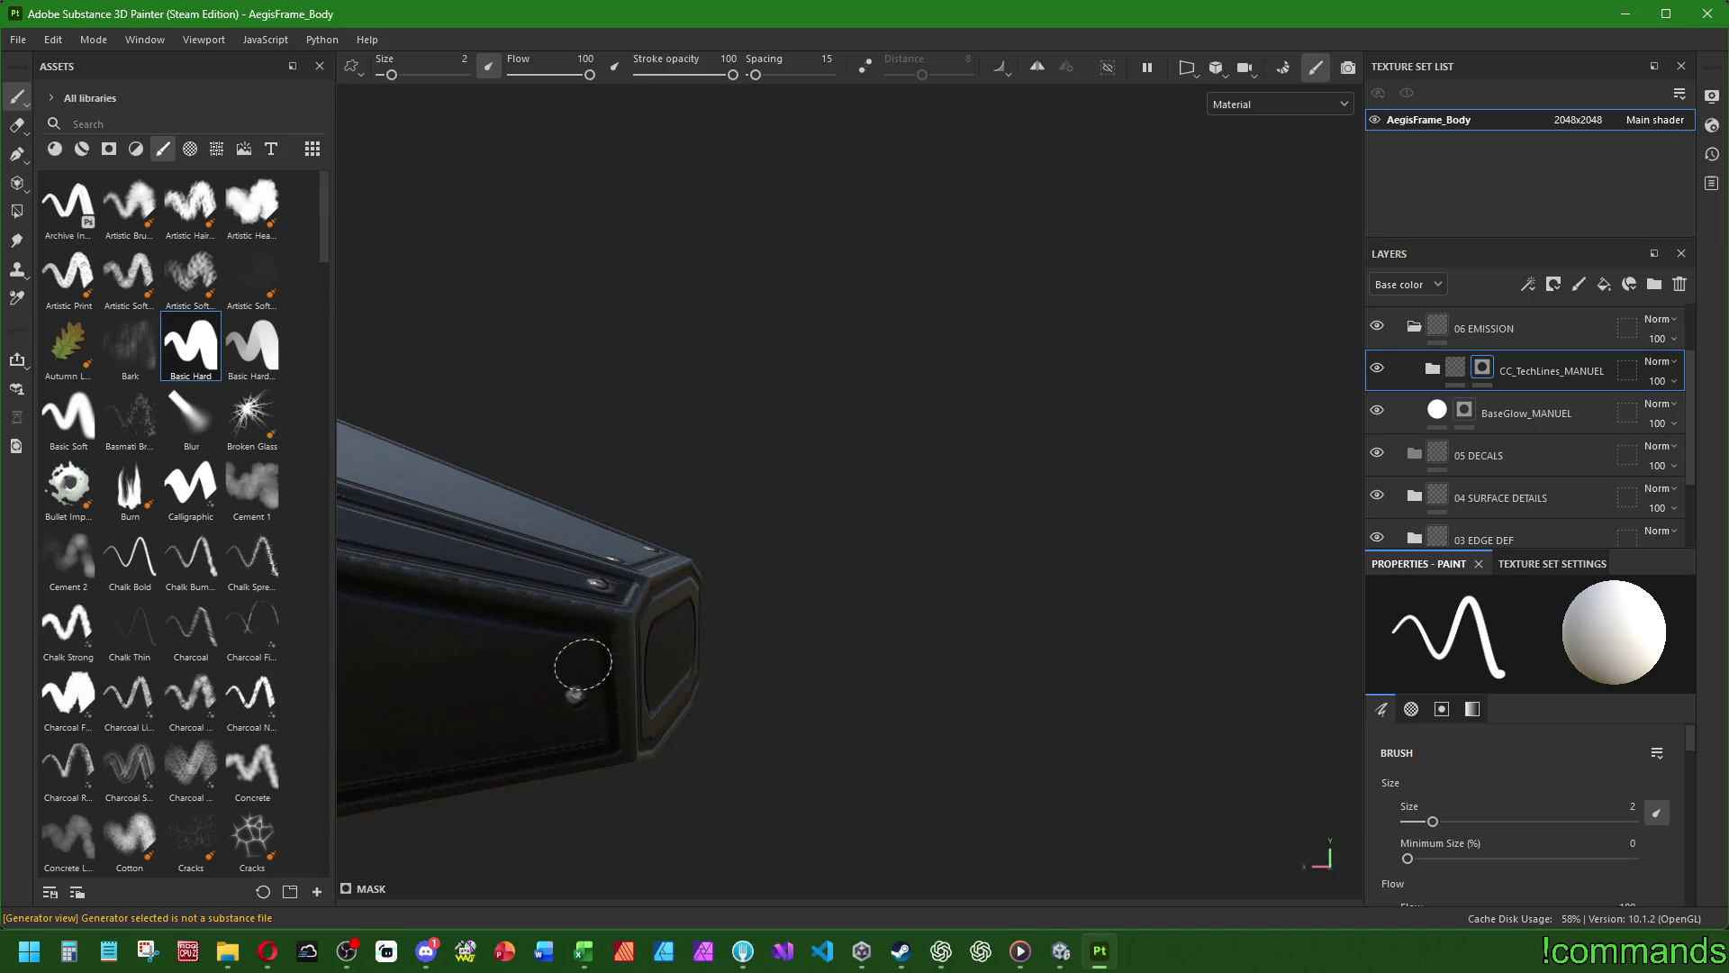
{"action": "left_click_drag", "start_coordinate": [922, 664], "coordinate": [326, 618], "text": "alt"}
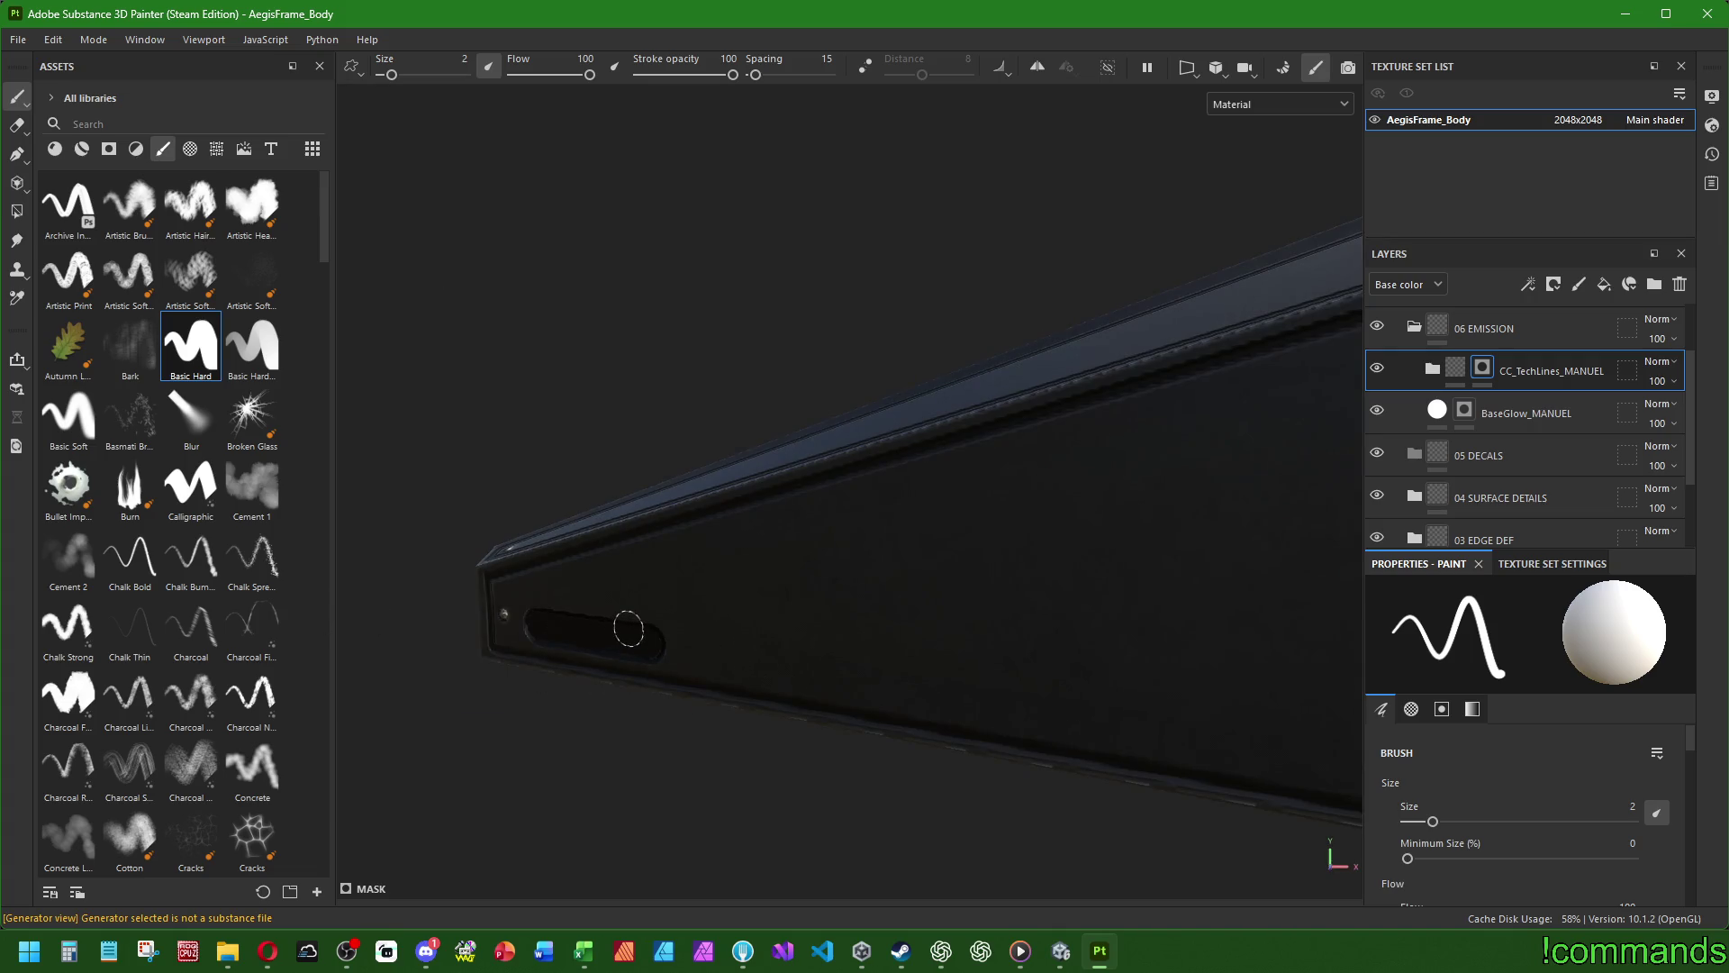
{"action": "left_click", "coordinate": [1189, 77]}
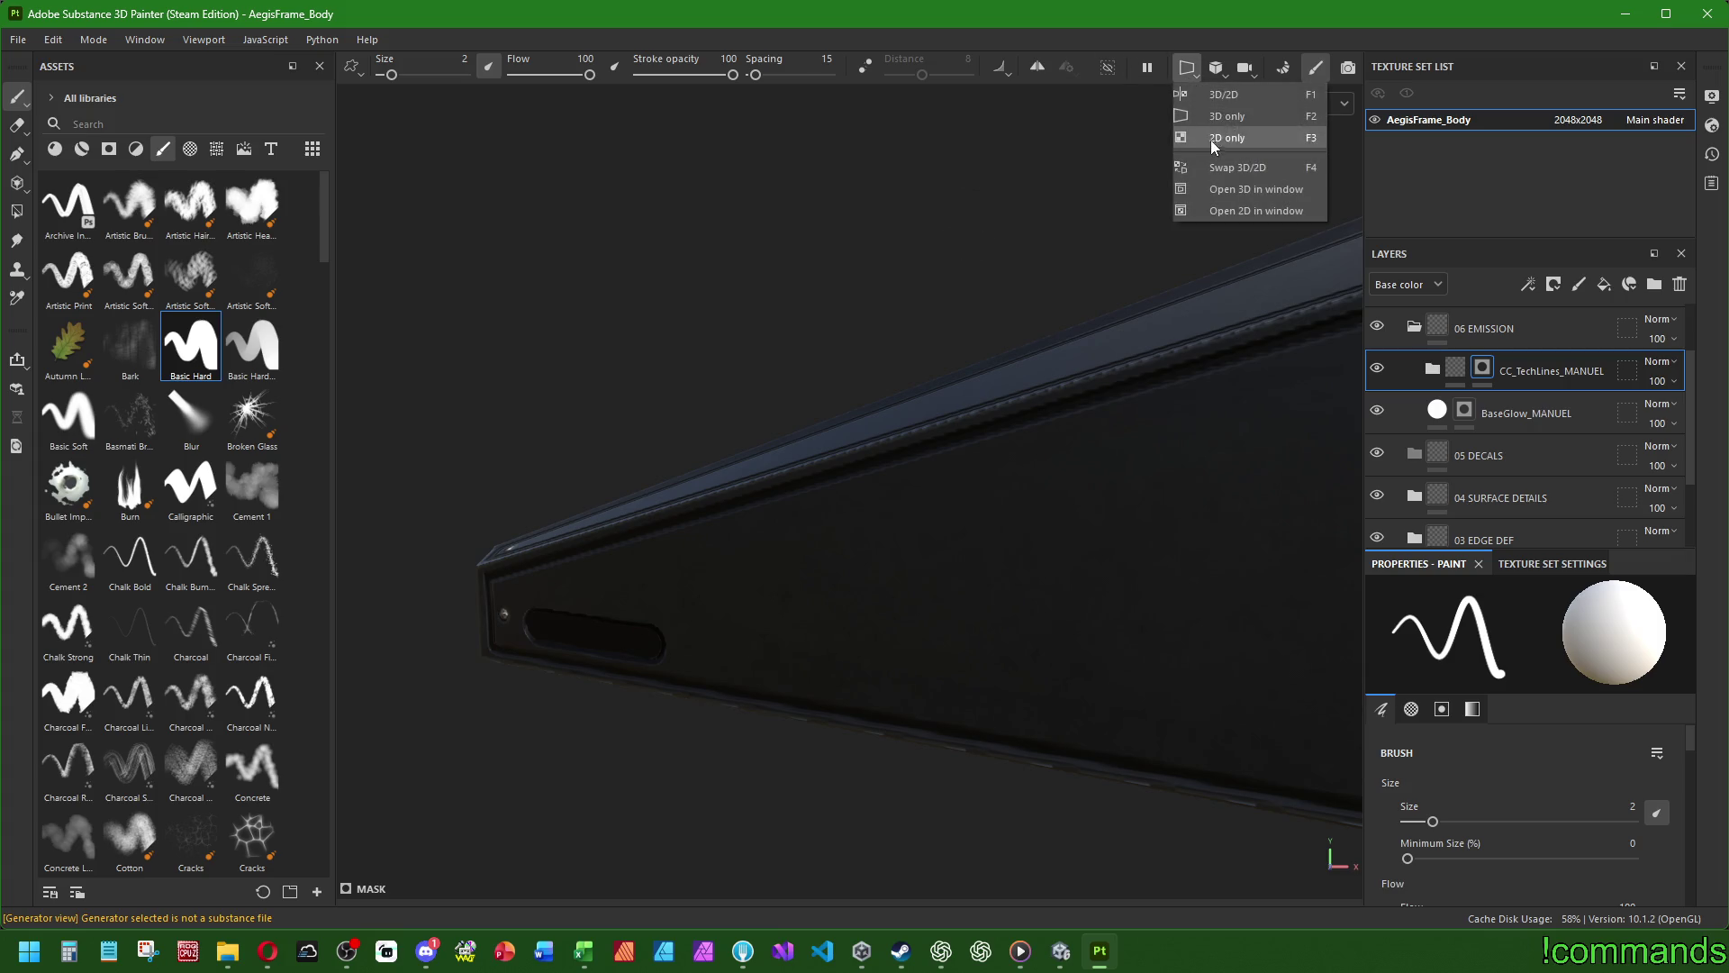
{"action": "left_click", "coordinate": [1210, 138]}
{"action": "scroll", "coordinate": [878, 518], "scroll_direction": "up", "scroll_amount": 2}
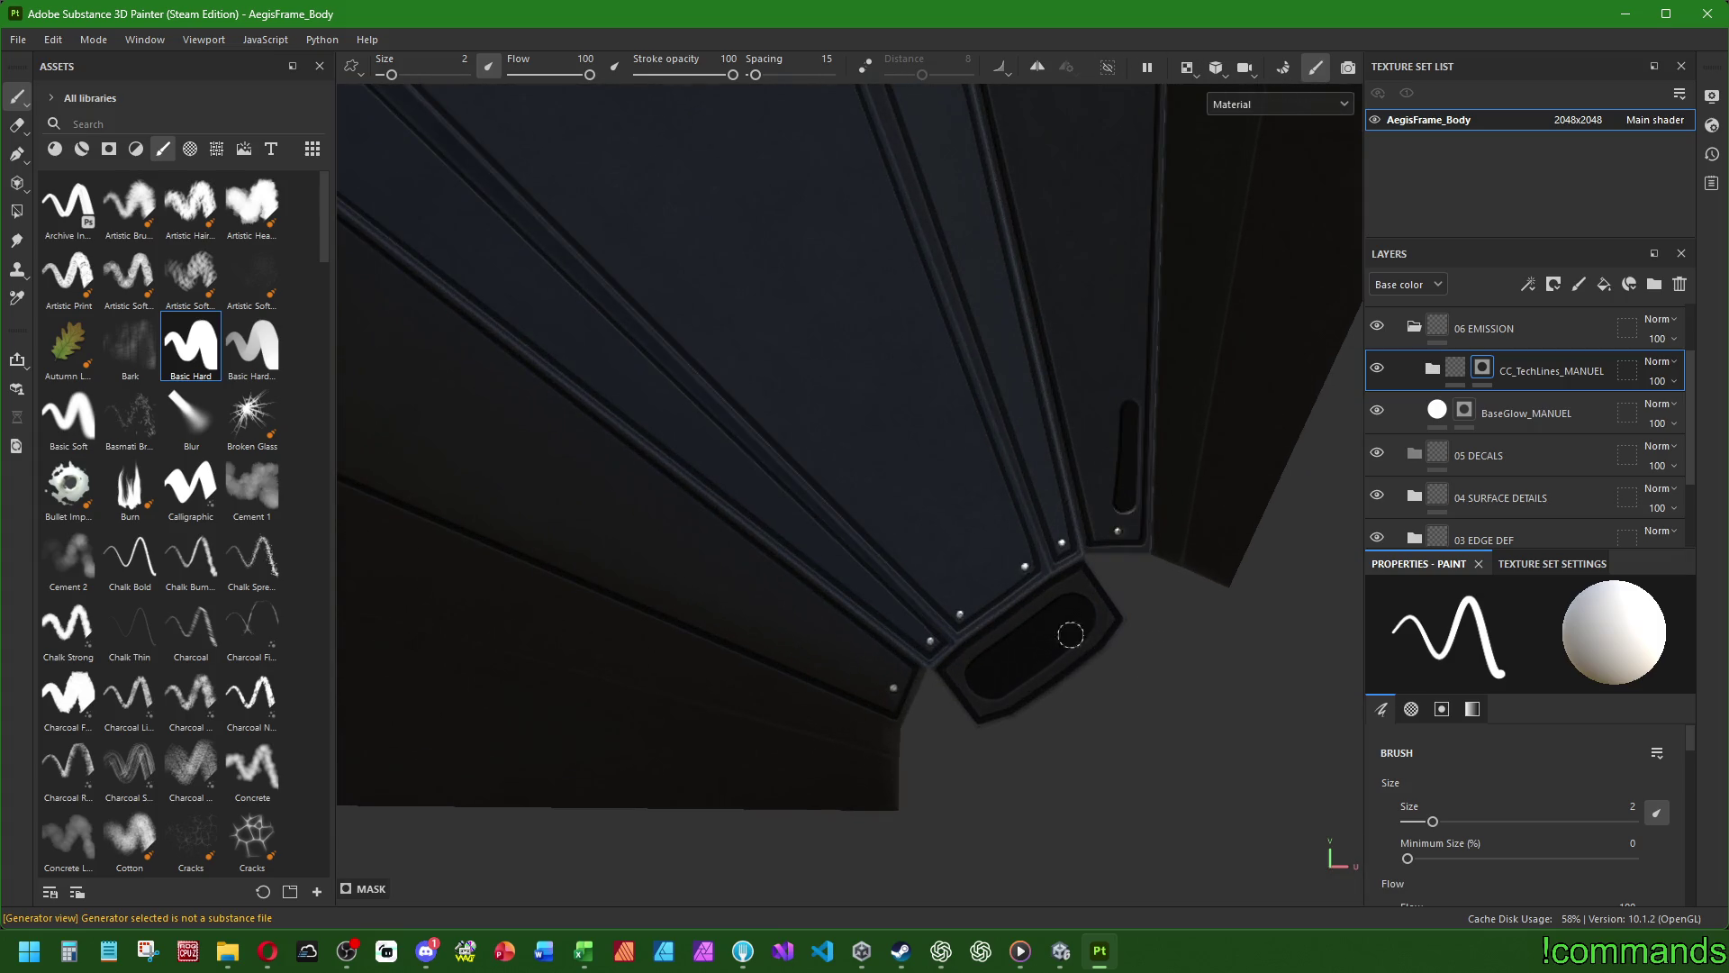
{"action": "scroll", "coordinate": [836, 658], "scroll_direction": "up", "scroll_amount": 1}
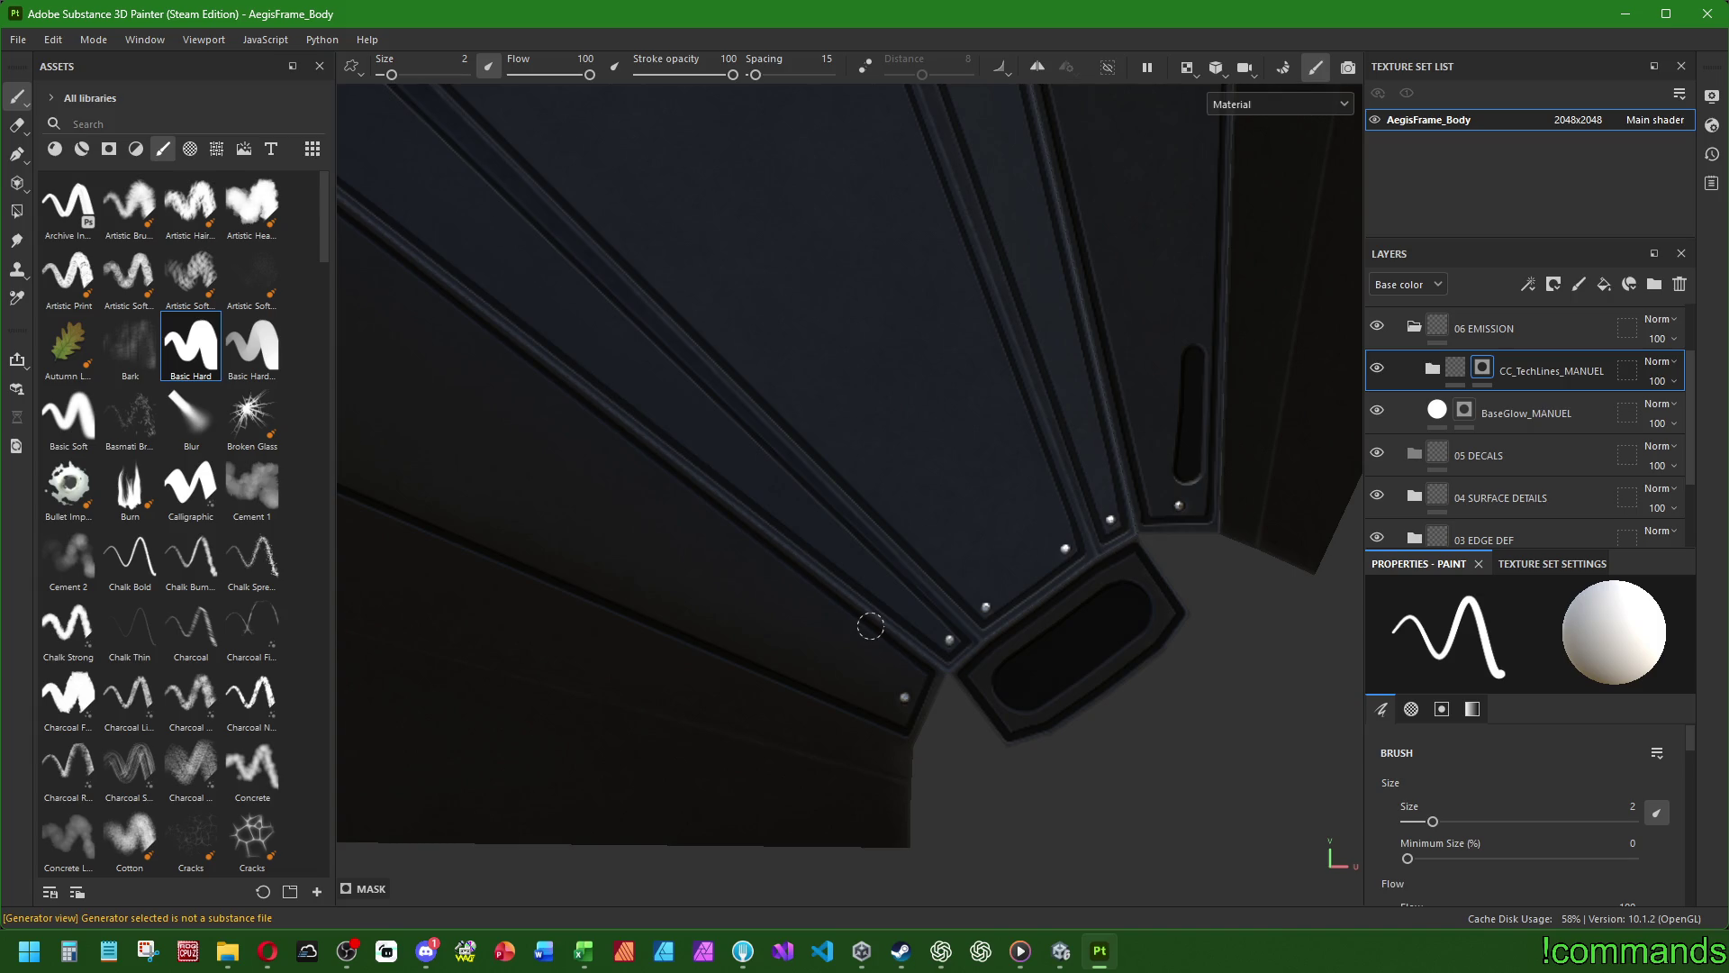
{"action": "scroll", "coordinate": [848, 608], "scroll_direction": "down", "scroll_amount": 3}
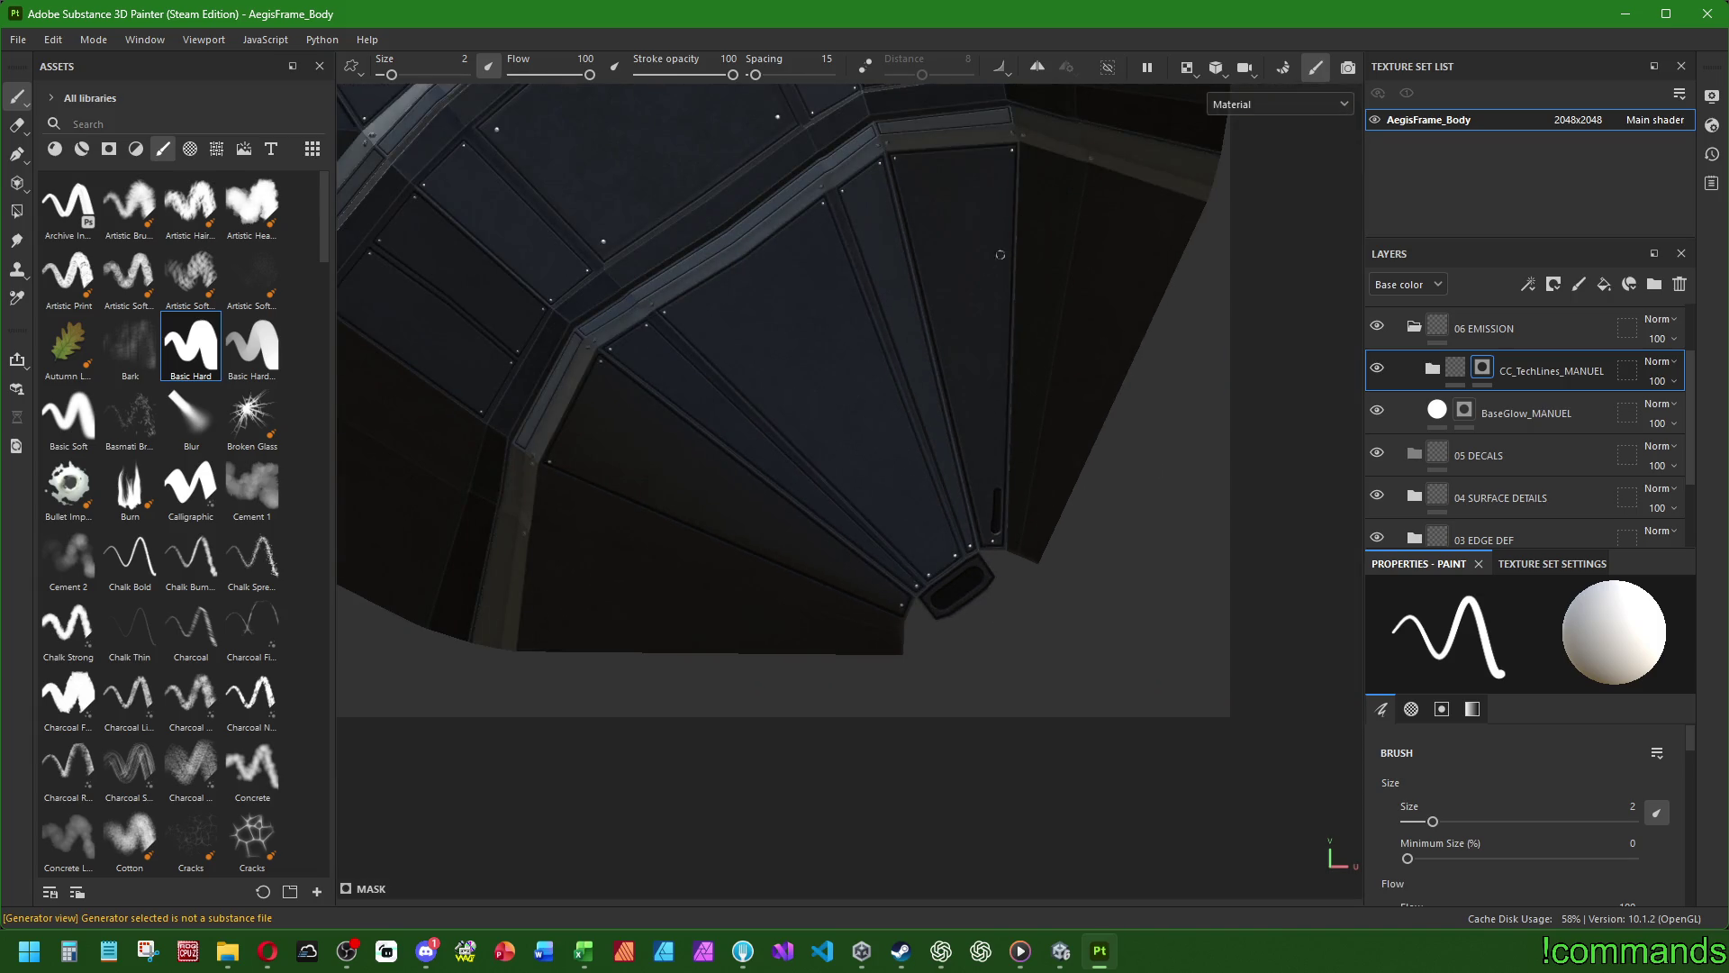
{"action": "left_click", "coordinate": [1196, 74]}
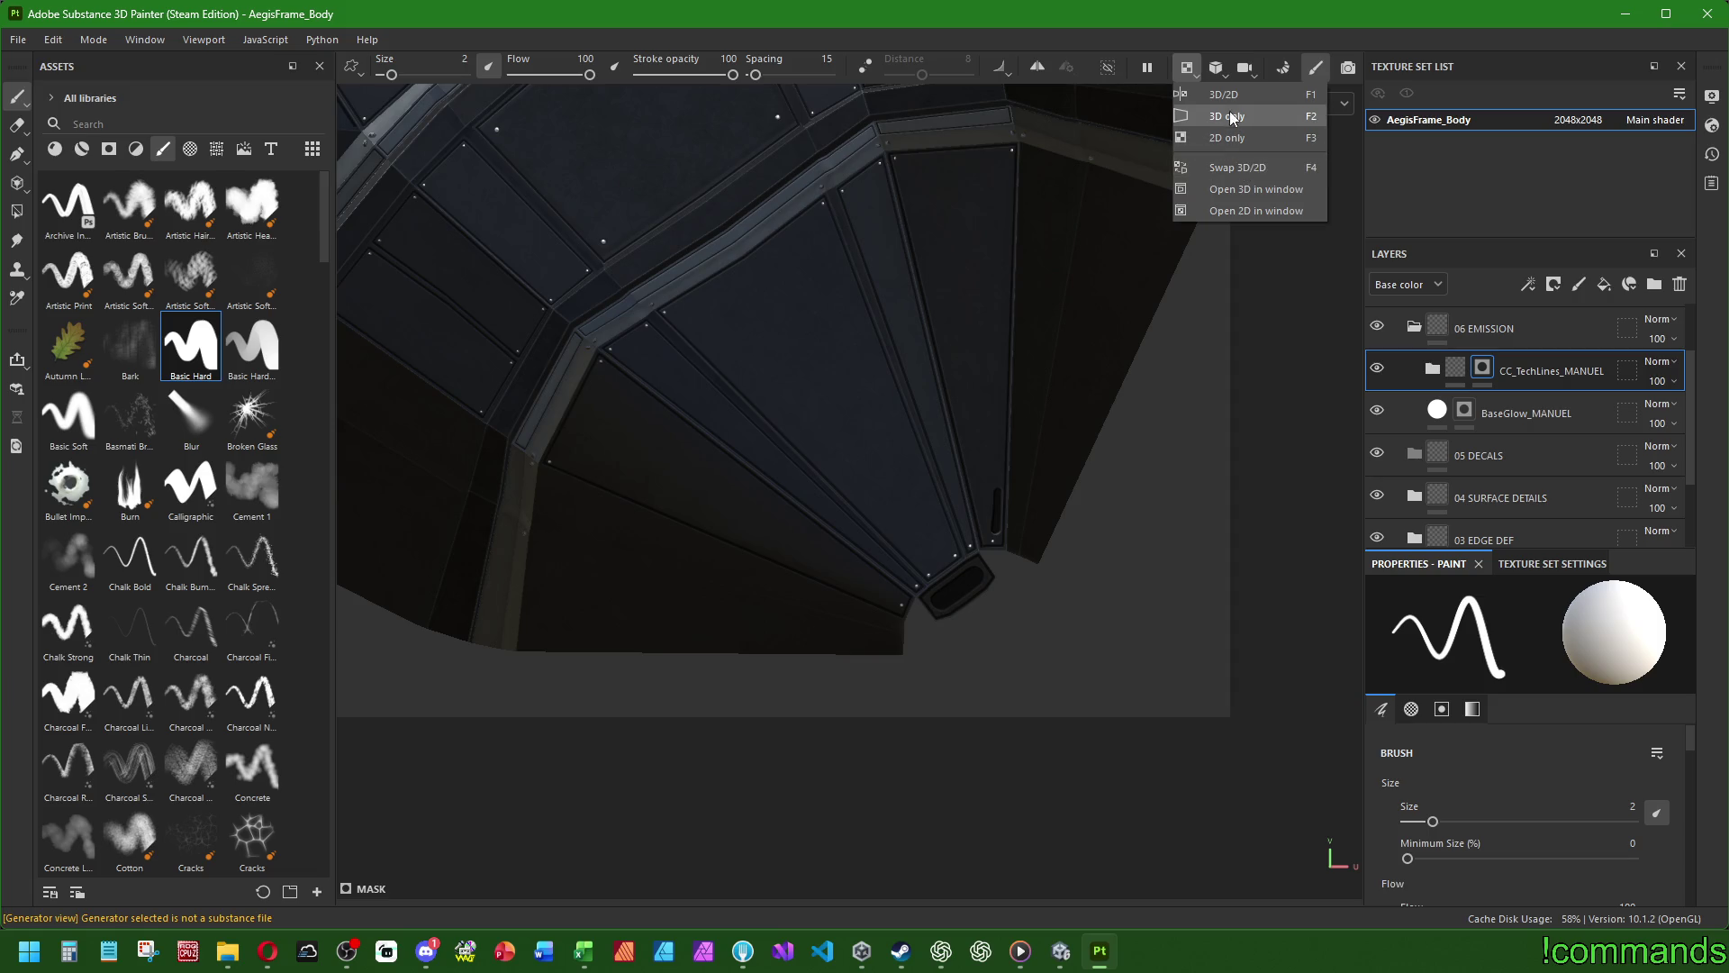
{"action": "left_click", "coordinate": [1230, 110]}
{"action": "scroll", "coordinate": [855, 635], "scroll_direction": "down", "scroll_amount": 2}
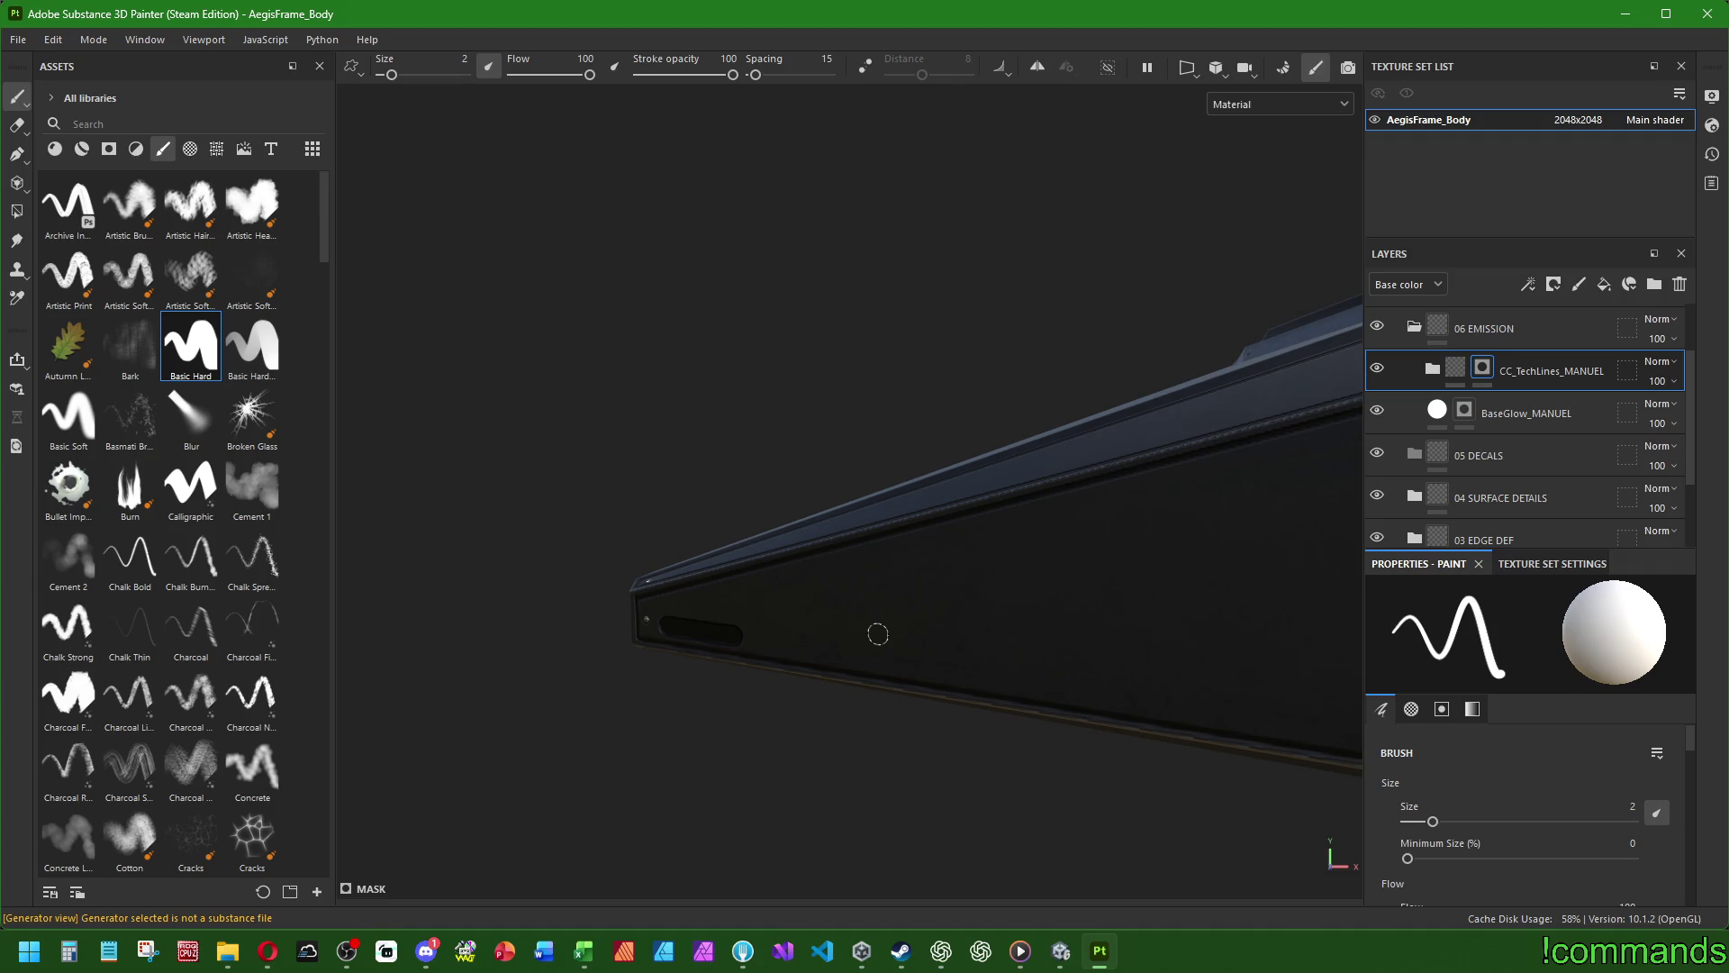
- Set the brush size to 4 and paint a second wide dark slot
{"action": "scroll", "coordinate": [869, 637], "scroll_direction": "up", "scroll_amount": 2}
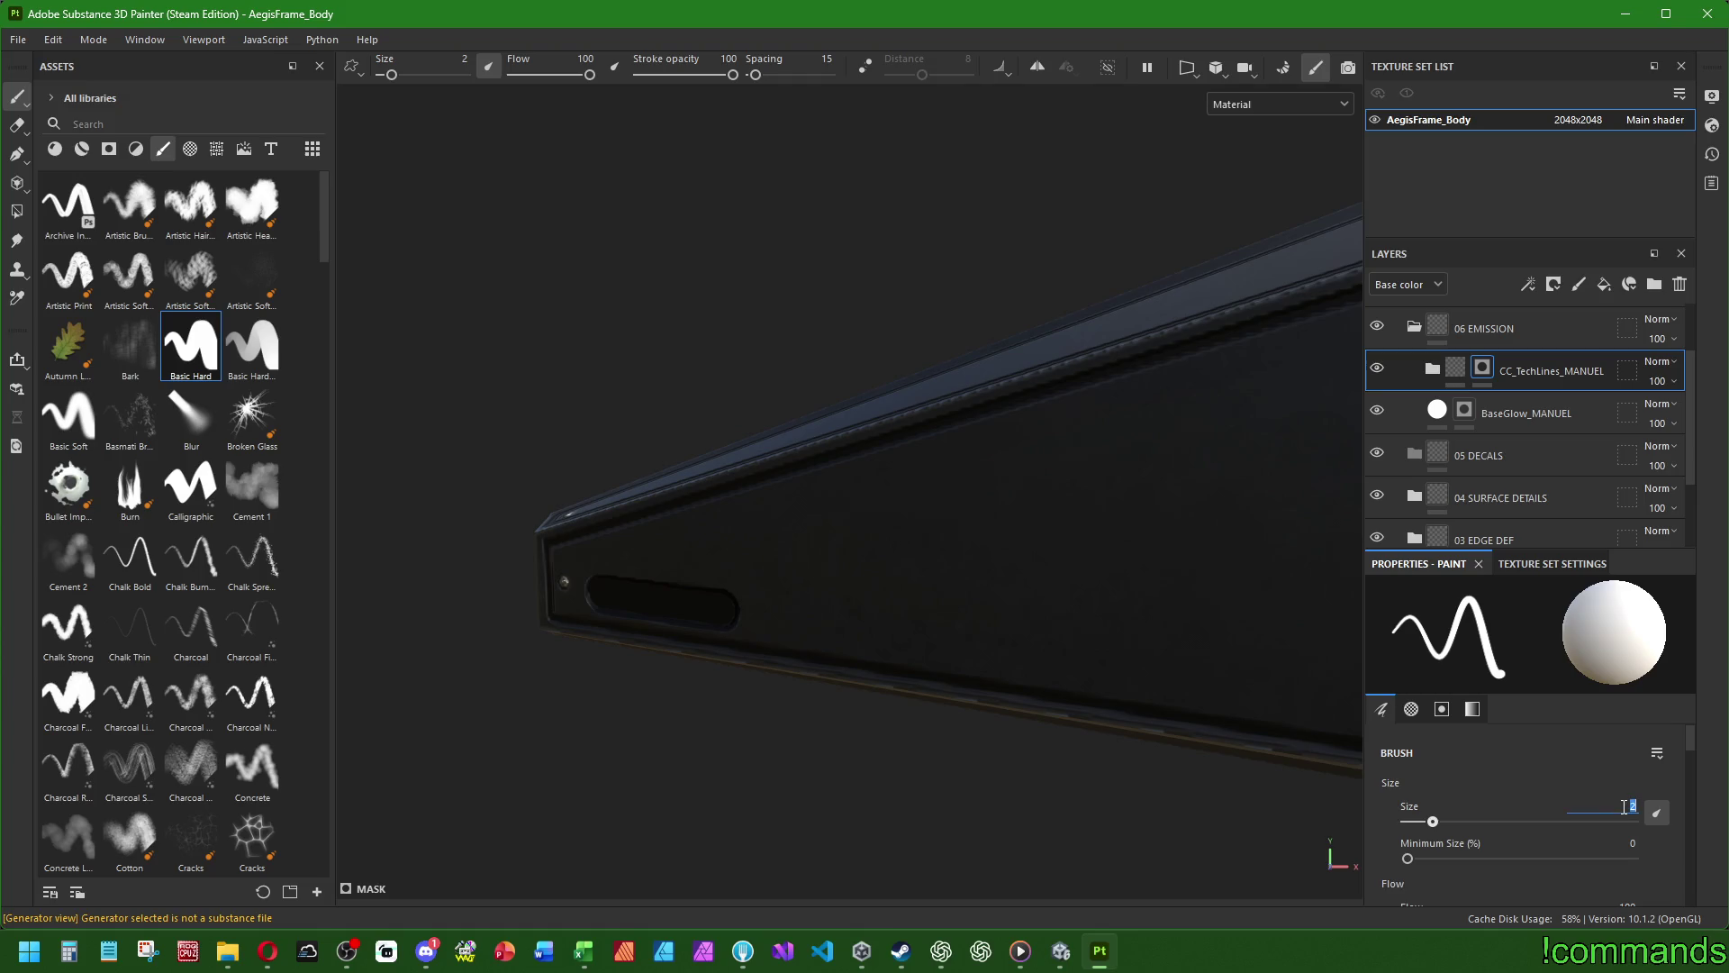
{"action": "type", "text": "4"}
{"action": "key", "text": "Return"}
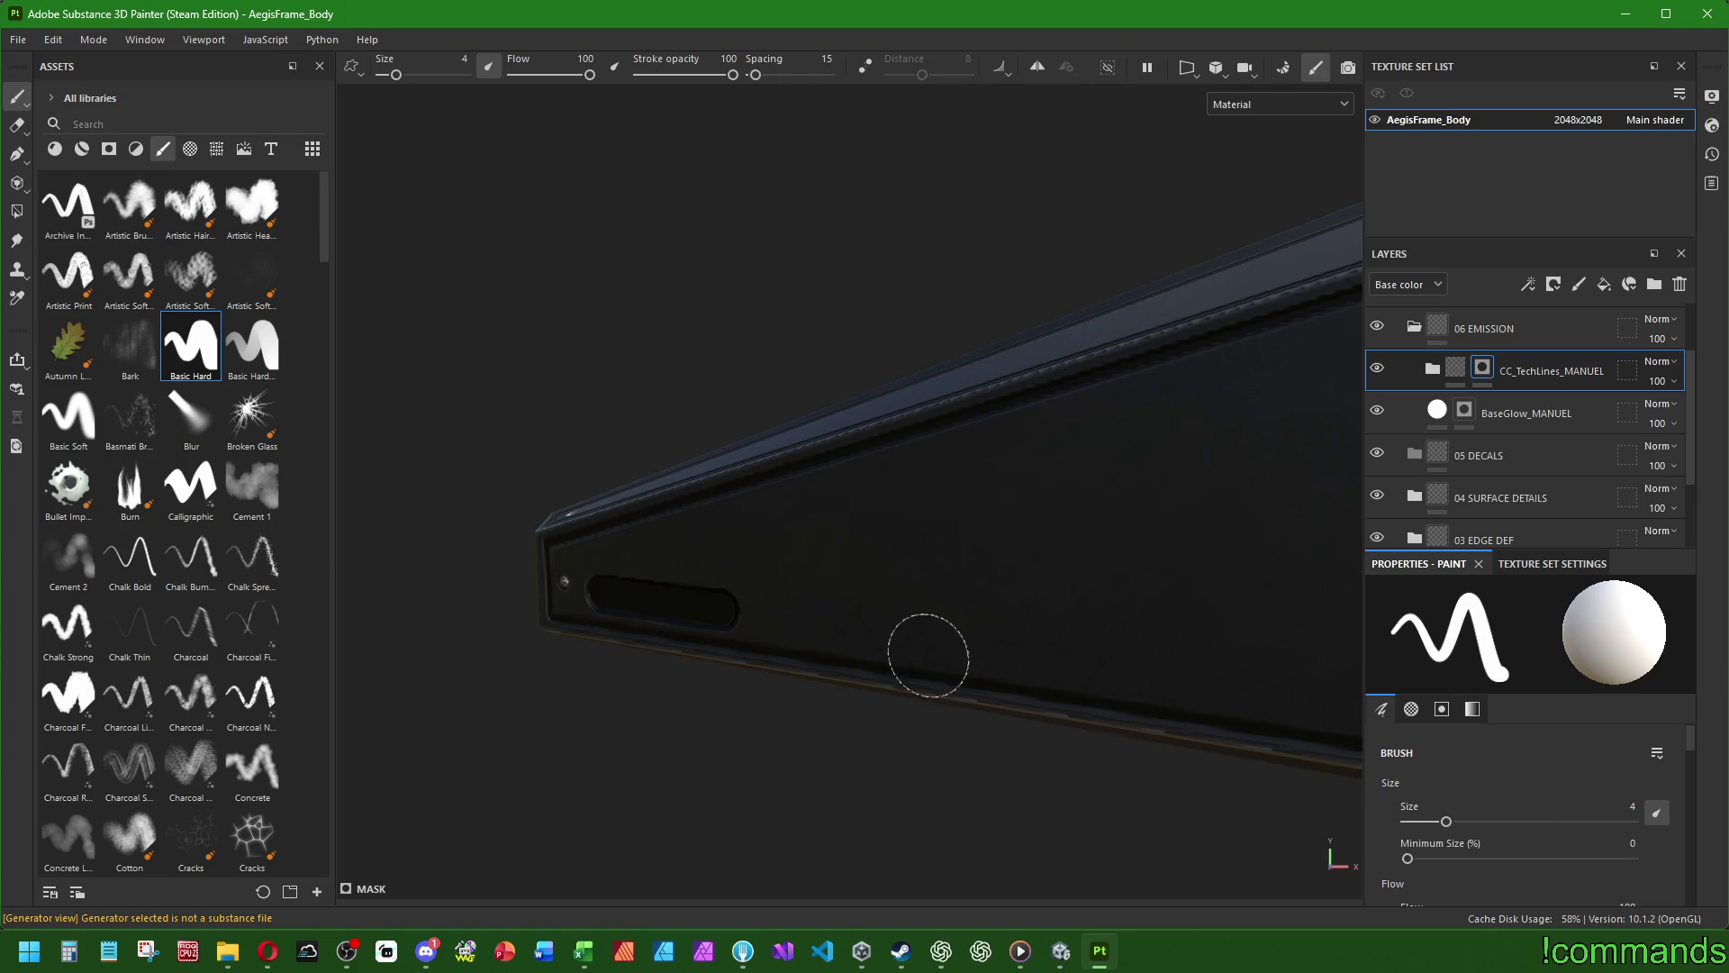
{"action": "middle_click_drag", "start_coordinate": [976, 658], "coordinate": [870, 644]}
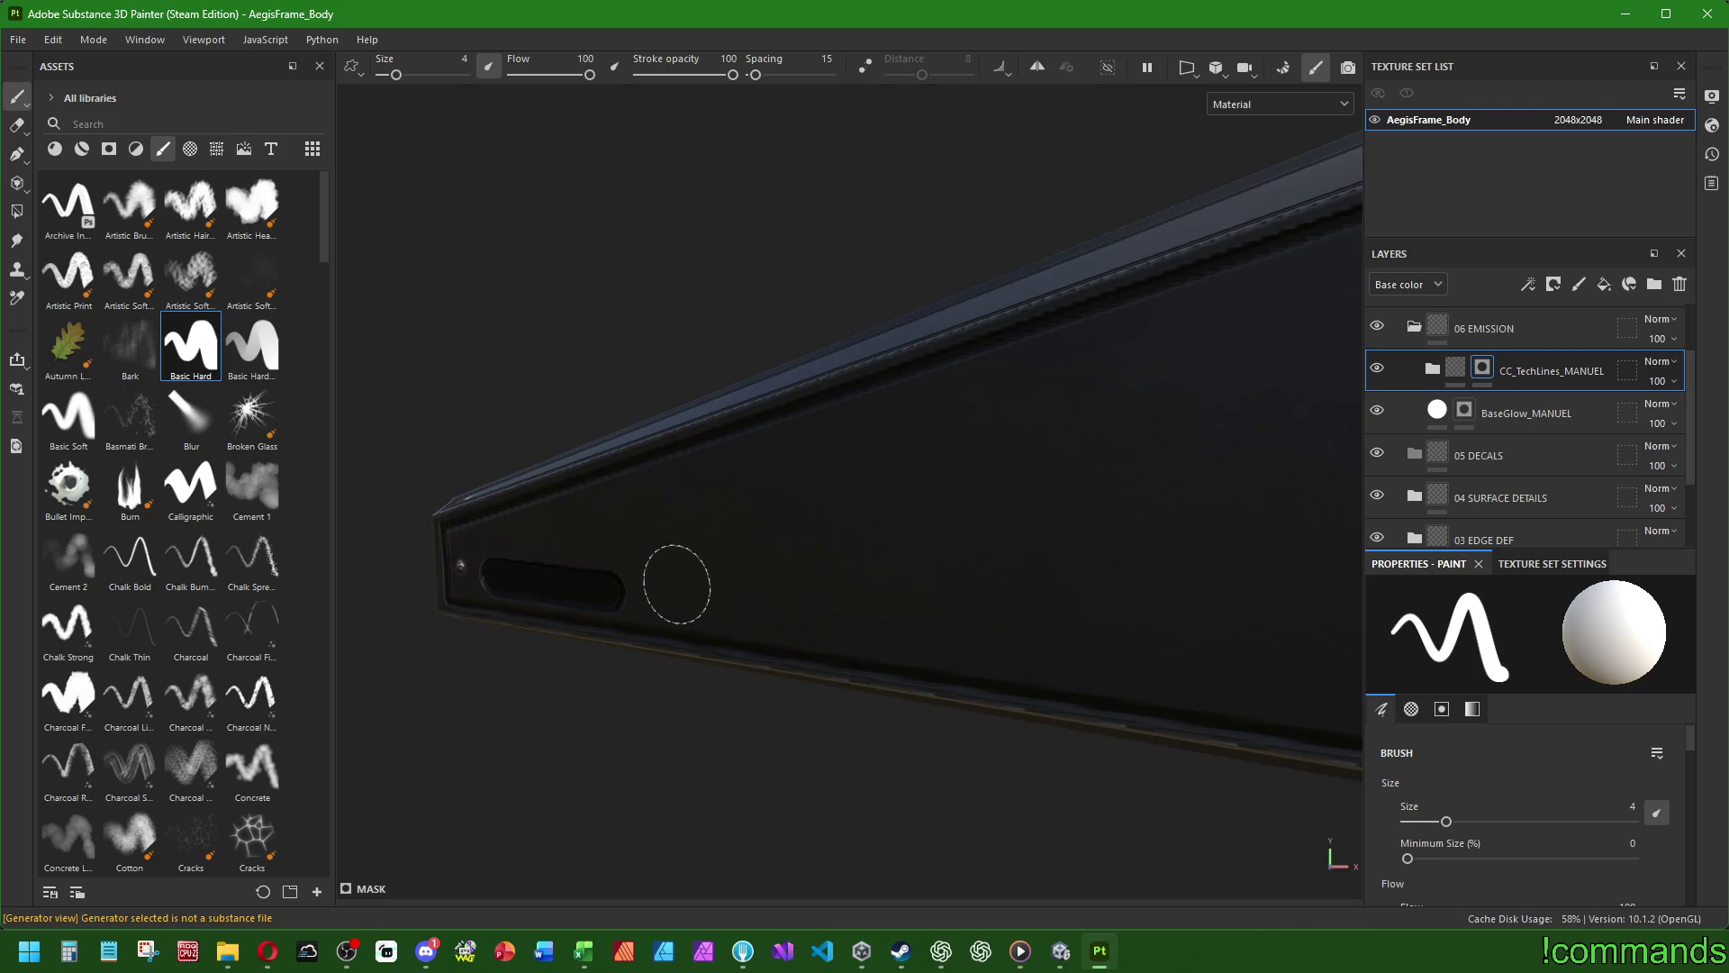
{"action": "left_click", "coordinate": [678, 583]}
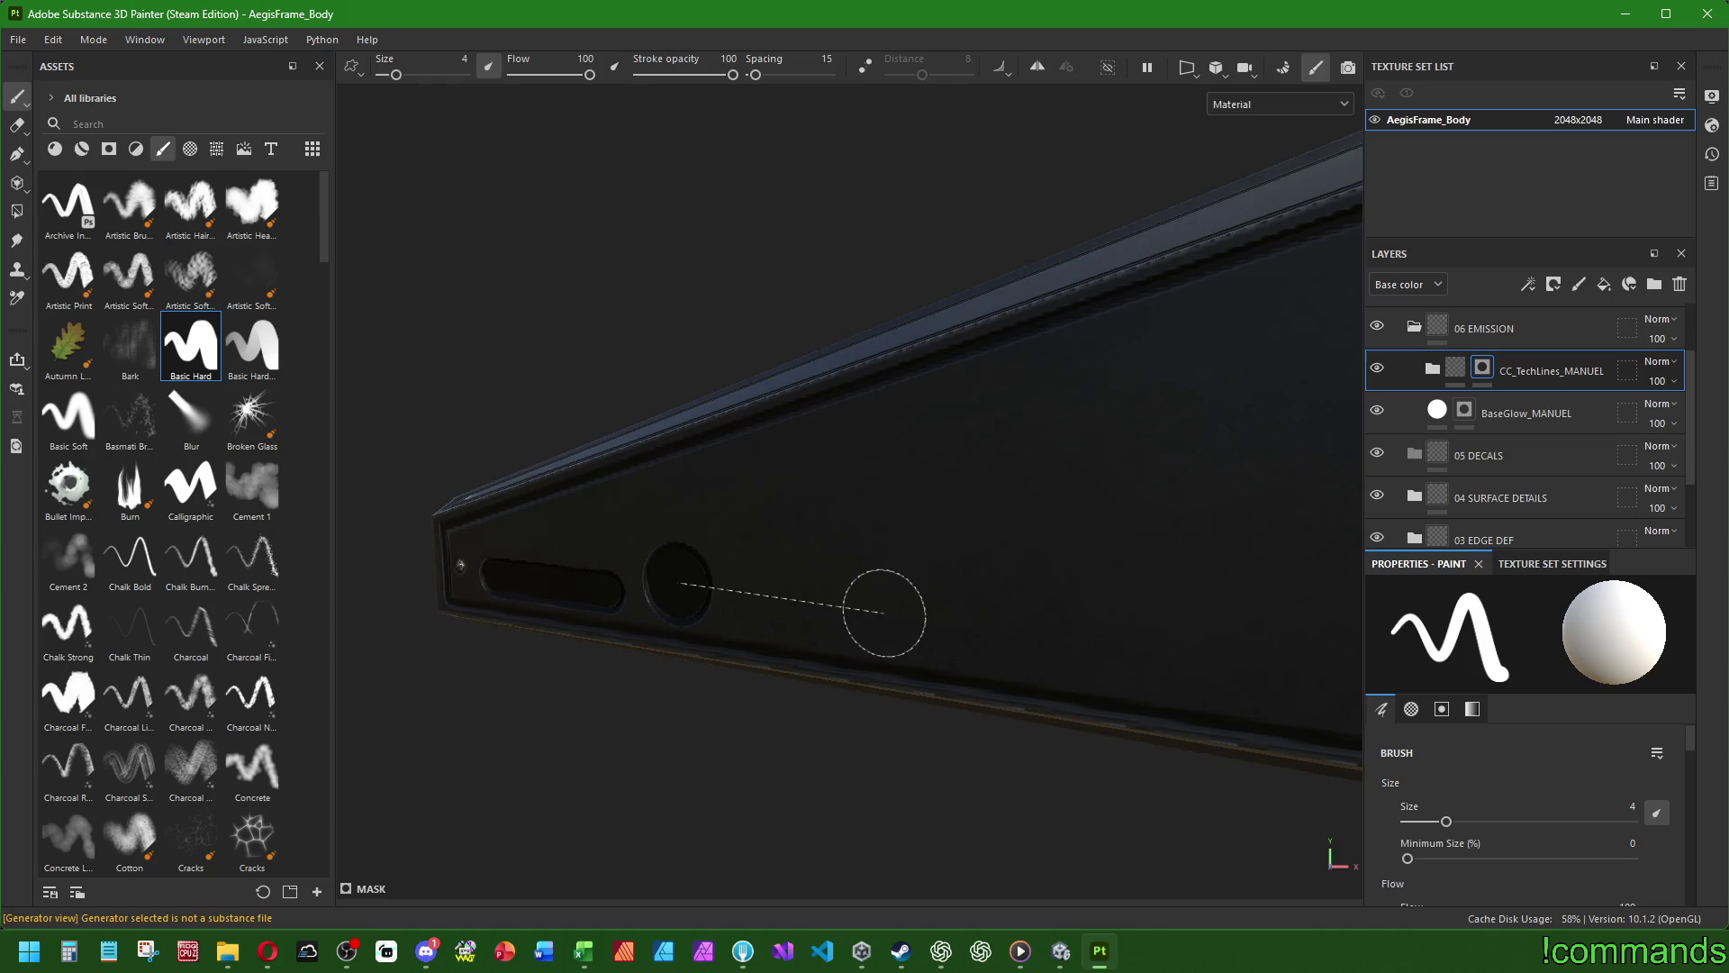
{"action": "left_click", "coordinate": [900, 610], "text": "shift"}
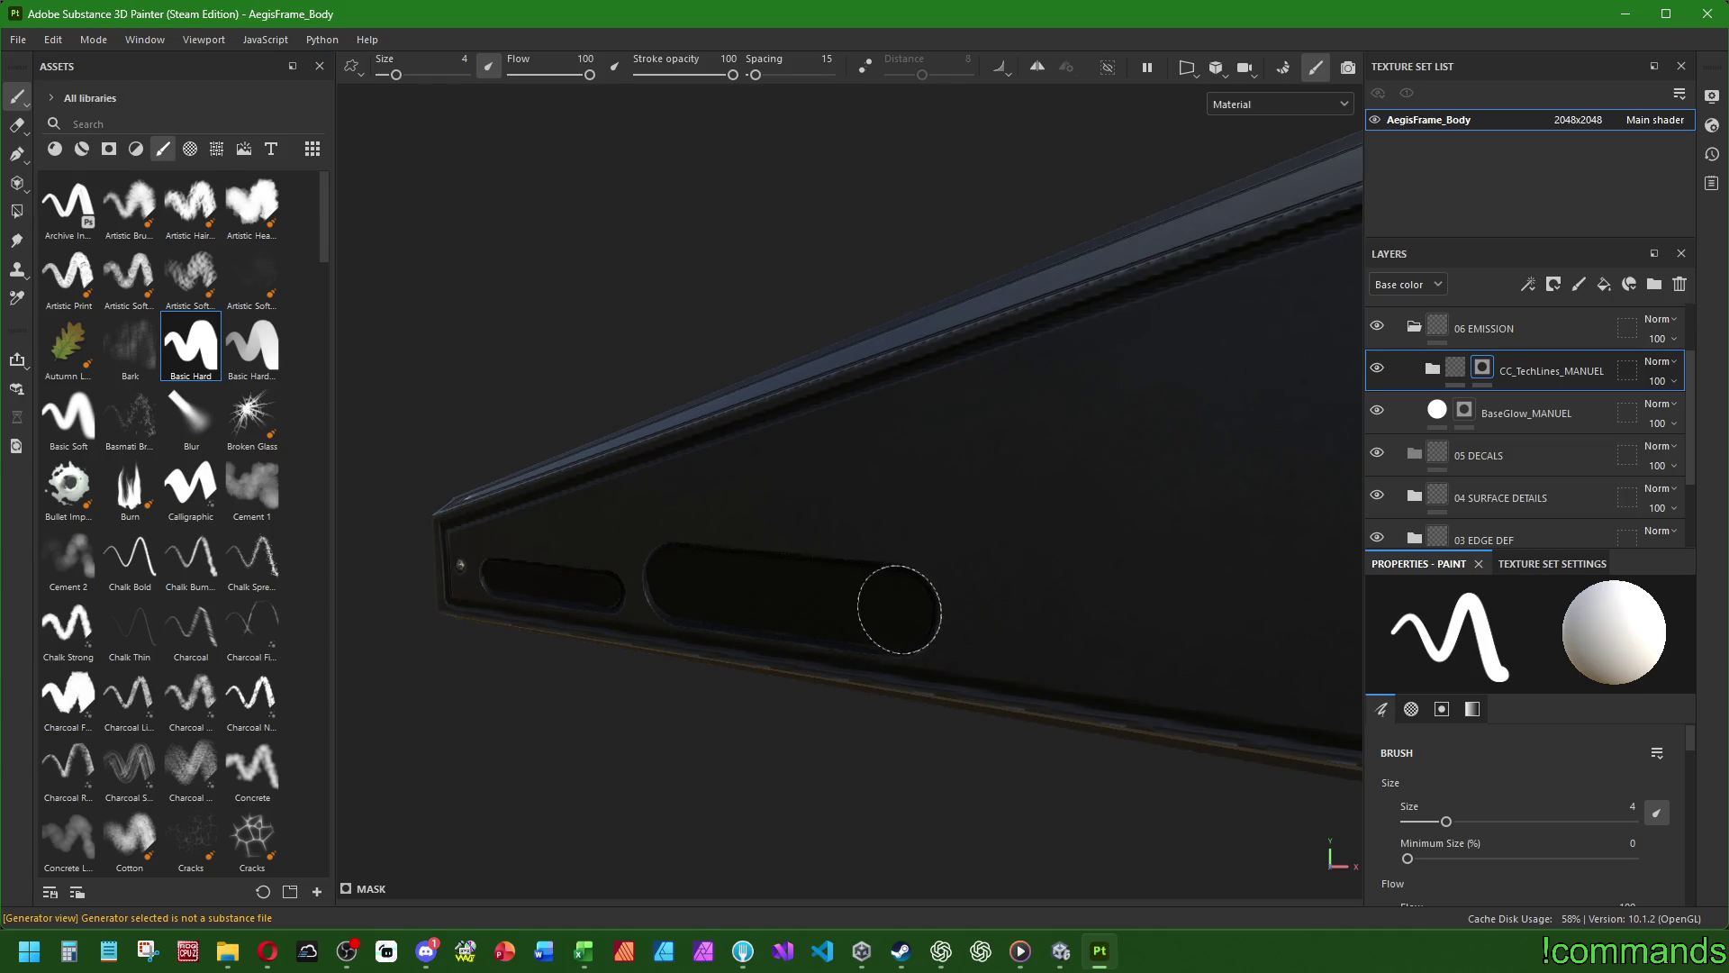
- Drop the brush back to size 2 and paint a straight slot along the side panel's edge
{"action": "scroll", "coordinate": [1038, 679], "scroll_direction": "down", "scroll_amount": 3}
{"action": "middle_click_drag", "start_coordinate": [1039, 679], "coordinate": [747, 648]}
{"action": "mouse_move", "coordinate": [747, 649]}
{"action": "left_mouse_down", "text": "alt"}
{"action": "mouse_move", "coordinate": [776, 645]}
{"action": "mouse_move", "coordinate": [710, 629]}
{"action": "left_mouse_up", "text": "alt"}
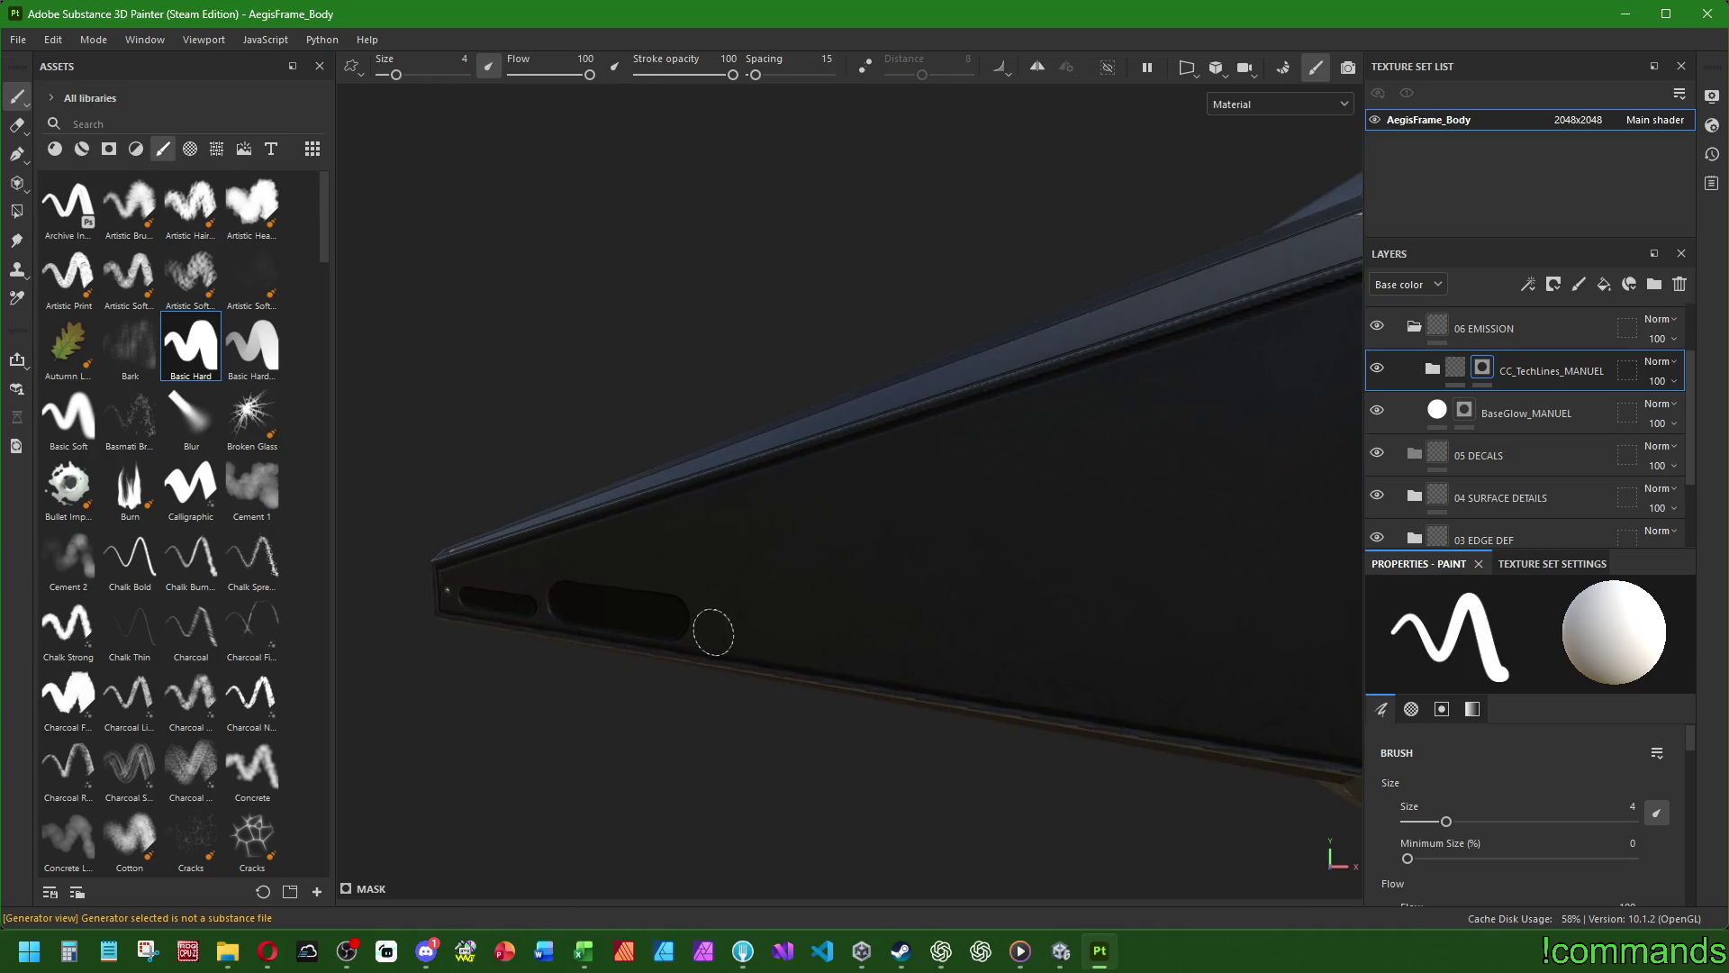
{"action": "key", "text": "bracketleft"}
{"action": "key", "text": "bracketleft"}
{"action": "mouse_move", "coordinate": [1092, 623]}
{"action": "left_mouse_down", "text": "alt"}
{"action": "mouse_move", "coordinate": [804, 627]}
{"action": "mouse_move", "coordinate": [1000, 659]}
{"action": "left_mouse_up", "text": "alt"}
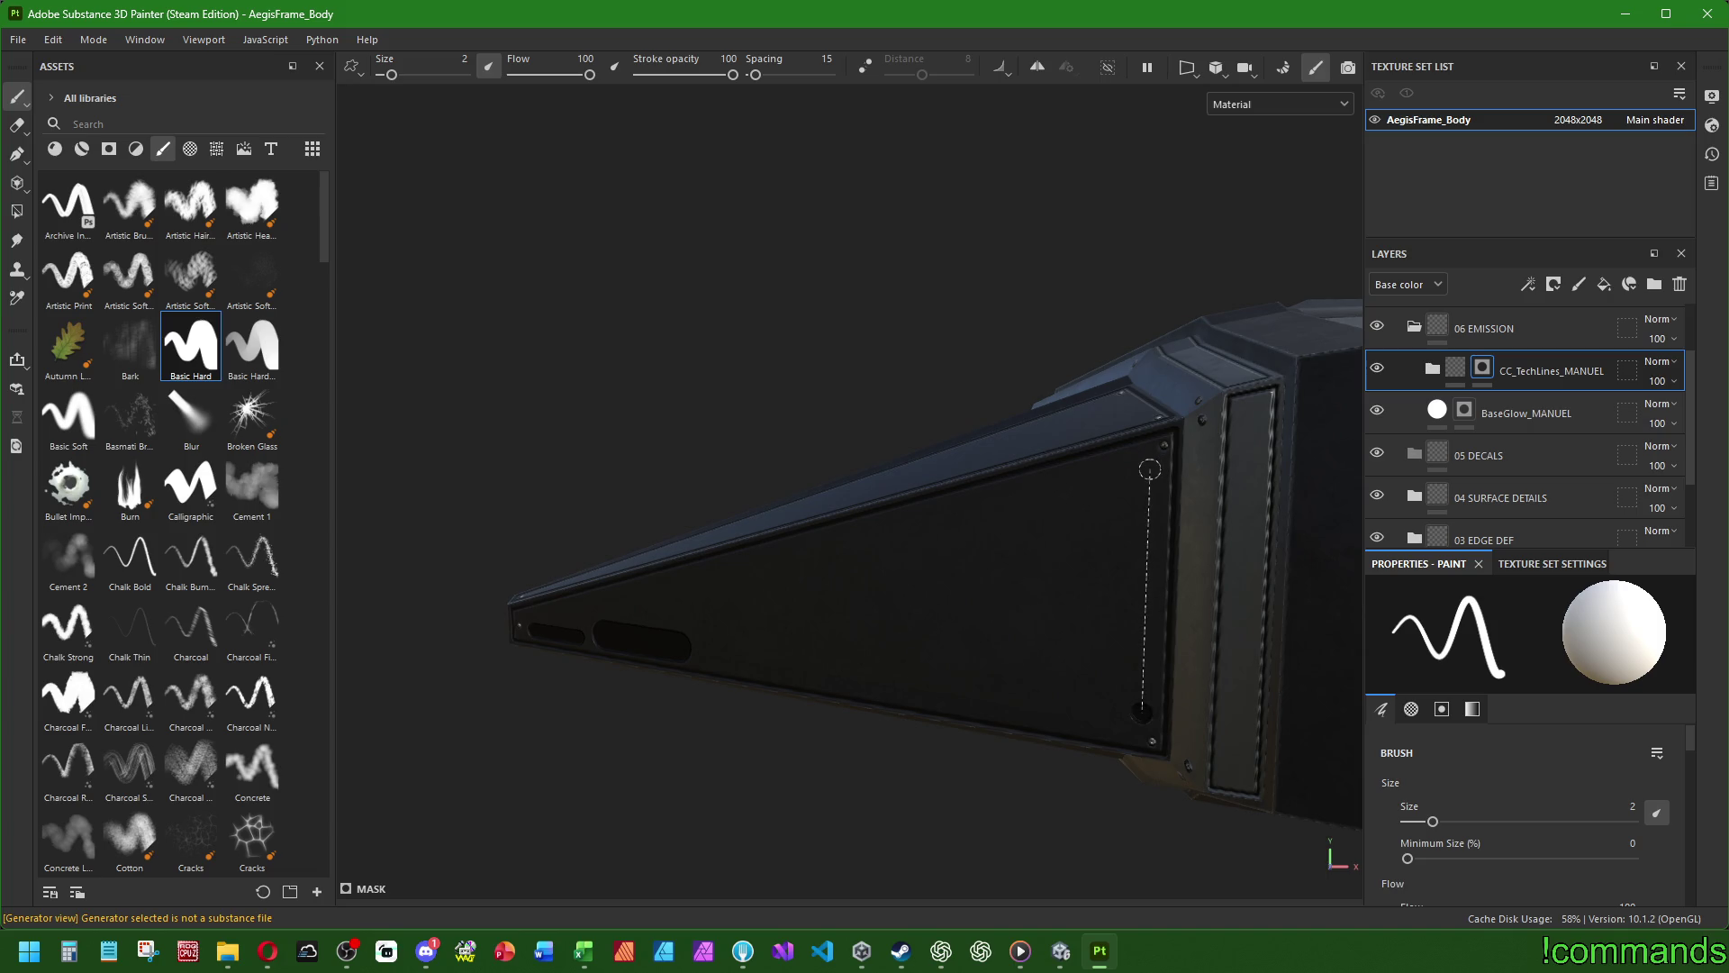
{"action": "left_click", "coordinate": [1149, 469], "text": "shift"}
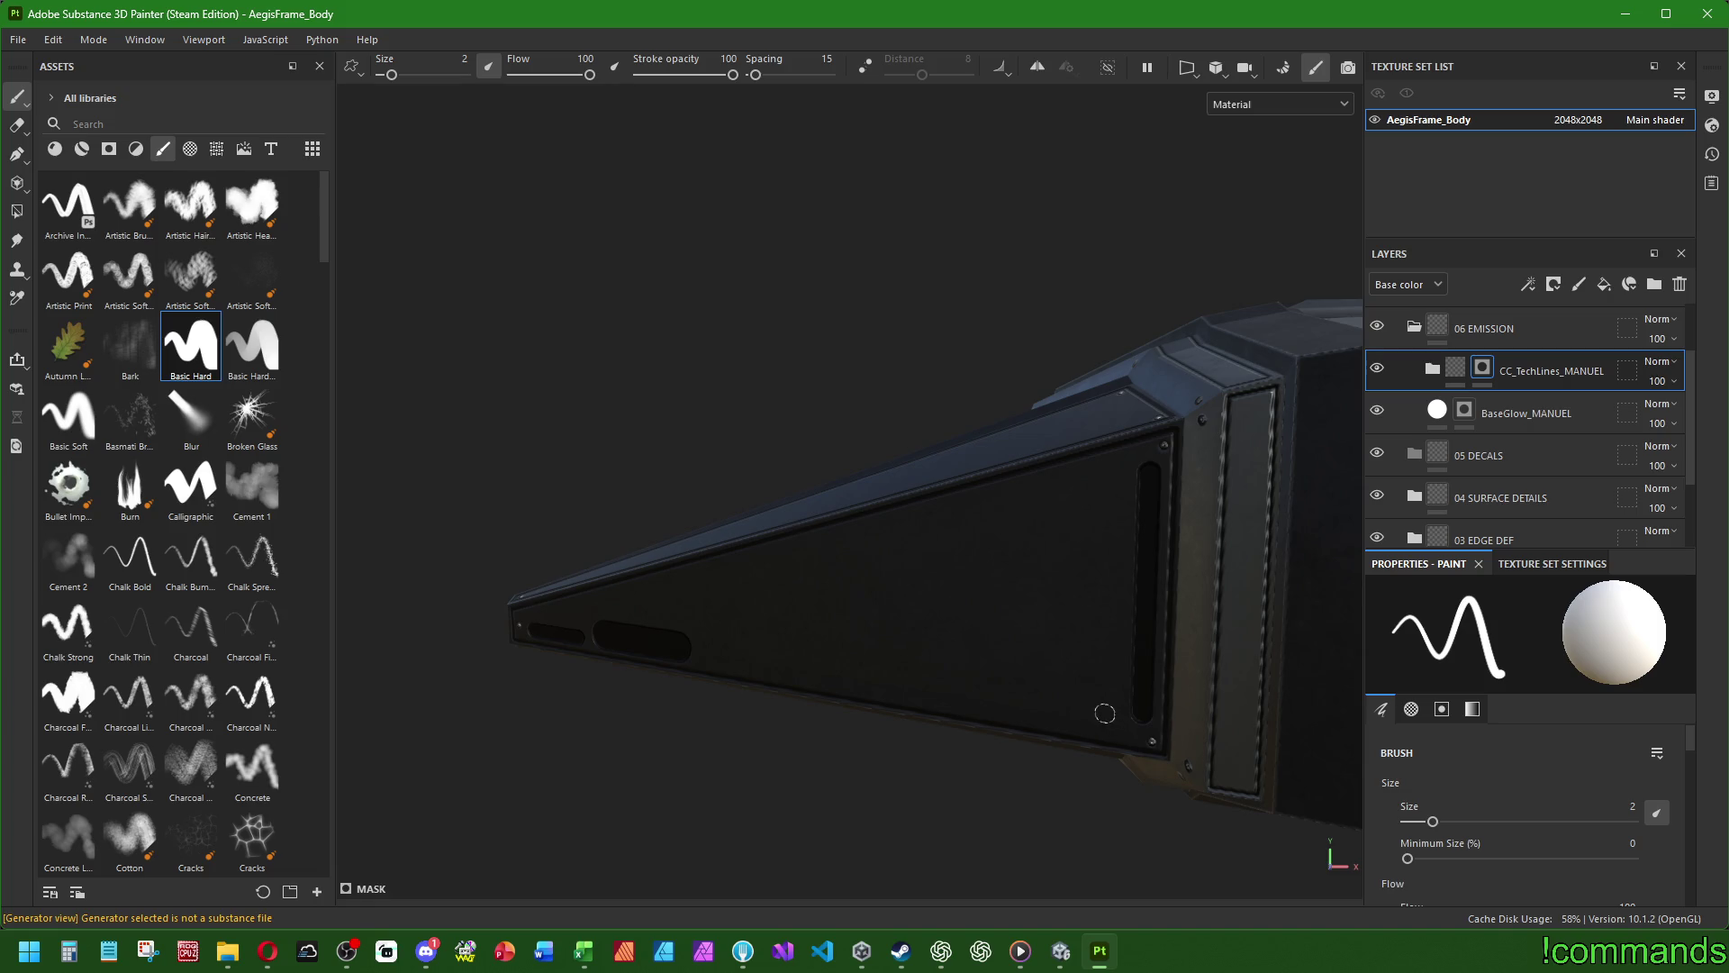
{"action": "left_click", "coordinate": [1114, 512], "text": "shift"}
- Paint a straight dark stroke down the wedge panel's edge, then inspect the tapering panel
{"action": "scroll", "coordinate": [942, 663], "scroll_direction": "down", "scroll_amount": 5}
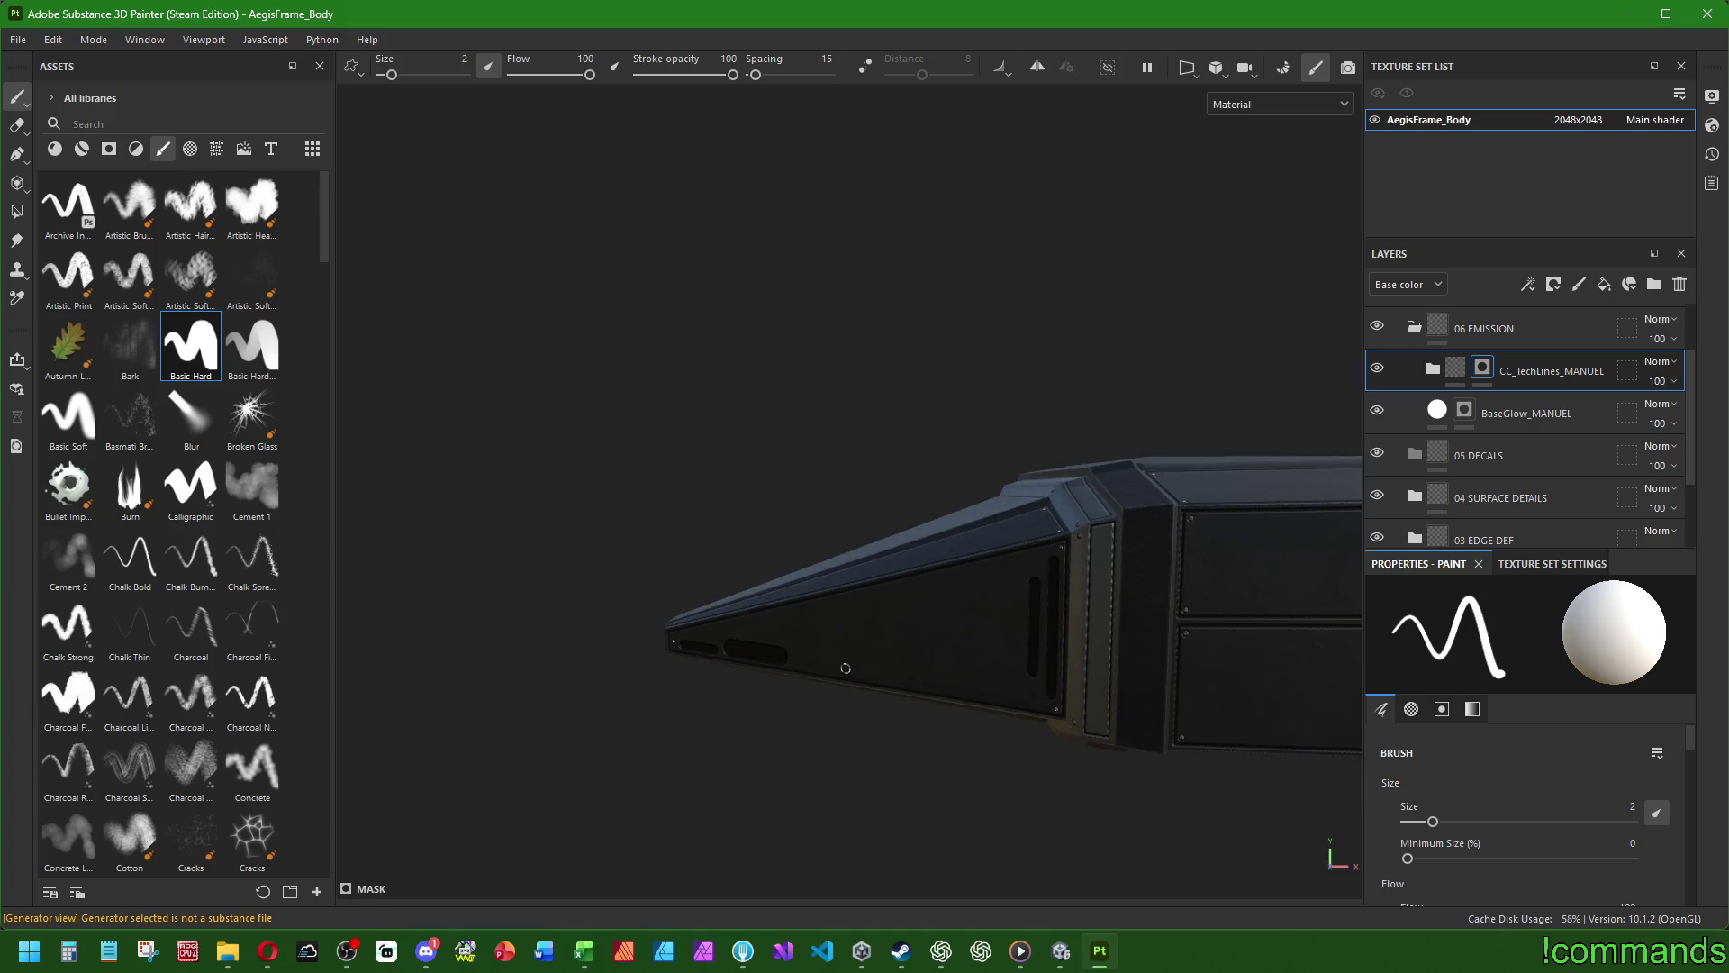
{"action": "mouse_move", "coordinate": [636, 640]}
{"action": "left_mouse_down", "text": "alt"}
{"action": "mouse_move", "coordinate": [1099, 664]}
{"action": "mouse_move", "coordinate": [781, 671]}
{"action": "left_mouse_up", "text": "alt"}
{"action": "scroll", "coordinate": [824, 517], "scroll_direction": "up", "scroll_amount": 3}
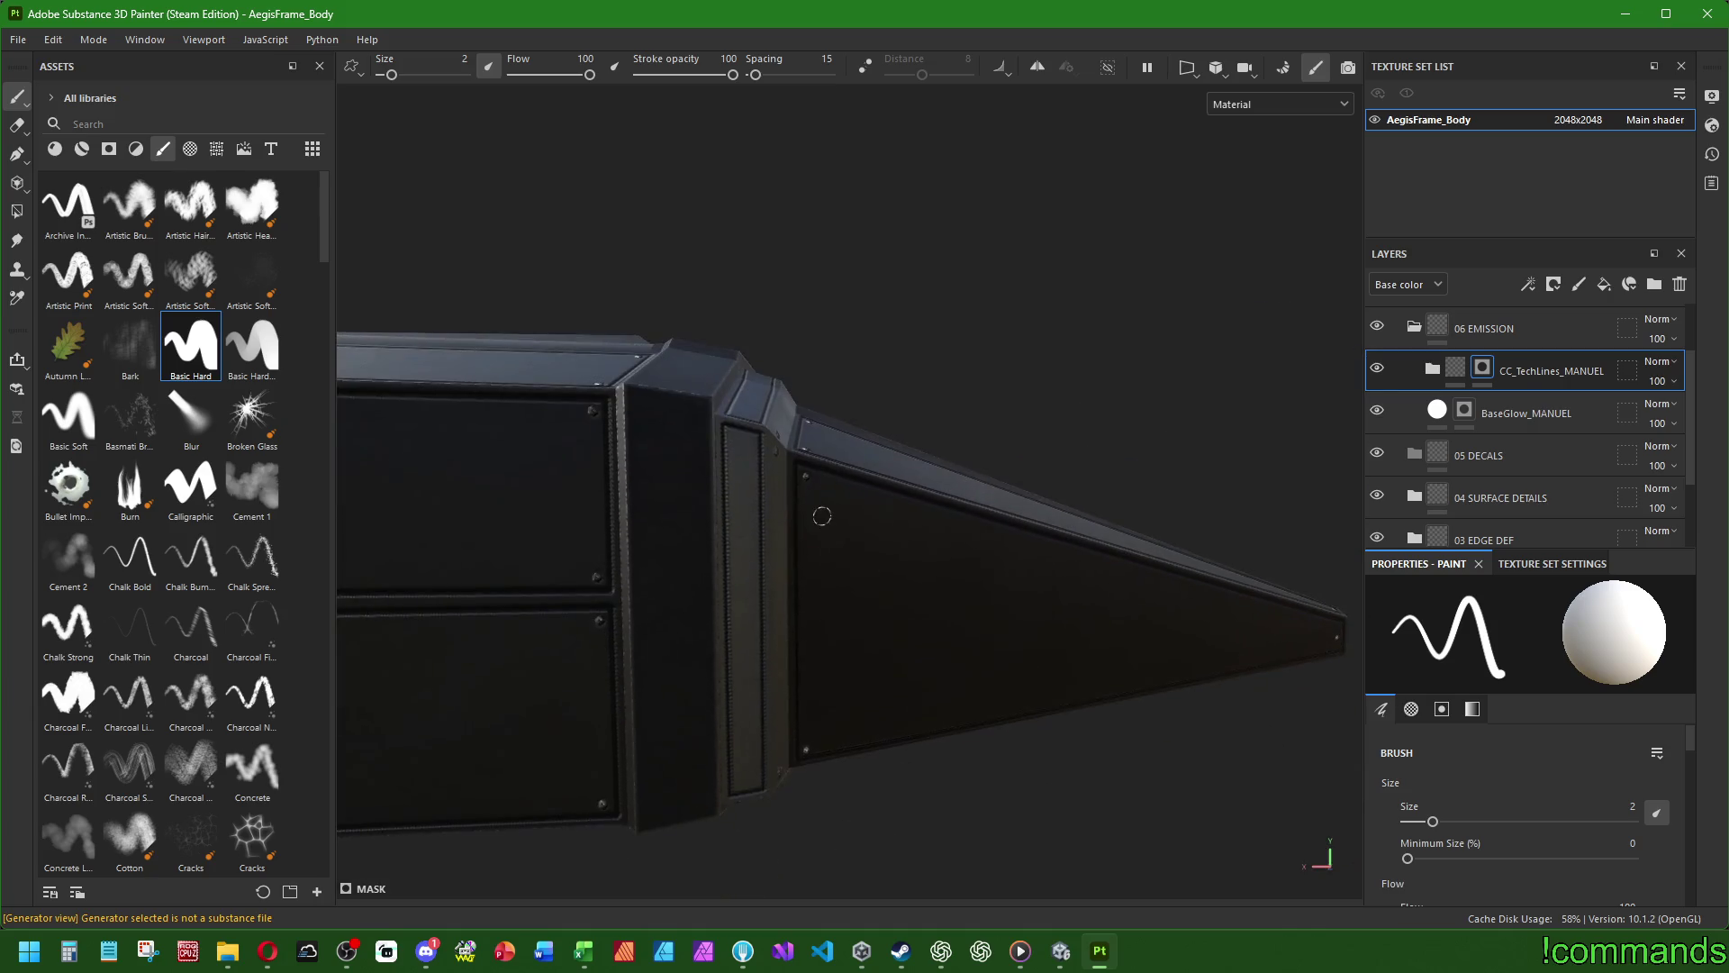
{"action": "left_click", "coordinate": [813, 738], "text": "shift"}
{"action": "scroll", "coordinate": [917, 685], "scroll_direction": "up", "scroll_amount": 3}
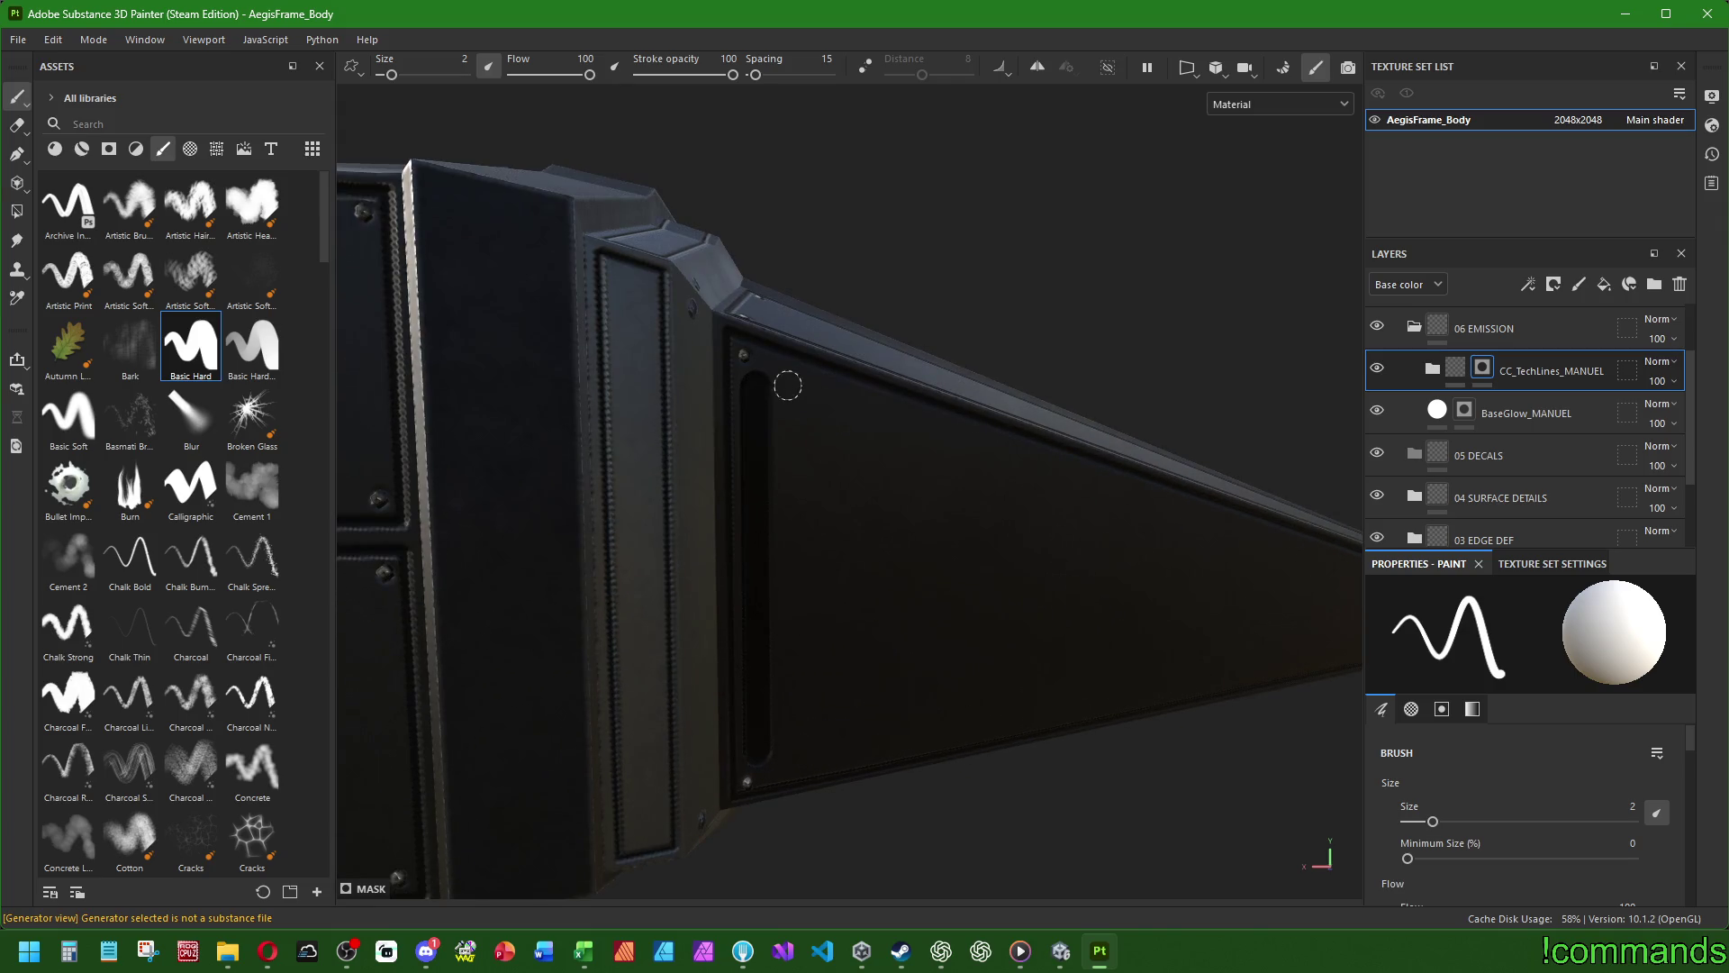
{"action": "mouse_move", "coordinate": [1008, 482]}
{"action": "left_mouse_down", "text": "alt"}
{"action": "mouse_move", "coordinate": [541, 499]}
{"action": "mouse_move", "coordinate": [892, 565]}
{"action": "left_mouse_up", "text": "alt"}
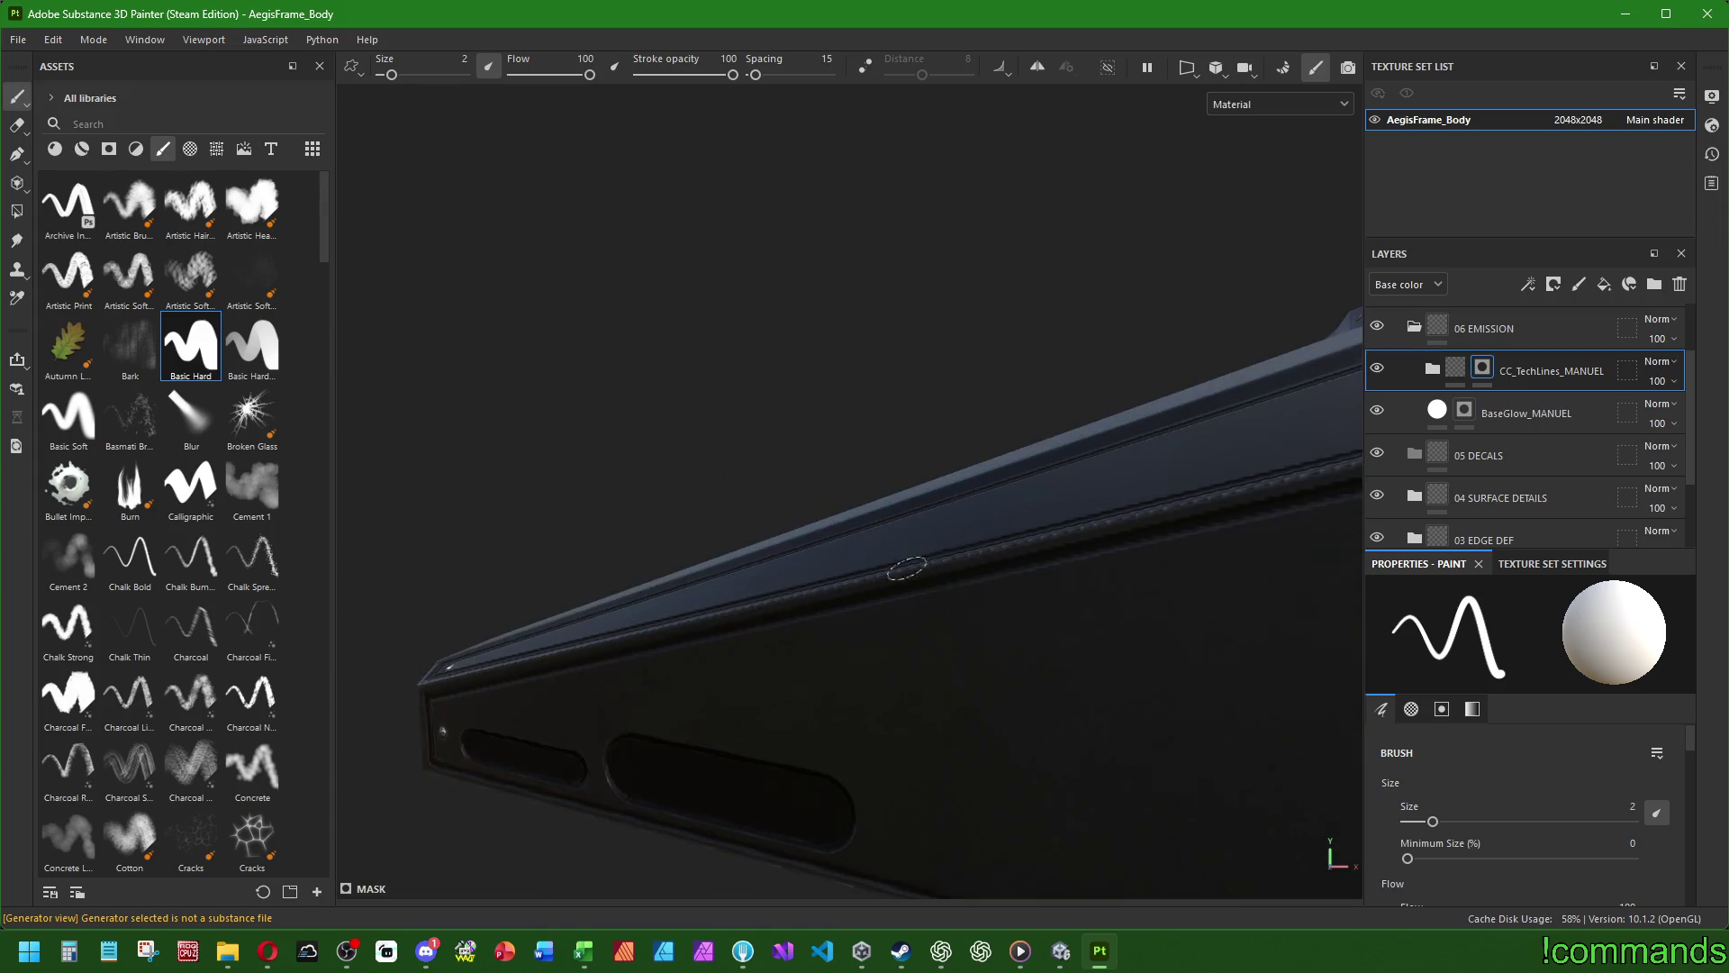
{"action": "left_click_drag", "start_coordinate": [1039, 526], "coordinate": [877, 552], "text": "alt"}
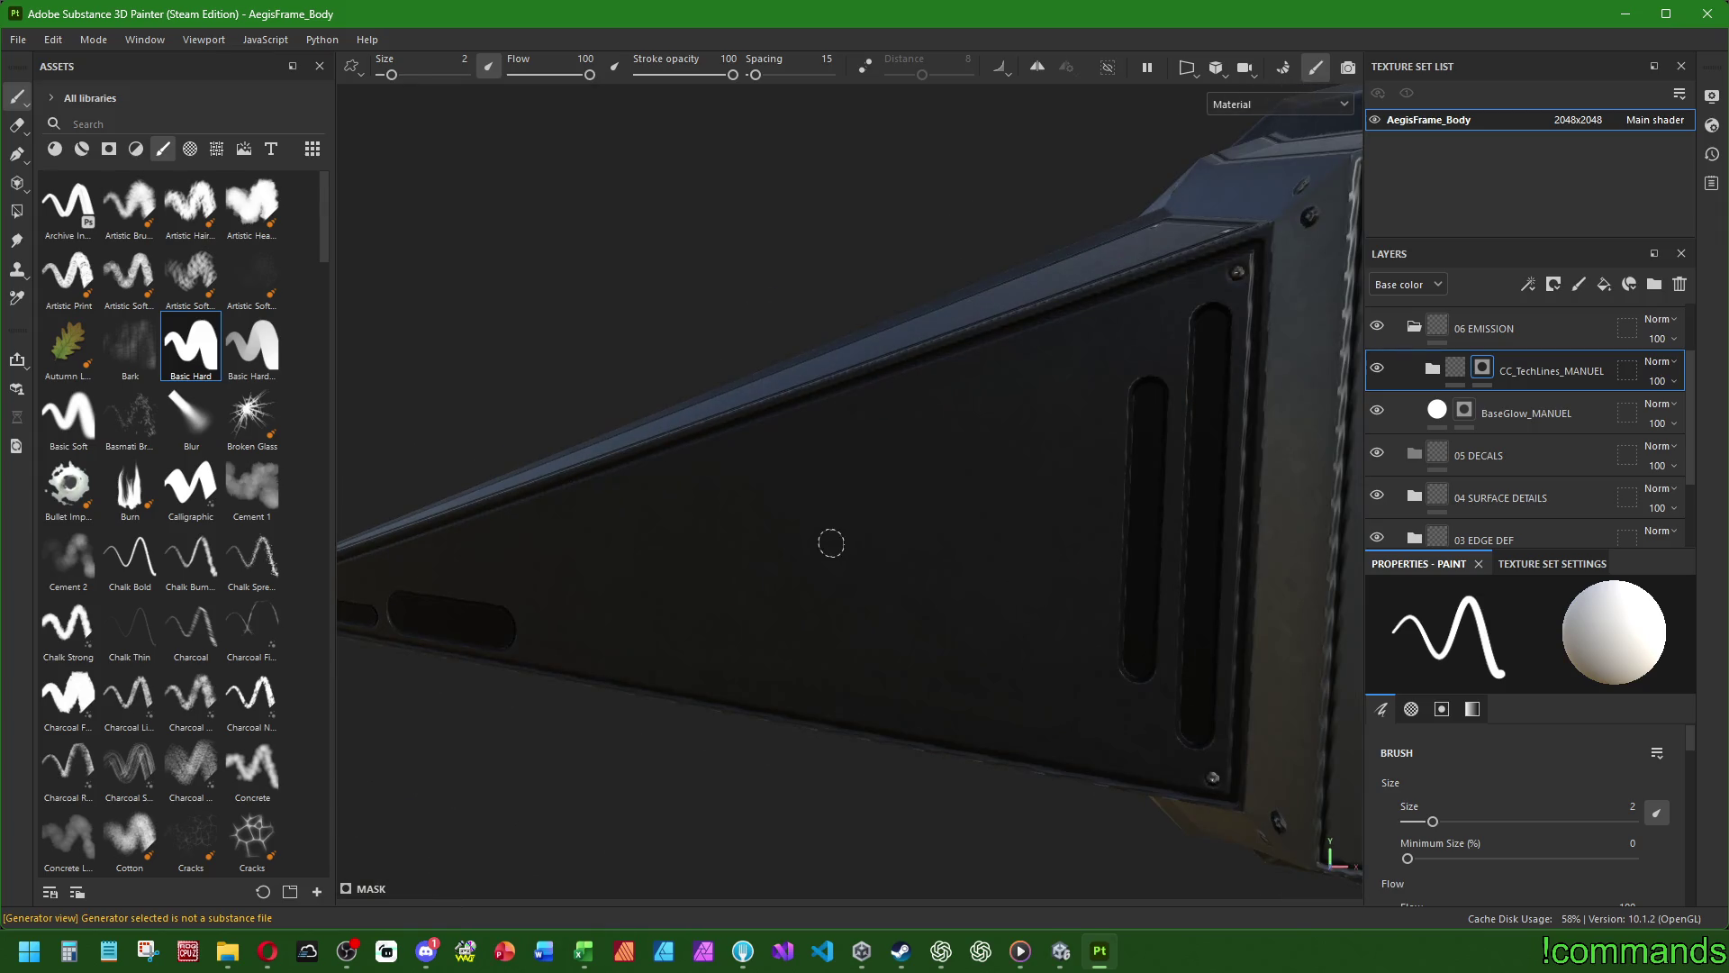
{"action": "scroll", "coordinate": [742, 553], "scroll_direction": "down", "scroll_amount": 3}
{"action": "mouse_move", "coordinate": [587, 550]}
{"action": "left_mouse_down", "text": "alt"}
{"action": "mouse_move", "coordinate": [1165, 567]}
{"action": "mouse_move", "coordinate": [992, 505]}
{"action": "mouse_move", "coordinate": [1040, 546]}
{"action": "mouse_move", "coordinate": [609, 471]}
{"action": "mouse_move", "coordinate": [846, 483]}
{"action": "left_mouse_up", "text": "alt"}
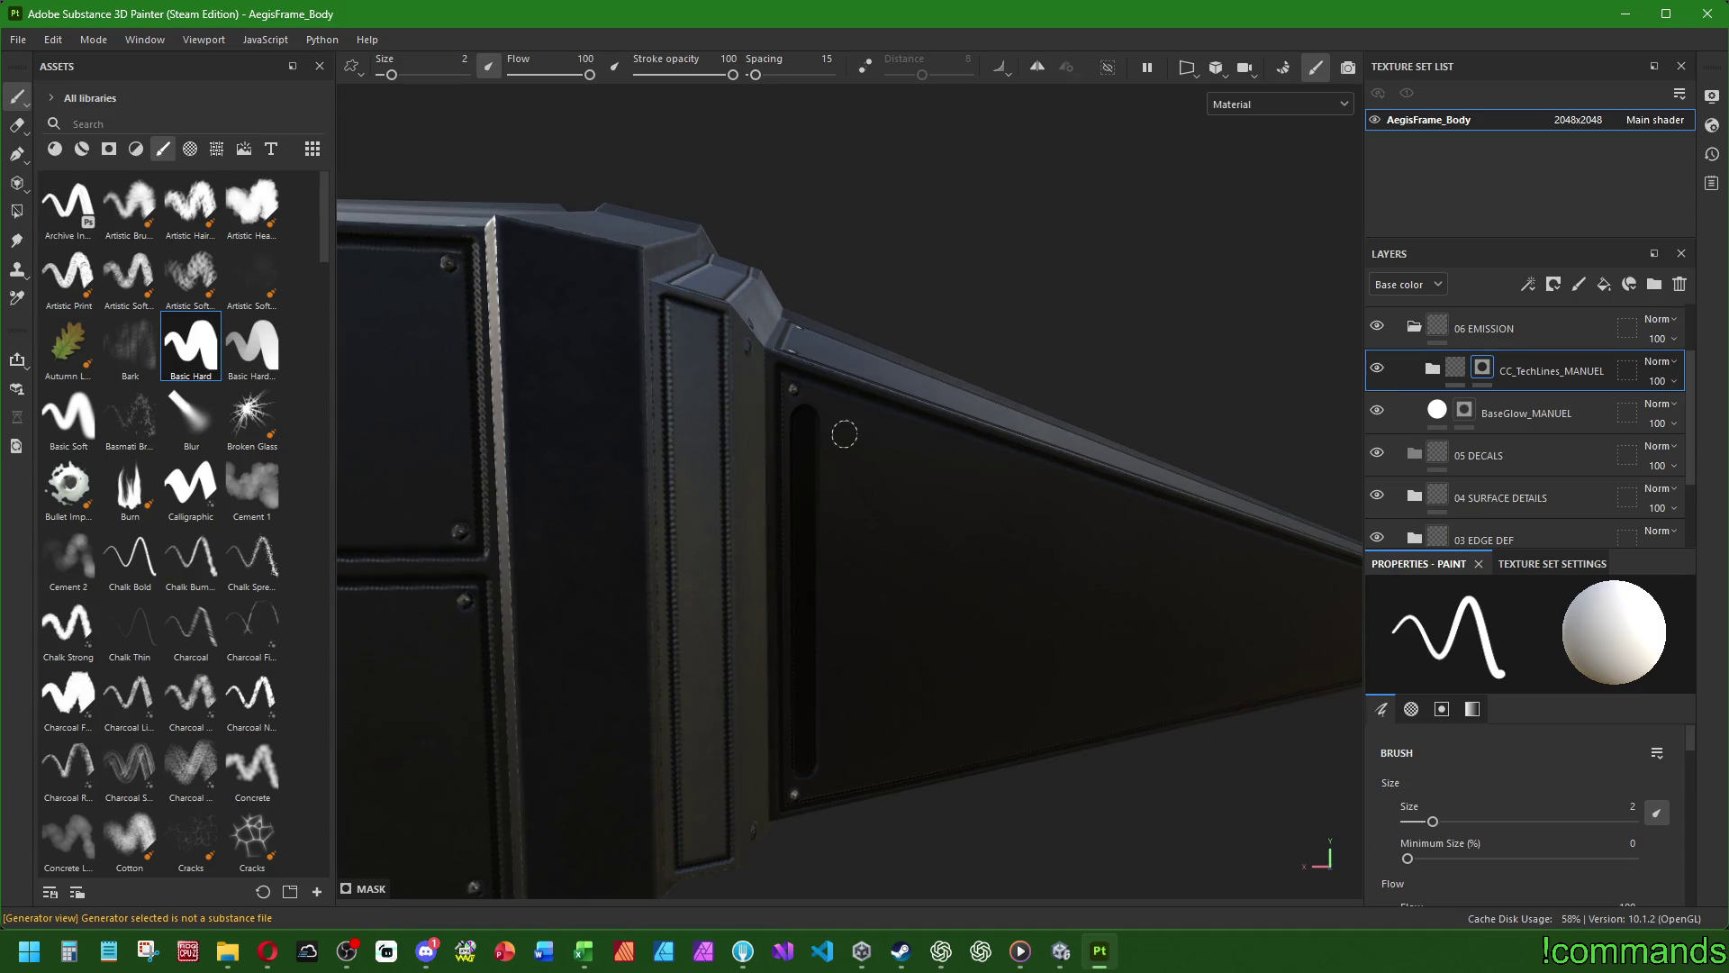
{"action": "mouse_move", "coordinate": [1015, 478]}
{"action": "left_mouse_down", "text": "alt"}
{"action": "mouse_move", "coordinate": [1131, 532]}
{"action": "mouse_move", "coordinate": [764, 532]}
{"action": "mouse_move", "coordinate": [1138, 571]}
{"action": "mouse_move", "coordinate": [711, 450]}
{"action": "mouse_move", "coordinate": [692, 671]}
{"action": "mouse_move", "coordinate": [990, 553]}
{"action": "mouse_move", "coordinate": [811, 571]}
{"action": "mouse_move", "coordinate": [569, 561]}
{"action": "mouse_move", "coordinate": [837, 608]}
{"action": "left_mouse_up", "text": "alt"}
{"action": "mouse_move", "coordinate": [671, 615]}
{"action": "left_mouse_down", "text": "alt"}
{"action": "mouse_move", "coordinate": [1081, 585]}
{"action": "mouse_move", "coordinate": [672, 583]}
{"action": "mouse_move", "coordinate": [905, 618]}
{"action": "mouse_move", "coordinate": [1093, 465]}
{"action": "left_mouse_up", "text": "alt"}
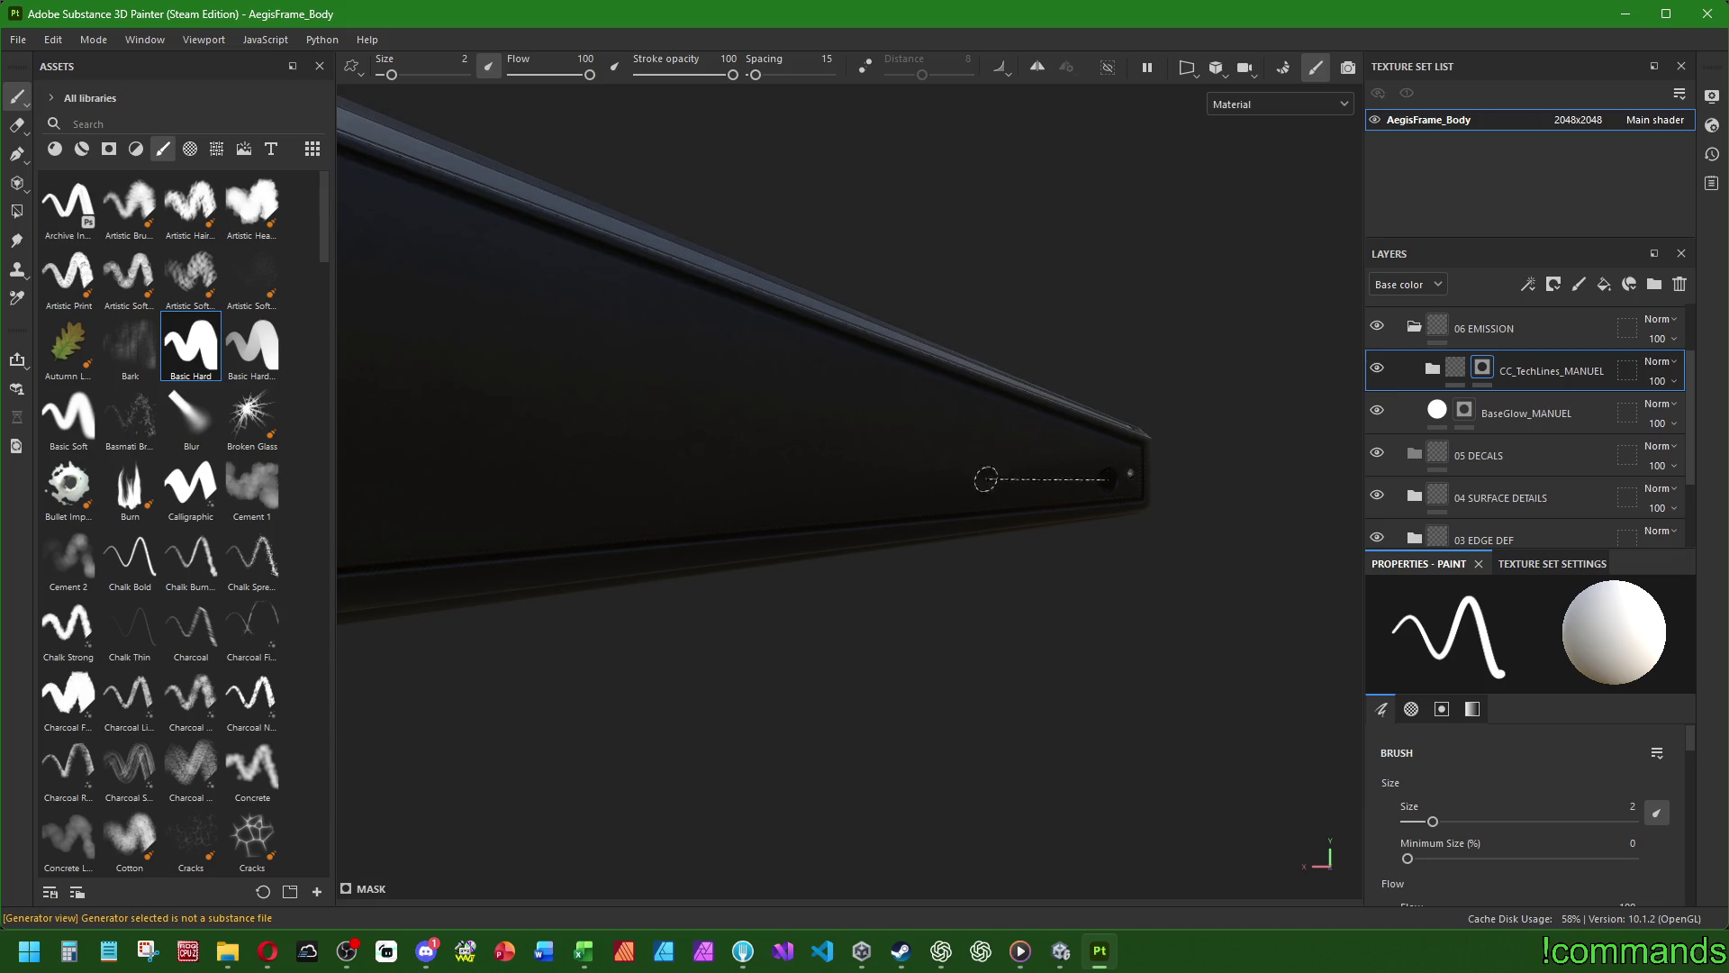
{"action": "mouse_move", "coordinate": [1034, 483]}
{"action": "left_mouse_down", "text": "alt"}
{"action": "mouse_move", "coordinate": [1219, 490]}
{"action": "mouse_move", "coordinate": [484, 495]}
{"action": "mouse_move", "coordinate": [1069, 498]}
{"action": "mouse_move", "coordinate": [428, 513]}
{"action": "left_mouse_up", "text": "alt"}
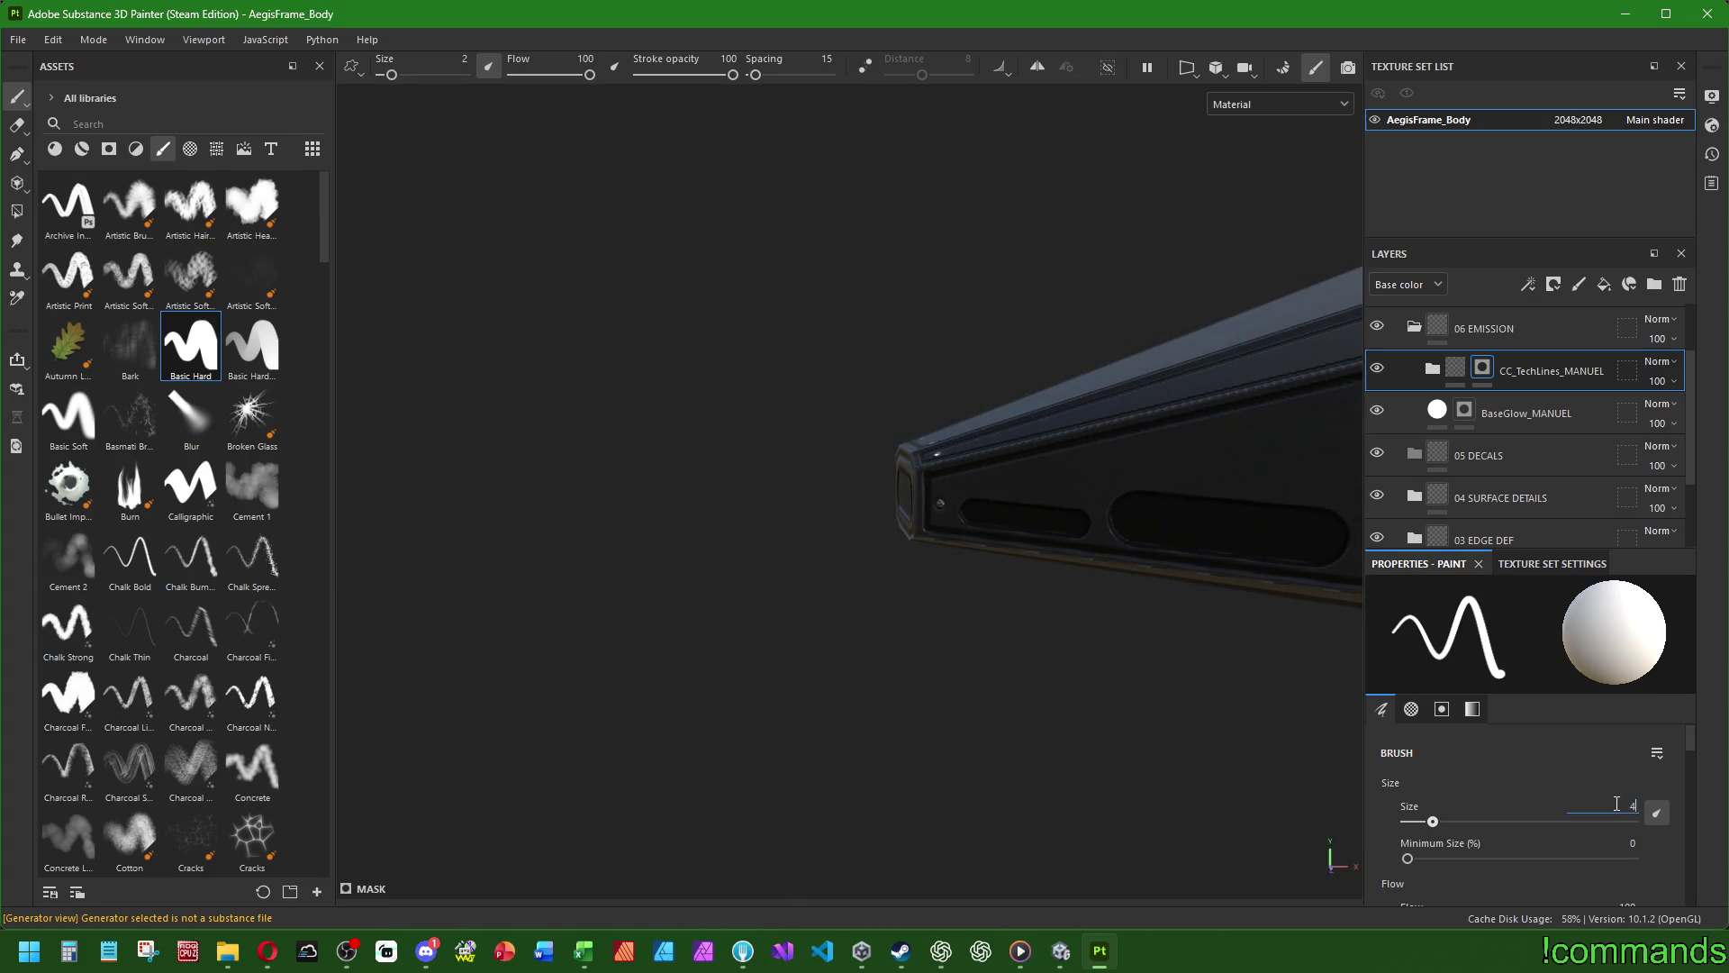
- Set brush size 4 and paint a wide dark slot near the wedge tip
{"action": "key", "text": "Return"}
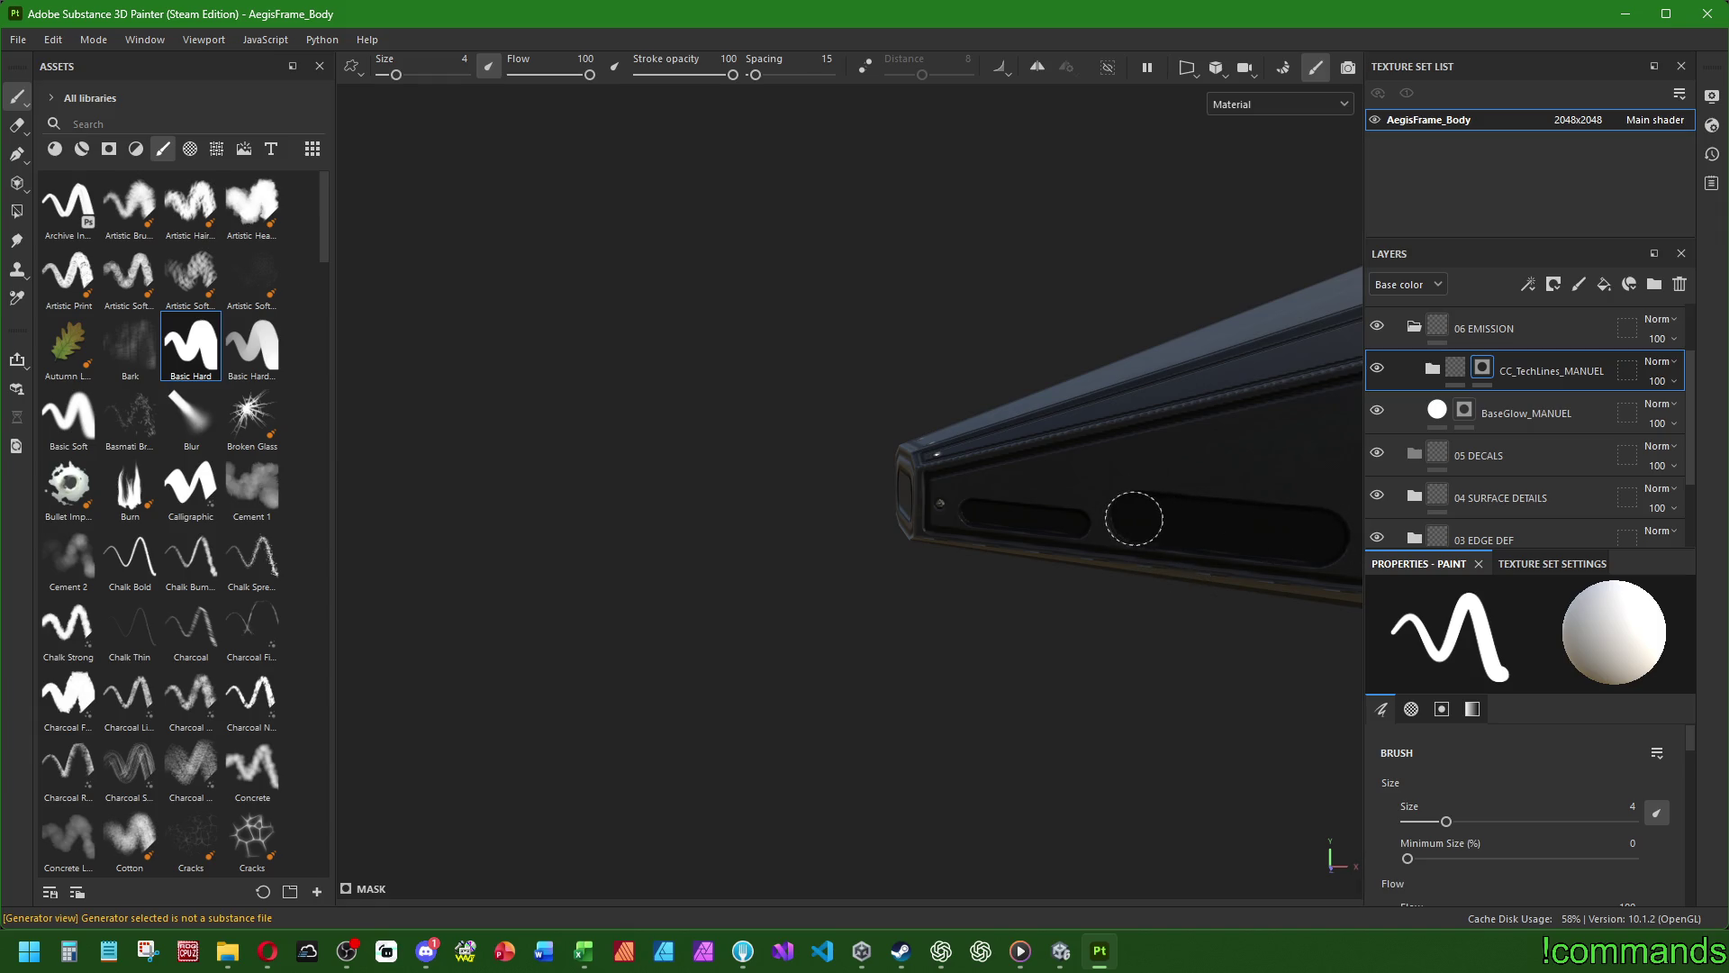
{"action": "mouse_move", "coordinate": [764, 478]}
{"action": "left_mouse_down", "text": "alt"}
{"action": "mouse_move", "coordinate": [1278, 483]}
{"action": "mouse_move", "coordinate": [861, 490]}
{"action": "mouse_move", "coordinate": [876, 494]}
{"action": "left_mouse_up", "text": "alt"}
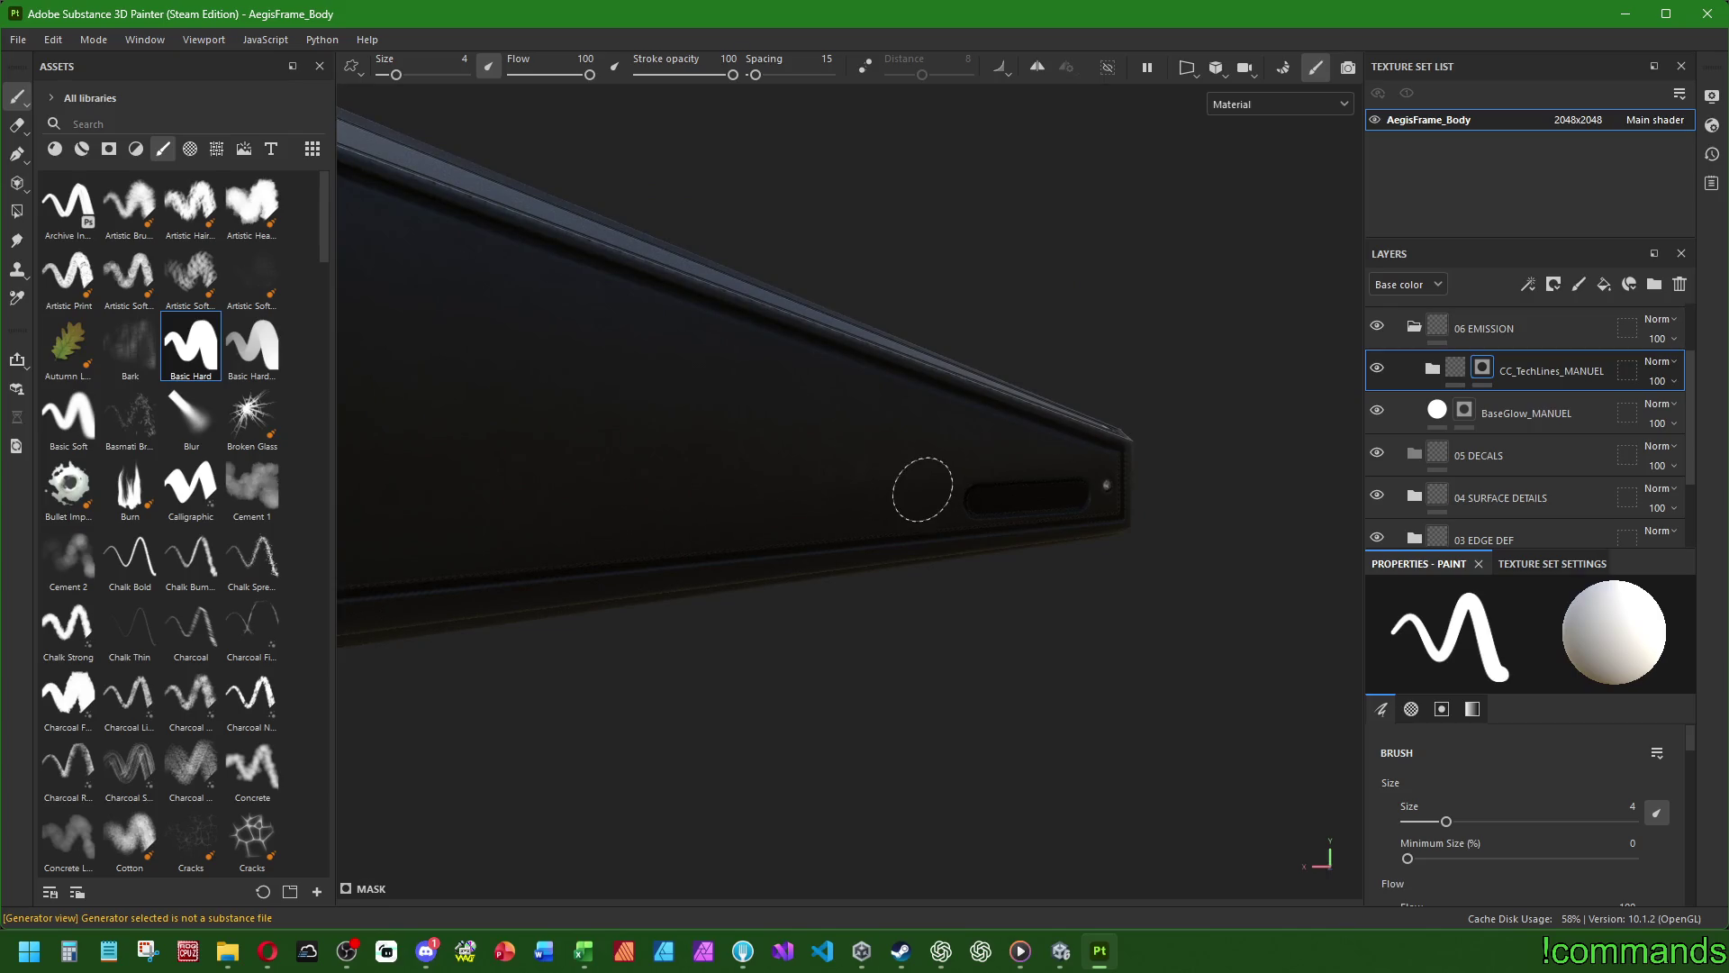
{"action": "left_click", "coordinate": [917, 490]}
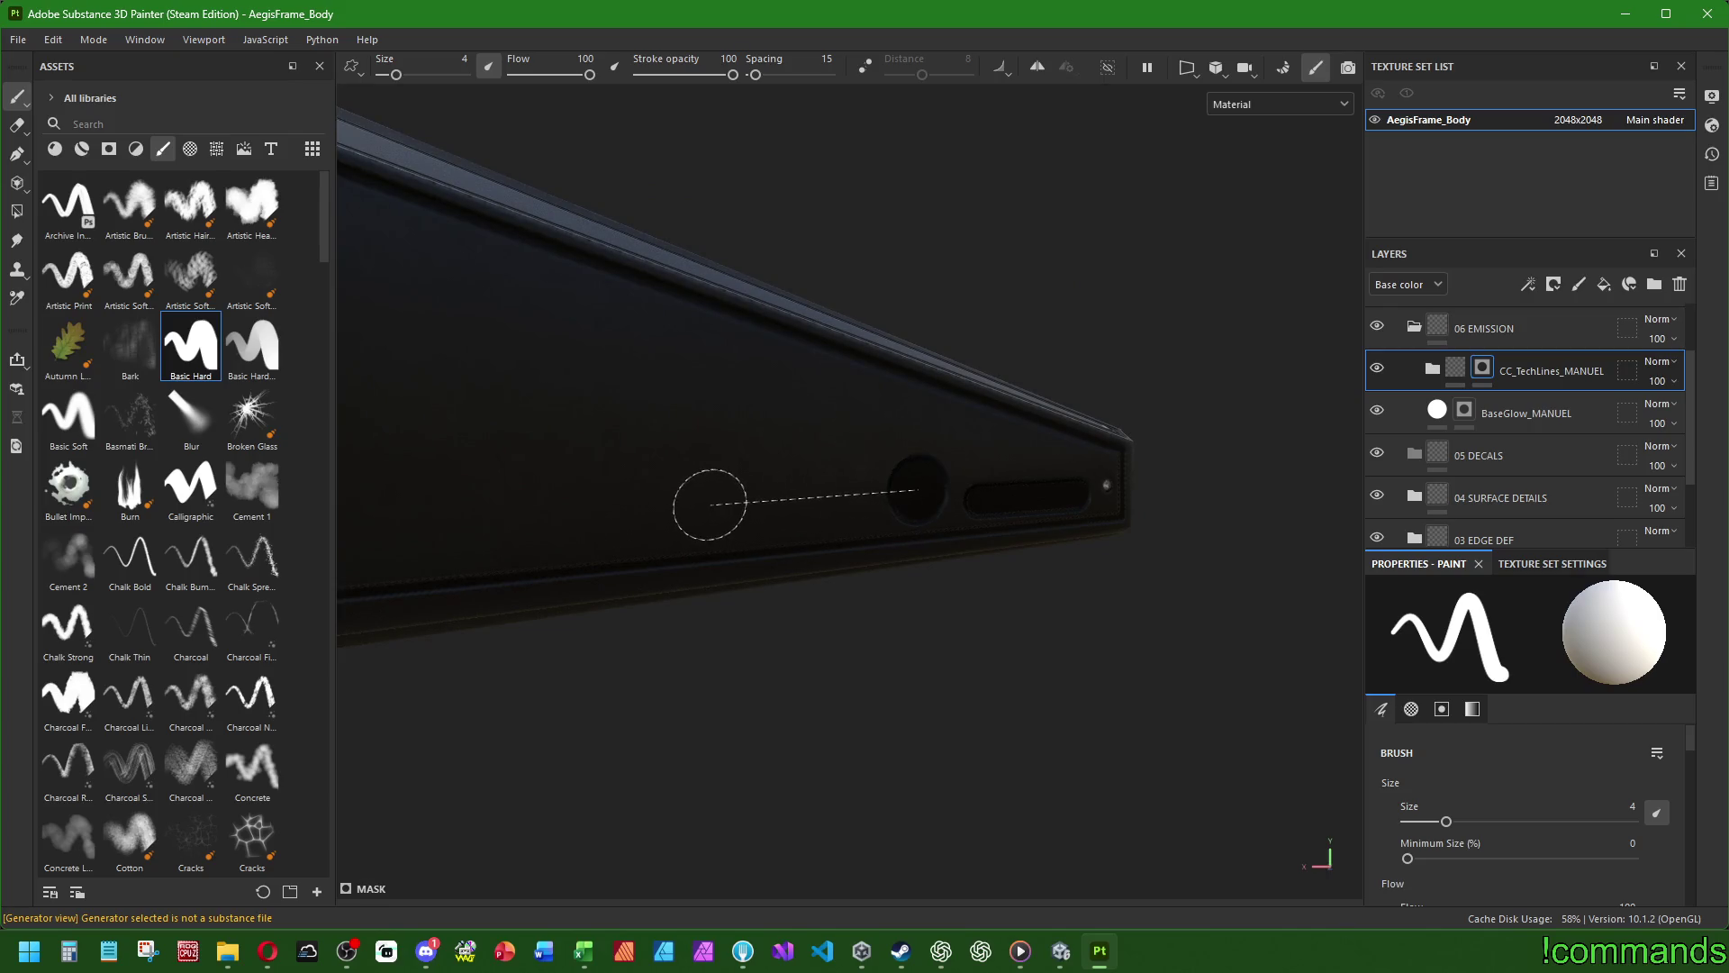
{"action": "left_click", "coordinate": [687, 501], "text": "shift"}
- Switch to brush size 2 and paint a thin vertical slot down the front panel
{"action": "scroll", "coordinate": [687, 502], "scroll_direction": "down", "scroll_amount": 3}
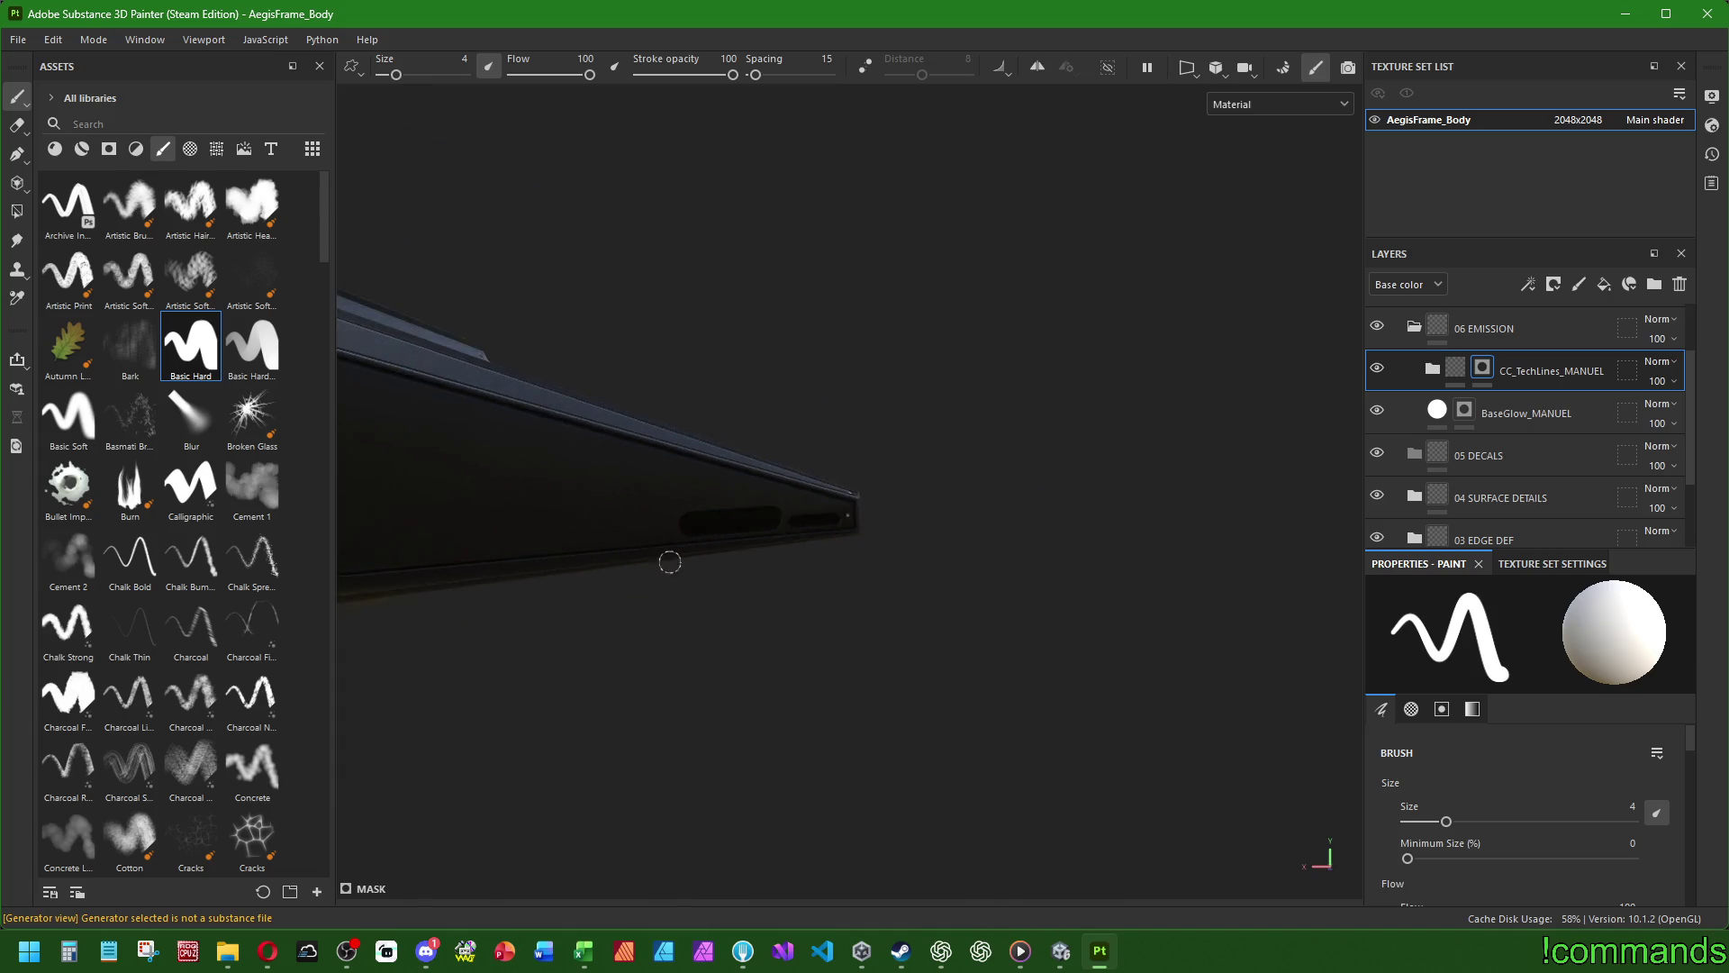
{"action": "scroll", "coordinate": [668, 563], "scroll_direction": "down", "scroll_amount": 5}
{"action": "mouse_move", "coordinate": [1092, 637]}
{"action": "left_mouse_down", "text": "alt"}
{"action": "mouse_move", "coordinate": [965, 582]}
{"action": "mouse_move", "coordinate": [841, 656]}
{"action": "left_mouse_up", "text": "alt"}
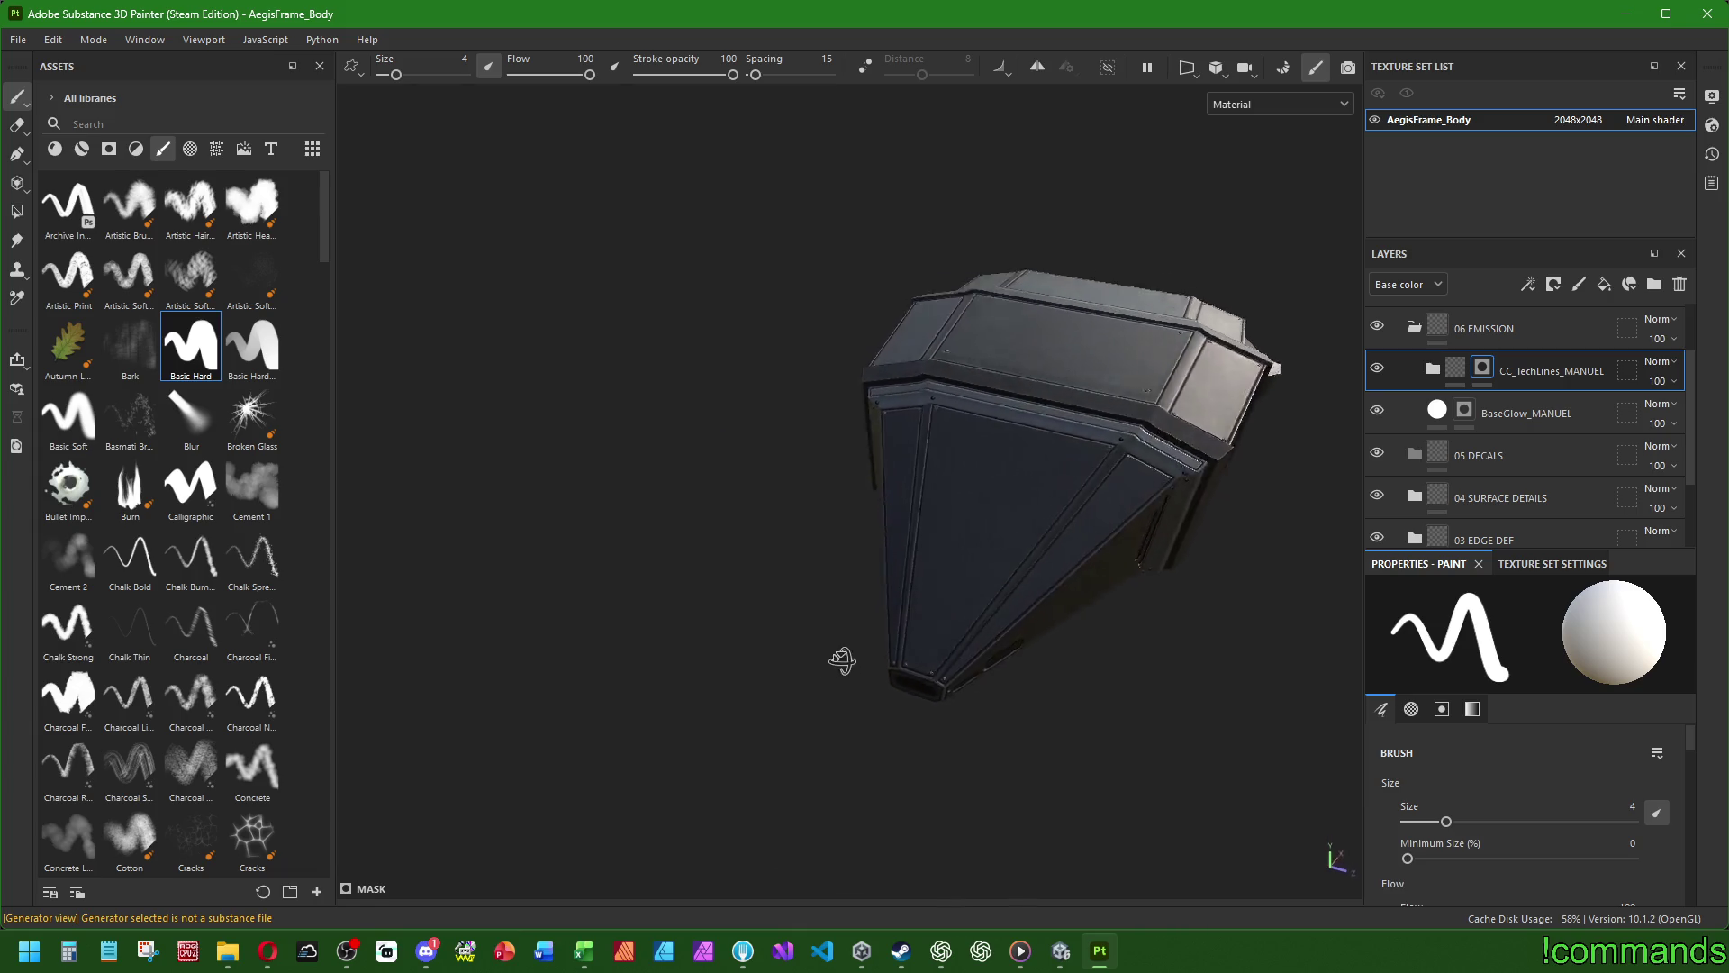
{"action": "scroll", "coordinate": [710, 637], "scroll_direction": "up", "scroll_amount": 4}
{"action": "mouse_move", "coordinate": [710, 637]}
{"action": "left_mouse_down", "text": "alt"}
{"action": "mouse_move", "coordinate": [1127, 495]}
{"action": "mouse_move", "coordinate": [942, 565]}
{"action": "mouse_move", "coordinate": [901, 522]}
{"action": "left_mouse_up", "text": "alt"}
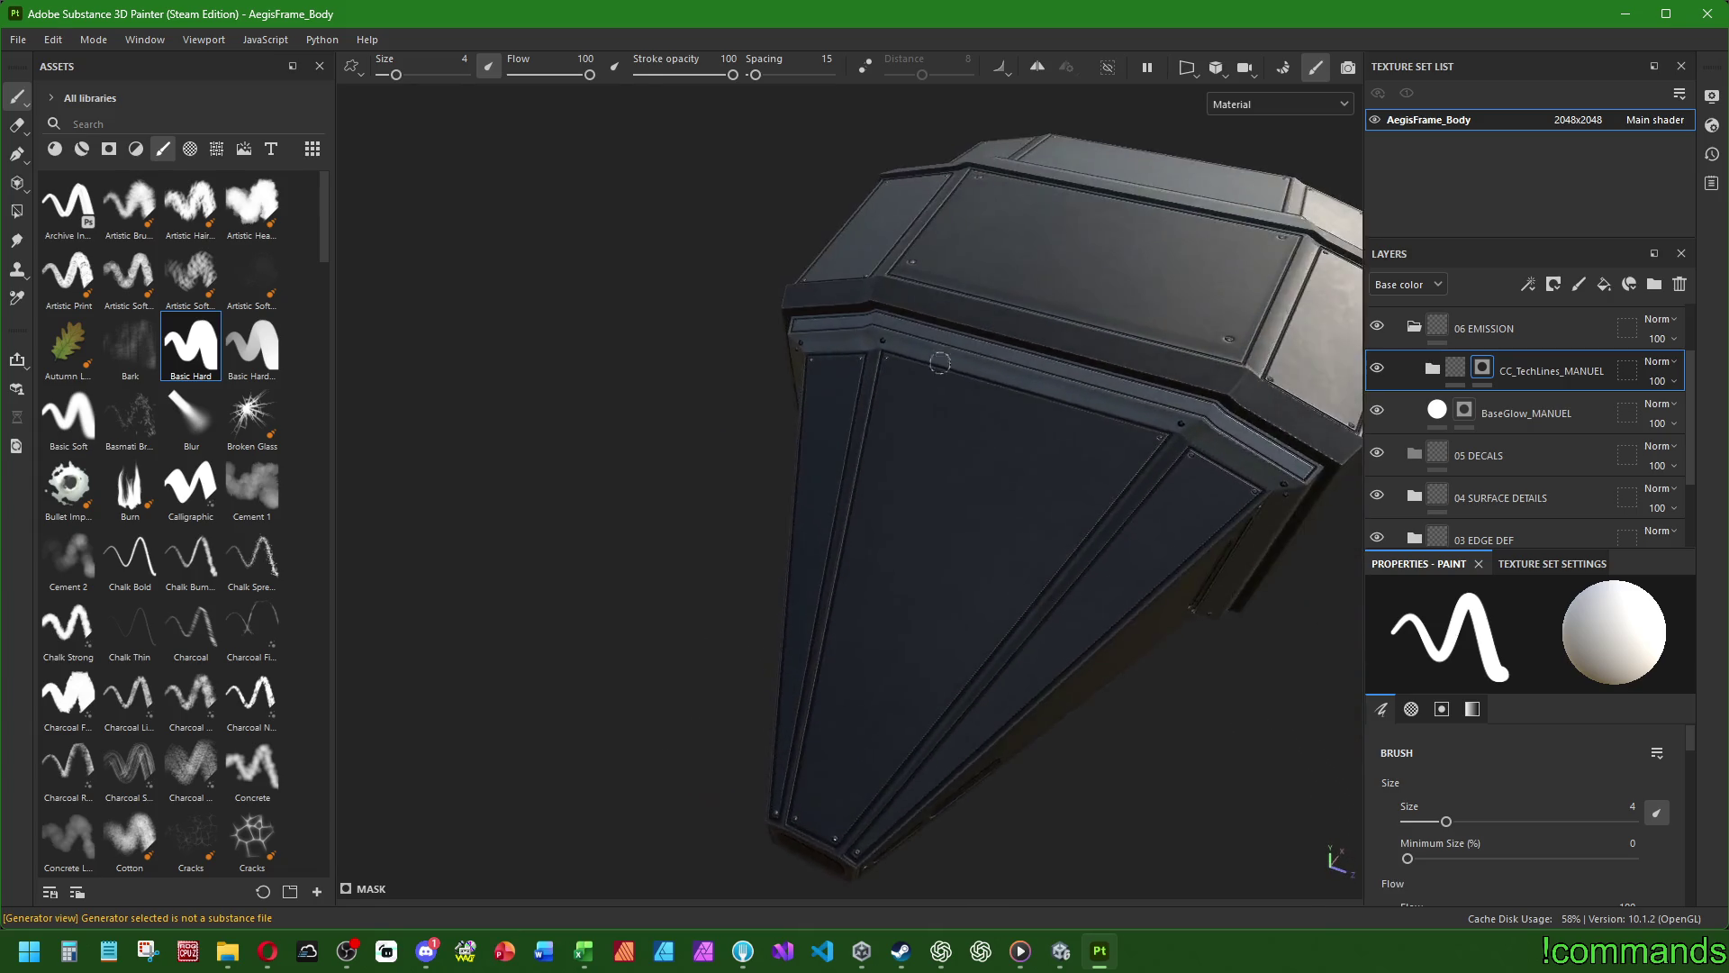
{"action": "scroll", "coordinate": [899, 490], "scroll_direction": "up", "scroll_amount": 4}
{"action": "mouse_move", "coordinate": [946, 571]}
{"action": "middle_mouse_down", "text": "alt"}
{"action": "mouse_move", "coordinate": [859, 533]}
{"action": "mouse_move", "coordinate": [748, 557]}
{"action": "middle_mouse_up", "text": "alt"}
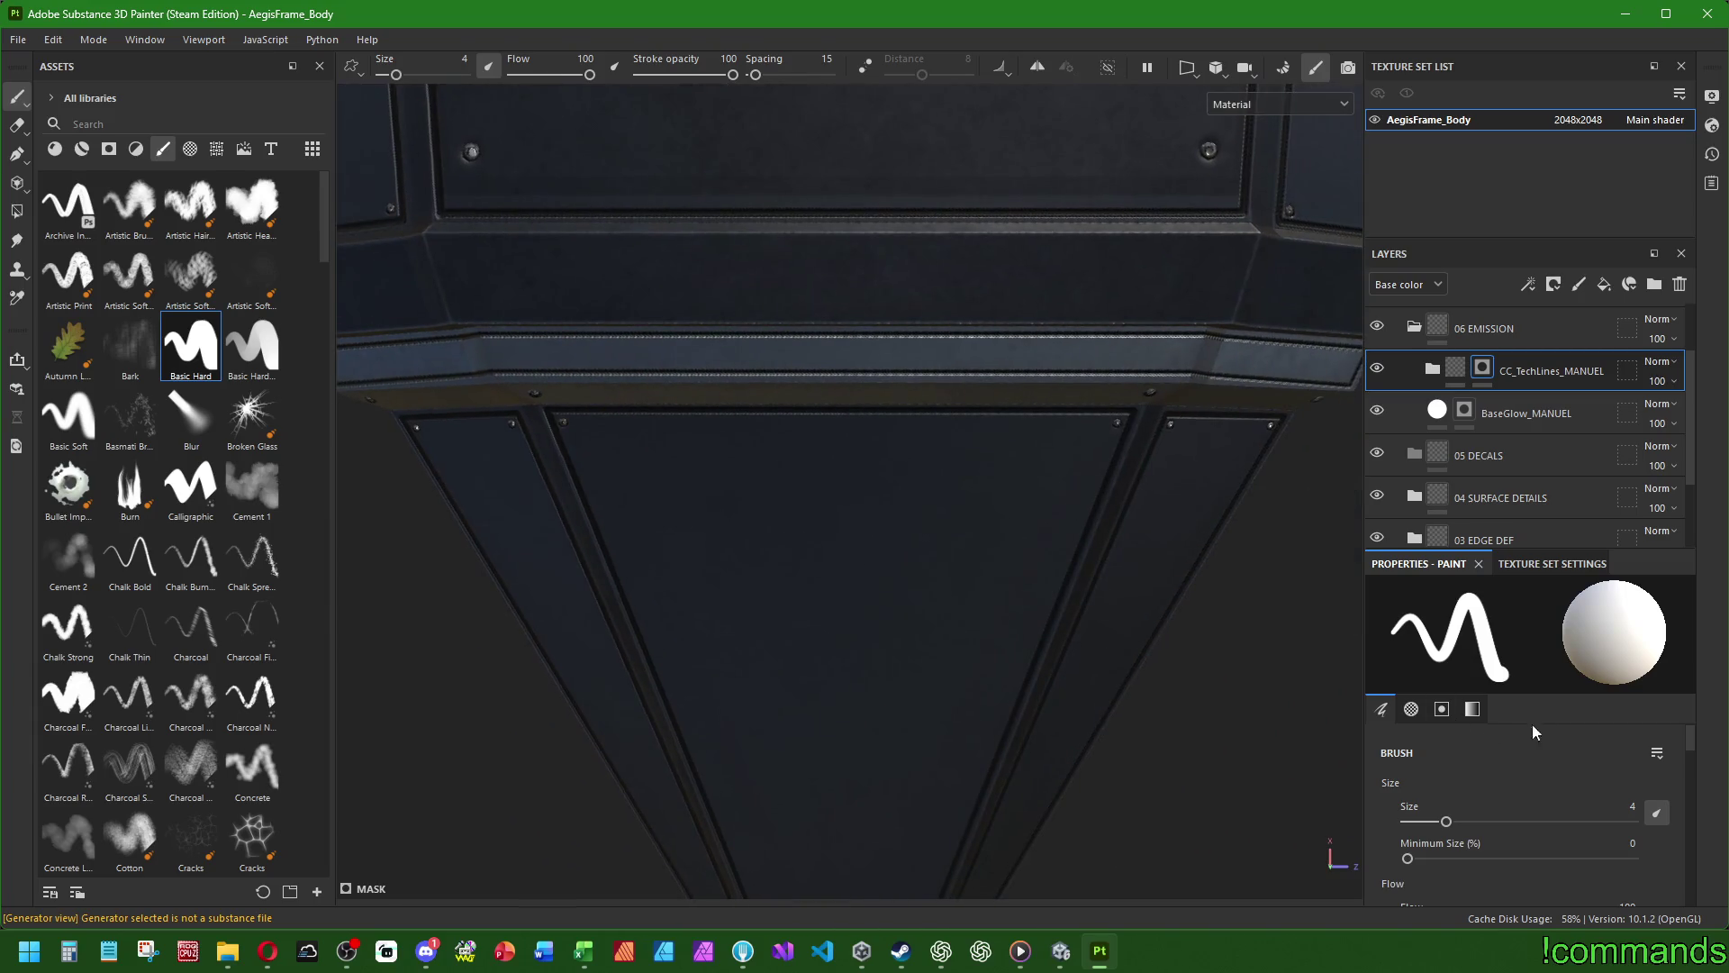
{"action": "double_click", "coordinate": [1617, 805]}
{"action": "type", "text": "2"}
{"action": "key", "text": "Return"}
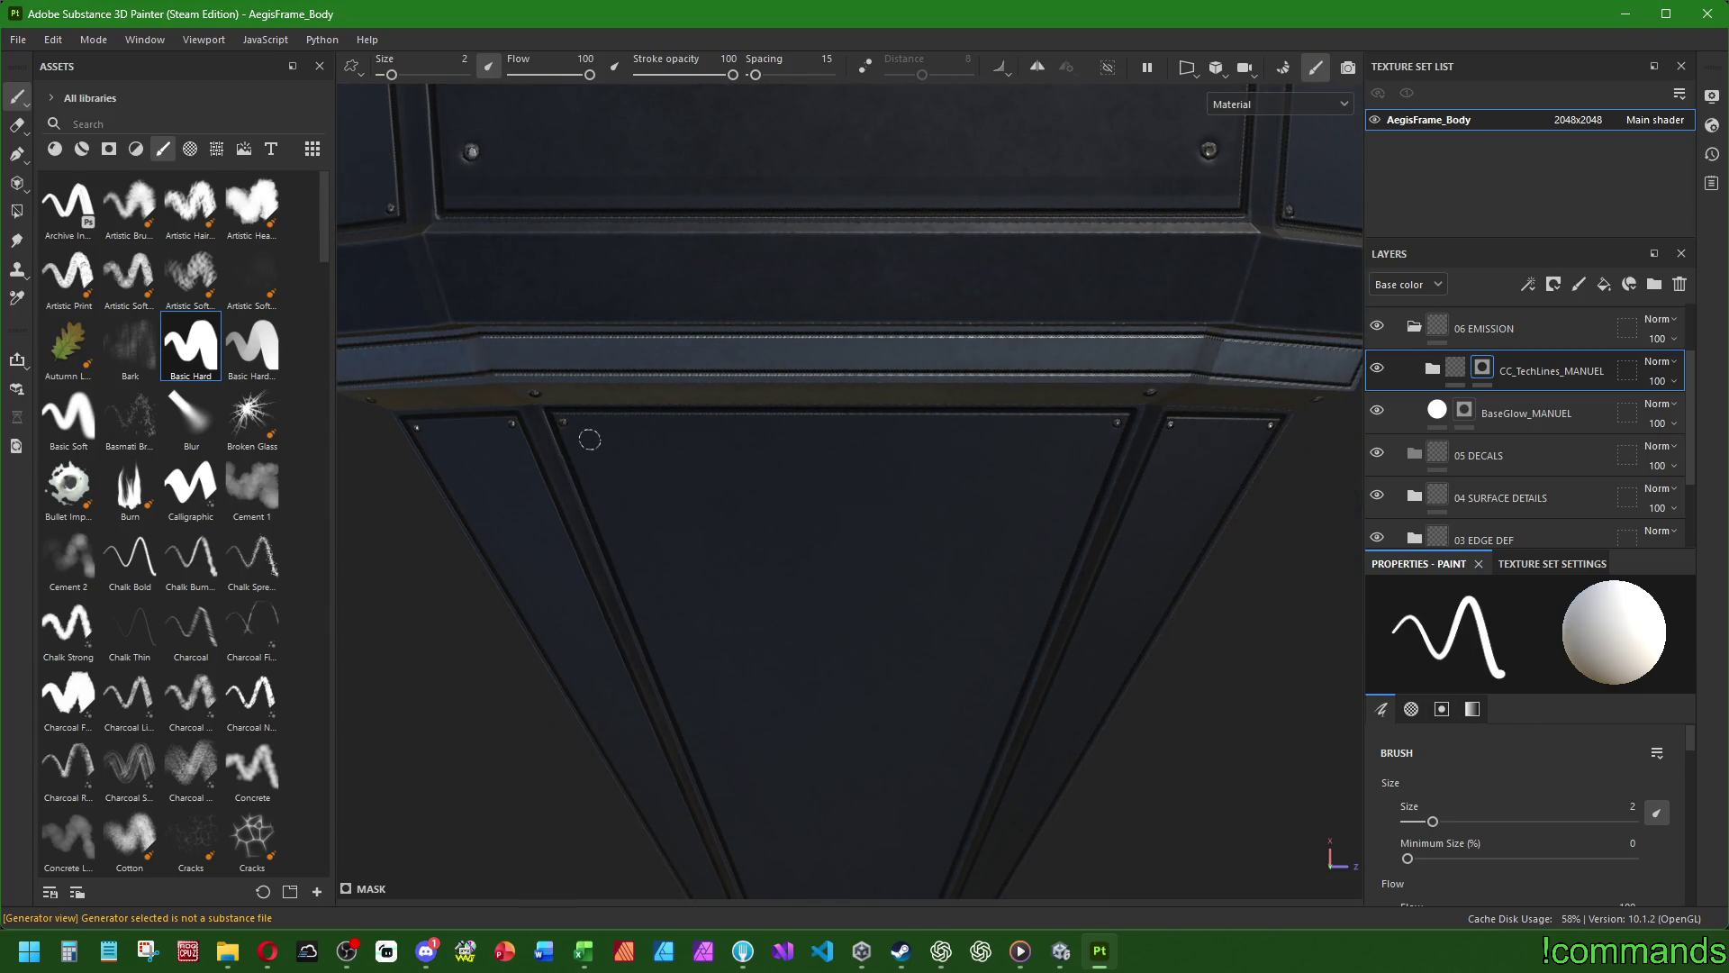
{"action": "mouse_move", "coordinate": [566, 444]}
{"action": "left_mouse_down", "text": "alt"}
{"action": "mouse_move", "coordinate": [633, 522]}
{"action": "mouse_move", "coordinate": [586, 468]}
{"action": "left_mouse_up", "text": "alt"}
{"action": "left_click", "coordinate": [584, 464]}
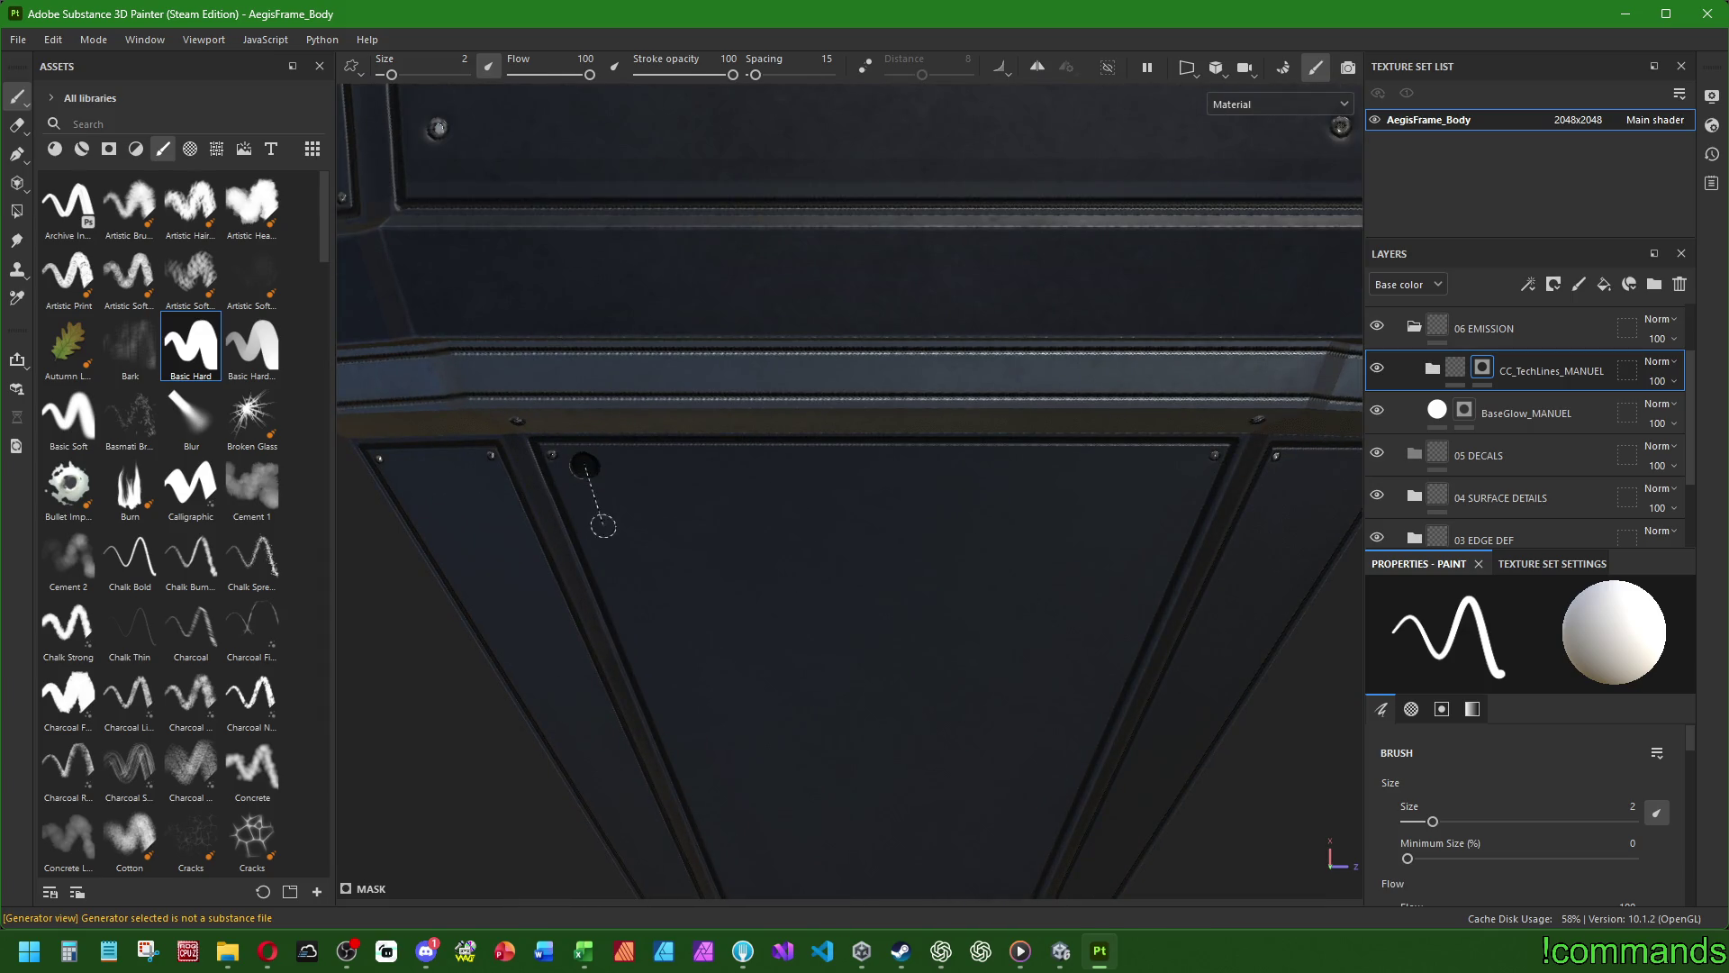
{"action": "left_click", "coordinate": [605, 551], "text": "shift"}
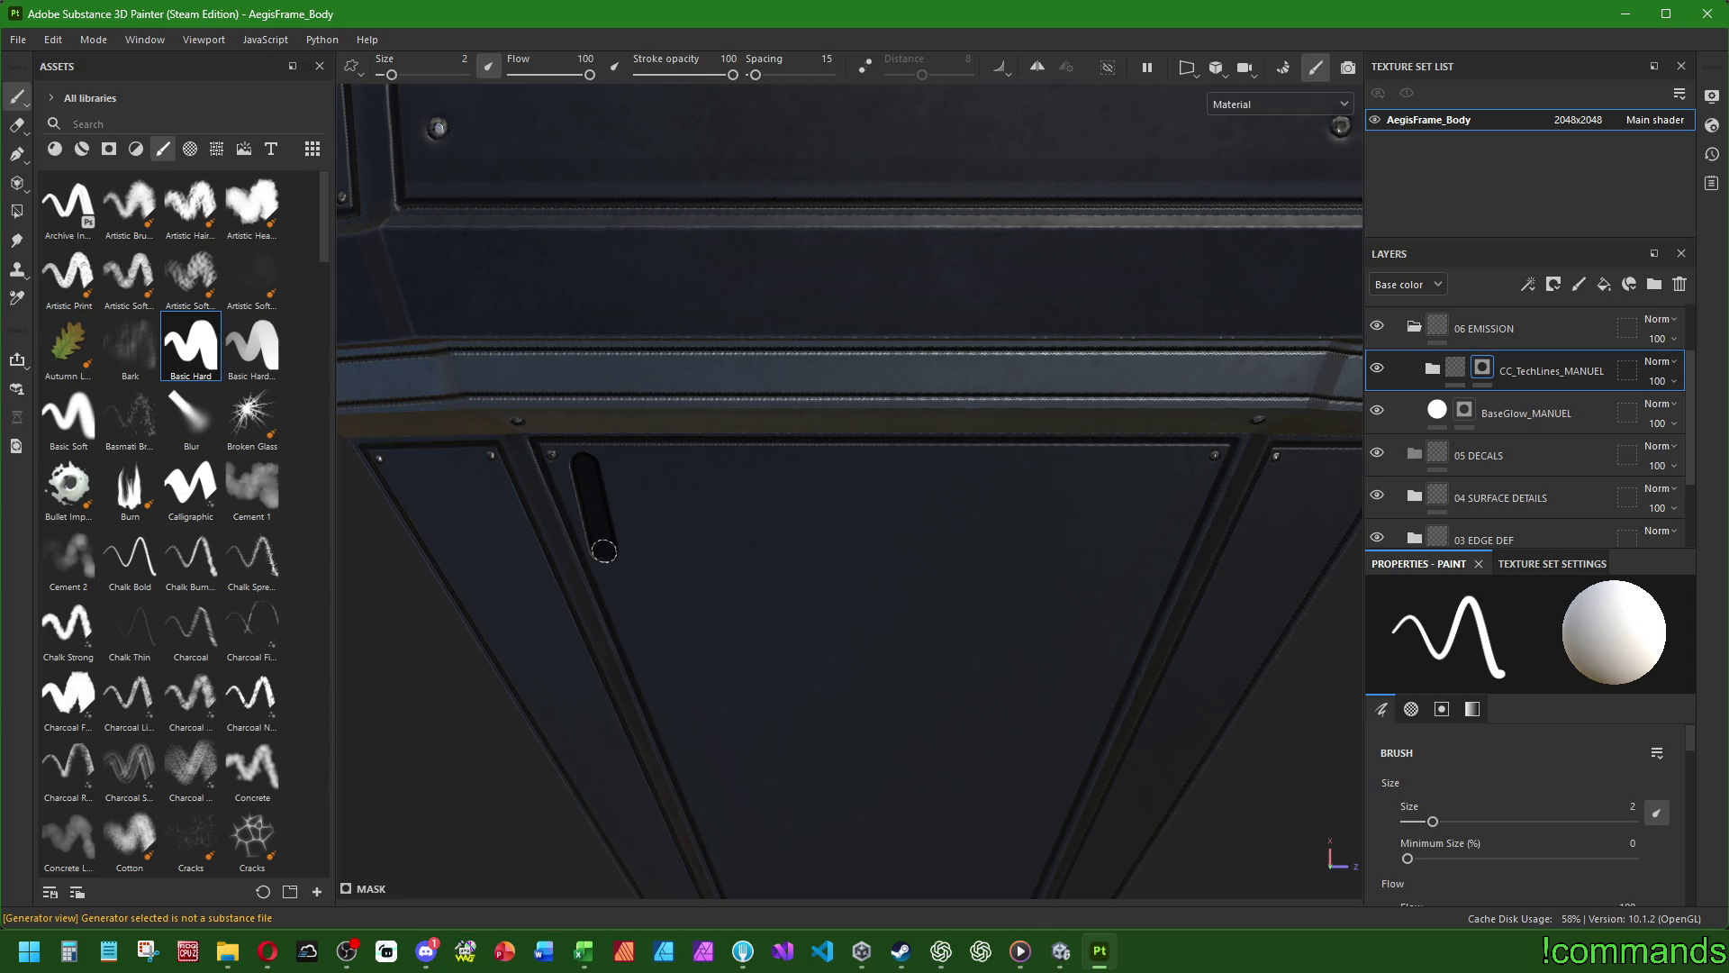
- Paint small round dark dots near the side panel's lower corner
{"action": "middle_click_drag", "start_coordinate": [934, 513], "coordinate": [927, 856]}
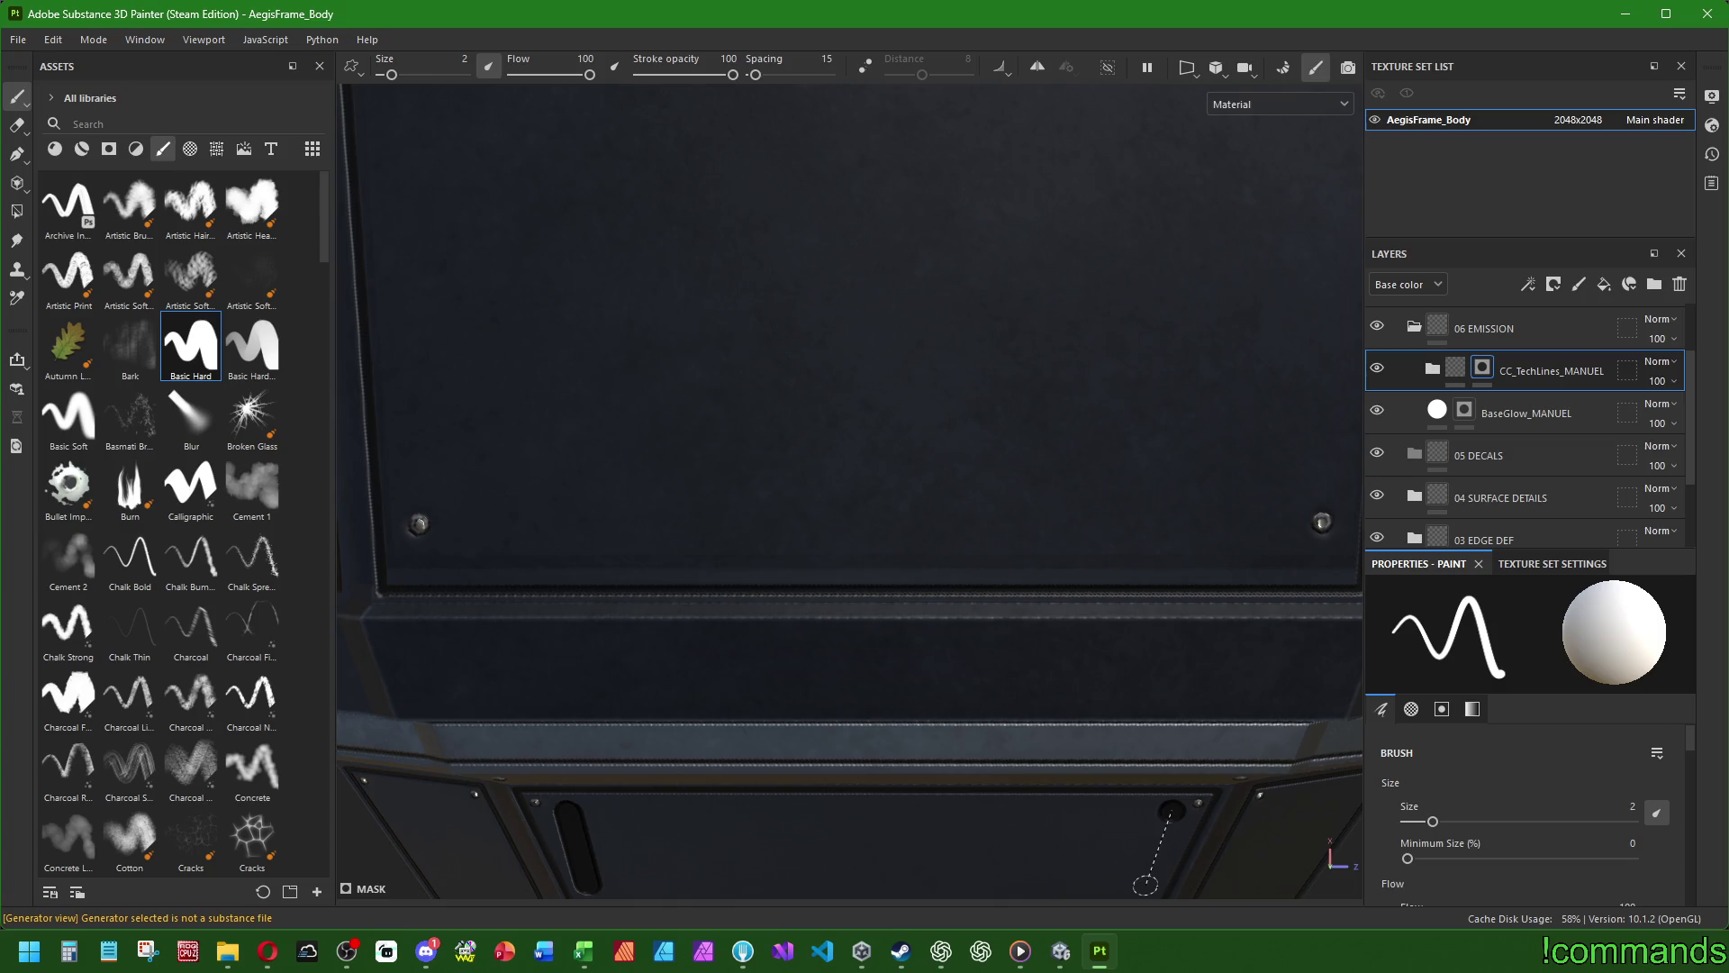
{"action": "scroll", "coordinate": [1145, 885], "scroll_direction": "down", "scroll_amount": 5}
{"action": "mouse_move", "coordinate": [1144, 885]}
{"action": "left_mouse_down", "text": "alt"}
{"action": "mouse_move", "coordinate": [993, 367]}
{"action": "mouse_move", "coordinate": [702, 447]}
{"action": "mouse_move", "coordinate": [884, 618]}
{"action": "mouse_move", "coordinate": [938, 552]}
{"action": "mouse_move", "coordinate": [1081, 612]}
{"action": "mouse_move", "coordinate": [739, 551]}
{"action": "left_mouse_up", "text": "alt"}
{"action": "scroll", "coordinate": [775, 557], "scroll_direction": "up", "scroll_amount": 5}
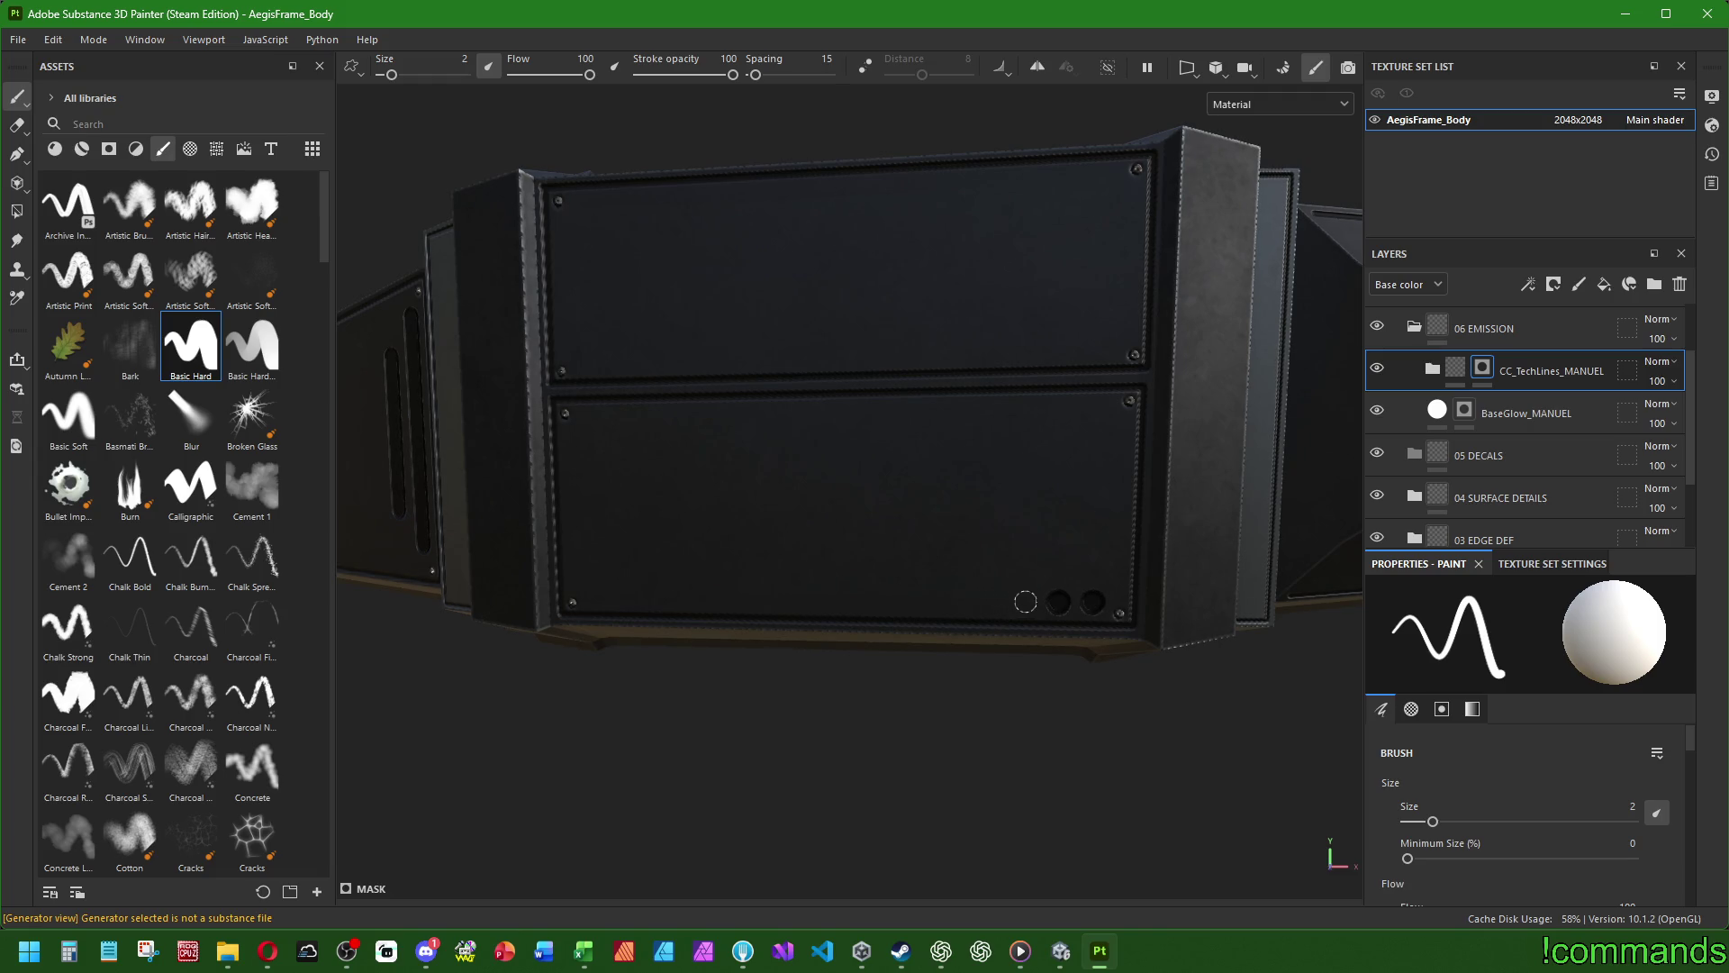
{"action": "scroll", "coordinate": [870, 666], "scroll_direction": "down", "scroll_amount": 5}
{"action": "mouse_move", "coordinate": [870, 666]}
{"action": "left_mouse_down", "text": "alt"}
{"action": "mouse_move", "coordinate": [915, 637]}
{"action": "mouse_move", "coordinate": [957, 540]}
{"action": "mouse_move", "coordinate": [428, 572]}
{"action": "left_mouse_up", "text": "alt"}
{"action": "scroll", "coordinate": [427, 572], "scroll_direction": "up", "scroll_amount": 3}
{"action": "scroll", "coordinate": [442, 596], "scroll_direction": "up", "scroll_amount": 3}
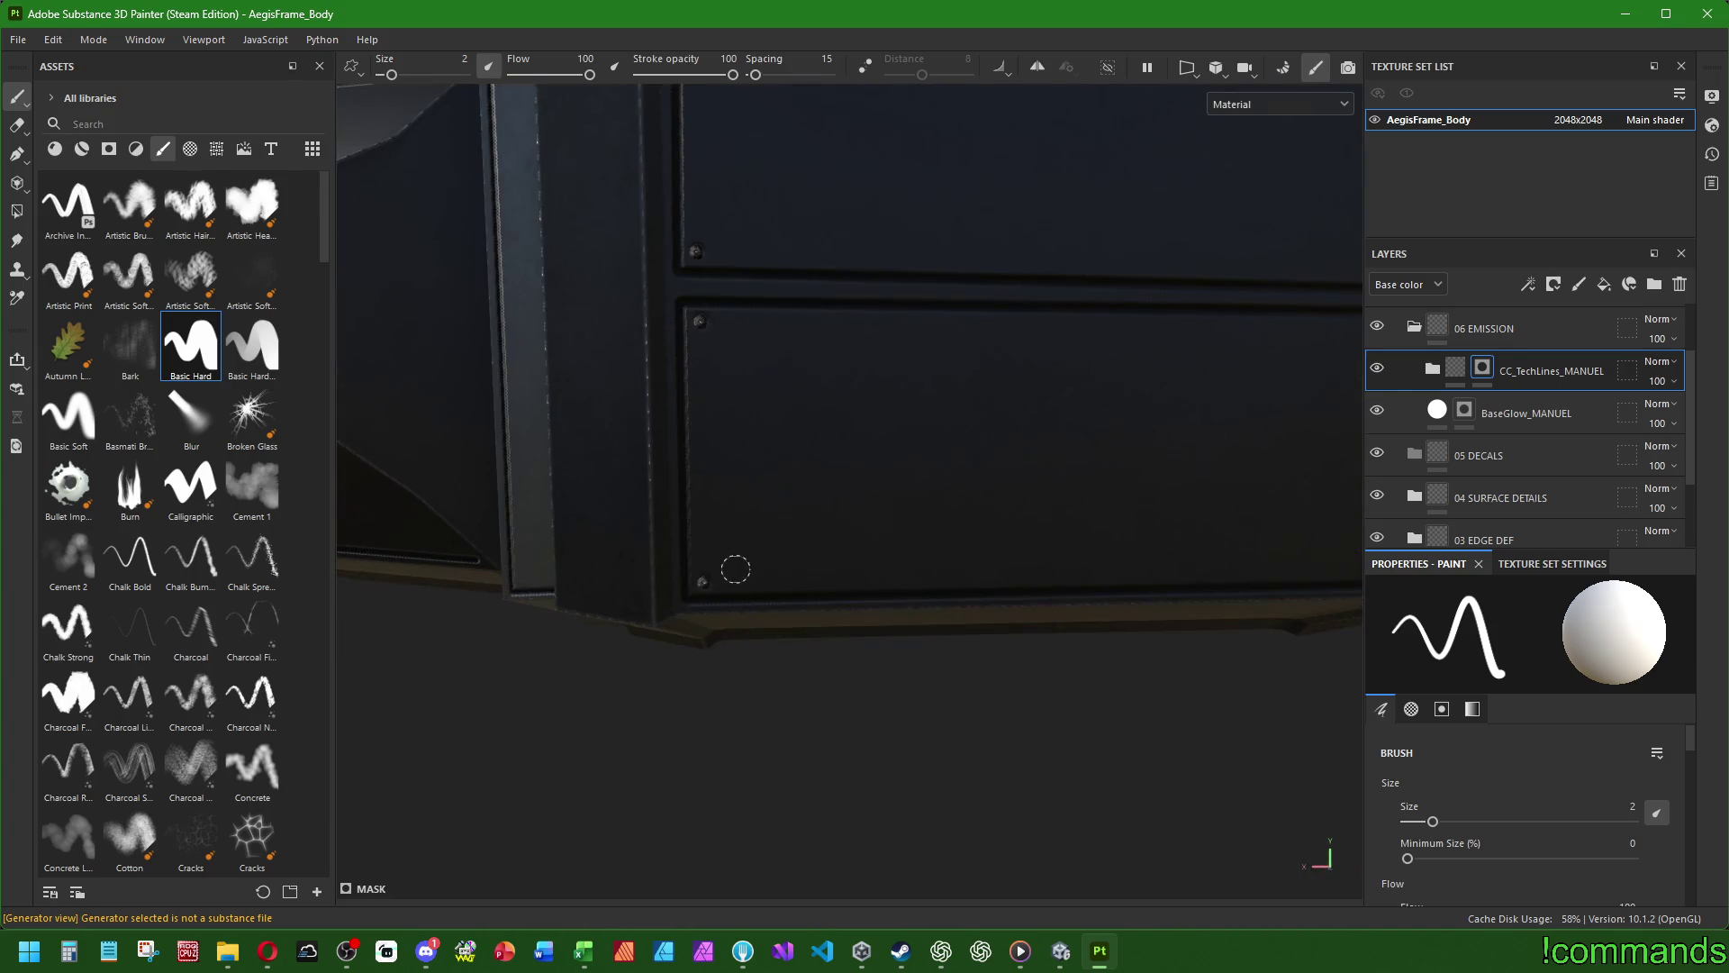
{"action": "left_click", "coordinate": [775, 568]}
{"action": "scroll", "coordinate": [818, 567], "scroll_direction": "down", "scroll_amount": 5}
{"action": "mouse_move", "coordinate": [818, 566]}
{"action": "left_mouse_down", "text": "alt"}
{"action": "mouse_move", "coordinate": [652, 638]}
{"action": "mouse_move", "coordinate": [880, 529]}
{"action": "mouse_move", "coordinate": [946, 523]}
{"action": "mouse_move", "coordinate": [864, 517]}
{"action": "mouse_move", "coordinate": [1166, 541]}
{"action": "mouse_move", "coordinate": [1009, 590]}
{"action": "mouse_move", "coordinate": [898, 475]}
{"action": "mouse_move", "coordinate": [822, 494]}
{"action": "mouse_move", "coordinate": [1089, 567]}
{"action": "mouse_move", "coordinate": [972, 559]}
{"action": "mouse_move", "coordinate": [1049, 591]}
{"action": "mouse_move", "coordinate": [1042, 572]}
{"action": "left_mouse_up", "text": "alt"}
{"action": "scroll", "coordinate": [822, 495], "scroll_direction": "up", "scroll_amount": 5}
- Set brush size 2.5 and place a dark dab on the box face
{"action": "right_click_drag", "start_coordinate": [1027, 579], "coordinate": [1038, 583], "text": "ctrl"}
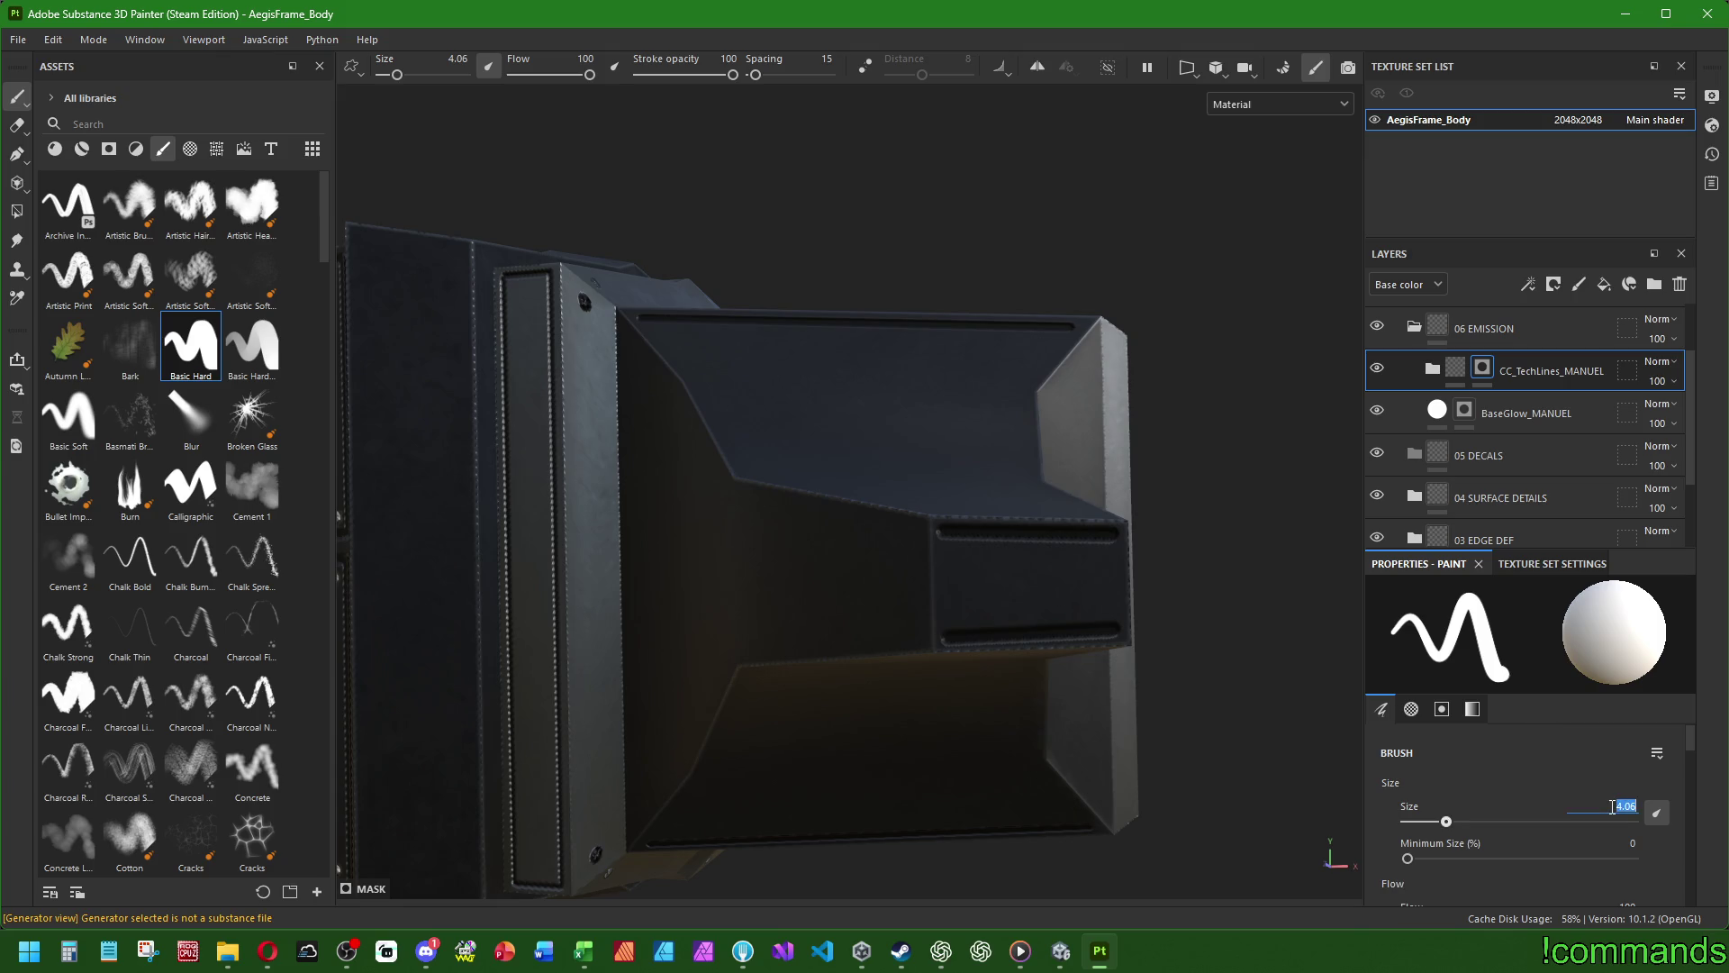
{"action": "type", "text": "2.5"}
{"action": "key", "text": "Return"}
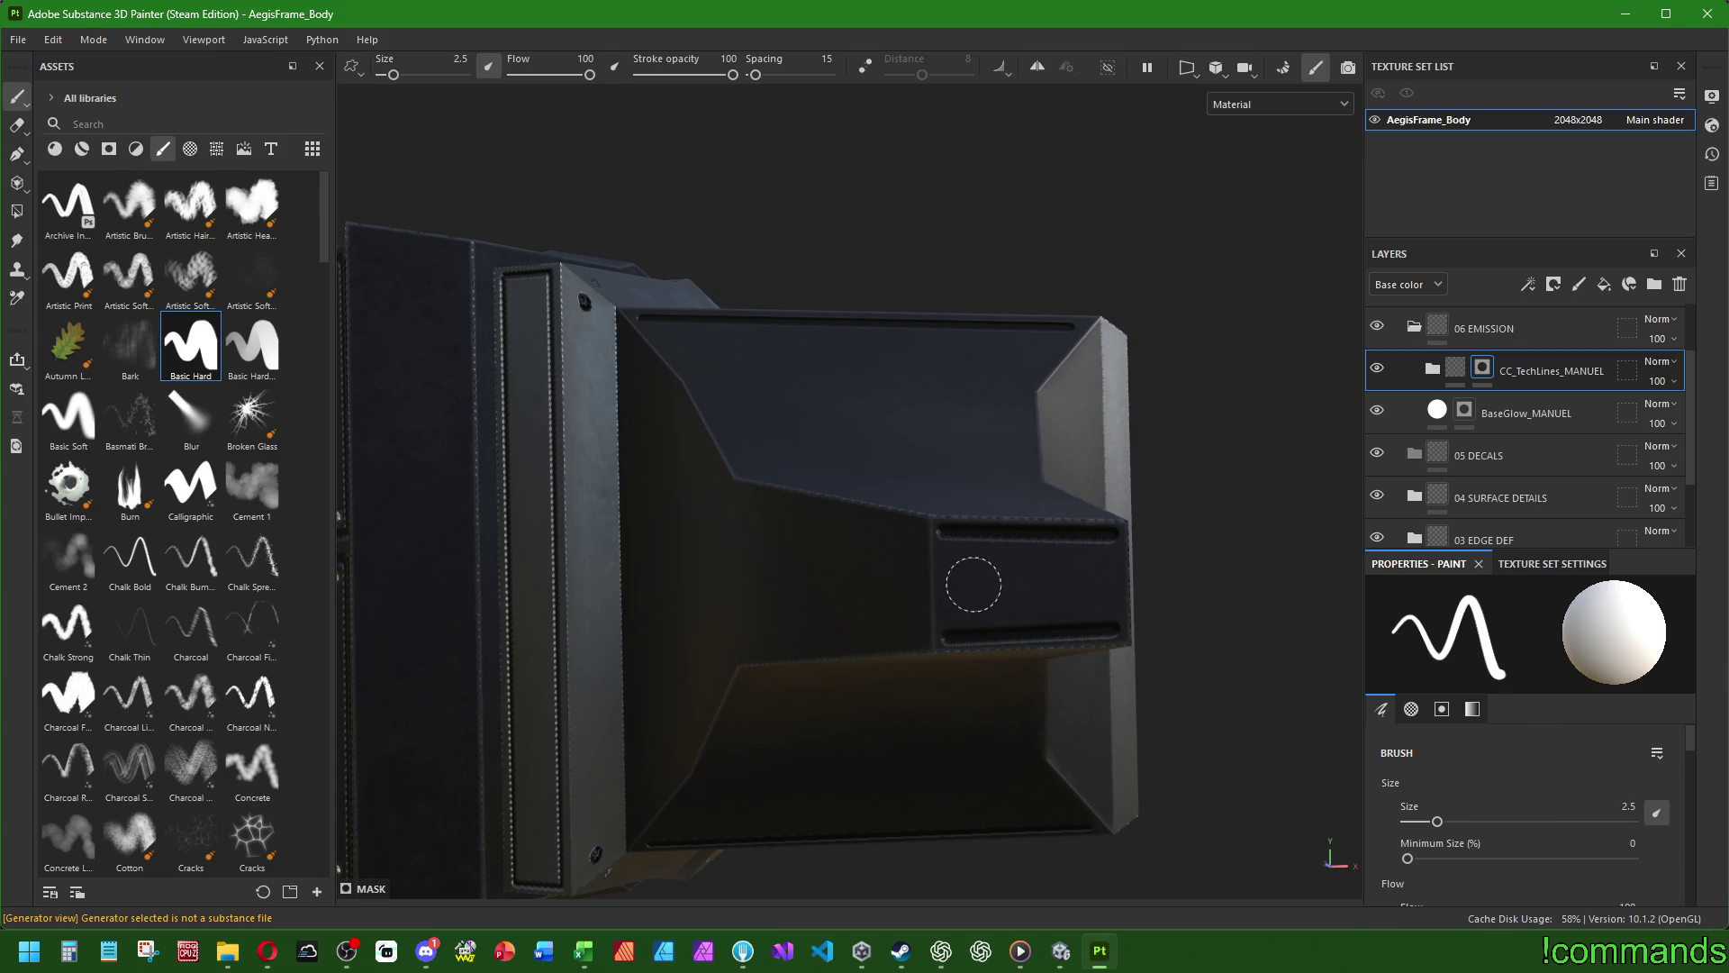
{"action": "left_click_drag", "start_coordinate": [1092, 586], "coordinate": [1109, 618], "text": "alt"}
{"action": "mouse_move", "coordinate": [1205, 573]}
{"action": "left_mouse_down", "text": "alt"}
{"action": "mouse_move", "coordinate": [1046, 637]}
{"action": "mouse_move", "coordinate": [1133, 580]}
{"action": "mouse_move", "coordinate": [804, 574]}
{"action": "left_mouse_up", "text": "alt"}
{"action": "left_click_drag", "start_coordinate": [1184, 605], "coordinate": [629, 525], "text": "alt"}
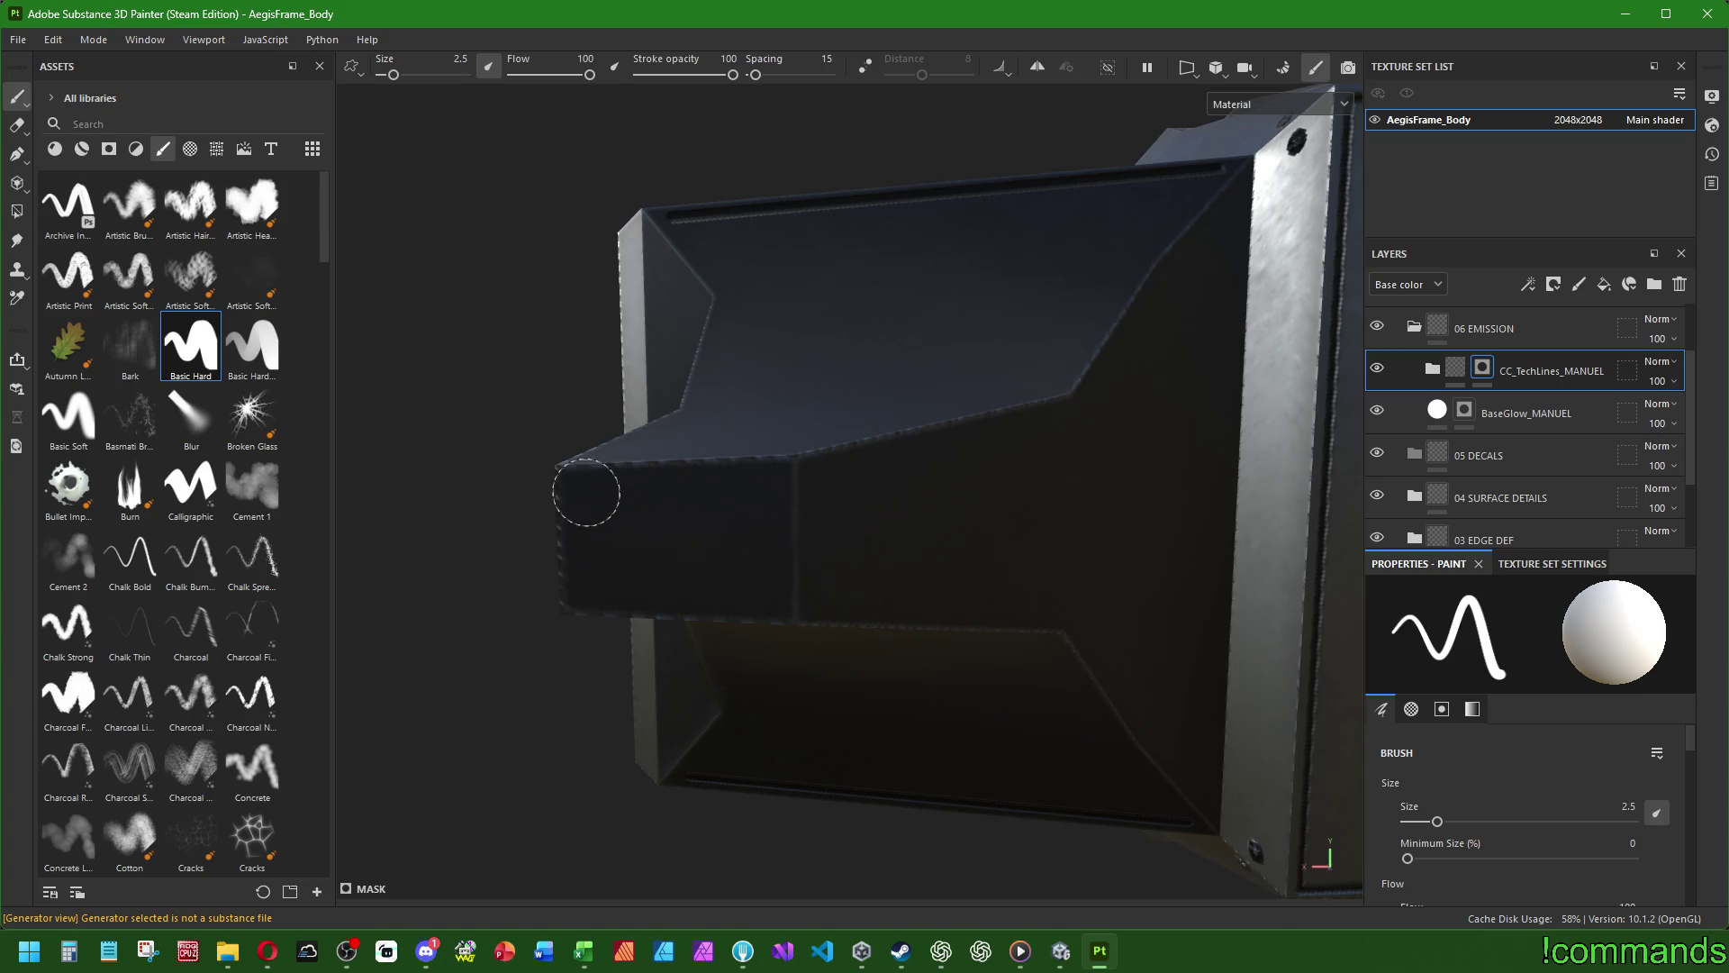
{"action": "left_click", "coordinate": [608, 540]}
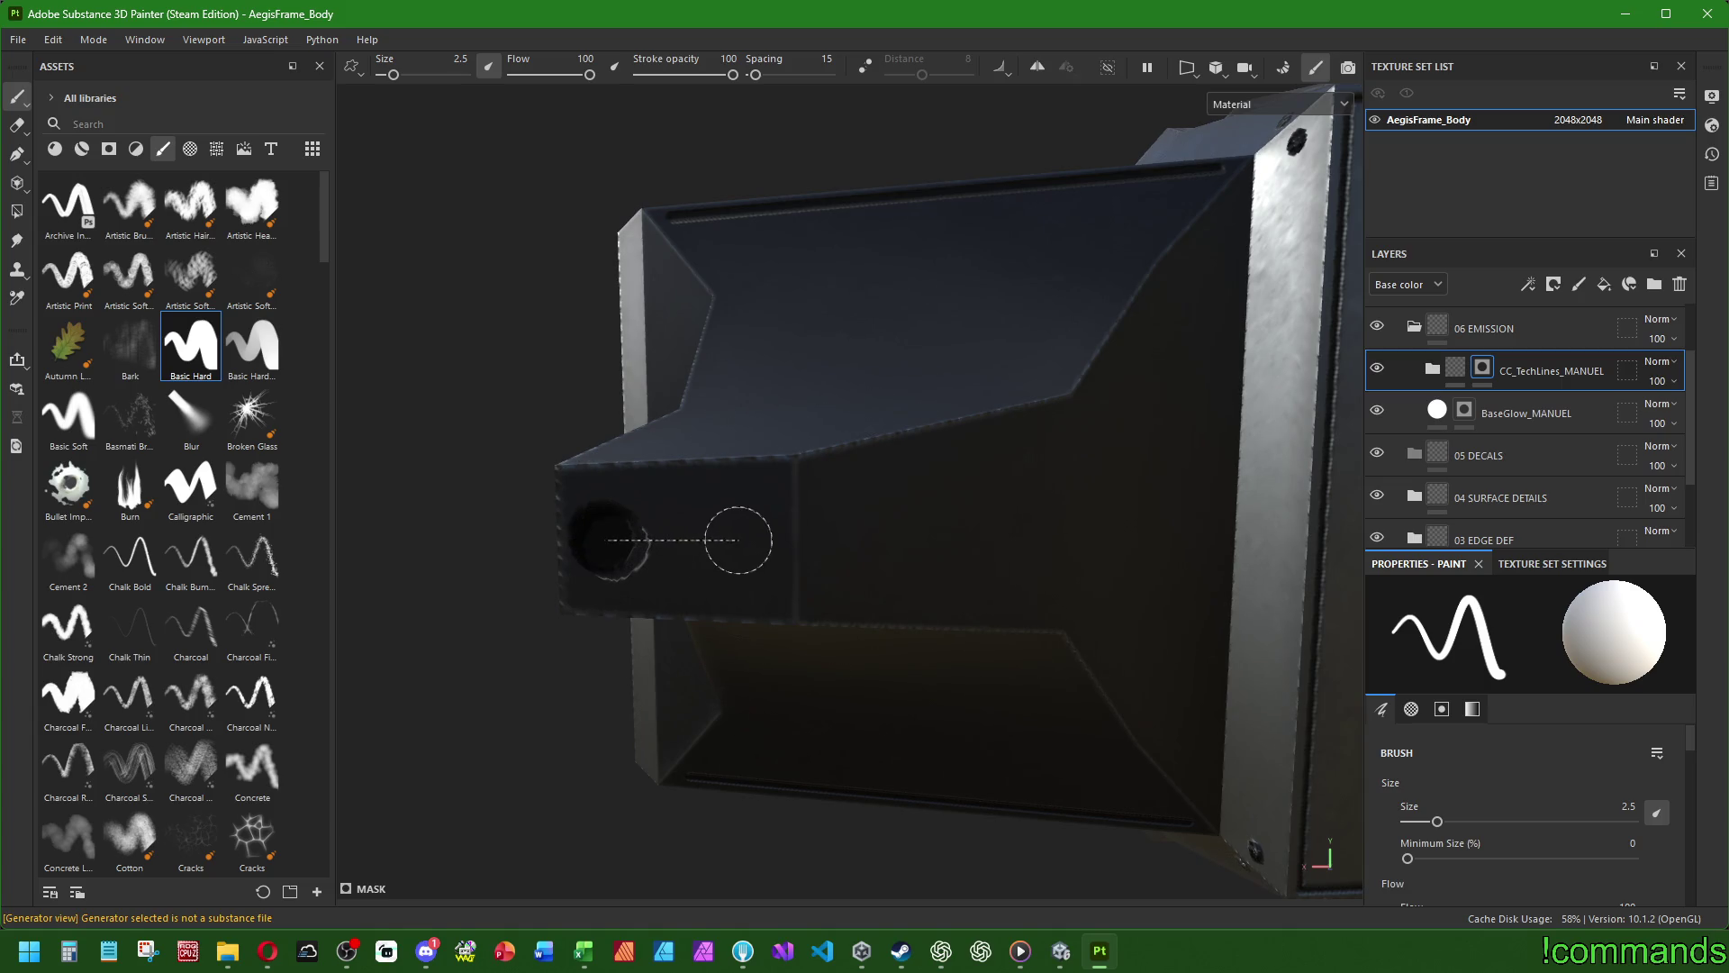
{"action": "left_click_drag", "start_coordinate": [738, 539], "coordinate": [768, 579], "text": "alt"}
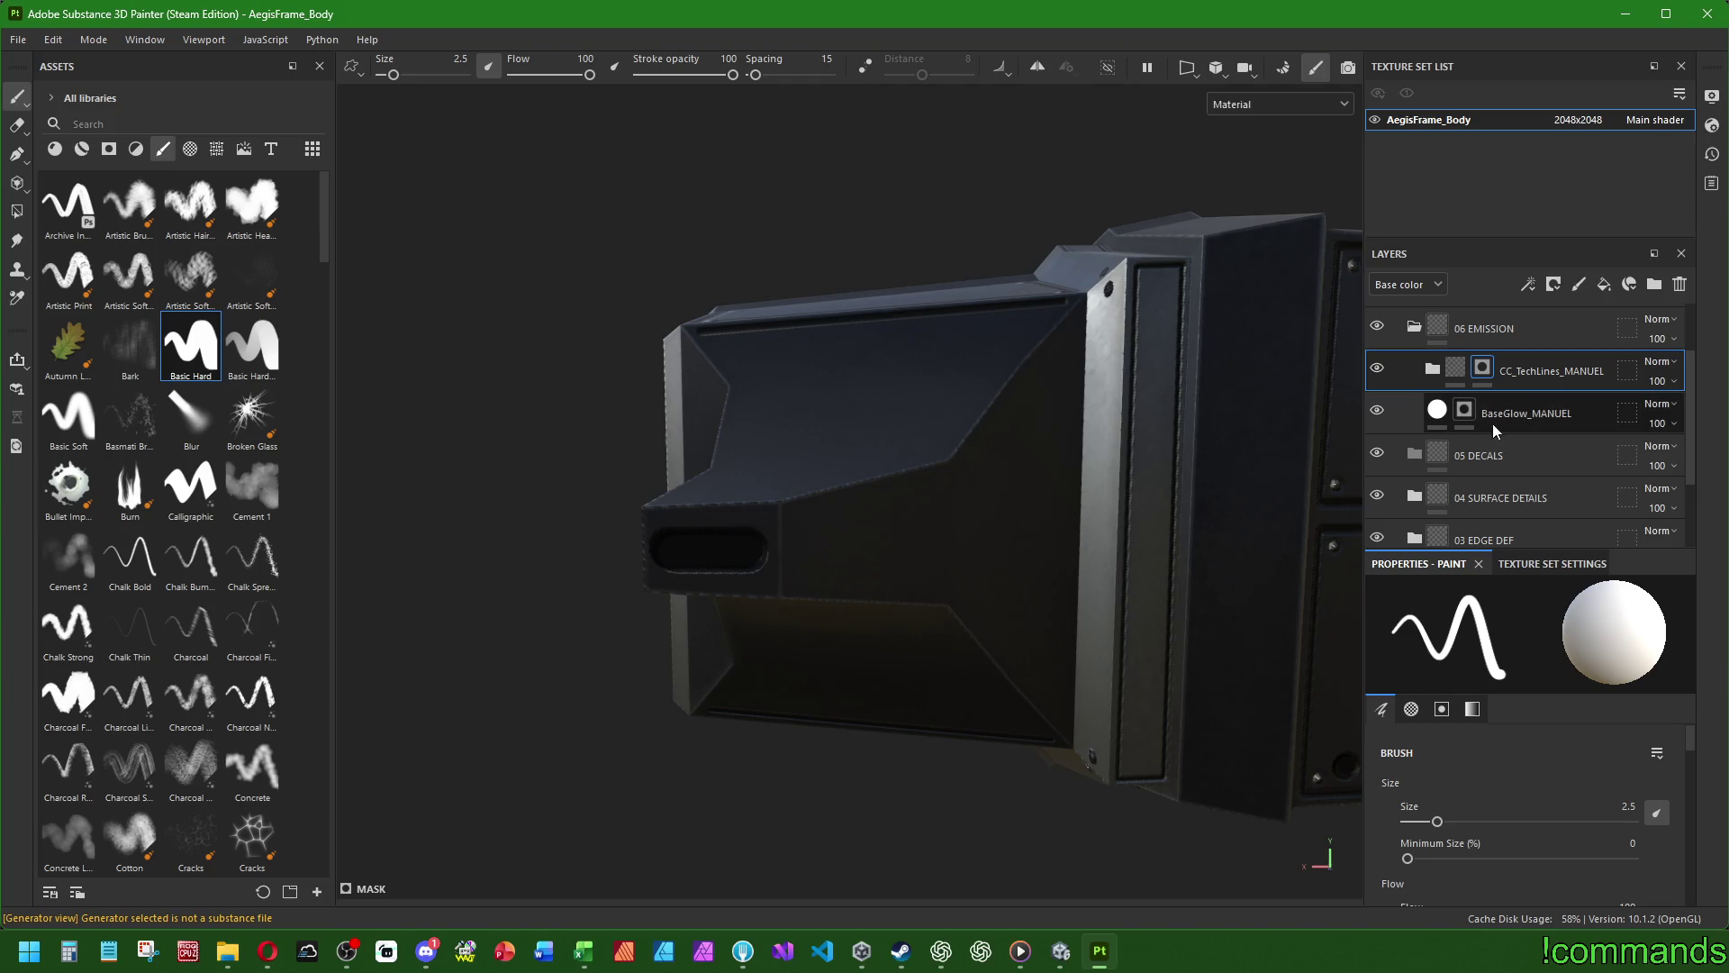
- Select the CC_TechLines_MANUEL layer inside the 04 SURFACE DETAILS folder
{"action": "scroll", "coordinate": [1504, 420], "scroll_direction": "down", "scroll_amount": 3}
{"action": "left_click", "coordinate": [1414, 474]}
{"action": "scroll", "coordinate": [1437, 474], "scroll_direction": "down", "scroll_amount": 3}
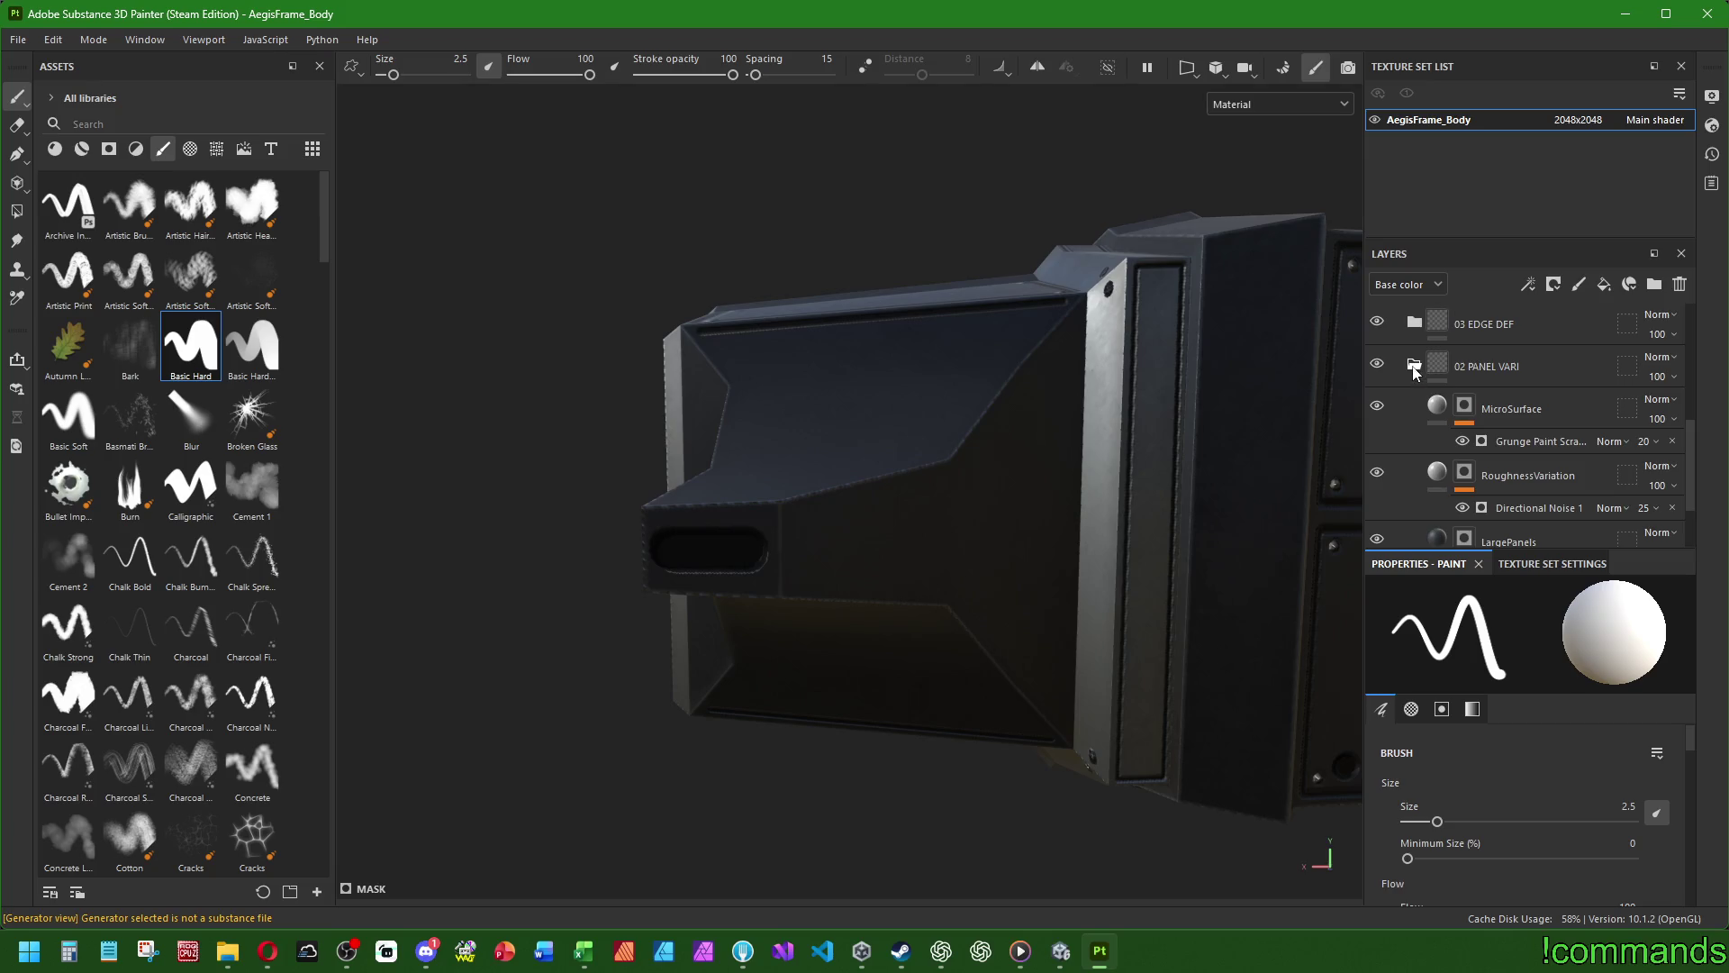
{"action": "left_click", "coordinate": [1414, 371]}
{"action": "left_click", "coordinate": [1489, 427]}
{"action": "left_click", "coordinate": [1413, 414]}
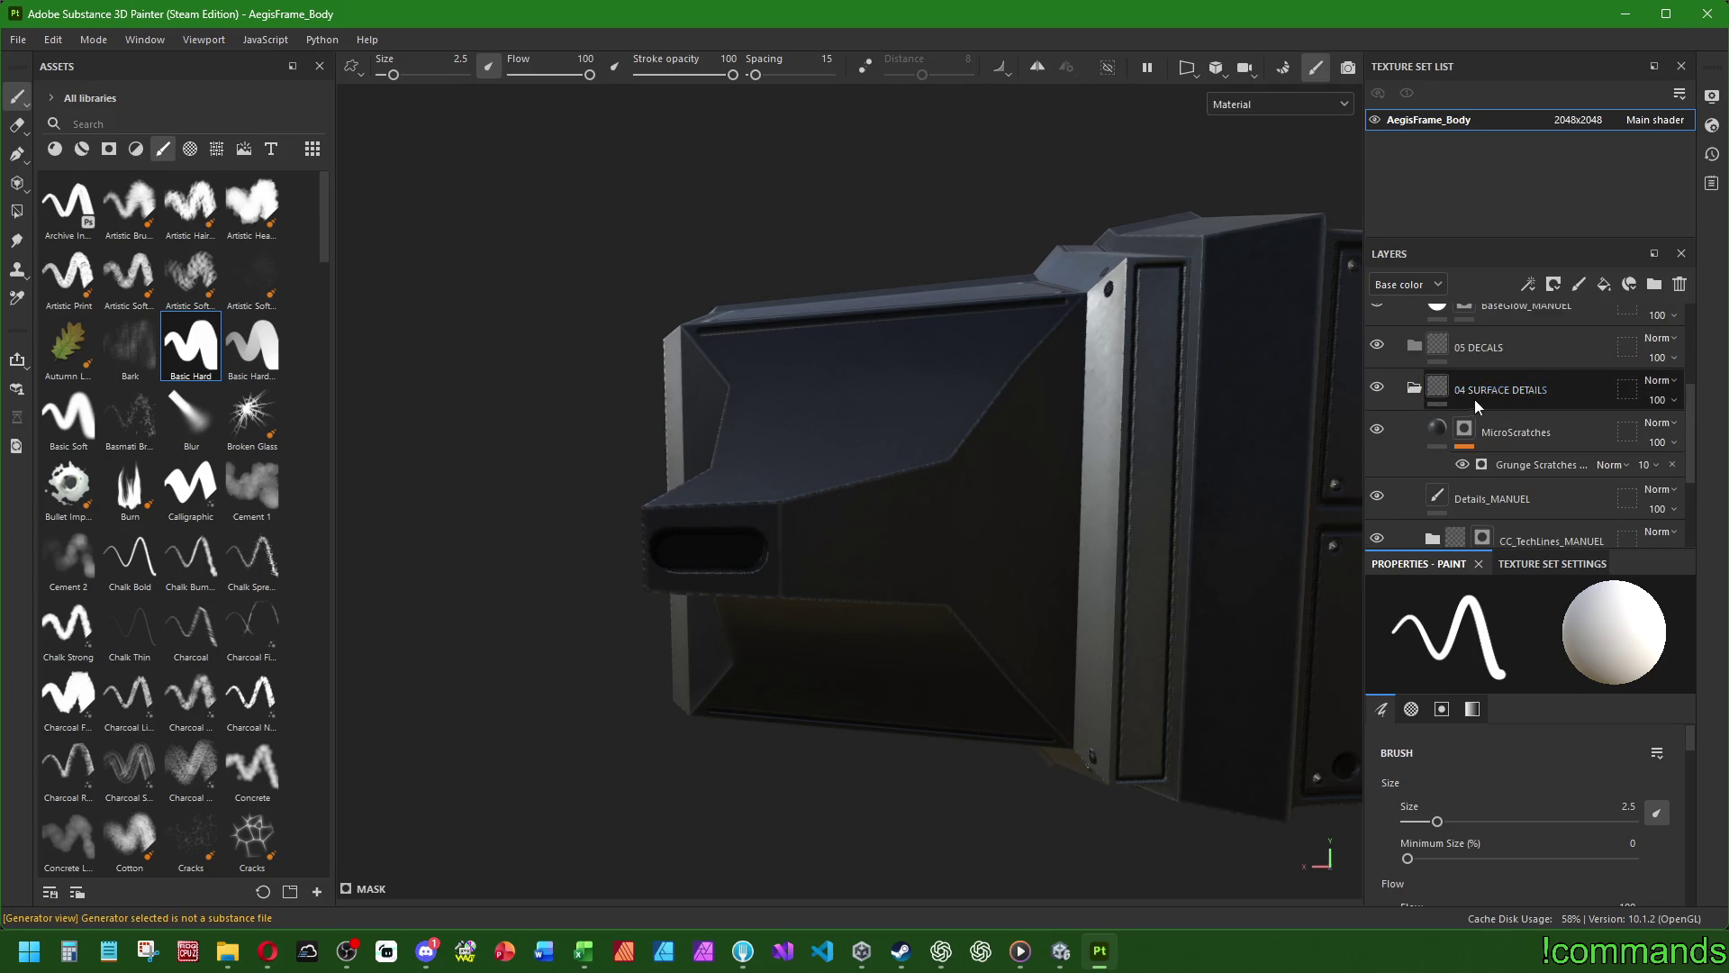
{"action": "scroll", "coordinate": [1471, 403], "scroll_direction": "down", "scroll_amount": 3}
{"action": "left_click", "coordinate": [1549, 432]}
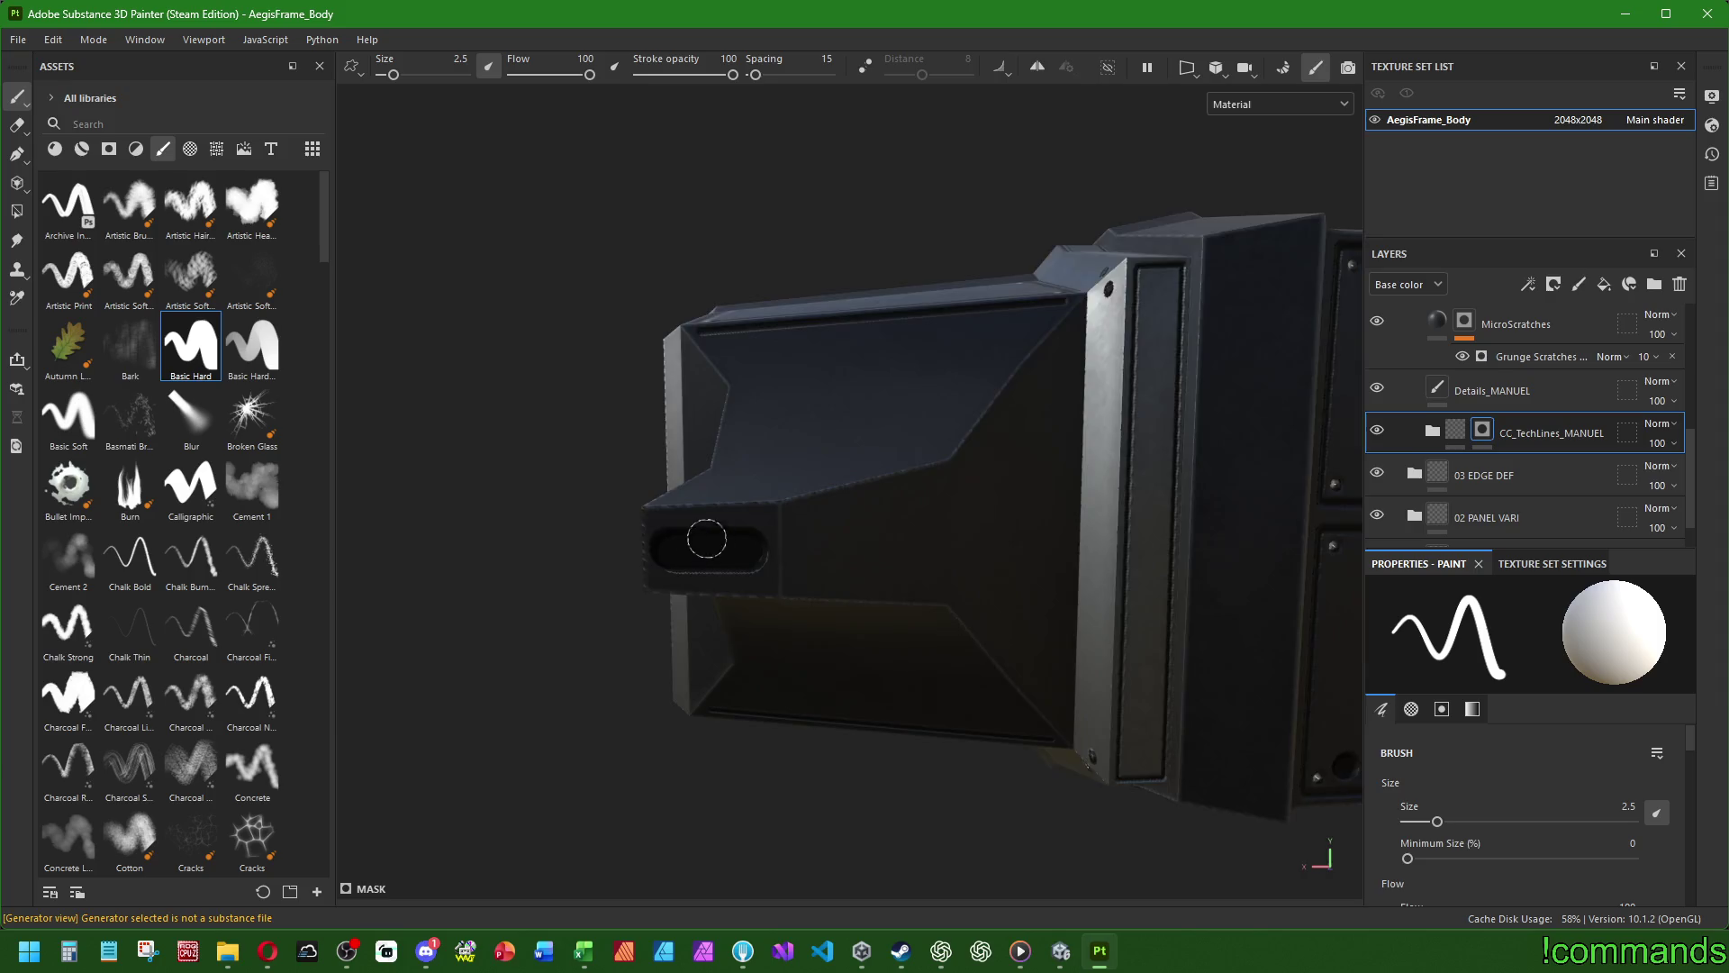
{"action": "scroll", "coordinate": [711, 541], "scroll_direction": "up", "scroll_amount": 5}
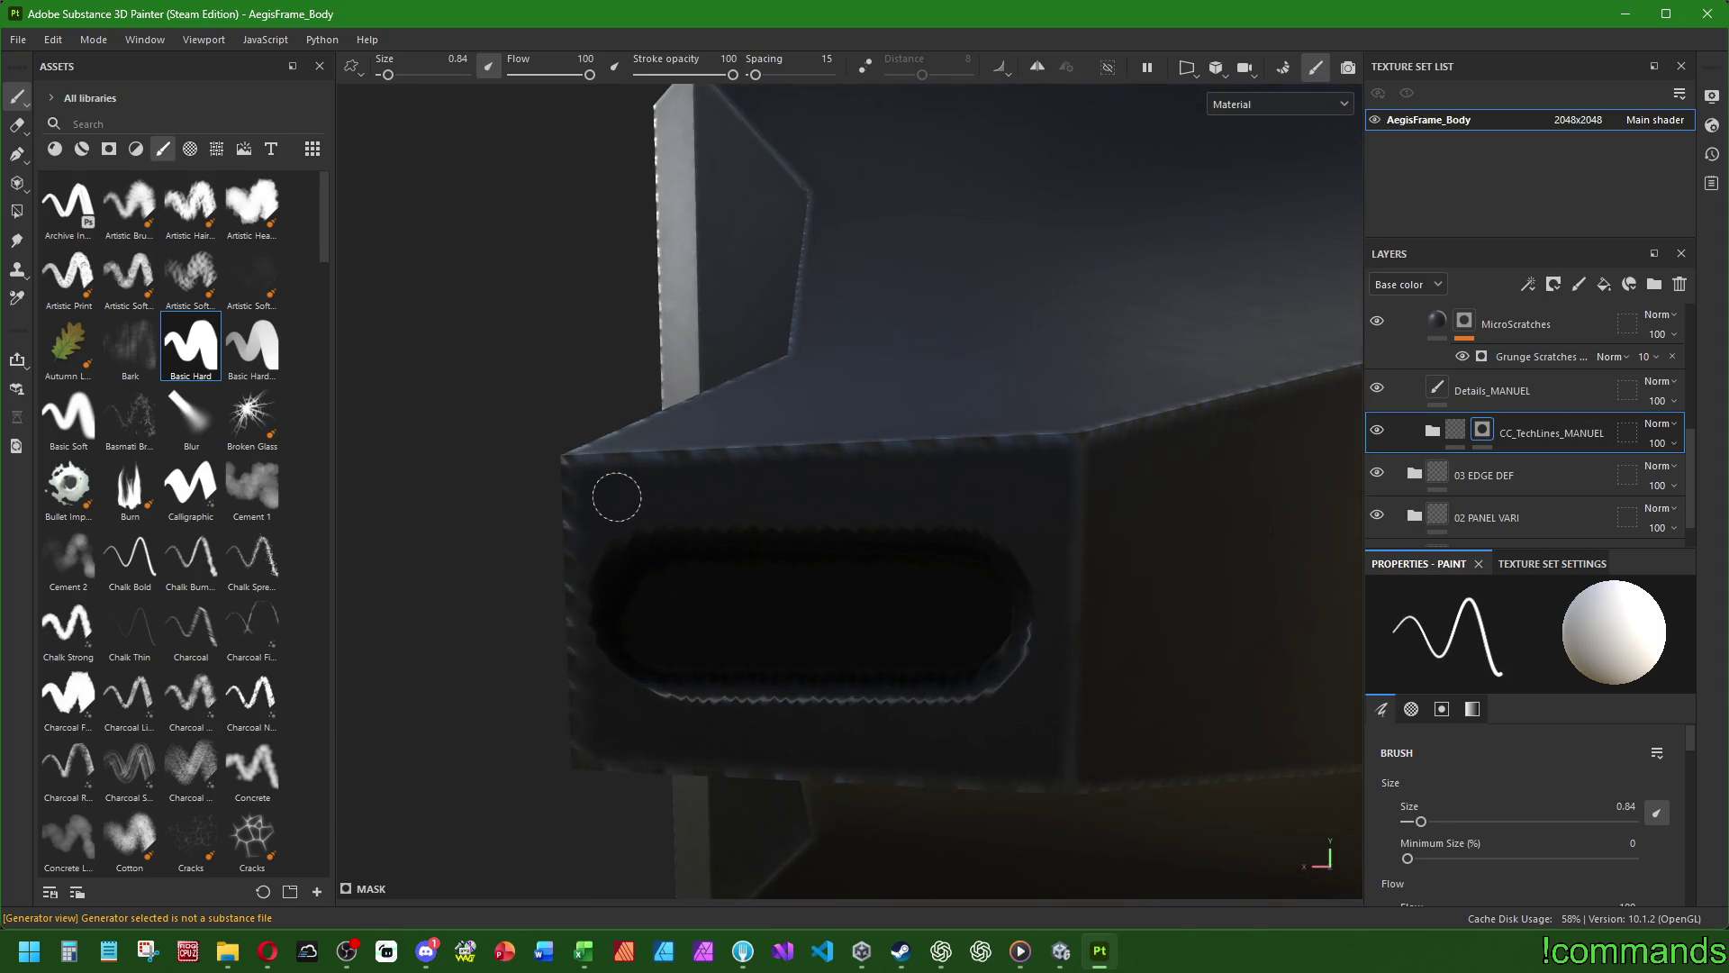
- Draw thin straight lines along the oval vent's top edge at brush sizes 0.75 and 0.5
{"action": "type", "text": ".75"}
{"action": "key", "text": "Return"}
{"action": "left_click", "coordinate": [1030, 490], "text": "shift"}
{"action": "scroll", "coordinate": [1030, 490], "scroll_direction": "down", "scroll_amount": 2}
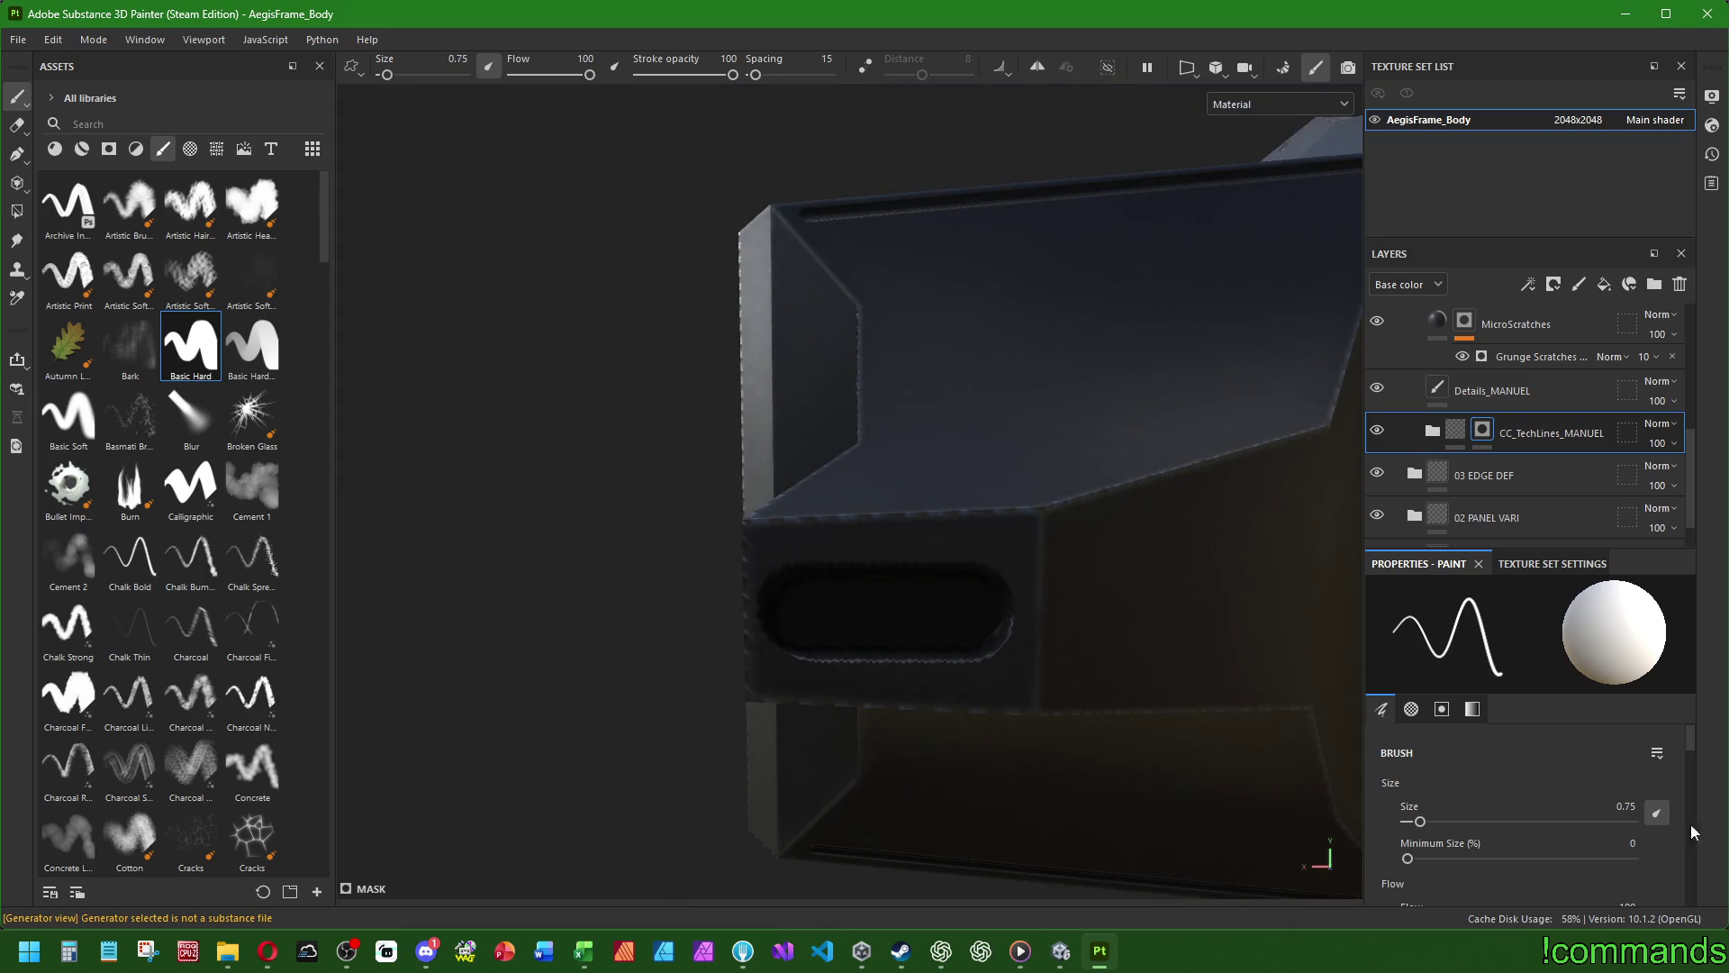
{"action": "type", "text": ".5"}
{"action": "key", "text": "Return"}
{"action": "left_click", "coordinate": [773, 543]}
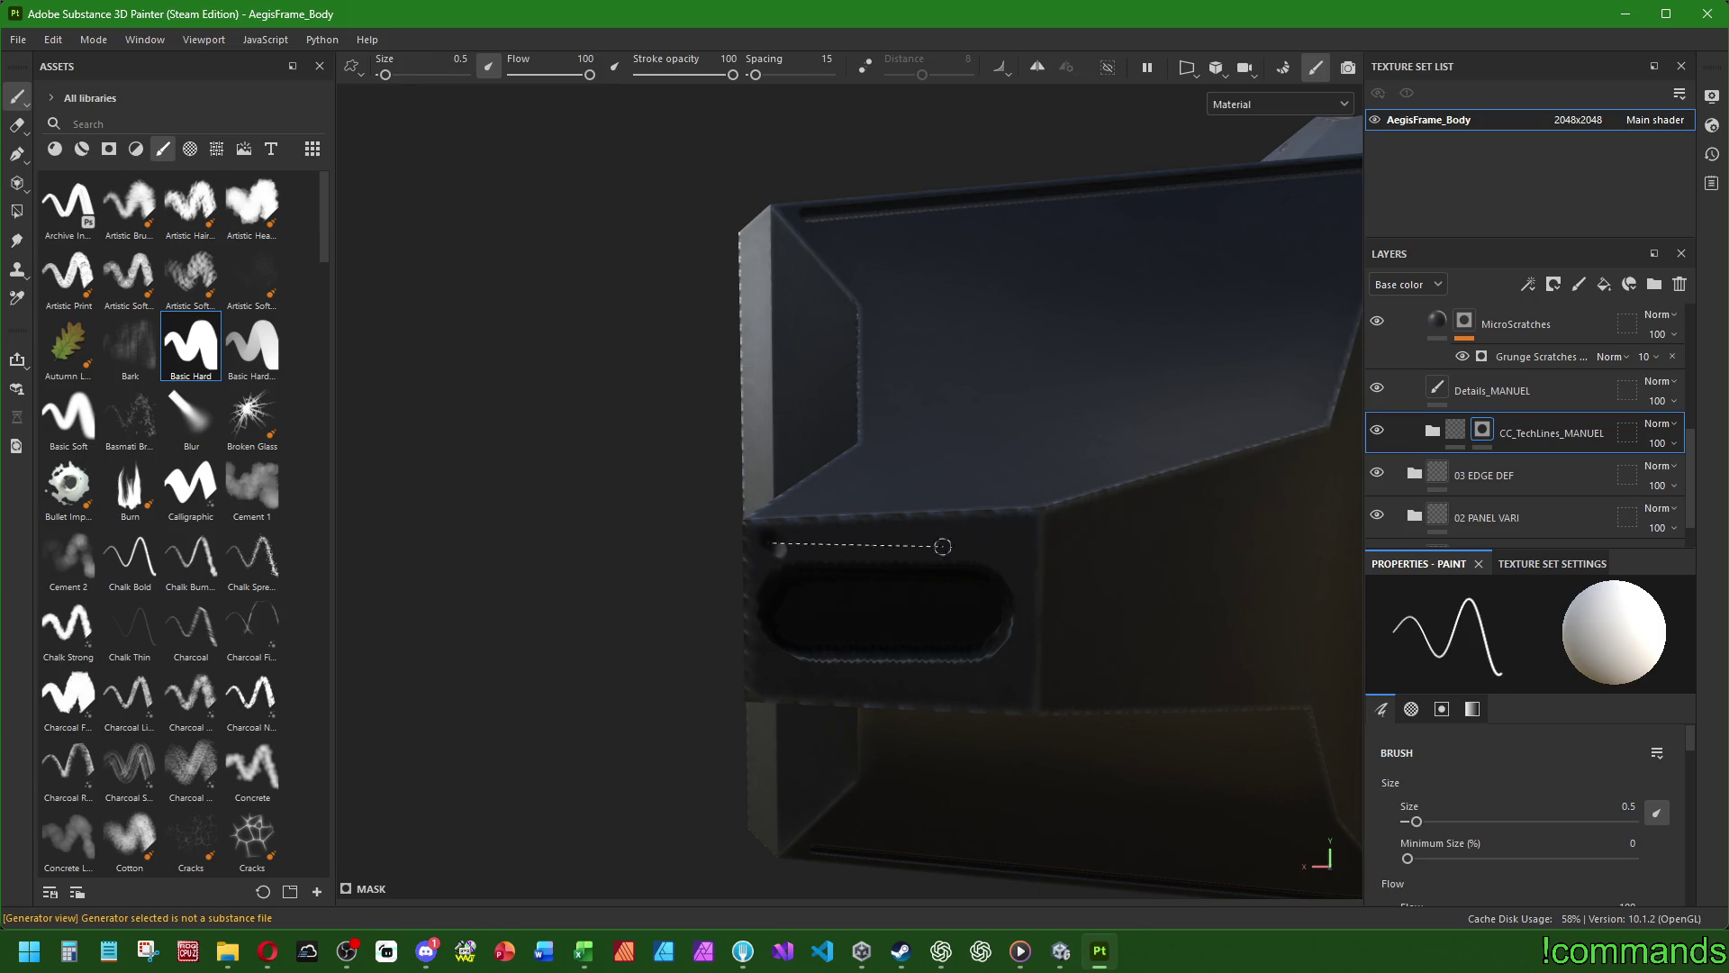
{"action": "left_click", "coordinate": [1031, 543], "text": "shift"}
{"action": "left_click", "coordinate": [977, 687], "text": "shift"}
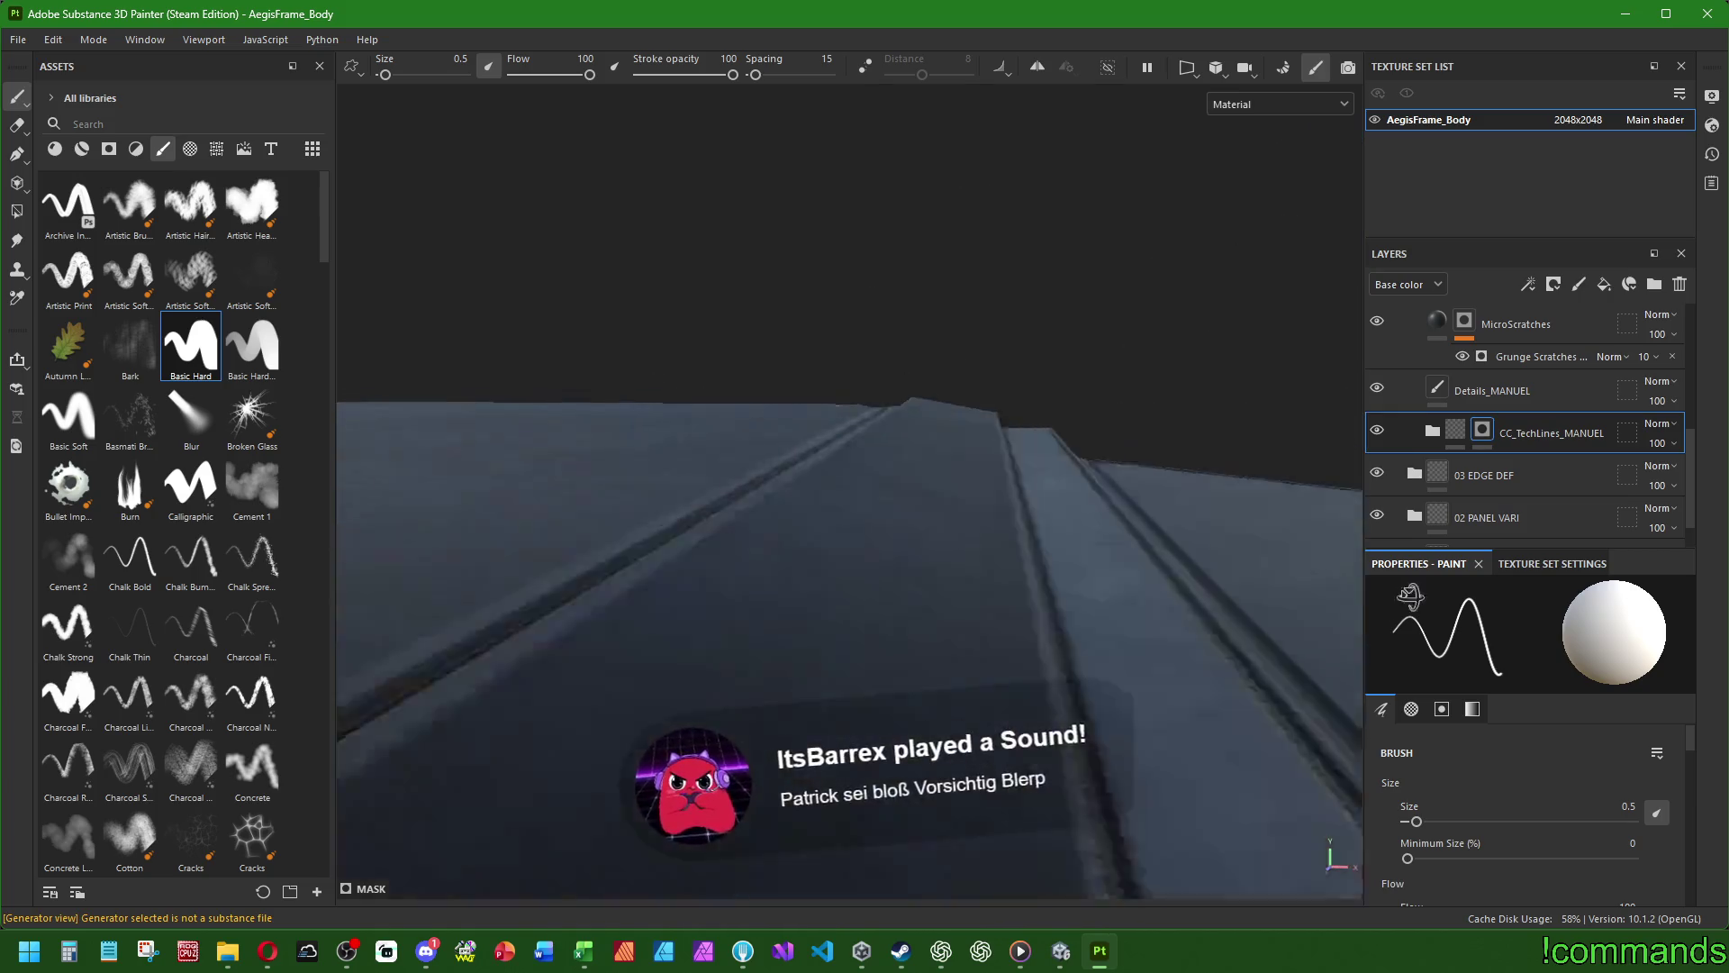
{"action": "scroll", "coordinate": [899, 432], "scroll_direction": "down", "scroll_amount": 5}
{"action": "mouse_move", "coordinate": [1082, 650]}
{"action": "left_mouse_down", "text": "alt"}
{"action": "mouse_move", "coordinate": [996, 598]}
{"action": "mouse_move", "coordinate": [871, 564]}
{"action": "left_mouse_up", "text": "alt"}
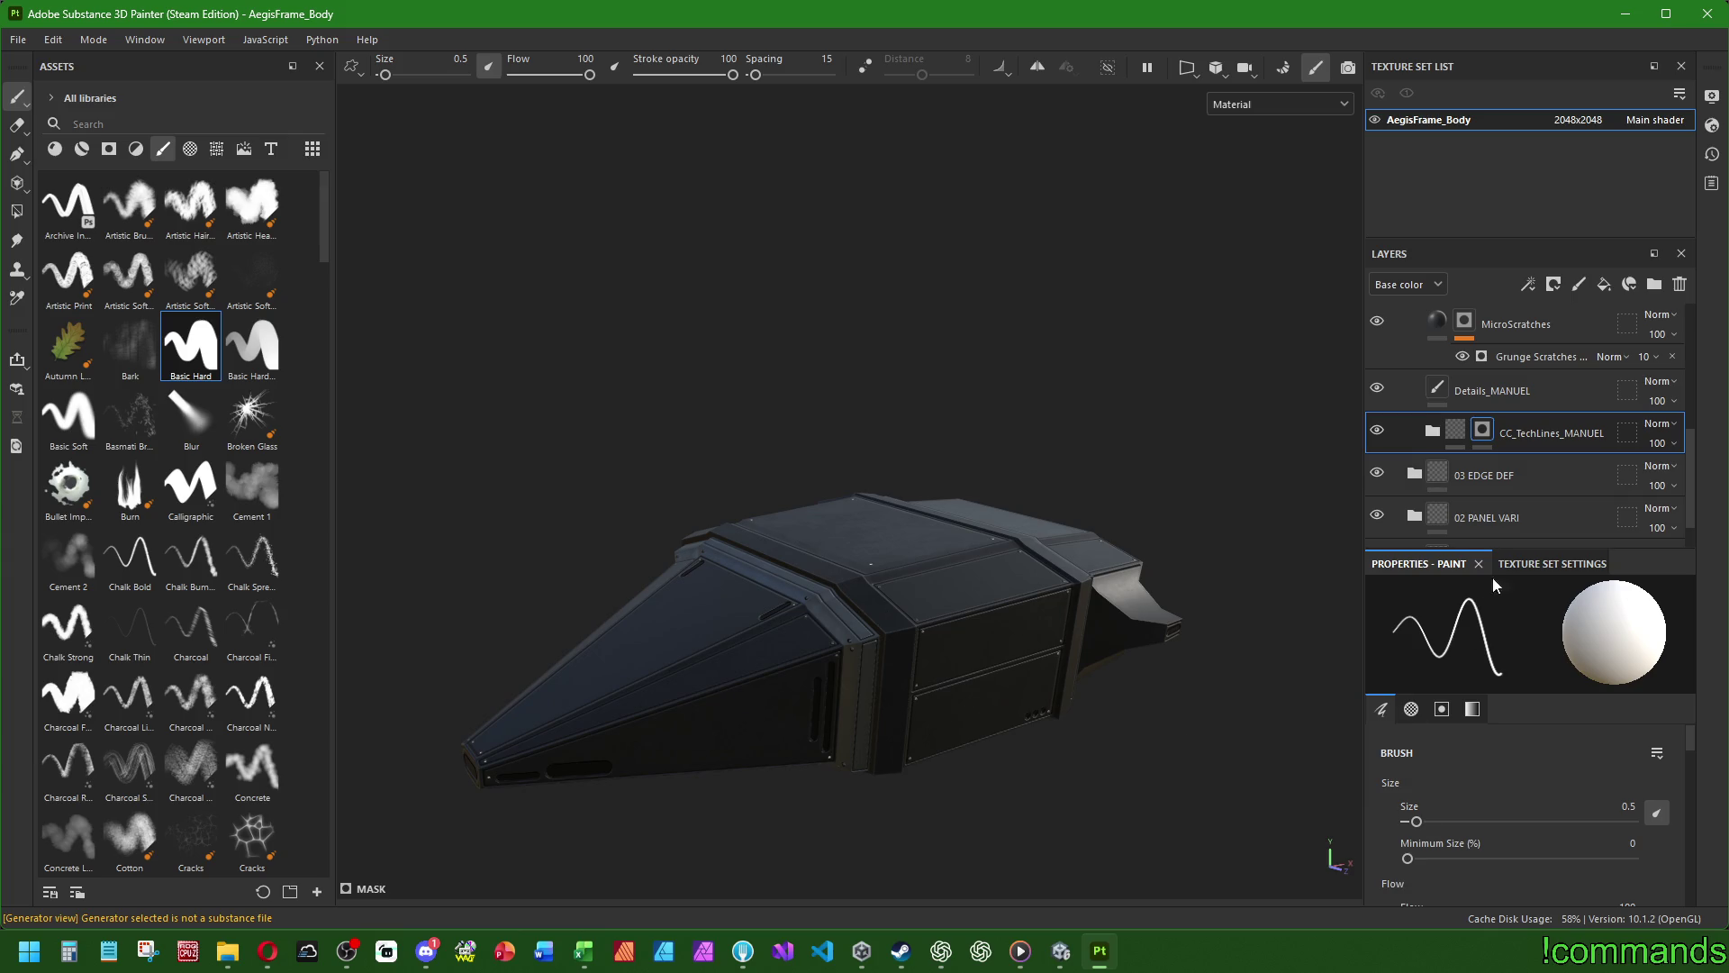
- Move CC_TechLines_MANUEL into the 06 EMISSION folder and select it for painting
{"action": "left_click_drag", "start_coordinate": [1531, 432], "coordinate": [1522, 337]}
{"action": "scroll", "coordinate": [1516, 459], "scroll_direction": "up", "scroll_amount": 2}
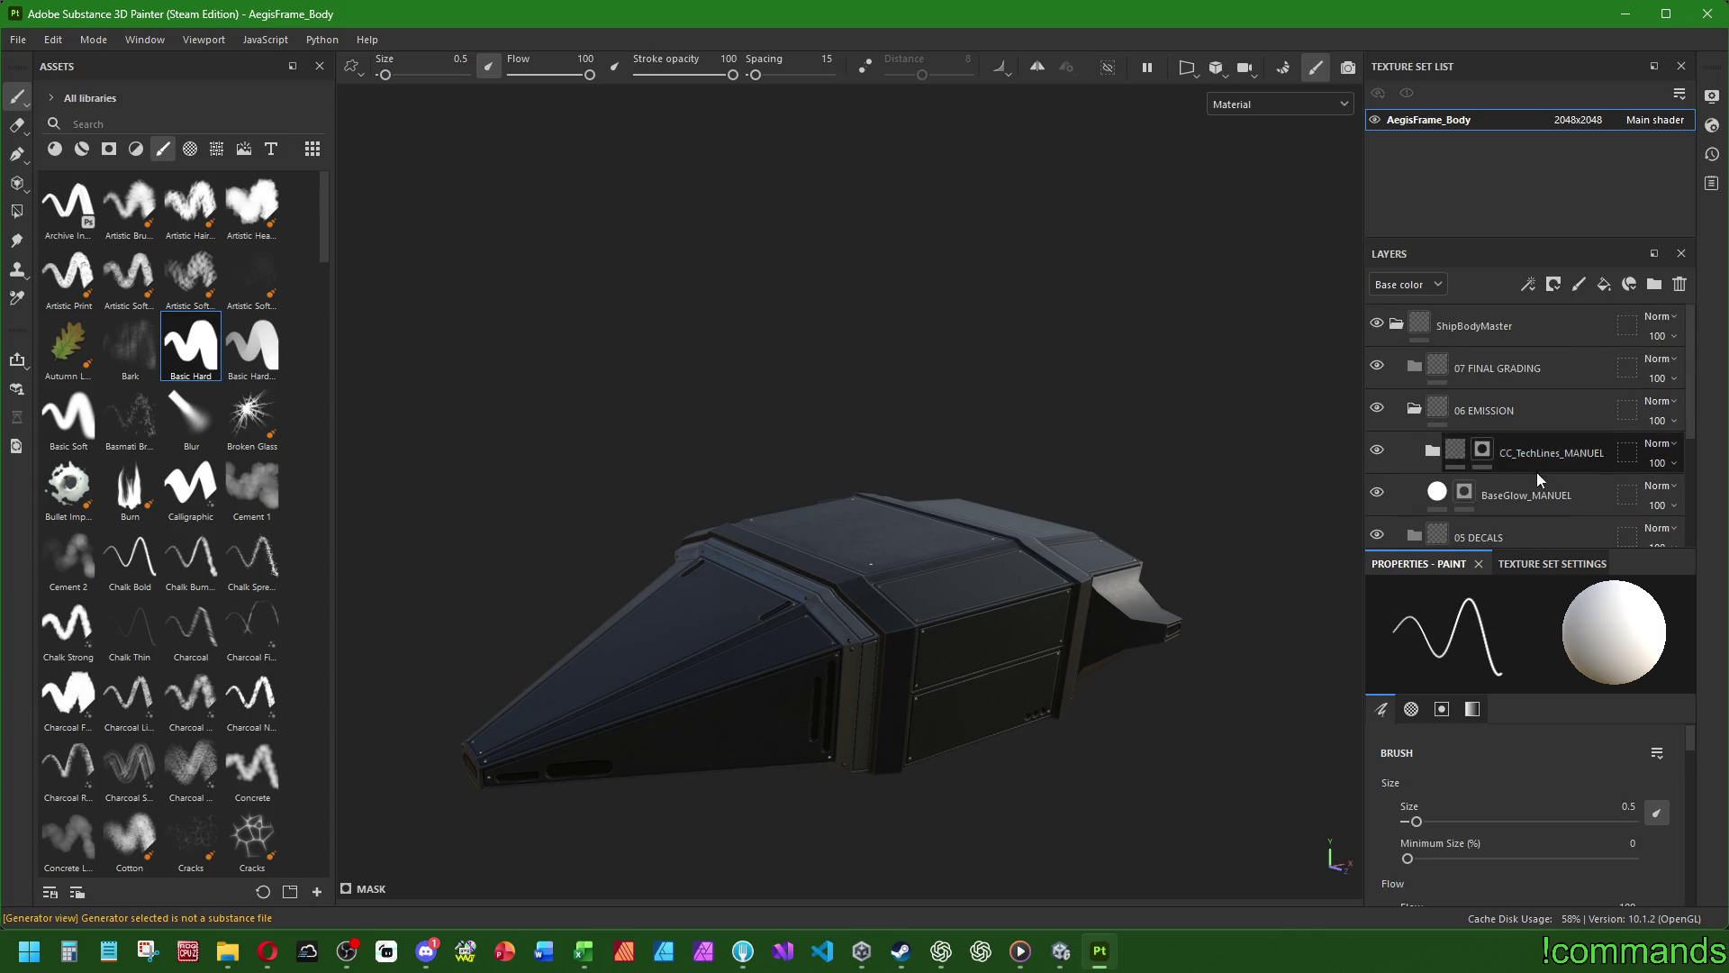
{"action": "left_click", "coordinate": [1549, 452]}
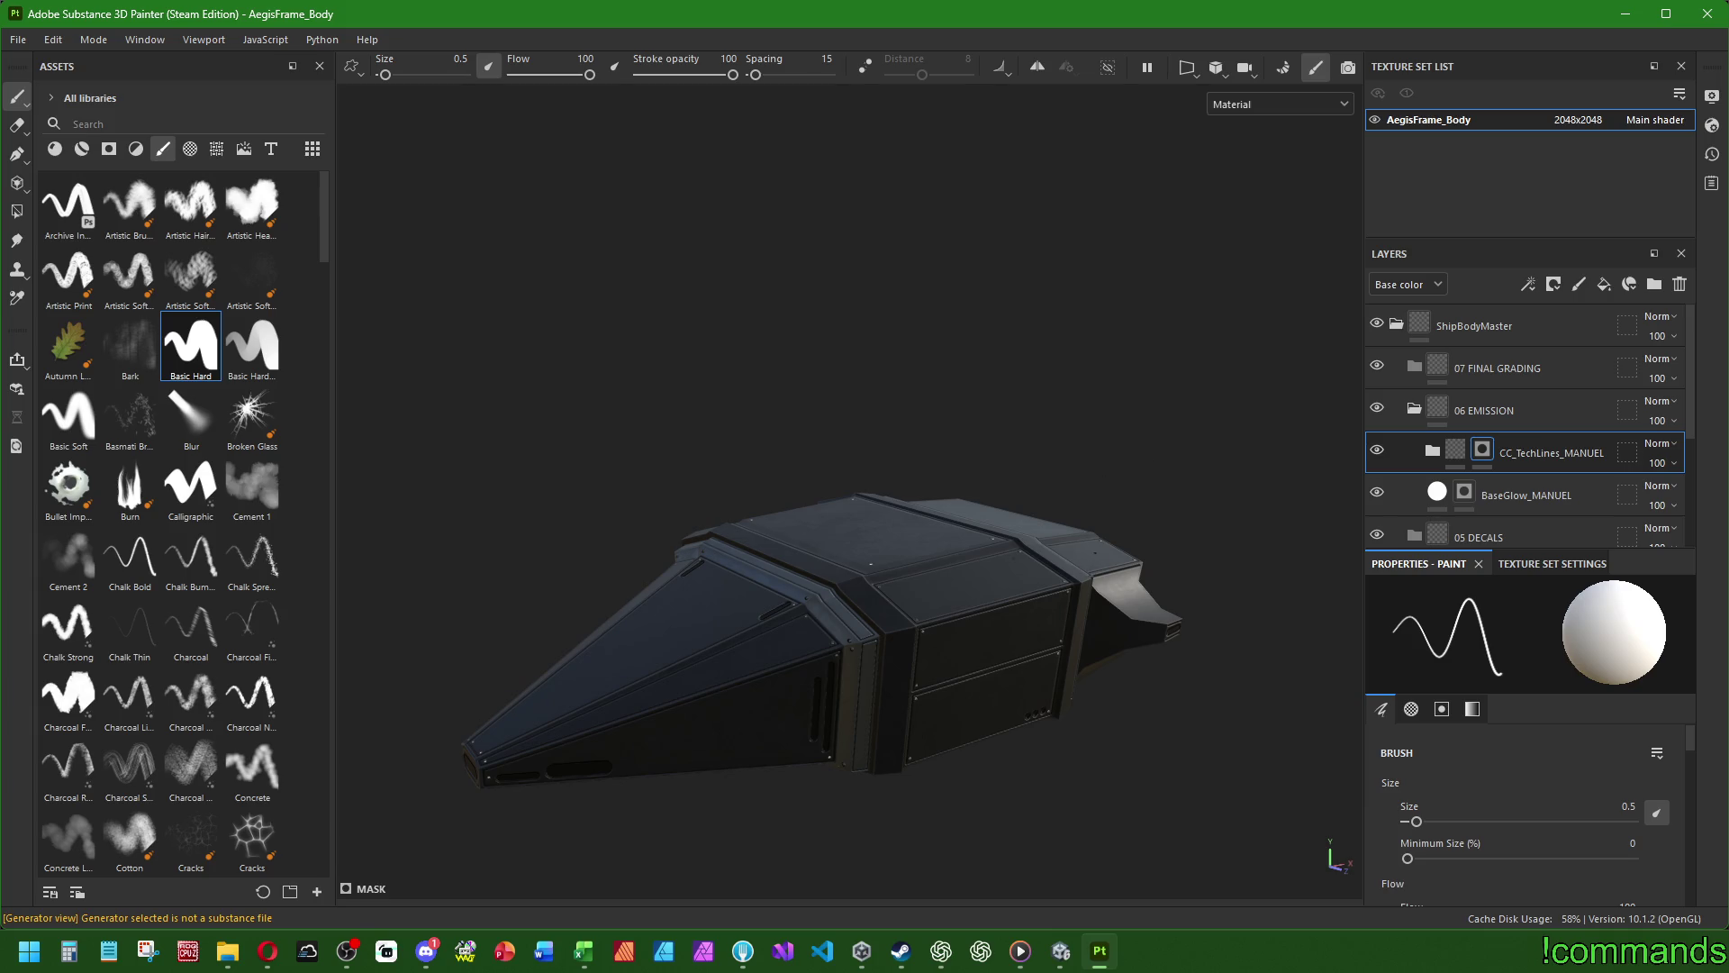
- Set brush size 1.5 and draw a straight line along a hull panel's bottom edge
{"action": "left_click_drag", "start_coordinate": [846, 486], "coordinate": [936, 487], "text": "alt"}
{"action": "left_click_drag", "start_coordinate": [892, 550], "coordinate": [868, 791], "text": "alt"}
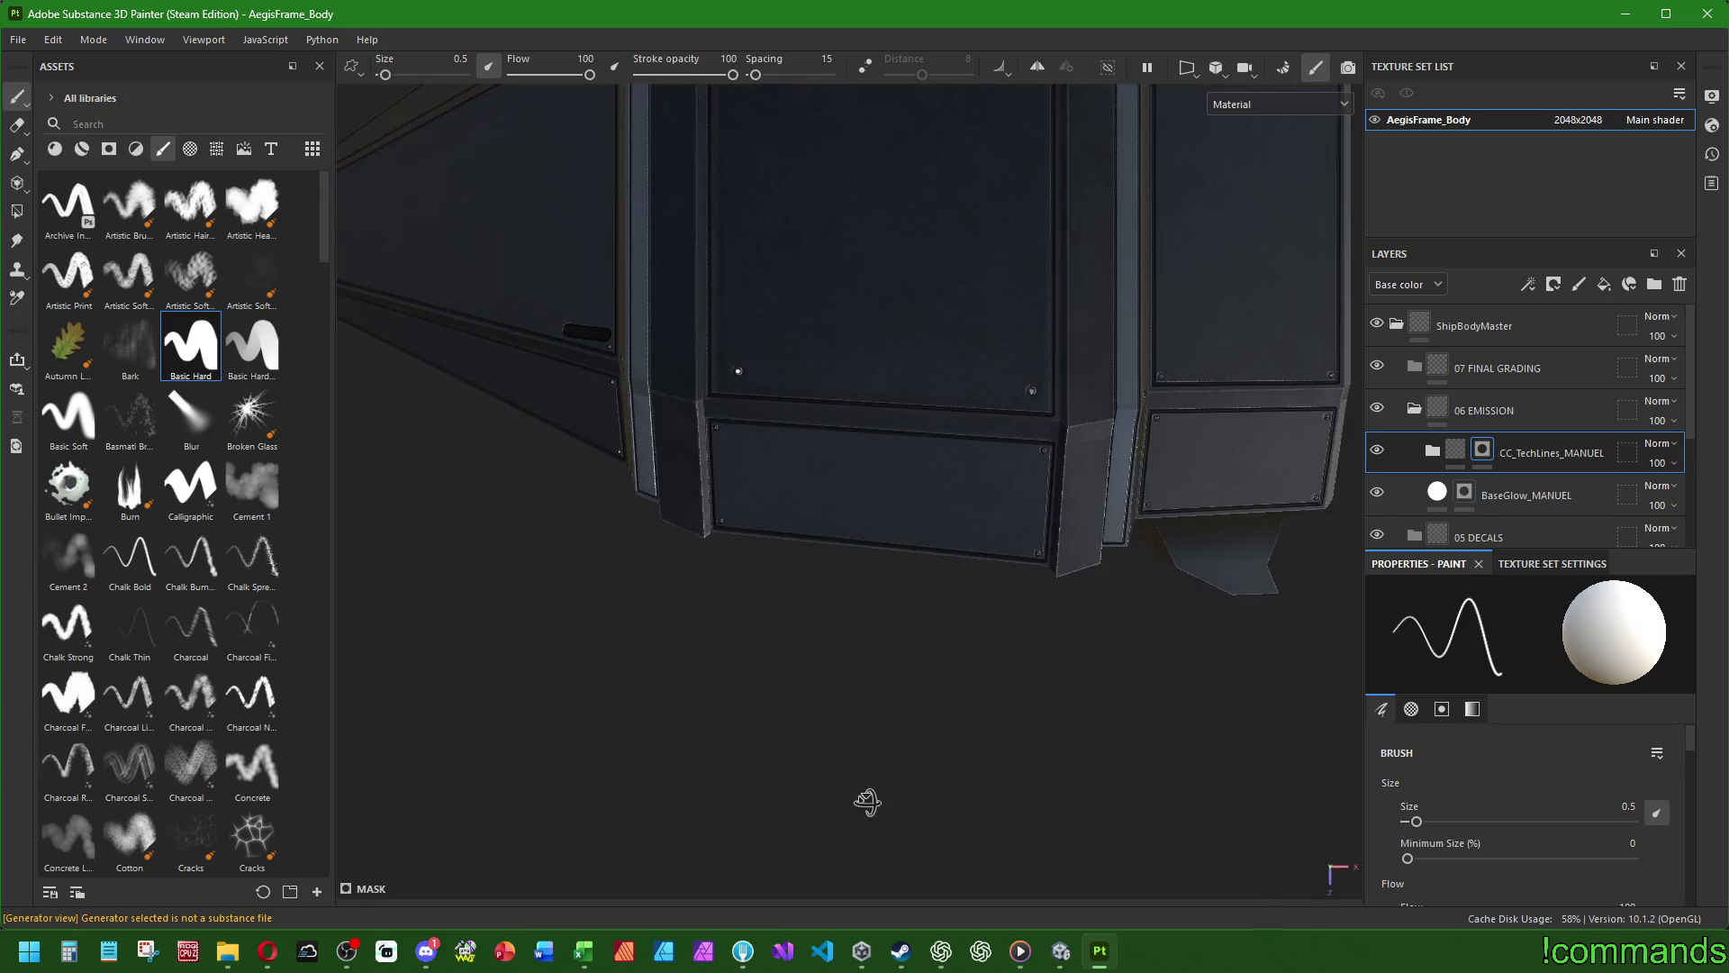
{"action": "left_click_drag", "start_coordinate": [751, 561], "coordinate": [624, 487], "text": "alt"}
{"action": "double_click", "coordinate": [1621, 806]}
{"action": "type", "text": "2"}
{"action": "key", "text": "Return"}
{"action": "type", "text": ".5"}
{"action": "key", "text": "Return"}
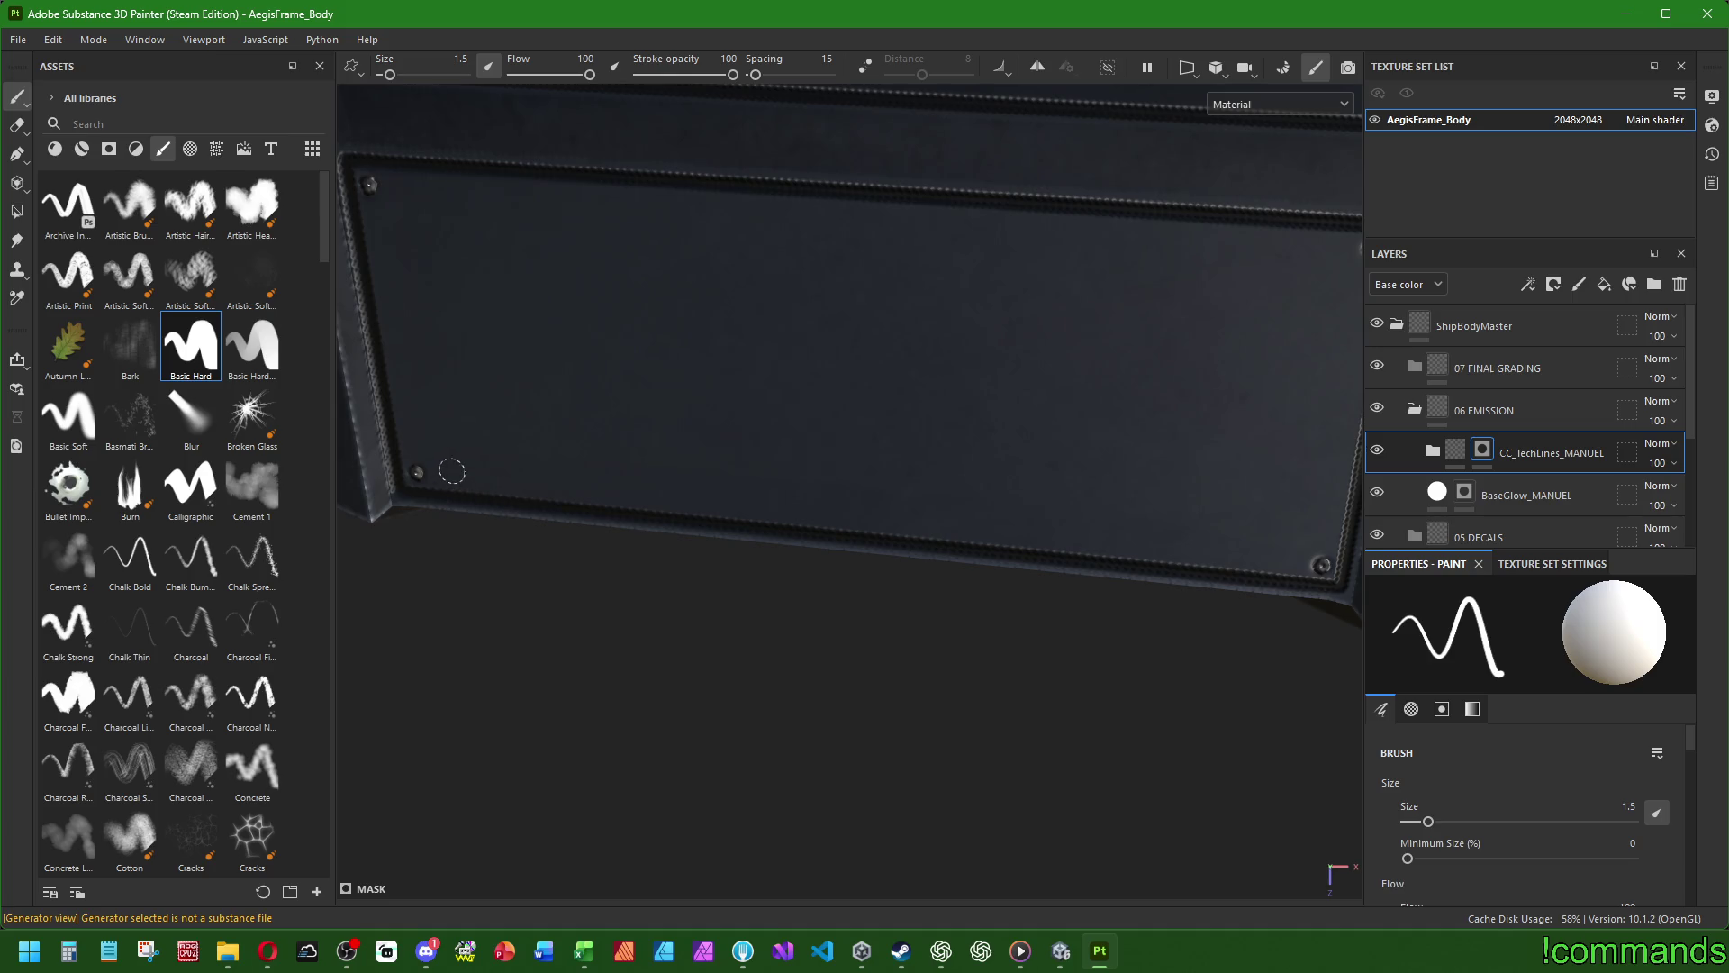
{"action": "left_click", "coordinate": [446, 471]}
{"action": "left_click", "coordinate": [1289, 555], "text": "shift"}
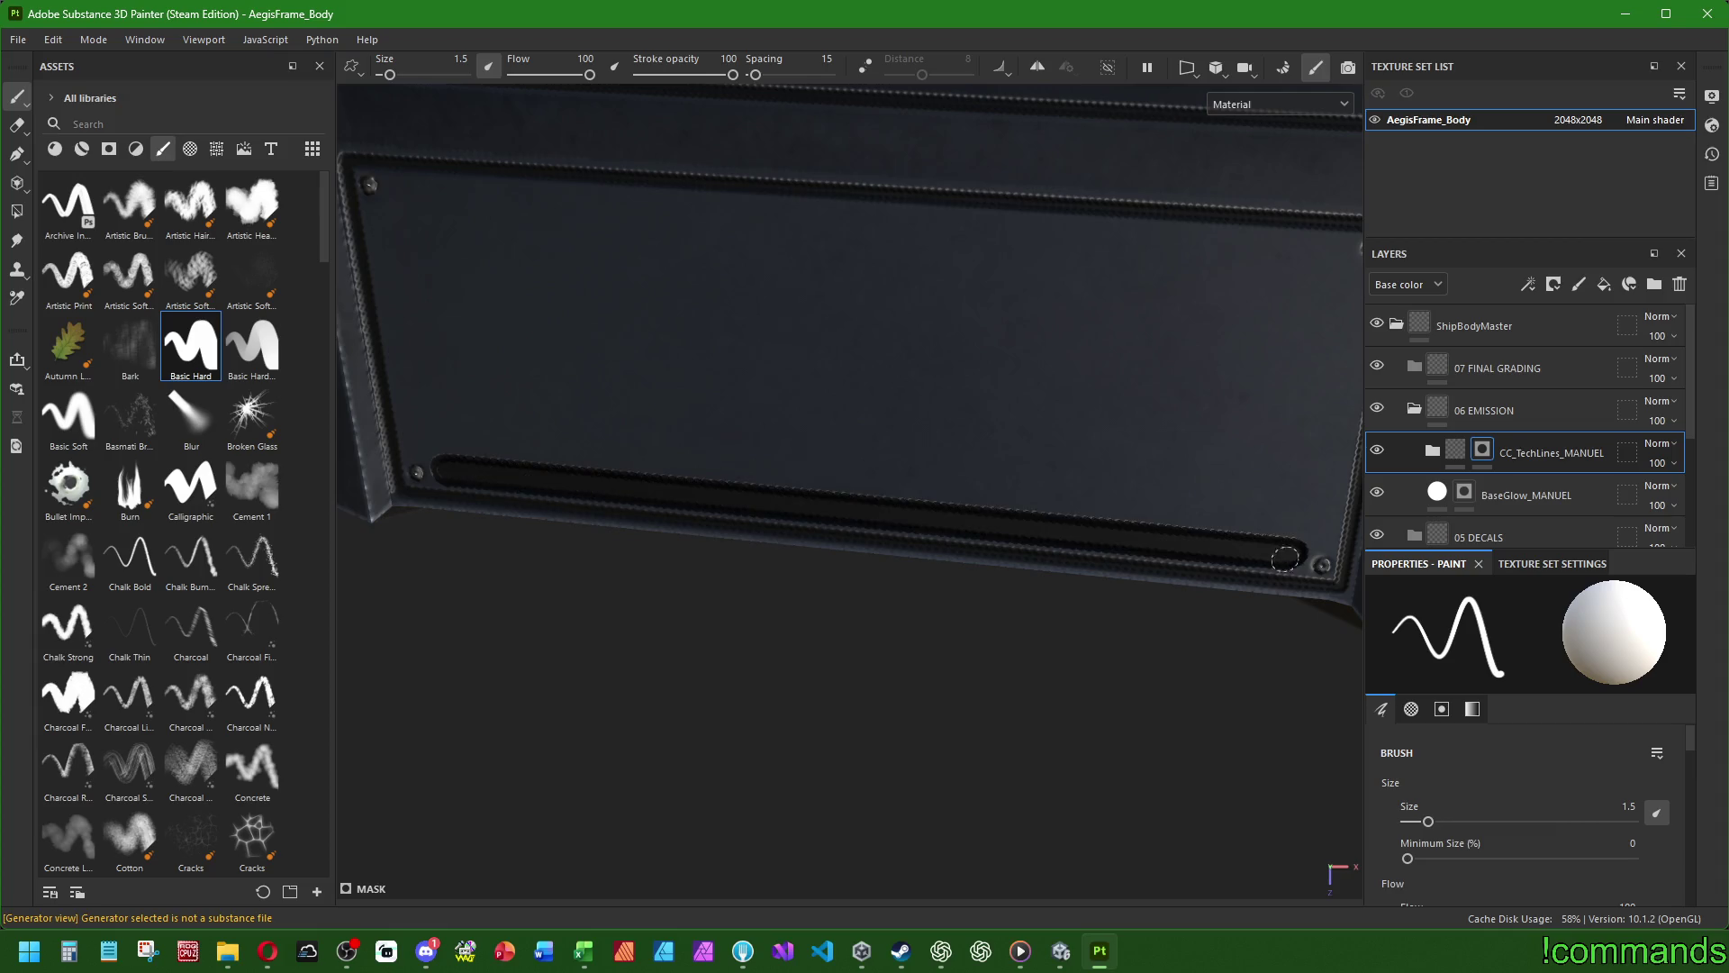
- Draw a second straight line along the lower panel's bottom edge
{"action": "mouse_move", "coordinate": [968, 636]}
{"action": "left_mouse_down", "text": "alt"}
{"action": "mouse_move", "coordinate": [919, 567]}
{"action": "mouse_move", "coordinate": [1199, 581]}
{"action": "mouse_move", "coordinate": [1096, 309]}
{"action": "mouse_move", "coordinate": [911, 467]}
{"action": "left_mouse_up", "text": "alt"}
{"action": "scroll", "coordinate": [695, 609], "scroll_direction": "up", "scroll_amount": 3}
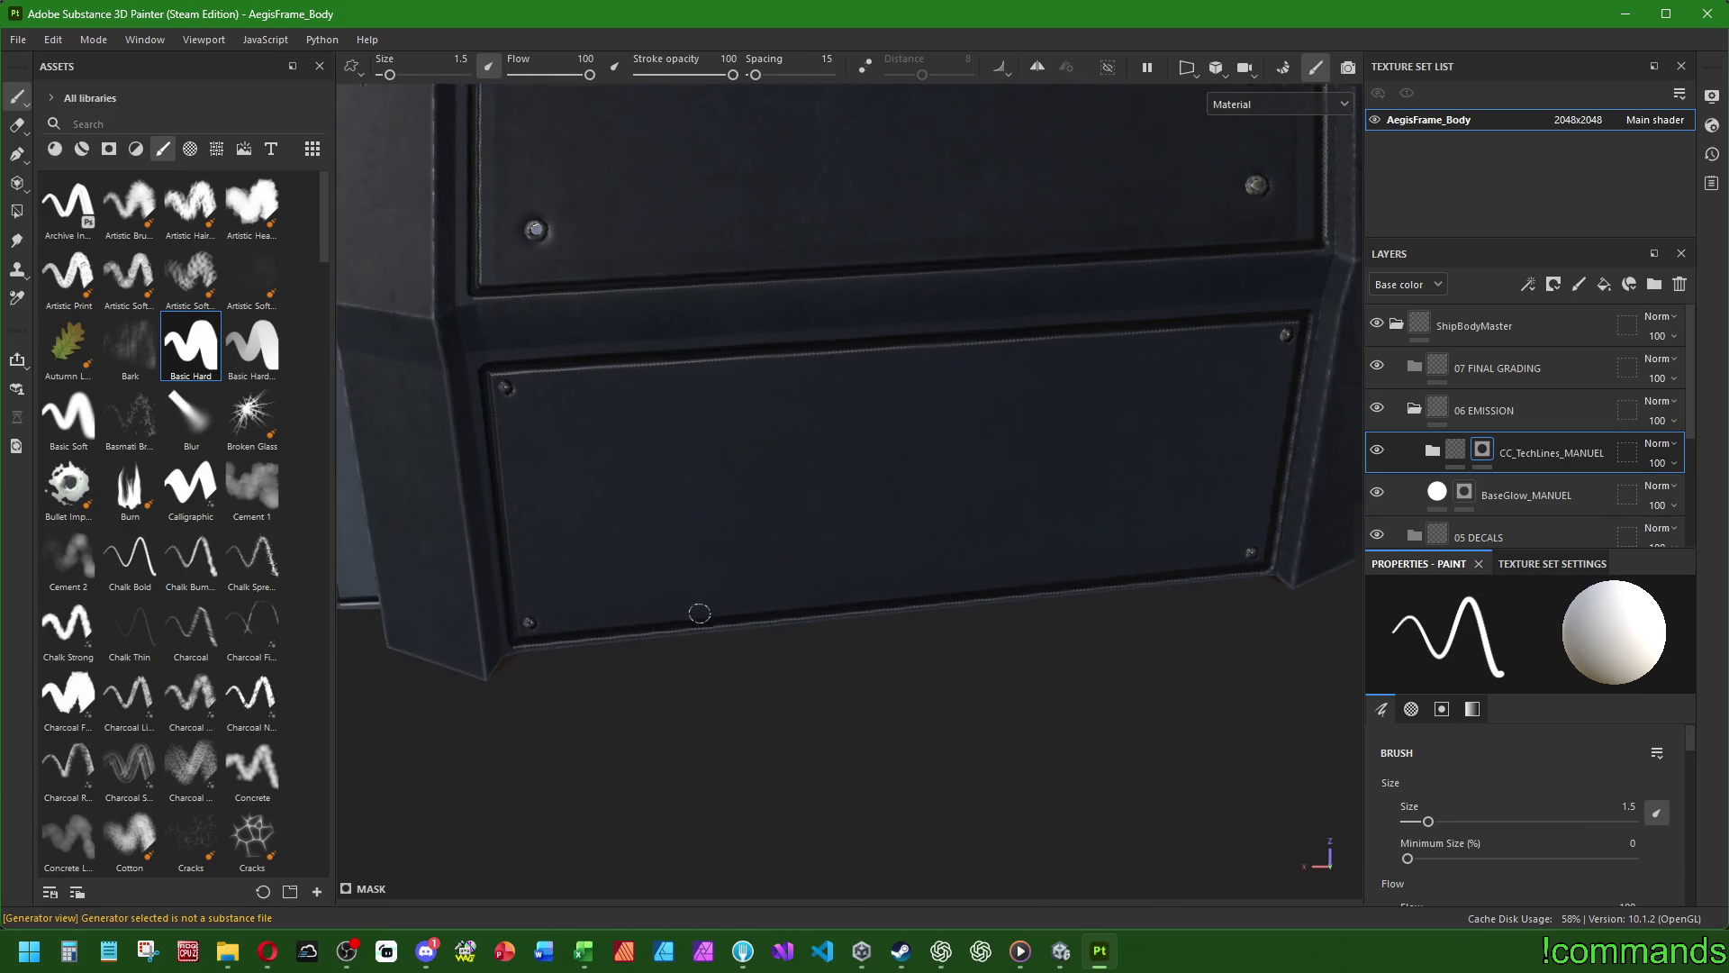
{"action": "left_click", "coordinate": [552, 616]}
{"action": "left_click", "coordinate": [1227, 552], "text": "shift"}
{"action": "scroll", "coordinate": [1227, 552], "scroll_direction": "down", "scroll_amount": 5}
{"action": "mouse_move", "coordinate": [1011, 645]}
{"action": "left_mouse_down", "text": "alt"}
{"action": "mouse_move", "coordinate": [733, 375]}
{"action": "mouse_move", "coordinate": [739, 423]}
{"action": "mouse_move", "coordinate": [895, 552]}
{"action": "mouse_move", "coordinate": [598, 463]}
{"action": "mouse_move", "coordinate": [582, 483]}
{"action": "left_mouse_up", "text": "alt"}
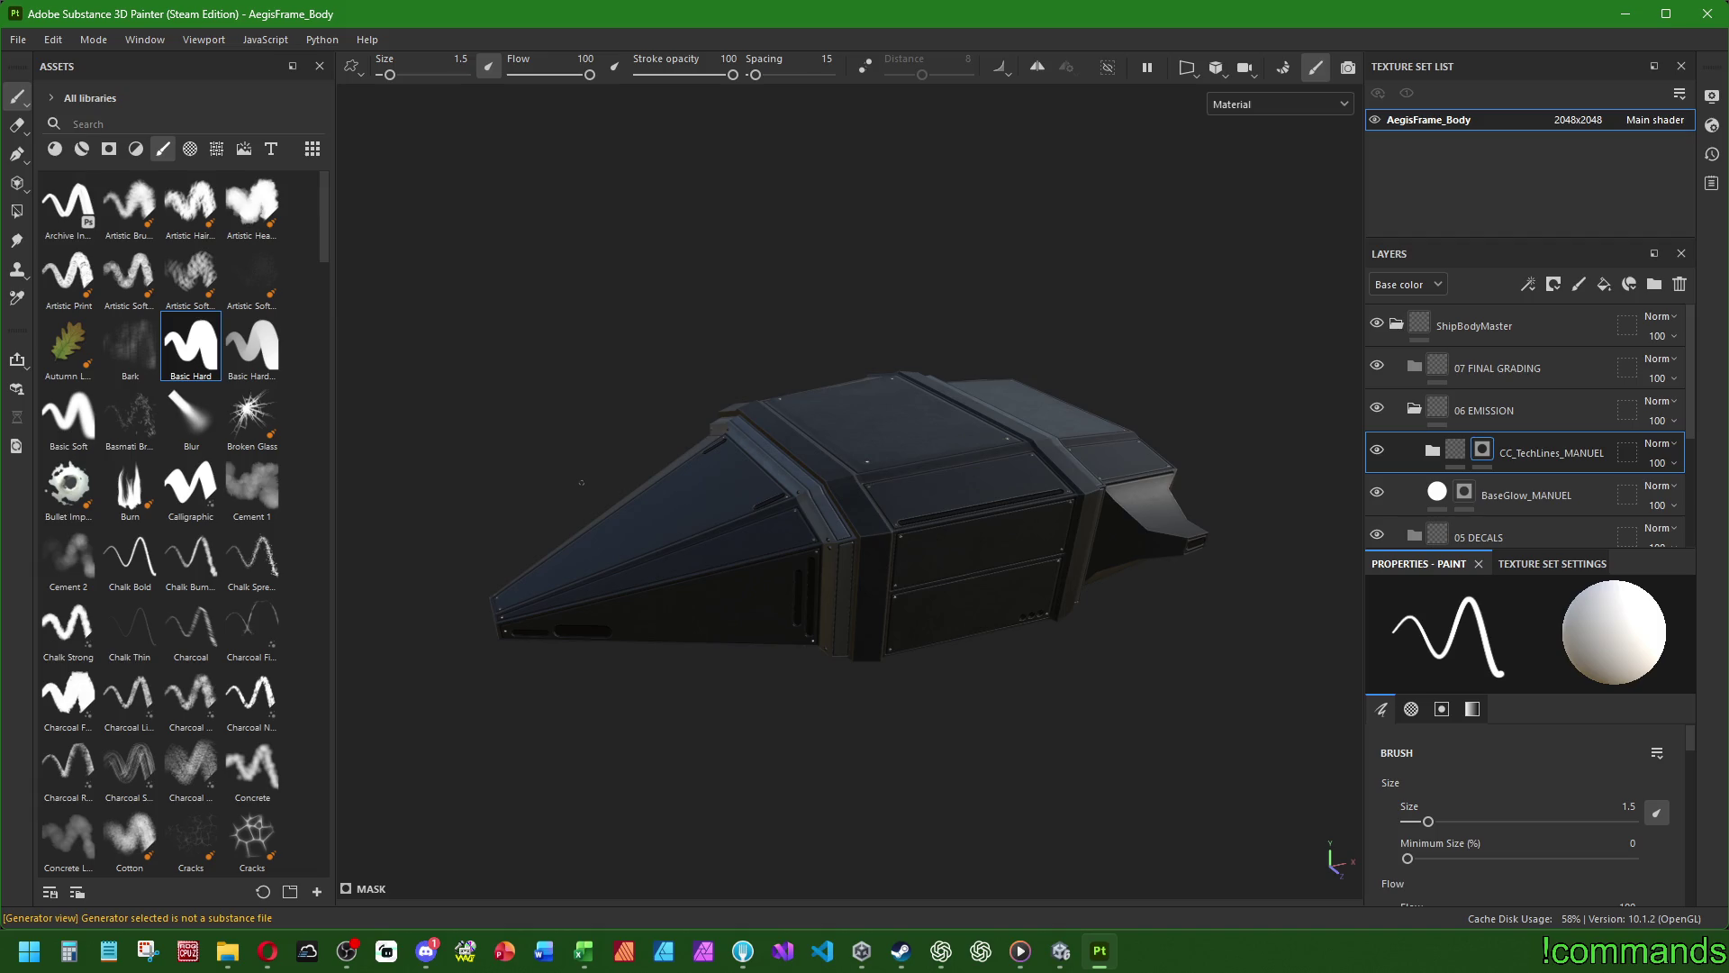
{"action": "mouse_move", "coordinate": [618, 465]}
{"action": "left_mouse_down", "text": "alt"}
{"action": "mouse_move", "coordinate": [791, 618]}
{"action": "mouse_move", "coordinate": [657, 552]}
{"action": "mouse_move", "coordinate": [937, 541]}
{"action": "mouse_move", "coordinate": [910, 579]}
{"action": "mouse_move", "coordinate": [799, 386]}
{"action": "mouse_move", "coordinate": [880, 581]}
{"action": "left_mouse_up", "text": "alt"}
{"action": "left_click_drag", "start_coordinate": [696, 658], "coordinate": [641, 581], "text": "alt"}
- Select the BaseGlow_MANUEL layer and scroll Properties to its grayscale paint value of 1
{"action": "right_click_drag", "start_coordinate": [642, 581], "coordinate": [662, 577], "text": "ctrl"}
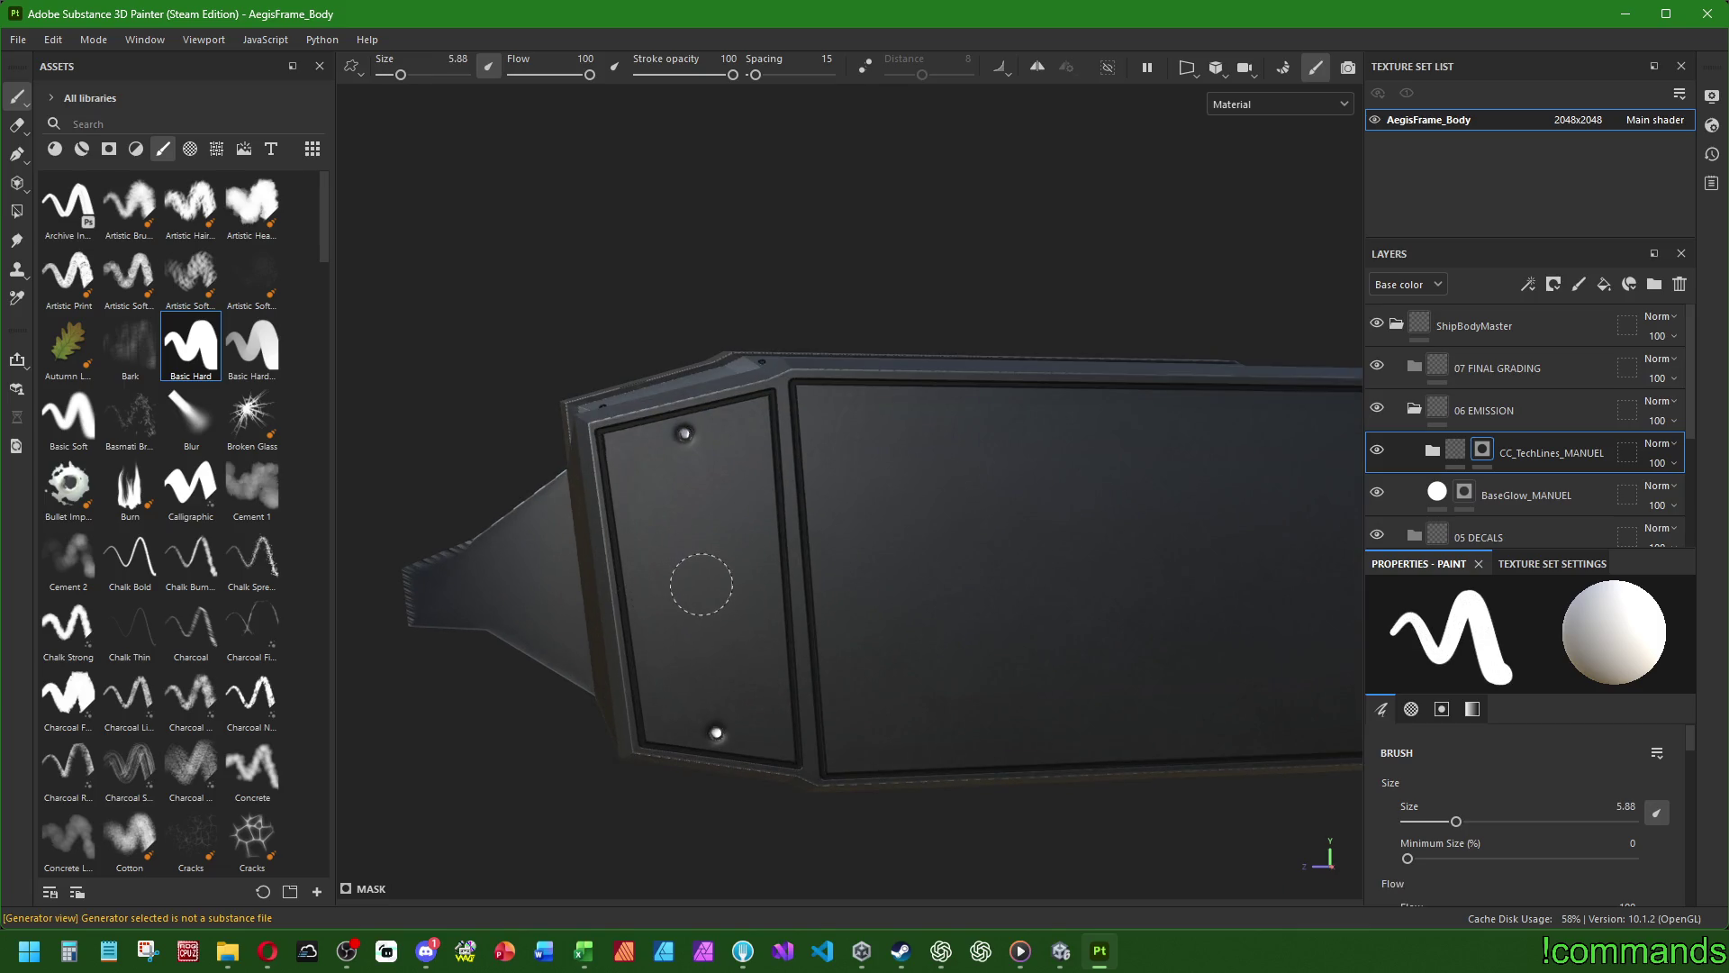
{"action": "left_click_drag", "start_coordinate": [1030, 586], "coordinate": [1022, 551], "text": "alt"}
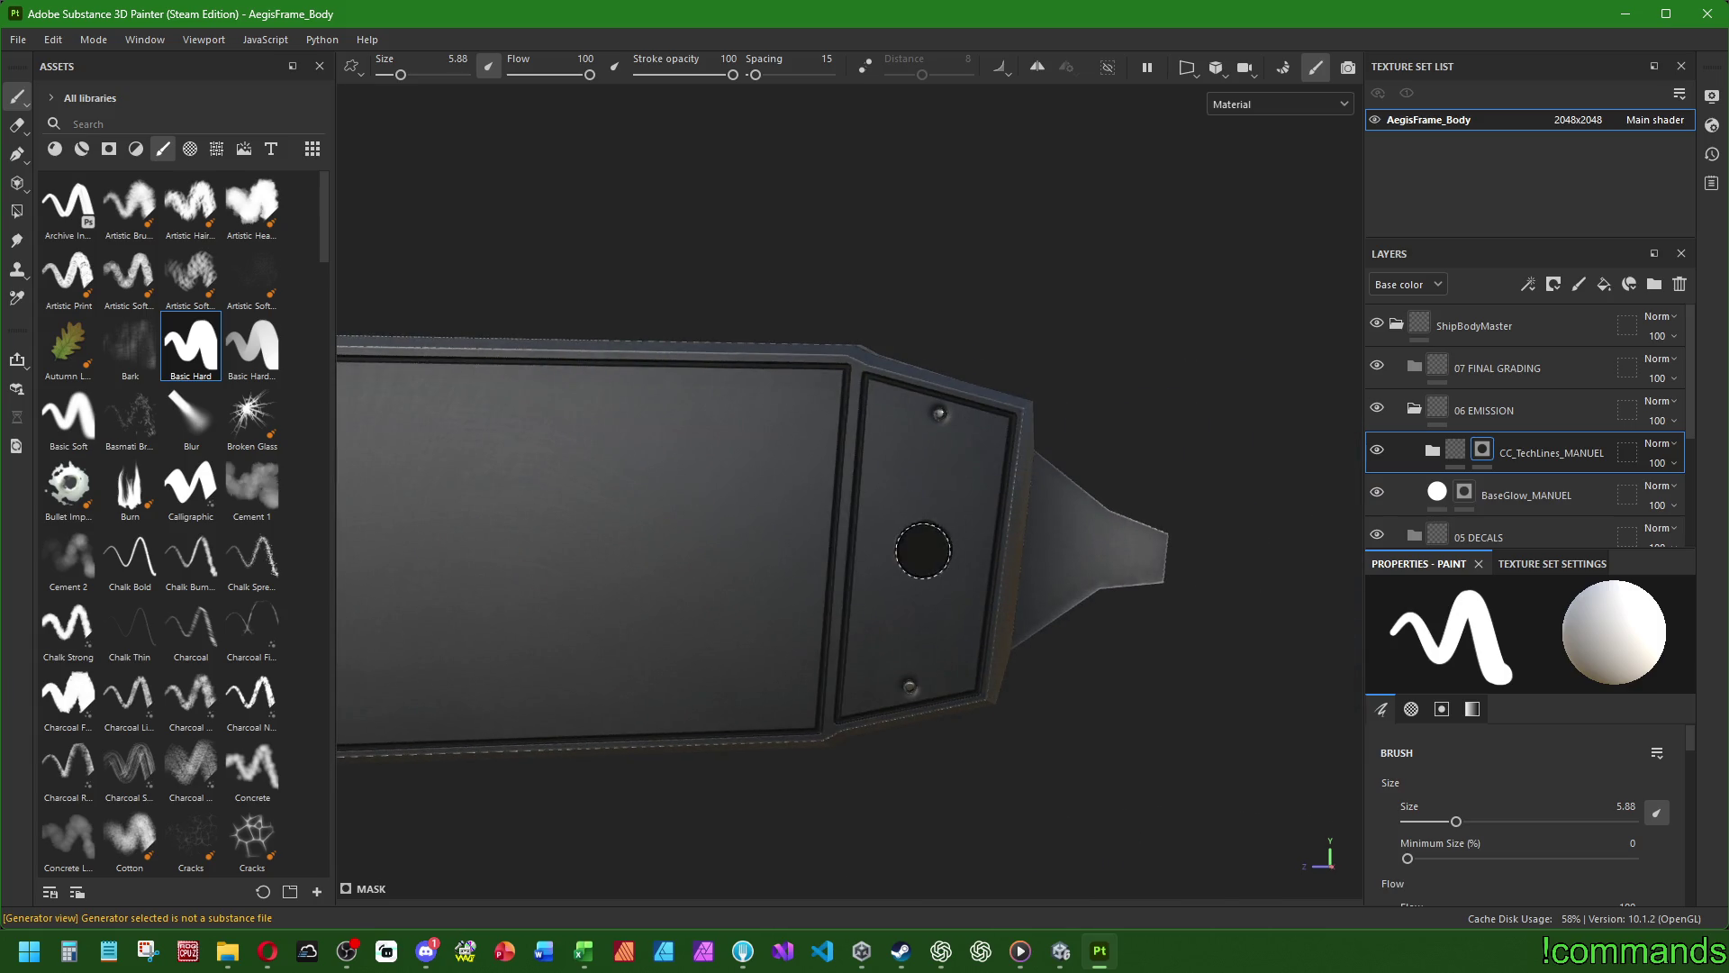
{"action": "key", "text": "f"}
{"action": "mouse_move", "coordinate": [873, 691]}
{"action": "left_mouse_down", "text": "alt"}
{"action": "mouse_move", "coordinate": [810, 676]}
{"action": "mouse_move", "coordinate": [907, 675]}
{"action": "mouse_move", "coordinate": [954, 703]}
{"action": "left_mouse_up", "text": "alt"}
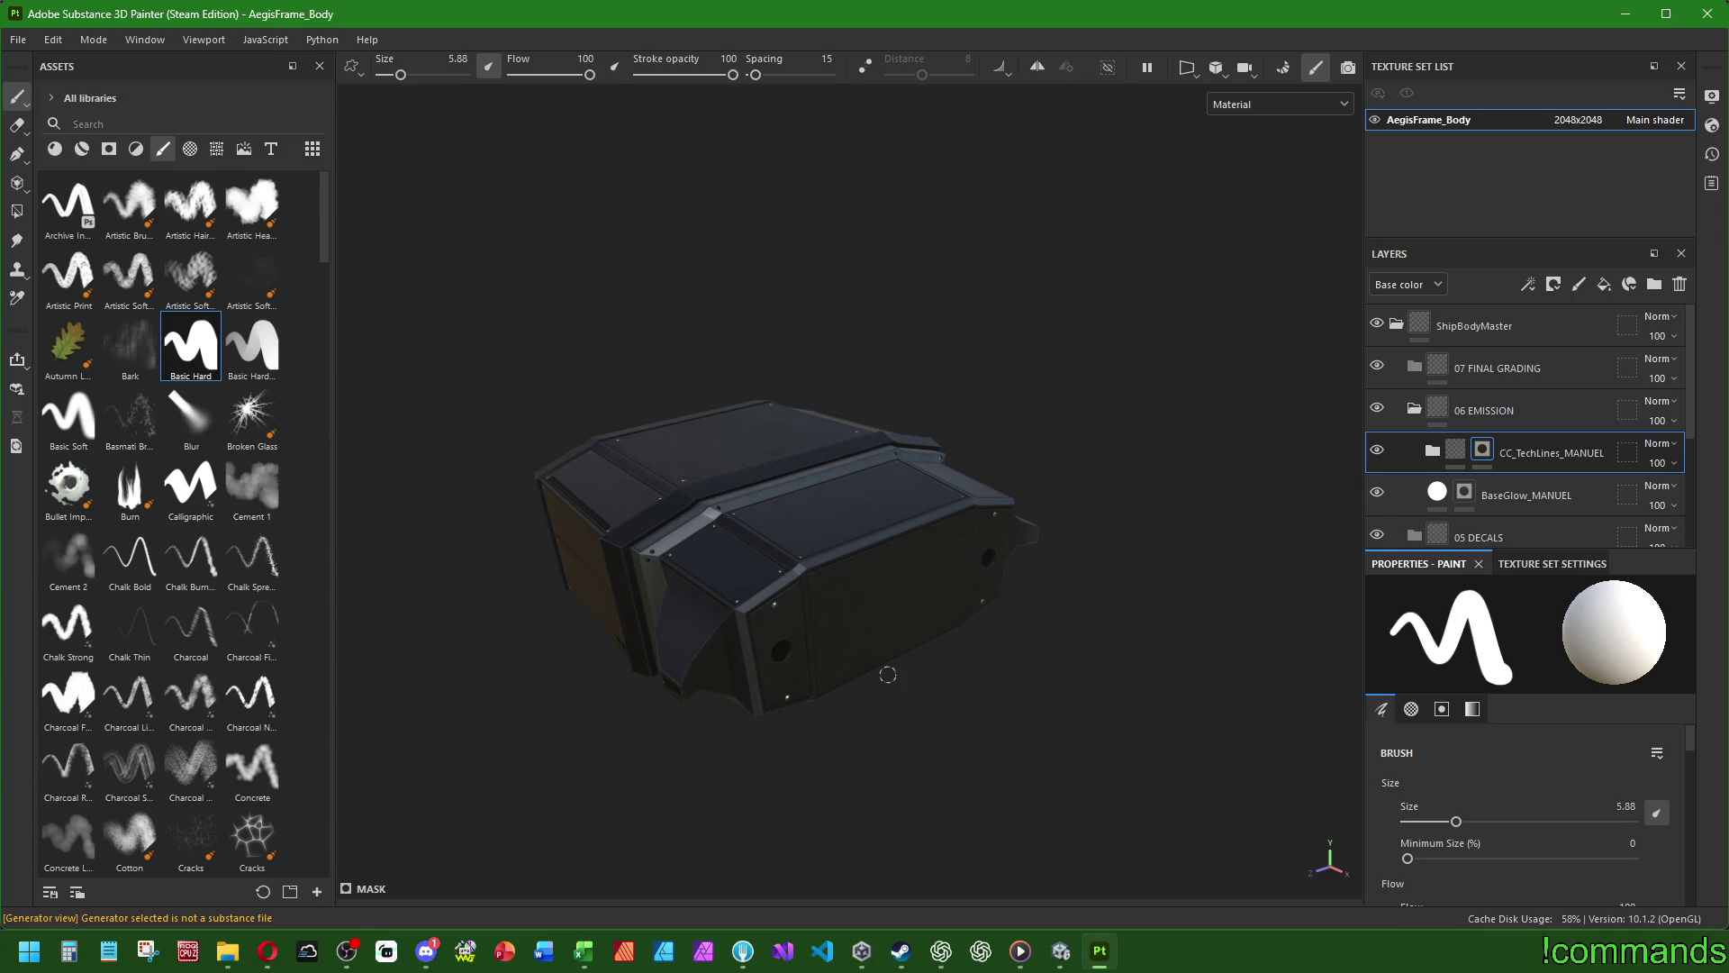
{"action": "mouse_move", "coordinate": [573, 614]}
{"action": "left_mouse_down", "text": "alt"}
{"action": "mouse_move", "coordinate": [687, 684]}
{"action": "mouse_move", "coordinate": [1077, 664]}
{"action": "mouse_move", "coordinate": [843, 655]}
{"action": "mouse_move", "coordinate": [784, 699]}
{"action": "mouse_move", "coordinate": [760, 683]}
{"action": "mouse_move", "coordinate": [733, 699]}
{"action": "mouse_move", "coordinate": [834, 610]}
{"action": "mouse_move", "coordinate": [775, 660]}
{"action": "mouse_move", "coordinate": [964, 614]}
{"action": "mouse_move", "coordinate": [1081, 630]}
{"action": "mouse_move", "coordinate": [1130, 675]}
{"action": "mouse_move", "coordinate": [1153, 613]}
{"action": "left_mouse_up", "text": "alt"}
{"action": "left_click", "coordinate": [1513, 496]}
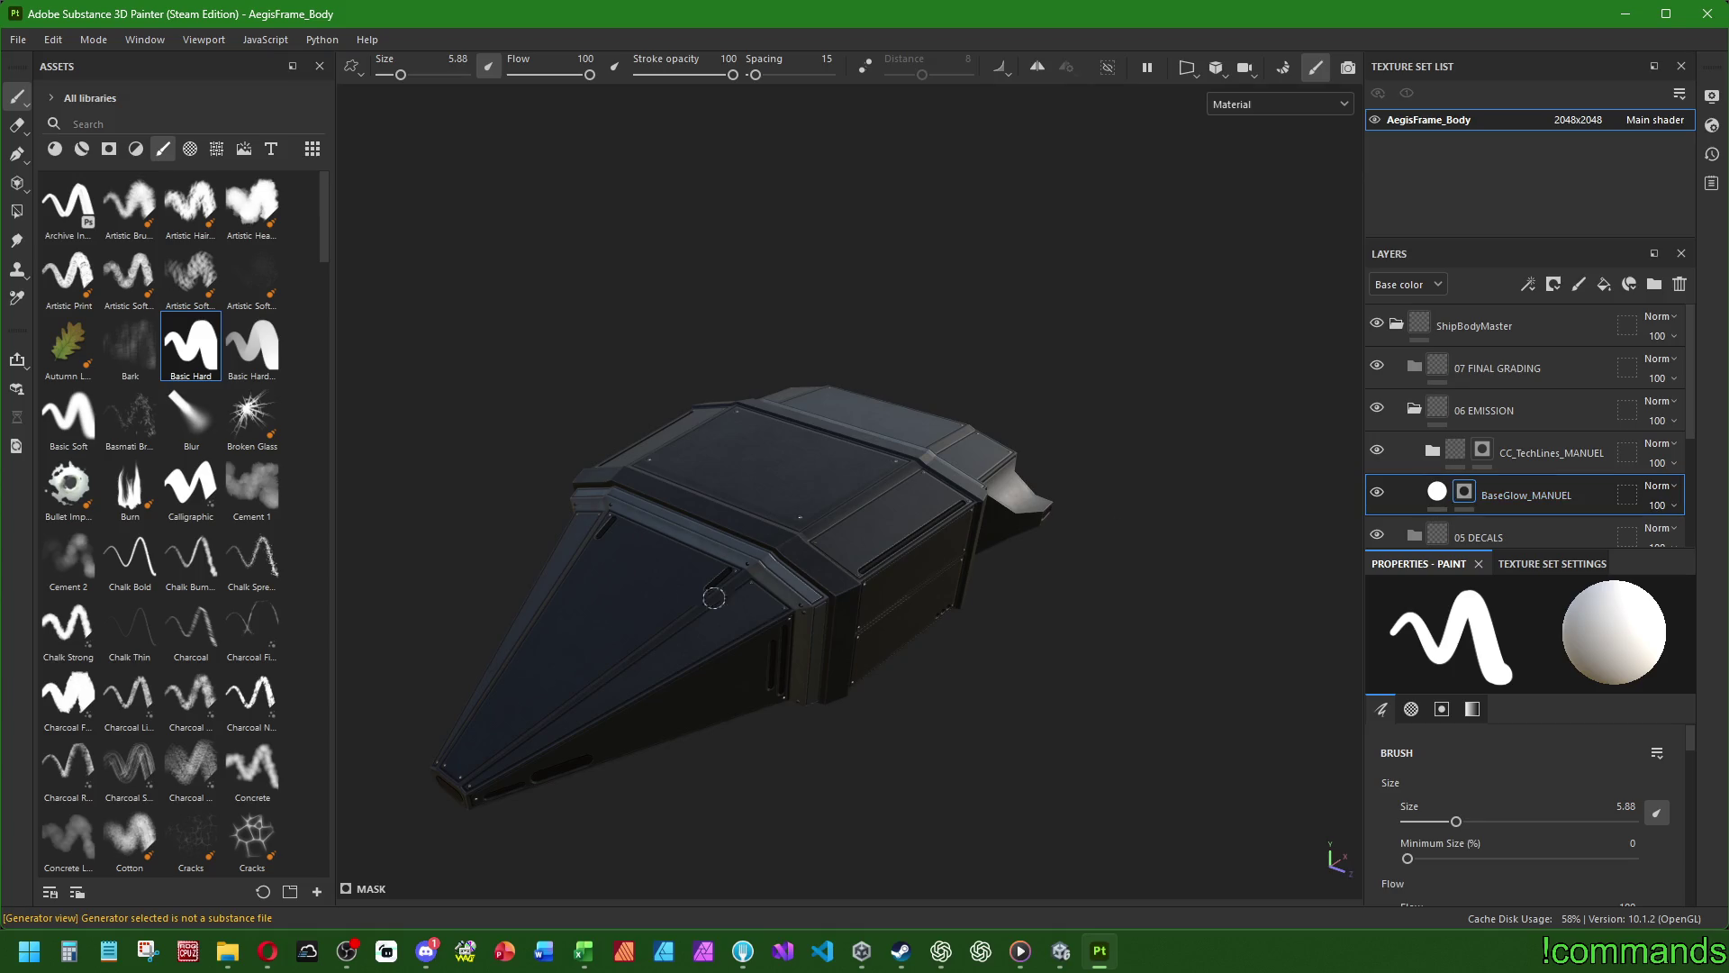
{"action": "scroll", "coordinate": [1548, 757], "scroll_direction": "down", "scroll_amount": 10}
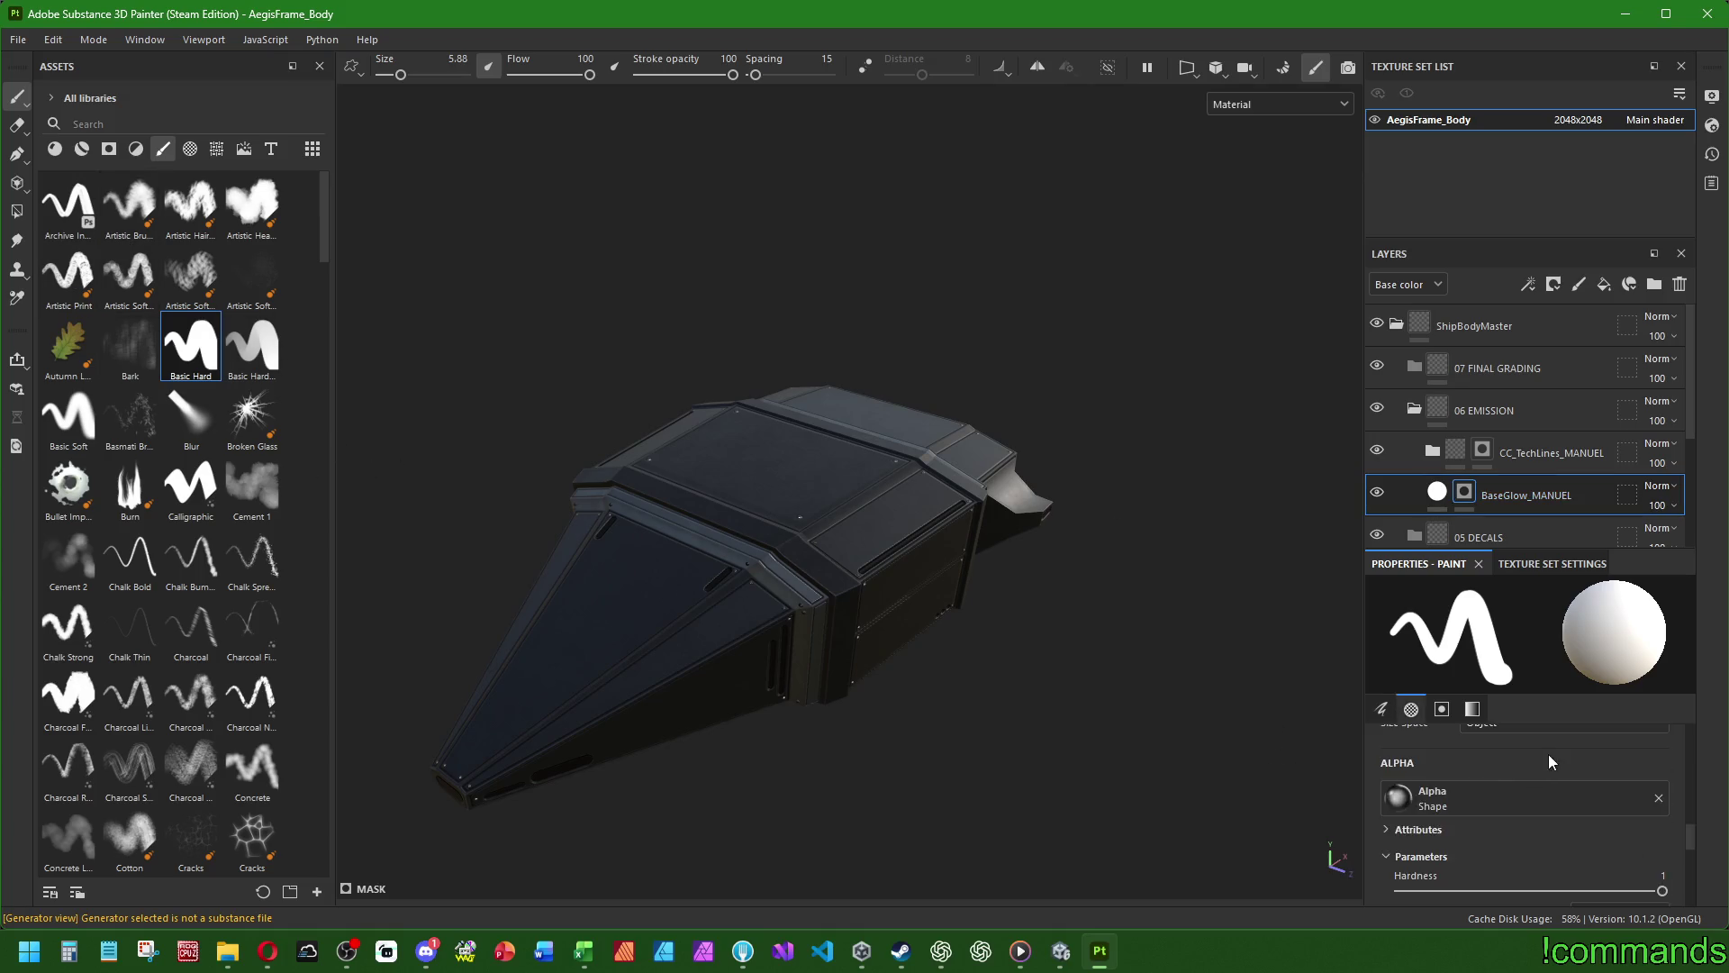
{"action": "scroll", "coordinate": [1549, 793], "scroll_direction": "up", "scroll_amount": 10}
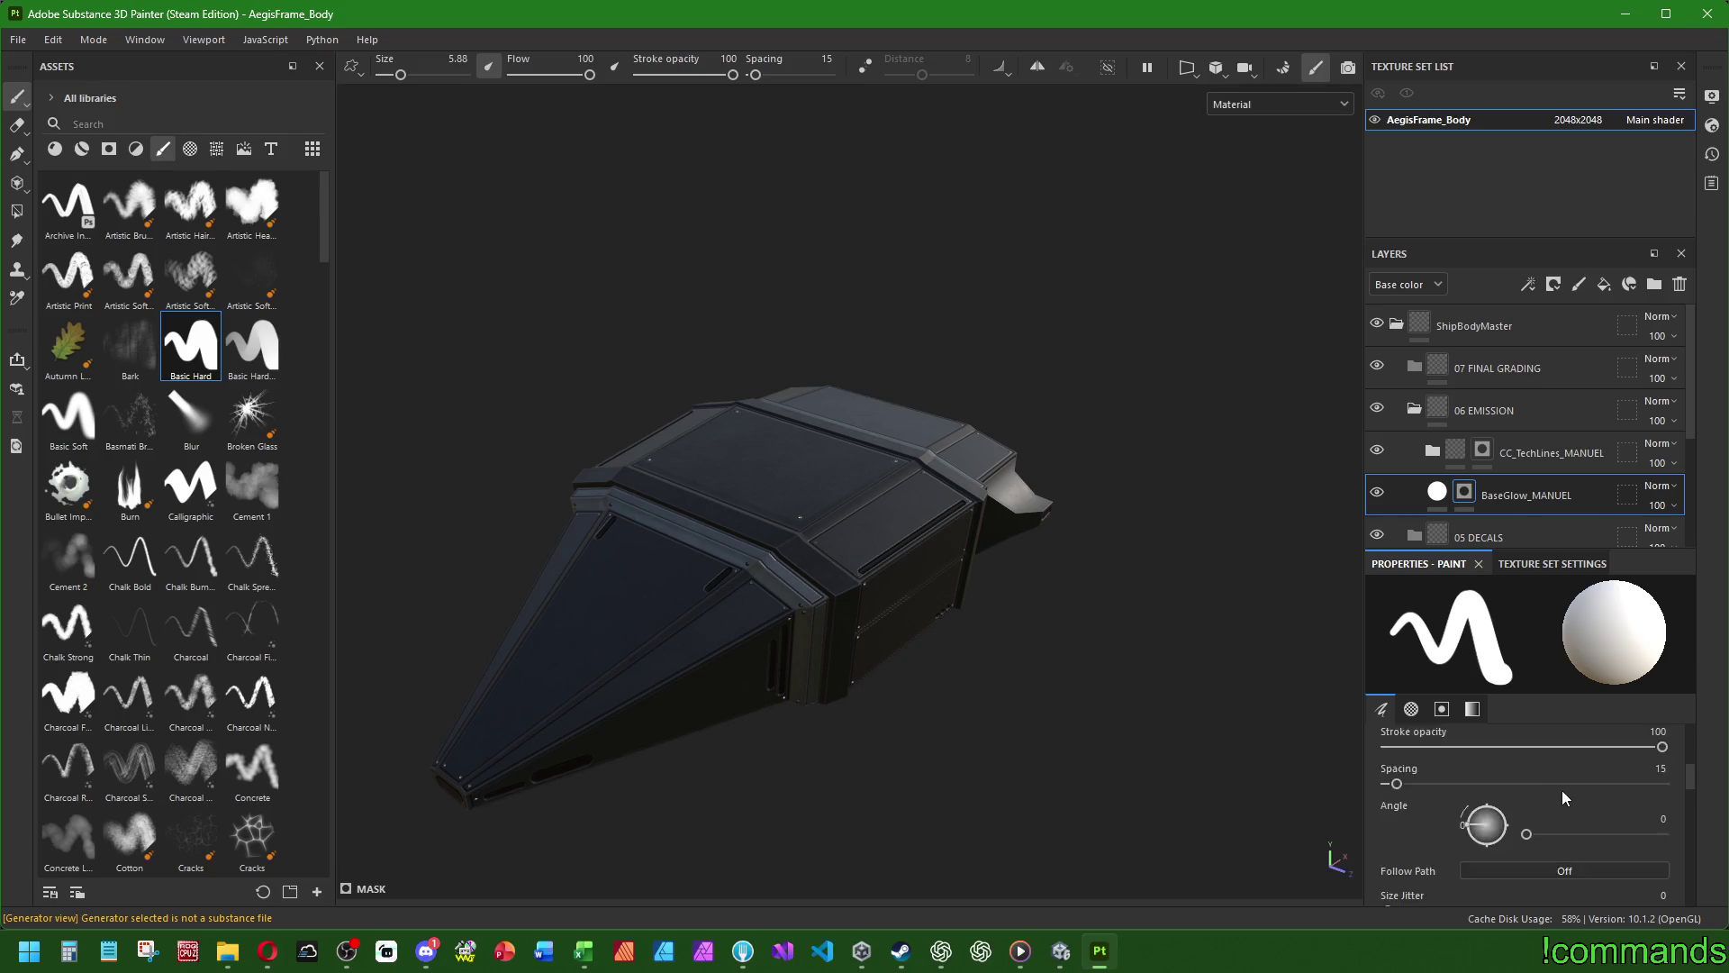
{"action": "scroll", "coordinate": [1569, 771], "scroll_direction": "down", "scroll_amount": 10}
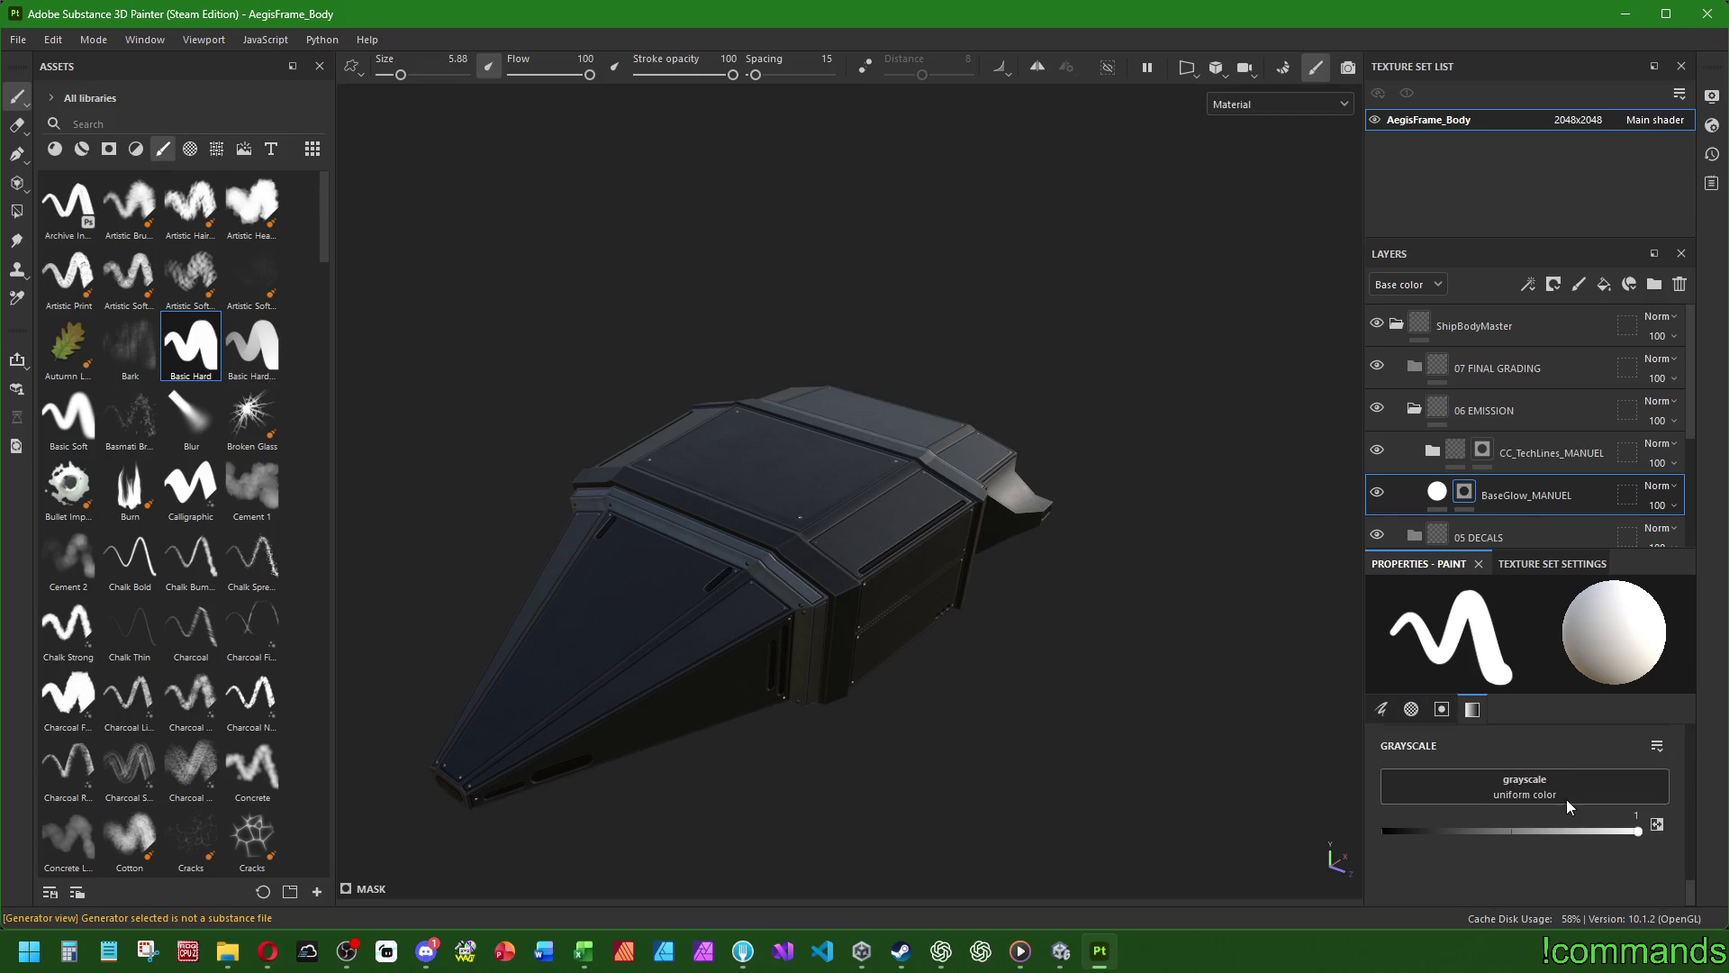
- Paint white glow lines into the left and right side slots at sizes 0.39 and 1.5
{"action": "left_click_drag", "start_coordinate": [751, 675], "coordinate": [656, 636], "text": "alt"}
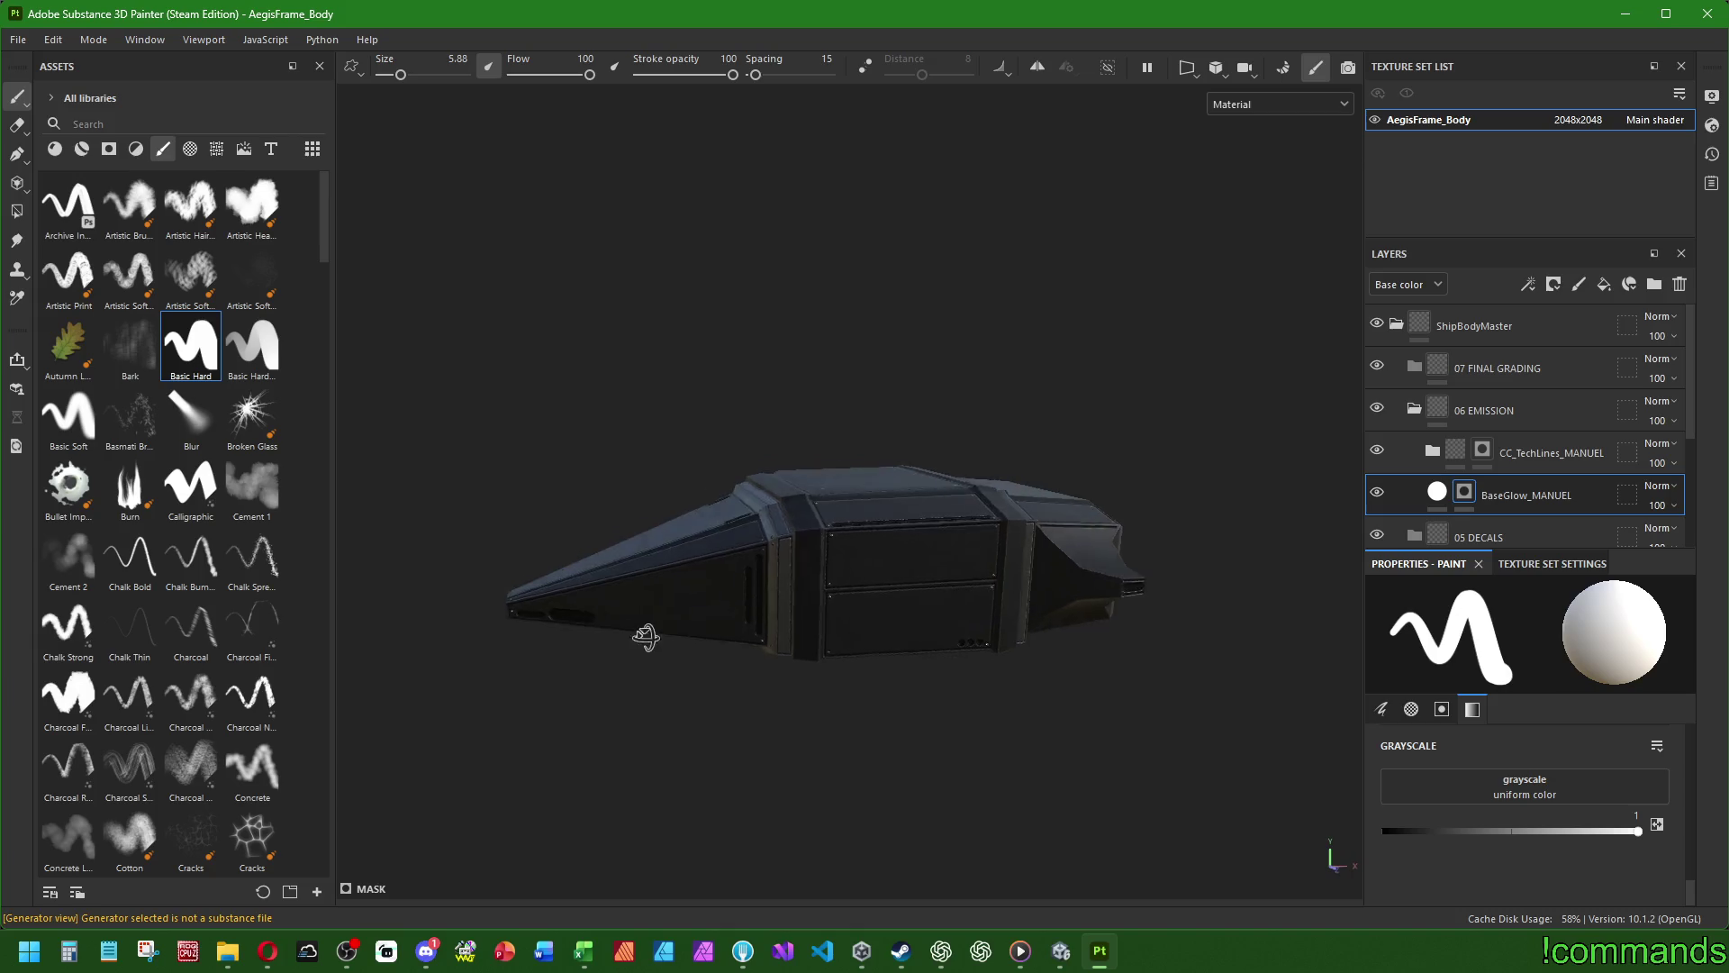
{"action": "scroll", "coordinate": [417, 606], "scroll_direction": "up", "scroll_amount": 8}
{"action": "scroll", "coordinate": [599, 626], "scroll_direction": "up", "scroll_amount": 3}
{"action": "key", "text": "bracketleft"}
{"action": "key", "text": "bracketleft"}
{"action": "key", "text": "bracketleft"}
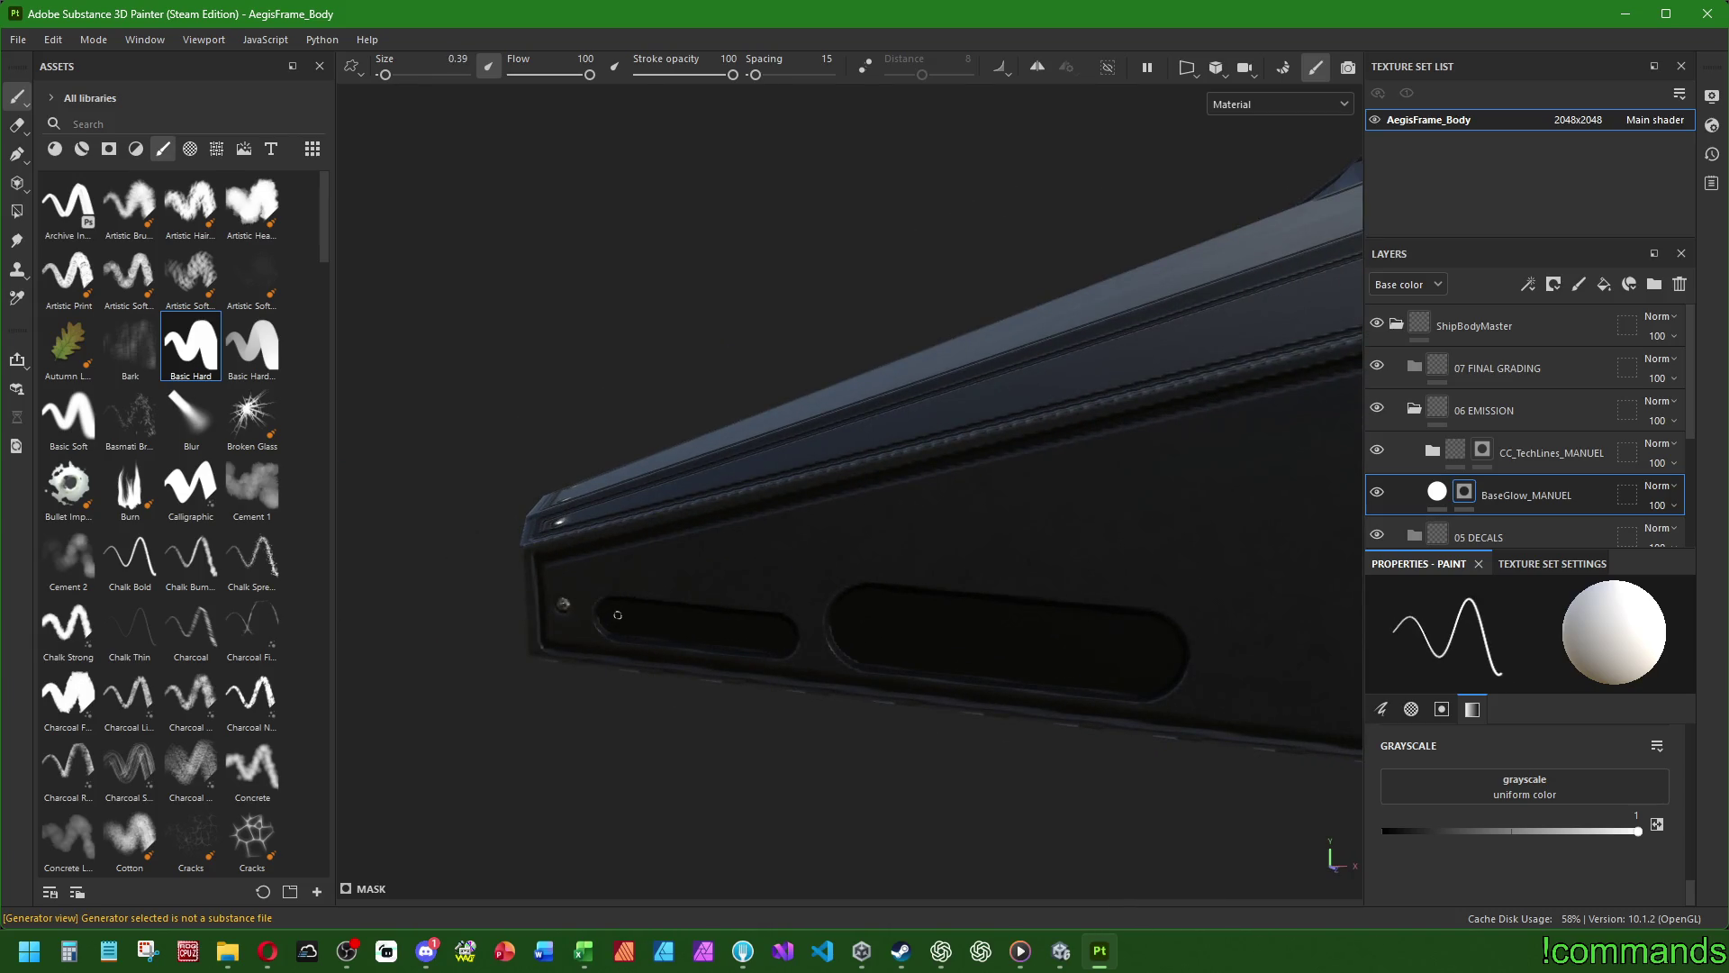
{"action": "left_click", "coordinate": [772, 631], "text": "shift"}
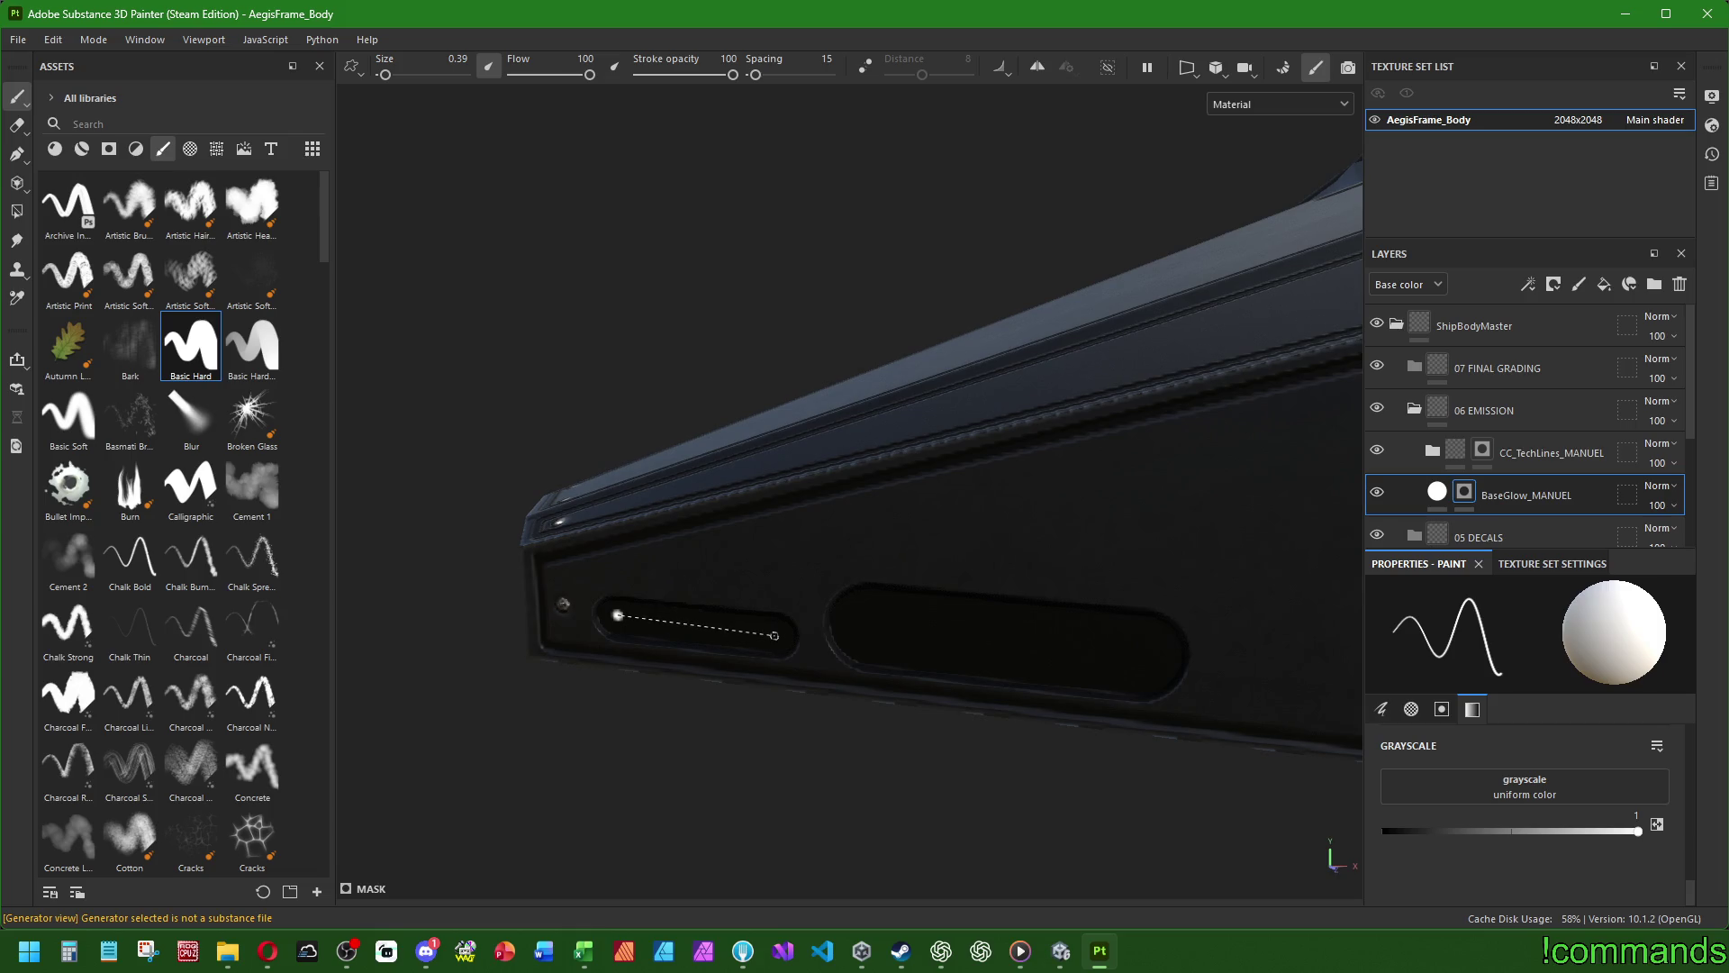
{"action": "key", "text": "bracketright"}
{"action": "key", "text": "bracketright"}
{"action": "left_click", "coordinate": [869, 624]}
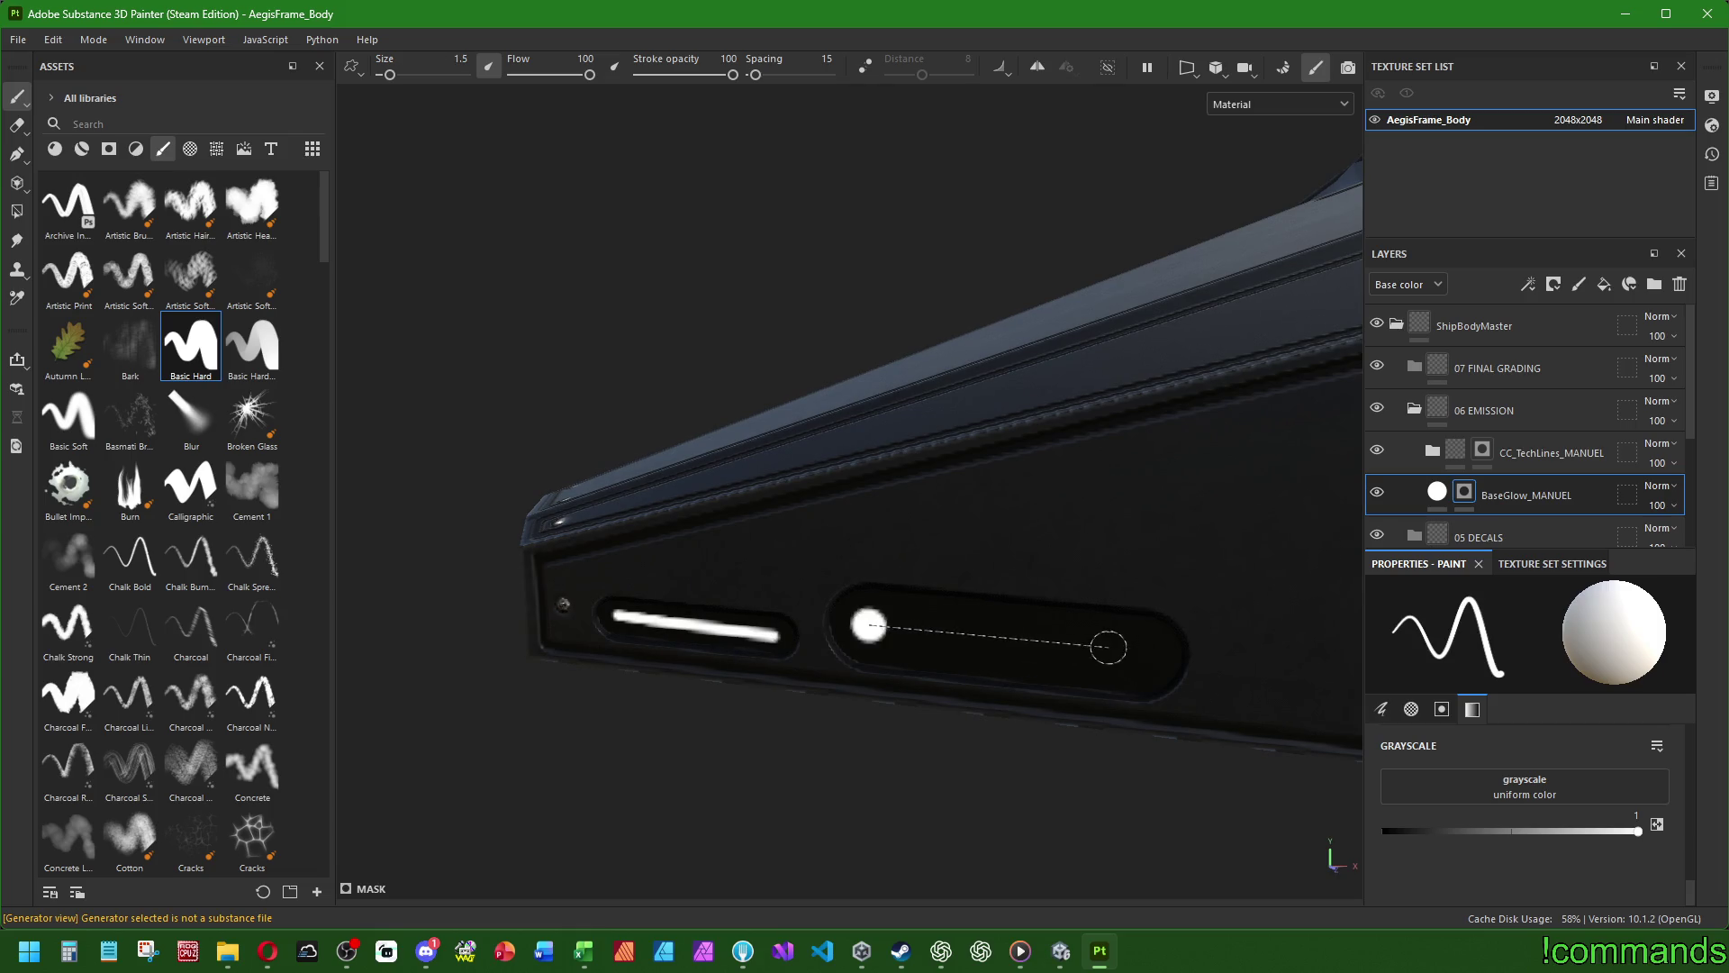
{"action": "left_click", "coordinate": [1135, 655], "text": "shift"}
{"action": "mouse_move", "coordinate": [1134, 654]}
{"action": "left_mouse_down", "text": "alt"}
{"action": "mouse_move", "coordinate": [1085, 687]}
{"action": "mouse_move", "coordinate": [775, 579]}
{"action": "mouse_move", "coordinate": [1127, 589]}
{"action": "mouse_move", "coordinate": [911, 459]}
{"action": "left_mouse_up", "text": "alt"}
- At brush size 0.39, paint glow lines up the left and right vertical slots
{"action": "key", "text": "bracketleft"}
{"action": "key", "text": "bracketleft"}
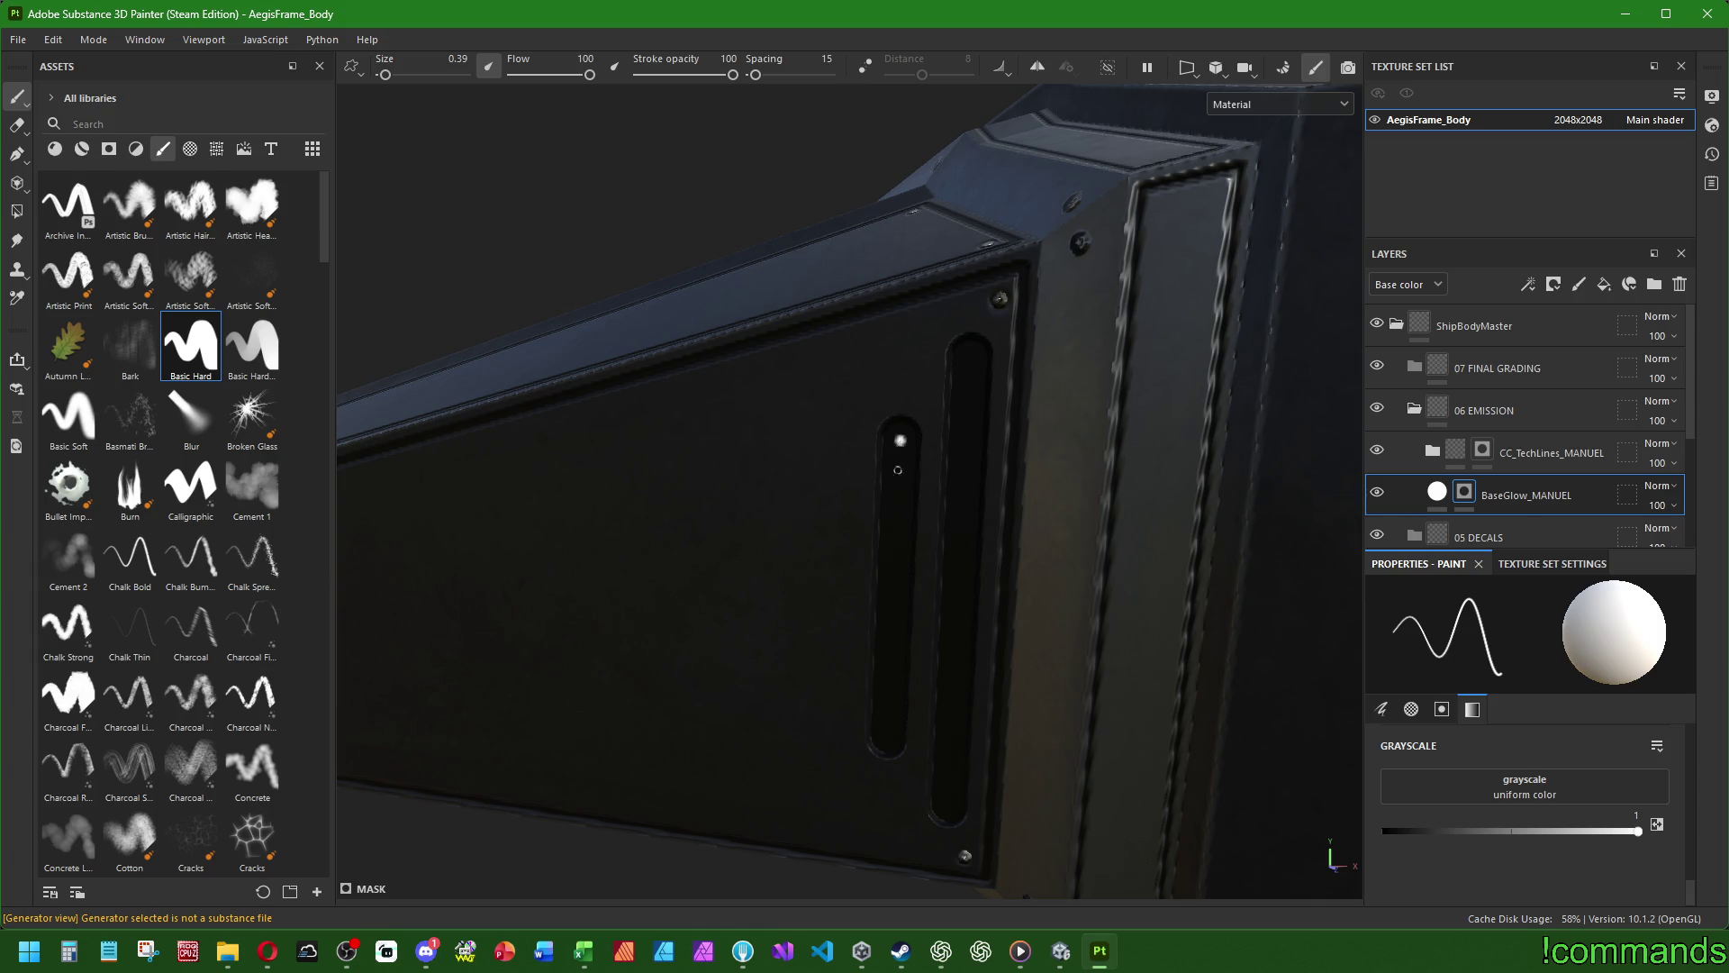
{"action": "left_click", "coordinate": [889, 737], "text": "shift"}
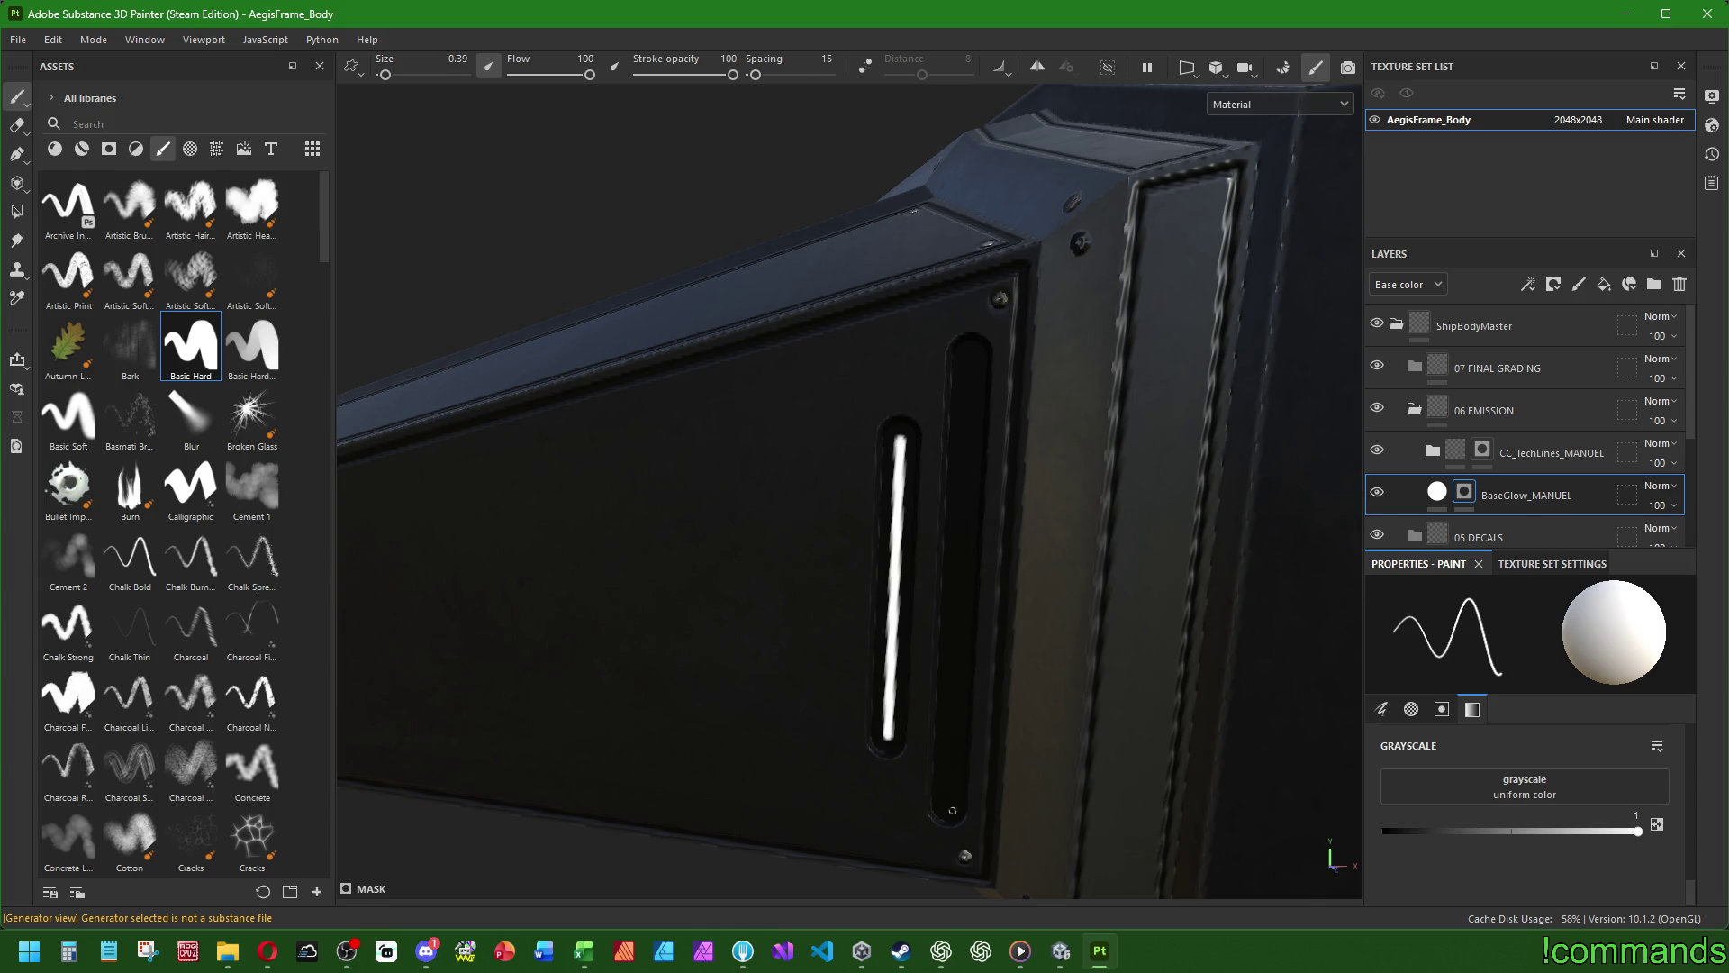
{"action": "left_click", "coordinate": [948, 802]}
{"action": "left_click", "coordinate": [970, 358], "text": "shift"}
{"action": "scroll", "coordinate": [969, 358], "scroll_direction": "down", "scroll_amount": 5}
{"action": "mouse_move", "coordinate": [970, 358]}
{"action": "left_mouse_down", "text": "alt"}
{"action": "mouse_move", "coordinate": [1086, 562]}
{"action": "mouse_move", "coordinate": [1036, 612]}
{"action": "left_mouse_up", "text": "alt"}
- Paint glow strokes across the right and left front slots at brush size 1.5
{"action": "scroll", "coordinate": [1023, 629], "scroll_direction": "up", "scroll_amount": 6}
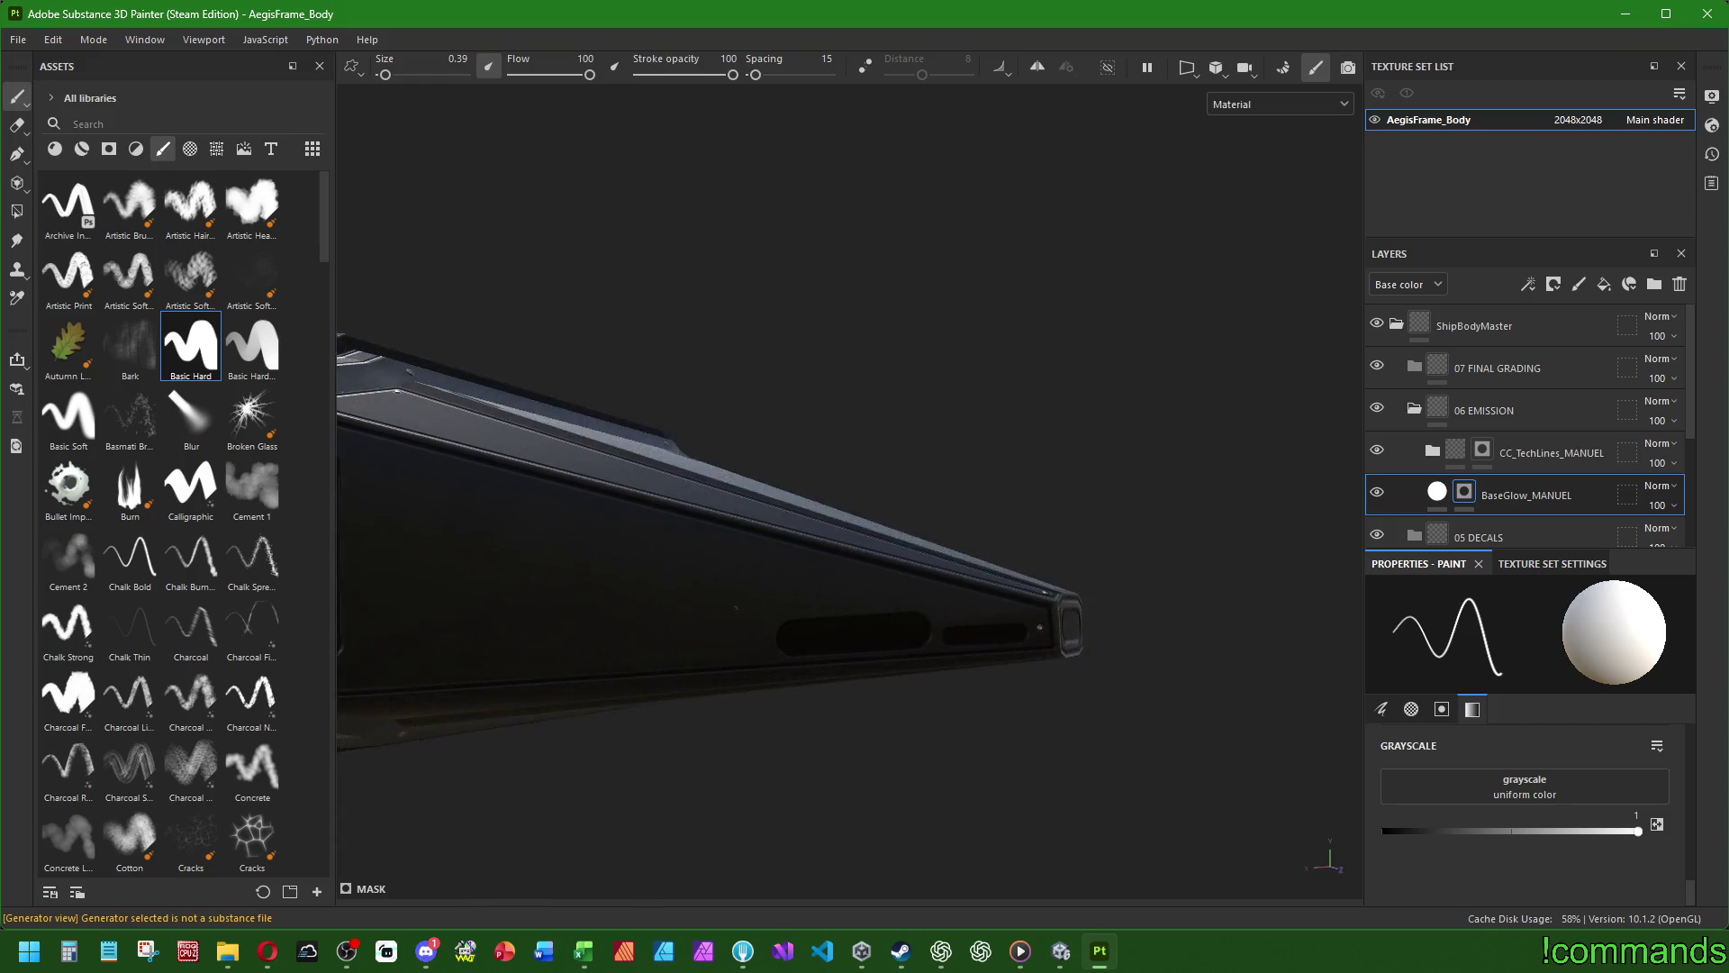
{"action": "left_click", "coordinate": [871, 614], "text": "shift"}
{"action": "right_click_drag", "start_coordinate": [768, 600], "coordinate": [774, 600], "text": "ctrl"}
{"action": "left_click", "coordinate": [779, 601]}
{"action": "left_click", "coordinate": [521, 620], "text": "shift"}
{"action": "mouse_move", "coordinate": [629, 598]}
{"action": "left_mouse_down", "text": "alt"}
{"action": "mouse_move", "coordinate": [1111, 590]}
{"action": "mouse_move", "coordinate": [494, 571]}
{"action": "mouse_move", "coordinate": [891, 612]}
{"action": "mouse_move", "coordinate": [873, 614]}
{"action": "mouse_move", "coordinate": [895, 638]}
{"action": "left_mouse_up", "text": "alt"}
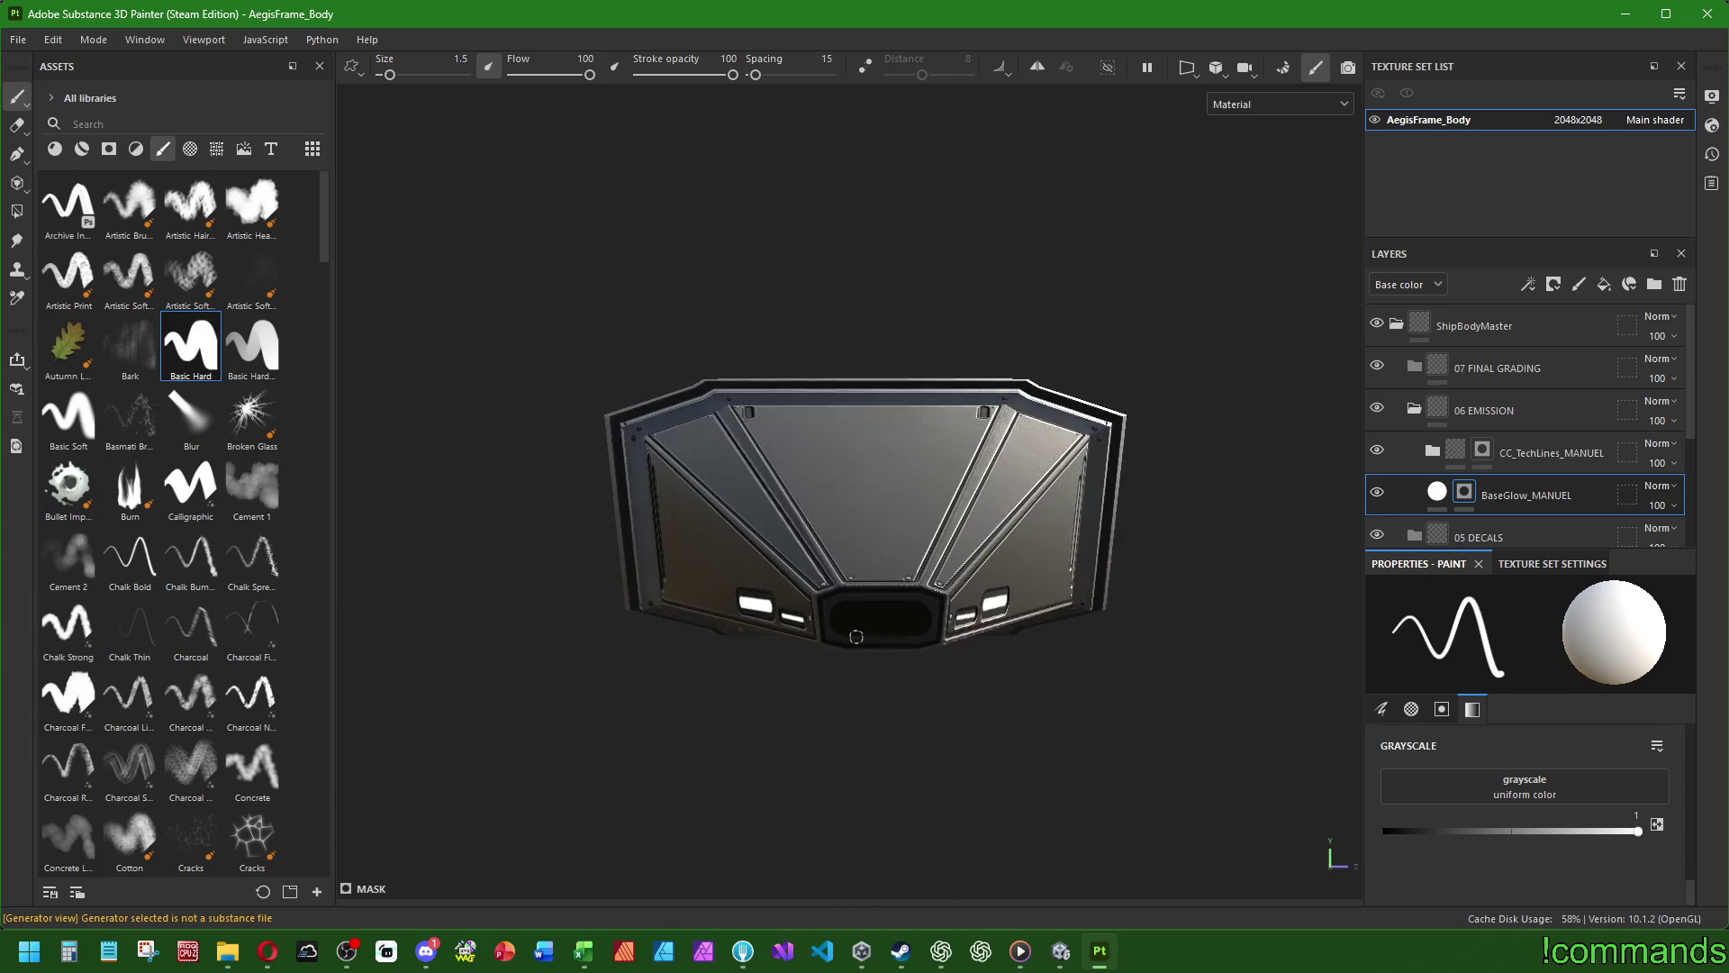
- Fill the wedge panel's front slot with a white glow stroke
{"action": "scroll", "coordinate": [768, 602], "scroll_direction": "up", "scroll_amount": 5}
{"action": "left_click", "coordinate": [767, 601]}
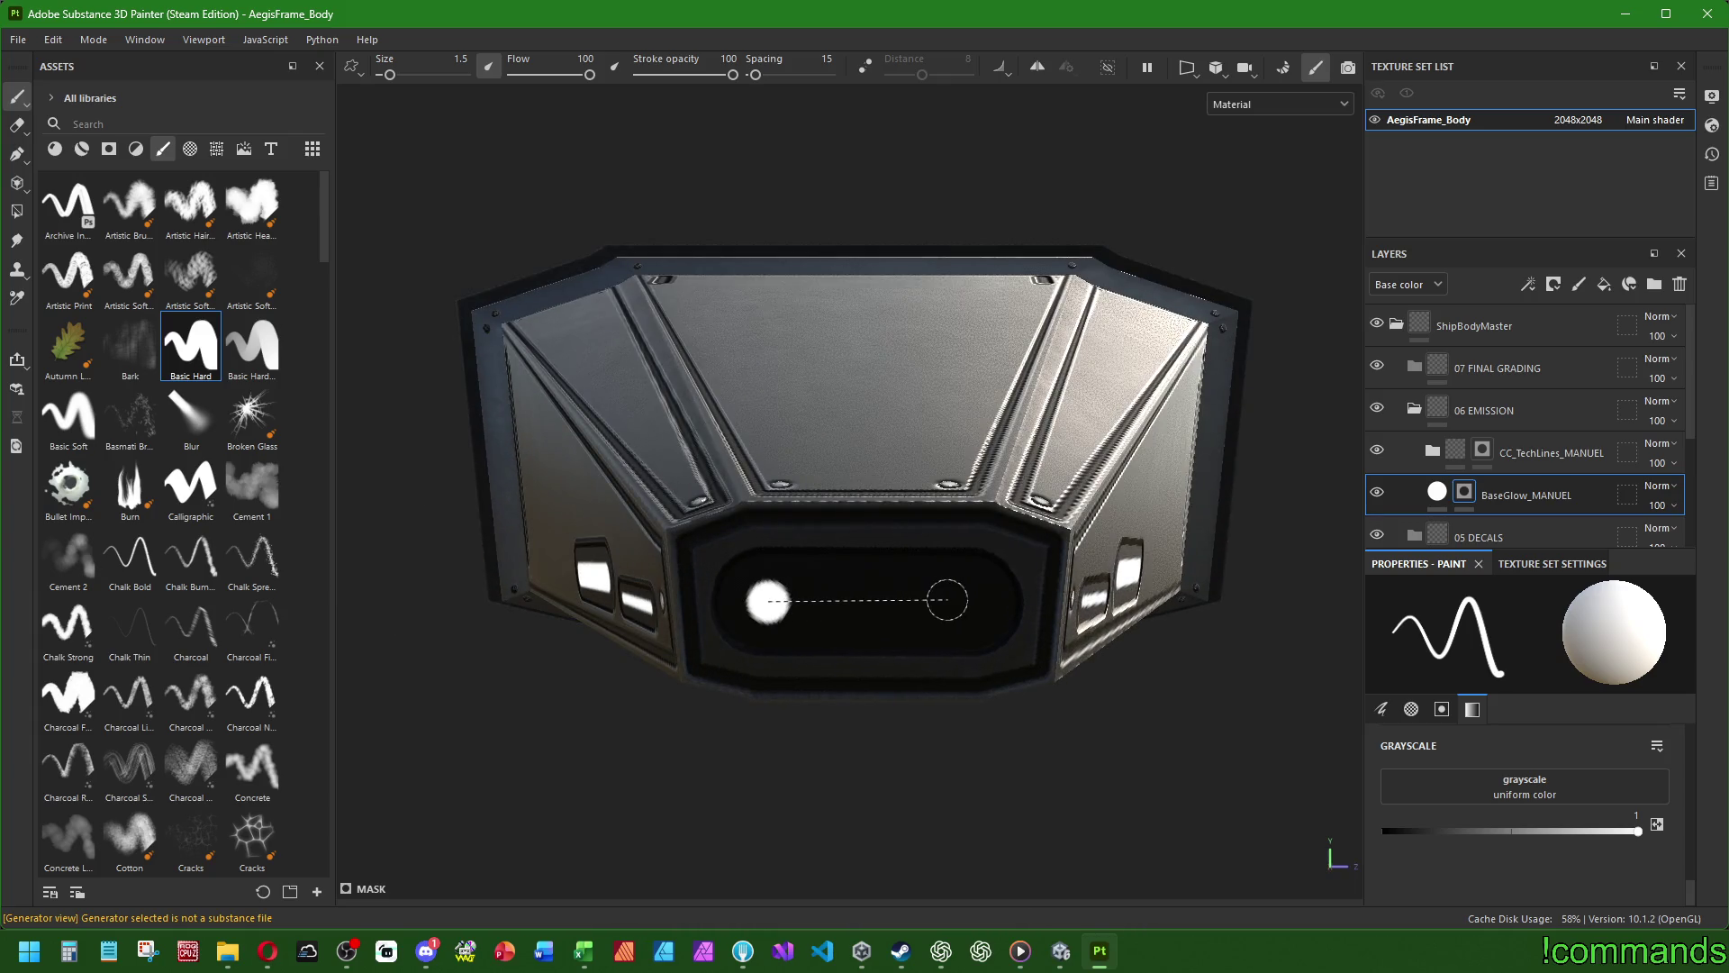
{"action": "left_click", "coordinate": [959, 600], "text": "shift"}
{"action": "scroll", "coordinate": [1017, 587], "scroll_direction": "down", "scroll_amount": 3}
{"action": "scroll", "coordinate": [1017, 587], "scroll_direction": "down", "scroll_amount": 4}
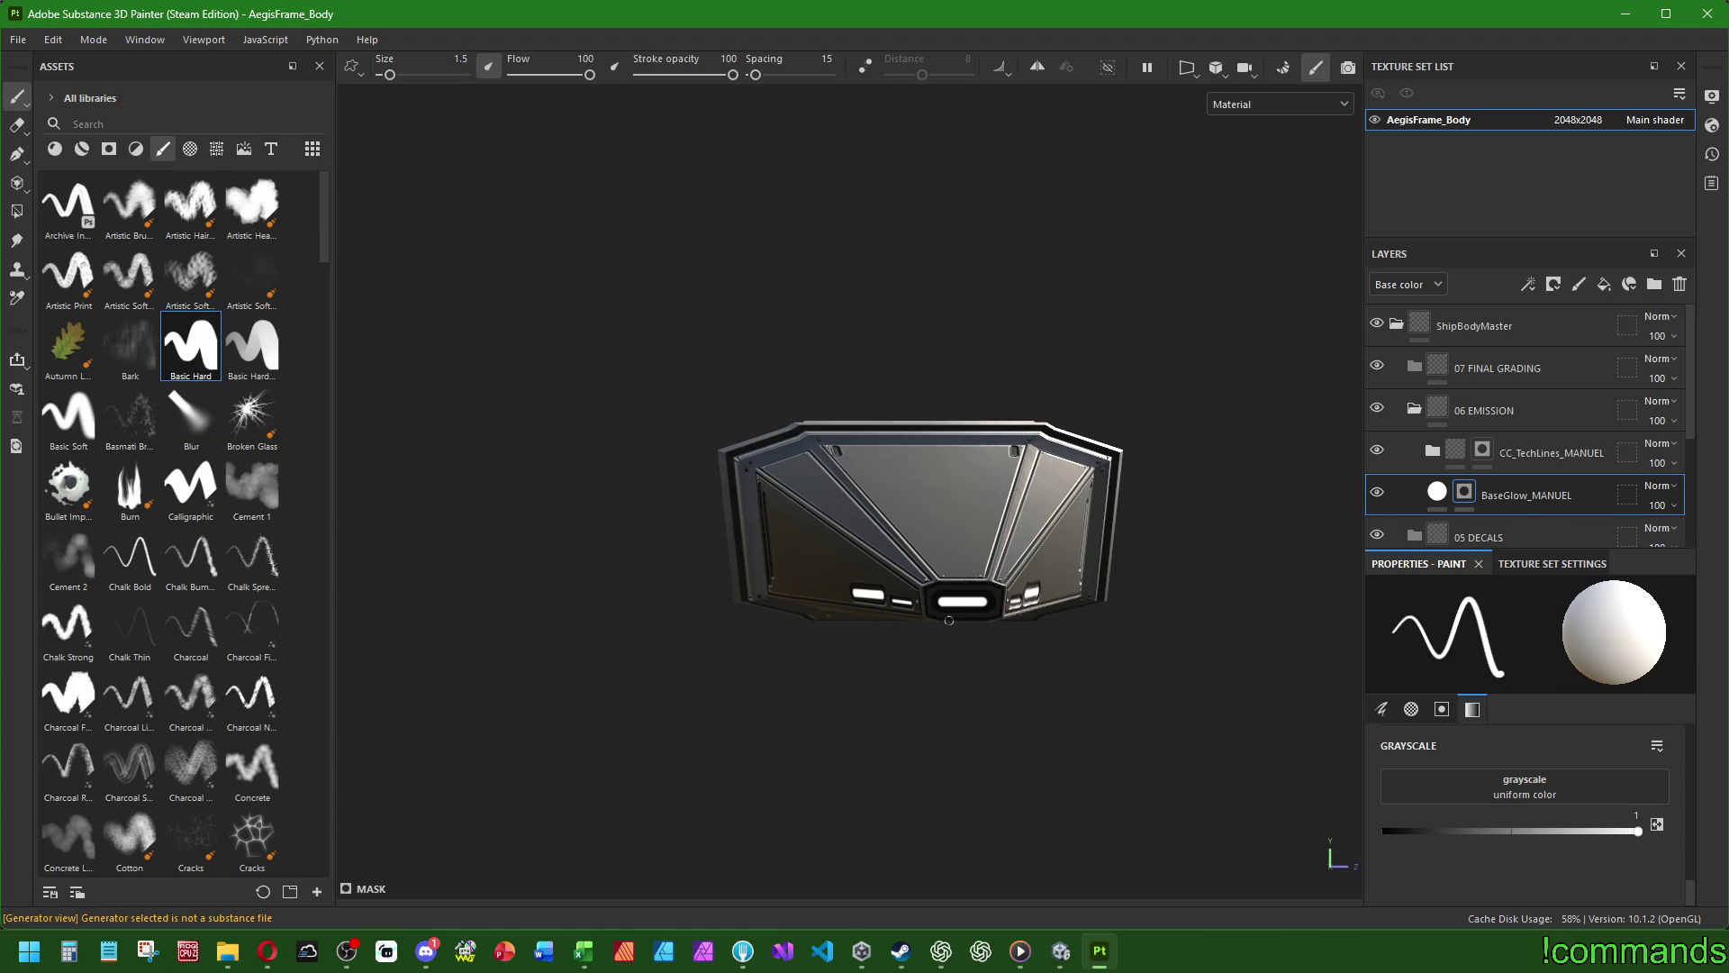
- Paint white glow lines down the left and right vertical vent slots
{"action": "mouse_move", "coordinate": [1037, 615]}
{"action": "left_mouse_down", "text": "alt"}
{"action": "mouse_move", "coordinate": [733, 552]}
{"action": "mouse_move", "coordinate": [1115, 510]}
{"action": "mouse_move", "coordinate": [826, 369]}
{"action": "mouse_move", "coordinate": [823, 448]}
{"action": "mouse_move", "coordinate": [865, 468]}
{"action": "left_mouse_up", "text": "alt"}
{"action": "scroll", "coordinate": [1115, 510], "scroll_direction": "up", "scroll_amount": 5}
{"action": "scroll", "coordinate": [759, 335], "scroll_direction": "down", "scroll_amount": 5}
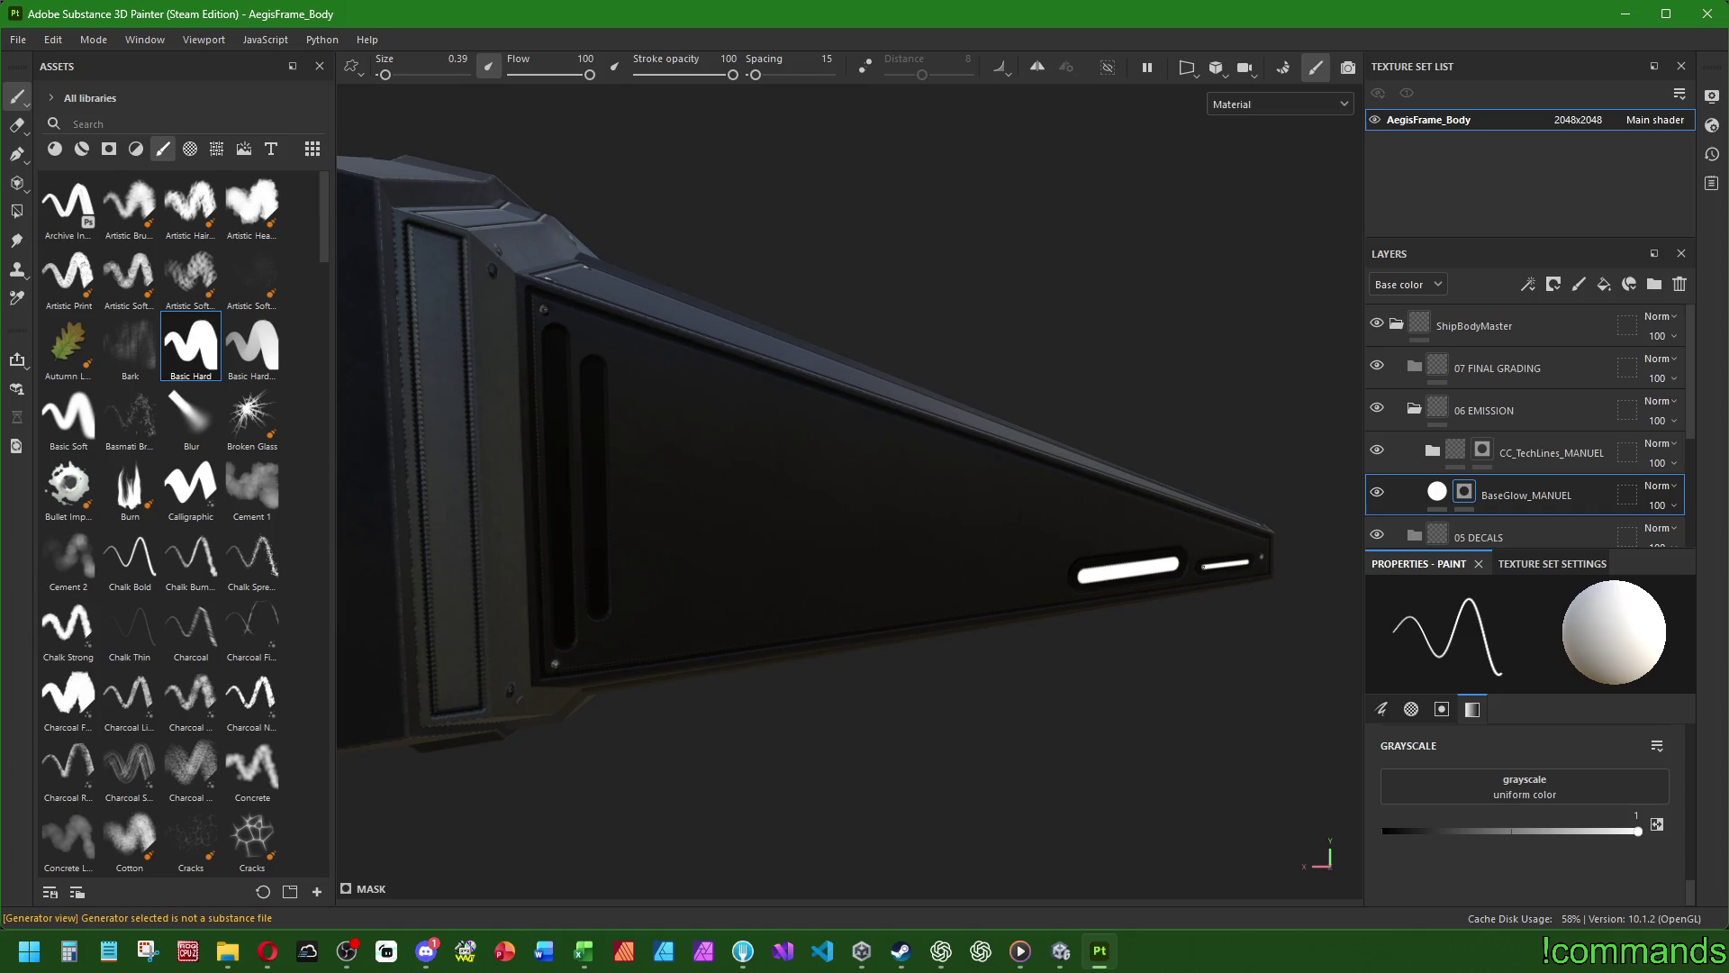
{"action": "left_click_drag", "start_coordinate": [1204, 566], "coordinate": [895, 456], "text": "alt"}
{"action": "scroll", "coordinate": [811, 478], "scroll_direction": "up", "scroll_amount": 5}
{"action": "mouse_move", "coordinate": [729, 495]}
{"action": "left_mouse_down", "text": "alt"}
{"action": "mouse_move", "coordinate": [787, 536]}
{"action": "mouse_move", "coordinate": [838, 416]}
{"action": "mouse_move", "coordinate": [1093, 463]}
{"action": "mouse_move", "coordinate": [953, 556]}
{"action": "mouse_move", "coordinate": [866, 566]}
{"action": "mouse_move", "coordinate": [756, 532]}
{"action": "mouse_move", "coordinate": [758, 377]}
{"action": "left_mouse_up", "text": "alt"}
{"action": "scroll", "coordinate": [846, 386], "scroll_direction": "down", "scroll_amount": 5}
{"action": "scroll", "coordinate": [758, 377], "scroll_direction": "up", "scroll_amount": 5}
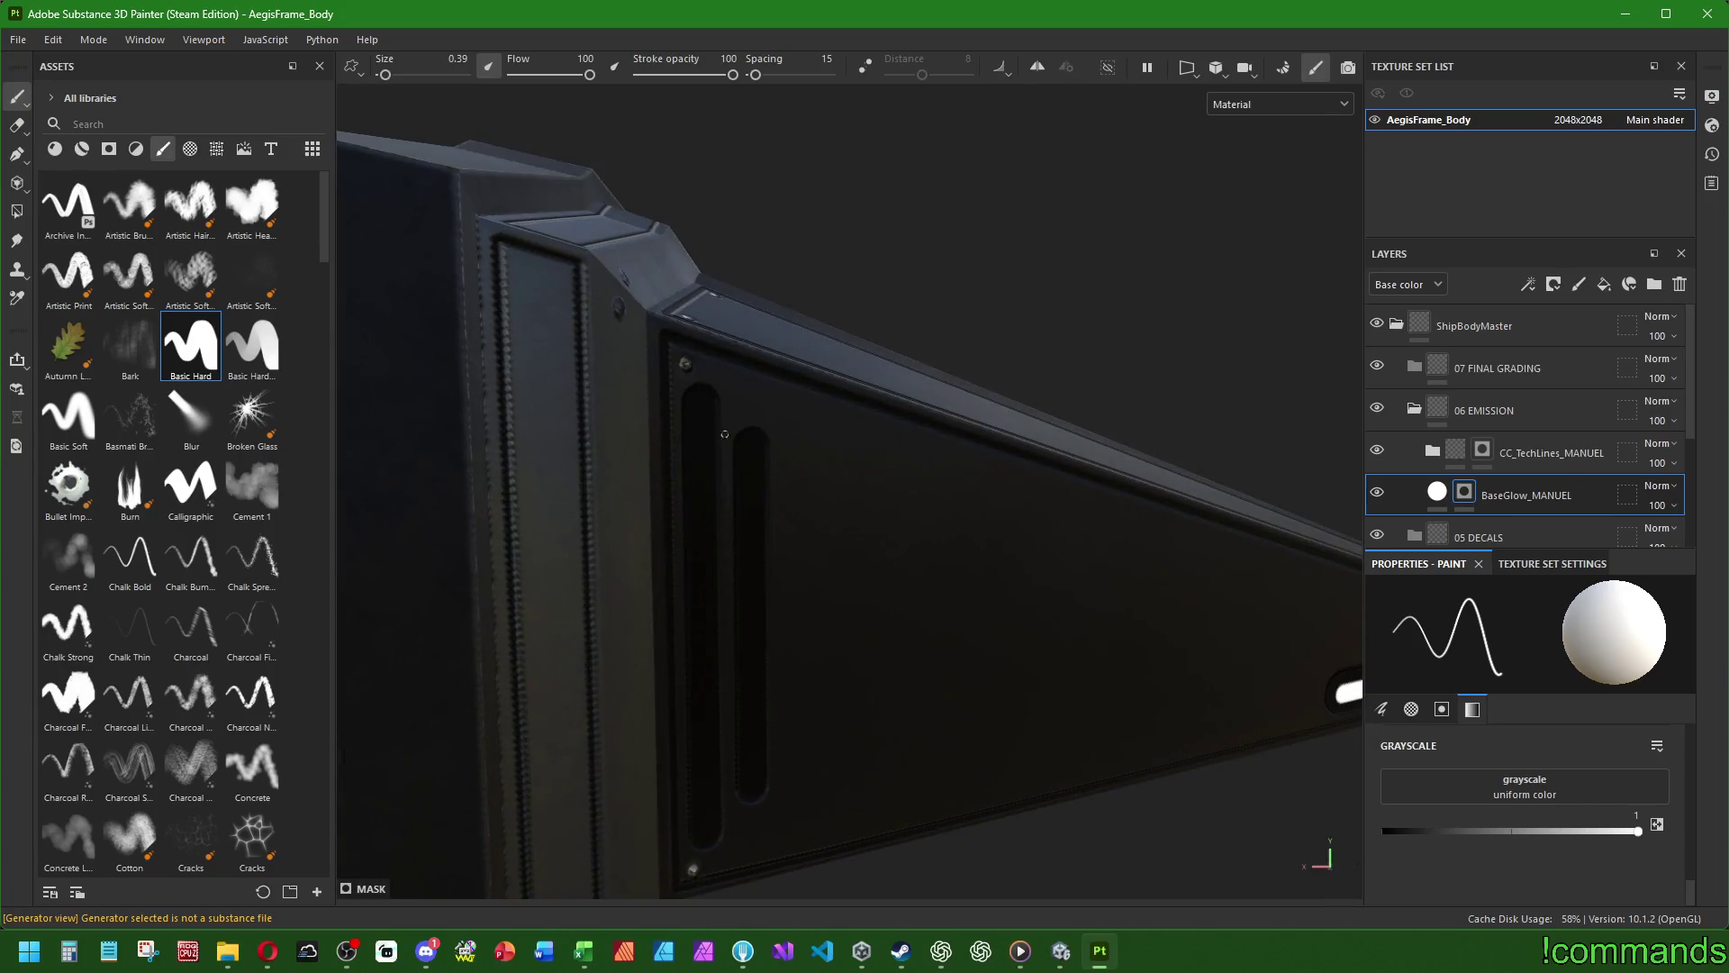
{"action": "left_click", "coordinate": [741, 370]}
{"action": "left_click", "coordinate": [745, 797], "text": "shift"}
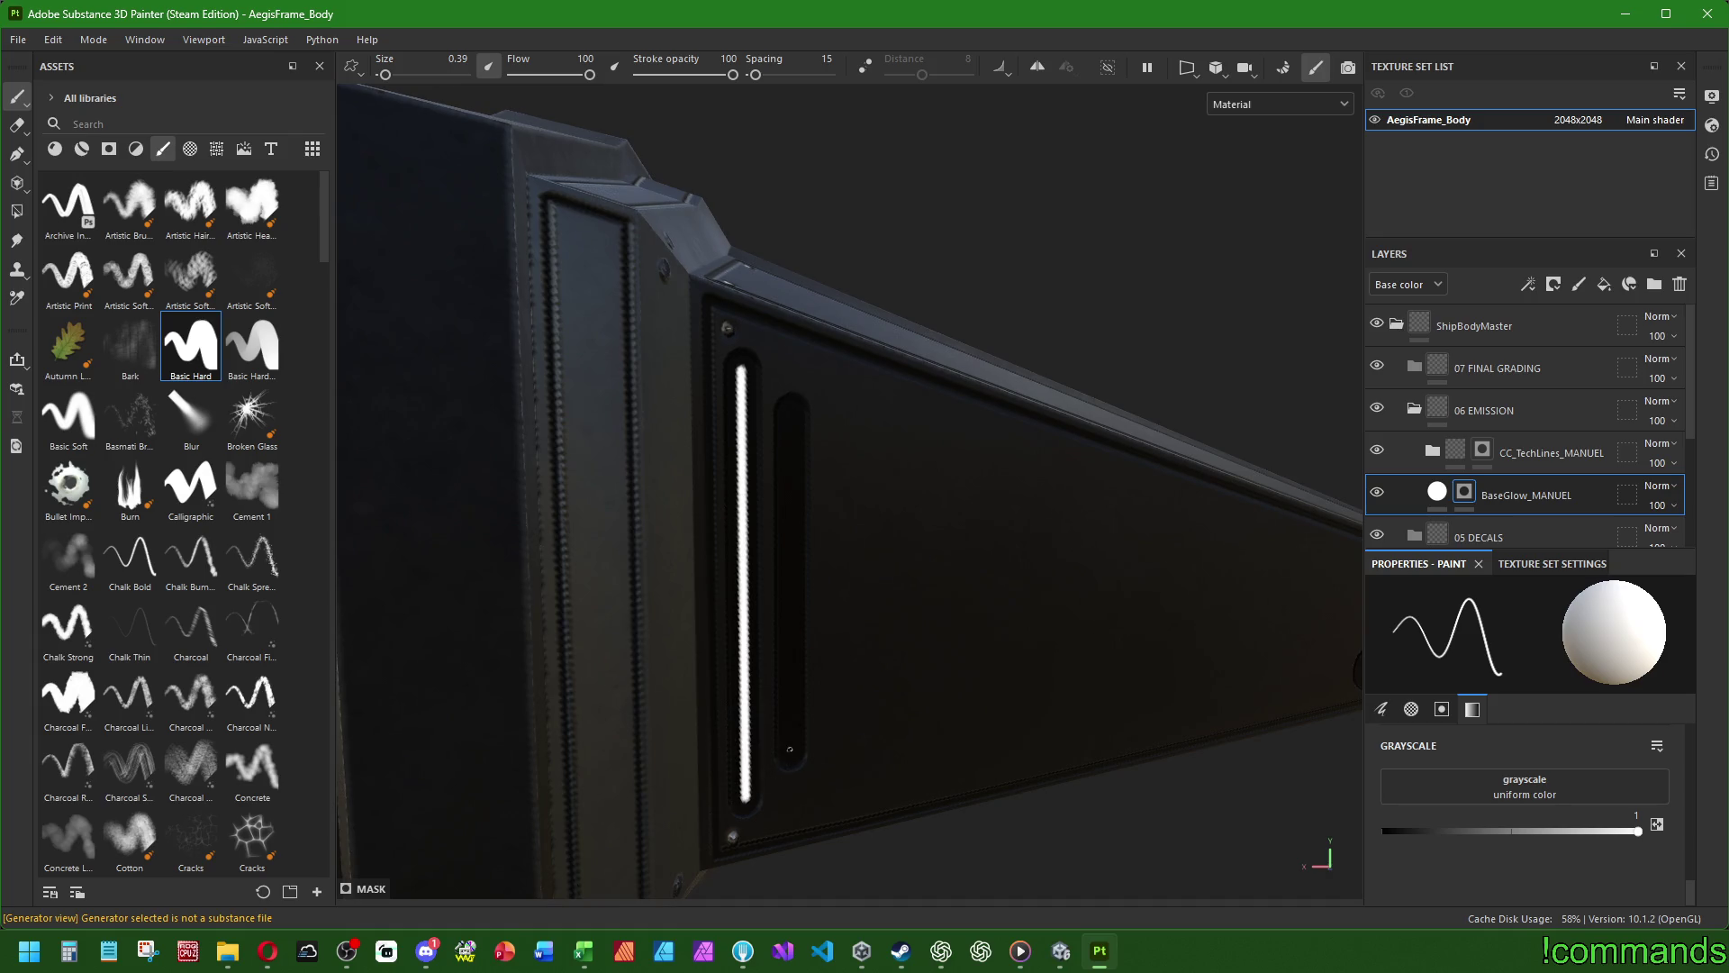
{"action": "left_click", "coordinate": [792, 751], "text": "shift"}
{"action": "left_click_drag", "start_coordinate": [792, 750], "coordinate": [685, 721], "text": "alt"}
{"action": "mouse_move", "coordinate": [865, 540]}
{"action": "left_mouse_down", "text": "alt"}
{"action": "mouse_move", "coordinate": [926, 513]}
{"action": "mouse_move", "coordinate": [811, 504]}
{"action": "left_mouse_up", "text": "alt"}
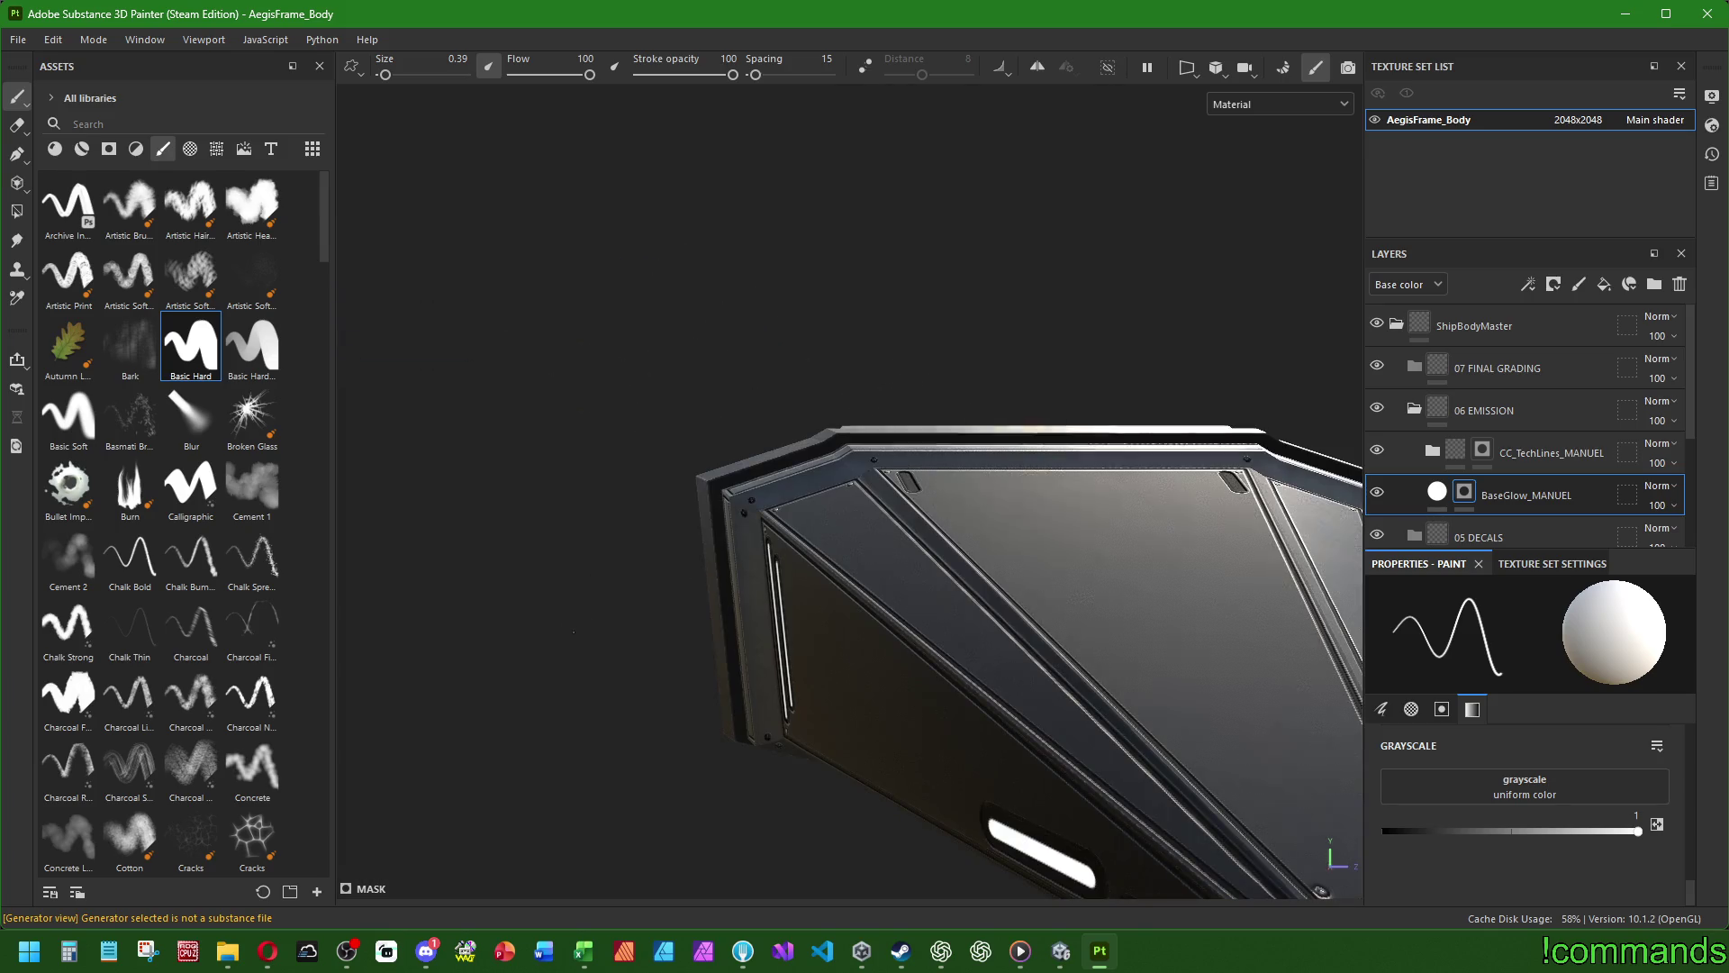
{"action": "scroll", "coordinate": [900, 496], "scroll_direction": "up", "scroll_amount": 4}
- Paint straight white glow lines in the left and right vent slots
{"action": "left_click_drag", "start_coordinate": [990, 540], "coordinate": [1027, 531], "text": "alt"}
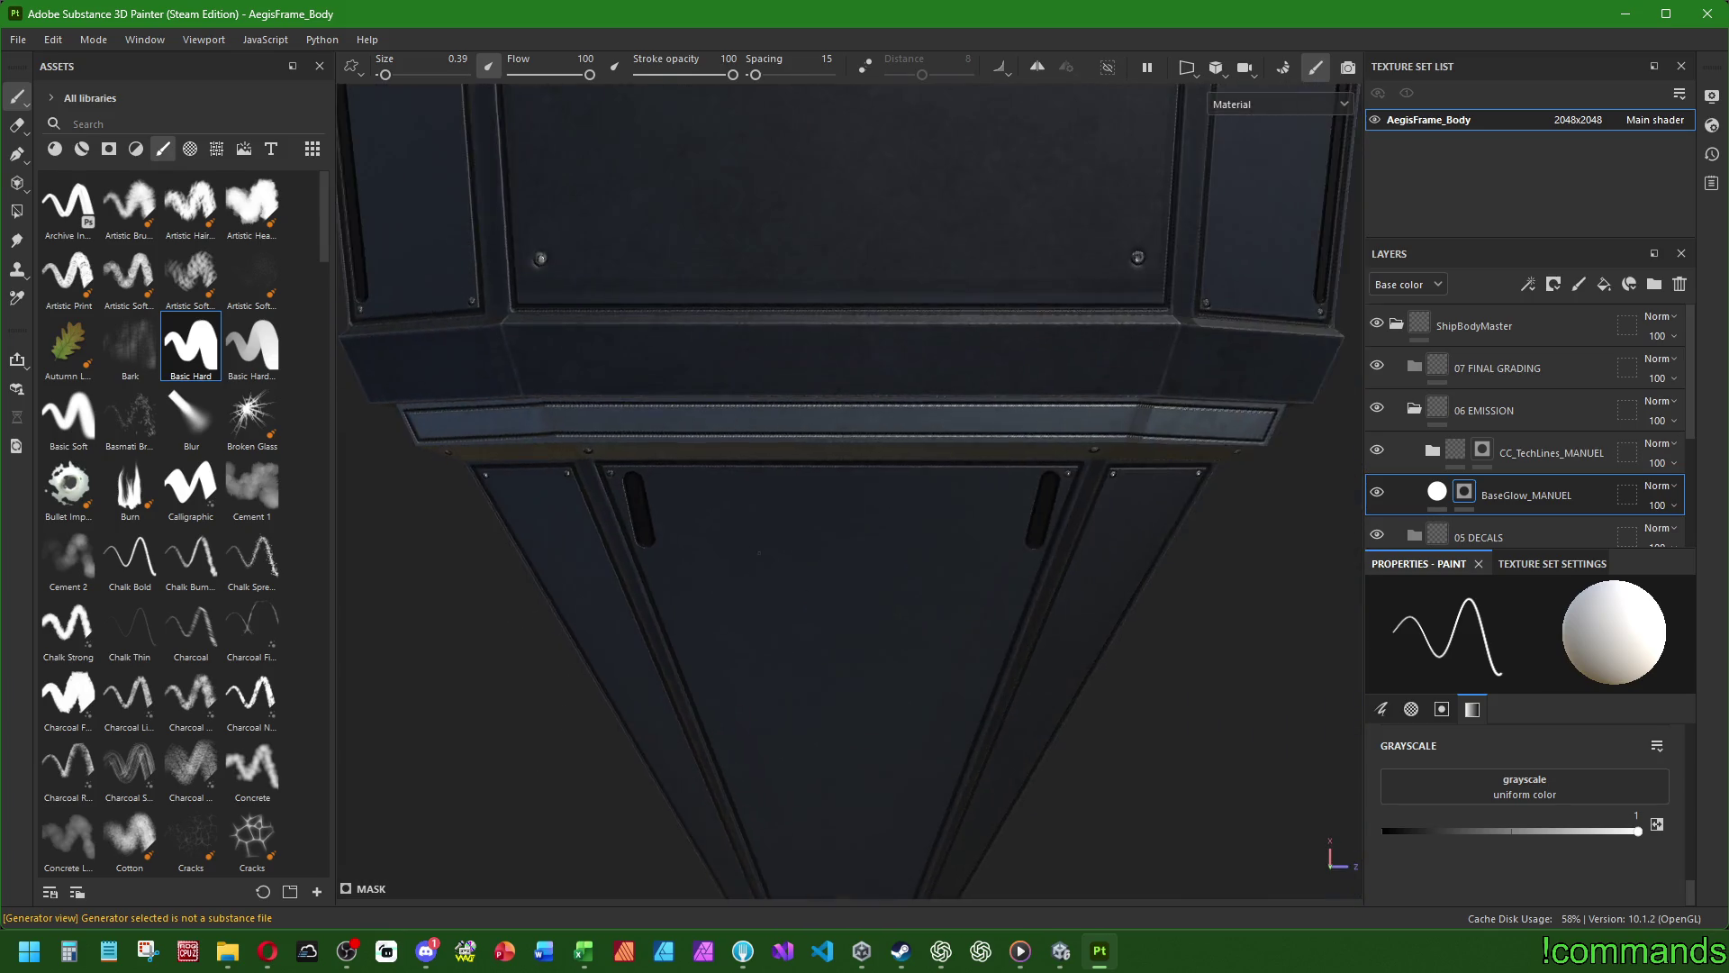
{"action": "scroll", "coordinate": [607, 478], "scroll_direction": "up", "scroll_amount": 3}
{"action": "left_click", "coordinate": [537, 585], "text": "shift"}
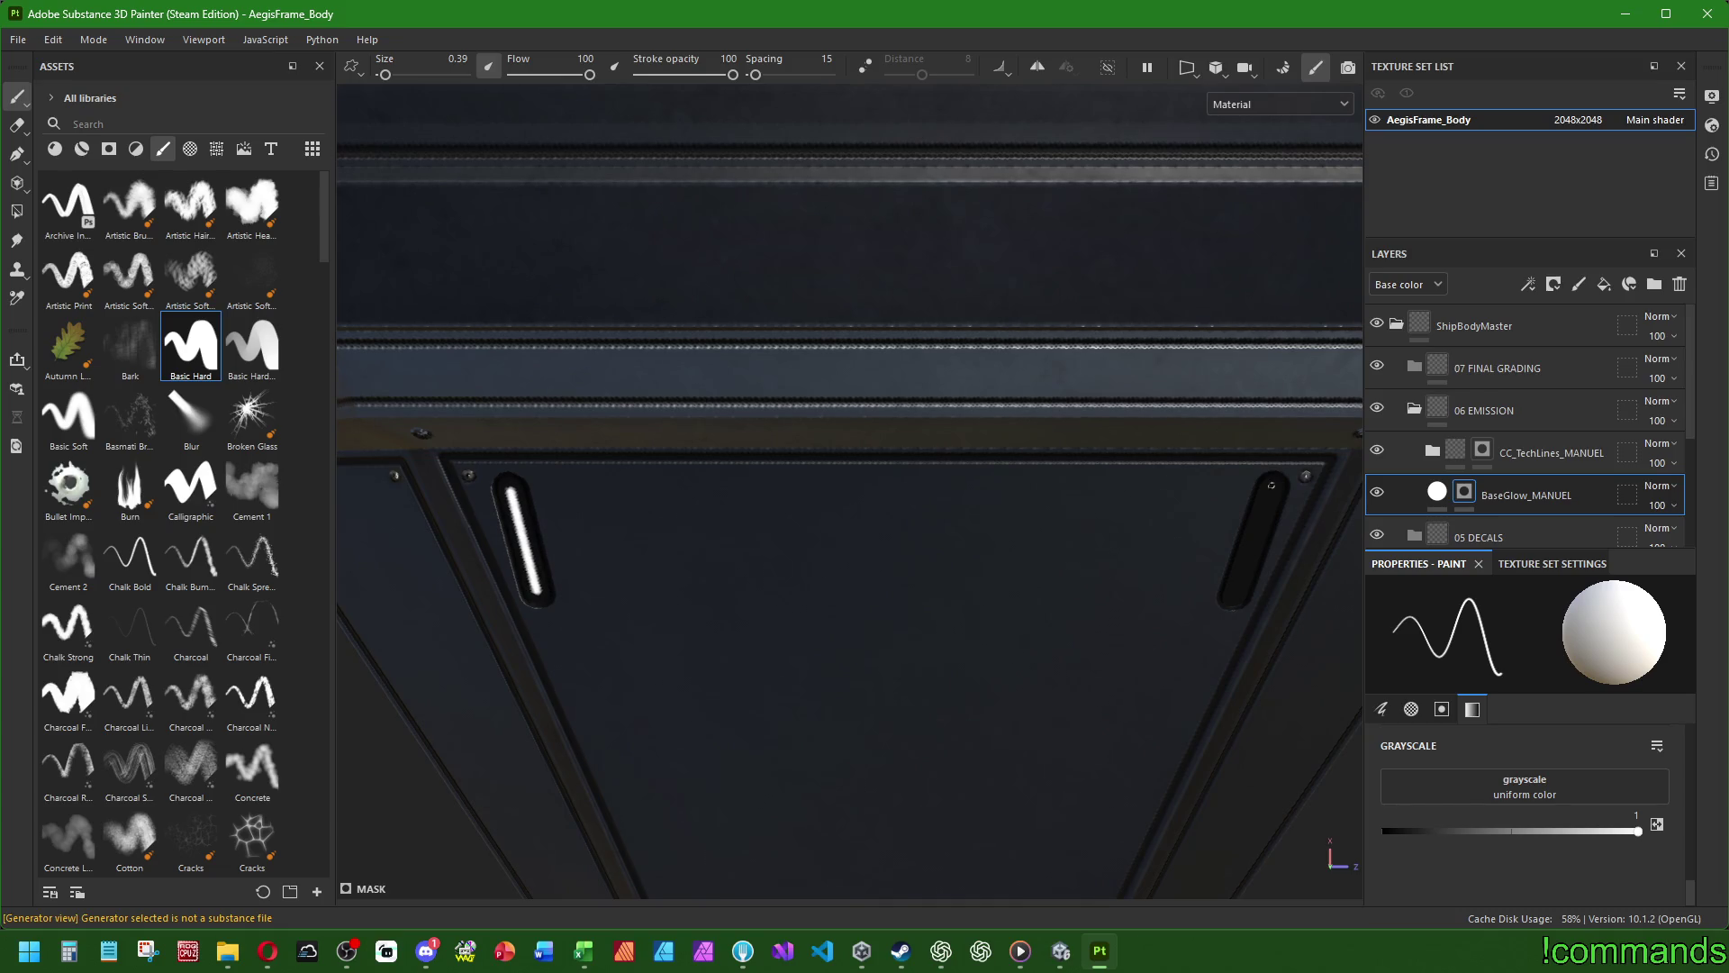
{"action": "left_click", "coordinate": [1272, 488]}
{"action": "left_click", "coordinate": [1234, 595], "text": "shift"}
{"action": "scroll", "coordinate": [1234, 595], "scroll_direction": "down", "scroll_amount": 5}
{"action": "scroll", "coordinate": [417, 625], "scroll_direction": "up", "scroll_amount": 5}
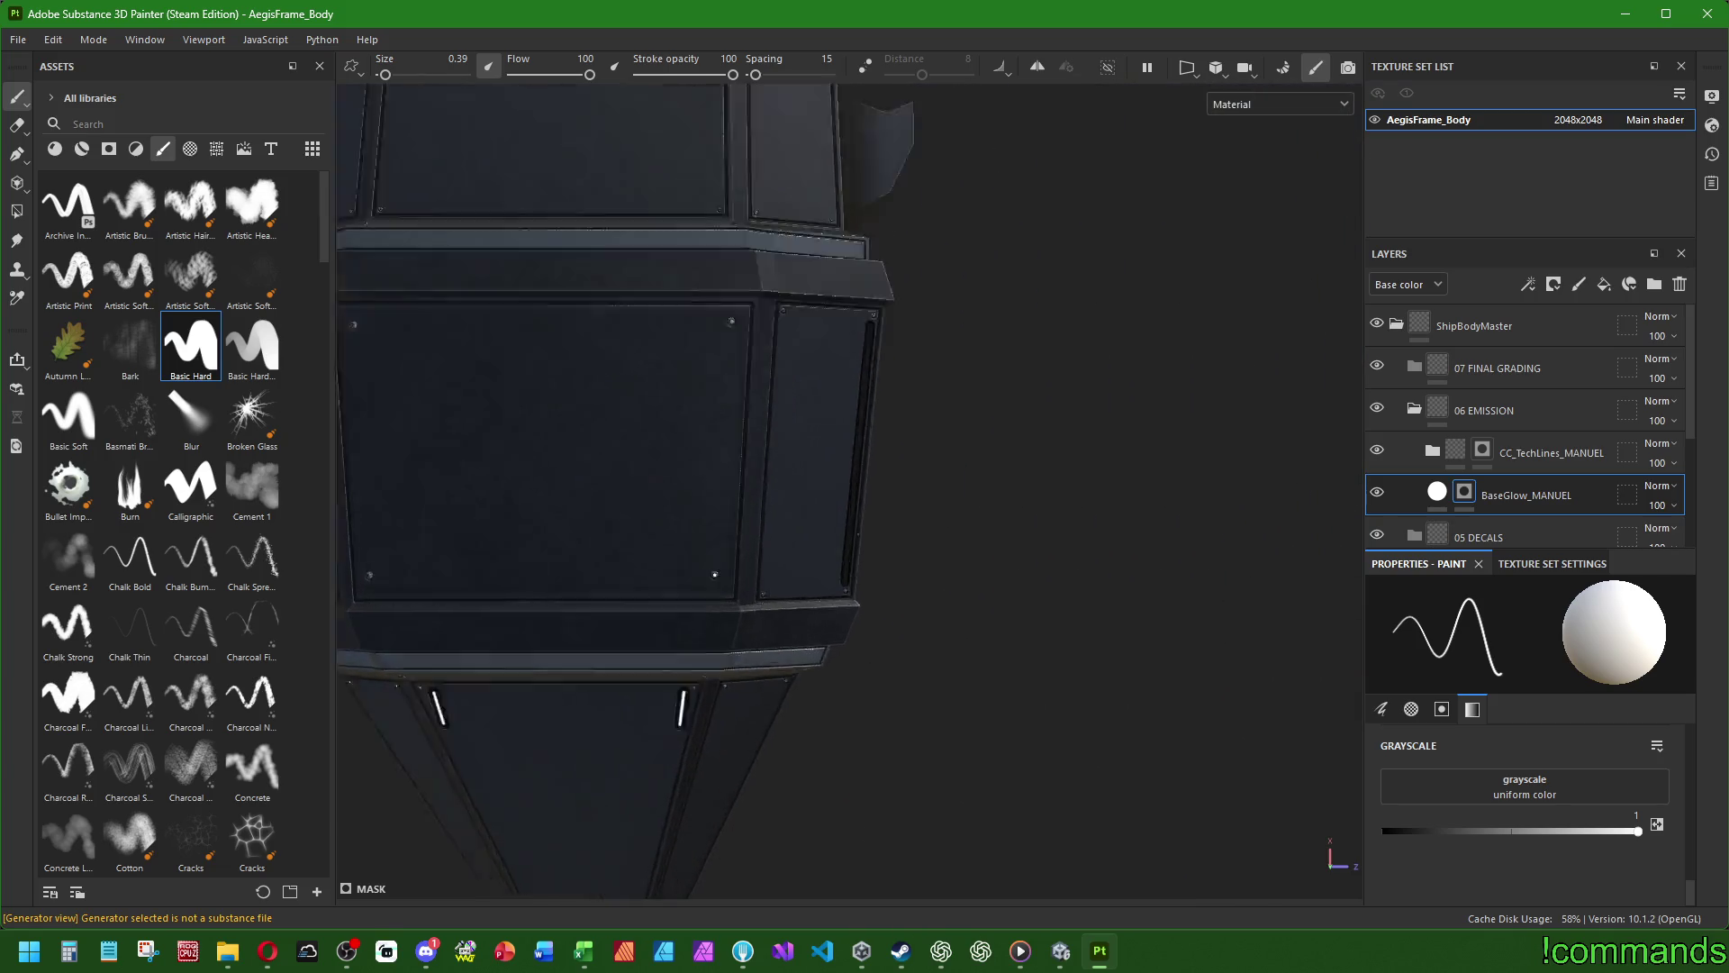
- Paint a glowing white strip along the lower panel groove
{"action": "mouse_move", "coordinate": [417, 625]}
{"action": "left_mouse_down", "text": "alt"}
{"action": "mouse_move", "coordinate": [745, 478]}
{"action": "mouse_move", "coordinate": [1020, 424]}
{"action": "mouse_move", "coordinate": [1057, 441]}
{"action": "mouse_move", "coordinate": [991, 613]}
{"action": "mouse_move", "coordinate": [952, 508]}
{"action": "mouse_move", "coordinate": [1119, 694]}
{"action": "left_mouse_up", "text": "alt"}
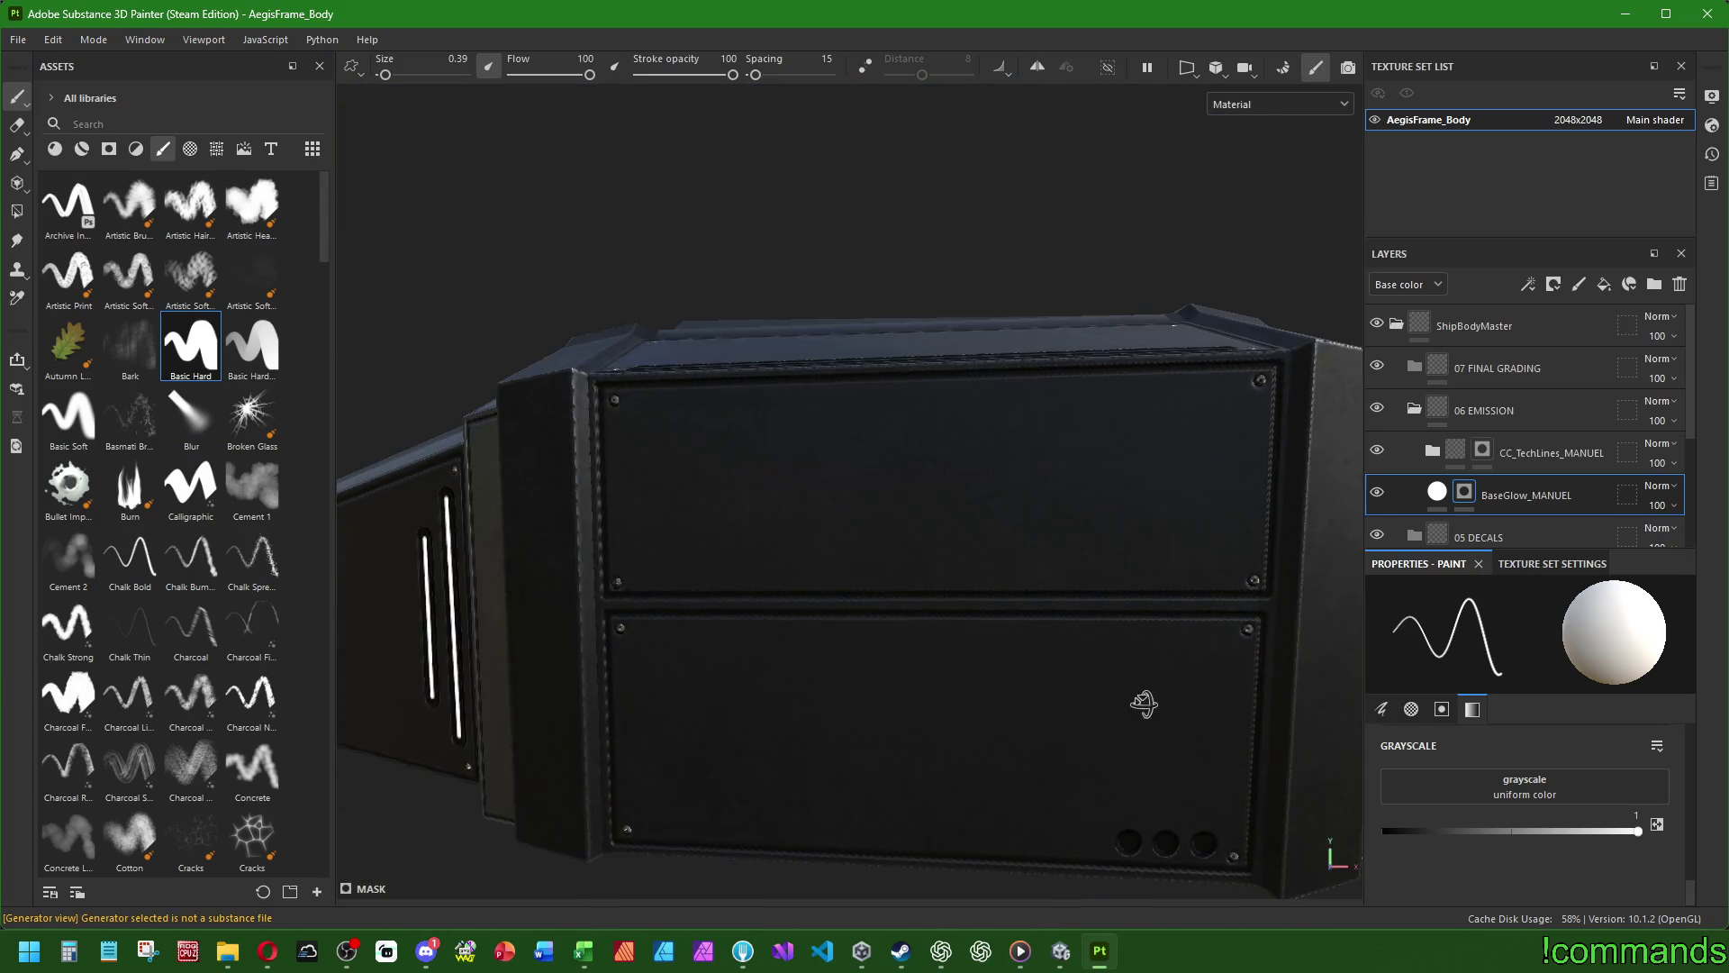
{"action": "scroll", "coordinate": [863, 641], "scroll_direction": "up", "scroll_amount": 5}
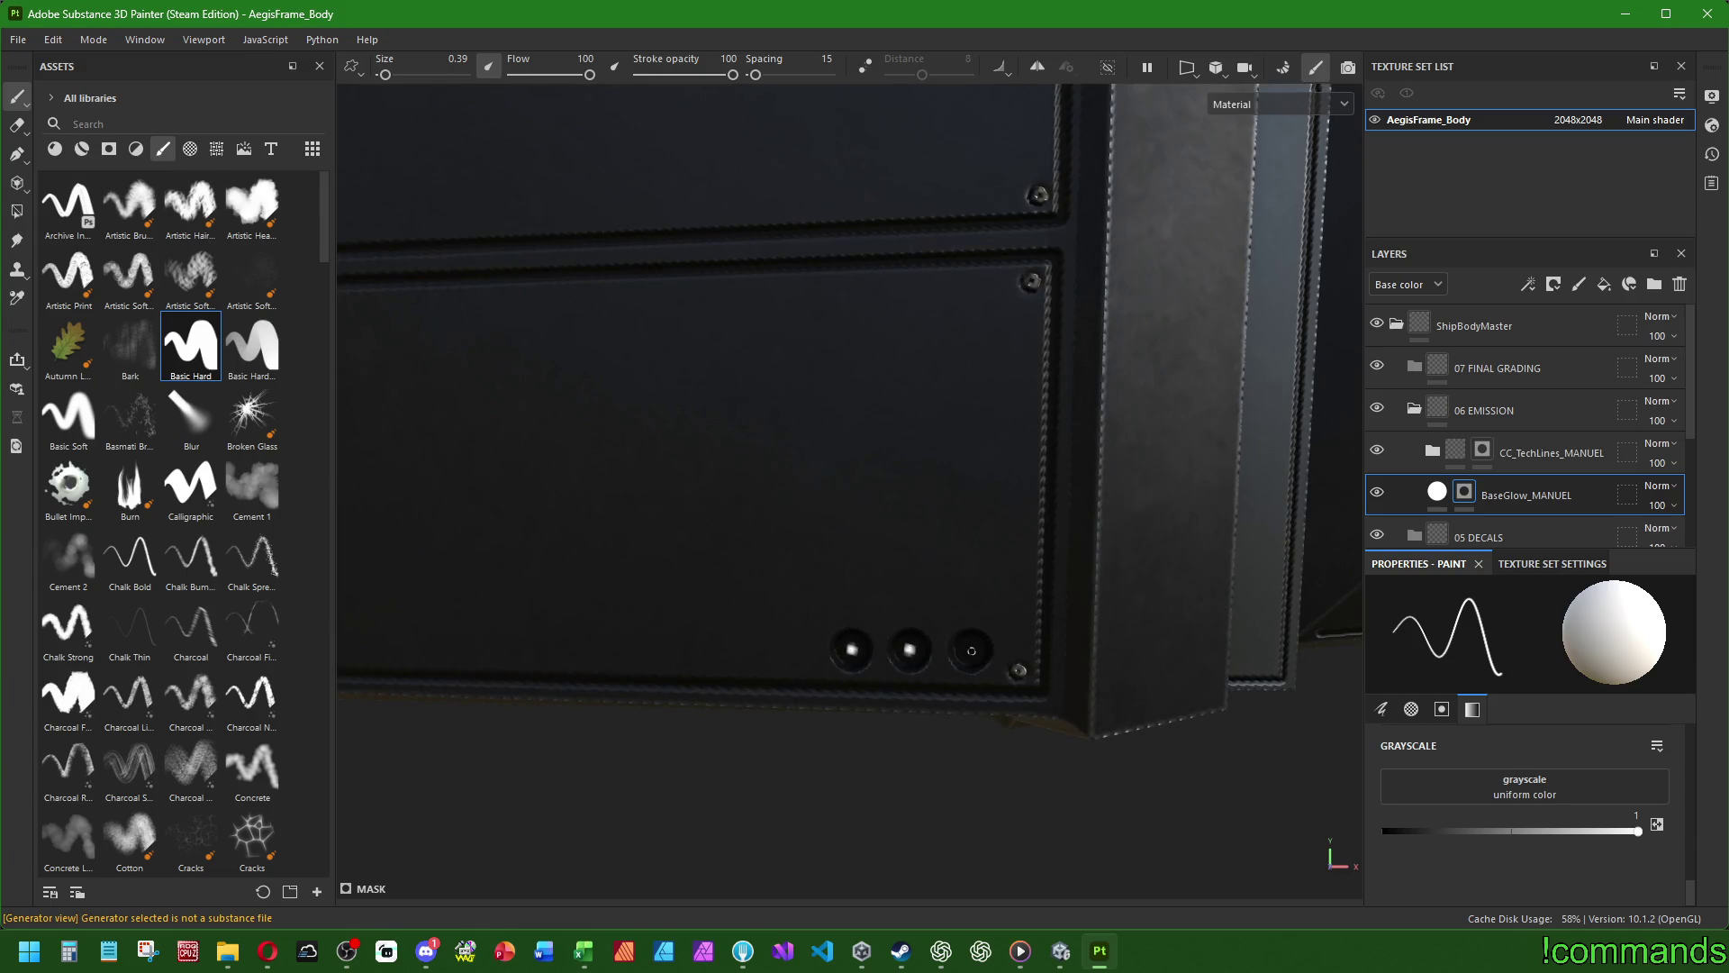
{"action": "scroll", "coordinate": [850, 491], "scroll_direction": "down", "scroll_amount": 5}
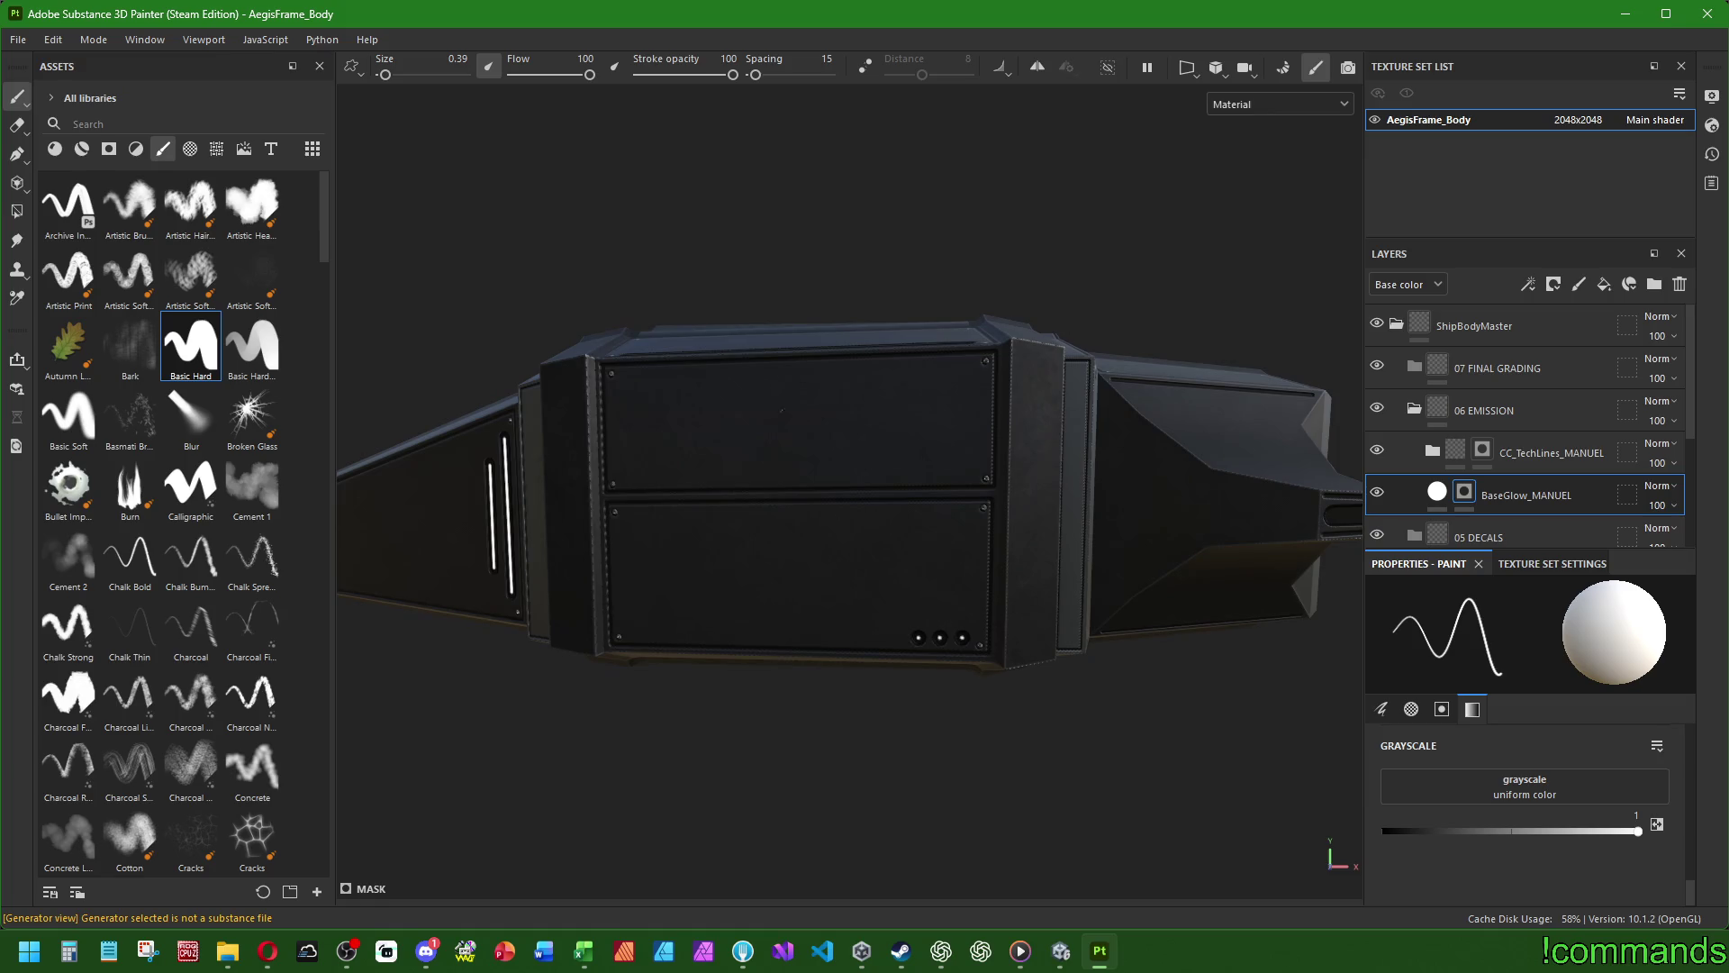
{"action": "mouse_move", "coordinate": [781, 409]}
{"action": "left_mouse_down", "text": "alt"}
{"action": "mouse_move", "coordinate": [807, 309]}
{"action": "mouse_move", "coordinate": [814, 590]}
{"action": "mouse_move", "coordinate": [803, 338]}
{"action": "mouse_move", "coordinate": [664, 514]}
{"action": "left_mouse_up", "text": "alt"}
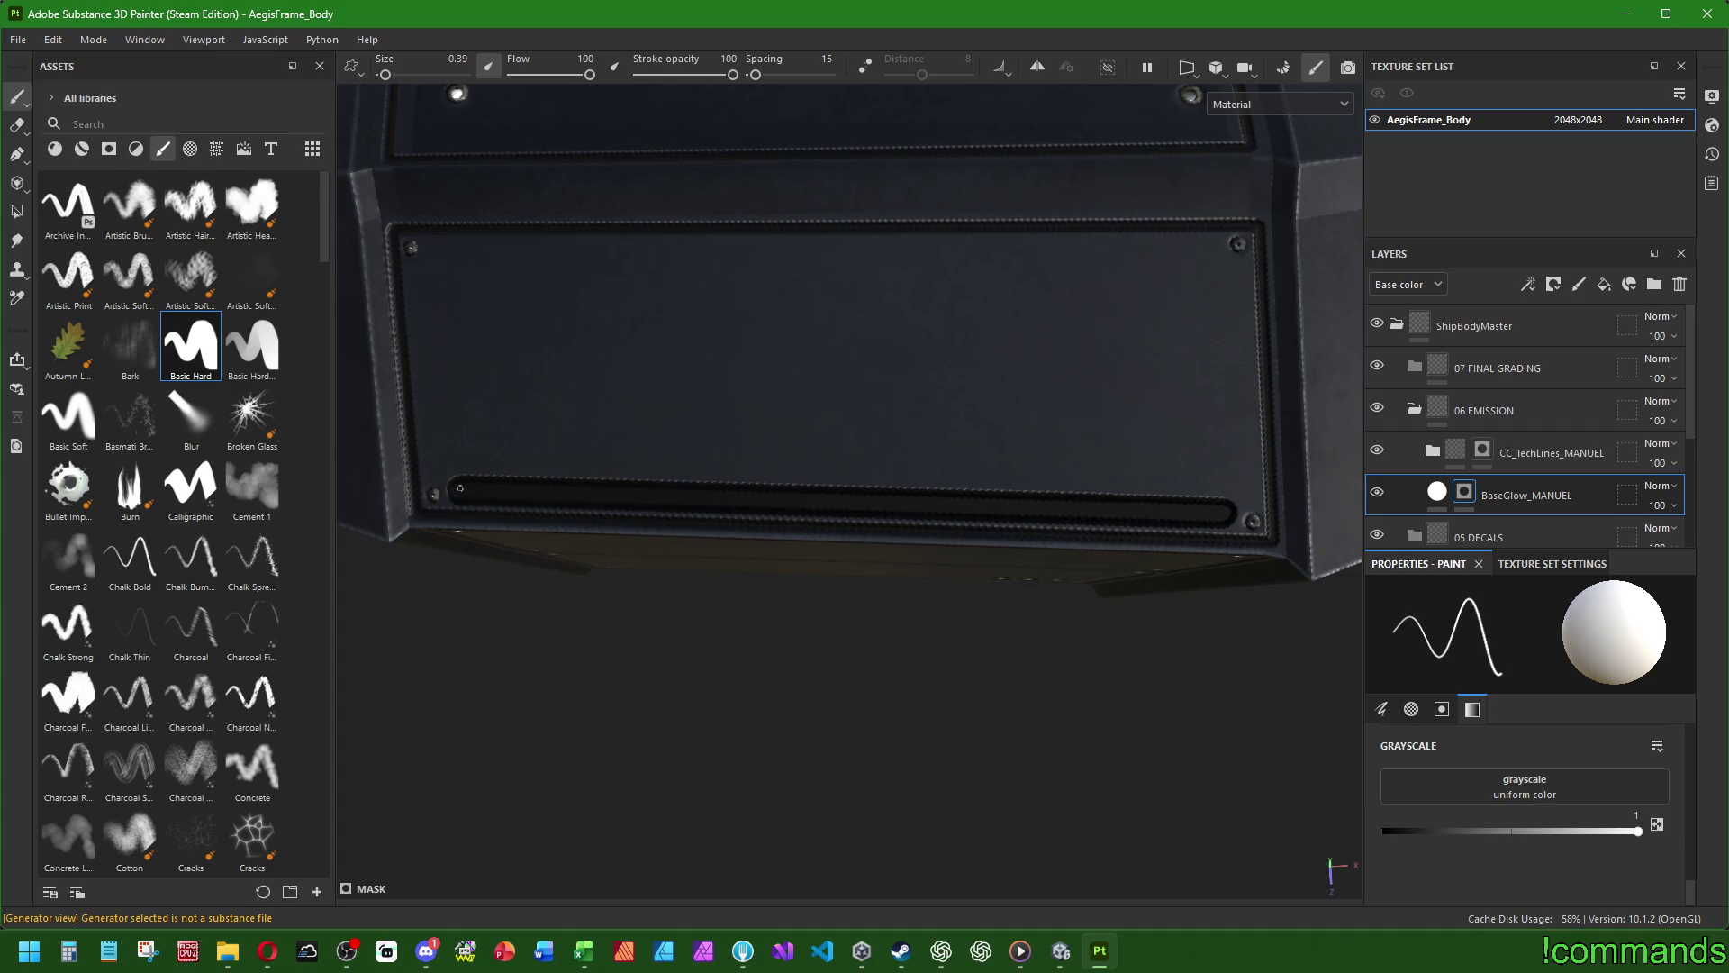
{"action": "mouse_move", "coordinate": [464, 491]}
{"action": "left_mouse_down"}
{"action": "mouse_move", "coordinate": [1225, 513]}
{"action": "mouse_move", "coordinate": [1089, 386]}
{"action": "mouse_move", "coordinate": [1078, 420]}
{"action": "mouse_move", "coordinate": [1132, 534]}
{"action": "mouse_move", "coordinate": [1235, 490]}
{"action": "mouse_move", "coordinate": [930, 571]}
{"action": "mouse_move", "coordinate": [717, 661]}
{"action": "left_mouse_up"}
- Make the second and third small round holes glow white, then frame the whole mesh
{"action": "left_click_drag", "start_coordinate": [826, 617], "coordinate": [503, 636], "text": "alt"}
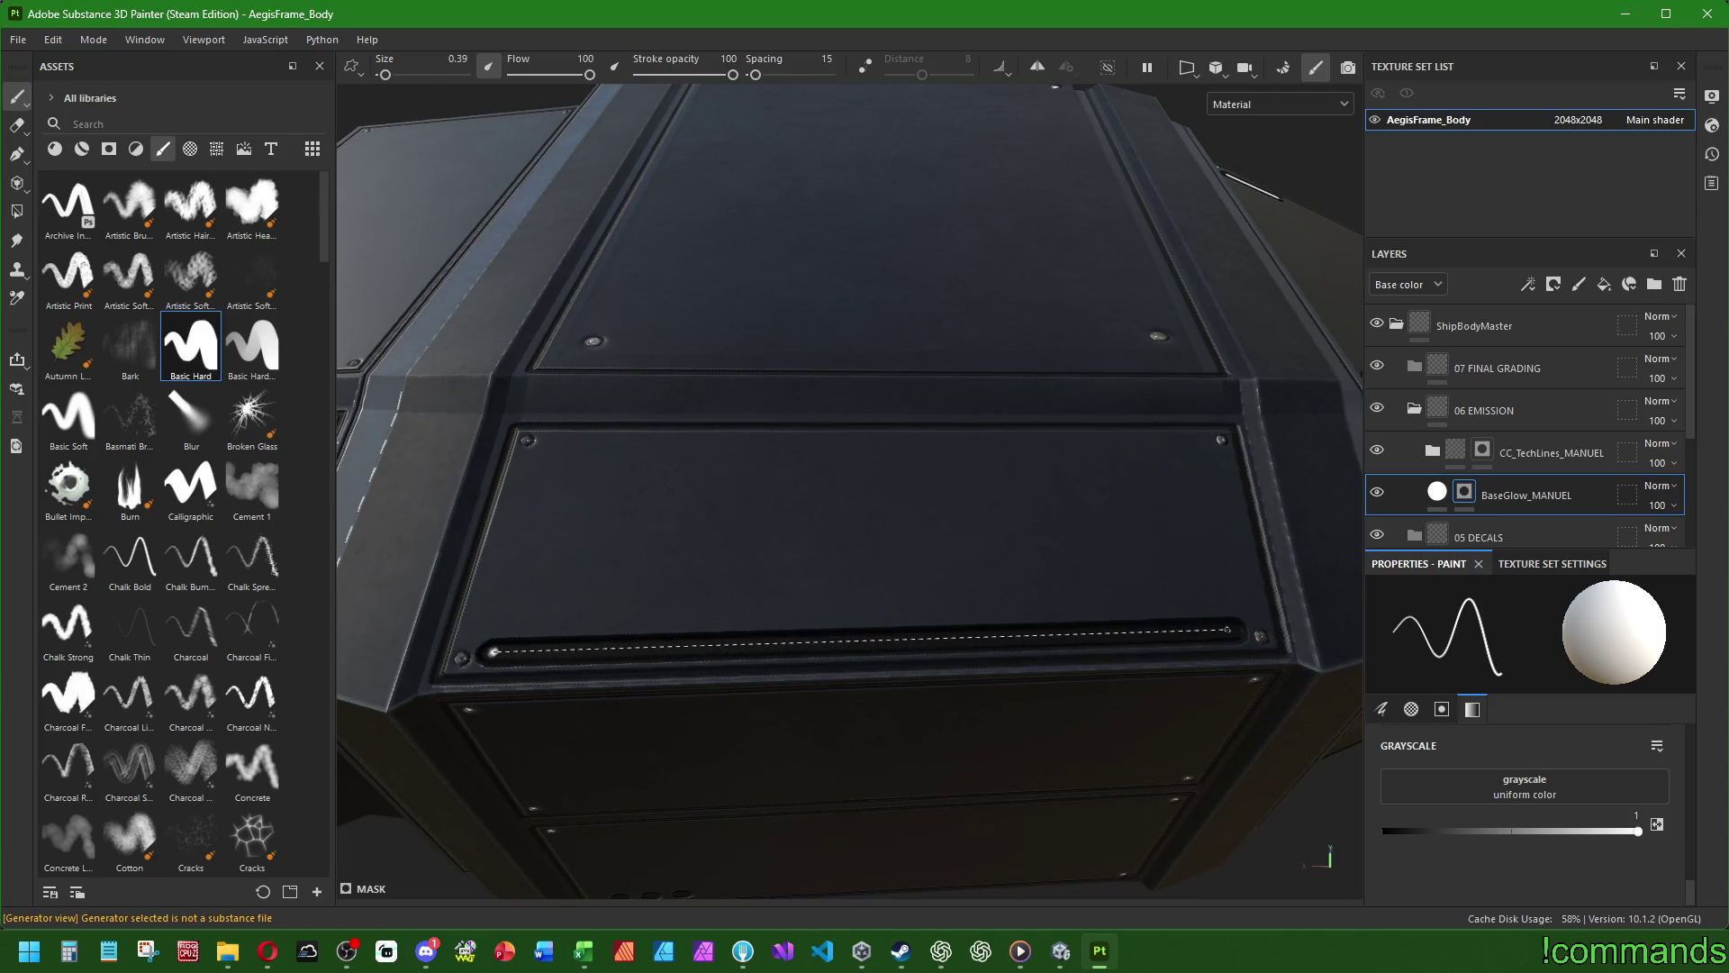
{"action": "mouse_move", "coordinate": [955, 613]}
{"action": "left_mouse_down", "text": "alt"}
{"action": "mouse_move", "coordinate": [937, 490]}
{"action": "mouse_move", "coordinate": [826, 509]}
{"action": "left_mouse_up", "text": "alt"}
{"action": "scroll", "coordinate": [637, 729], "scroll_direction": "up", "scroll_amount": 5}
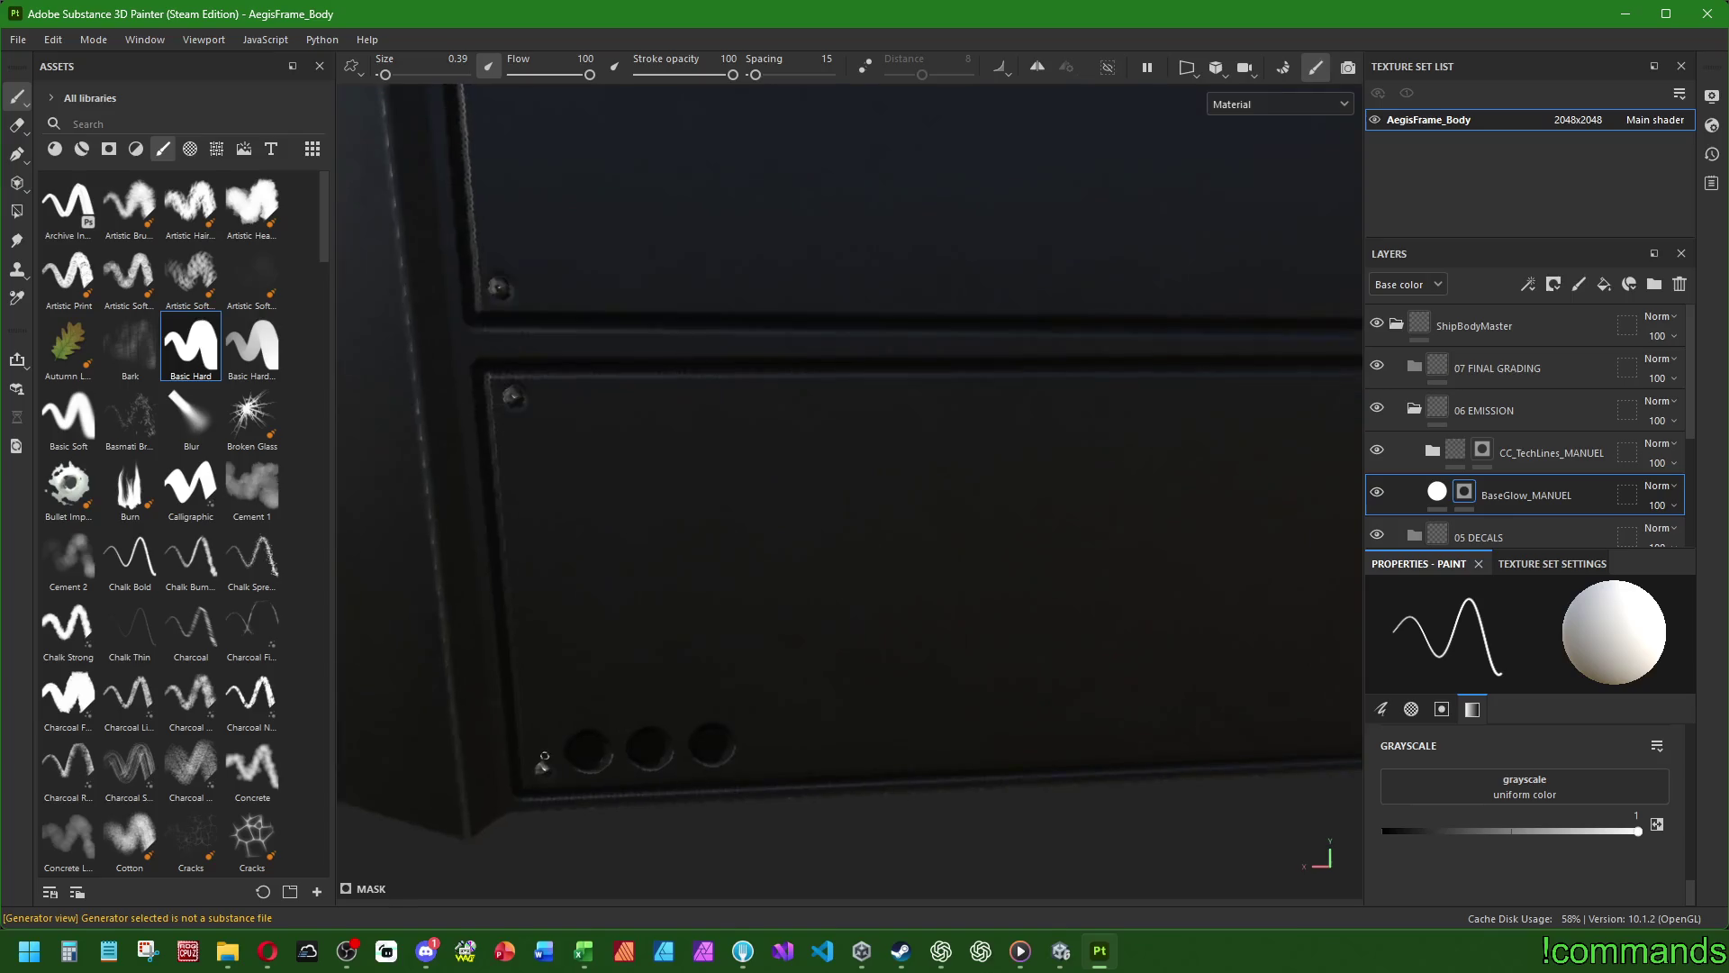
{"action": "left_click", "coordinate": [687, 731]}
{"action": "left_click", "coordinate": [770, 730]}
{"action": "key", "text": "f"}
{"action": "left_click_drag", "start_coordinate": [810, 577], "coordinate": [767, 515], "text": "alt"}
{"action": "scroll", "coordinate": [767, 514], "scroll_direction": "up", "scroll_amount": 5}
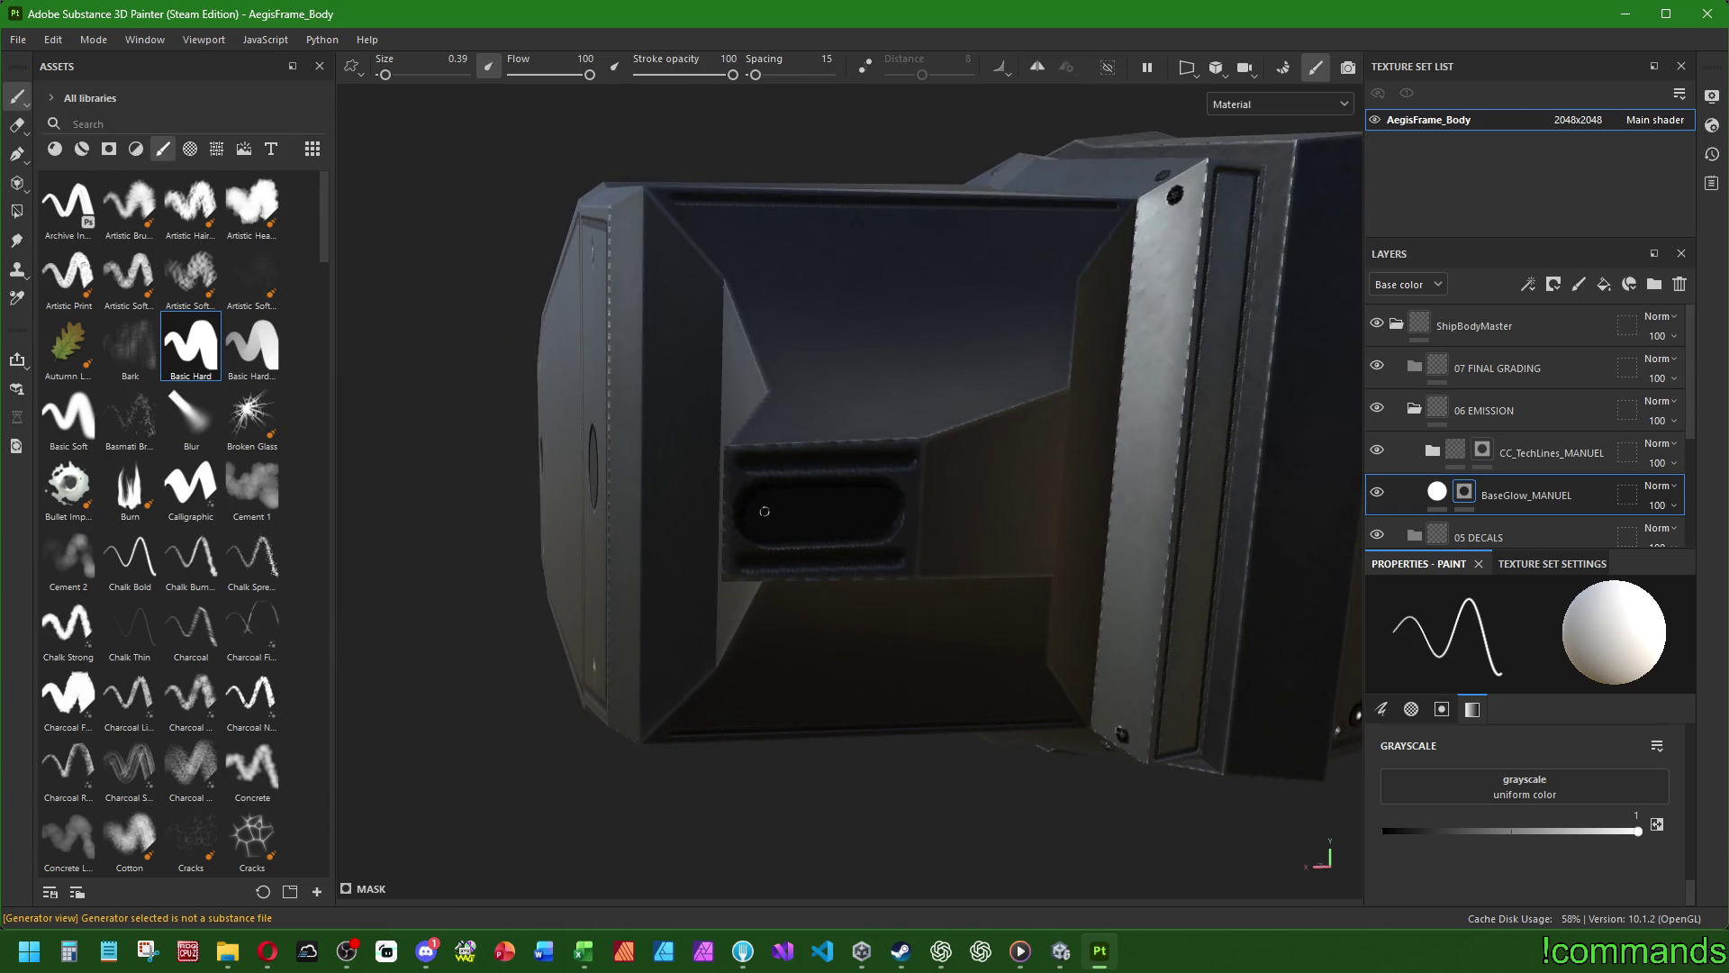
- Set the brush size to 0.5
{"action": "left_click_drag", "start_coordinate": [770, 515], "coordinate": [838, 529], "text": "alt"}
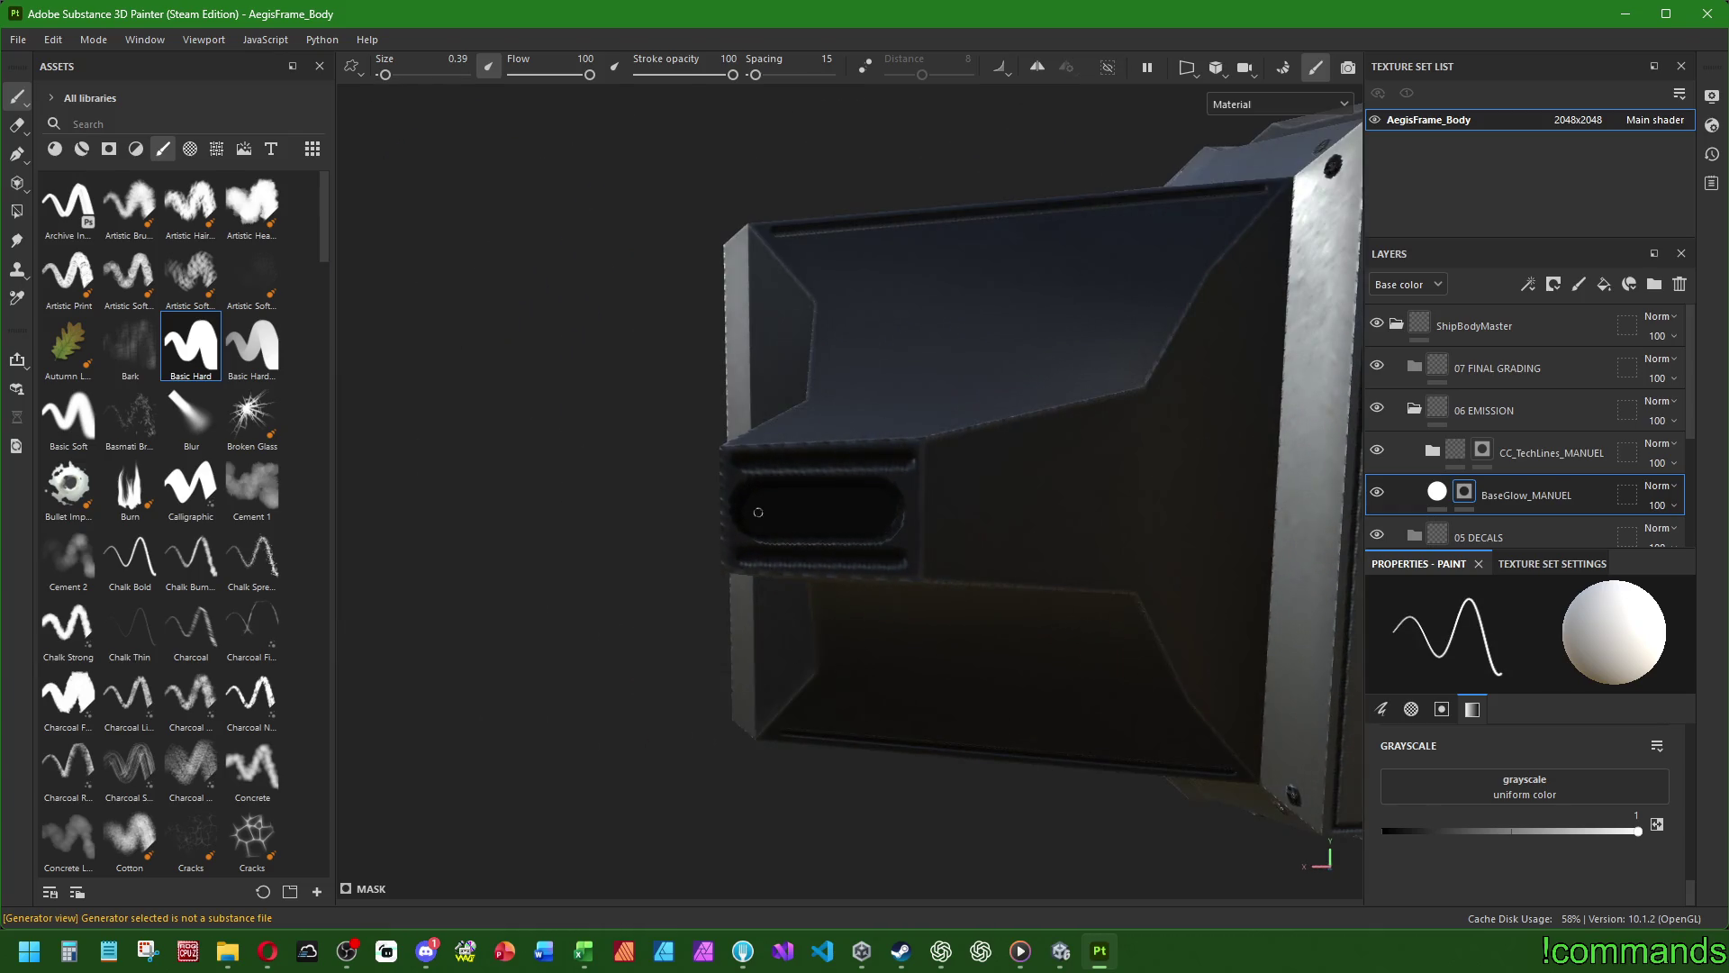
{"action": "scroll", "coordinate": [1499, 775], "scroll_direction": "up", "scroll_amount": 10}
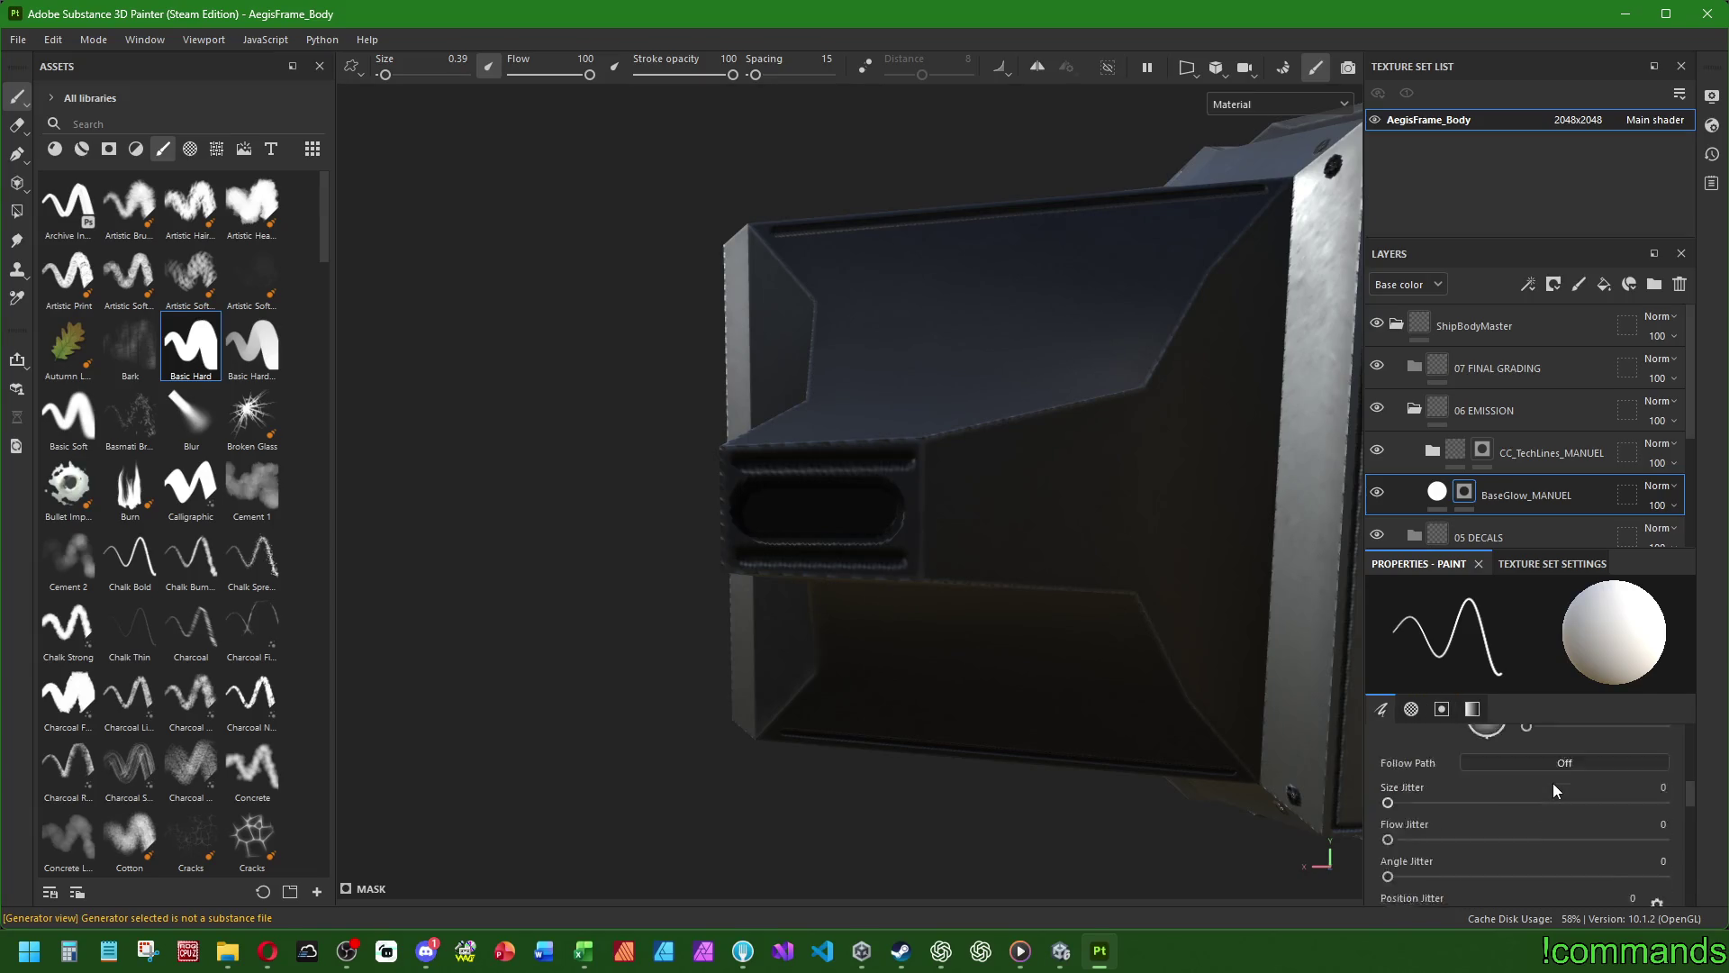
{"action": "left_click", "coordinate": [1611, 804]}
{"action": "type", "text": "0.5"}
{"action": "key", "text": "Return"}
- Paint a thin straight white glow line along the side intake slot
{"action": "mouse_move", "coordinate": [762, 511]}
{"action": "left_mouse_down"}
{"action": "mouse_move", "coordinate": [870, 510]}
{"action": "mouse_move", "coordinate": [1042, 552]}
{"action": "mouse_move", "coordinate": [923, 552]}
{"action": "mouse_move", "coordinate": [877, 591]}
{"action": "mouse_move", "coordinate": [844, 522]}
{"action": "mouse_move", "coordinate": [776, 523]}
{"action": "left_mouse_up"}
{"action": "left_click", "coordinate": [777, 522]}
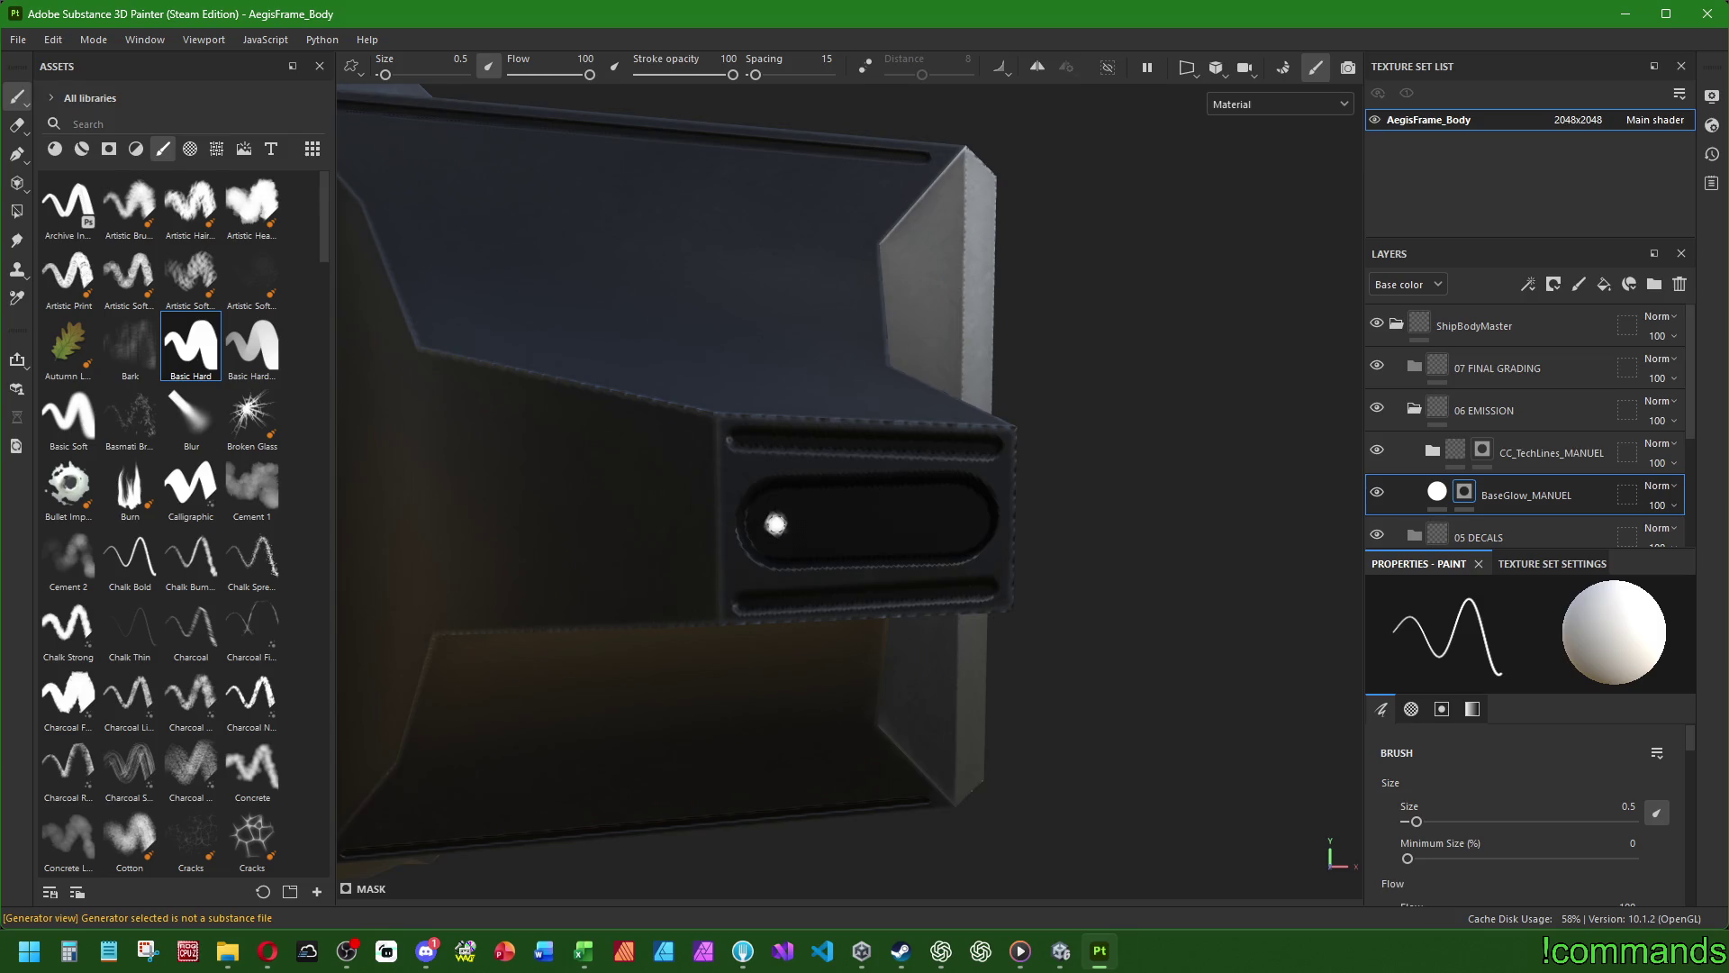
{"action": "left_click", "coordinate": [954, 519], "text": "shift"}
{"action": "scroll", "coordinate": [953, 520], "scroll_direction": "down", "scroll_amount": 5}
{"action": "mouse_move", "coordinate": [954, 520]}
{"action": "left_mouse_down", "text": "alt"}
{"action": "mouse_move", "coordinate": [894, 572]}
{"action": "mouse_move", "coordinate": [1233, 587]}
{"action": "mouse_move", "coordinate": [1120, 598]}
{"action": "left_mouse_up", "text": "alt"}
{"action": "scroll", "coordinate": [1119, 598], "scroll_direction": "up", "scroll_amount": 3}
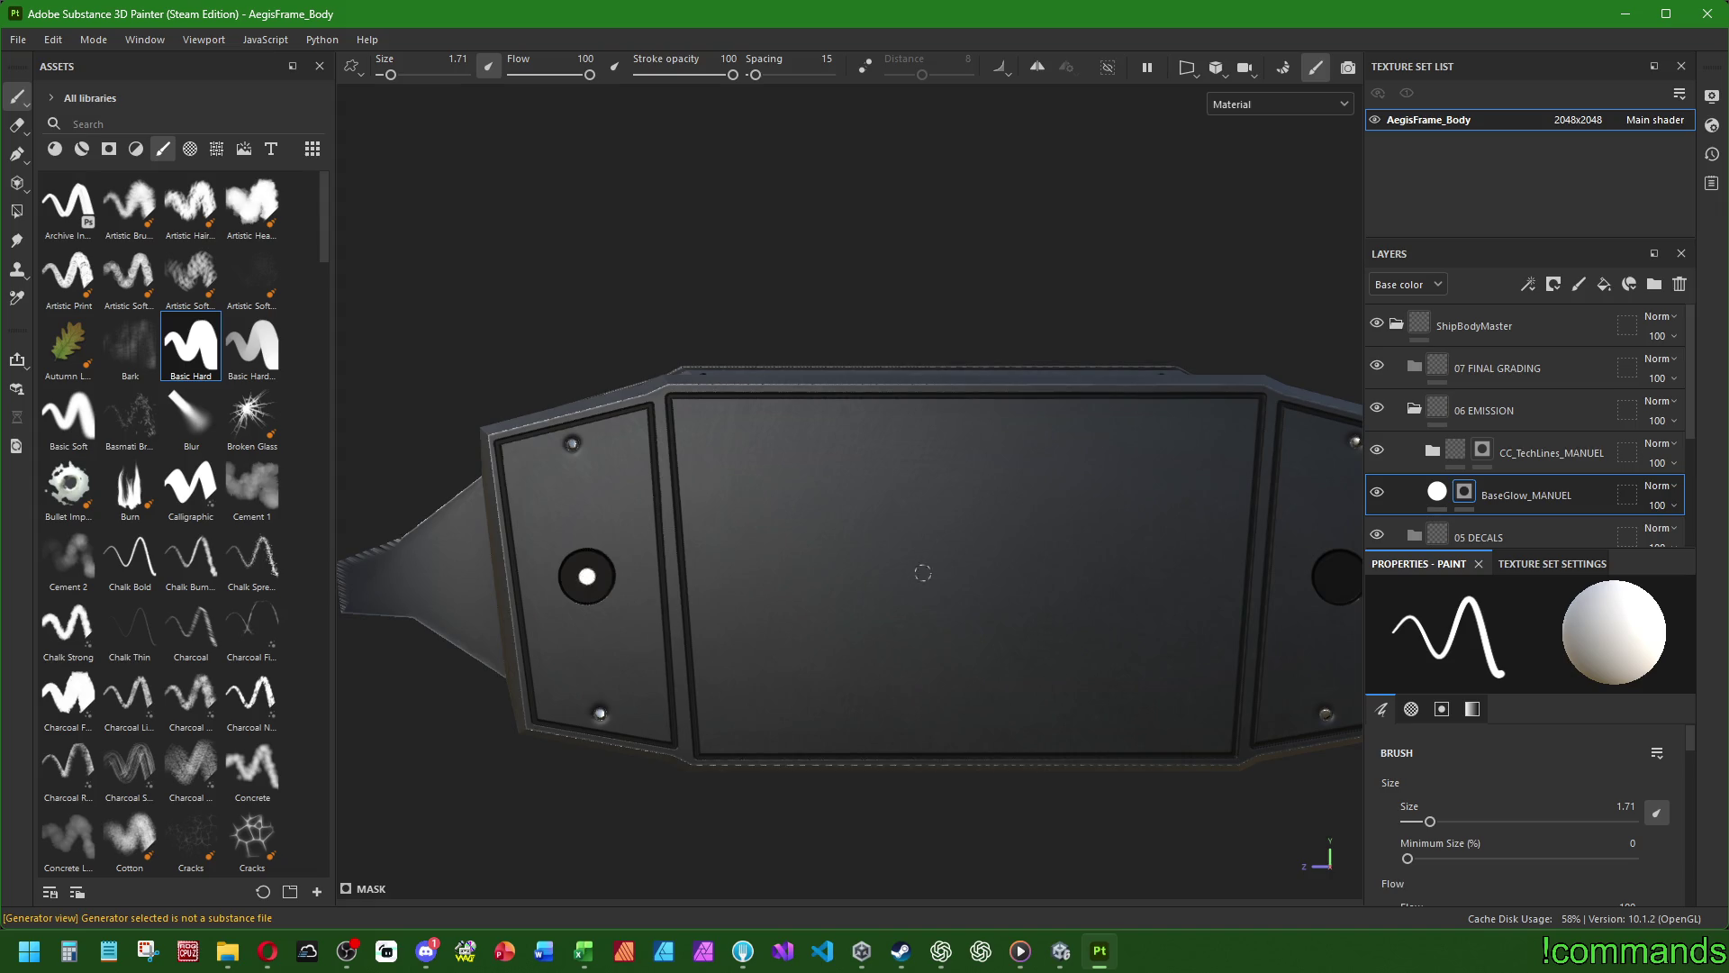
{"action": "left_click_drag", "start_coordinate": [853, 571], "coordinate": [1147, 586], "text": "alt"}
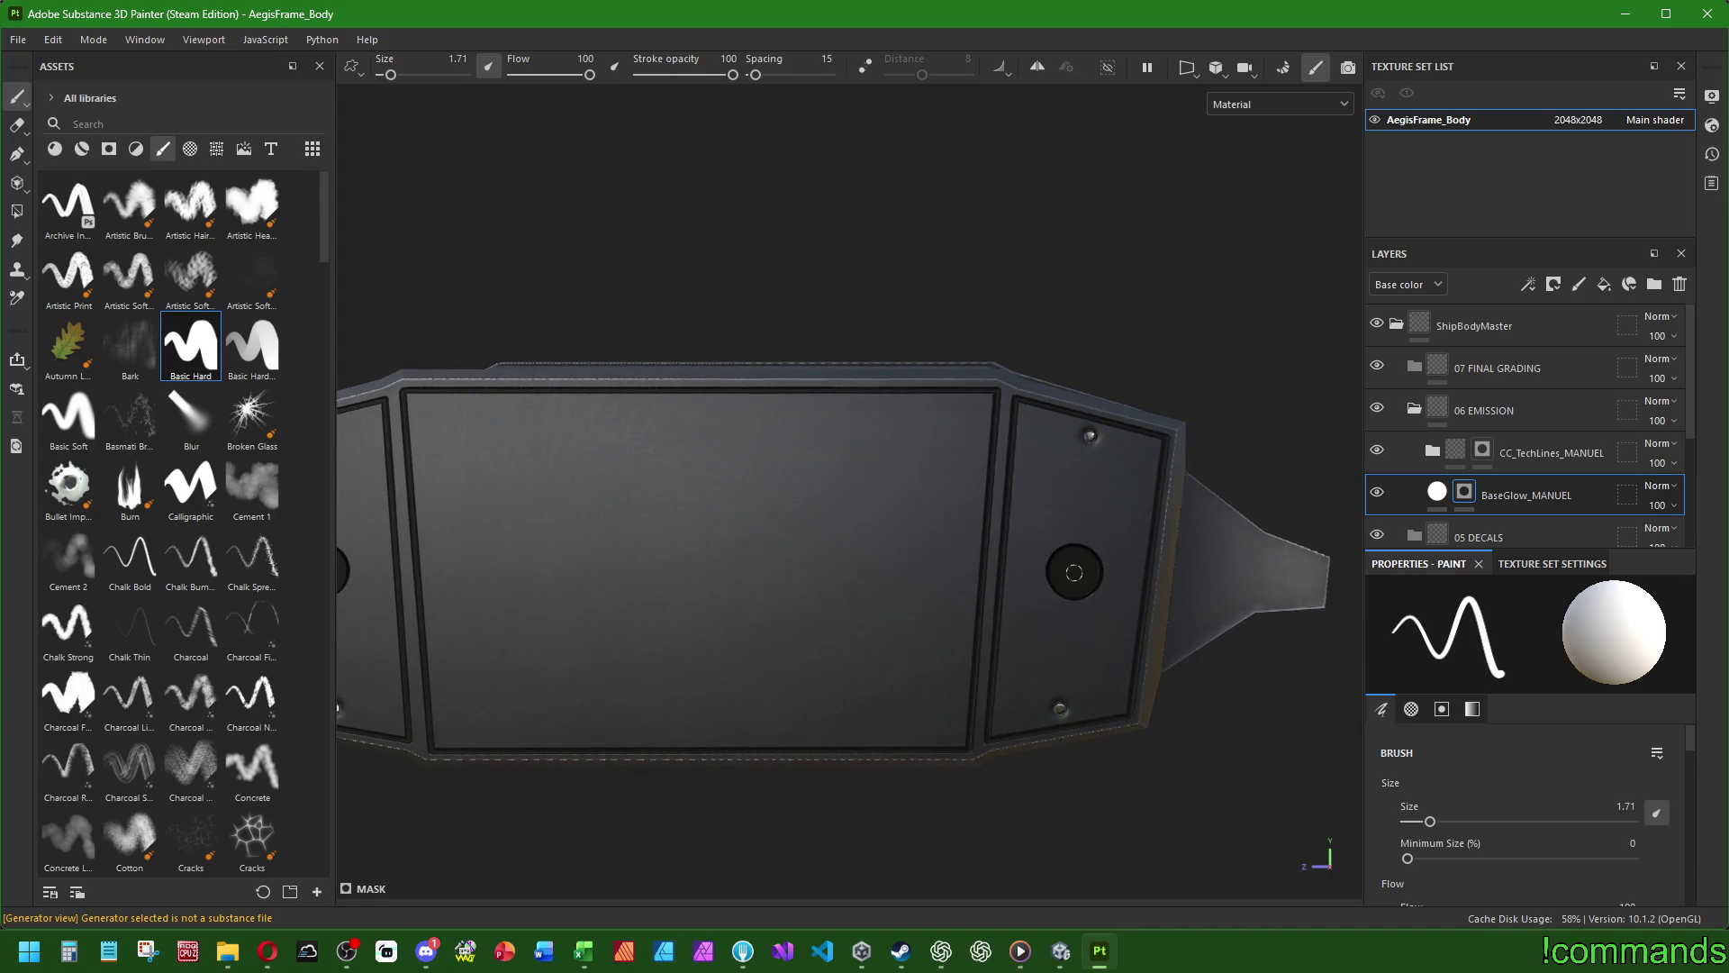
{"action": "scroll", "coordinate": [1035, 613], "scroll_direction": "down", "scroll_amount": 3}
{"action": "mouse_move", "coordinate": [1036, 612]}
{"action": "left_mouse_down", "text": "alt"}
{"action": "mouse_move", "coordinate": [777, 772]}
{"action": "mouse_move", "coordinate": [486, 540]}
{"action": "mouse_move", "coordinate": [327, 505]}
{"action": "mouse_move", "coordinate": [981, 517]}
{"action": "mouse_move", "coordinate": [709, 622]}
{"action": "mouse_move", "coordinate": [784, 633]}
{"action": "left_mouse_up", "text": "alt"}
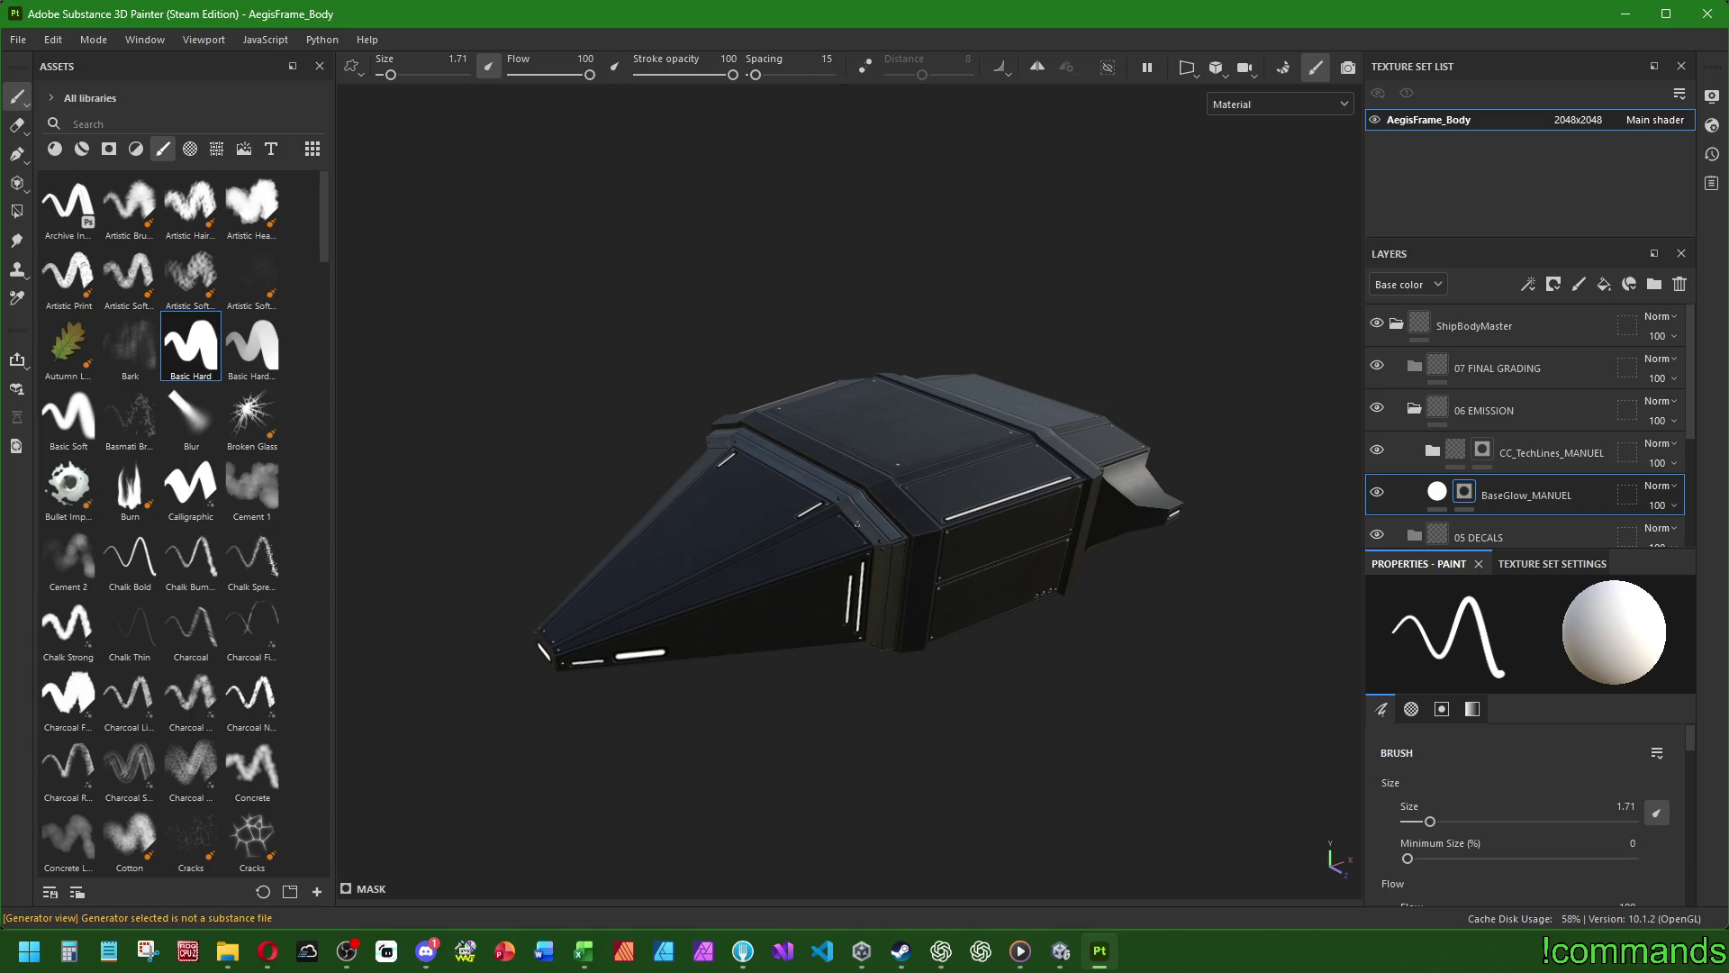
{"action": "mouse_move", "coordinate": [784, 721]}
{"action": "left_mouse_down", "text": "alt"}
{"action": "mouse_move", "coordinate": [801, 783]}
{"action": "mouse_move", "coordinate": [427, 833]}
{"action": "mouse_move", "coordinate": [1244, 379]}
{"action": "mouse_move", "coordinate": [744, 506]}
{"action": "mouse_move", "coordinate": [567, 413]}
{"action": "mouse_move", "coordinate": [687, 501]}
{"action": "mouse_move", "coordinate": [853, 451]}
{"action": "mouse_move", "coordinate": [1116, 527]}
{"action": "mouse_move", "coordinate": [1123, 579]}
{"action": "mouse_move", "coordinate": [1273, 630]}
{"action": "mouse_move", "coordinate": [864, 545]}
{"action": "mouse_move", "coordinate": [810, 586]}
{"action": "mouse_move", "coordinate": [726, 479]}
{"action": "mouse_move", "coordinate": [899, 592]}
{"action": "left_mouse_up", "text": "alt"}
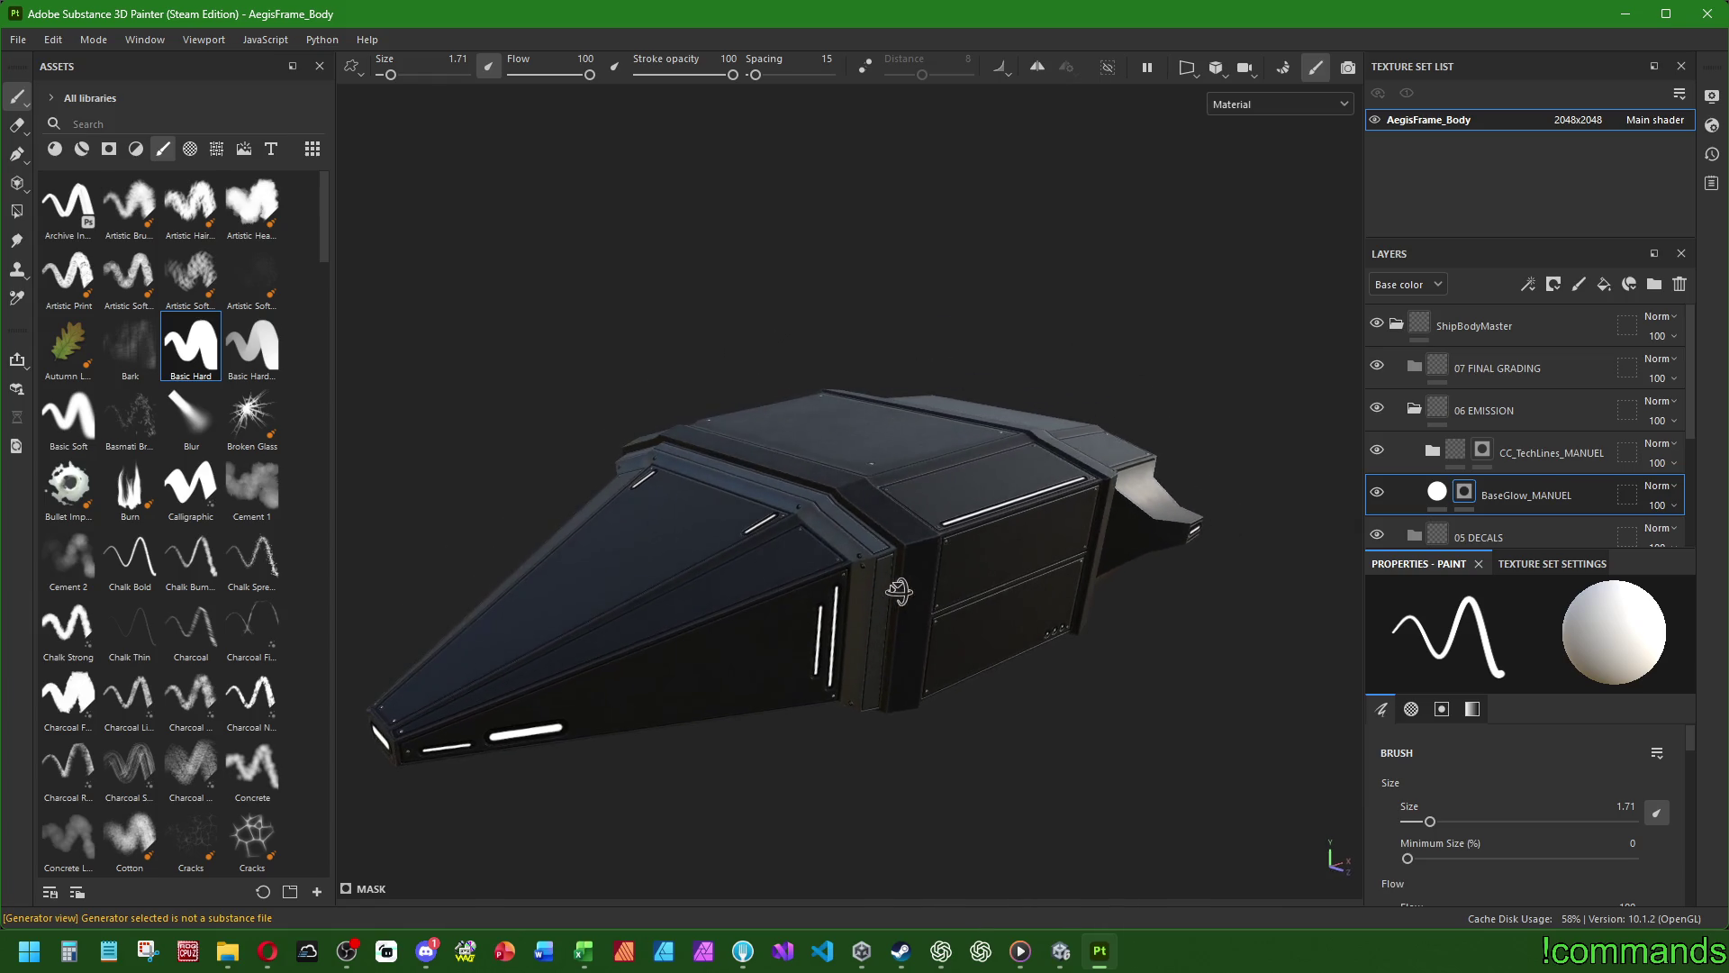
- Switch to the soft-edged brush, undoing a trial dab beside the end capsule
{"action": "left_click", "coordinate": [68, 416]}
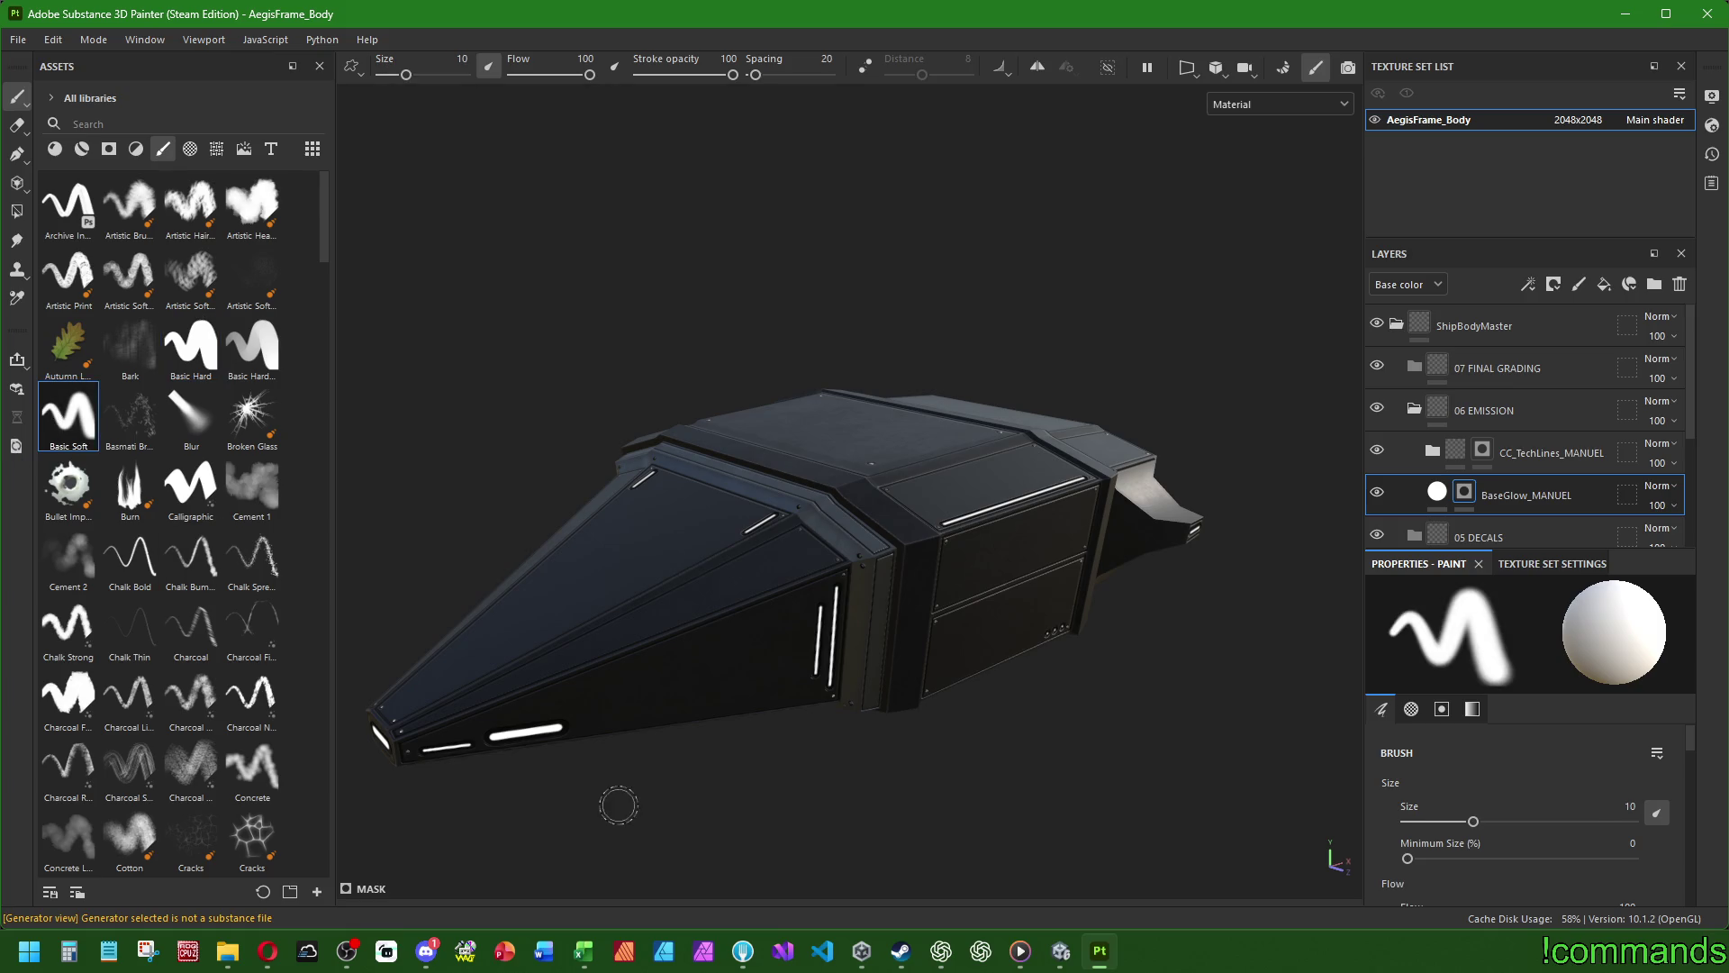
{"action": "mouse_move", "coordinate": [444, 736]}
{"action": "left_mouse_down", "text": "alt"}
{"action": "mouse_move", "coordinate": [571, 721]}
{"action": "mouse_move", "coordinate": [718, 558]}
{"action": "left_mouse_up", "text": "alt"}
{"action": "scroll", "coordinate": [717, 559], "scroll_direction": "up", "scroll_amount": 3}
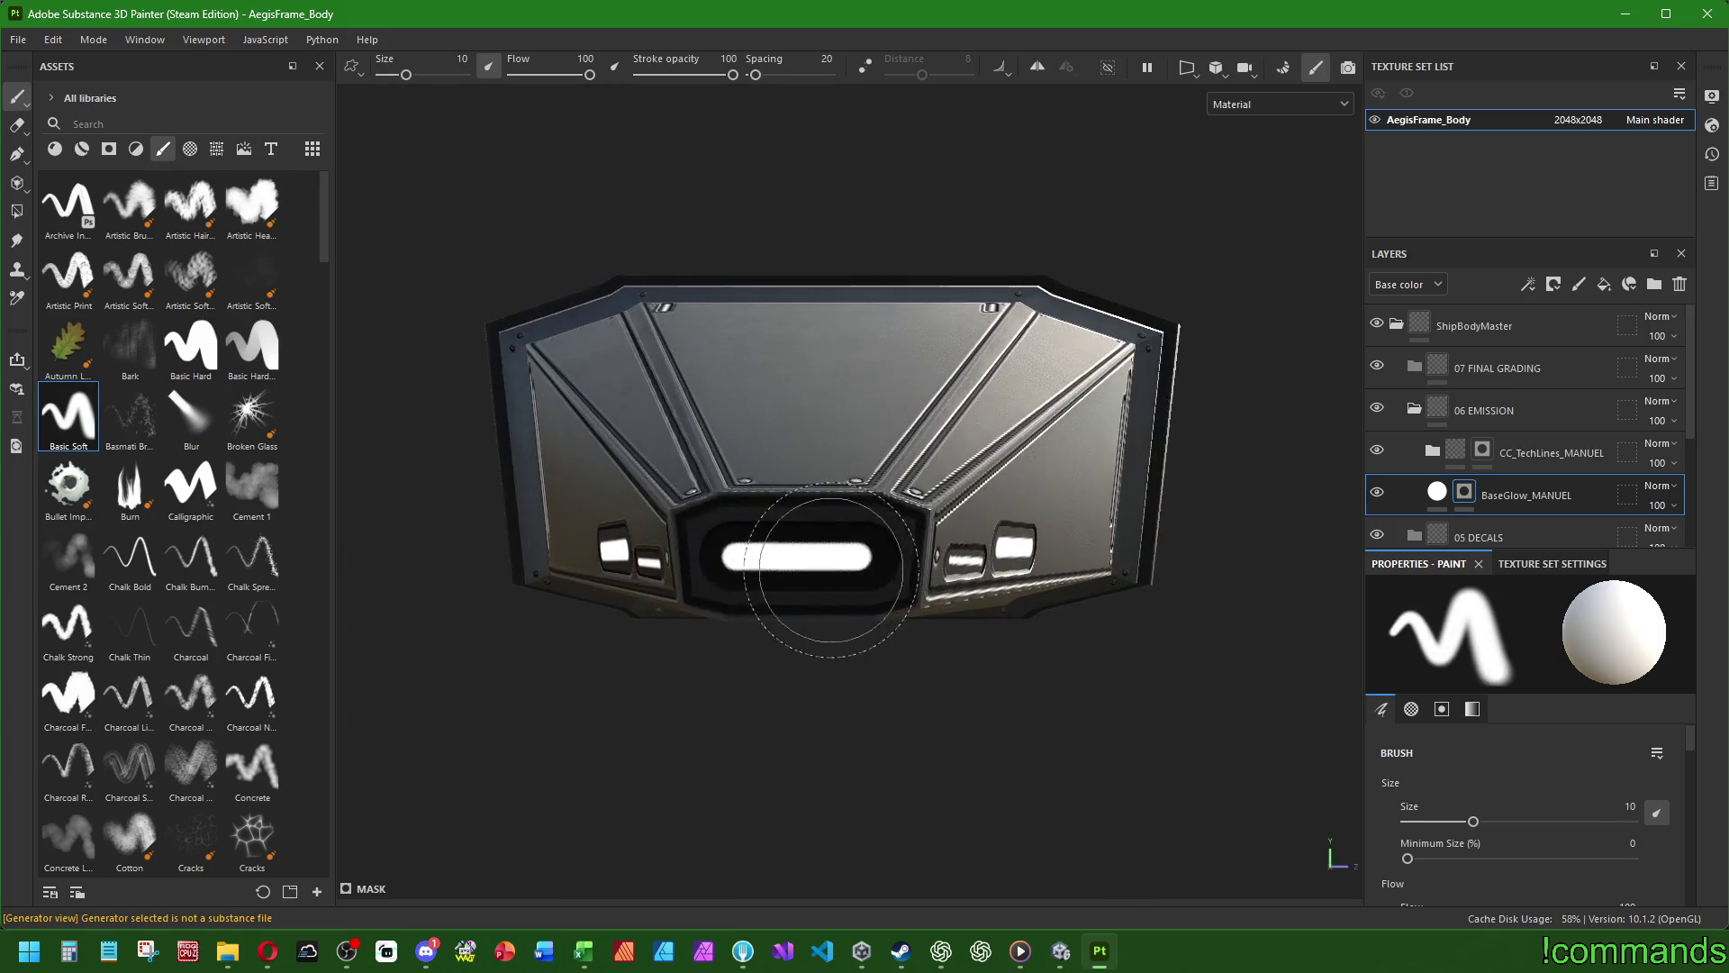
{"action": "right_click_drag", "start_coordinate": [718, 559], "coordinate": [737, 558], "text": "ctrl"}
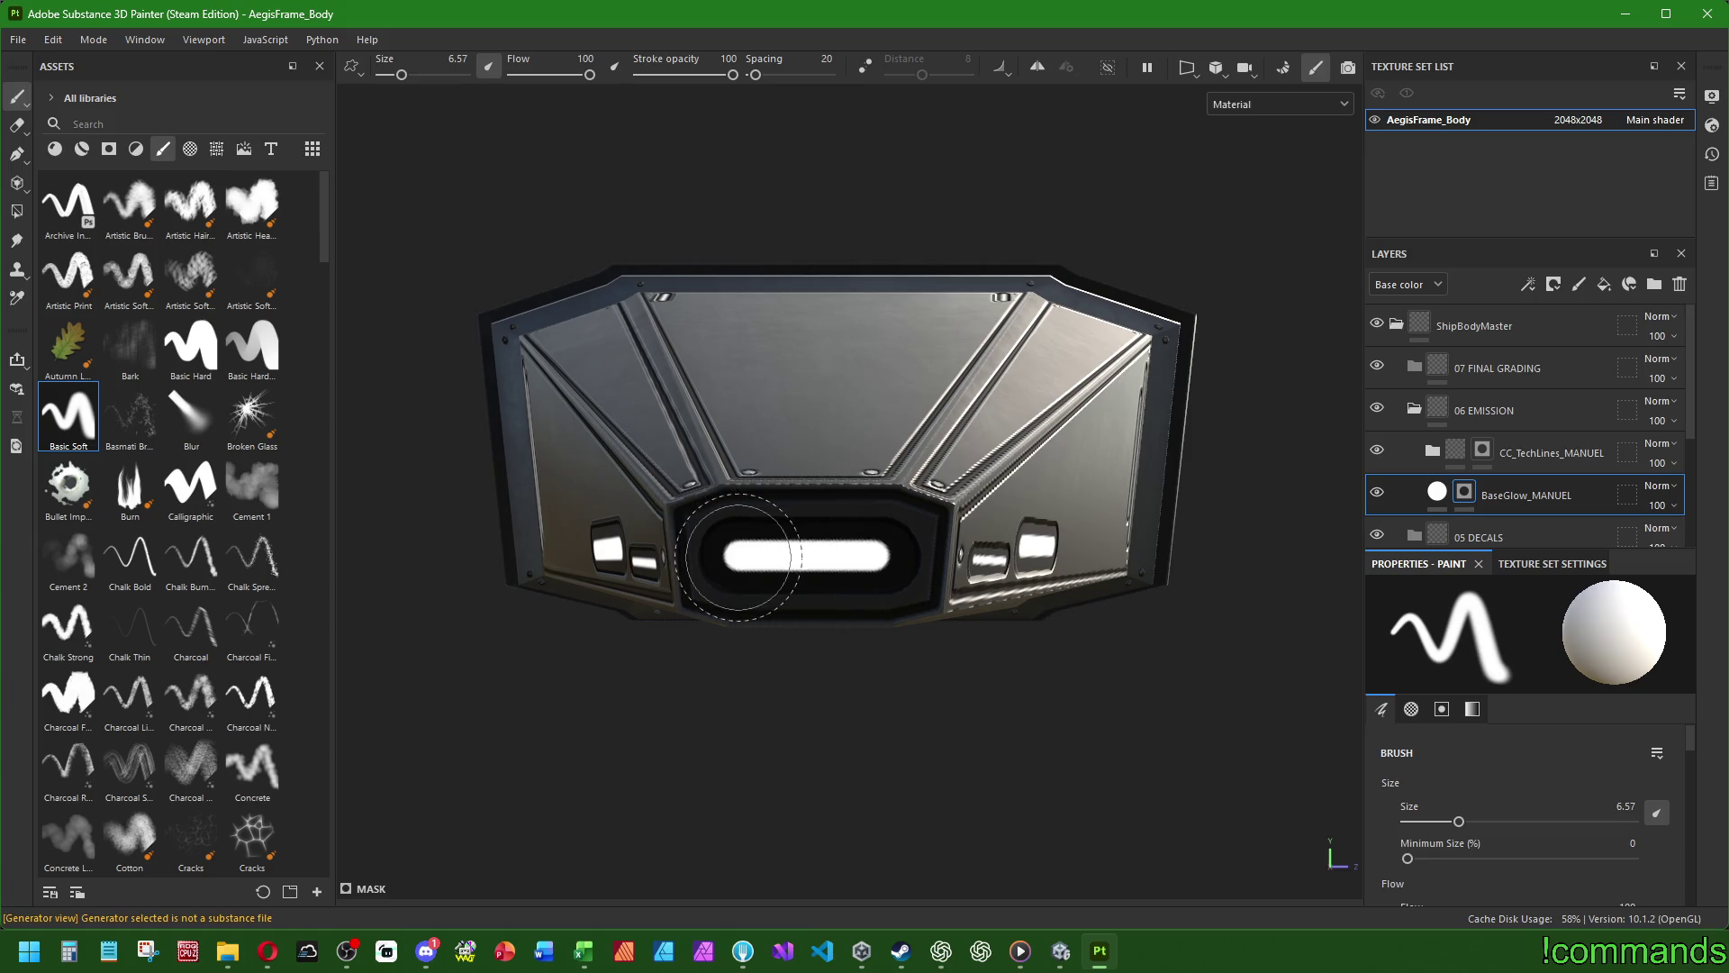
{"action": "left_click", "coordinate": [737, 559]}
{"action": "key", "text": "ctrl+z"}
- Set the soft brush to size 6 and flow 50
{"action": "left_click", "coordinate": [1626, 806]}
{"action": "type", "text": "6"}
{"action": "key", "text": "Return"}
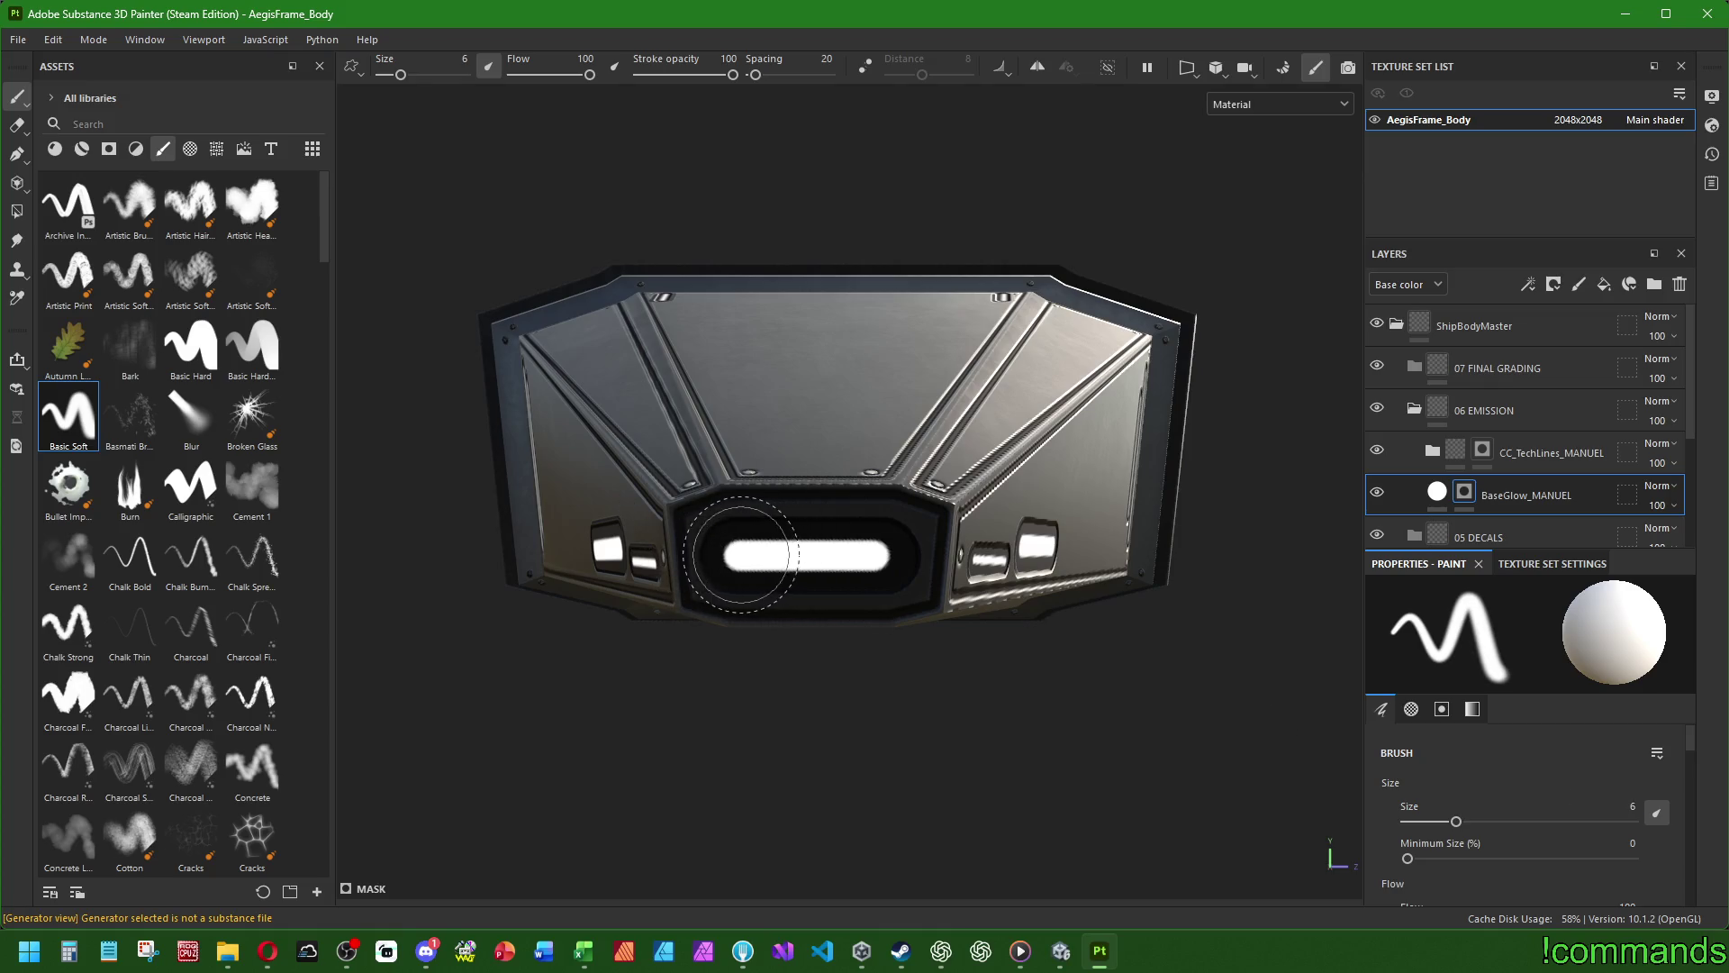
{"action": "scroll", "coordinate": [1509, 799], "scroll_direction": "down", "scroll_amount": 2}
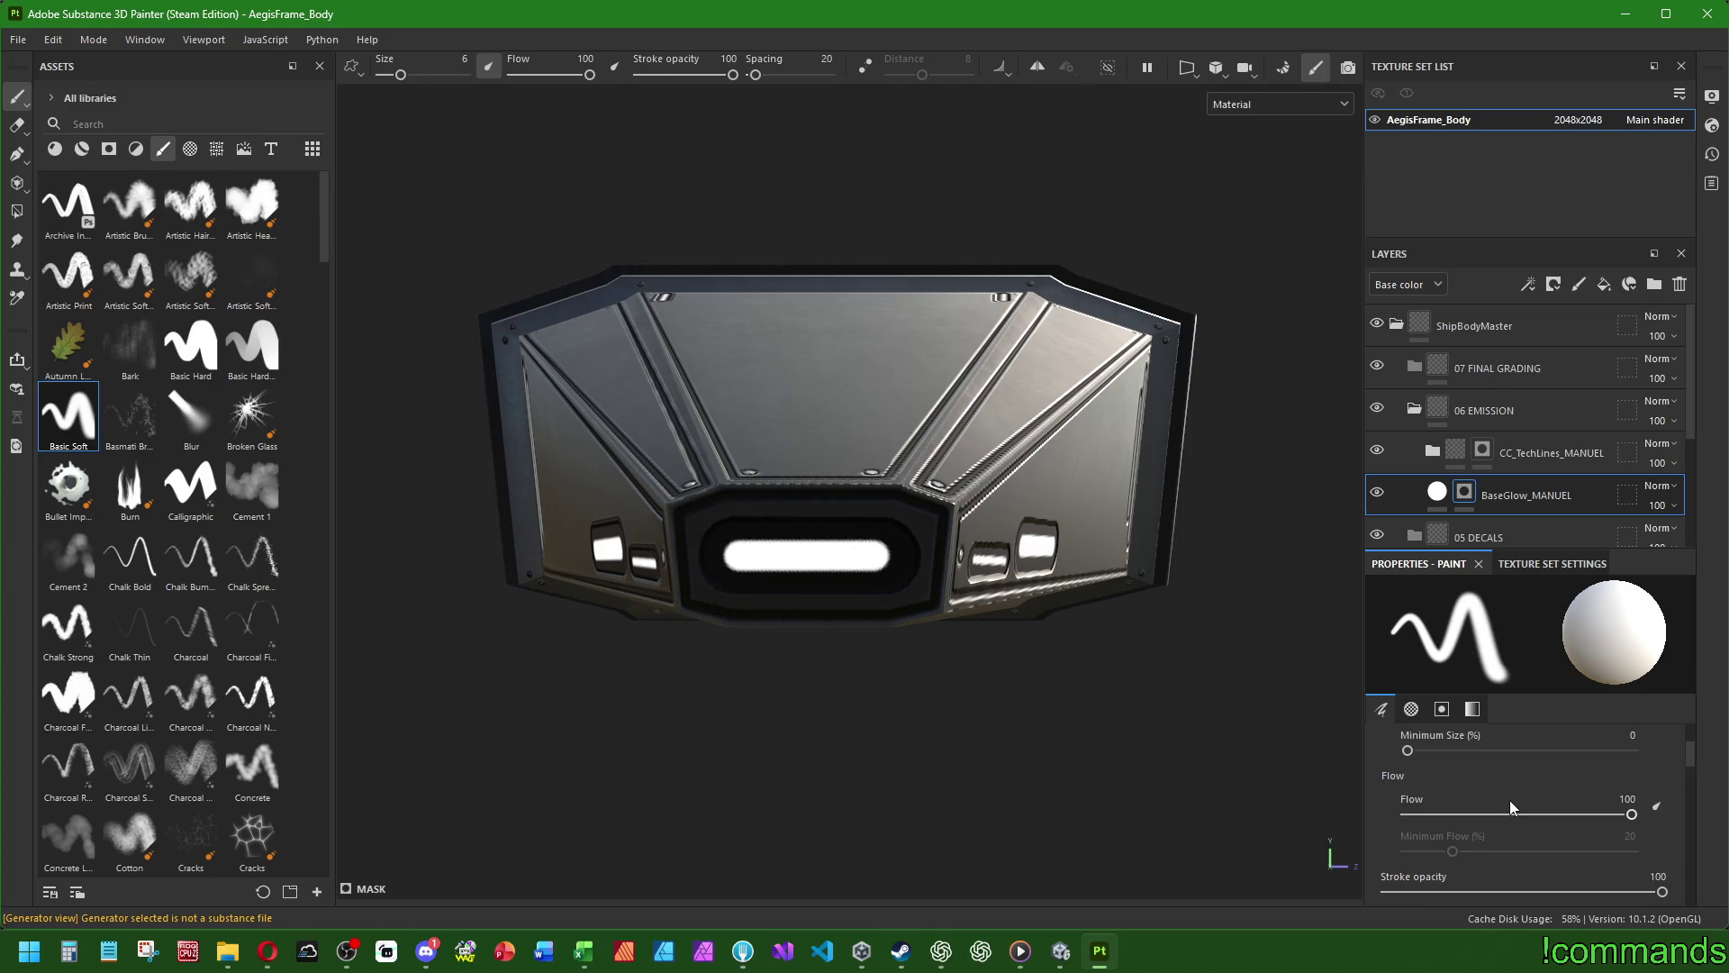
{"action": "left_click", "coordinate": [1625, 799]}
{"action": "type", "text": "50"}
{"action": "key", "text": "Return"}
- Set the brush stroke opacity to 50 and the spacing to 5
{"action": "scroll", "coordinate": [1527, 782], "scroll_direction": "down", "scroll_amount": 2}
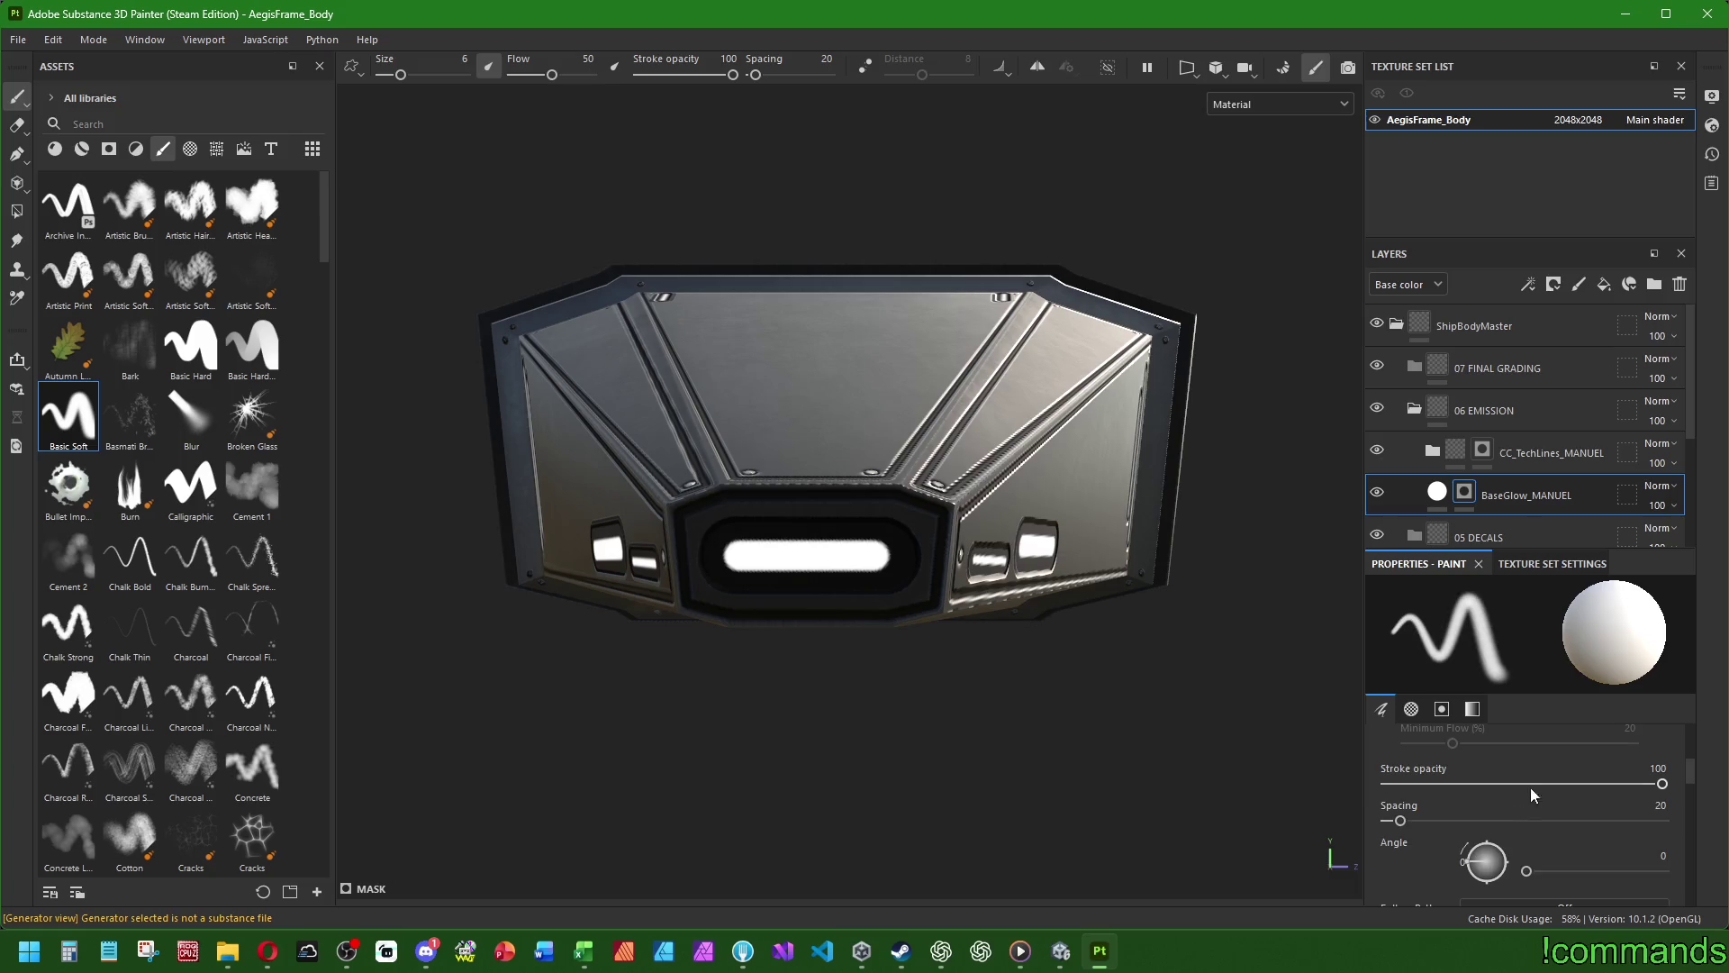
{"action": "left_click", "coordinate": [1645, 770]}
{"action": "type", "text": "50"}
{"action": "key", "text": "Return"}
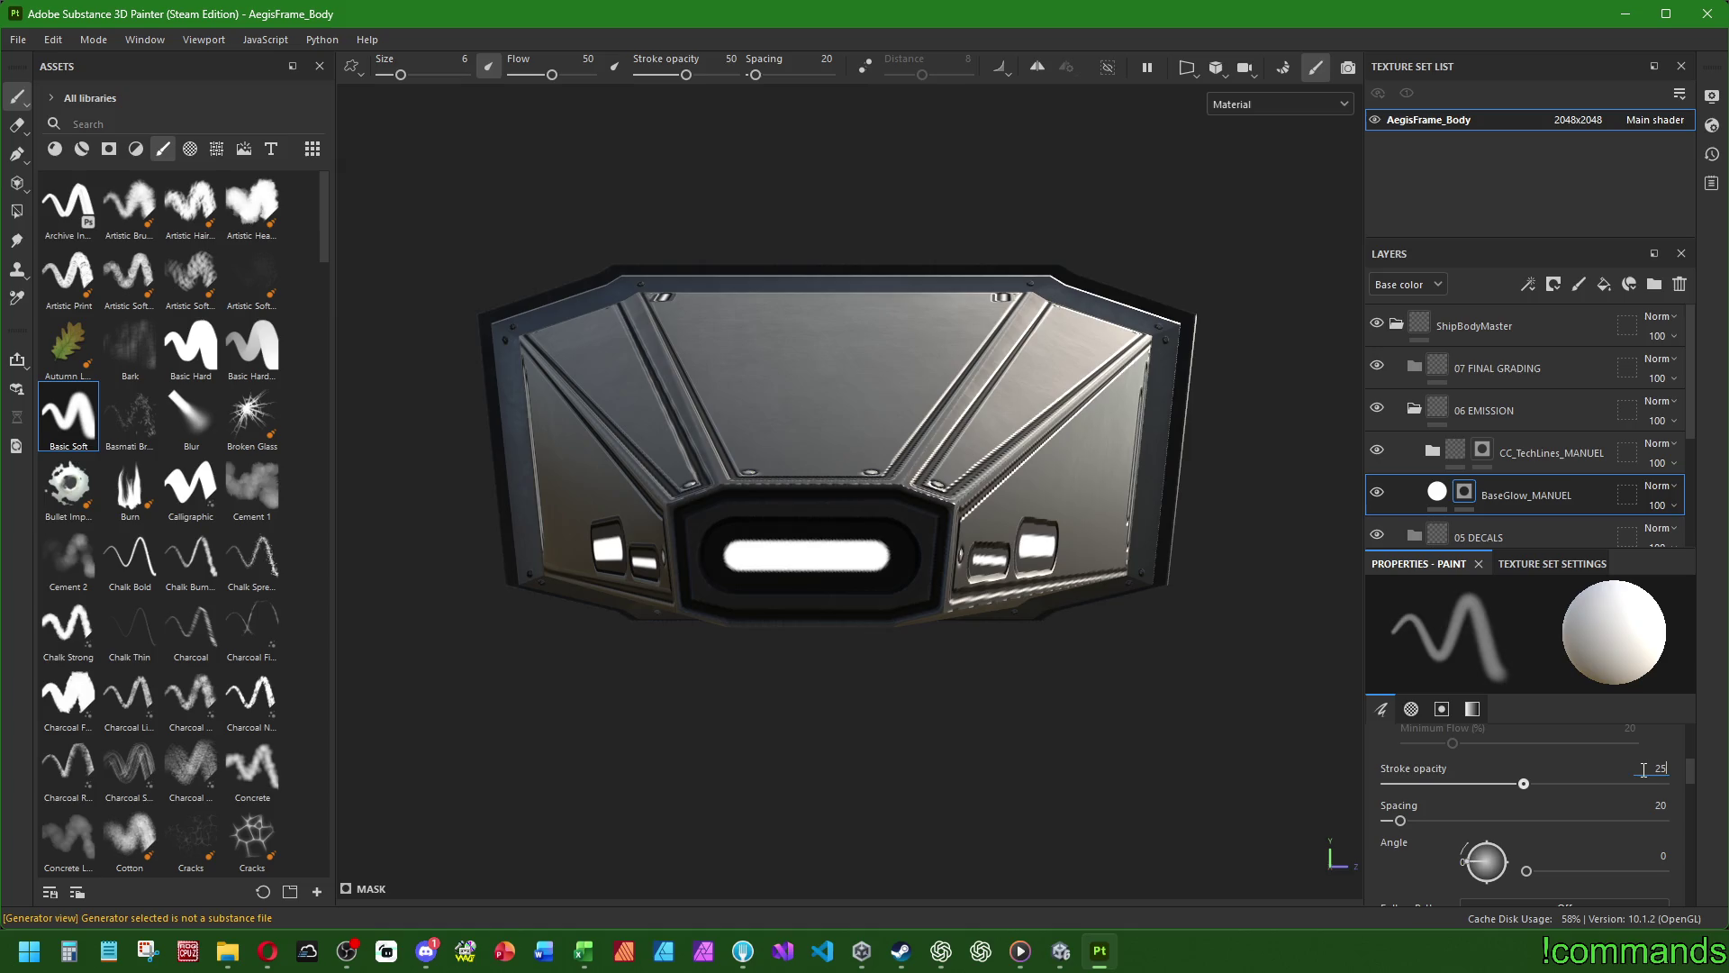
{"action": "key", "text": "Return"}
{"action": "type", "text": "10"}
{"action": "key", "text": "Return"}
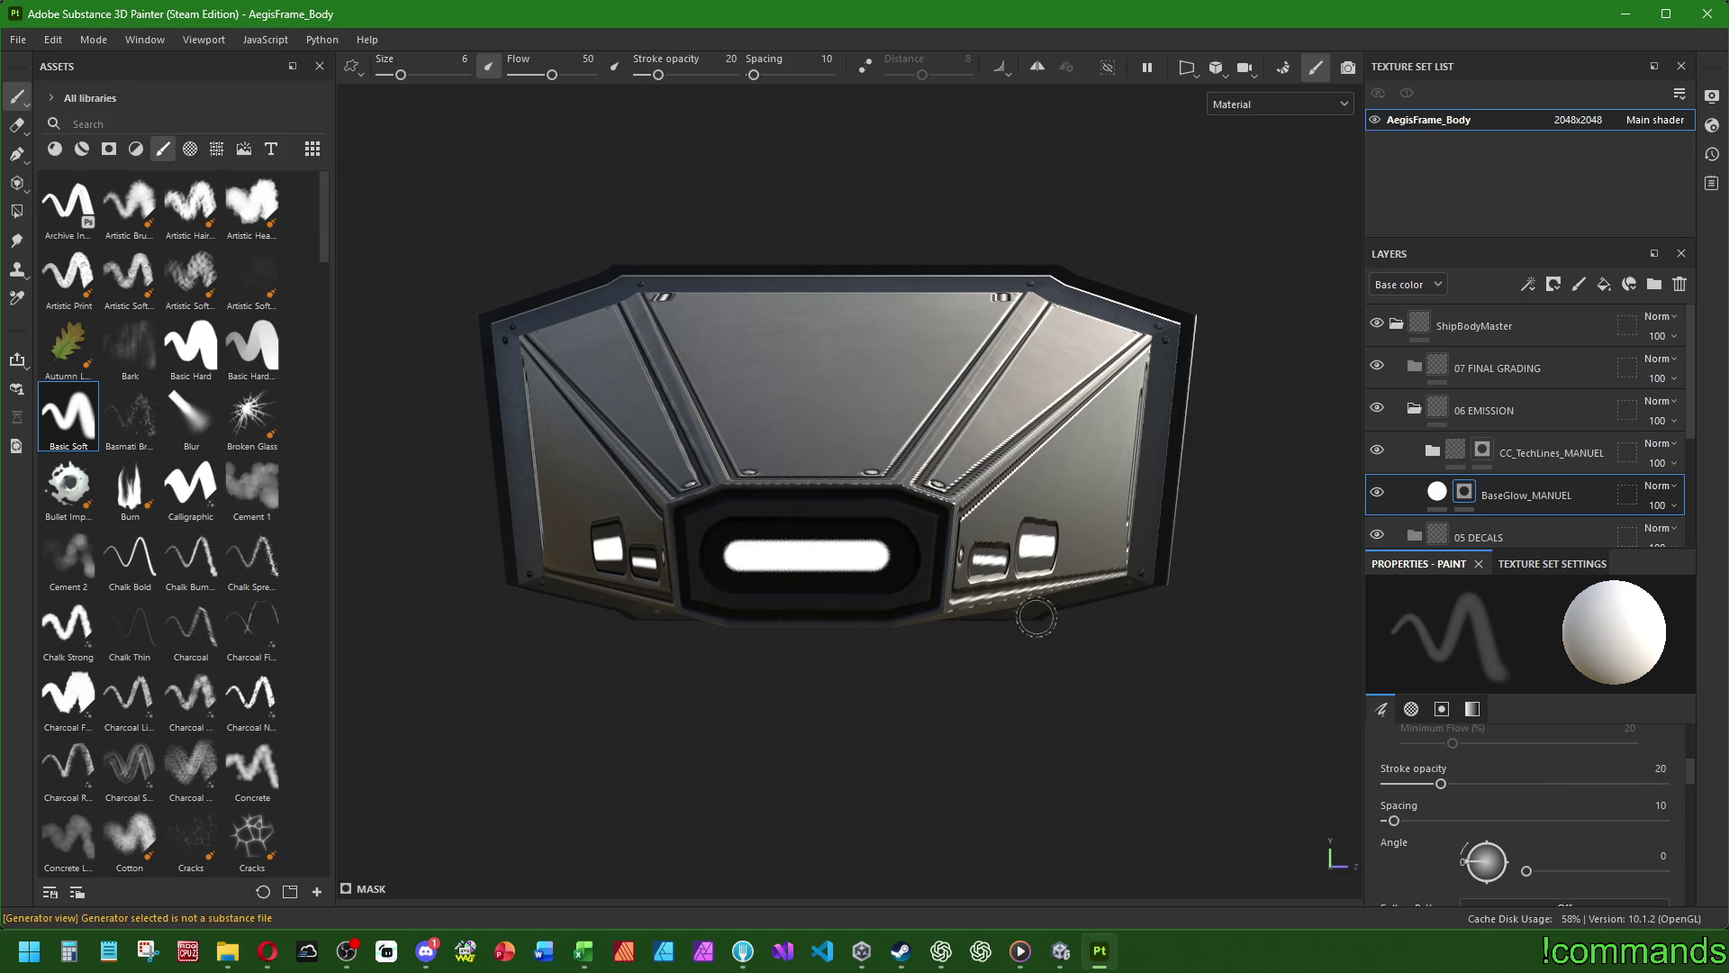
{"action": "scroll", "coordinate": [1421, 821], "scroll_direction": "down", "scroll_amount": 5}
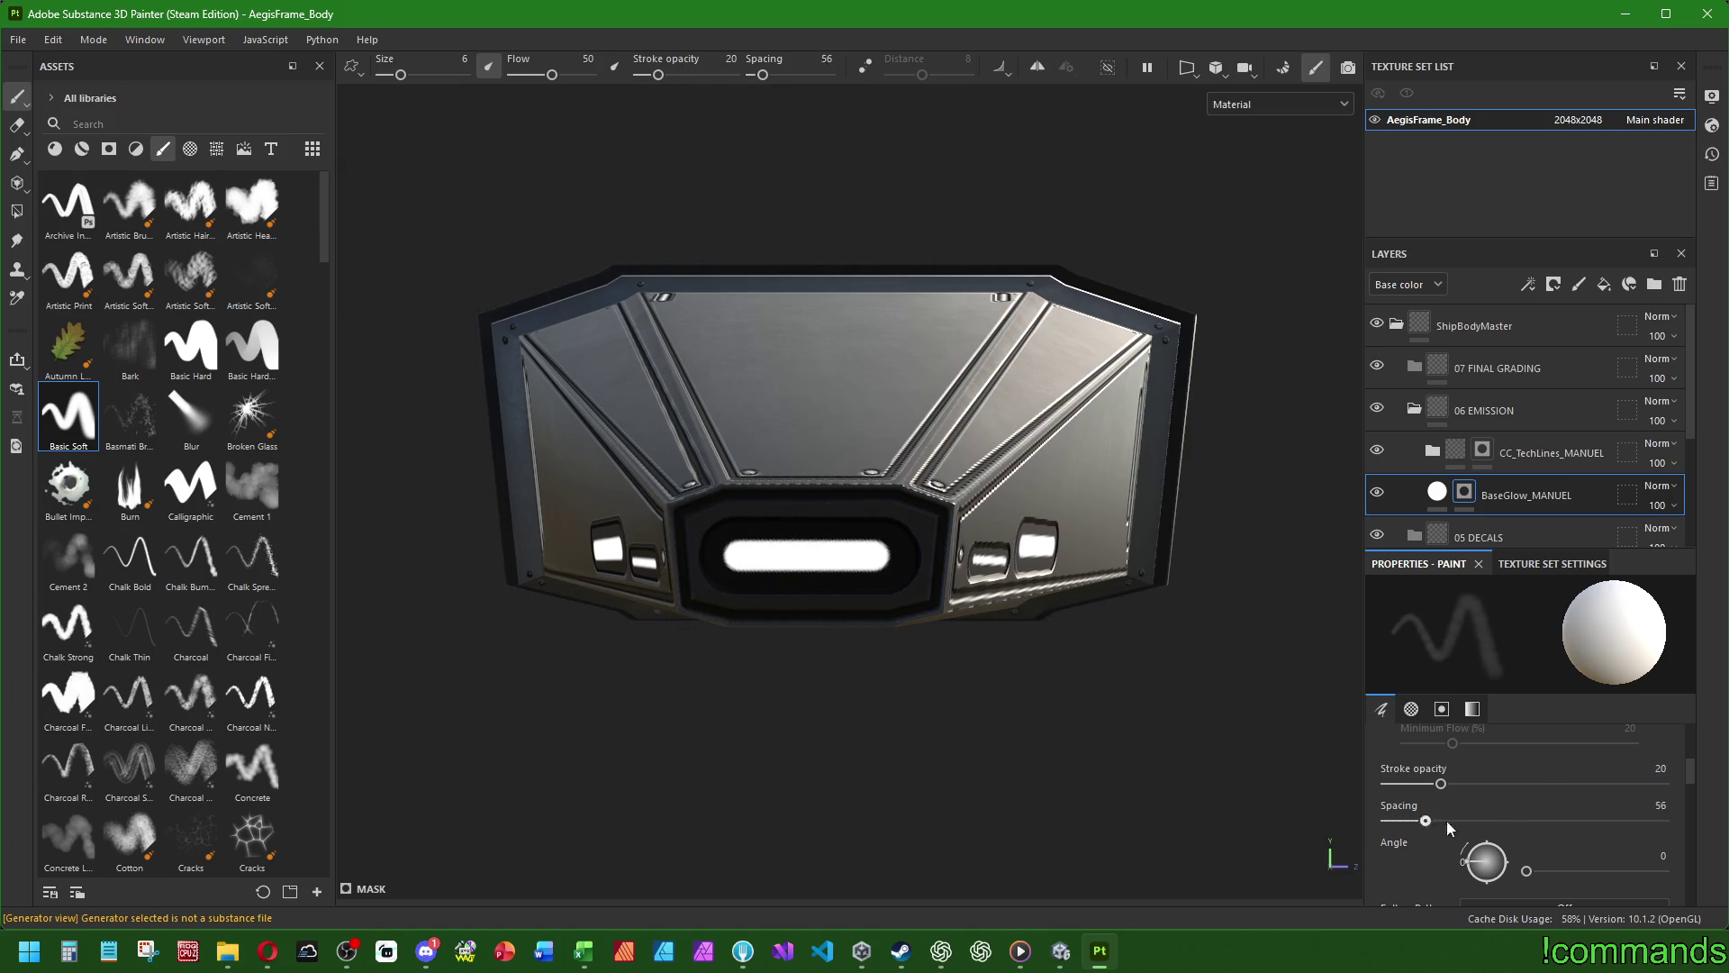
{"action": "type", "text": "5"}
{"action": "key", "text": "Return"}
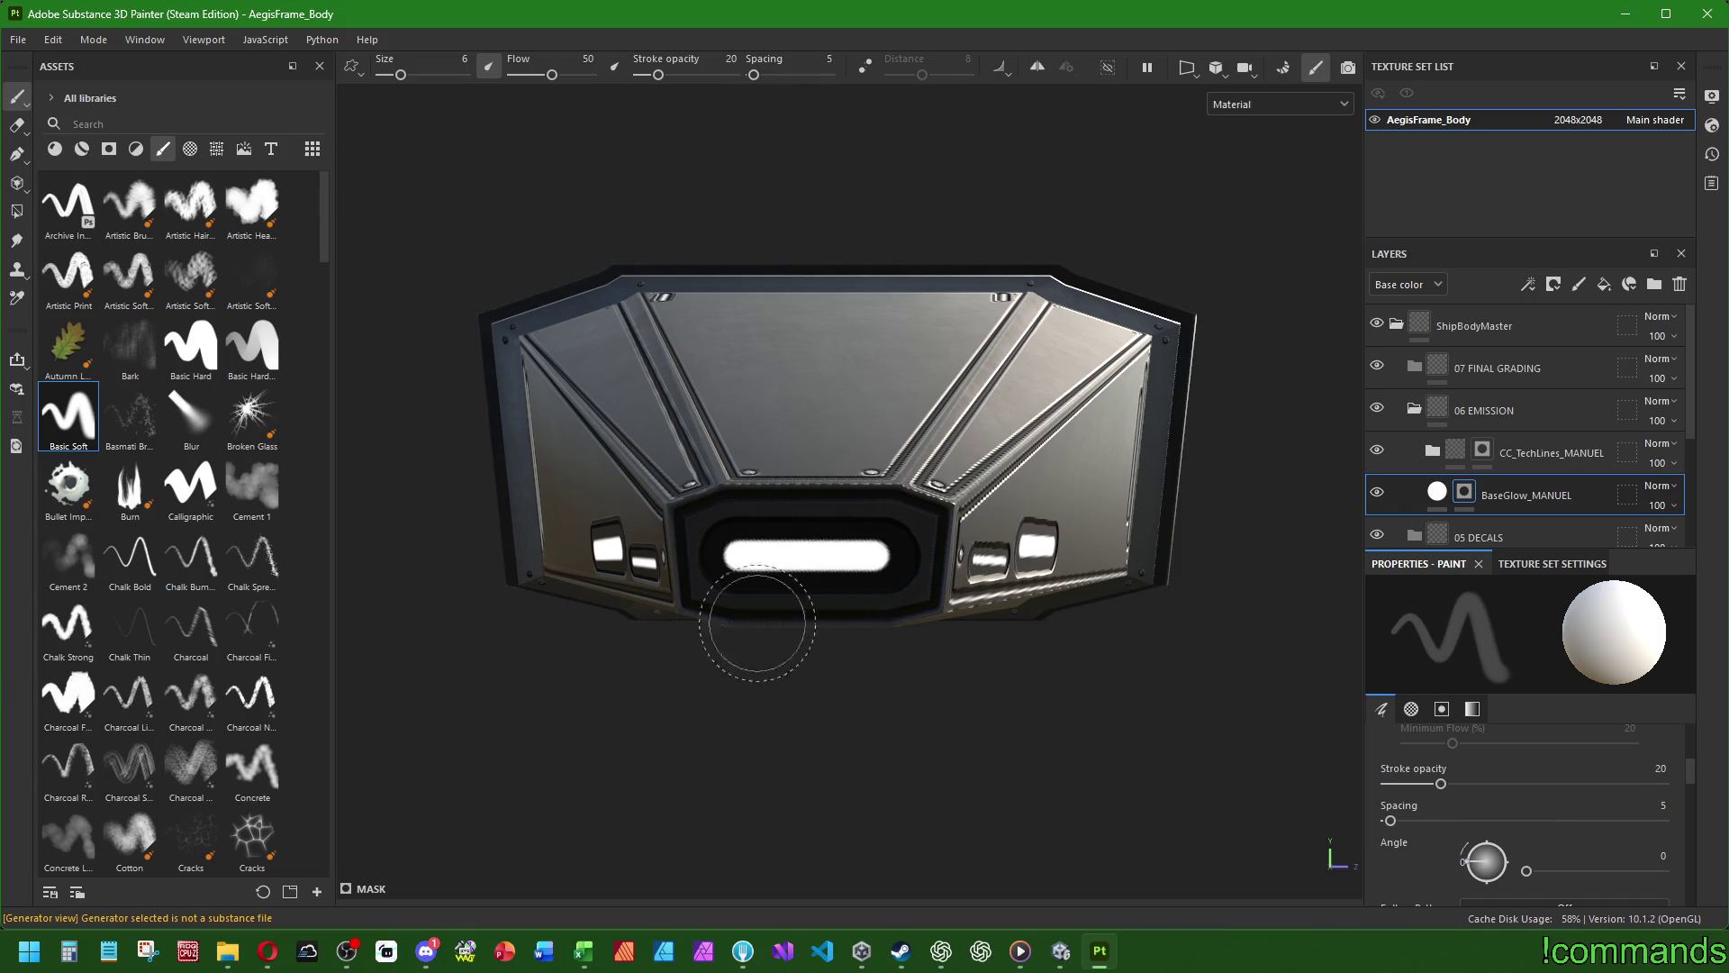
- Paint soft glow around the end emission bar and along the left and right side strips
{"action": "left_click_drag", "start_coordinate": [738, 556], "coordinate": [879, 556]}
{"action": "scroll", "coordinate": [1062, 648], "scroll_direction": "down", "scroll_amount": 3}
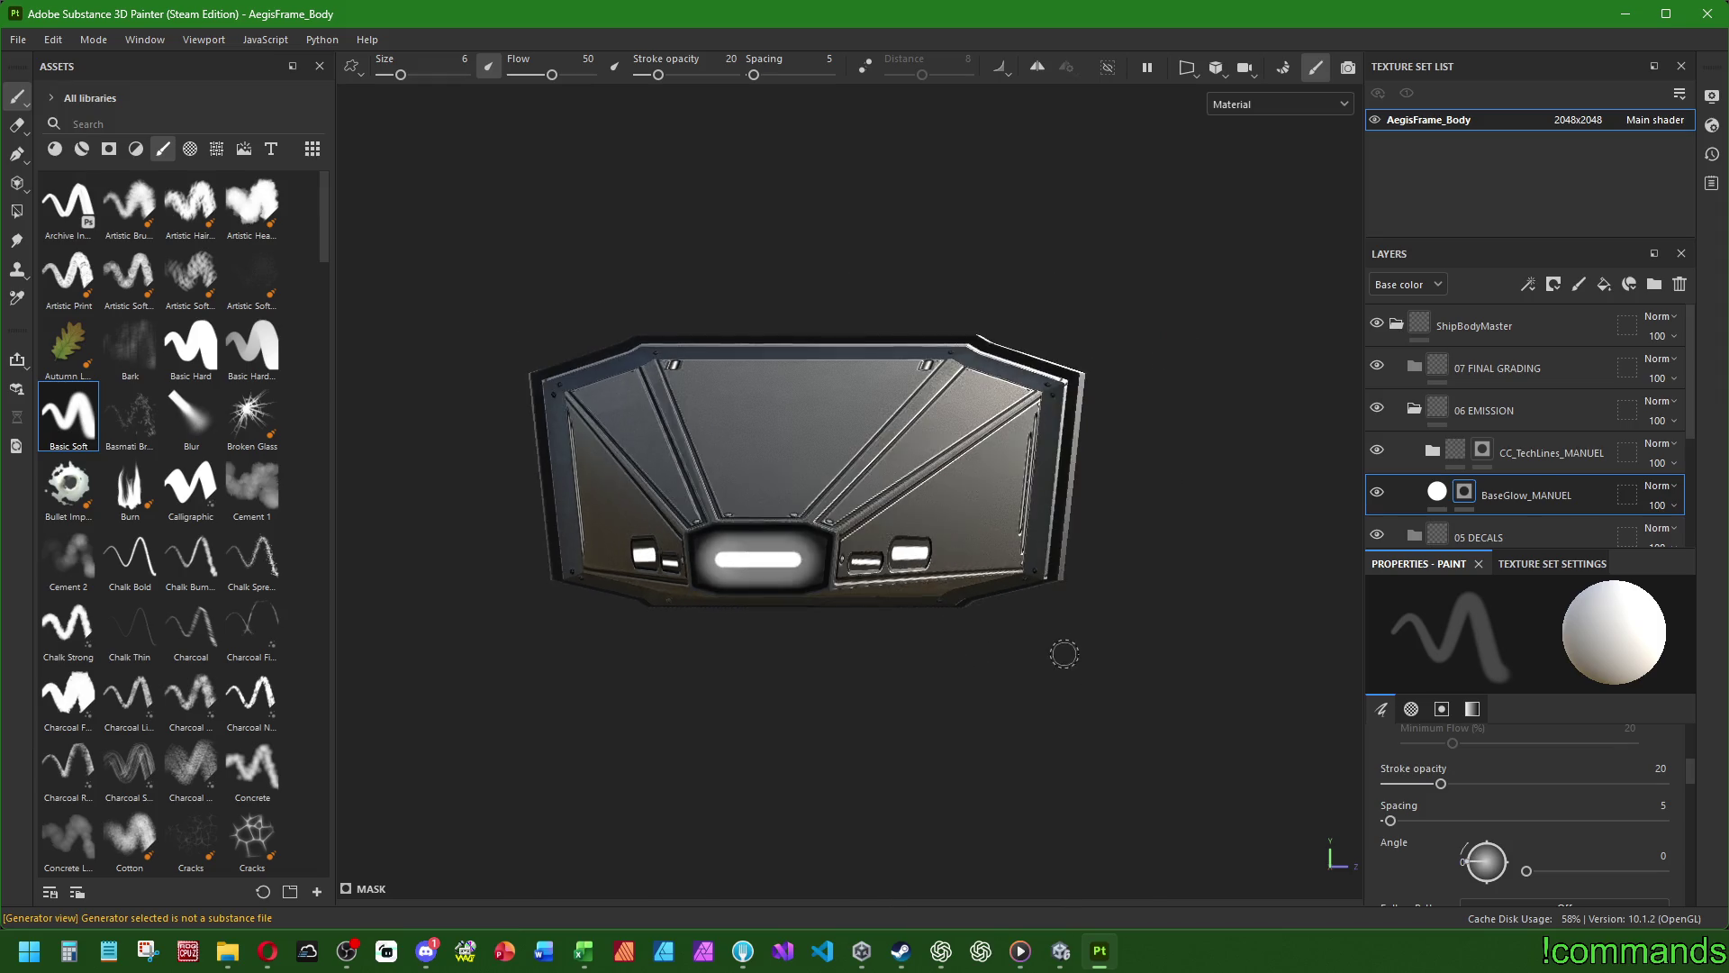
{"action": "left_click_drag", "start_coordinate": [998, 624], "coordinate": [1027, 504], "text": "alt"}
{"action": "scroll", "coordinate": [755, 555], "scroll_direction": "up", "scroll_amount": 5}
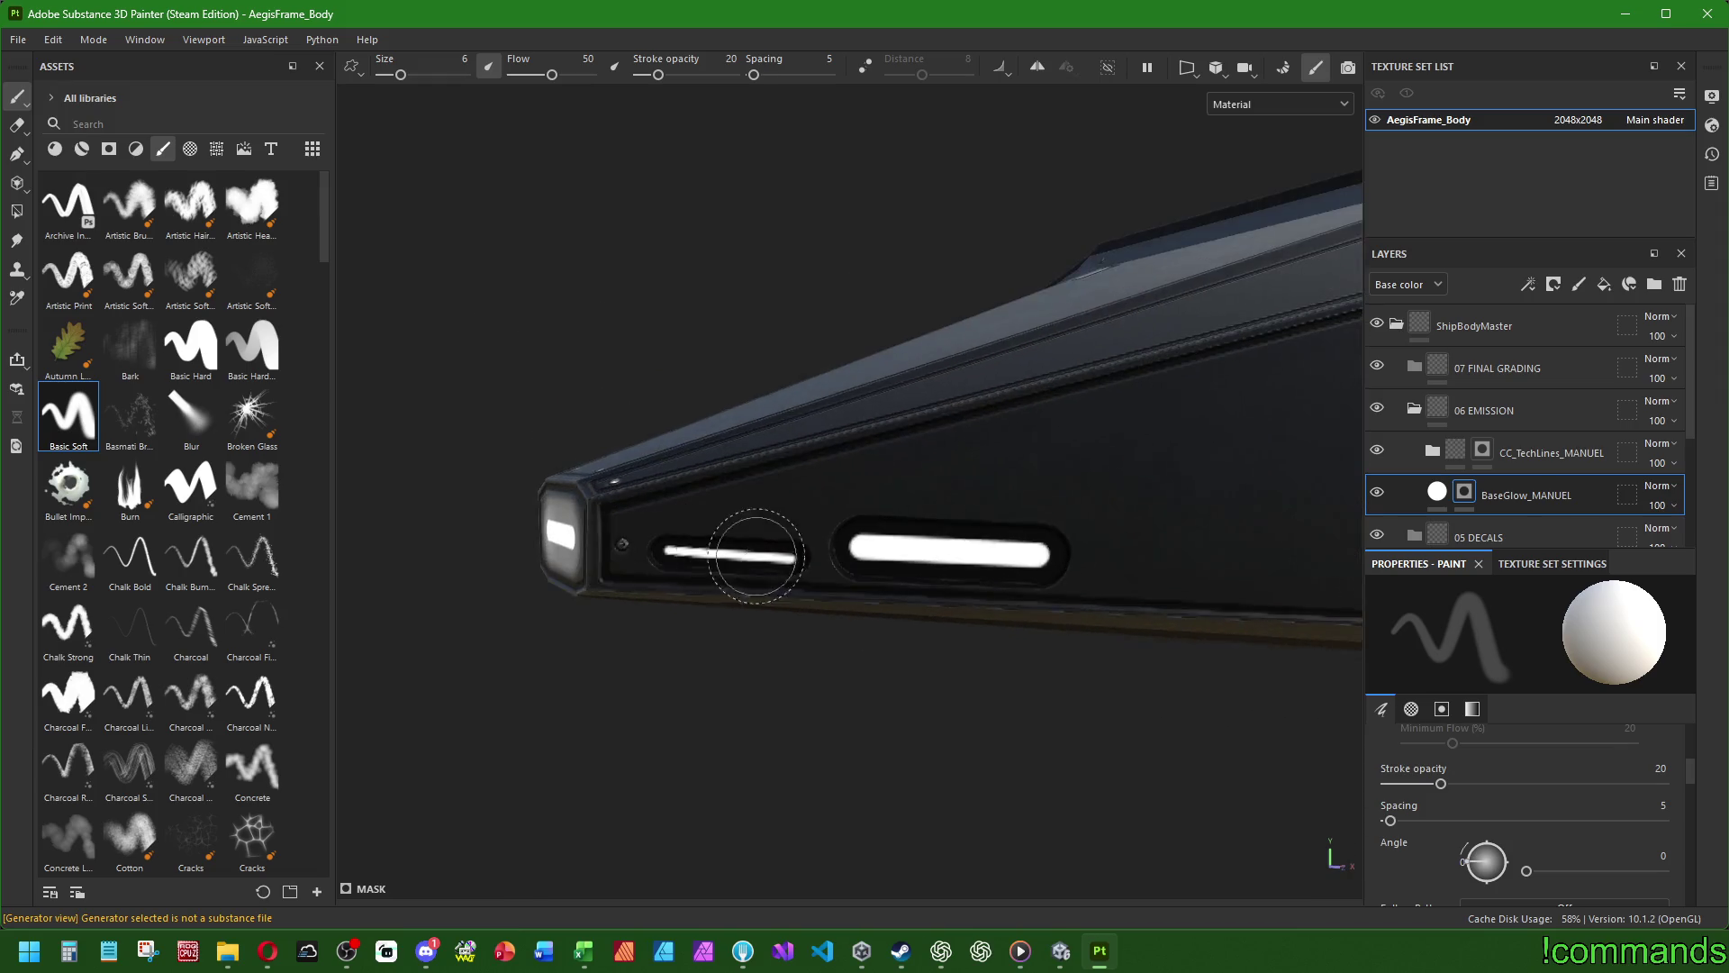
{"action": "scroll", "coordinate": [755, 556], "scroll_direction": "up", "scroll_amount": 4}
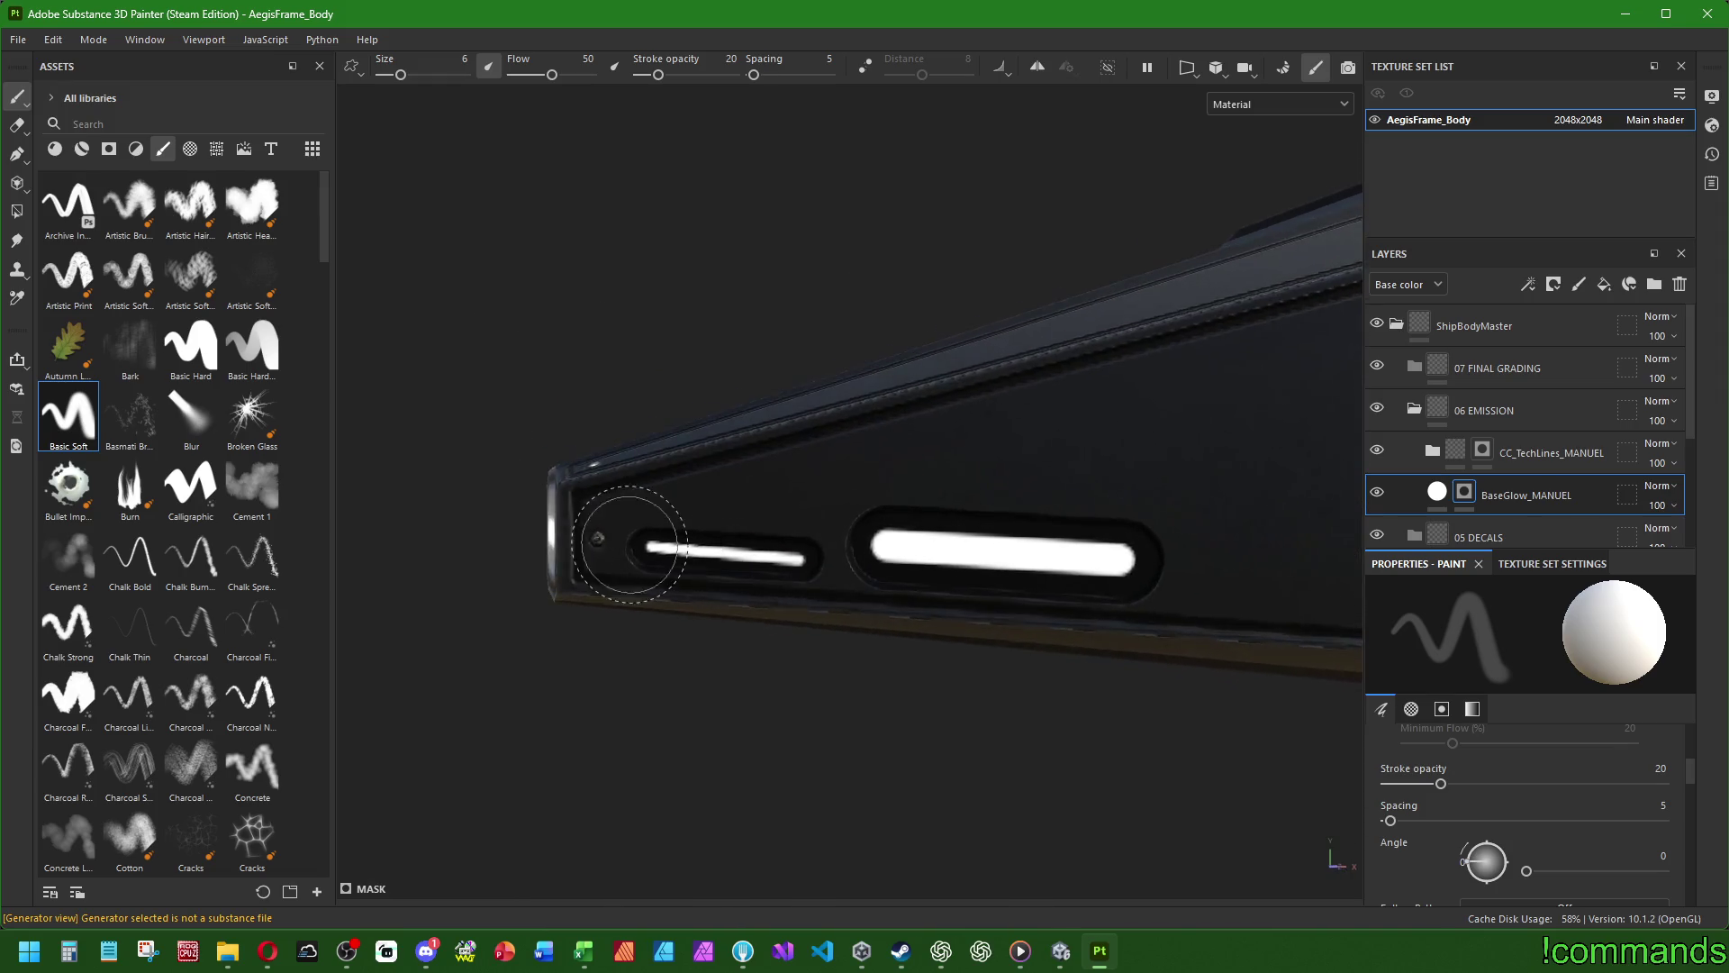
{"action": "mouse_move", "coordinate": [662, 549]}
{"action": "left_mouse_down"}
{"action": "mouse_move", "coordinate": [636, 551]}
{"action": "mouse_move", "coordinate": [895, 540]}
{"action": "mouse_move", "coordinate": [887, 565]}
{"action": "left_mouse_up"}
{"action": "scroll", "coordinate": [887, 564], "scroll_direction": "down", "scroll_amount": 3}
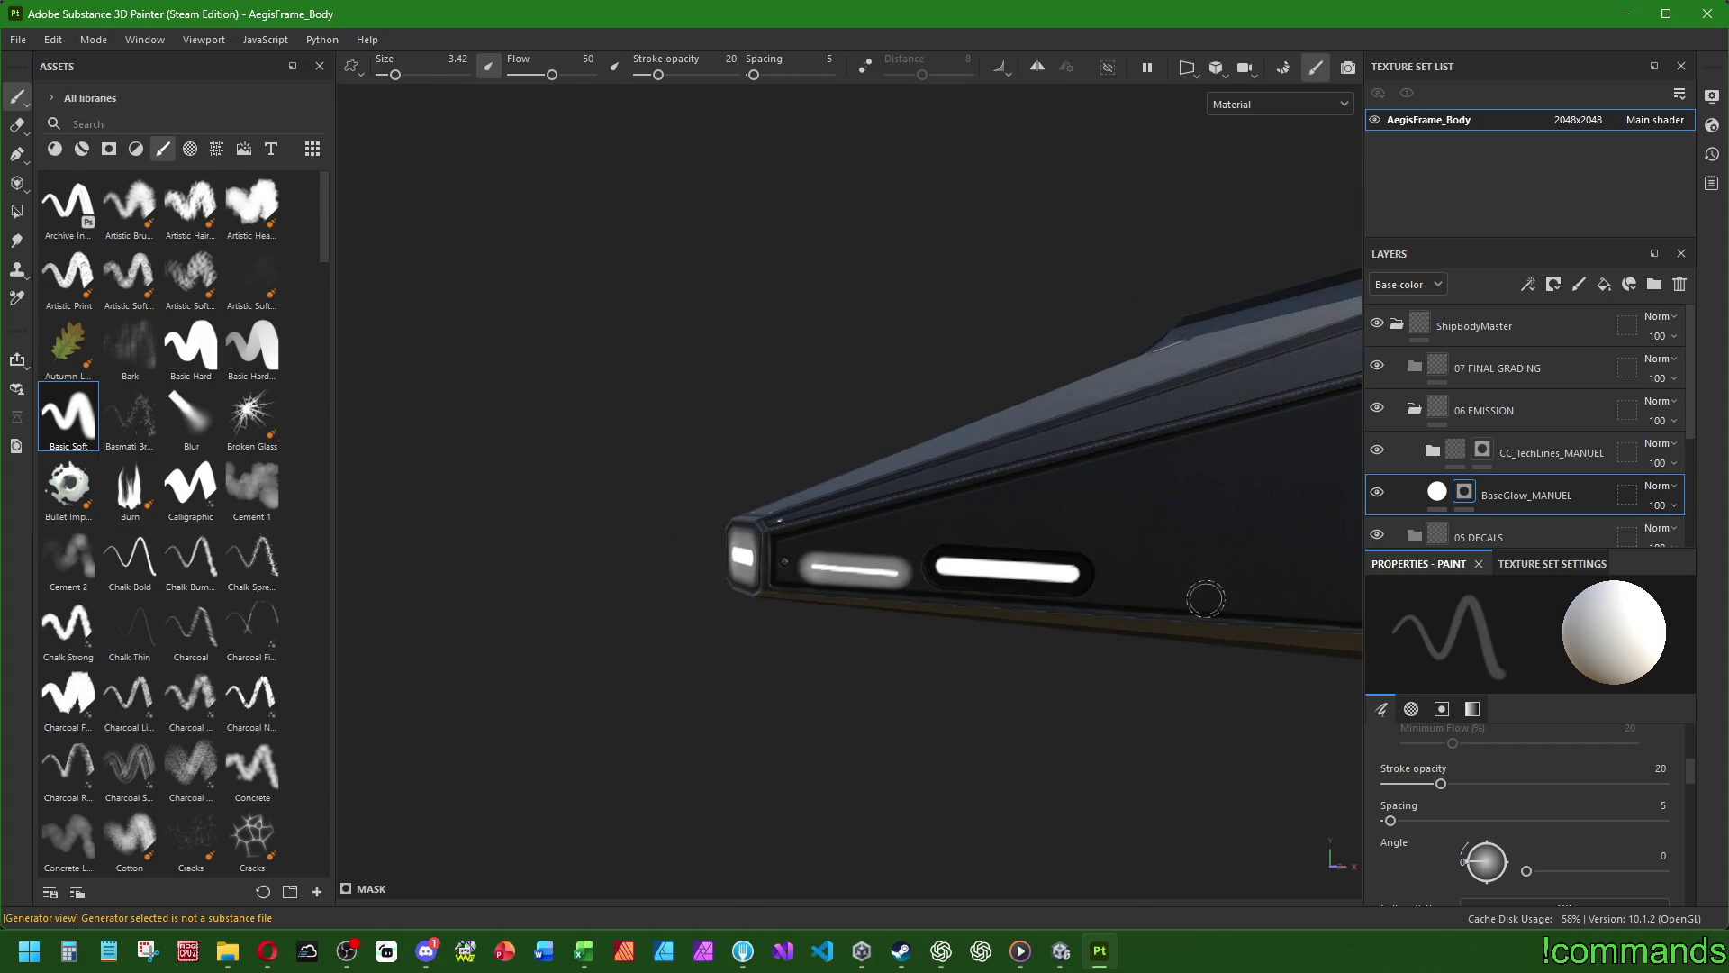
{"action": "mouse_move", "coordinate": [700, 568]}
{"action": "left_mouse_down", "text": "alt"}
{"action": "mouse_move", "coordinate": [933, 652]}
{"action": "mouse_move", "coordinate": [714, 513]}
{"action": "left_mouse_up", "text": "alt"}
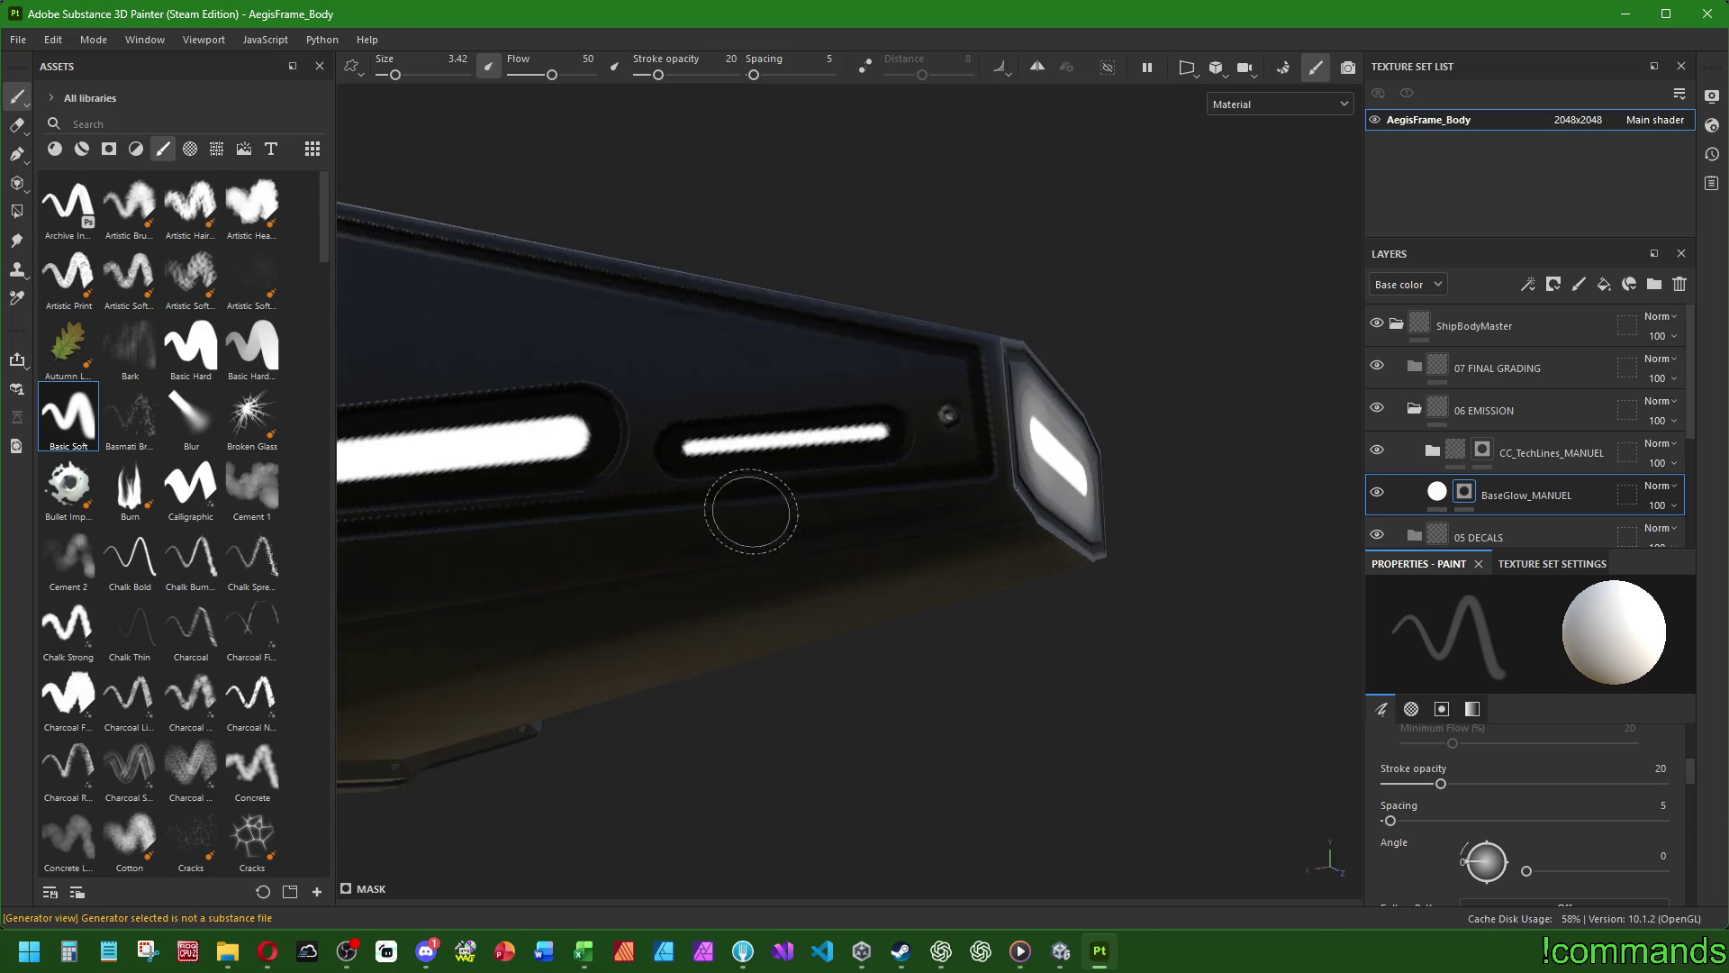
{"action": "mouse_move", "coordinate": [682, 447]}
{"action": "left_mouse_down"}
{"action": "mouse_move", "coordinate": [919, 446]}
{"action": "mouse_move", "coordinate": [886, 548]}
{"action": "left_mouse_up"}
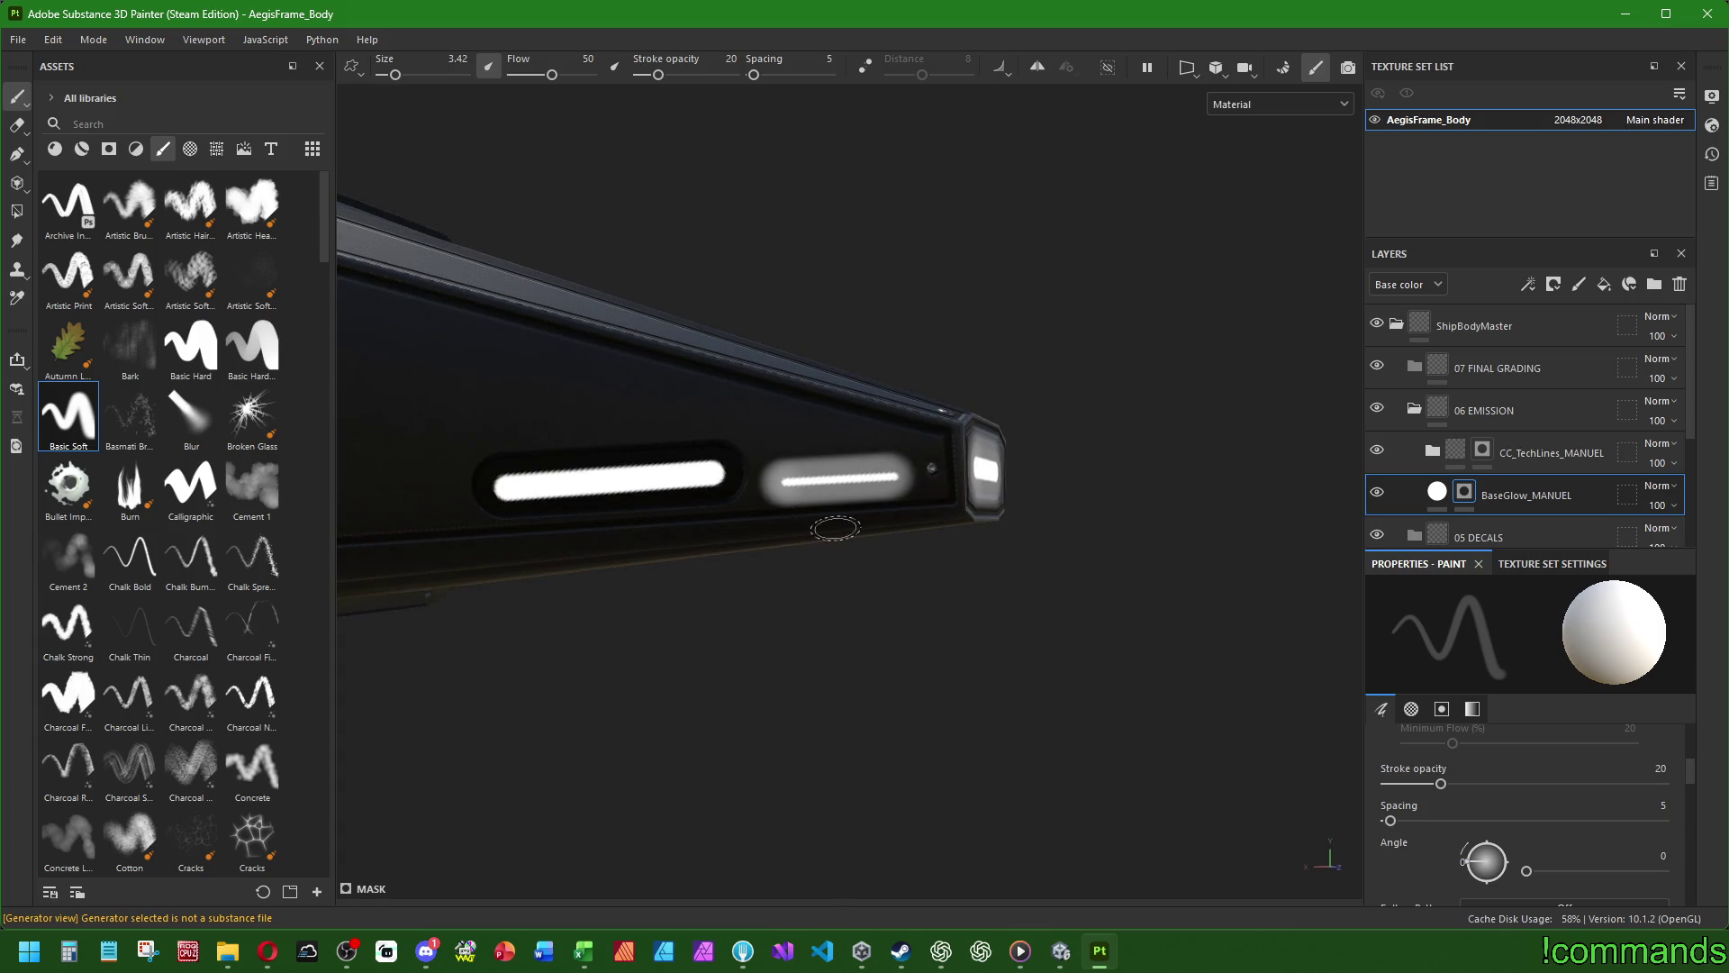
- Paint a straight glow line along the hull end's strip at brush size 6
{"action": "middle_click_drag", "start_coordinate": [810, 510], "coordinate": [1186, 614], "text": "alt"}
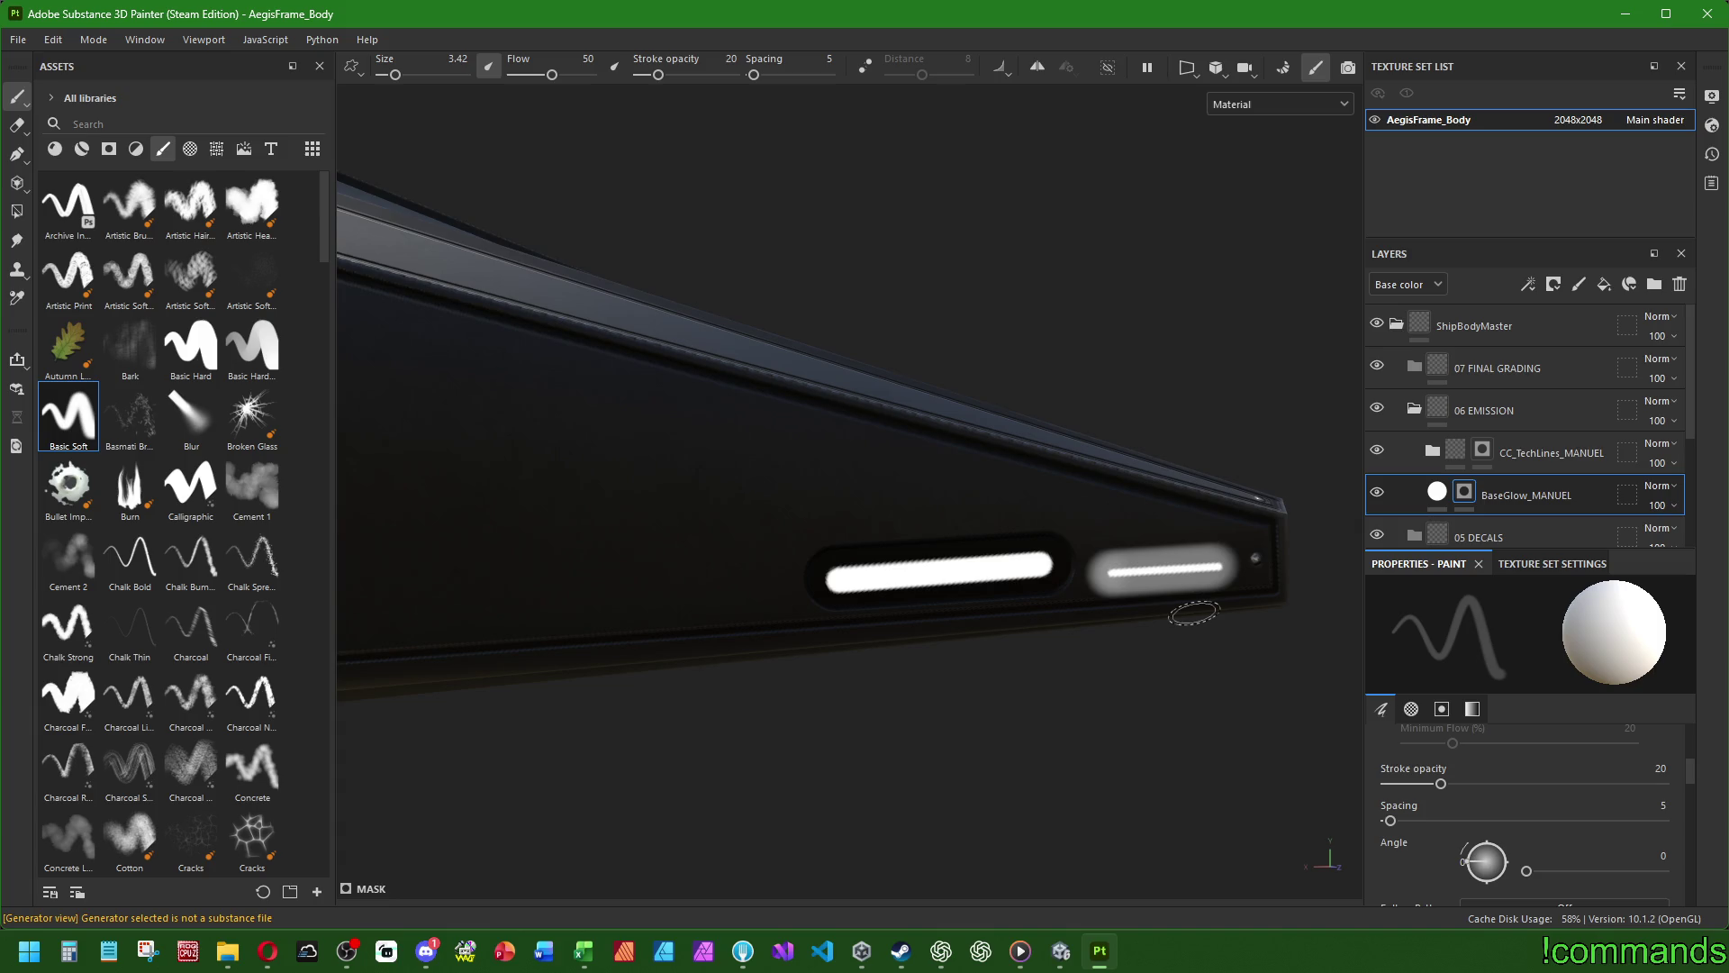
{"action": "scroll", "coordinate": [872, 535], "scroll_direction": "up", "scroll_amount": 2}
{"action": "right_click_drag", "start_coordinate": [817, 599], "coordinate": [891, 599], "text": "ctrl"}
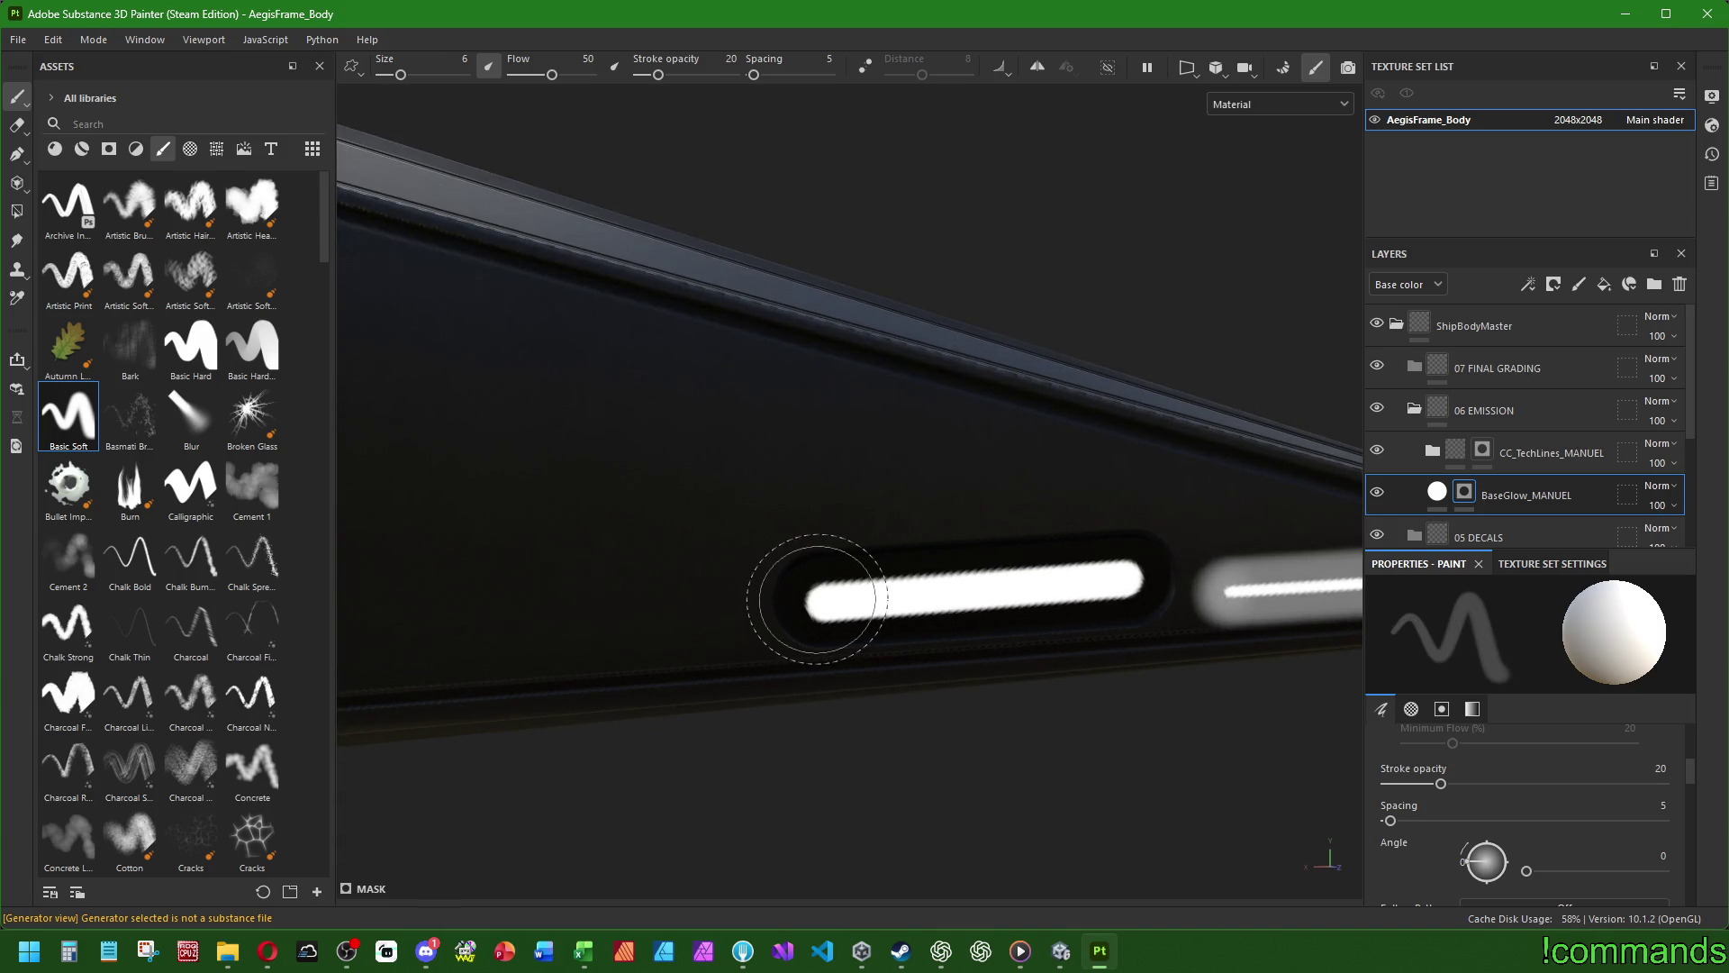
{"action": "left_click", "coordinate": [819, 599]}
{"action": "left_click", "coordinate": [1131, 577], "text": "shift"}
- At brush size 3.42, paint glow down the left and right vertical slot strips
{"action": "mouse_move", "coordinate": [1131, 577]}
{"action": "left_mouse_down", "text": "alt"}
{"action": "mouse_move", "coordinate": [988, 656]}
{"action": "mouse_move", "coordinate": [664, 625]}
{"action": "mouse_move", "coordinate": [1035, 571]}
{"action": "mouse_move", "coordinate": [1068, 586]}
{"action": "mouse_move", "coordinate": [649, 606]}
{"action": "mouse_move", "coordinate": [895, 591]}
{"action": "mouse_move", "coordinate": [810, 598]}
{"action": "mouse_move", "coordinate": [937, 452]}
{"action": "mouse_move", "coordinate": [918, 481]}
{"action": "left_mouse_up", "text": "alt"}
{"action": "right_click_drag", "start_coordinate": [928, 481], "coordinate": [919, 482], "text": "ctrl"}
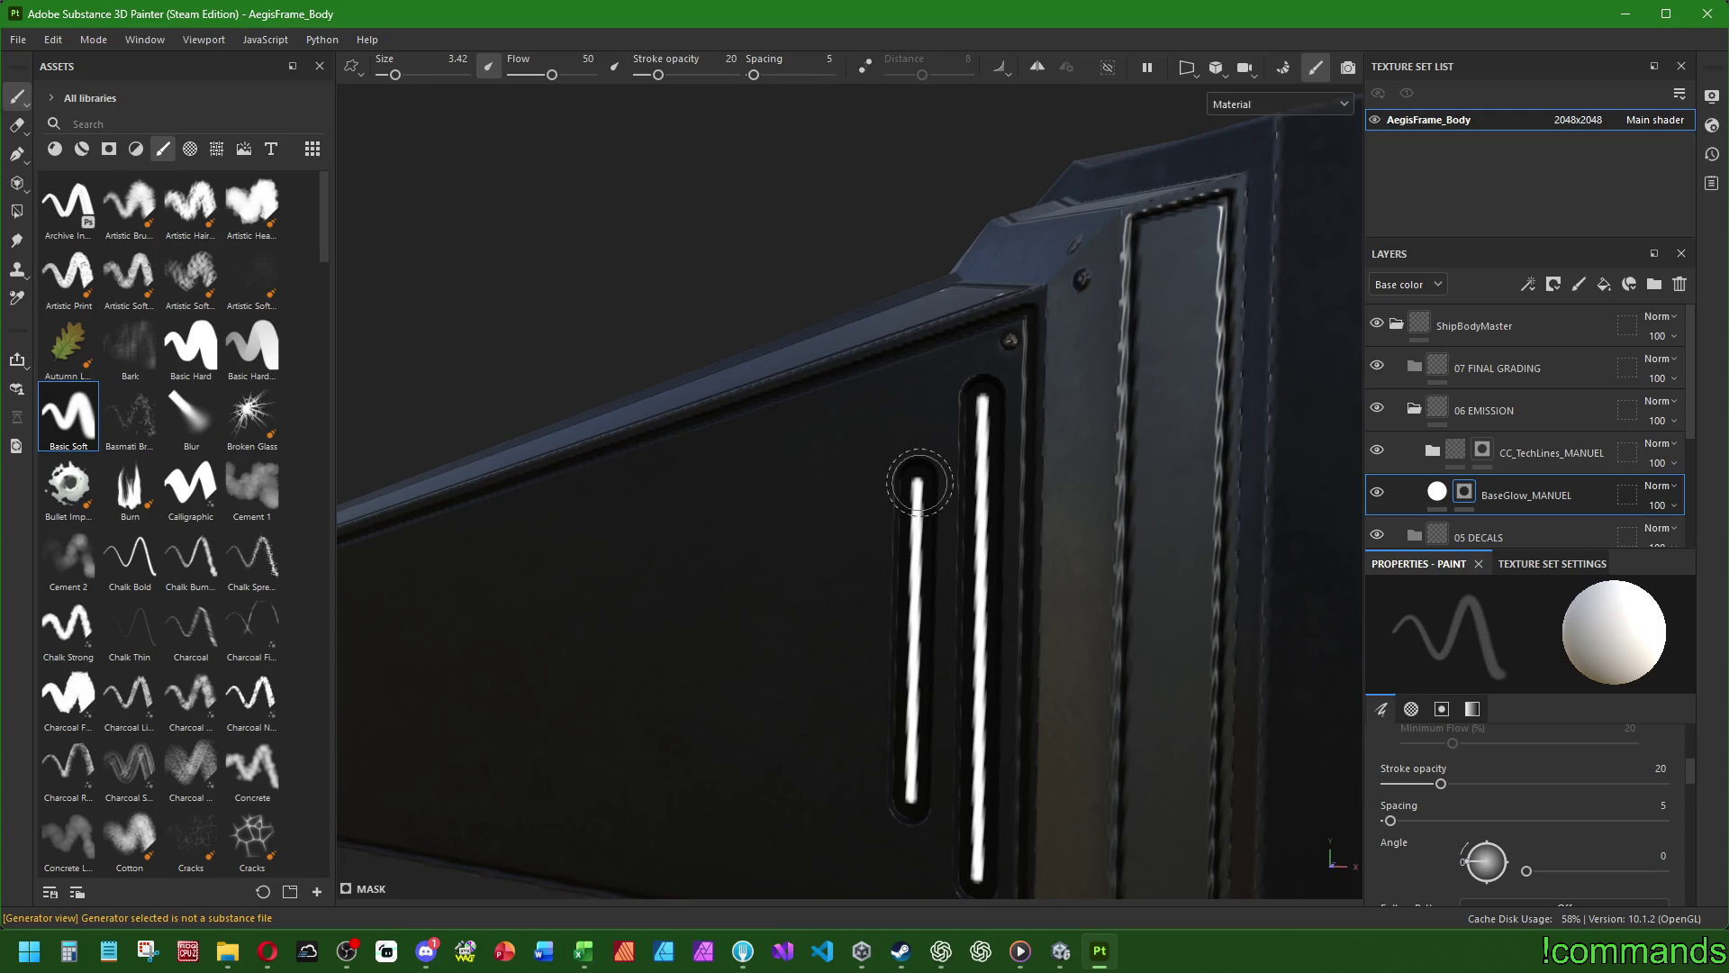
{"action": "mouse_move", "coordinate": [917, 479]}
{"action": "left_mouse_down"}
{"action": "mouse_move", "coordinate": [901, 617]}
{"action": "mouse_move", "coordinate": [911, 800]}
{"action": "left_mouse_up"}
{"action": "middle_click_drag", "start_coordinate": [912, 800], "coordinate": [925, 661], "text": "alt"}
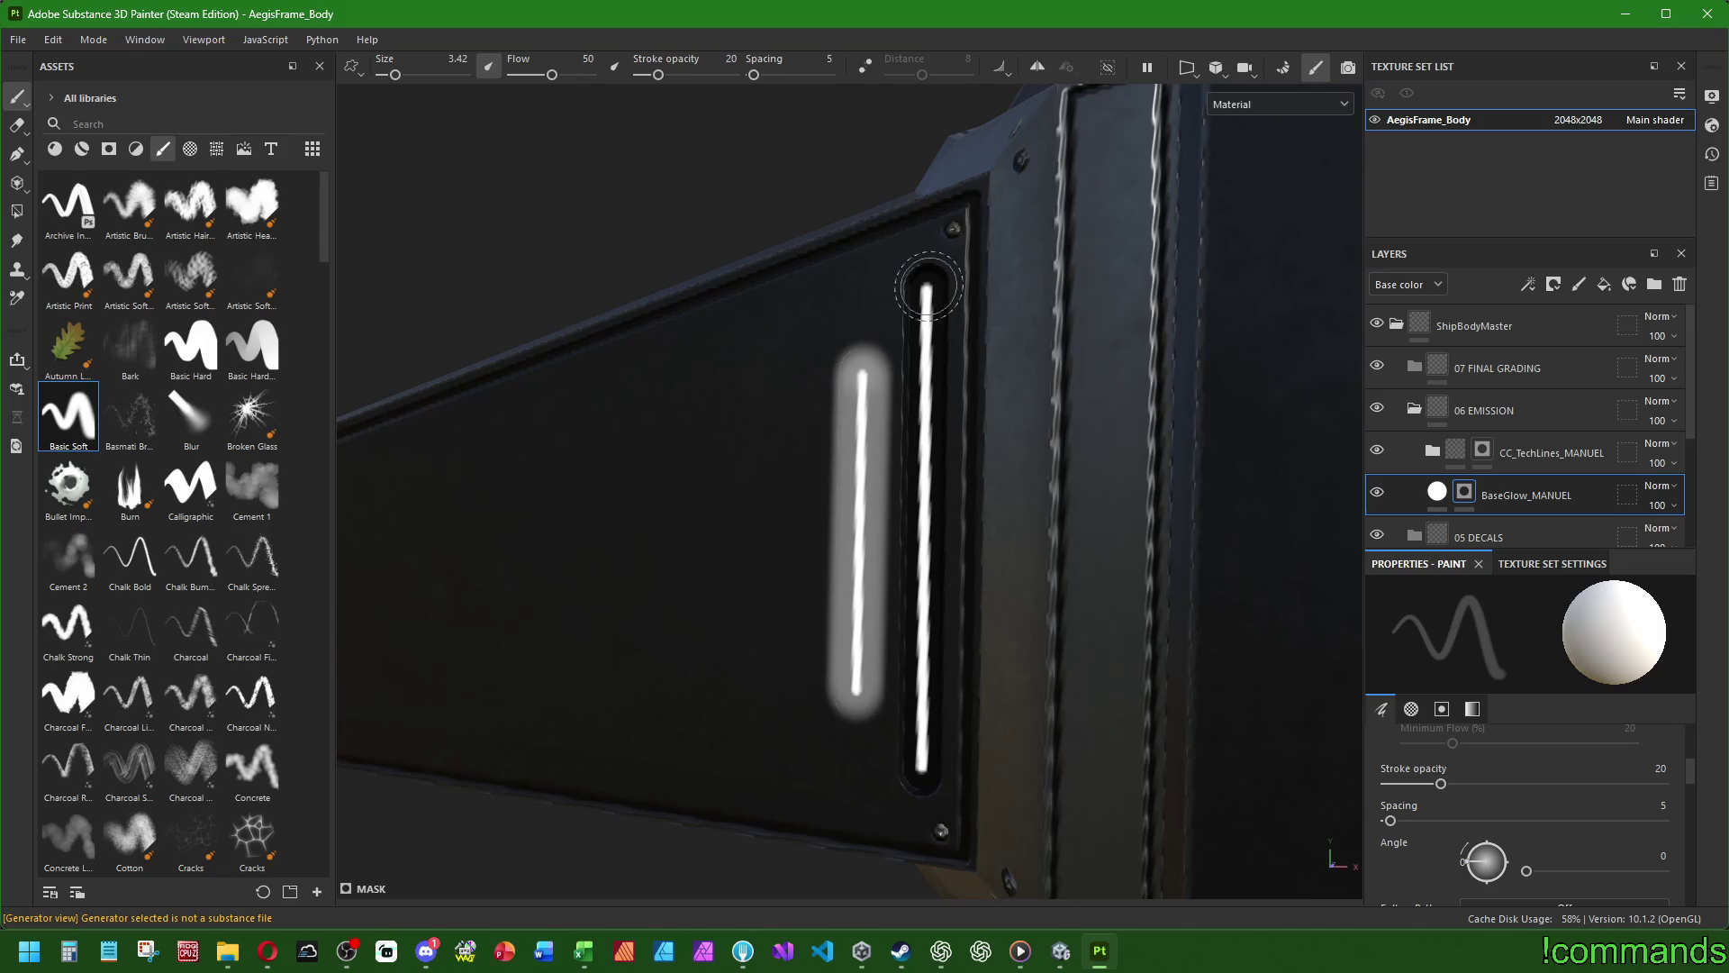
{"action": "mouse_move", "coordinate": [926, 284]}
{"action": "left_mouse_down"}
{"action": "mouse_move", "coordinate": [922, 773]}
{"action": "mouse_move", "coordinate": [1065, 706]}
{"action": "mouse_move", "coordinate": [1316, 675]}
{"action": "left_mouse_up"}
{"action": "scroll", "coordinate": [851, 734], "scroll_direction": "up", "scroll_amount": 5}
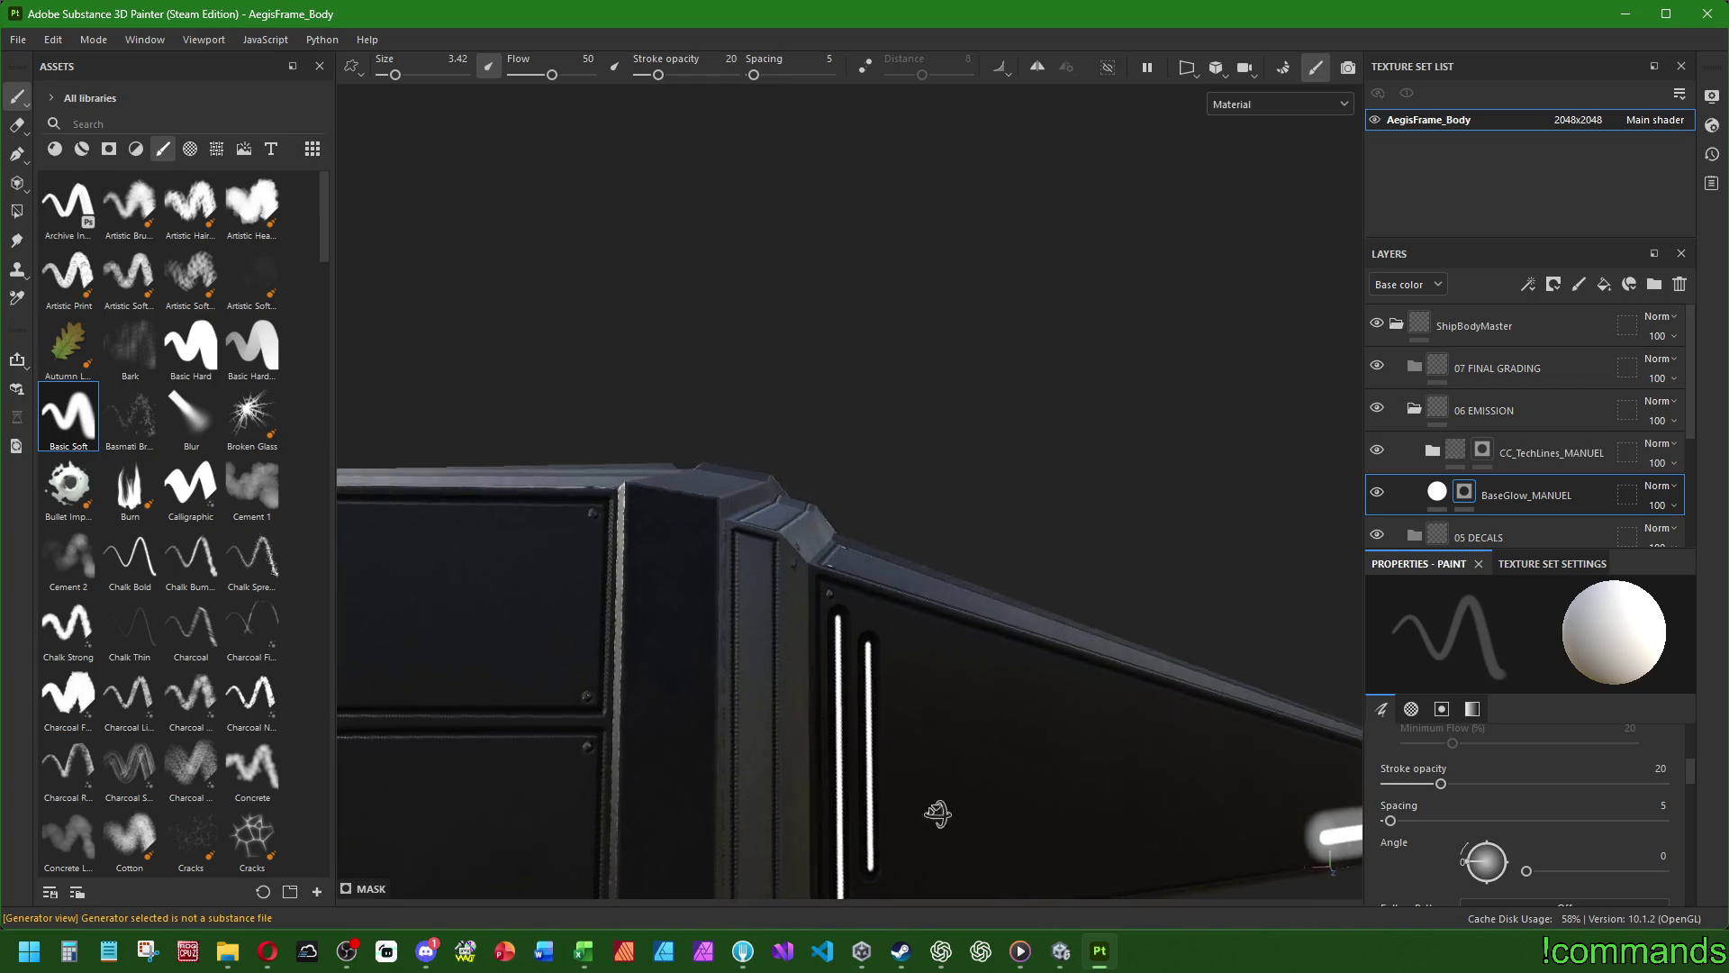
{"action": "middle_click_drag", "start_coordinate": [949, 807], "coordinate": [979, 590], "text": "alt"}
{"action": "scroll", "coordinate": [979, 590], "scroll_direction": "up", "scroll_amount": 2}
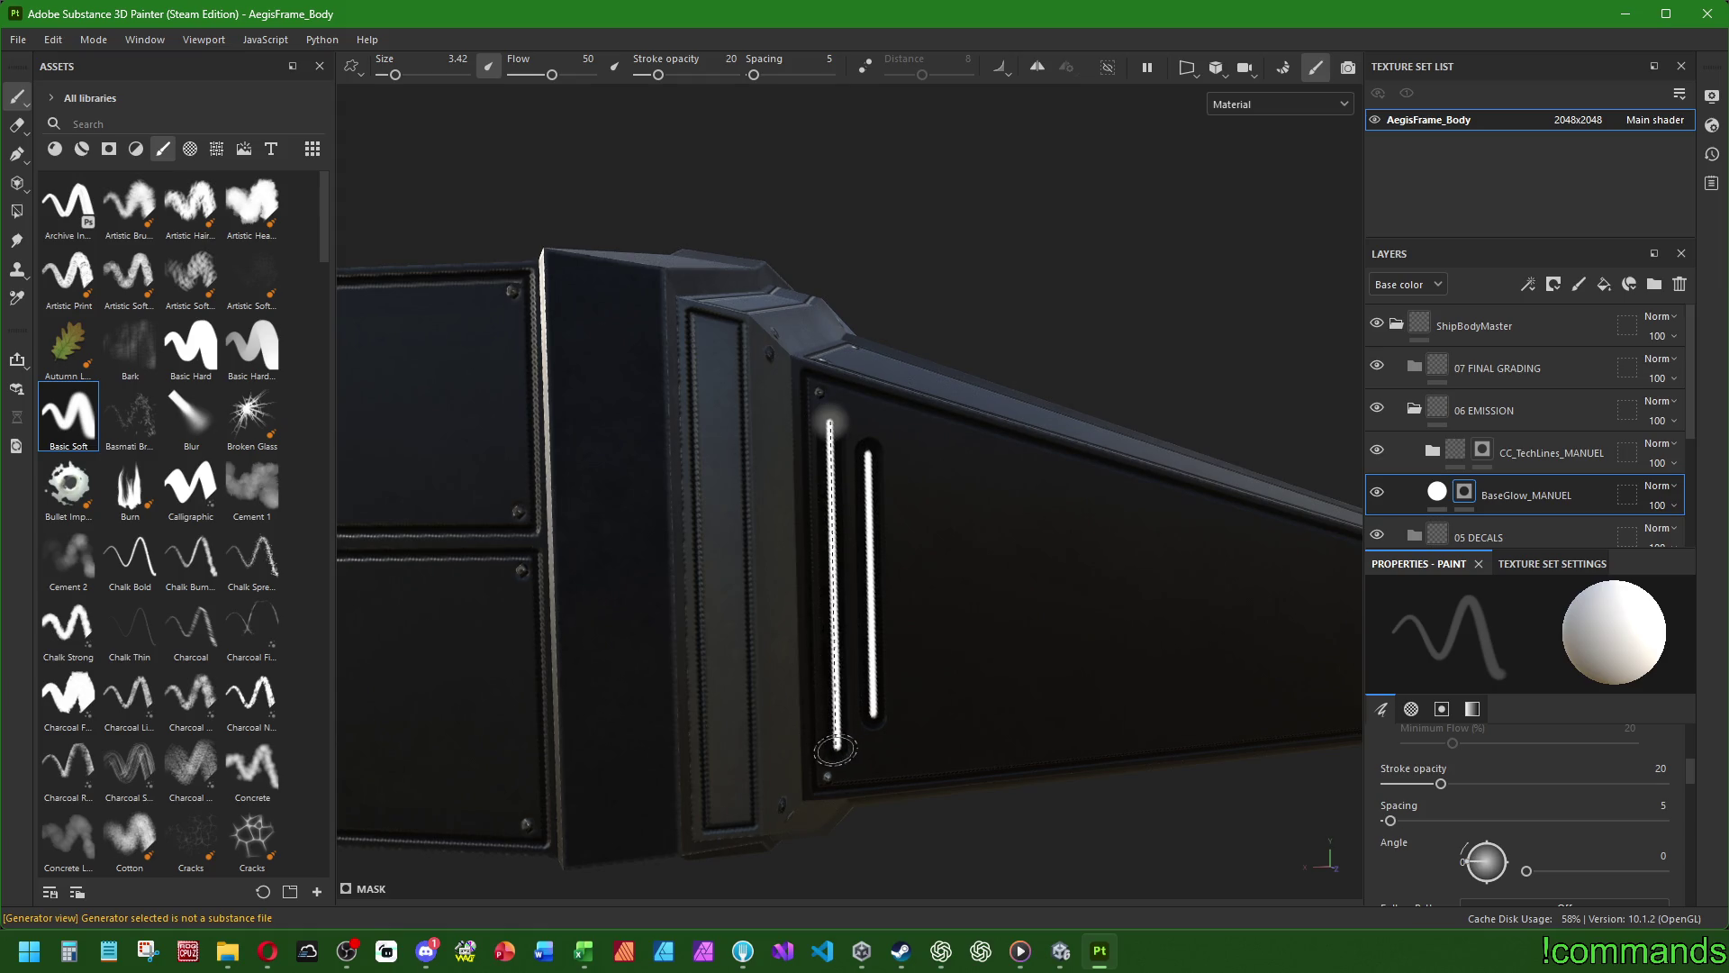
{"action": "left_click", "coordinate": [835, 748], "text": "shift"}
{"action": "left_click", "coordinate": [873, 714], "text": "shift"}
- Paint glow down the vertical slot on the other panel
{"action": "mouse_move", "coordinate": [872, 714]}
{"action": "left_mouse_down", "text": "alt"}
{"action": "mouse_move", "coordinate": [1022, 577]}
{"action": "mouse_move", "coordinate": [730, 579]}
{"action": "mouse_move", "coordinate": [603, 618]}
{"action": "mouse_move", "coordinate": [876, 598]}
{"action": "mouse_move", "coordinate": [834, 613]}
{"action": "mouse_move", "coordinate": [699, 579]}
{"action": "mouse_move", "coordinate": [424, 613]}
{"action": "left_mouse_up", "text": "alt"}
{"action": "scroll", "coordinate": [569, 606], "scroll_direction": "up", "scroll_amount": 3}
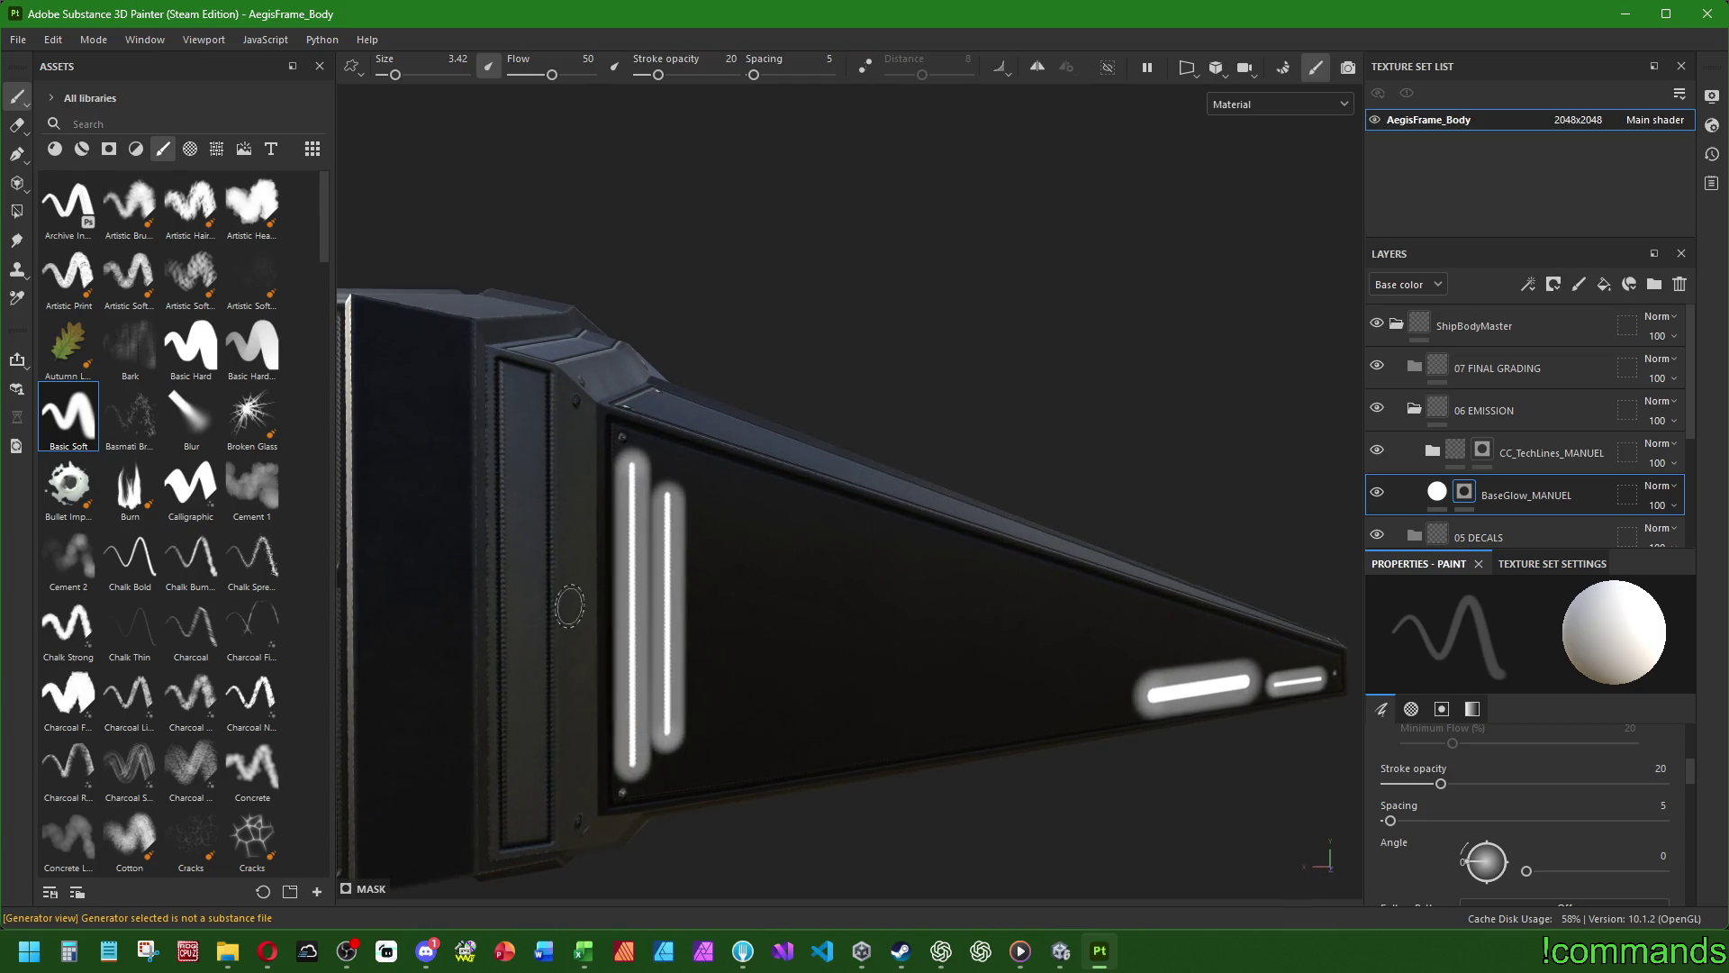
{"action": "mouse_move", "coordinate": [569, 606]}
{"action": "left_mouse_down", "text": "alt"}
{"action": "mouse_move", "coordinate": [702, 504]}
{"action": "mouse_move", "coordinate": [807, 267]}
{"action": "left_mouse_up", "text": "alt"}
{"action": "scroll", "coordinate": [767, 449], "scroll_direction": "up", "scroll_amount": 3}
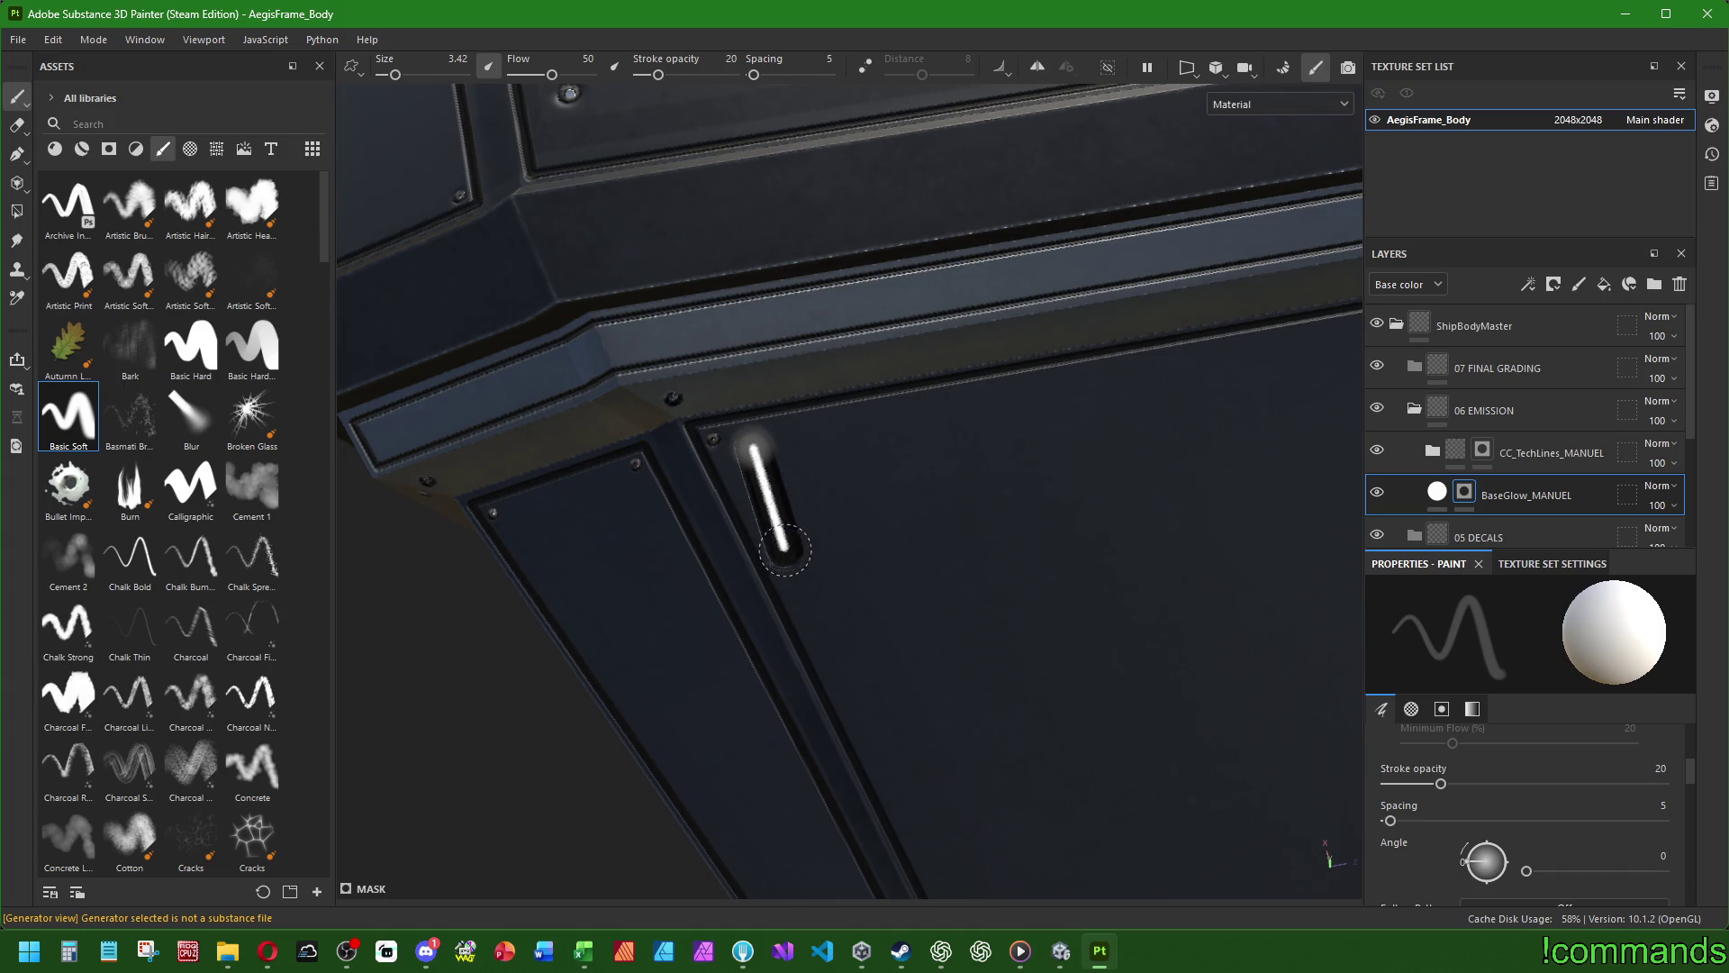
{"action": "left_click_drag", "start_coordinate": [802, 563], "coordinate": [390, 626], "text": "alt"}
{"action": "mouse_move", "coordinate": [791, 477]}
{"action": "left_mouse_down"}
{"action": "mouse_move", "coordinate": [782, 577]}
{"action": "mouse_move", "coordinate": [872, 549]}
{"action": "mouse_move", "coordinate": [733, 495]}
{"action": "mouse_move", "coordinate": [741, 413]}
{"action": "mouse_move", "coordinate": [1036, 703]}
{"action": "mouse_move", "coordinate": [1138, 756]}
{"action": "left_mouse_up"}
{"action": "scroll", "coordinate": [900, 684], "scroll_direction": "up", "scroll_amount": 5}
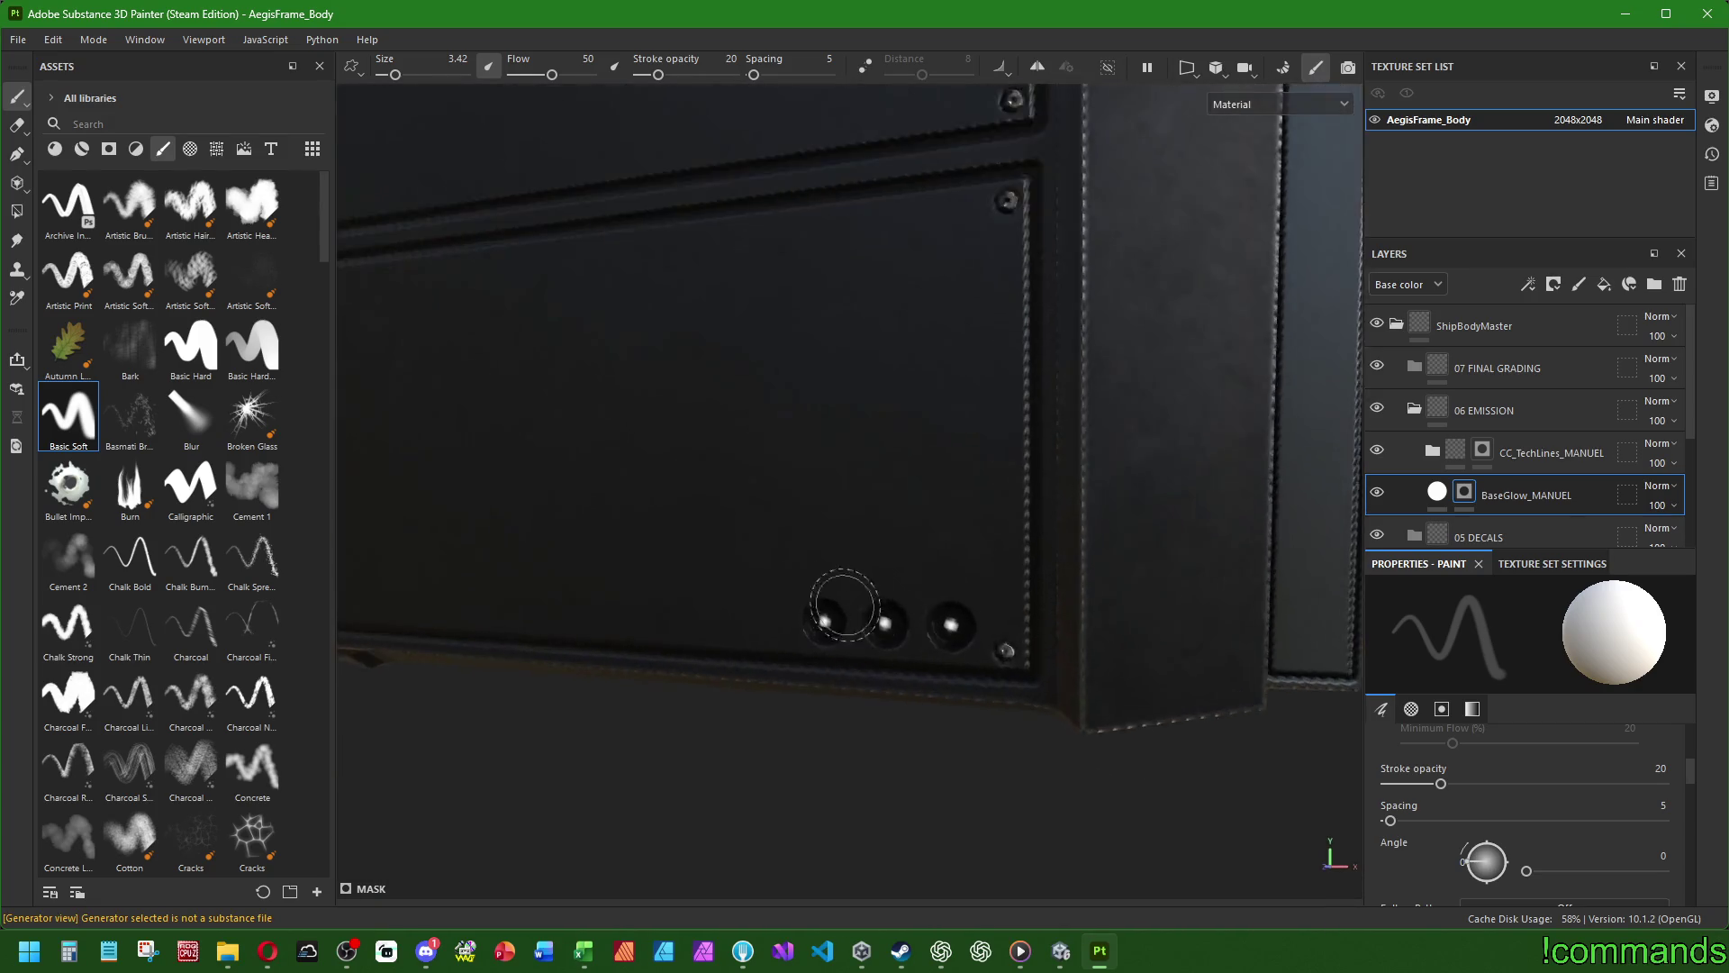
- Shrink the brush and paint glow onto the three round lights
{"action": "mouse_move", "coordinate": [851, 645]}
{"action": "right_mouse_down", "text": "ctrl"}
{"action": "mouse_move", "coordinate": [811, 631]}
{"action": "mouse_move", "coordinate": [856, 629]}
{"action": "right_mouse_up", "text": "ctrl"}
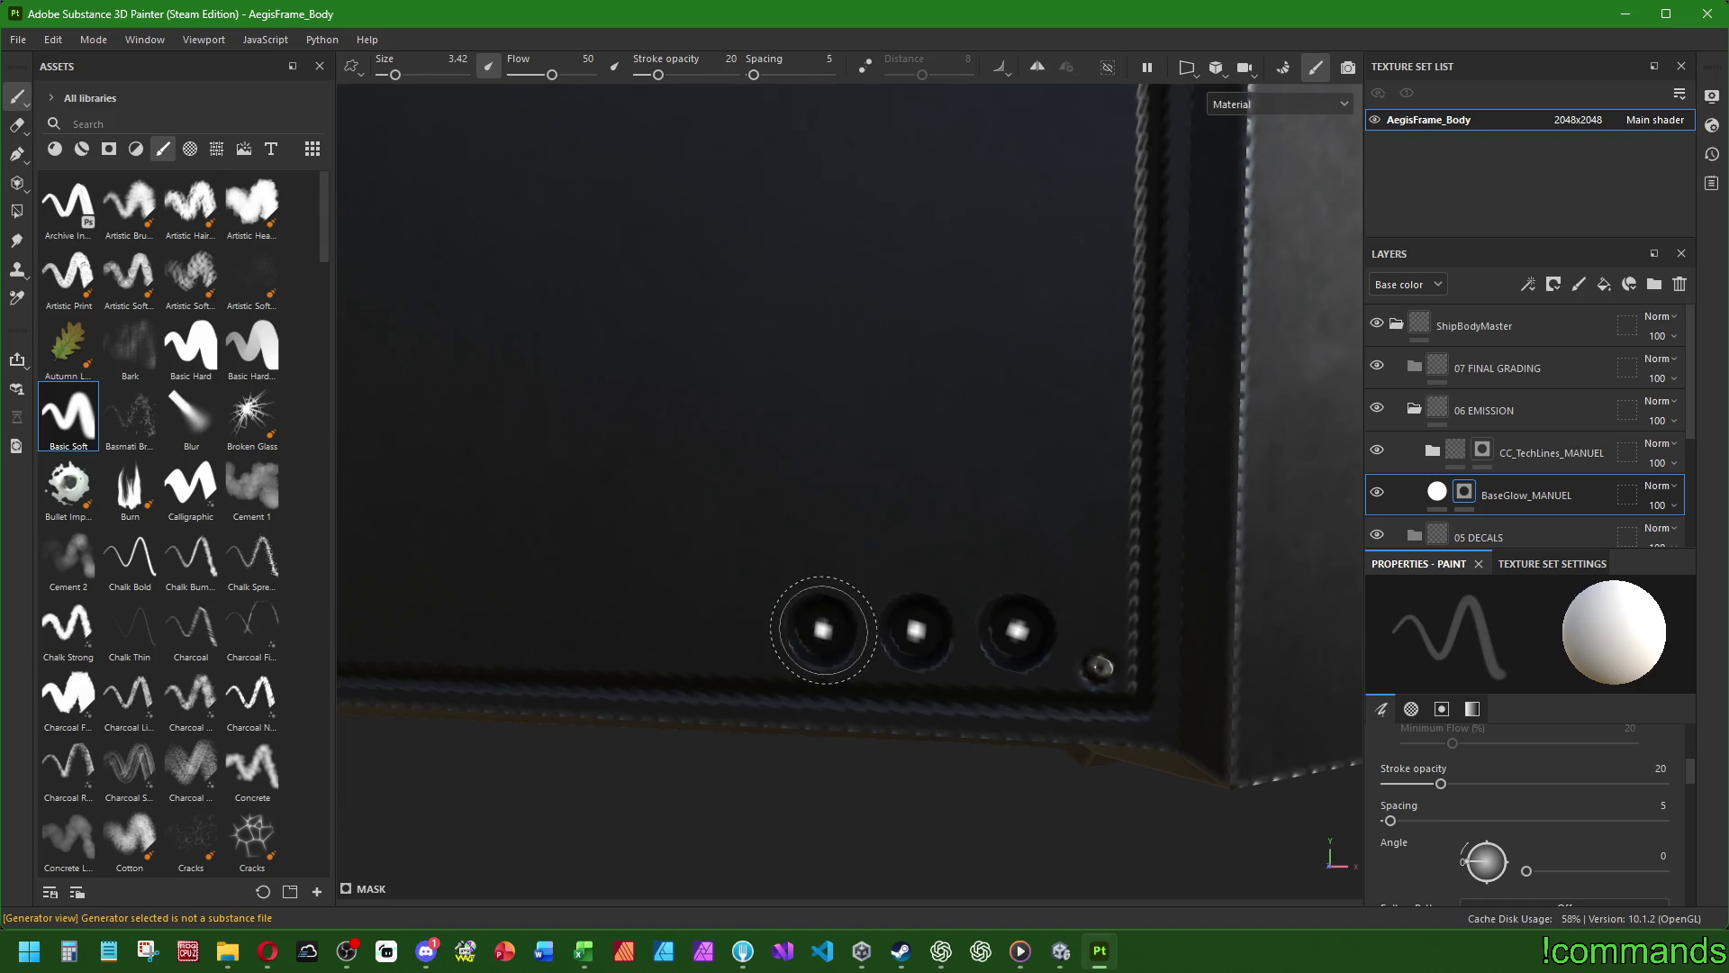
{"action": "left_click", "coordinate": [822, 629]}
{"action": "left_click", "coordinate": [917, 628]}
{"action": "left_click", "coordinate": [1013, 628]}
- Paint a straight glow line along the long horizontal panel strip, with an extra pass
{"action": "scroll", "coordinate": [1013, 630], "scroll_direction": "down", "scroll_amount": 5}
{"action": "mouse_move", "coordinate": [1013, 631]}
{"action": "left_mouse_down", "text": "alt"}
{"action": "mouse_move", "coordinate": [1246, 662]}
{"action": "mouse_move", "coordinate": [997, 444]}
{"action": "left_mouse_up", "text": "alt"}
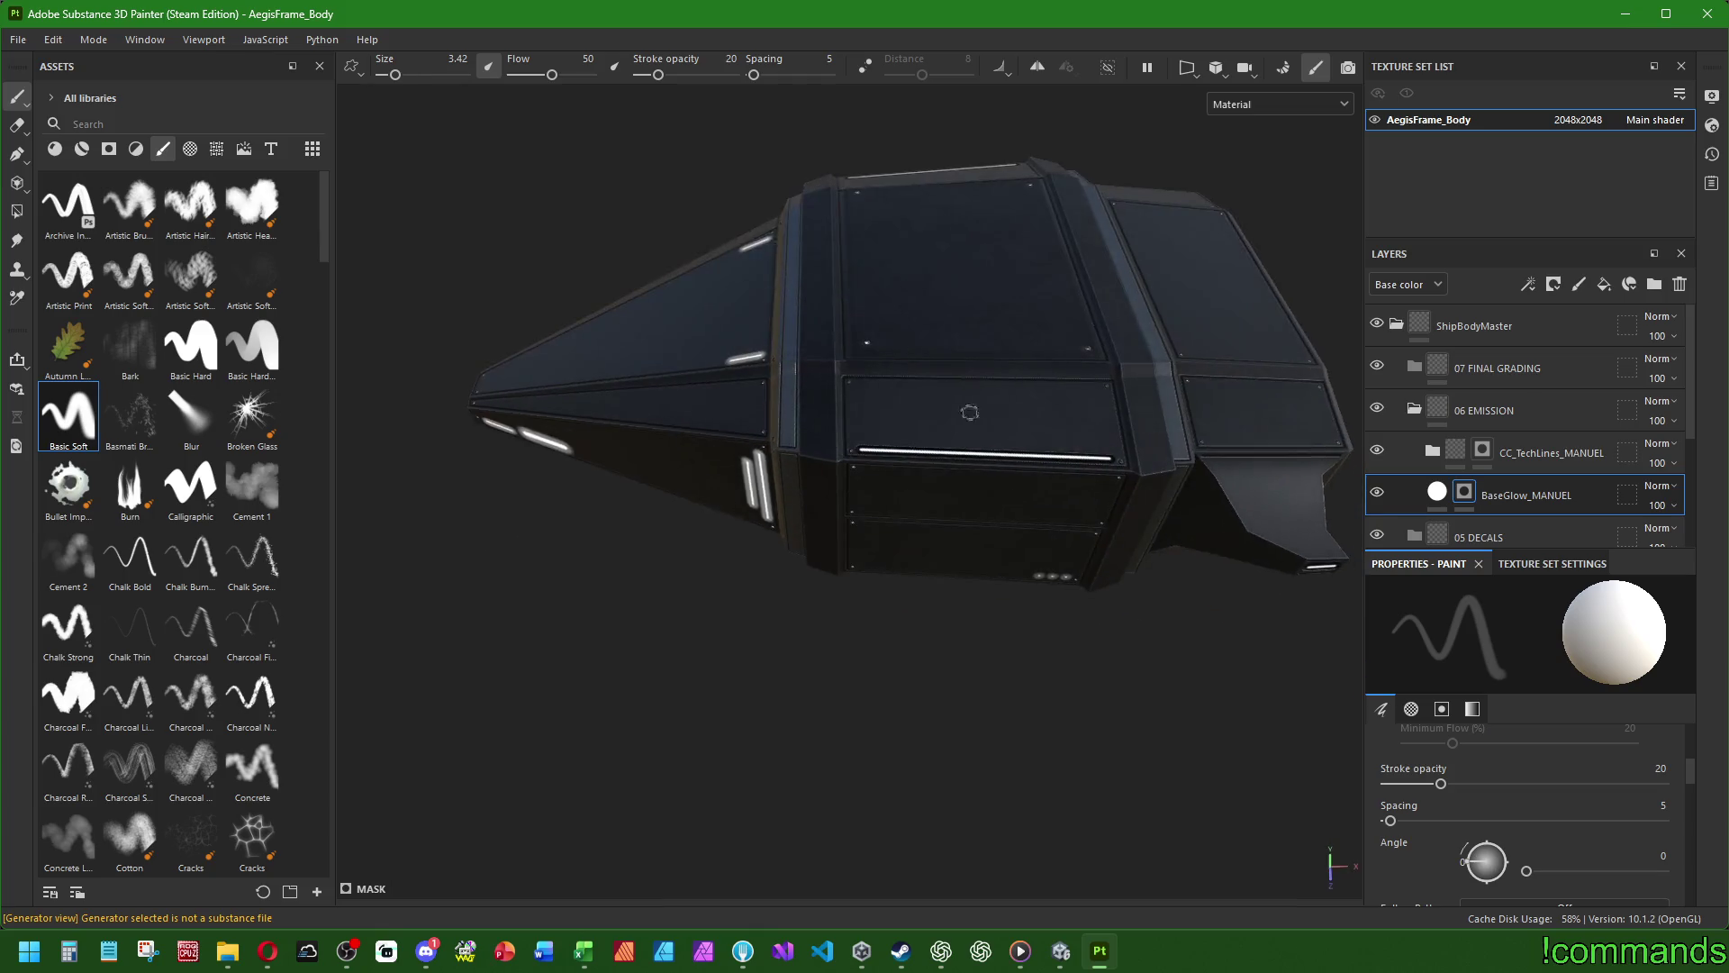
{"action": "scroll", "coordinate": [1049, 491], "scroll_direction": "up", "scroll_amount": 4}
{"action": "left_click_drag", "start_coordinate": [1103, 494], "coordinate": [961, 546], "text": "alt"}
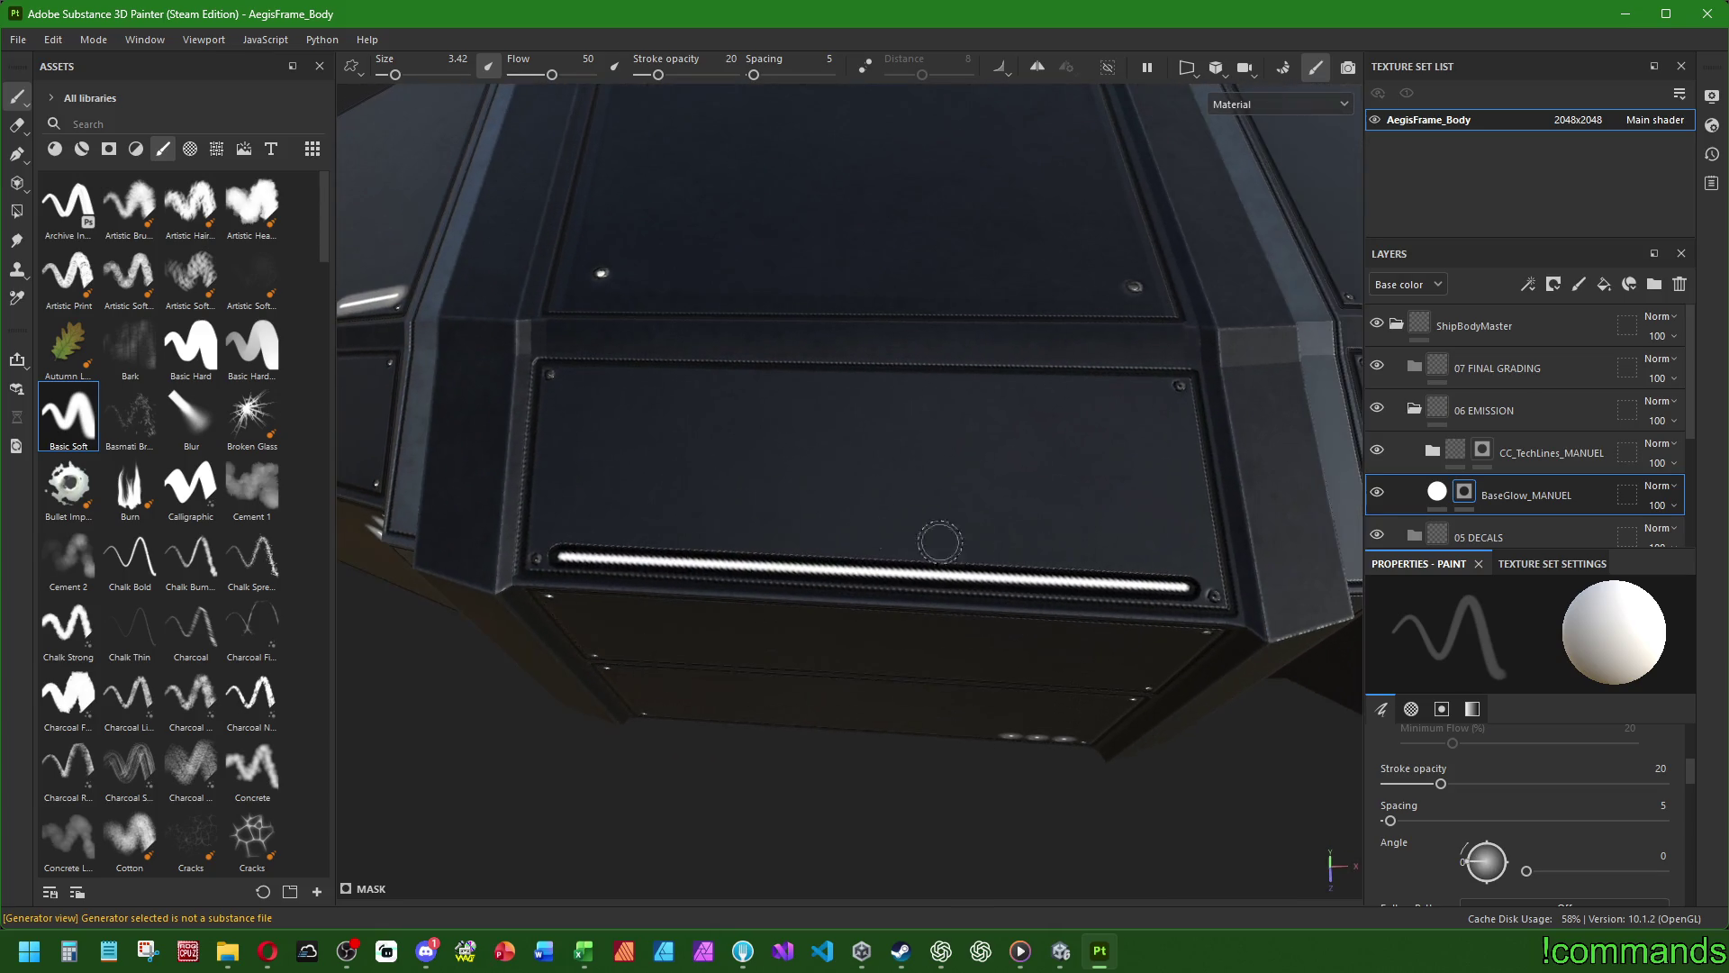
{"action": "left_click", "coordinate": [560, 555]}
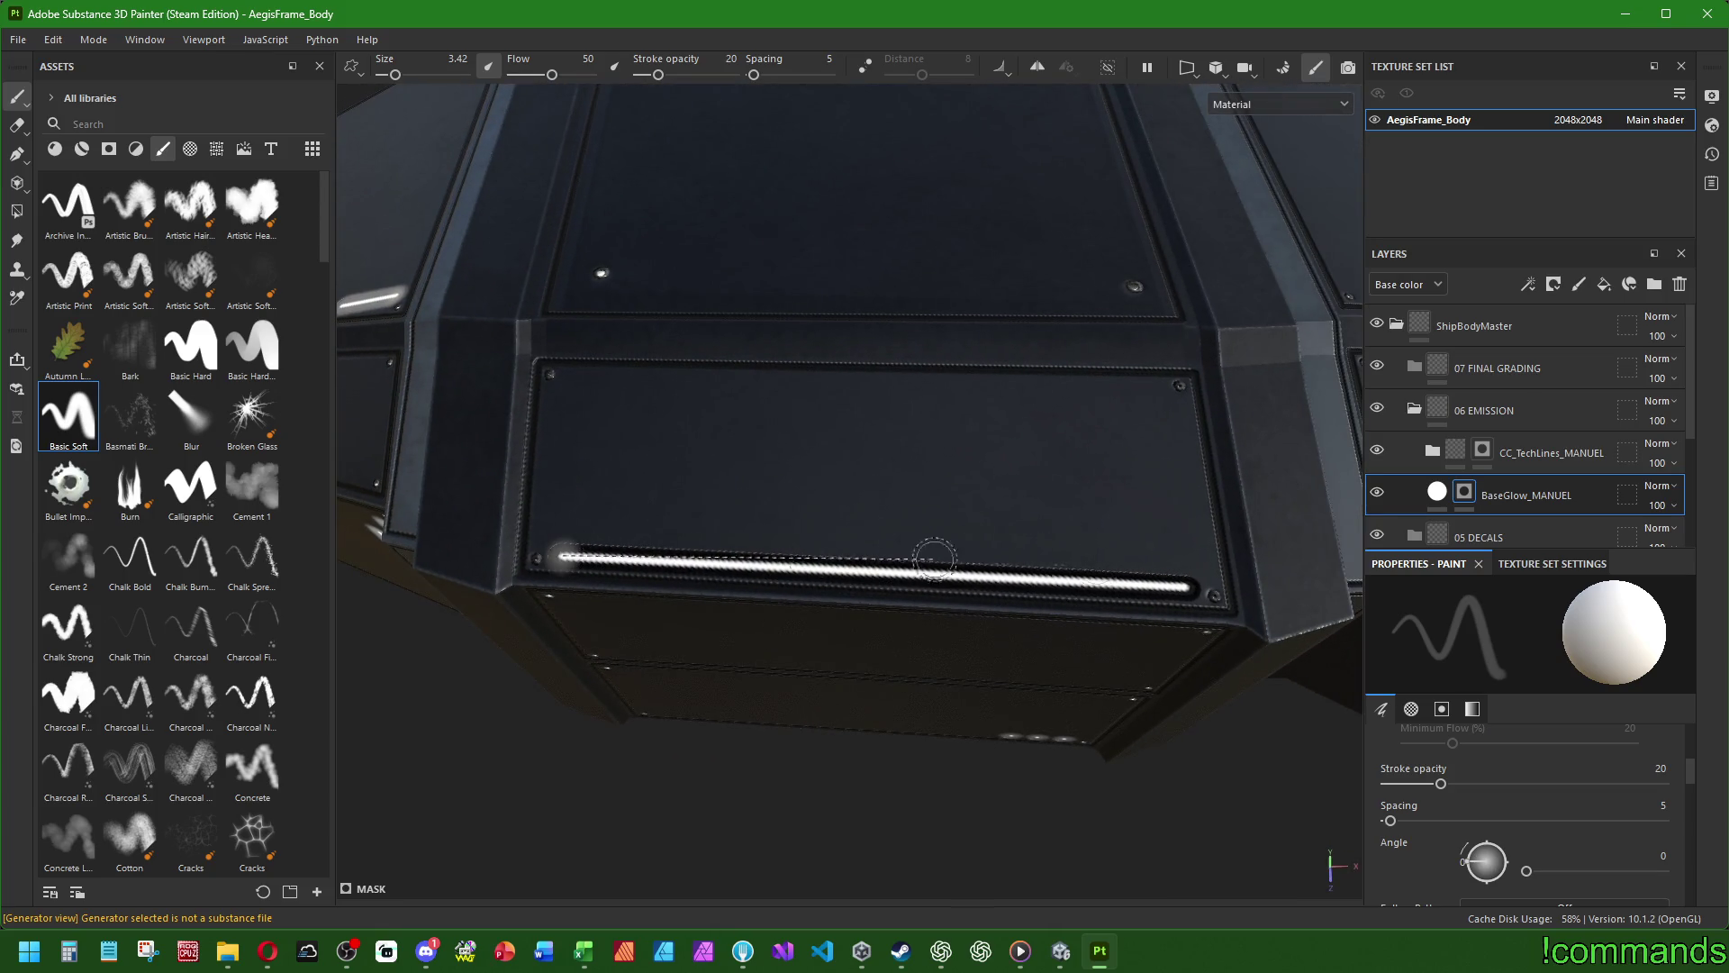
{"action": "left_click", "coordinate": [1184, 588], "text": "shift"}
{"action": "mouse_move", "coordinate": [1184, 588]}
{"action": "left_mouse_down", "text": "alt"}
{"action": "mouse_move", "coordinate": [1055, 541]}
{"action": "mouse_move", "coordinate": [1131, 494]}
{"action": "mouse_move", "coordinate": [1093, 637]}
{"action": "mouse_move", "coordinate": [865, 582]}
{"action": "left_mouse_up", "text": "alt"}
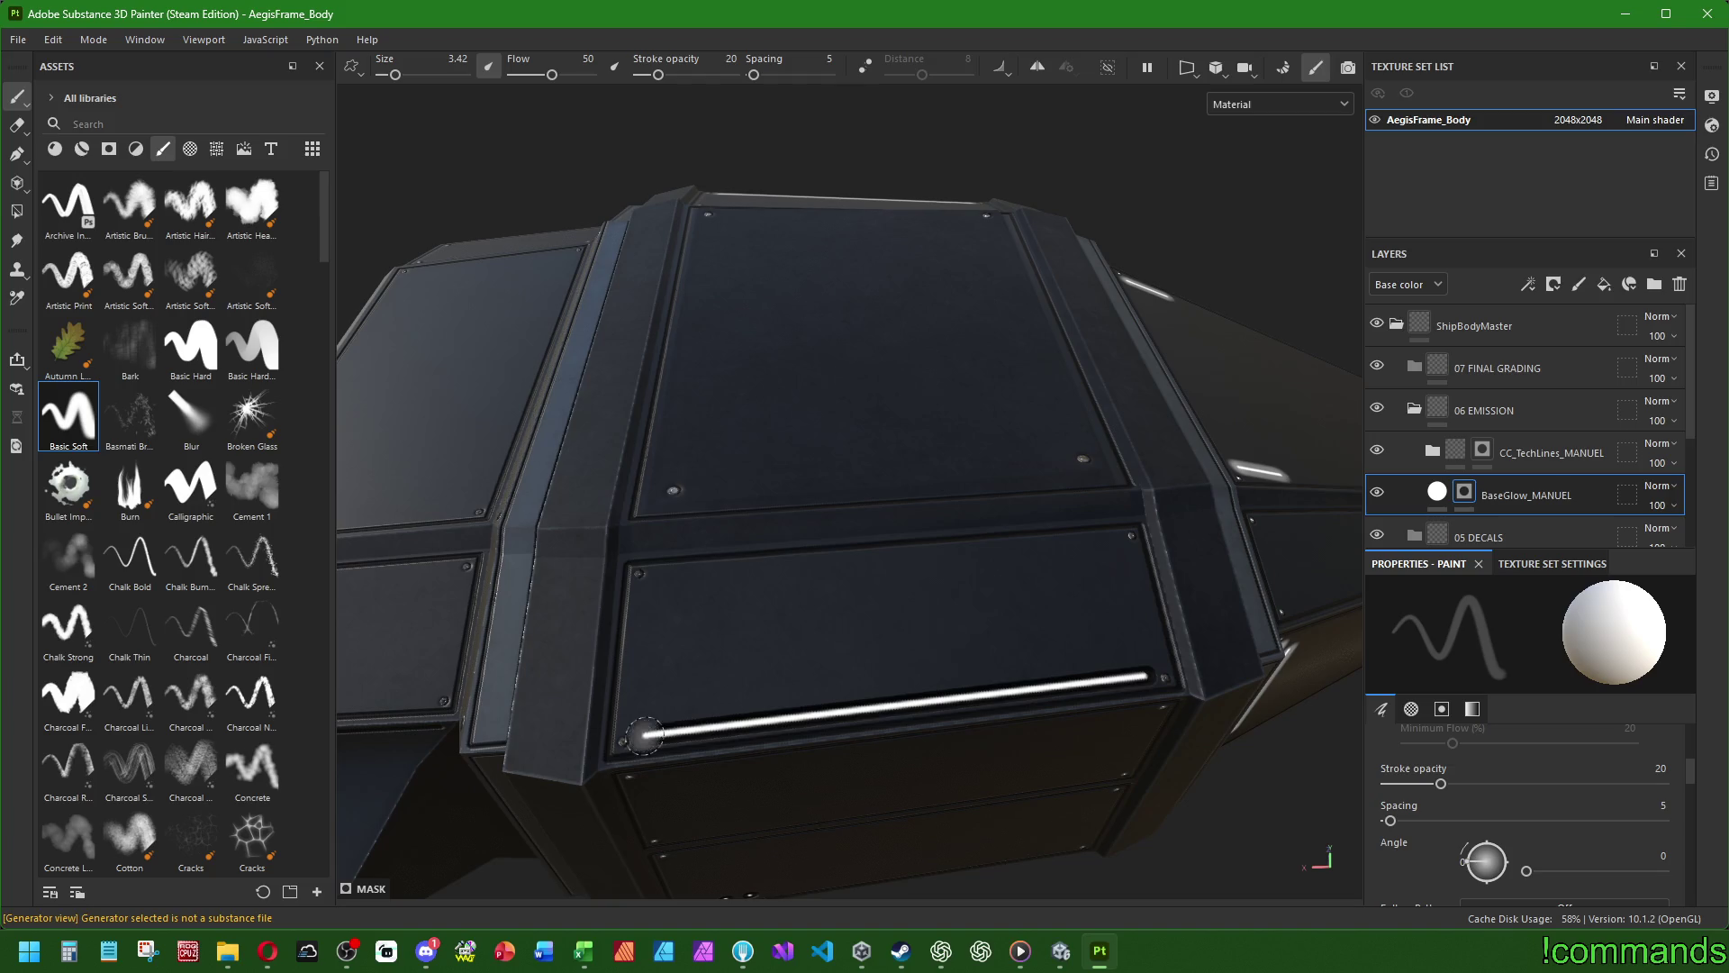
{"action": "left_click", "coordinate": [1145, 677], "text": "shift"}
- Paint glow onto the three bottom dots
{"action": "mouse_move", "coordinate": [1146, 677]}
{"action": "left_mouse_down", "text": "alt"}
{"action": "mouse_move", "coordinate": [909, 513]}
{"action": "mouse_move", "coordinate": [641, 660]}
{"action": "left_mouse_up", "text": "alt"}
{"action": "scroll", "coordinate": [641, 660], "scroll_direction": "up", "scroll_amount": 4}
{"action": "left_click", "coordinate": [714, 655]}
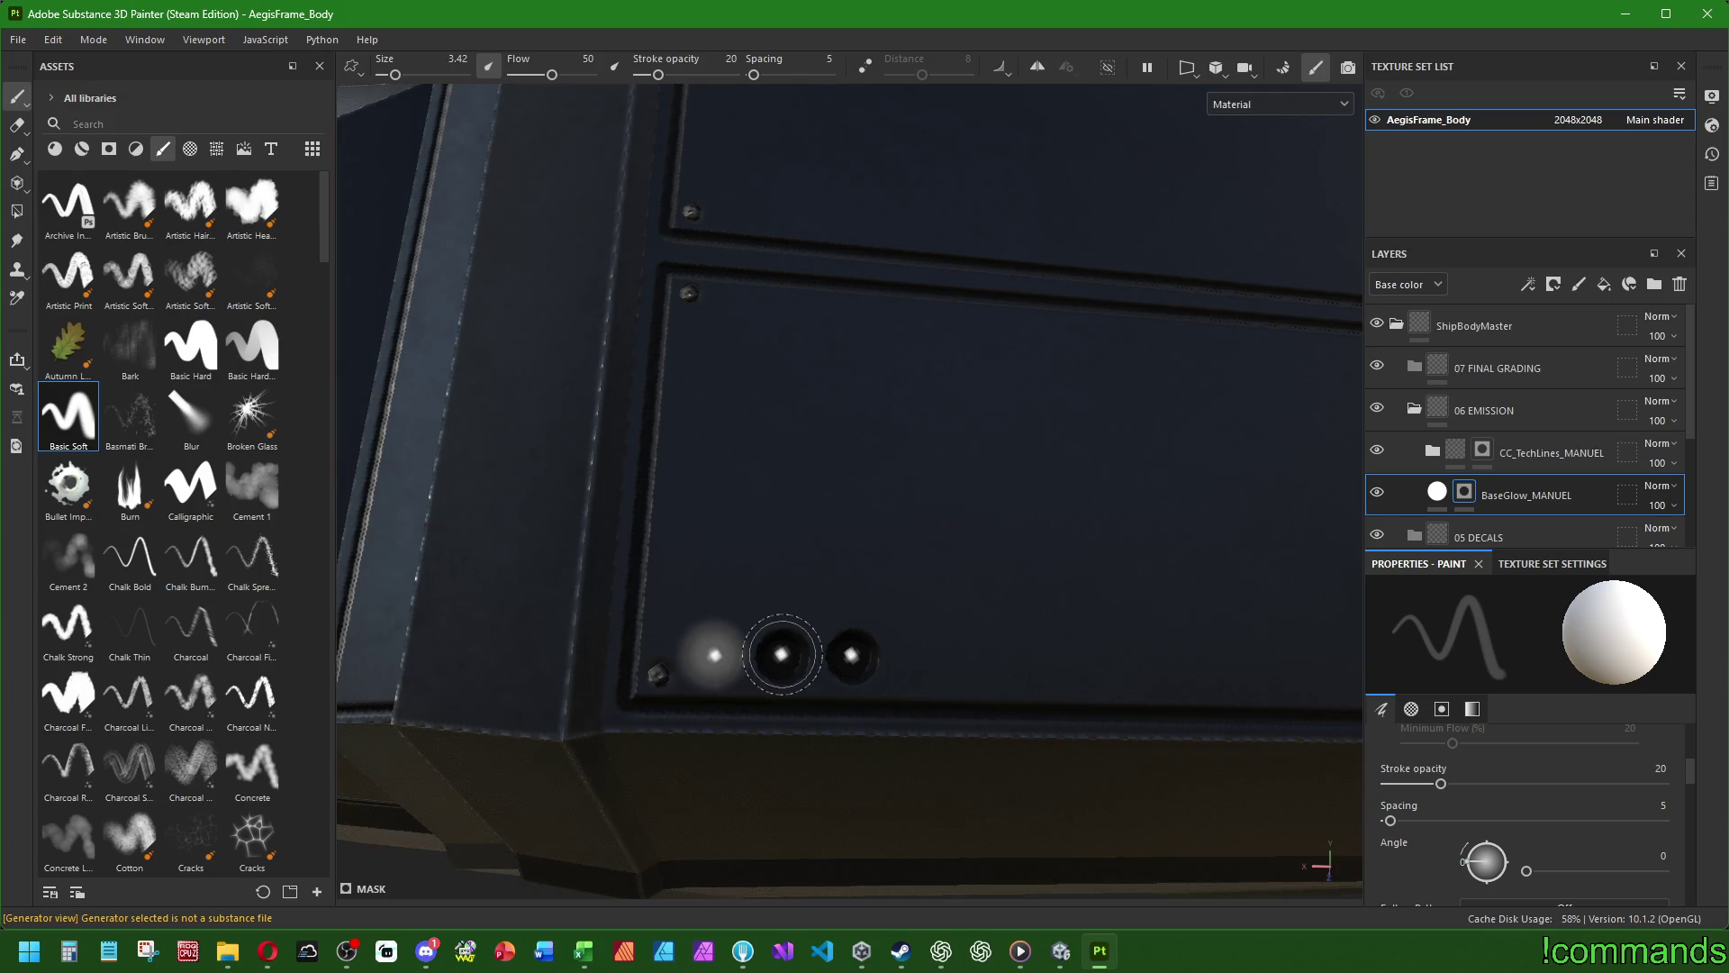
{"action": "left_click", "coordinate": [782, 655]}
{"action": "left_click", "coordinate": [852, 654]}
{"action": "scroll", "coordinate": [952, 559], "scroll_direction": "down", "scroll_amount": 8}
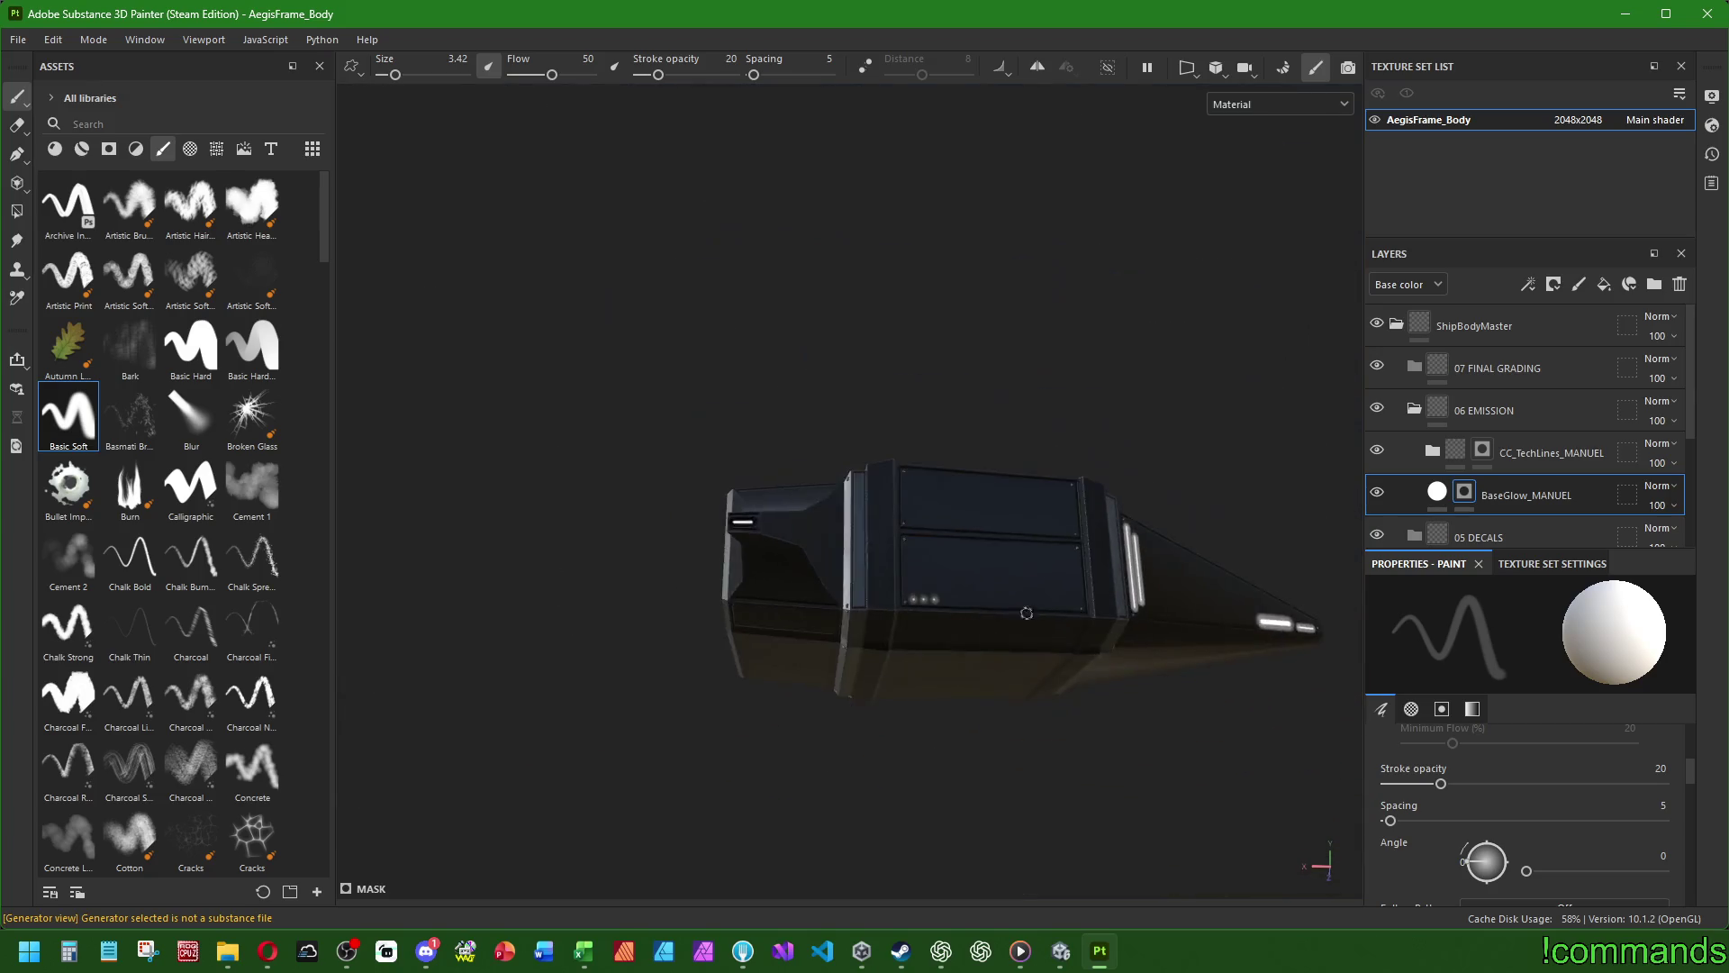
- Paint a straight glow line across the end-face slot, then set the brush back to size 6
{"action": "left_click_drag", "start_coordinate": [1026, 612], "coordinate": [1189, 610], "text": "alt"}
{"action": "scroll", "coordinate": [933, 536], "scroll_direction": "up", "scroll_amount": 5}
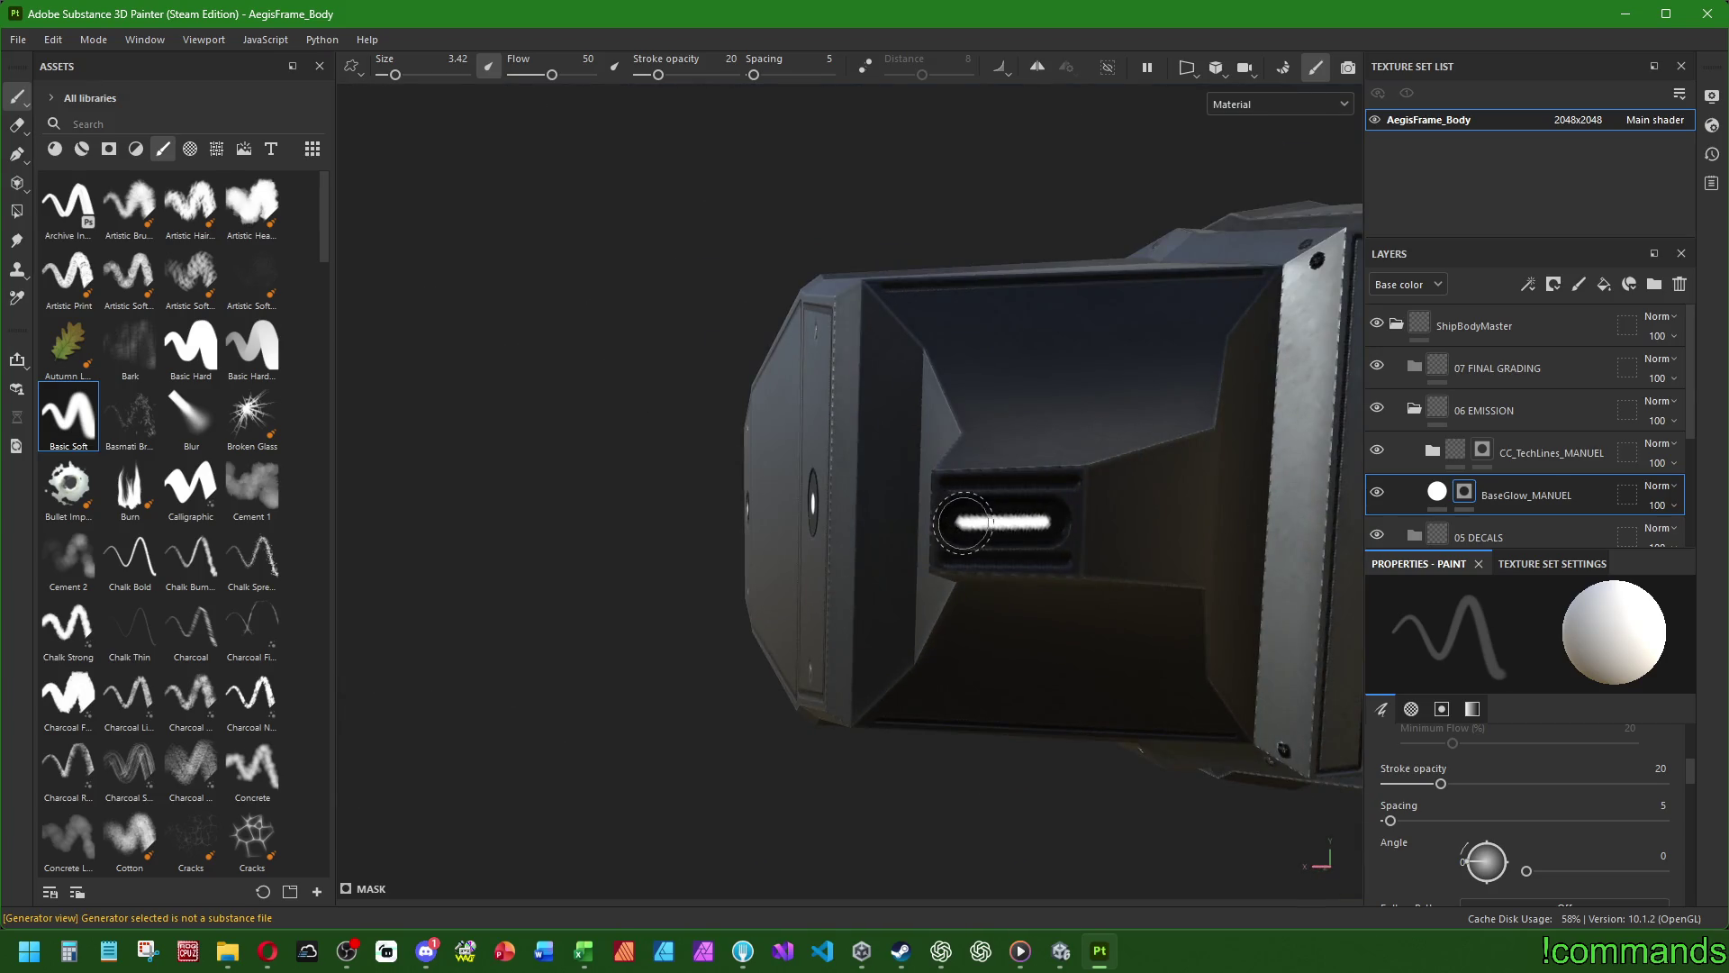
{"action": "mouse_move", "coordinate": [962, 522]}
{"action": "left_mouse_down", "text": "alt"}
{"action": "mouse_move", "coordinate": [520, 487]}
{"action": "mouse_move", "coordinate": [631, 523]}
{"action": "mouse_move", "coordinate": [873, 699]}
{"action": "mouse_move", "coordinate": [841, 622]}
{"action": "mouse_move", "coordinate": [963, 573]}
{"action": "mouse_move", "coordinate": [802, 730]}
{"action": "mouse_move", "coordinate": [1123, 363]}
{"action": "mouse_move", "coordinate": [868, 687]}
{"action": "mouse_move", "coordinate": [774, 556]}
{"action": "mouse_move", "coordinate": [712, 567]}
{"action": "mouse_move", "coordinate": [757, 552]}
{"action": "left_mouse_up", "text": "alt"}
{"action": "left_click", "coordinate": [581, 577]}
{"action": "left_click", "coordinate": [677, 576], "text": "shift"}
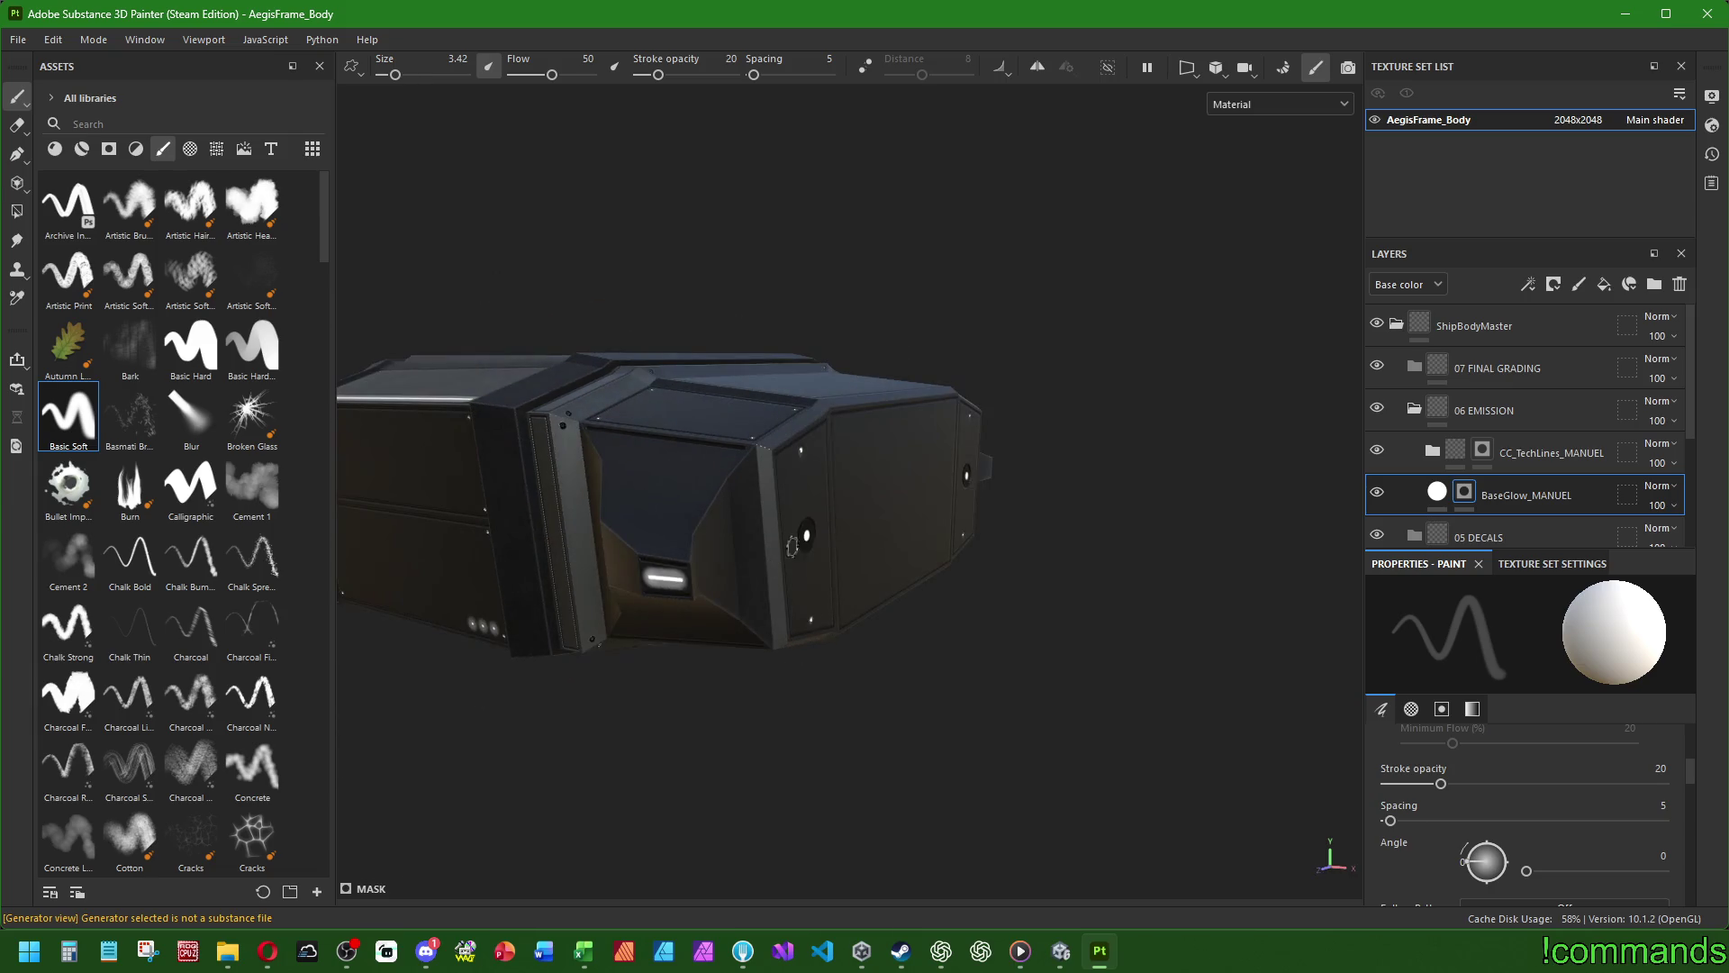
{"action": "left_click_drag", "start_coordinate": [1109, 537], "coordinate": [801, 576], "text": "alt"}
{"action": "scroll", "coordinate": [801, 576], "scroll_direction": "up", "scroll_amount": 5}
{"action": "right_click_drag", "start_coordinate": [876, 571], "coordinate": [866, 573], "text": "ctrl"}
{"action": "mouse_move", "coordinate": [866, 576]}
{"action": "left_mouse_down", "text": "alt"}
{"action": "mouse_move", "coordinate": [1286, 657]}
{"action": "mouse_move", "coordinate": [835, 680]}
{"action": "left_mouse_up", "text": "alt"}
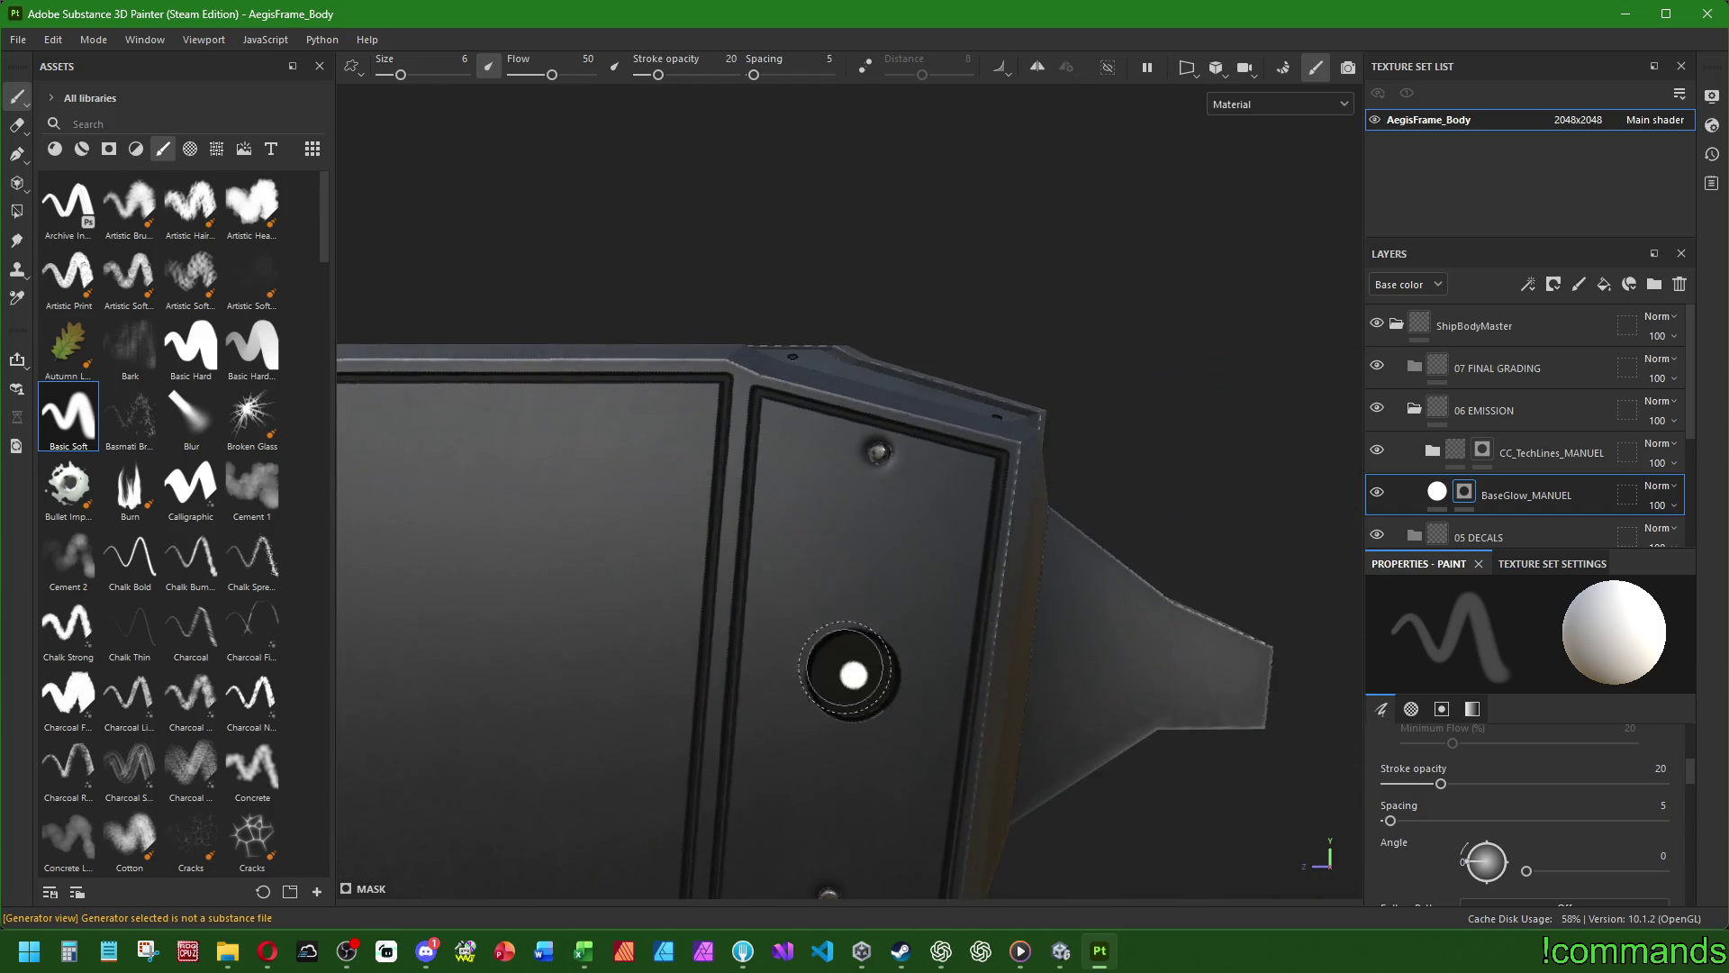
- Enlarge the soft brush to 9.3 and dab glow on the round hole's light, then review the ship
{"action": "right_click_drag", "start_coordinate": [853, 674], "coordinate": [864, 674], "text": "ctrl"}
{"action": "left_click", "coordinate": [853, 674]}
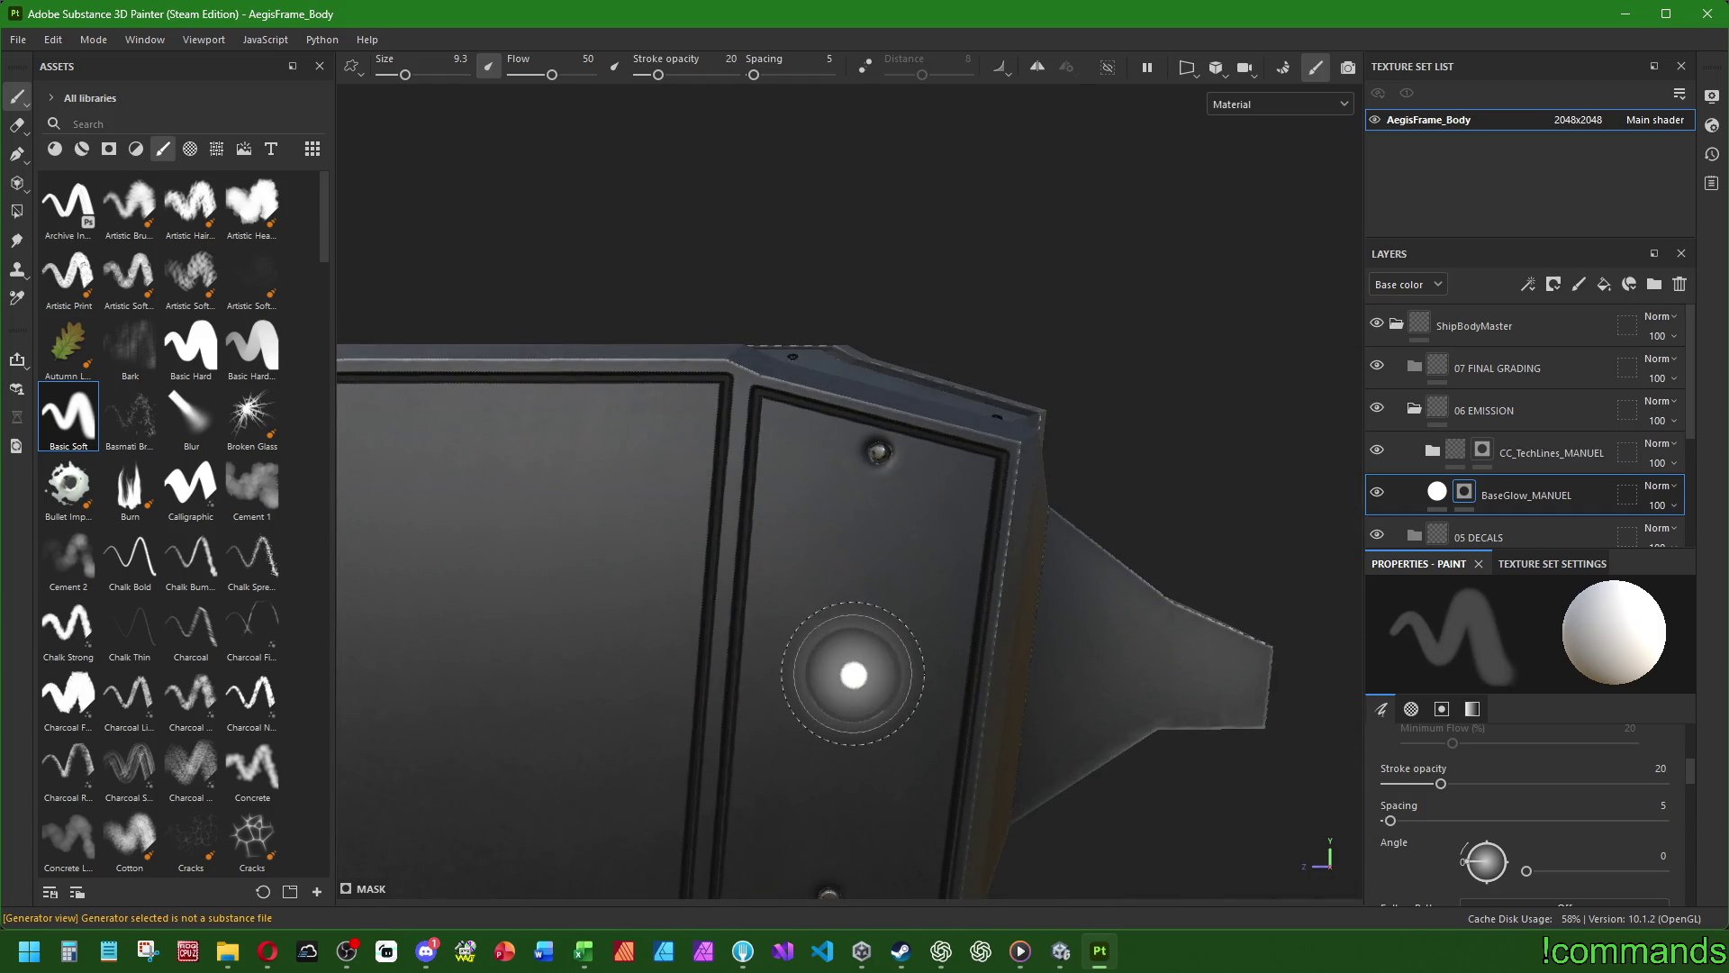
{"action": "scroll", "coordinate": [853, 673], "scroll_direction": "down", "scroll_amount": 2}
{"action": "mouse_move", "coordinate": [987, 680]}
{"action": "left_mouse_down", "text": "alt"}
{"action": "mouse_move", "coordinate": [1115, 532]}
{"action": "mouse_move", "coordinate": [711, 603]}
{"action": "mouse_move", "coordinate": [675, 544]}
{"action": "mouse_move", "coordinate": [888, 610]}
{"action": "mouse_move", "coordinate": [925, 644]}
{"action": "left_mouse_up", "text": "alt"}
{"action": "scroll", "coordinate": [780, 594], "scroll_direction": "down", "scroll_amount": 1}
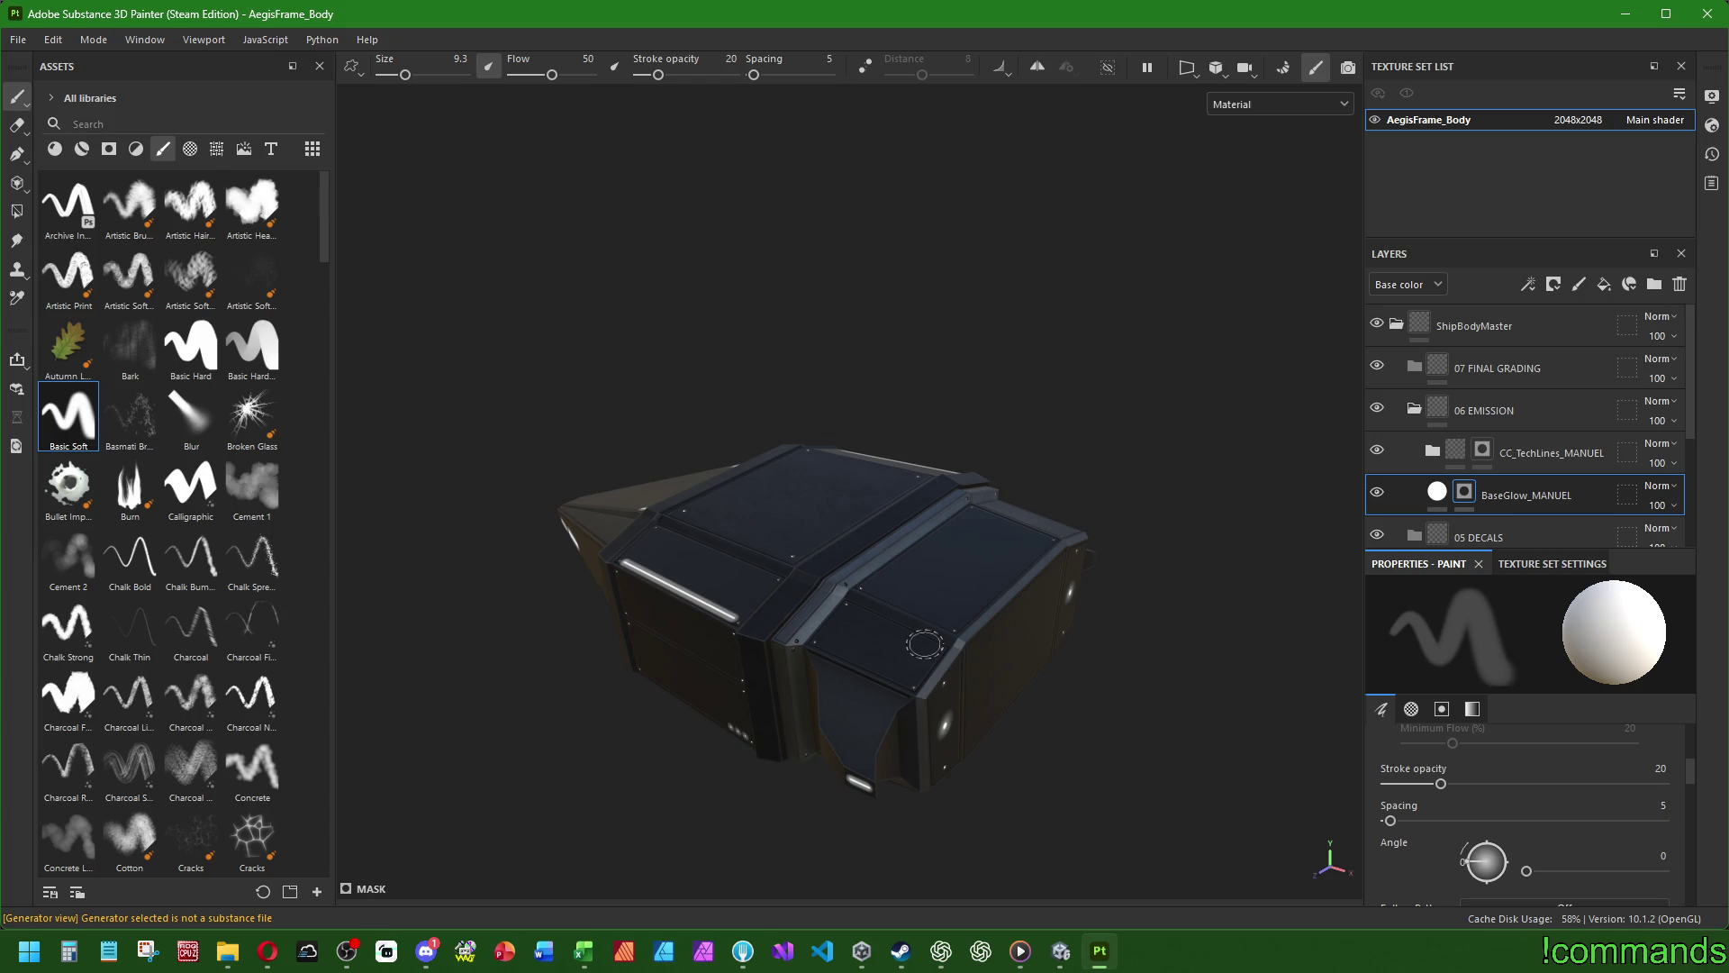
{"action": "mouse_move", "coordinate": [1104, 491]}
{"action": "left_mouse_down", "text": "alt"}
{"action": "mouse_move", "coordinate": [946, 533]}
{"action": "mouse_move", "coordinate": [799, 618]}
{"action": "mouse_move", "coordinate": [931, 708]}
{"action": "mouse_move", "coordinate": [961, 829]}
{"action": "mouse_move", "coordinate": [629, 694]}
{"action": "mouse_move", "coordinate": [670, 668]}
{"action": "mouse_move", "coordinate": [843, 430]}
{"action": "mouse_move", "coordinate": [976, 606]}
{"action": "mouse_move", "coordinate": [868, 745]}
{"action": "mouse_move", "coordinate": [915, 654]}
{"action": "left_mouse_up", "text": "alt"}
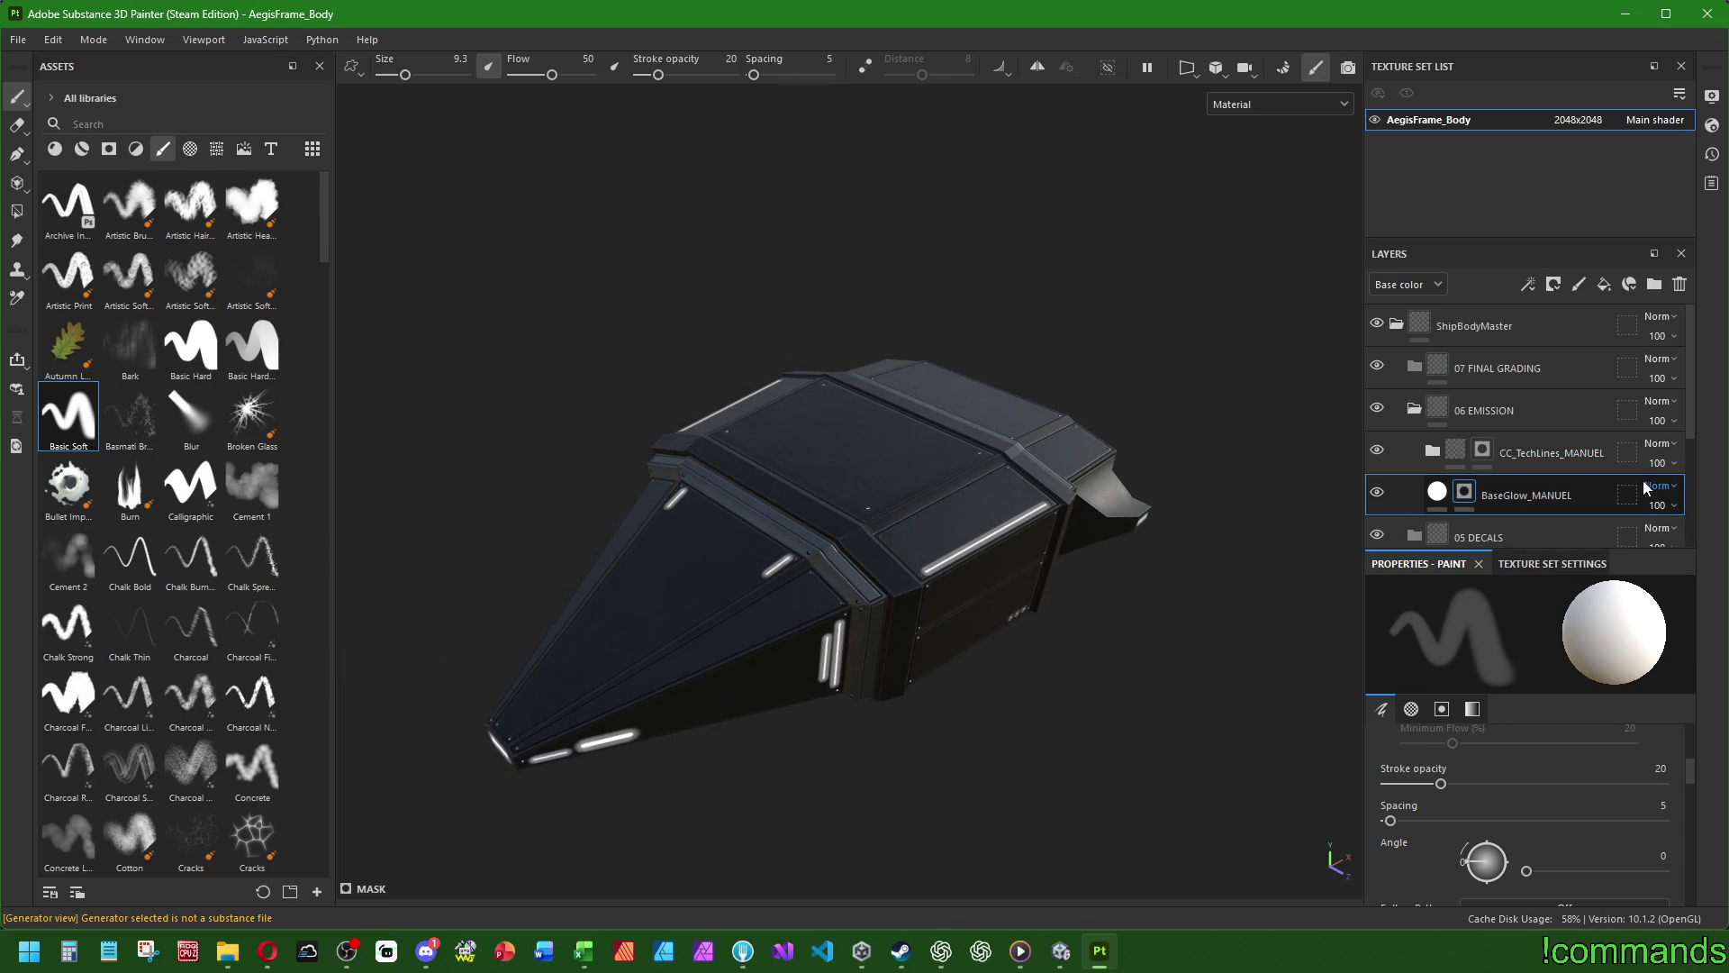
- Open the Emissive colour picker in BaseGlow_MANUEL's fill properties, keeping layer opacity at 100
{"action": "double_click", "coordinate": [1706, 524]}
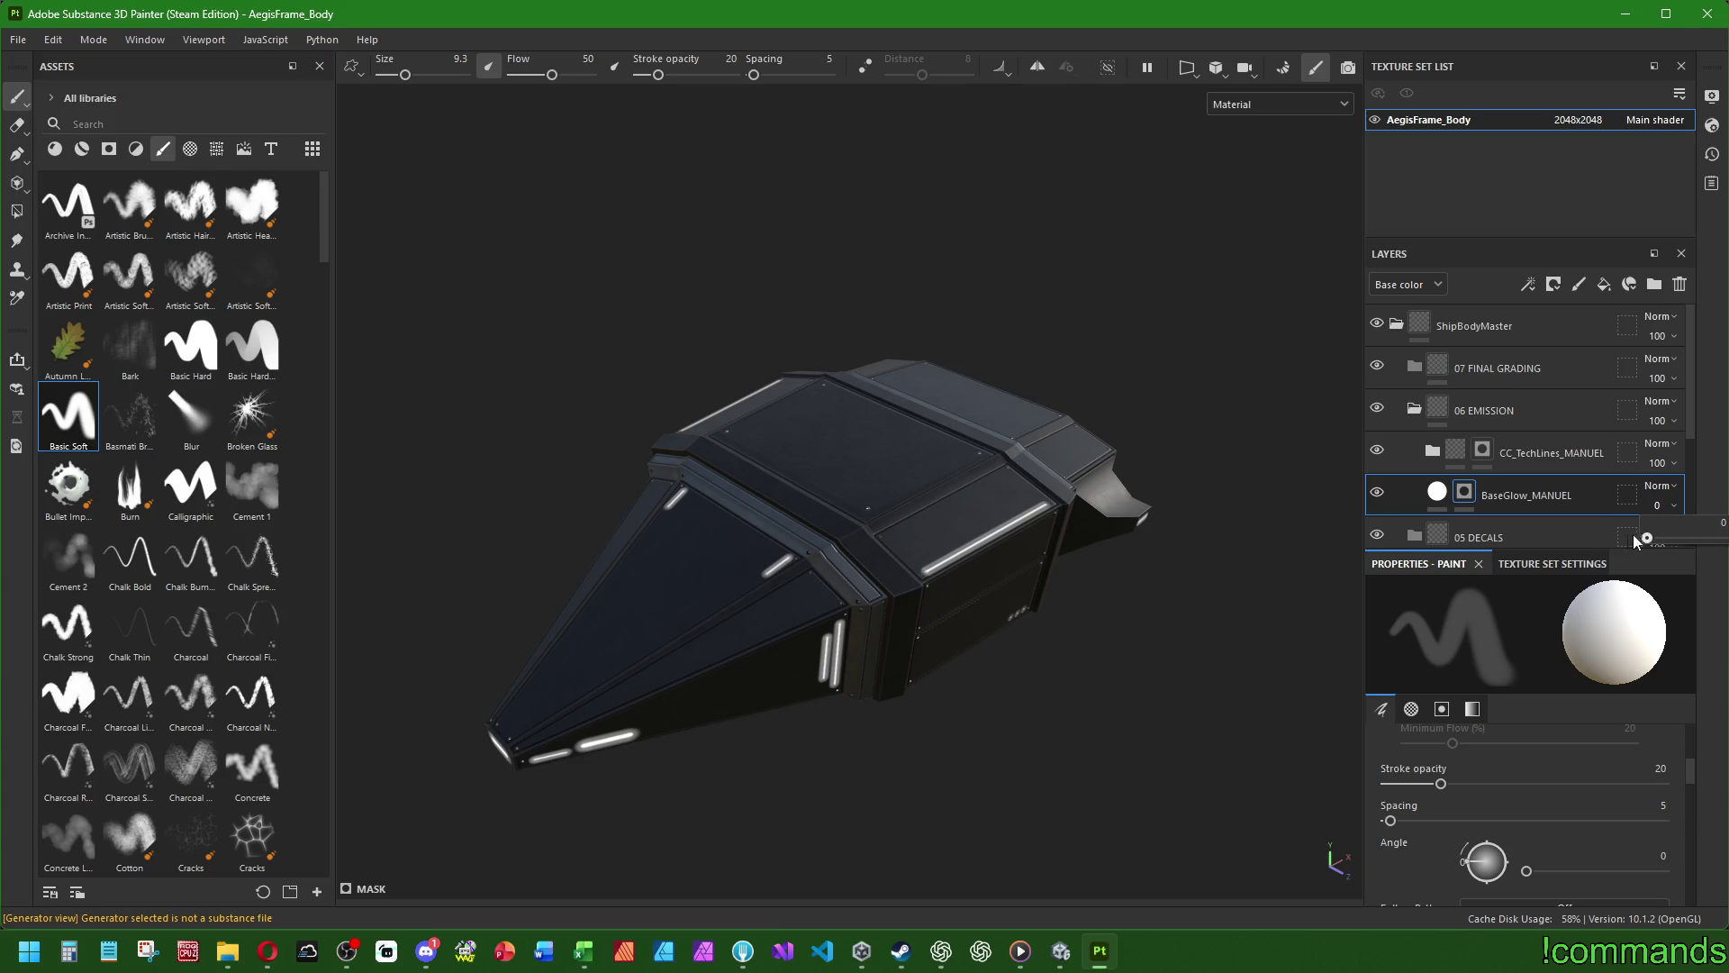
{"action": "left_click", "coordinate": [1439, 497]}
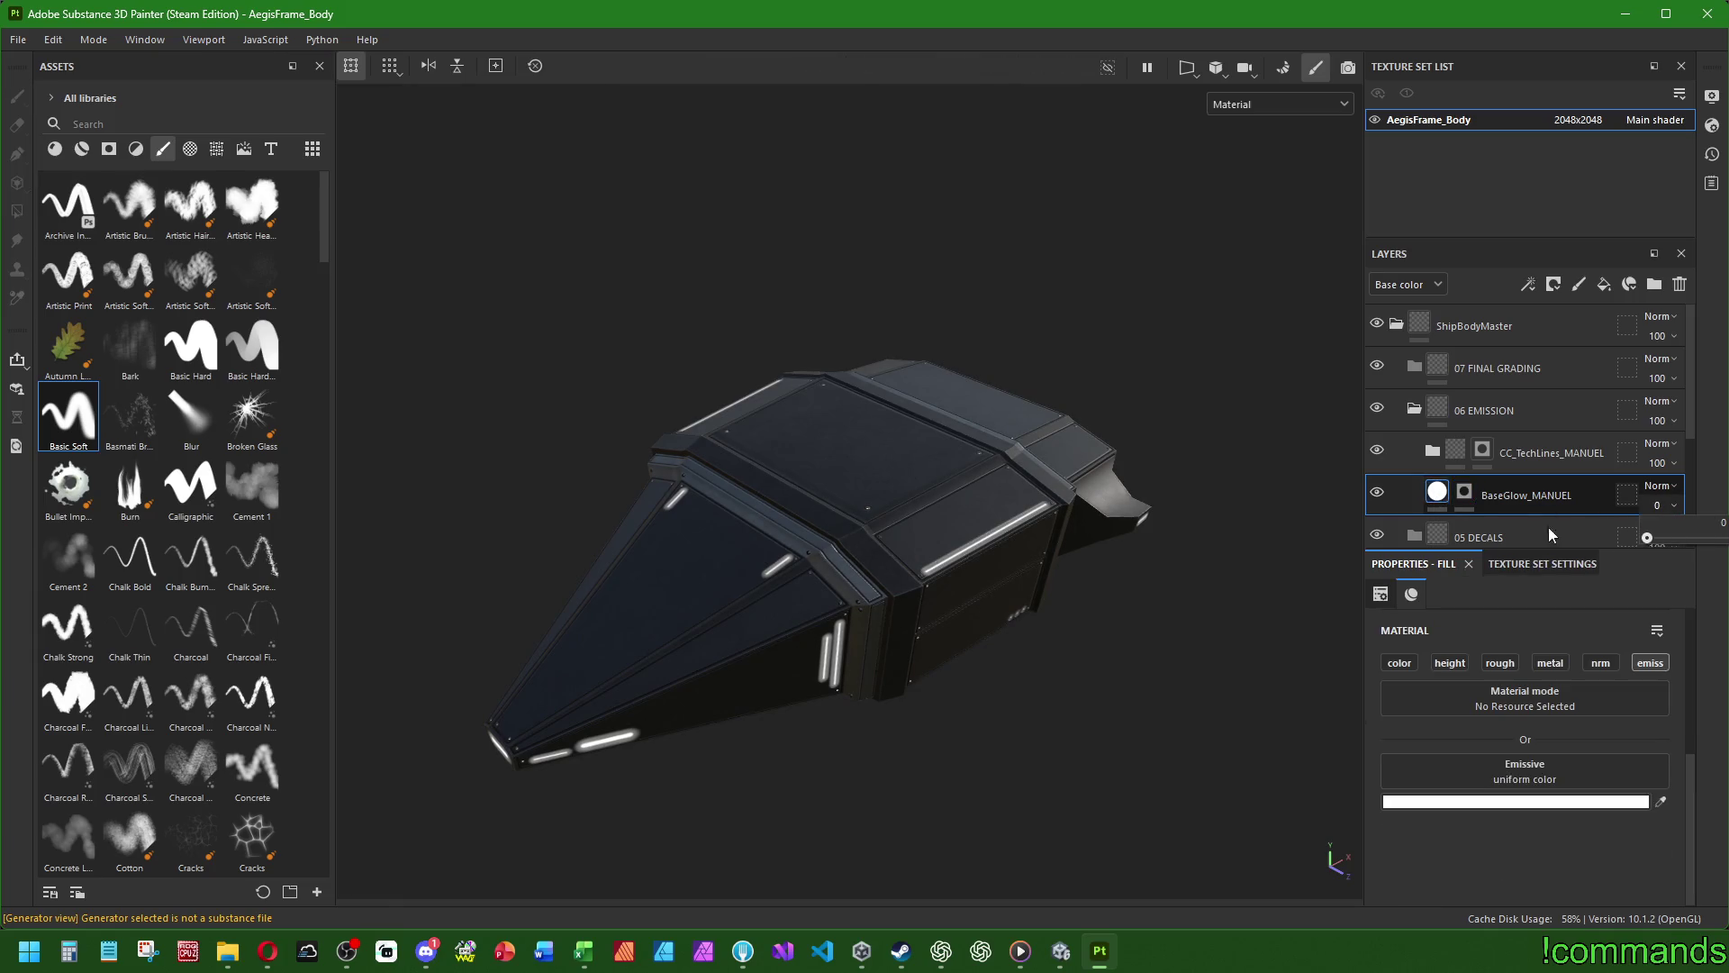
{"action": "key", "text": "ctrl+z"}
{"action": "key", "text": "ctrl+z"}
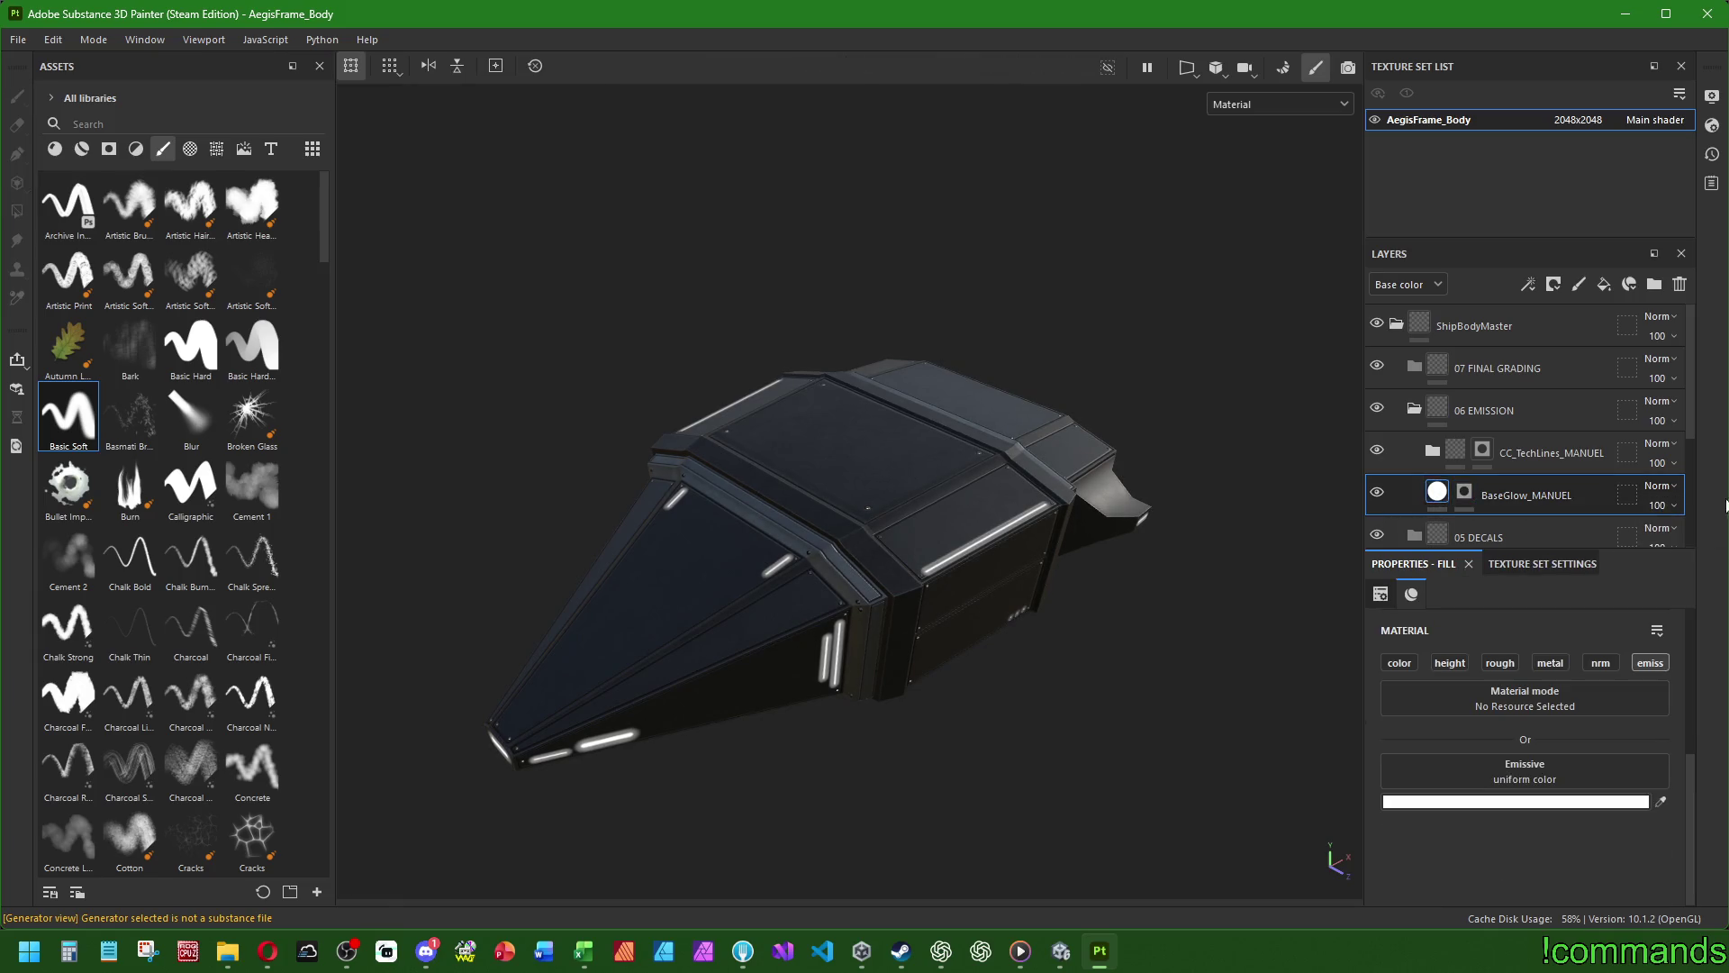
{"action": "left_click", "coordinate": [1462, 503]}
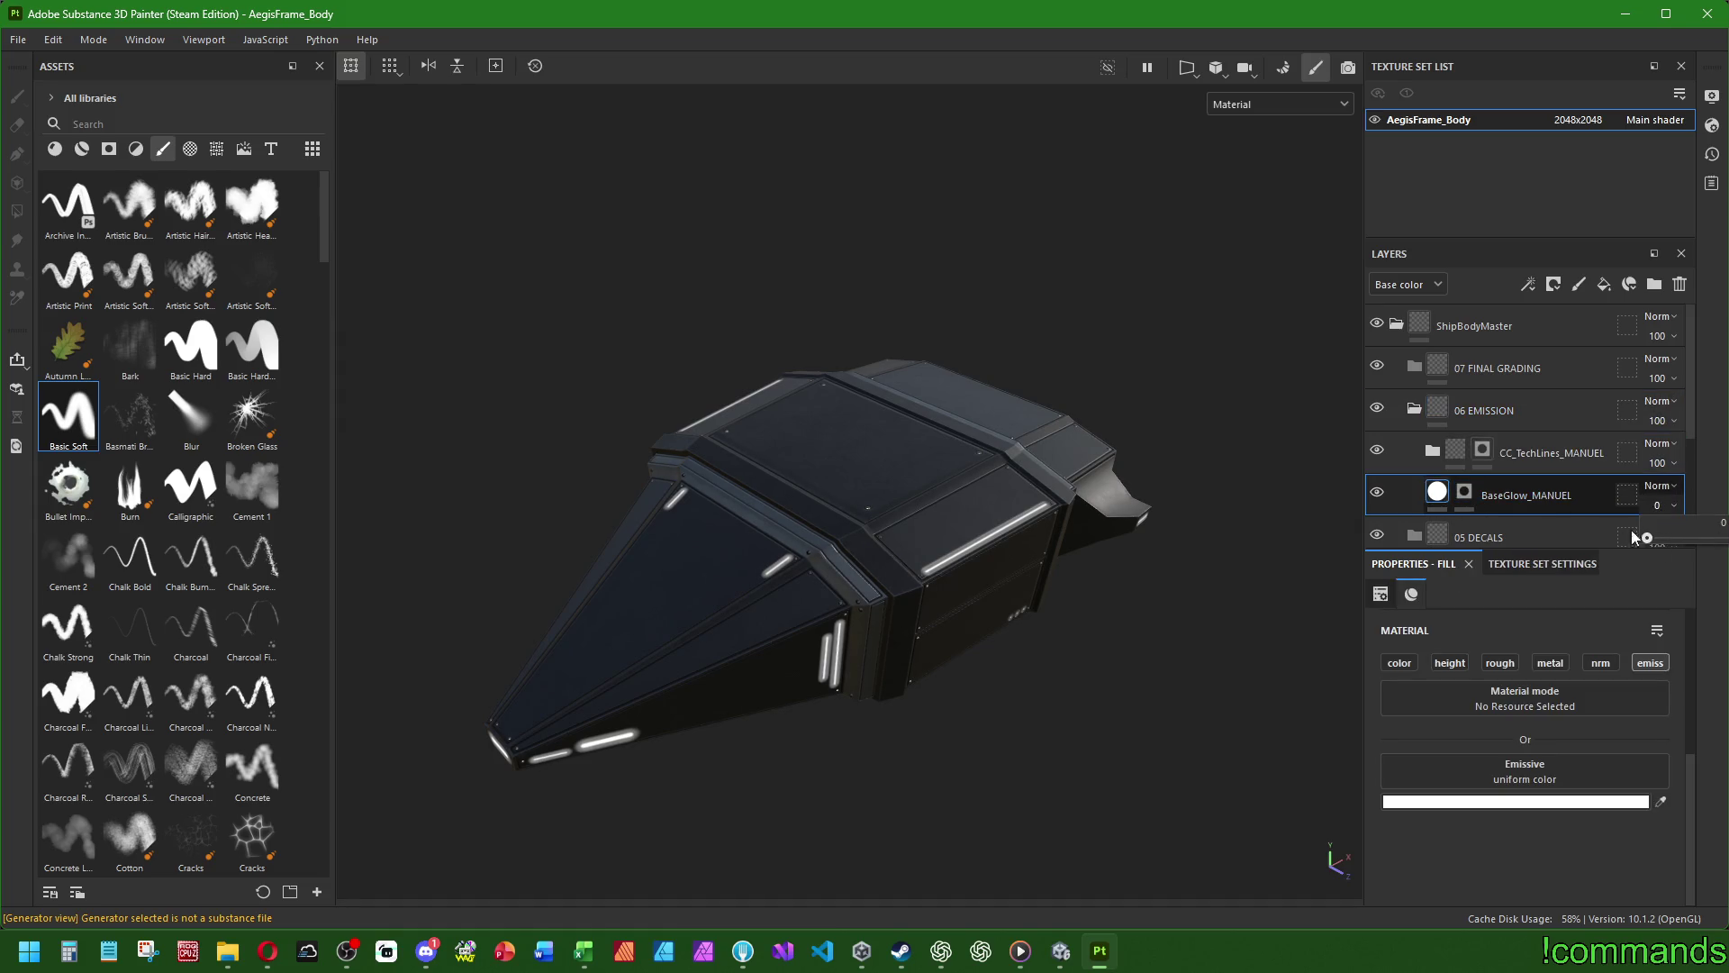
{"action": "key", "text": "1"}
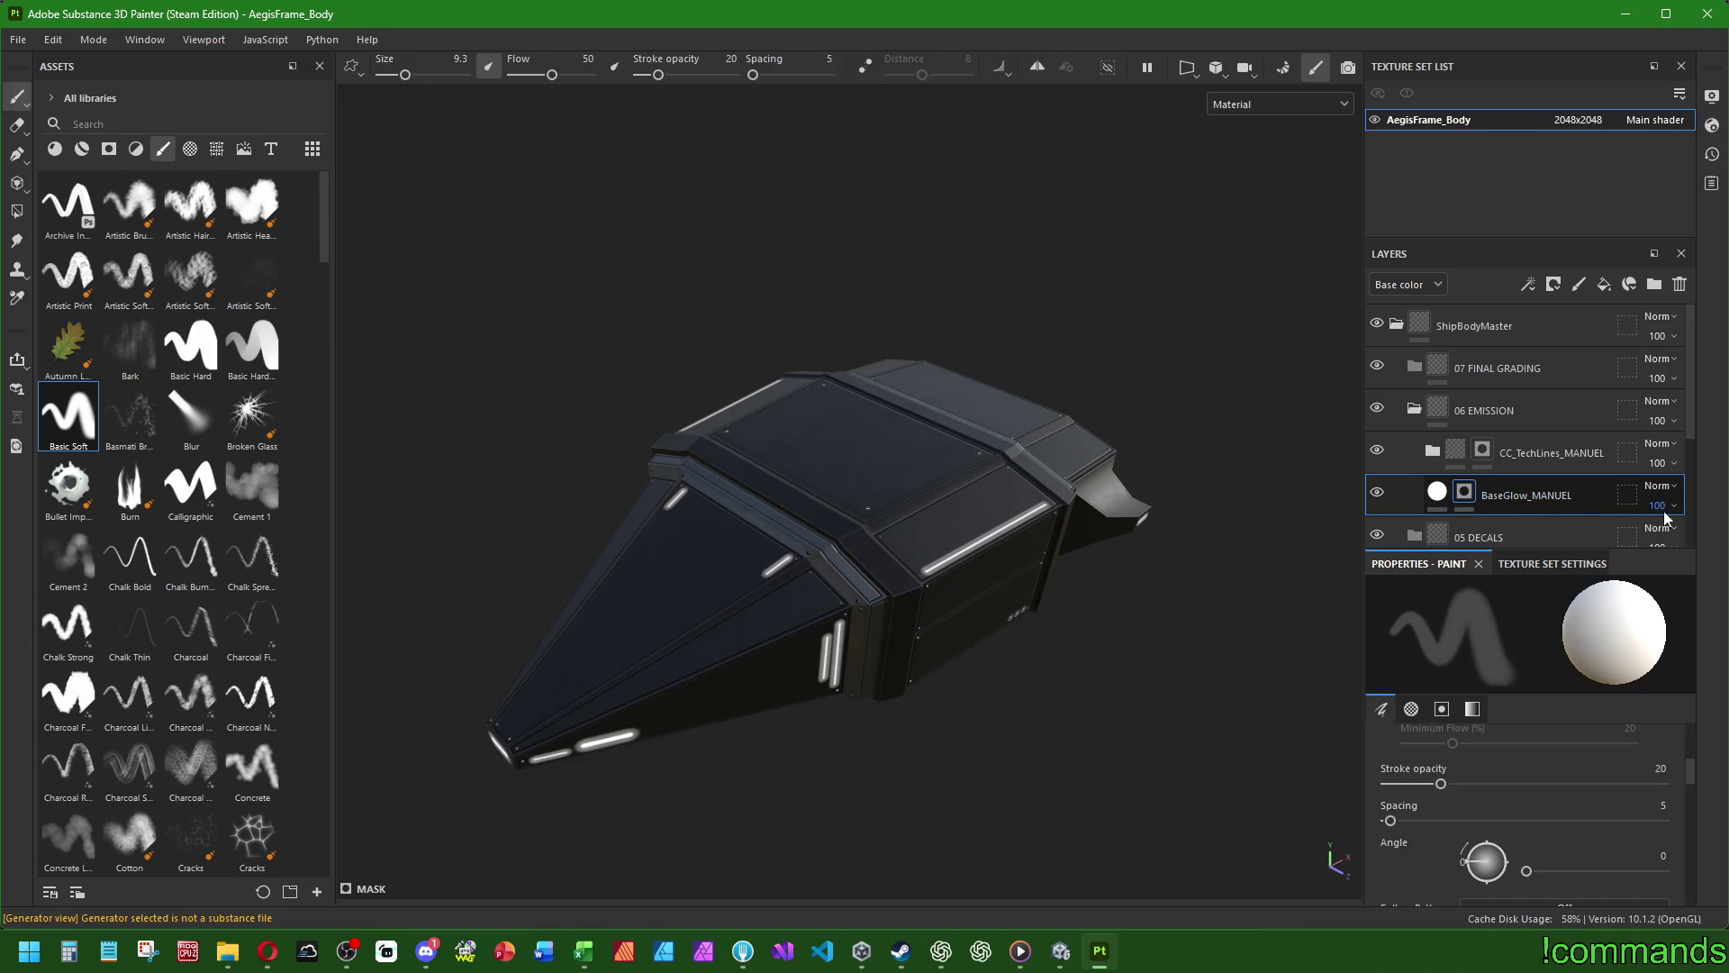
{"action": "left_click", "coordinate": [1718, 538]}
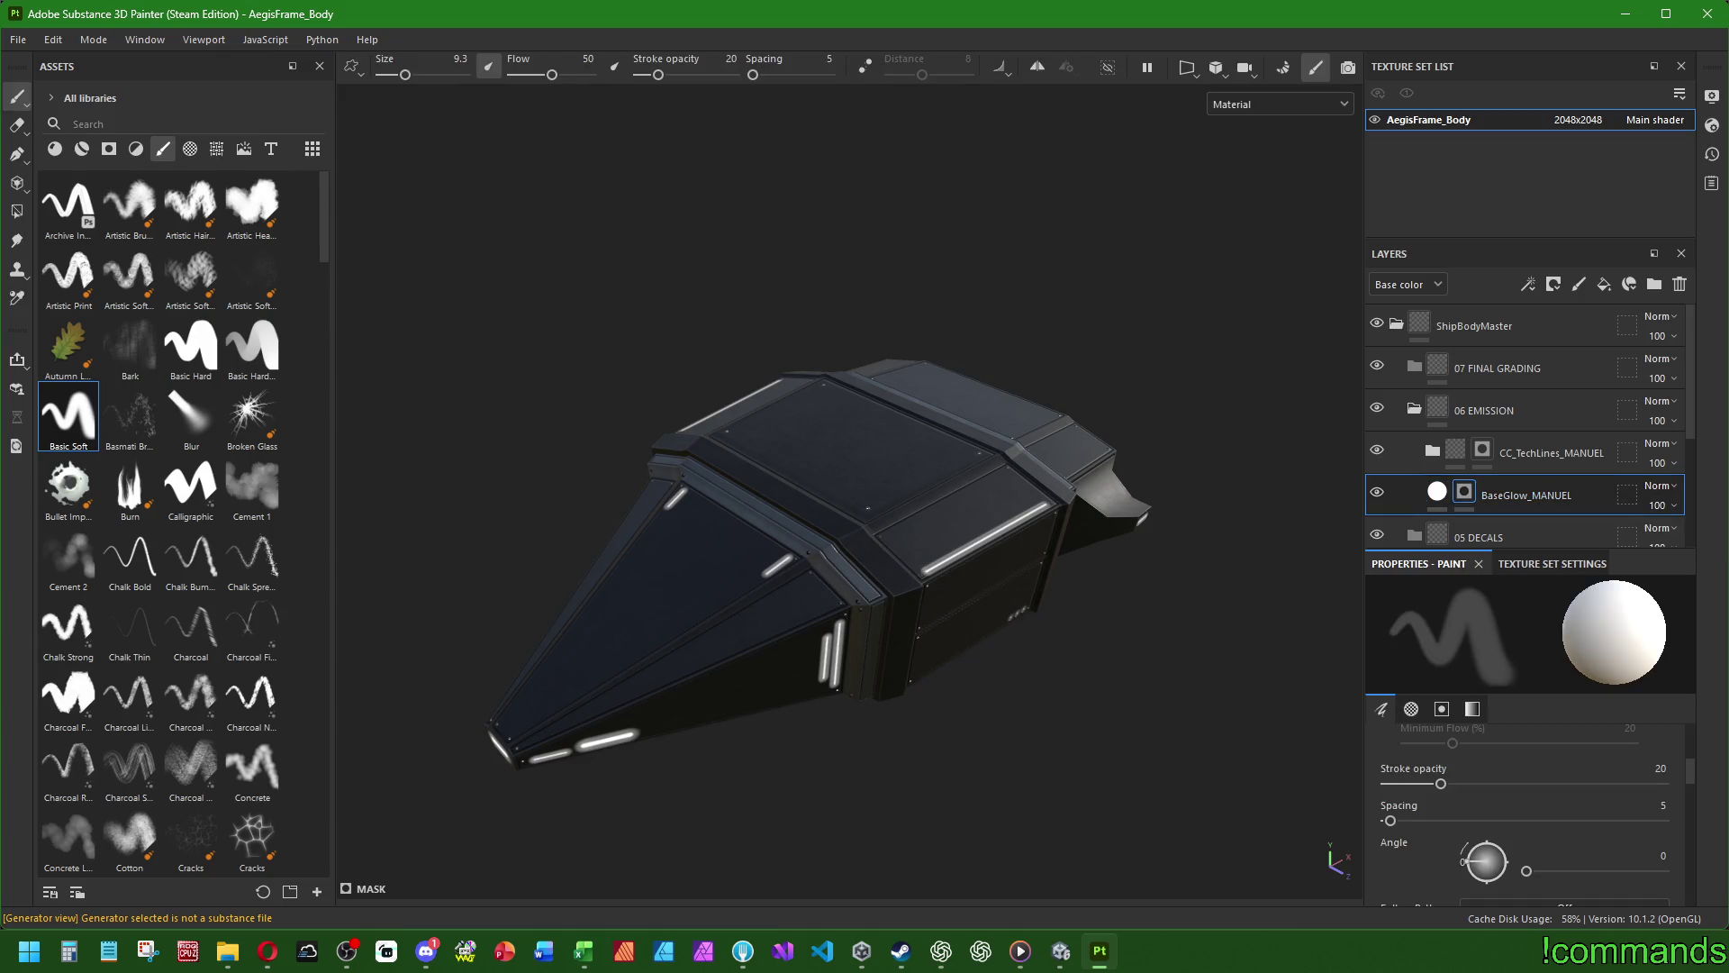
{"action": "left_click", "coordinate": [1438, 491]}
{"action": "left_click", "coordinate": [1513, 780]}
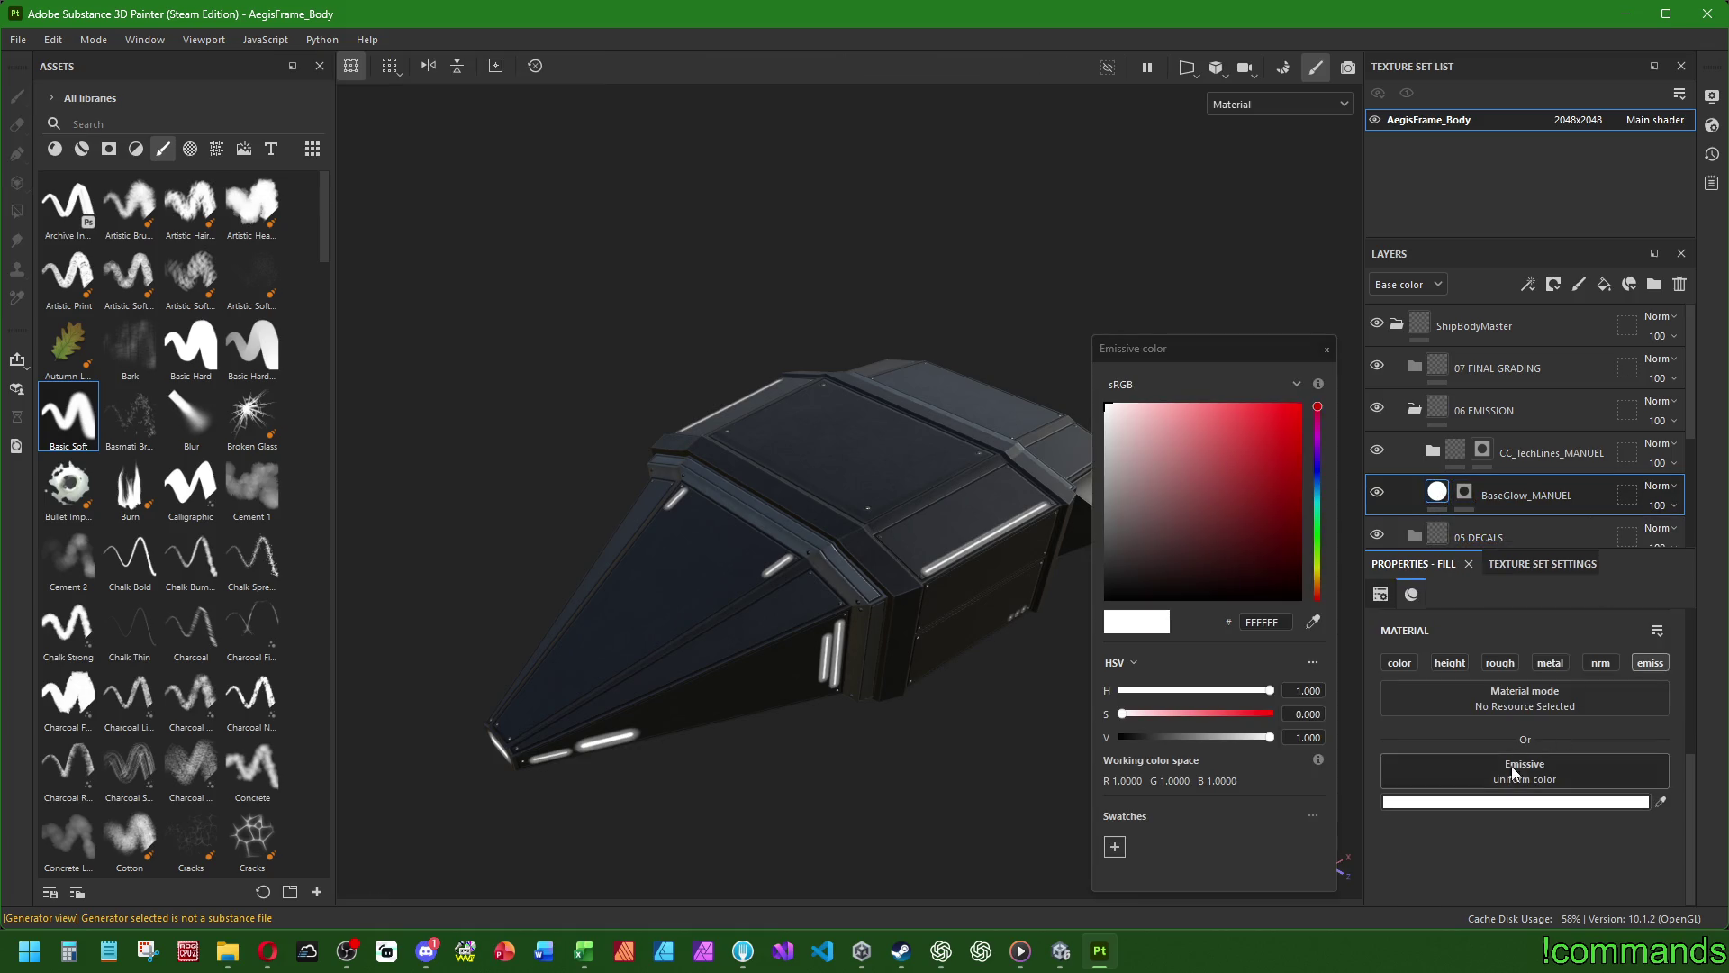
{"action": "mouse_move", "coordinate": [1171, 467]}
{"action": "left_mouse_down"}
{"action": "mouse_move", "coordinate": [1009, 364]}
{"action": "mouse_move", "coordinate": [1029, 398]}
{"action": "mouse_move", "coordinate": [953, 544]}
{"action": "mouse_move", "coordinate": [803, 235]}
{"action": "left_mouse_up"}
{"action": "left_click", "coordinate": [1326, 348]}
{"action": "mouse_move", "coordinate": [1295, 355]}
{"action": "left_mouse_down", "text": "alt"}
{"action": "mouse_move", "coordinate": [1048, 531]}
{"action": "mouse_move", "coordinate": [1112, 571]}
{"action": "mouse_move", "coordinate": [1255, 513]}
{"action": "mouse_move", "coordinate": [1324, 509]}
{"action": "mouse_move", "coordinate": [1289, 505]}
{"action": "mouse_move", "coordinate": [1294, 525]}
{"action": "left_mouse_up", "text": "alt"}
{"action": "middle_click_drag", "start_coordinate": [1294, 525], "coordinate": [1088, 510], "text": "alt"}
{"action": "mouse_move", "coordinate": [1062, 500]}
{"action": "left_mouse_down", "text": "alt"}
{"action": "mouse_move", "coordinate": [1096, 502]}
{"action": "mouse_move", "coordinate": [1132, 451]}
{"action": "mouse_move", "coordinate": [905, 560]}
{"action": "mouse_move", "coordinate": [1054, 618]}
{"action": "mouse_move", "coordinate": [1050, 567]}
{"action": "mouse_move", "coordinate": [1012, 617]}
{"action": "mouse_move", "coordinate": [1084, 609]}
{"action": "mouse_move", "coordinate": [915, 613]}
{"action": "mouse_move", "coordinate": [931, 649]}
{"action": "mouse_move", "coordinate": [987, 635]}
{"action": "mouse_move", "coordinate": [927, 623]}
{"action": "mouse_move", "coordinate": [981, 621]}
{"action": "mouse_move", "coordinate": [841, 730]}
{"action": "left_mouse_up", "text": "alt"}
{"action": "left_click_drag", "start_coordinate": [1063, 772], "coordinate": [1083, 703], "text": "alt"}
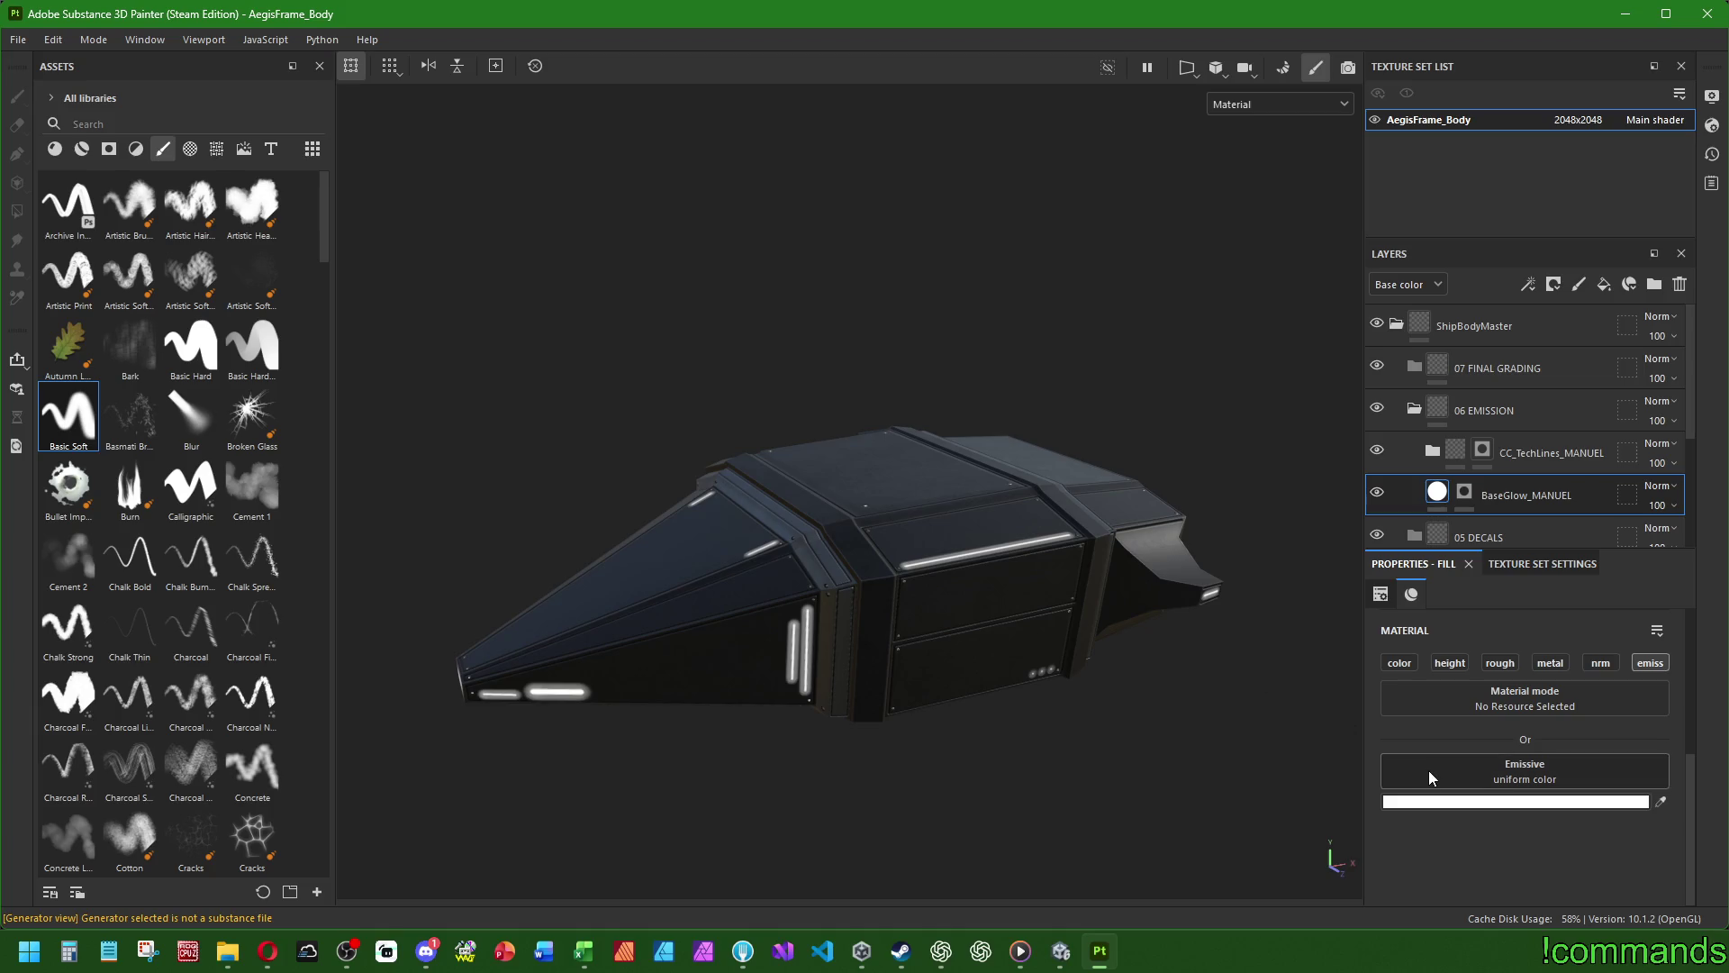
{"action": "left_click_drag", "start_coordinate": [1058, 658], "coordinate": [820, 590], "text": "alt"}
{"action": "scroll", "coordinate": [809, 587], "scroll_direction": "up", "scroll_amount": 3}
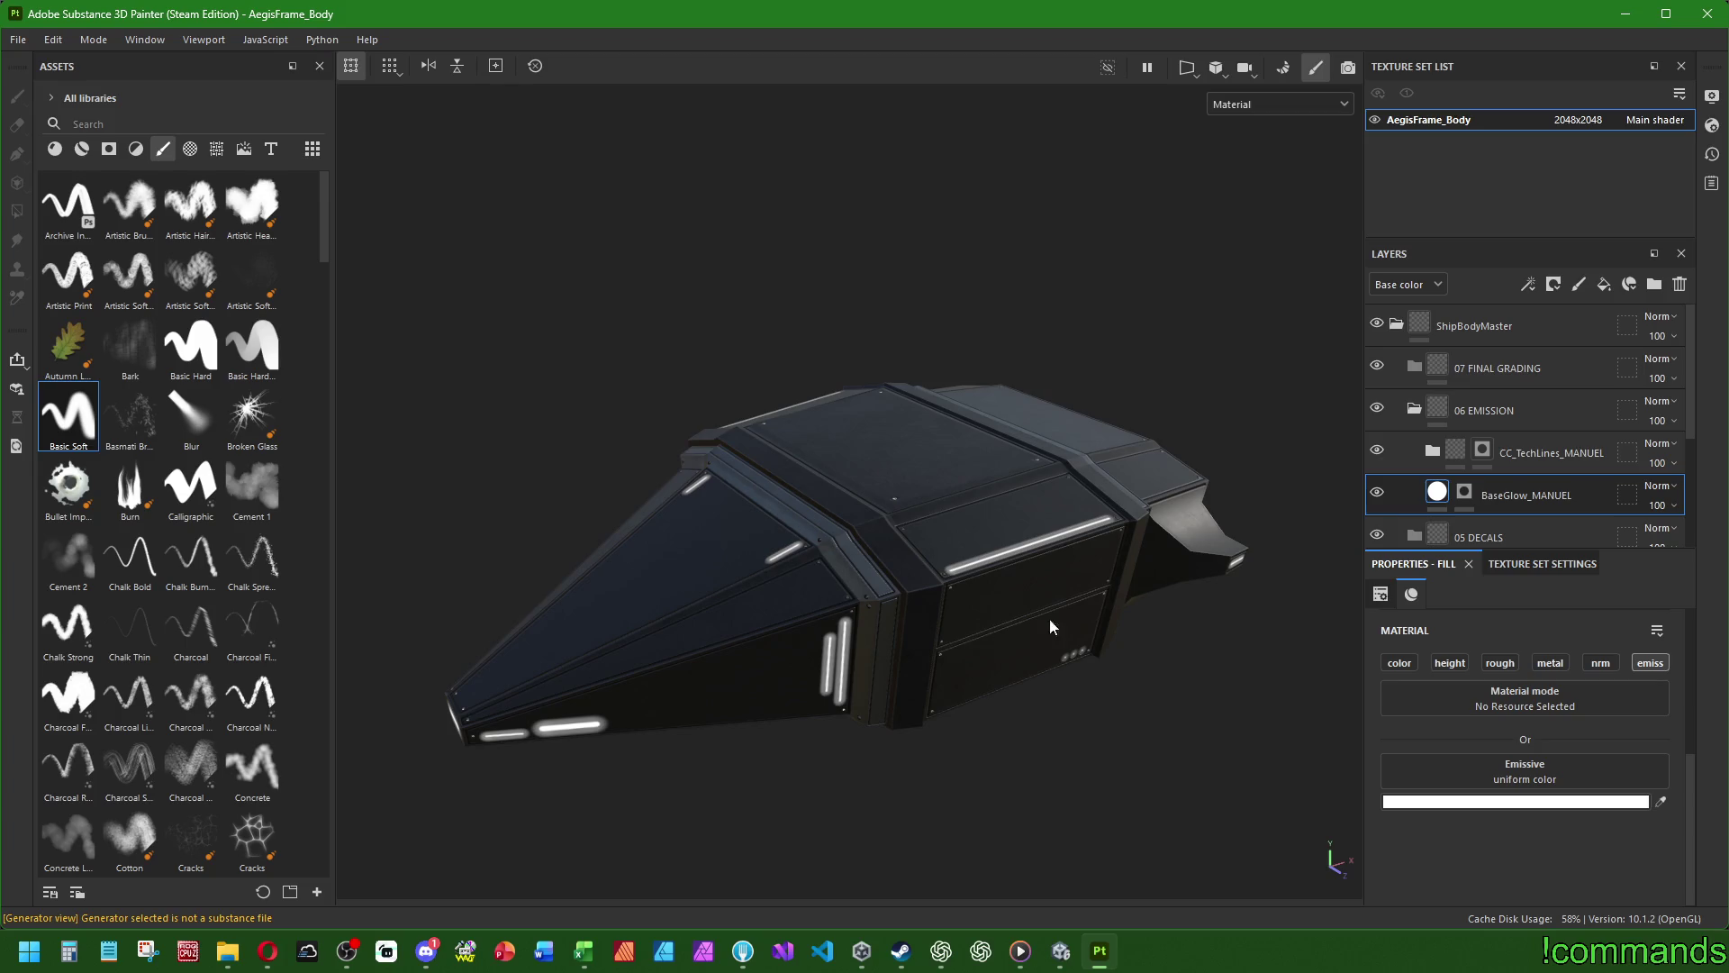
{"action": "left_click", "coordinate": [1470, 801]}
{"action": "left_click_drag", "start_coordinate": [1143, 351], "coordinate": [1295, 345]}
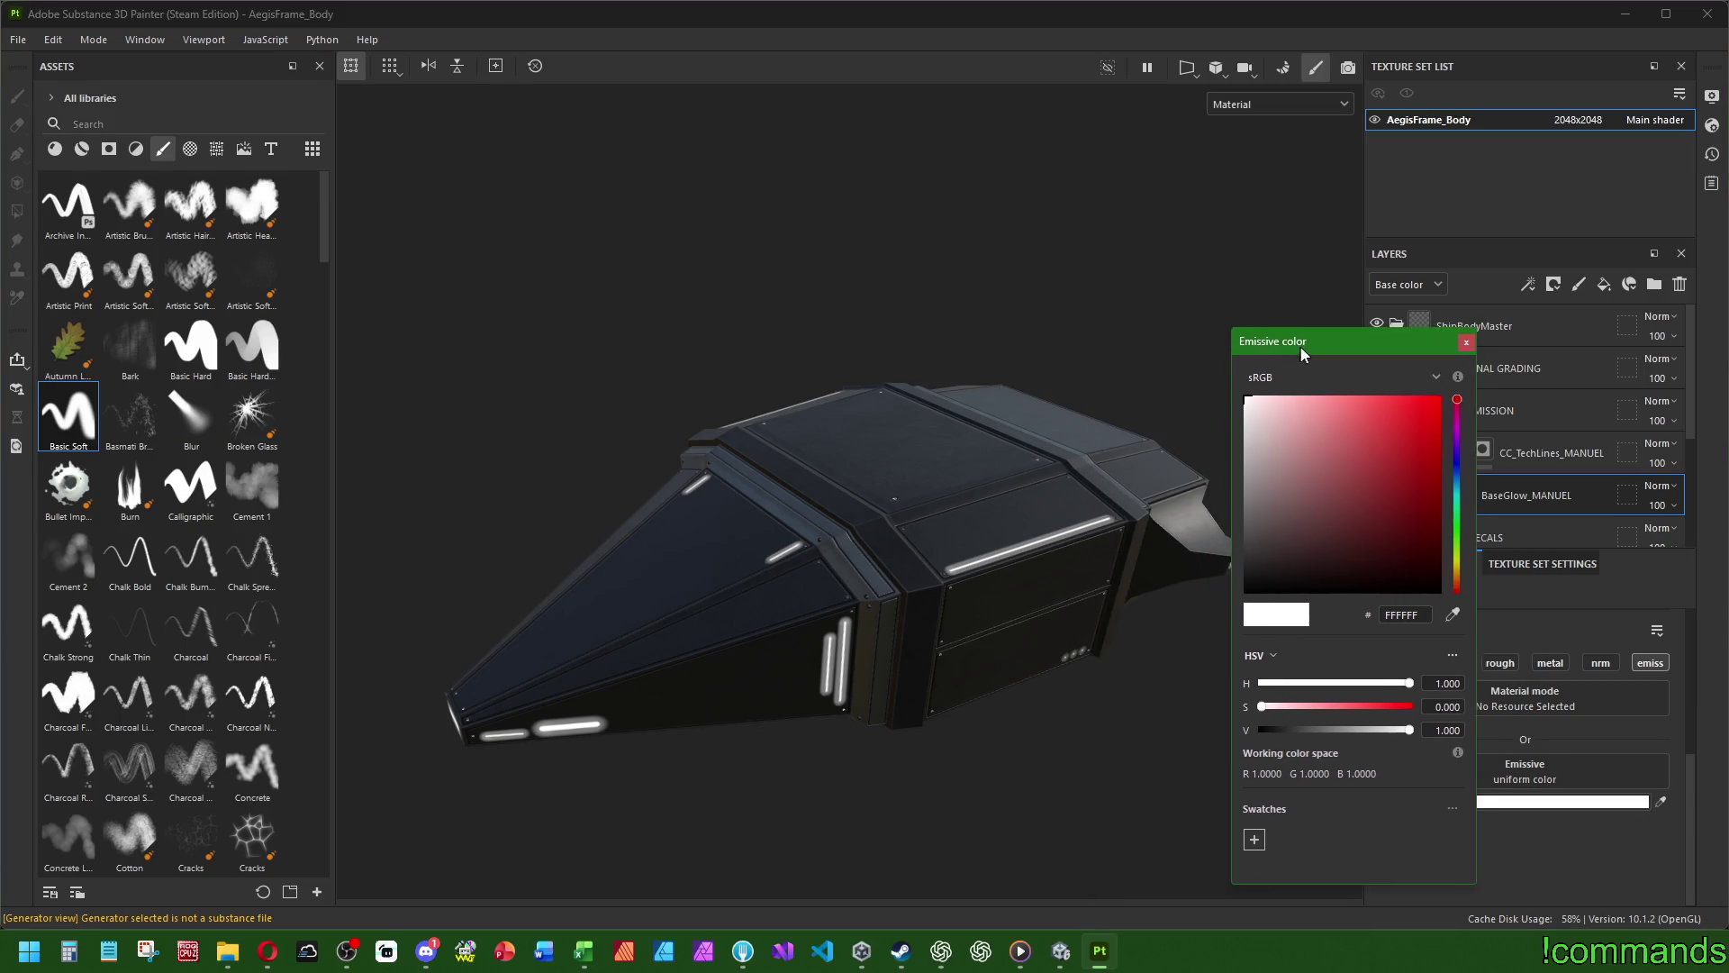
{"action": "left_click_drag", "start_coordinate": [1286, 427], "coordinate": [1214, 349]}
{"action": "left_click", "coordinate": [1096, 364]}
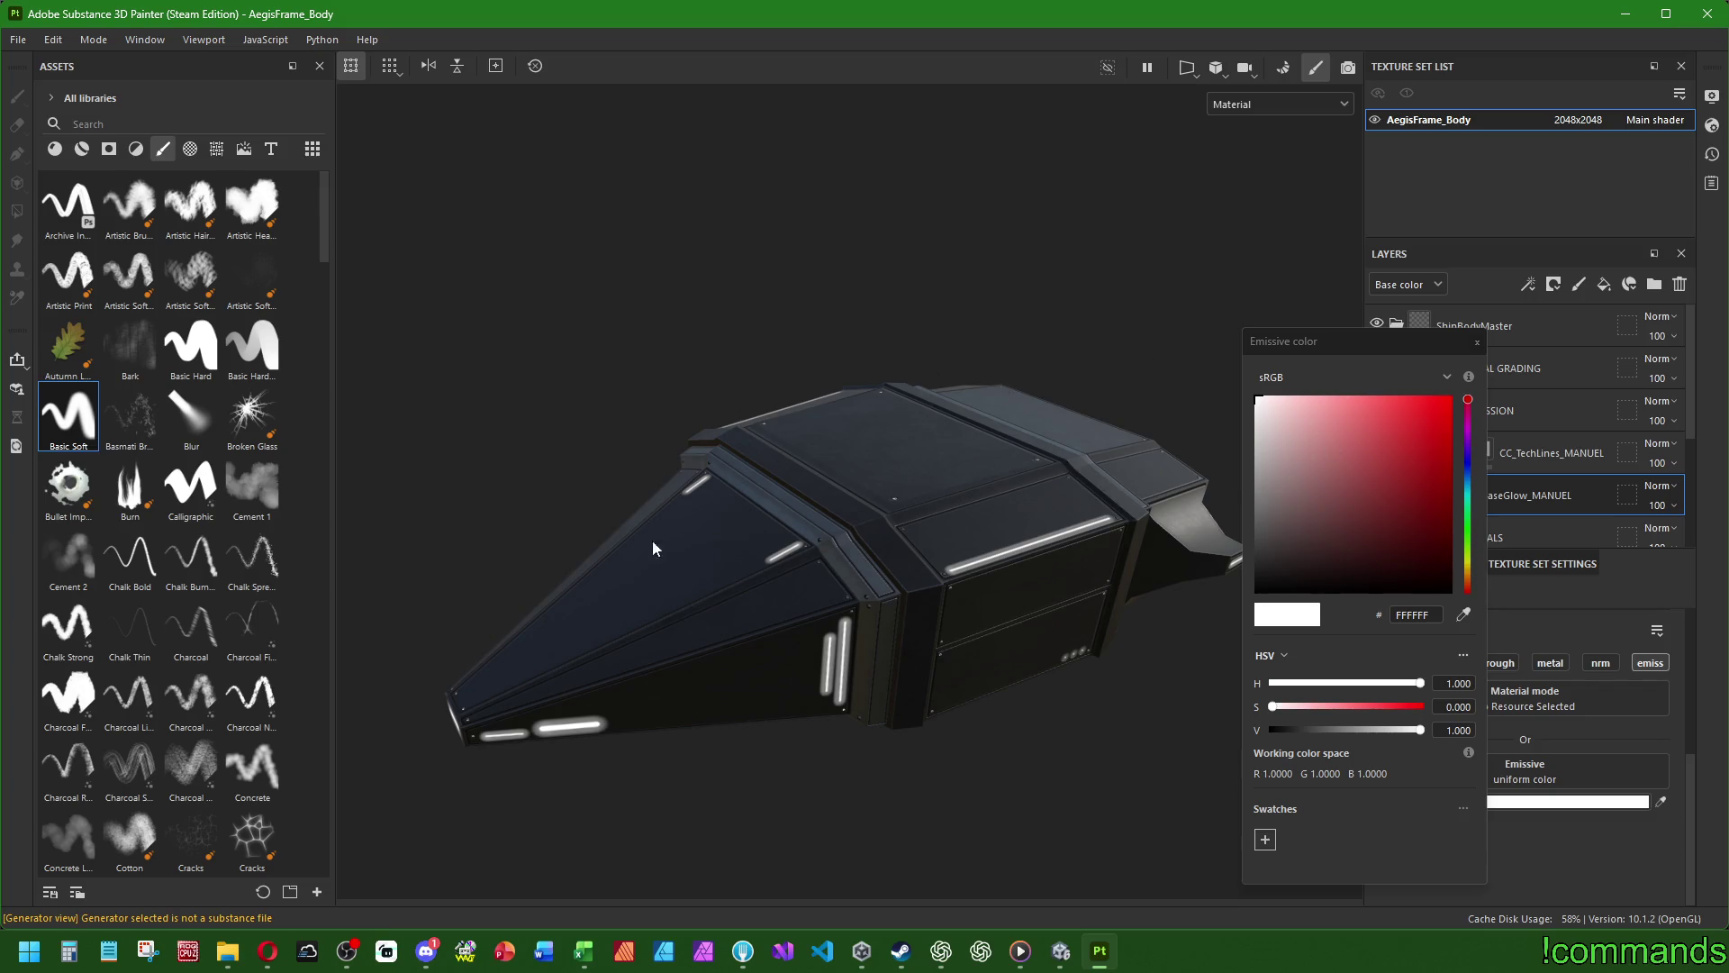
{"action": "mouse_move", "coordinate": [1294, 409]}
{"action": "left_mouse_down"}
{"action": "mouse_move", "coordinate": [1351, 400]}
{"action": "mouse_move", "coordinate": [1576, 270]}
{"action": "left_mouse_up"}
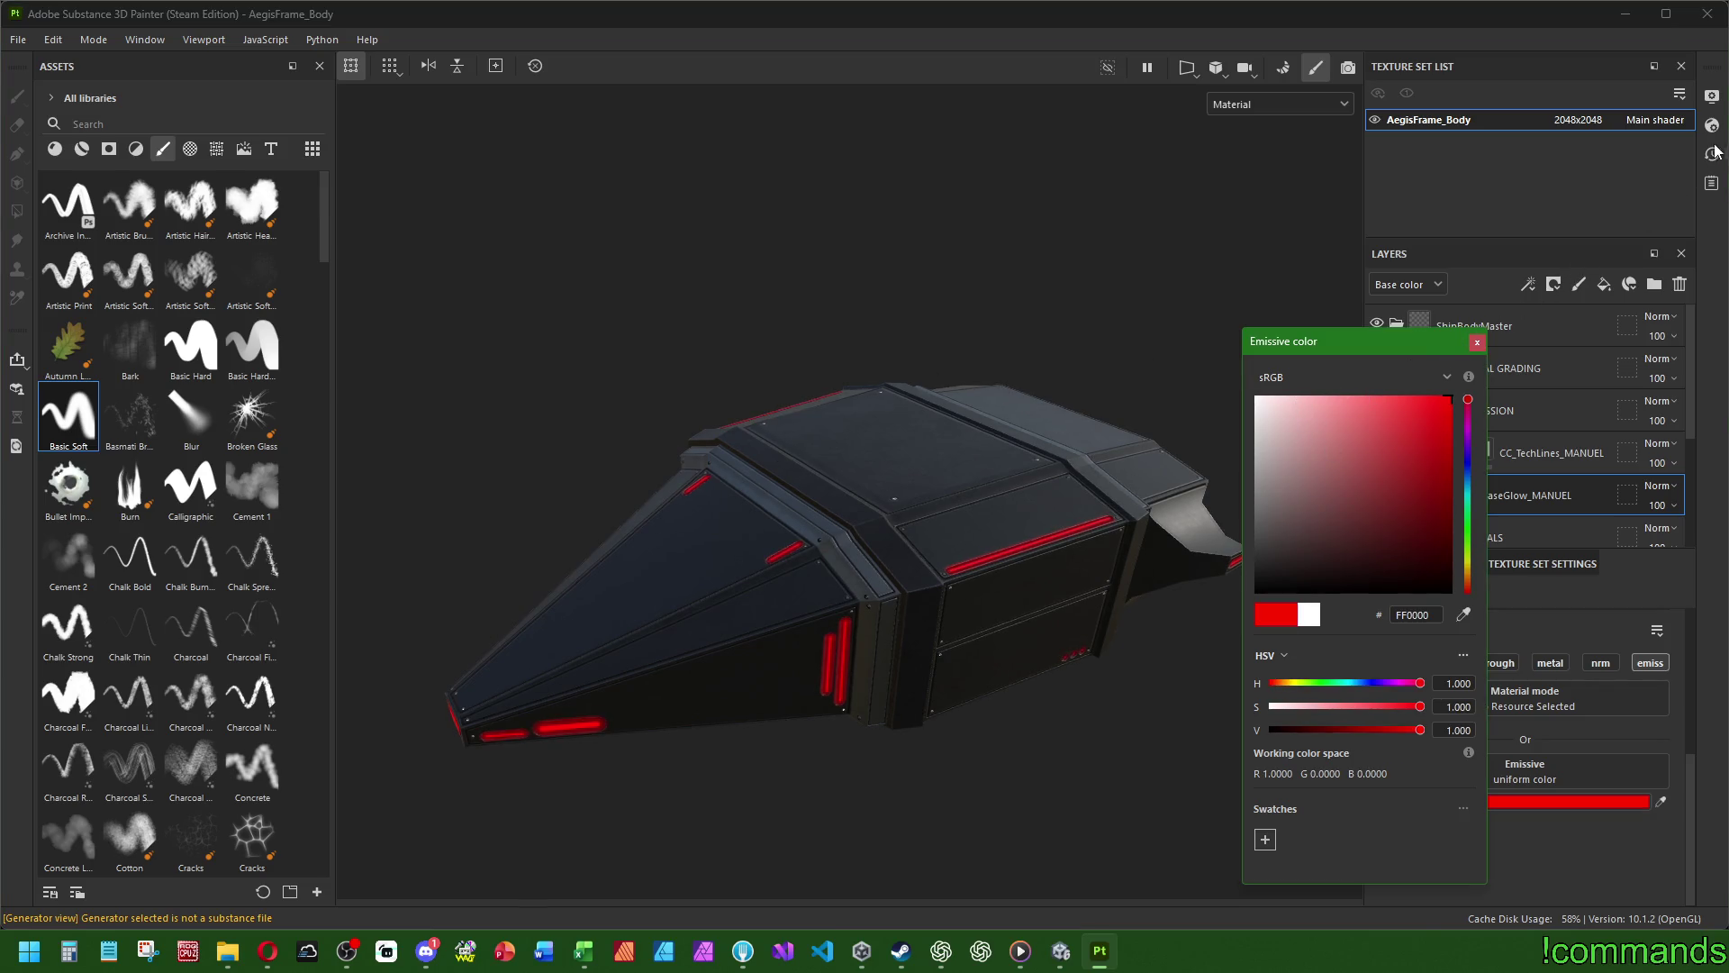
{"action": "scroll", "coordinate": [1133, 311], "scroll_direction": "down", "scroll_amount": 3}
{"action": "left_click", "coordinate": [1470, 407]}
{"action": "mouse_move", "coordinate": [1469, 407]}
{"action": "left_mouse_down"}
{"action": "mouse_move", "coordinate": [1467, 621]}
{"action": "mouse_move", "coordinate": [1492, 334]}
{"action": "left_mouse_up"}
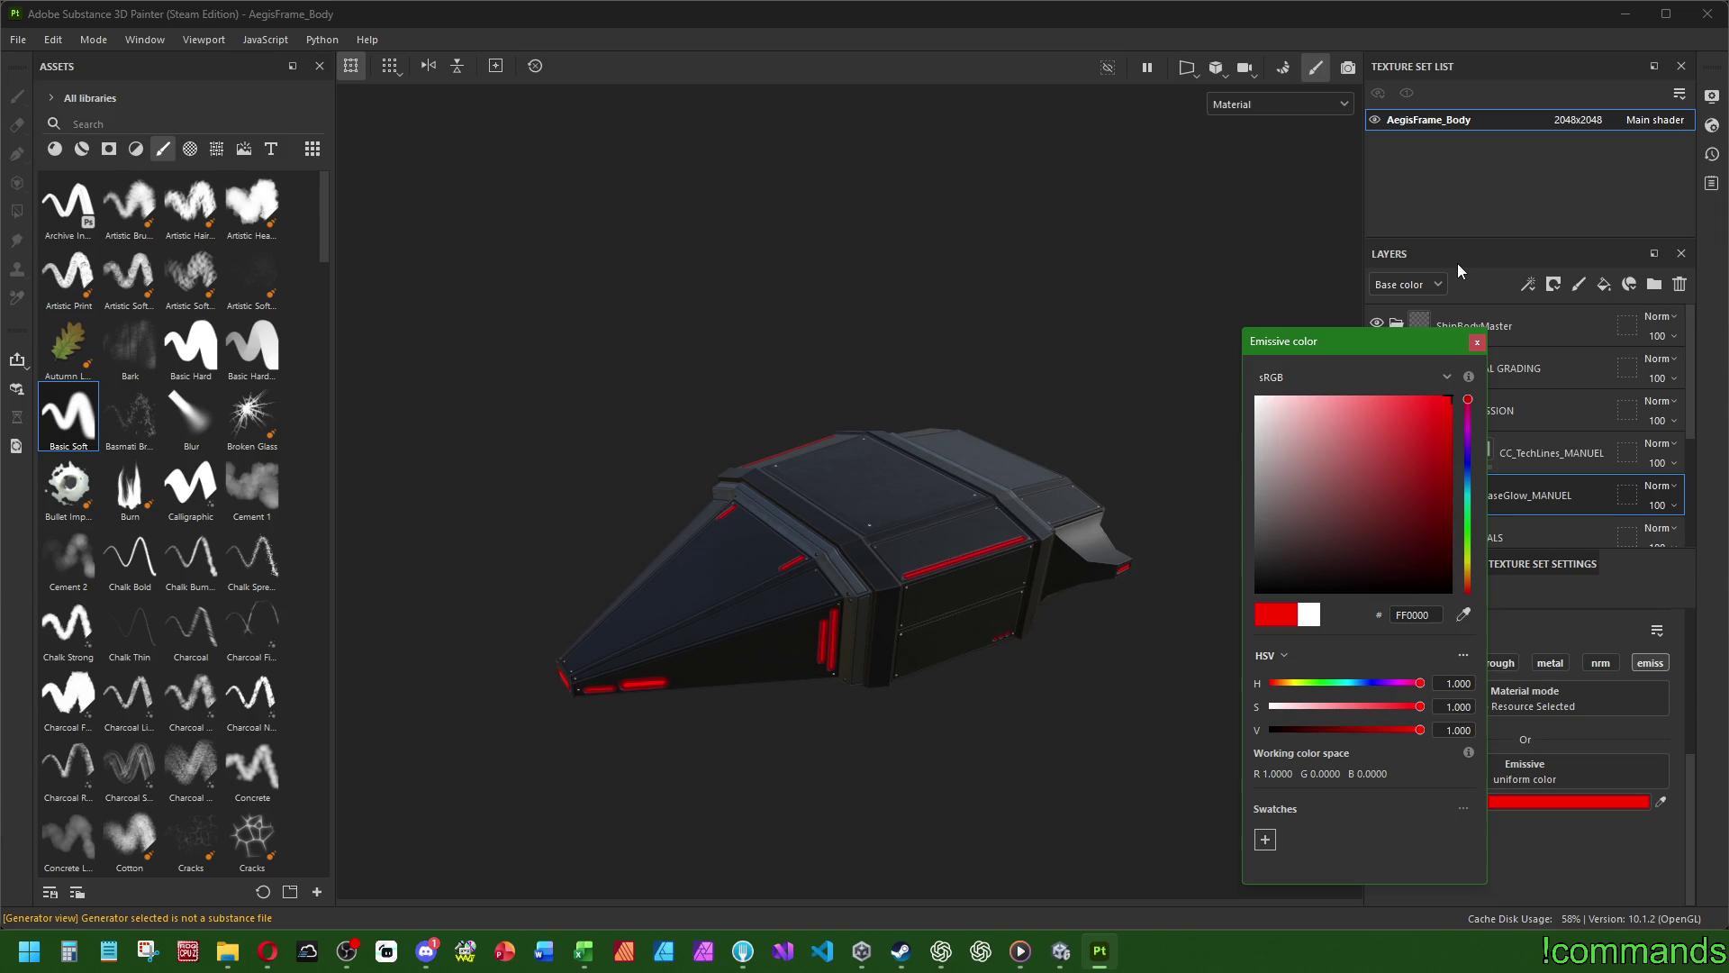
{"action": "left_click_drag", "start_coordinate": [1315, 439], "coordinate": [1258, 397]}
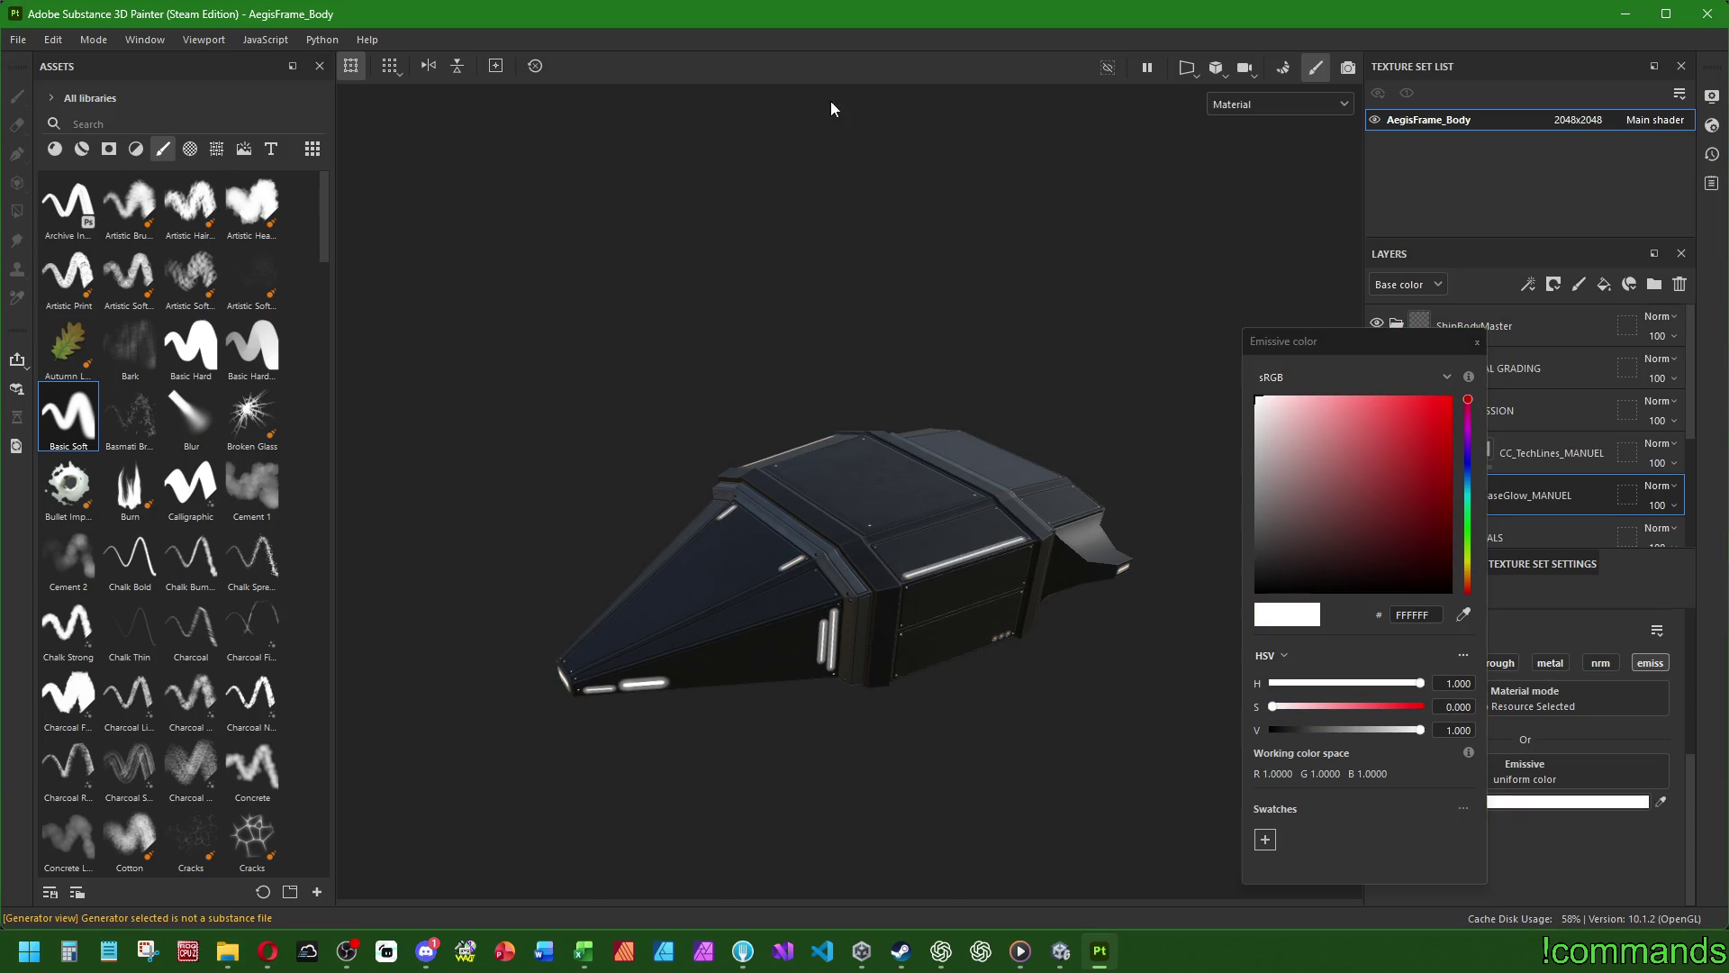
{"action": "left_click", "coordinate": [1479, 340]}
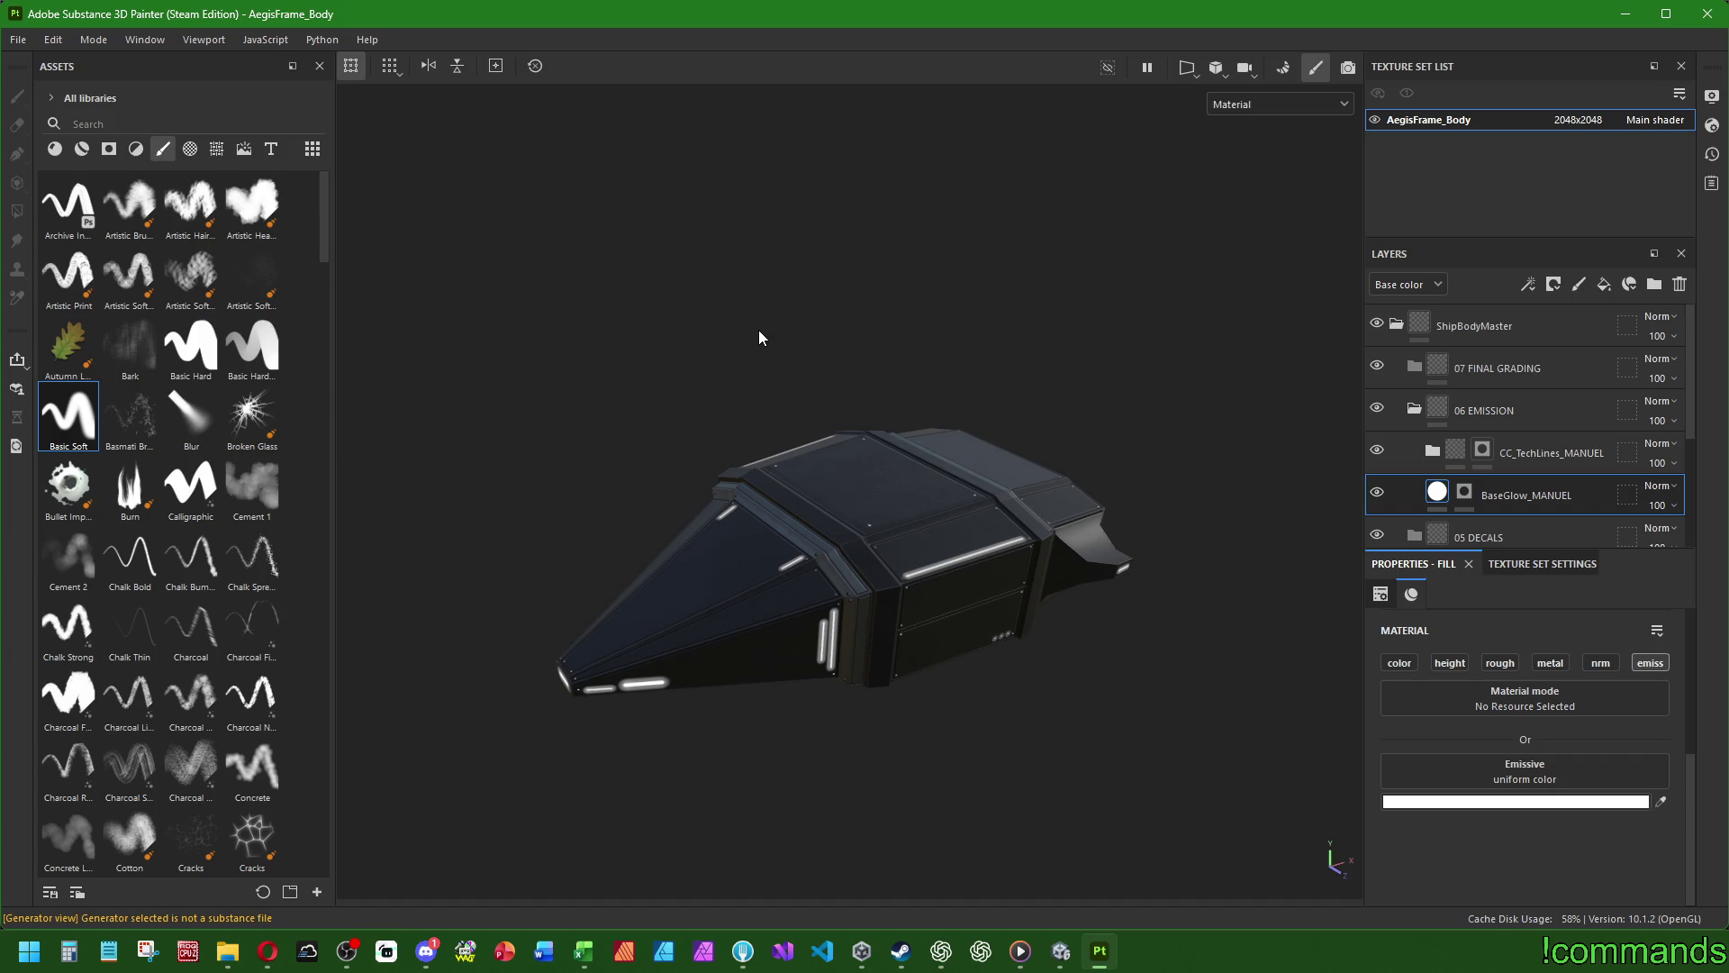
{"action": "key", "text": "alt+Tab"}
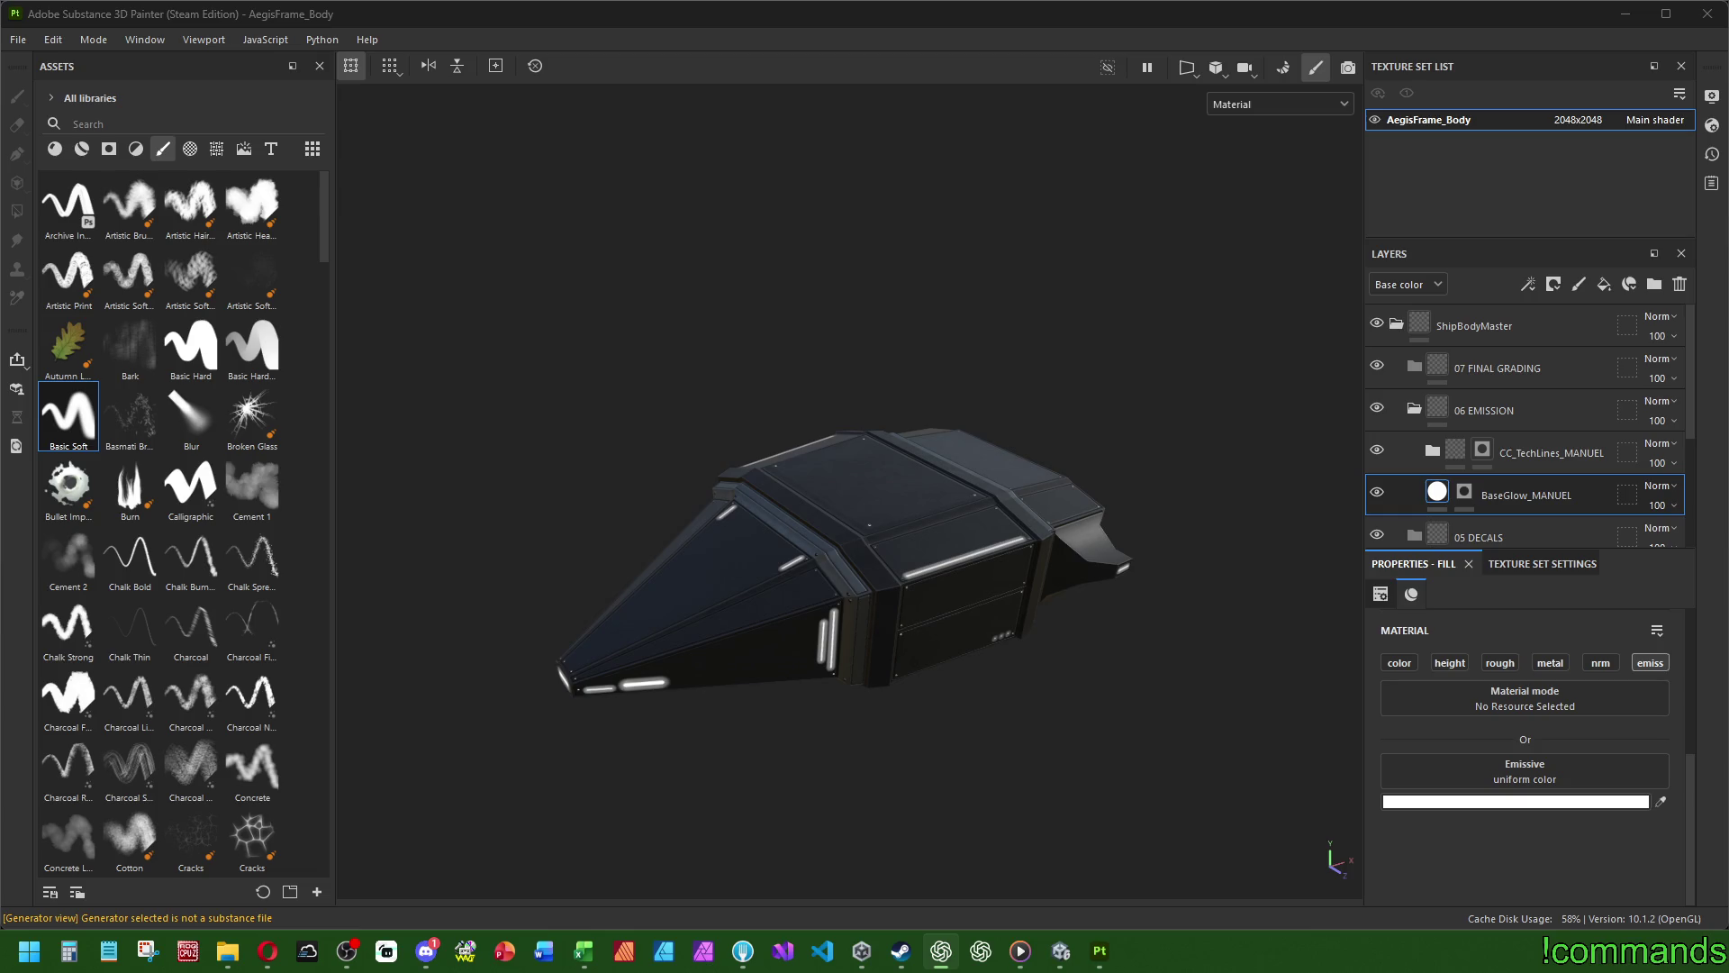
- Orbit to view the ship's top and collapse the 06 EMISSION folder in the Layers panel
{"action": "left_click_drag", "start_coordinate": [744, 493], "coordinate": [735, 628], "text": "alt"}
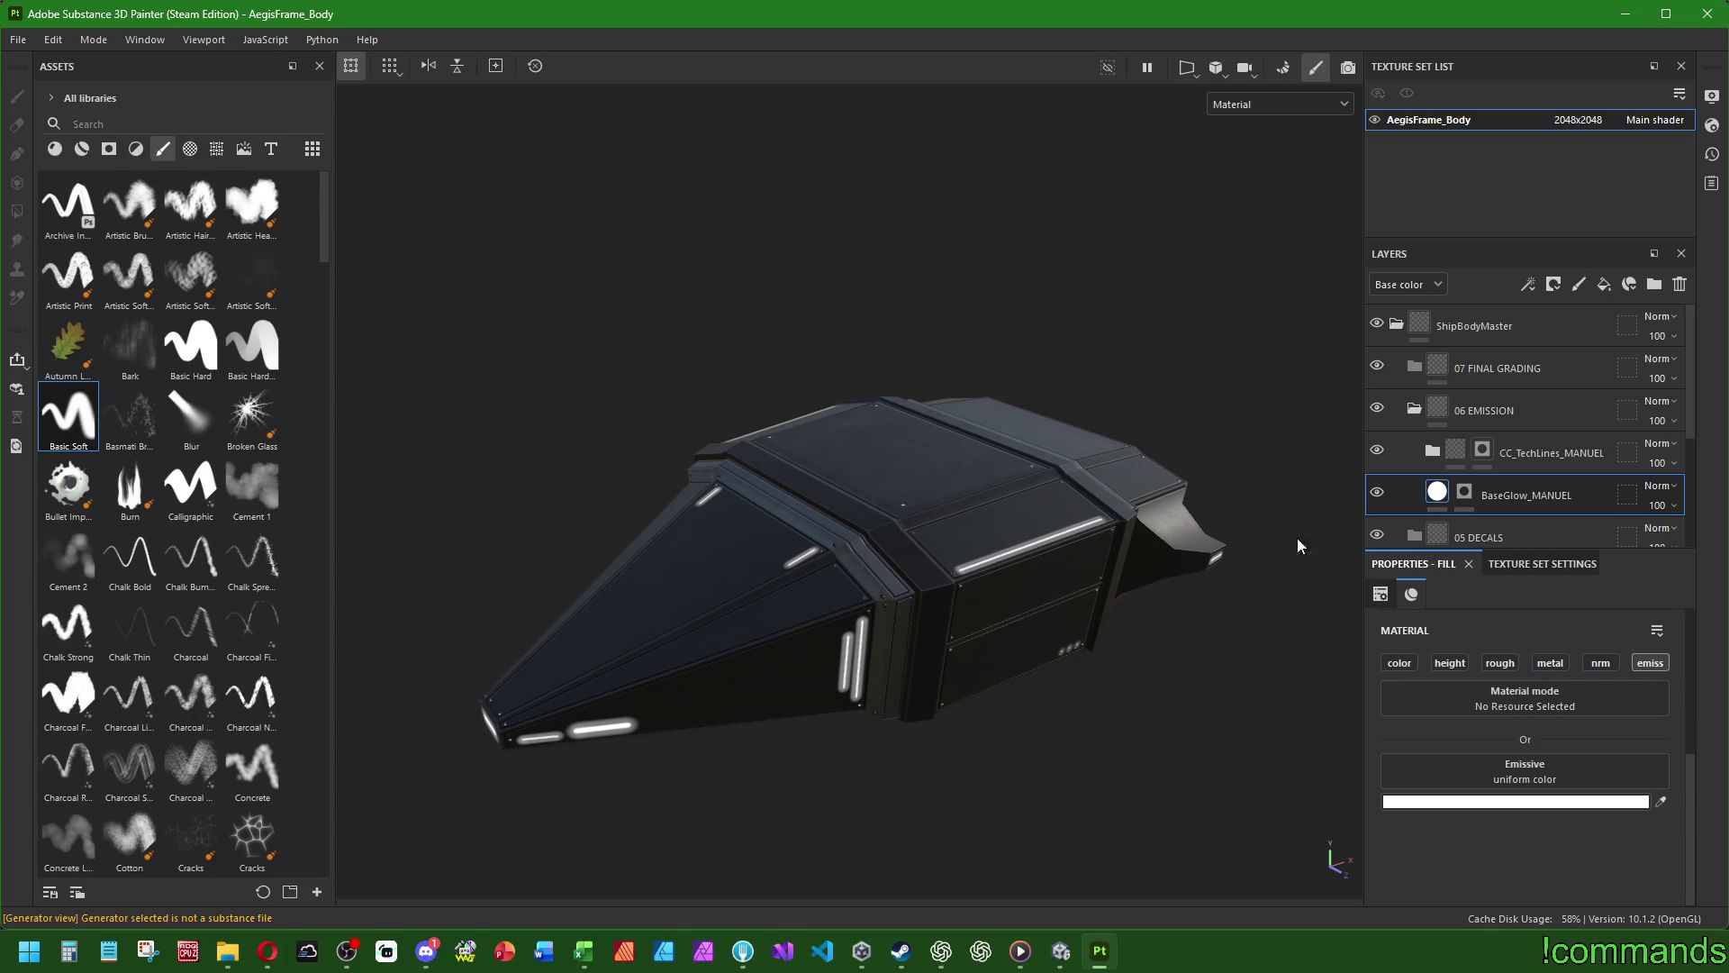
{"action": "left_click", "coordinate": [1413, 410]}
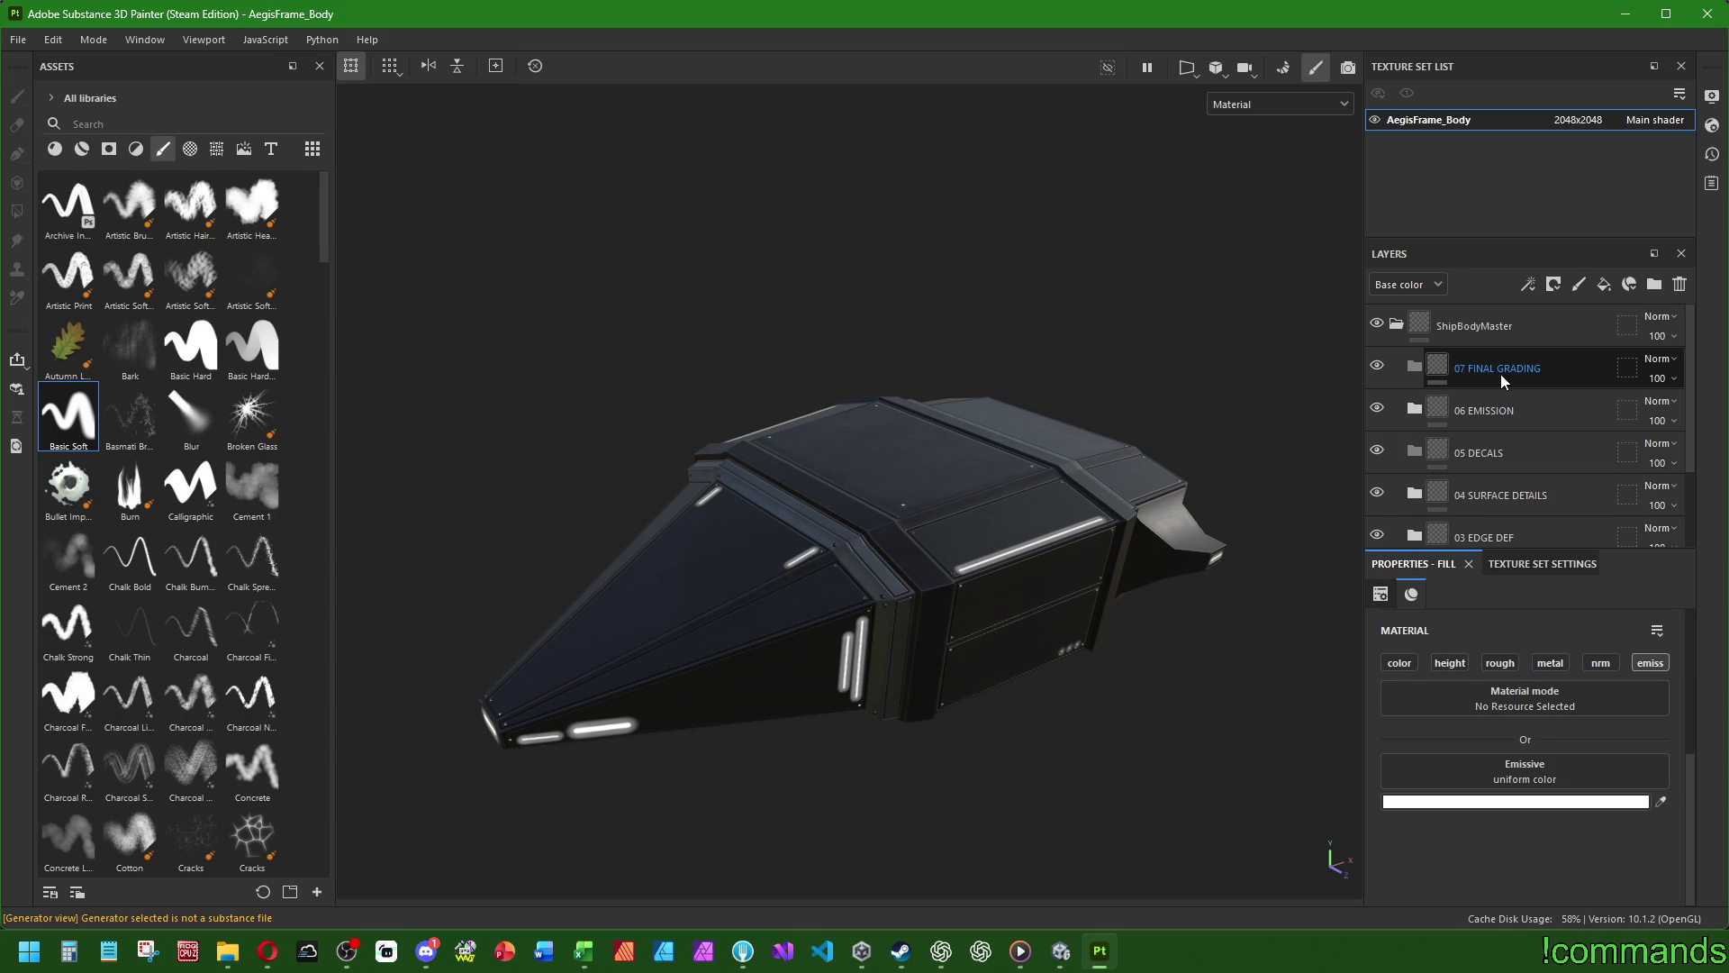
- Add a fill layer in 07 FINAL GRADING with height, rough, metal, nrm and emiss disabled
{"action": "left_click", "coordinate": [1500, 375]}
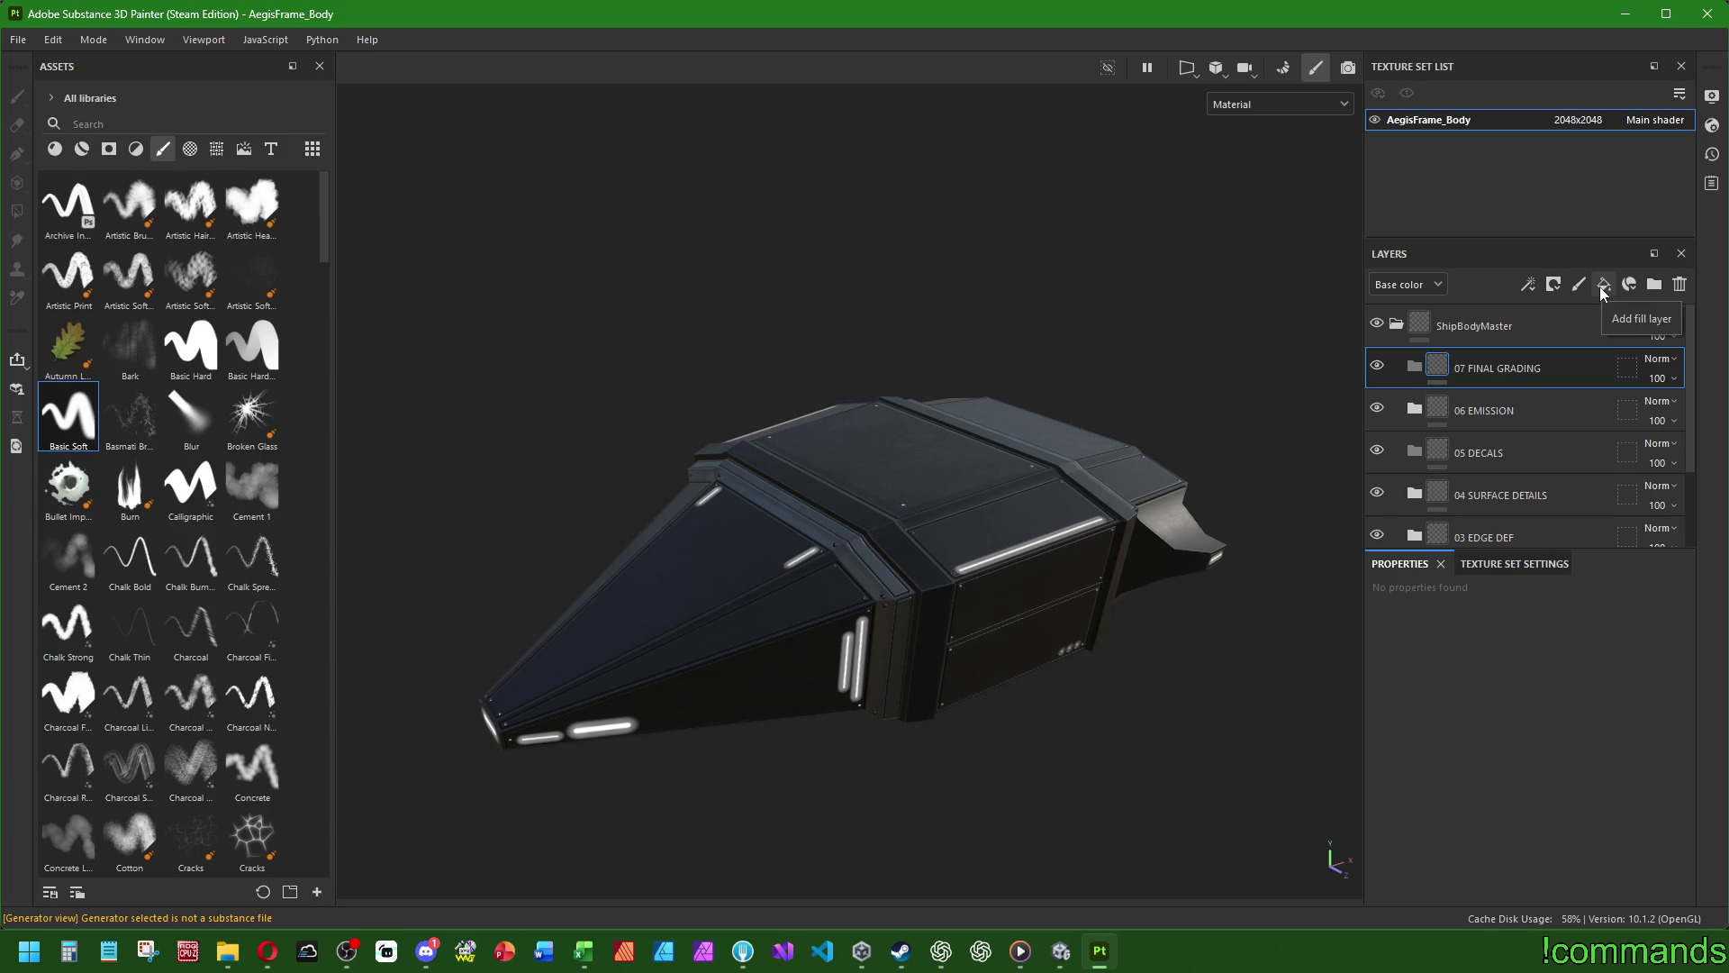
{"action": "left_click", "coordinate": [1603, 284]}
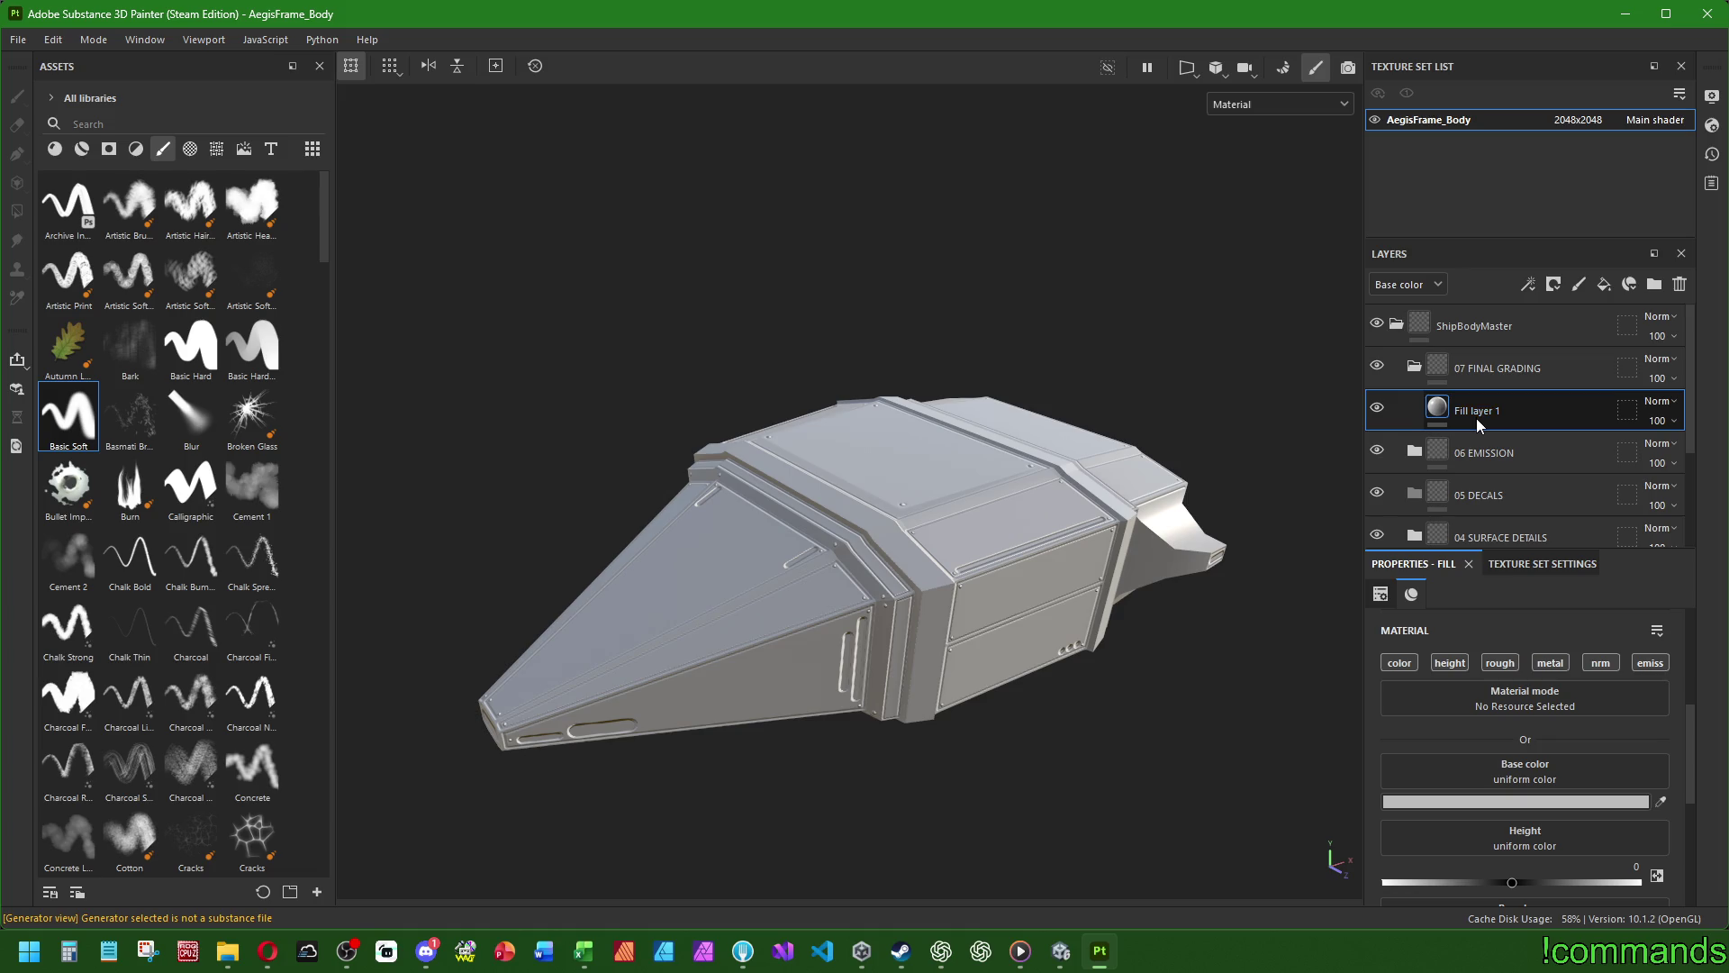
{"action": "mouse_move", "coordinate": [918, 627]}
{"action": "left_mouse_down", "text": "alt"}
{"action": "mouse_move", "coordinate": [972, 644]}
{"action": "mouse_move", "coordinate": [996, 608]}
{"action": "left_mouse_up", "text": "alt"}
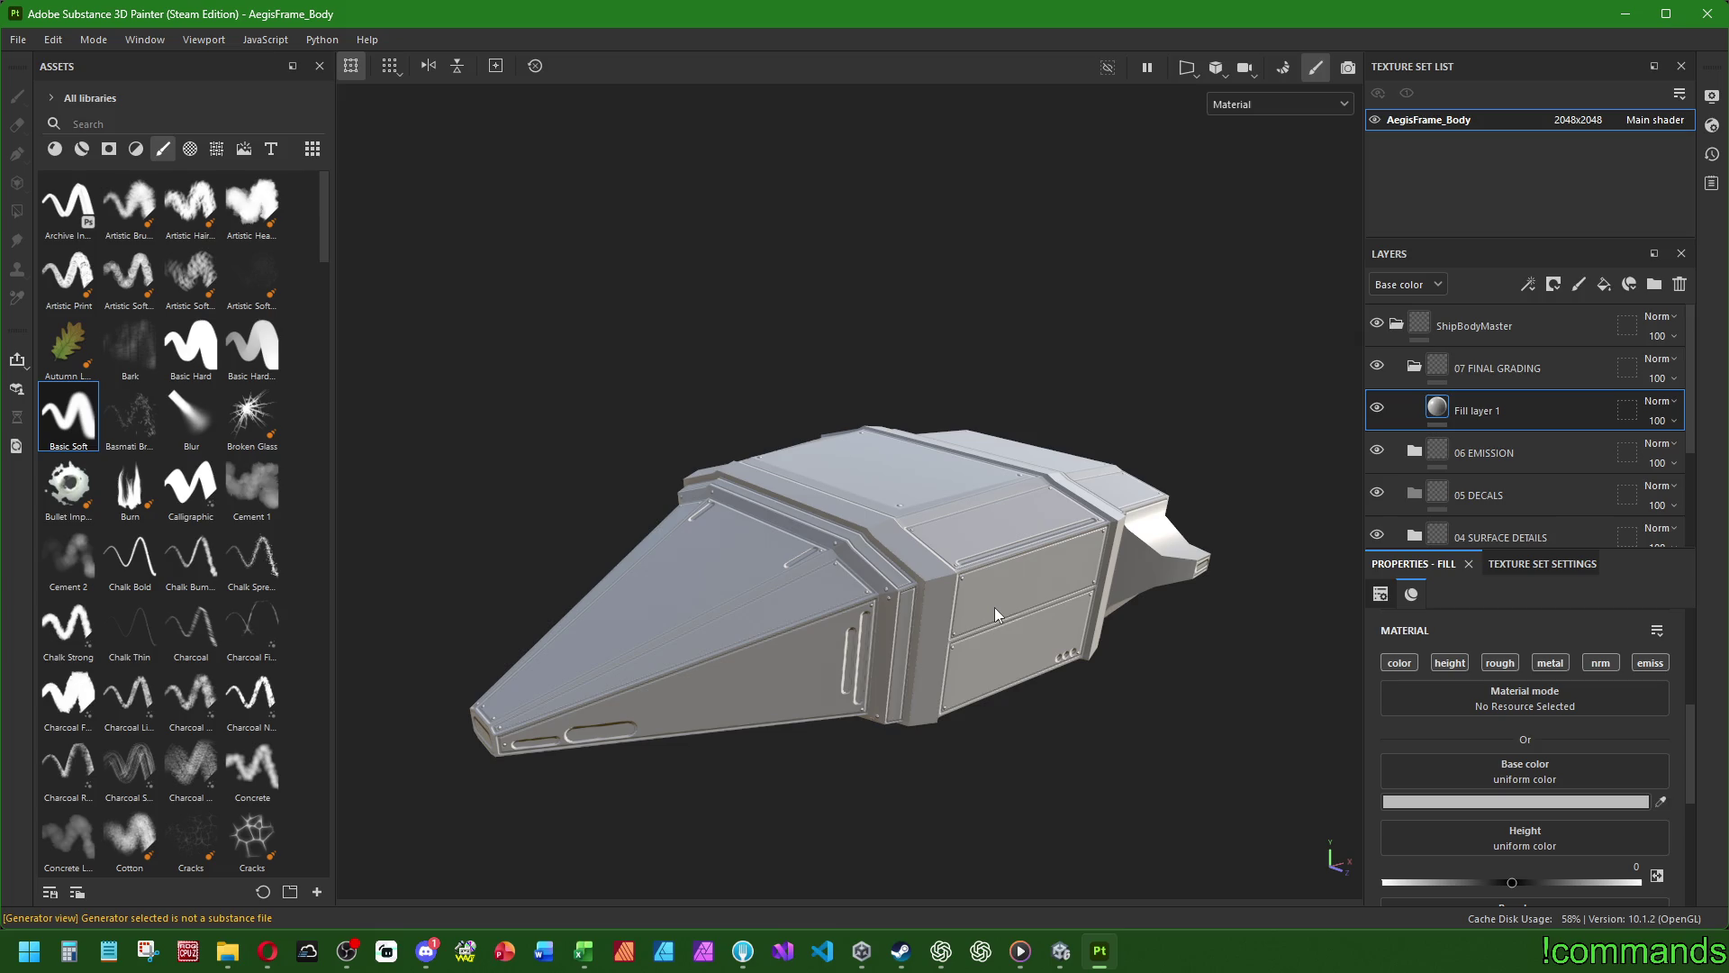
{"action": "left_click_drag", "start_coordinate": [912, 569], "coordinate": [888, 558], "text": "alt"}
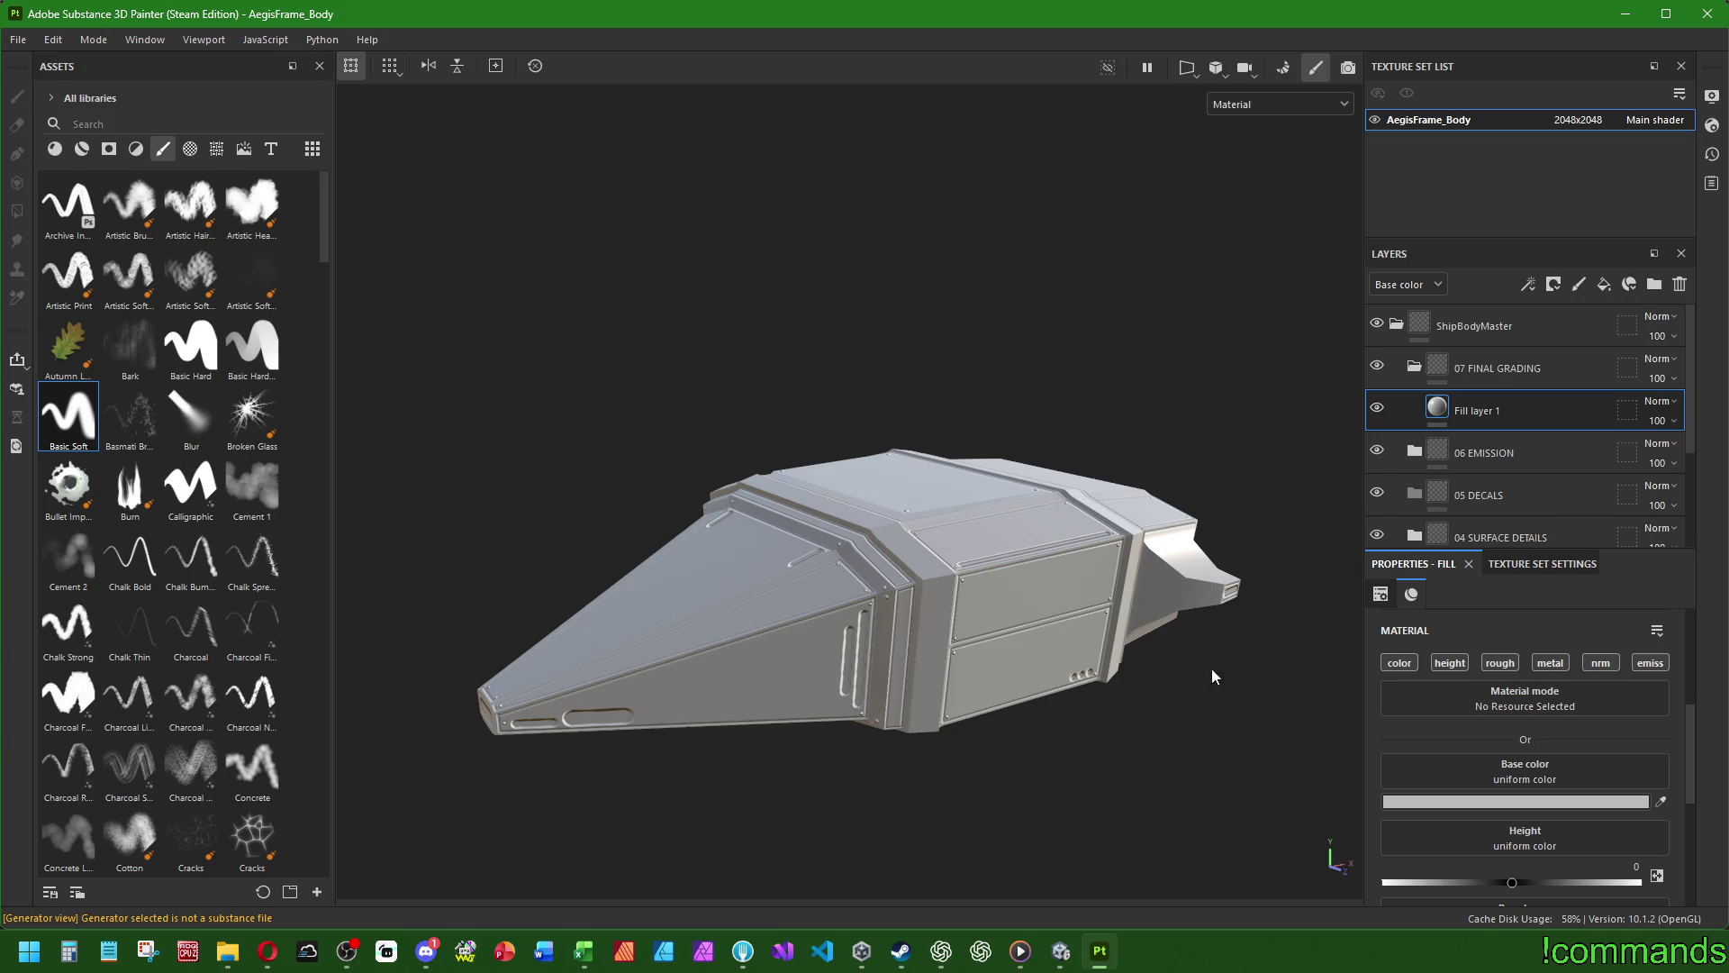
{"action": "left_click", "coordinate": [1450, 663]}
{"action": "left_click", "coordinate": [1501, 663]}
{"action": "left_click", "coordinate": [1549, 662]}
{"action": "left_click", "coordinate": [1596, 663]}
{"action": "left_click", "coordinate": [1641, 662]}
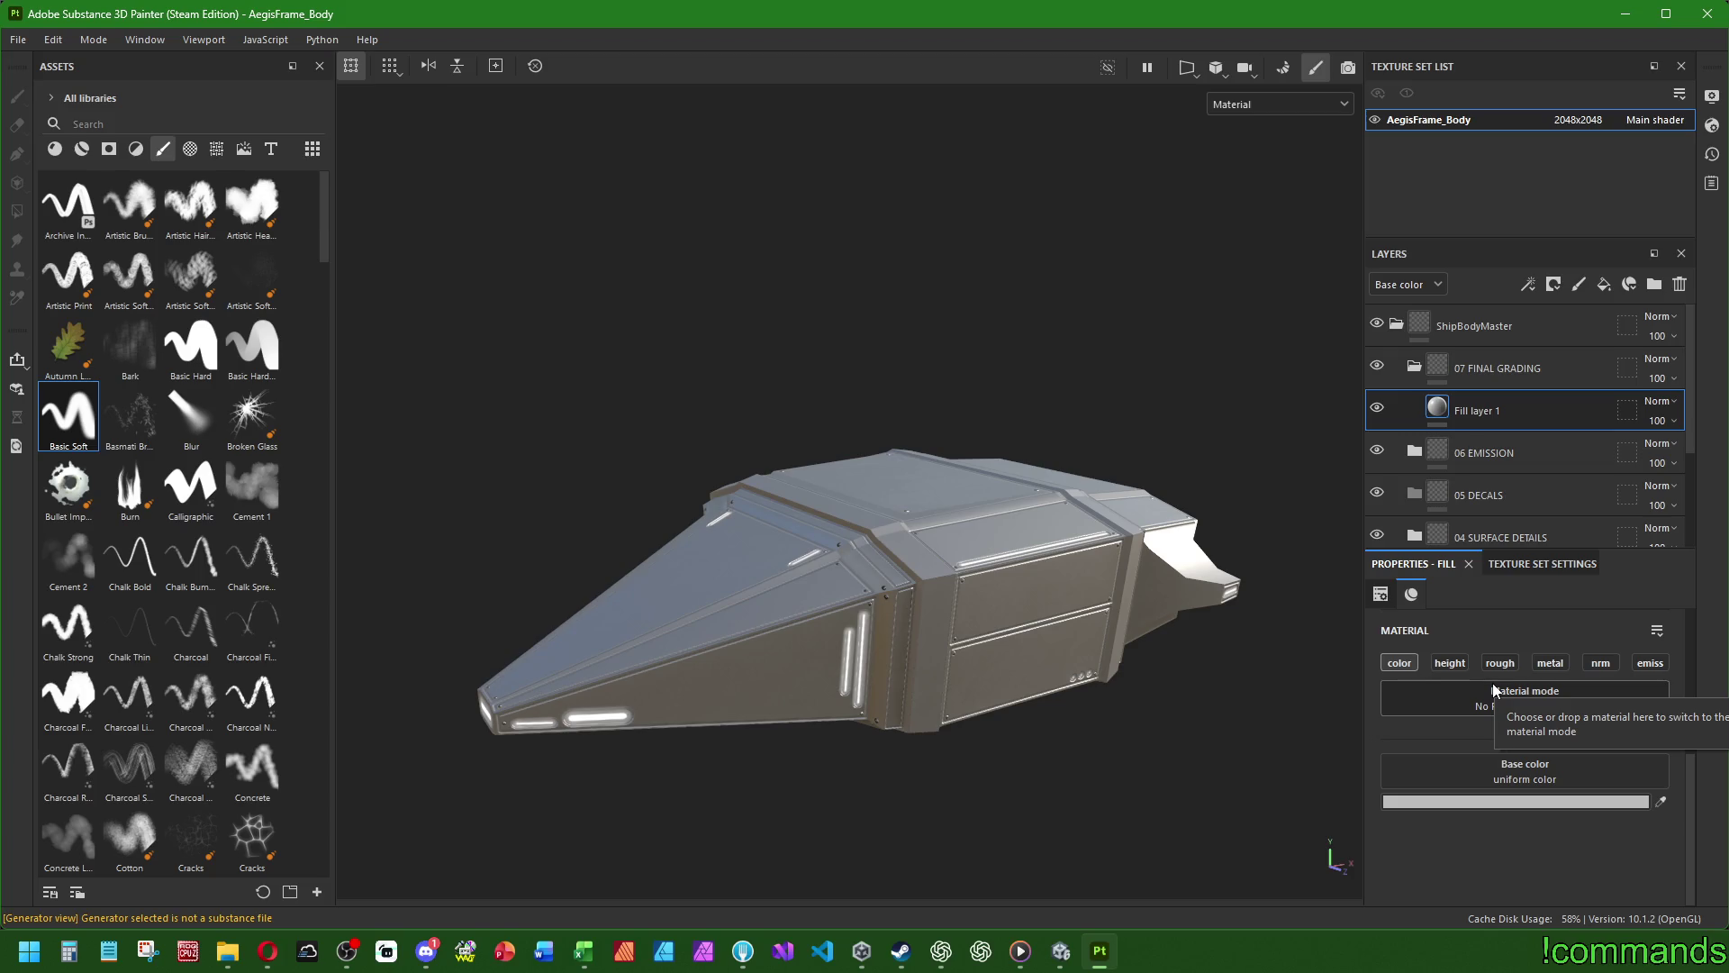
- Set the fill's base colour to a medium brown
{"action": "left_click", "coordinate": [1446, 803]}
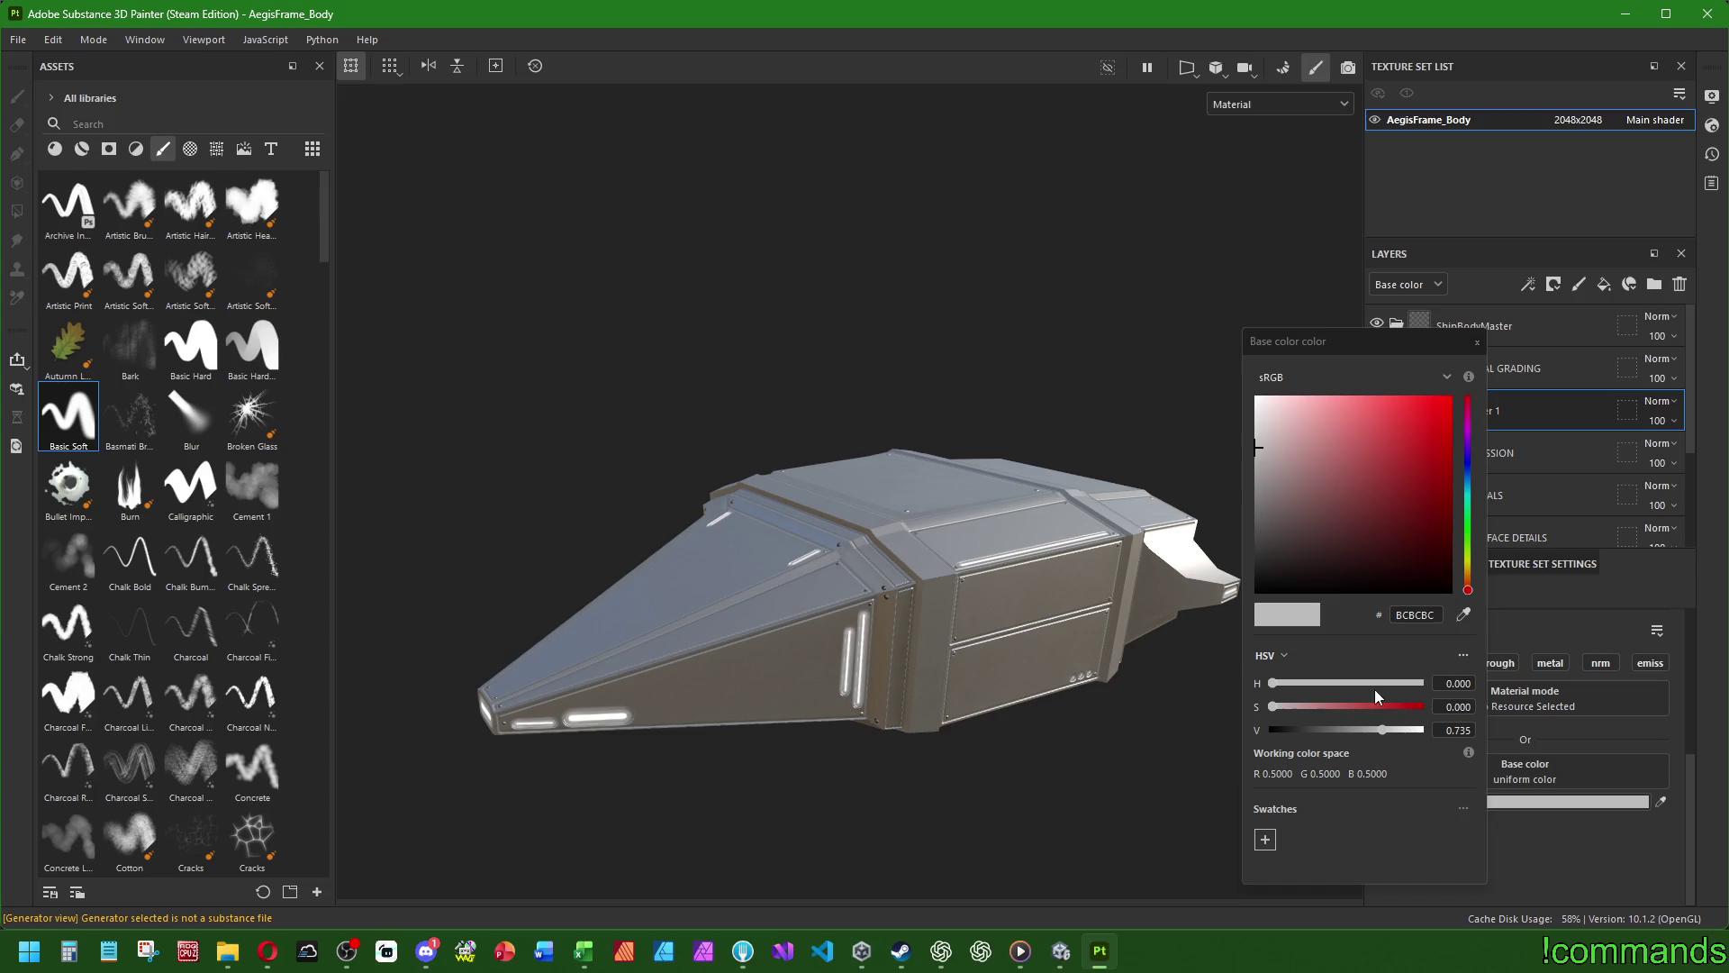
{"action": "left_click", "coordinate": [1469, 574]}
{"action": "left_click", "coordinate": [1321, 424]}
{"action": "mouse_move", "coordinate": [1315, 345]}
{"action": "left_mouse_down"}
{"action": "mouse_move", "coordinate": [1359, 290]}
{"action": "mouse_move", "coordinate": [1358, 315]}
{"action": "left_mouse_up"}
{"action": "left_click", "coordinate": [1354, 489]}
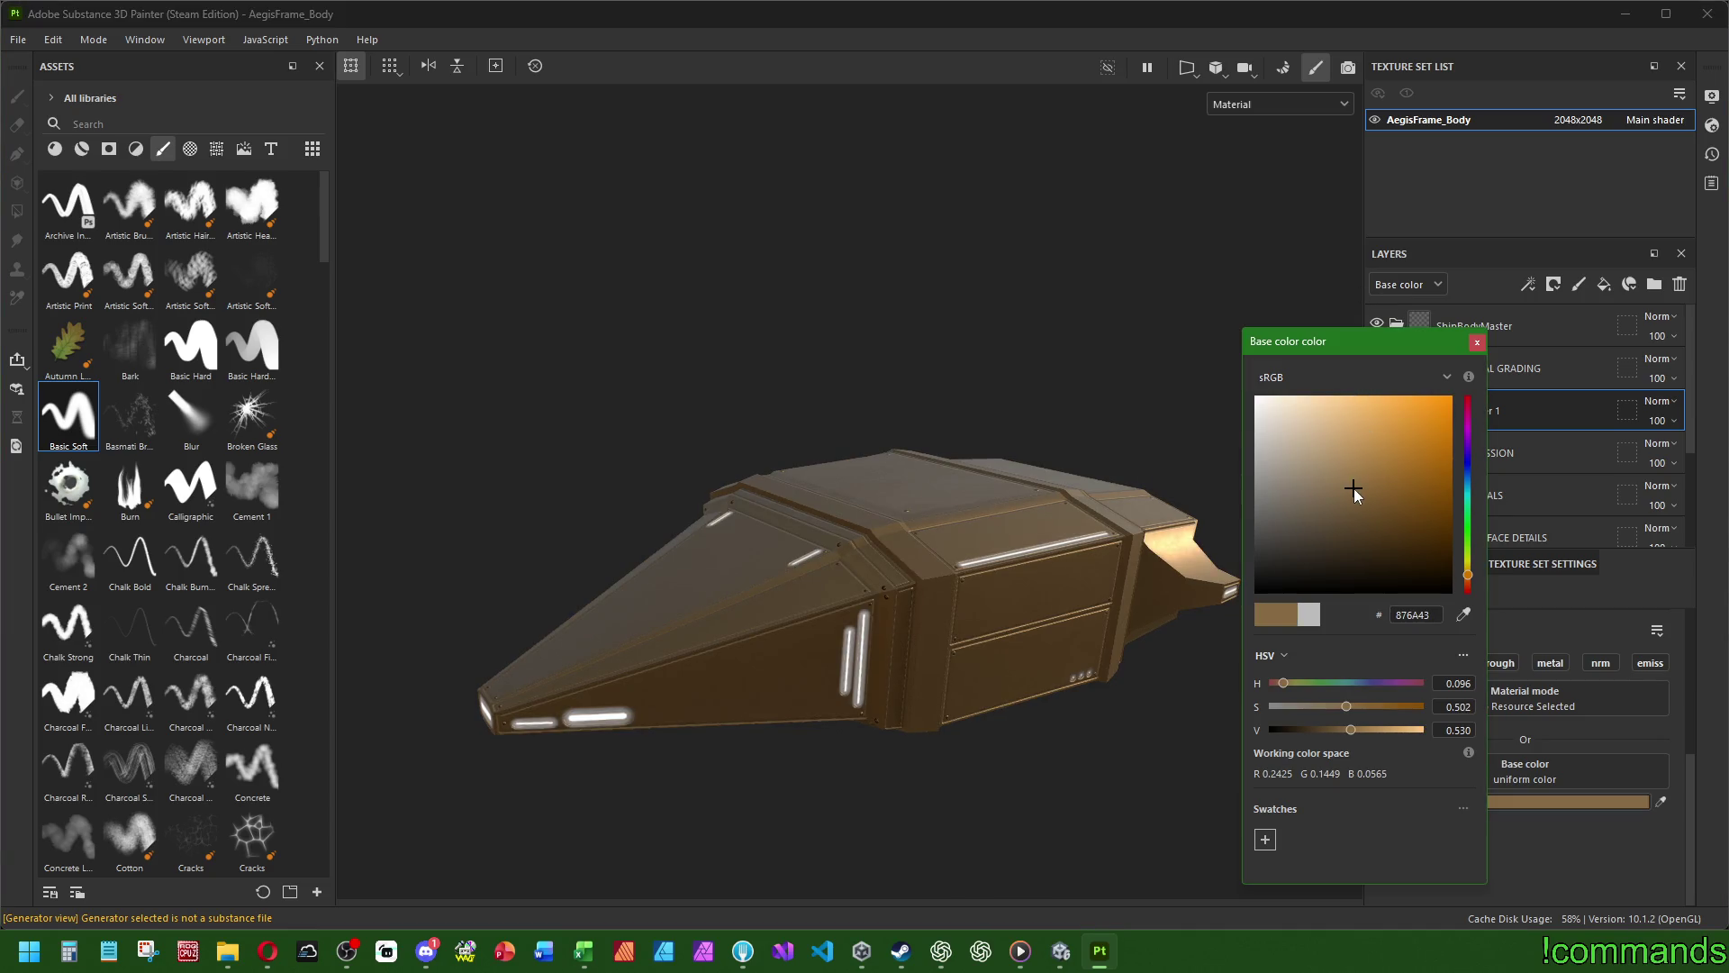
{"action": "left_click", "coordinate": [1349, 550]}
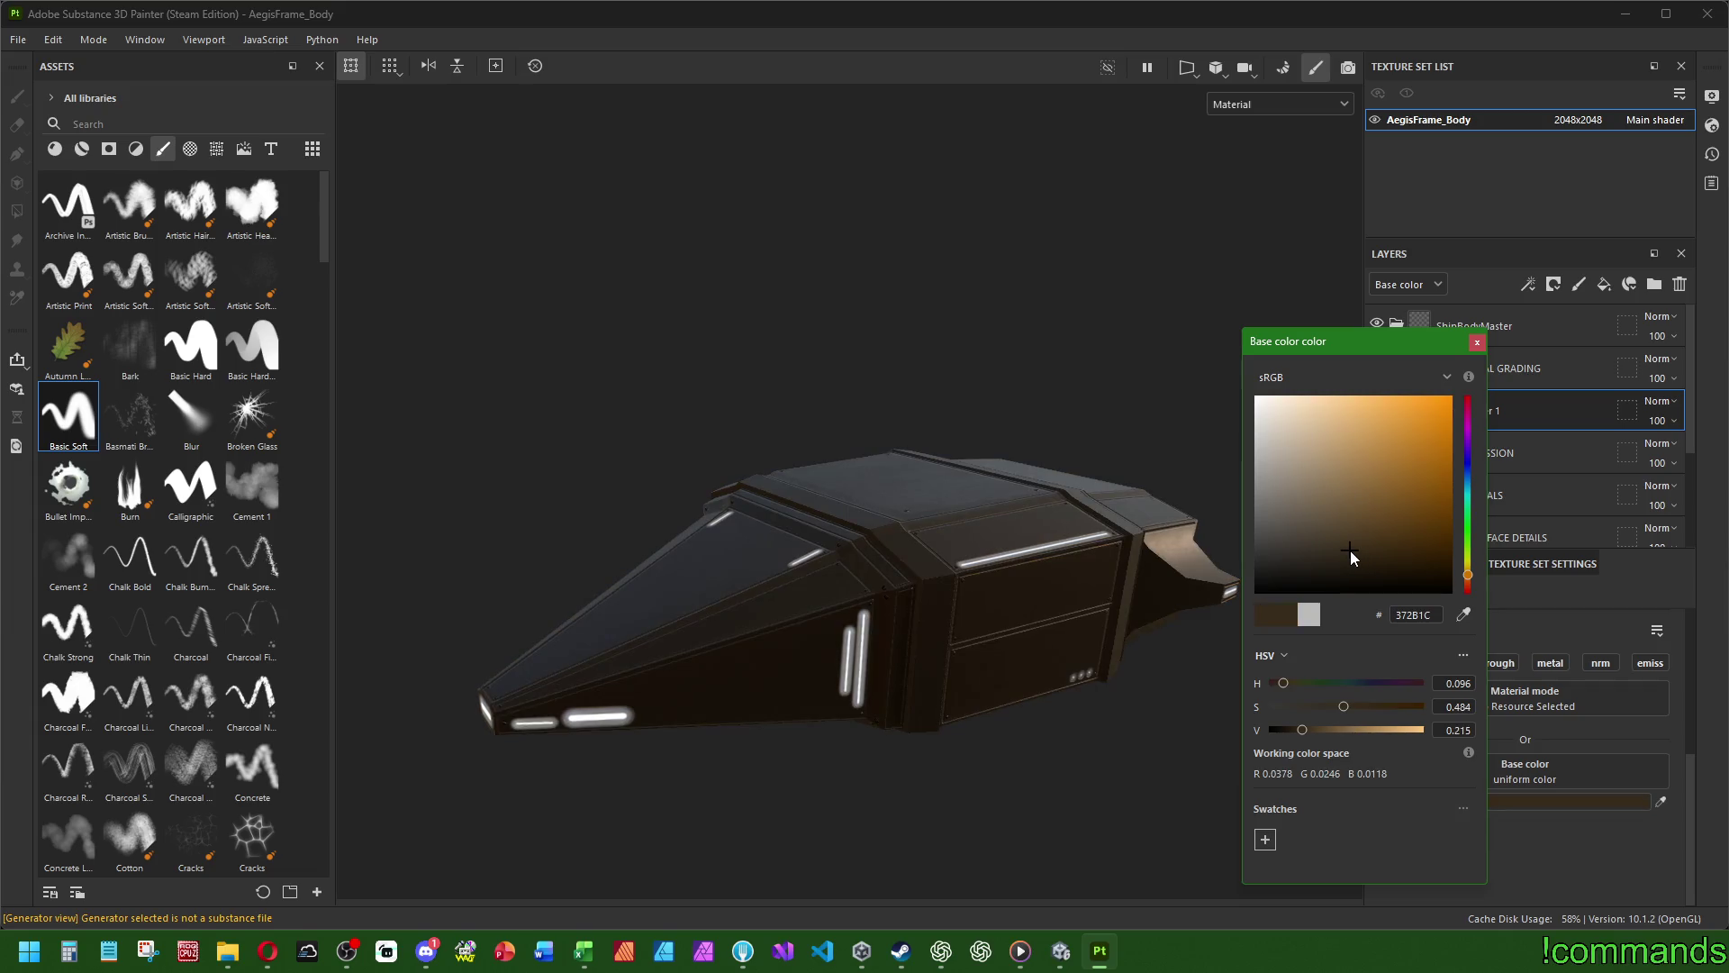
{"action": "left_click", "coordinate": [1353, 482]}
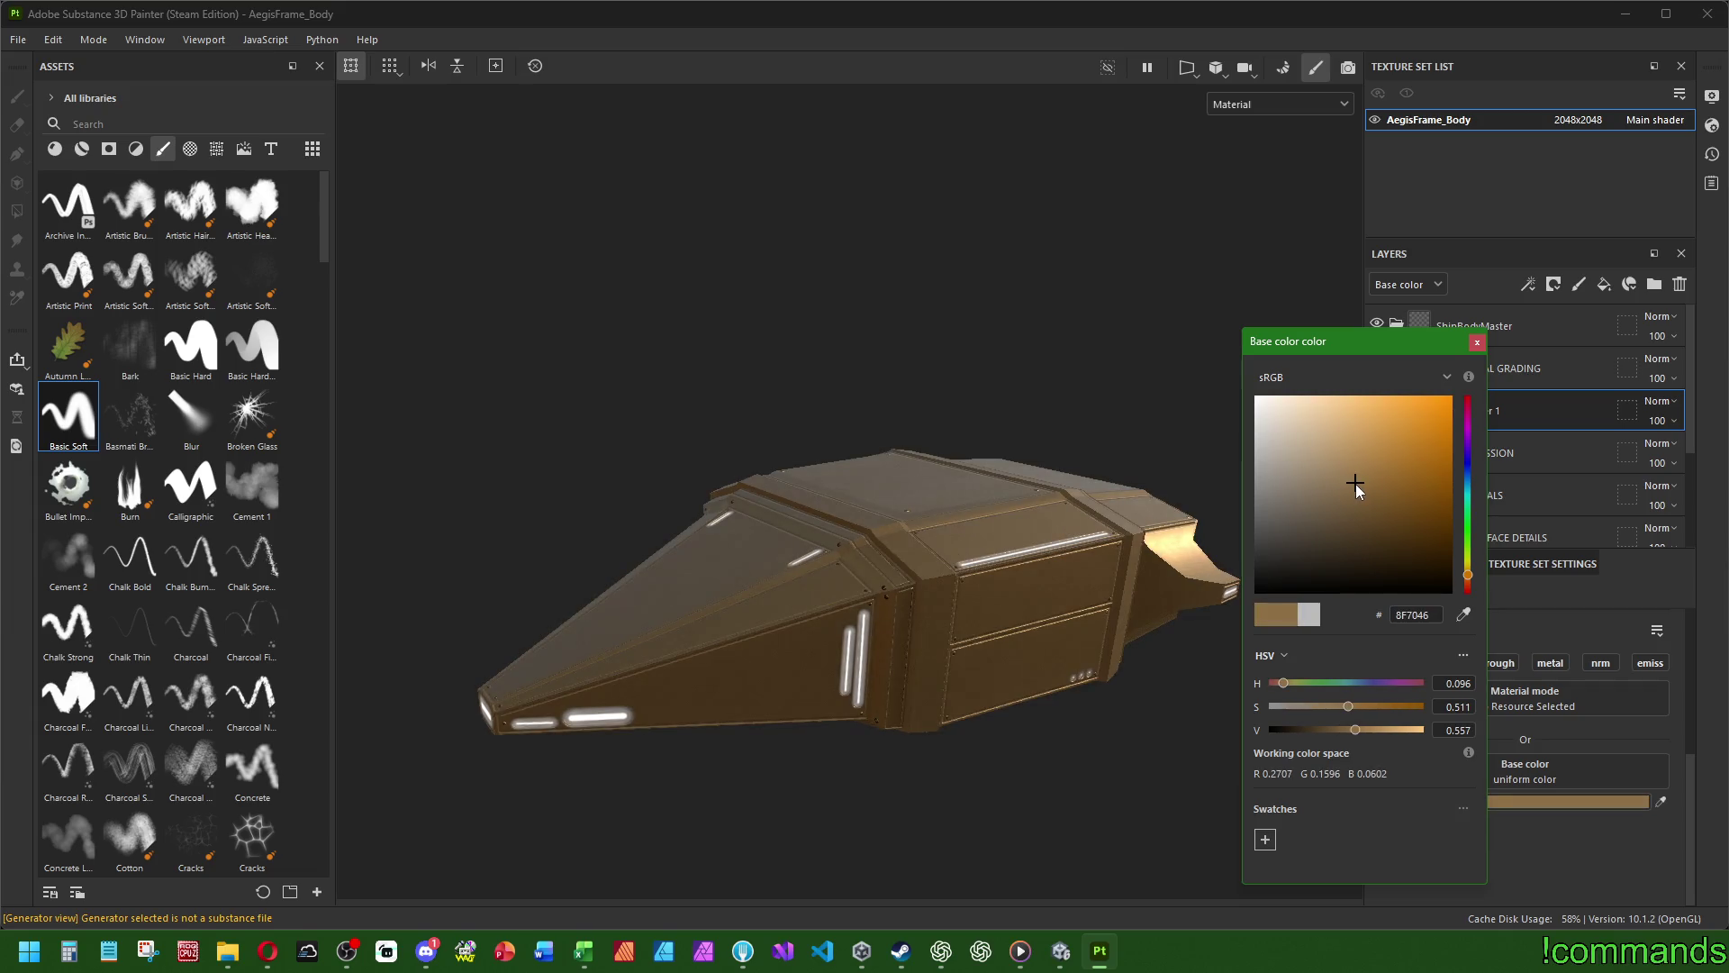
{"action": "left_click", "coordinate": [1477, 342]}
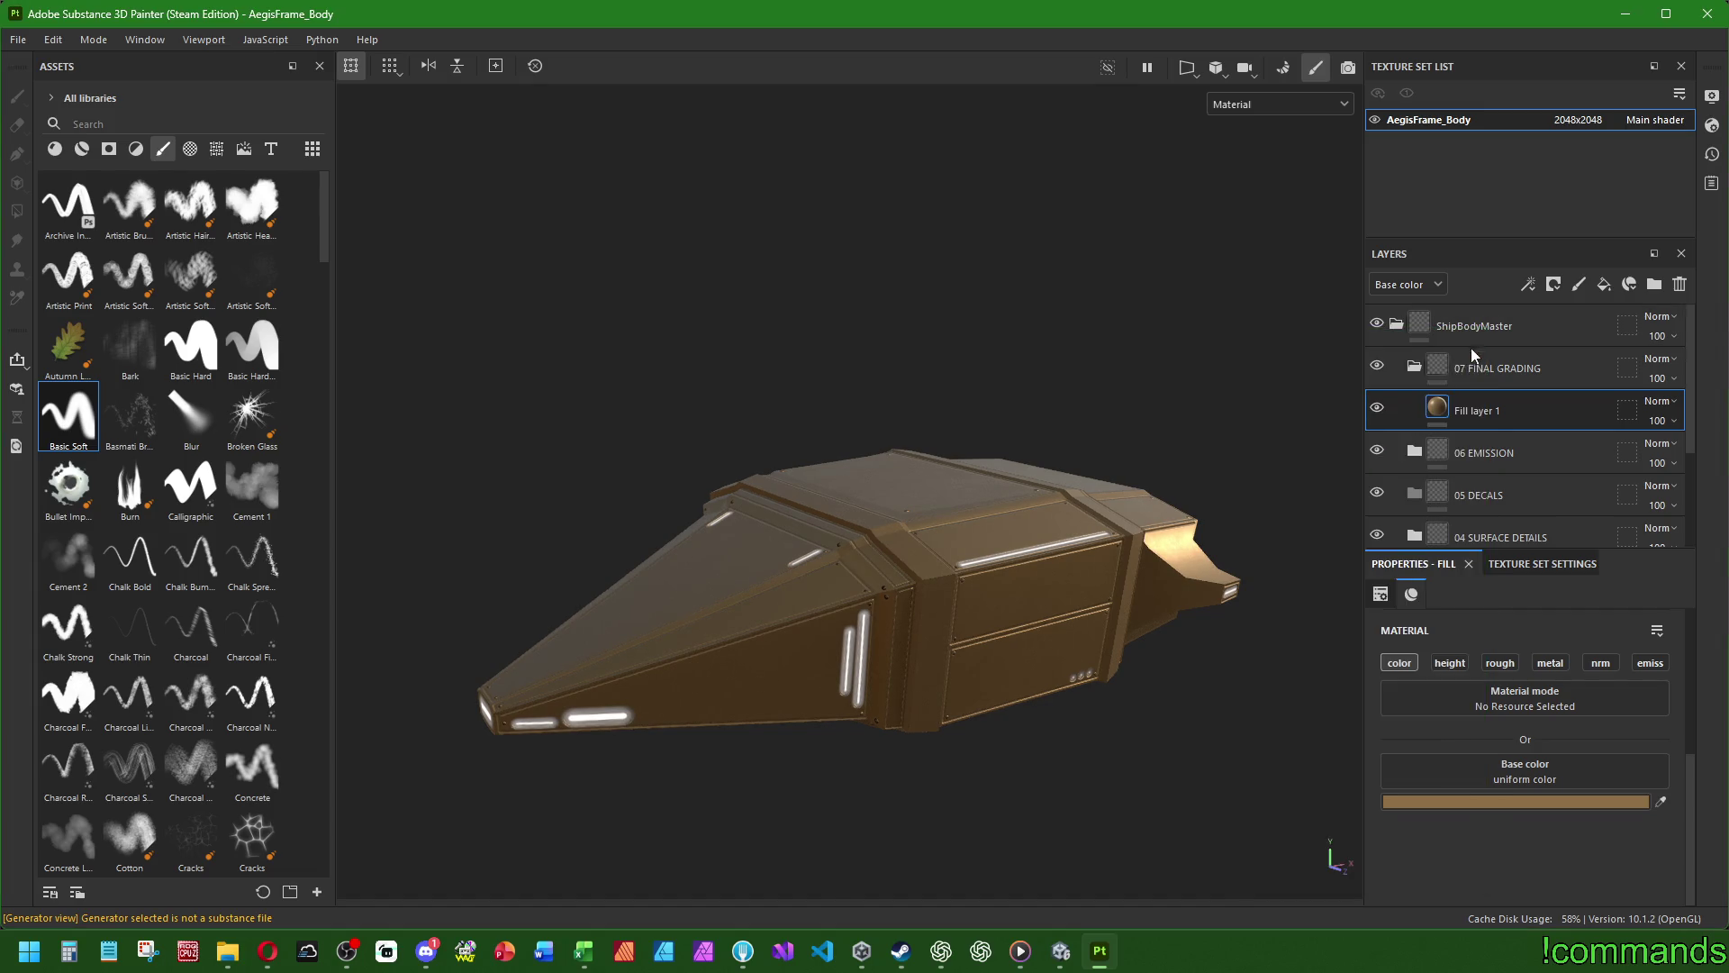
{"action": "scroll", "coordinate": [886, 571], "scroll_direction": "up", "scroll_amount": 1}
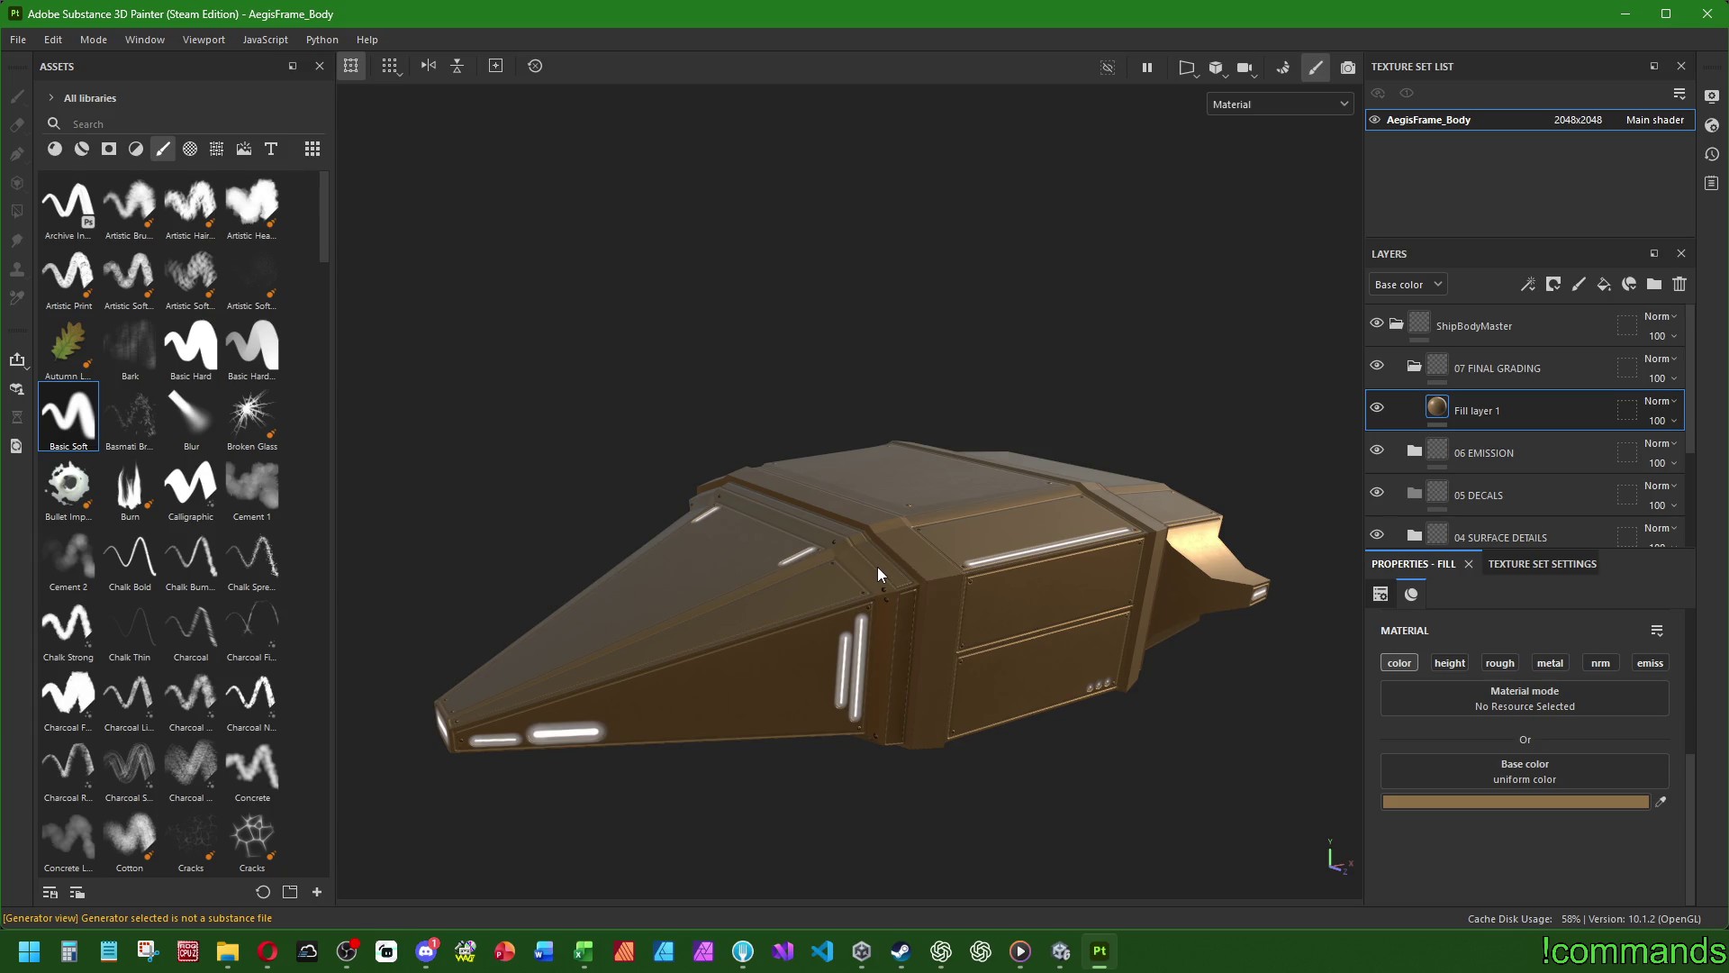
{"action": "left_click", "coordinate": [1654, 401]}
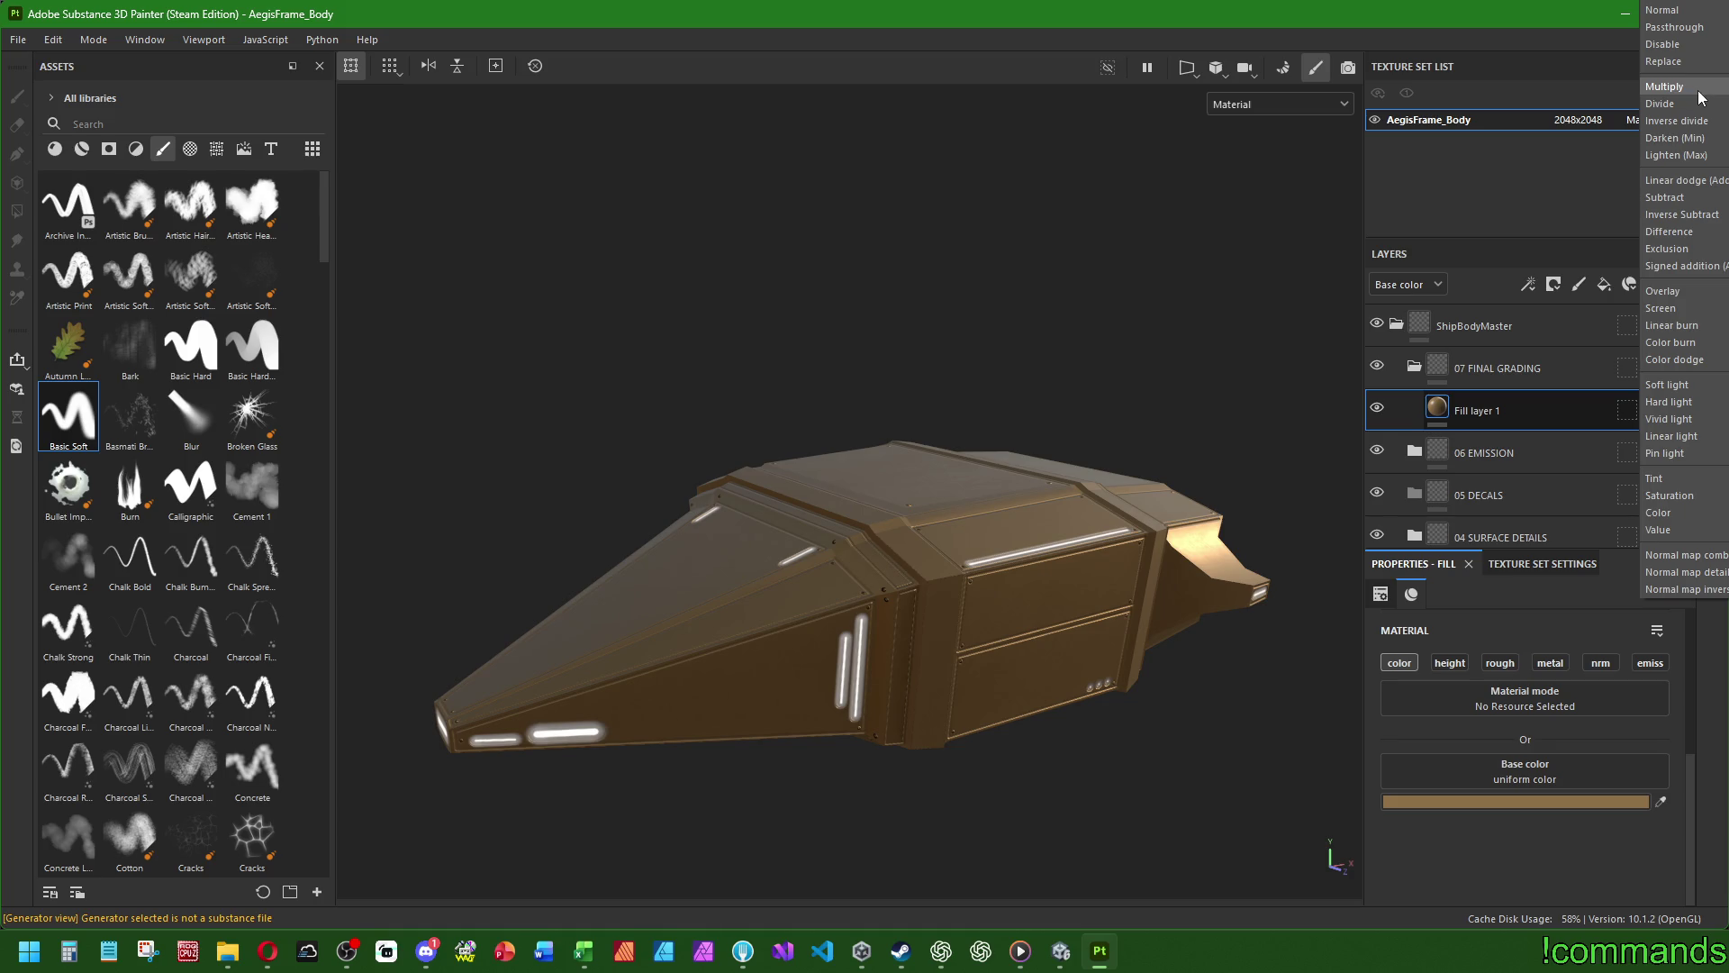
- Set Fill layer 1 to Overlay and test Anisotropic Noise as base colour, undoing it
{"action": "left_click", "coordinate": [1659, 291]}
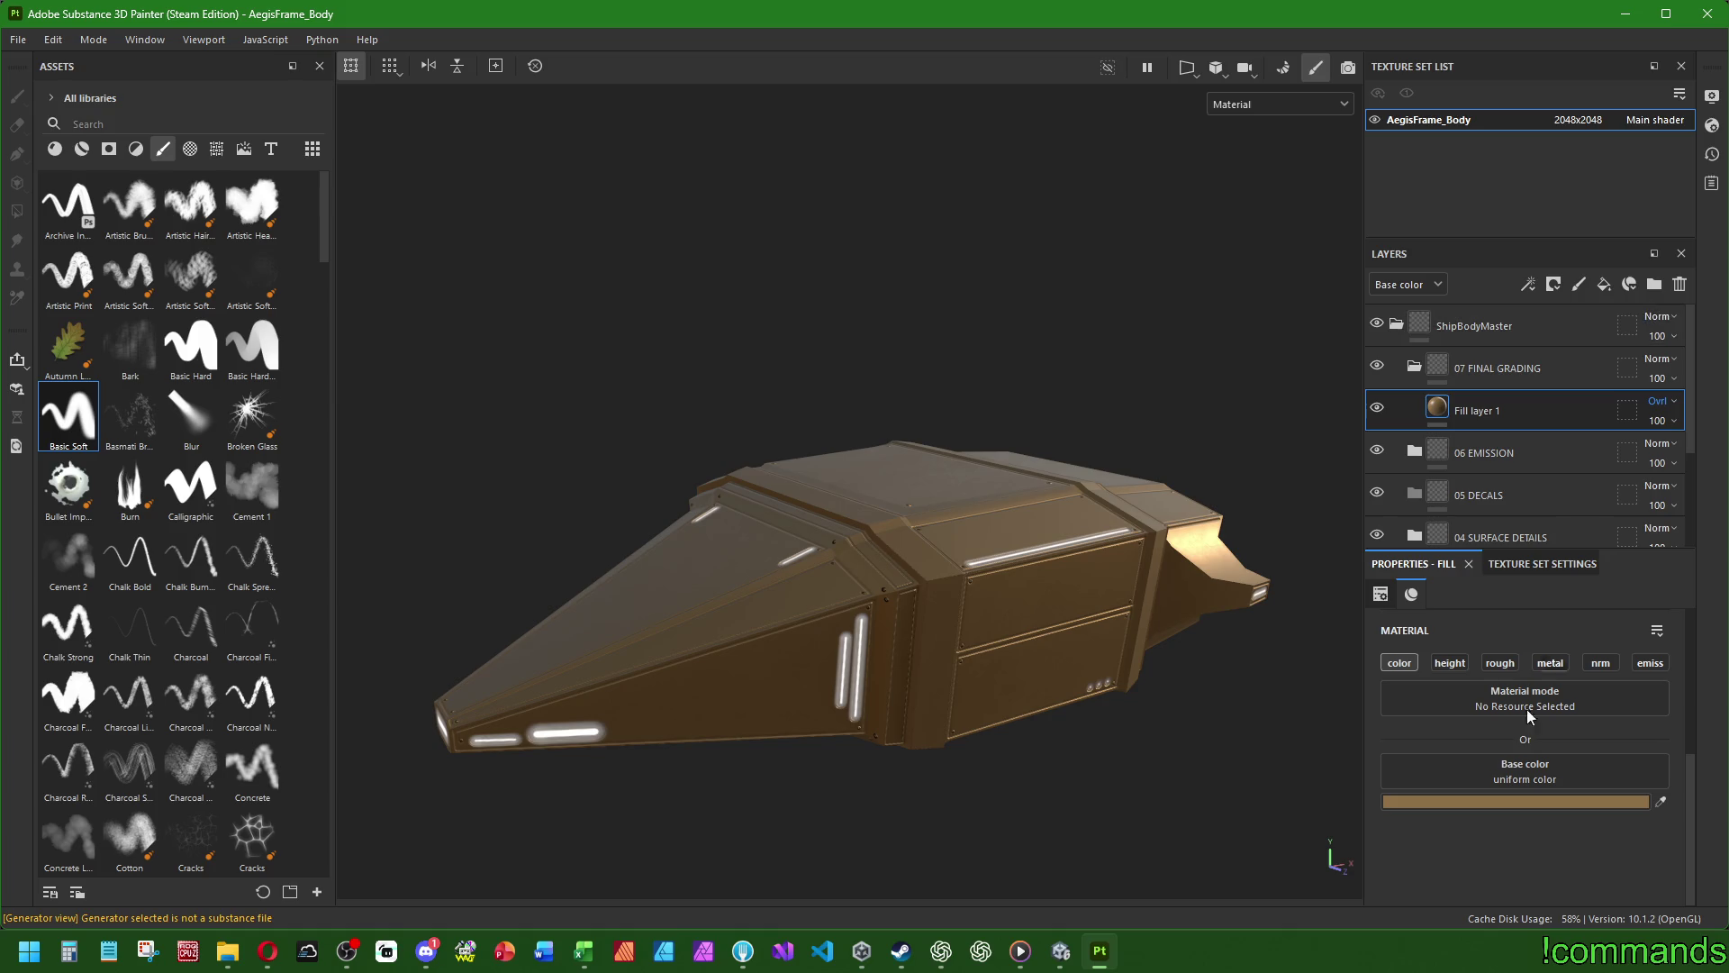
{"action": "left_click", "coordinate": [1556, 778]}
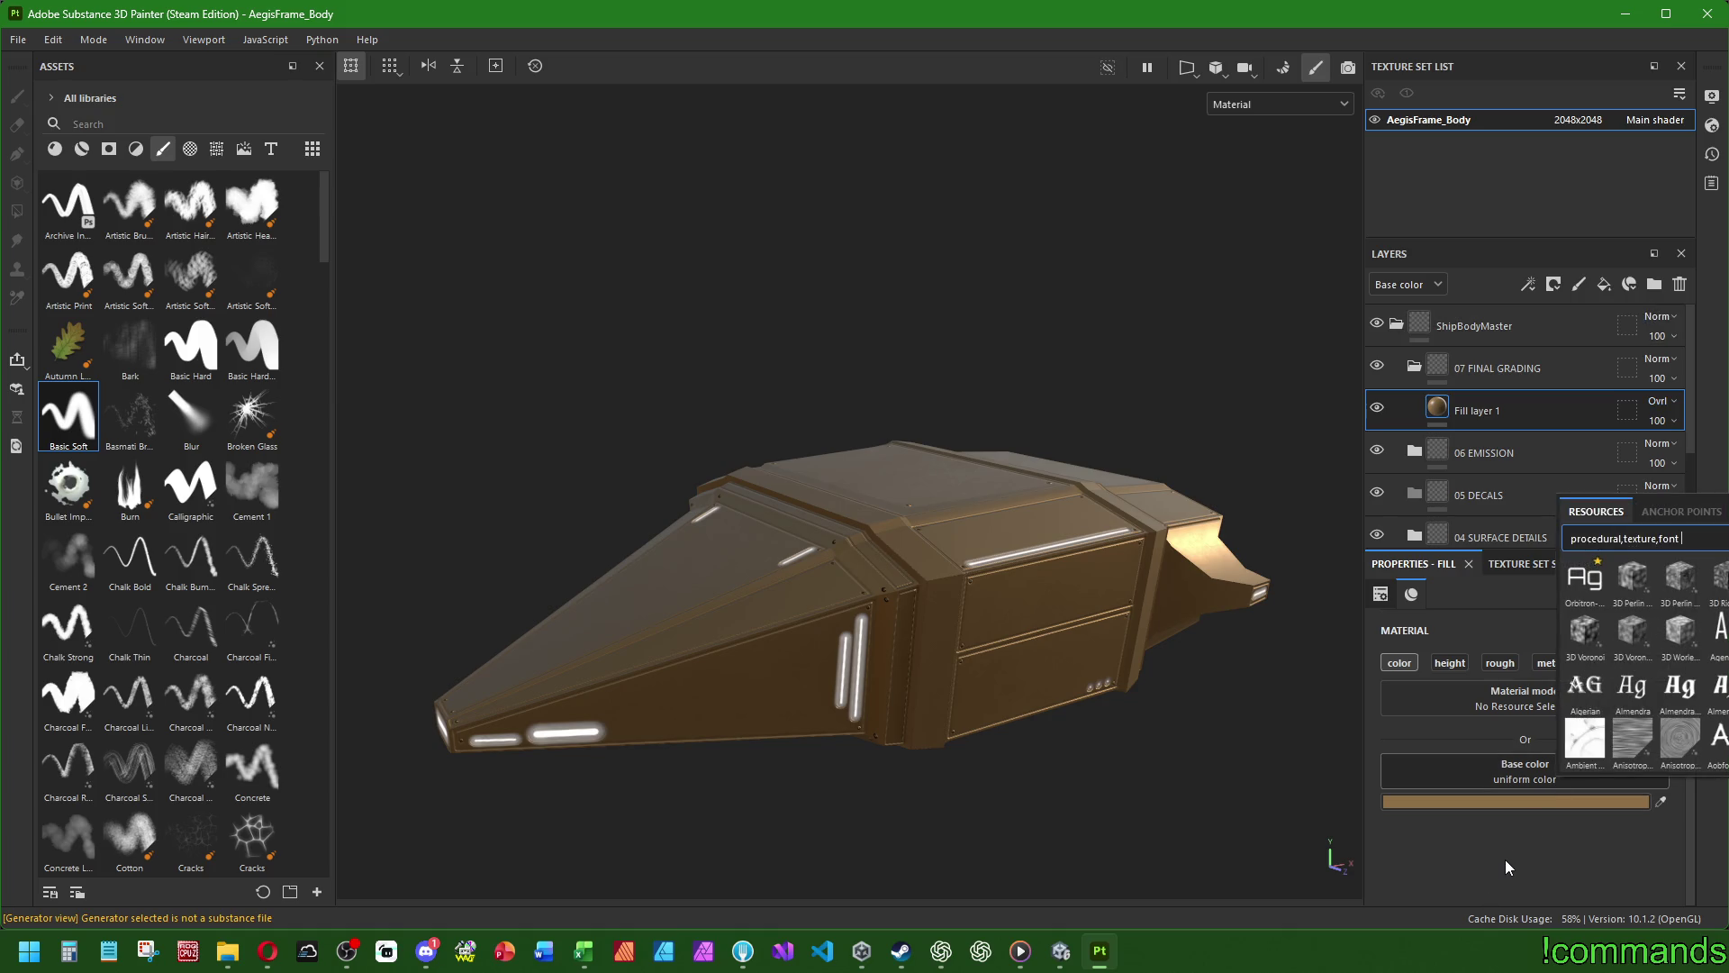
{"action": "left_click", "coordinate": [1612, 756]}
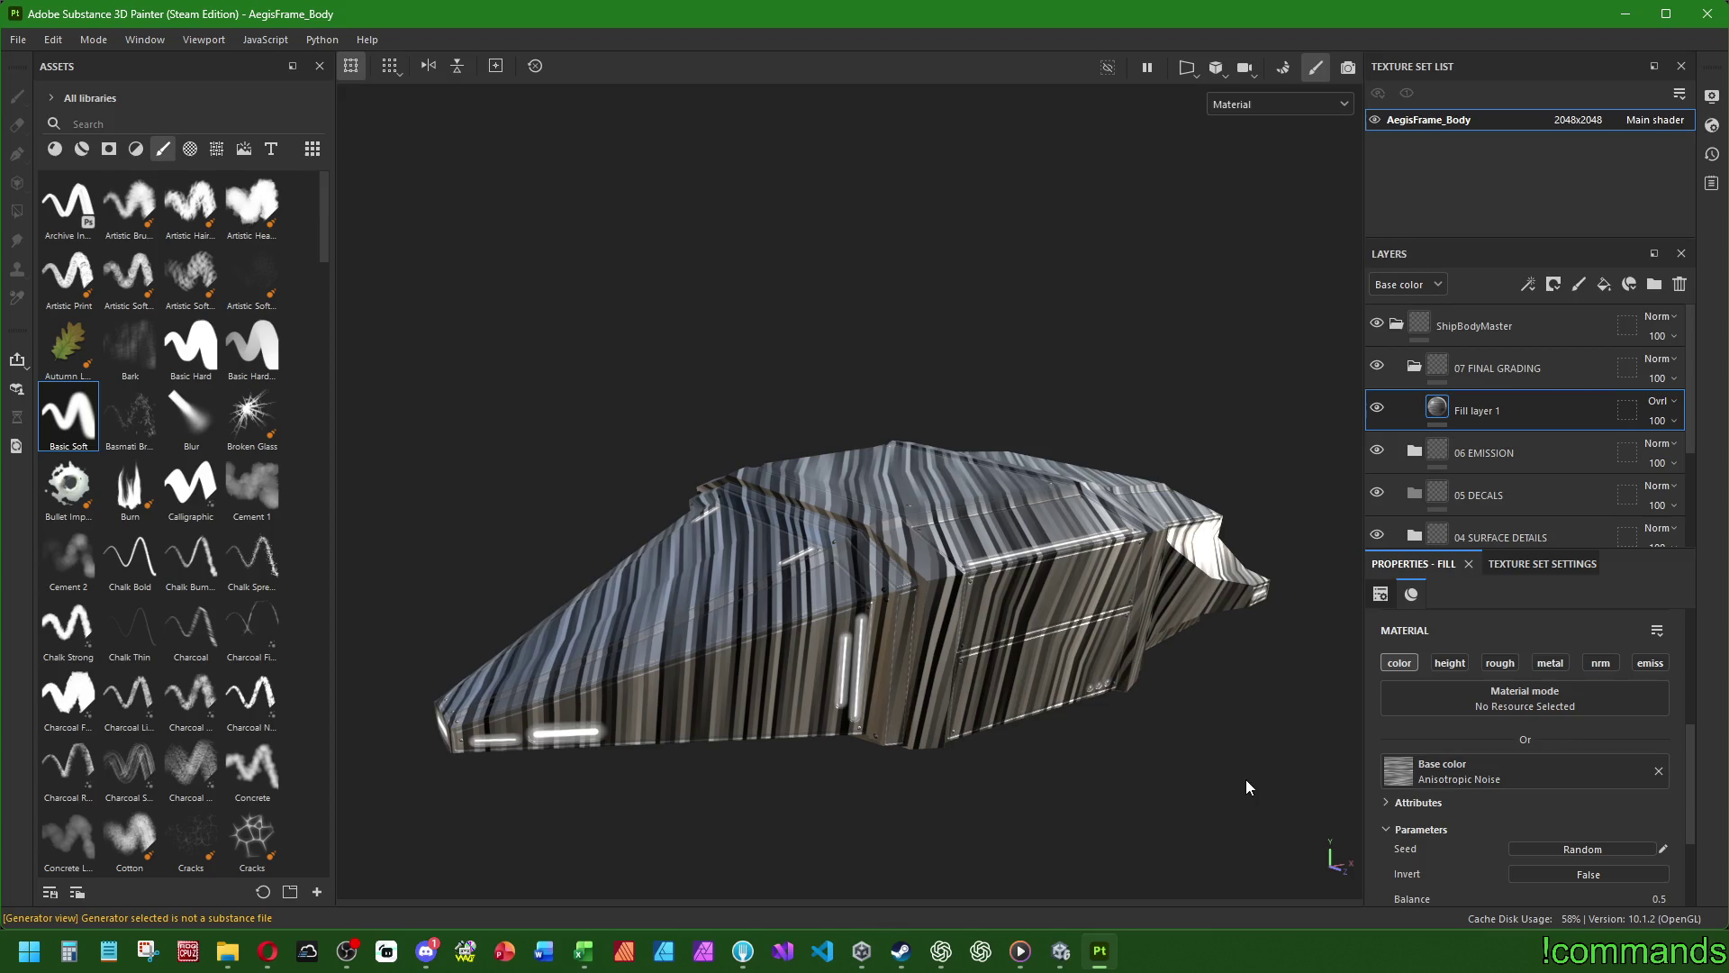
{"action": "key", "text": "ctrl+z"}
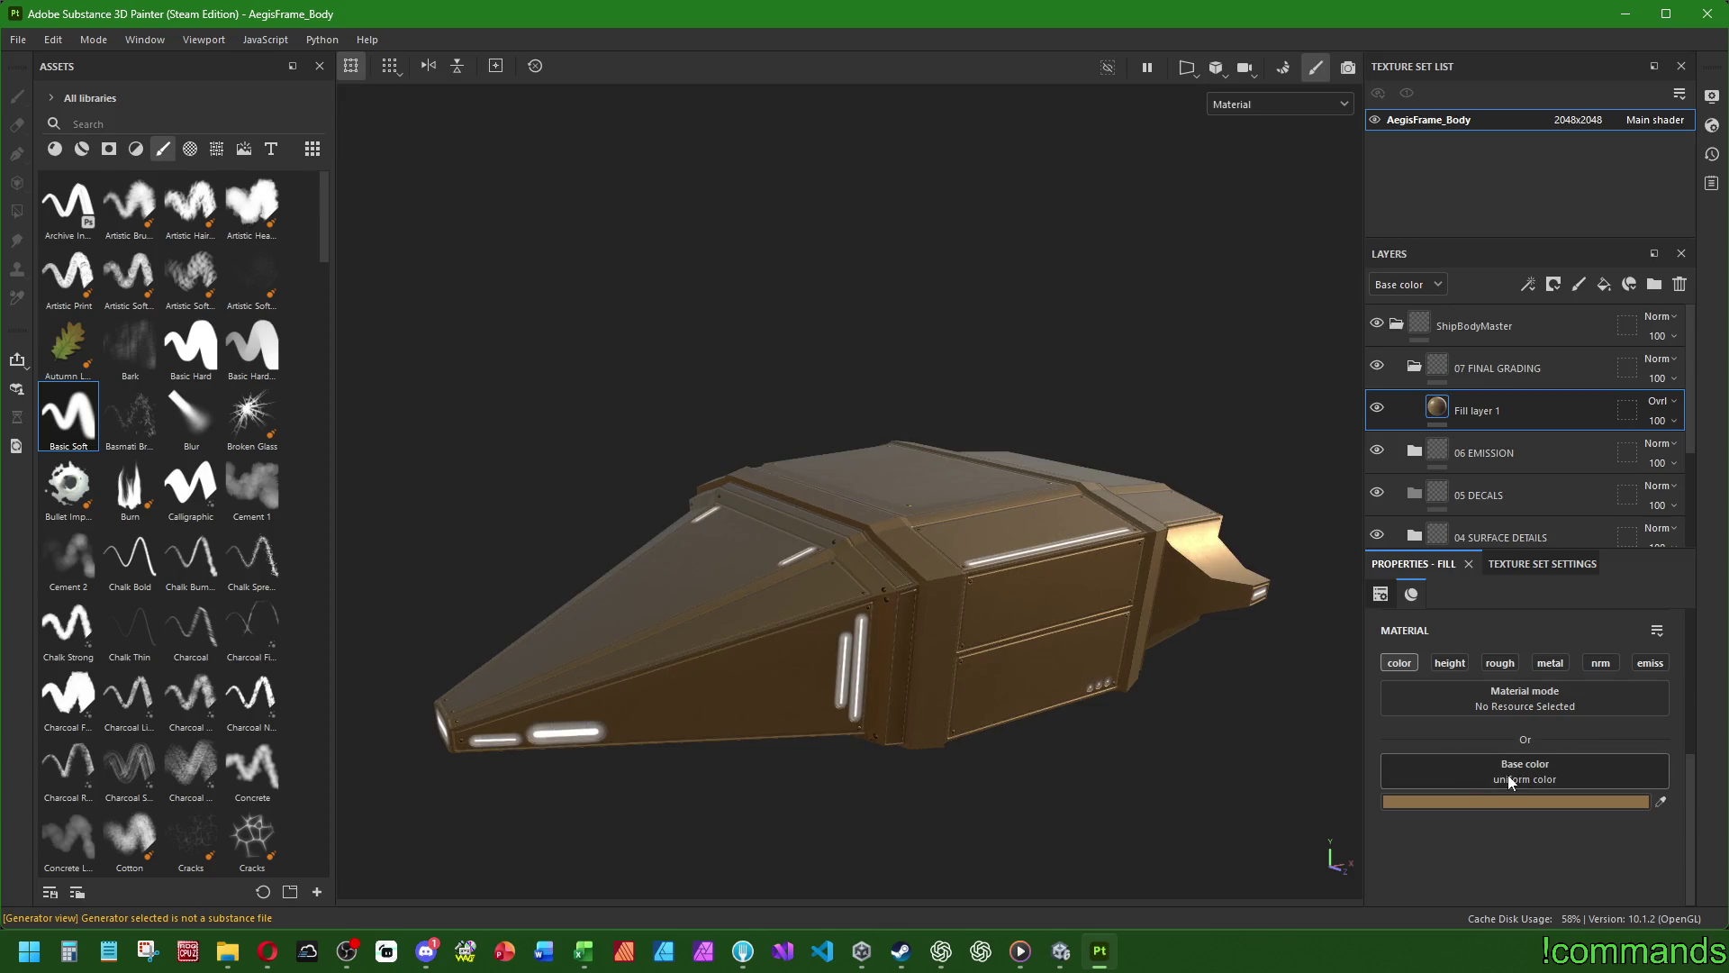
{"action": "left_click", "coordinate": [1505, 774]}
{"action": "left_click", "coordinate": [1567, 733]}
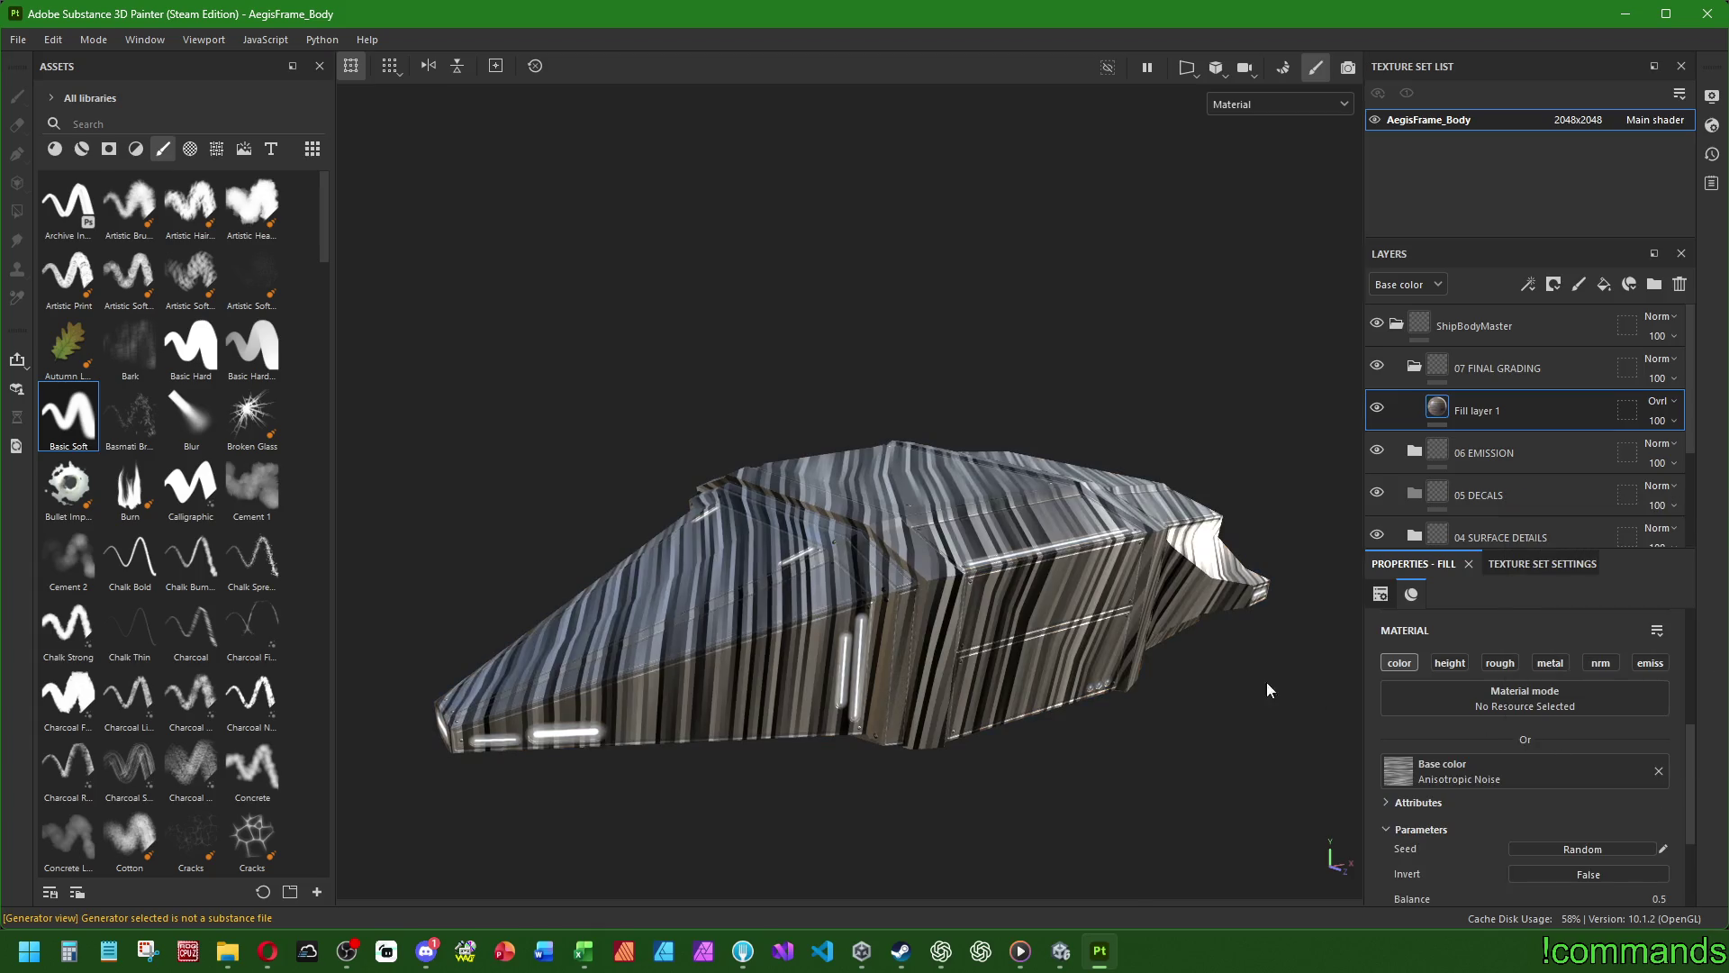
{"action": "key", "text": "ctrl+z"}
- Try Anisotropic Noise and the Ambient Occlusion map as base colour, reverting to uniform brown
{"action": "left_click", "coordinate": [1484, 773]}
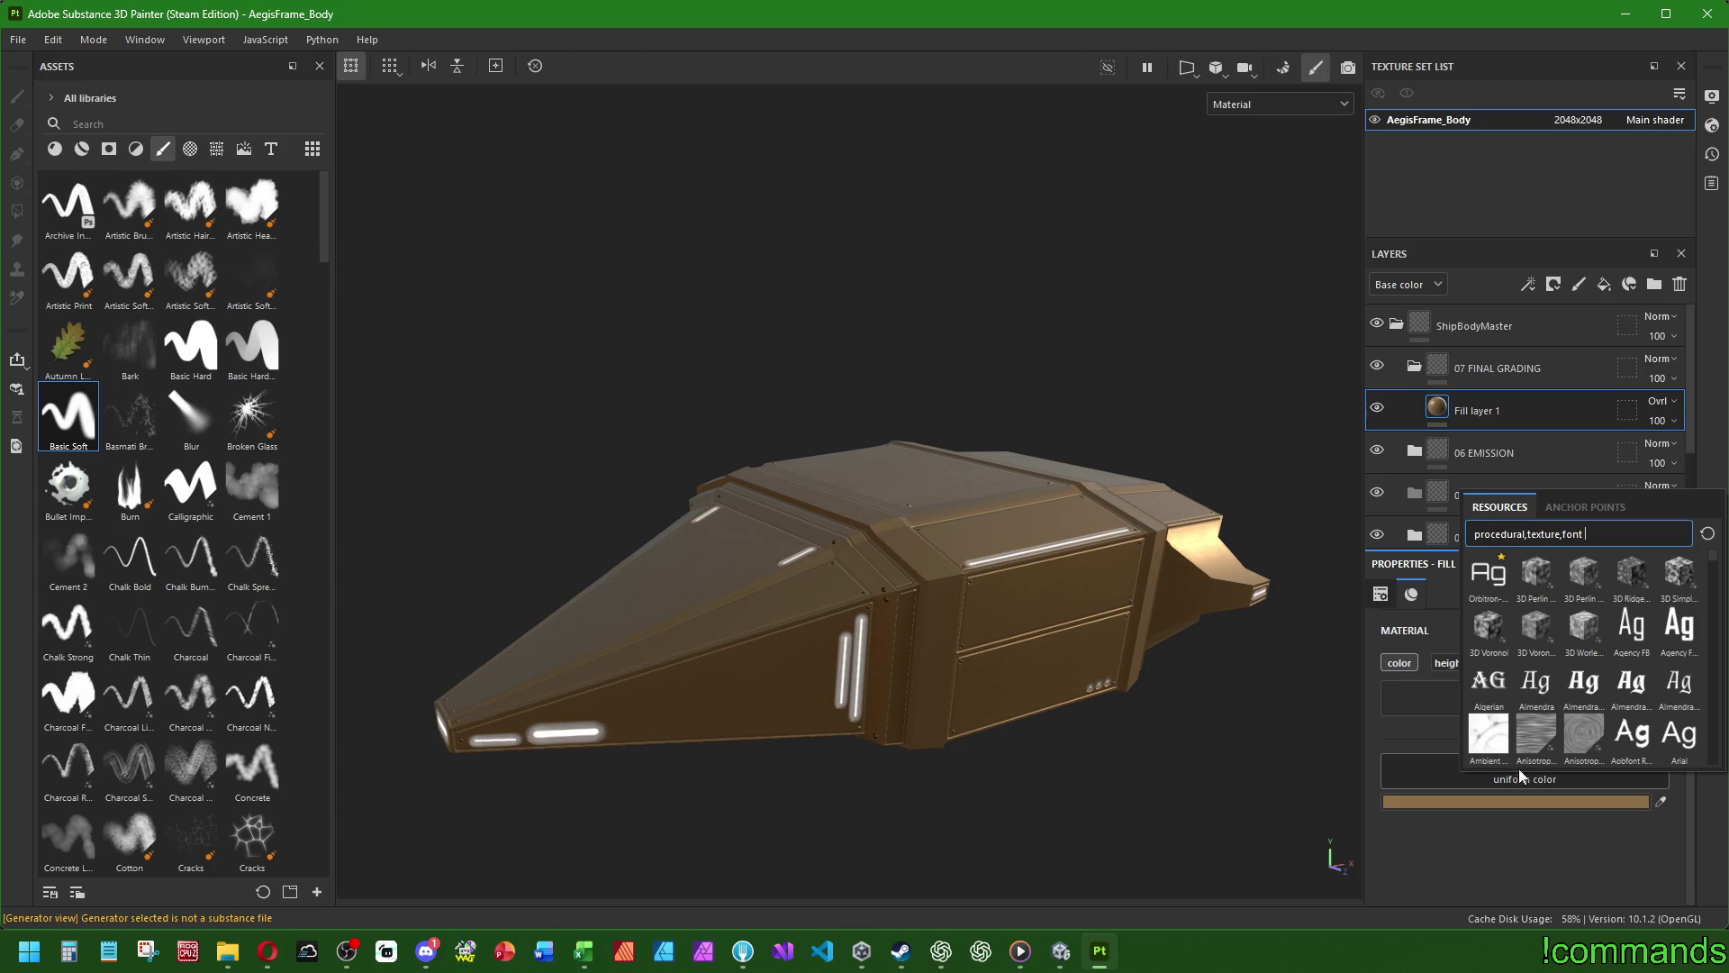
{"action": "left_click", "coordinate": [1582, 736]}
{"action": "key", "text": "ctrl+z"}
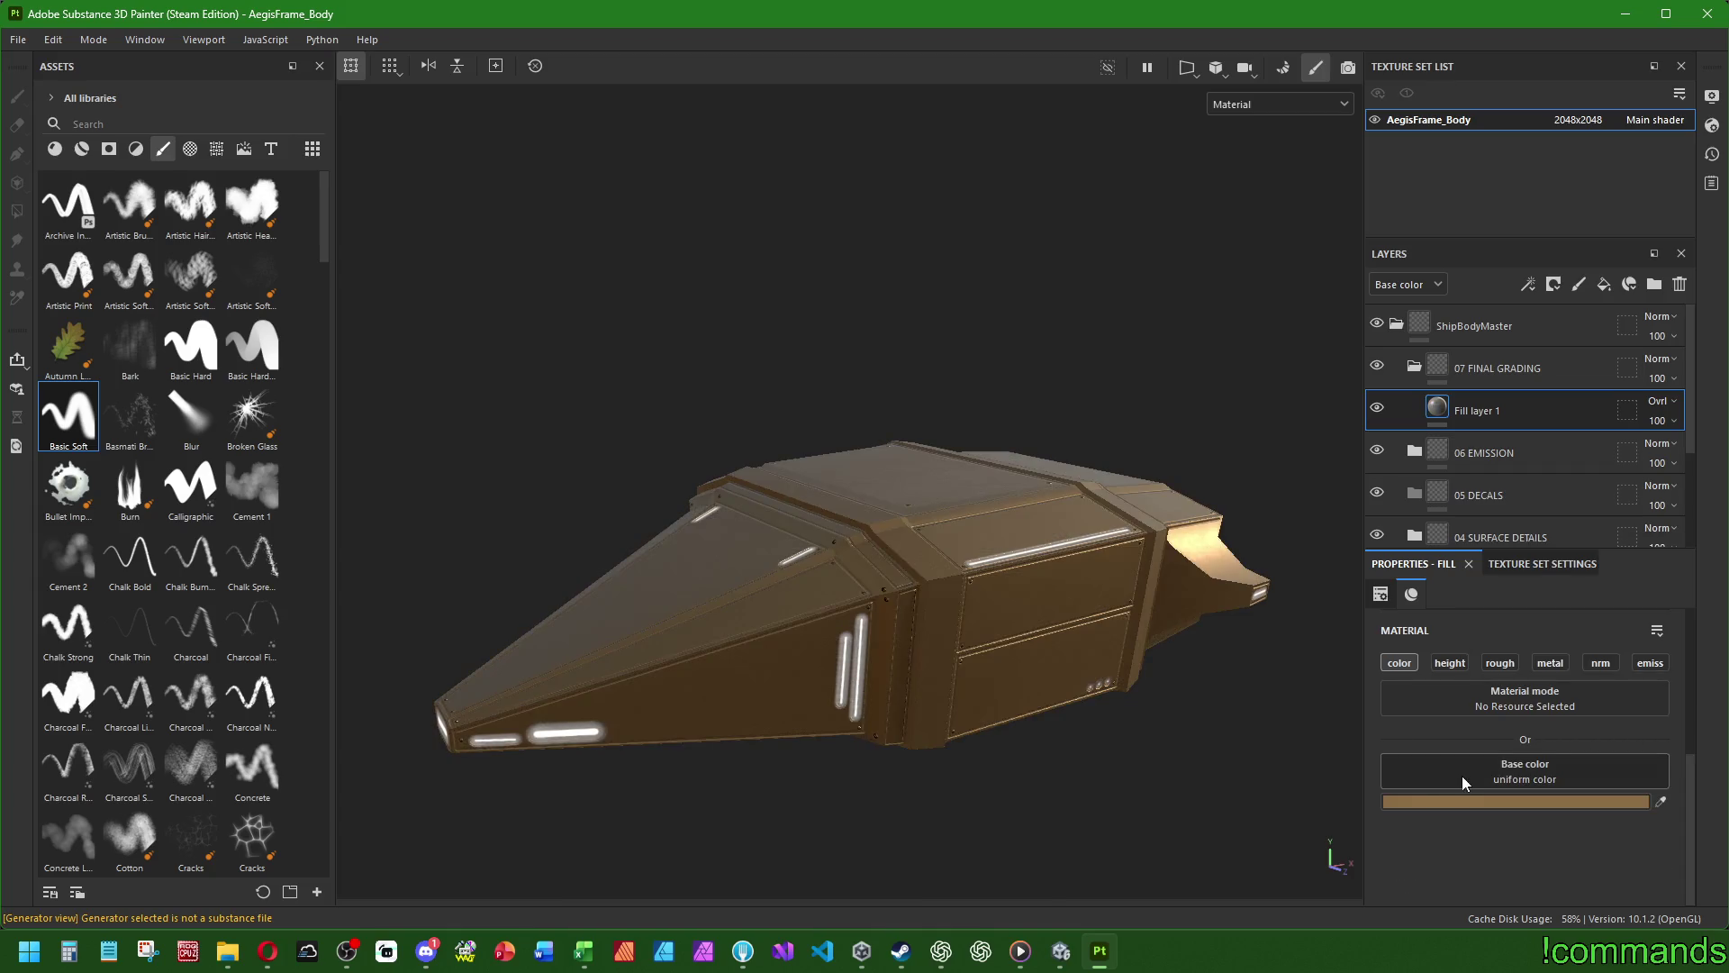
{"action": "left_click", "coordinate": [1462, 776]}
{"action": "left_click", "coordinate": [1496, 734]}
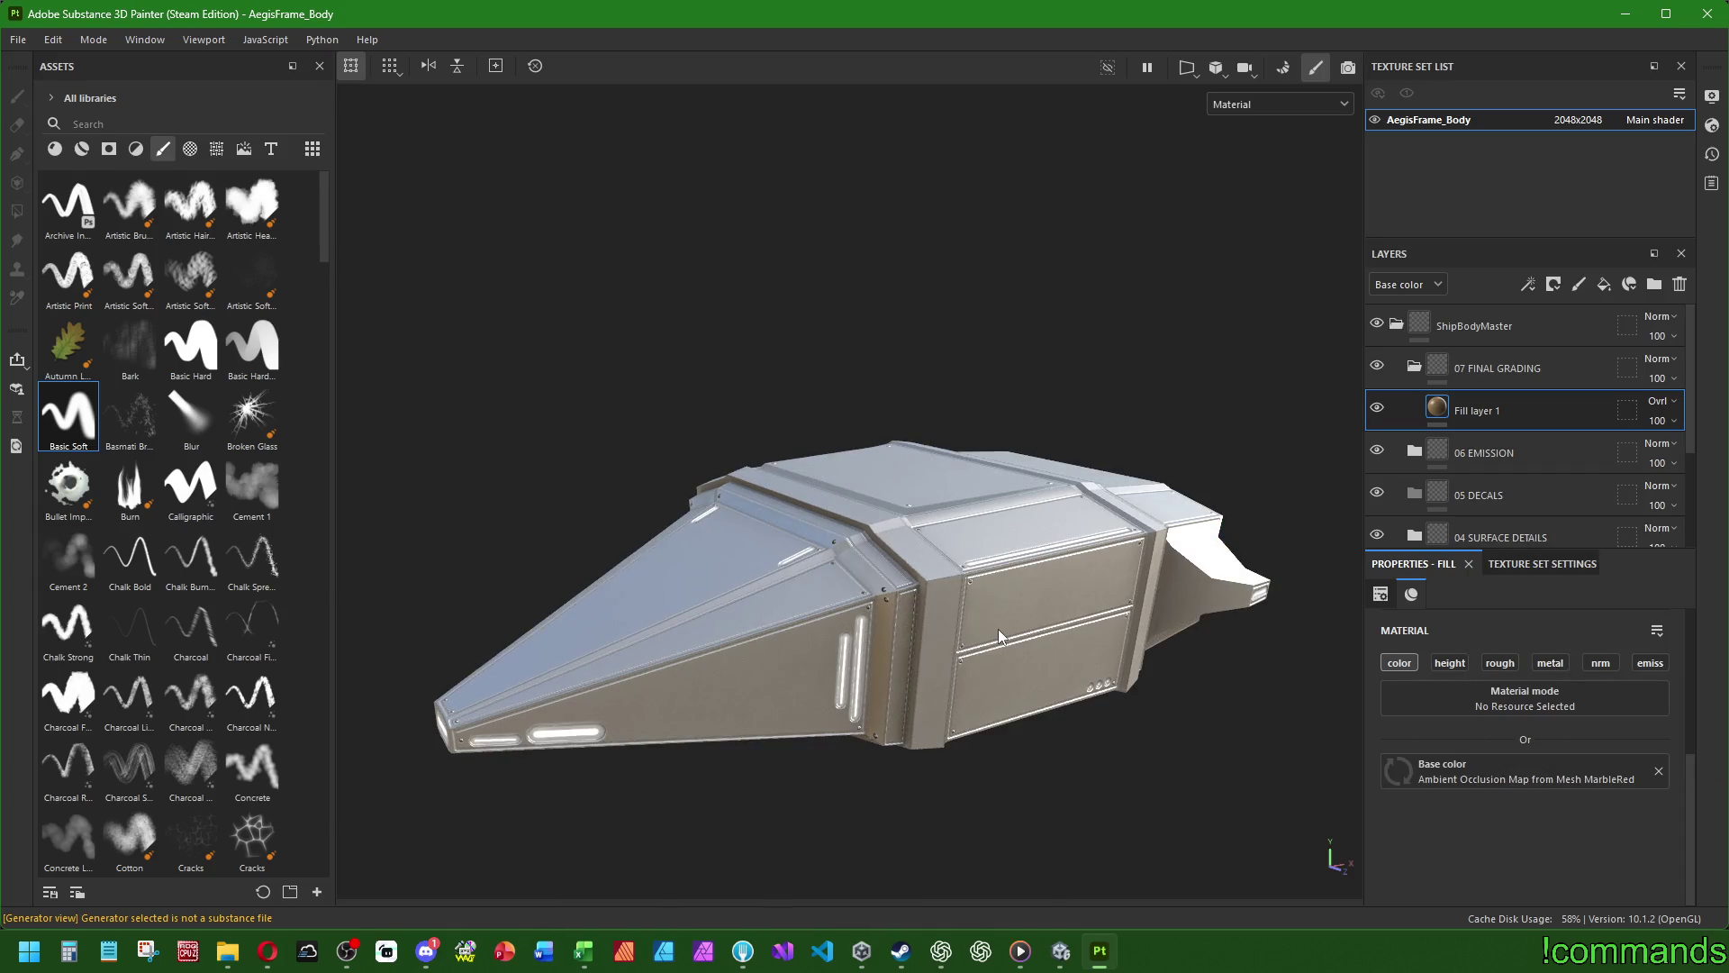
{"action": "key", "text": "ctrl+z"}
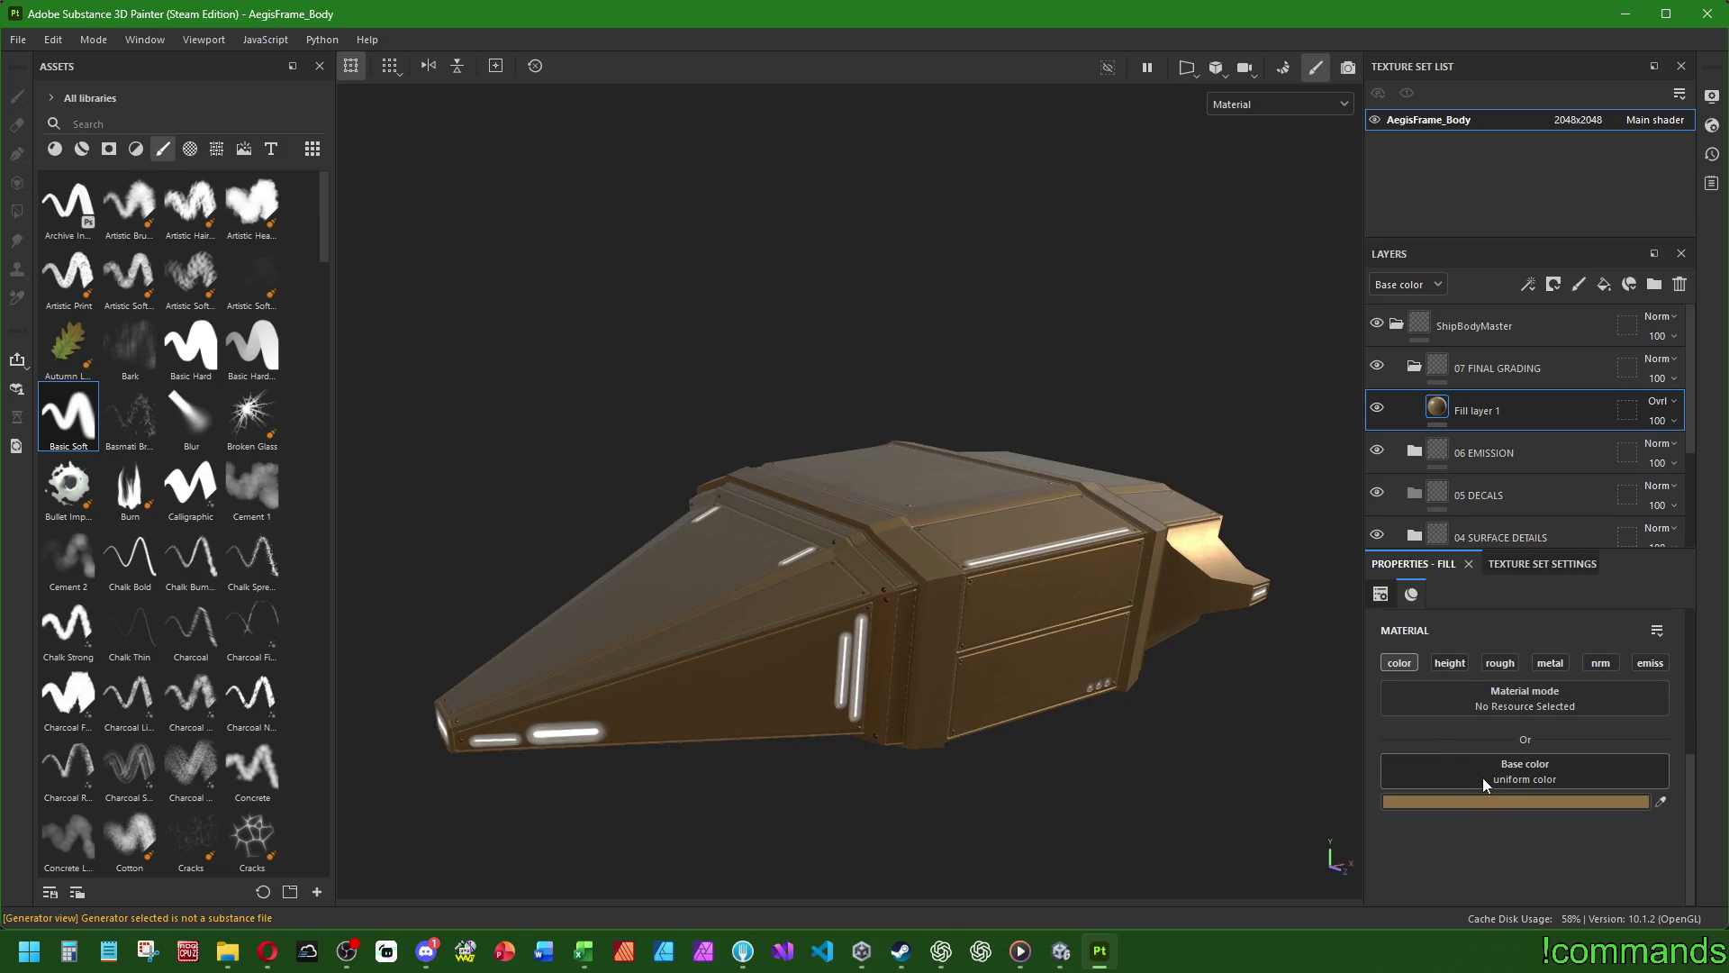
- Test the Atom and Bricks 01 patterns as base colour, reverting to uniform brown each time
{"action": "left_click", "coordinate": [1482, 776]}
{"action": "left_click", "coordinate": [1559, 650]}
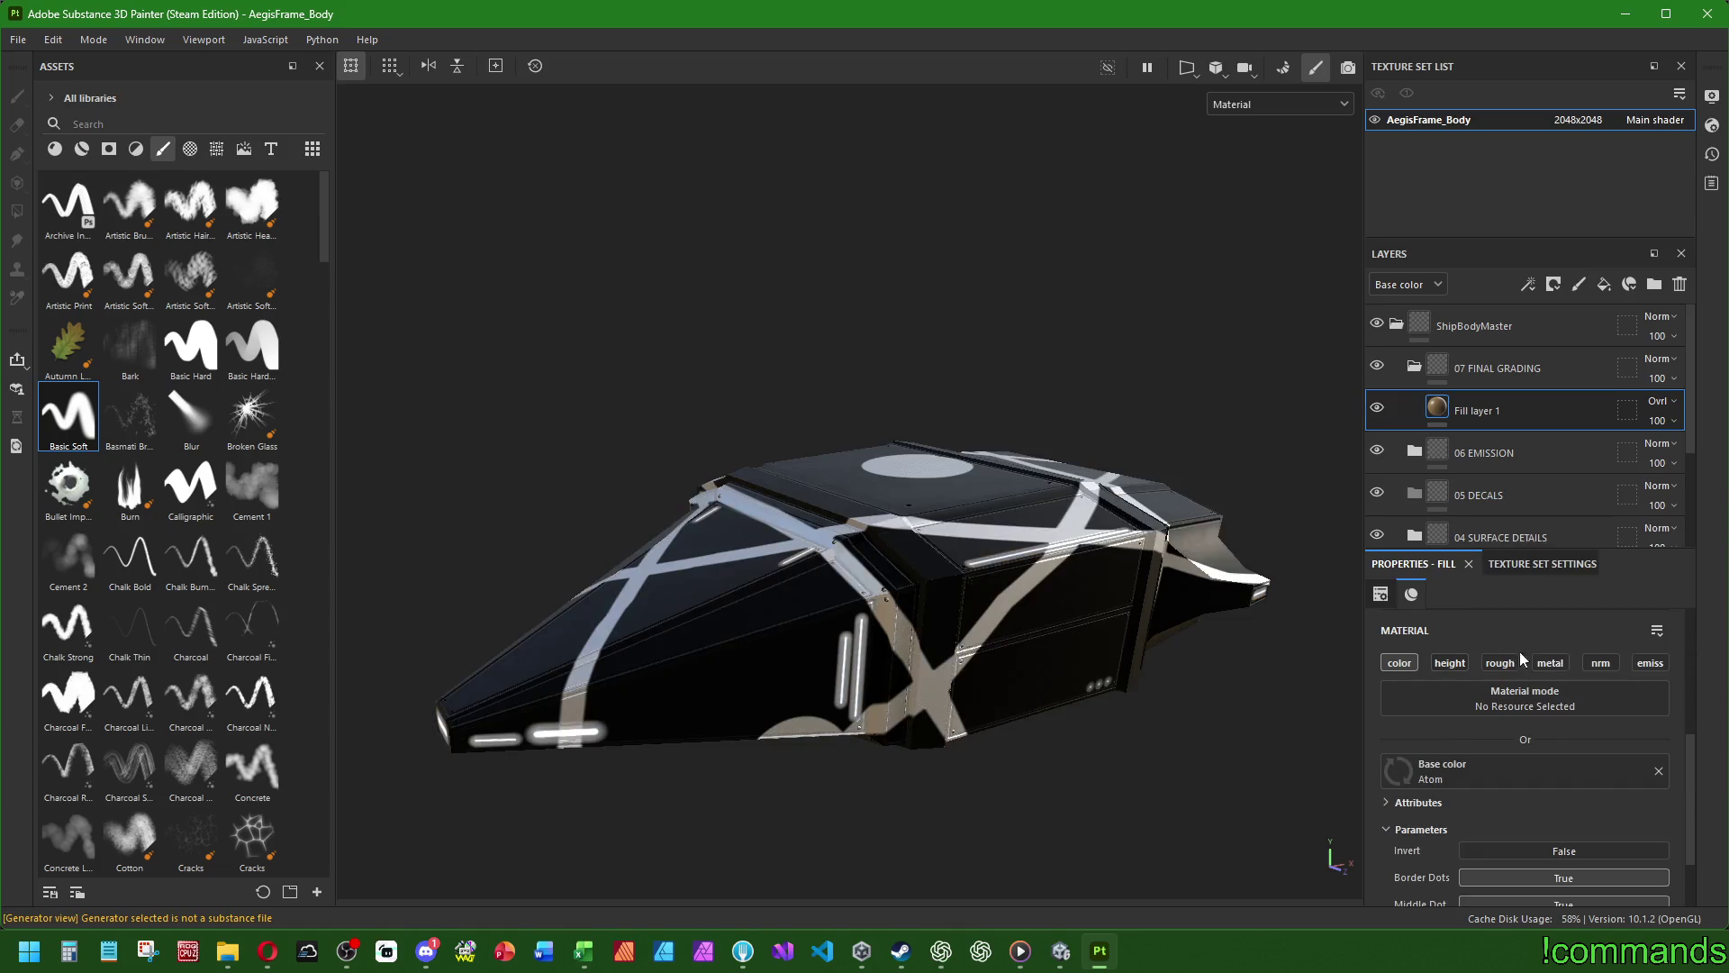
{"action": "key", "text": "ctrl+z"}
{"action": "left_click", "coordinate": [1522, 776]}
{"action": "scroll", "coordinate": [1572, 689], "scroll_direction": "down", "scroll_amount": 2}
{"action": "left_click", "coordinate": [1687, 741]}
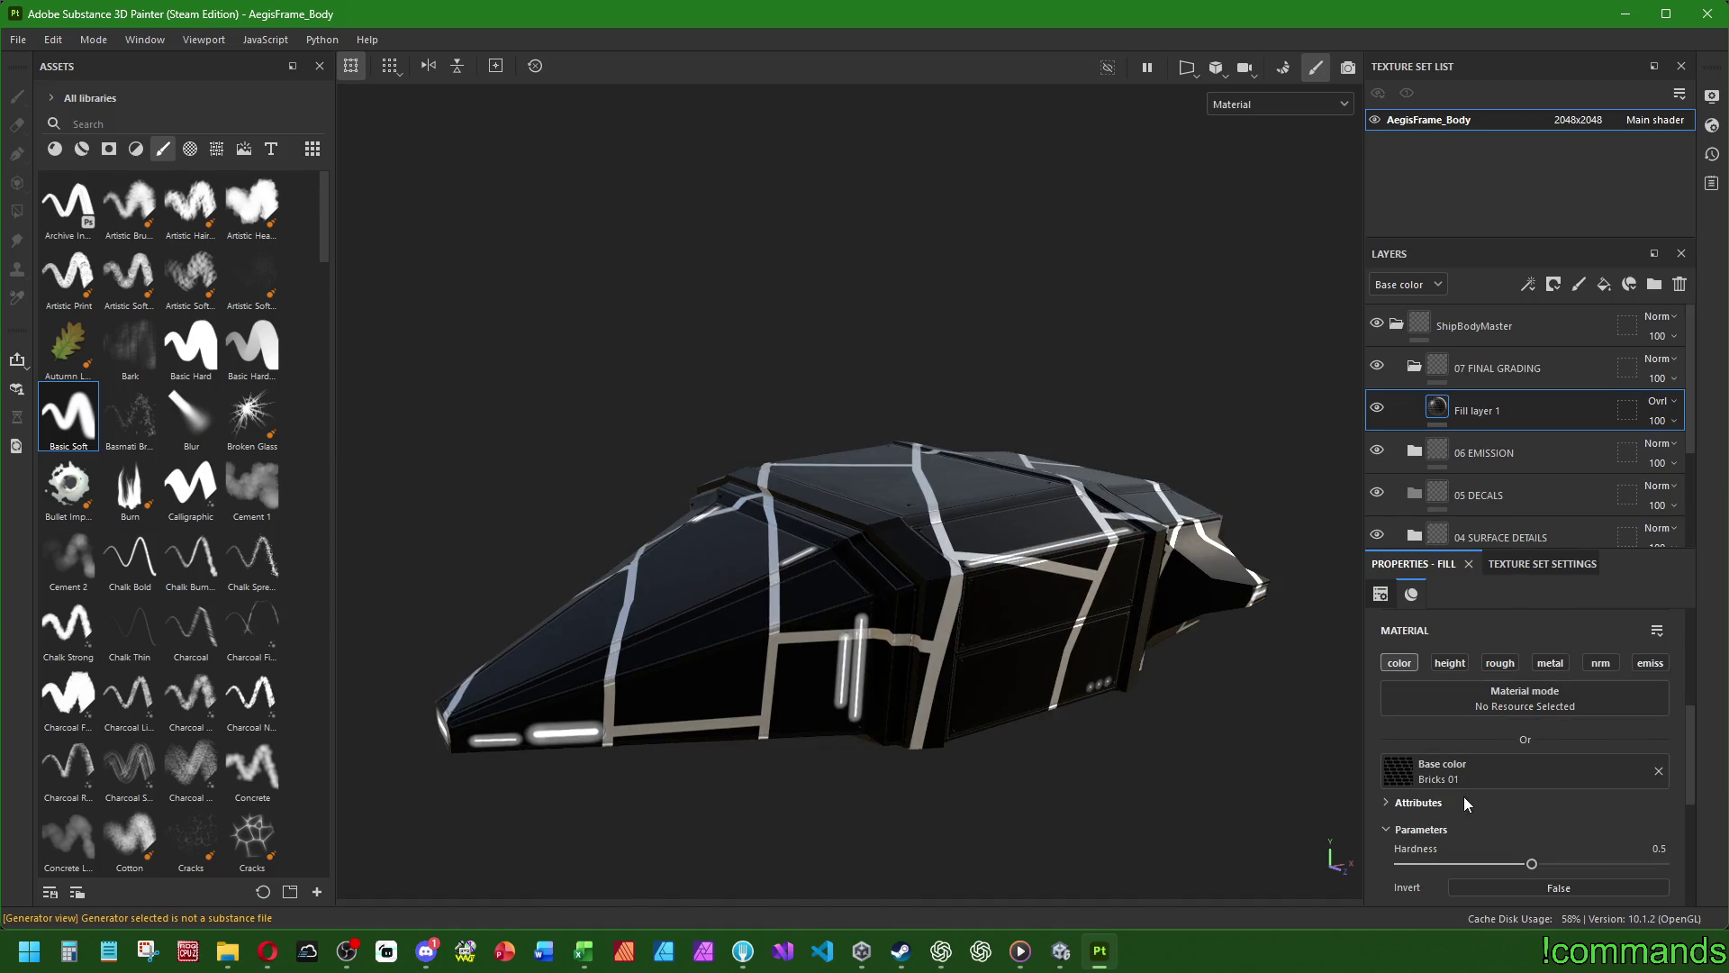
{"action": "key", "text": "ctrl+z"}
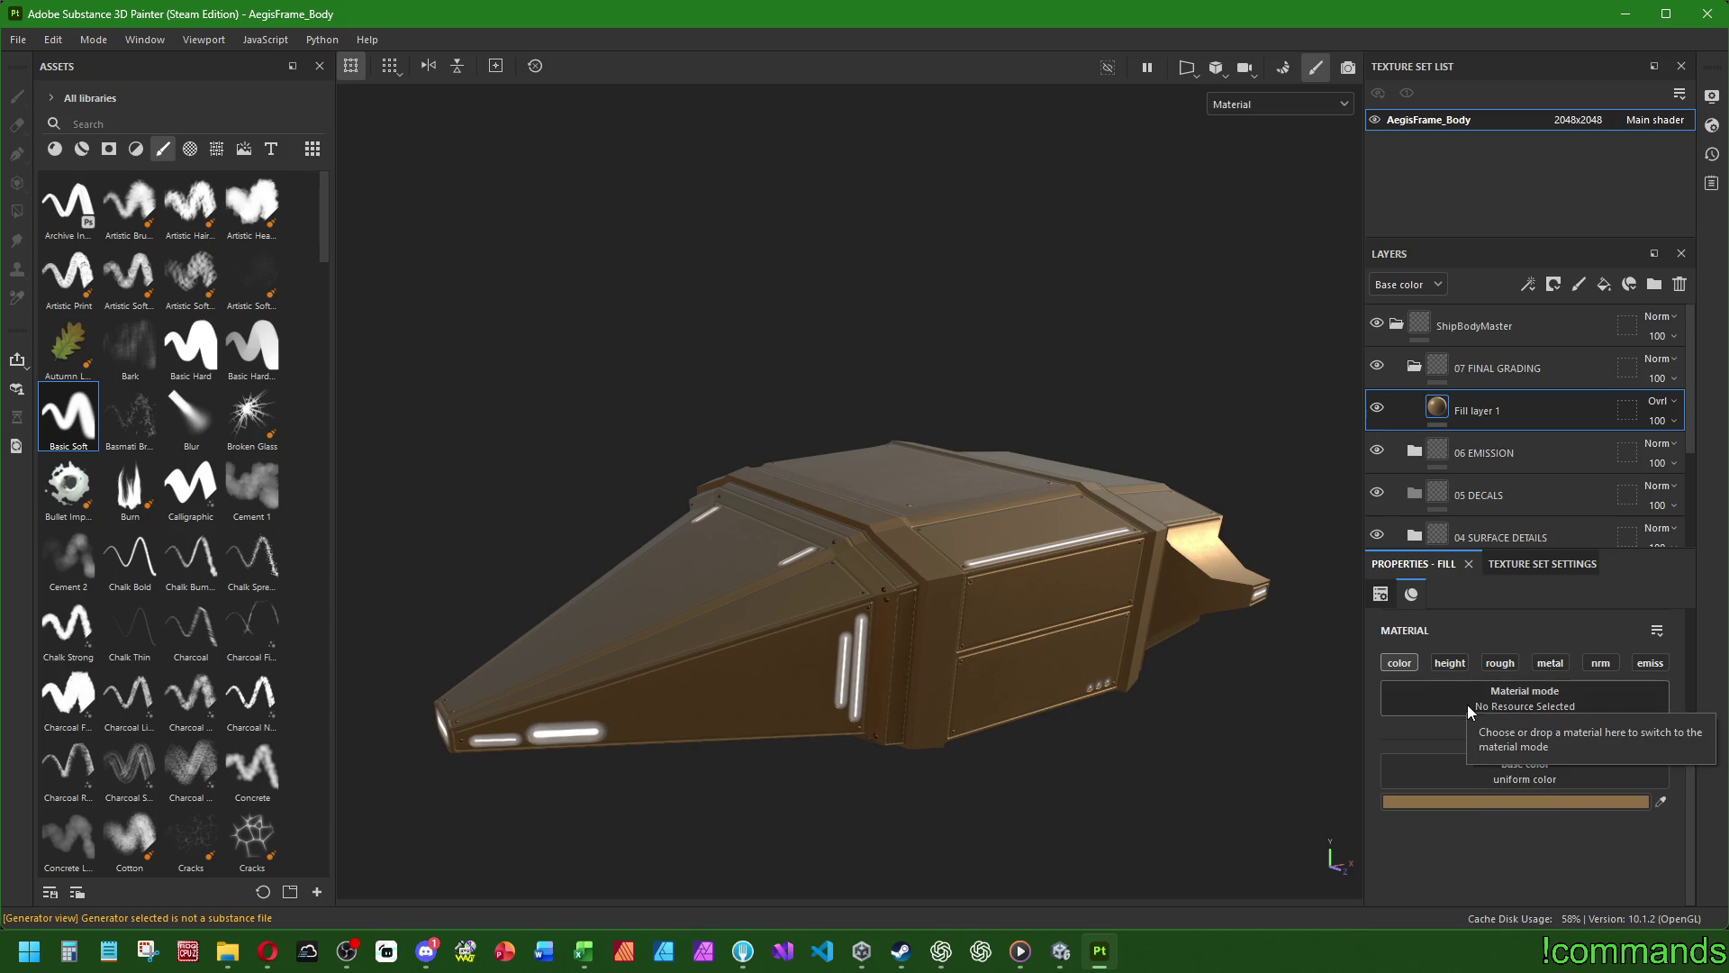
{"action": "mouse_move", "coordinate": [1444, 416]}
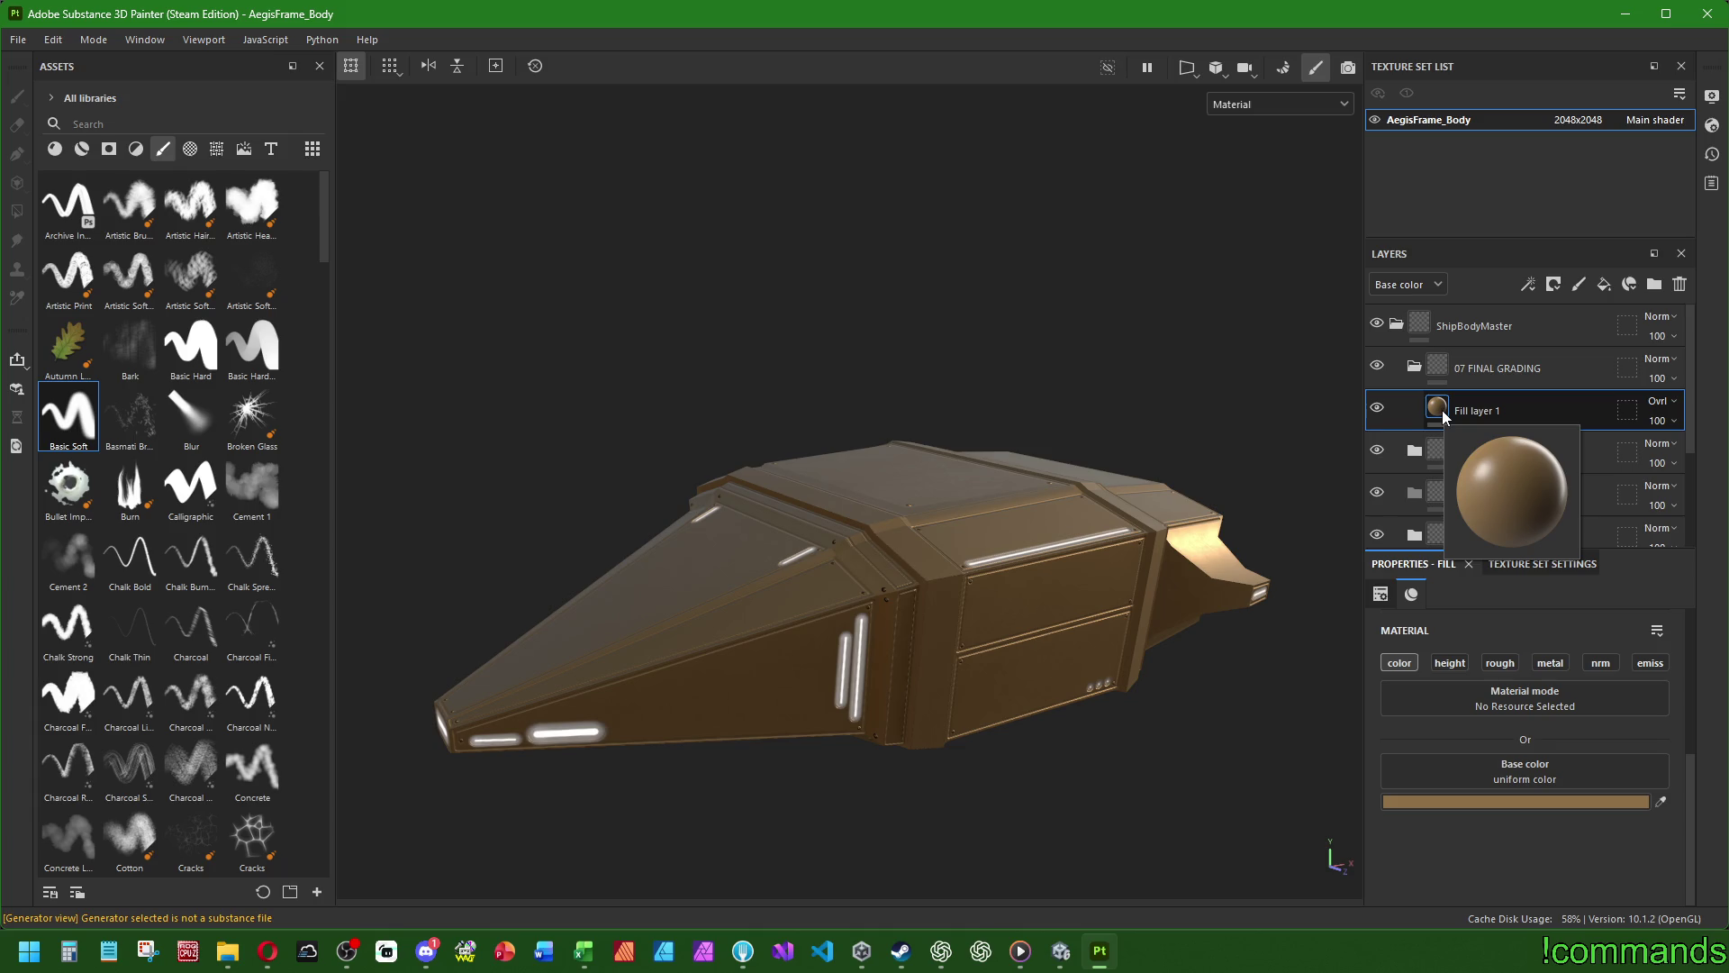
{"action": "left_click", "coordinate": [1391, 591]}
{"action": "scroll", "coordinate": [1391, 594], "scroll_direction": "up", "scroll_amount": 1}
{"action": "scroll", "coordinate": [1415, 650], "scroll_direction": "down", "scroll_amount": 1}
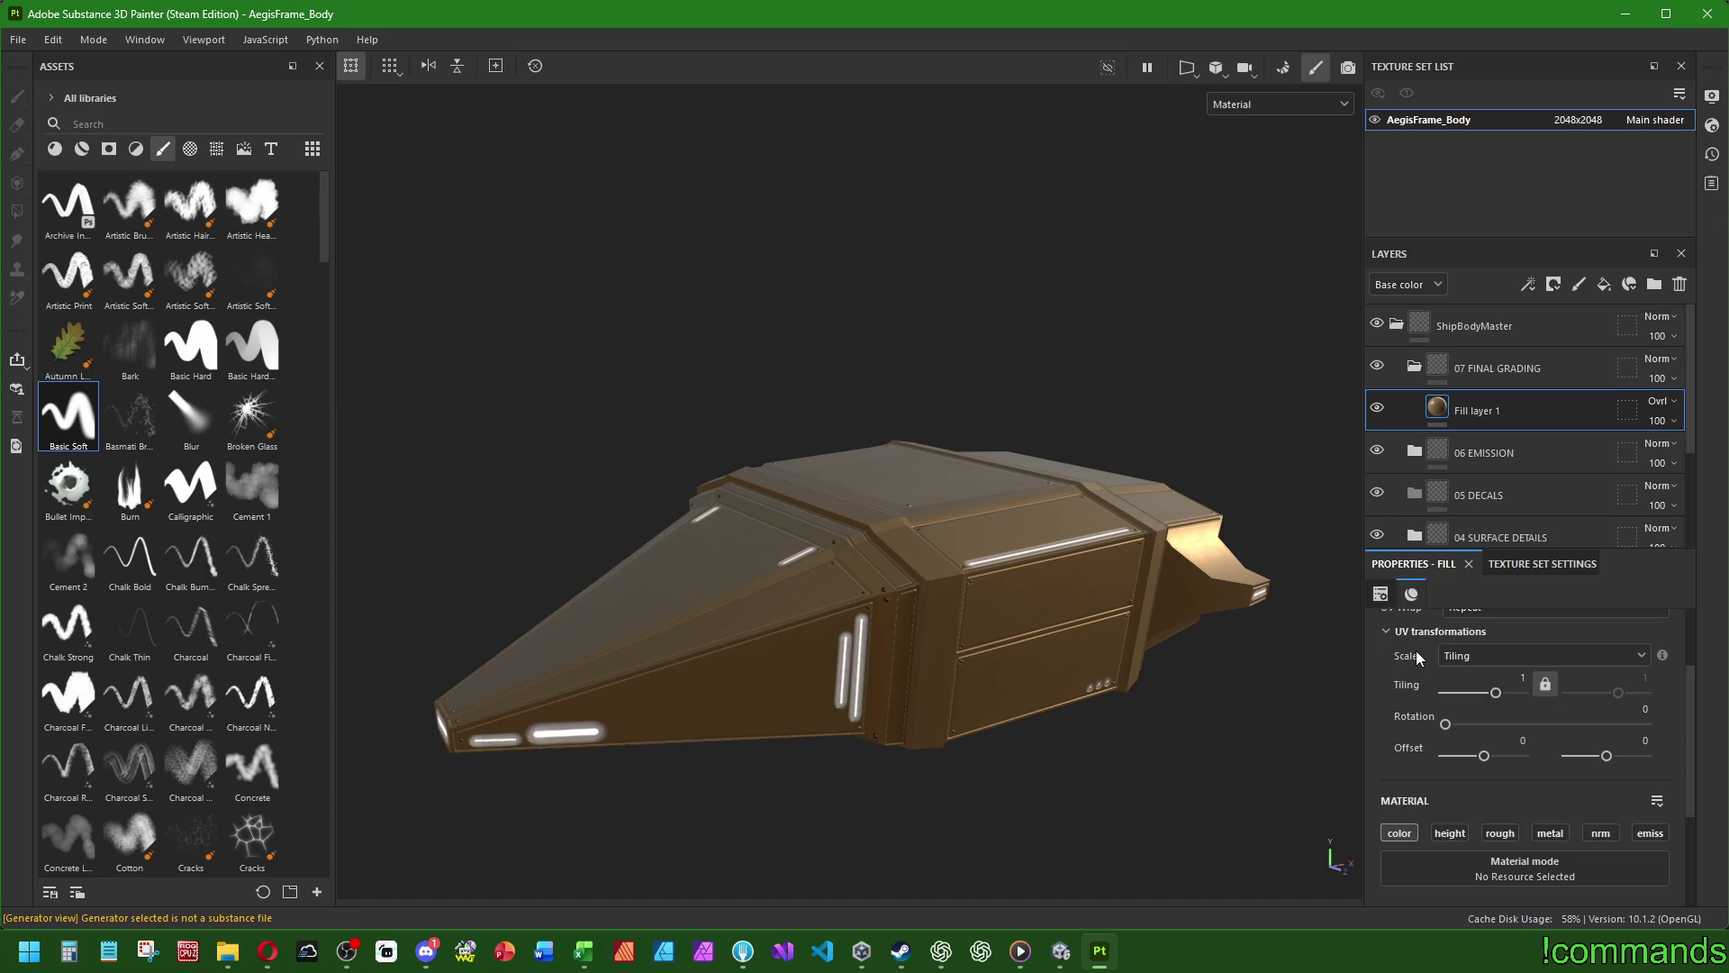
{"action": "scroll", "coordinate": [1415, 651], "scroll_direction": "down", "scroll_amount": 3}
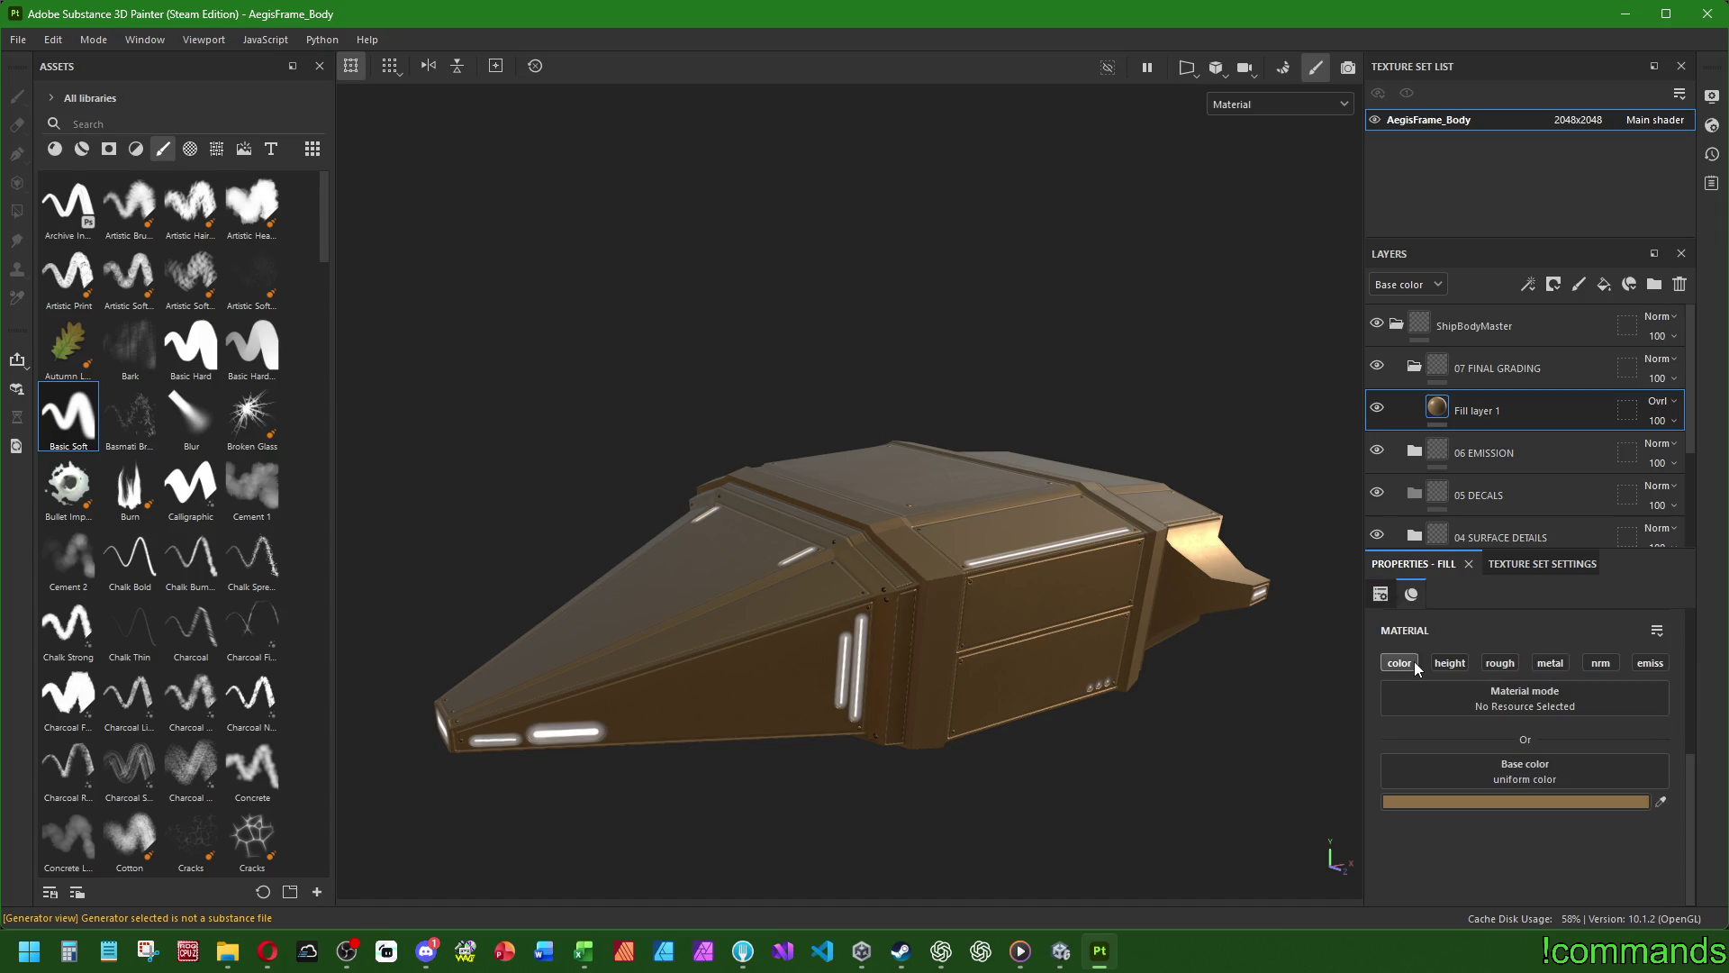
{"action": "scroll", "coordinate": [1491, 800], "scroll_direction": "up", "scroll_amount": 5}
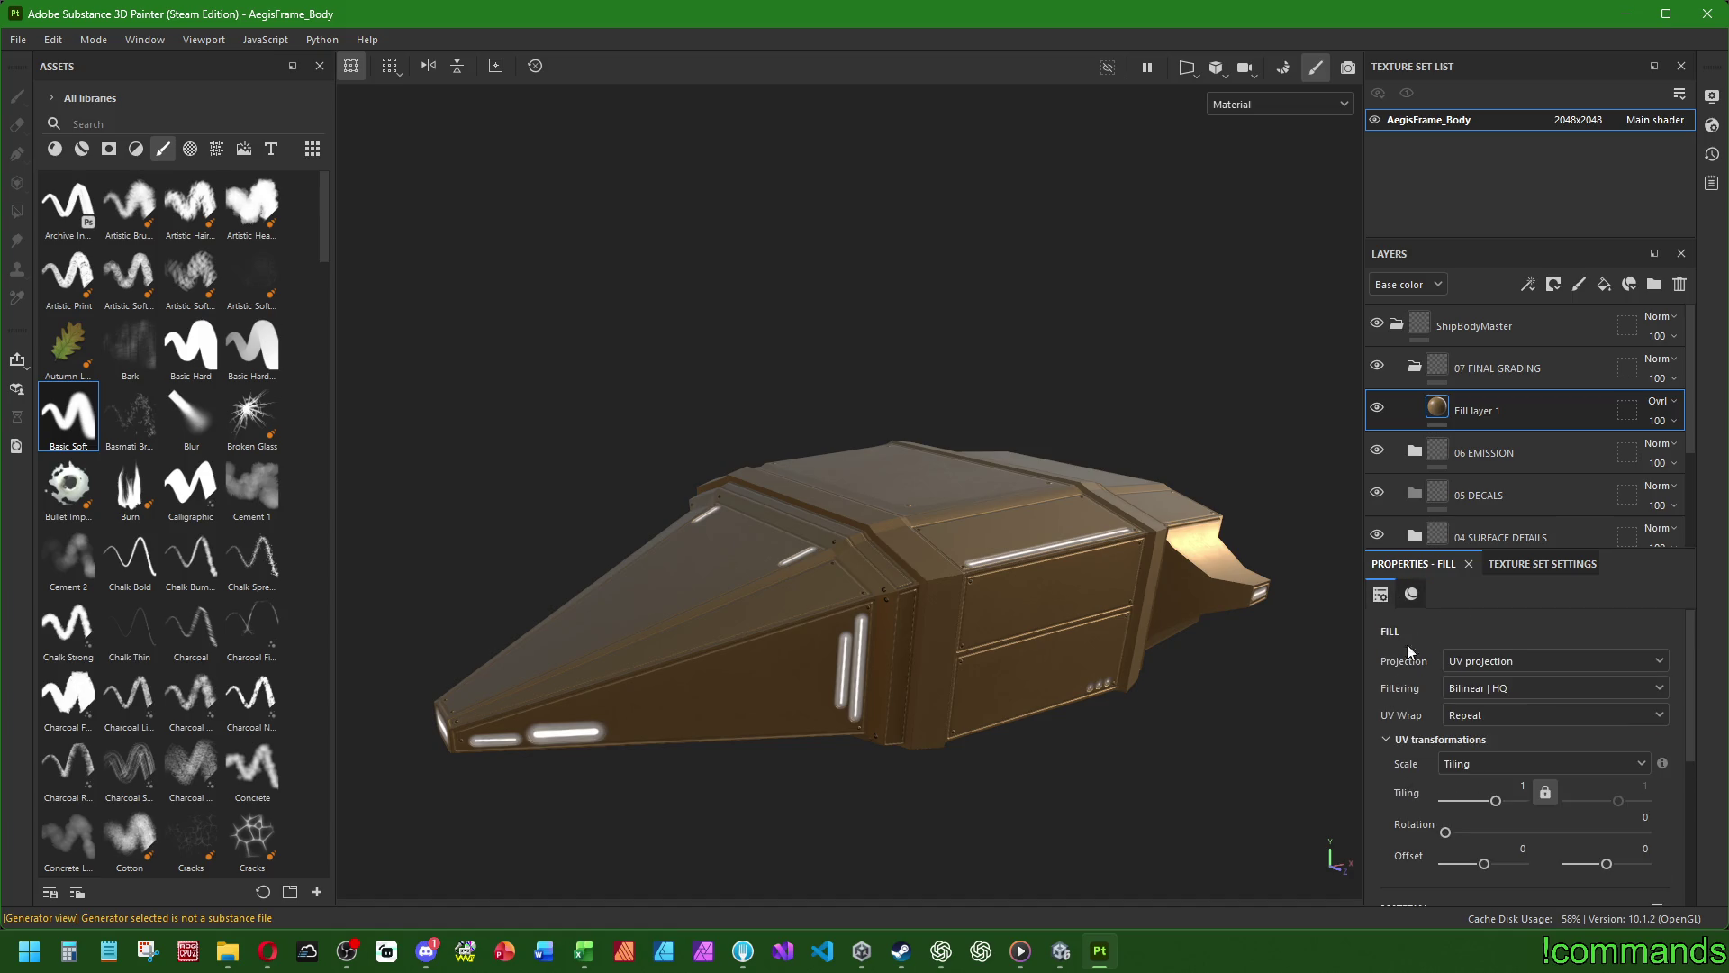
{"action": "left_click", "coordinate": [1535, 565]}
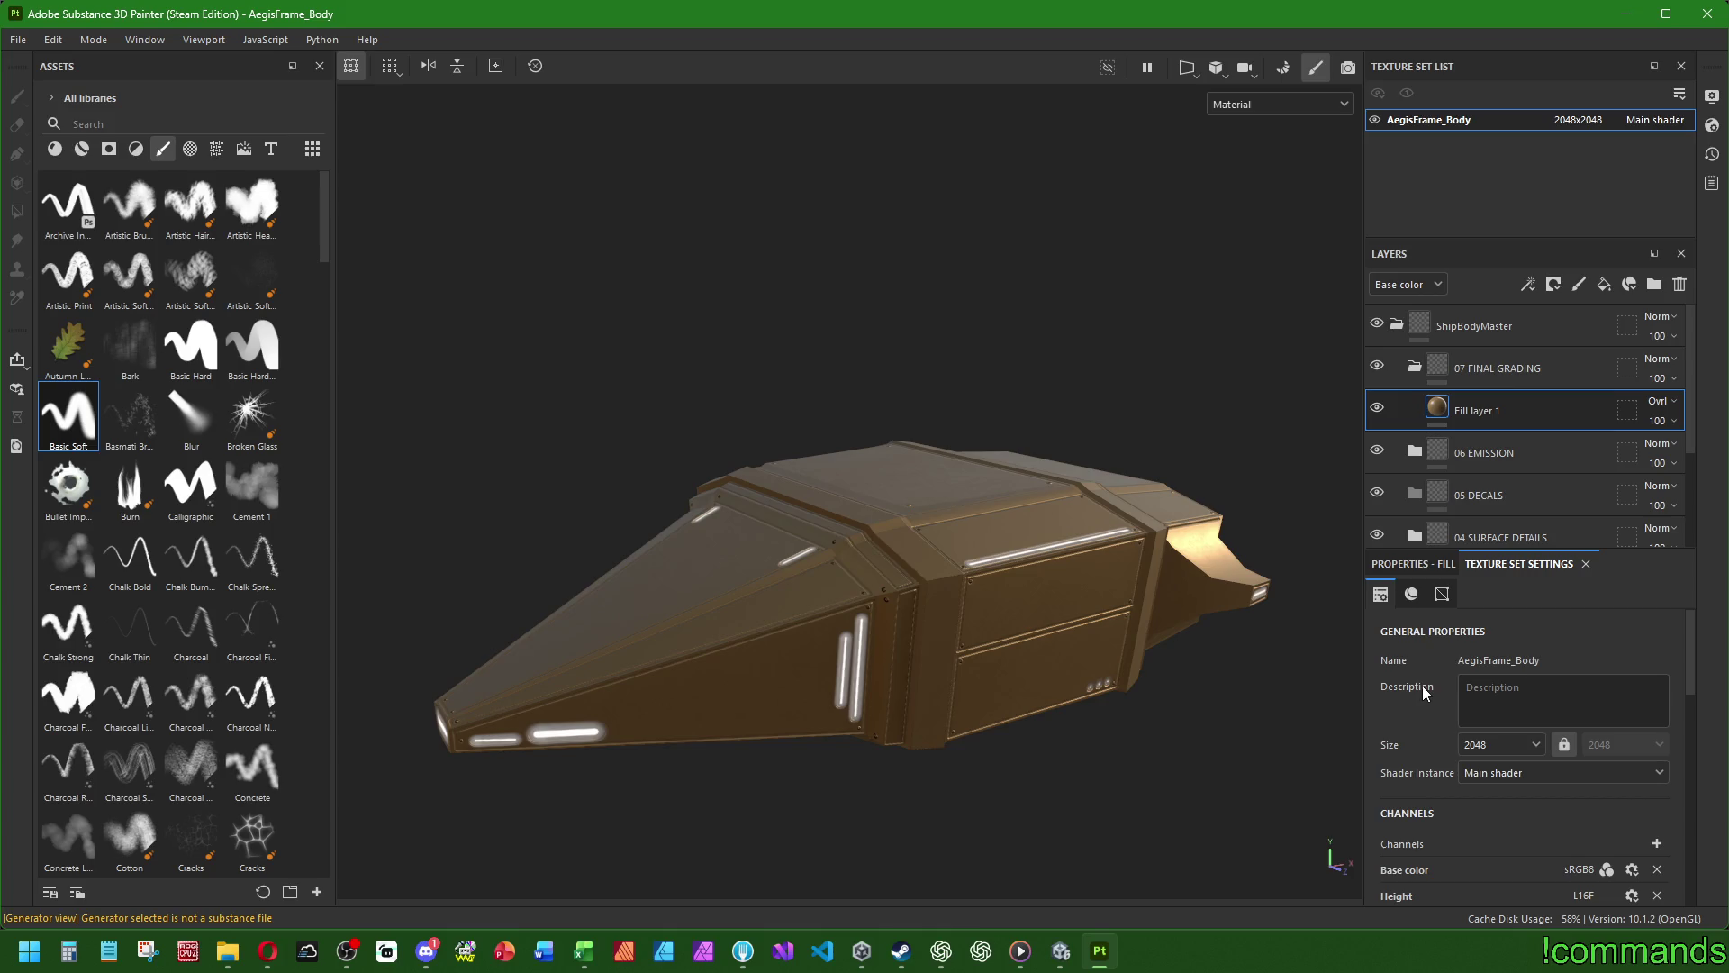
{"action": "scroll", "coordinate": [1423, 690], "scroll_direction": "down", "scroll_amount": 6}
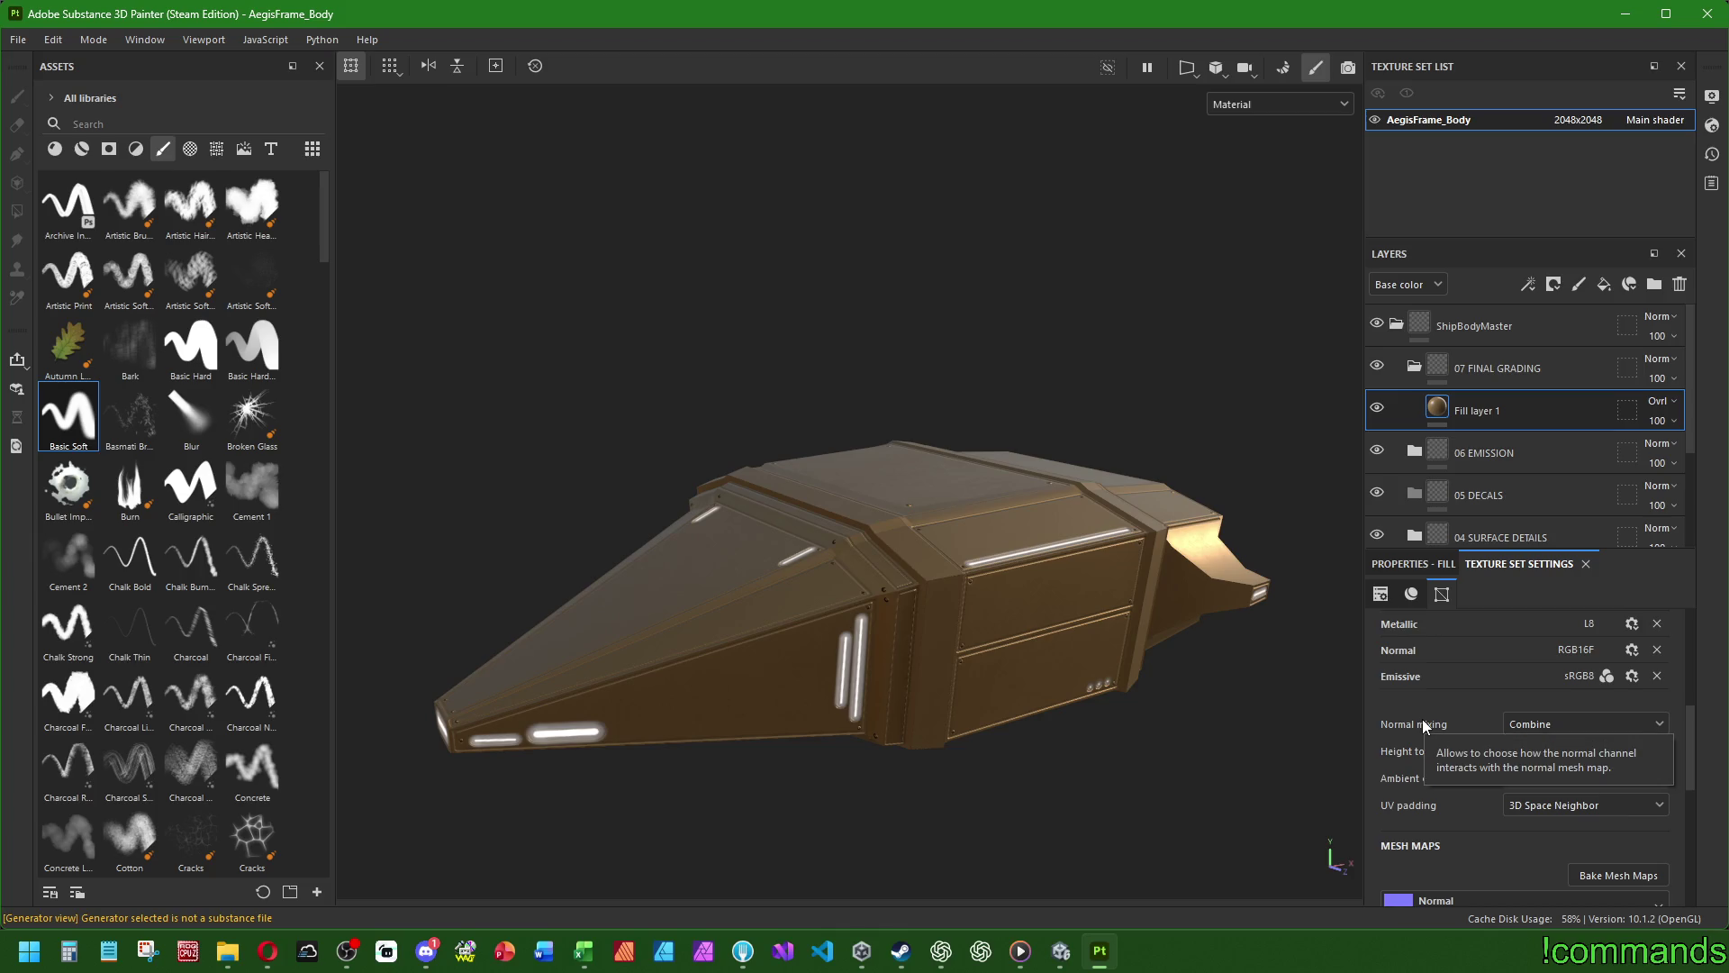
{"action": "left_click", "coordinate": [1482, 459]}
{"action": "left_click", "coordinate": [1488, 416]}
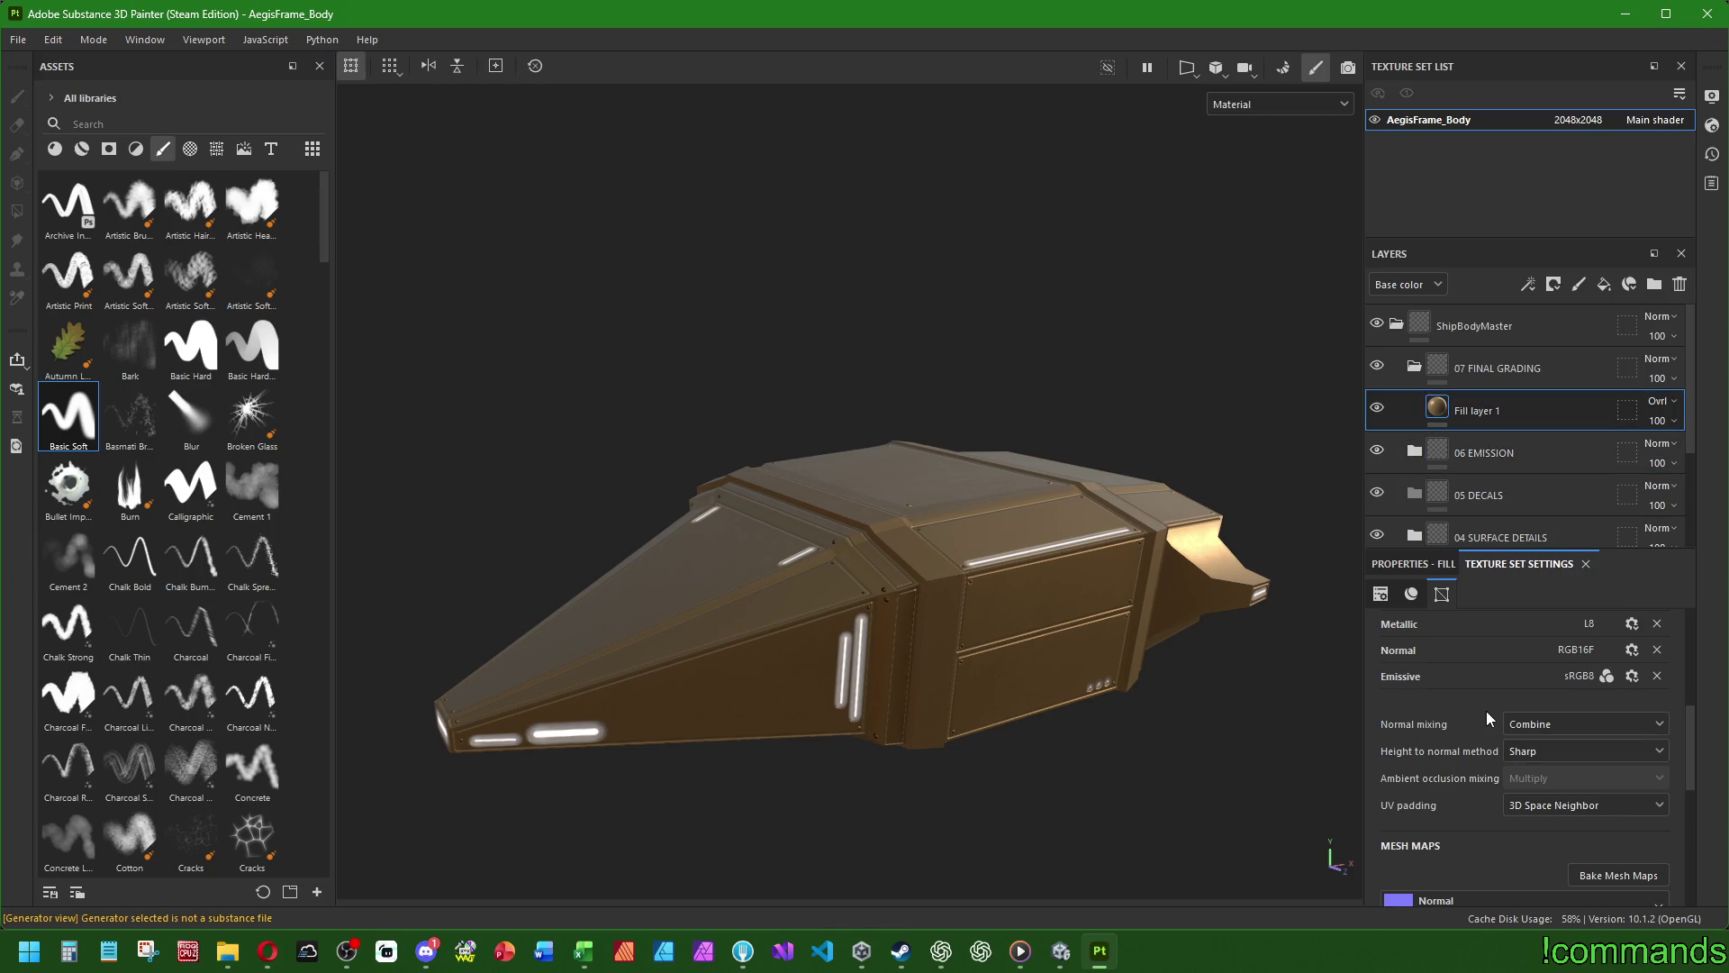
{"action": "scroll", "coordinate": [1486, 711], "scroll_direction": "down", "scroll_amount": 2}
{"action": "scroll", "coordinate": [1417, 688], "scroll_direction": "up", "scroll_amount": 8}
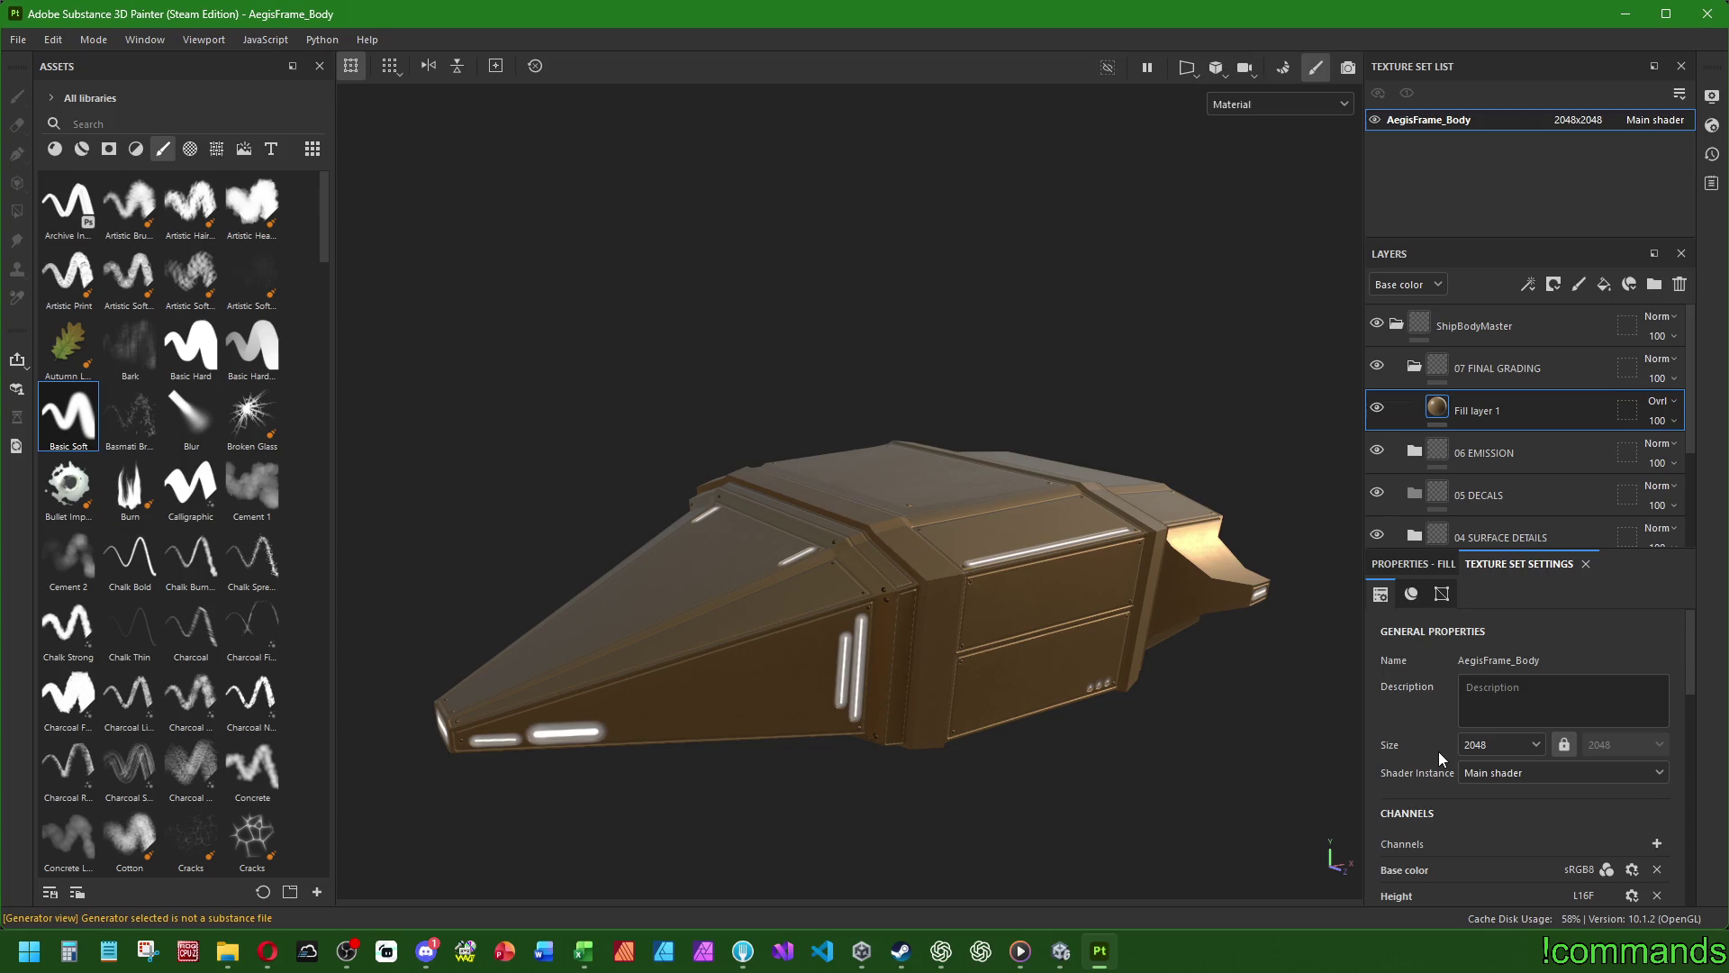
{"action": "left_click", "coordinate": [1410, 564]}
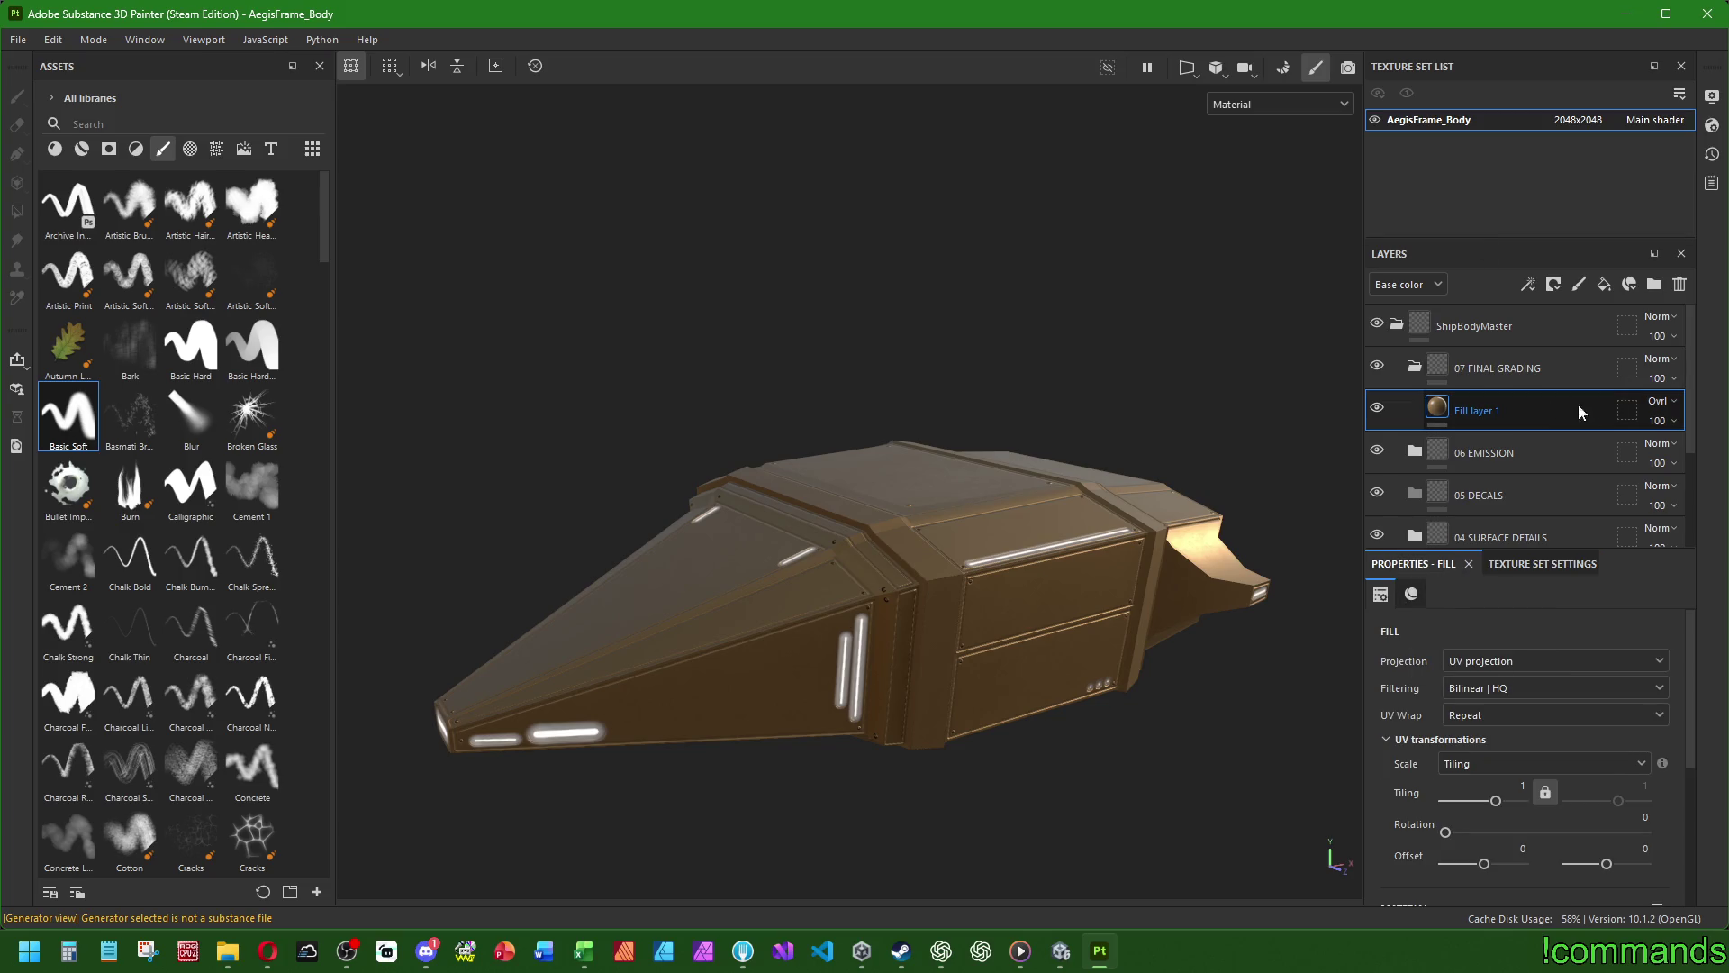
{"action": "left_click", "coordinate": [1657, 400]}
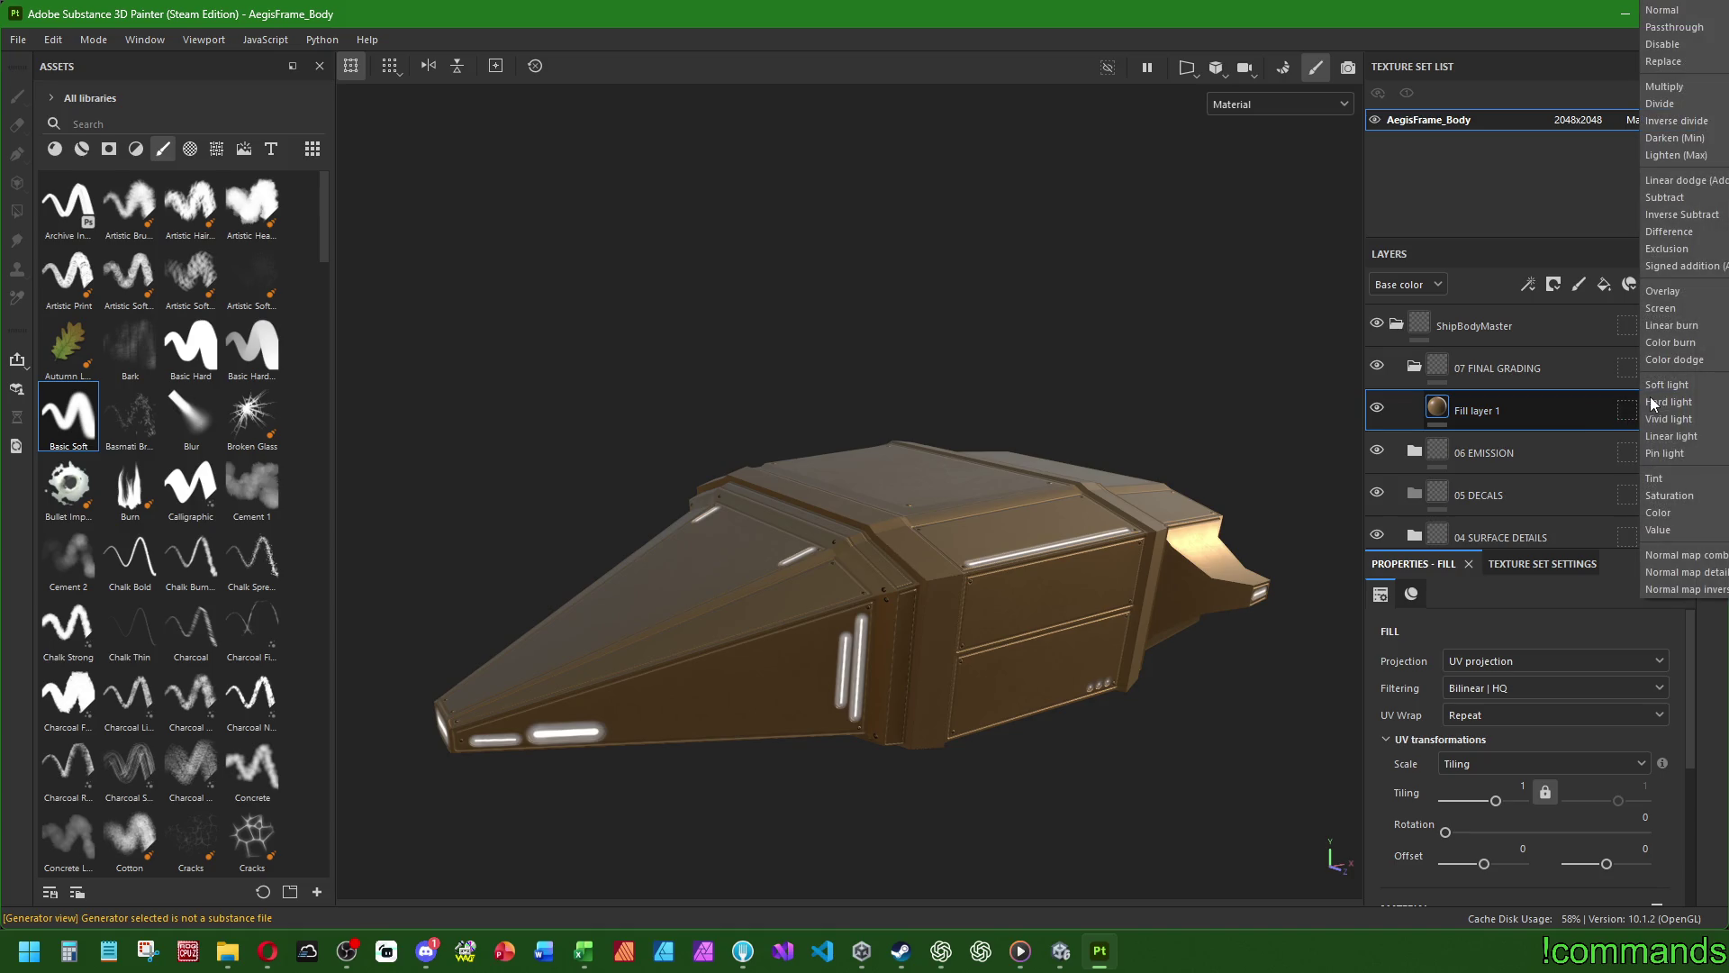
- Try Multiply blending on Fill layer 1 while browsing the other blend modes
{"action": "left_click", "coordinate": [1674, 87]}
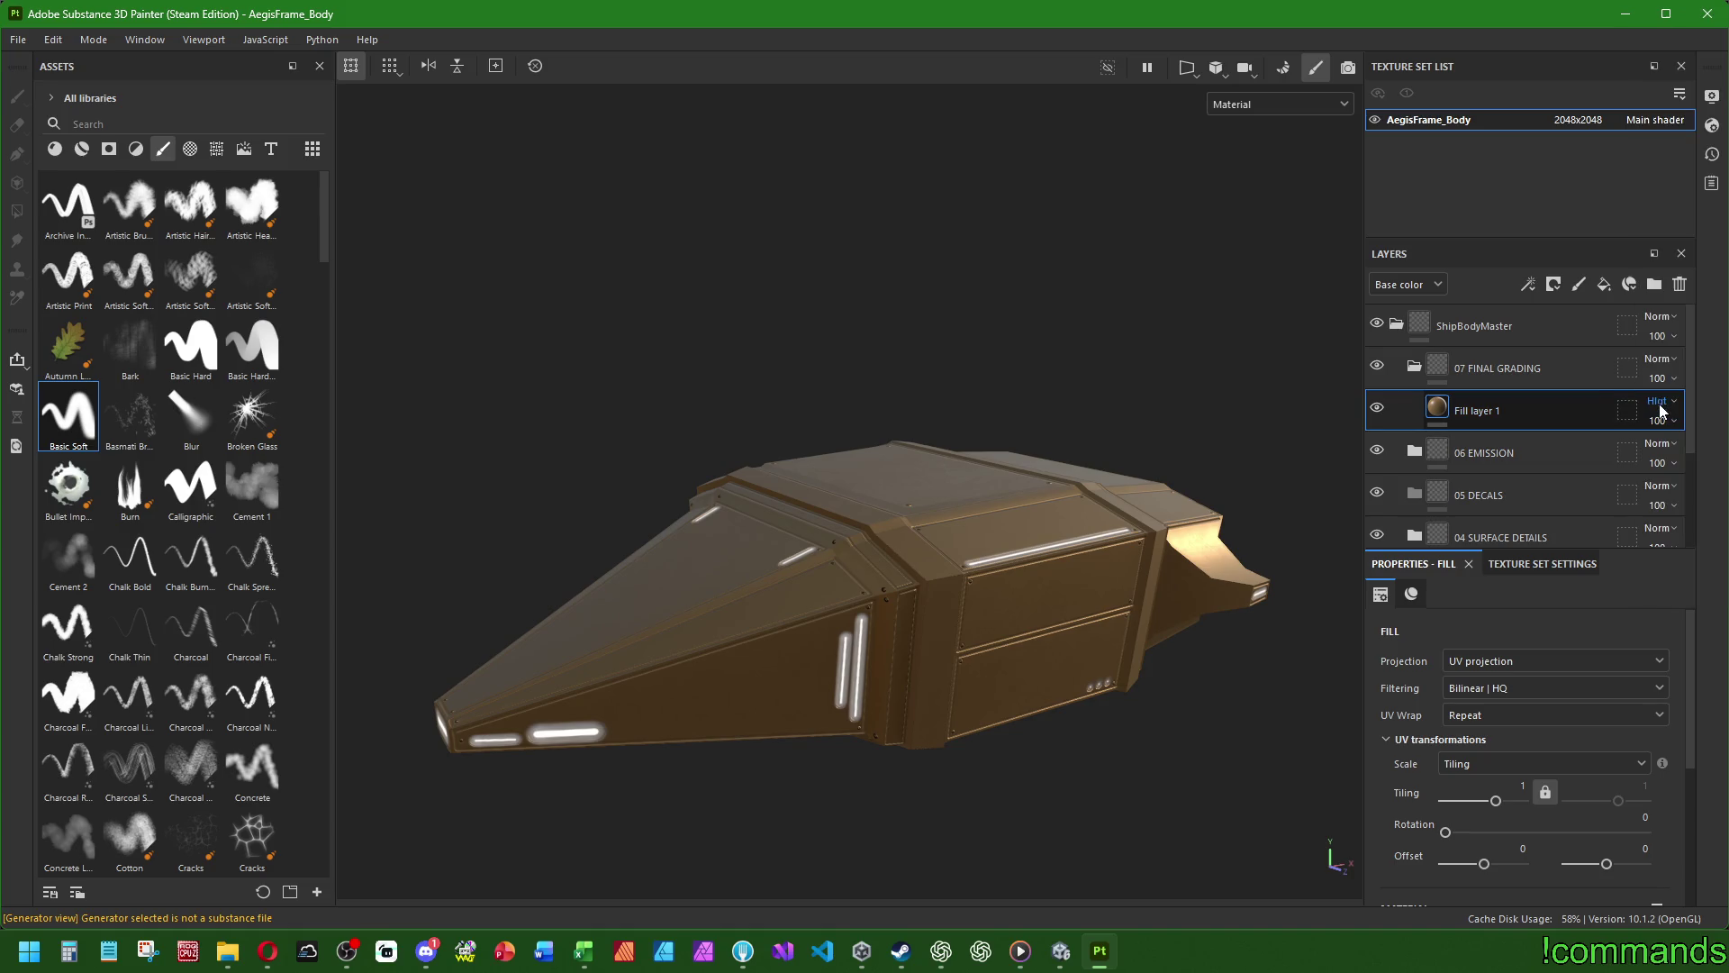
{"action": "scroll", "coordinate": [1662, 409], "scroll_direction": "down", "scroll_amount": 2}
{"action": "scroll", "coordinate": [1662, 410], "scroll_direction": "up", "scroll_amount": 5}
{"action": "scroll", "coordinate": [1662, 410], "scroll_direction": "down", "scroll_amount": 1}
{"action": "scroll", "coordinate": [1662, 410], "scroll_direction": "up", "scroll_amount": 3}
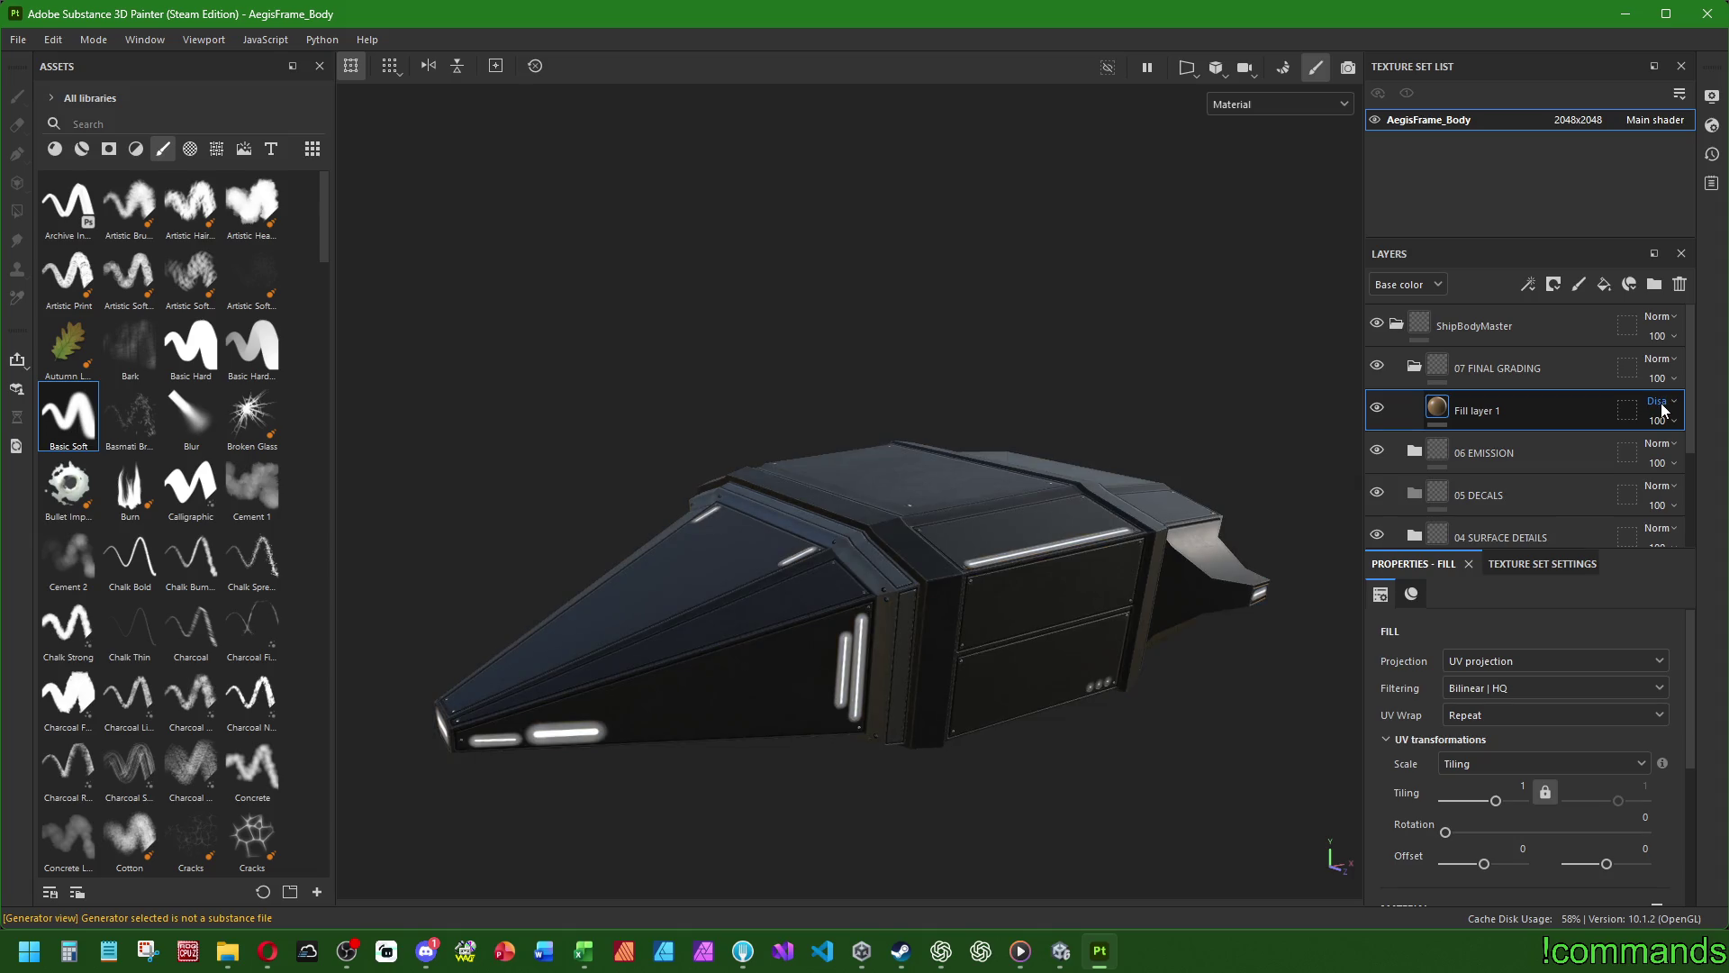
{"action": "scroll", "coordinate": [1661, 410], "scroll_direction": "down", "scroll_amount": 2}
{"action": "scroll", "coordinate": [1661, 410], "scroll_direction": "down", "scroll_amount": 4}
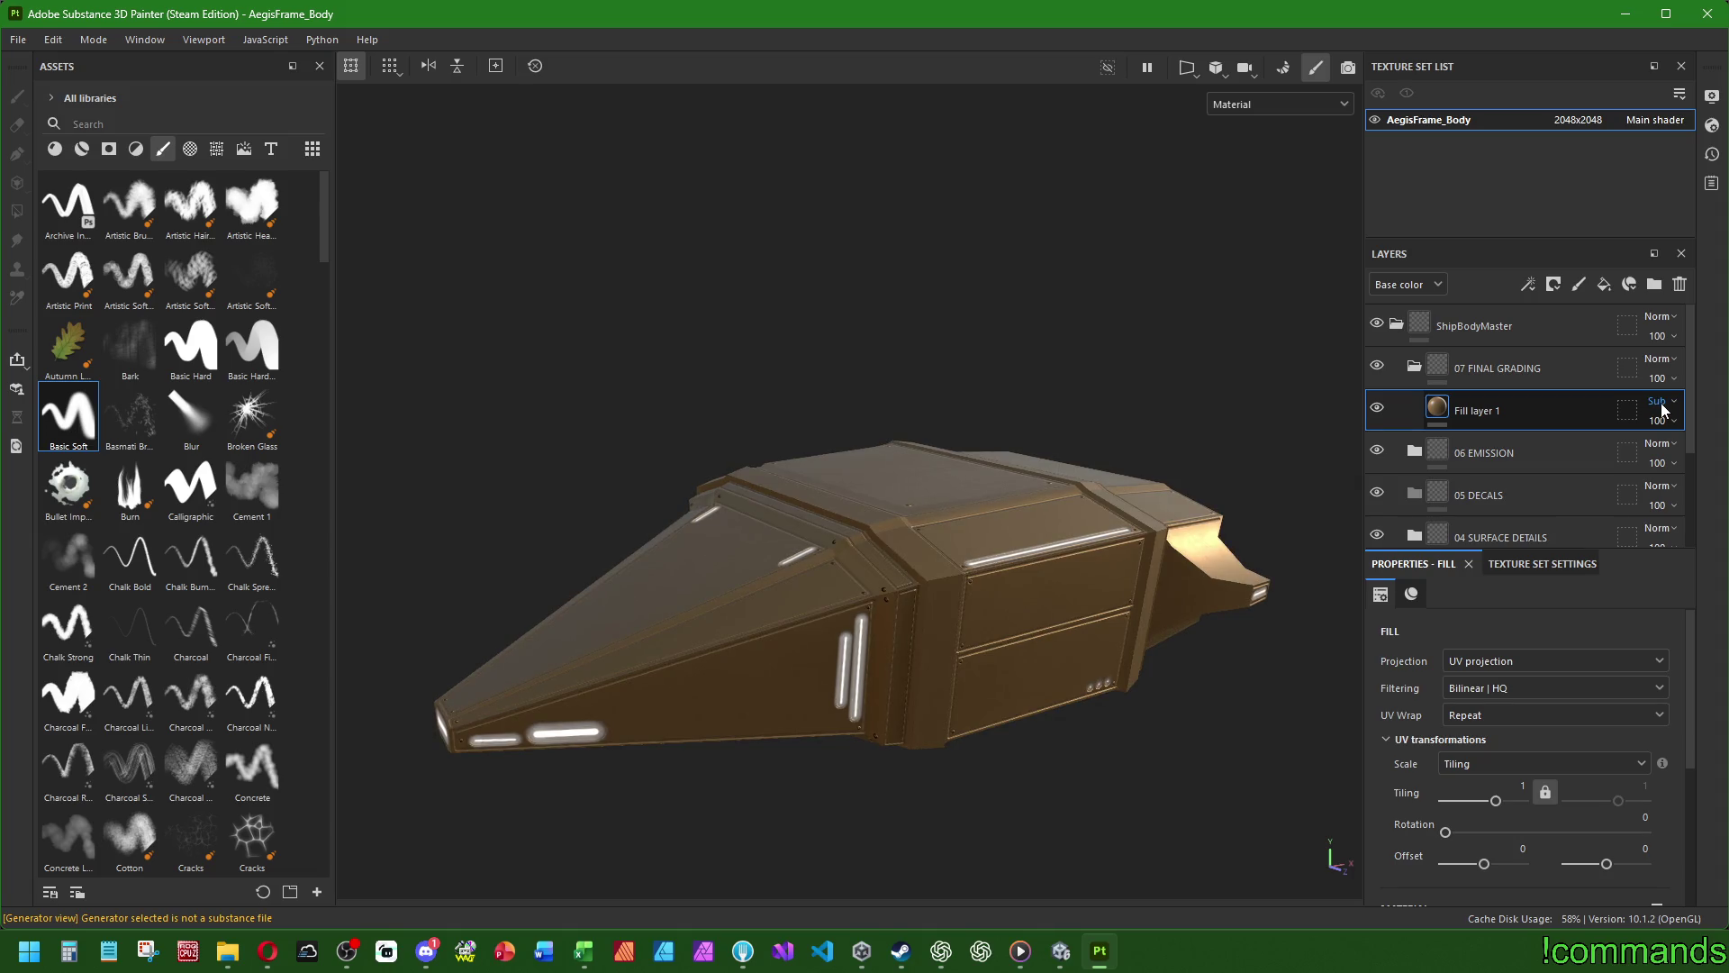
{"action": "scroll", "coordinate": [1662, 410], "scroll_direction": "down", "scroll_amount": 6}
{"action": "scroll", "coordinate": [1666, 410], "scroll_direction": "down", "scroll_amount": 1}
{"action": "scroll", "coordinate": [1666, 407], "scroll_direction": "up", "scroll_amount": 2}
{"action": "scroll", "coordinate": [1662, 401], "scroll_direction": "up", "scroll_amount": 3}
- Keep Base color displayed, set Fill layer 1 to Overlay, and lower its opacity toward 15
{"action": "left_click", "coordinate": [1411, 284]}
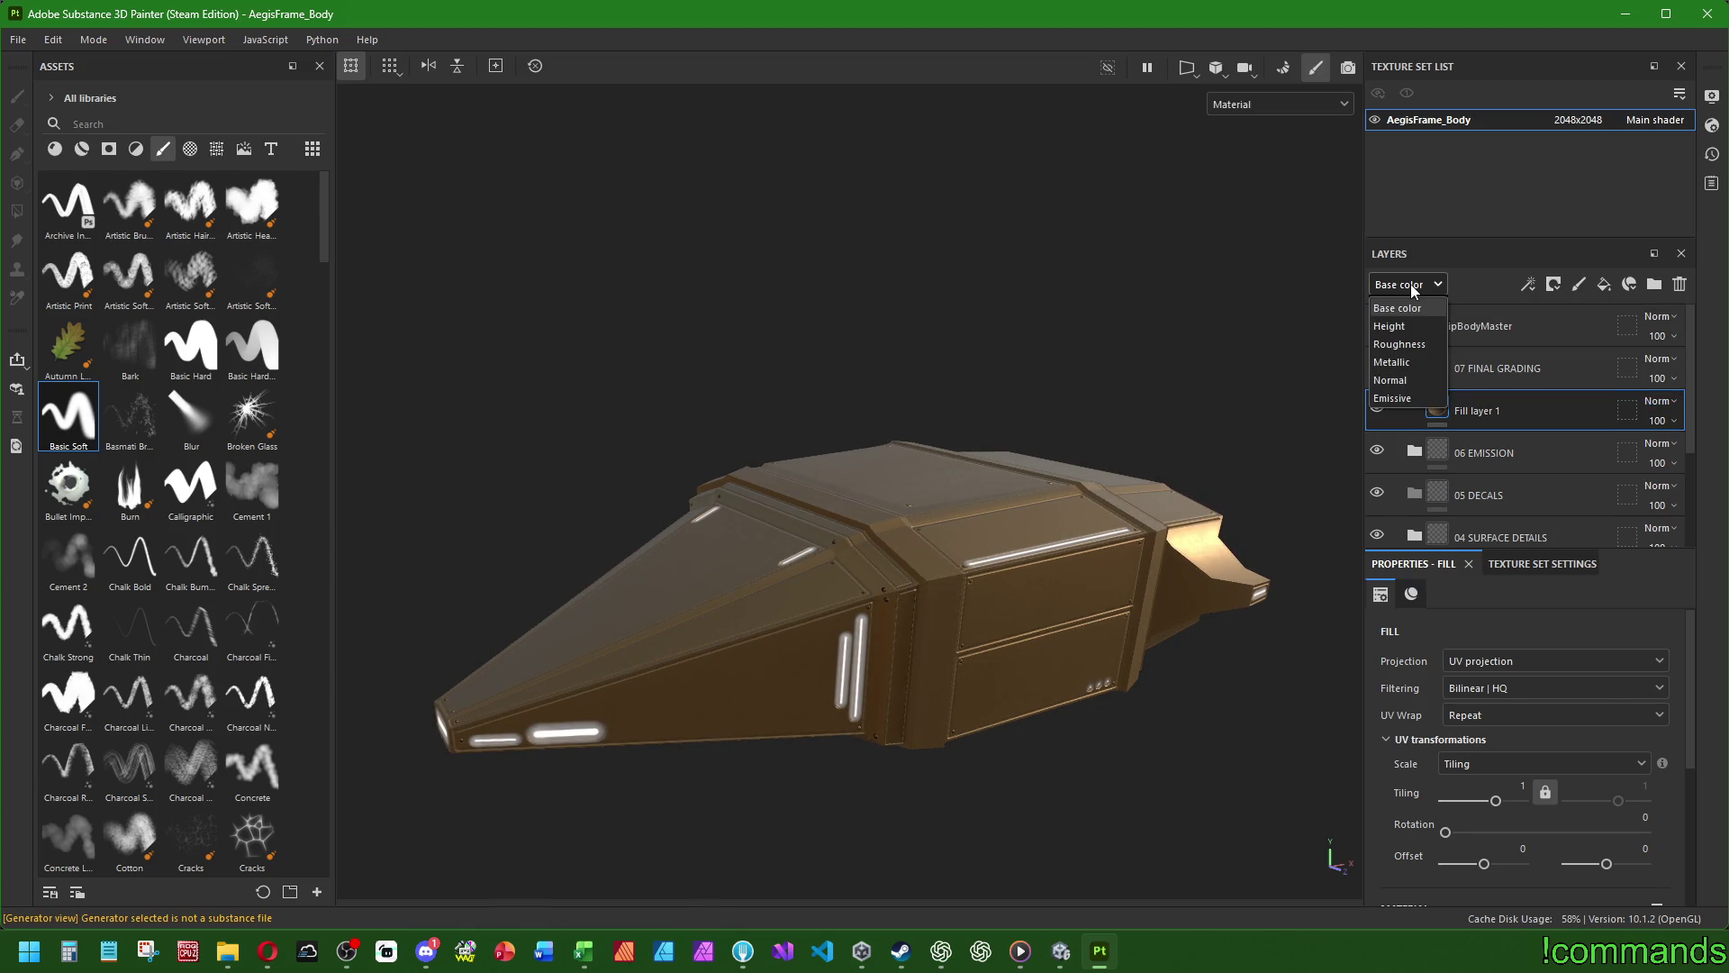
{"action": "left_click", "coordinate": [1410, 284]}
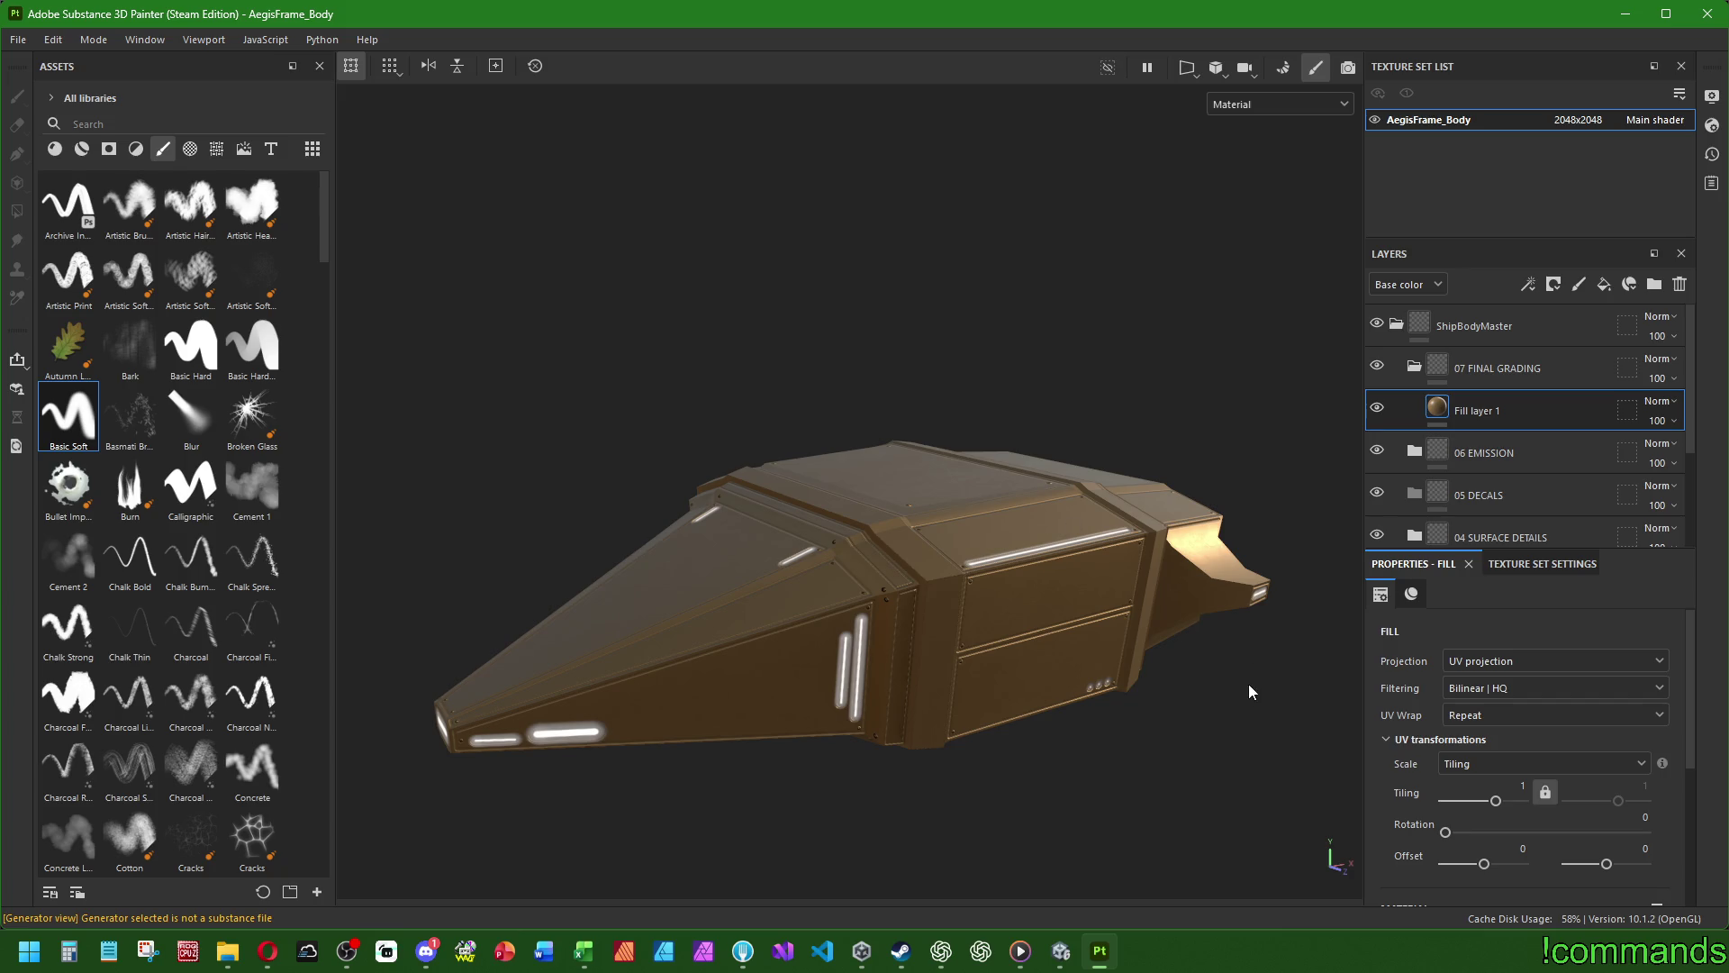
{"action": "left_click", "coordinate": [1659, 401]}
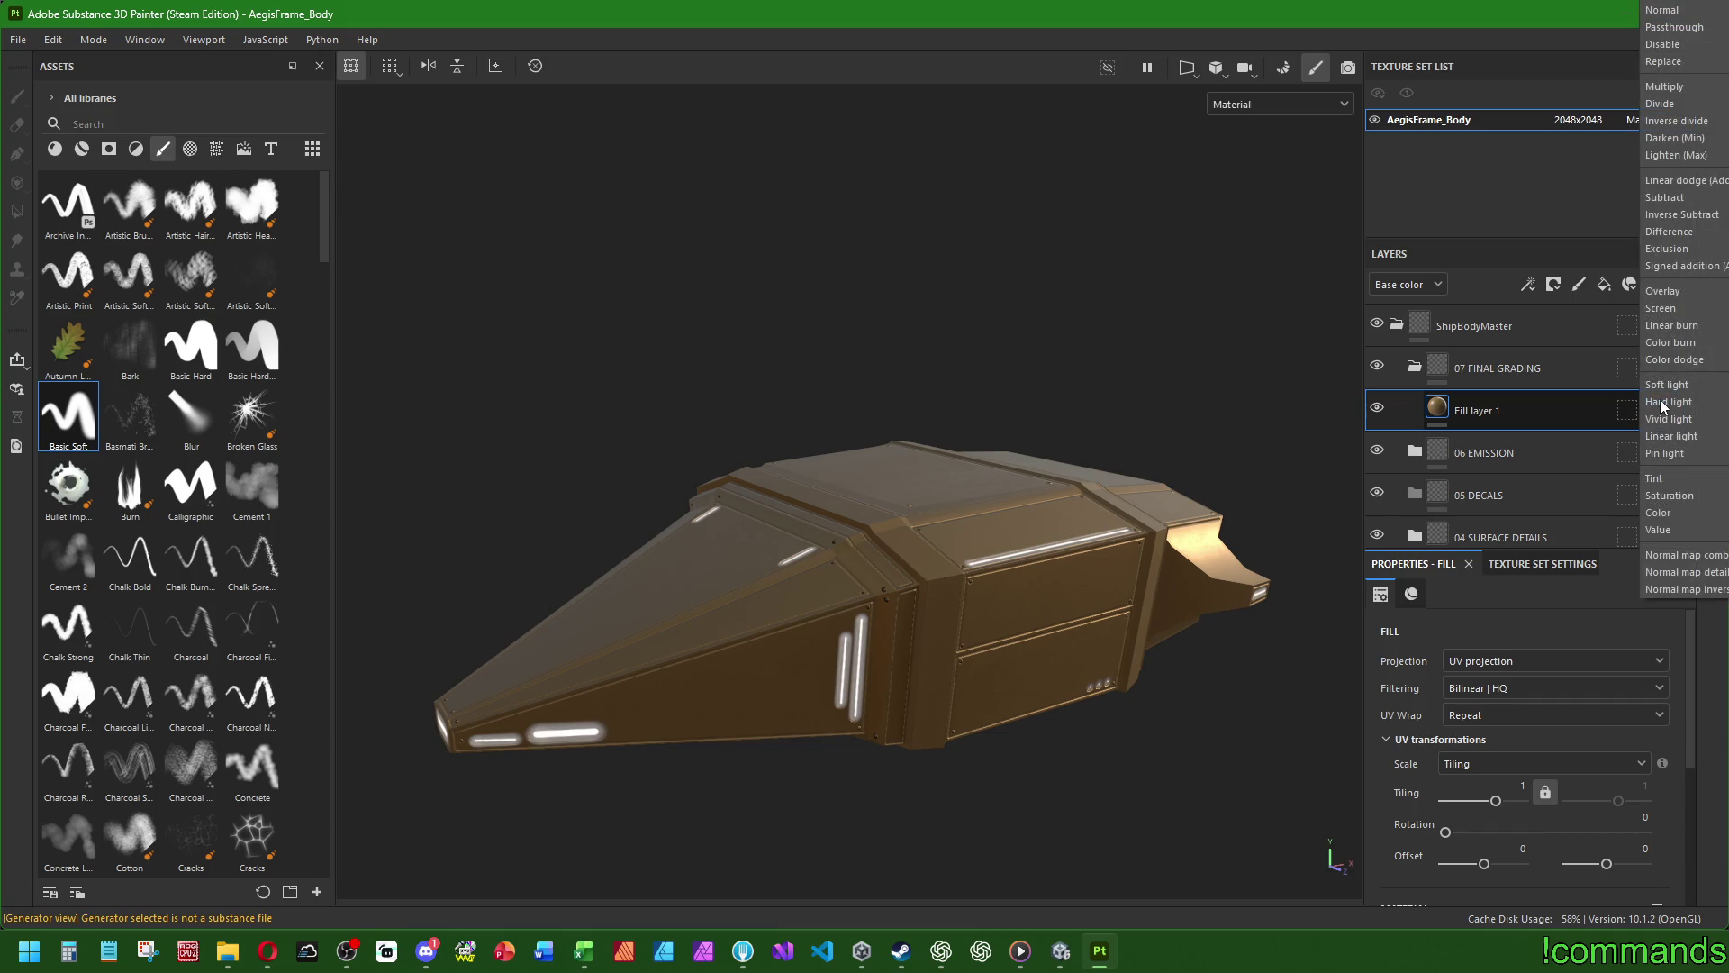
{"action": "left_click", "coordinate": [1663, 291]}
{"action": "left_click_drag", "start_coordinate": [1721, 453], "coordinate": [1661, 463]}
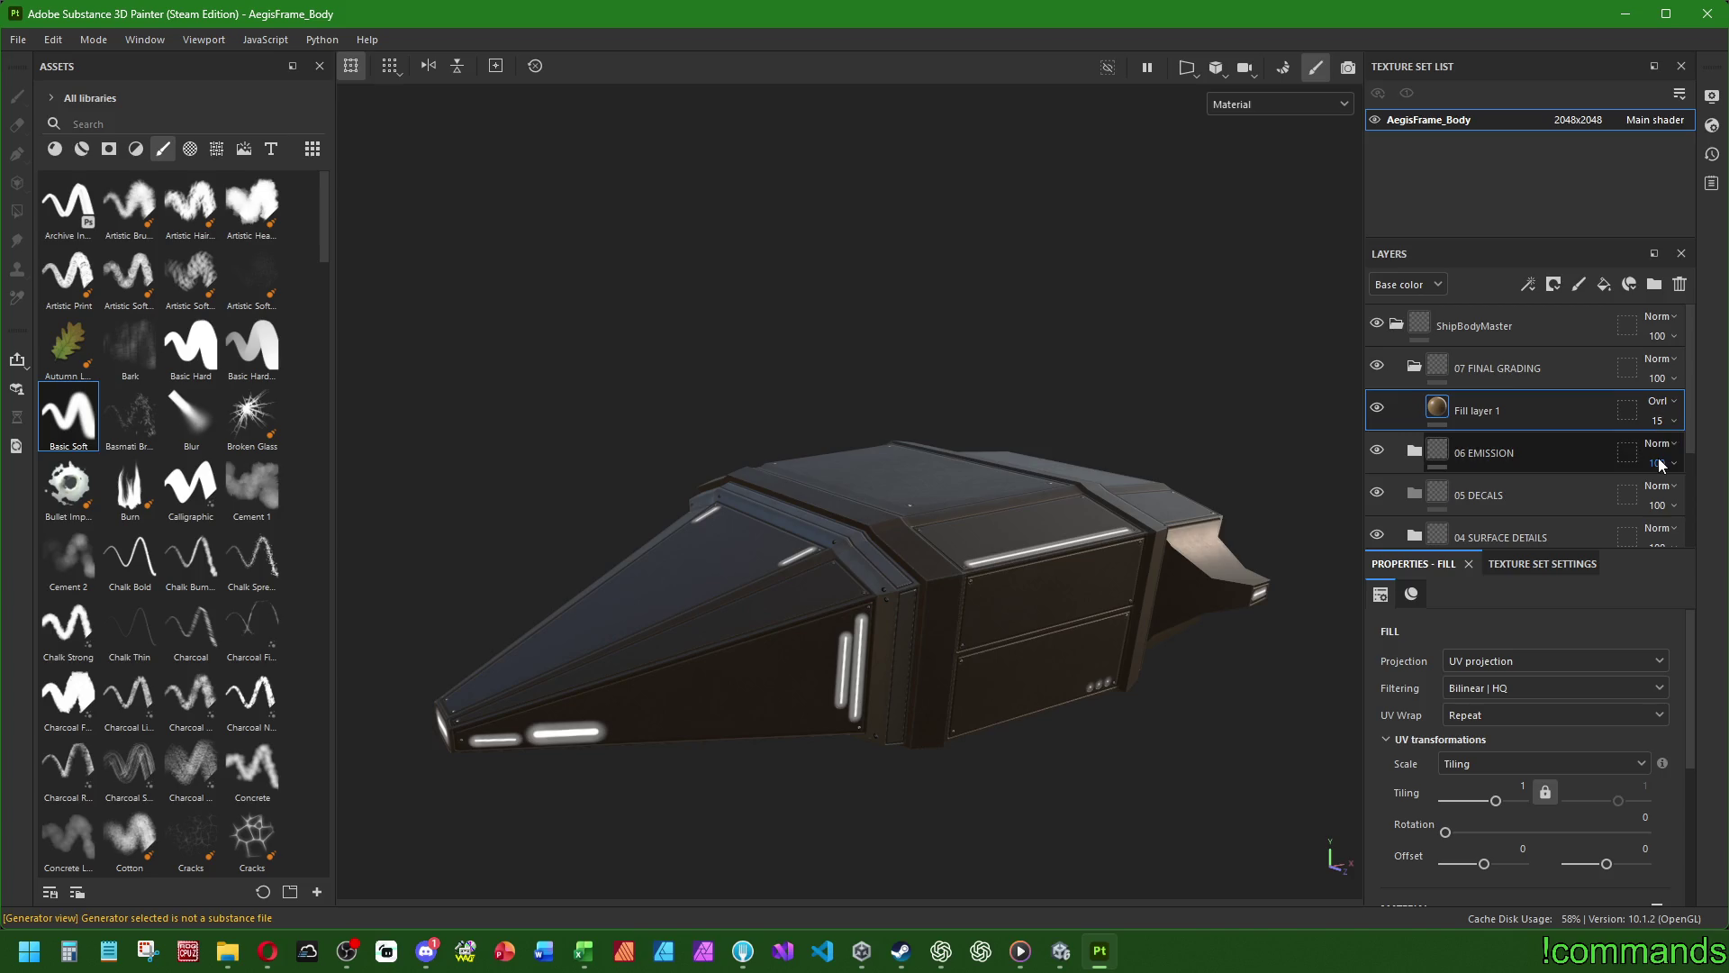
- Set Fill layer 1's opacity to exactly 8
{"action": "left_click", "coordinate": [1659, 425]}
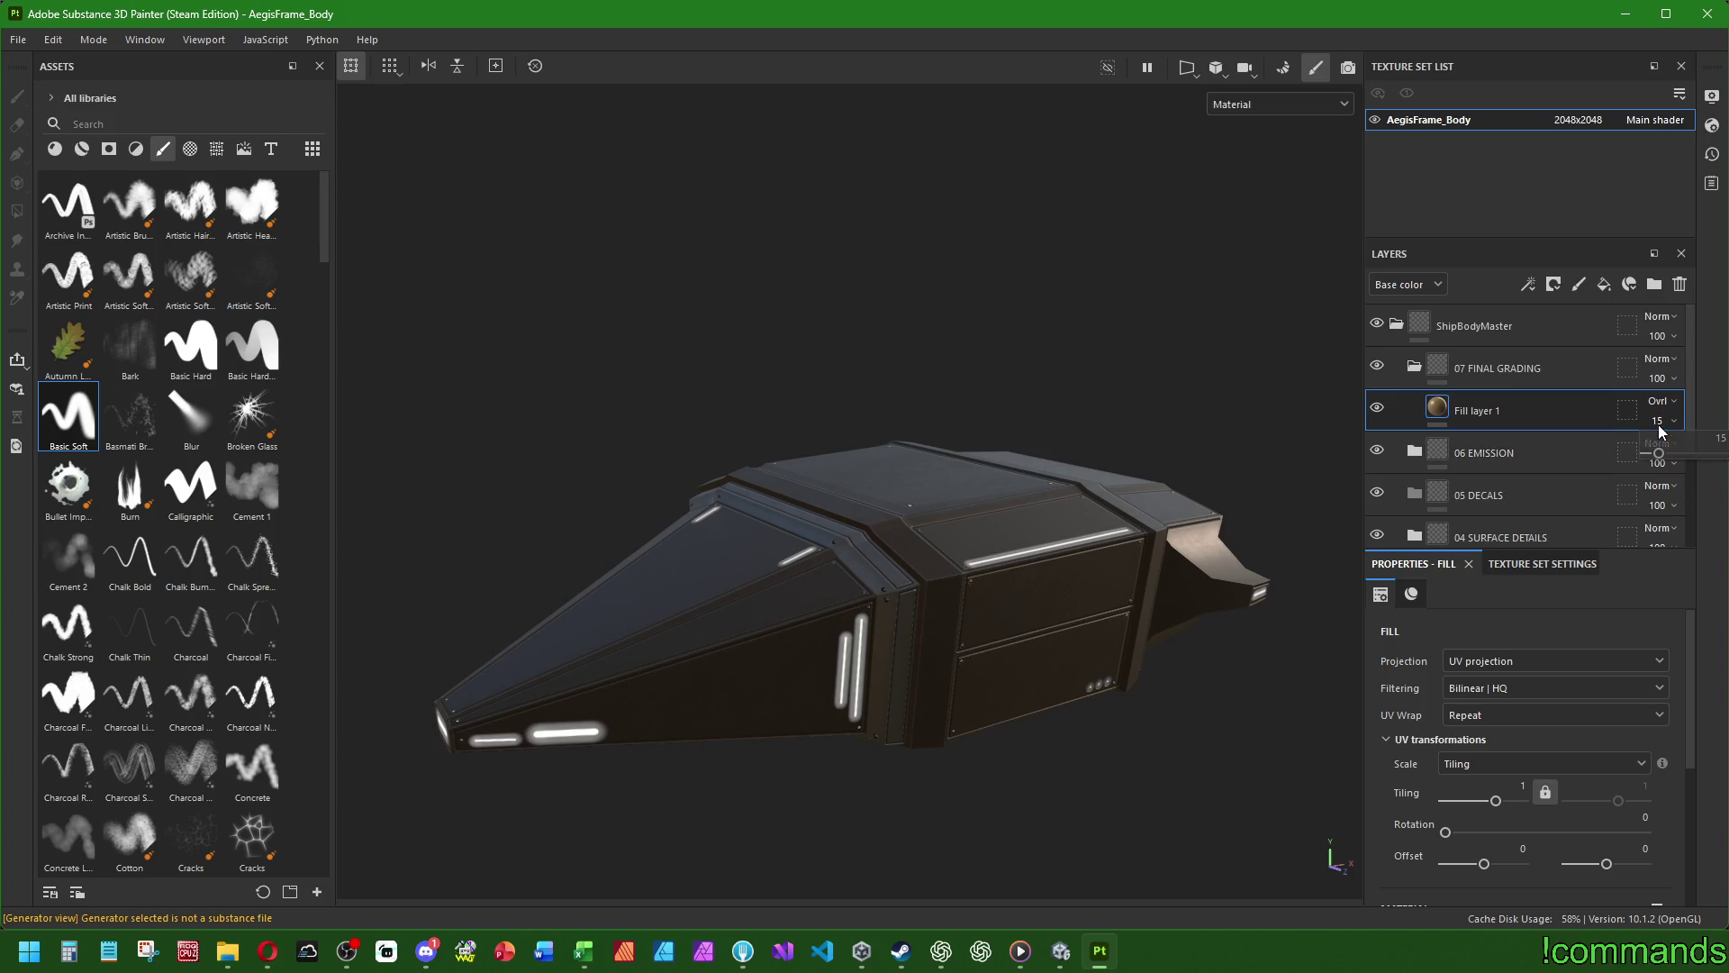
{"action": "double_click", "coordinate": [1717, 440]}
{"action": "type", "text": "8"}
{"action": "mouse_move", "coordinate": [656, 494]}
{"action": "left_mouse_down", "text": "alt"}
{"action": "mouse_move", "coordinate": [913, 602]}
{"action": "mouse_move", "coordinate": [1031, 514]}
{"action": "mouse_move", "coordinate": [942, 552]}
{"action": "mouse_move", "coordinate": [511, 592]}
{"action": "mouse_move", "coordinate": [684, 612]}
{"action": "mouse_move", "coordinate": [907, 606]}
{"action": "mouse_move", "coordinate": [1085, 636]}
{"action": "mouse_move", "coordinate": [1205, 478]}
{"action": "left_mouse_up", "text": "alt"}
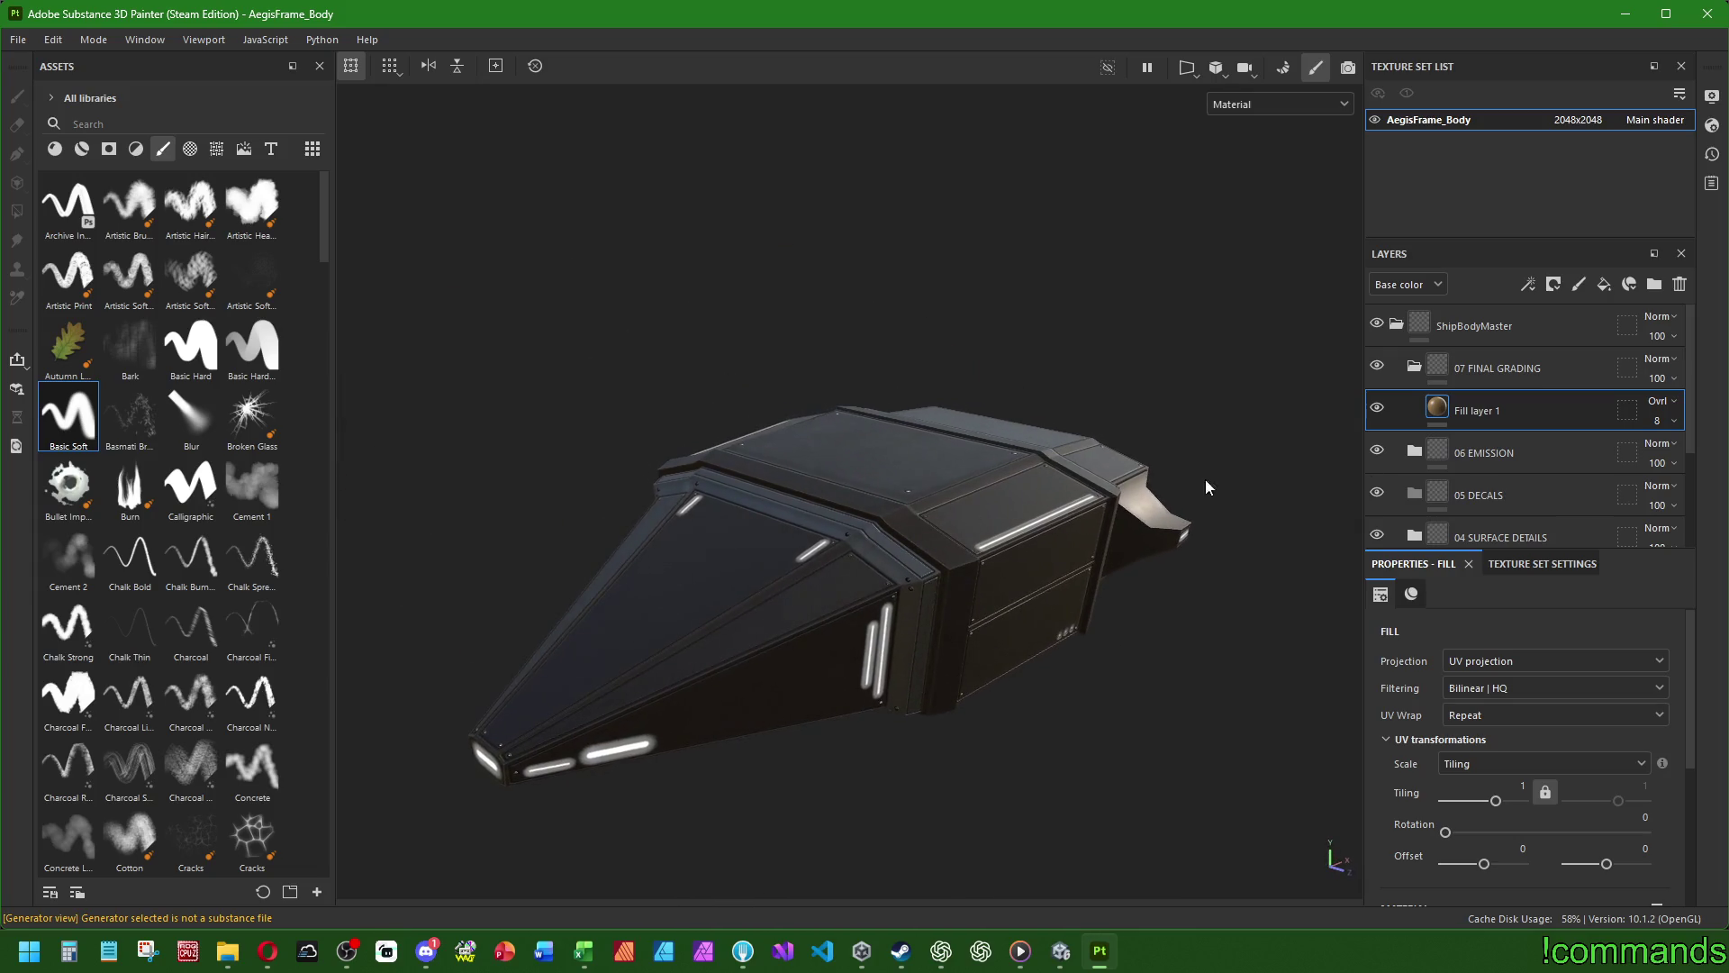
- Rename Fill layer 1 to ColorTint
{"action": "double_click", "coordinate": [1475, 413]}
{"action": "type", "text": "Color"}
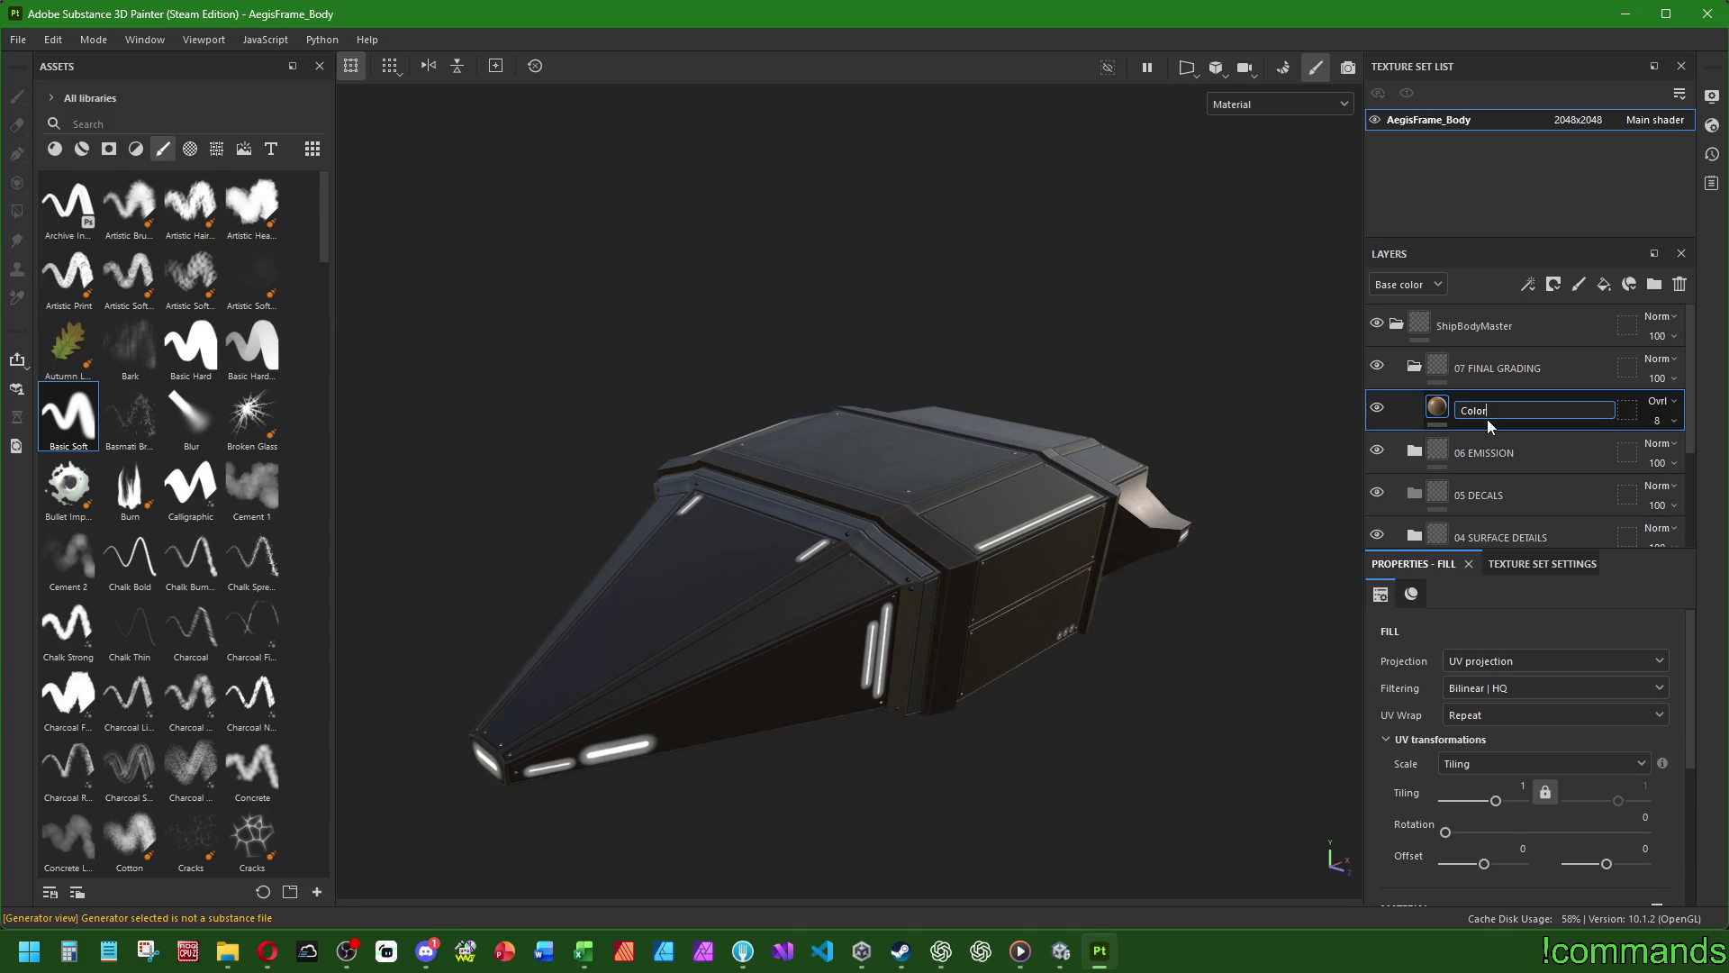
{"action": "type", "text": "Tint"}
{"action": "key", "text": "Return"}
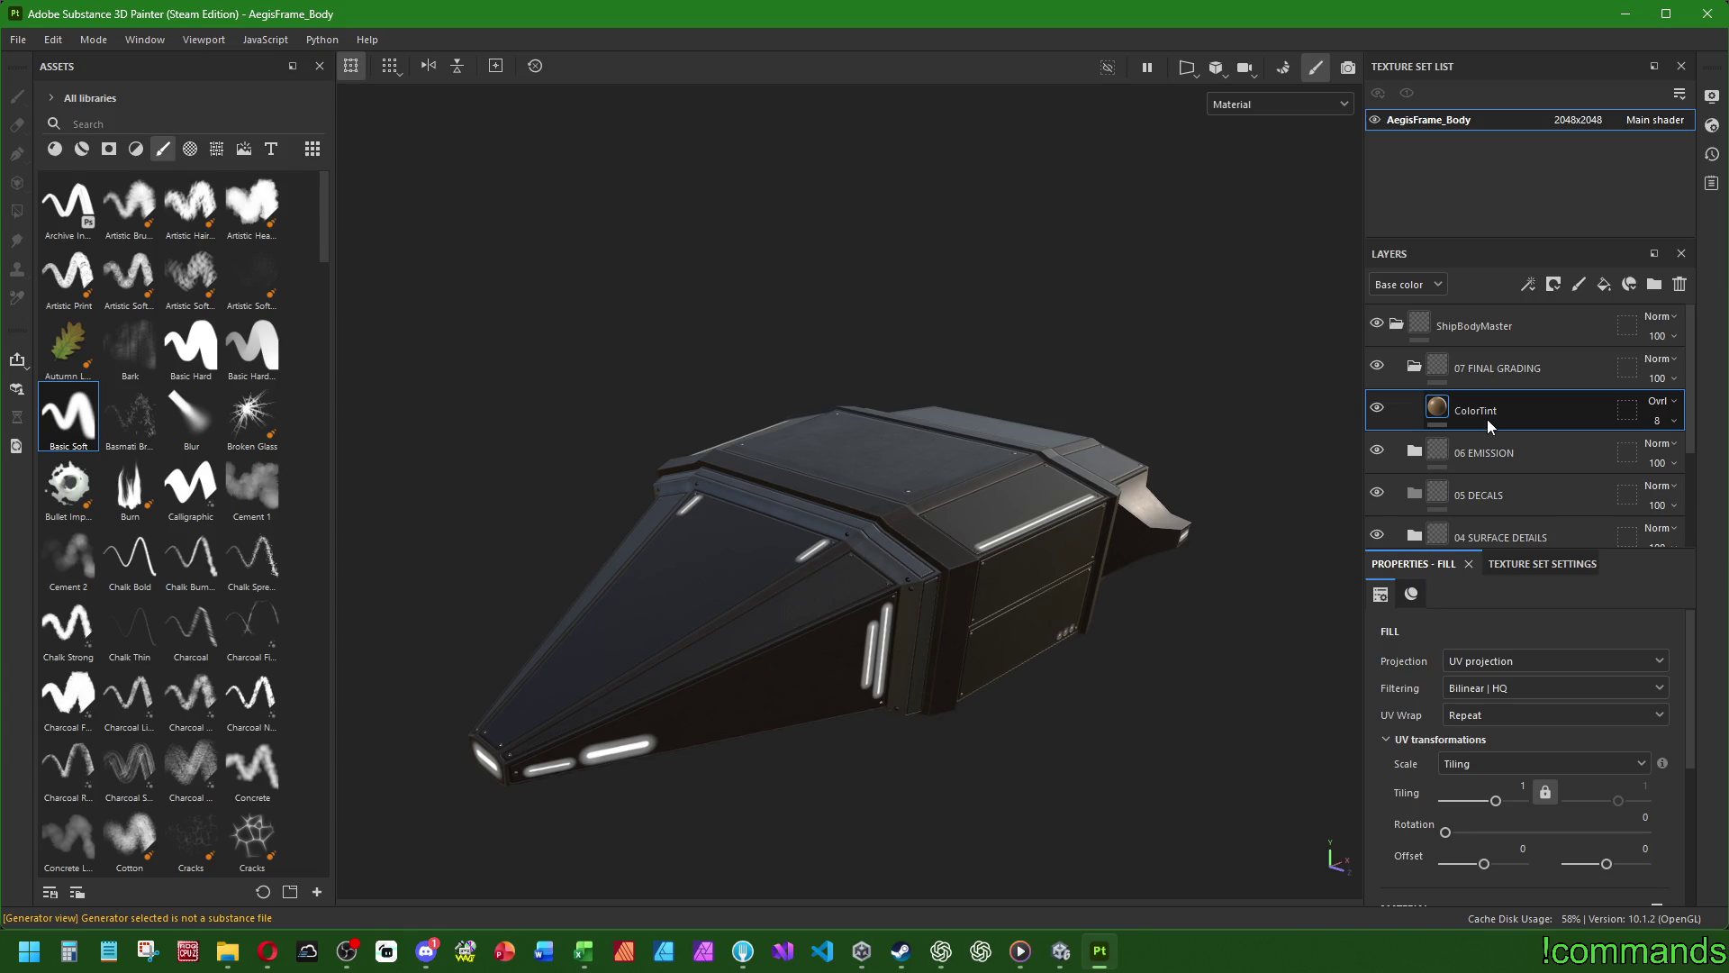
{"action": "scroll", "coordinate": [732, 553], "scroll_direction": "up", "scroll_amount": 3}
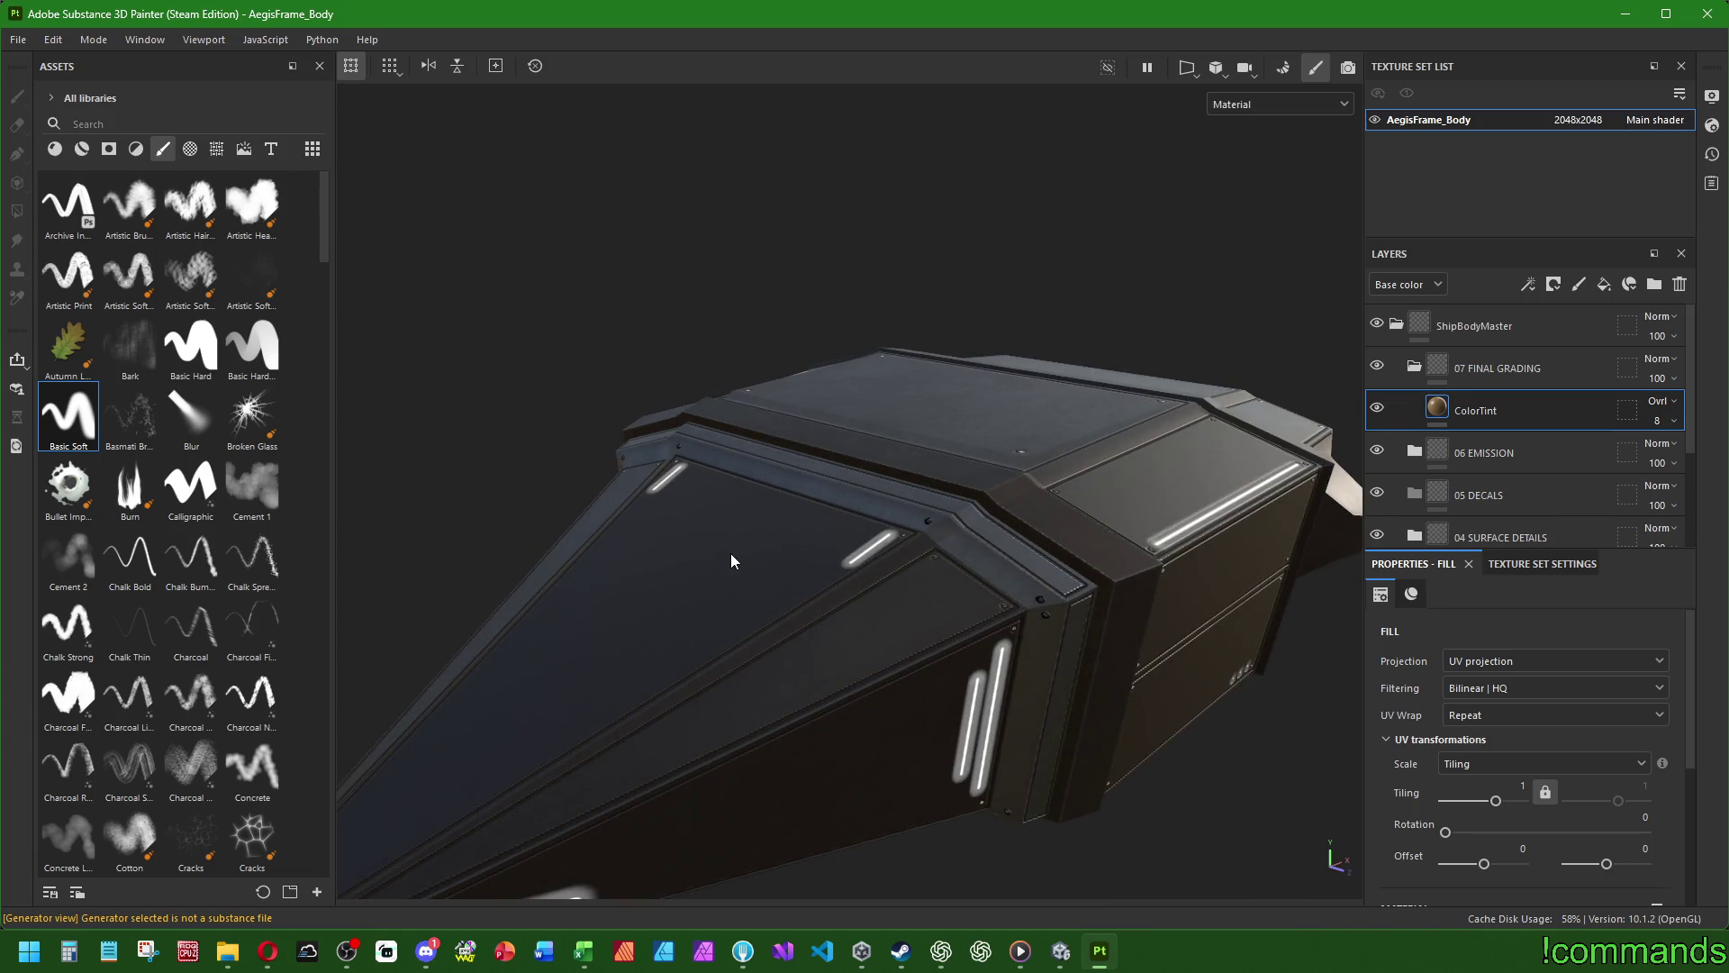
{"action": "mouse_move", "coordinate": [742, 554]}
{"action": "left_mouse_down", "text": "alt"}
{"action": "mouse_move", "coordinate": [672, 459]}
{"action": "mouse_move", "coordinate": [838, 412]}
{"action": "mouse_move", "coordinate": [1235, 603]}
{"action": "mouse_move", "coordinate": [868, 513]}
{"action": "left_mouse_up", "text": "alt"}
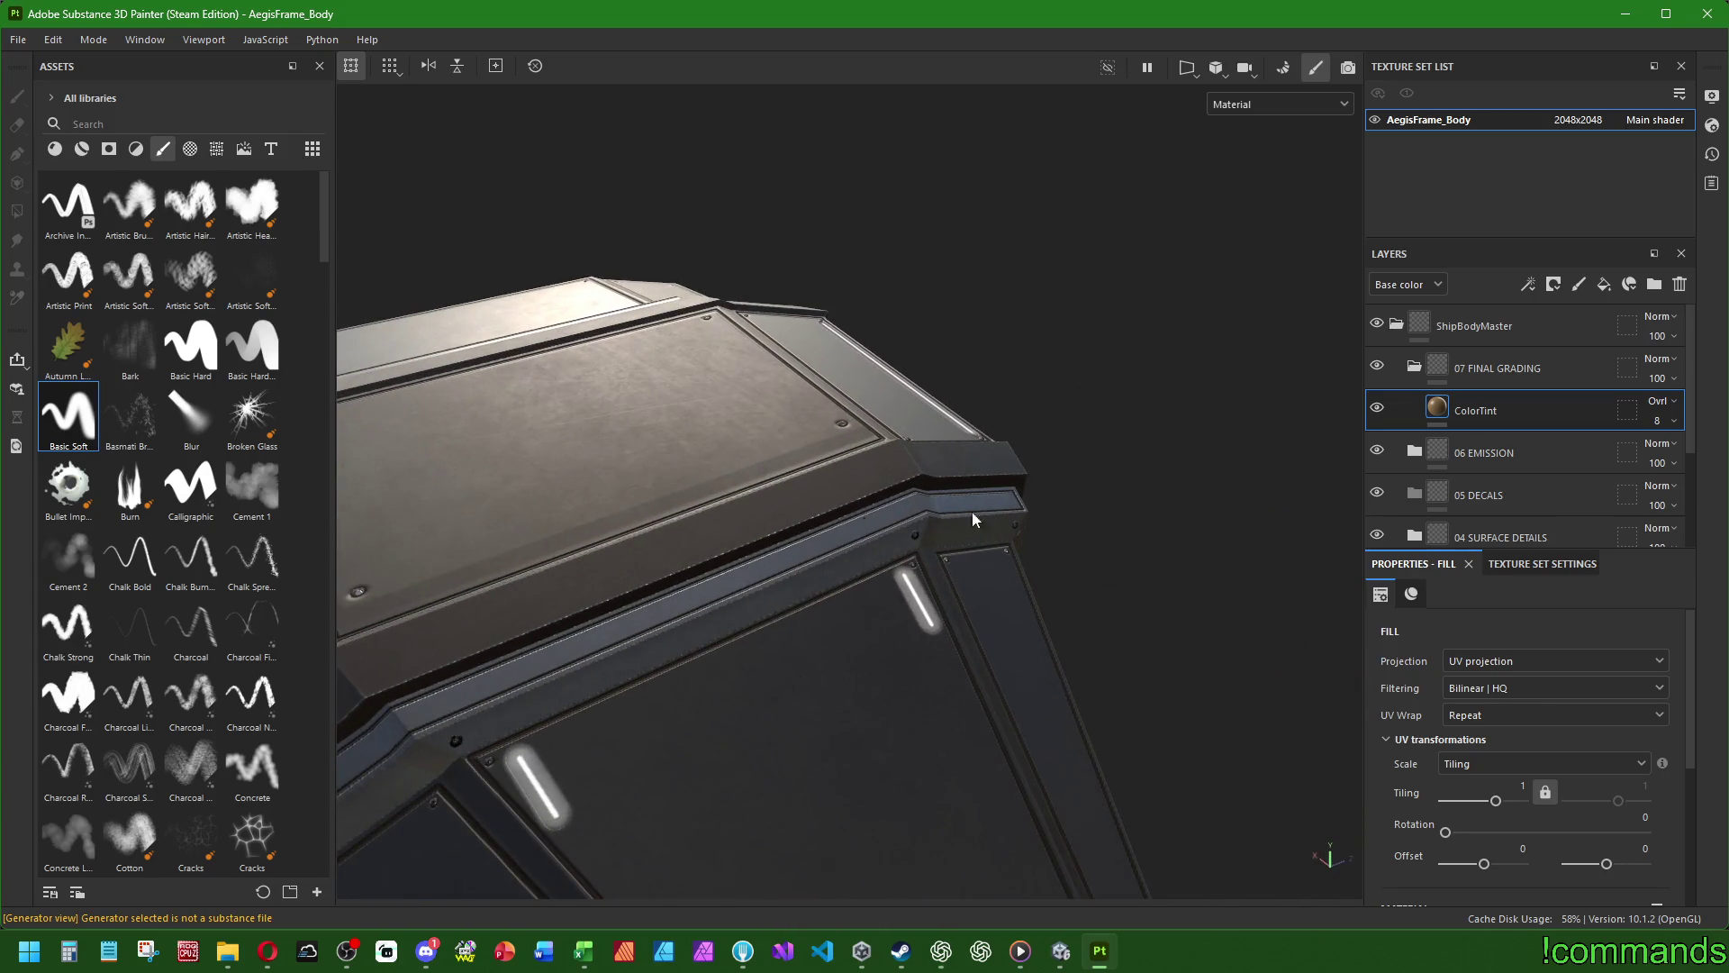
{"action": "scroll", "coordinate": [1663, 407], "scroll_direction": "down", "scroll_amount": 6}
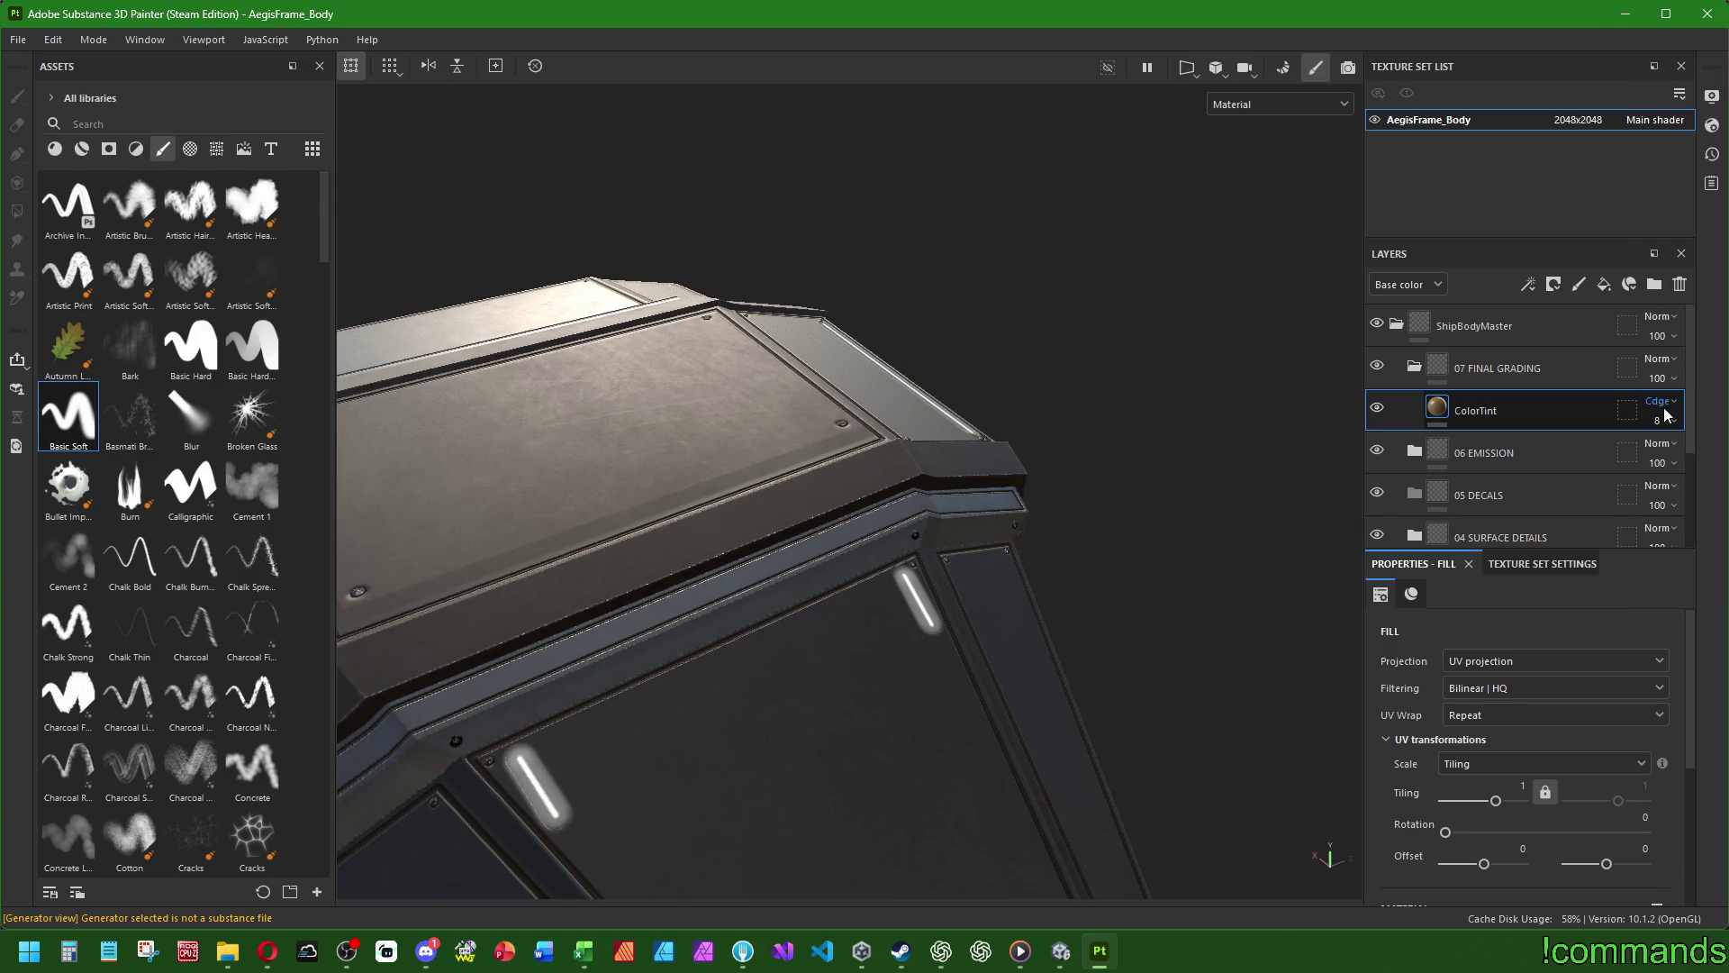
{"action": "left_click", "coordinate": [1663, 407]}
{"action": "left_click", "coordinate": [1681, 295]}
{"action": "mouse_move", "coordinate": [1216, 505]}
{"action": "left_mouse_down", "text": "alt"}
{"action": "mouse_move", "coordinate": [1138, 581]}
{"action": "mouse_move", "coordinate": [829, 550]}
{"action": "mouse_move", "coordinate": [955, 518]}
{"action": "left_mouse_up", "text": "alt"}
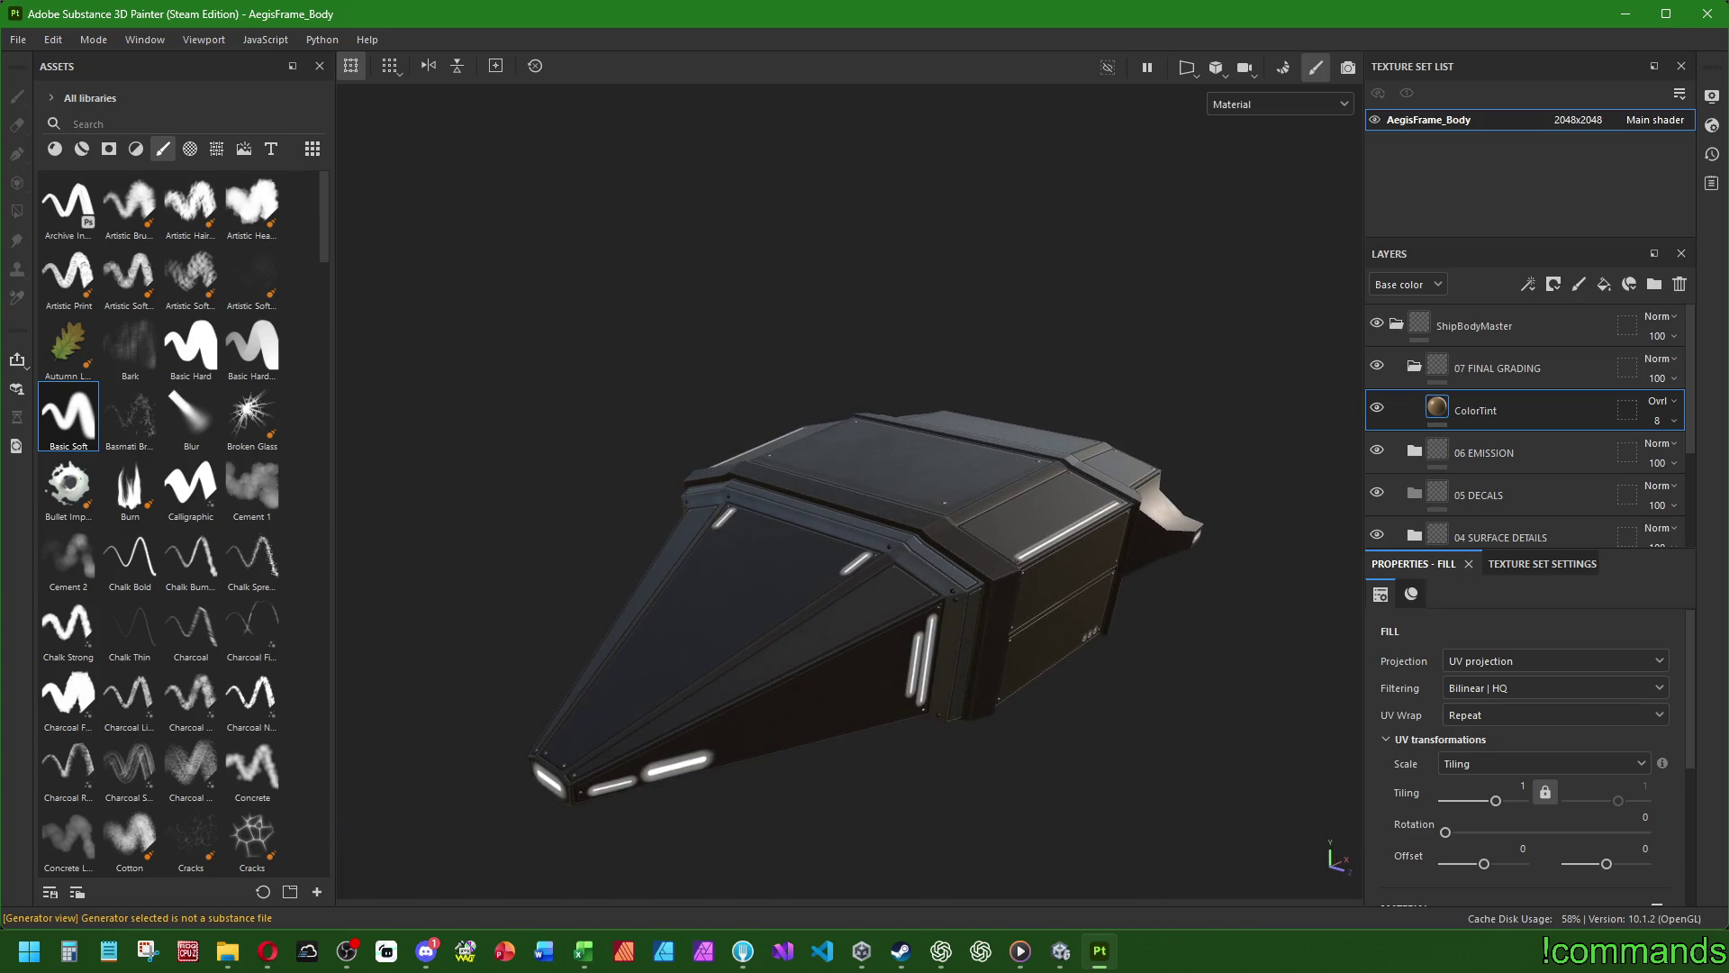
{"action": "key", "text": "alt+Tab"}
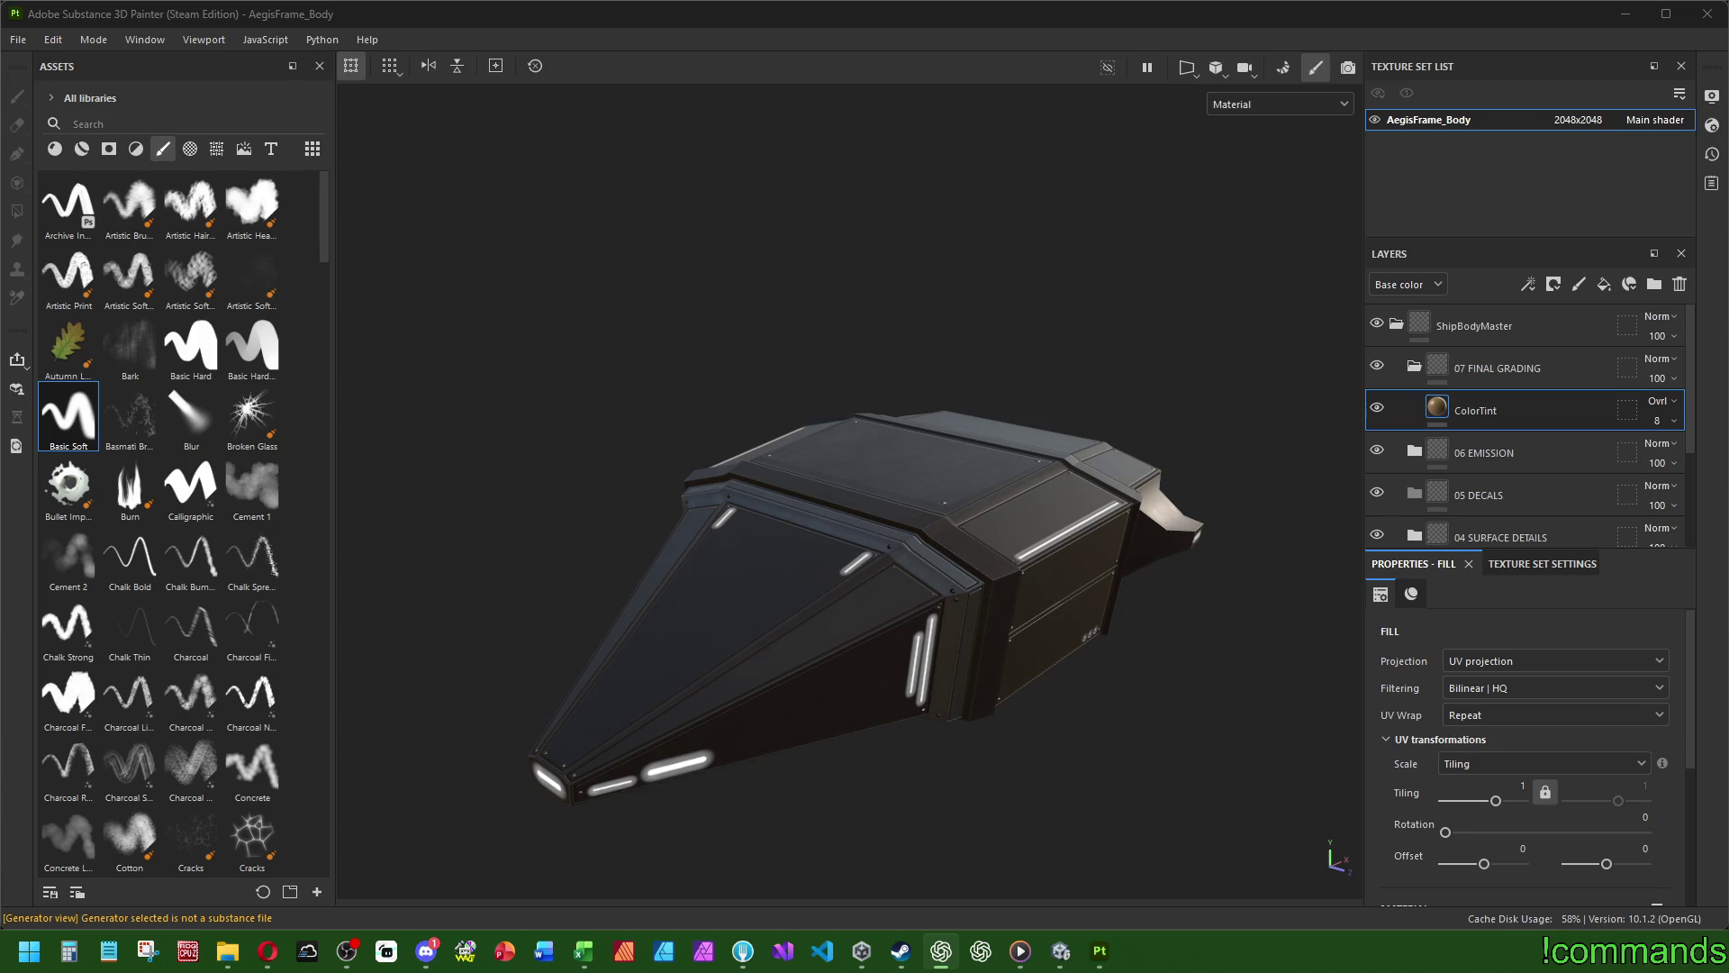
- Change the ColorTint fill's base colour to a darker brown
{"action": "scroll", "coordinate": [1405, 668], "scroll_direction": "down", "scroll_amount": 5}
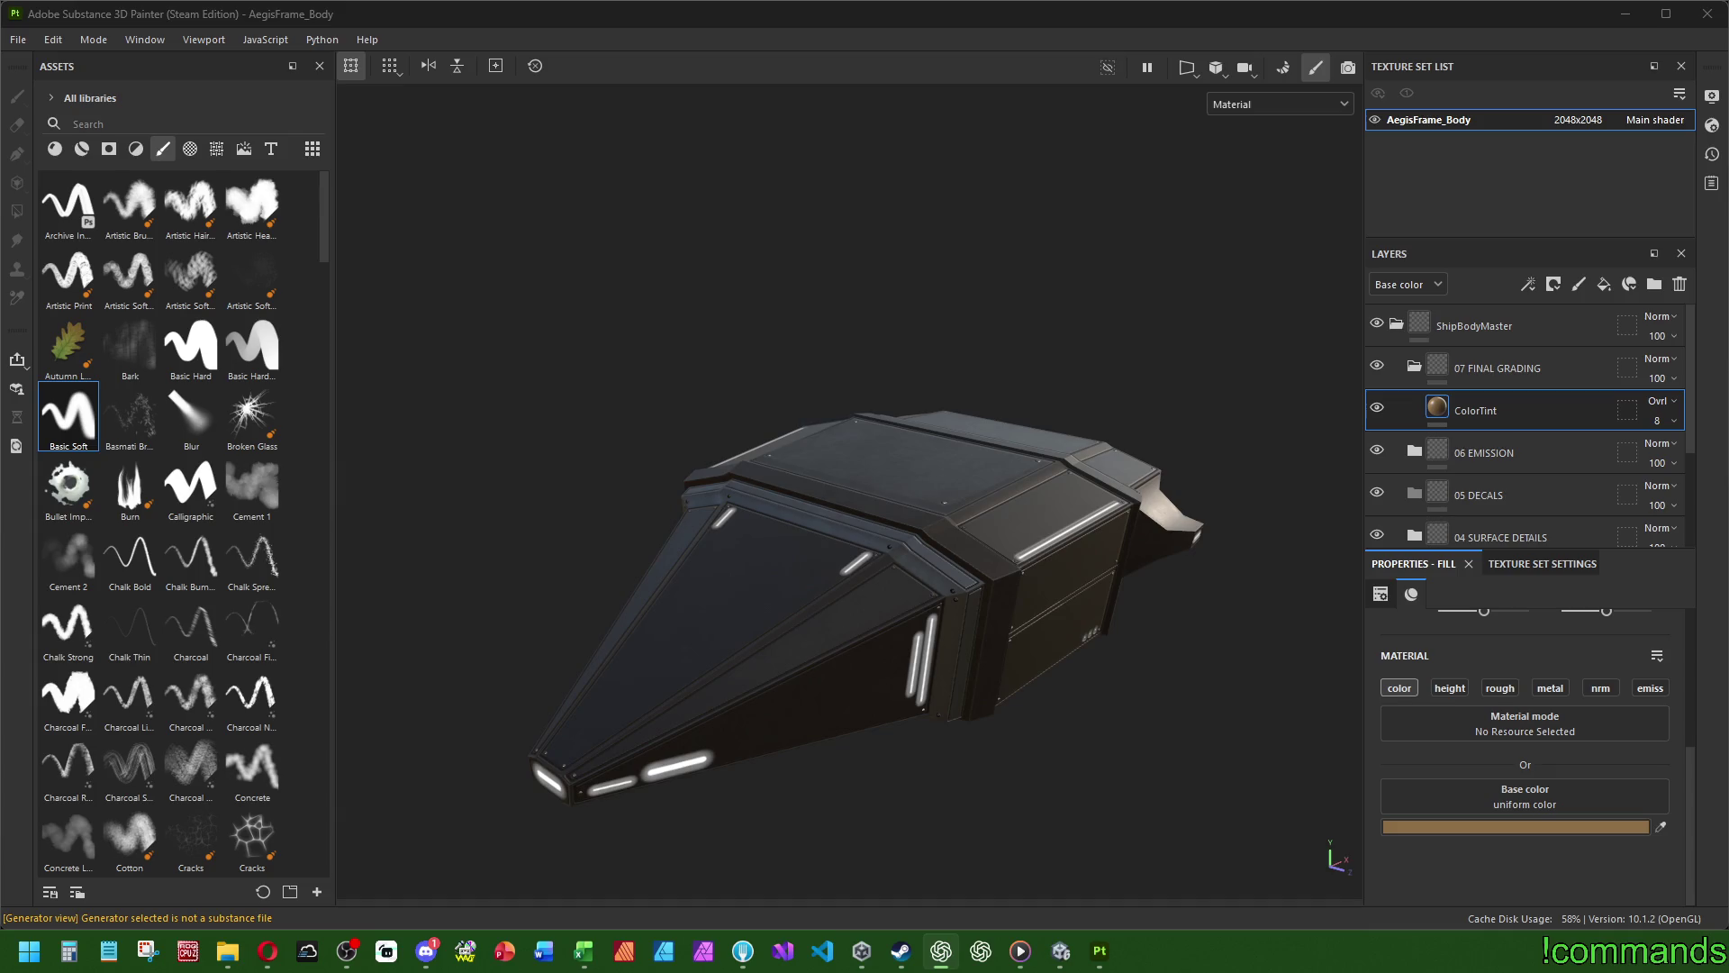
{"action": "mouse_move", "coordinate": [791, 552]}
{"action": "left_mouse_down", "text": "alt"}
{"action": "mouse_move", "coordinate": [958, 587]}
{"action": "mouse_move", "coordinate": [1017, 485]}
{"action": "mouse_move", "coordinate": [1261, 631]}
{"action": "left_mouse_up", "text": "alt"}
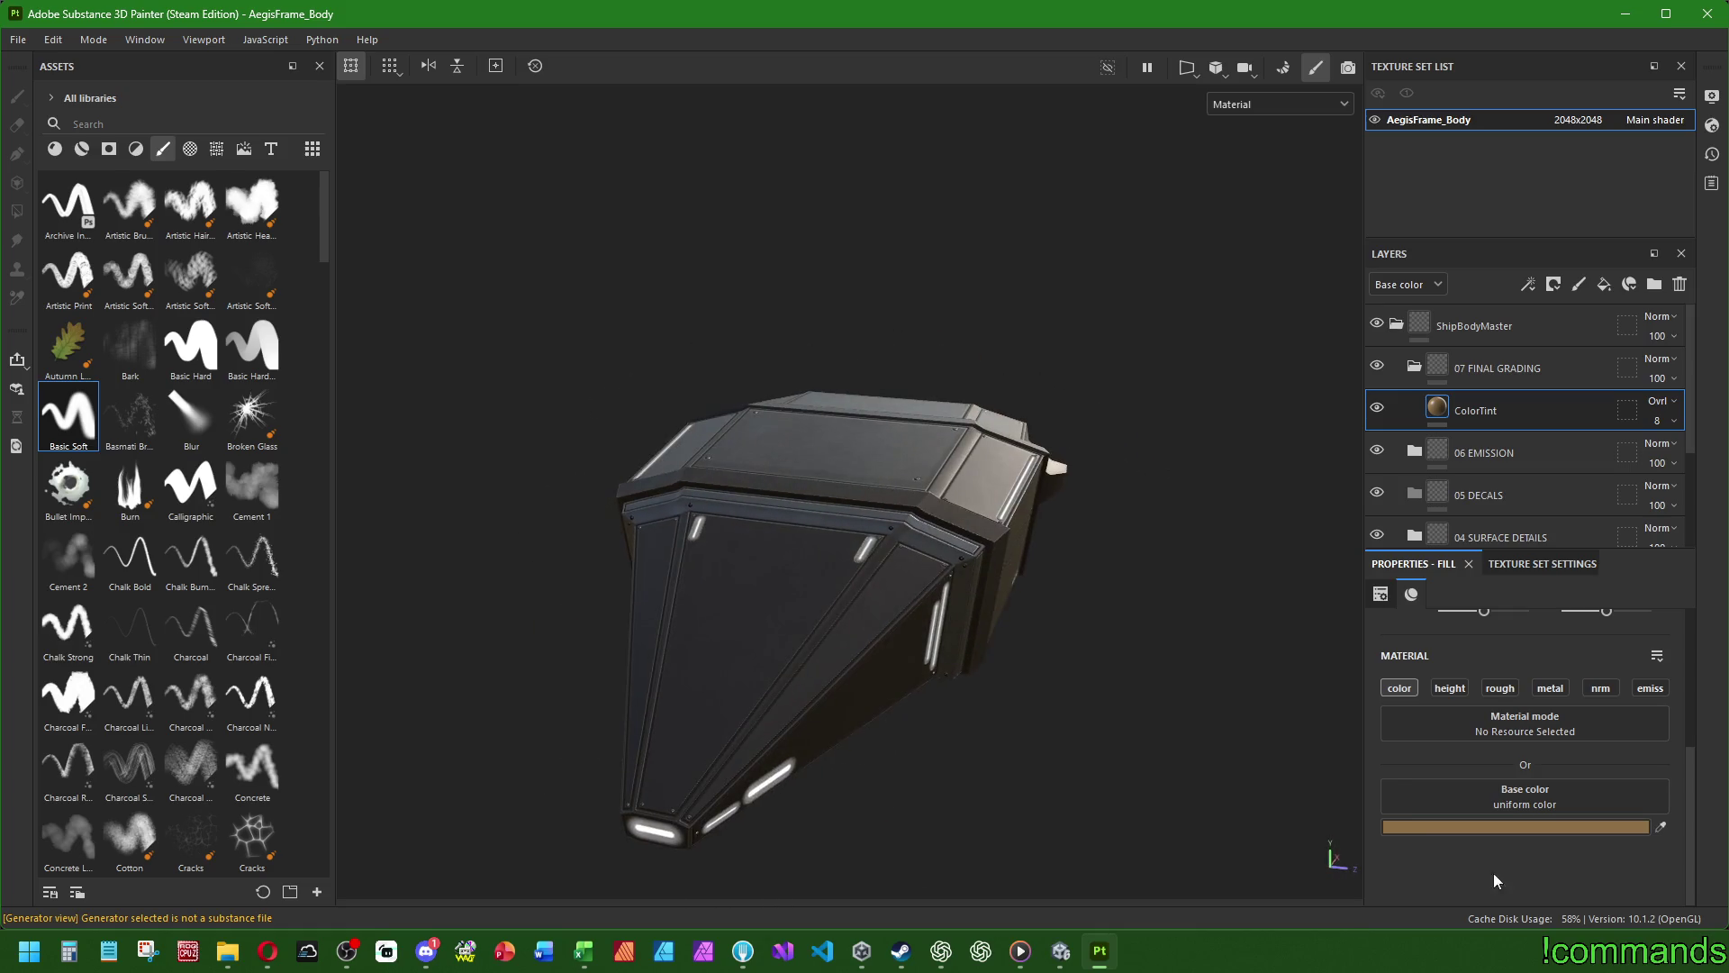
{"action": "left_click", "coordinate": [1526, 827]}
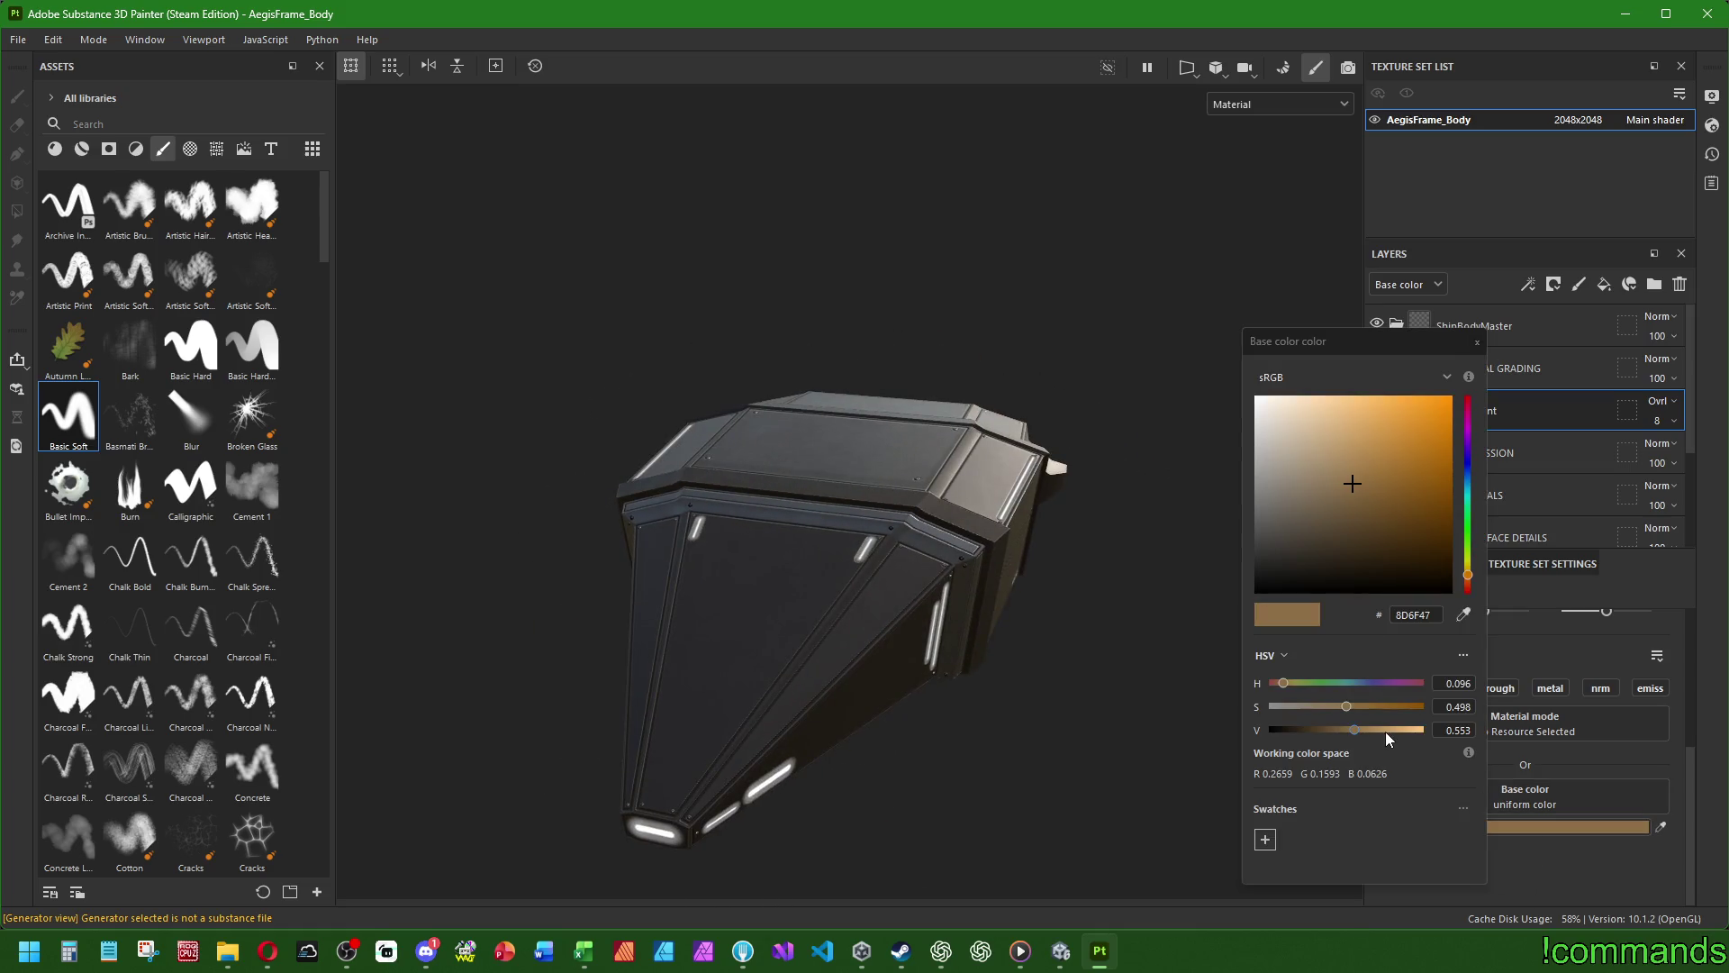
{"action": "left_click", "coordinate": [1353, 549]}
{"action": "mouse_move", "coordinate": [814, 635]}
{"action": "left_mouse_down", "text": "alt"}
{"action": "mouse_move", "coordinate": [811, 576]}
{"action": "mouse_move", "coordinate": [966, 630]}
{"action": "mouse_move", "coordinate": [942, 629]}
{"action": "mouse_move", "coordinate": [938, 657]}
{"action": "left_mouse_up", "text": "alt"}
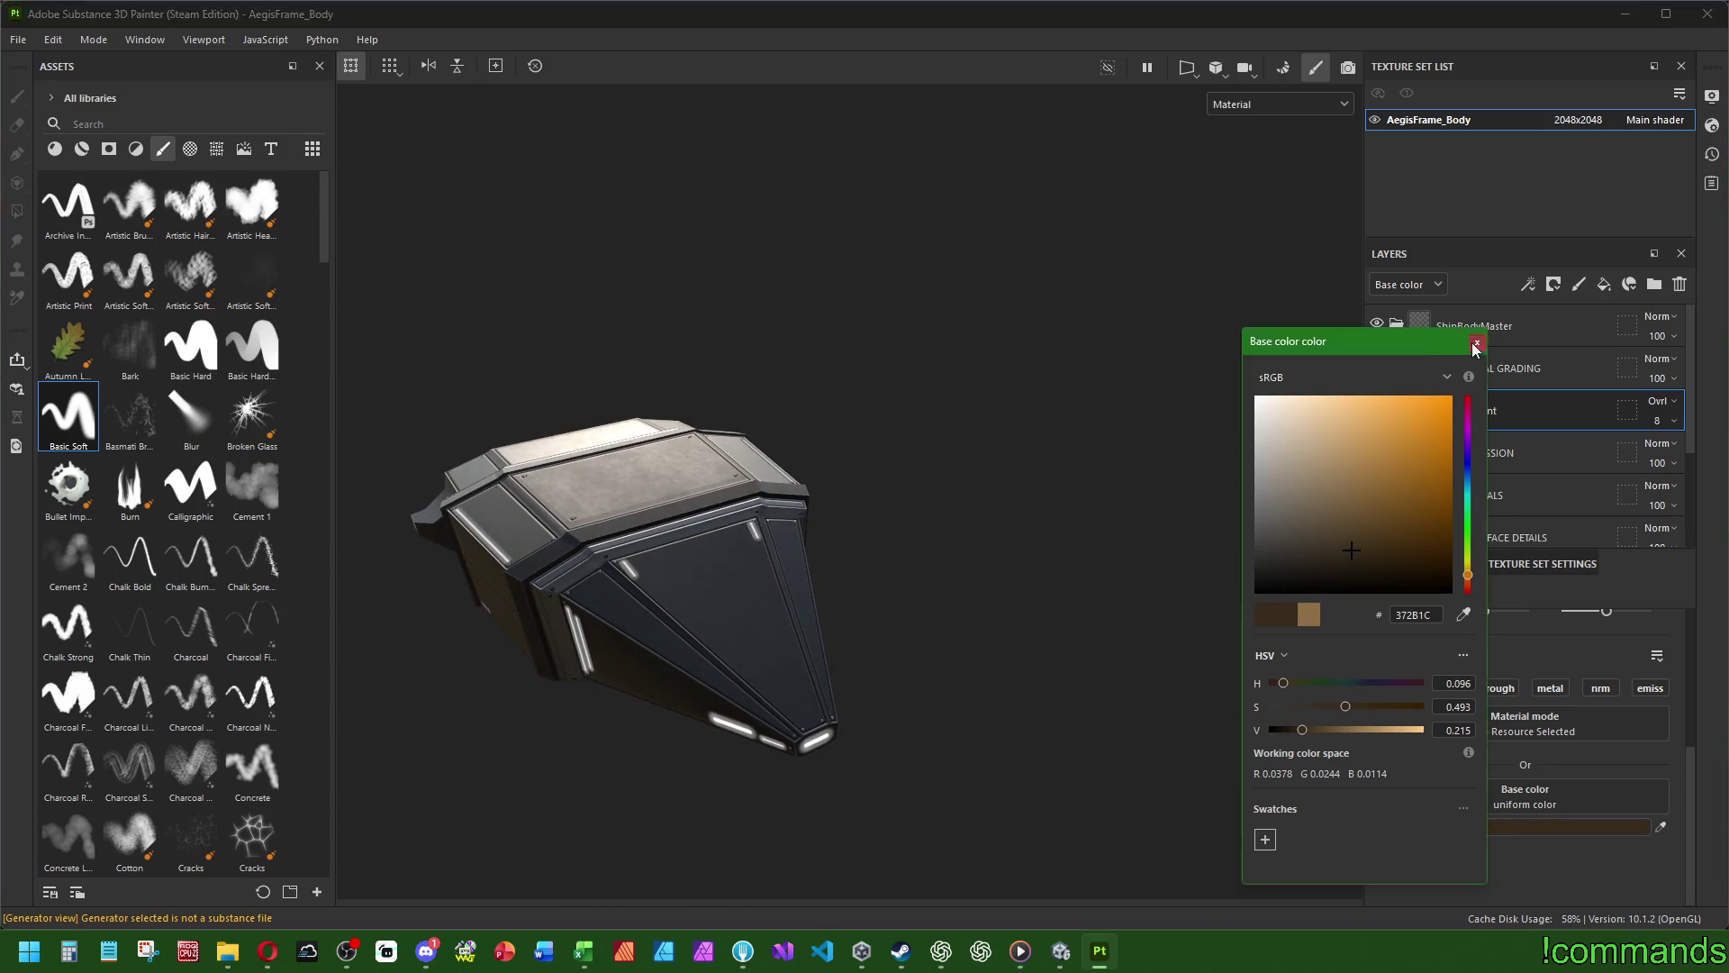
{"action": "left_click", "coordinate": [1477, 342]}
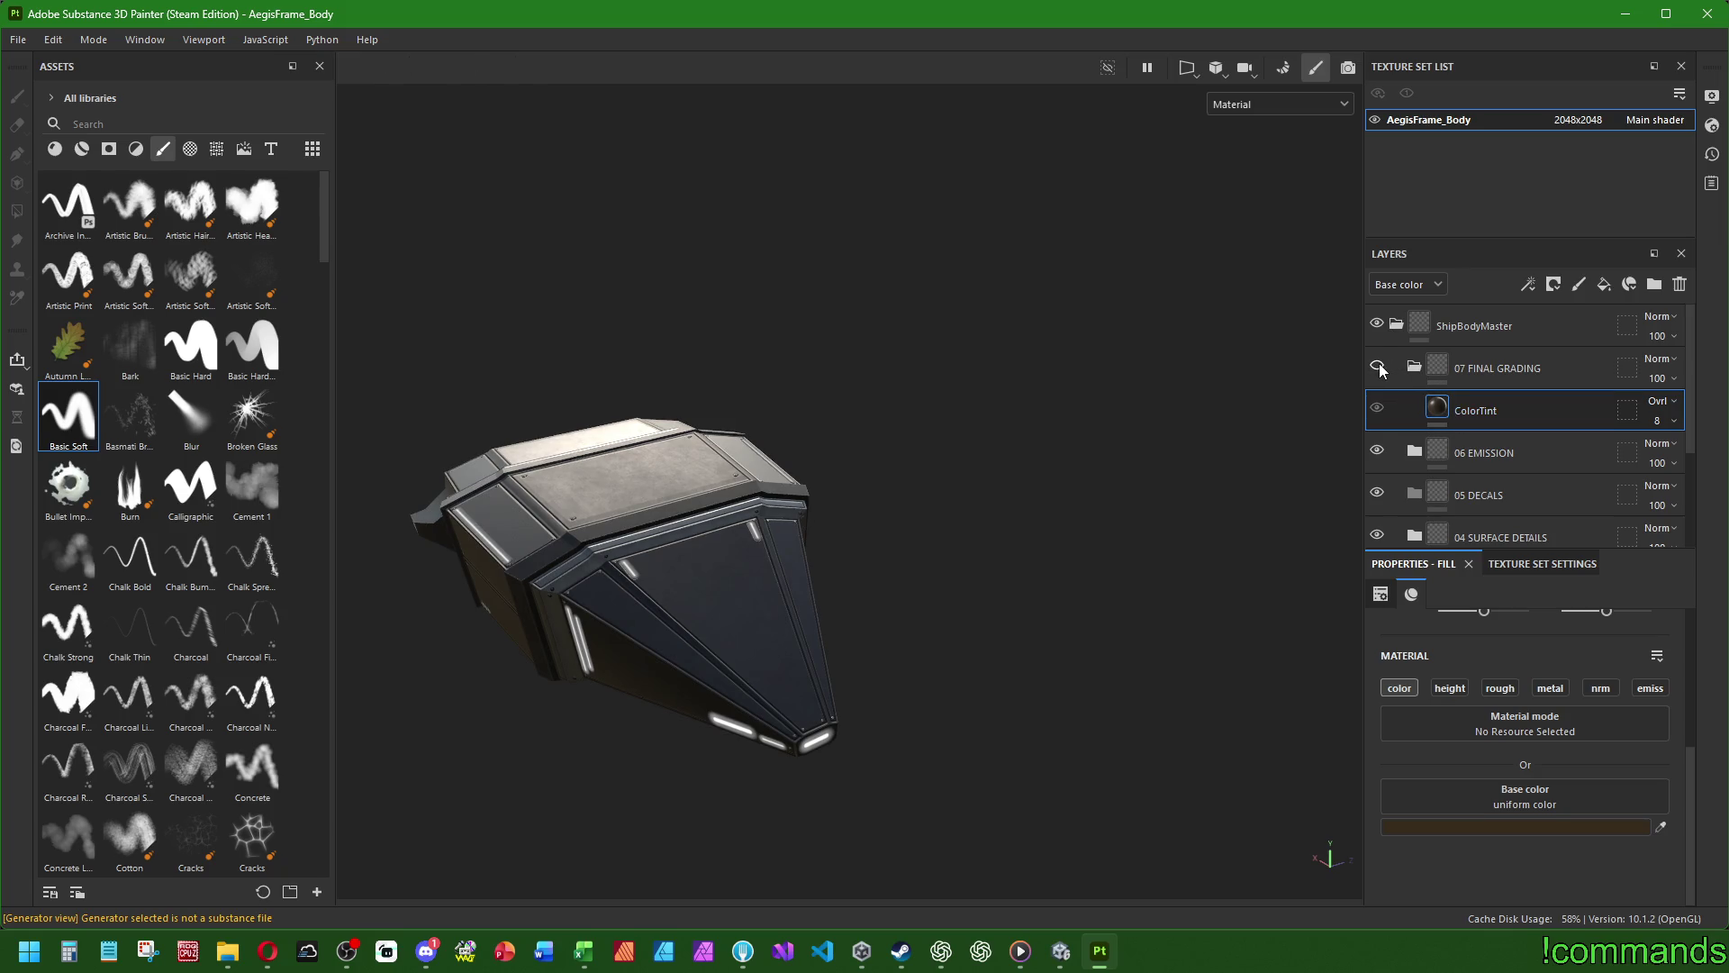
- Compare the ship with ColorTint hidden and shown, then set its opacity to 9
{"action": "key", "text": "f"}
{"action": "left_click", "coordinate": [1377, 407]}
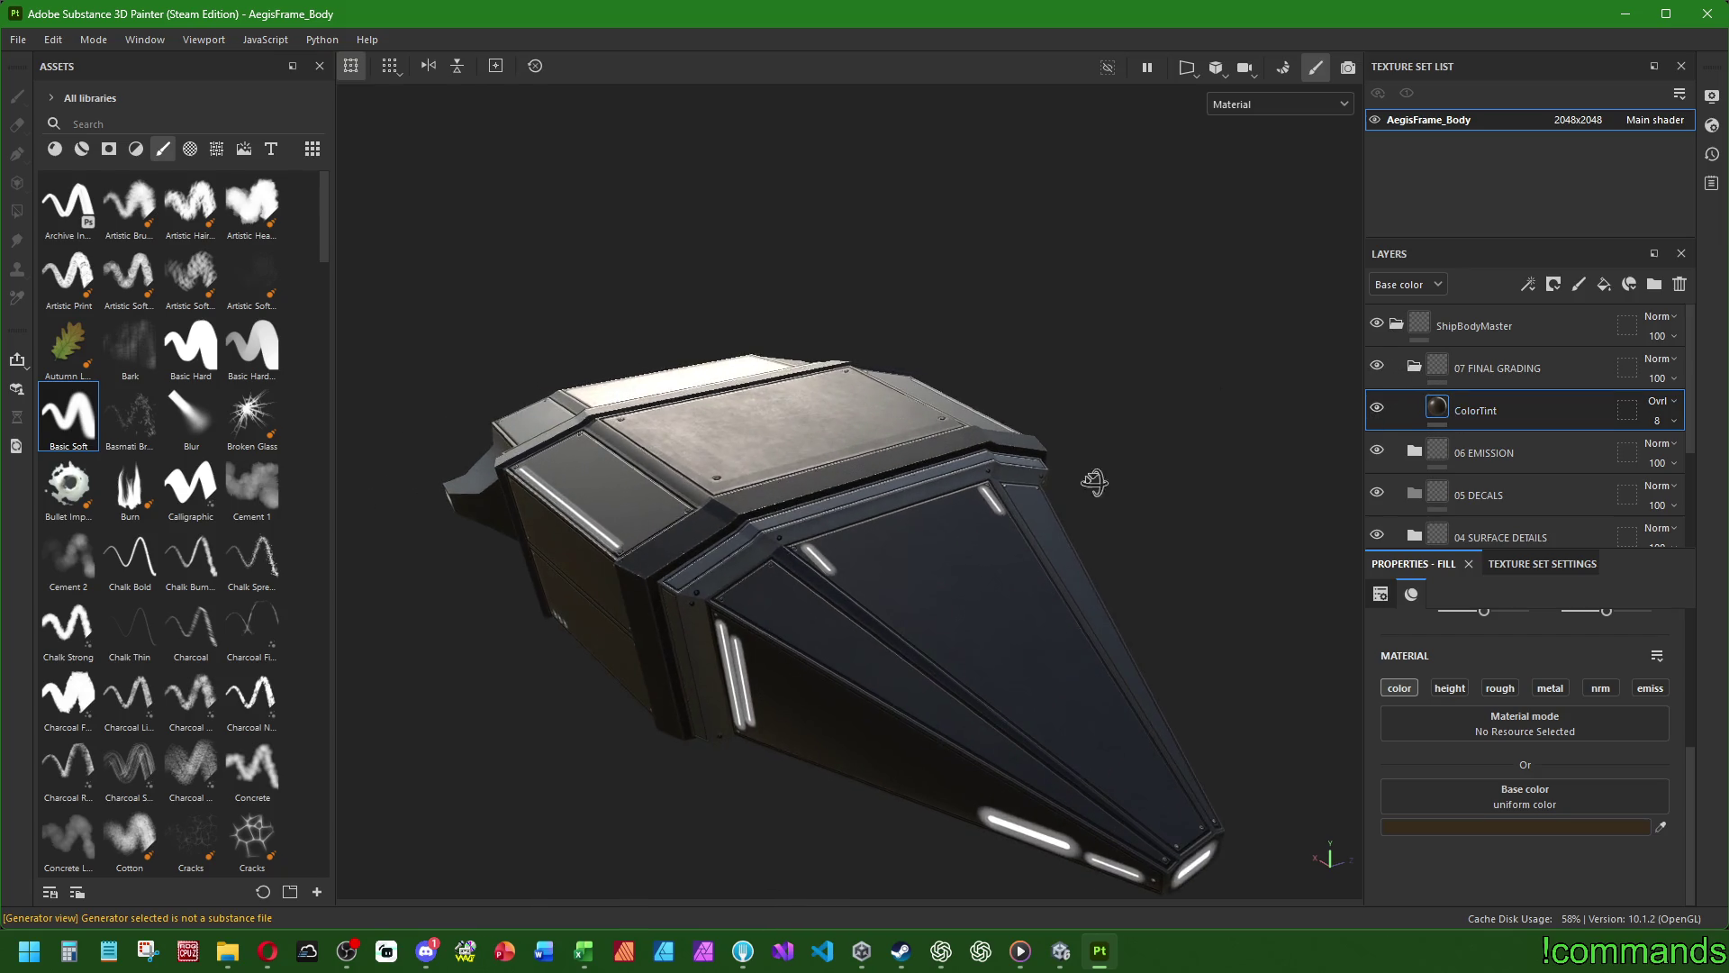
{"action": "left_click", "coordinate": [1377, 407]}
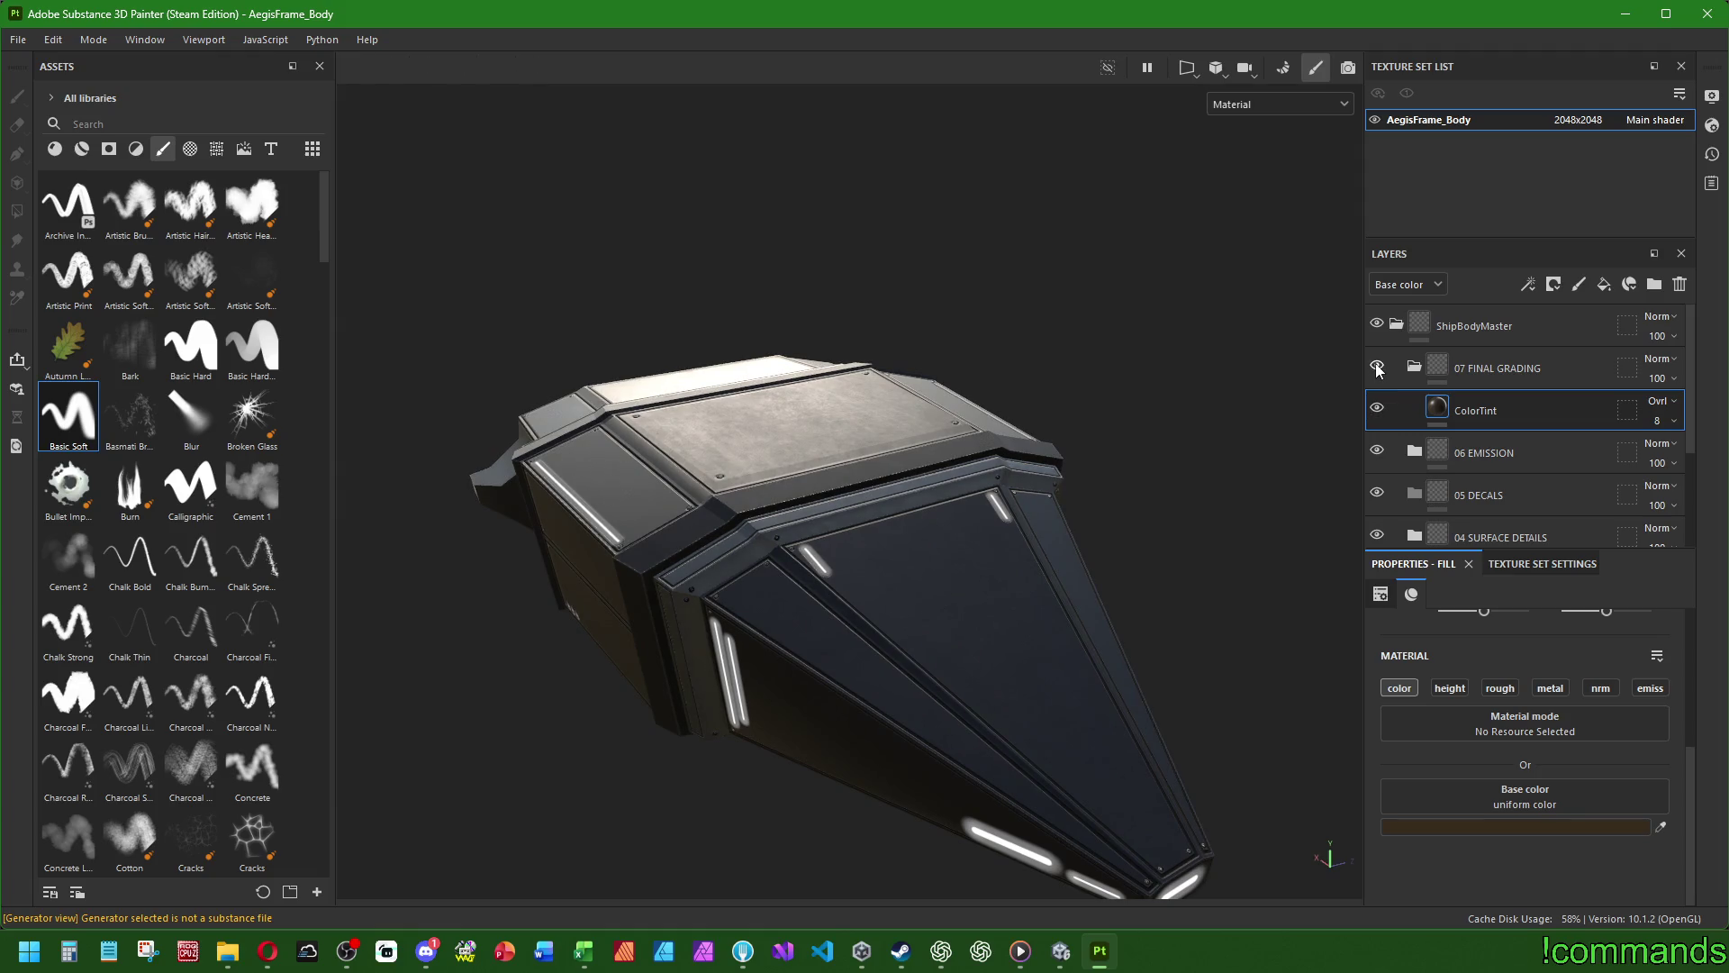
{"action": "left_click", "coordinate": [1664, 429]}
{"action": "type", "text": "9"}
{"action": "key", "text": "Return"}
- Try lighter brown and saturated orange tints, then settle back on dark brown
{"action": "left_click", "coordinate": [1477, 826]}
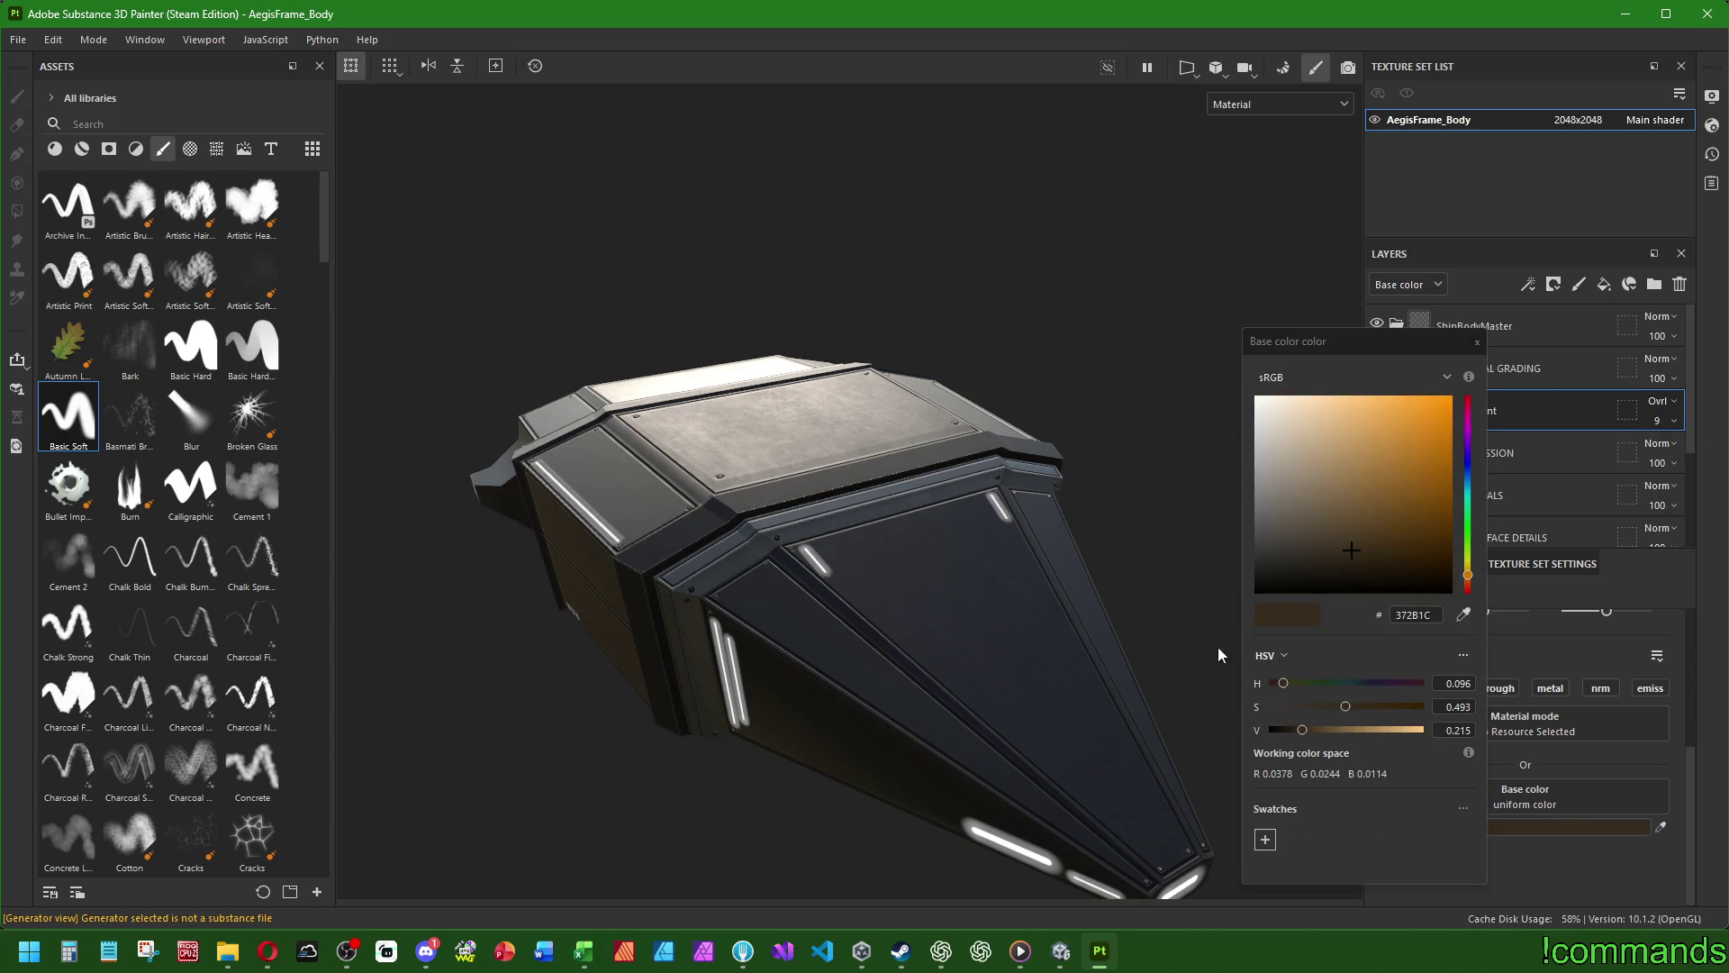
{"action": "left_click", "coordinate": [1360, 541]}
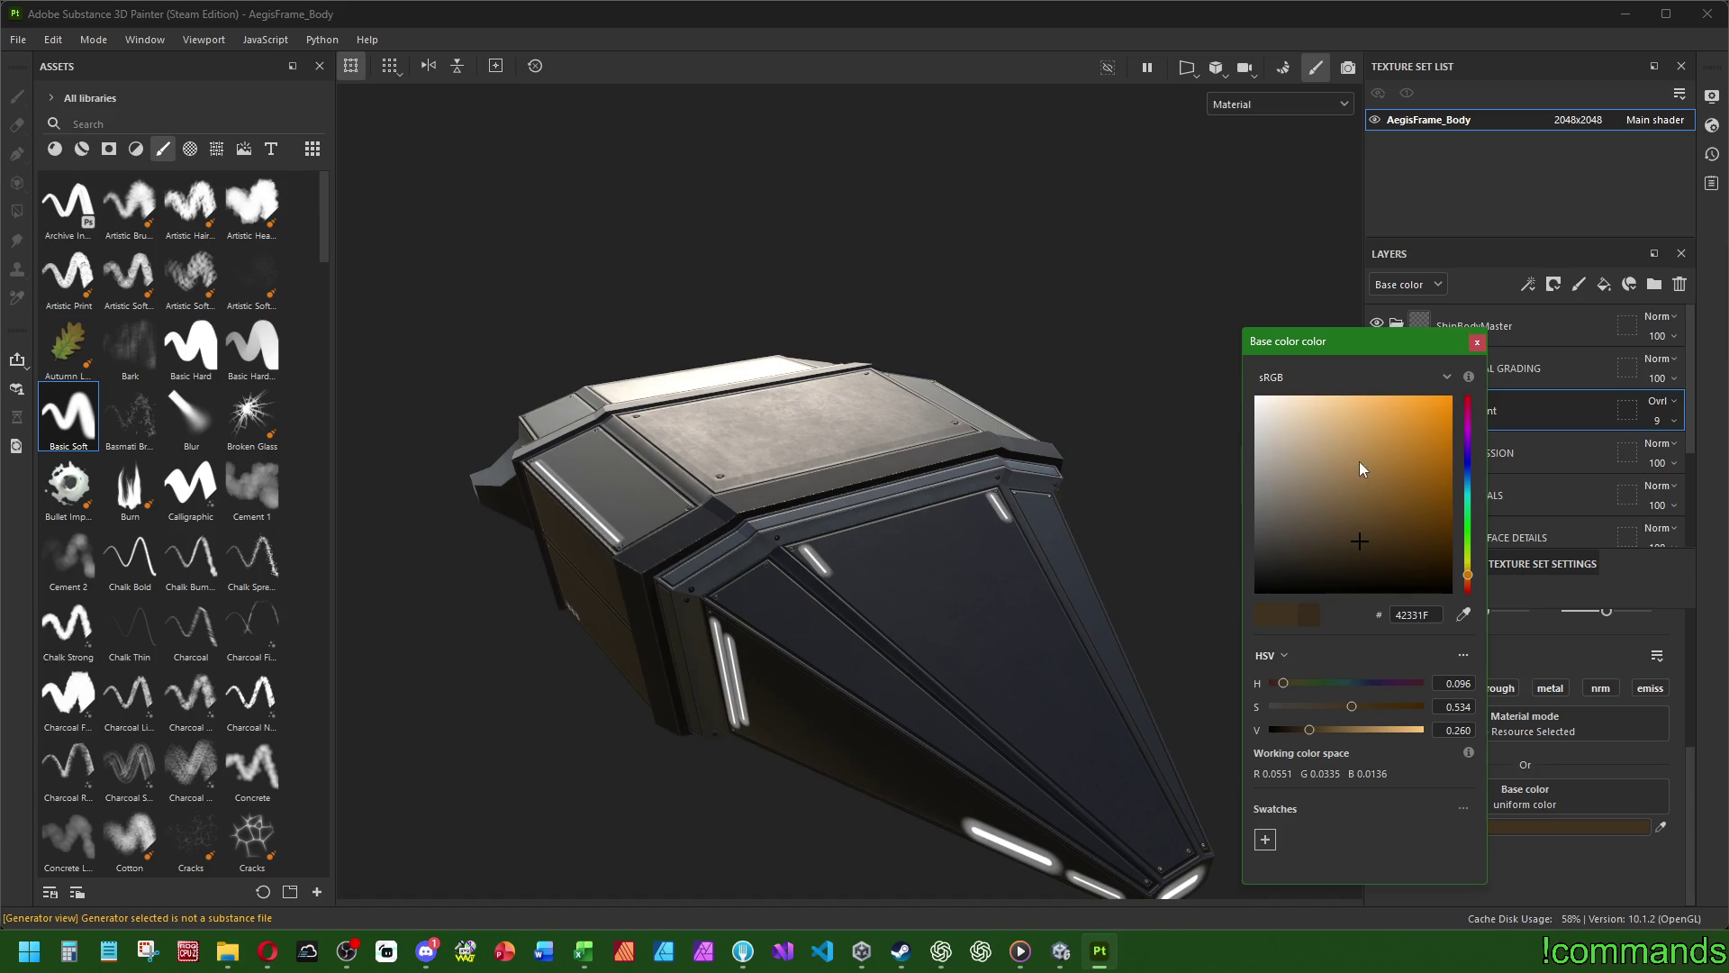
{"action": "left_click_drag", "start_coordinate": [1452, 410], "coordinate": [1484, 379]}
{"action": "left_click", "coordinate": [1353, 542]}
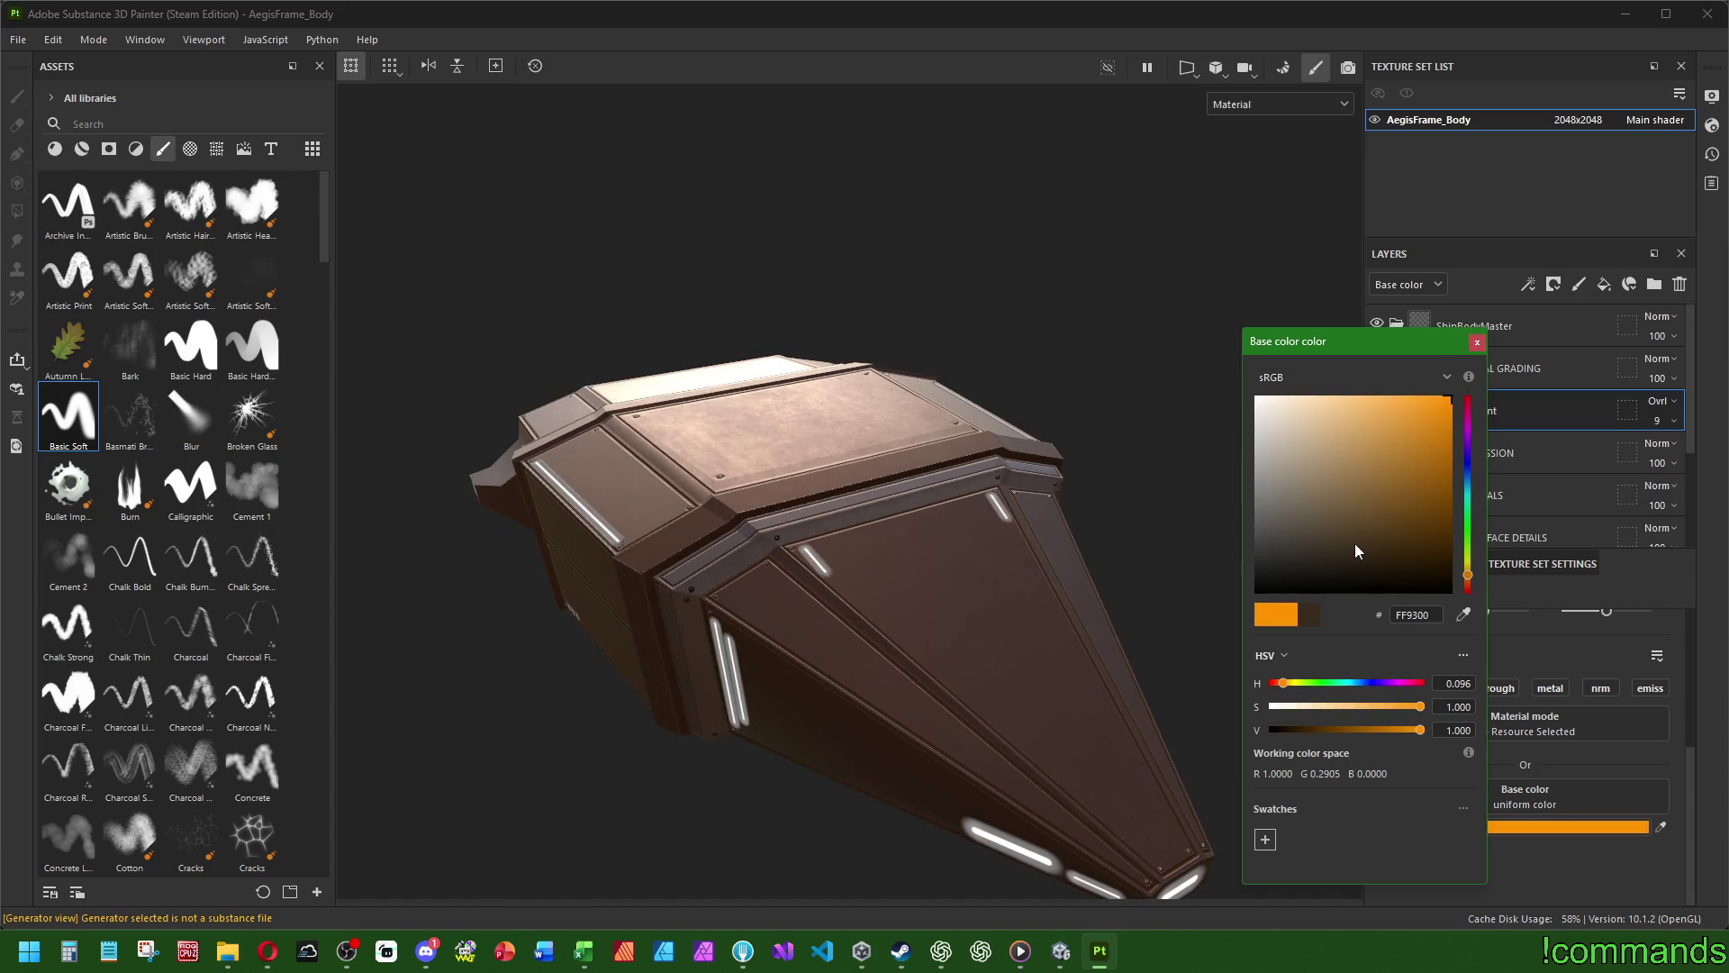
{"action": "mouse_move", "coordinate": [1171, 541]}
{"action": "left_mouse_down", "text": "alt"}
{"action": "mouse_move", "coordinate": [791, 502]}
{"action": "mouse_move", "coordinate": [806, 516]}
{"action": "left_mouse_up", "text": "alt"}
{"action": "left_click", "coordinate": [1477, 342]}
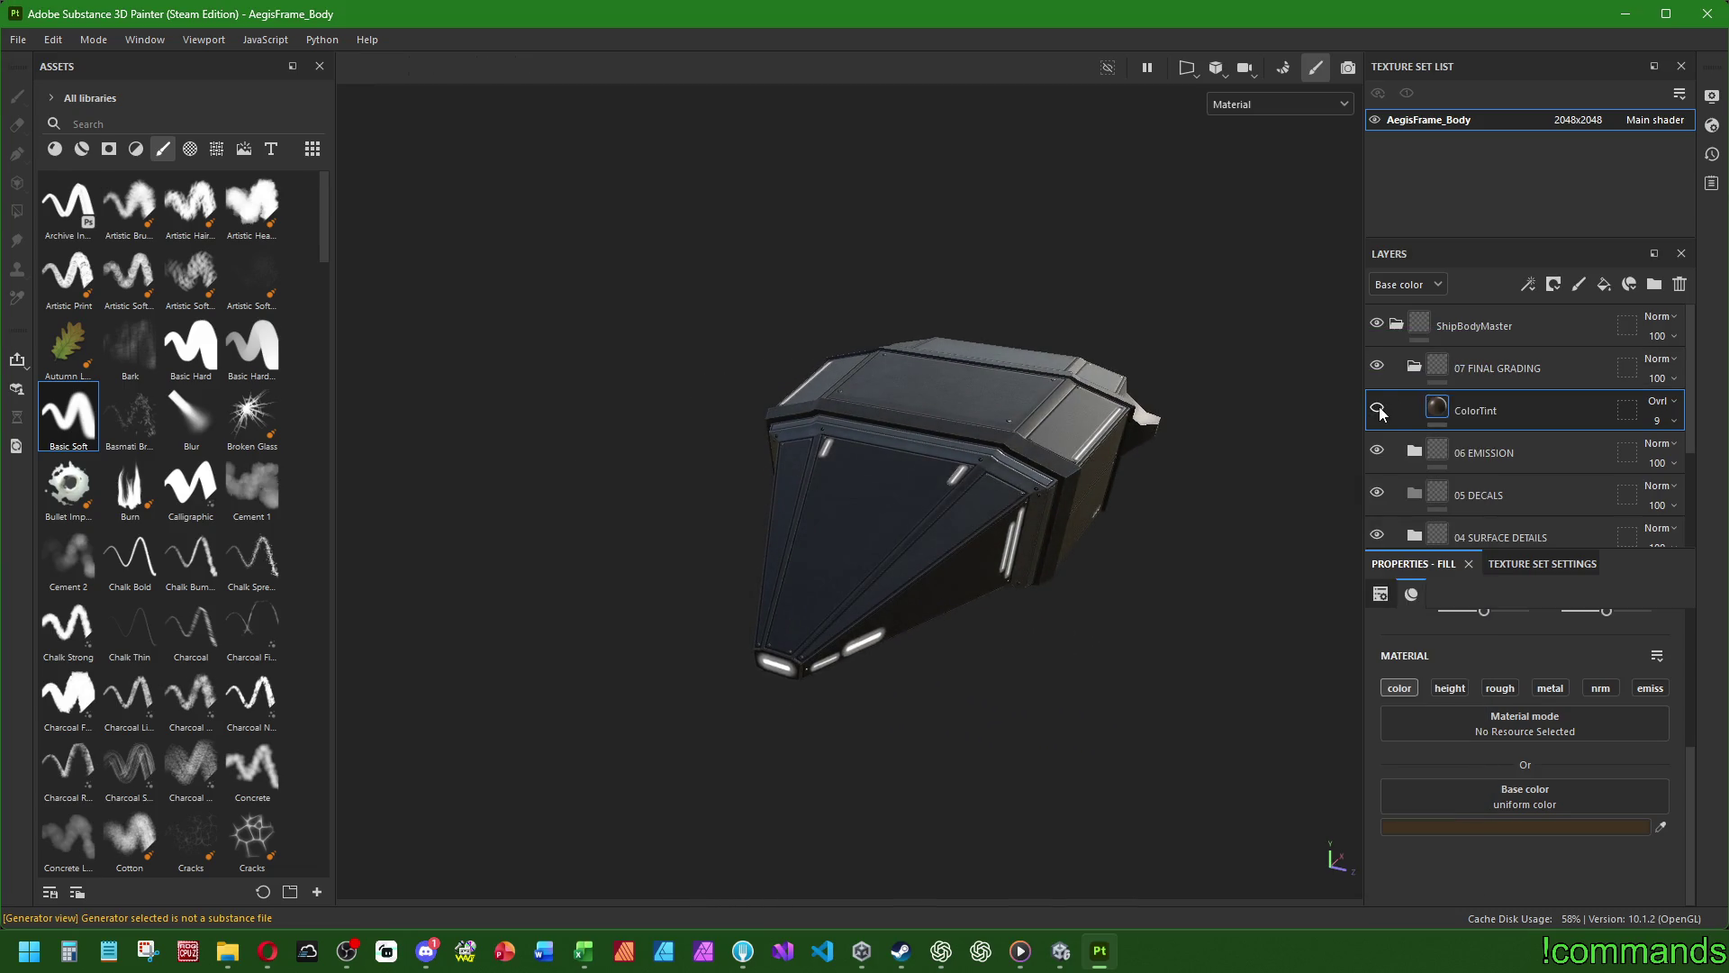
{"action": "mouse_move", "coordinate": [1117, 455]}
{"action": "left_mouse_down", "text": "alt"}
{"action": "mouse_move", "coordinate": [645, 559]}
{"action": "mouse_move", "coordinate": [737, 471]}
{"action": "mouse_move", "coordinate": [963, 569]}
{"action": "mouse_move", "coordinate": [943, 608]}
{"action": "left_mouse_up", "text": "alt"}
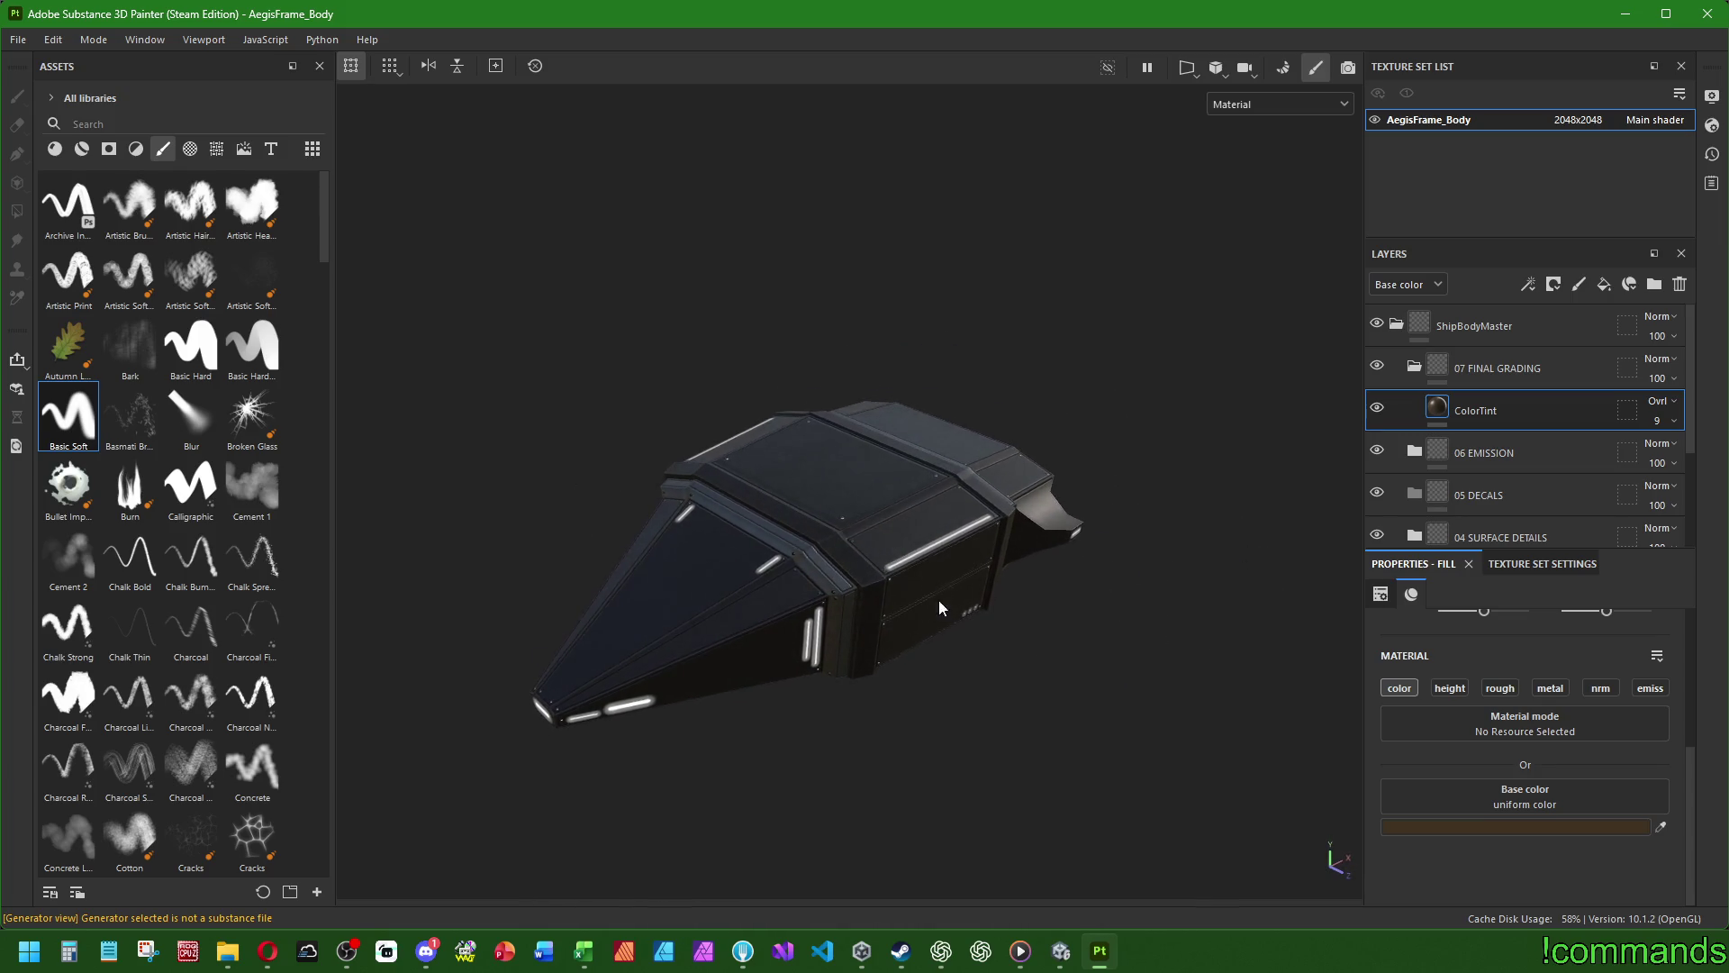
- Compare the ship in Unity, inspect it from several angles, and collapse 07 FINAL GRADING
{"action": "left_click", "coordinate": [1060, 951]}
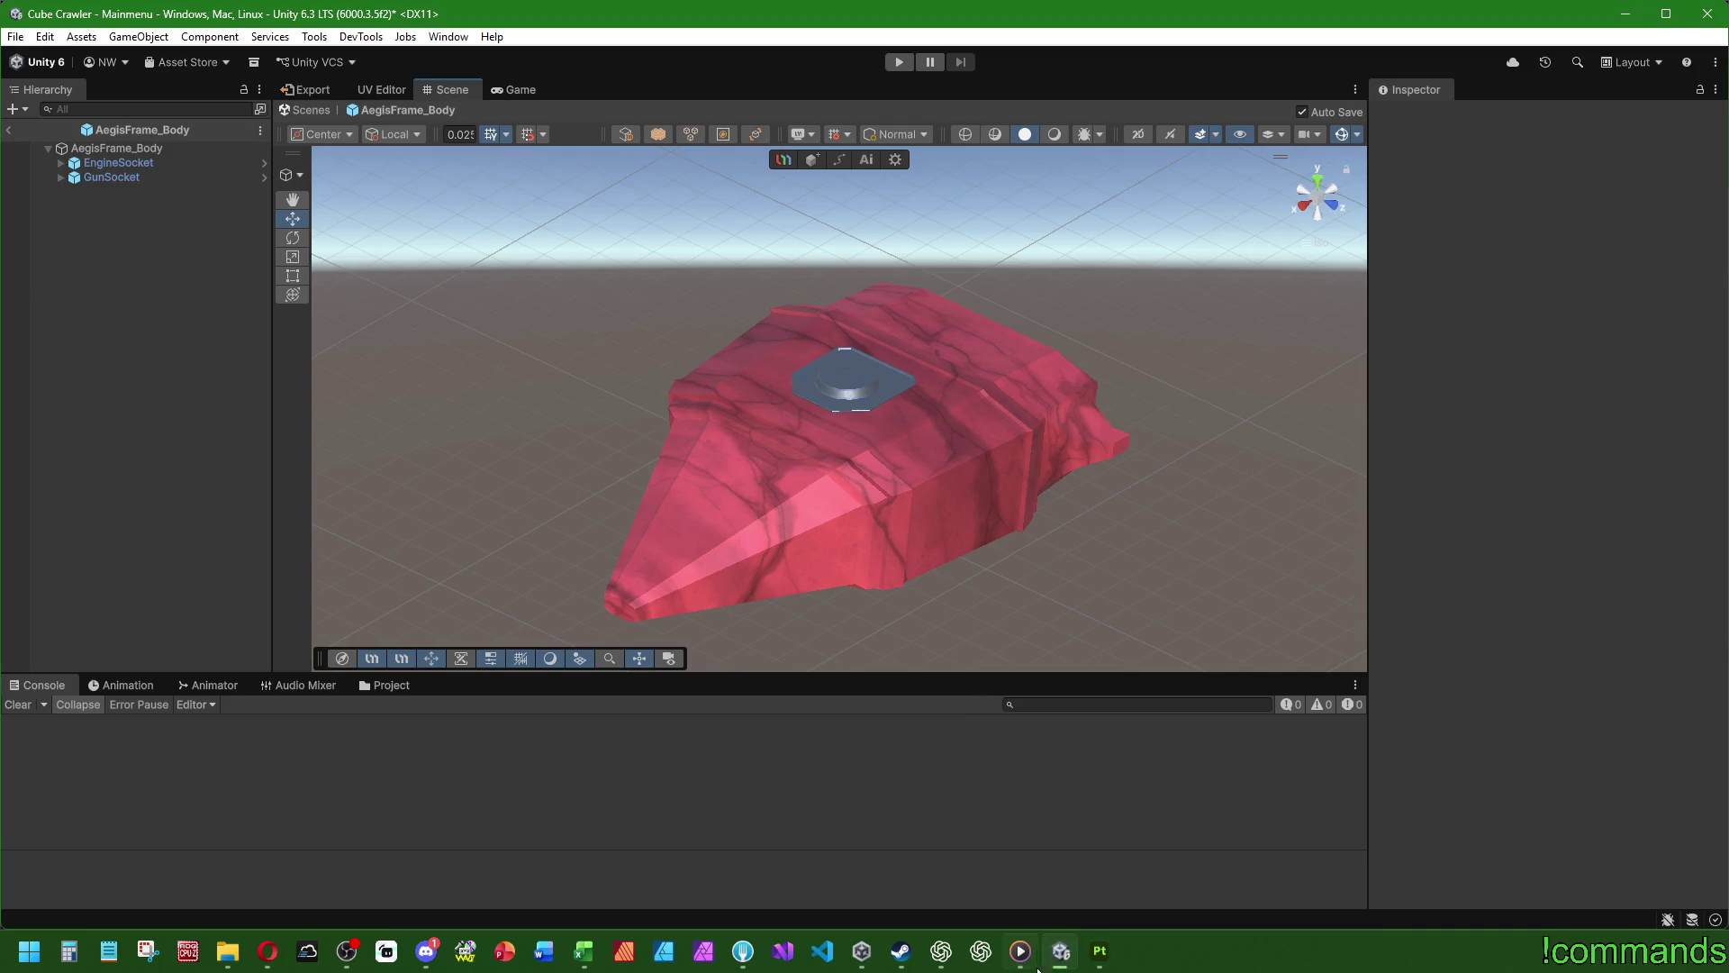
{"action": "left_click", "coordinate": [1100, 950]}
{"action": "mouse_move", "coordinate": [975, 501]}
{"action": "left_mouse_down", "text": "alt"}
{"action": "mouse_move", "coordinate": [447, 424]}
{"action": "mouse_move", "coordinate": [720, 325]}
{"action": "mouse_move", "coordinate": [811, 360]}
{"action": "mouse_move", "coordinate": [899, 201]}
{"action": "mouse_move", "coordinate": [786, 759]}
{"action": "left_mouse_up", "text": "alt"}
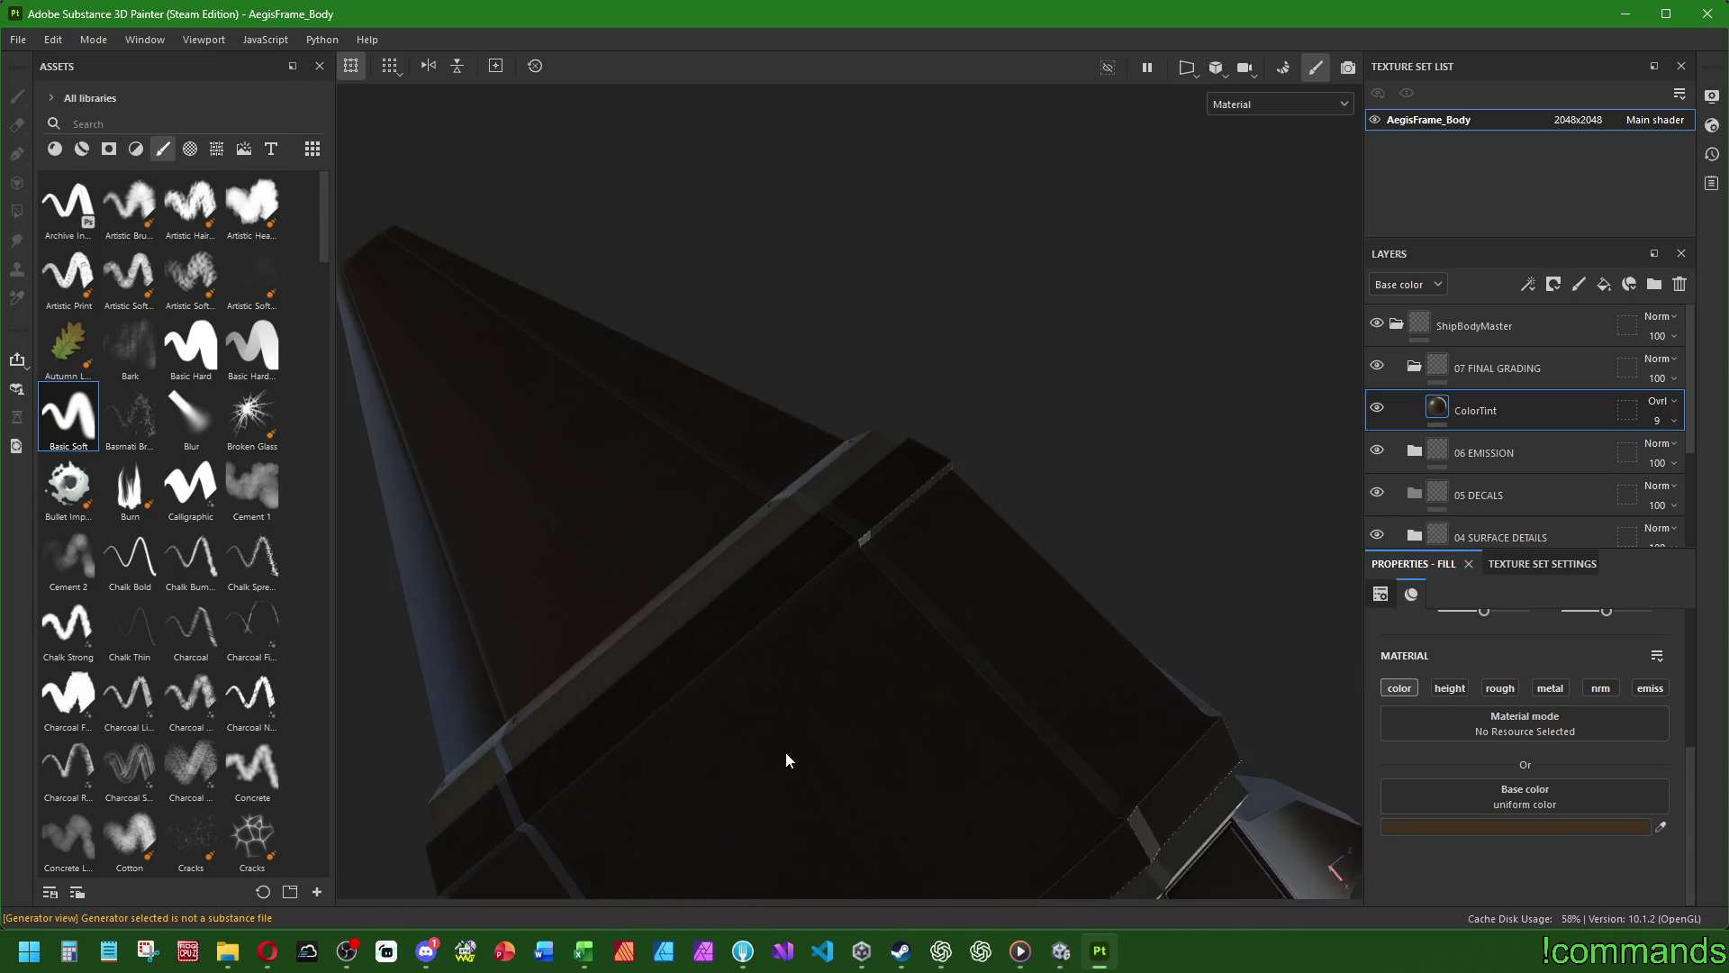
{"action": "mouse_move", "coordinate": [823, 699]}
{"action": "left_mouse_down", "text": "alt"}
{"action": "mouse_move", "coordinate": [934, 652]}
{"action": "mouse_move", "coordinate": [883, 297]}
{"action": "left_mouse_up", "text": "alt"}
{"action": "scroll", "coordinate": [827, 429], "scroll_direction": "down", "scroll_amount": 5}
{"action": "mouse_move", "coordinate": [827, 429]}
{"action": "left_mouse_down", "text": "alt"}
{"action": "mouse_move", "coordinate": [456, 559]}
{"action": "mouse_move", "coordinate": [494, 721]}
{"action": "mouse_move", "coordinate": [630, 323]}
{"action": "mouse_move", "coordinate": [1023, 414]}
{"action": "mouse_move", "coordinate": [789, 406]}
{"action": "mouse_move", "coordinate": [494, 355]}
{"action": "mouse_move", "coordinate": [864, 405]}
{"action": "mouse_move", "coordinate": [888, 673]}
{"action": "mouse_move", "coordinate": [1073, 664]}
{"action": "mouse_move", "coordinate": [1309, 497]}
{"action": "left_mouse_up", "text": "alt"}
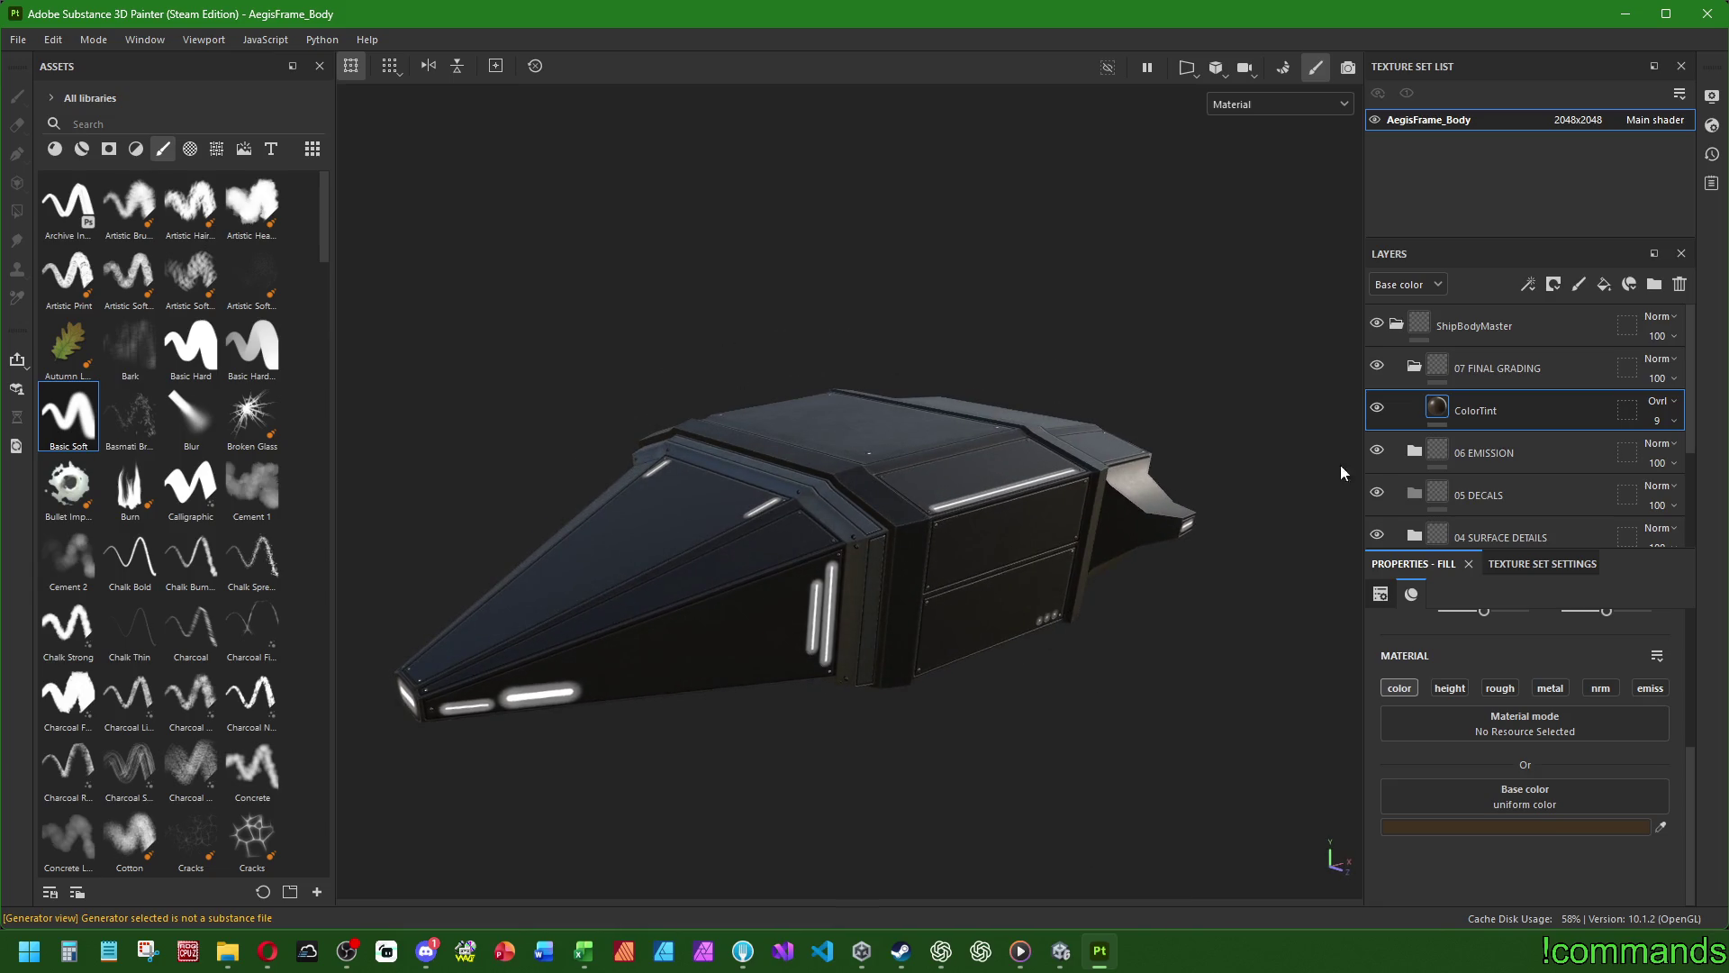
{"action": "left_click", "coordinate": [1414, 365]}
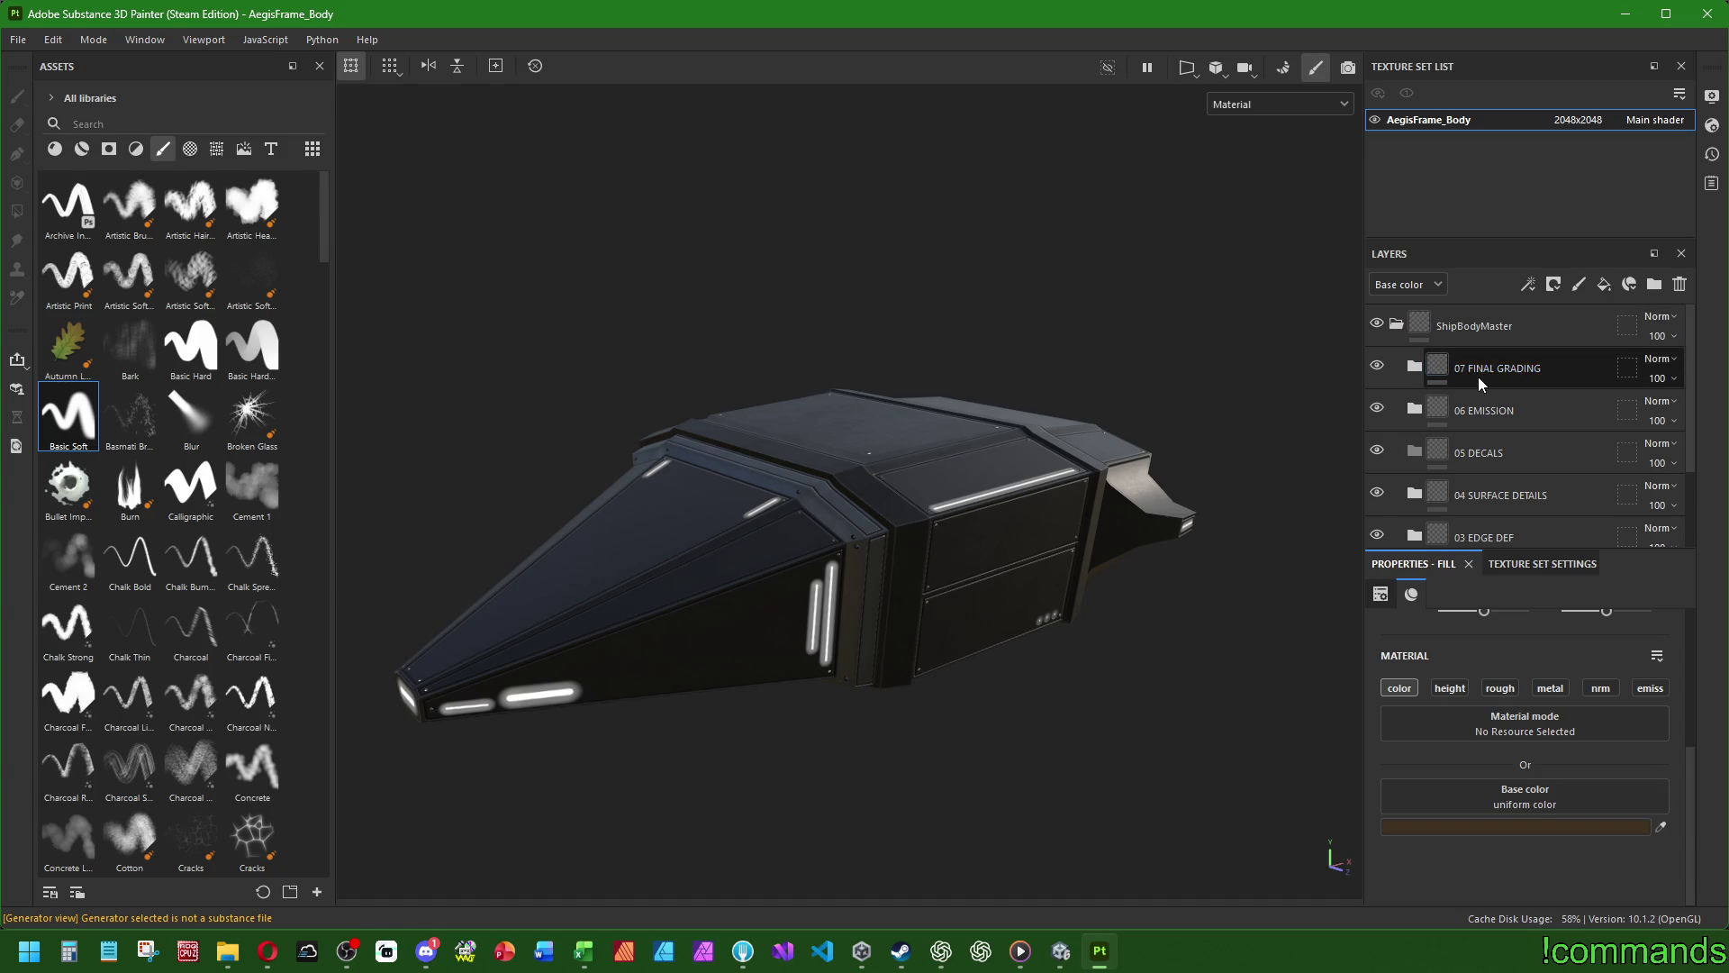
- Rename the ShipBodyMaster folder to CC_ShipBodyMaster
{"action": "scroll", "coordinate": [1477, 378], "scroll_direction": "down", "scroll_amount": 3}
{"action": "scroll", "coordinate": [1495, 520], "scroll_direction": "up", "scroll_amount": 3}
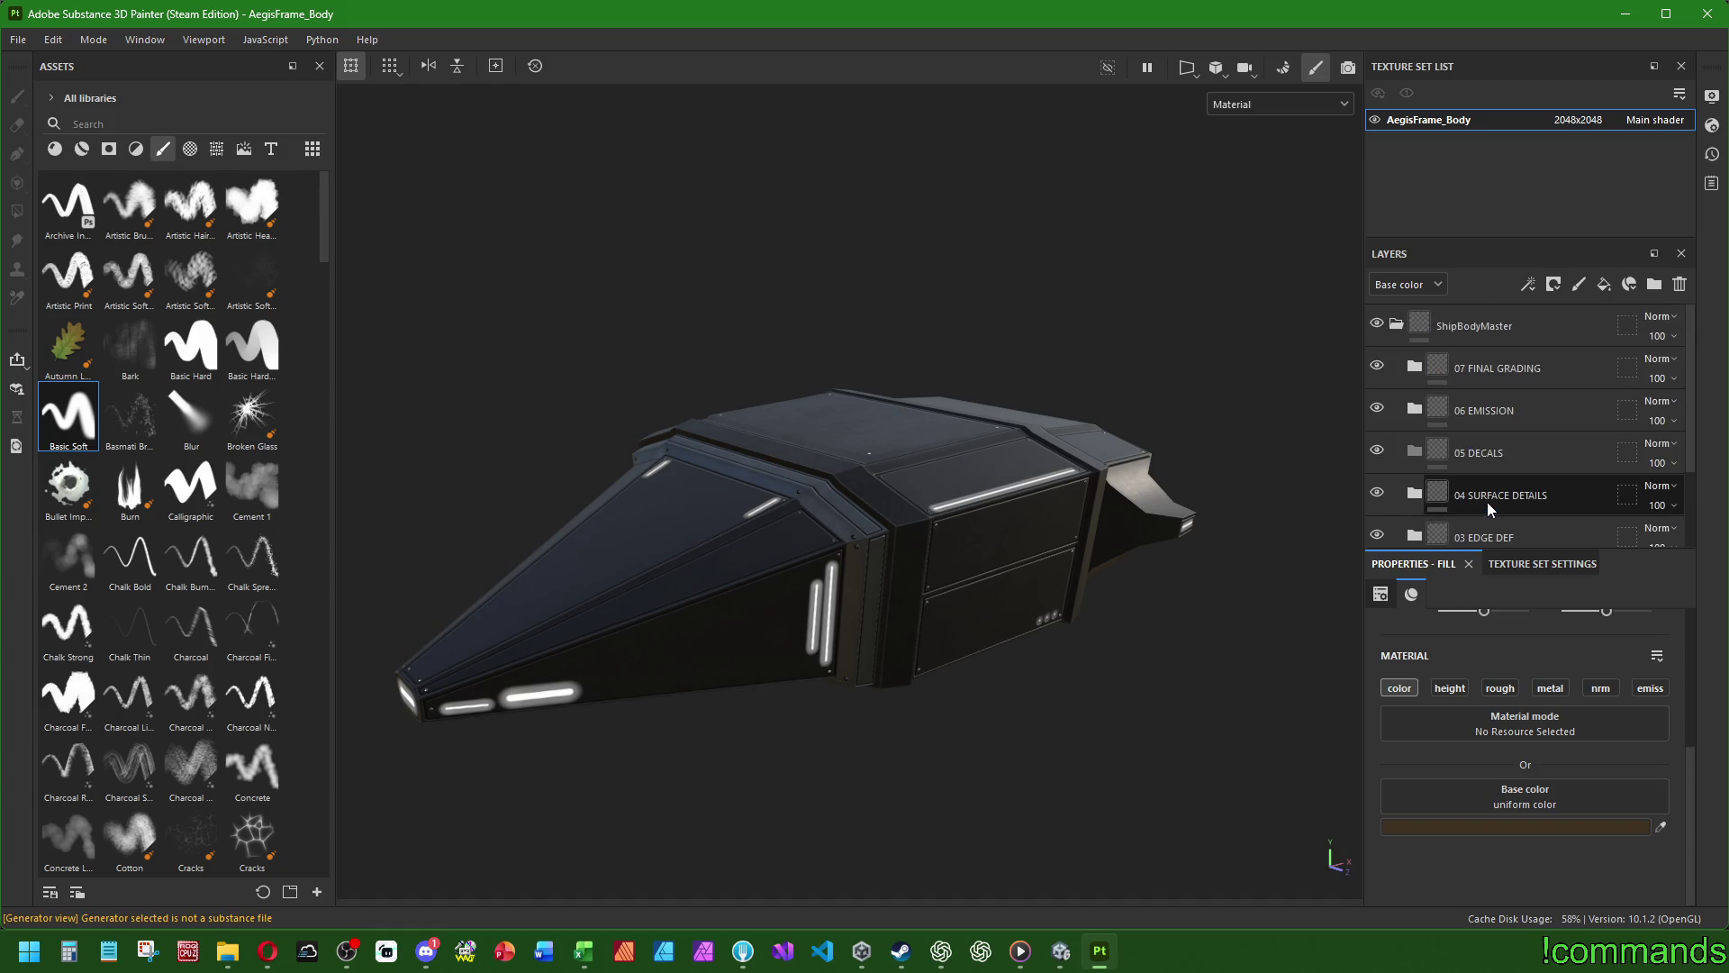
{"action": "left_click", "coordinate": [1397, 324]}
{"action": "double_click", "coordinate": [1477, 326]}
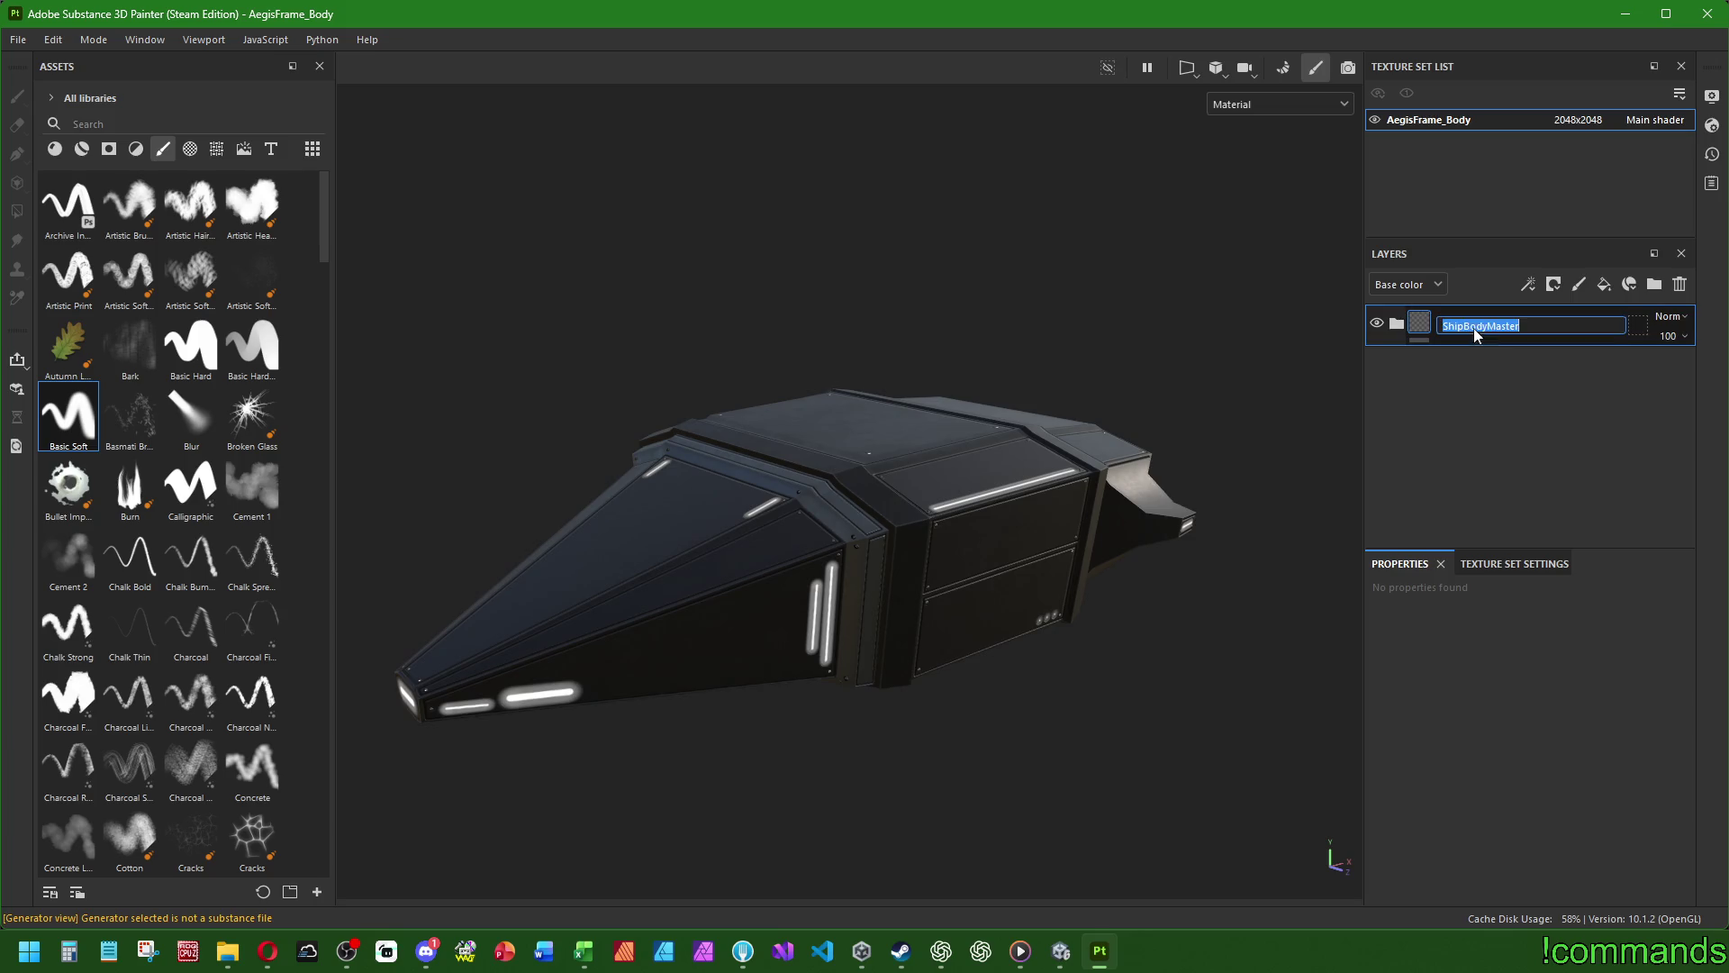
{"action": "type", "text": "CC_"}
{"action": "key", "text": "Return"}
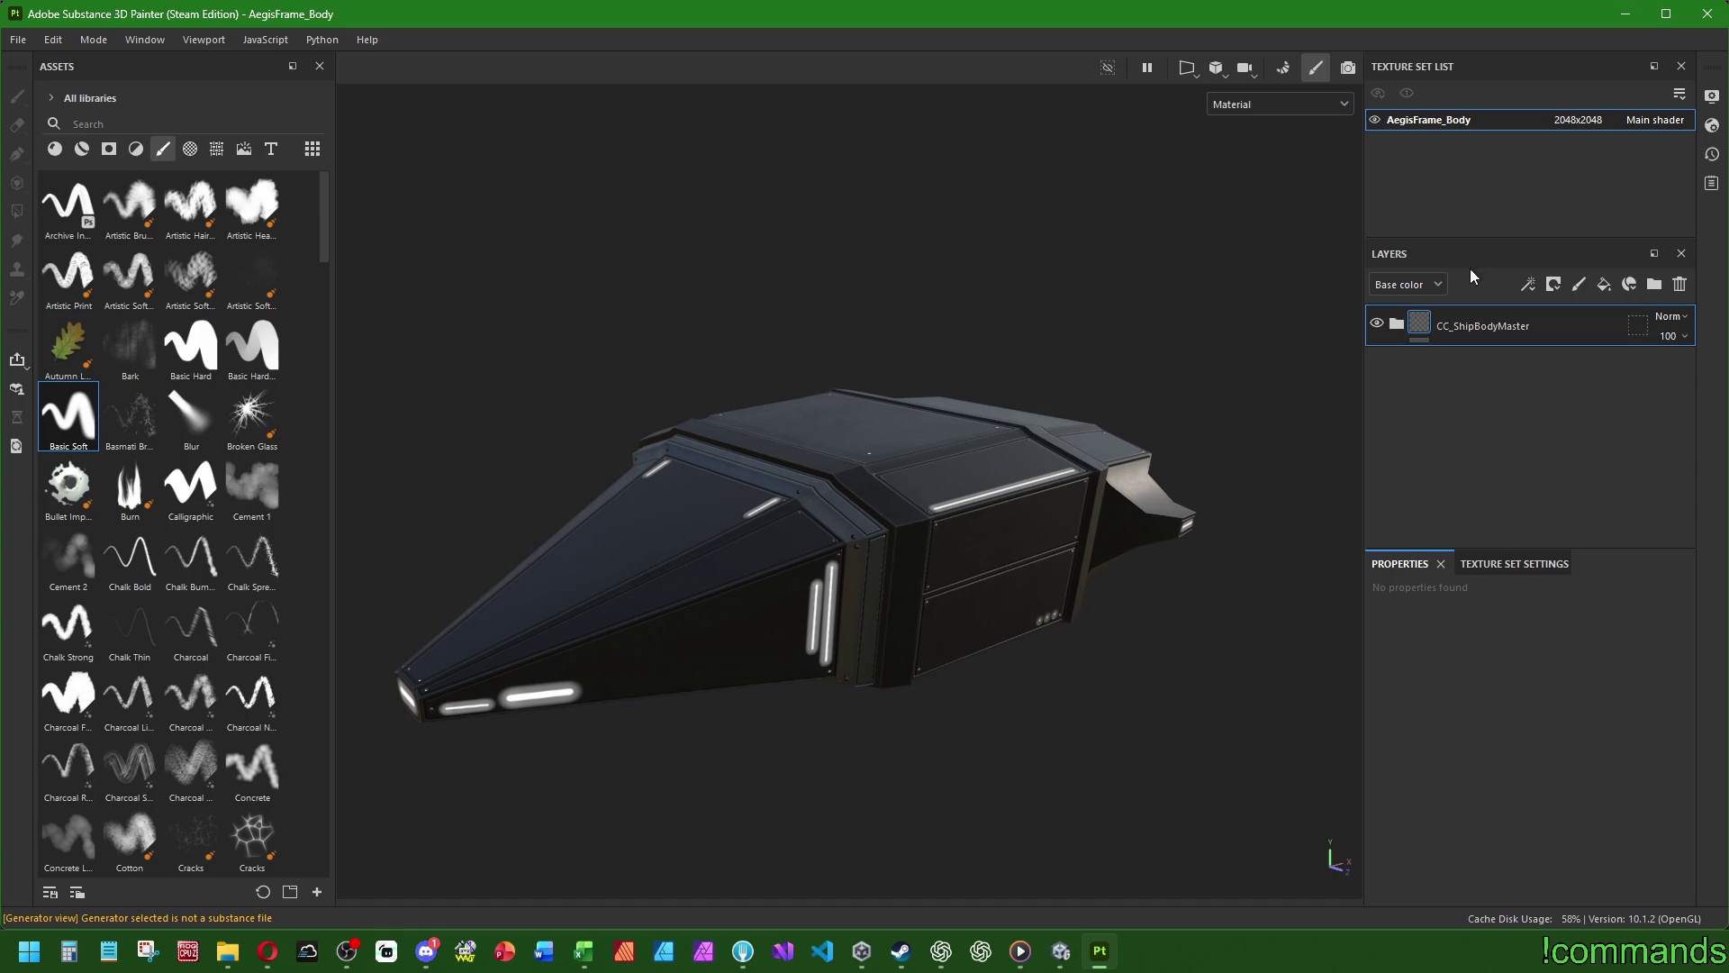
- Save the CC_ShipBodyMaster folder as a new smart material
{"action": "right_click", "coordinate": [1456, 338]}
{"action": "left_click", "coordinate": [1413, 406]}
{"action": "left_click", "coordinate": [18, 39]}
{"action": "left_click", "coordinate": [1535, 391]}
{"action": "right_click", "coordinate": [1454, 338]}
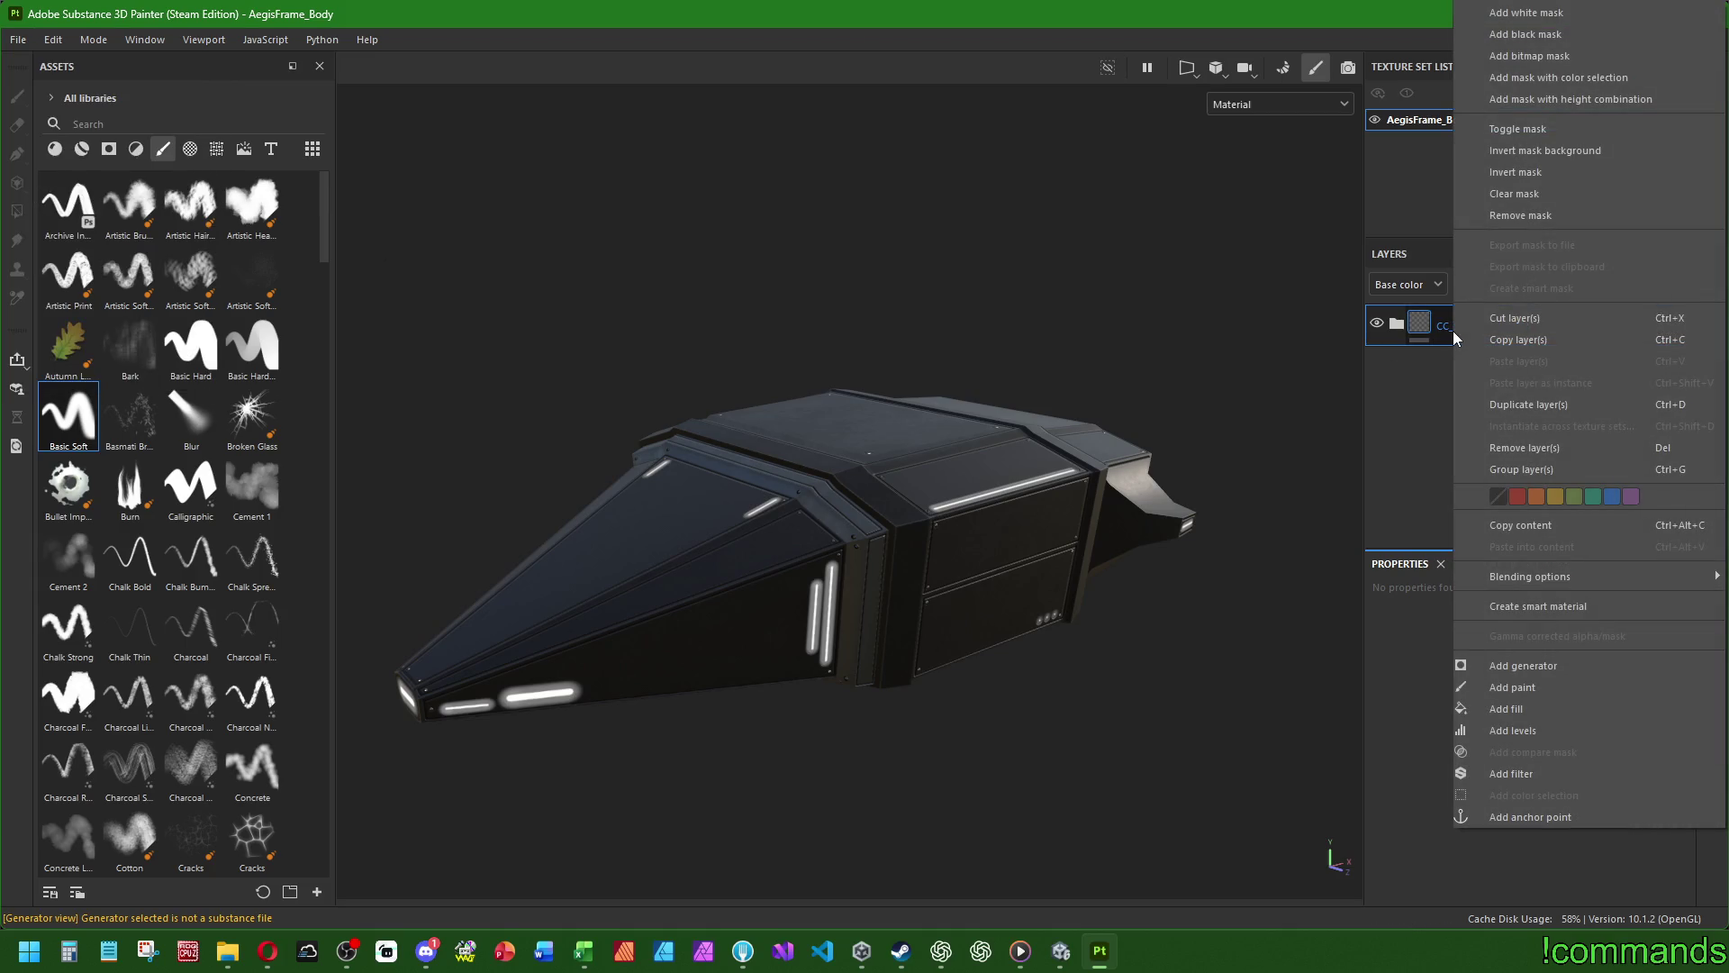
{"action": "left_click", "coordinate": [1524, 607]}
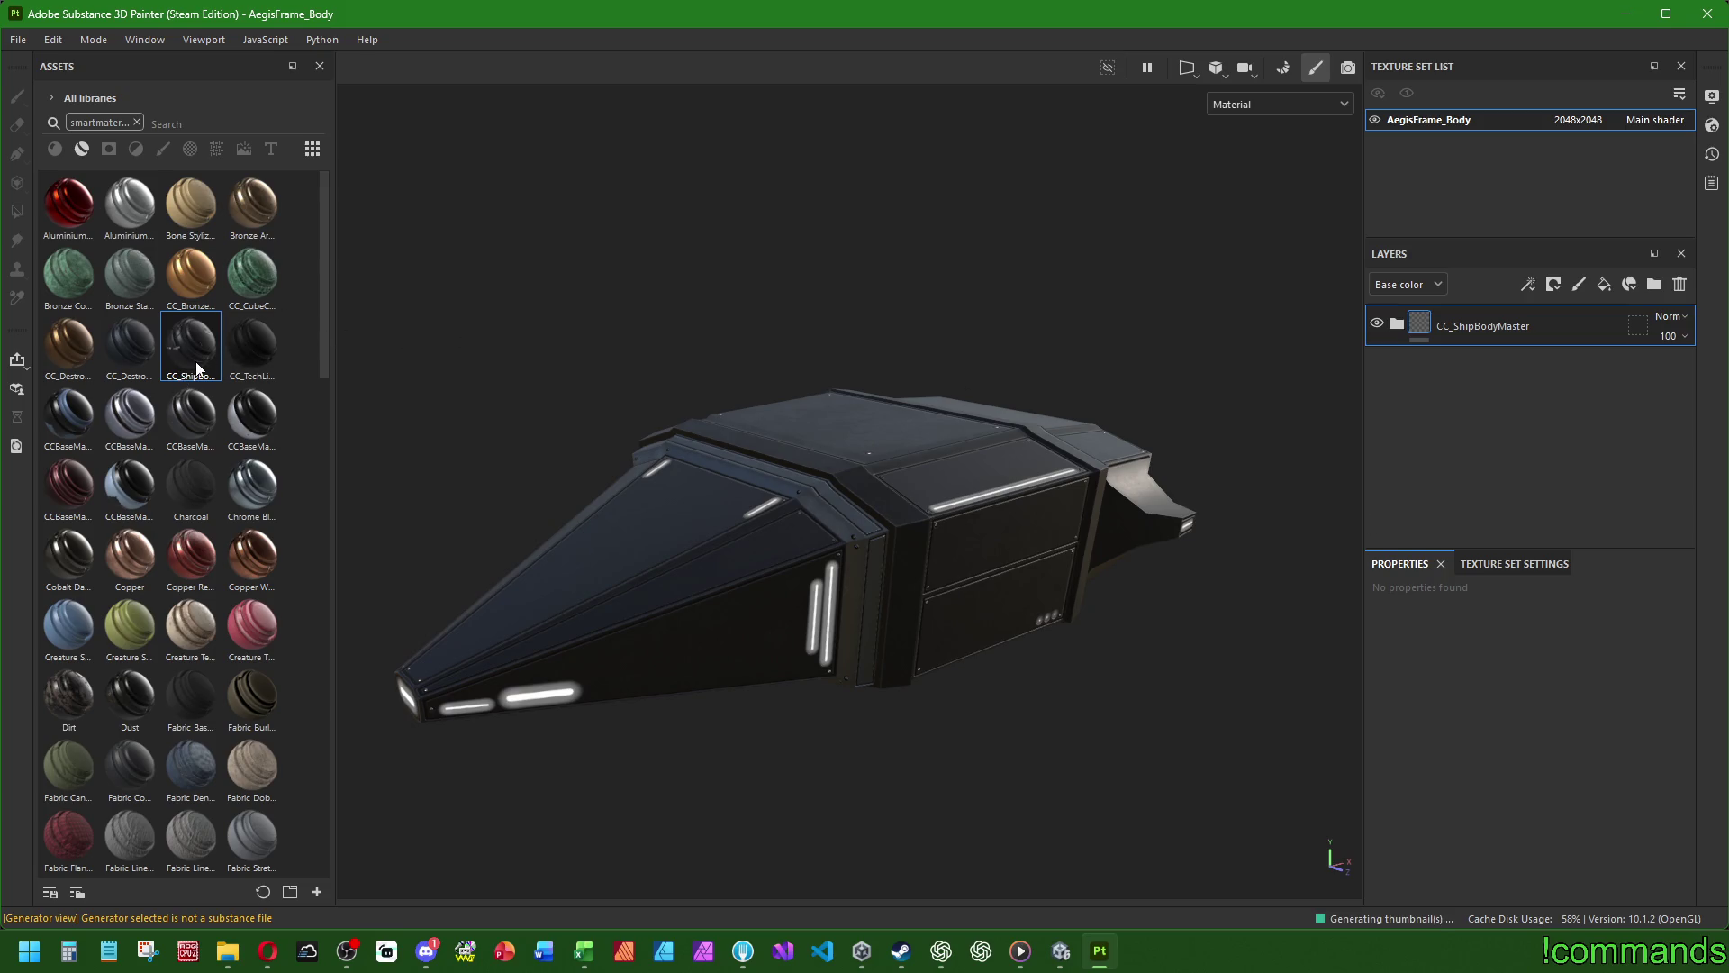
{"action": "mouse_move", "coordinate": [196, 365]}
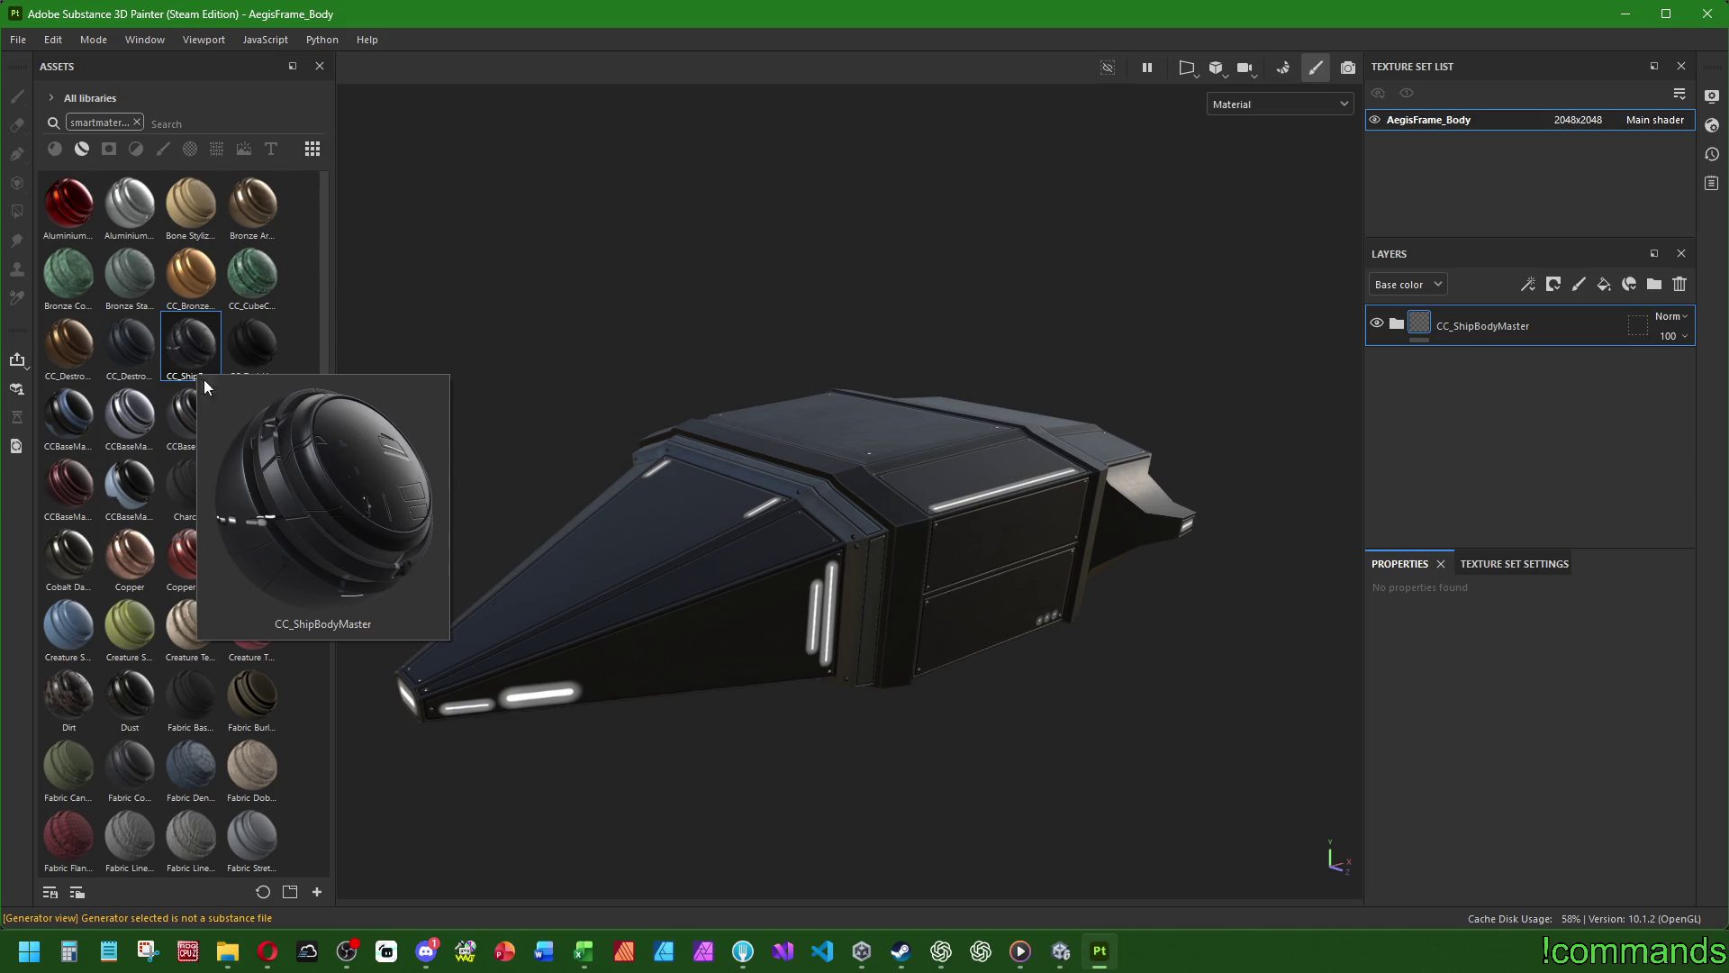
{"action": "scroll", "coordinate": [947, 459], "scroll_direction": "down", "scroll_amount": 3}
{"action": "mouse_move", "coordinate": [947, 459]}
{"action": "left_mouse_down", "text": "alt"}
{"action": "mouse_move", "coordinate": [571, 579]}
{"action": "mouse_move", "coordinate": [907, 282]}
{"action": "mouse_move", "coordinate": [1324, 540]}
{"action": "mouse_move", "coordinate": [1111, 673]}
{"action": "mouse_move", "coordinate": [1121, 504]}
{"action": "mouse_move", "coordinate": [1268, 465]}
{"action": "mouse_move", "coordinate": [1168, 540]}
{"action": "mouse_move", "coordinate": [889, 486]}
{"action": "left_mouse_up", "text": "alt"}
{"action": "scroll", "coordinate": [889, 486], "scroll_direction": "up", "scroll_amount": 10}
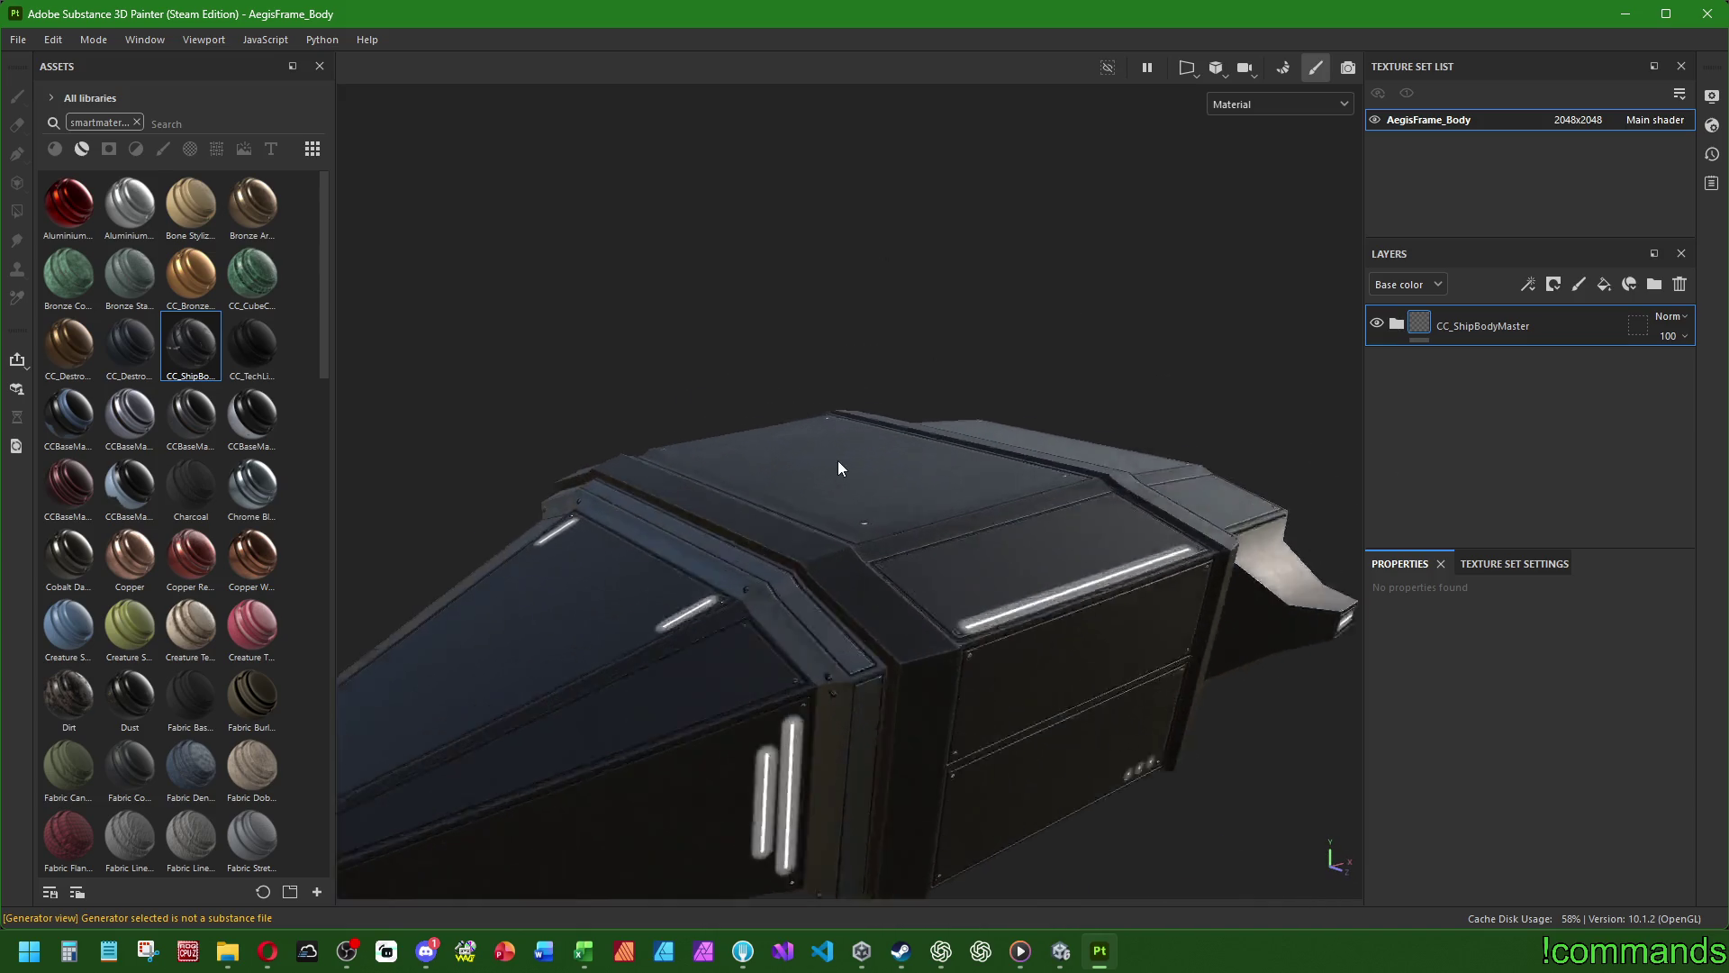
{"action": "scroll", "coordinate": [915, 606], "scroll_direction": "down", "scroll_amount": 10}
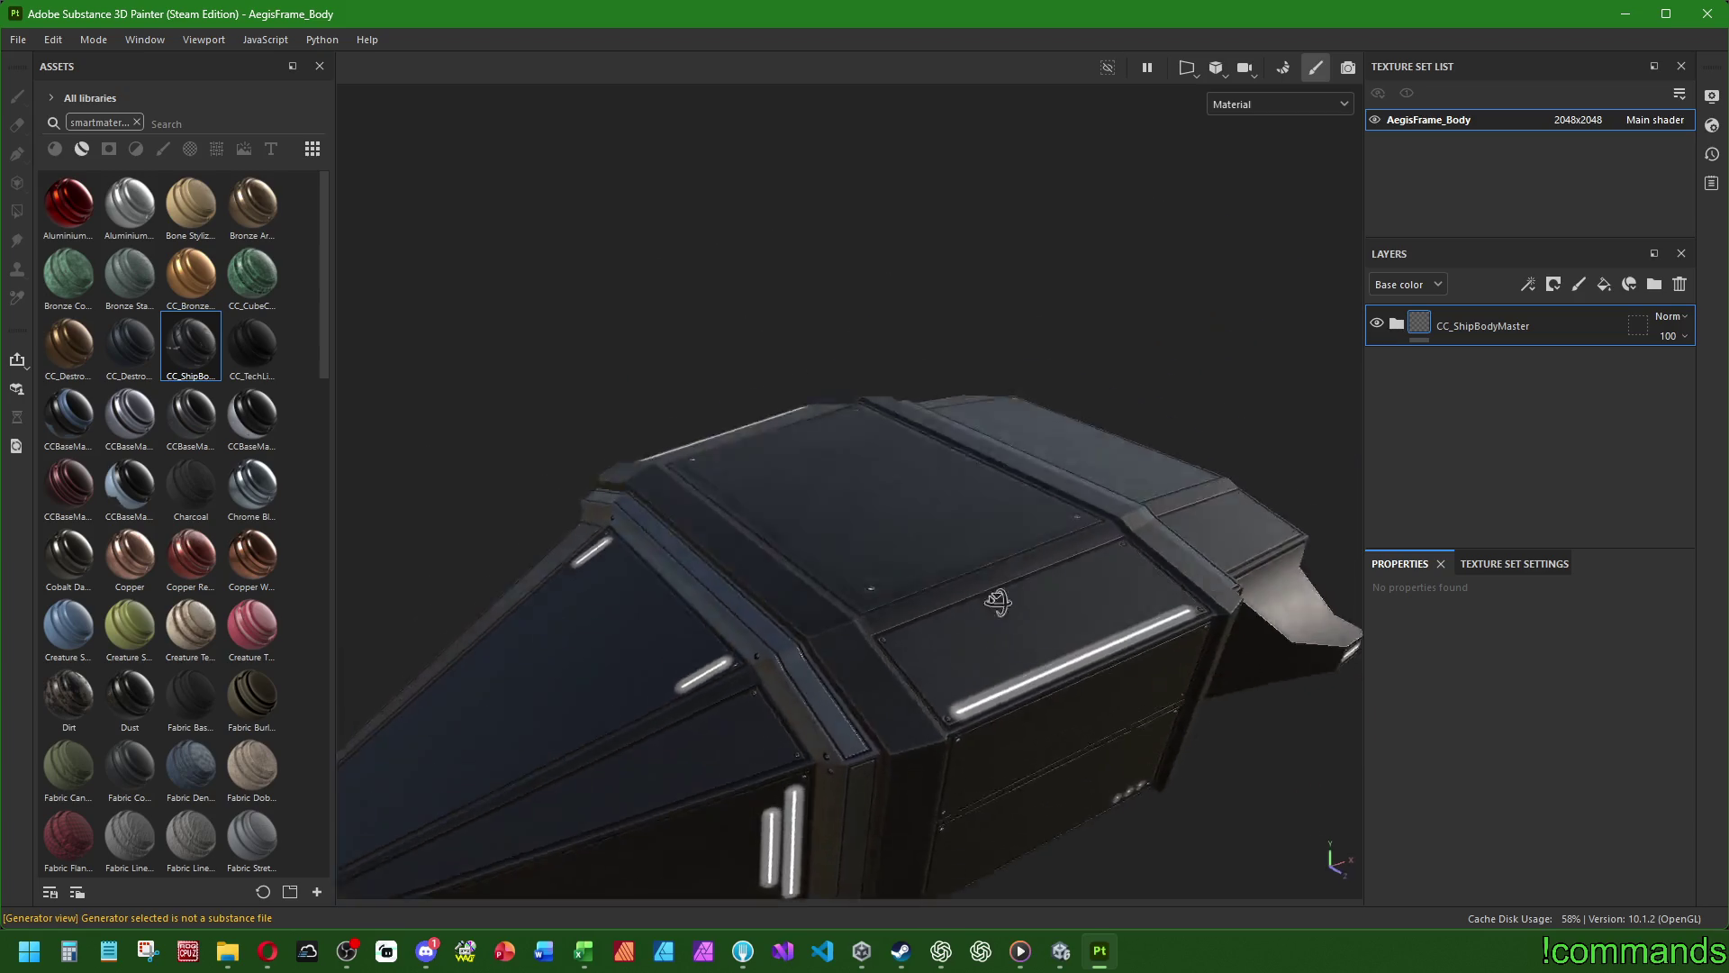
{"action": "mouse_move", "coordinate": [1102, 631]}
{"action": "left_mouse_down", "text": "alt"}
{"action": "mouse_move", "coordinate": [954, 684]}
{"action": "mouse_move", "coordinate": [991, 727]}
{"action": "mouse_move", "coordinate": [965, 695]}
{"action": "mouse_move", "coordinate": [792, 621]}
{"action": "mouse_move", "coordinate": [629, 586]}
{"action": "mouse_move", "coordinate": [648, 775]}
{"action": "mouse_move", "coordinate": [792, 730]}
{"action": "mouse_move", "coordinate": [667, 707]}
{"action": "mouse_move", "coordinate": [666, 562]}
{"action": "mouse_move", "coordinate": [540, 575]}
{"action": "mouse_move", "coordinate": [784, 579]}
{"action": "mouse_move", "coordinate": [845, 606]}
{"action": "left_mouse_up", "text": "alt"}
{"action": "scroll", "coordinate": [971, 734], "scroll_direction": "up", "scroll_amount": 2}
{"action": "left_click", "coordinate": [16, 39]}
- In the texture export settings, browse the output folder to Cube Crawler's Assets/Art/Textures
{"action": "left_click", "coordinate": [14, 41]}
{"action": "left_click", "coordinate": [12, 41]}
{"action": "left_click", "coordinate": [41, 322]}
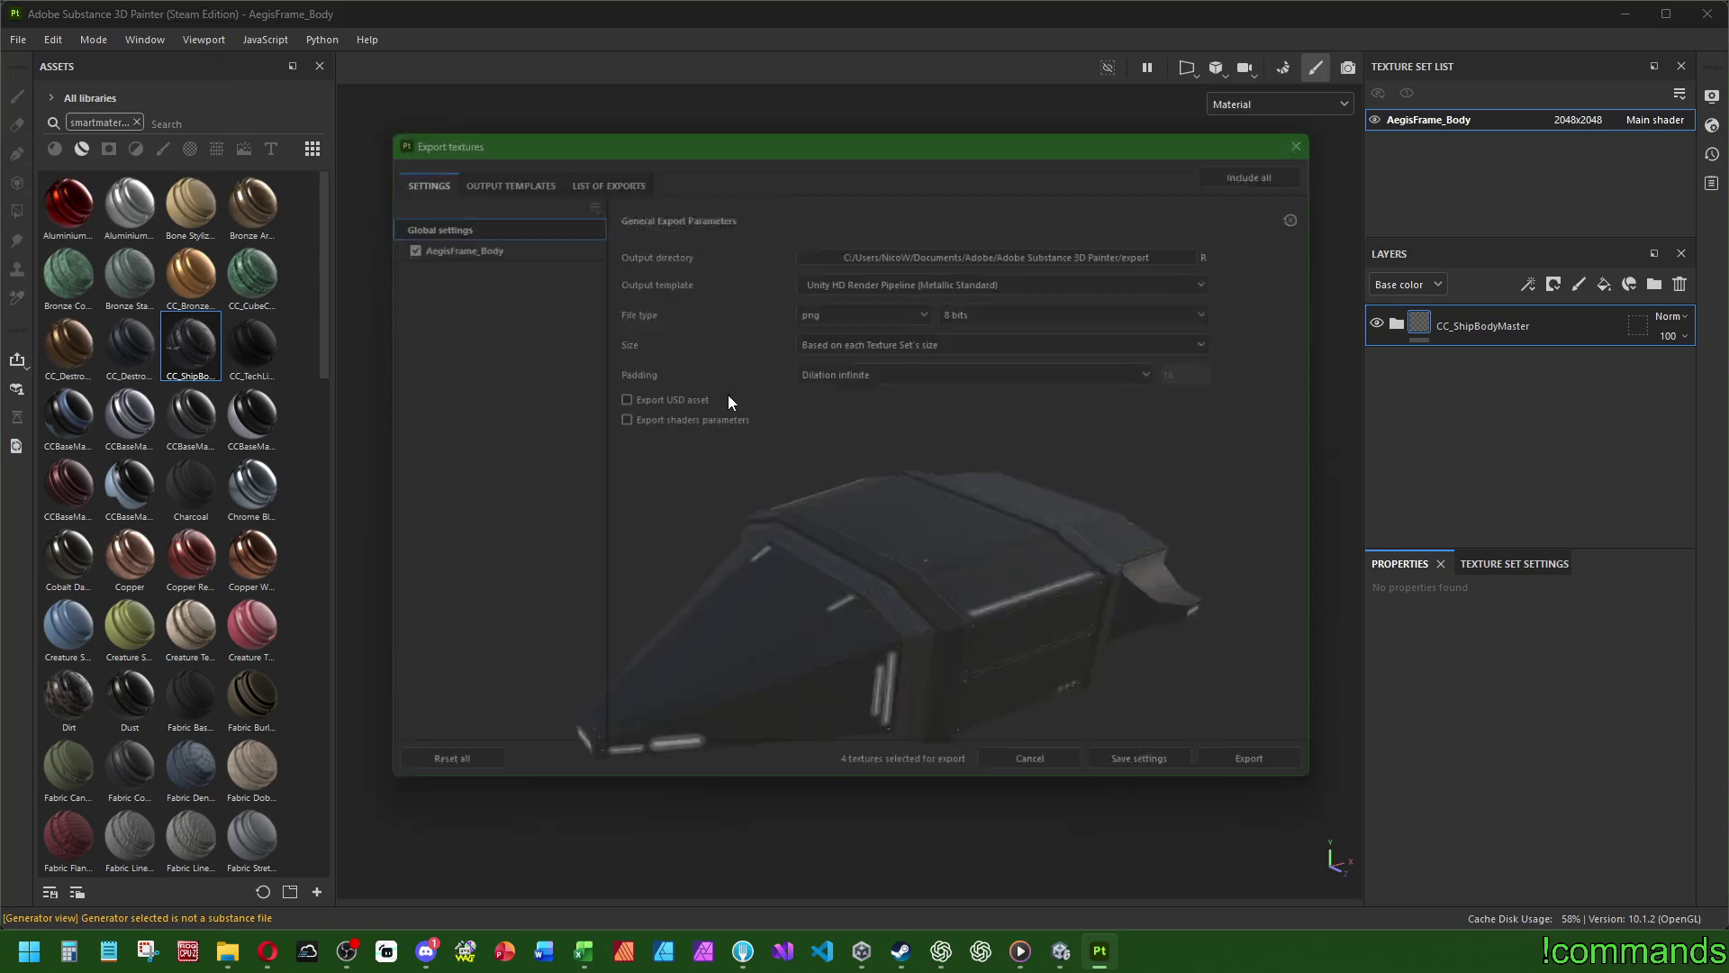
{"action": "left_click", "coordinate": [859, 243]}
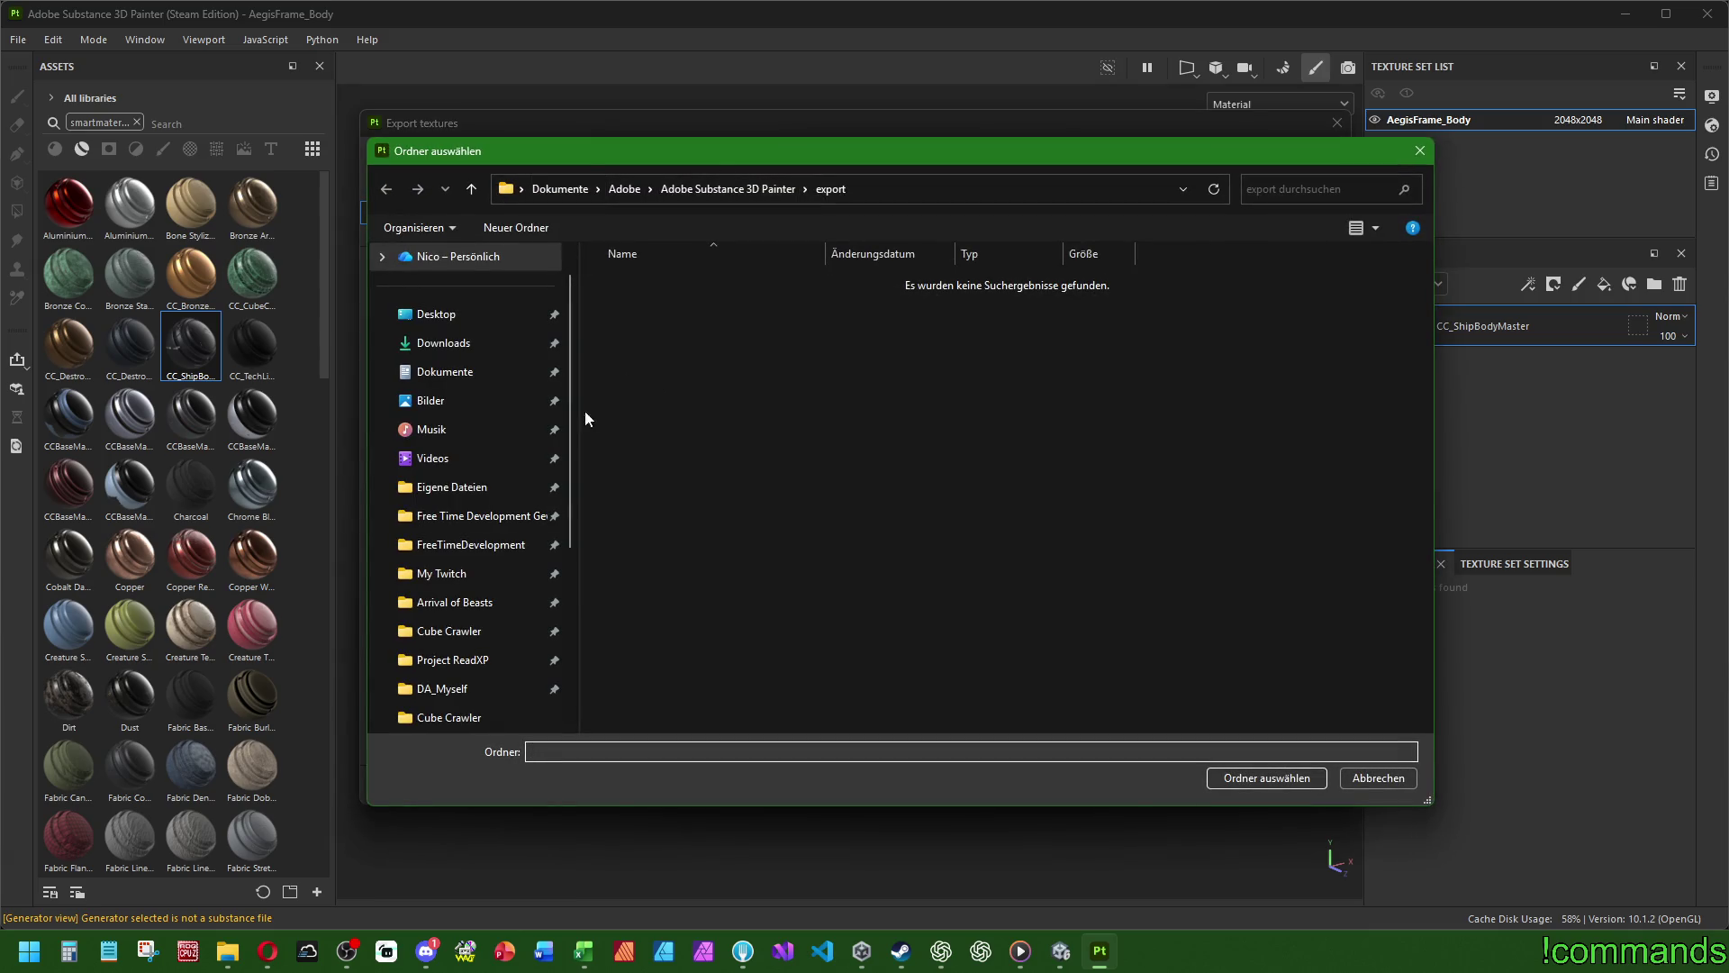
{"action": "left_click", "coordinate": [452, 634]}
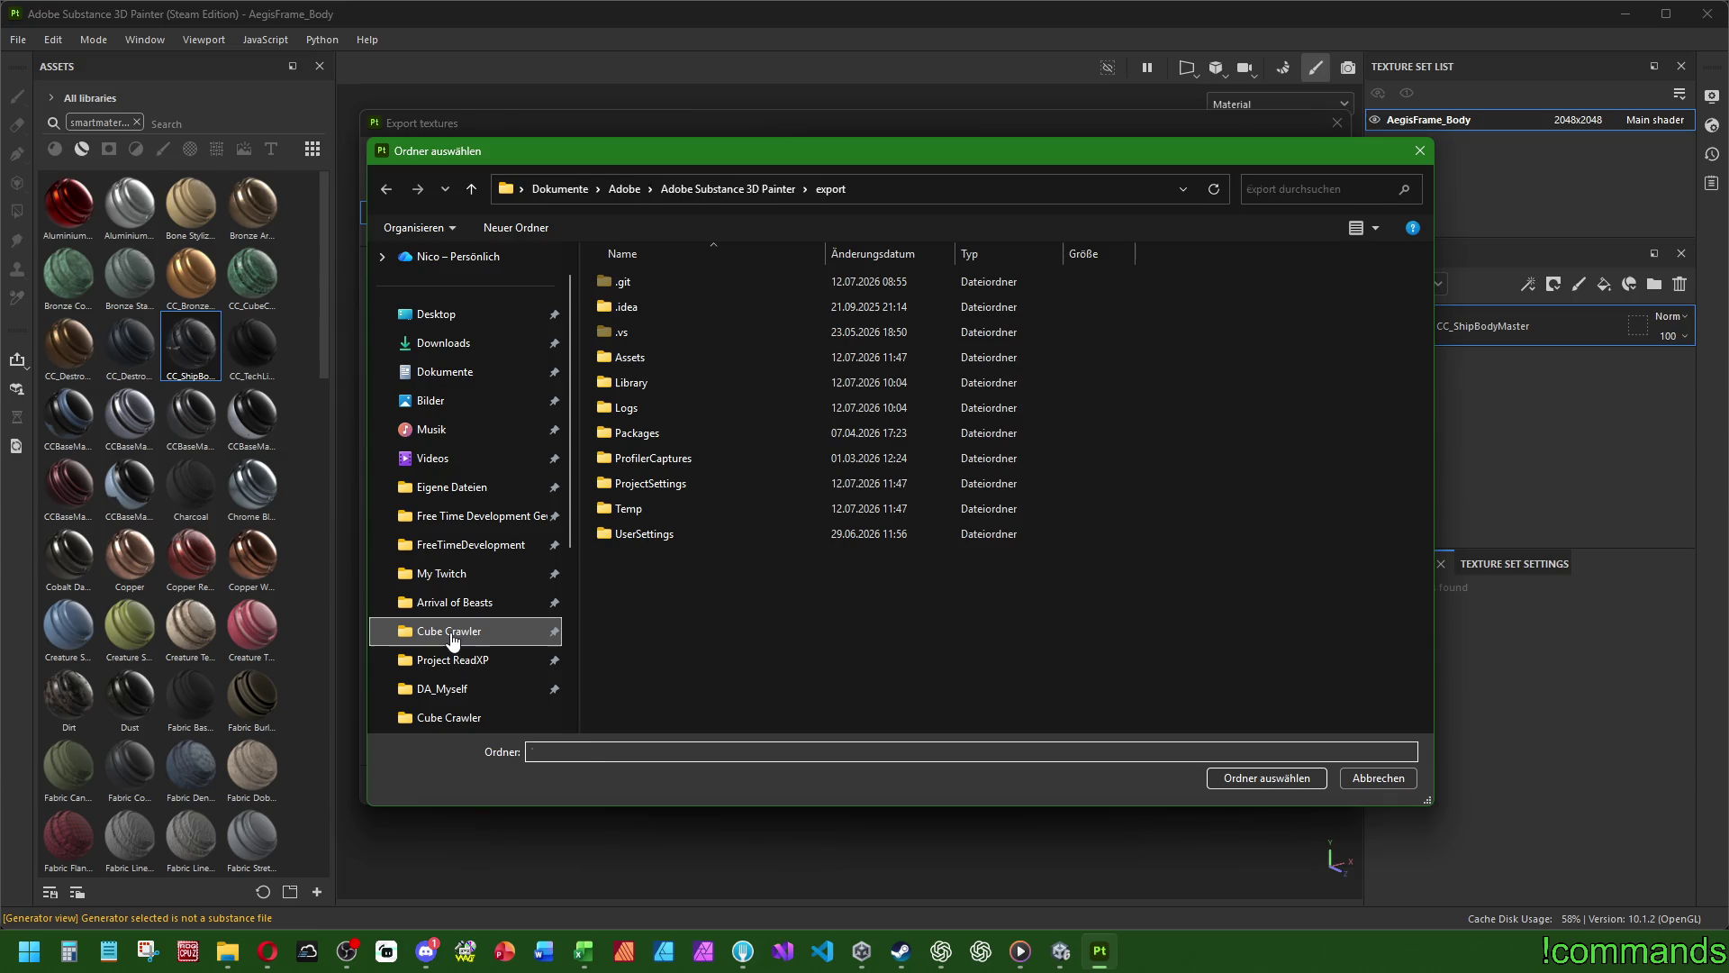
{"action": "double_click", "coordinate": [667, 360]}
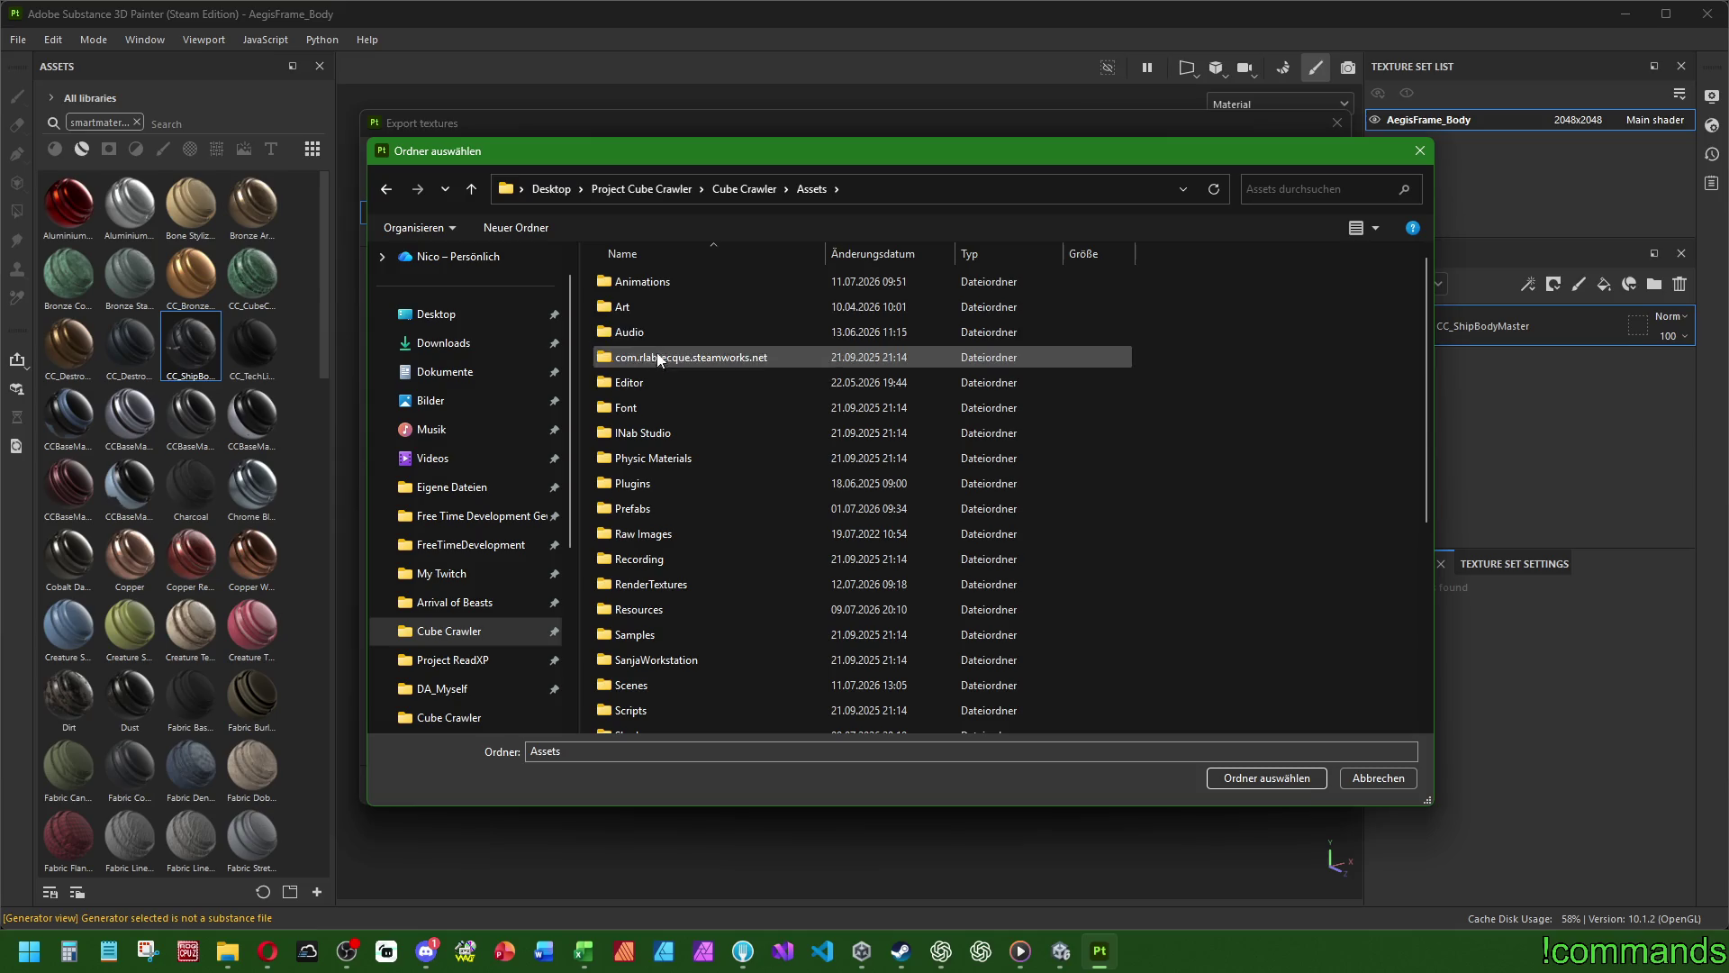
{"action": "double_click", "coordinate": [651, 307]}
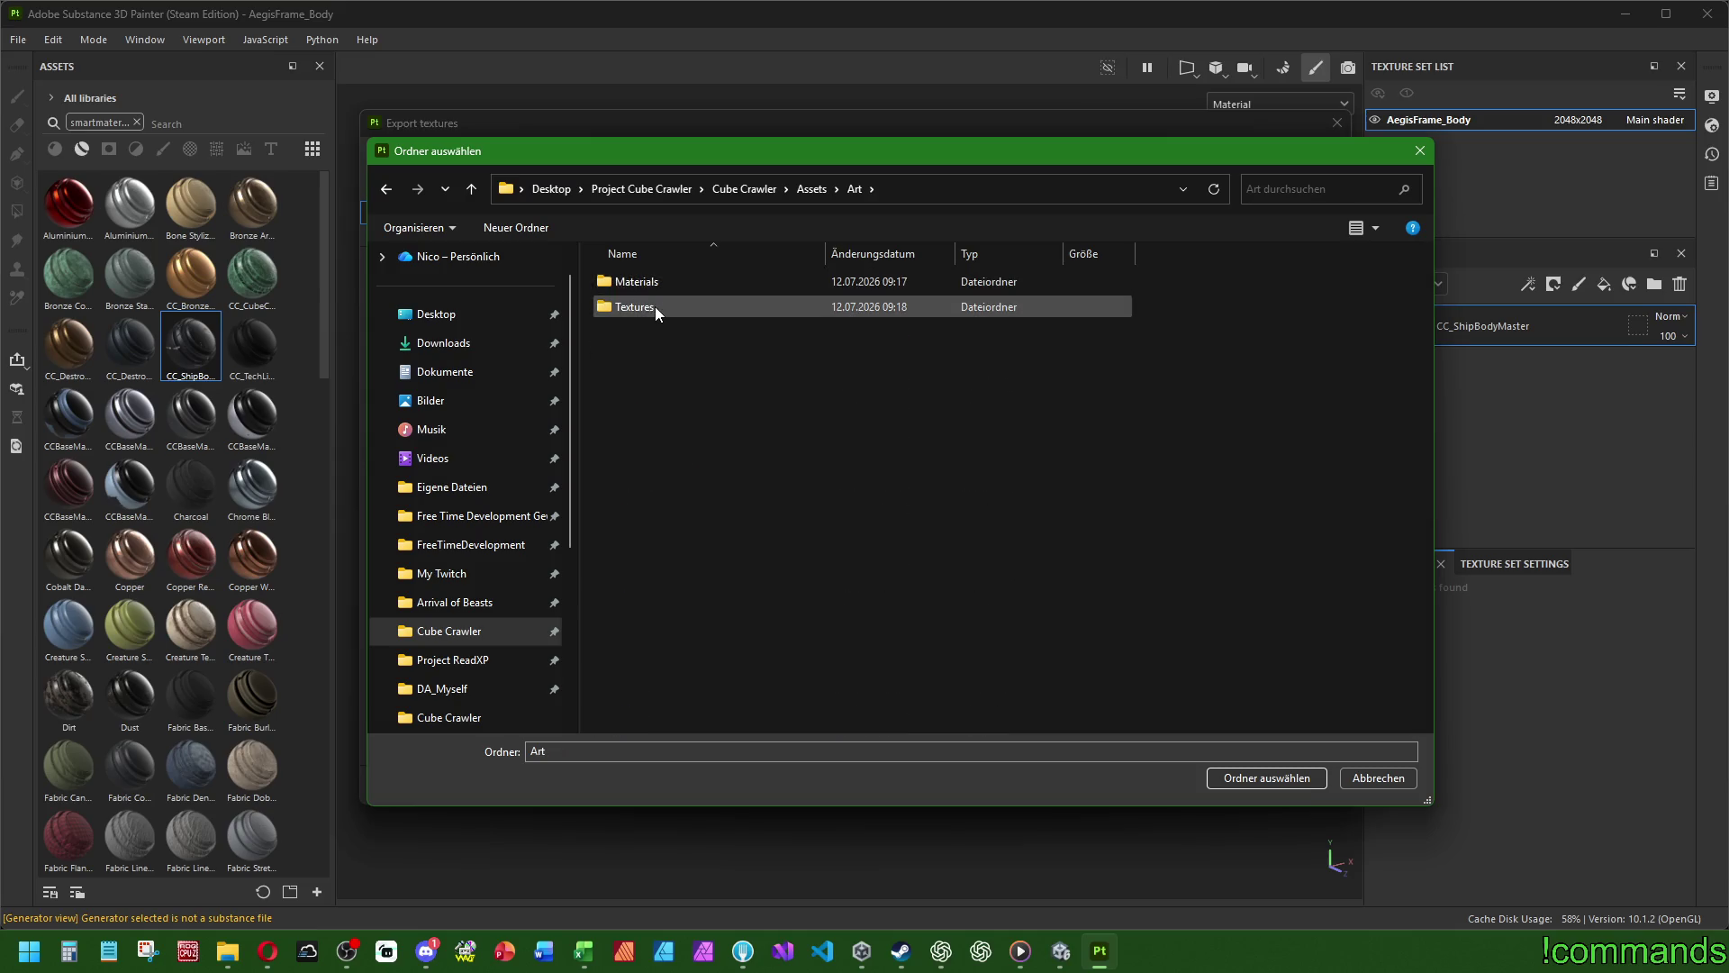
{"action": "double_click", "coordinate": [650, 307]}
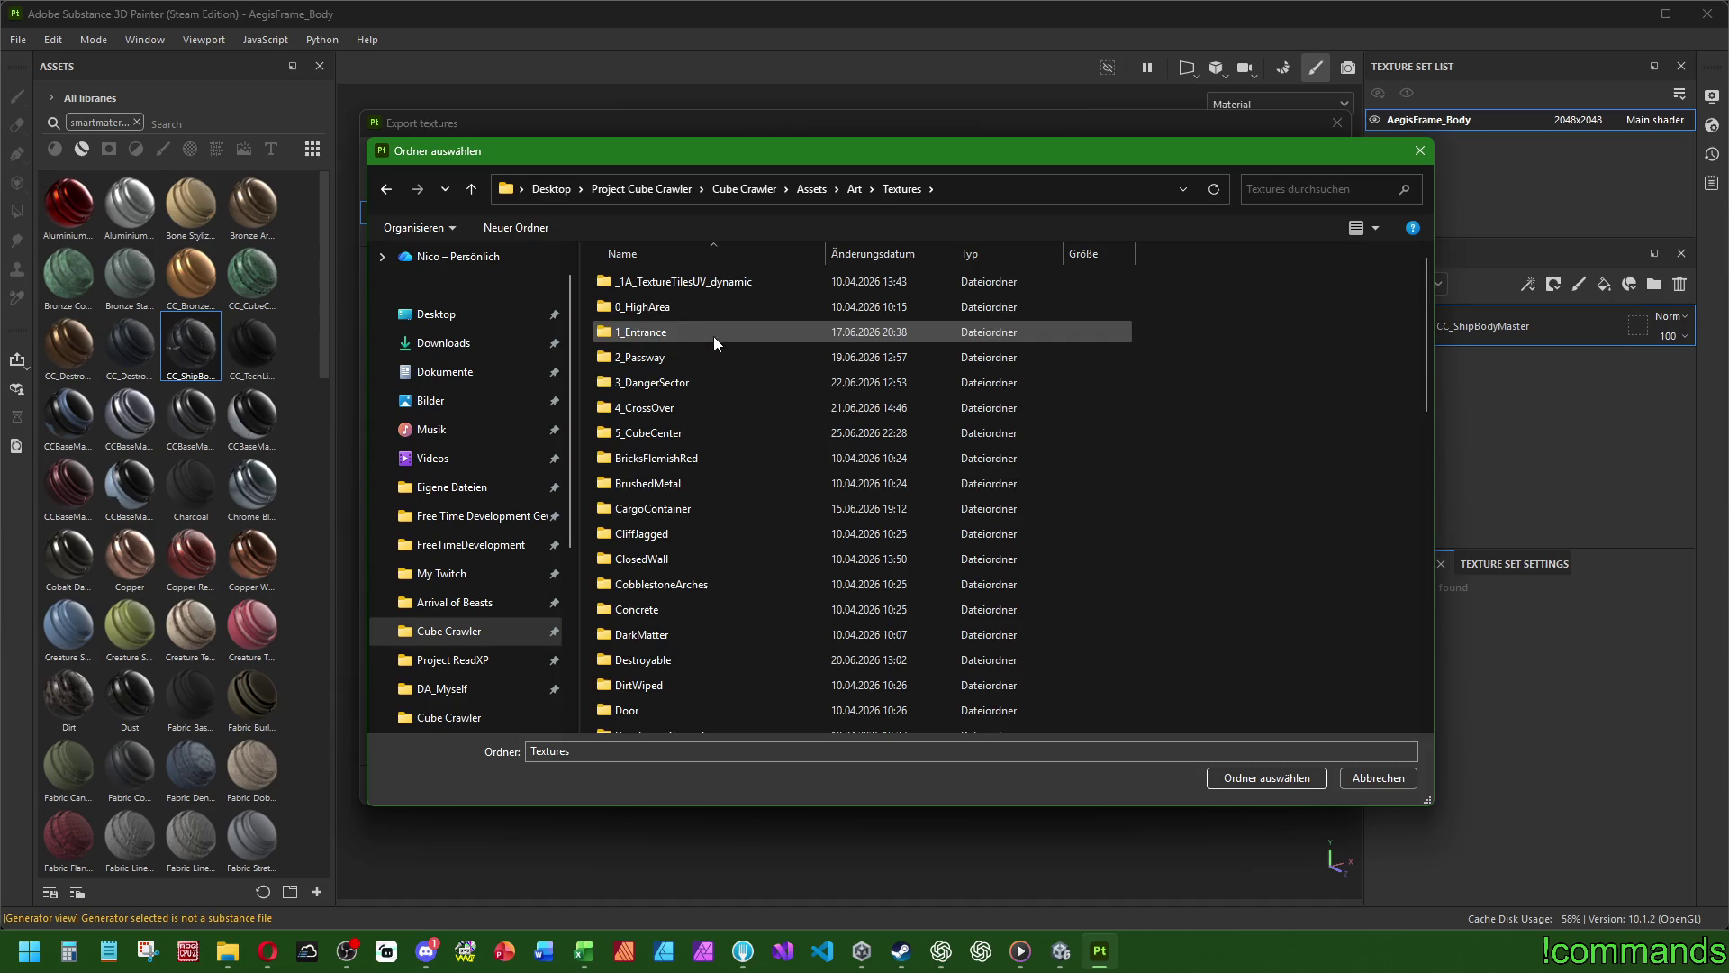
- Create a new AegisFrame folder inside Textures/Ships/Bodies
{"action": "scroll", "coordinate": [785, 399], "scroll_direction": "down", "scroll_amount": 8}
{"action": "scroll", "coordinate": [726, 463], "scroll_direction": "down", "scroll_amount": 5}
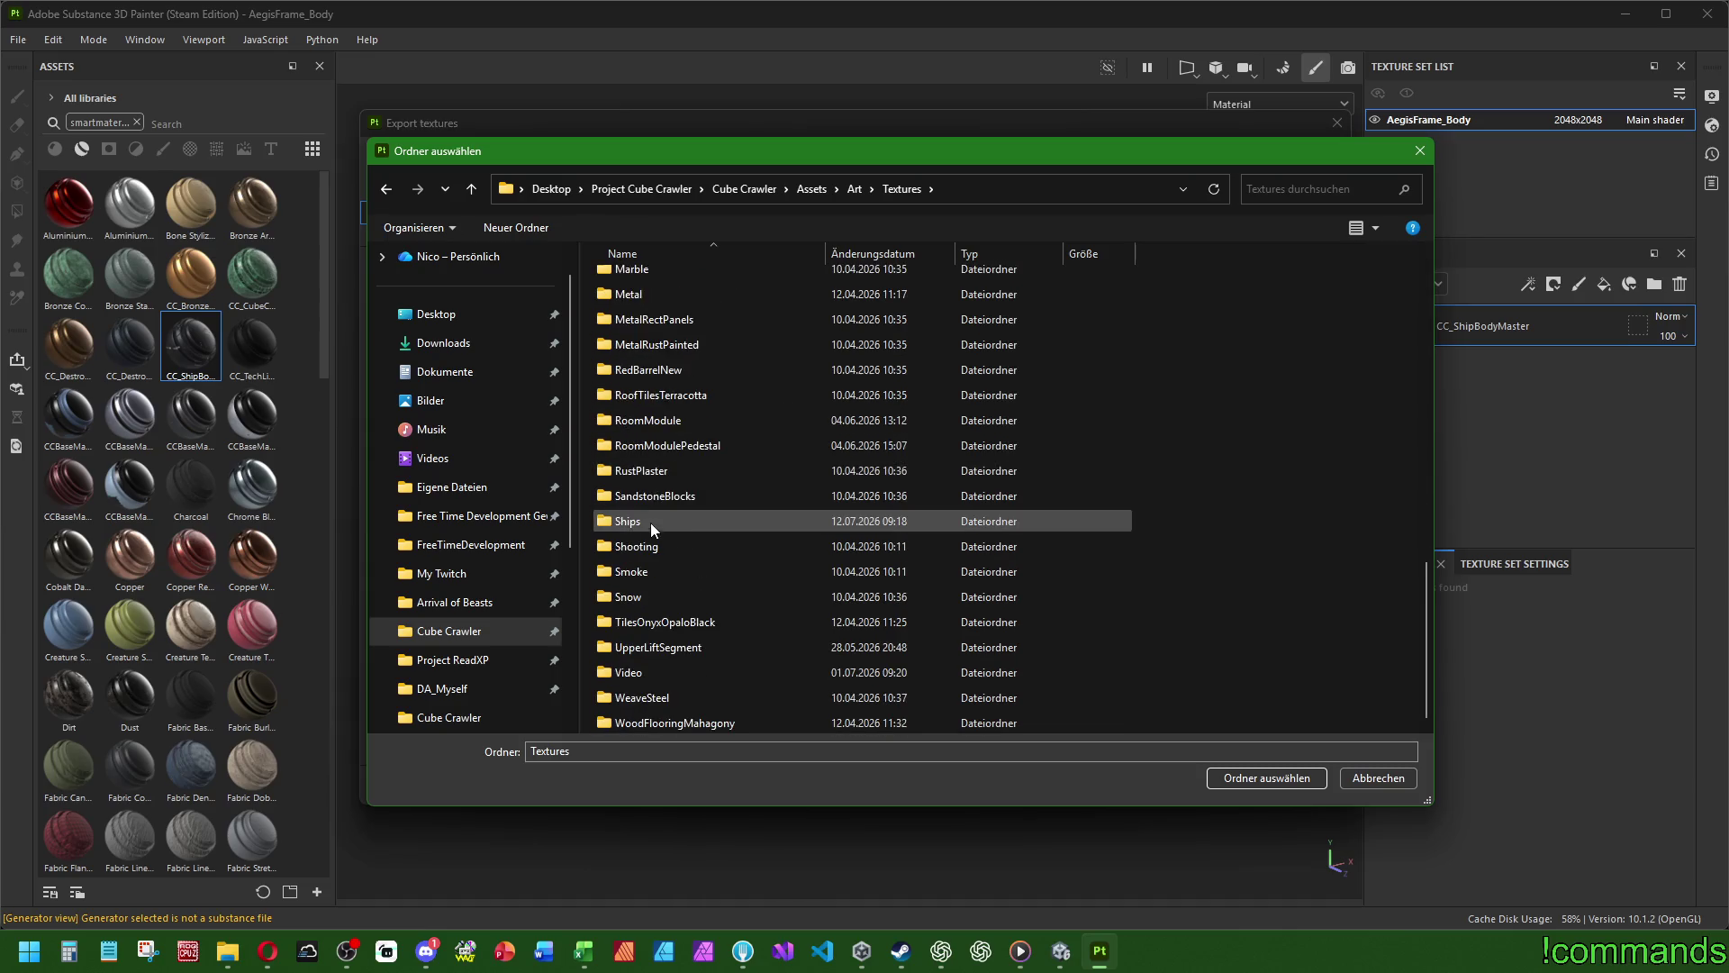
{"action": "double_click", "coordinate": [654, 524]}
{"action": "double_click", "coordinate": [635, 282]}
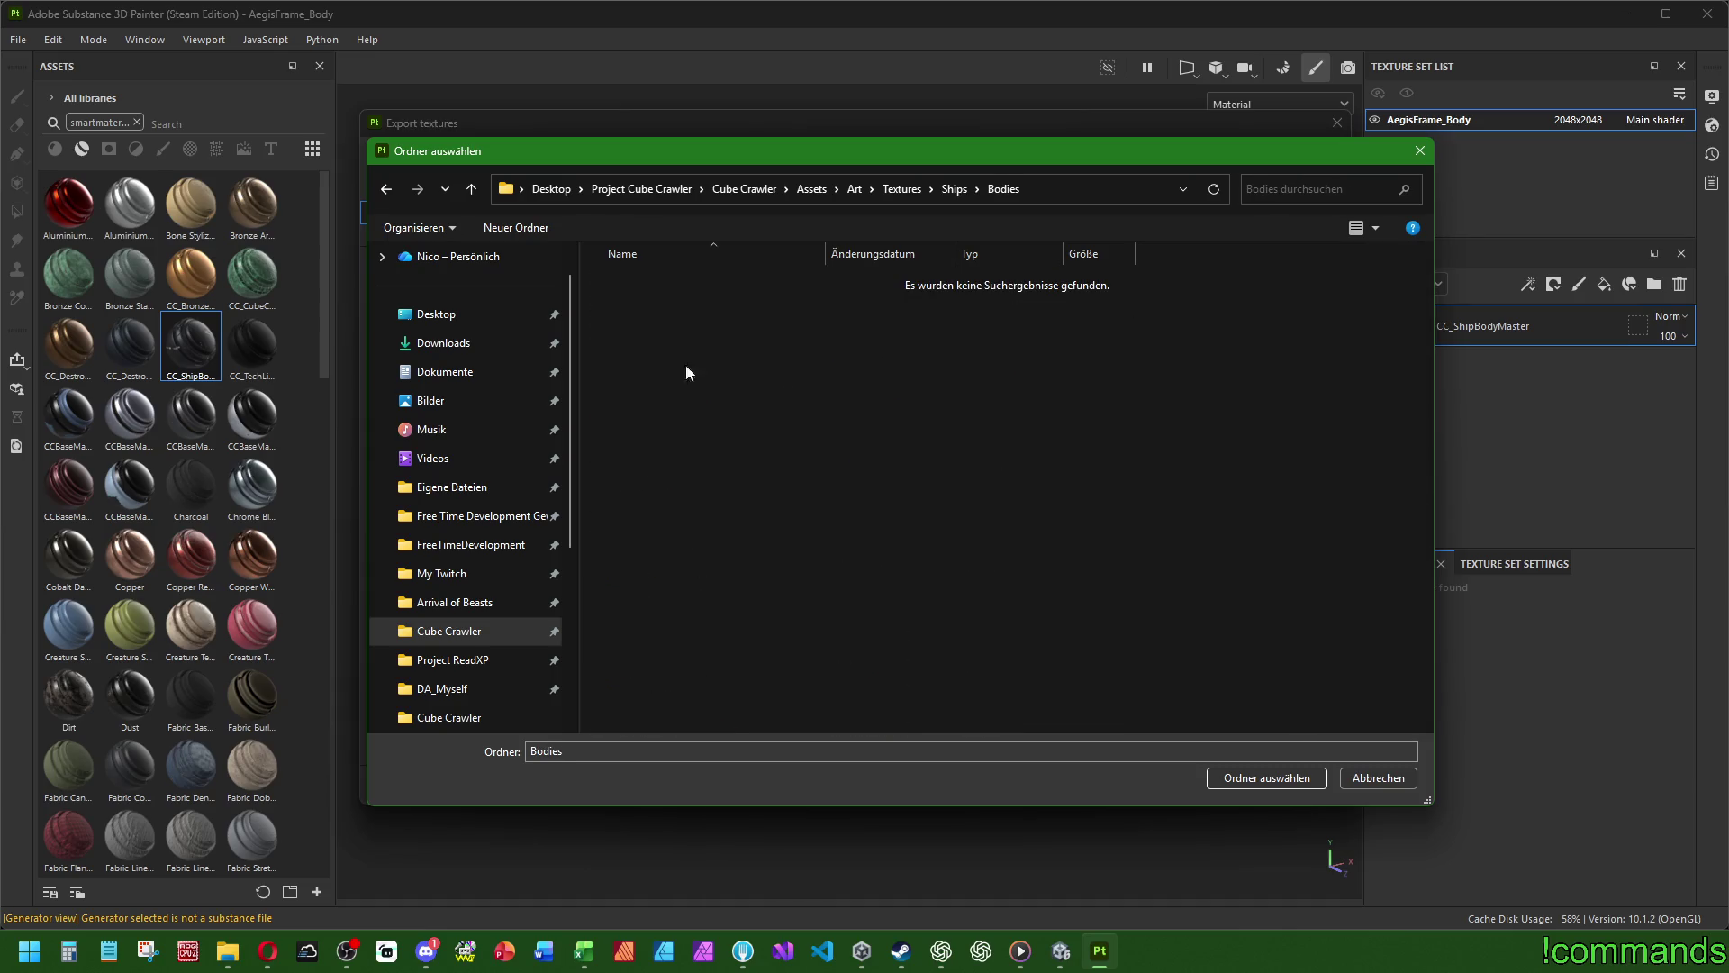
{"action": "left_click", "coordinate": [516, 227]}
{"action": "type", "text": "AegisFr"}
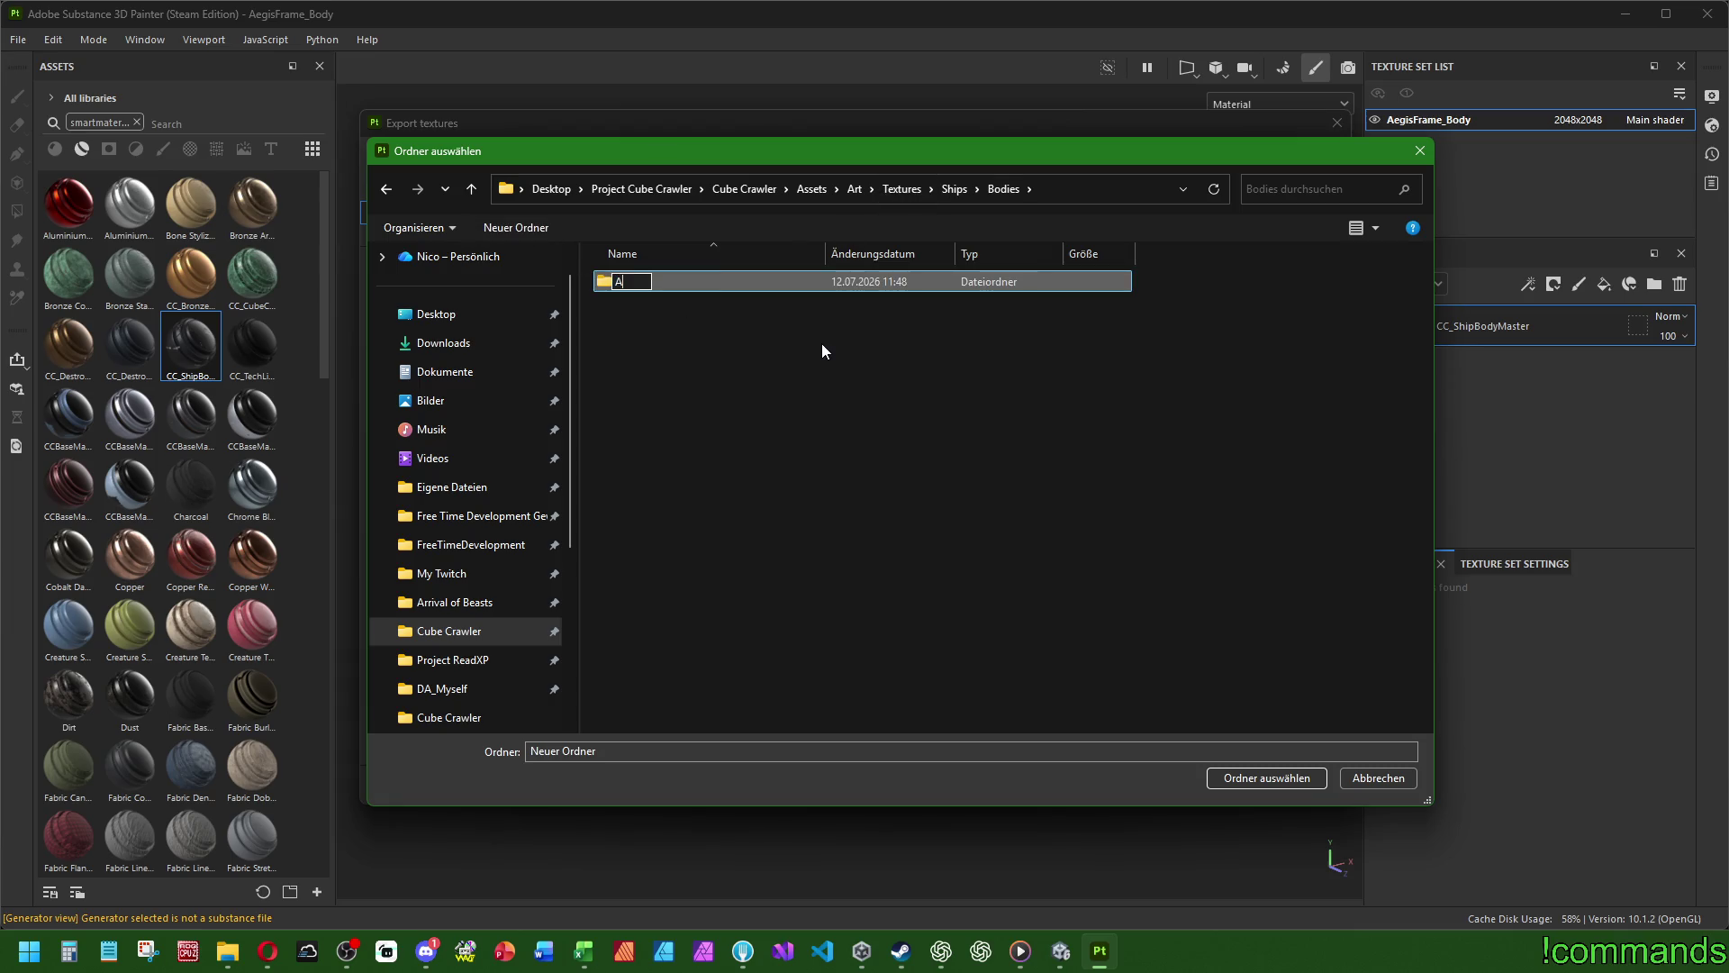
{"action": "type", "text": "ame_Body"}
{"action": "key", "text": "BackSpace"}
{"action": "key", "text": "BackSpace"}
{"action": "key", "text": "BackSpace"}
{"action": "key", "text": "Return"}
{"action": "key", "text": "Return"}
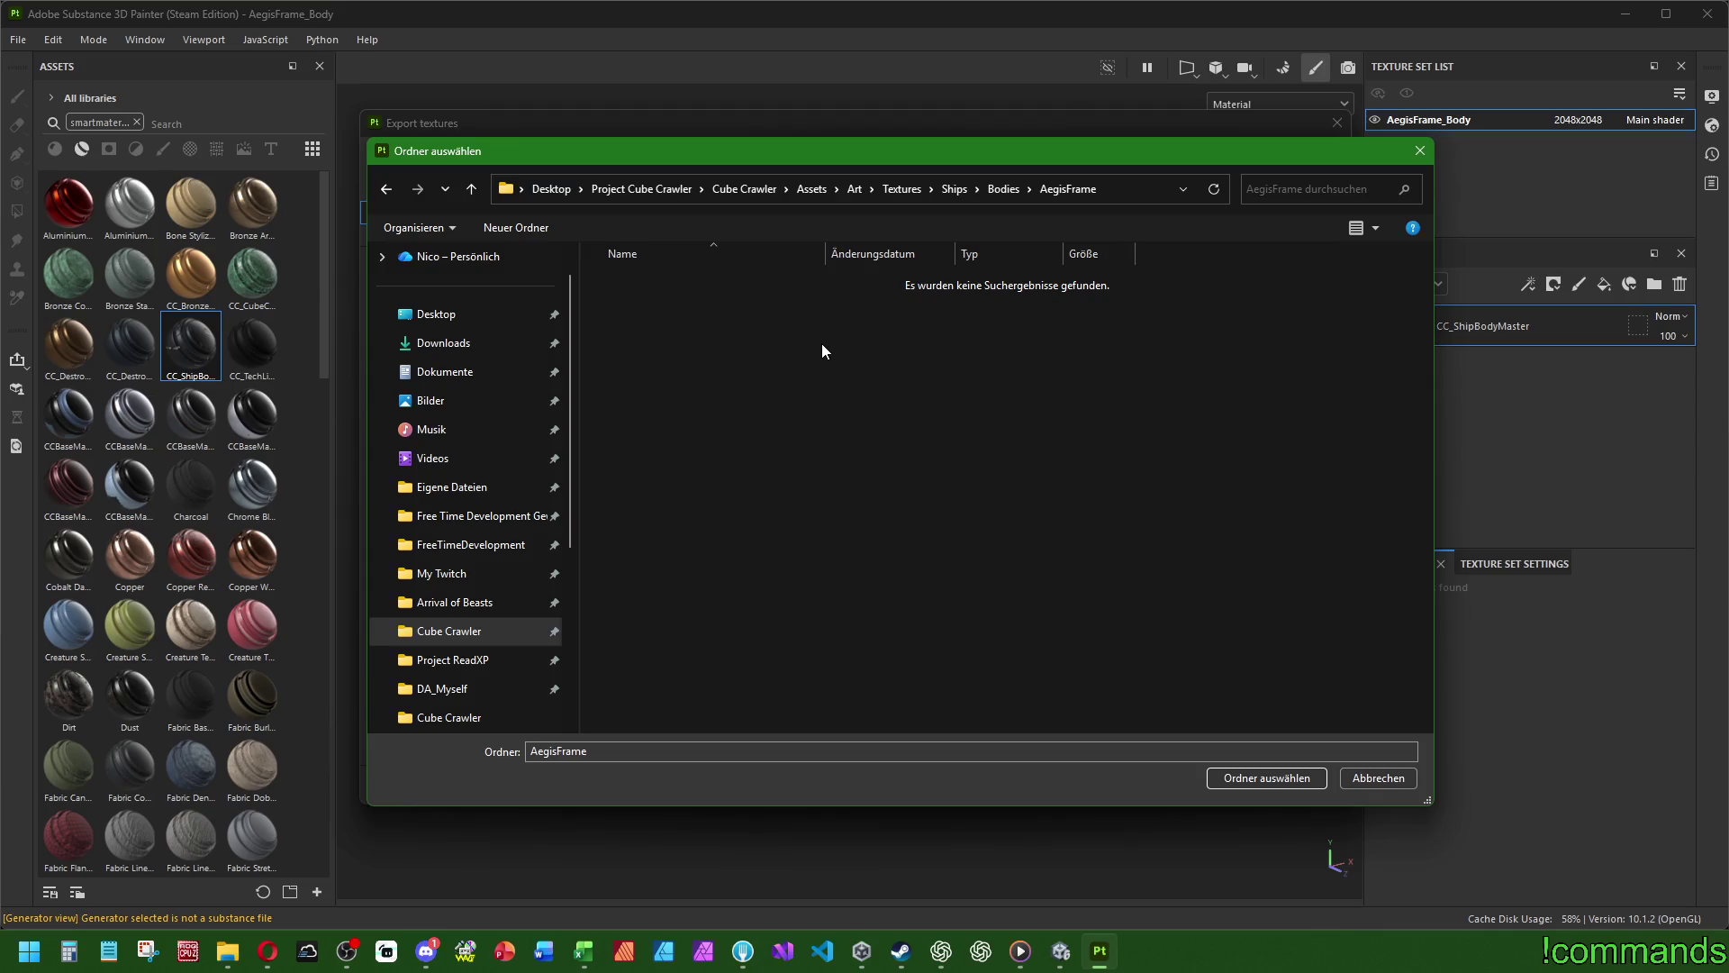
- Export the four texture maps to AegisFrame using the Unity output template
{"action": "left_click", "coordinate": [1266, 779]}
{"action": "left_click", "coordinate": [487, 166]}
{"action": "left_click", "coordinate": [495, 618]}
{"action": "left_click", "coordinate": [398, 166]}
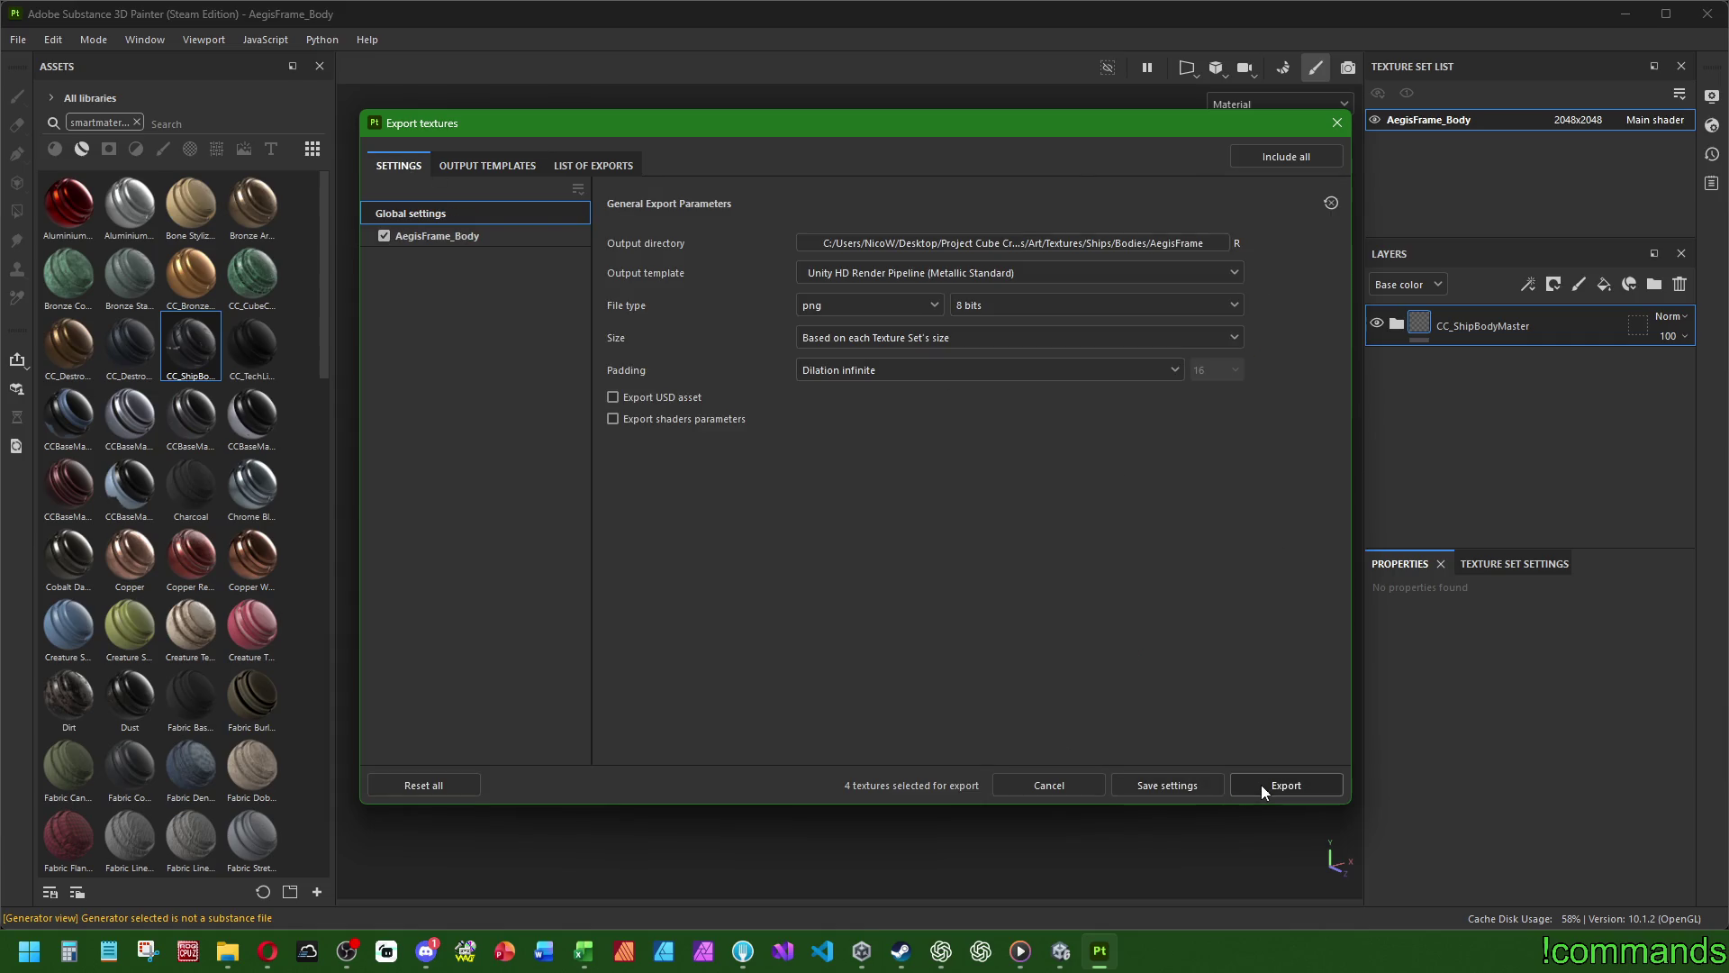
{"action": "left_click", "coordinate": [1261, 785]}
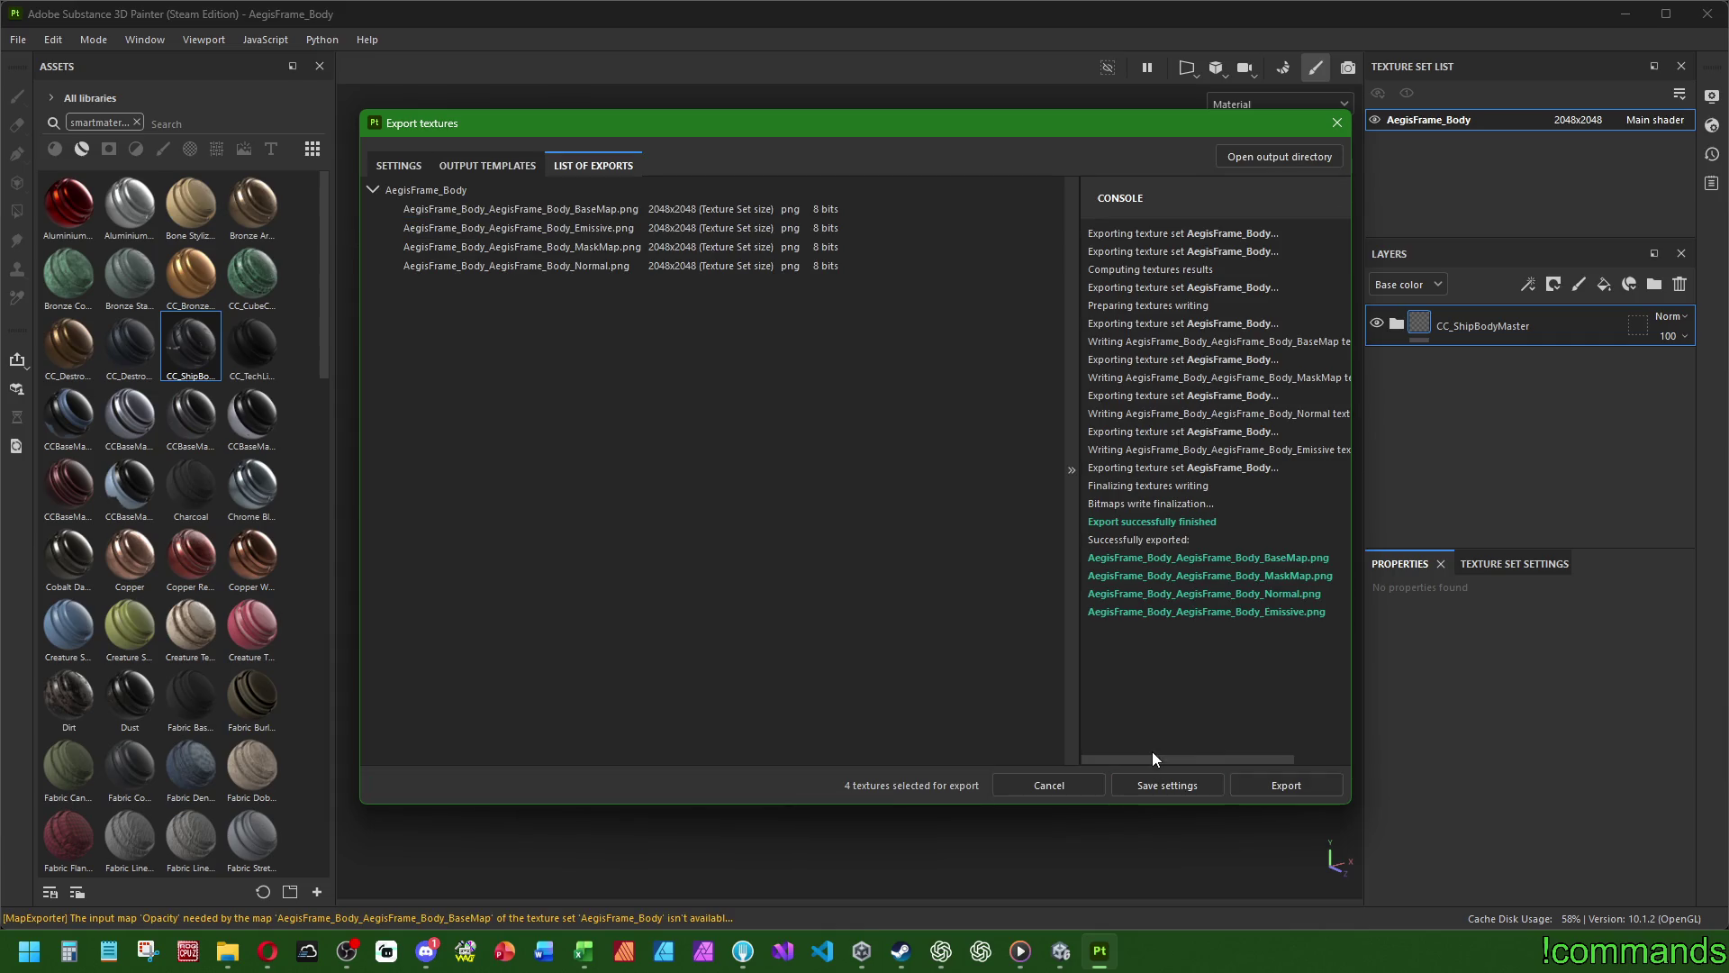
{"action": "left_click", "coordinate": [1337, 122]}
{"action": "mouse_move", "coordinate": [1056, 577]}
{"action": "left_mouse_down", "text": "alt"}
{"action": "mouse_move", "coordinate": [965, 495]}
{"action": "mouse_move", "coordinate": [976, 522]}
{"action": "left_mouse_up", "text": "alt"}
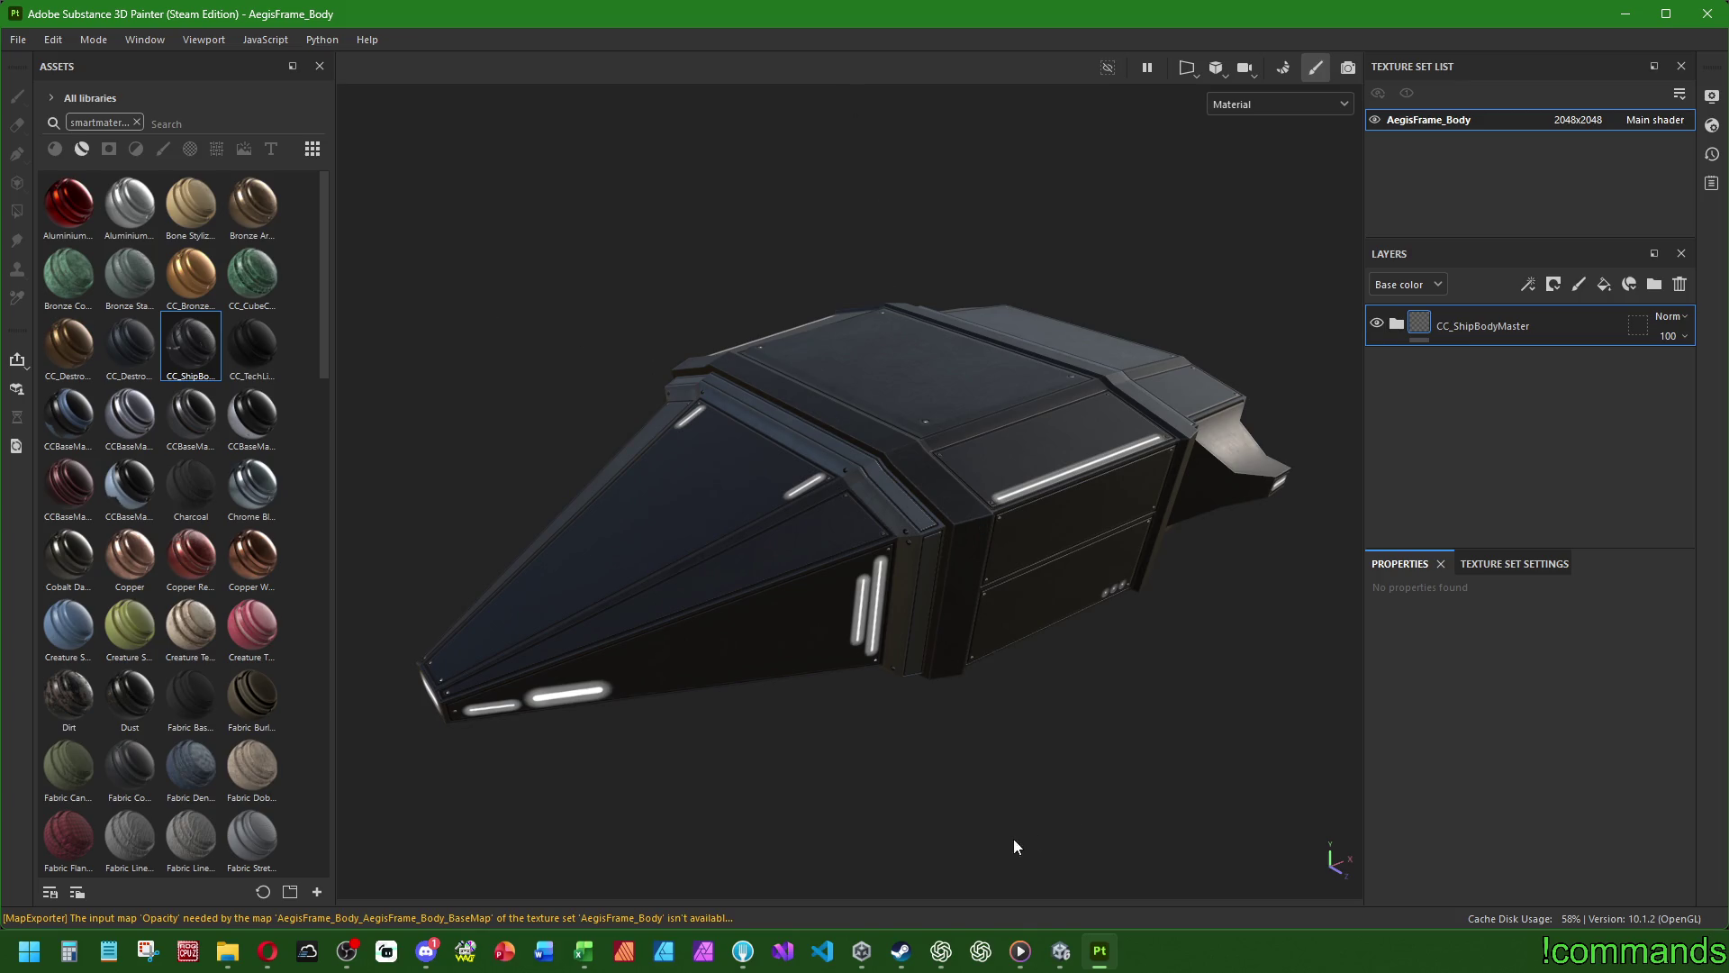
{"action": "left_click", "coordinate": [1070, 966]}
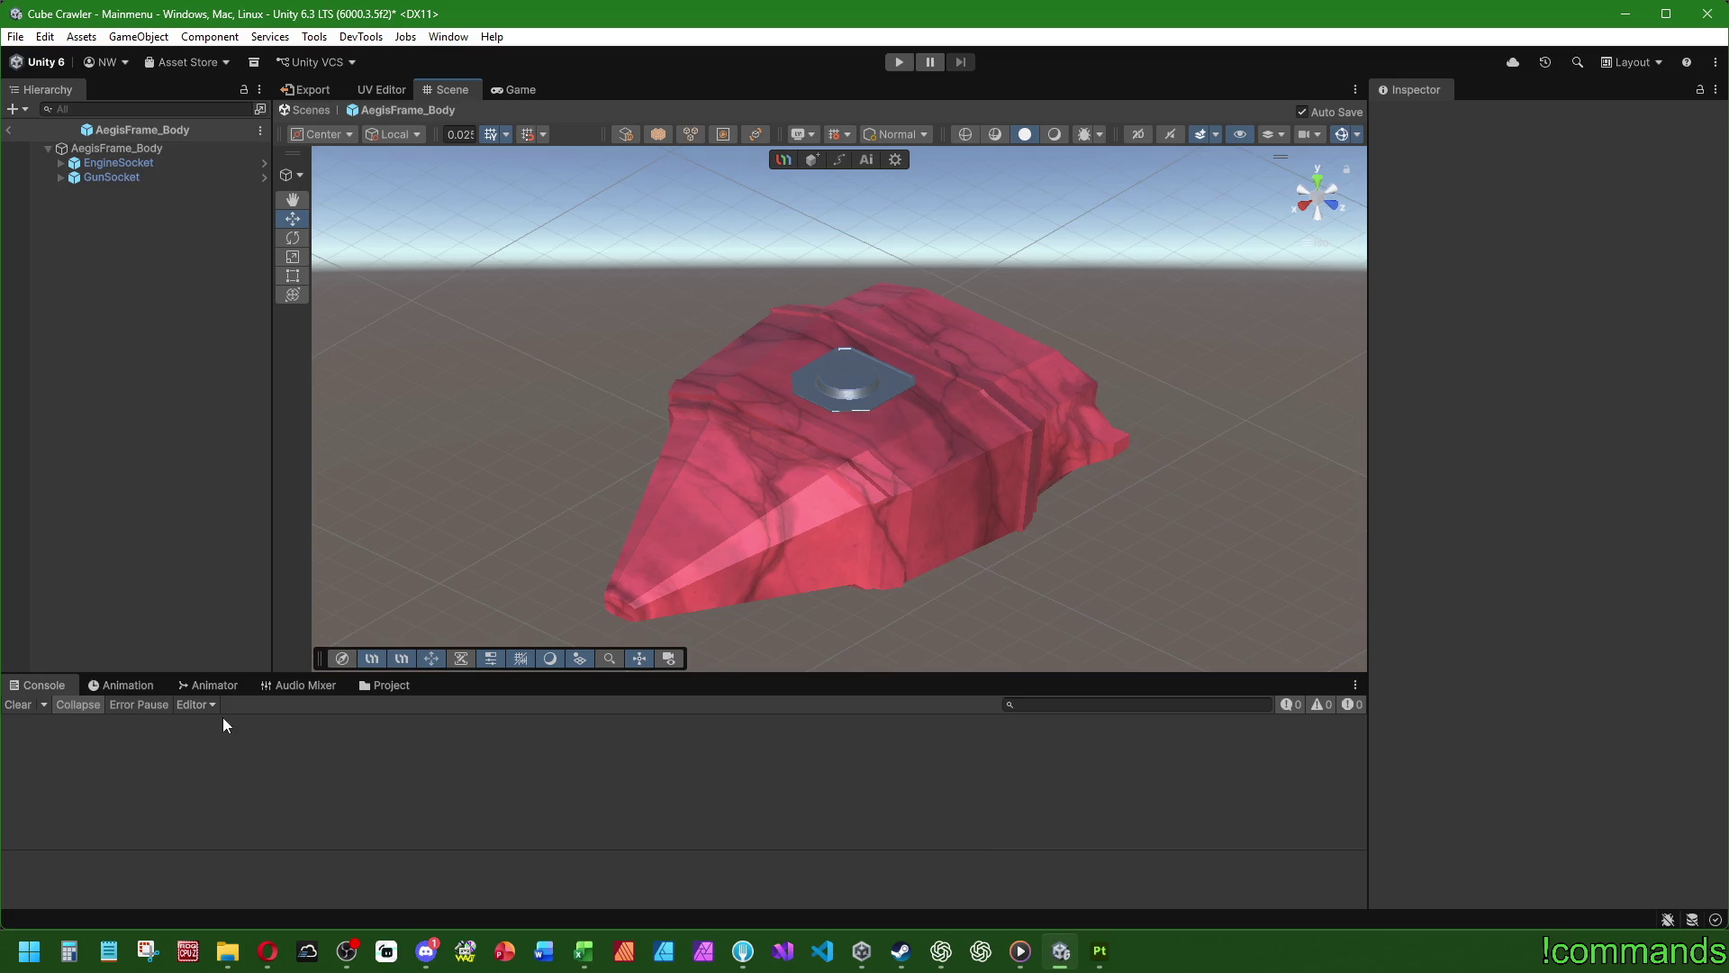
- Navigate the Project window to Assets/Art/Textures and scroll through its subfolders
{"action": "left_click", "coordinate": [374, 685]}
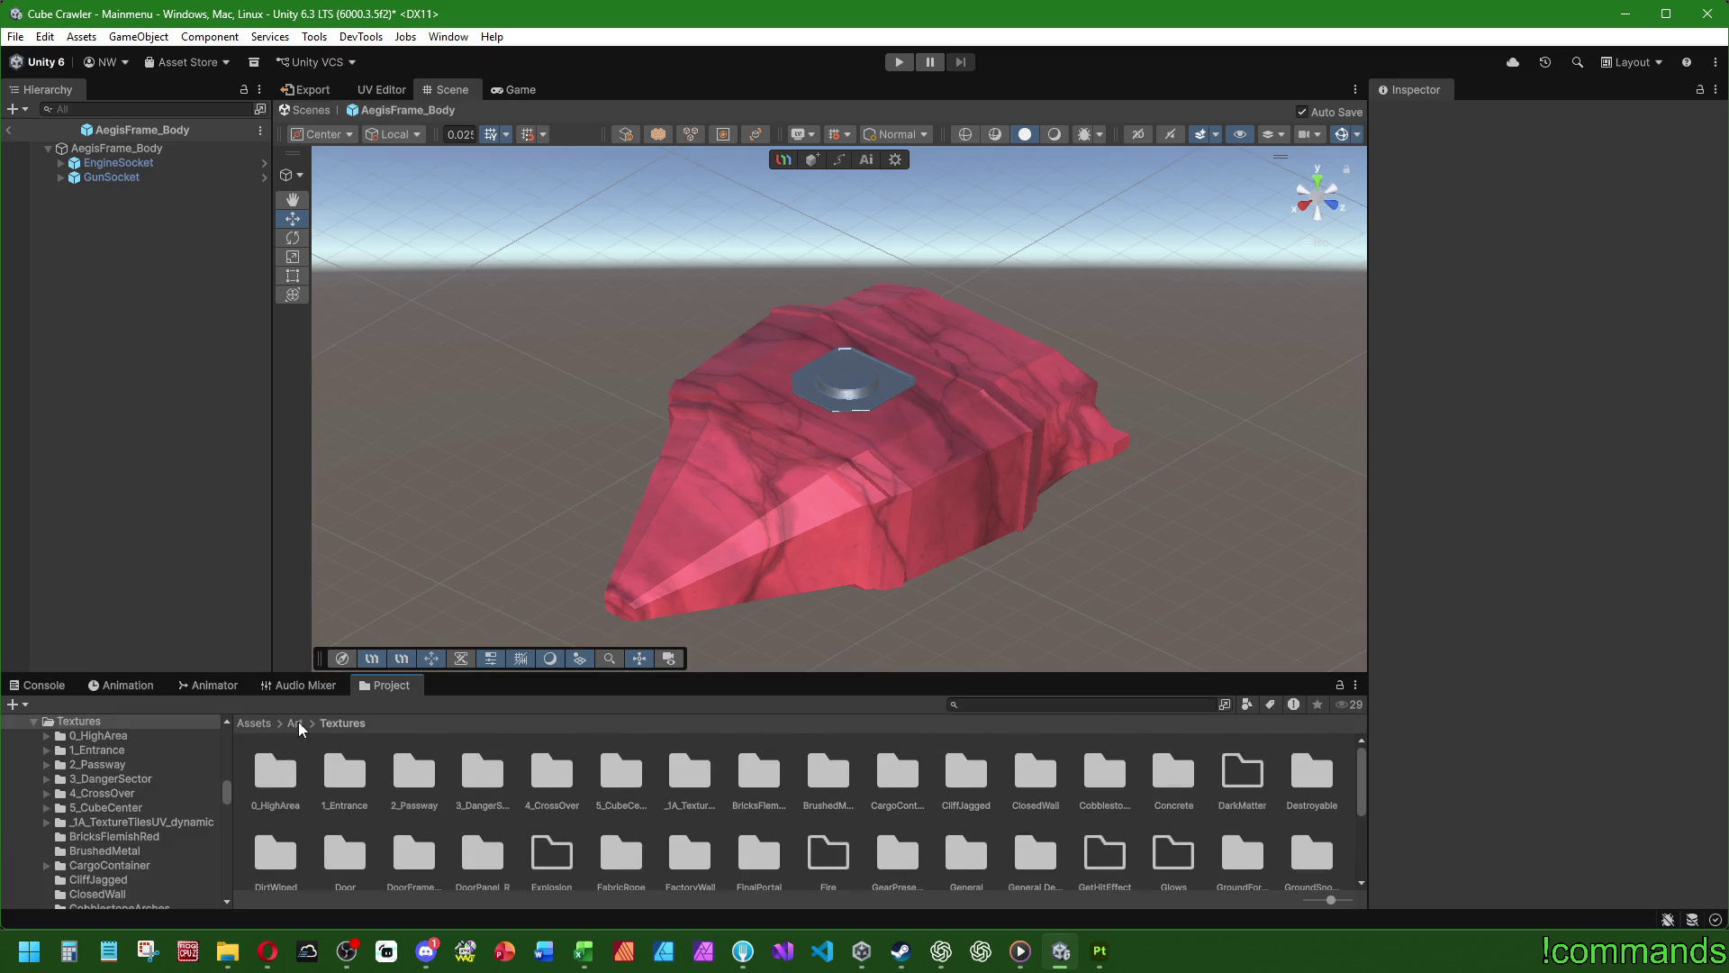
{"action": "left_click", "coordinate": [295, 724]}
{"action": "double_click", "coordinate": [275, 781]}
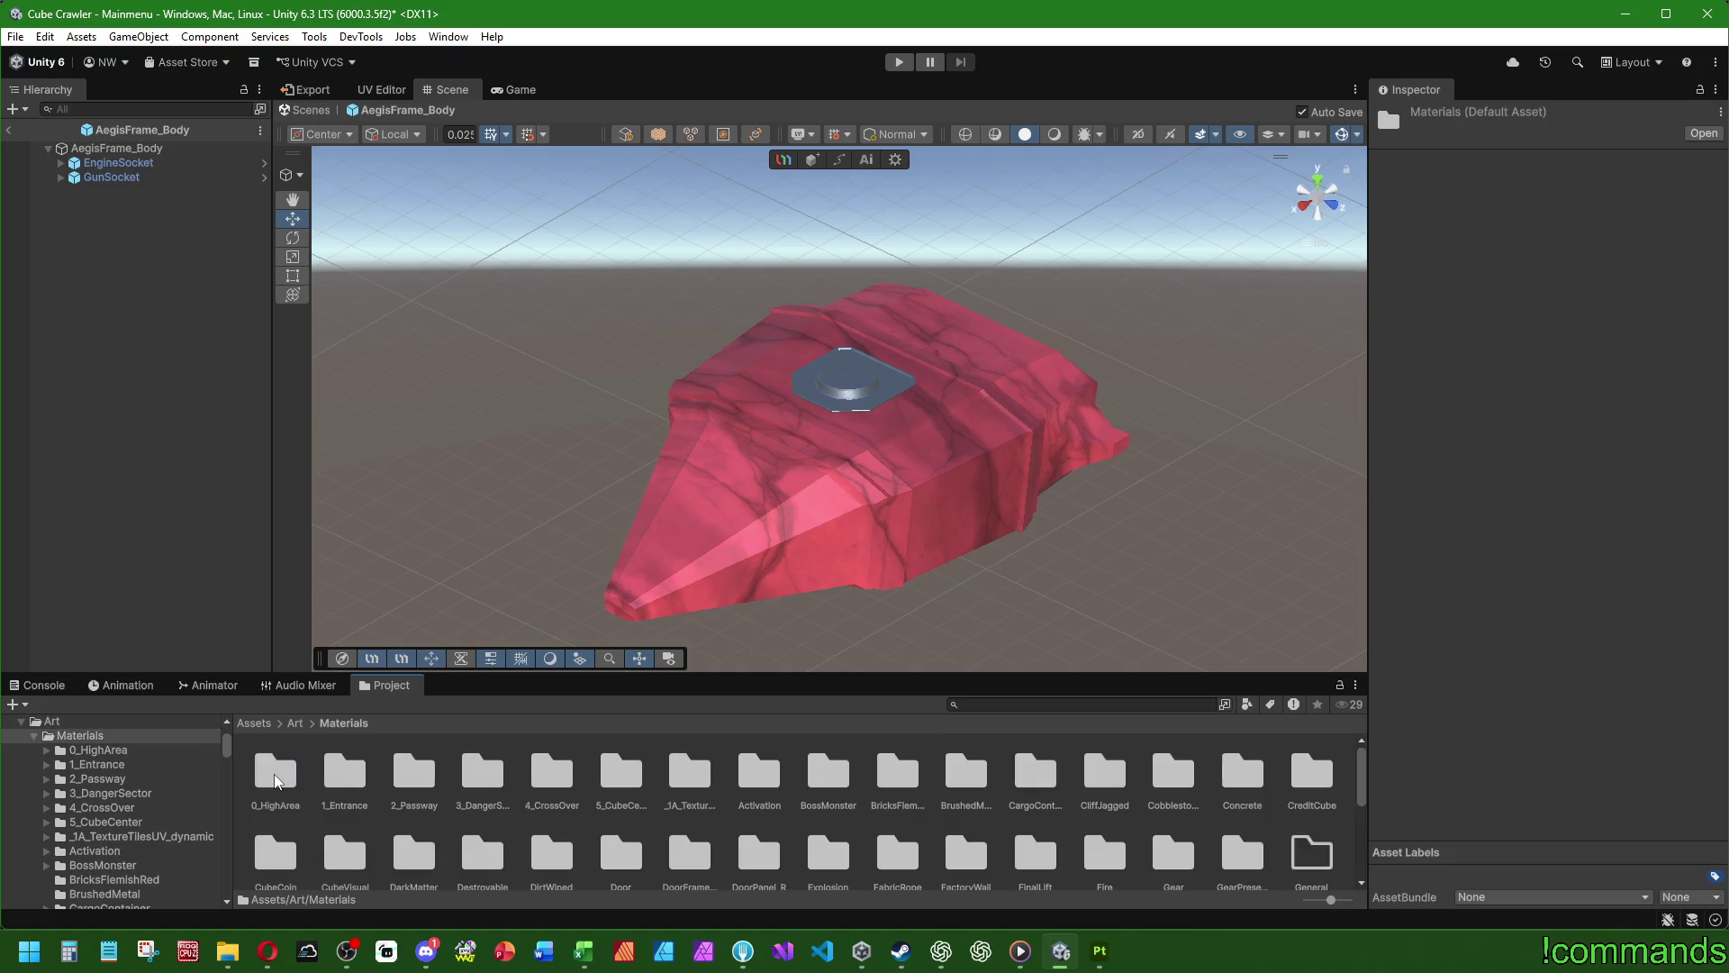
{"action": "left_click", "coordinate": [307, 724]}
{"action": "left_click", "coordinate": [290, 722]}
{"action": "double_click", "coordinate": [360, 781]}
{"action": "scroll", "coordinate": [874, 810], "scroll_direction": "down", "scroll_amount": 1}
{"action": "scroll", "coordinate": [874, 810], "scroll_direction": "down", "scroll_amount": 2}
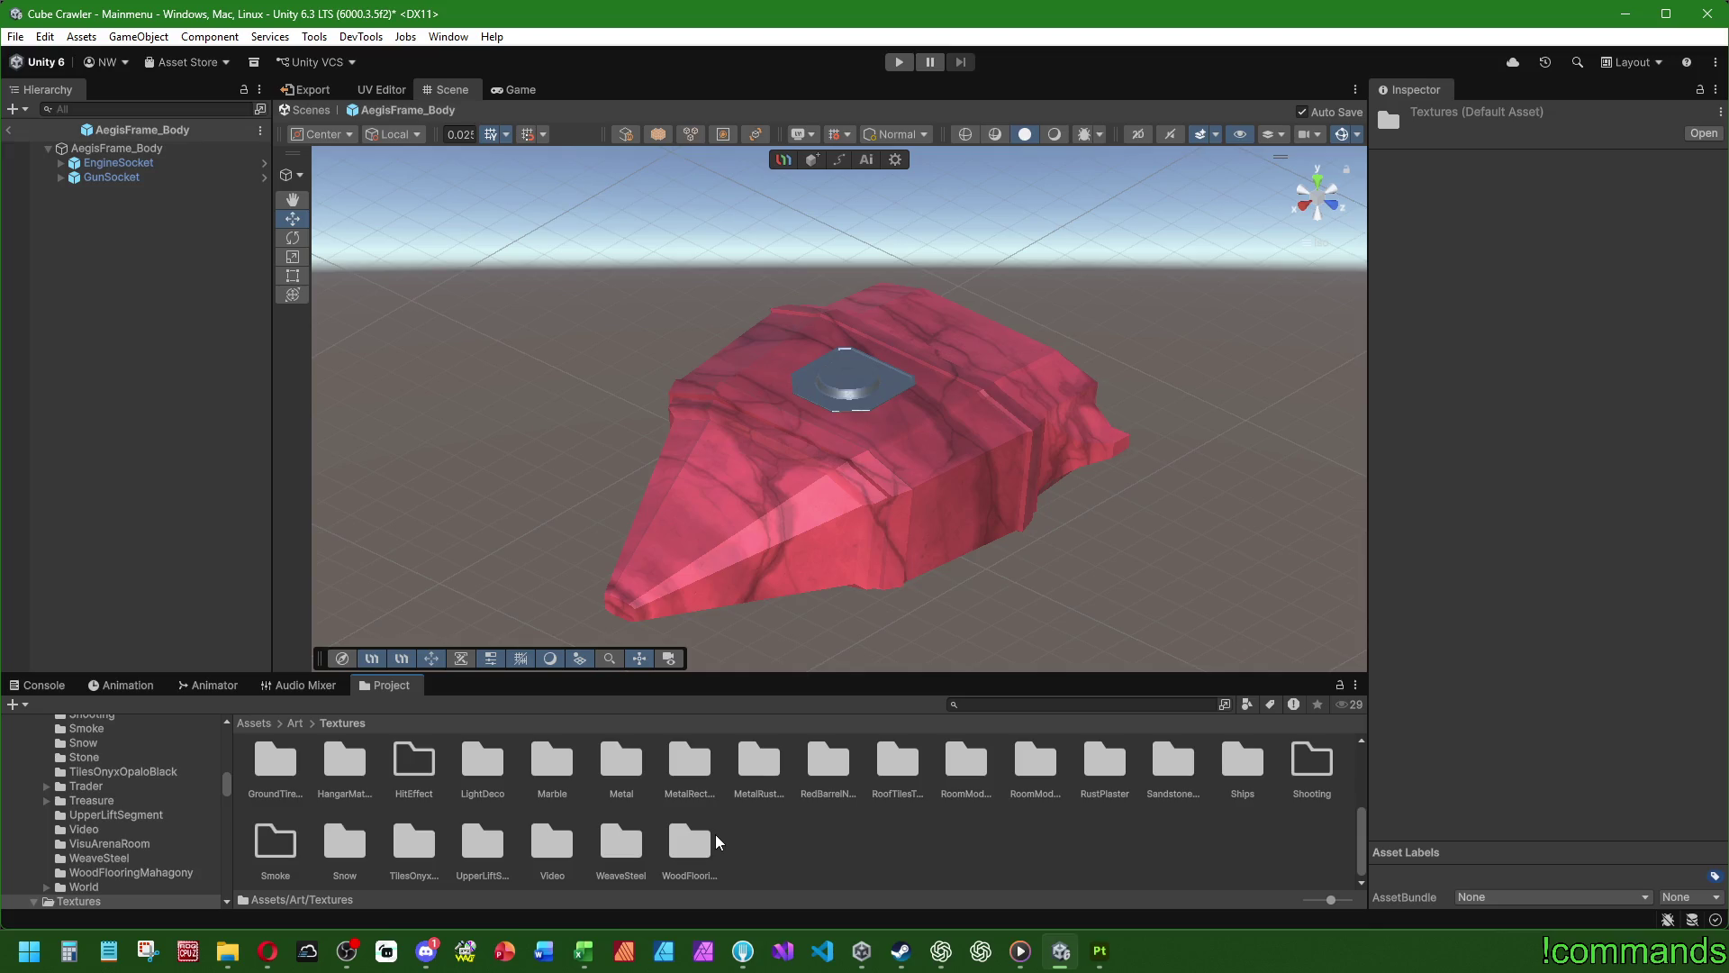
- Set Compressor Quality to 100 on all four AegisFrame textures and apply
{"action": "left_click", "coordinate": [1612, 636]}
{"action": "left_click", "coordinate": [1675, 674]}
{"action": "type", "text": "100"}
{"action": "left_click", "coordinate": [1692, 705]}
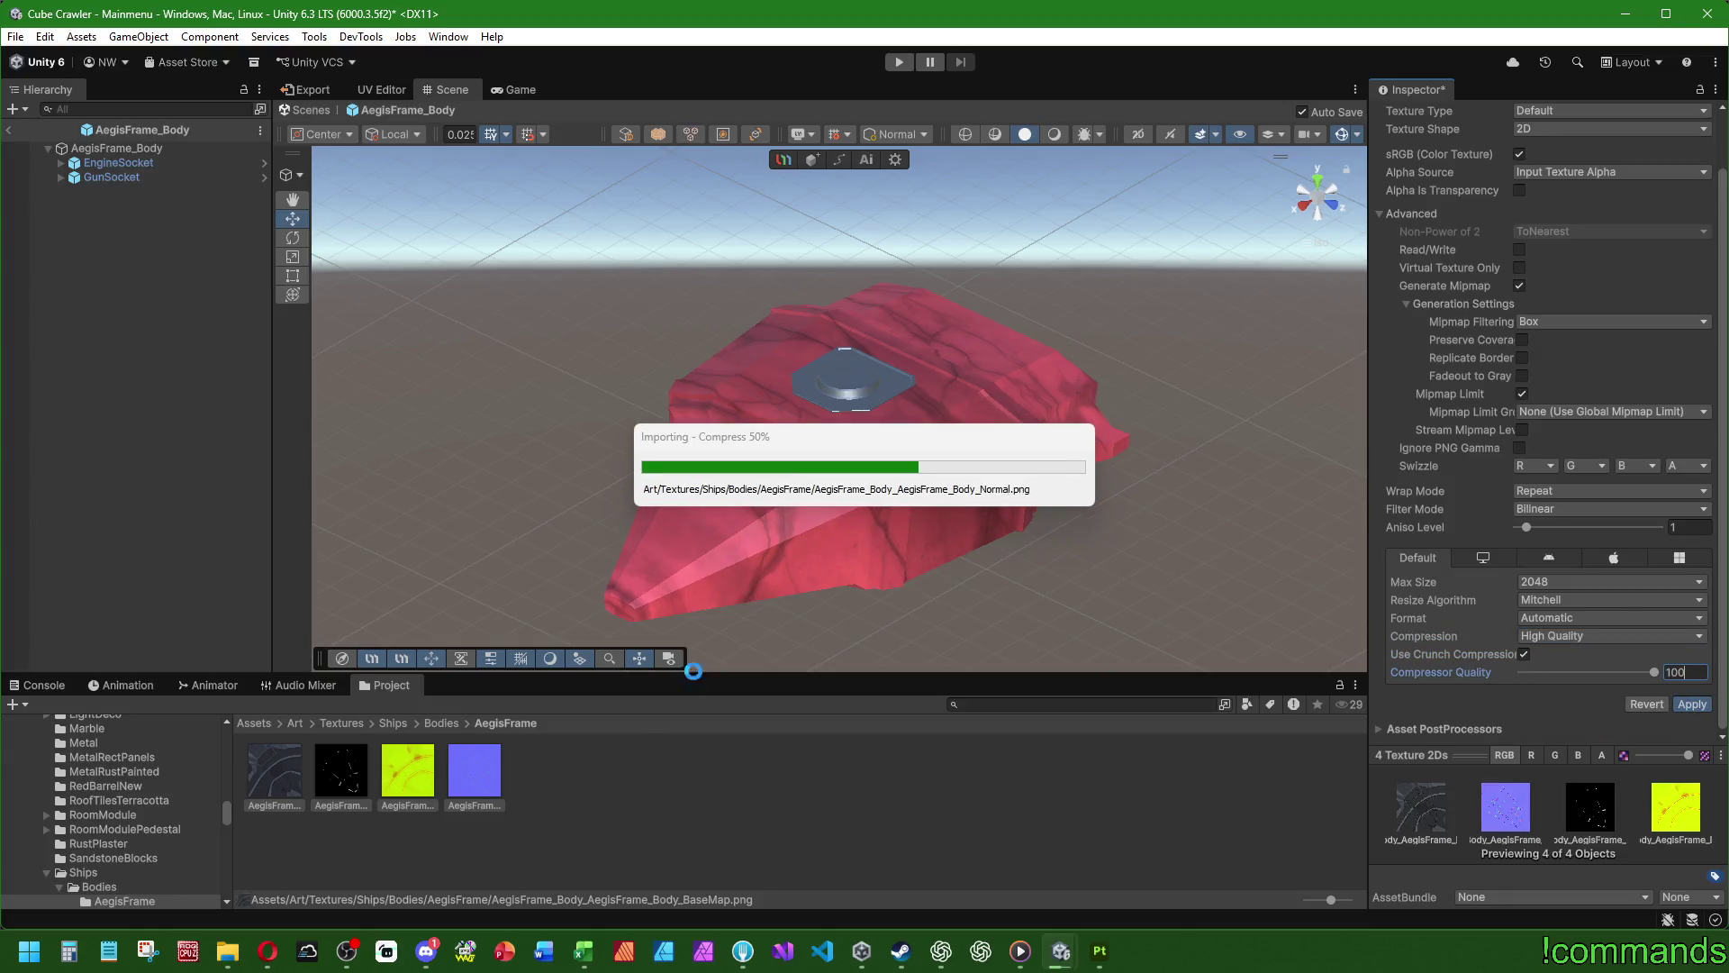
- Reimport the blue AegisFrame Normal texture with Texture Type Normal map
{"action": "left_click", "coordinate": [486, 774]}
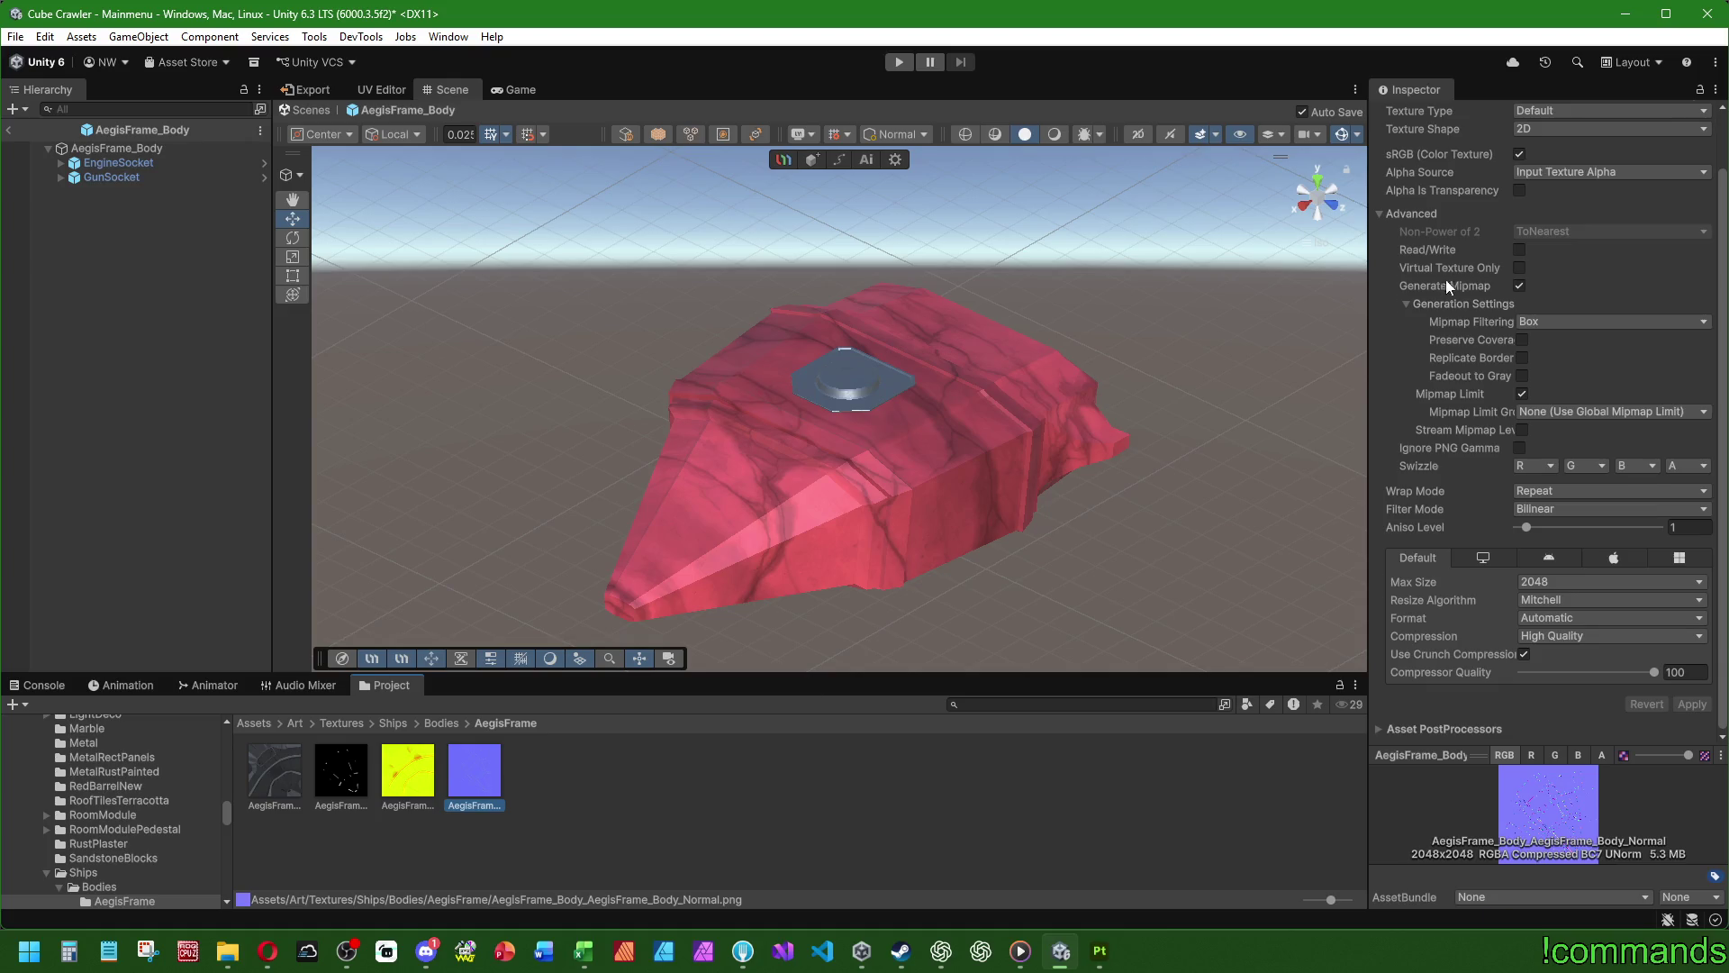
{"action": "left_click", "coordinate": [1540, 171]}
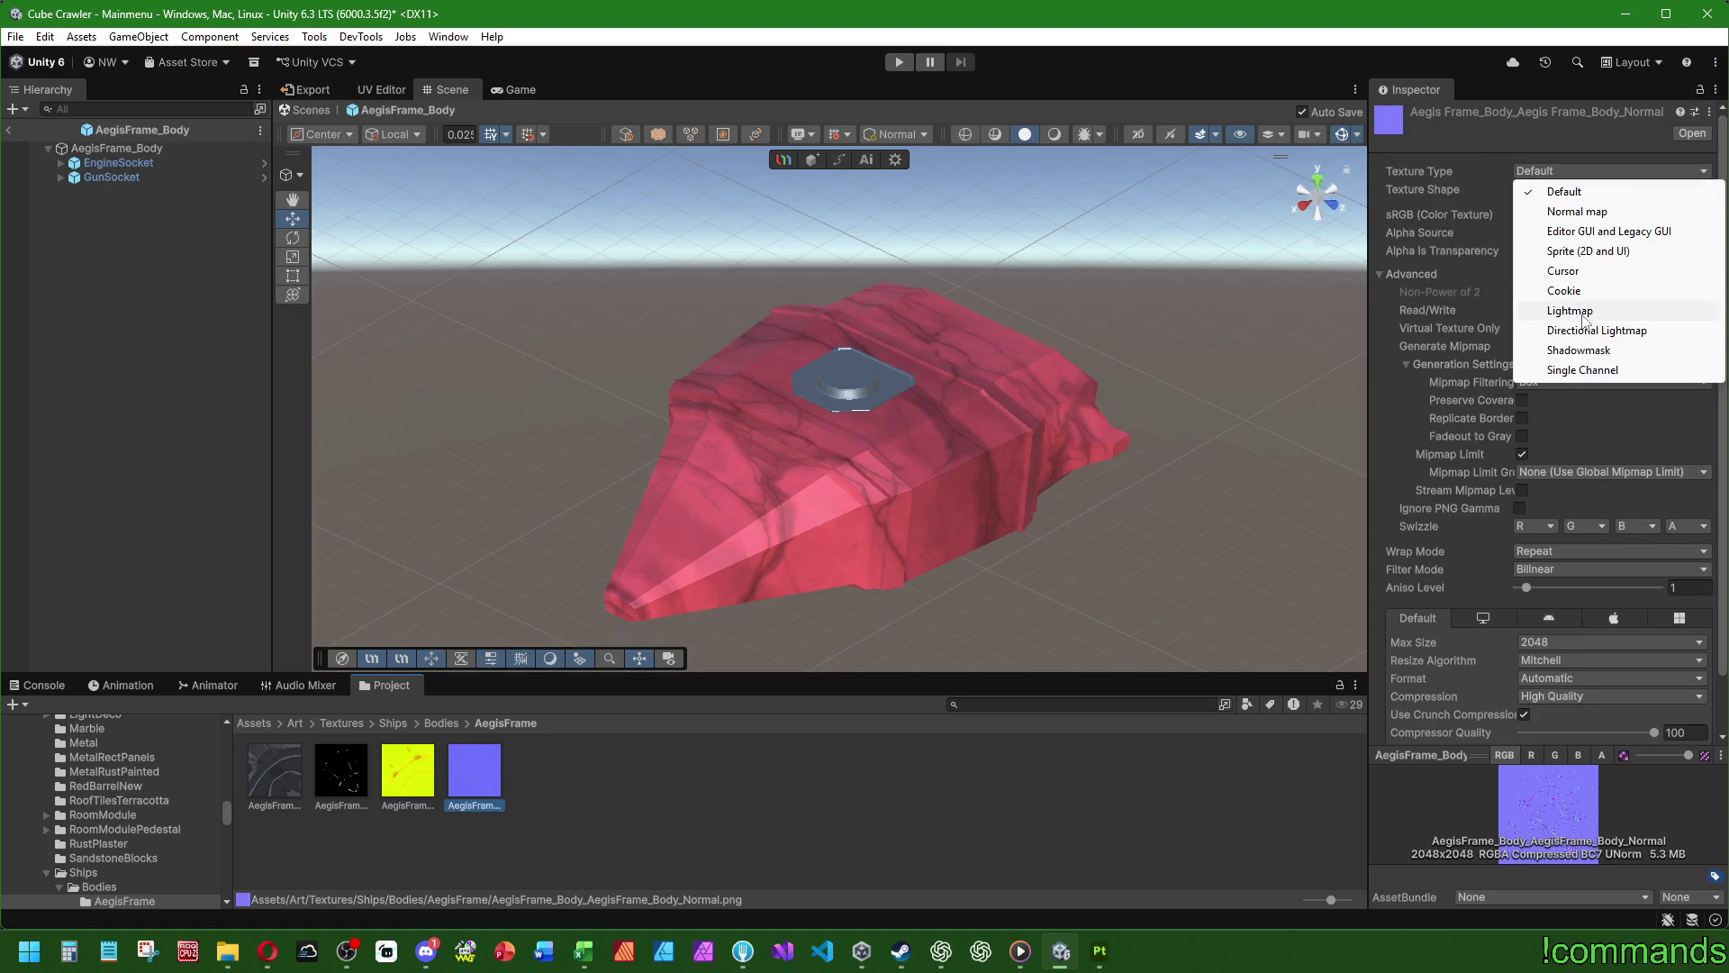
{"action": "left_click", "coordinate": [1576, 211]}
{"action": "scroll", "coordinate": [1461, 548], "scroll_direction": "down", "scroll_amount": 1}
{"action": "left_click", "coordinate": [1691, 704]}
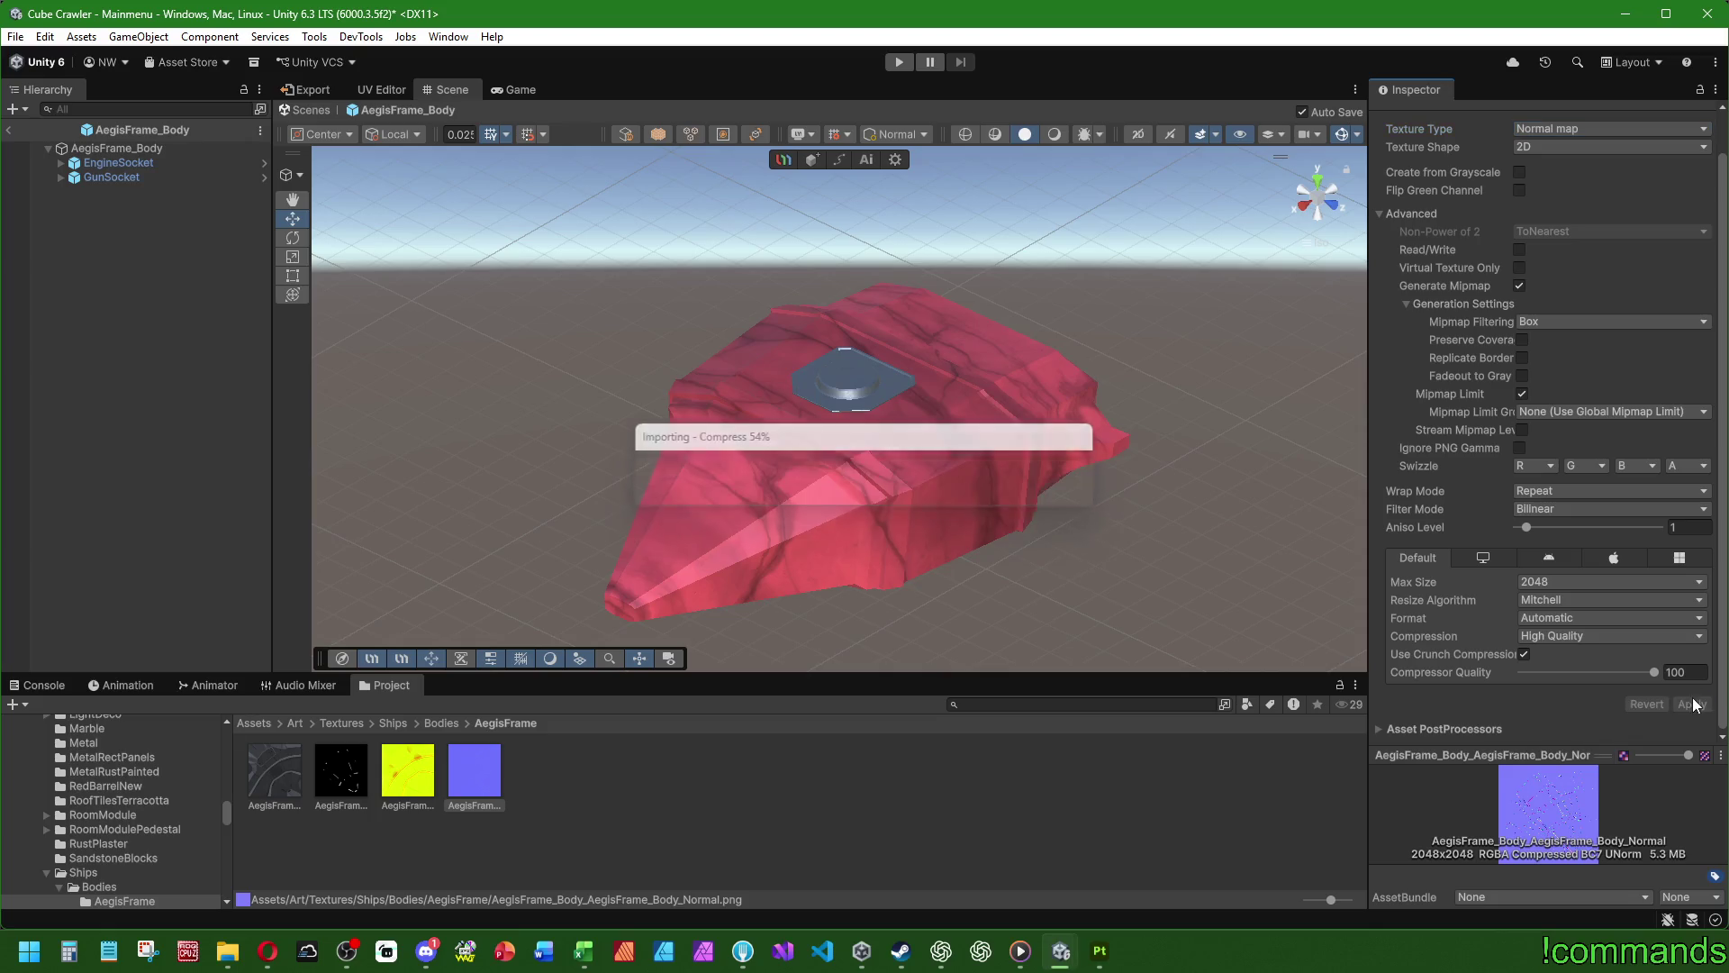
{"action": "left_click", "coordinate": [128, 294]}
{"action": "scroll", "coordinate": [840, 261], "scroll_direction": "up", "scroll_amount": 6}
{"action": "mouse_move", "coordinate": [756, 438]}
{"action": "left_mouse_down", "text": "alt"}
{"action": "mouse_move", "coordinate": [757, 467]}
{"action": "mouse_move", "coordinate": [475, 491]}
{"action": "mouse_move", "coordinate": [328, 452]}
{"action": "mouse_move", "coordinate": [641, 328]}
{"action": "mouse_move", "coordinate": [828, 480]}
{"action": "mouse_move", "coordinate": [744, 382]}
{"action": "mouse_move", "coordinate": [761, 477]}
{"action": "left_mouse_up", "text": "alt"}
{"action": "scroll", "coordinate": [807, 468], "scroll_direction": "down", "scroll_amount": 2}
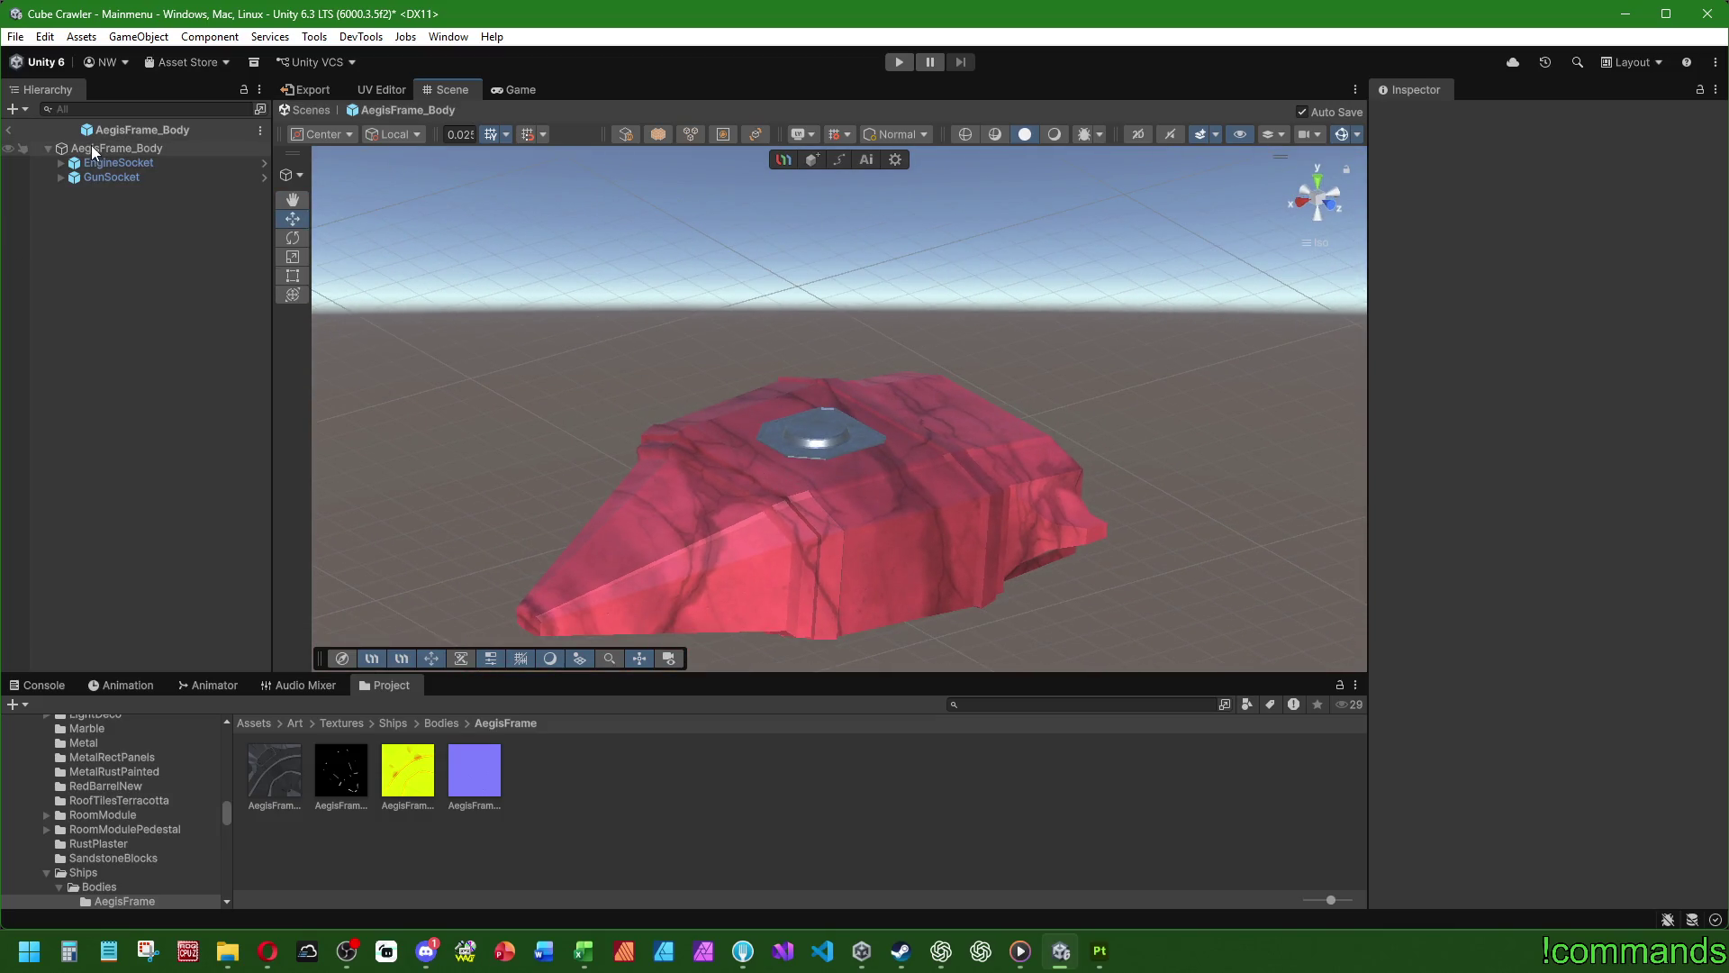
- Exit prefab mode and save the Mainmenu scene
{"action": "left_click", "coordinate": [12, 131]}
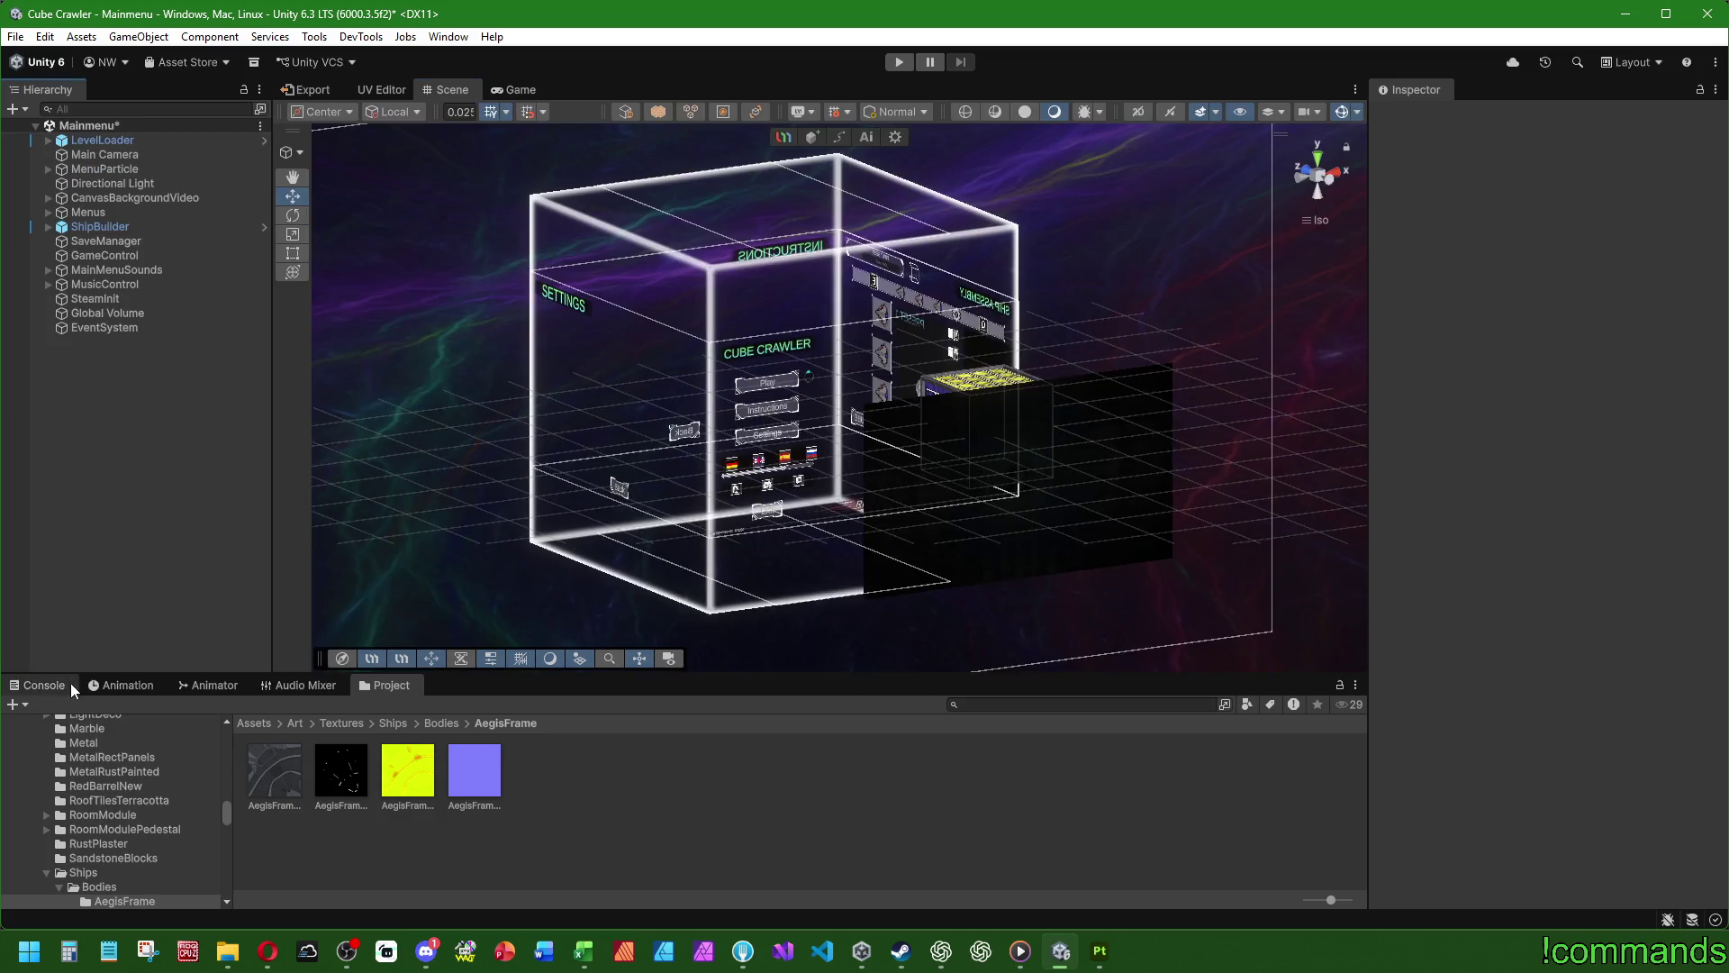
{"action": "left_click", "coordinate": [38, 684]}
{"action": "left_click", "coordinate": [15, 36]}
{"action": "left_click", "coordinate": [63, 231]}
{"action": "left_click", "coordinate": [15, 36]}
{"action": "left_click", "coordinate": [47, 125]}
- Browse the Project window to the Art/Materials folder
{"action": "left_click", "coordinate": [389, 684]}
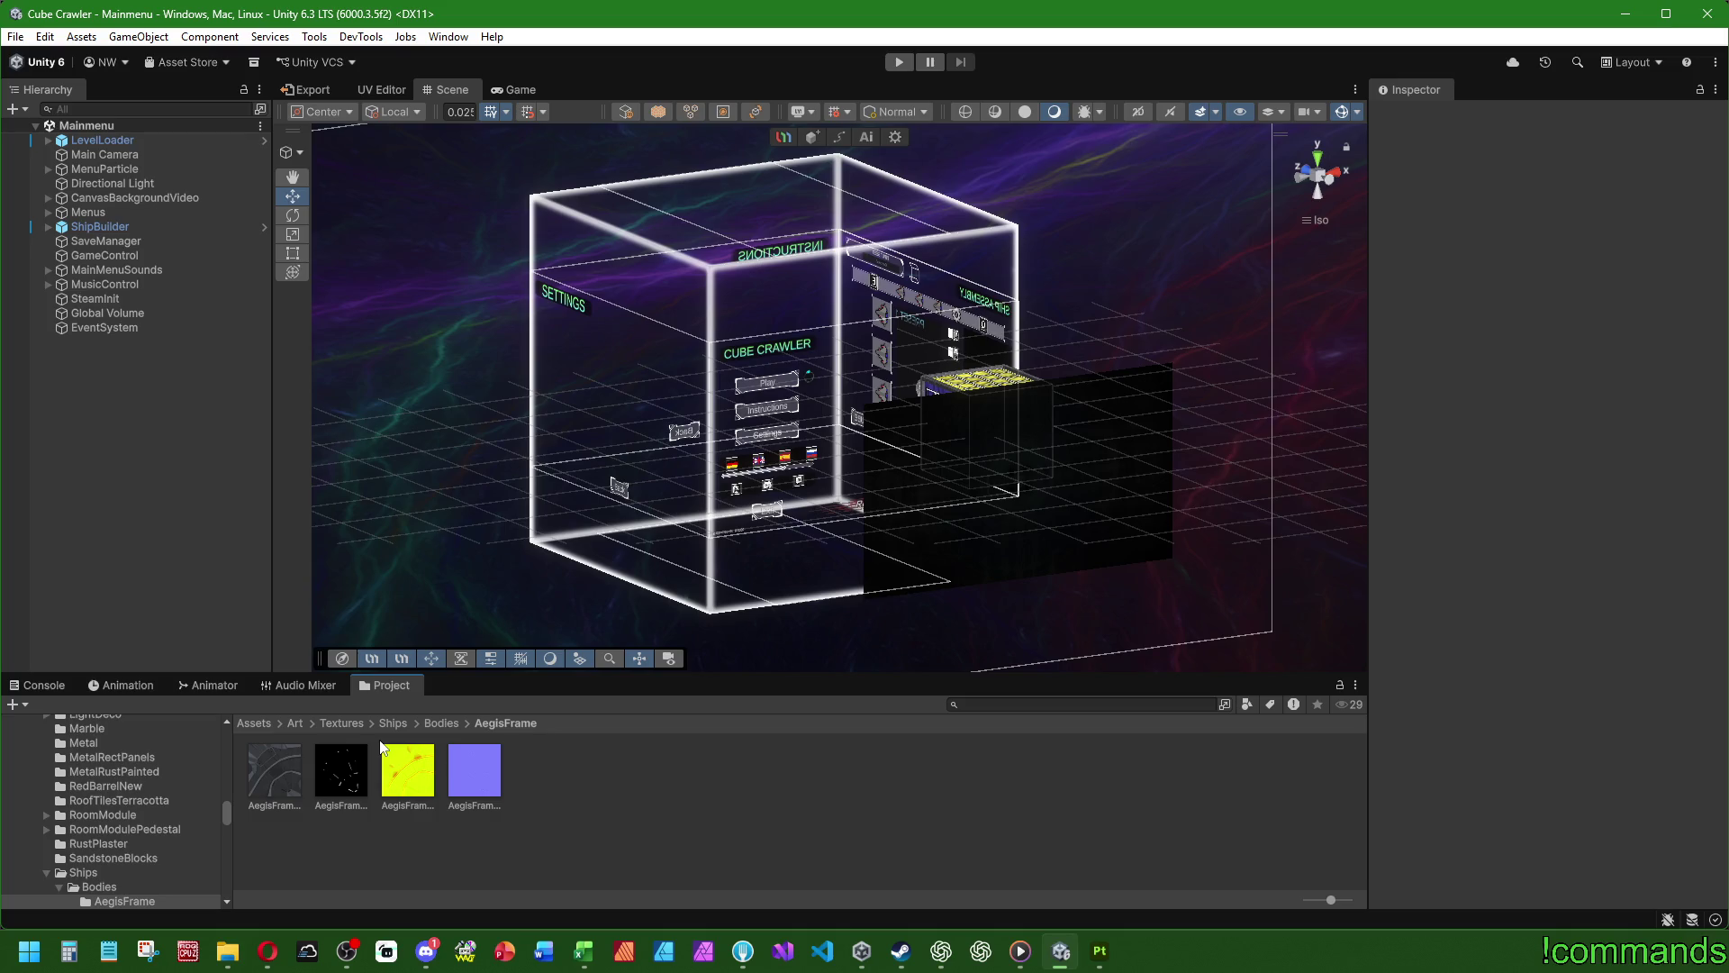
{"action": "left_click", "coordinate": [295, 723]}
{"action": "double_click", "coordinate": [283, 777]}
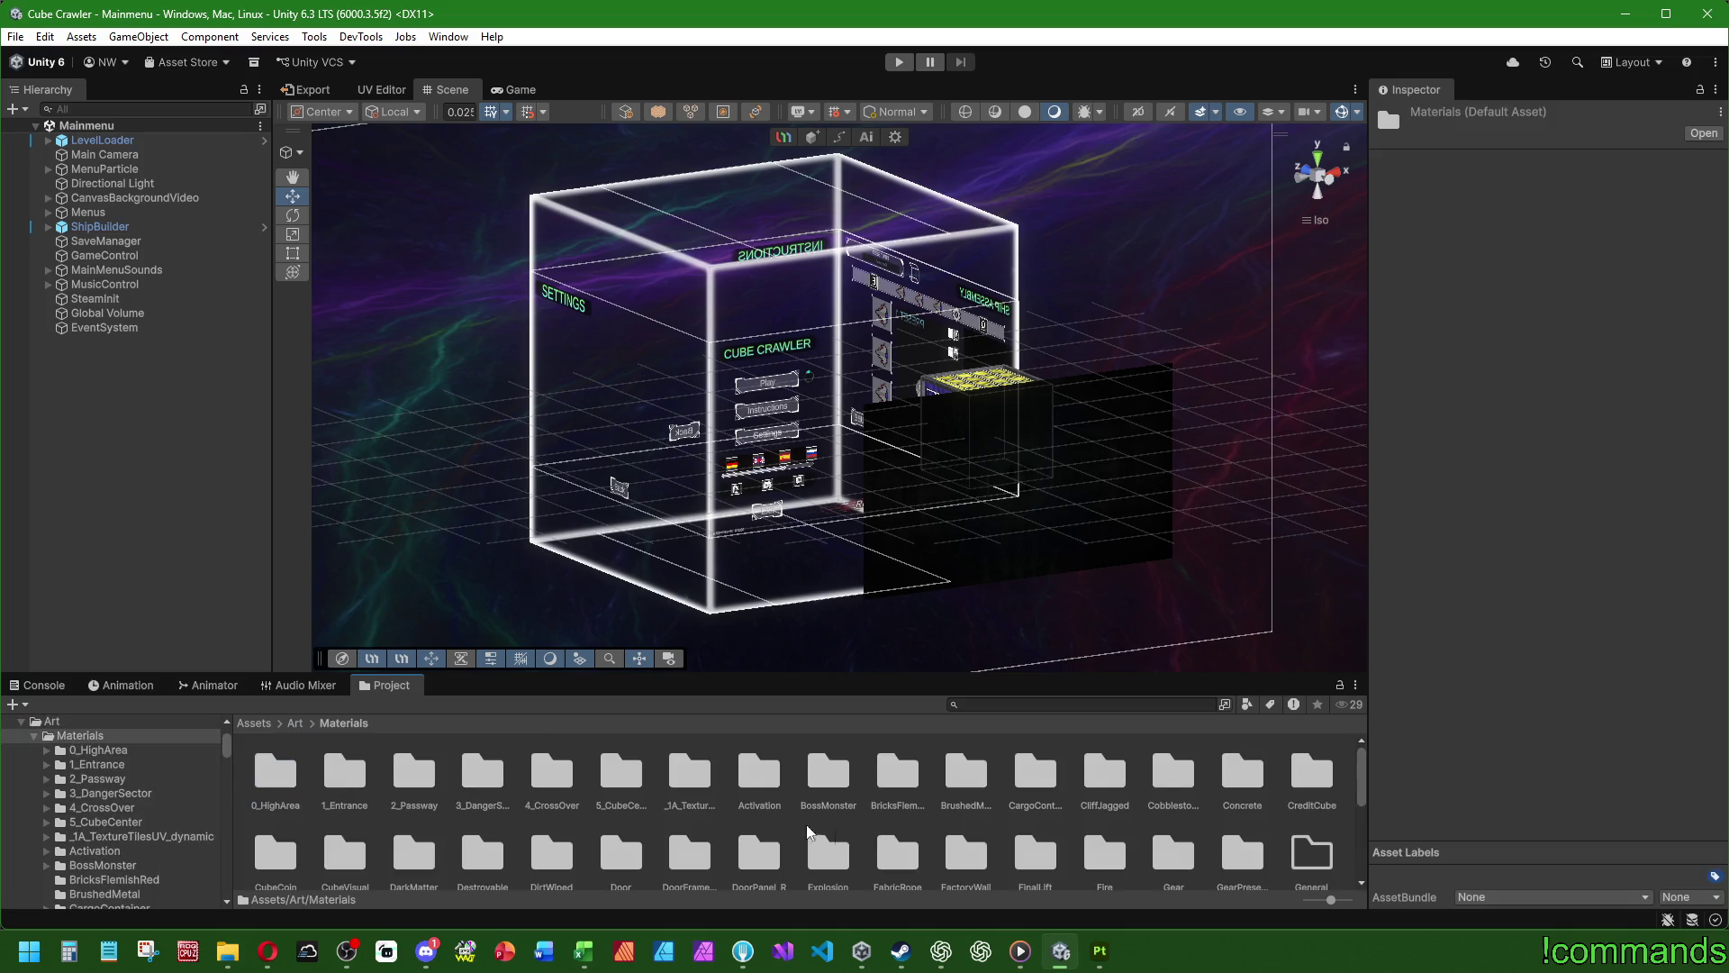
{"action": "scroll", "coordinate": [887, 842], "scroll_direction": "down", "scroll_amount": 2}
{"action": "double_click", "coordinate": [690, 802]}
{"action": "left_click", "coordinate": [344, 723]}
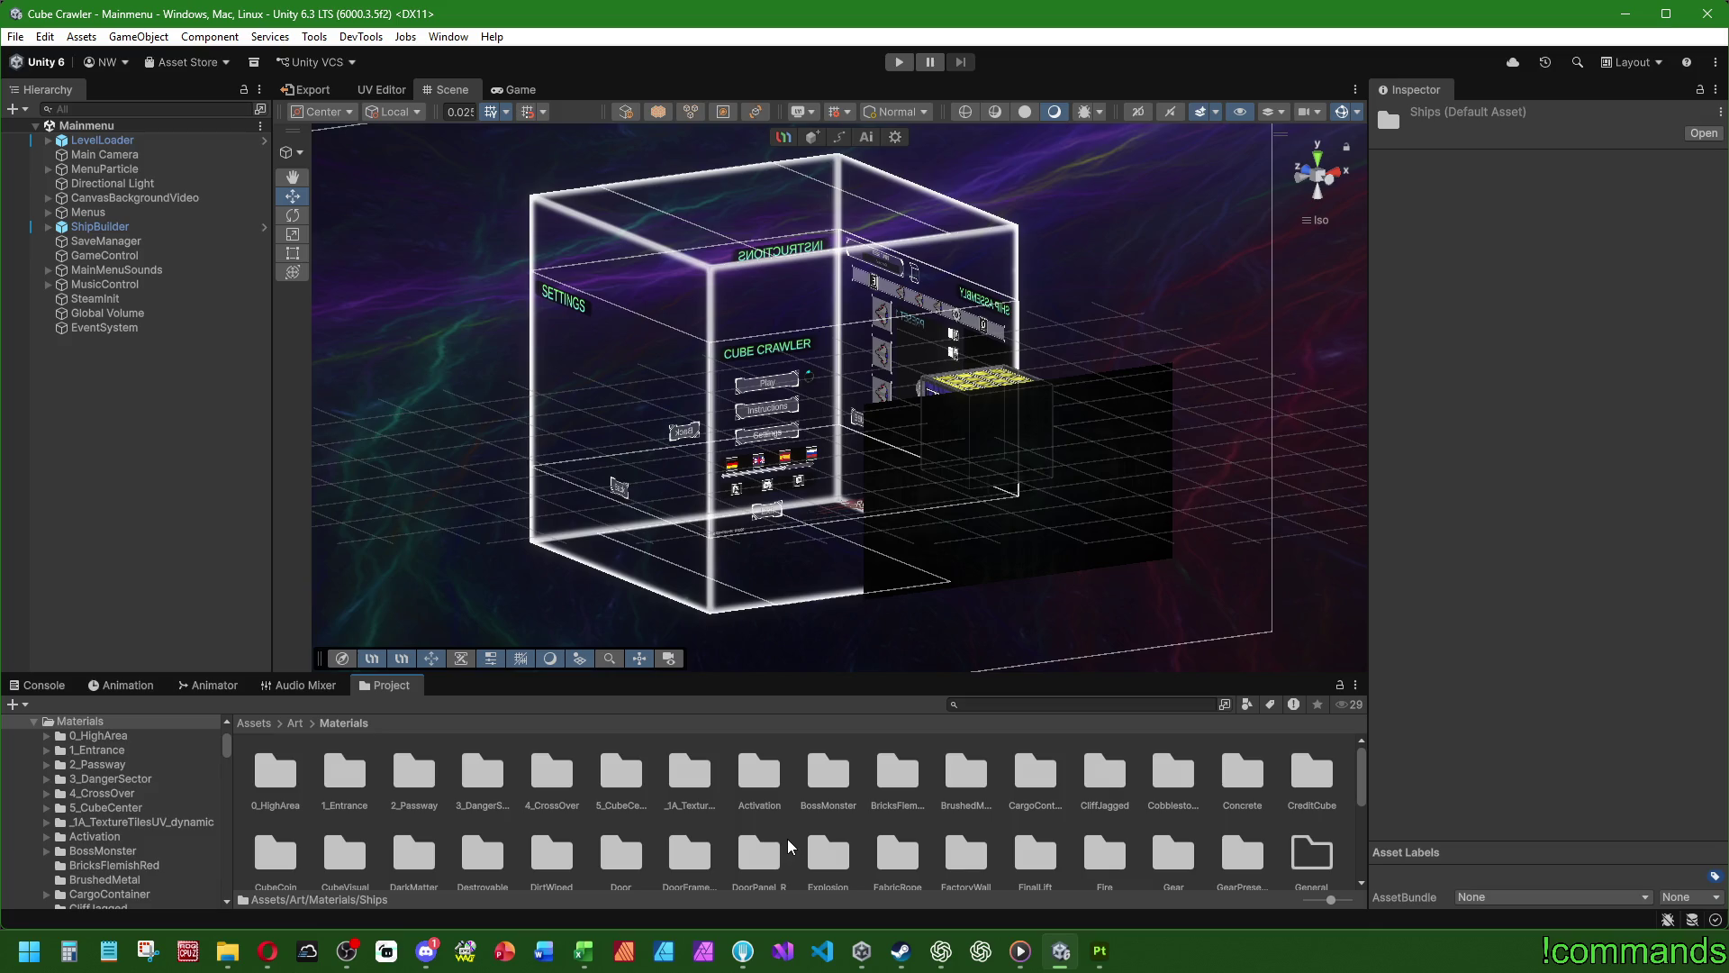
{"action": "scroll", "coordinate": [789, 846], "scroll_direction": "down", "scroll_amount": 1}
- Open Destroyable/HangarLootProps/Passway/CrystalHousing and select the CrystalHousing_Part1 material
{"action": "double_click", "coordinate": [480, 804]}
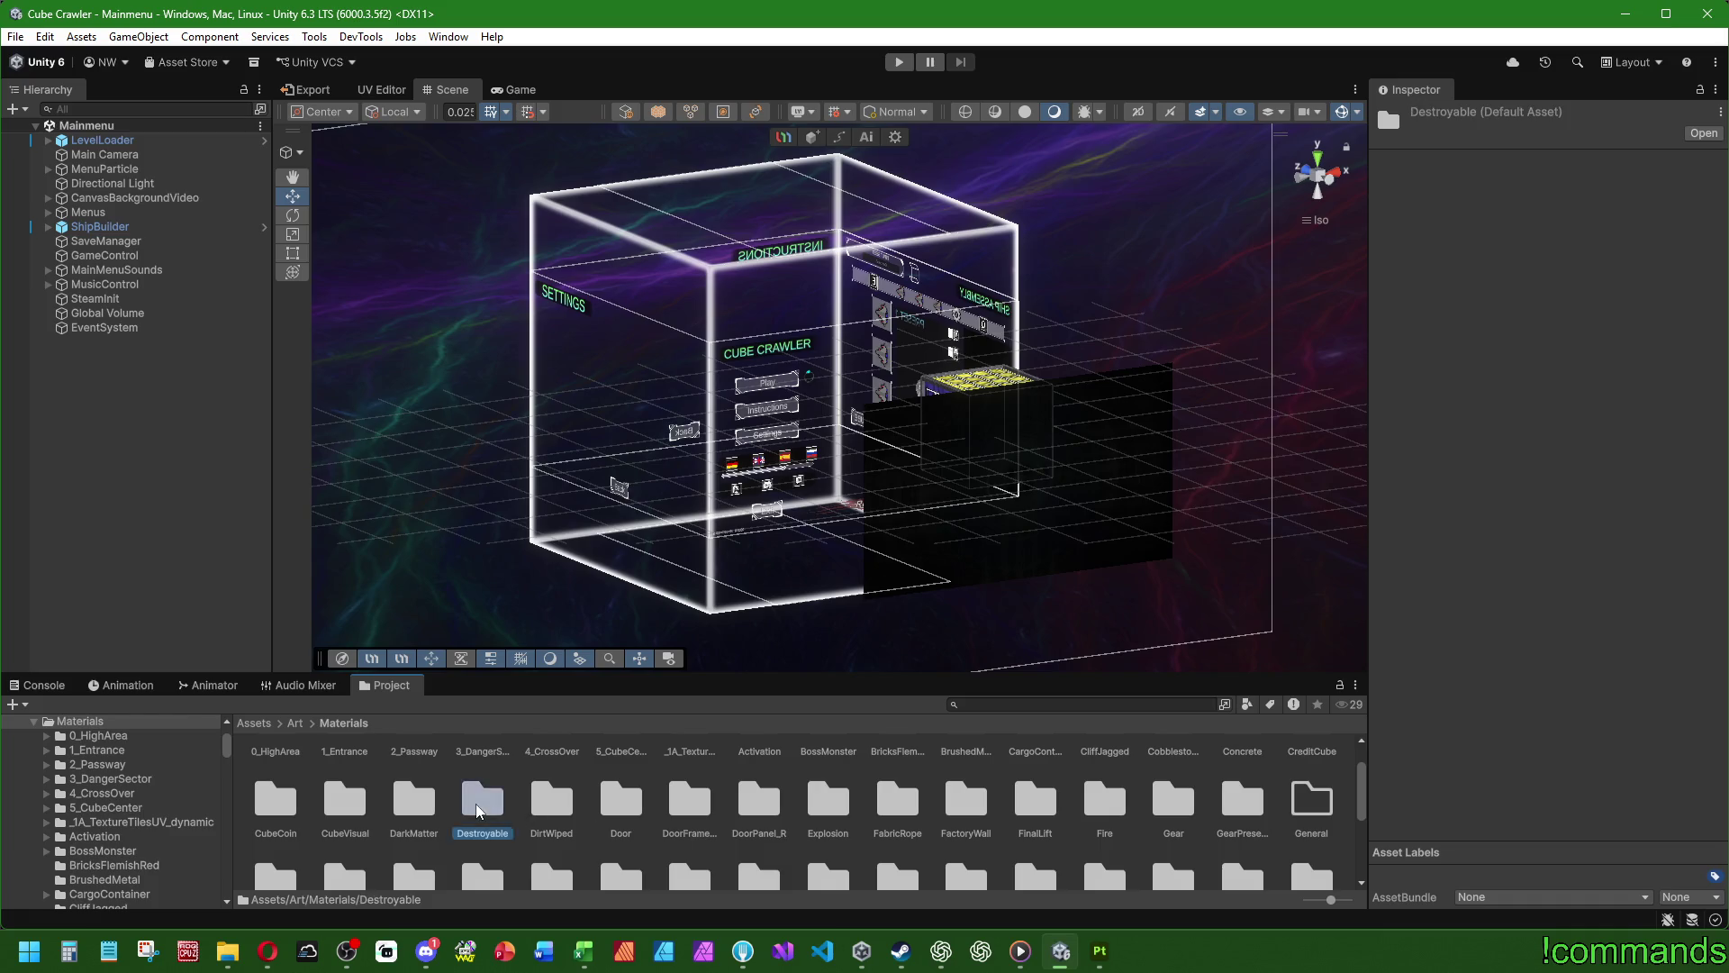
{"action": "double_click", "coordinate": [277, 776]}
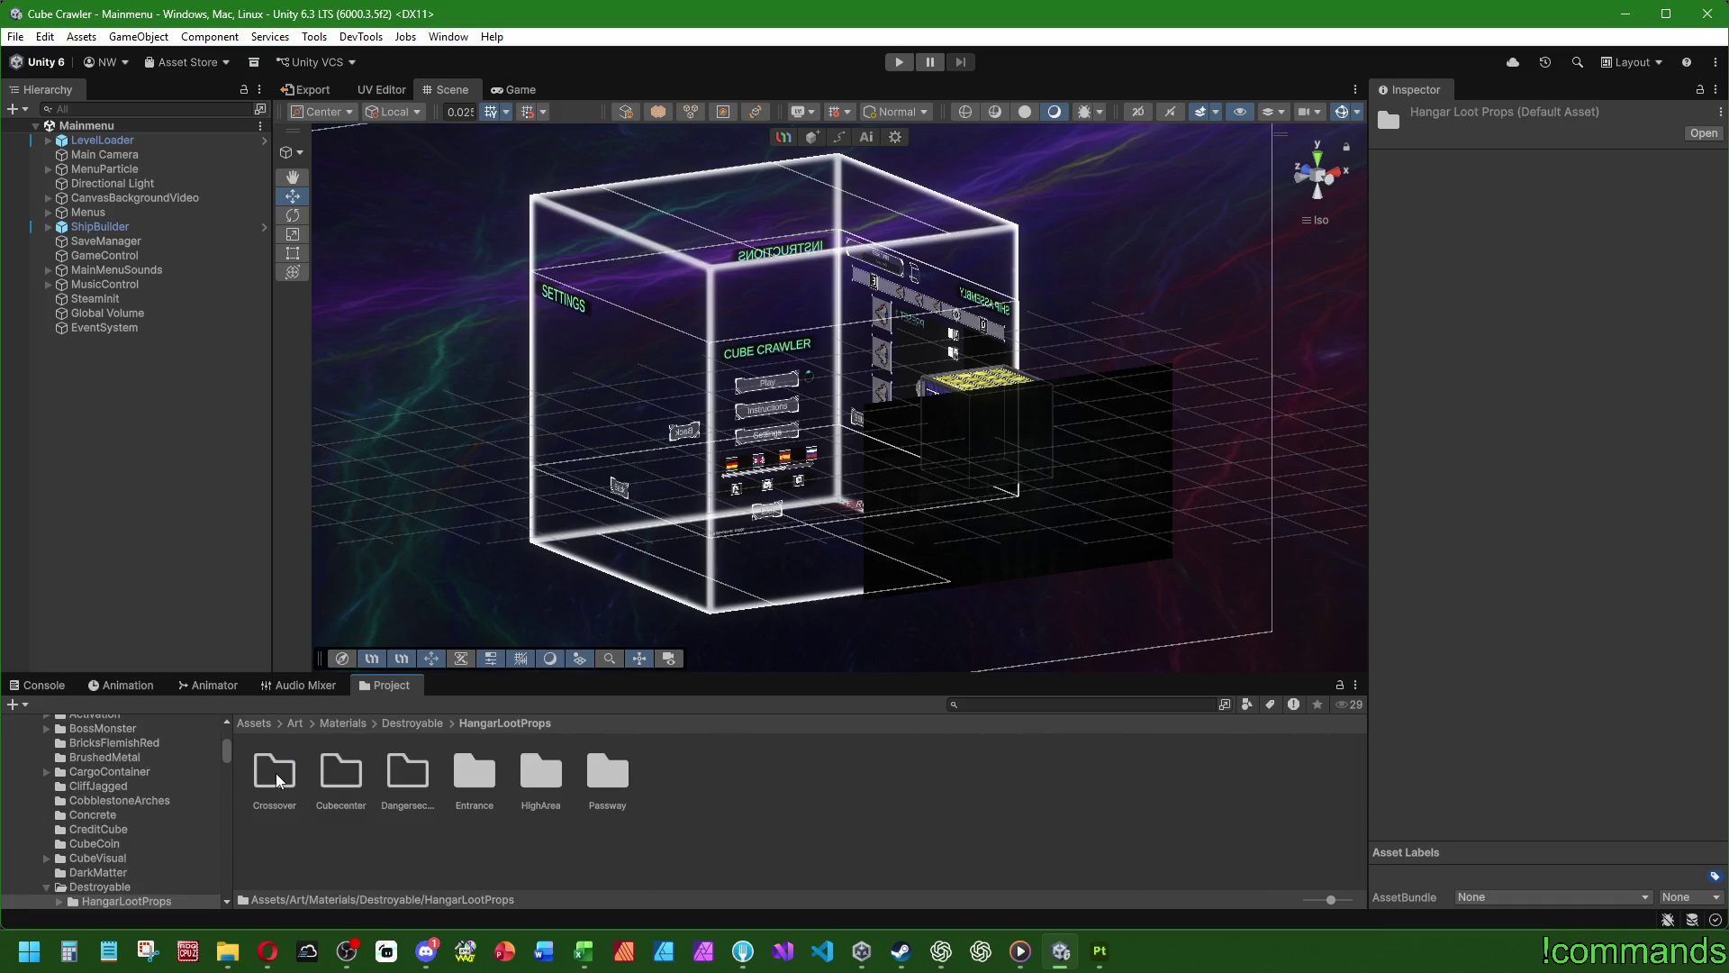
{"action": "double_click", "coordinate": [620, 776]}
{"action": "double_click", "coordinate": [274, 772]}
{"action": "left_click", "coordinate": [407, 770]}
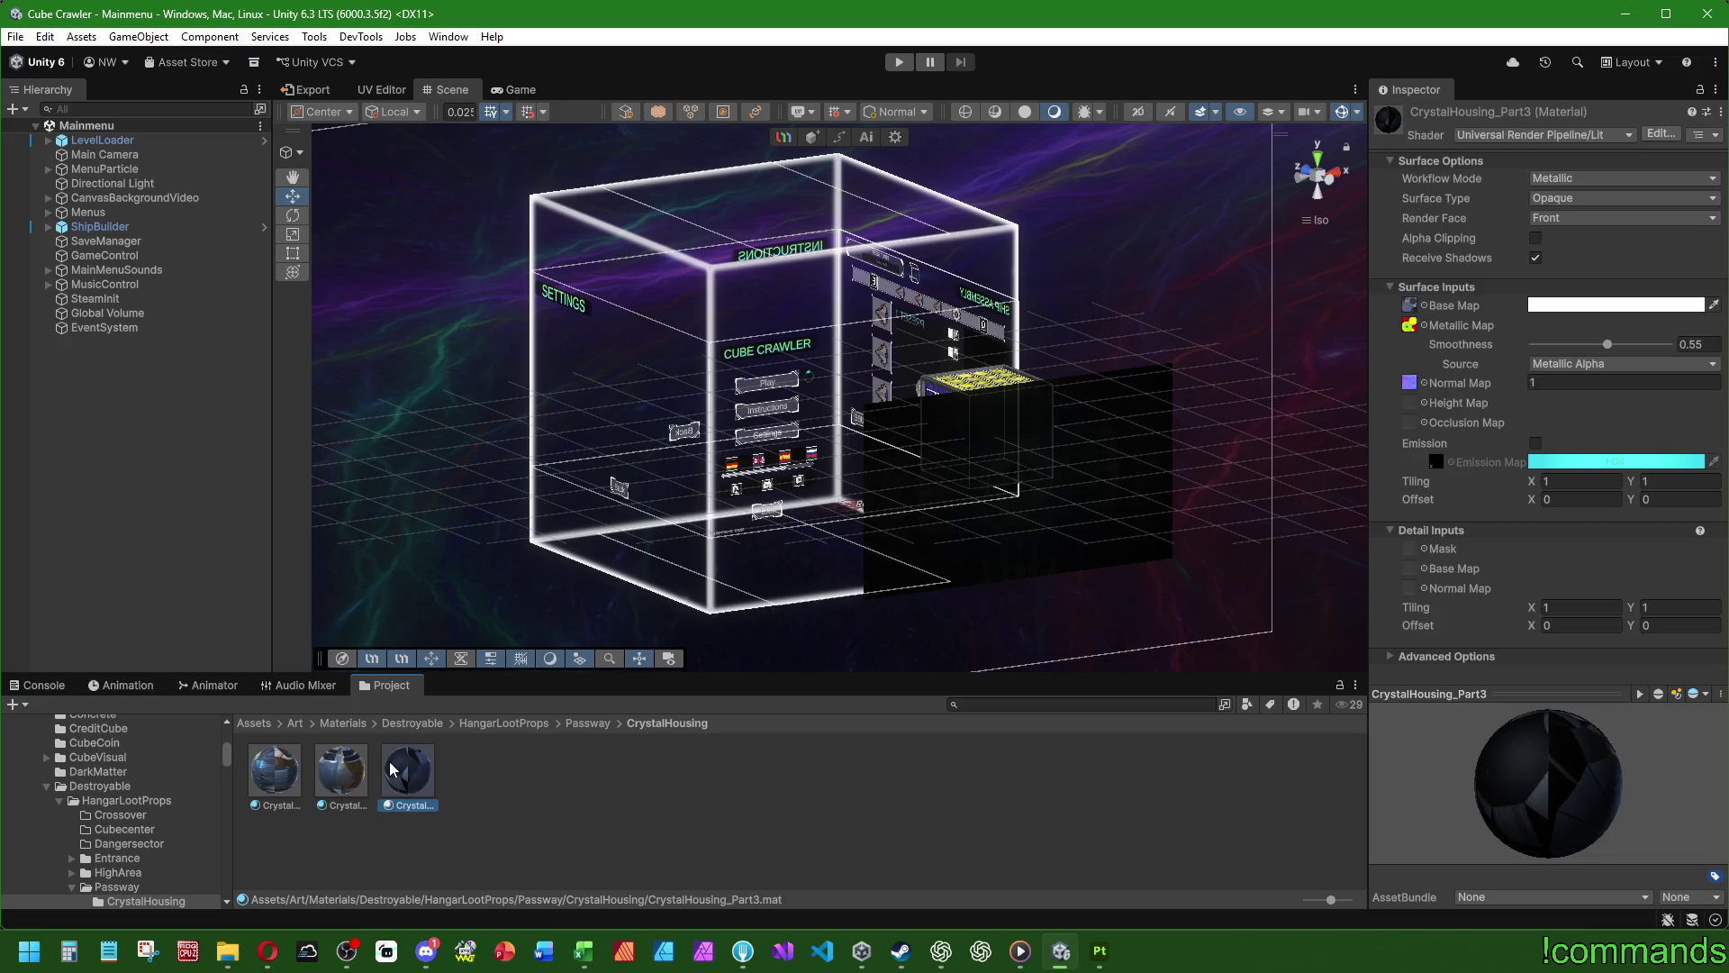
{"action": "left_click", "coordinate": [369, 773]}
{"action": "left_click", "coordinate": [283, 776]}
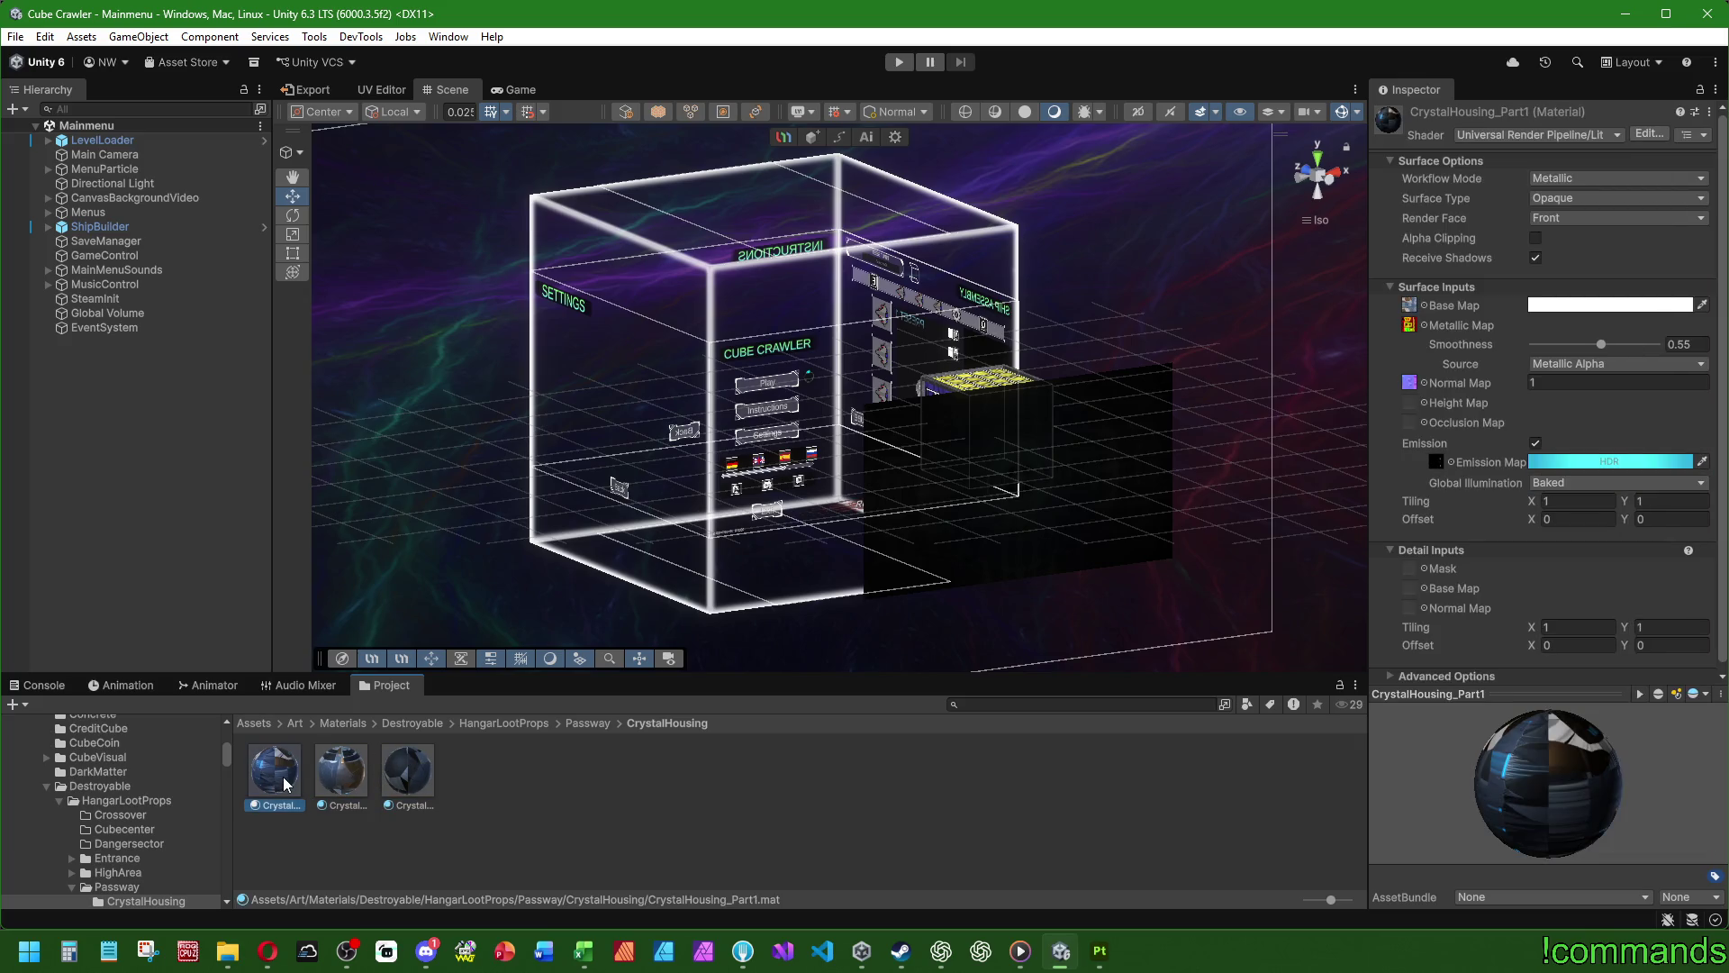
- Open the Materials/Ships/Bodies folder
{"action": "left_click", "coordinate": [333, 722]}
{"action": "scroll", "coordinate": [684, 758], "scroll_direction": "down", "scroll_amount": 2}
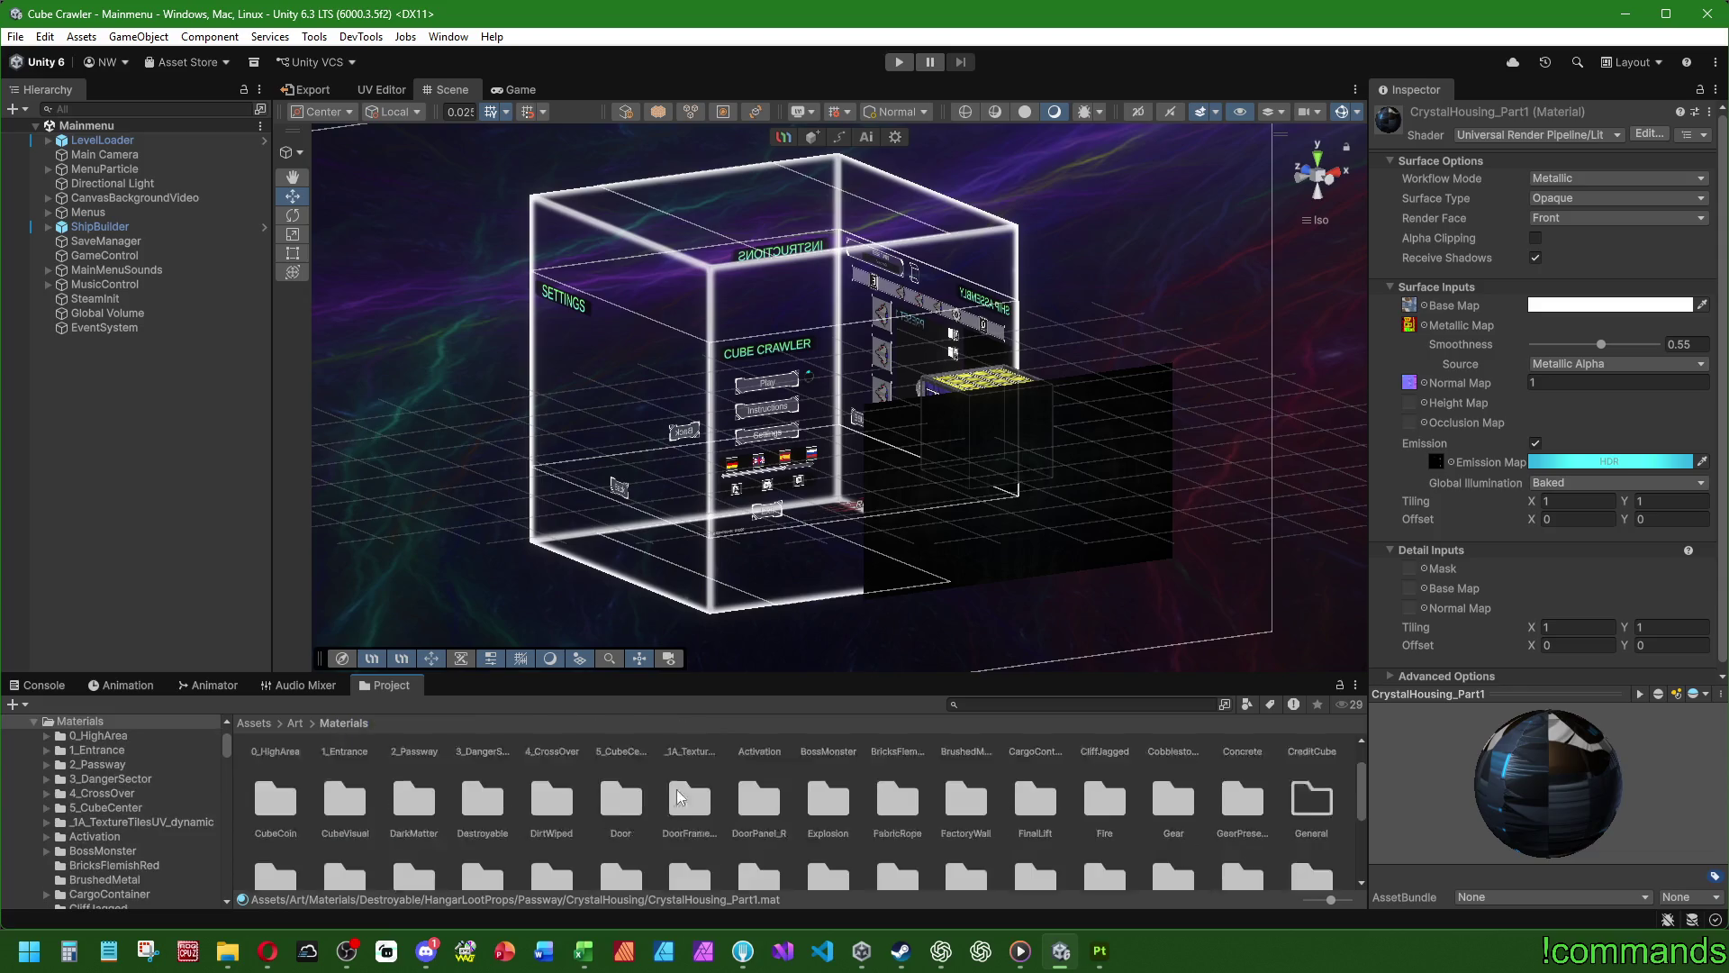
{"action": "scroll", "coordinate": [808, 829], "scroll_direction": "up", "scroll_amount": 1}
{"action": "double_click", "coordinate": [685, 809]}
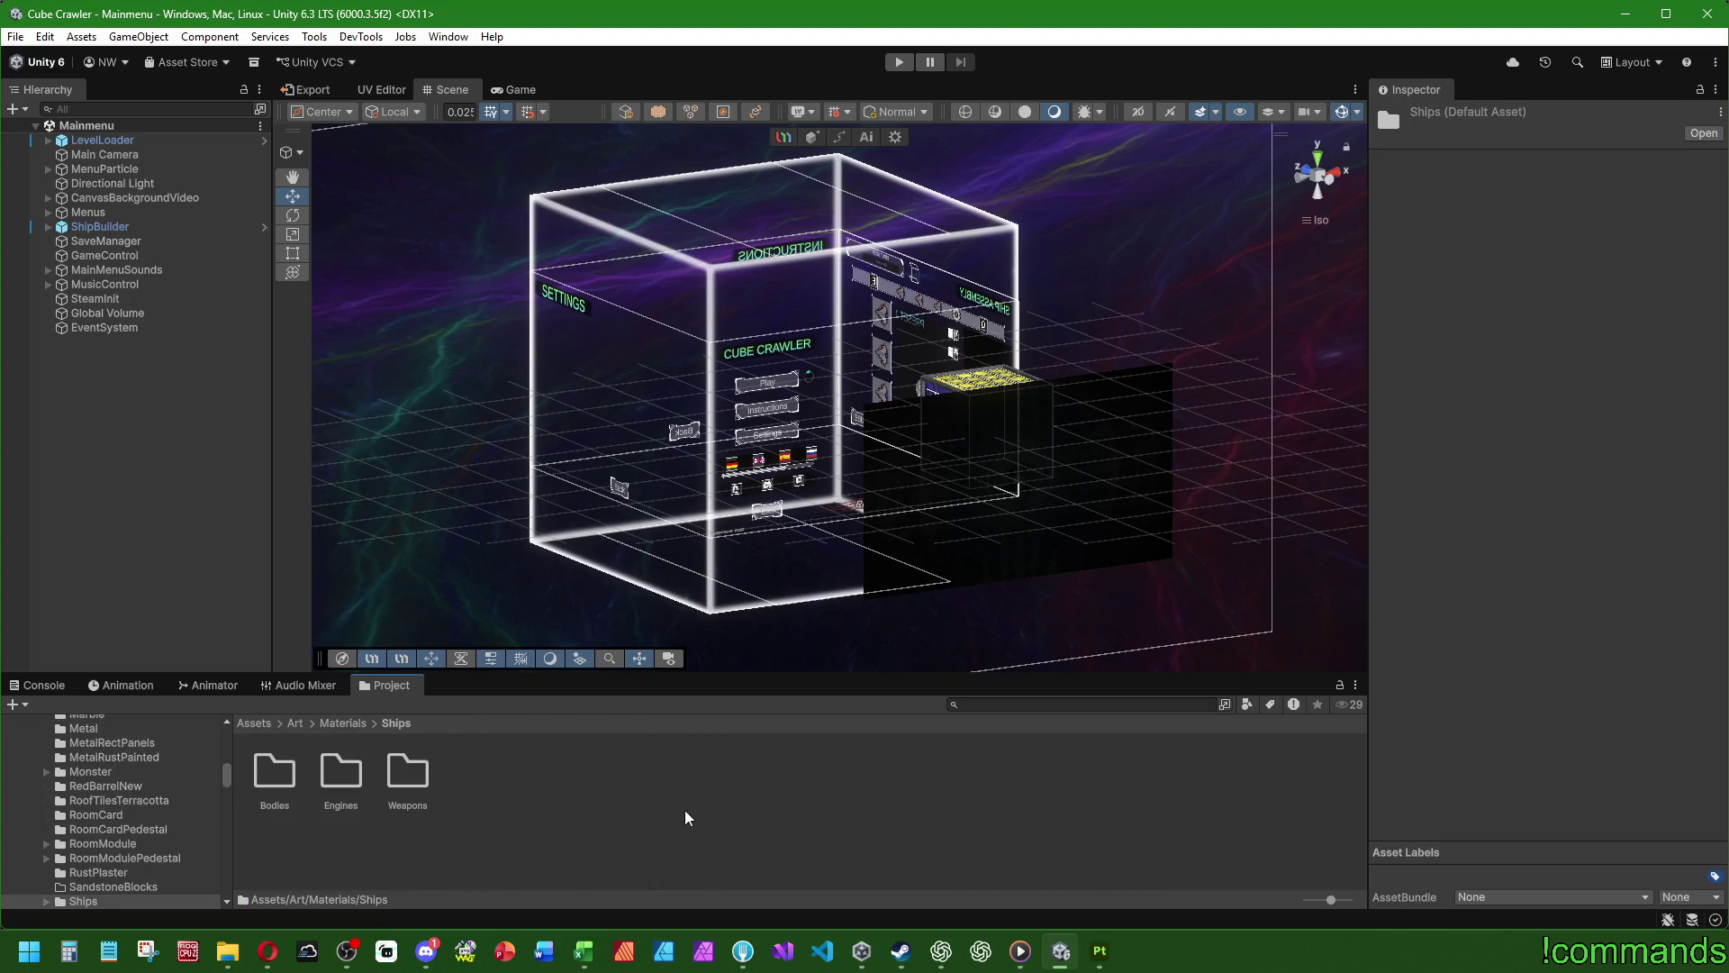
{"action": "double_click", "coordinate": [288, 768]}
{"action": "right_click", "coordinate": [397, 784]}
- Create an AegisFrame folder inside Bodies and open it
{"action": "mouse_move", "coordinate": [531, 272]}
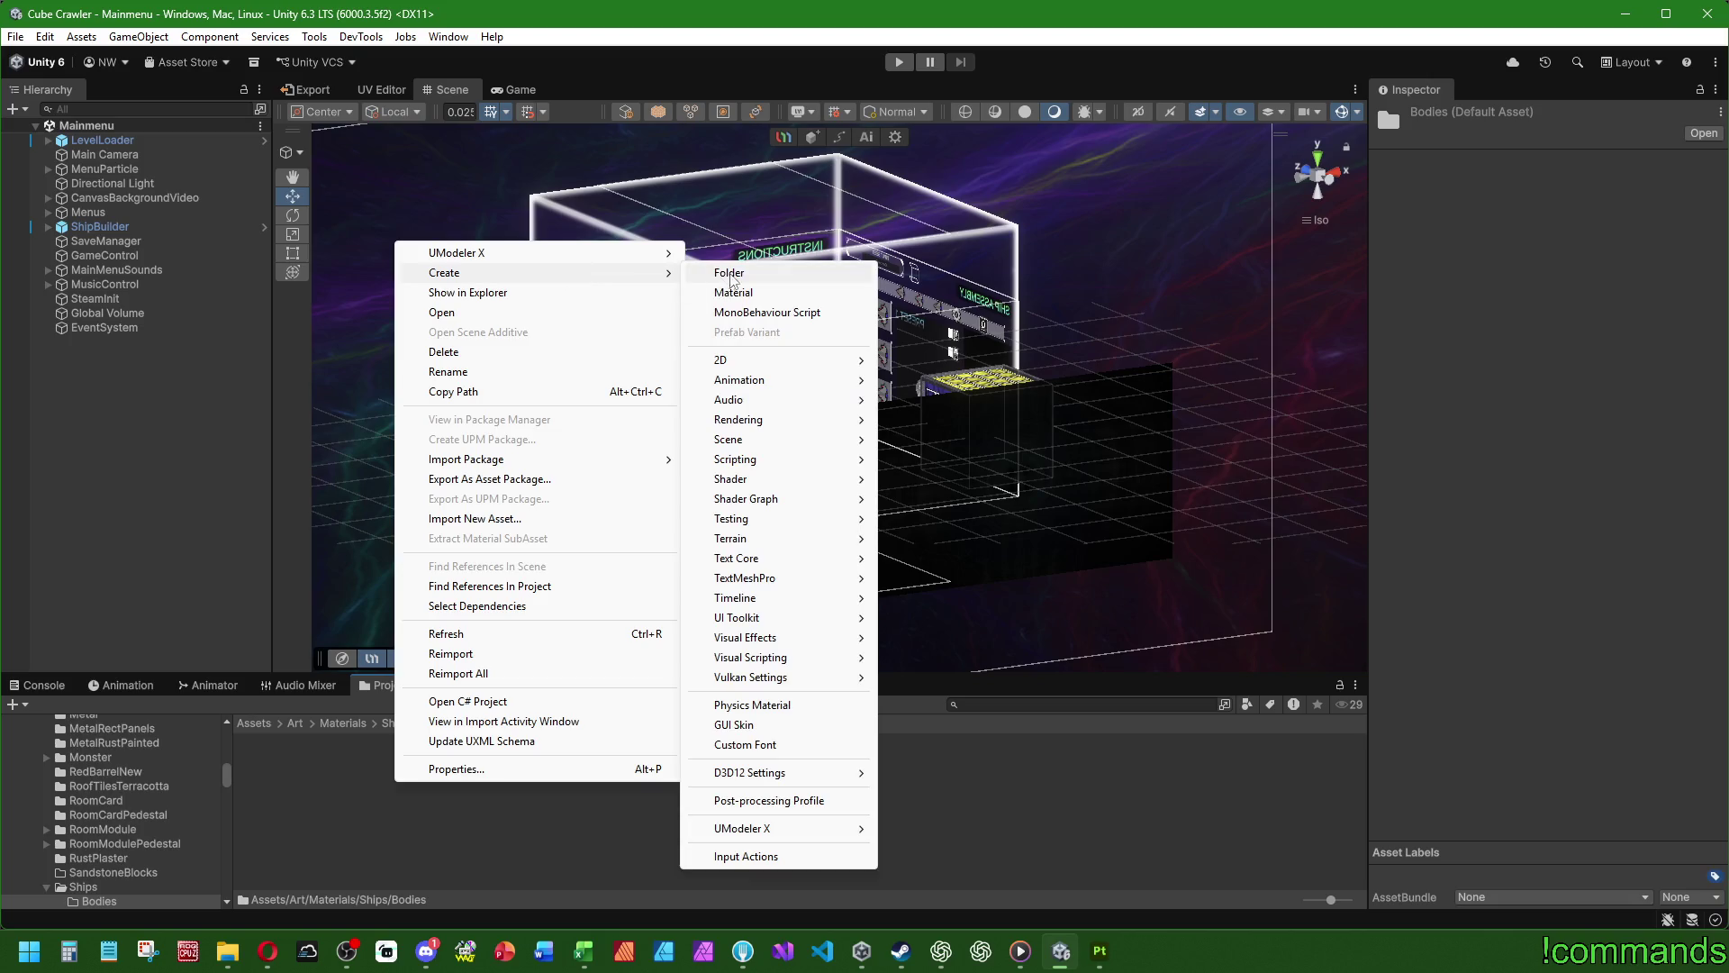
{"action": "left_click", "coordinate": [743, 268]}
{"action": "type", "text": "AegisFrame"}
{"action": "key", "text": "Return"}
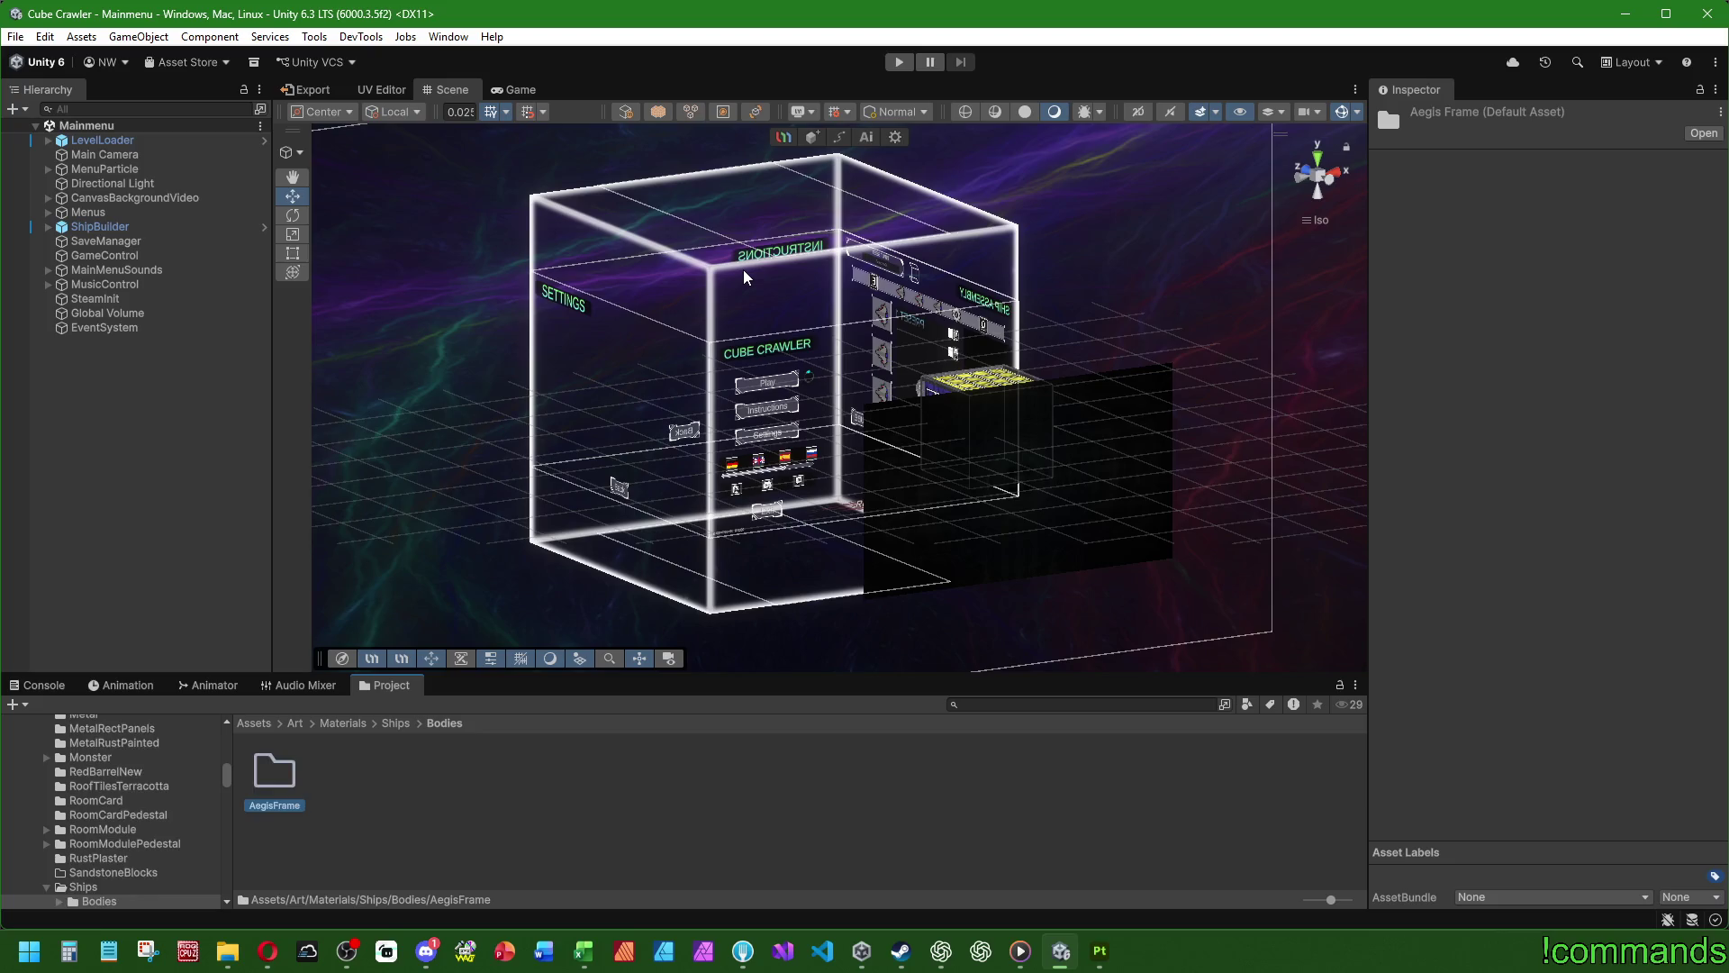
{"action": "double_click", "coordinate": [273, 771]}
- Paste a copy of the CrystalHousing_Part1 material and rename it AegisFrame
{"action": "key", "text": "ctrl+v"}
{"action": "key", "text": "F2"}
{"action": "type", "text": "AegisFrame"}
{"action": "key", "text": "Return"}
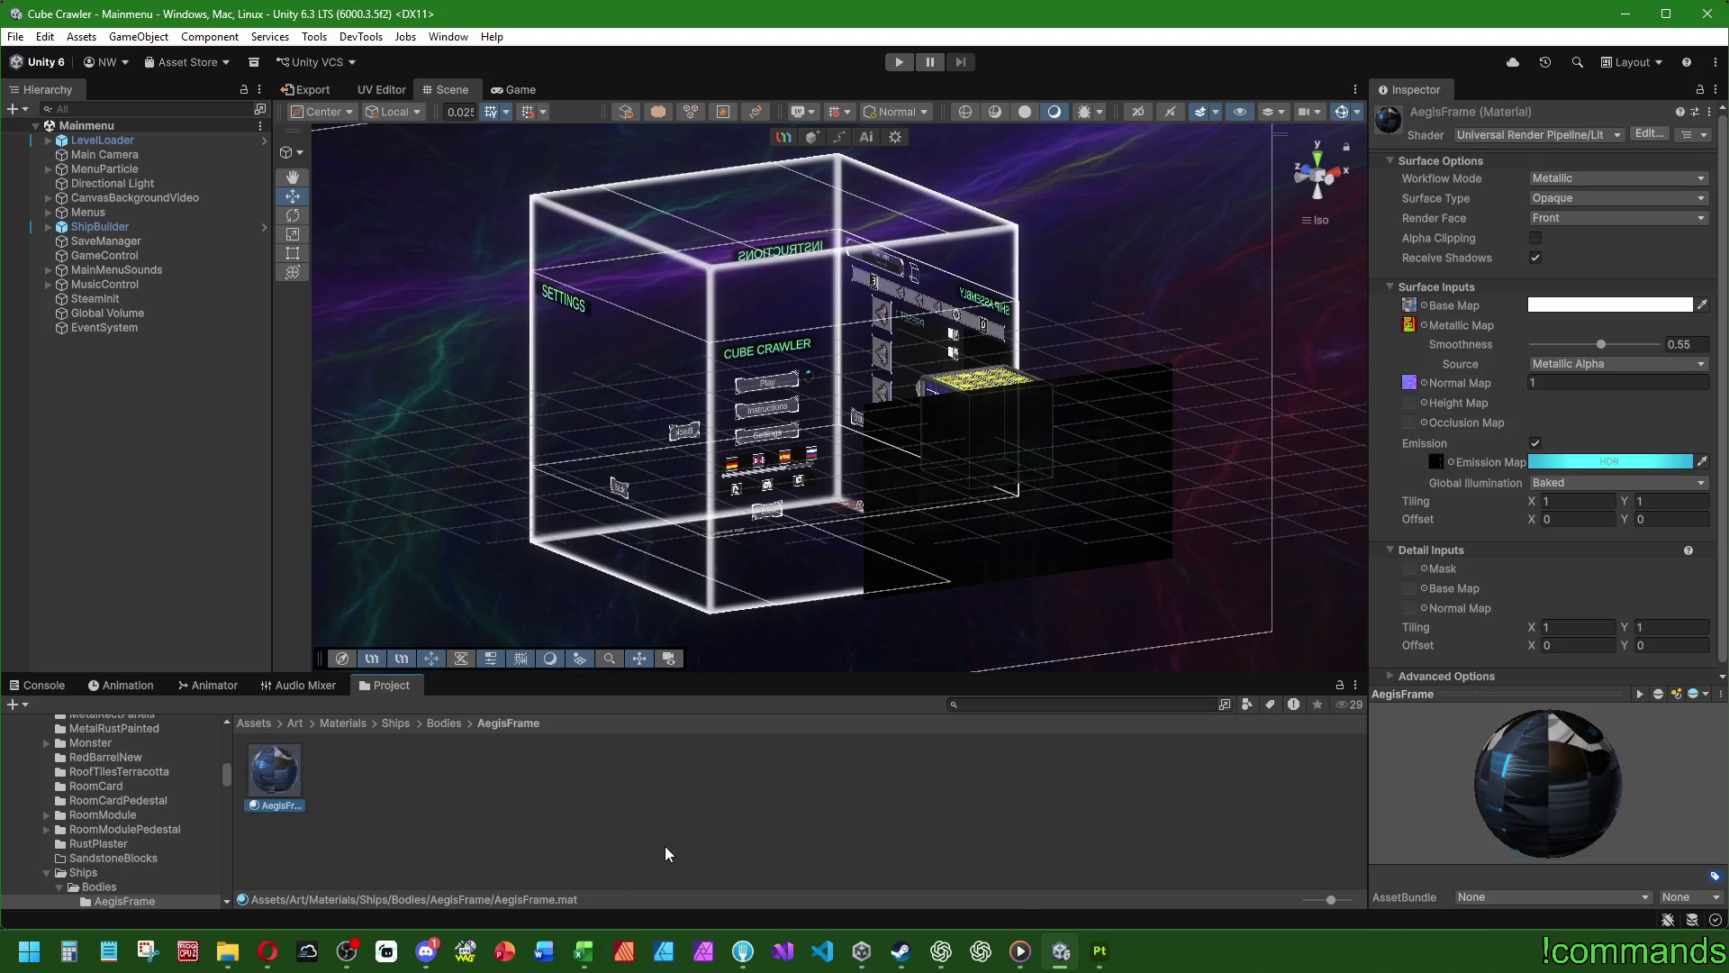
{"action": "key", "text": "F2"}
{"action": "key", "text": "Return"}
- Assign the AegisFrame textures as the material's base map and metallic map
{"action": "left_click", "coordinate": [1424, 305]}
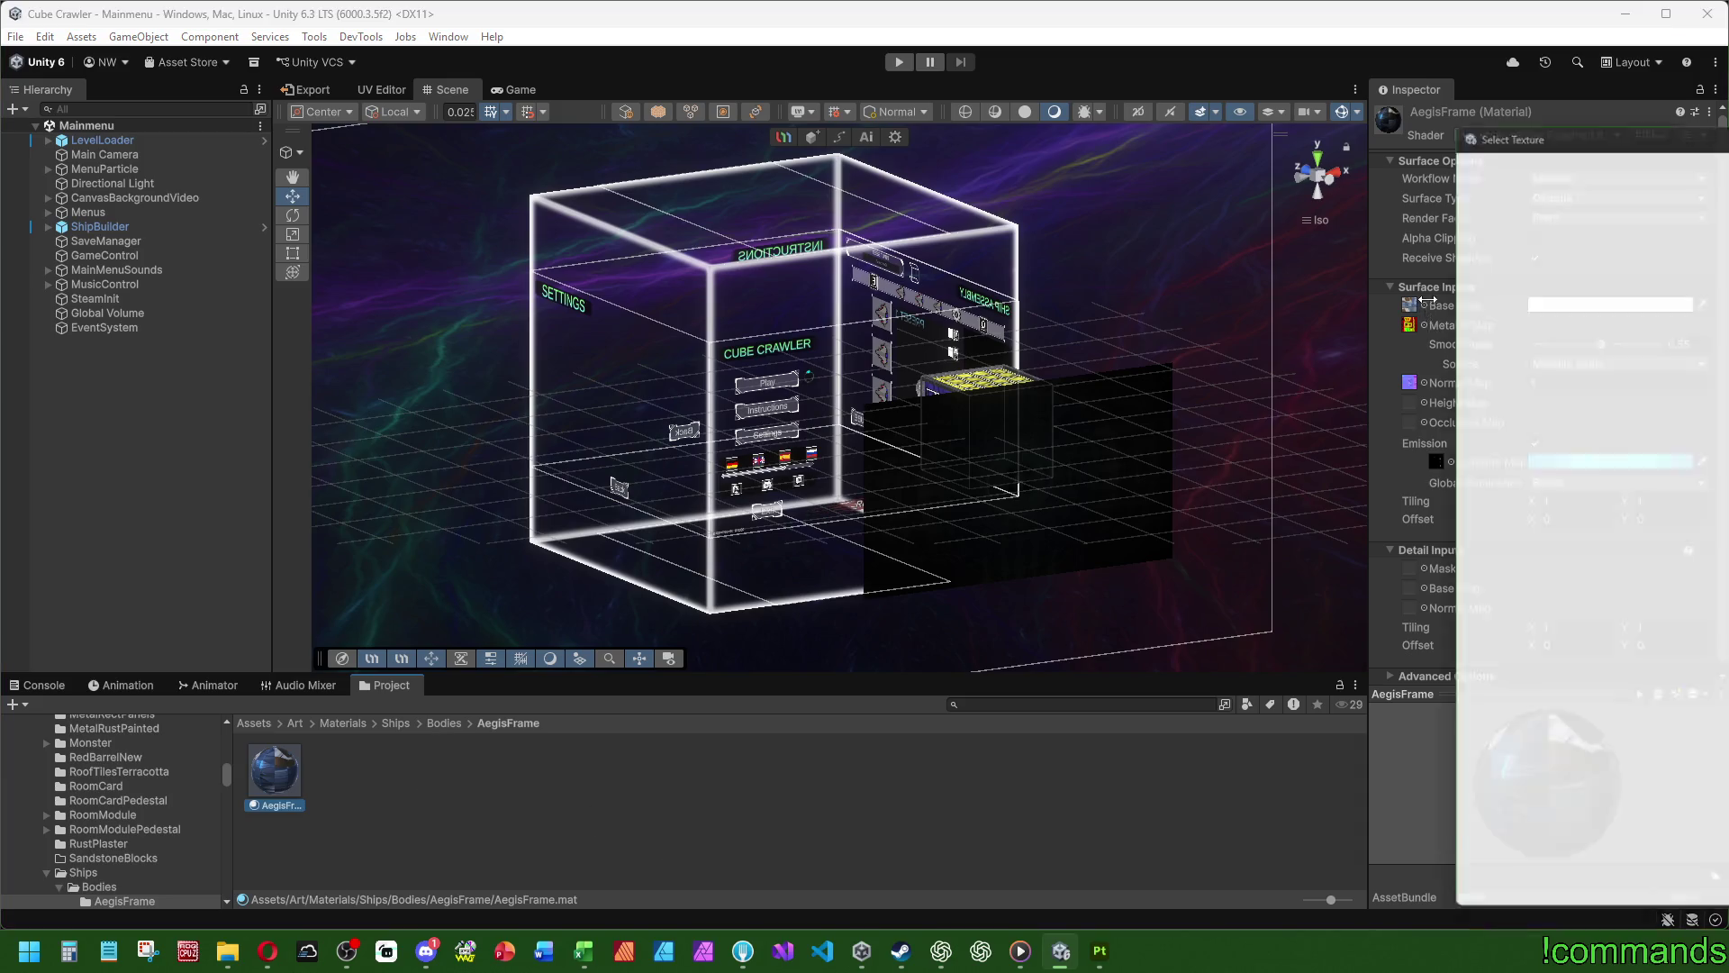
{"action": "left_click_drag", "start_coordinate": [1560, 148], "coordinate": [587, 89]}
{"action": "type", "text": "AegisFrame"}
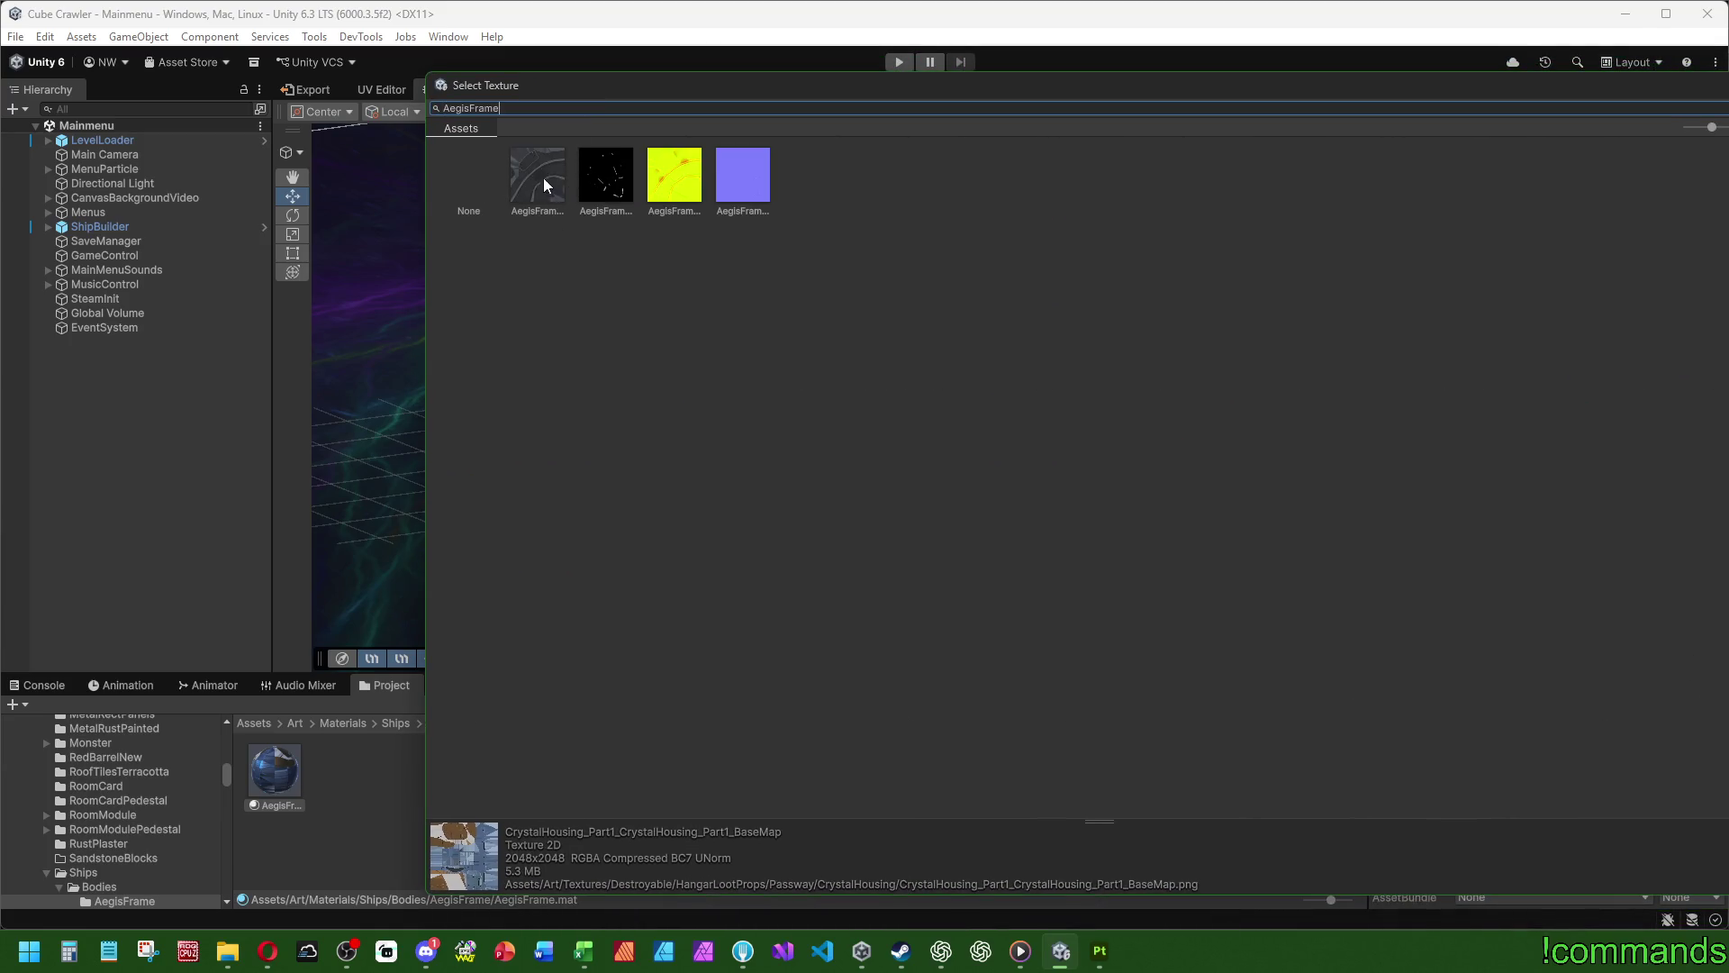
{"action": "double_click", "coordinate": [543, 185]}
{"action": "left_click", "coordinate": [1425, 326]}
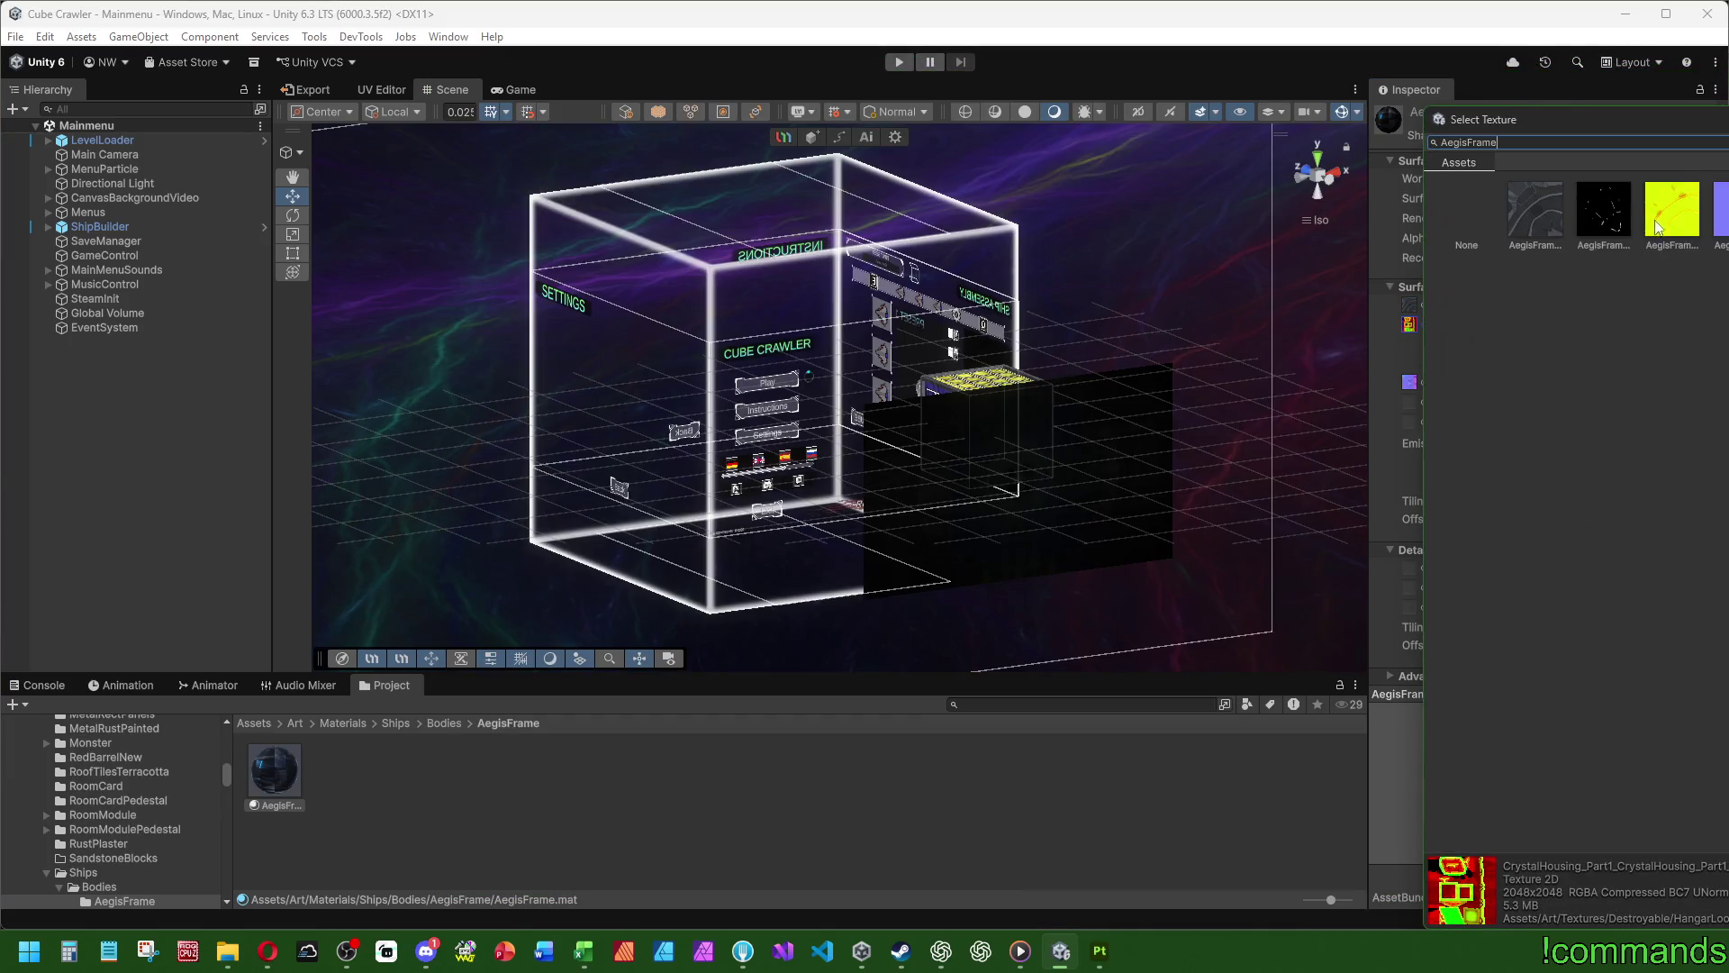
{"action": "double_click", "coordinate": [1655, 230]}
- Assign the AegisFrame texture as Emission Map and check the glow in the preview
{"action": "left_click", "coordinate": [1425, 383]}
{"action": "key", "text": "Escape"}
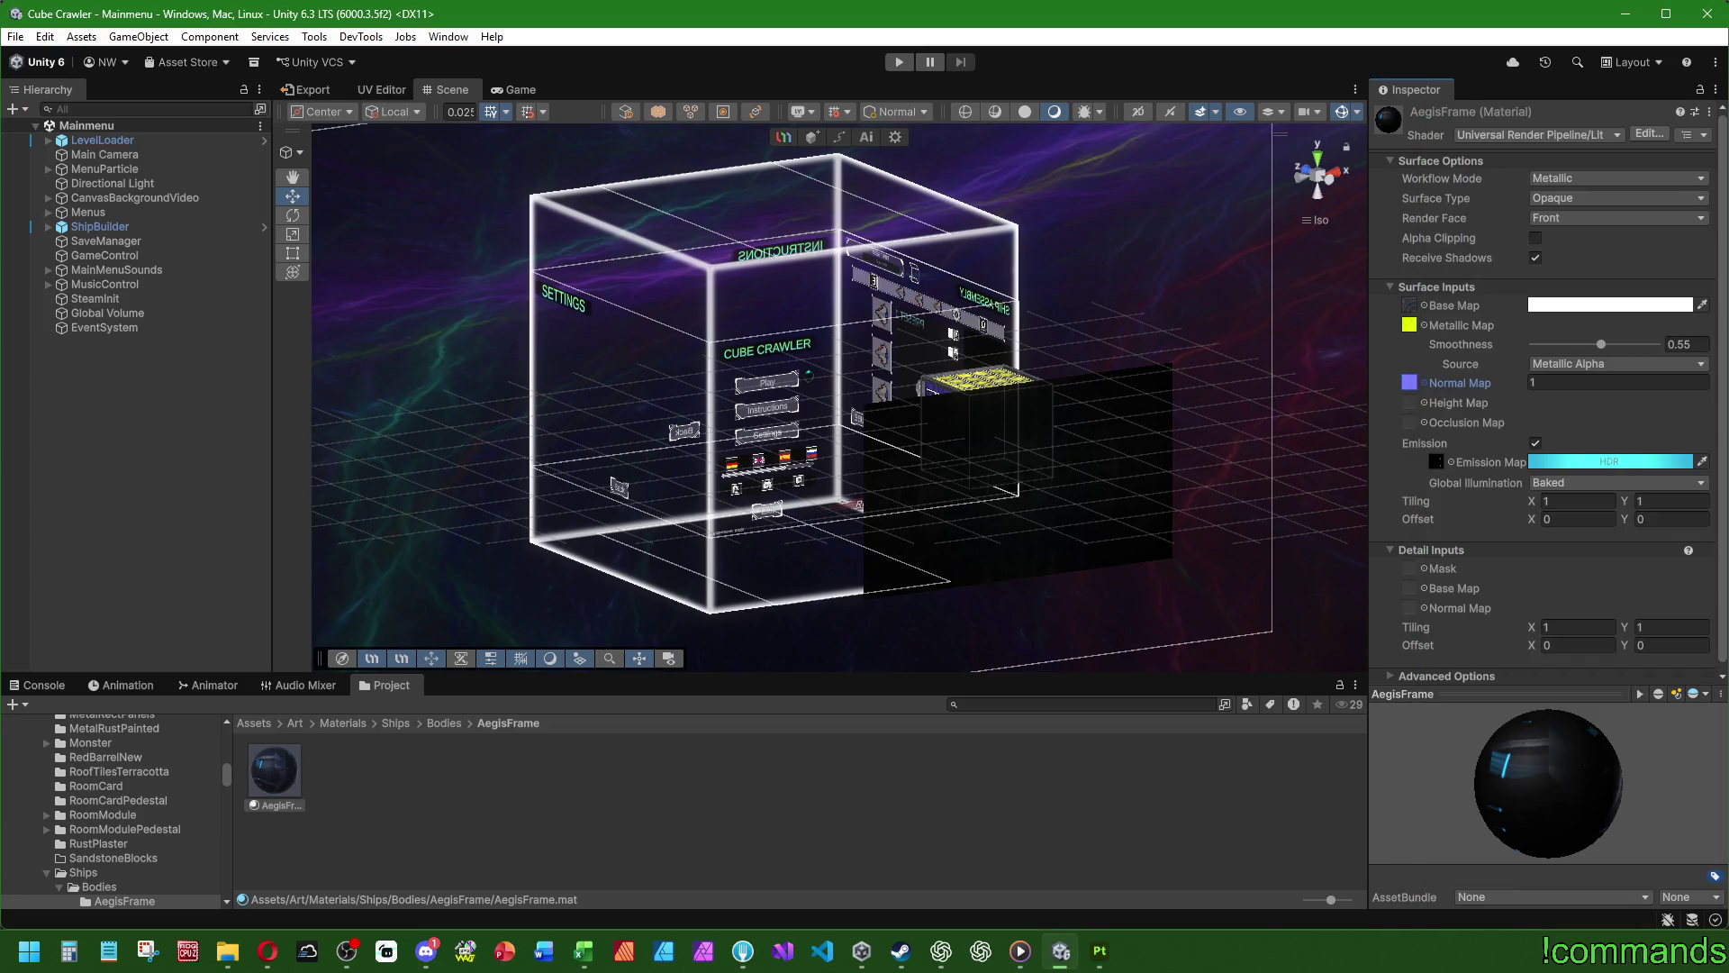
{"action": "left_click", "coordinate": [1451, 463]}
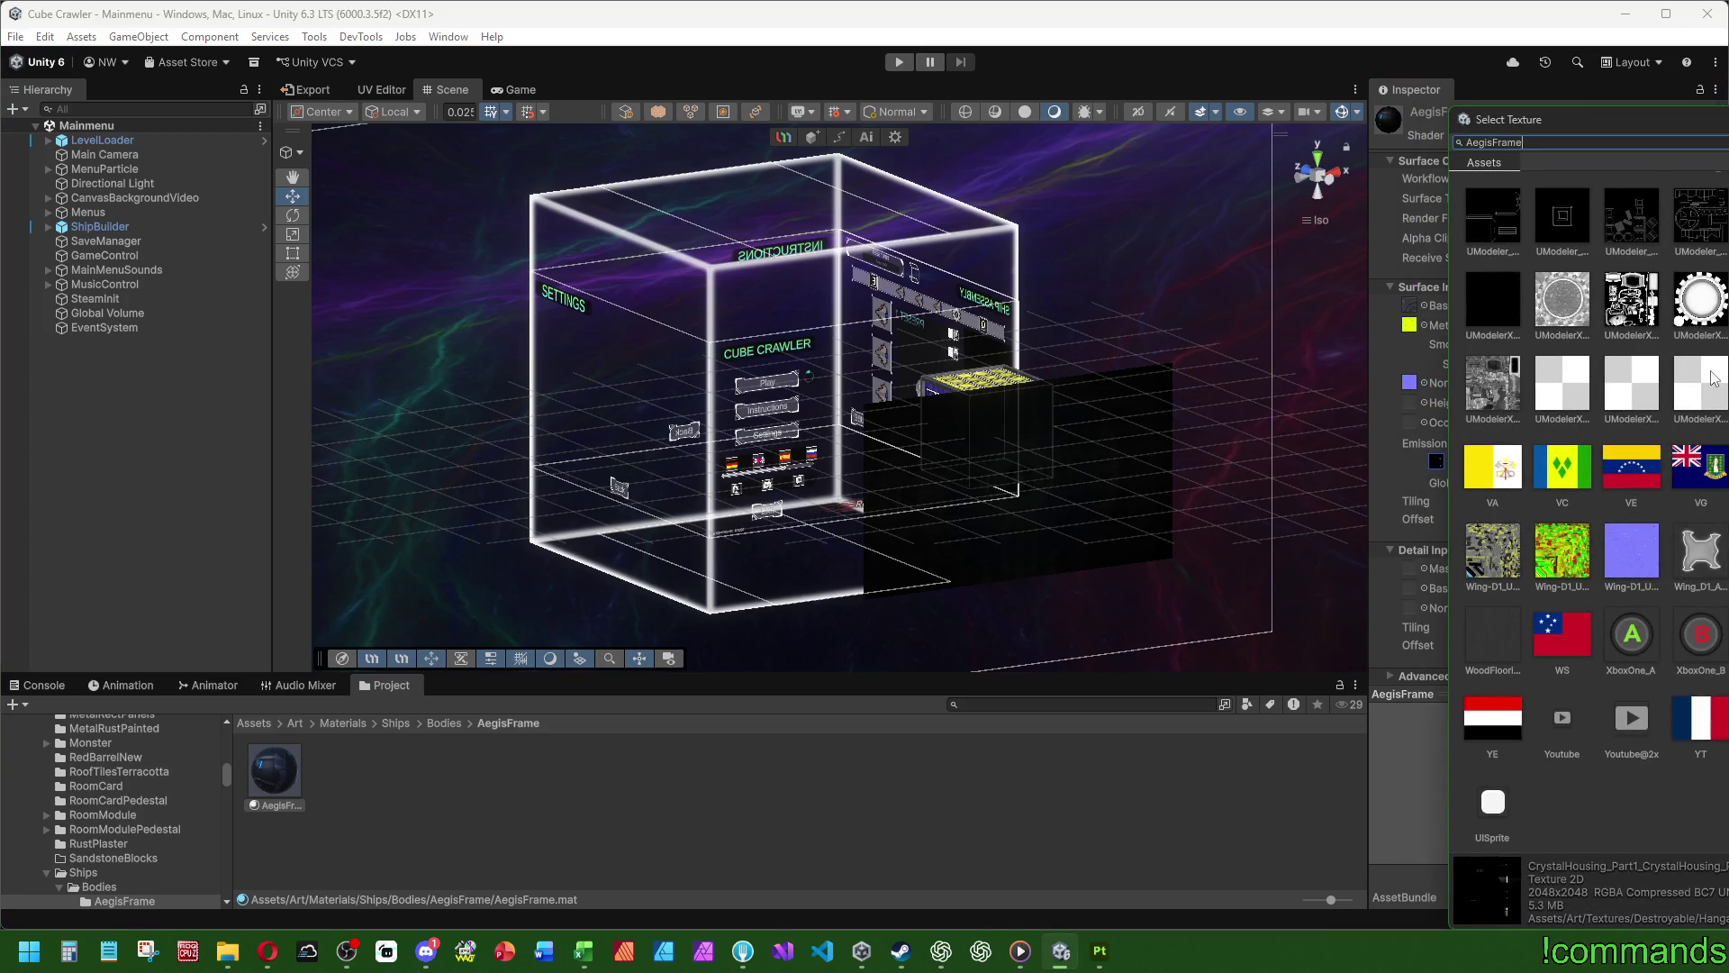
{"action": "double_click", "coordinate": [1641, 224]}
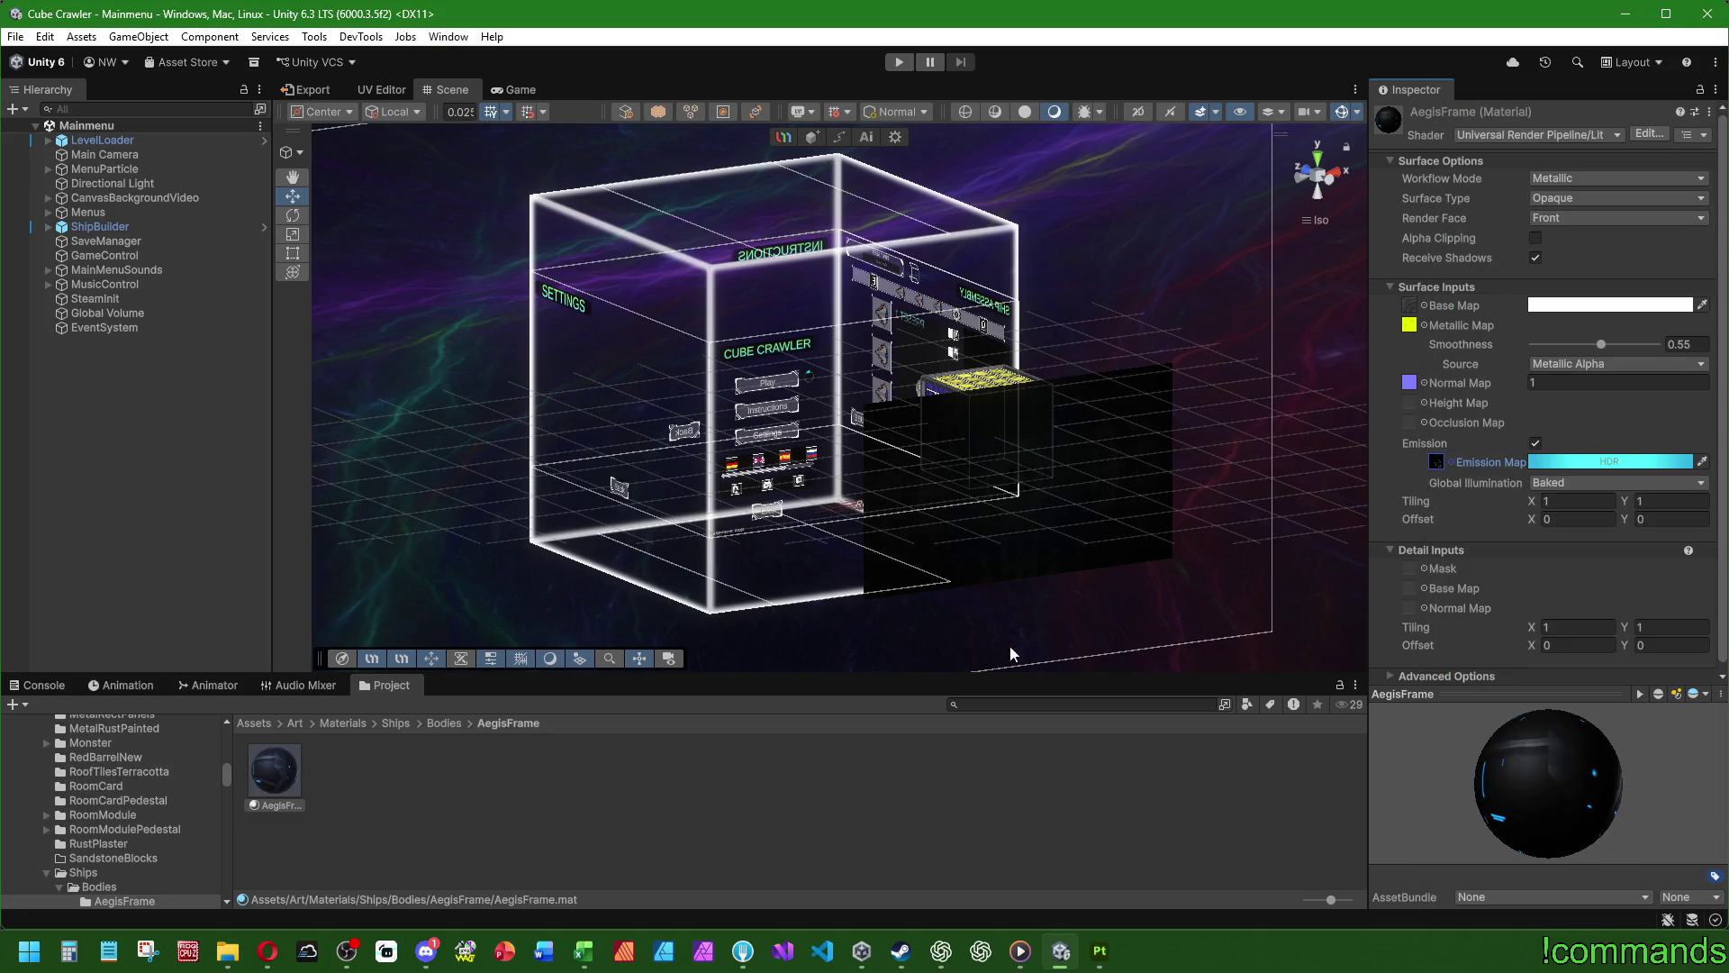
{"action": "mouse_move", "coordinate": [1608, 785]}
{"action": "left_mouse_down"}
{"action": "mouse_move", "coordinate": [1400, 764]}
{"action": "mouse_move", "coordinate": [1473, 675]}
{"action": "mouse_move", "coordinate": [1576, 764]}
{"action": "mouse_move", "coordinate": [1439, 773]}
{"action": "left_mouse_up"}
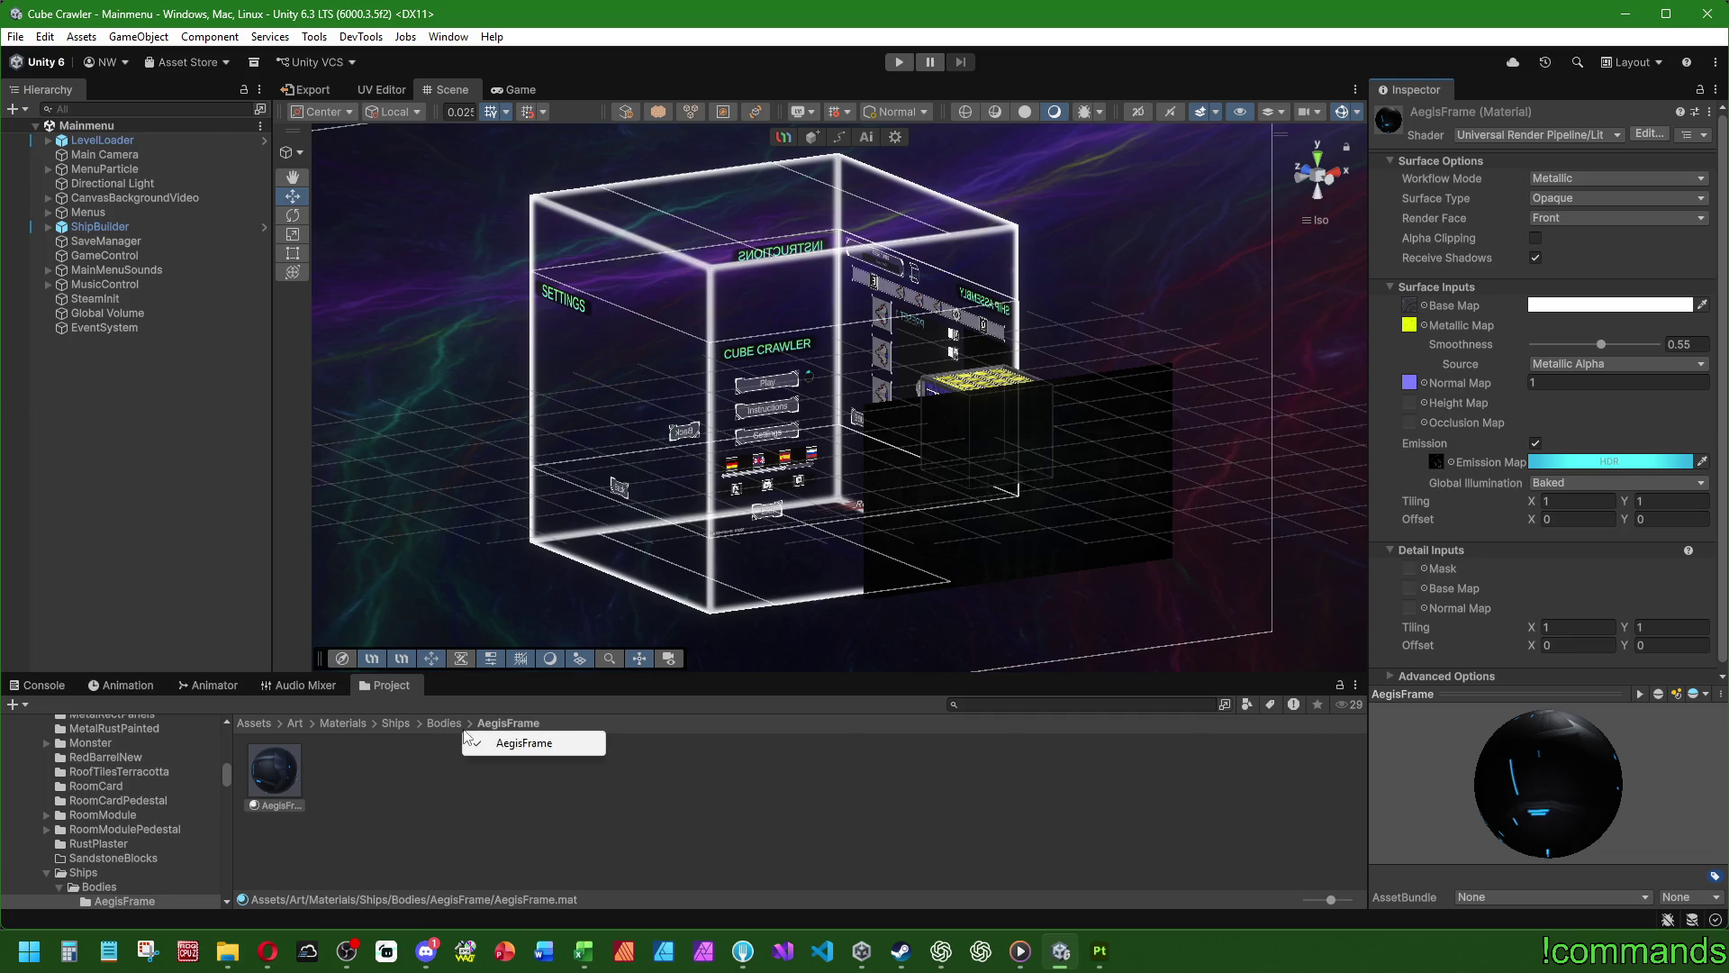
- Browse to Assets/SubstanceObj/Ships/Bodies and select the AegisFrame_Body model asset
{"action": "left_click", "coordinate": [380, 815]}
{"action": "left_click", "coordinate": [264, 725]}
{"action": "scroll", "coordinate": [544, 813], "scroll_direction": "down", "scroll_amount": 1}
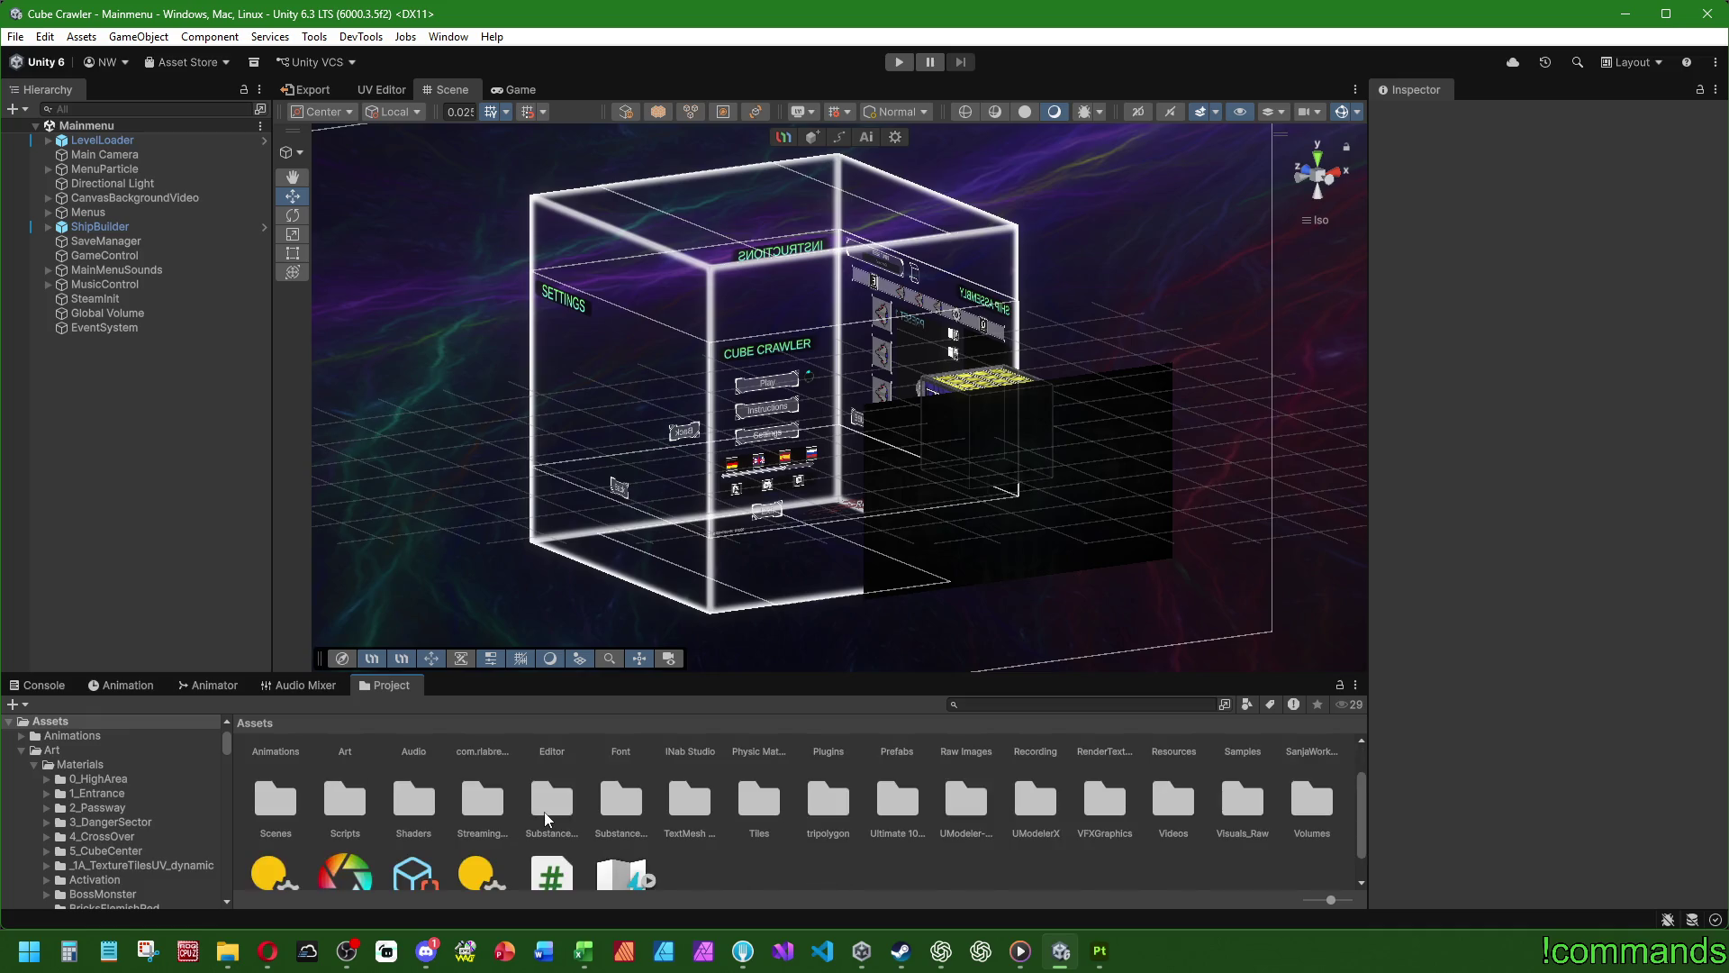
{"action": "double_click", "coordinate": [600, 815]}
{"action": "scroll", "coordinate": [600, 818], "scroll_direction": "up", "scroll_amount": 1}
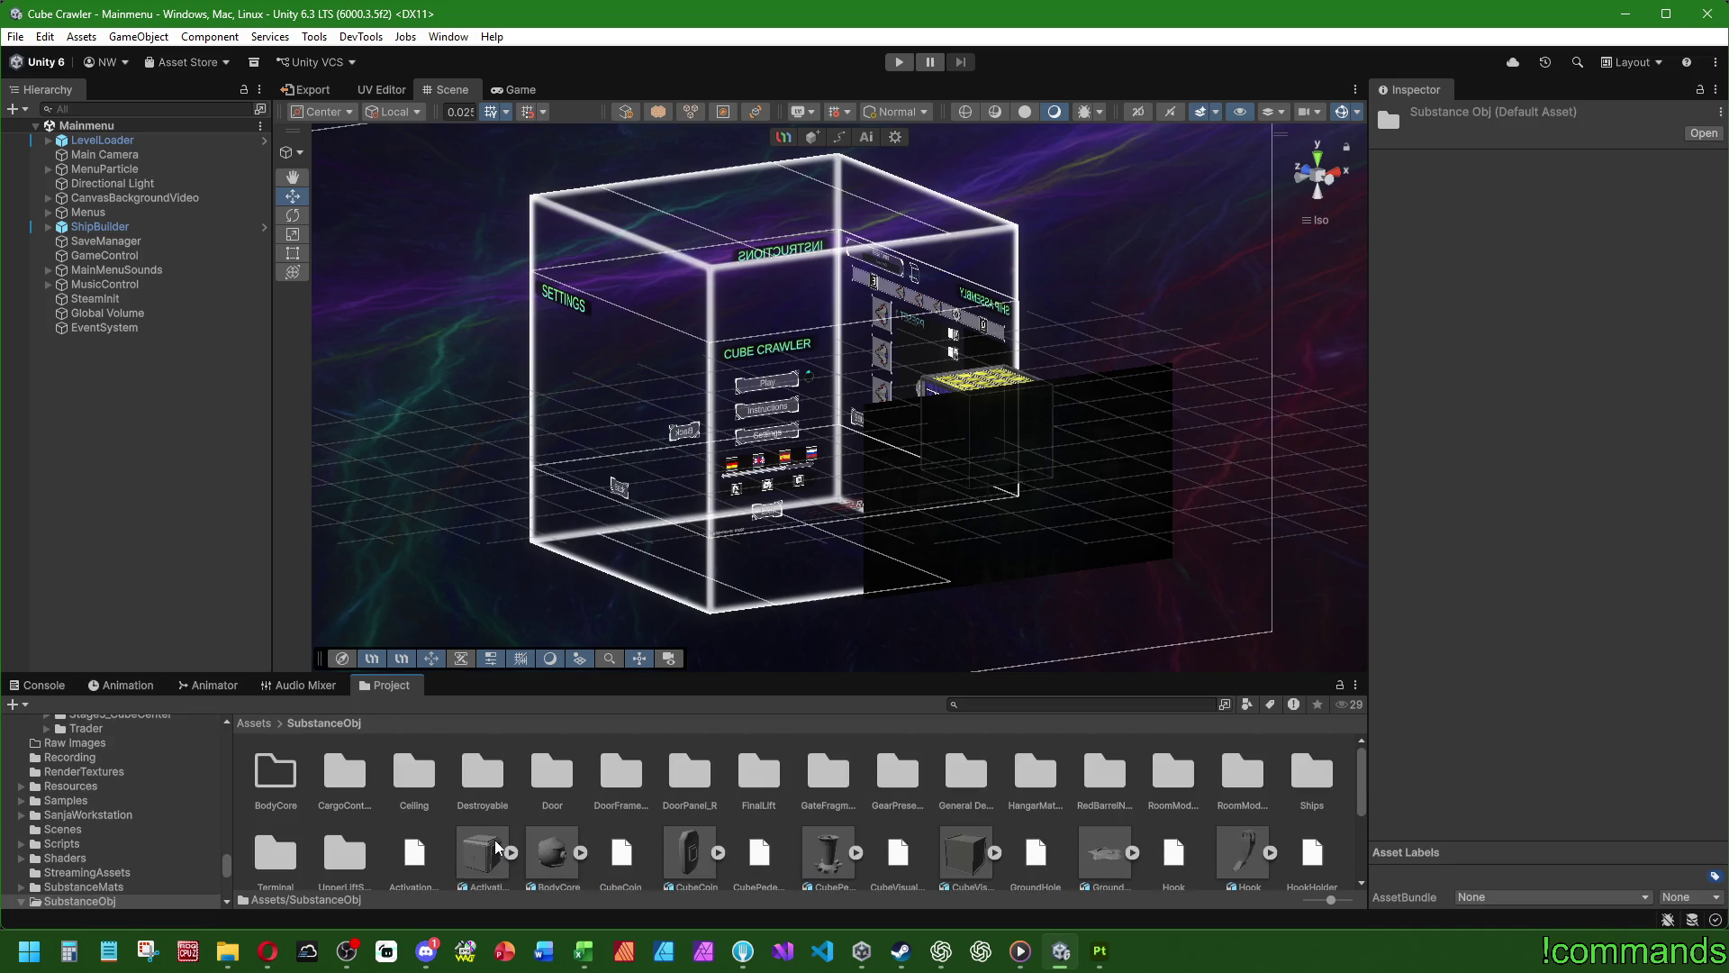
{"action": "left_click", "coordinate": [1308, 792]}
{"action": "double_click", "coordinate": [1308, 794]}
{"action": "double_click", "coordinate": [279, 776]}
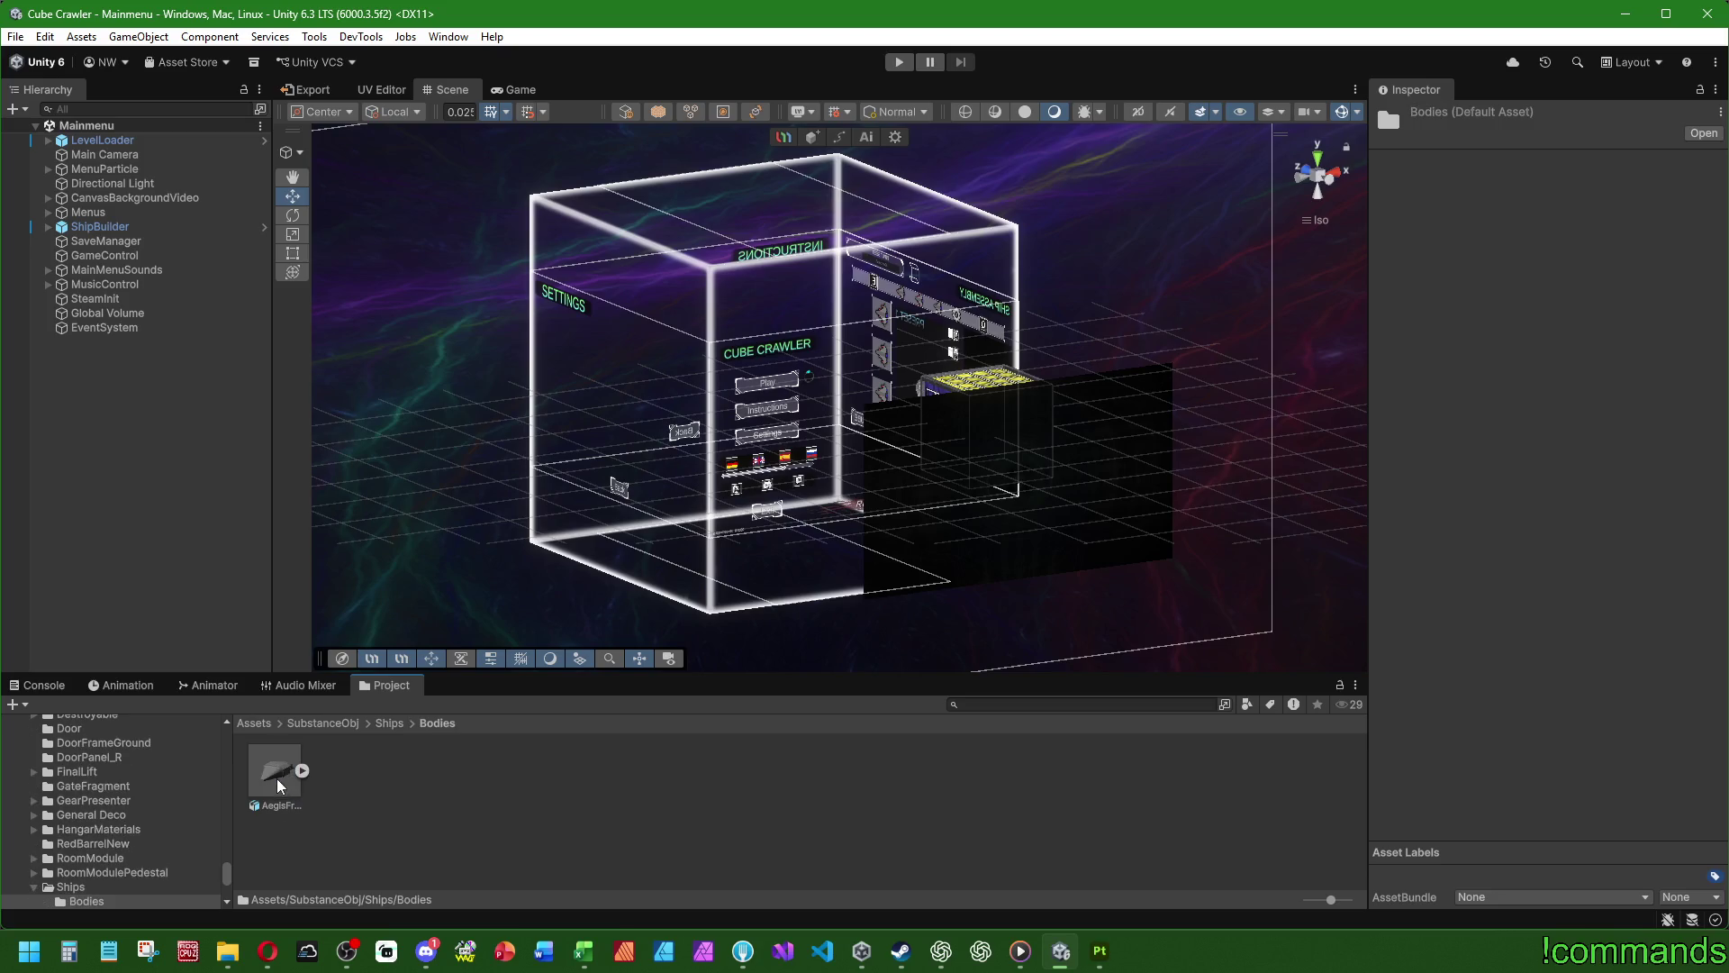
{"action": "left_click", "coordinate": [272, 776]}
{"action": "left_click_drag", "start_coordinate": [1549, 815], "coordinate": [1513, 815]}
- Drag AegisFrame_Body into the Mainmenu scene and frame it in the Scene view
{"action": "left_click", "coordinate": [134, 483]}
{"action": "left_click_drag", "start_coordinate": [133, 484], "coordinate": [134, 484]}
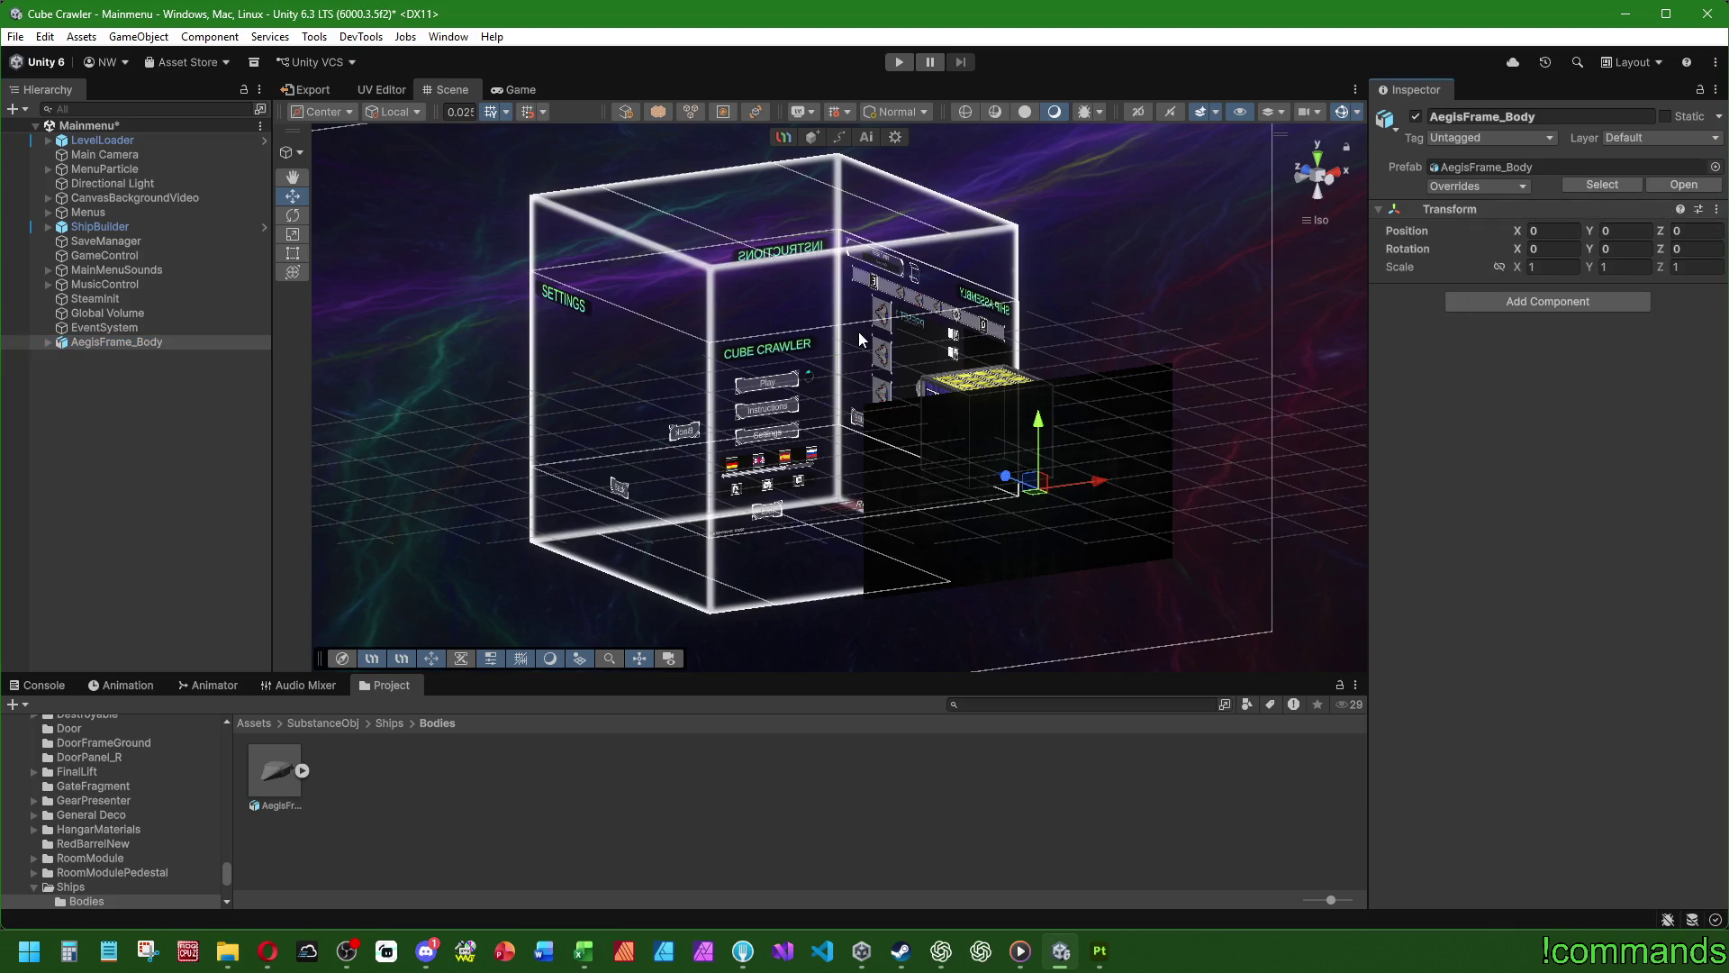
{"action": "key", "text": "f"}
{"action": "mouse_move", "coordinate": [858, 332]}
{"action": "left_mouse_down", "text": "alt"}
{"action": "mouse_move", "coordinate": [449, 443]}
{"action": "mouse_move", "coordinate": [691, 463]}
{"action": "mouse_move", "coordinate": [635, 506]}
{"action": "left_mouse_up", "text": "alt"}
{"action": "scroll", "coordinate": [931, 446], "scroll_direction": "up", "scroll_amount": 3}
{"action": "left_click", "coordinate": [166, 483]}
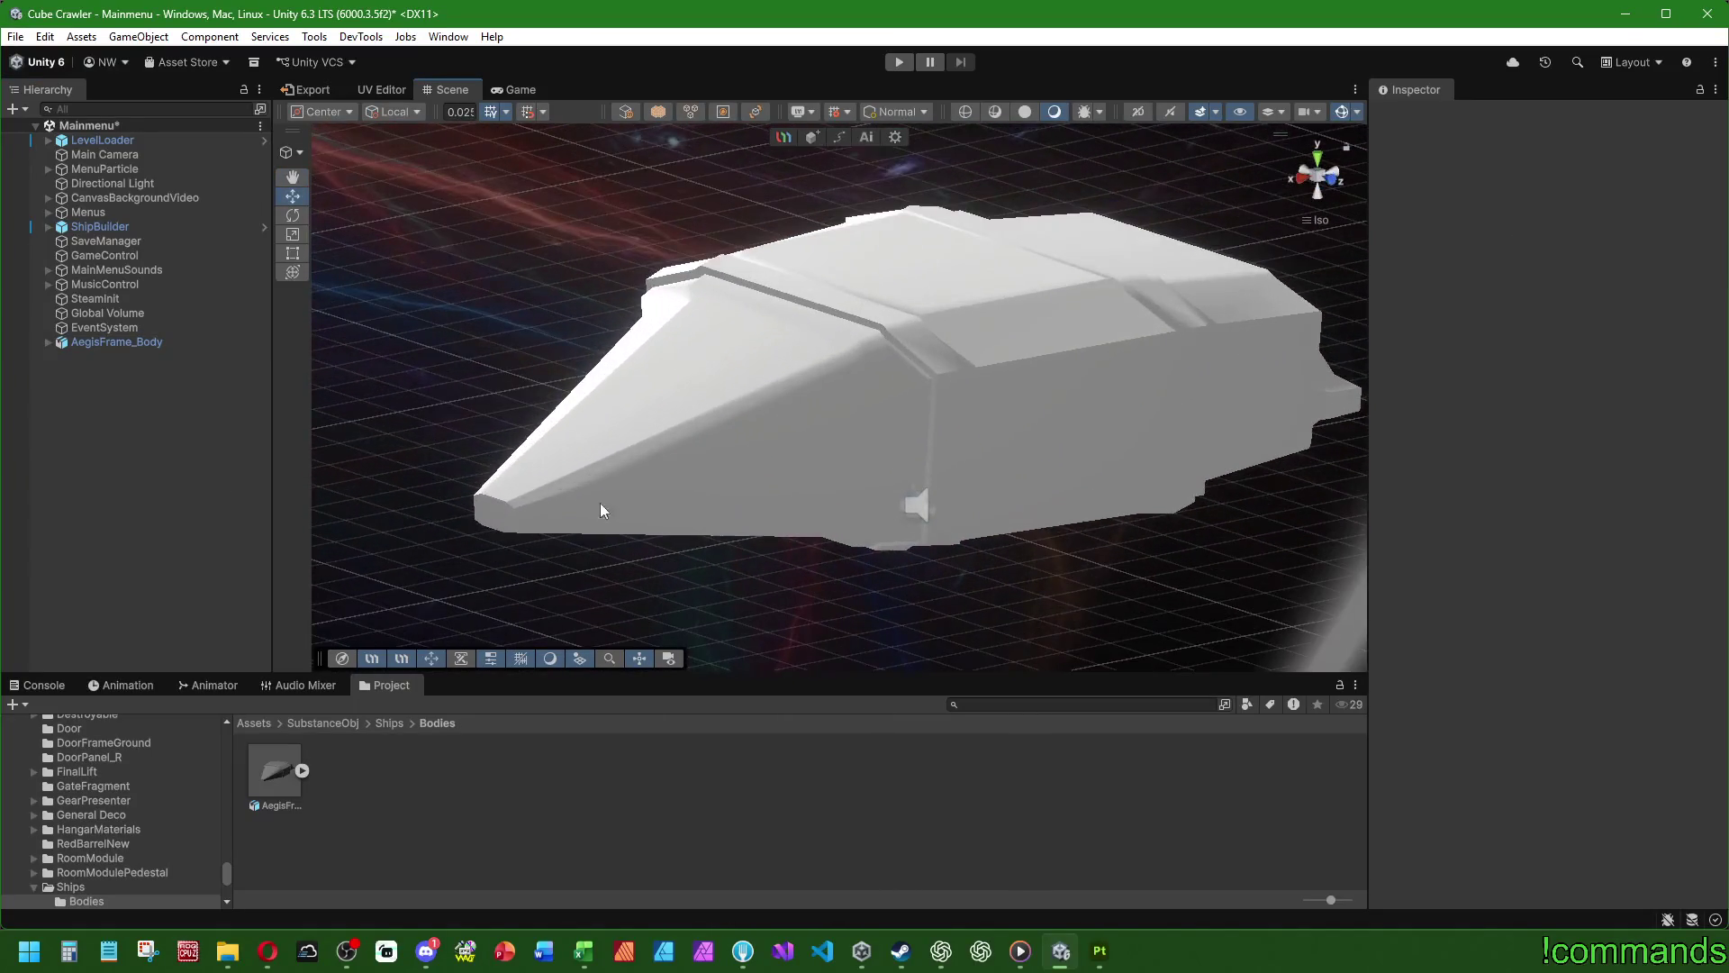
{"action": "left_click", "coordinate": [131, 342]}
- Try smoothing angles of 45, 35, 40, 25 and 20 in the model's import settings
{"action": "left_click", "coordinate": [276, 773]}
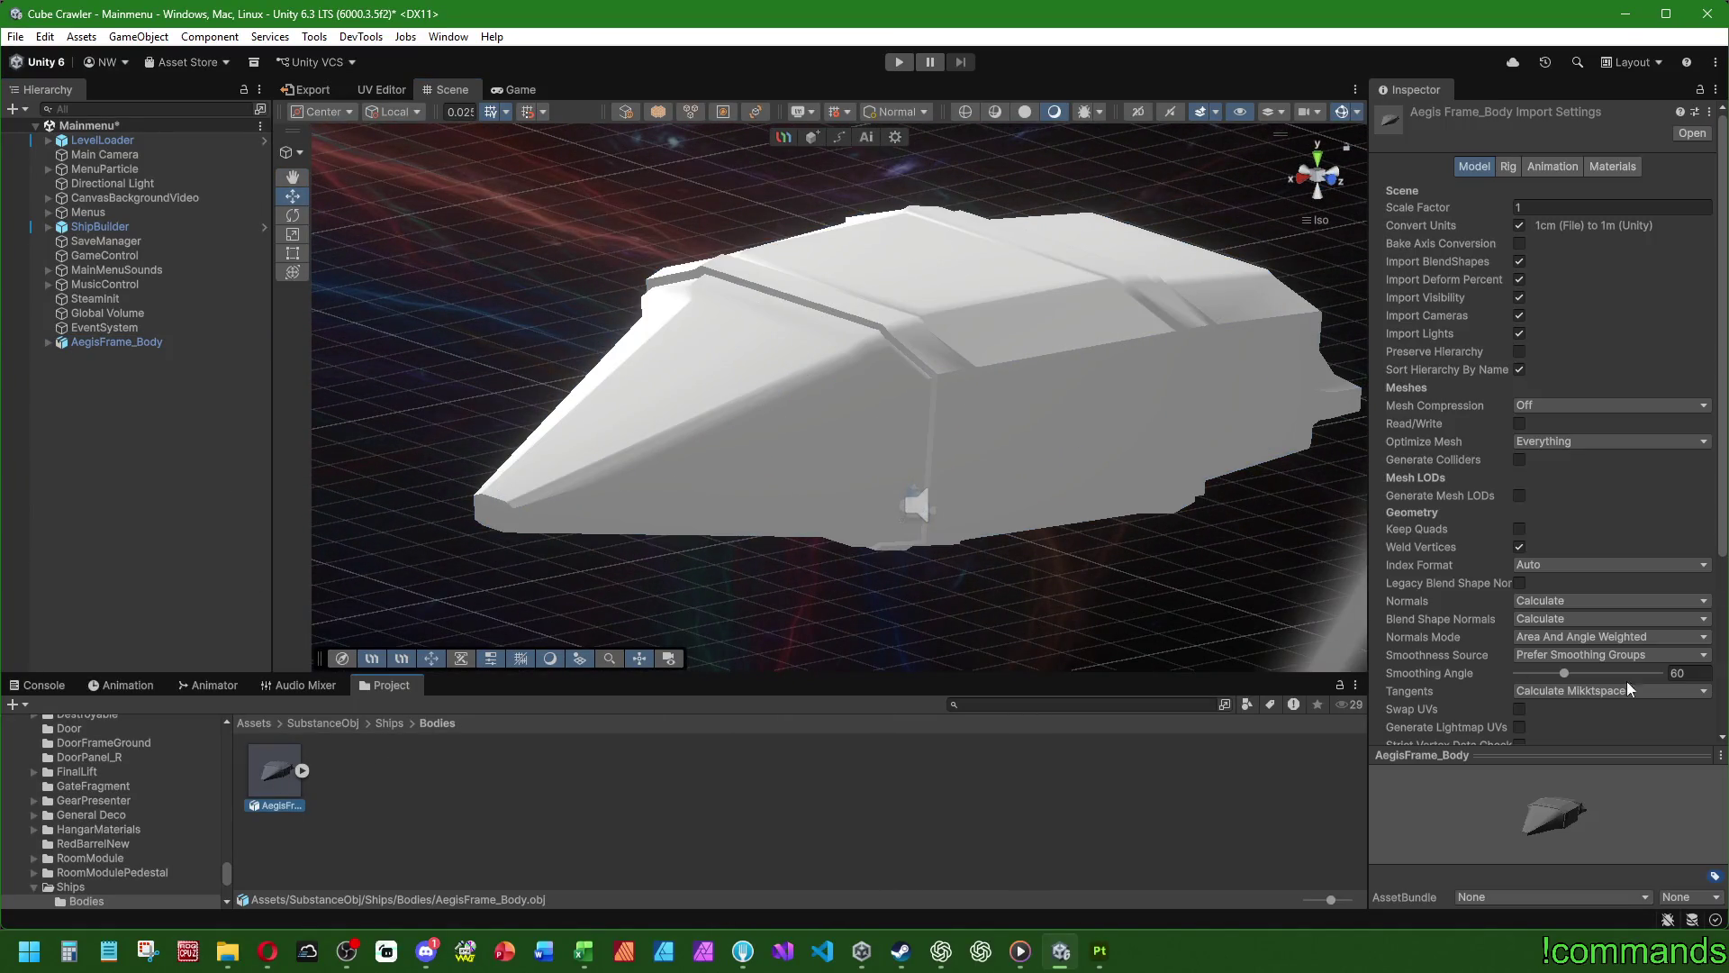
{"action": "scroll", "coordinate": [1693, 696], "scroll_direction": "down", "scroll_amount": 3}
{"action": "left_click", "coordinate": [1687, 575]}
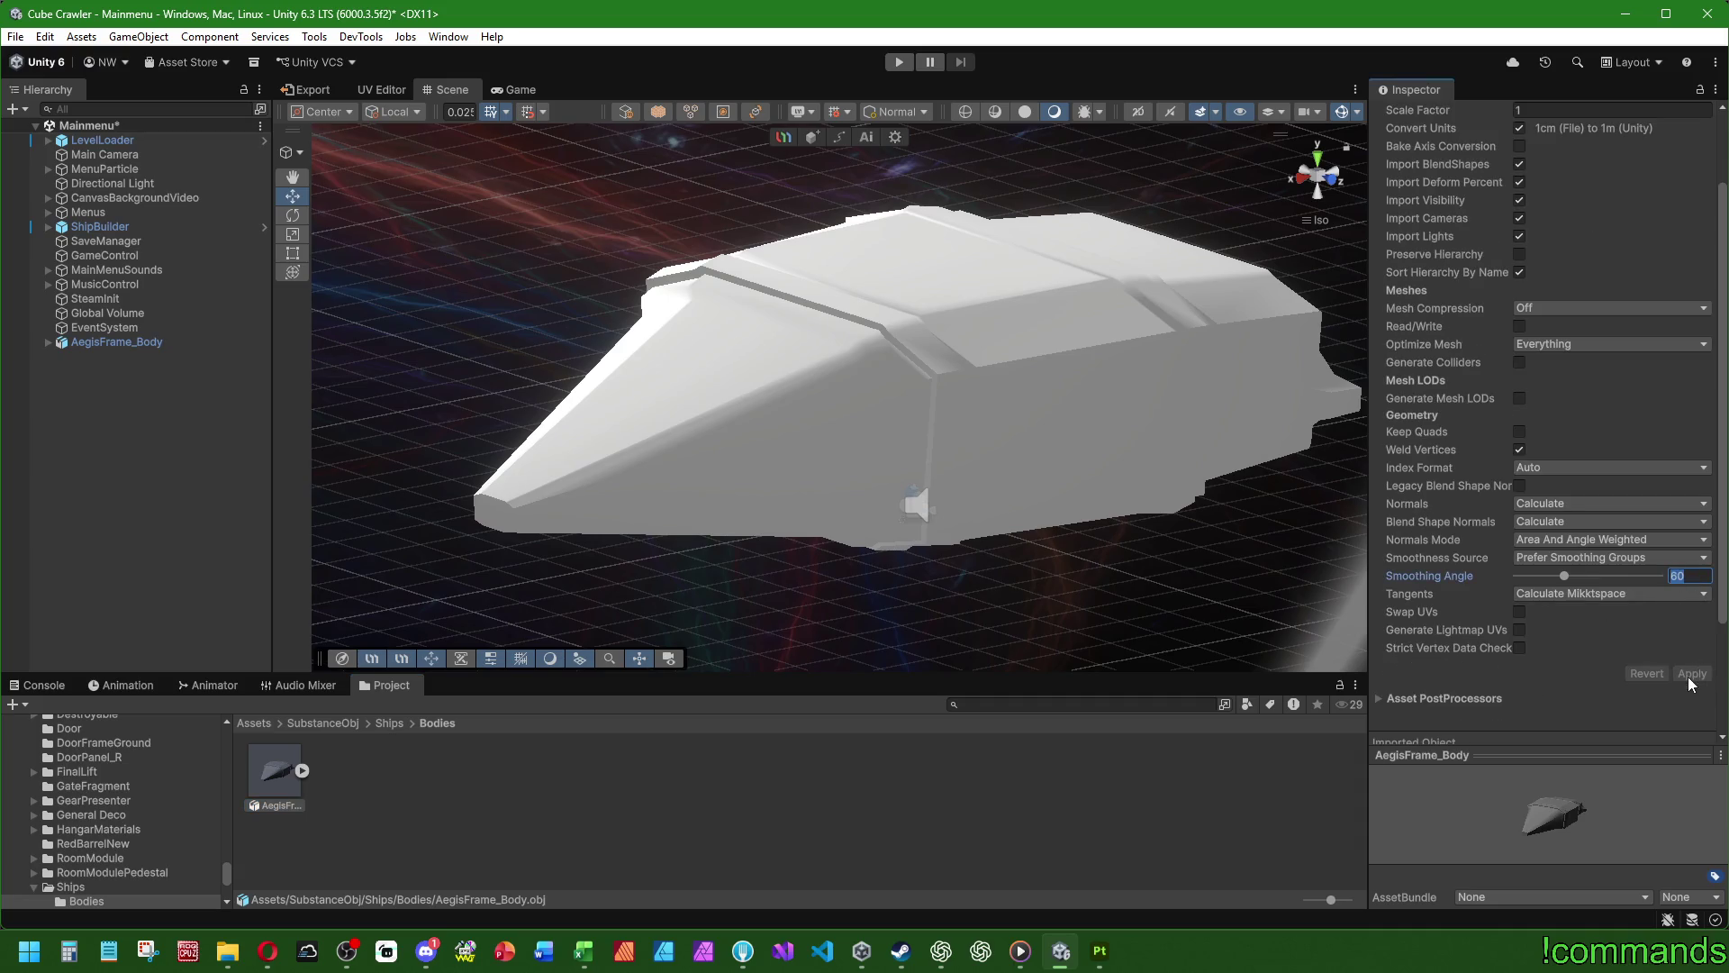
{"action": "type", "text": "45"}
{"action": "left_click", "coordinate": [1691, 675]}
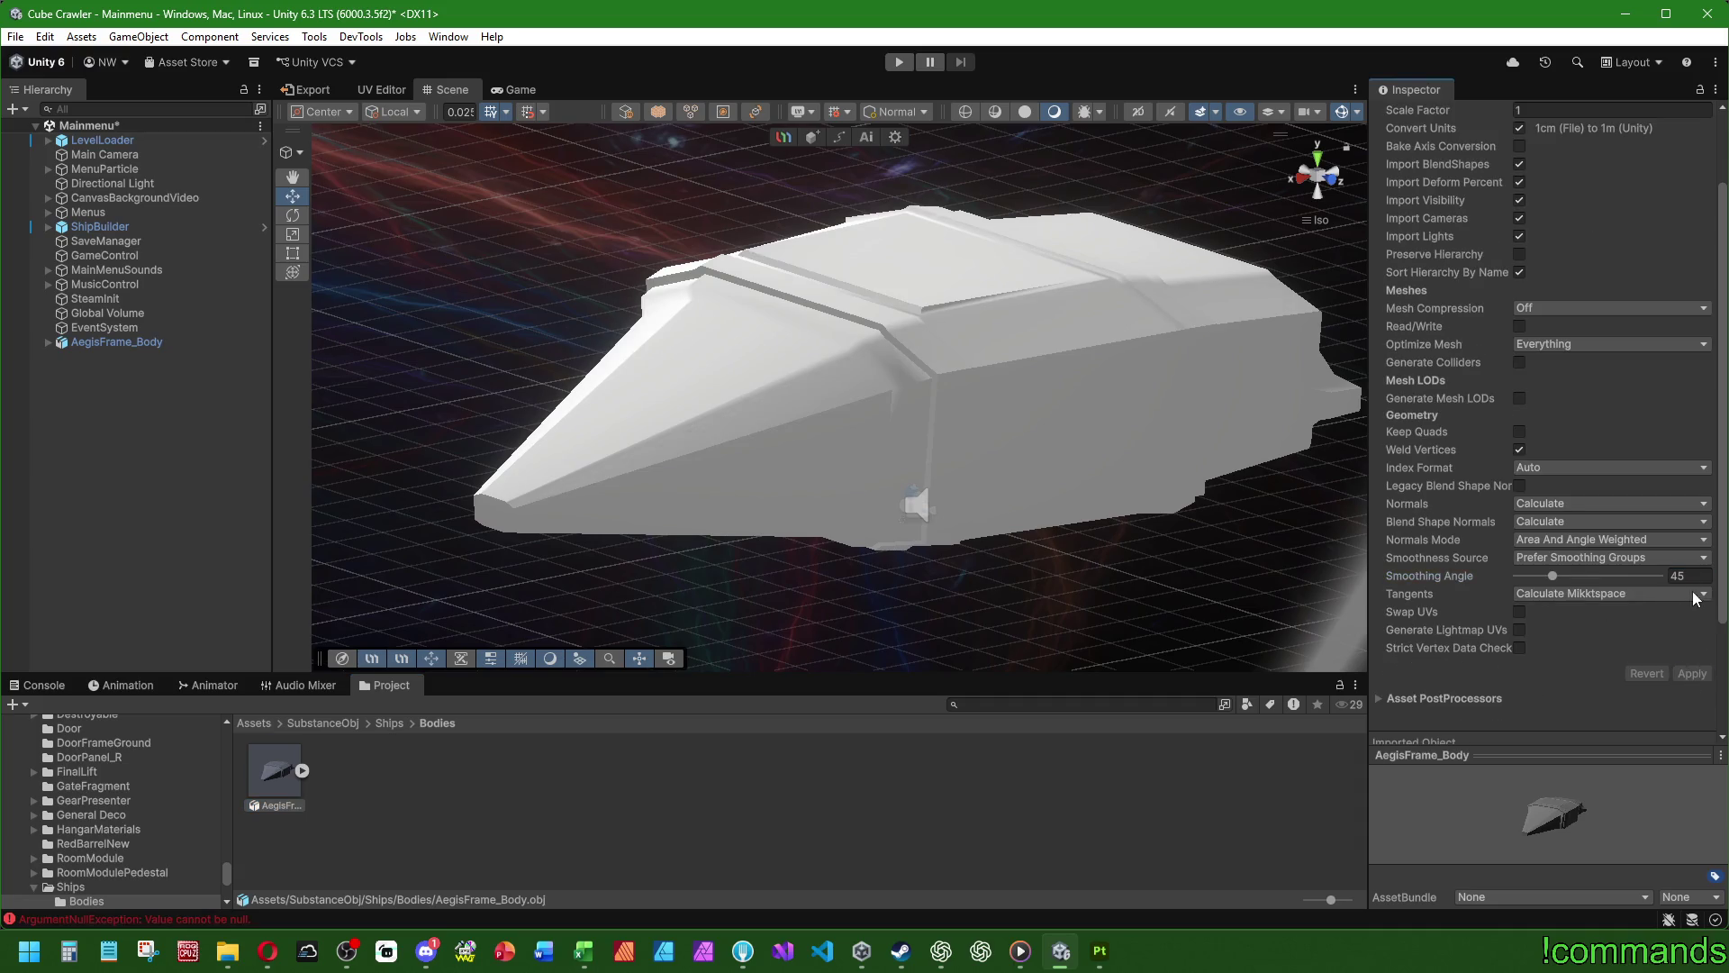
{"action": "type", "text": "35"}
{"action": "left_click", "coordinate": [1692, 675]}
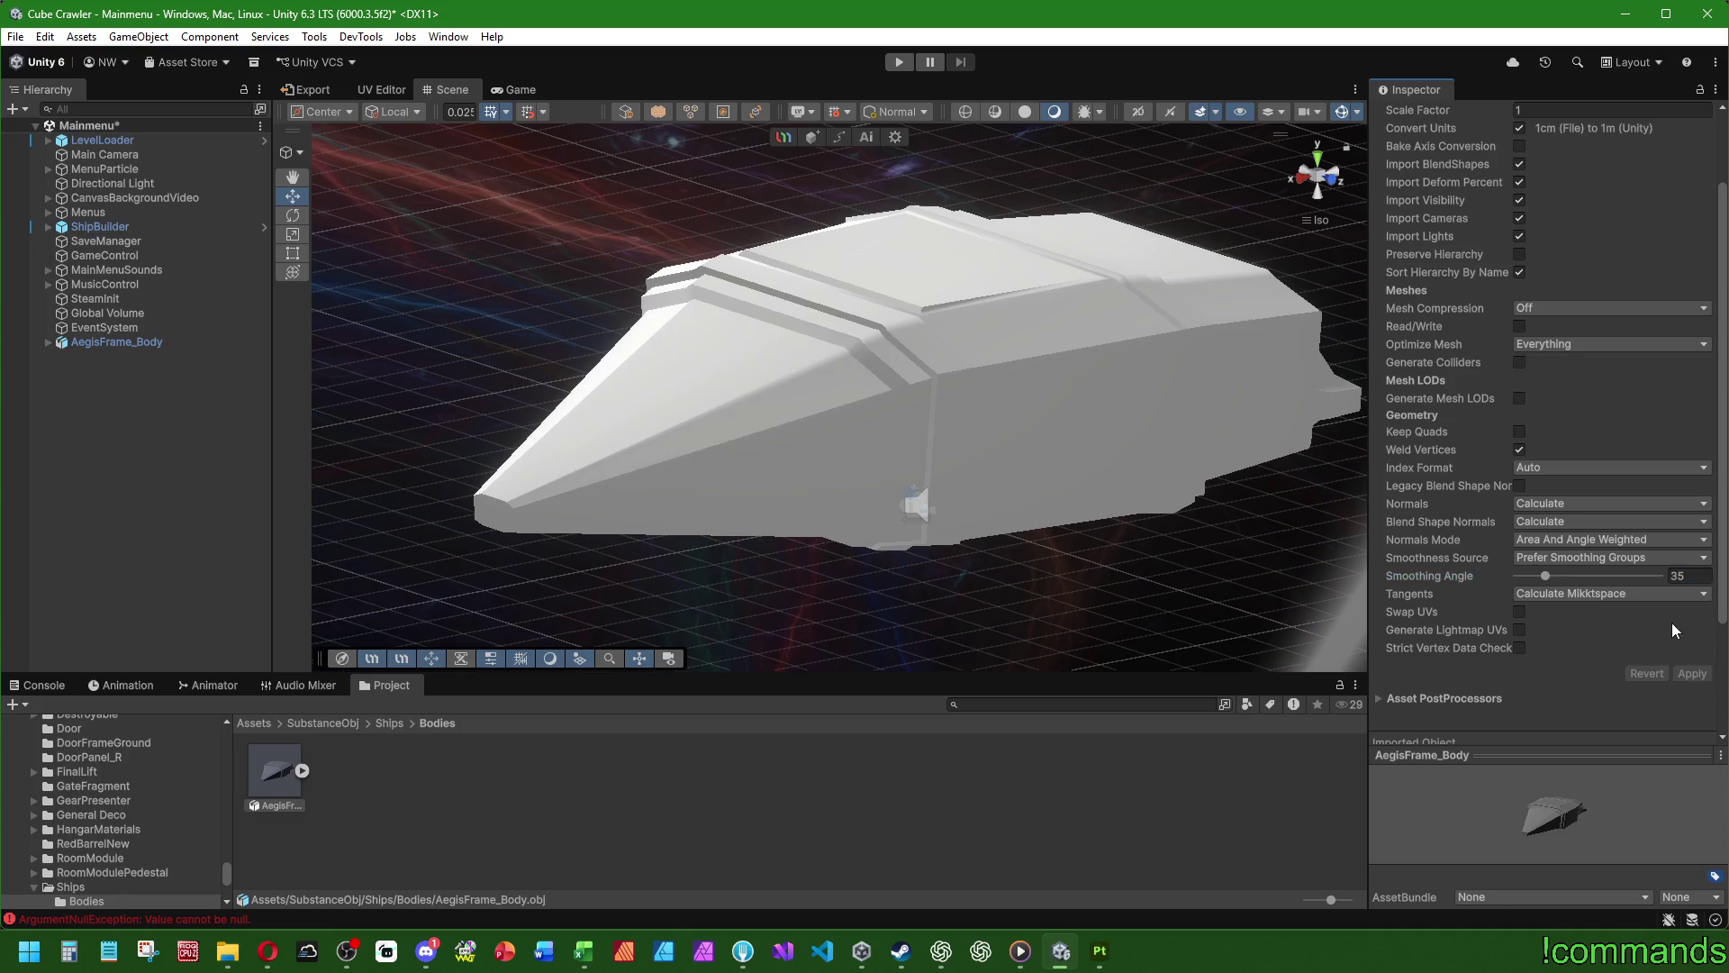
{"action": "left_click", "coordinate": [1692, 676]}
{"action": "type", "text": "40"}
{"action": "left_click", "coordinate": [1692, 674]}
{"action": "type", "text": "25"}
{"action": "left_click", "coordinate": [1691, 673]}
{"action": "left_click", "coordinate": [1695, 577]}
{"action": "type", "text": "20"}
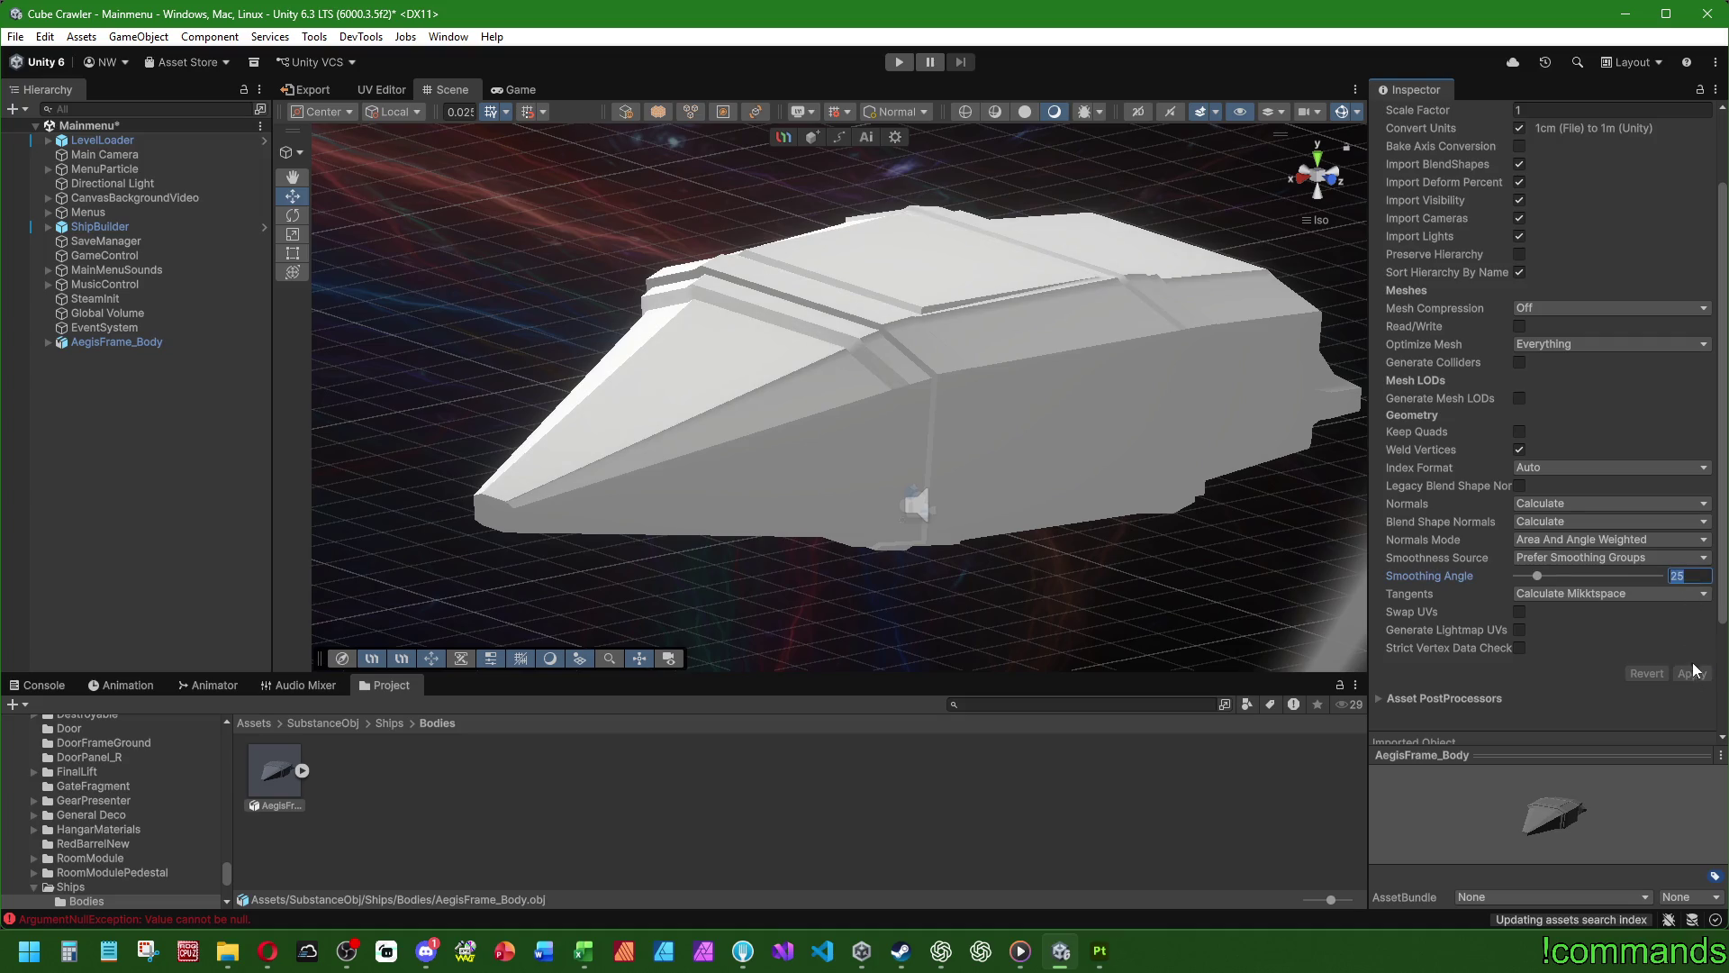
{"action": "left_click", "coordinate": [1693, 674]}
{"action": "mouse_move", "coordinate": [1140, 364]}
{"action": "left_mouse_down", "text": "alt"}
{"action": "mouse_move", "coordinate": [803, 448]}
{"action": "mouse_move", "coordinate": [726, 433]}
{"action": "mouse_move", "coordinate": [856, 410]}
{"action": "mouse_move", "coordinate": [894, 435]}
{"action": "left_mouse_up", "text": "alt"}
- Compare smoothing angles of 25, 20, 30 and 20 while orbiting the ship
{"action": "left_click", "coordinate": [1693, 575]}
{"action": "type", "text": "25"}
{"action": "left_click", "coordinate": [1693, 675]}
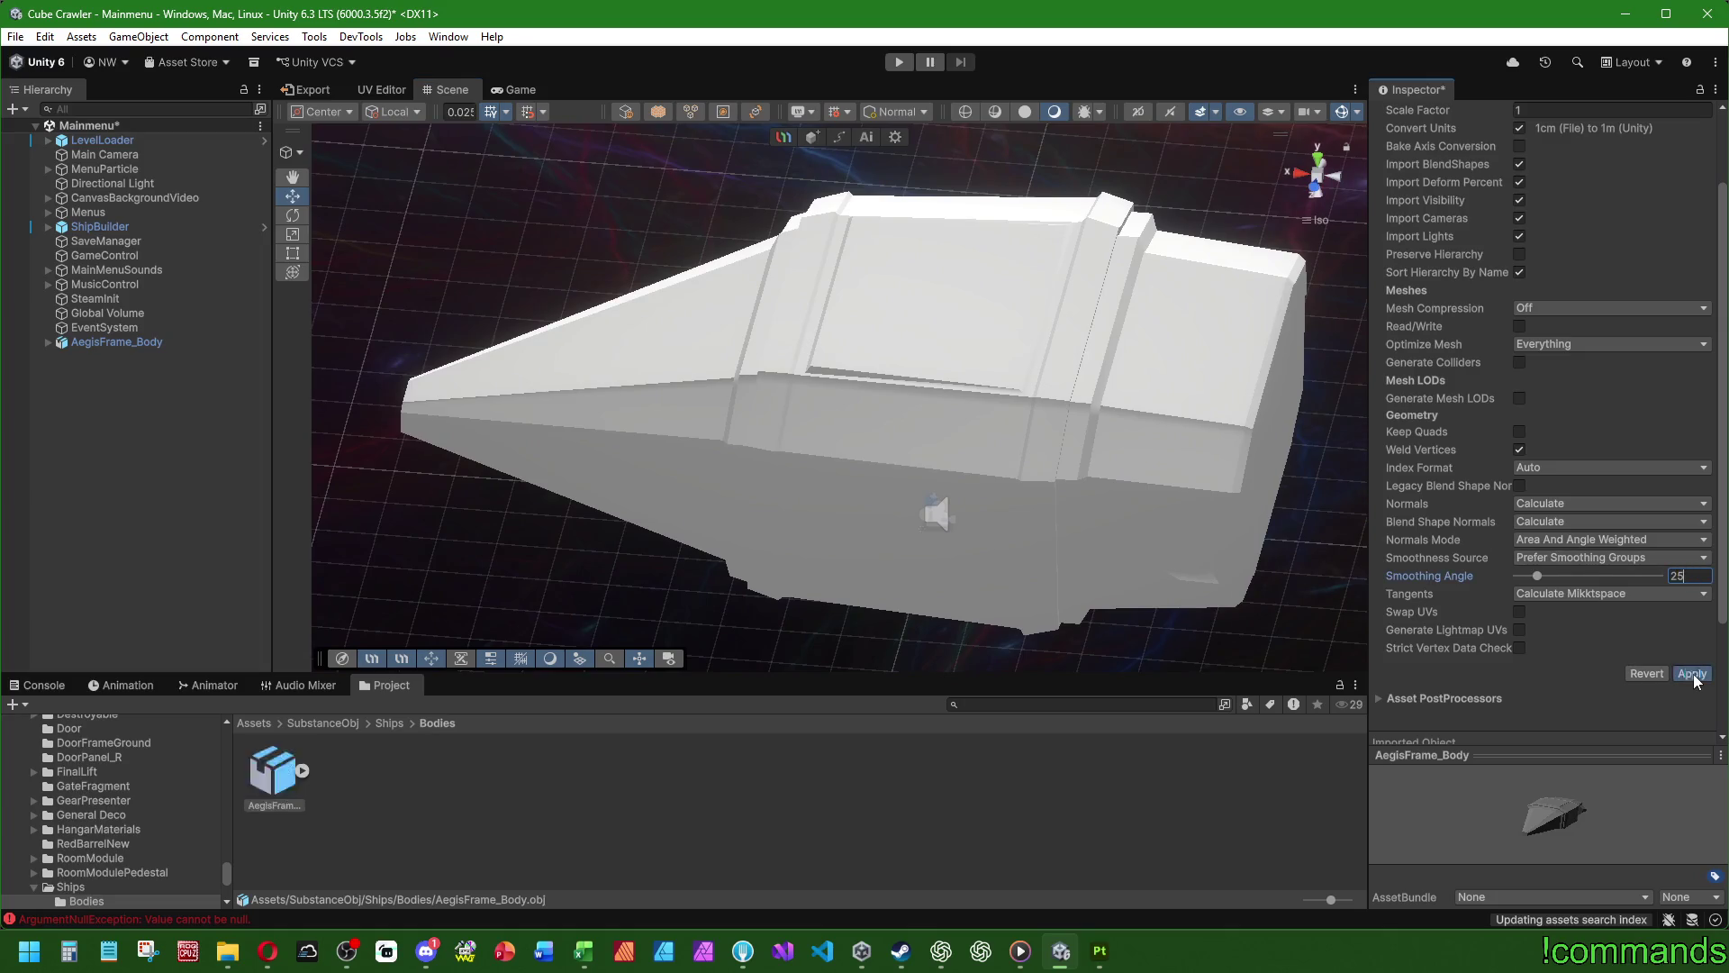
{"action": "mouse_move", "coordinate": [1036, 423]}
{"action": "left_mouse_down", "text": "alt"}
{"action": "mouse_move", "coordinate": [955, 463]}
{"action": "mouse_move", "coordinate": [982, 470]}
{"action": "left_mouse_up", "text": "alt"}
{"action": "left_click", "coordinate": [1677, 575]}
{"action": "type", "text": "20"}
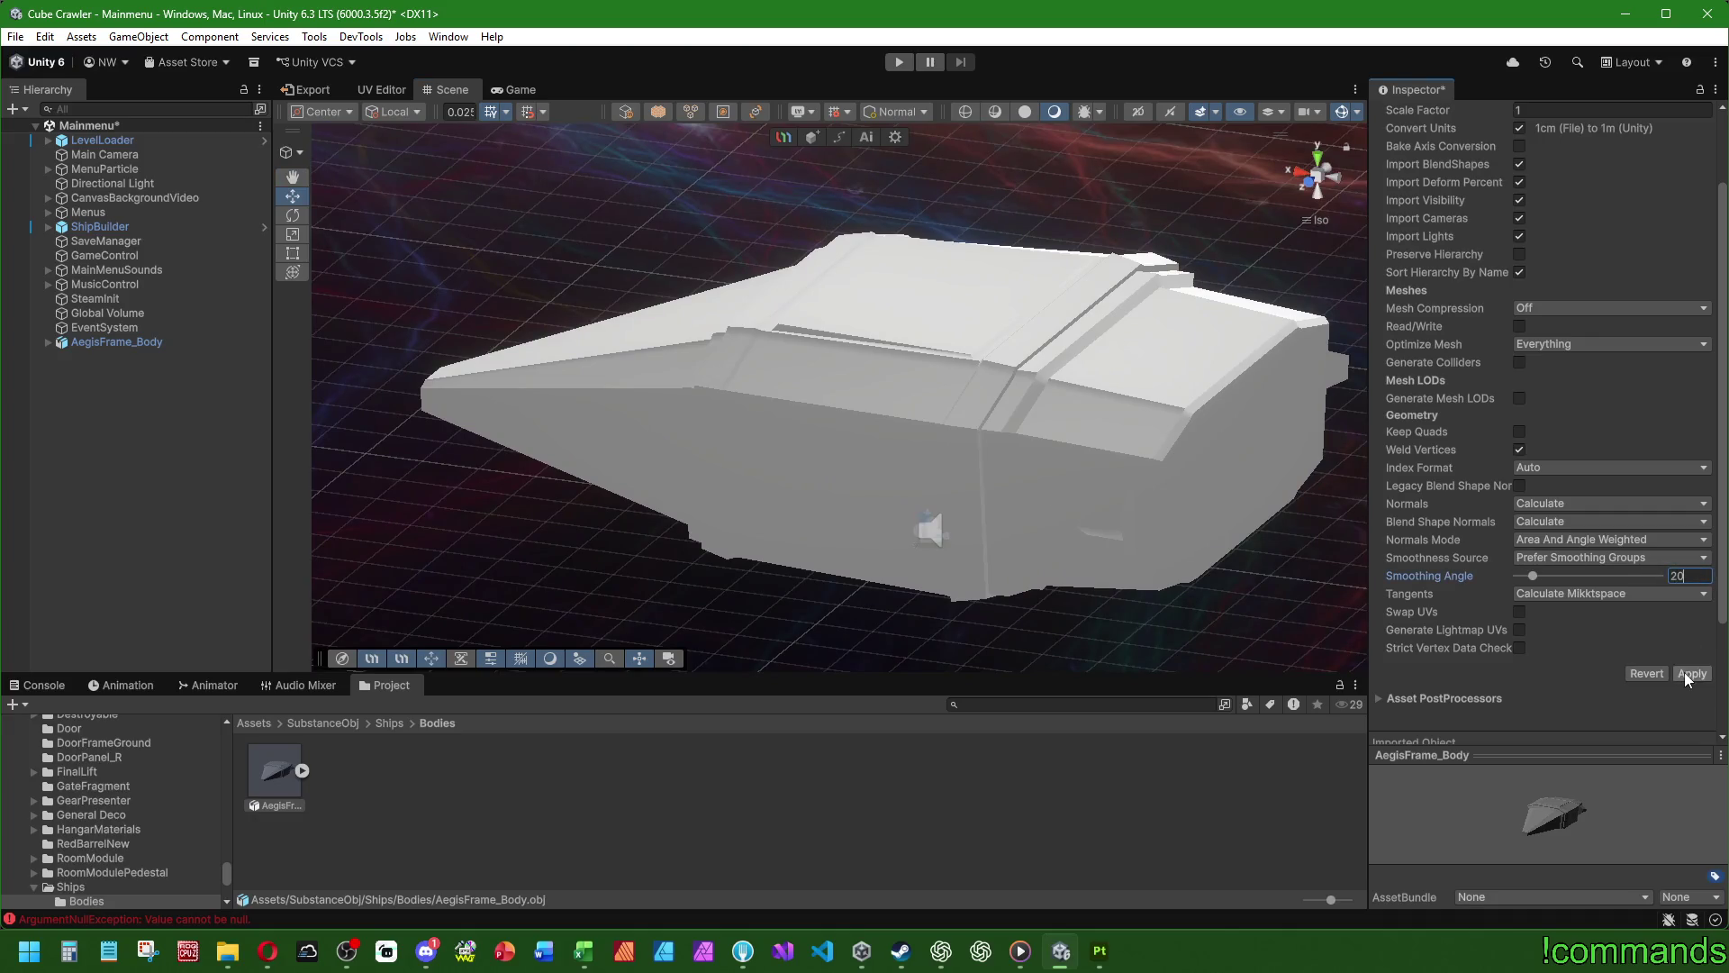
{"action": "left_click", "coordinate": [1688, 676]}
{"action": "left_click", "coordinate": [1677, 576]}
{"action": "type", "text": "30"}
{"action": "left_click", "coordinate": [1692, 676]}
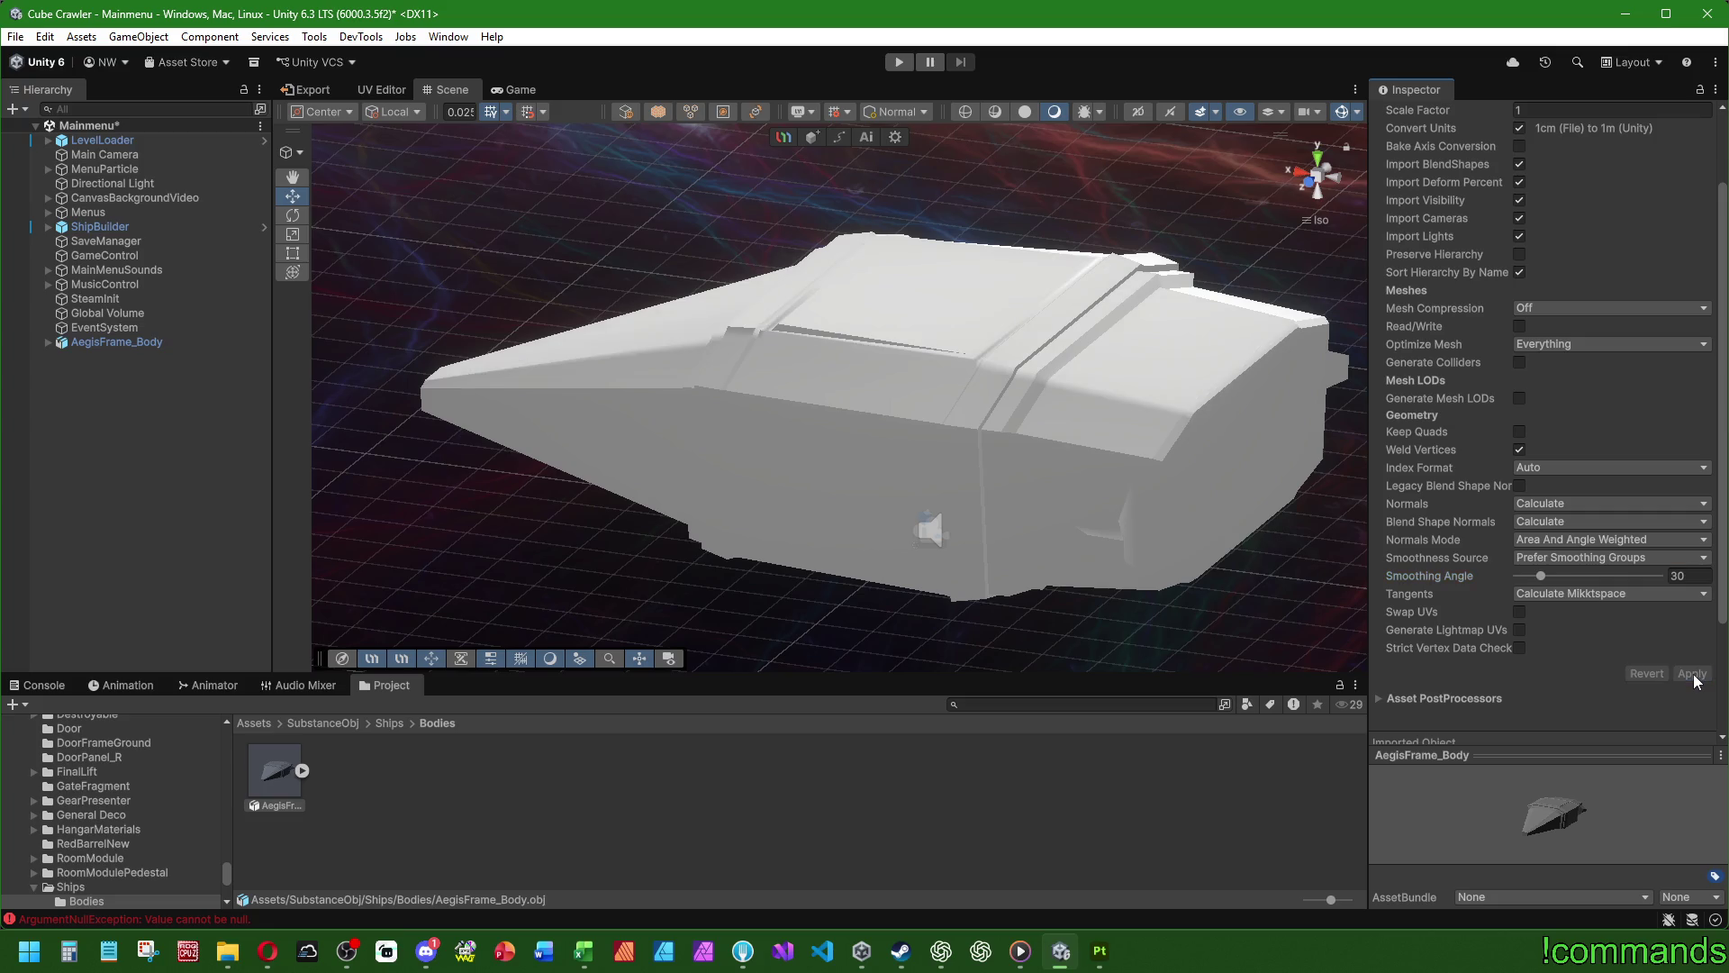
{"action": "left_click", "coordinate": [1677, 576]}
{"action": "type", "text": "20"}
{"action": "left_click", "coordinate": [1692, 677]}
{"action": "mouse_move", "coordinate": [893, 569]}
{"action": "left_mouse_down", "text": "alt"}
{"action": "mouse_move", "coordinate": [811, 540]}
{"action": "mouse_move", "coordinate": [1594, 501]}
{"action": "mouse_move", "coordinate": [1671, 572]}
{"action": "left_mouse_up", "text": "alt"}
- Settle on a smoothing angle of 30 after trying 25, and review the shading
{"action": "left_click", "coordinate": [1677, 576]}
{"action": "type", "text": "25"}
{"action": "left_click", "coordinate": [1691, 674]}
{"action": "left_click_drag", "start_coordinate": [938, 534], "coordinate": [825, 411], "text": "alt"}
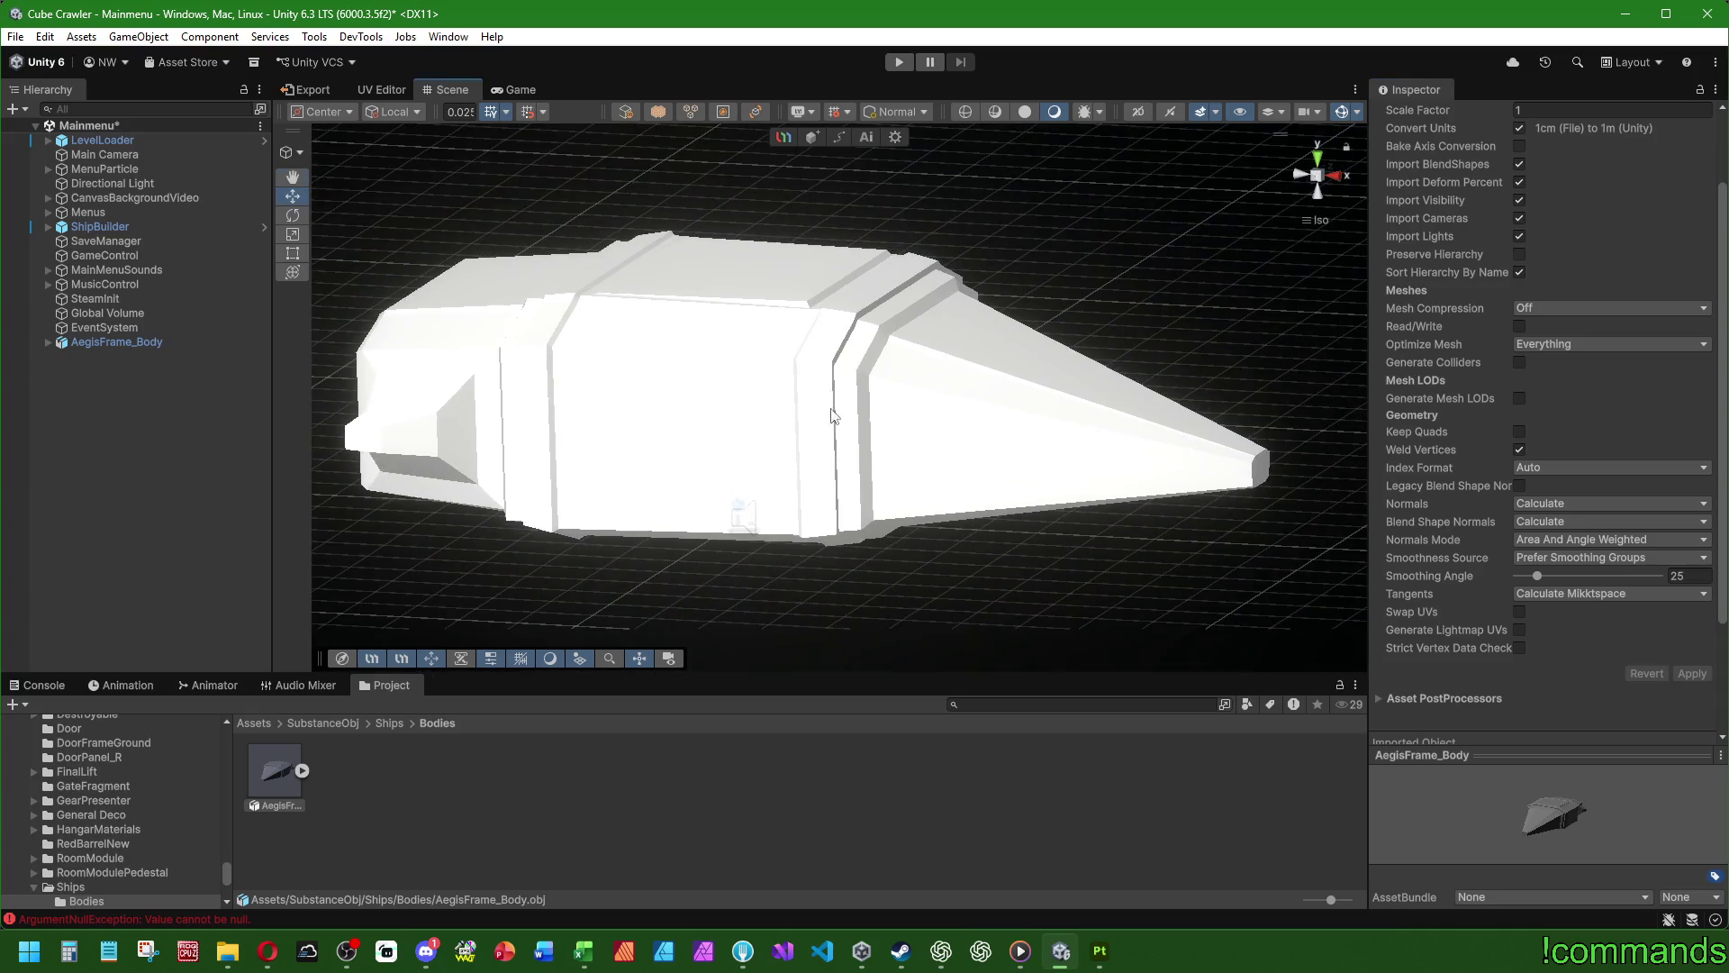
{"action": "left_click", "coordinate": [1680, 574]}
{"action": "type", "text": "30"}
{"action": "left_click", "coordinate": [1691, 673]}
{"action": "mouse_move", "coordinate": [1043, 531]}
{"action": "left_mouse_down", "text": "alt"}
{"action": "mouse_move", "coordinate": [834, 481]}
{"action": "mouse_move", "coordinate": [701, 506]}
{"action": "mouse_move", "coordinate": [571, 487]}
{"action": "mouse_move", "coordinate": [417, 436]}
{"action": "mouse_move", "coordinate": [374, 397]}
{"action": "mouse_move", "coordinate": [621, 396]}
{"action": "mouse_move", "coordinate": [883, 483]}
{"action": "mouse_move", "coordinate": [825, 489]}
{"action": "left_mouse_up", "text": "alt"}
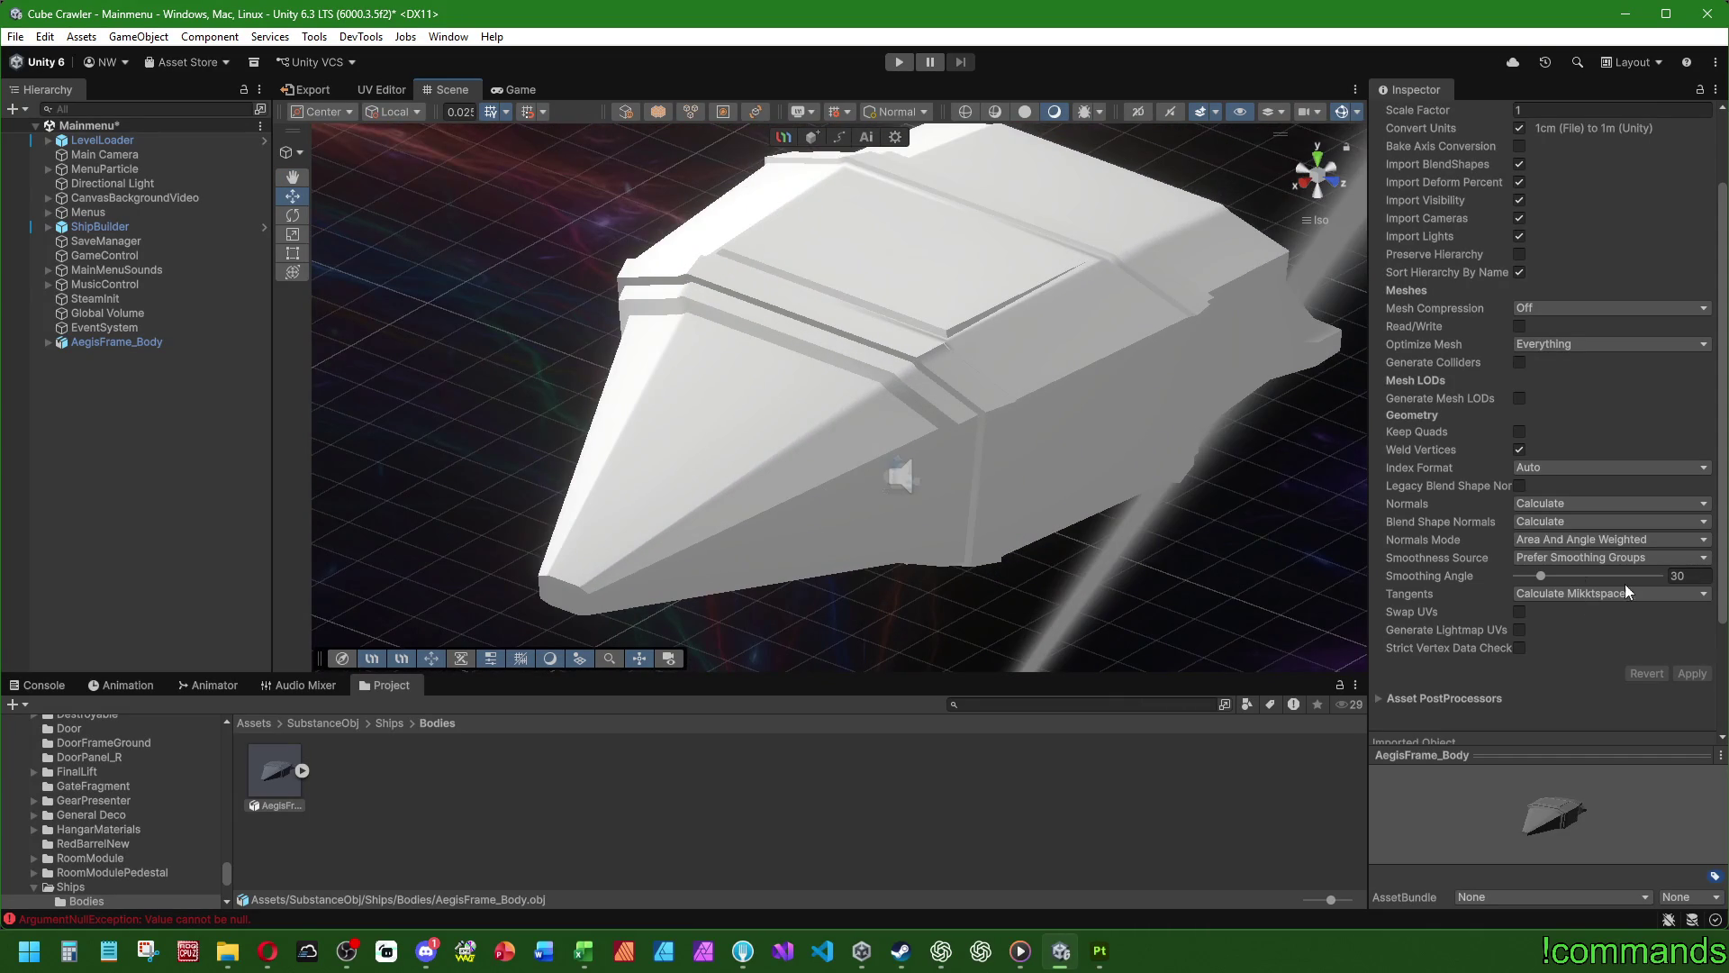
{"action": "scroll", "coordinate": [965, 499], "scroll_direction": "down", "scroll_amount": 3}
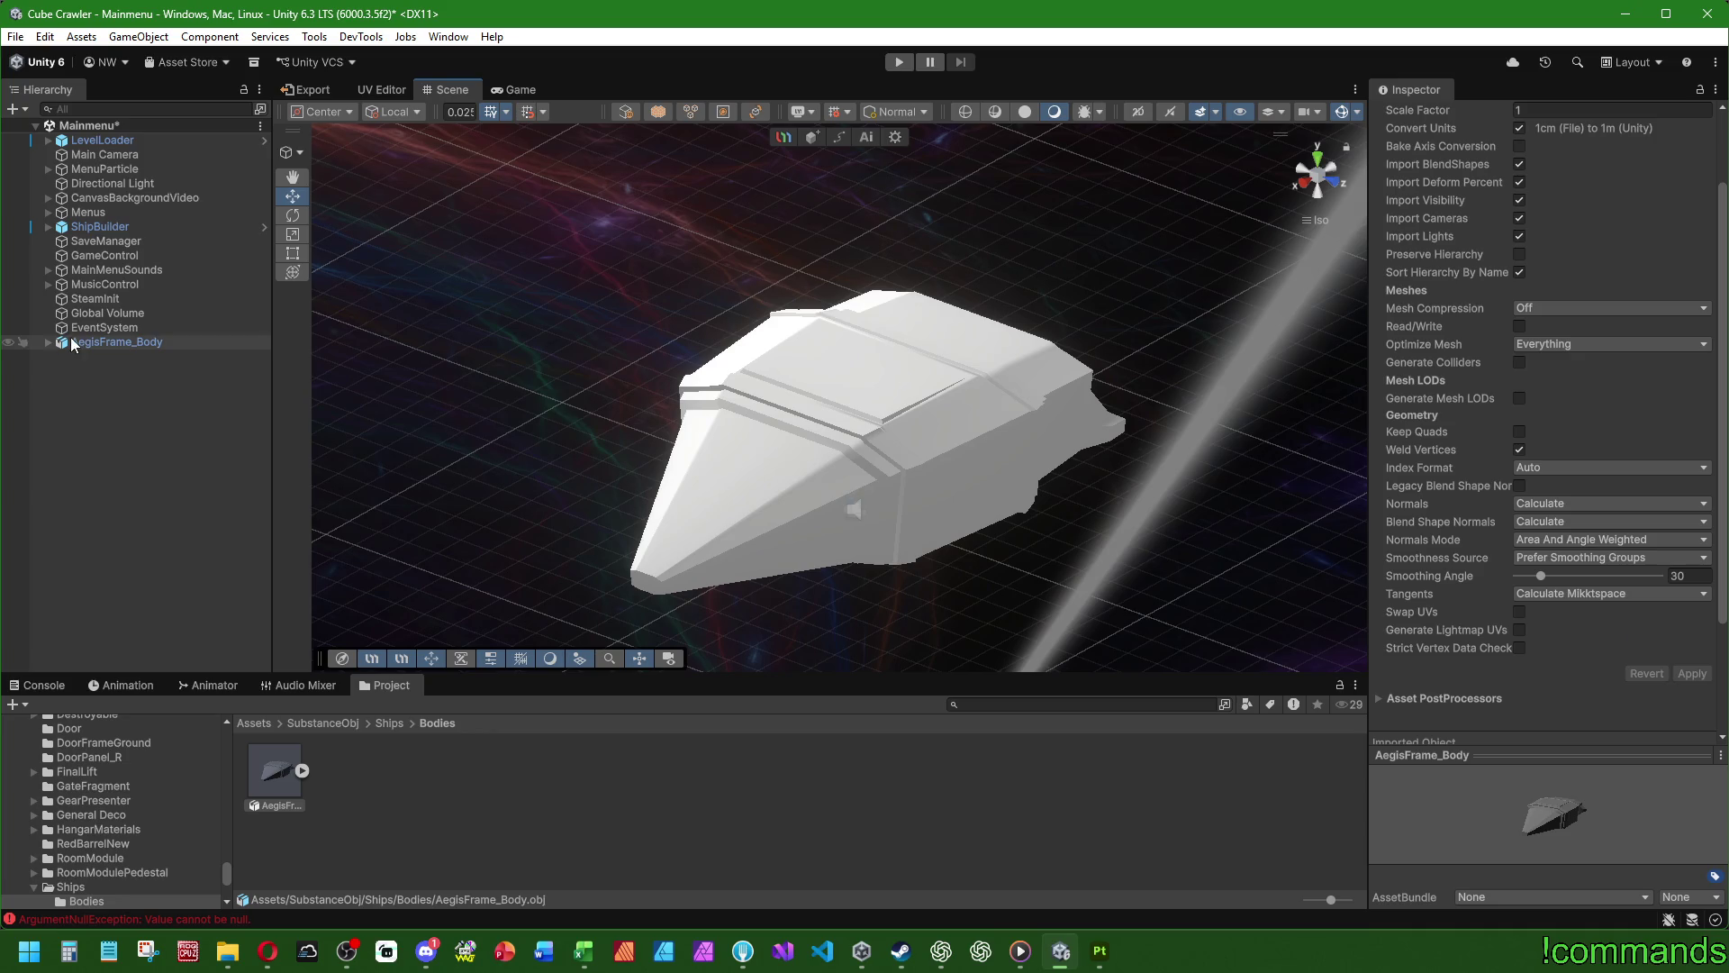
- Expand AegisFrame_Body and select its default mesh child for material assignment
{"action": "left_click", "coordinate": [45, 343]}
{"action": "double_click", "coordinate": [92, 357]}
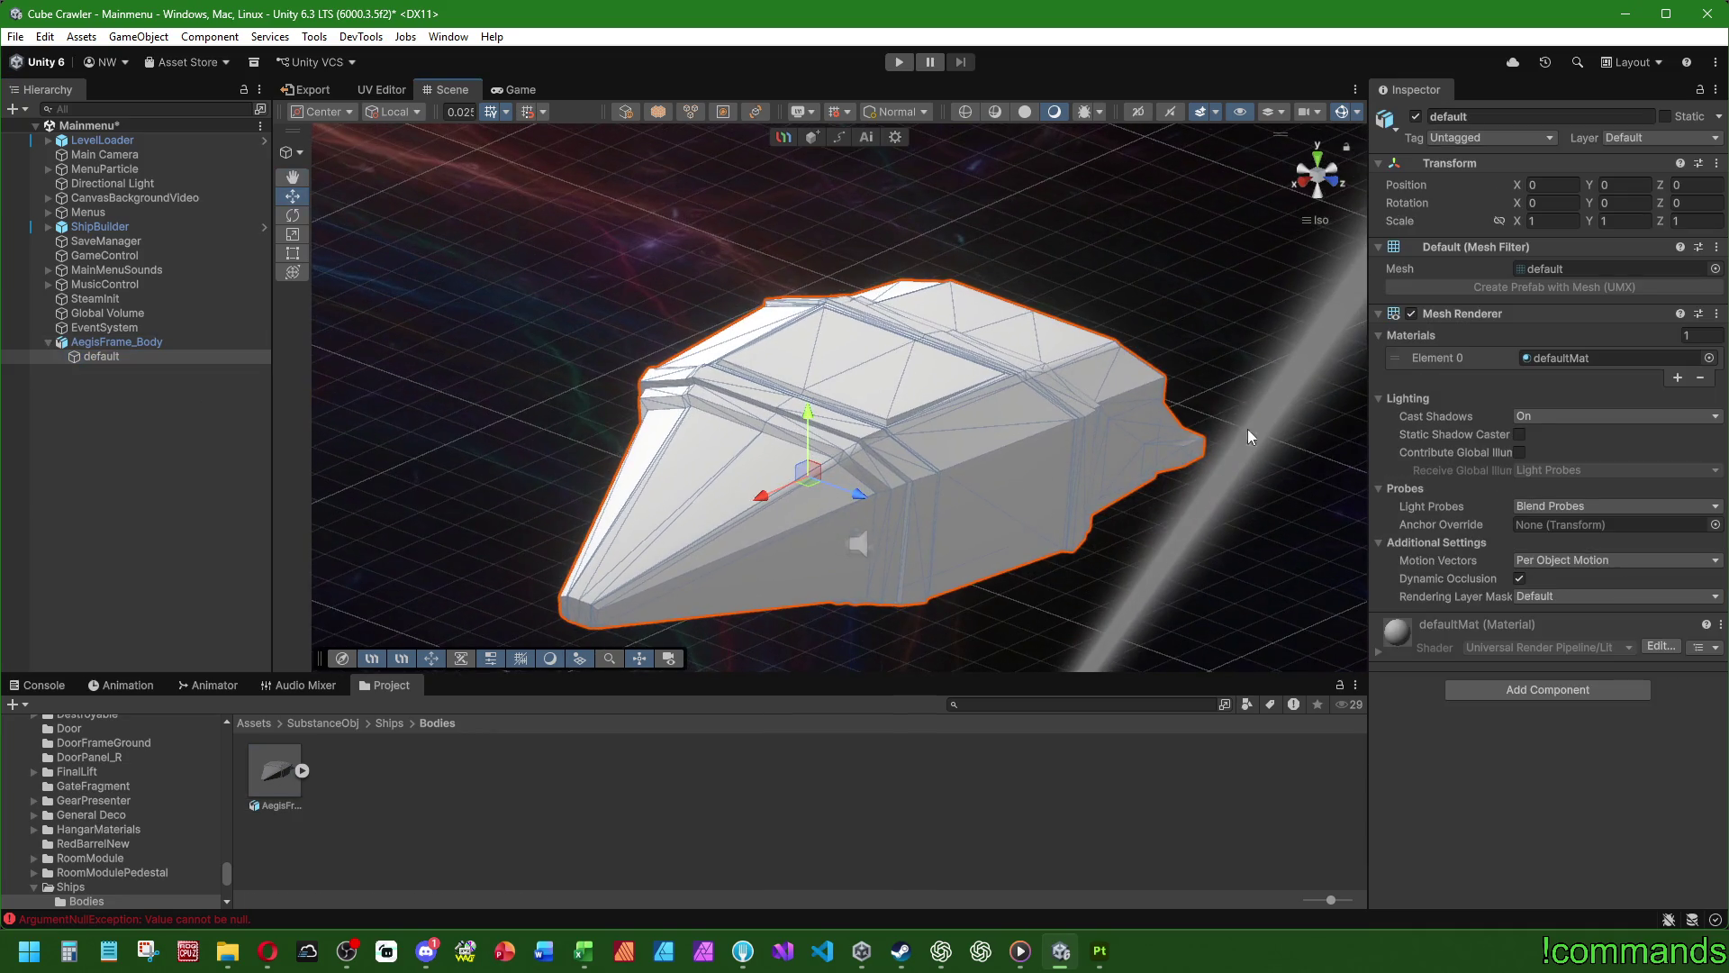
{"action": "left_click", "coordinate": [1708, 359]}
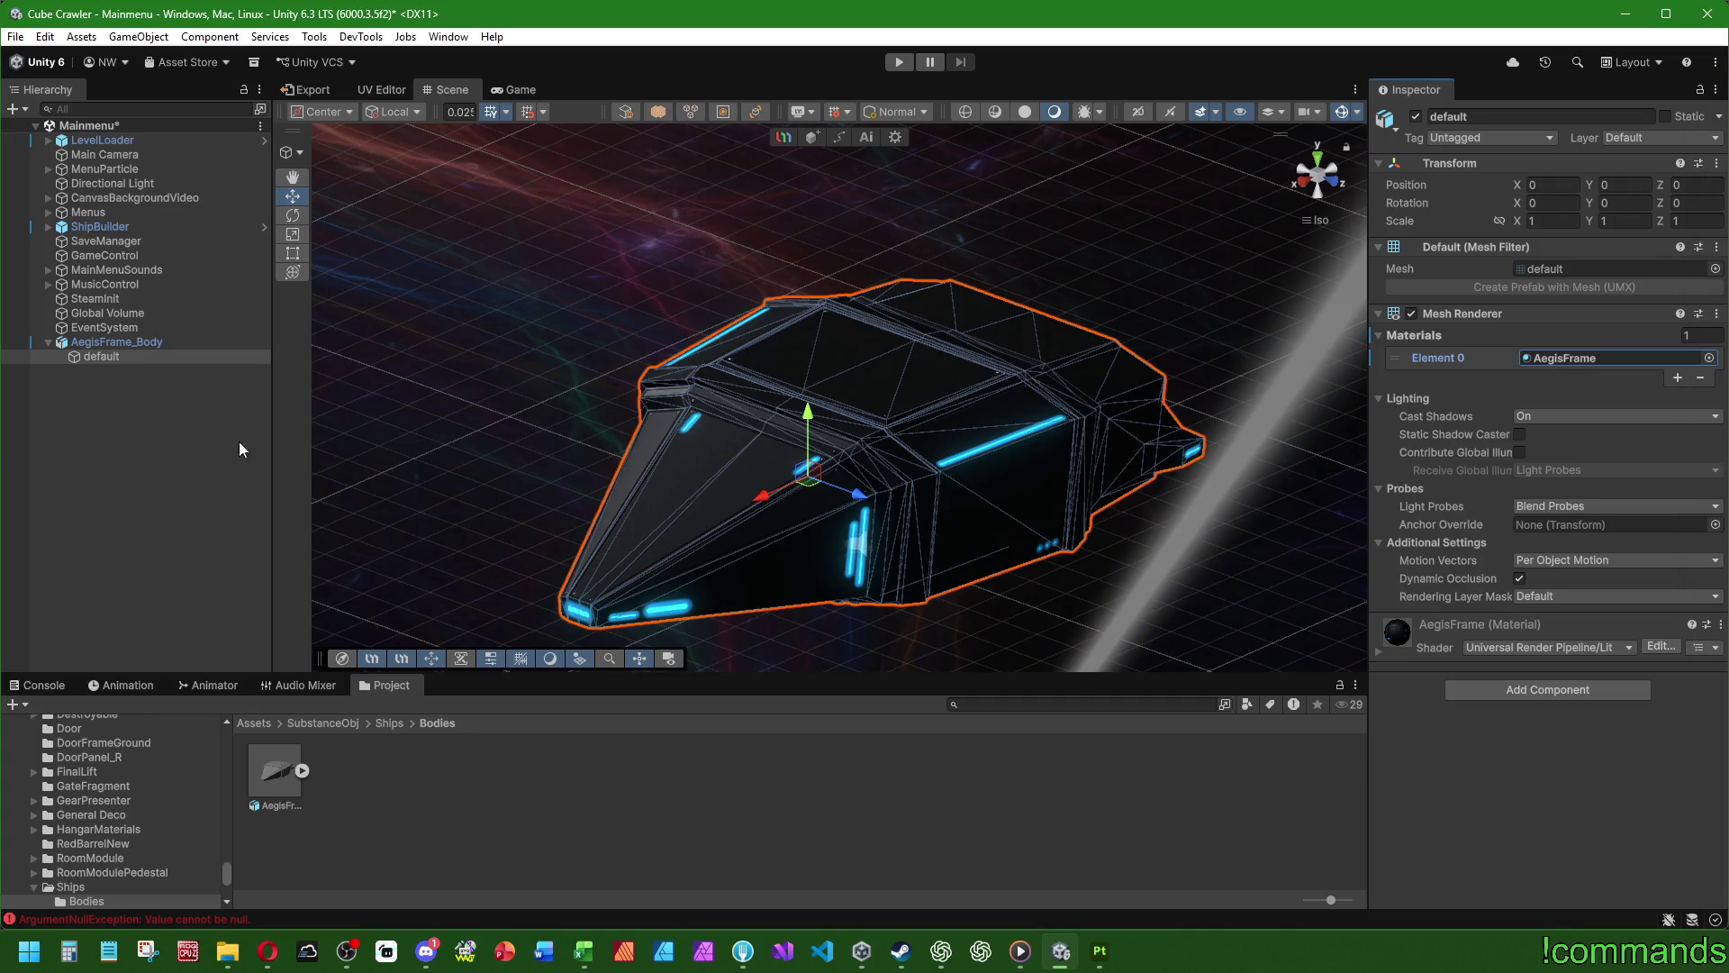
- Assign the AegisFrame material to the ship mesh and set its emission colour to white
{"action": "left_click", "coordinate": [588, 474]}
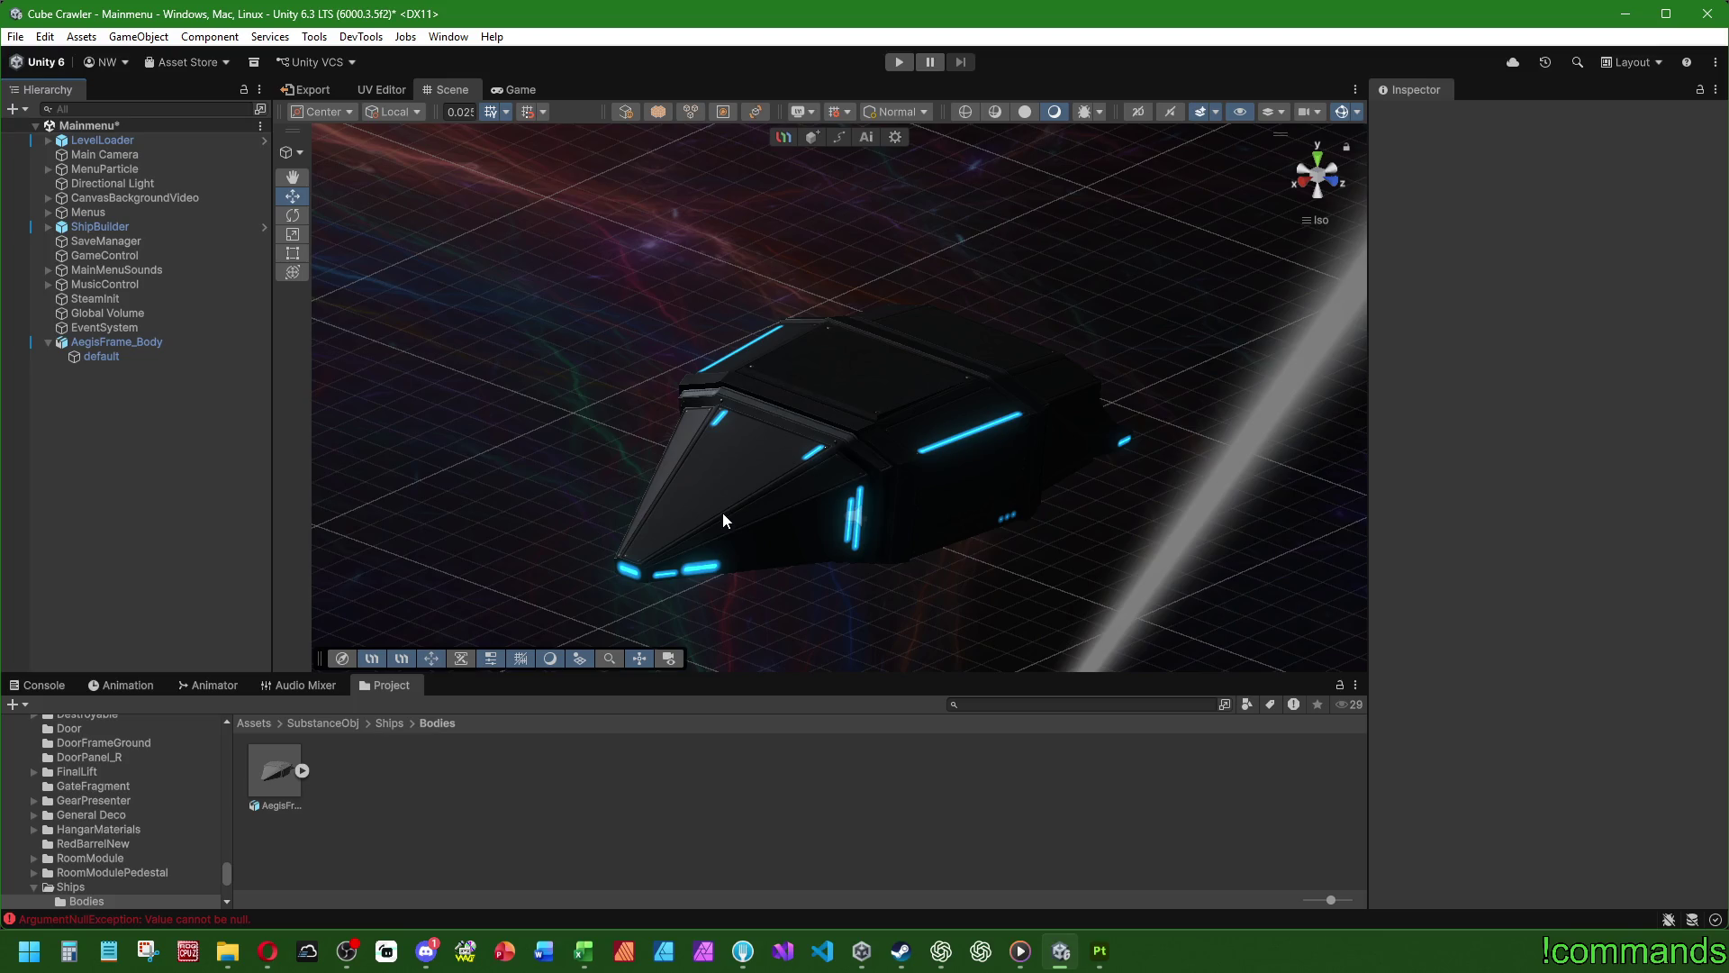
{"action": "mouse_move", "coordinate": [723, 513]}
{"action": "left_mouse_down", "text": "alt"}
{"action": "mouse_move", "coordinate": [593, 540]}
{"action": "mouse_move", "coordinate": [787, 452]}
{"action": "mouse_move", "coordinate": [1459, 505]}
{"action": "mouse_move", "coordinate": [1420, 532]}
{"action": "mouse_move", "coordinate": [811, 482]}
{"action": "left_mouse_up", "text": "alt"}
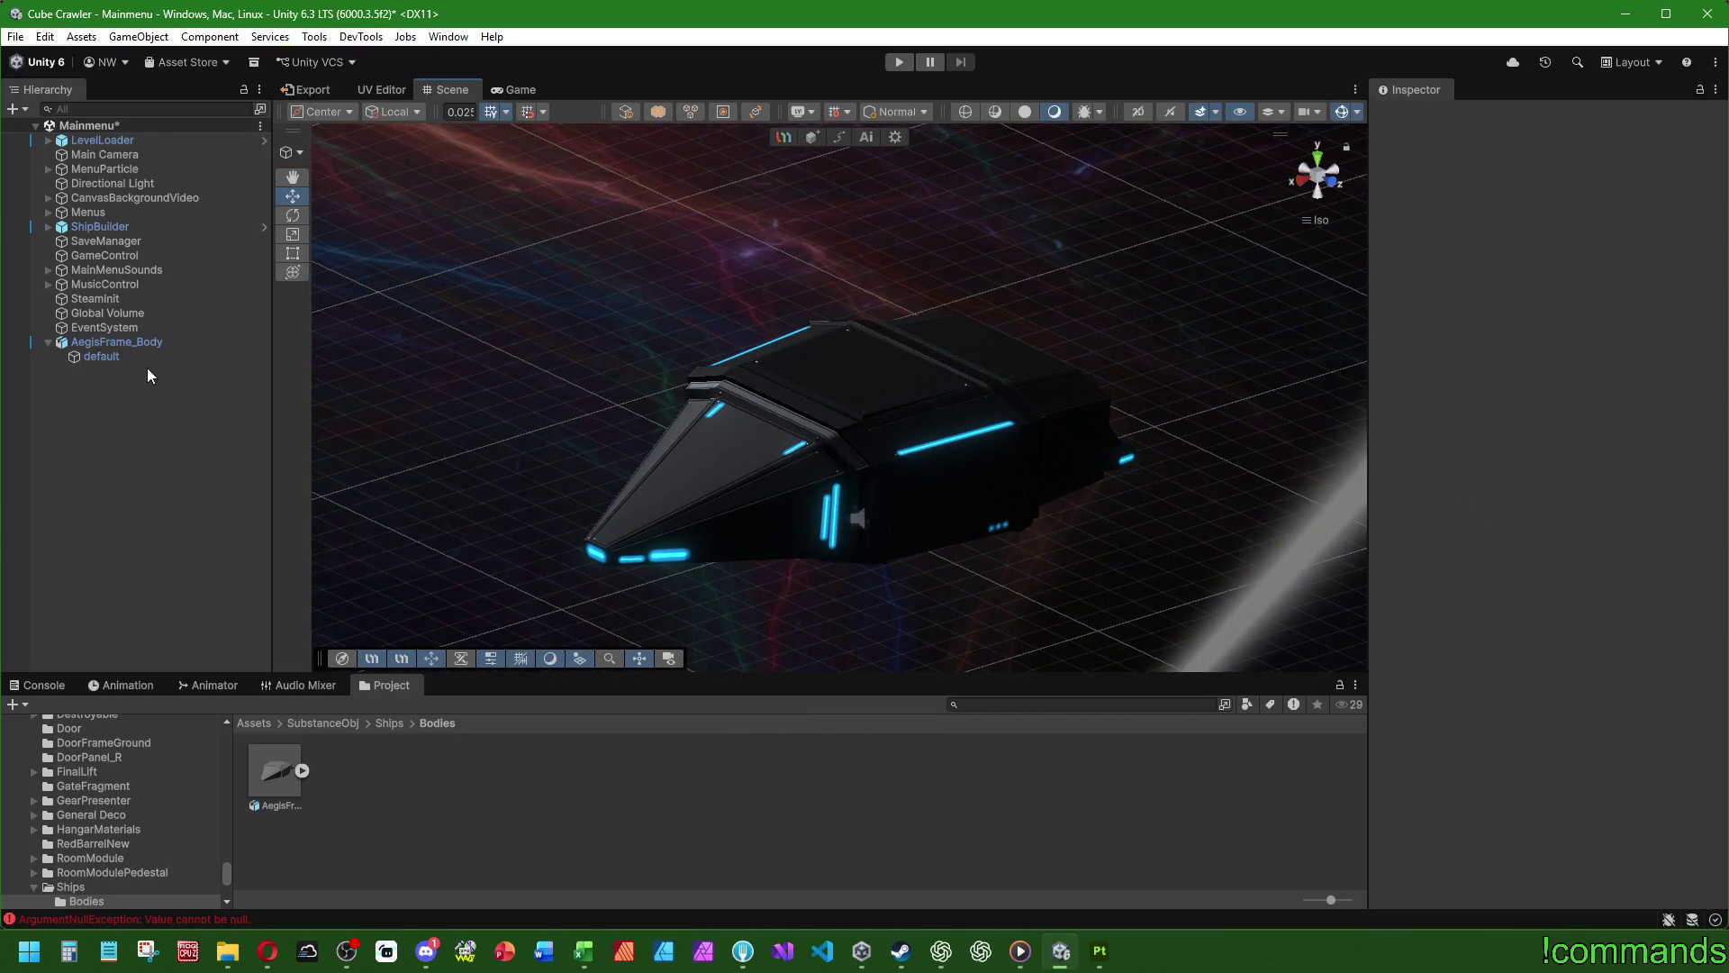
{"action": "left_click", "coordinate": [132, 355]}
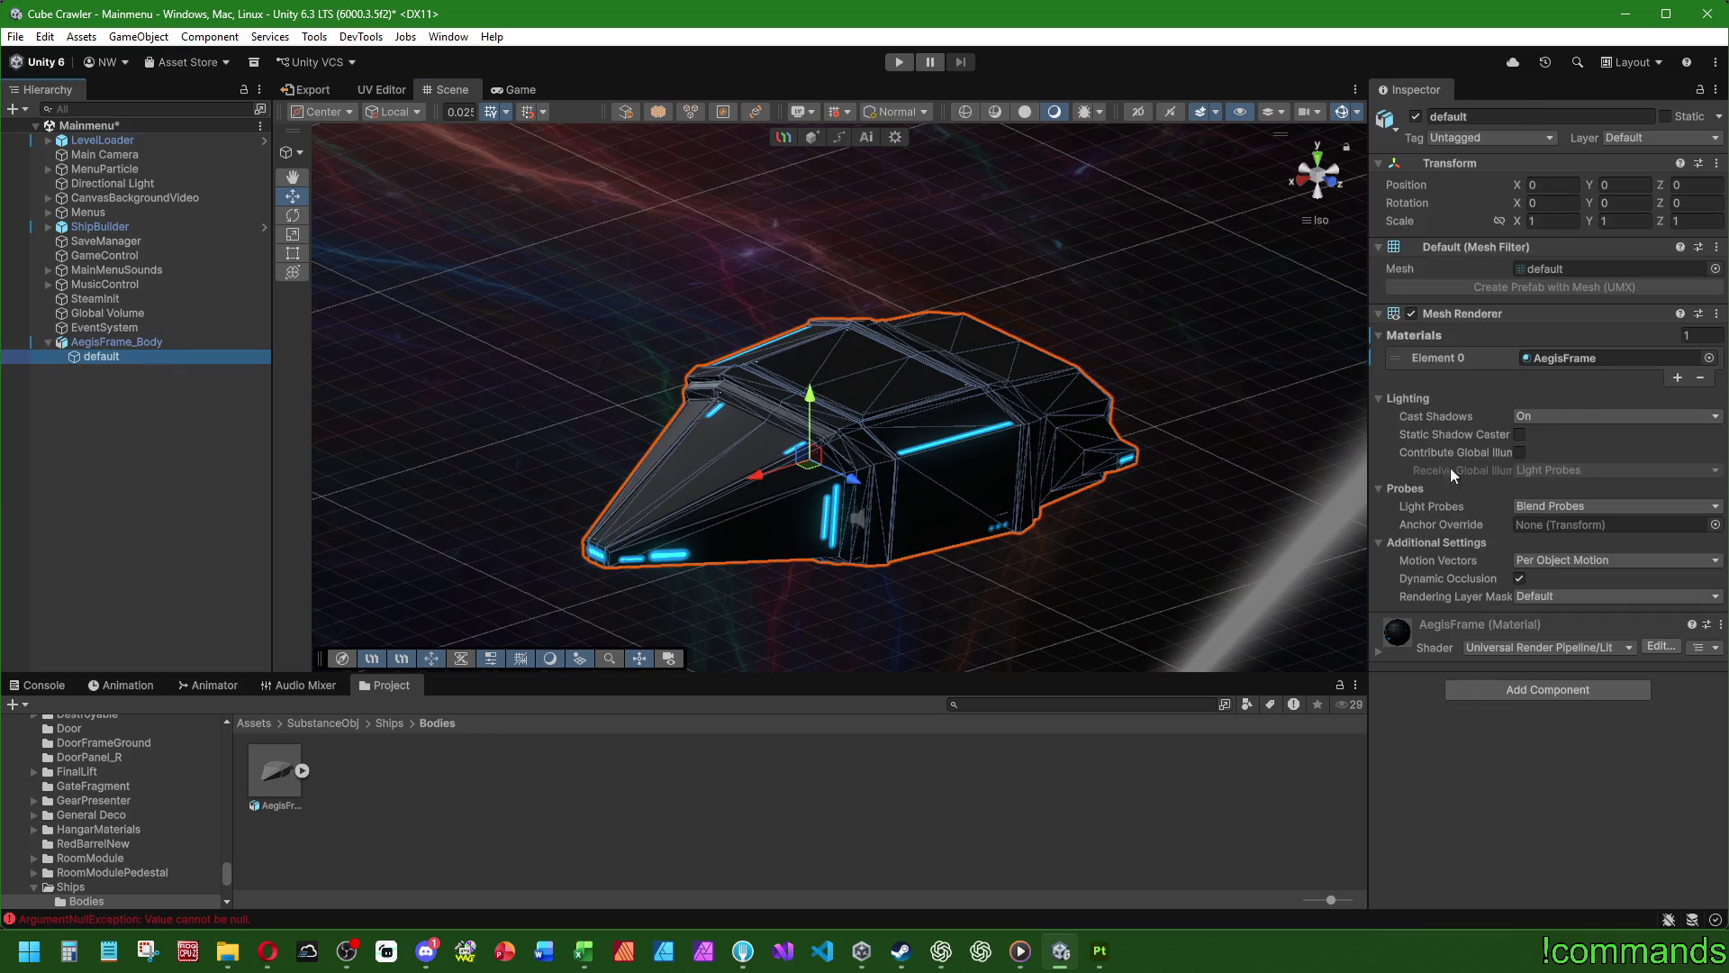
{"action": "double_click", "coordinate": [1598, 359]}
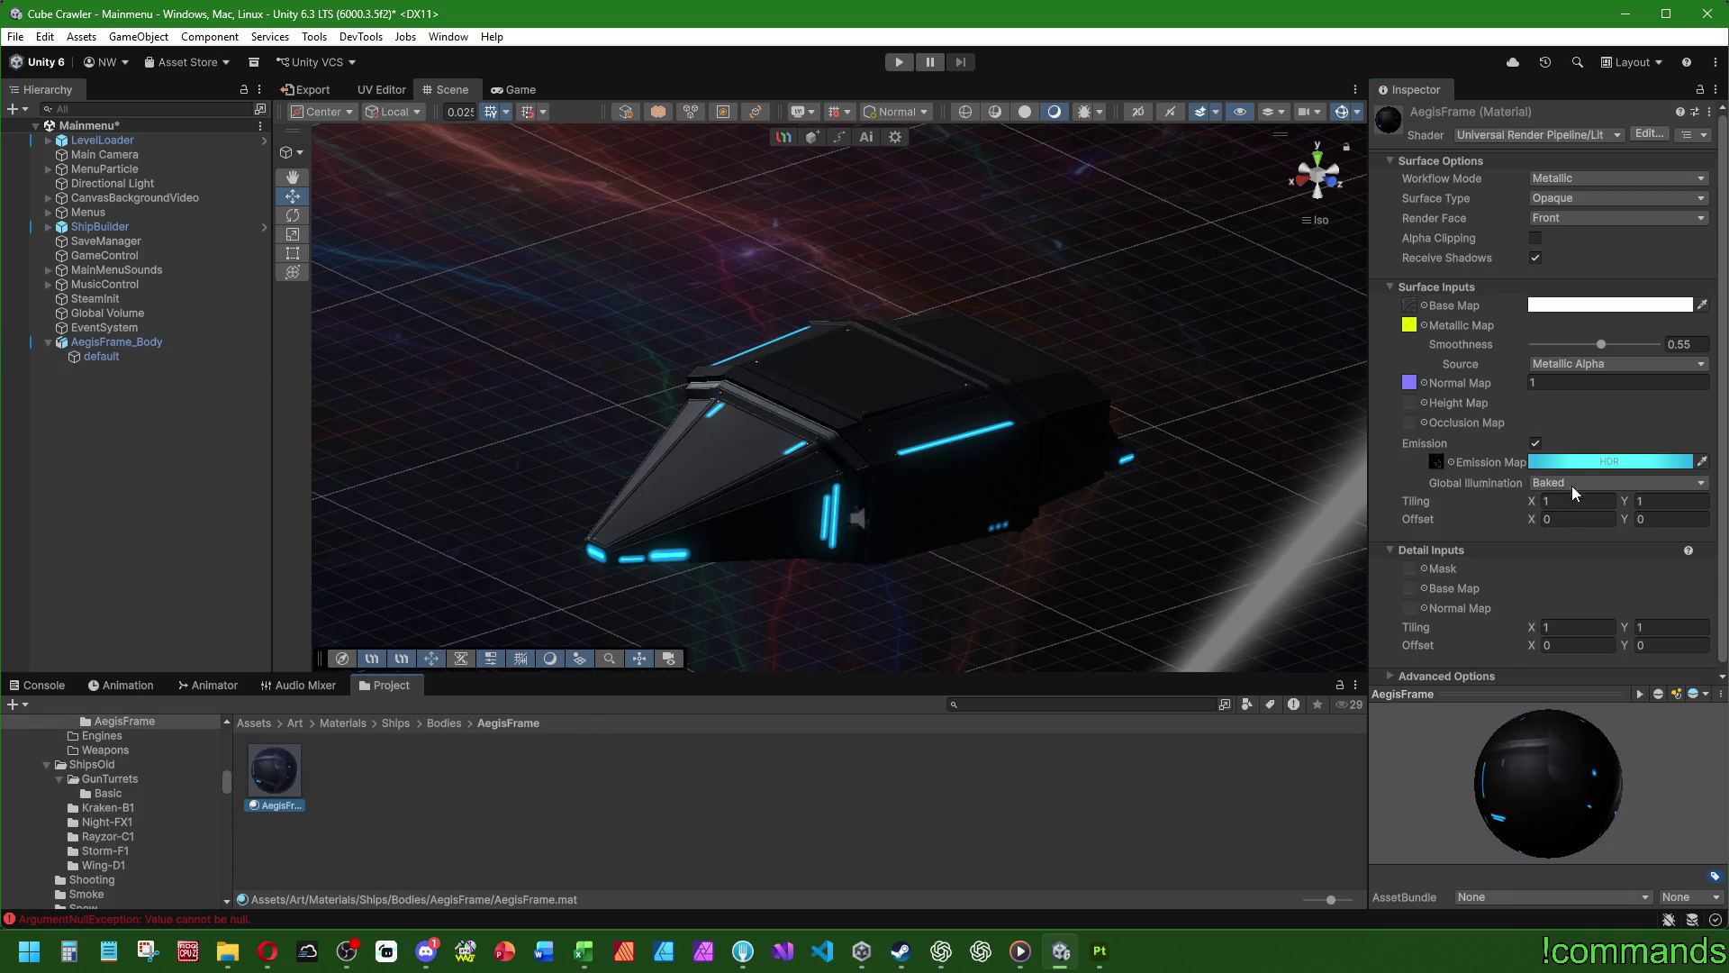
{"action": "left_click", "coordinate": [1582, 463]}
{"action": "left_click", "coordinate": [1639, 519]}
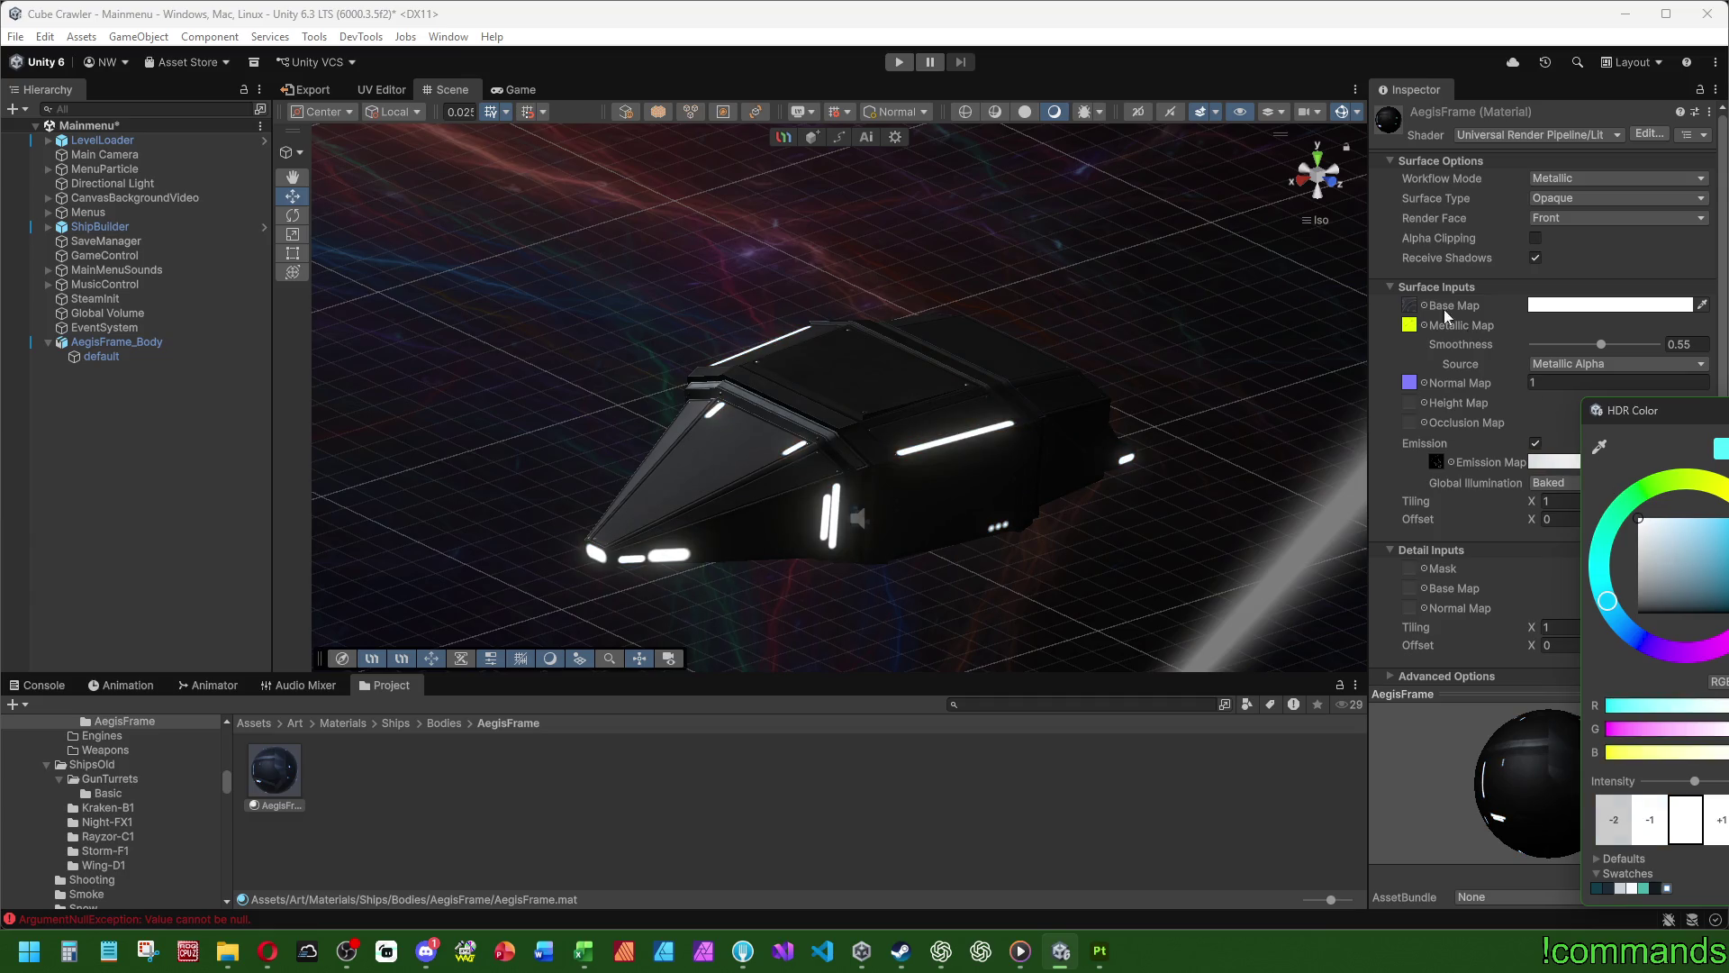
{"action": "left_click", "coordinate": [62, 422]}
{"action": "left_click", "coordinate": [160, 419]}
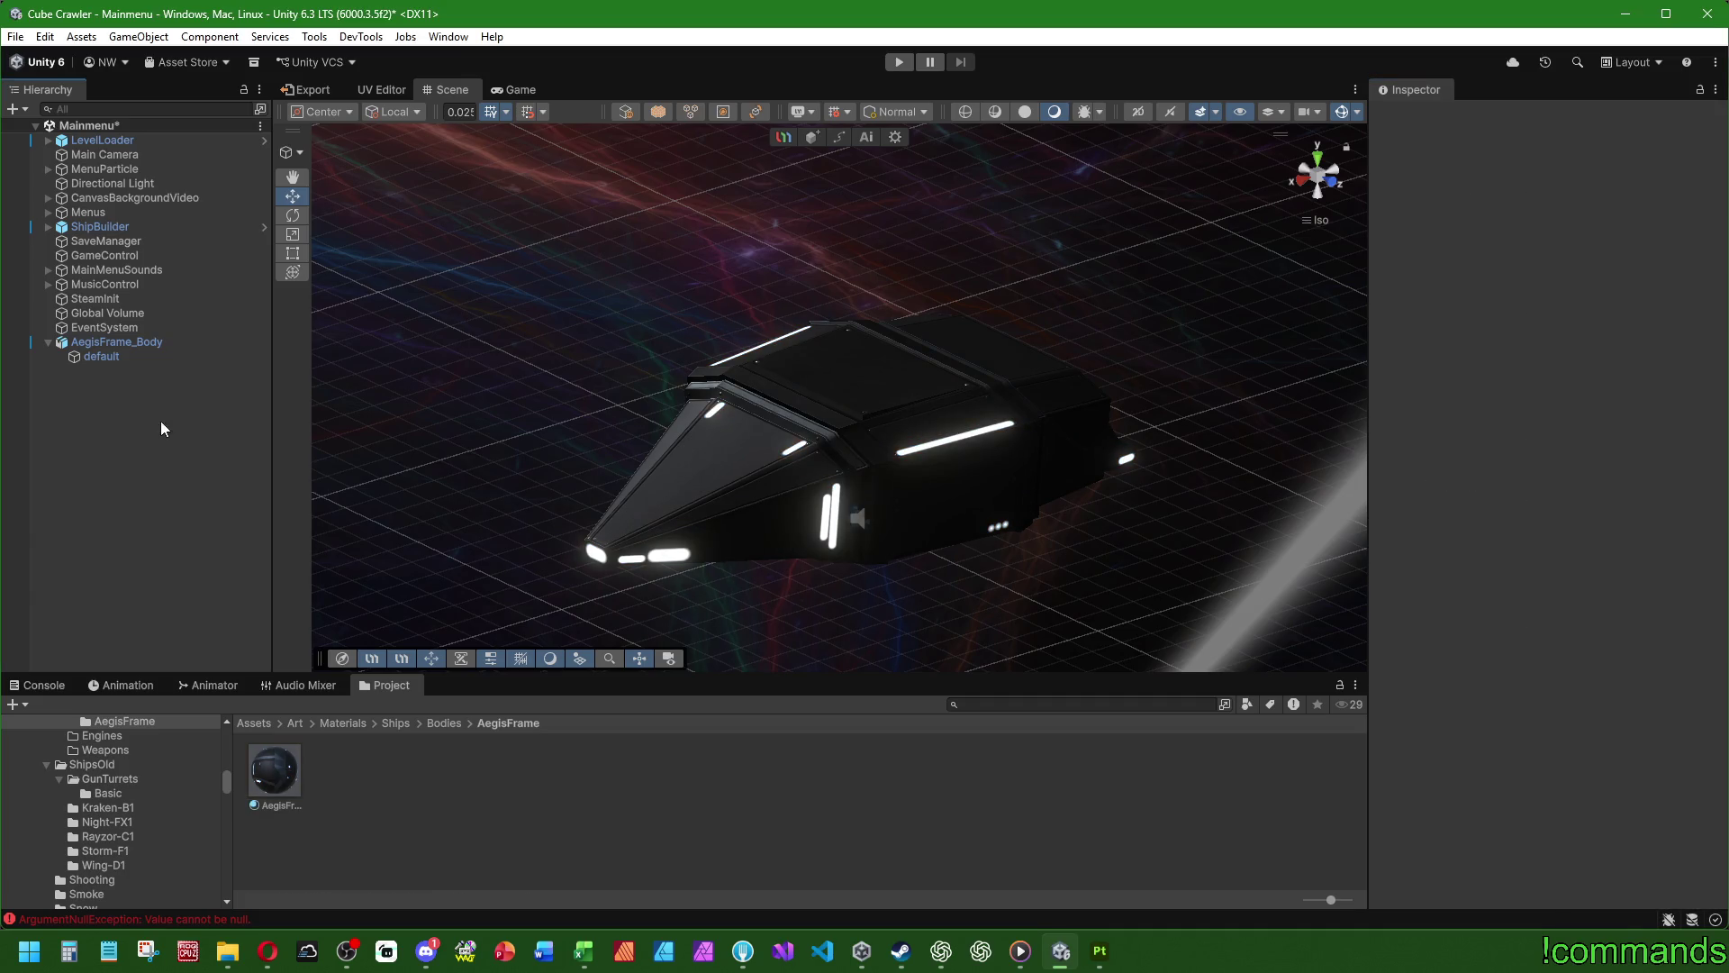
- Browse to Prefabs/Ships/Bodies/AegisFrame and select the red AegisFrame_Body prefab
{"action": "left_click", "coordinate": [318, 731]}
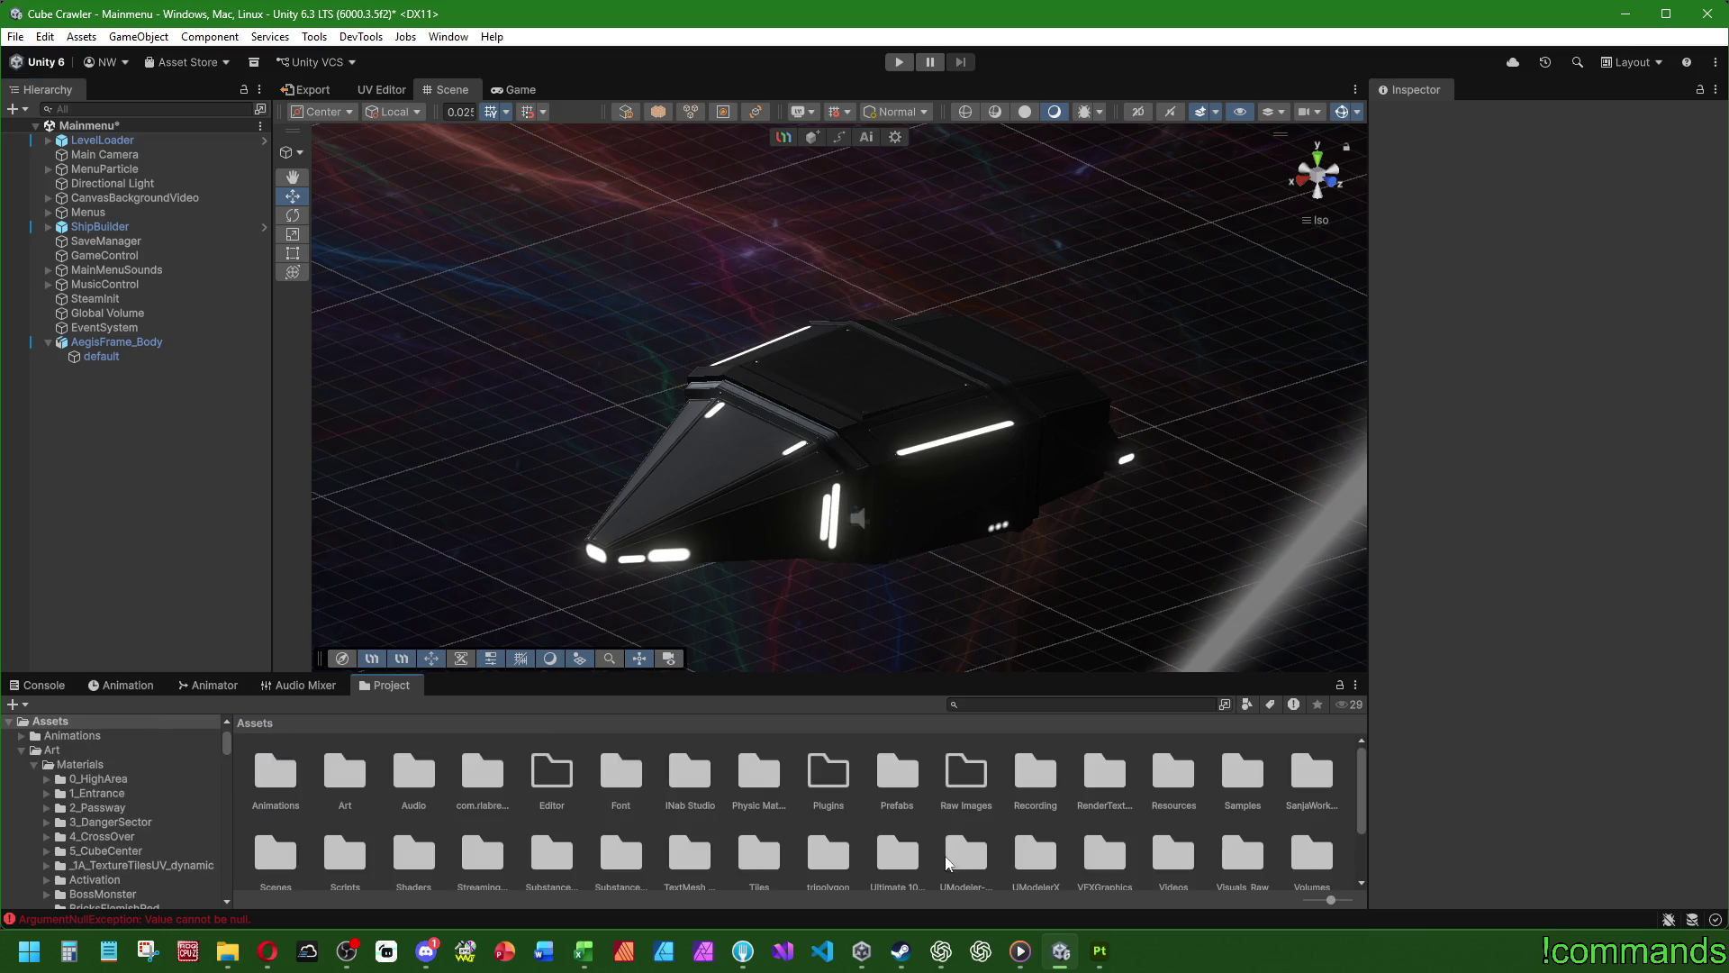
{"action": "scroll", "coordinate": [927, 791], "scroll_direction": "down", "scroll_amount": 1}
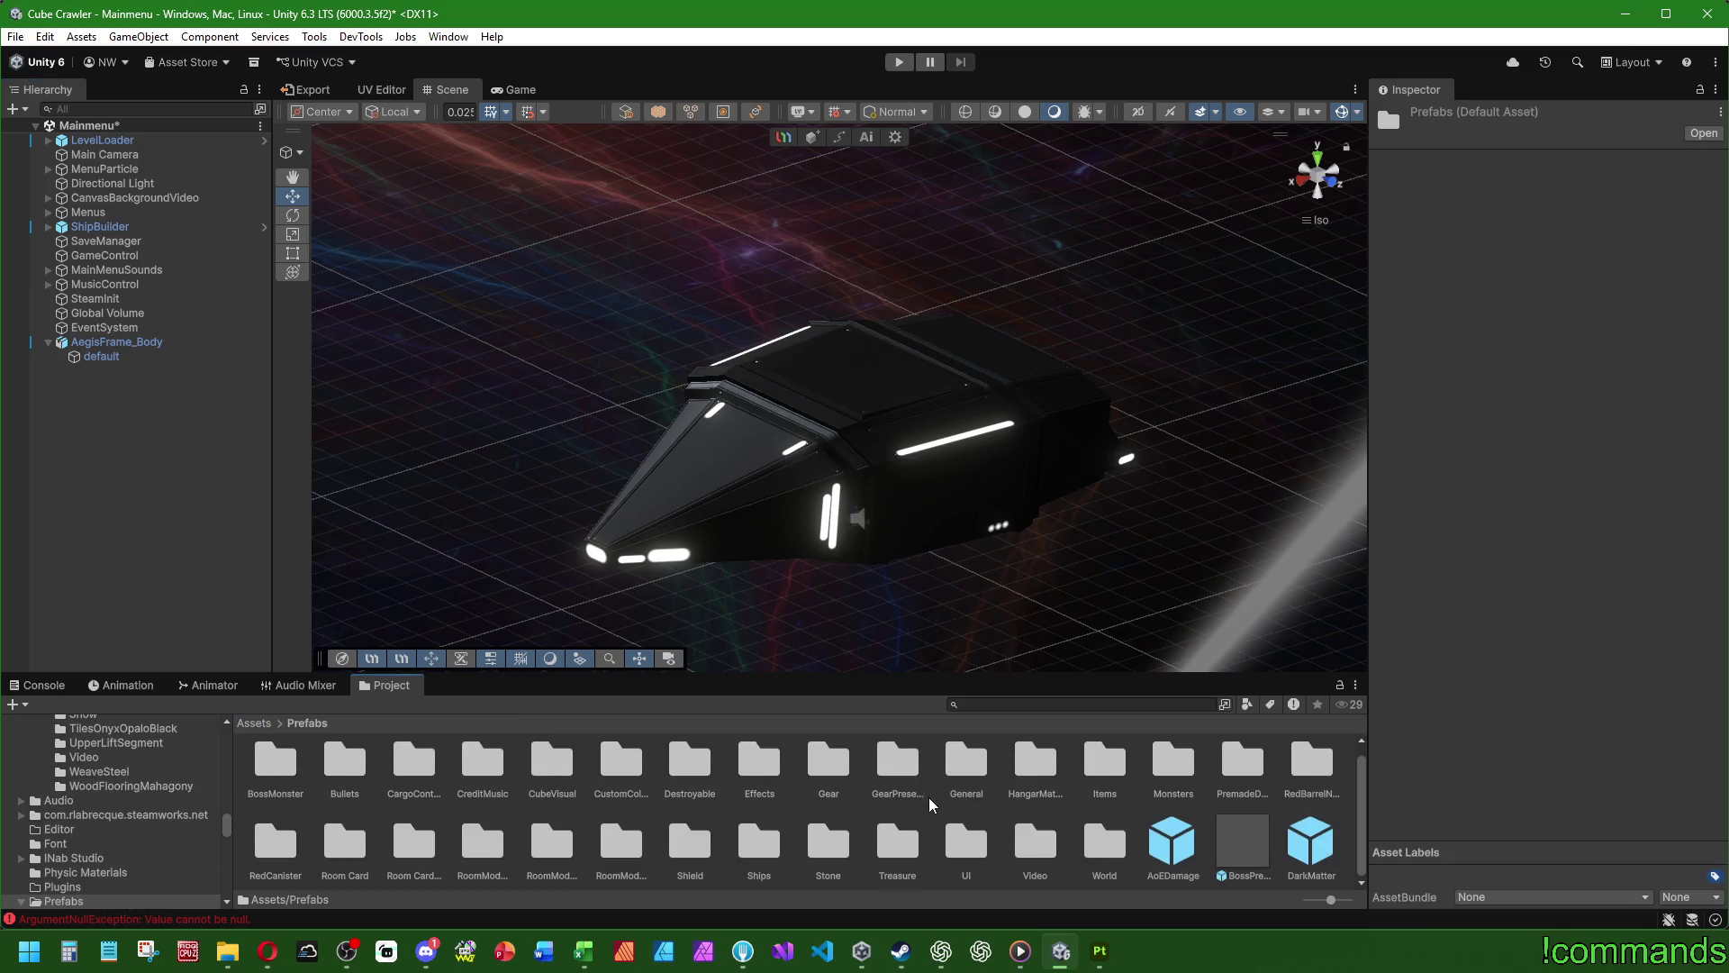
{"action": "double_click", "coordinate": [732, 851]}
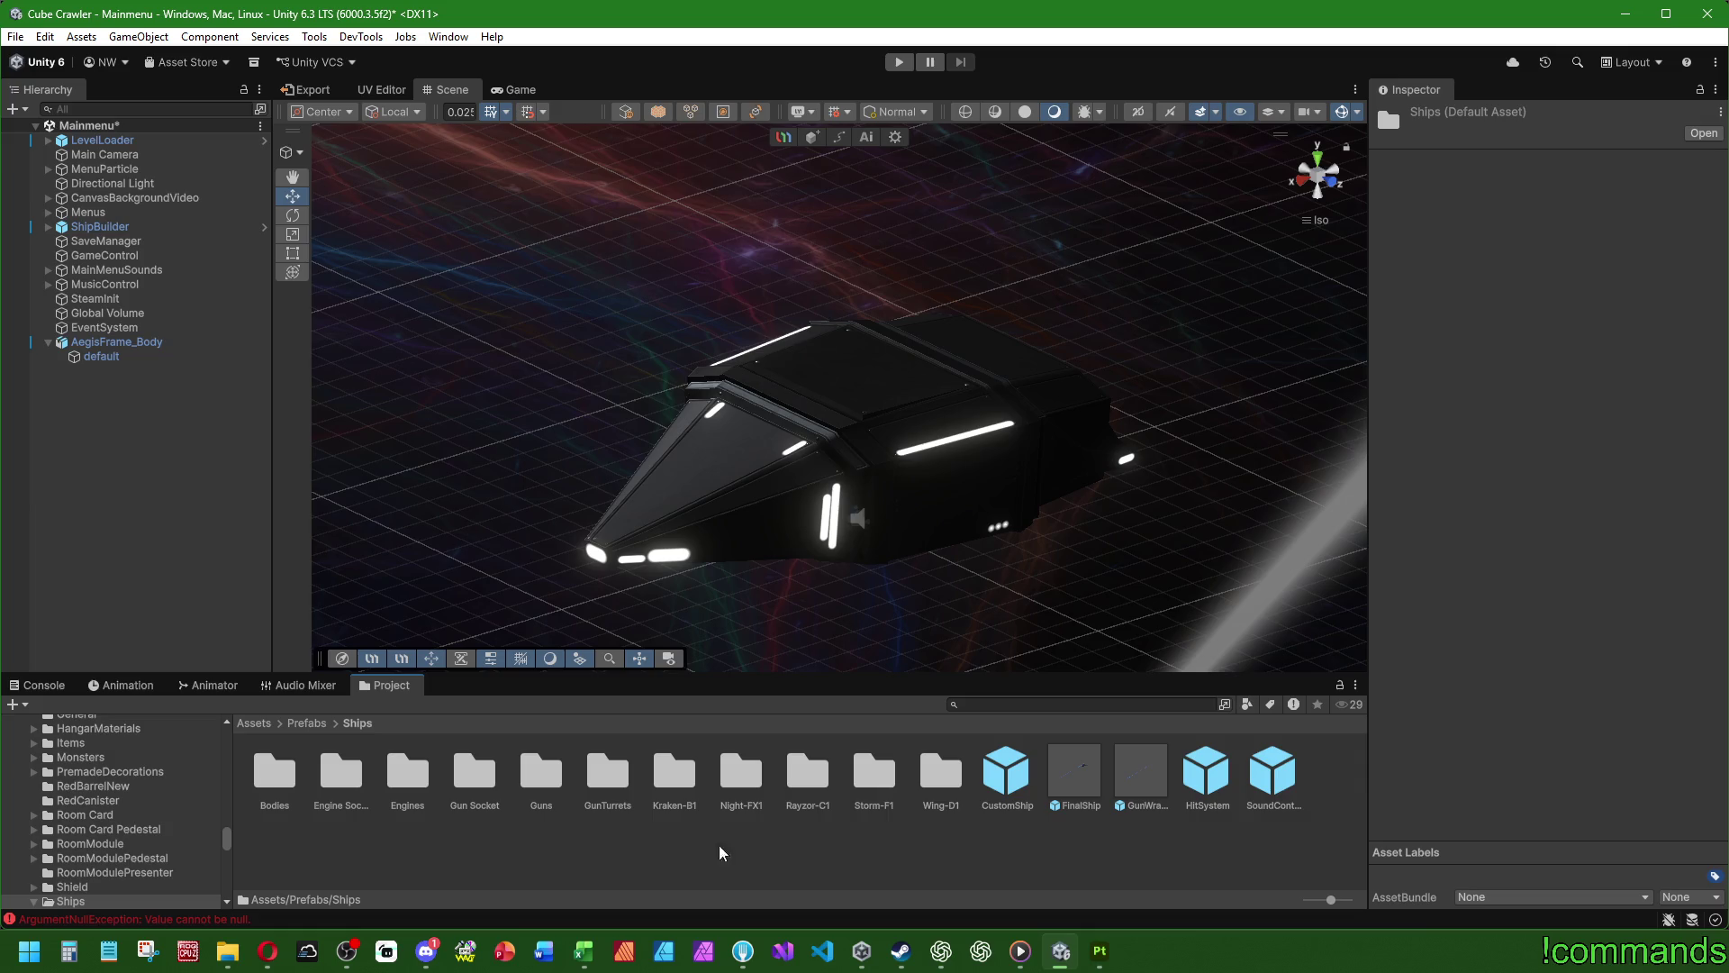
{"action": "double_click", "coordinate": [303, 789]}
{"action": "double_click", "coordinate": [297, 782]}
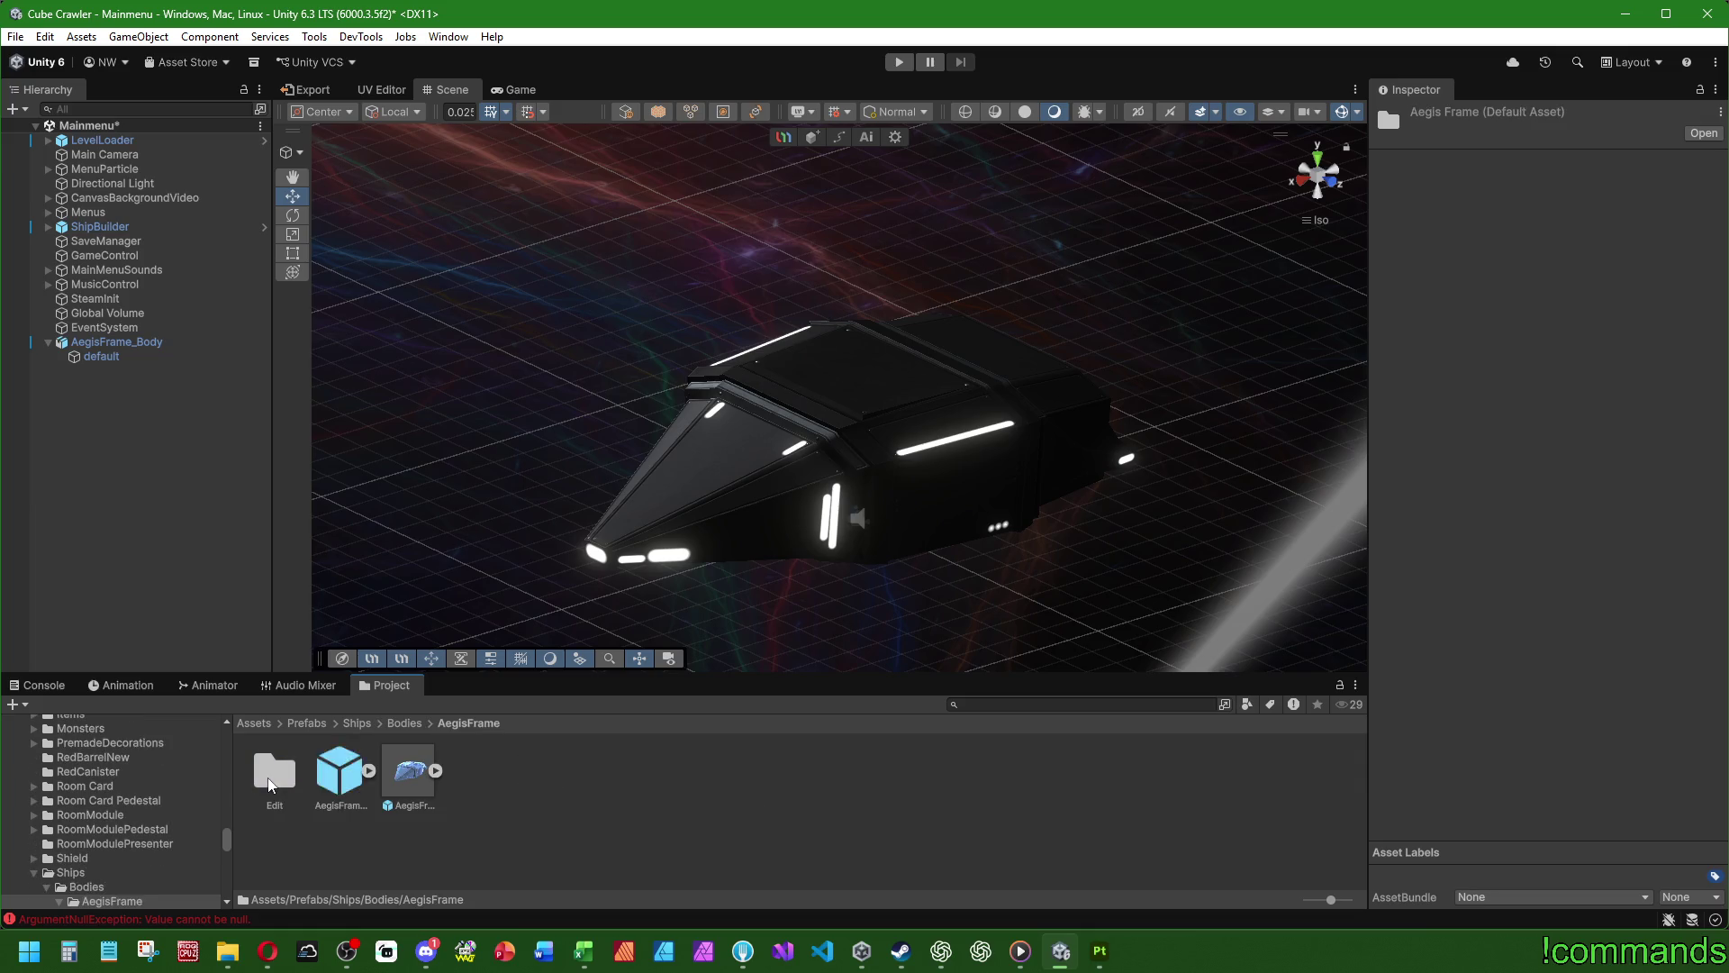
{"action": "left_click", "coordinate": [339, 780]}
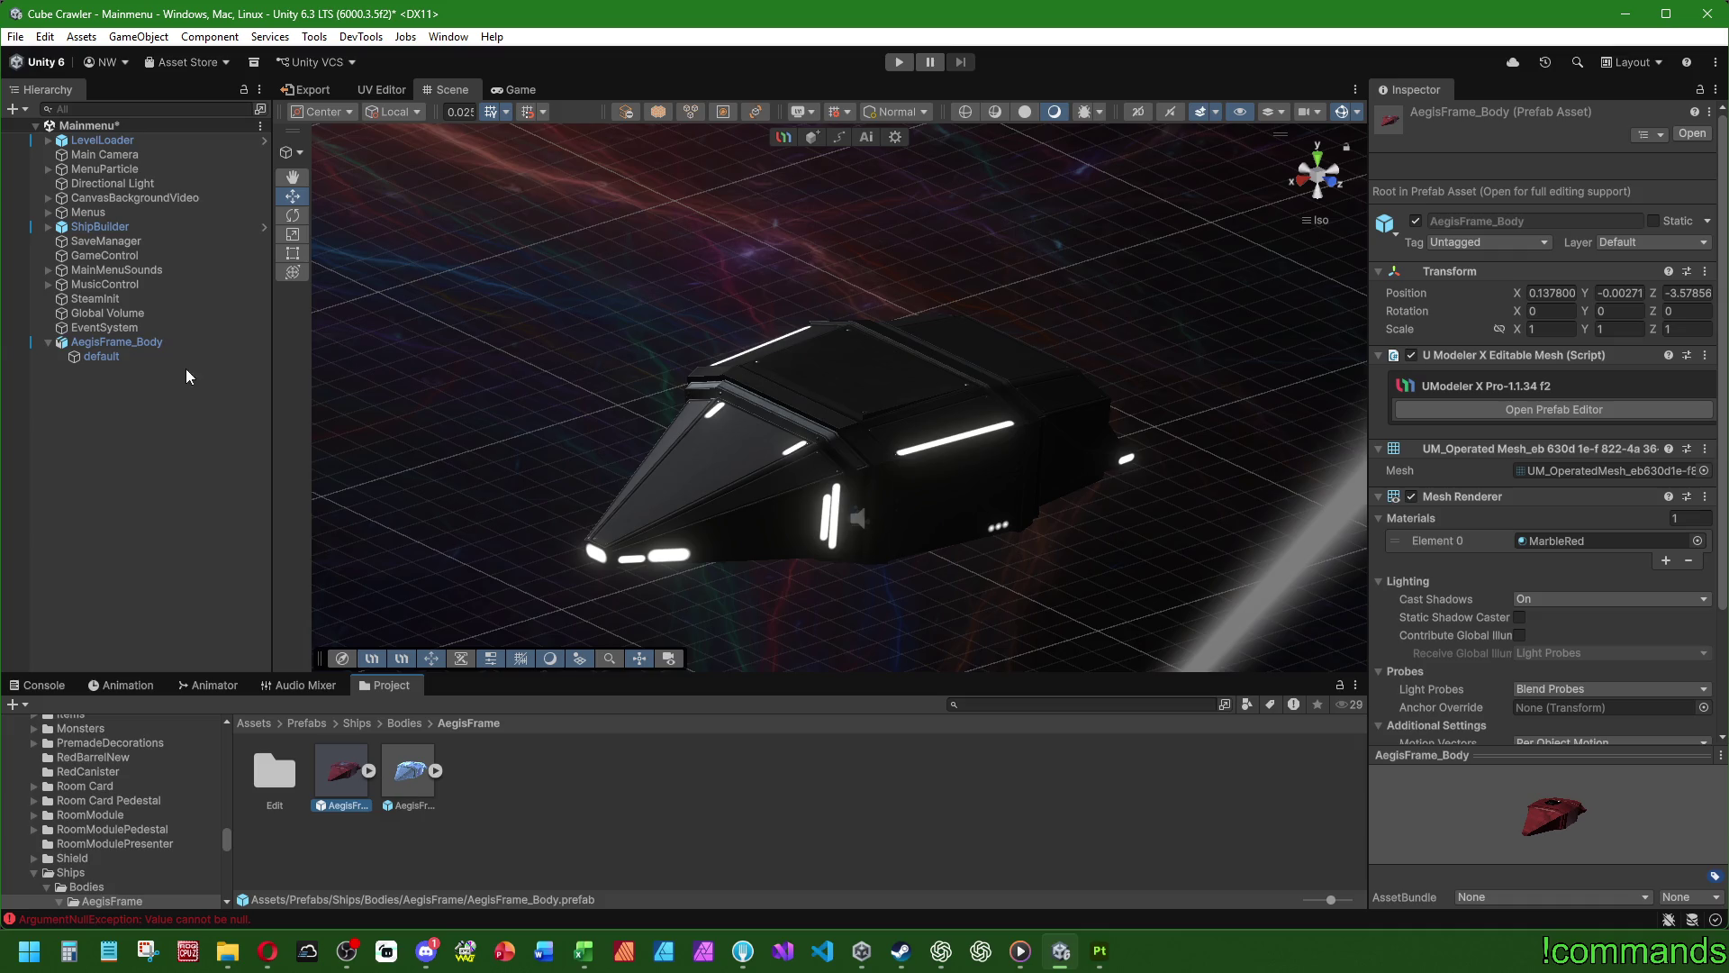
- Append '_F' to the name of the scene's AegisFrame_Body object
{"action": "left_click", "coordinate": [128, 341]}
{"action": "key", "text": "F2"}
{"action": "key", "text": "Right"}
{"action": "type", "text": "_F"}
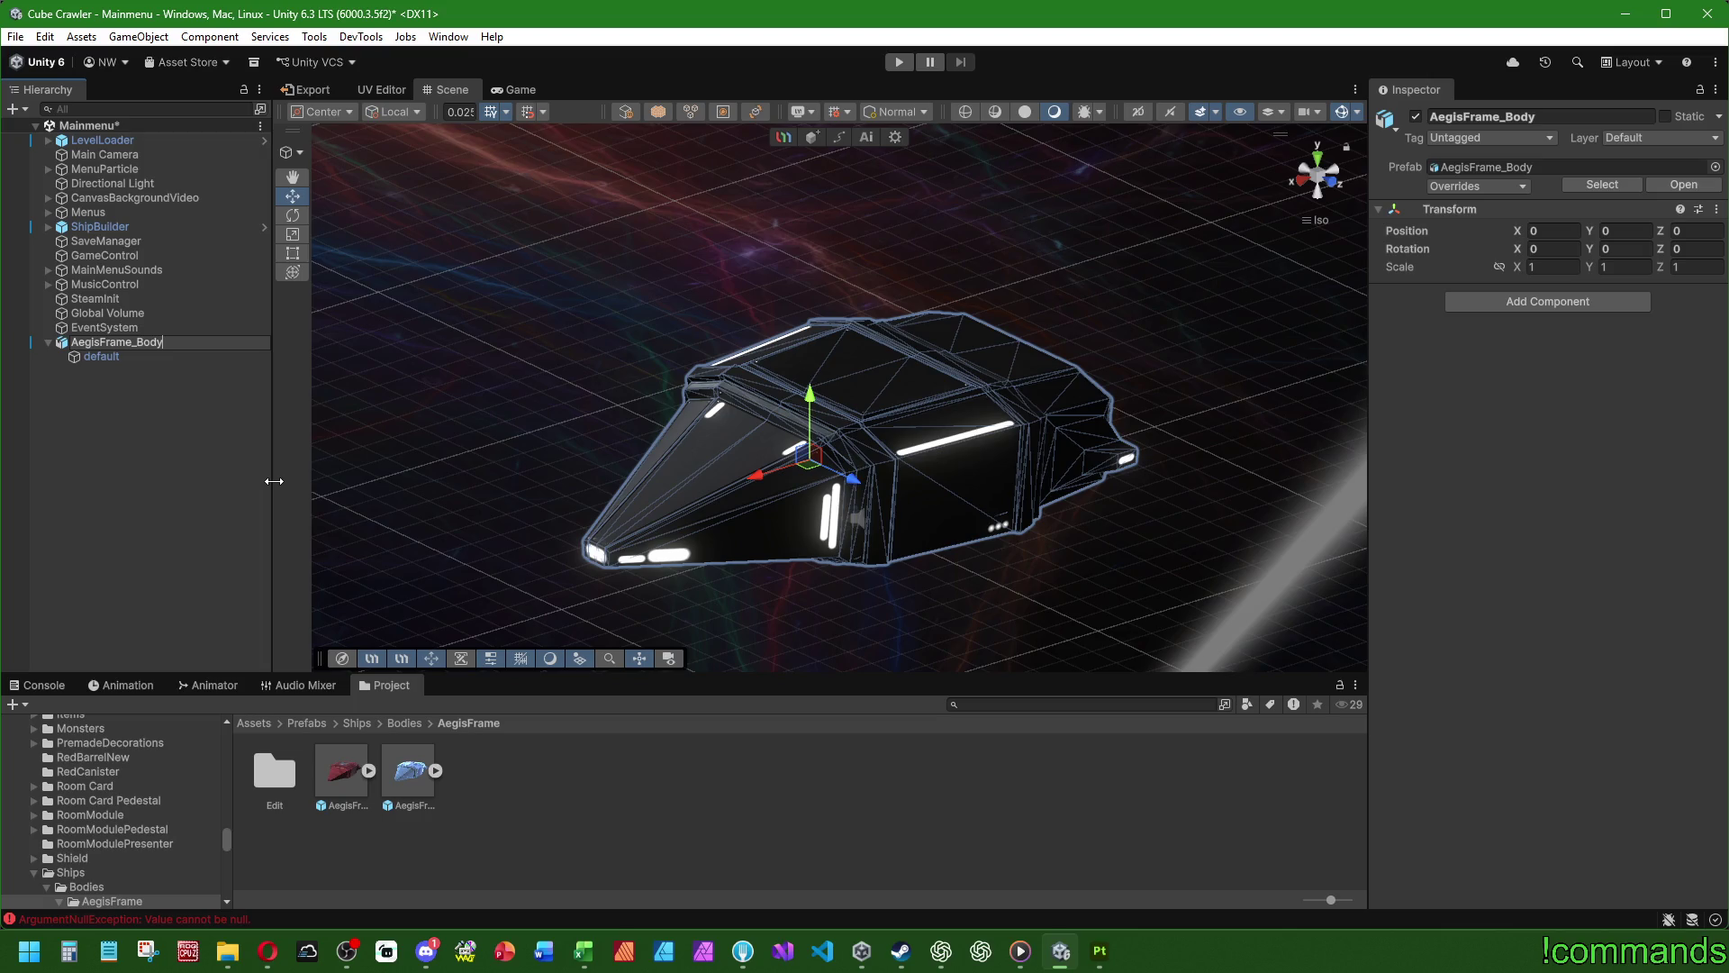
{"action": "left_click", "coordinate": [174, 472]}
- Rename the red prefab asset to AegisFrame_BodyFinal
{"action": "left_click", "coordinate": [332, 772]}
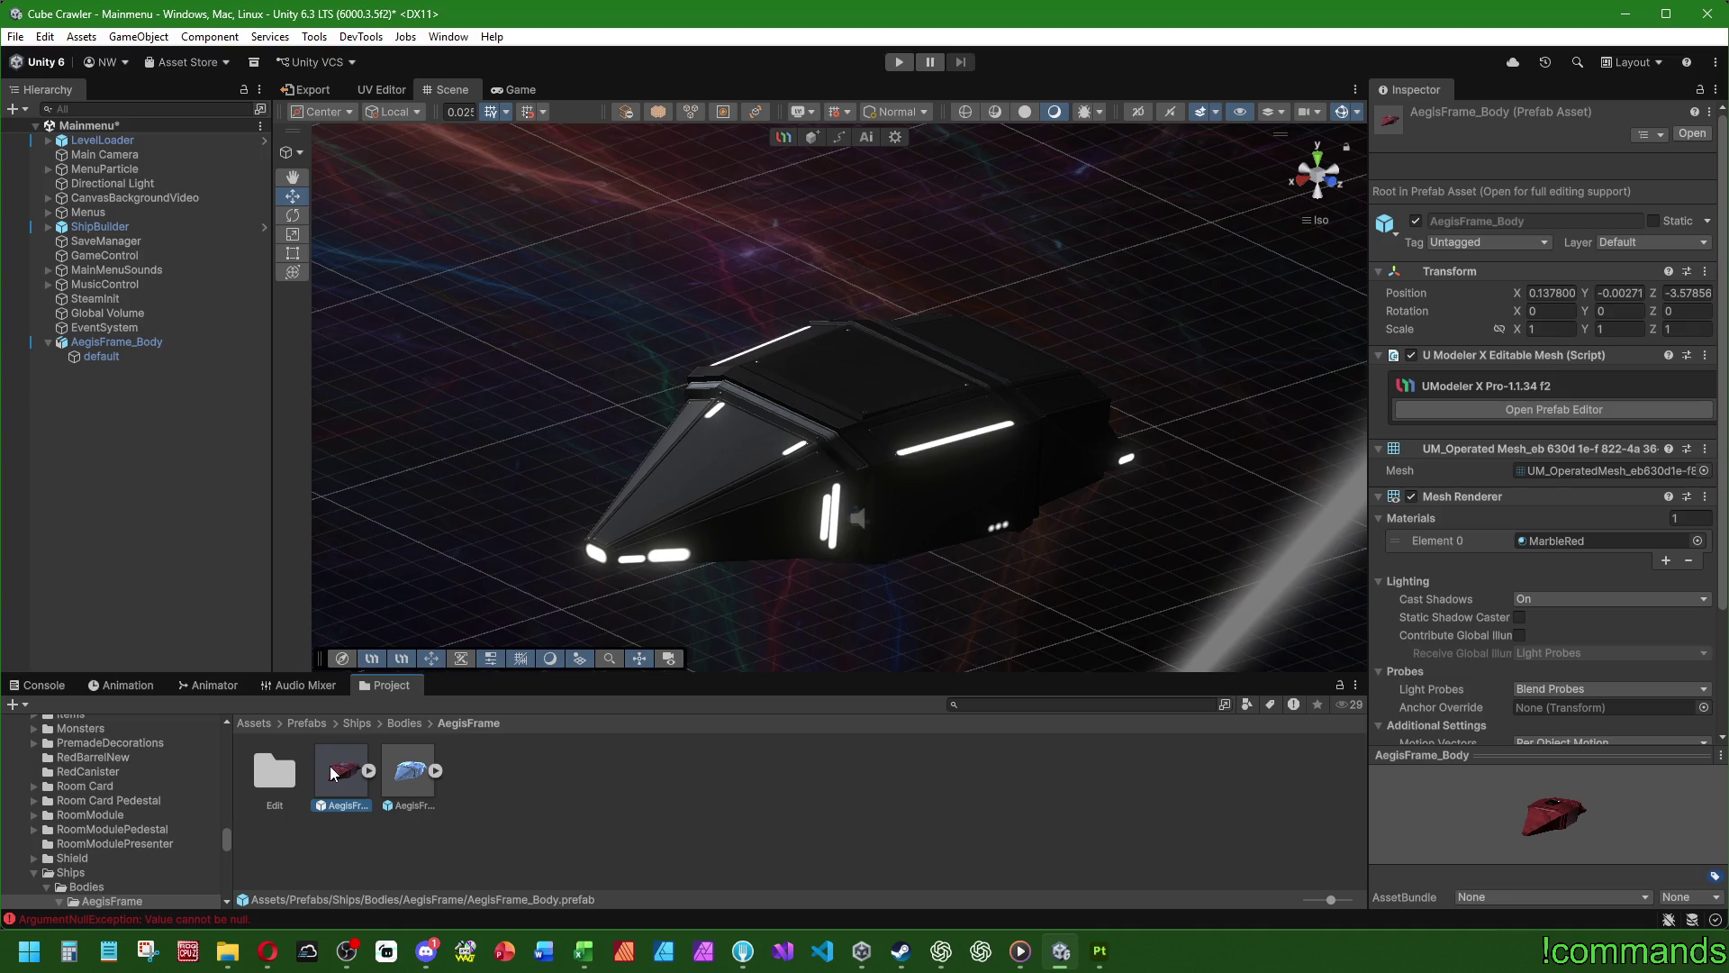
{"action": "key", "text": "F2"}
{"action": "key", "text": "End"}
{"action": "type", "text": "Final"}
{"action": "key", "text": "Return"}
- Save the scene ship as a new AegisFrame folder prefab, delete it, and open AegisFrame_BodyFinal
{"action": "left_click", "coordinate": [414, 787]}
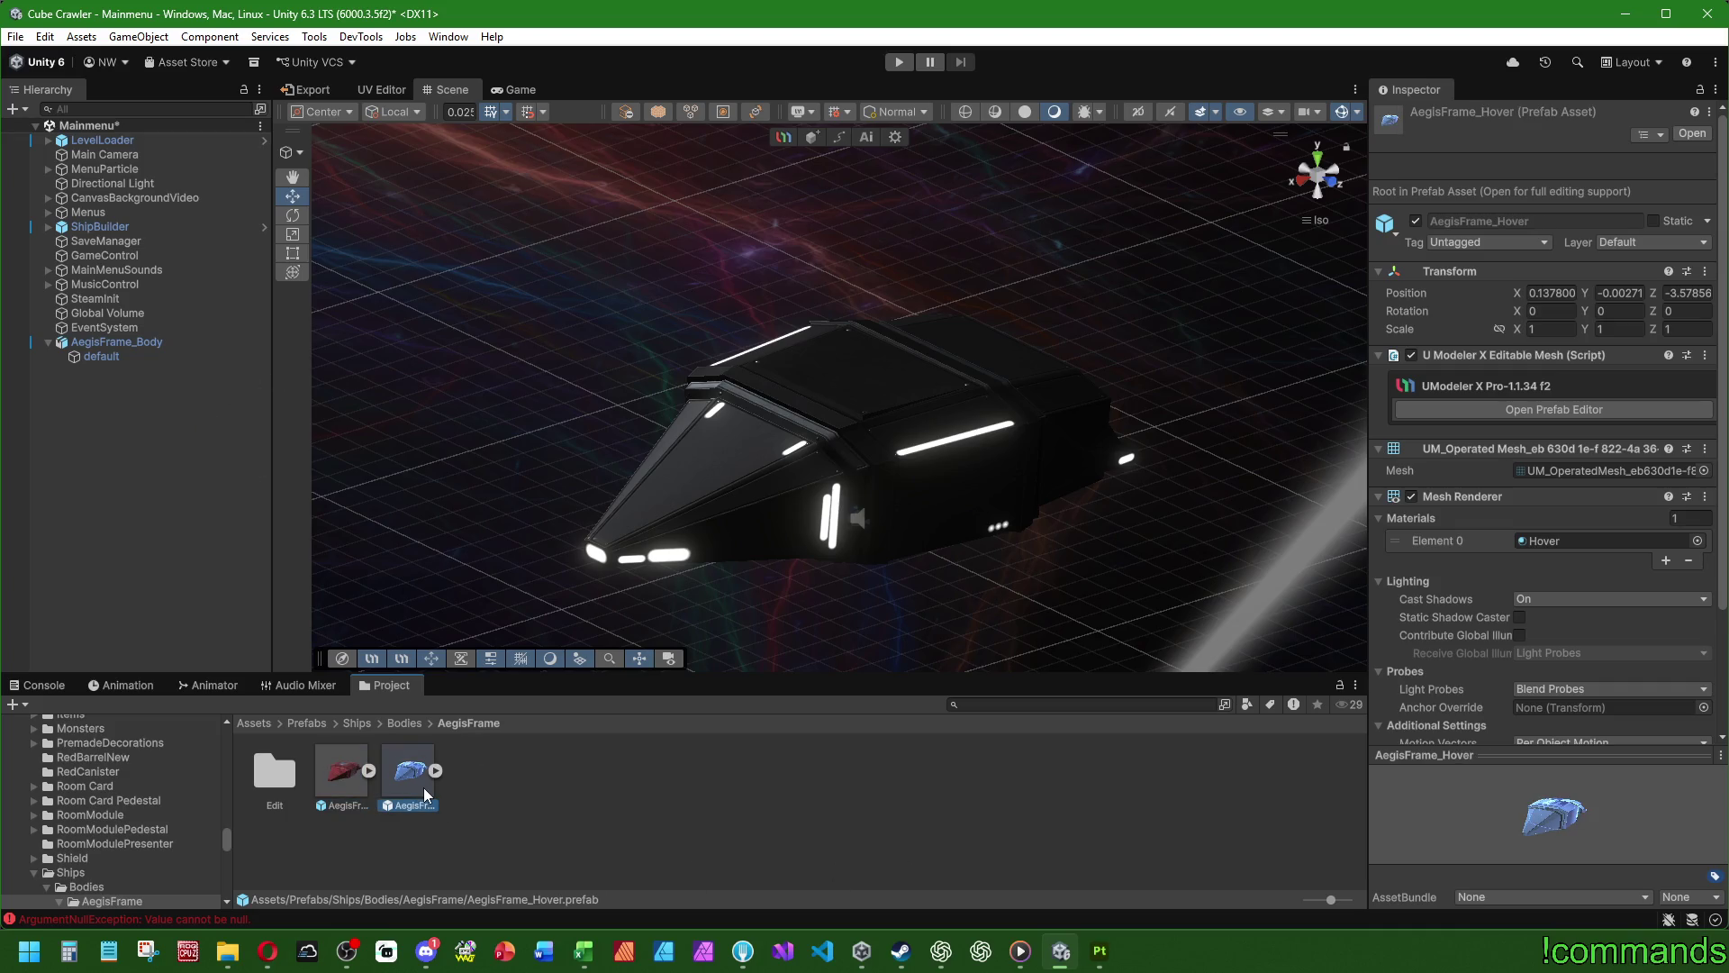
{"action": "left_click", "coordinate": [621, 826]}
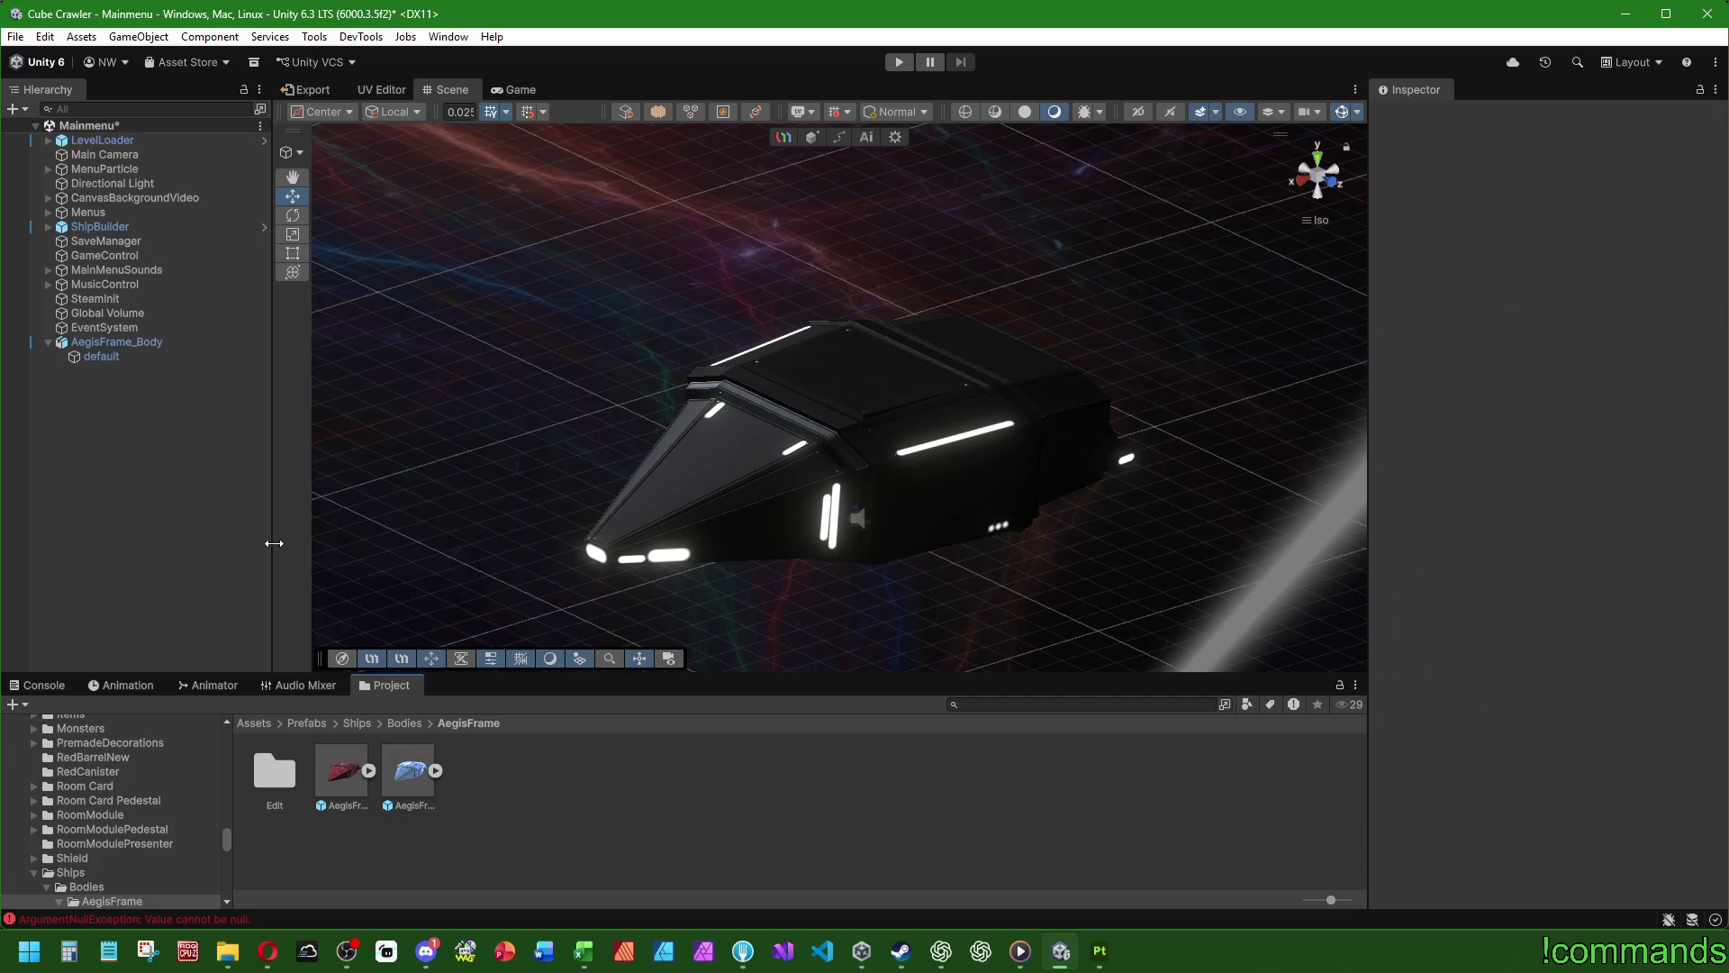
{"action": "mouse_move", "coordinate": [165, 340]}
{"action": "left_mouse_down"}
{"action": "mouse_move", "coordinate": [122, 350]}
{"action": "mouse_move", "coordinate": [549, 803]}
{"action": "left_mouse_up"}
{"action": "left_click", "coordinate": [148, 442]}
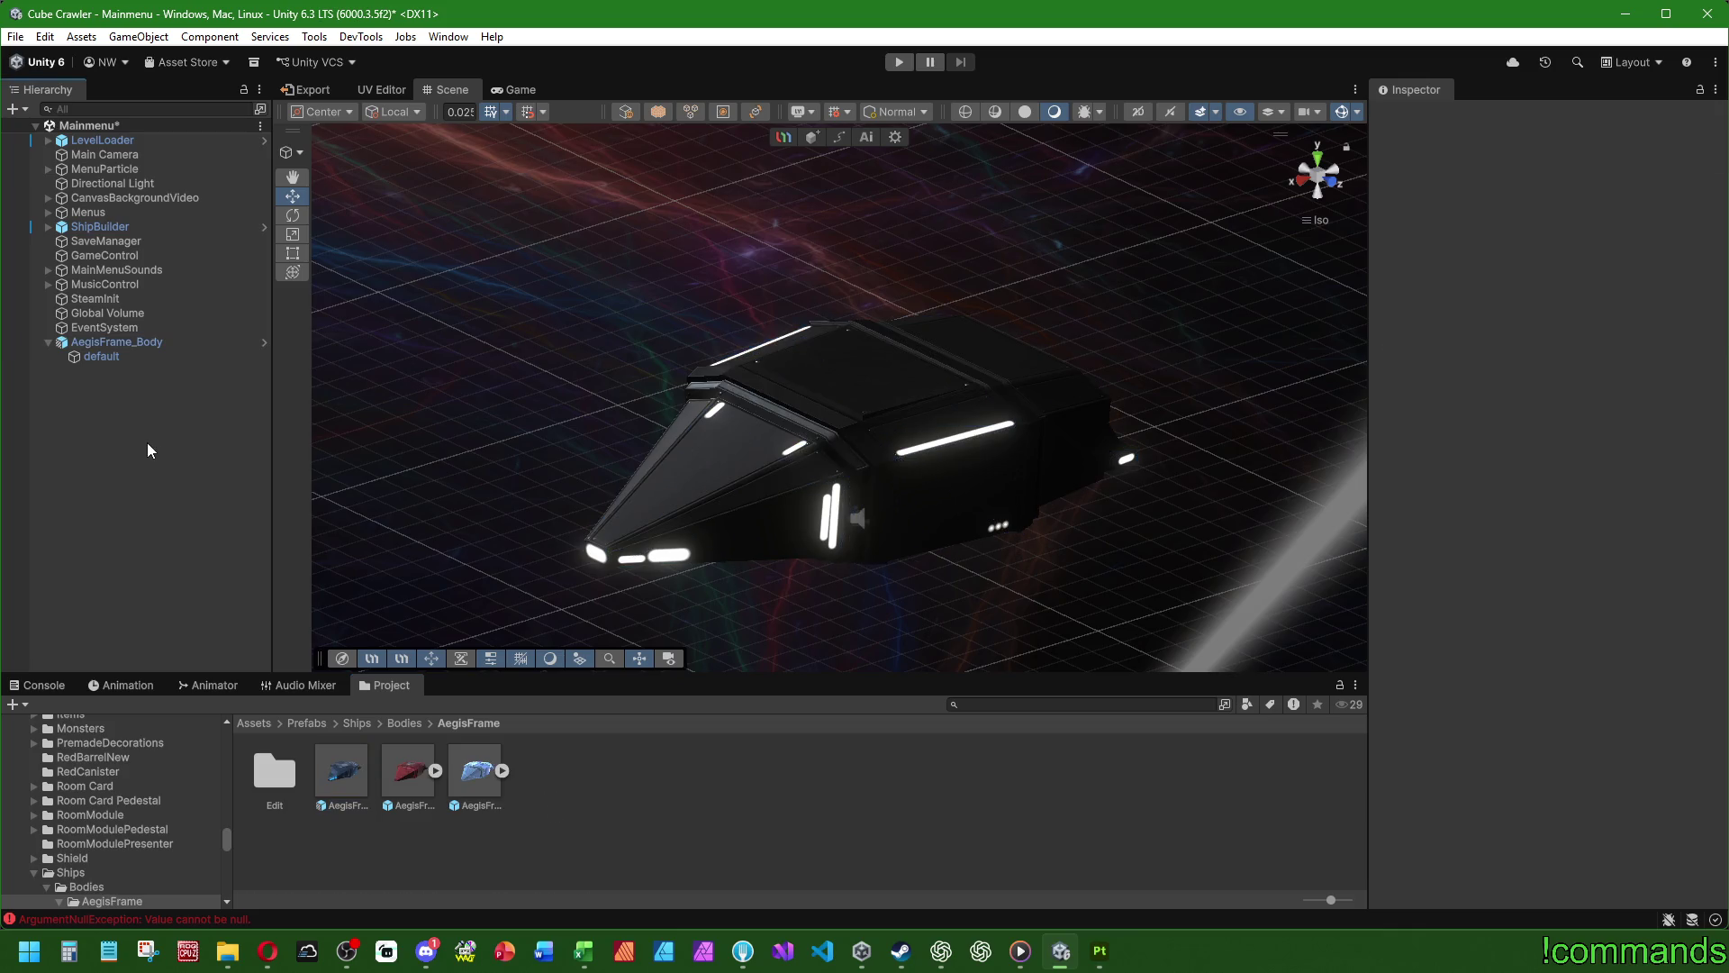
{"action": "left_click", "coordinate": [144, 346]}
{"action": "key", "text": "Delete"}
{"action": "left_click", "coordinate": [418, 776]}
{"action": "double_click", "coordinate": [418, 770]}
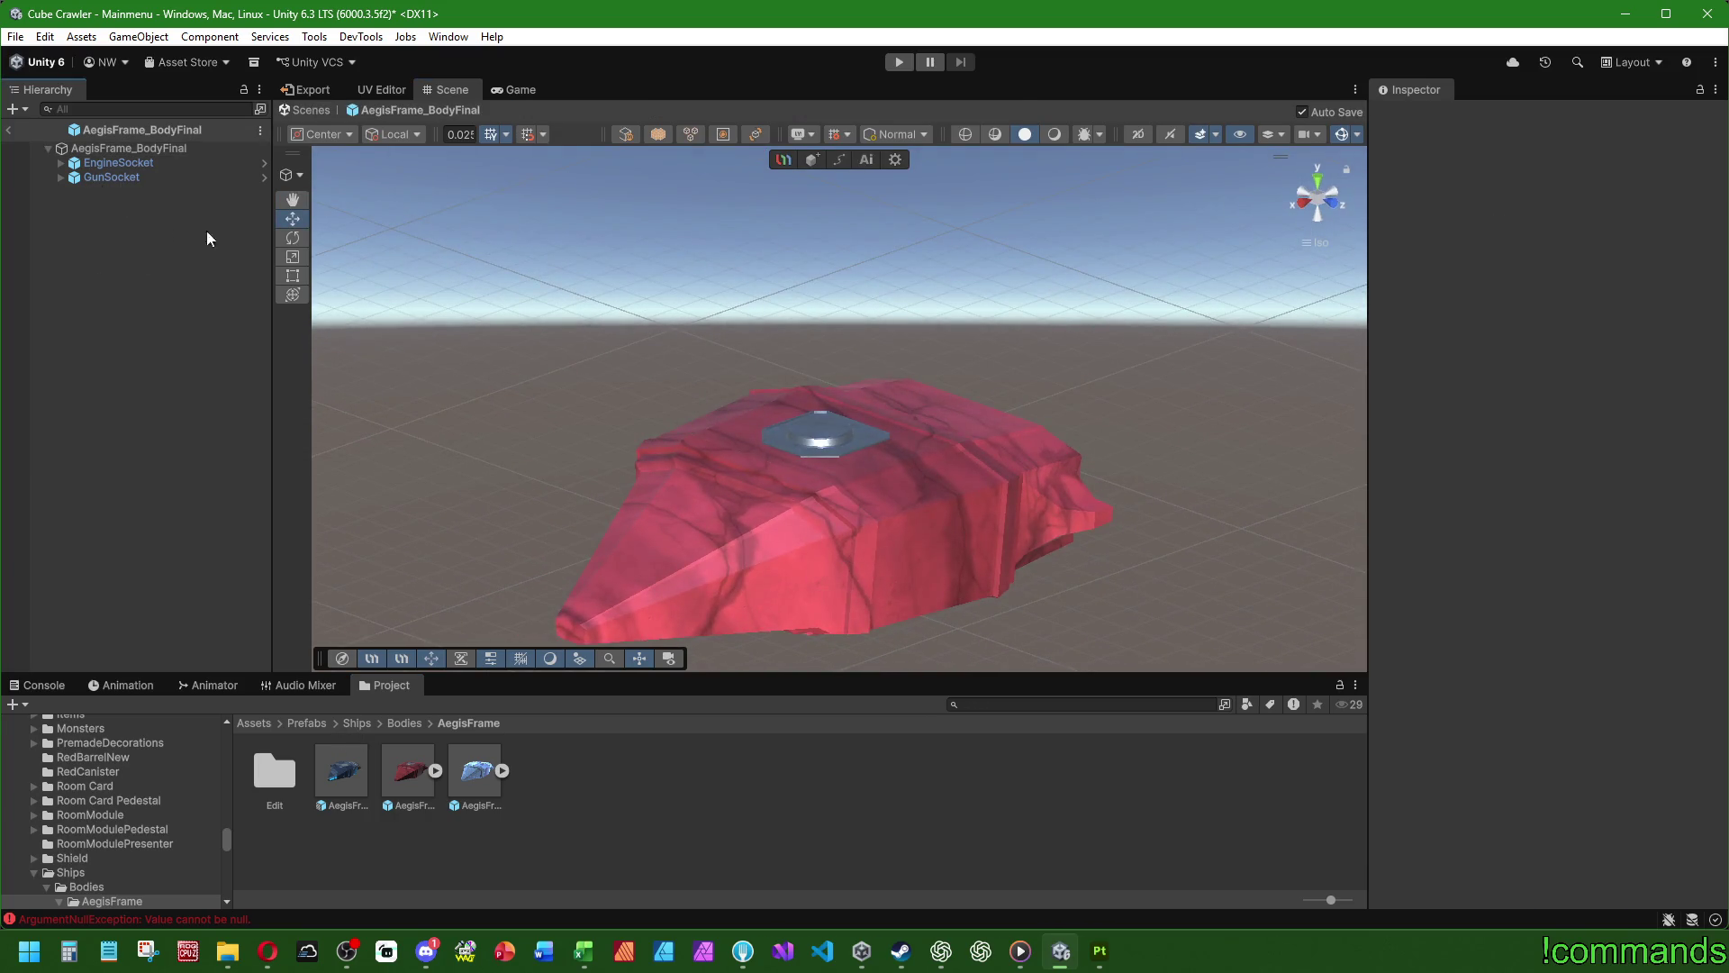
- Switch the handle to Pivot and reset the AegisFrame_BodyFinal root position to 0, 0, 0
{"action": "scroll", "coordinate": [654, 421], "scroll_direction": "down", "scroll_amount": 2}
{"action": "left_click", "coordinate": [130, 179]}
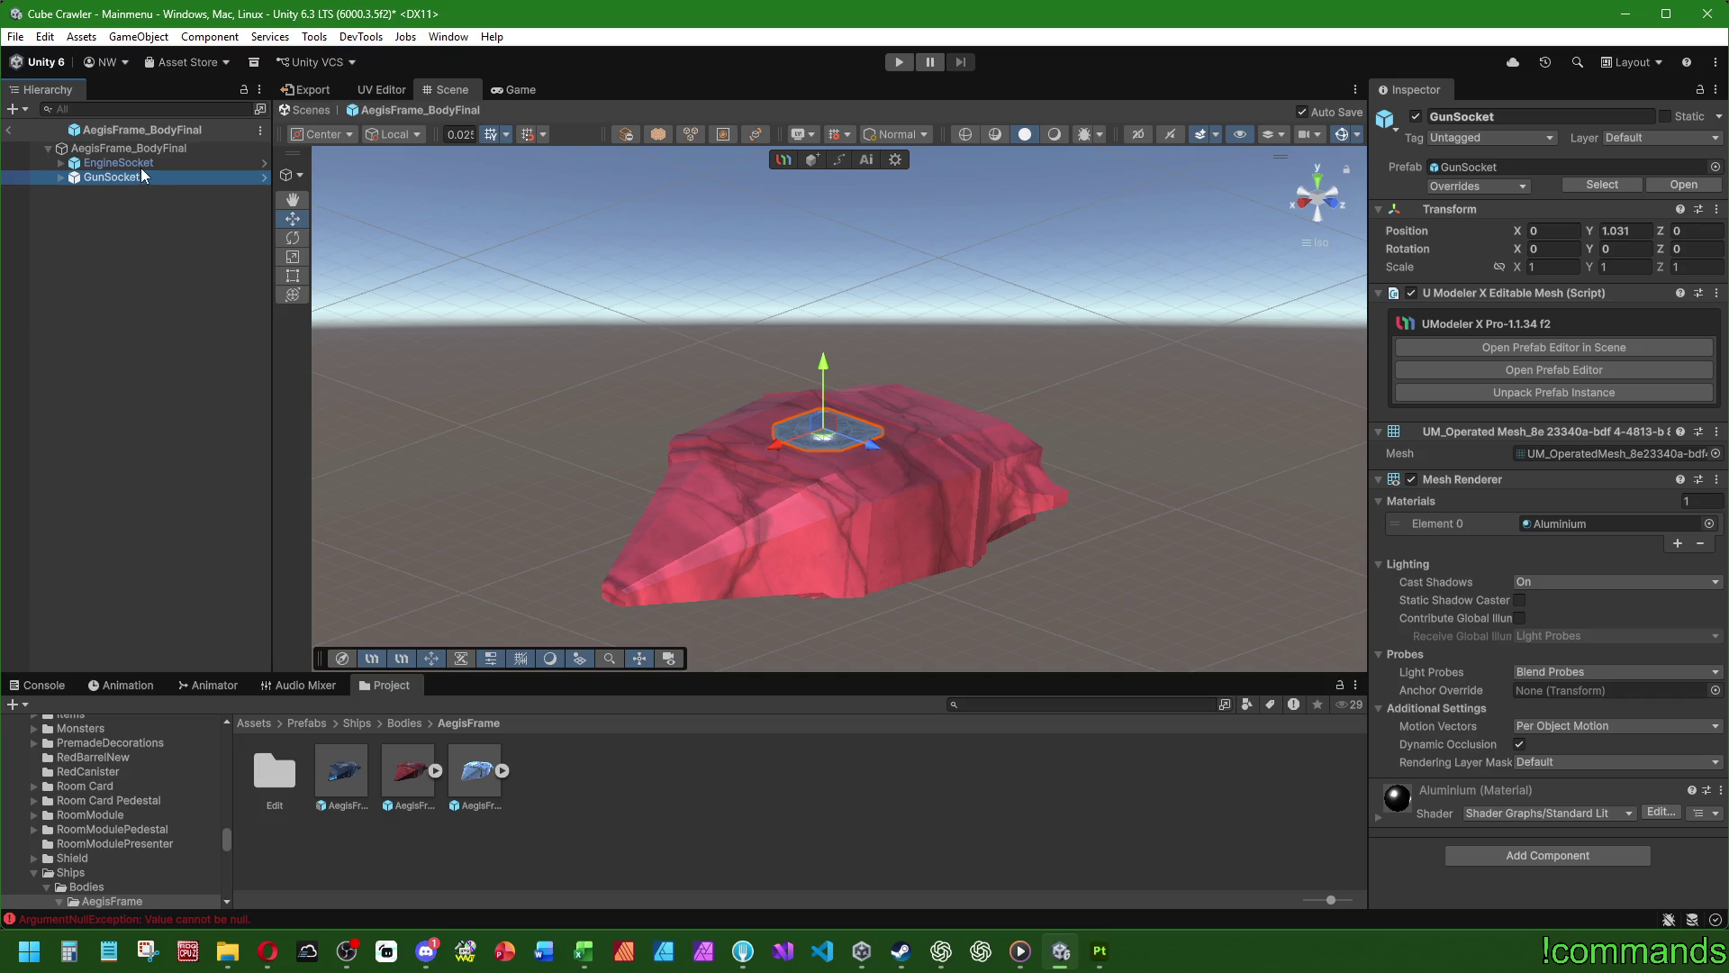
{"action": "left_click", "coordinate": [135, 152]}
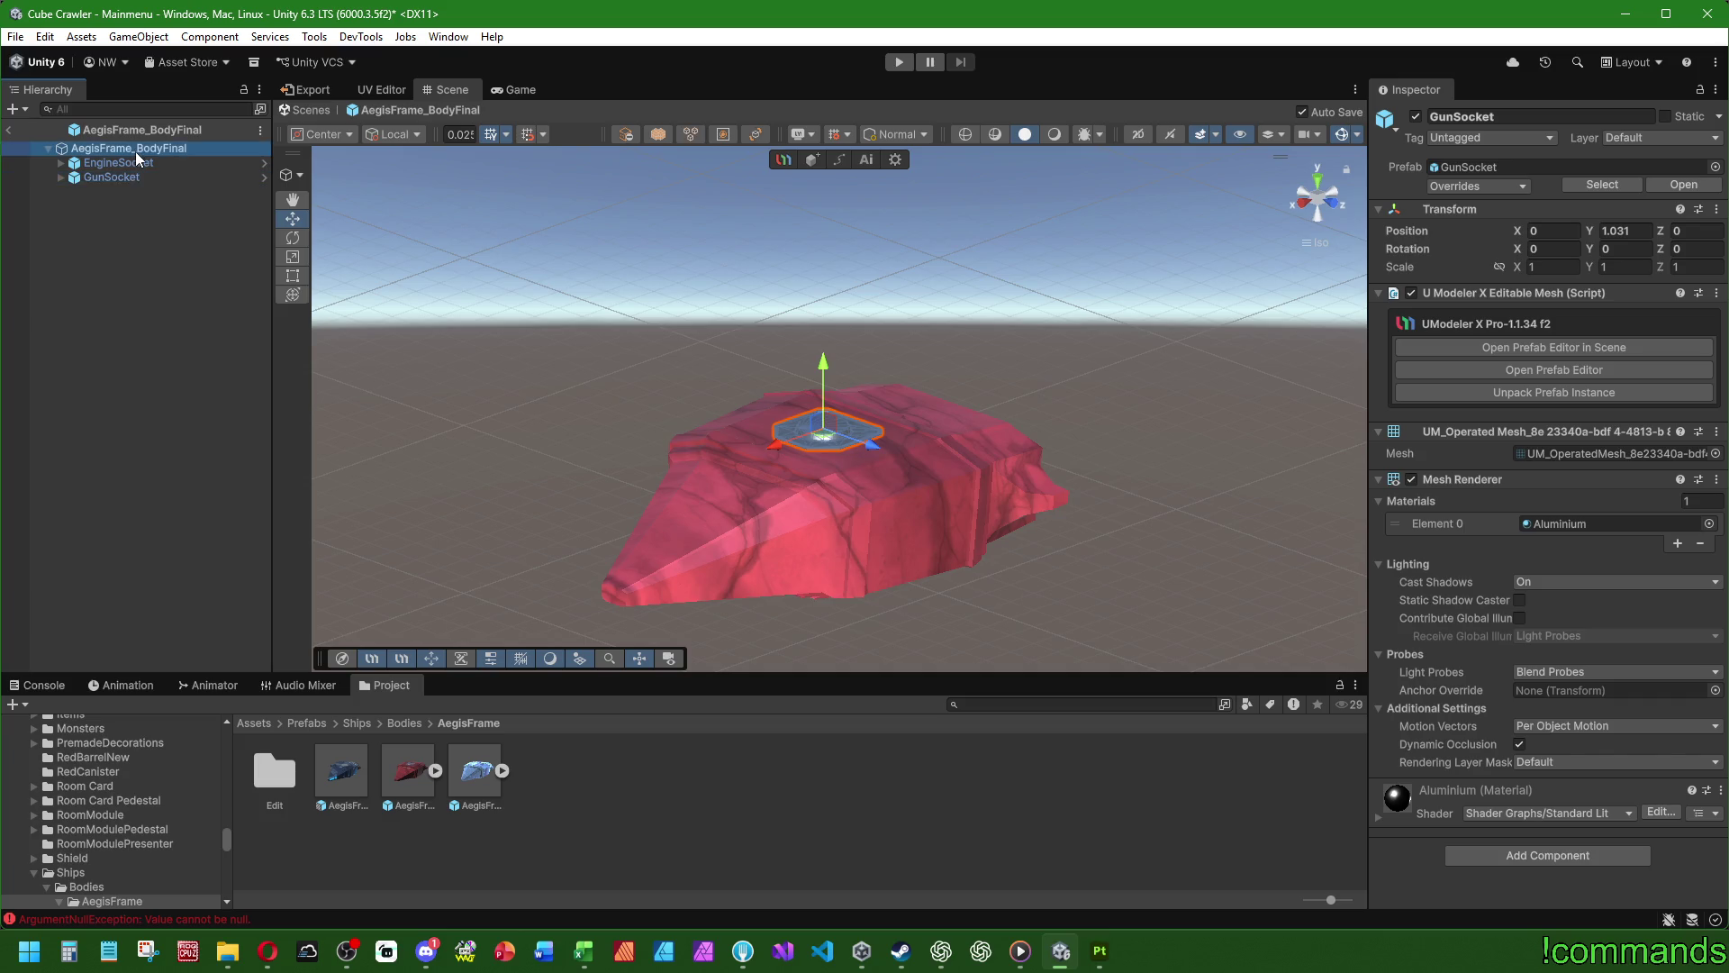
{"action": "left_click", "coordinate": [323, 133]}
{"action": "left_click", "coordinate": [338, 171]}
{"action": "right_click_drag", "start_coordinate": [1158, 413], "coordinate": [1121, 356]}
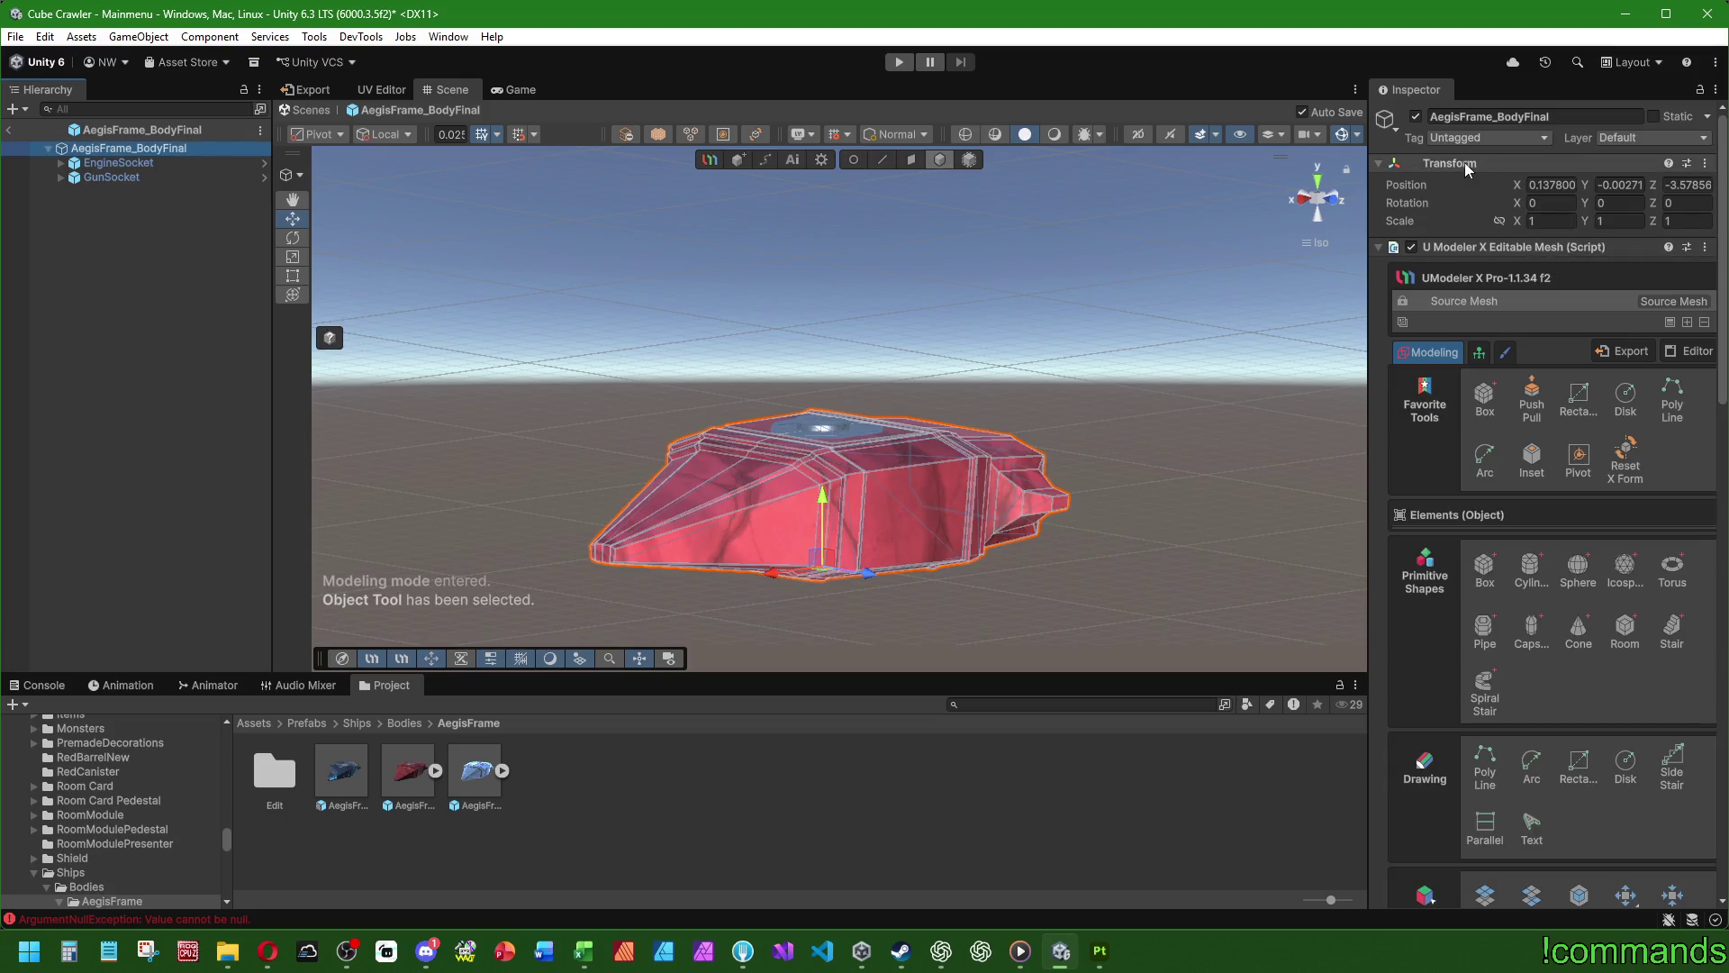
{"action": "right_click", "coordinate": [1461, 163]}
{"action": "left_click", "coordinate": [1495, 173]}
{"action": "key", "text": "f"}
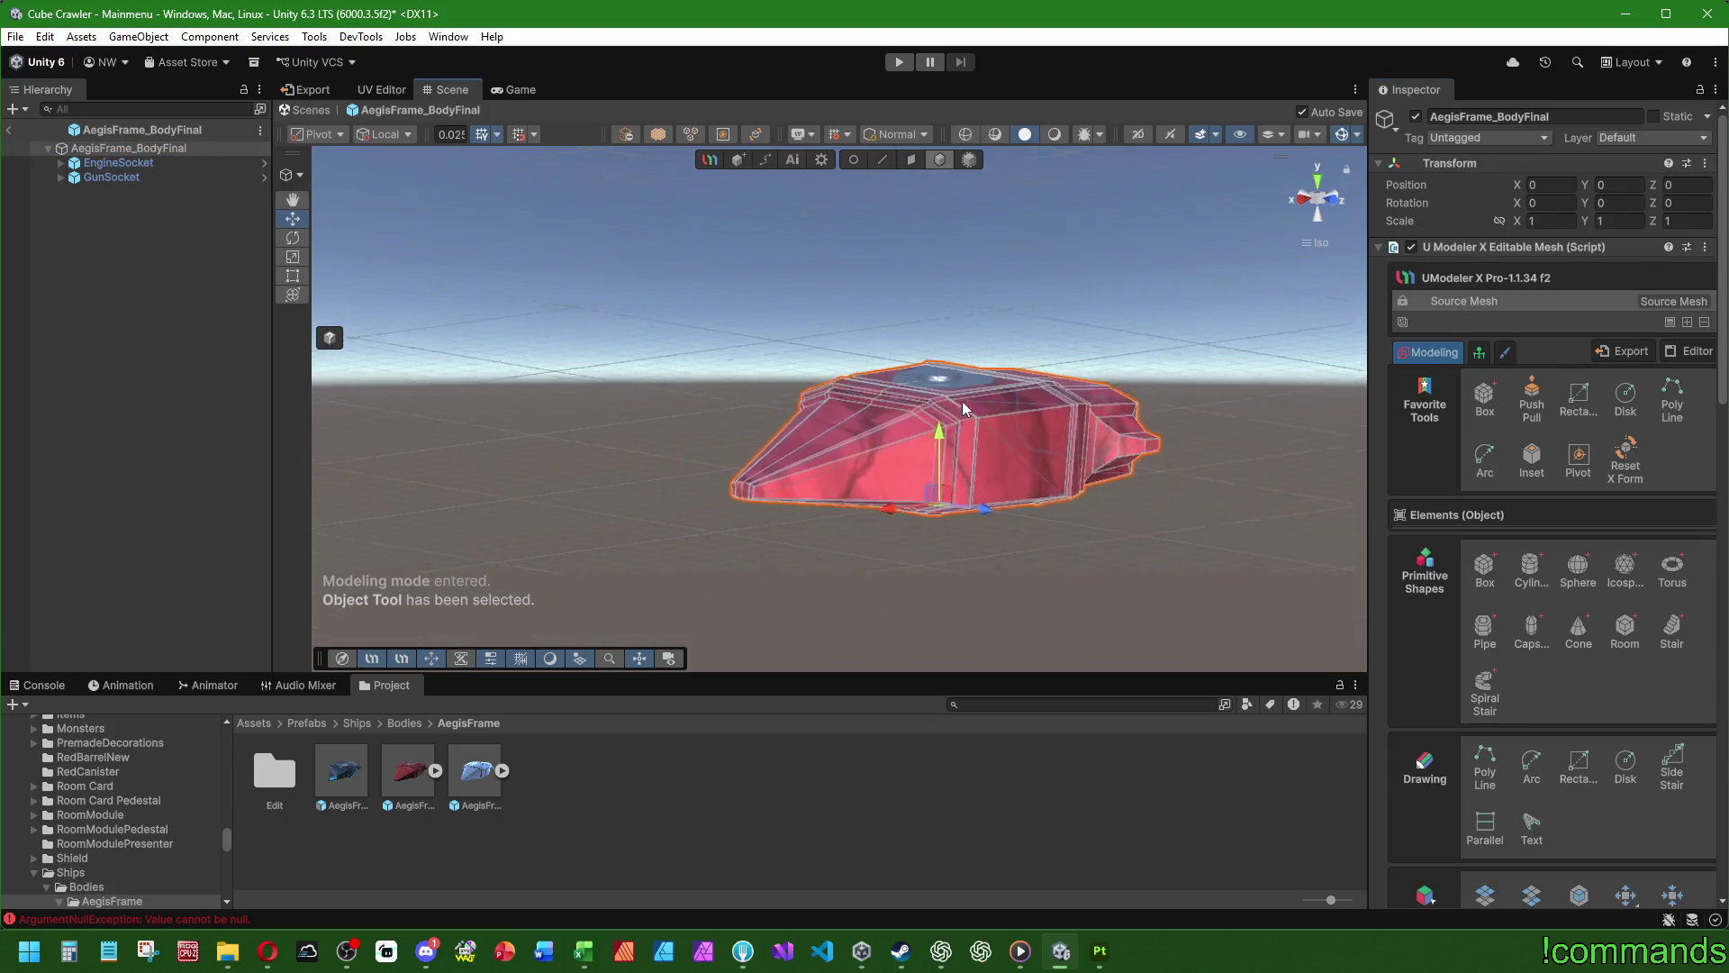
{"action": "left_click", "coordinate": [131, 295]}
- Nest the AegisFrame_Body prefab as a child of AegisFrame_BodyFinal
{"action": "left_click_drag", "start_coordinate": [354, 778], "coordinate": [154, 213]}
{"action": "left_click_drag", "start_coordinate": [155, 148], "coordinate": [155, 149]}
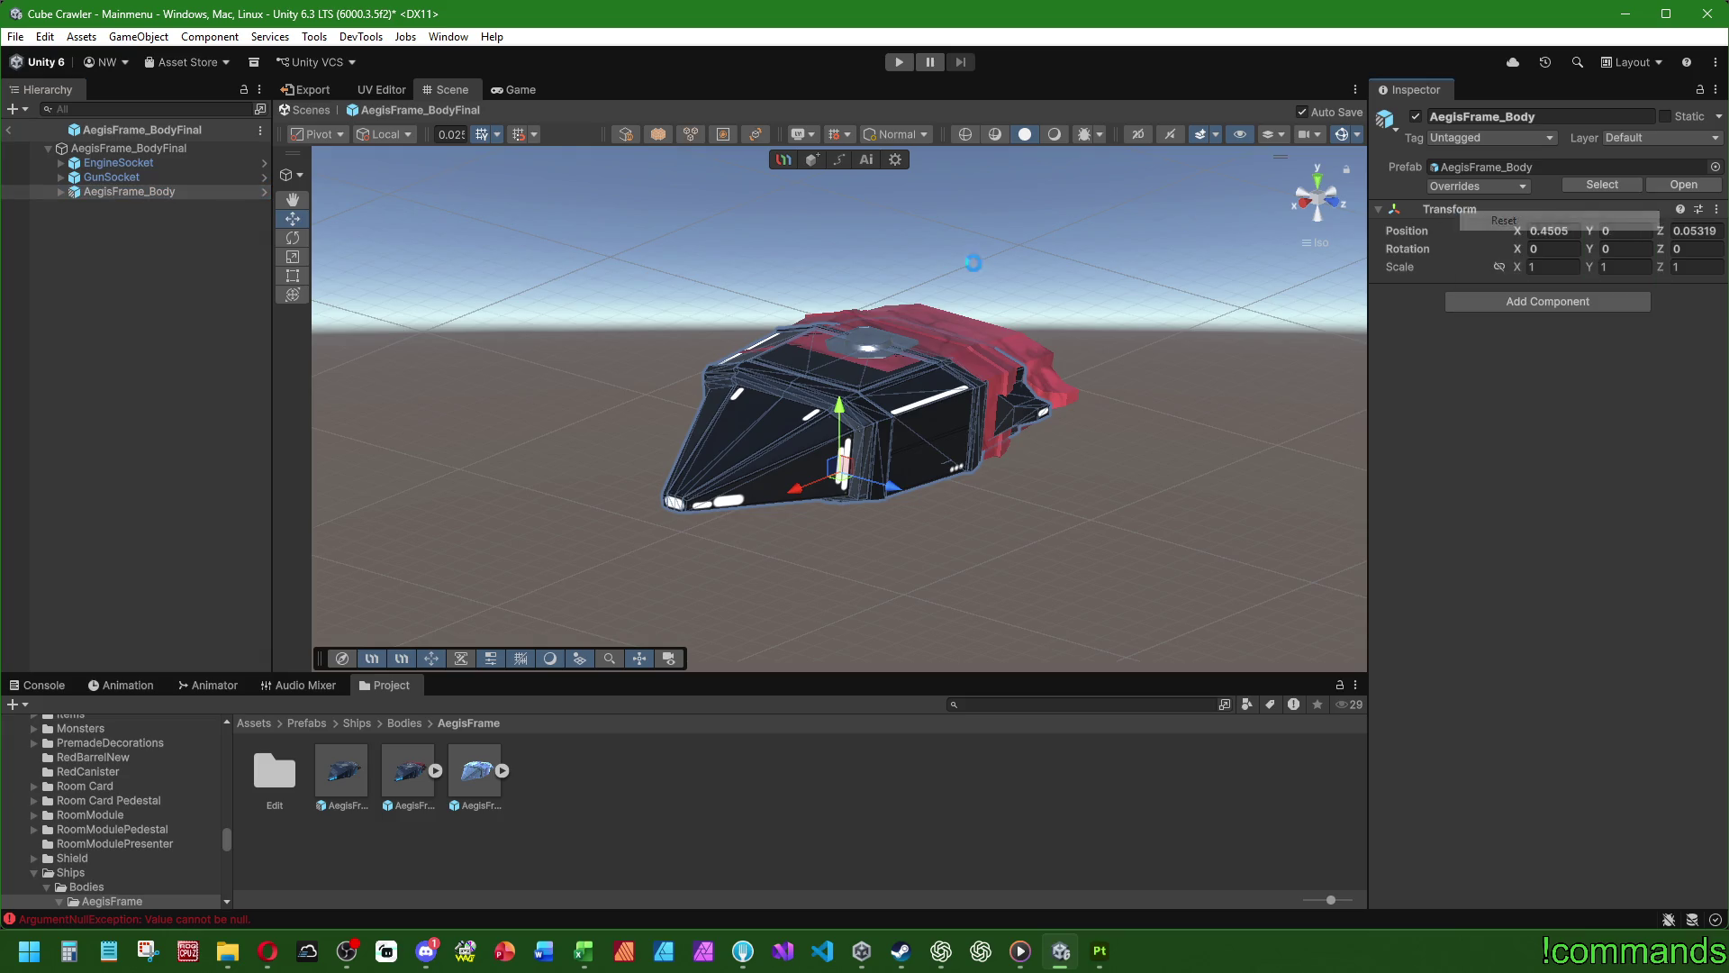
{"action": "left_click", "coordinate": [128, 236]}
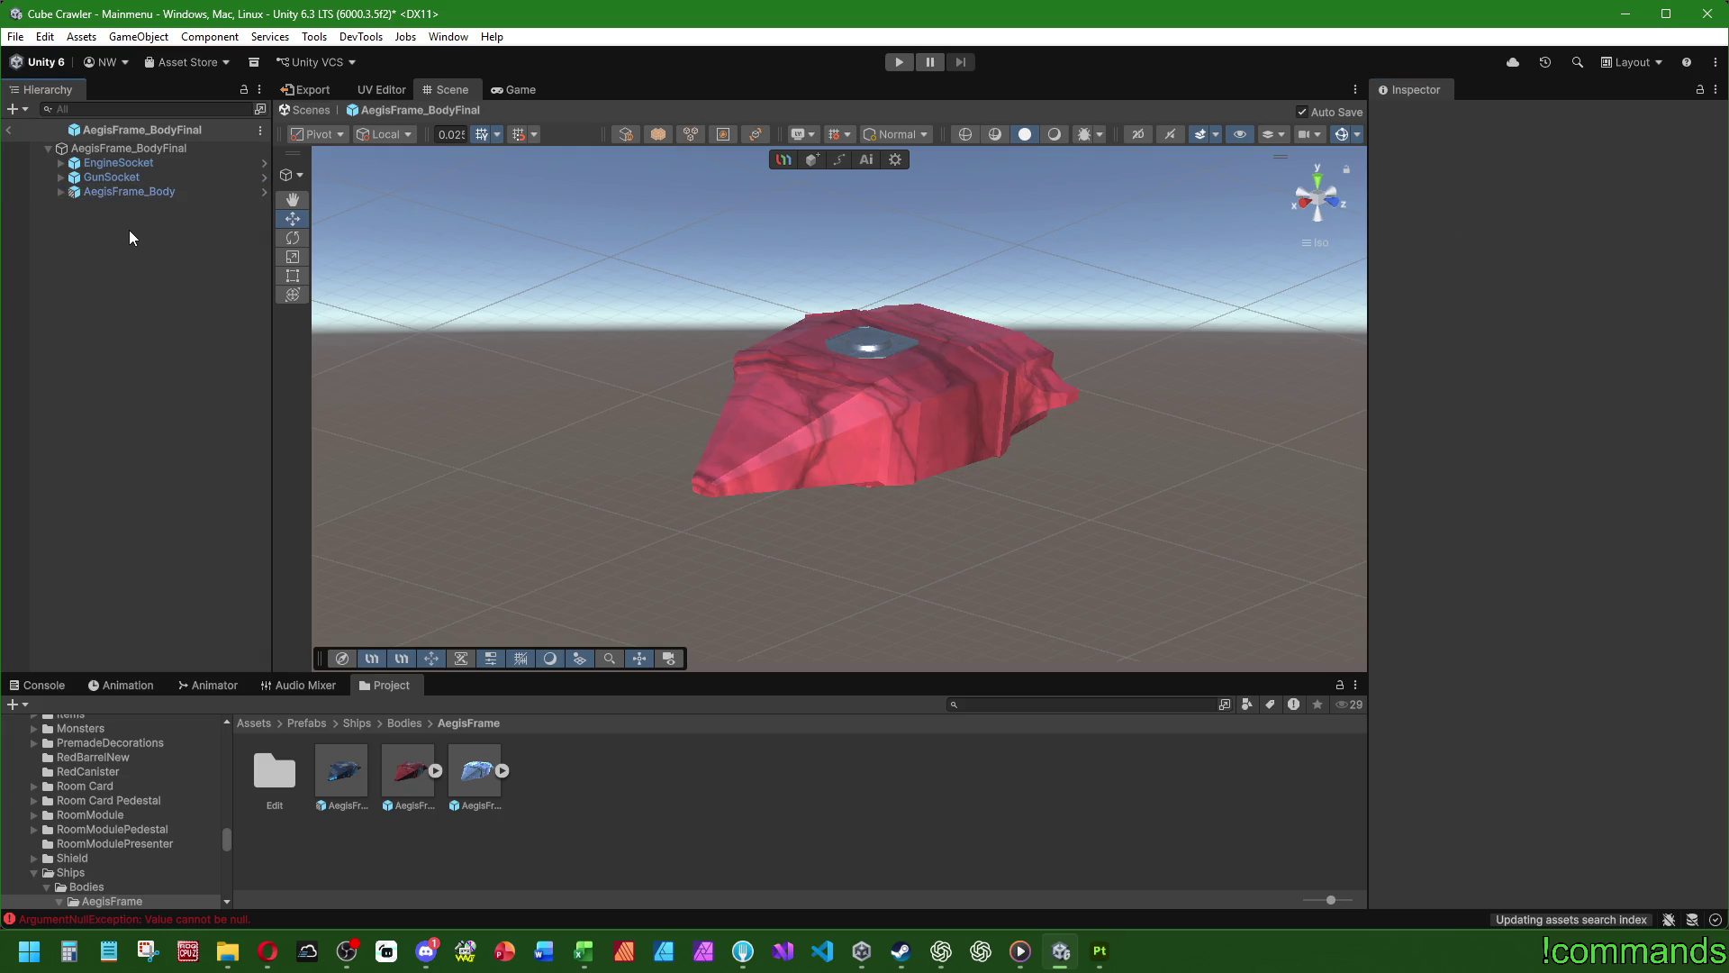
{"action": "left_click", "coordinate": [157, 149]}
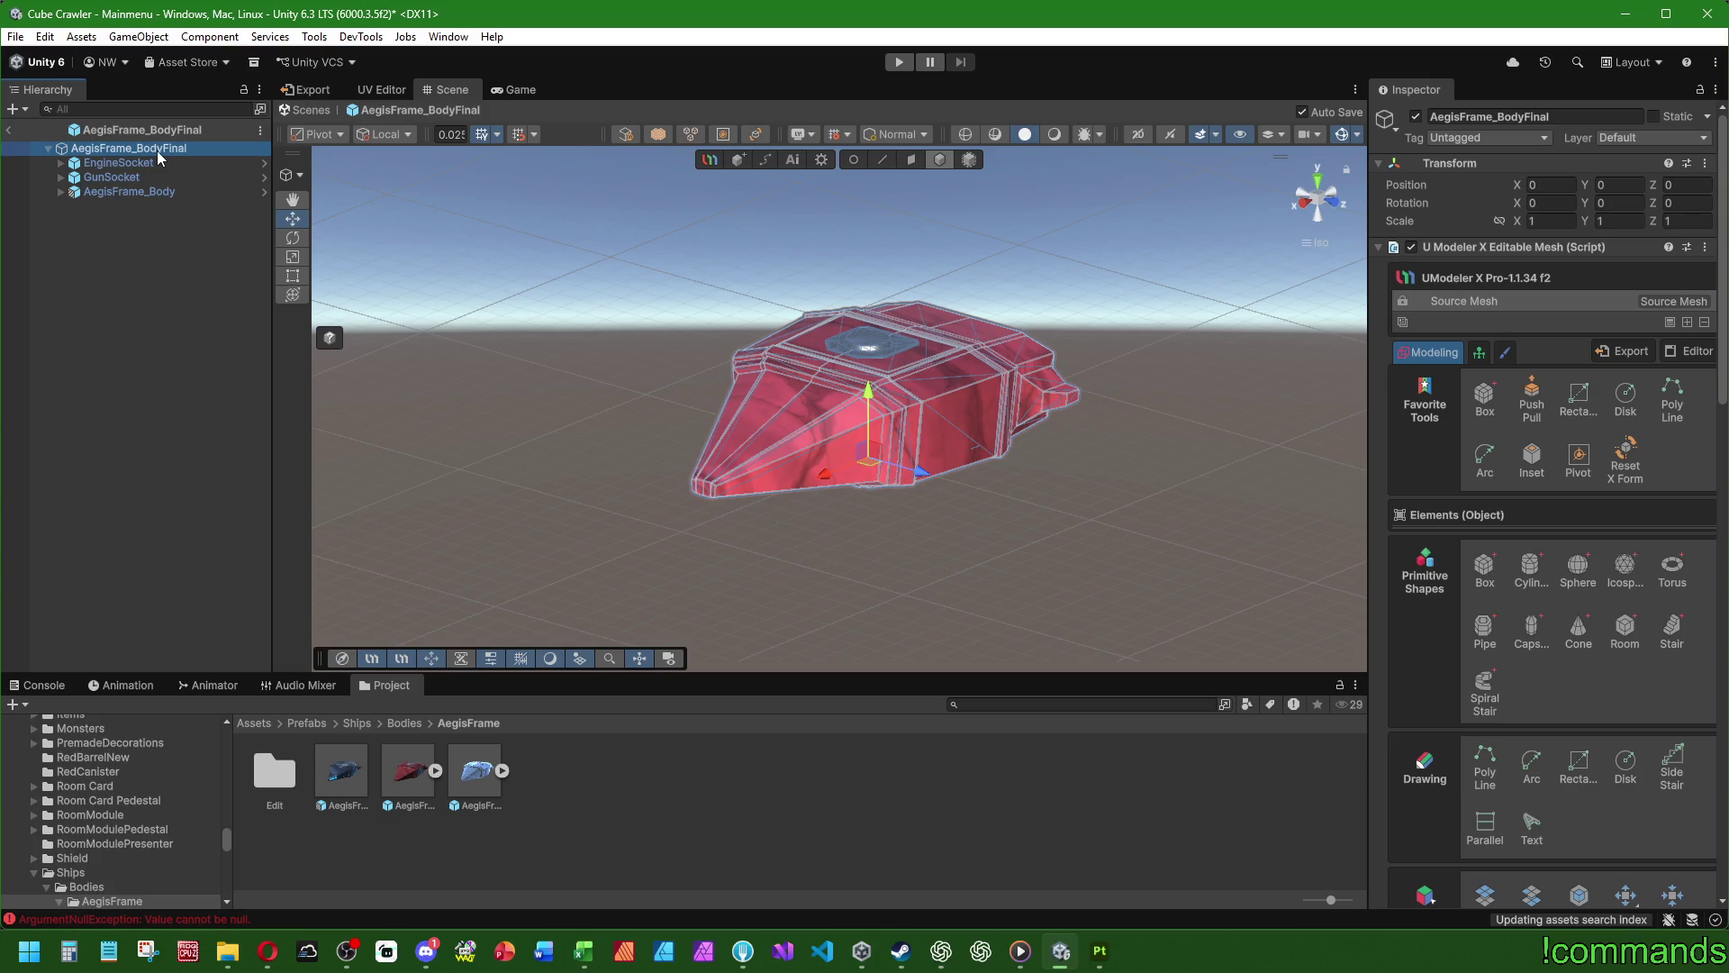
- Remove the UModeler mesh, UM_Operated Mesh and Mesh Renderer components from the root
{"action": "right_click", "coordinate": [1459, 245]}
{"action": "left_click", "coordinate": [1495, 322]}
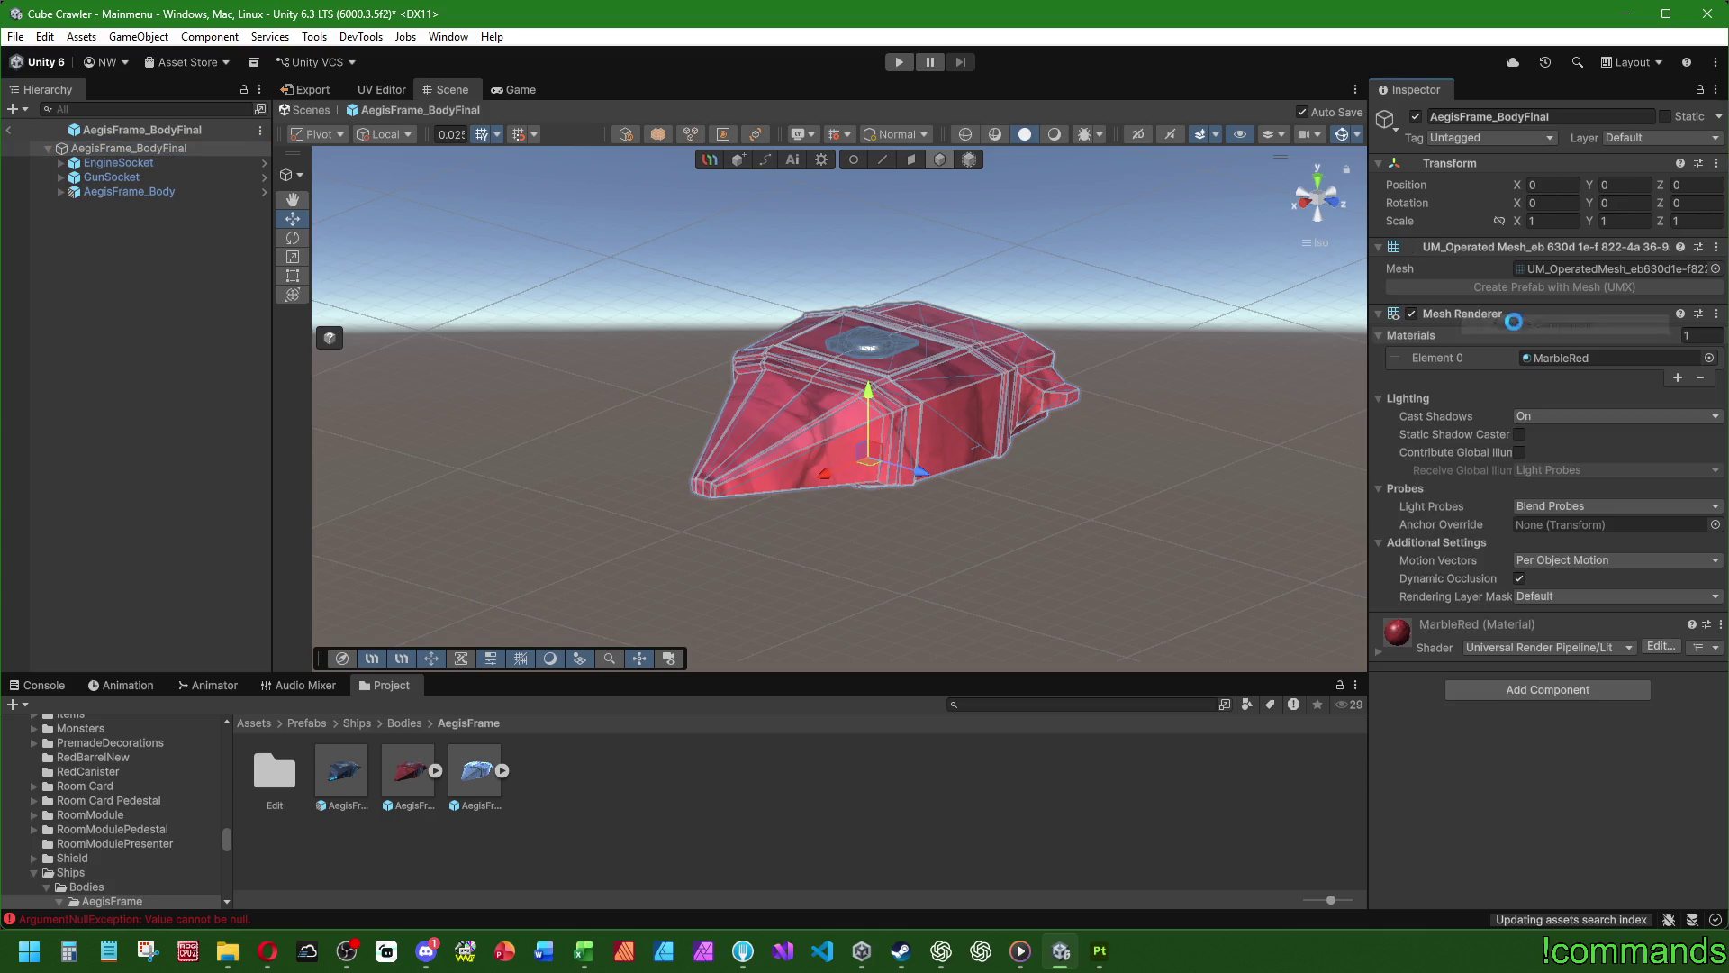
{"action": "right_click", "coordinate": [1480, 255]}
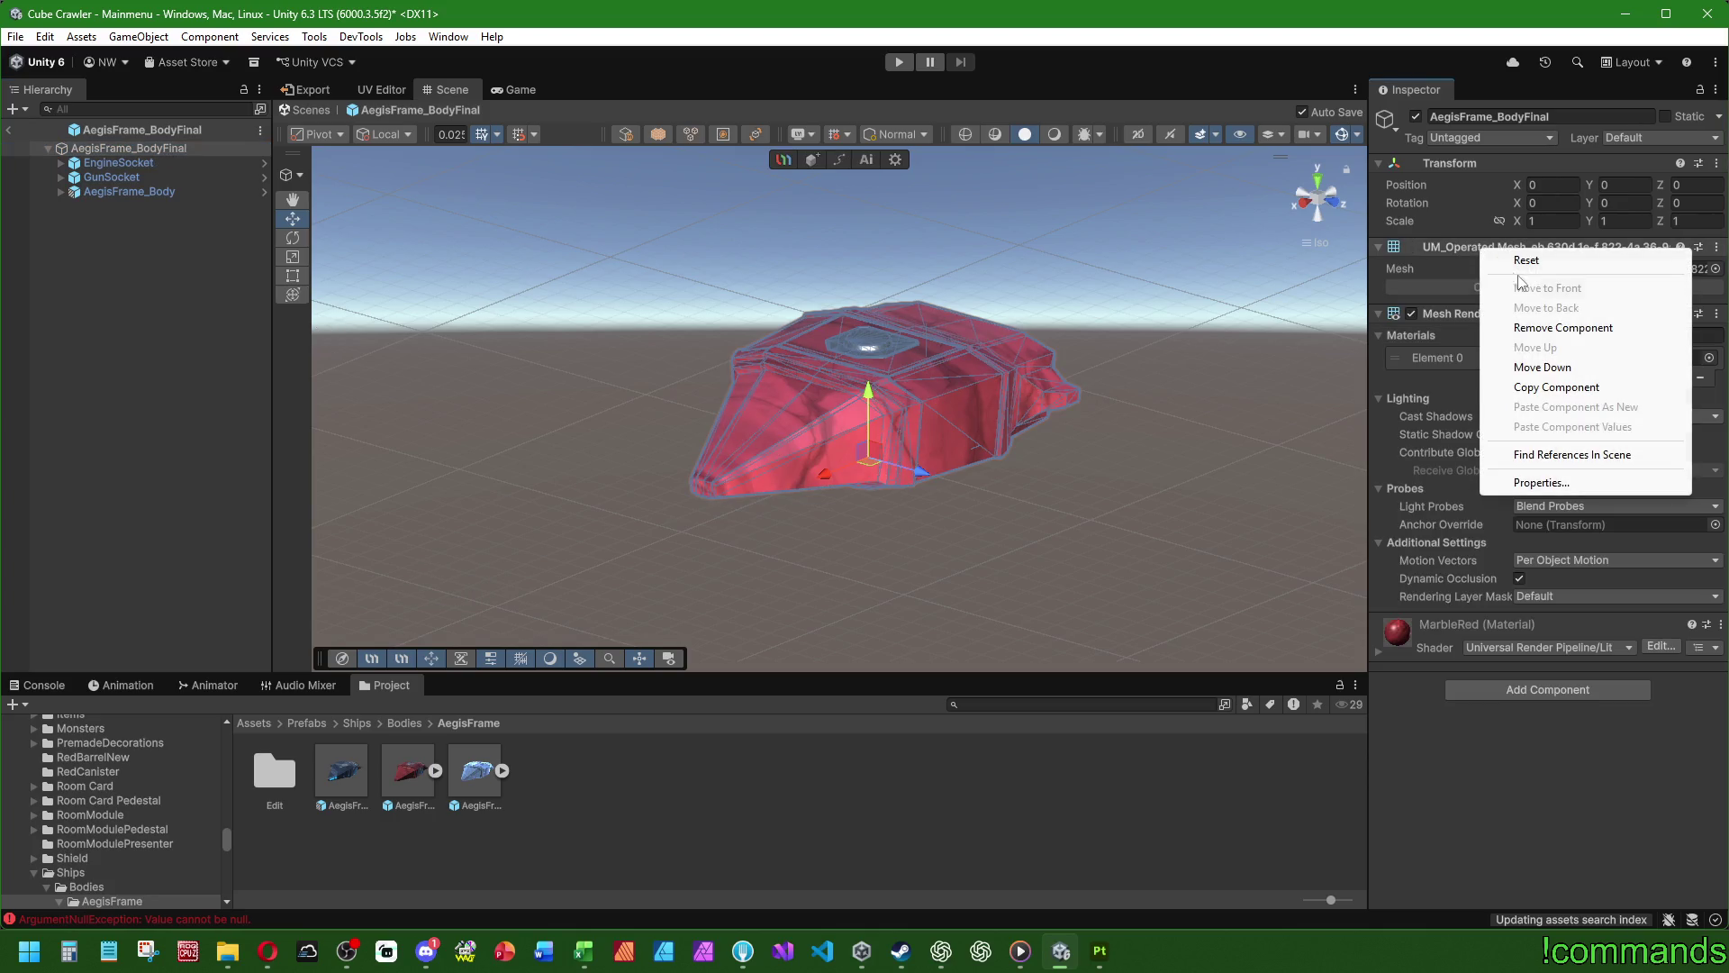
{"action": "left_click", "coordinate": [1552, 330]}
{"action": "right_click", "coordinate": [1464, 245]}
{"action": "left_click", "coordinate": [1546, 321]}
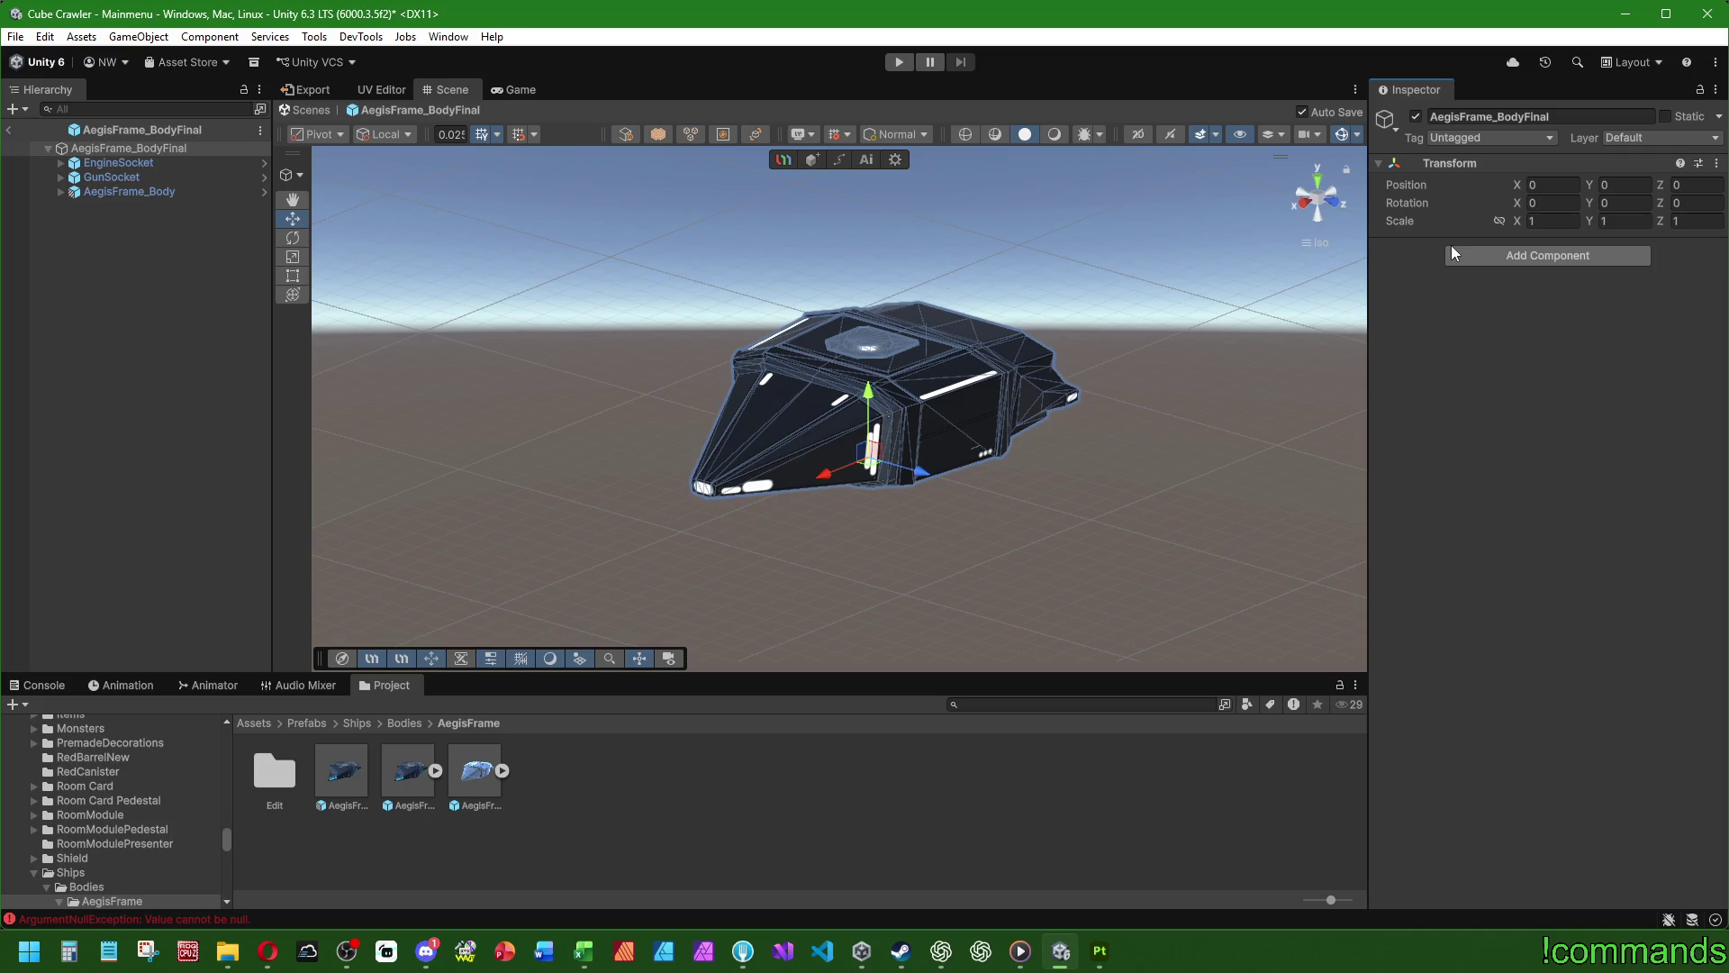
{"action": "left_click", "coordinate": [166, 413]}
{"action": "mouse_move", "coordinate": [531, 406]}
{"action": "left_mouse_down", "text": "alt"}
{"action": "mouse_move", "coordinate": [567, 440]}
{"action": "mouse_move", "coordinate": [476, 452]}
{"action": "mouse_move", "coordinate": [825, 324]}
{"action": "mouse_move", "coordinate": [685, 378]}
{"action": "mouse_move", "coordinate": [541, 361]}
{"action": "left_mouse_up", "text": "alt"}
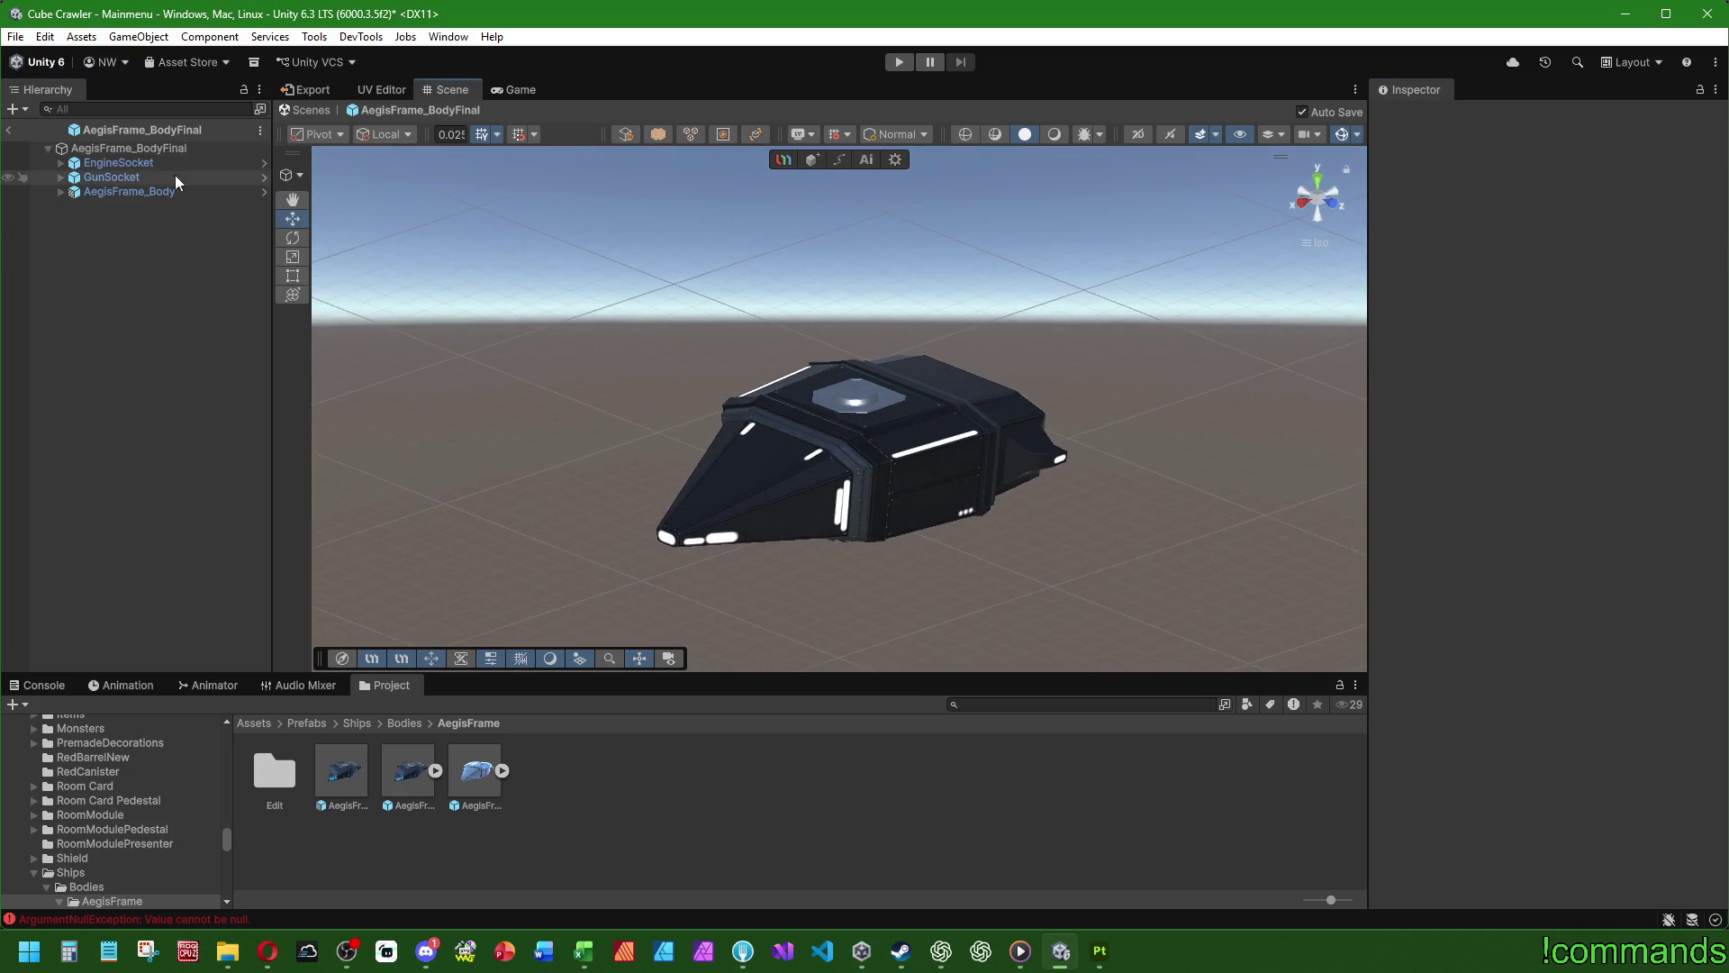
- Move AegisFrame_Body above EngineSocket and GunSocket, then return to the Mainmenu scene
{"action": "left_click", "coordinate": [144, 150]}
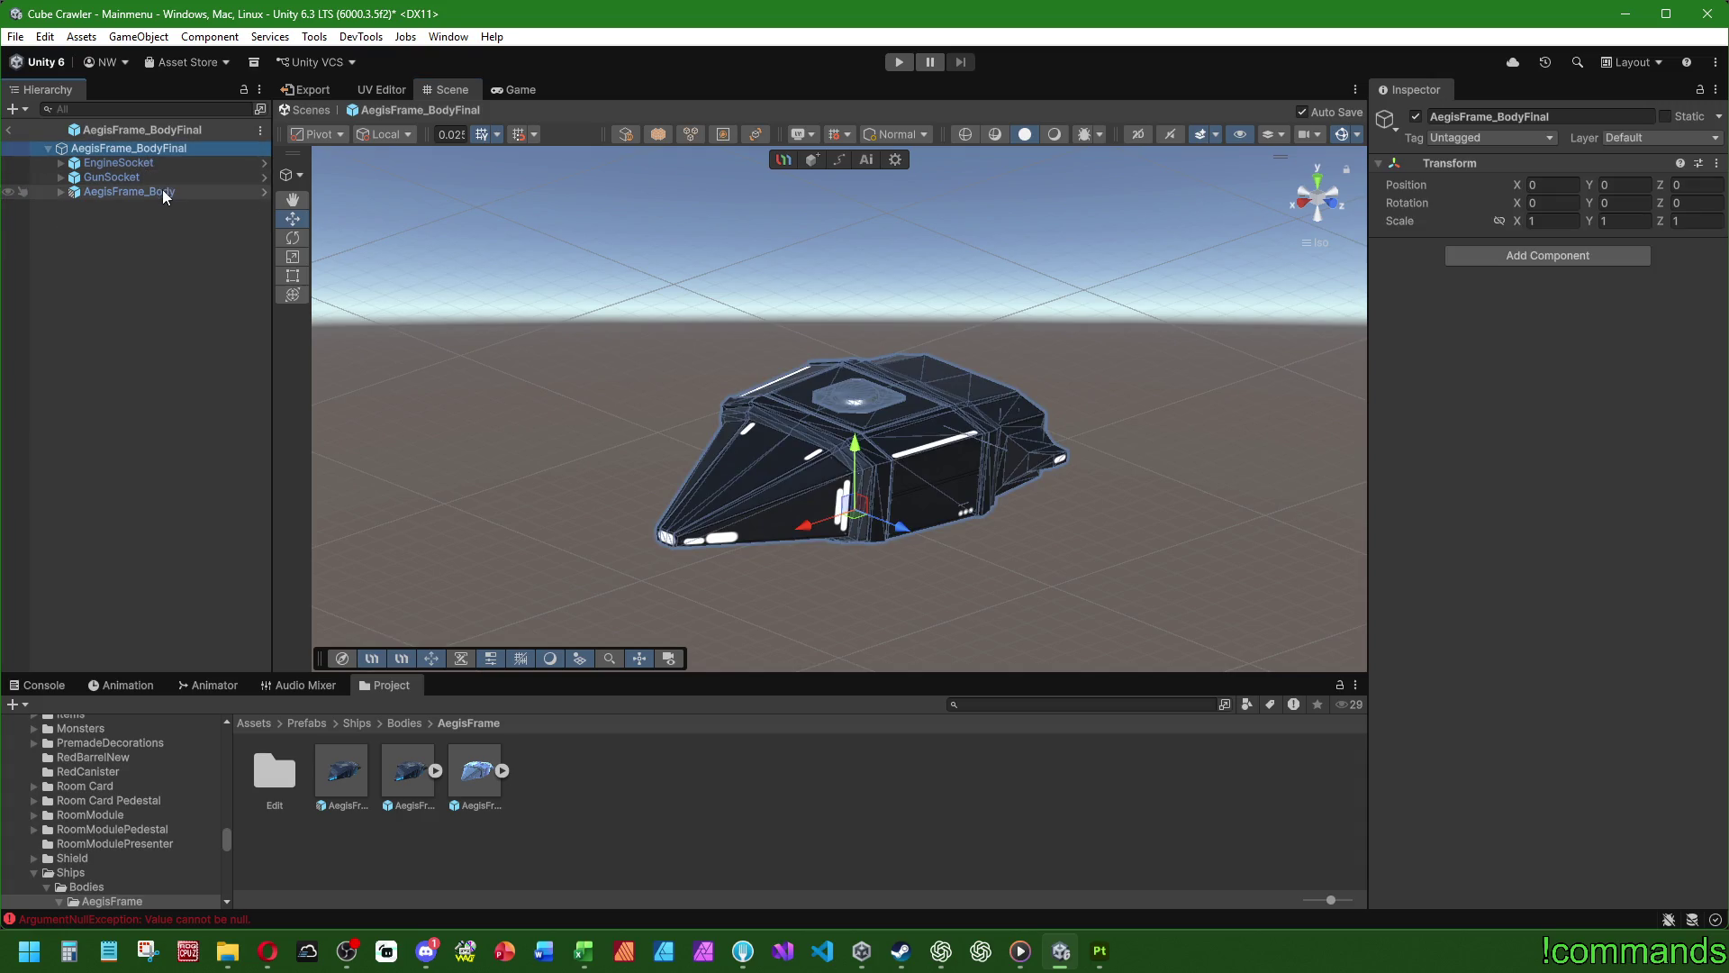
{"action": "left_click_drag", "start_coordinate": [139, 192], "coordinate": [133, 155]}
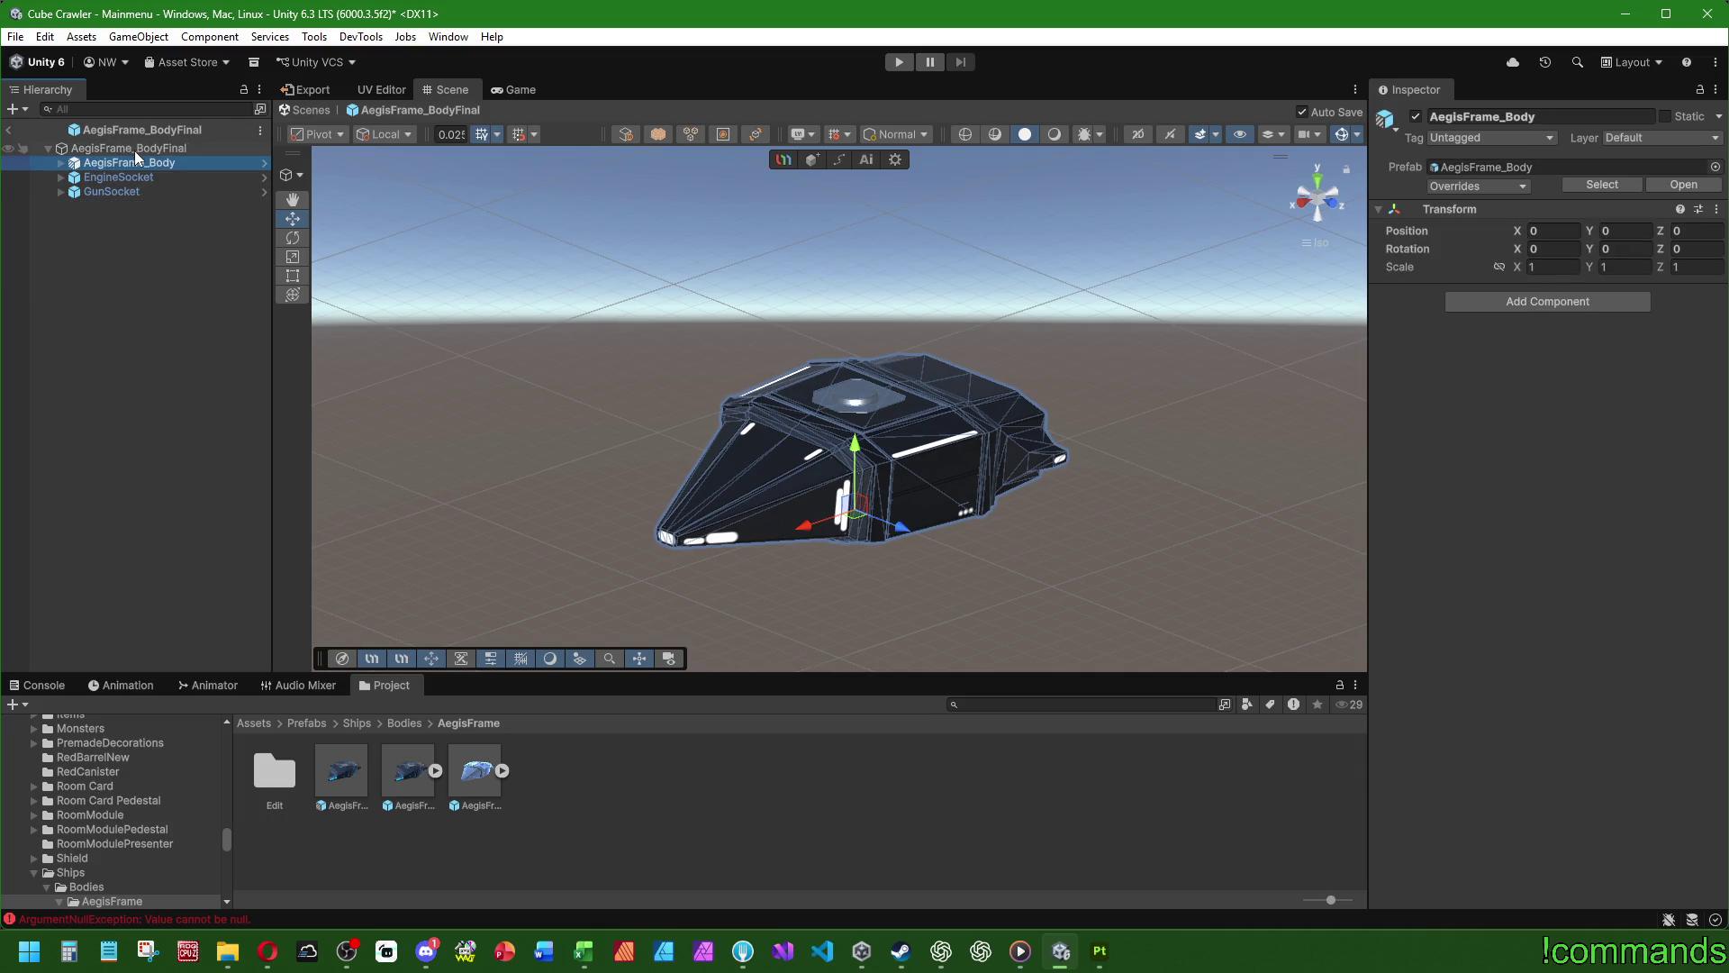
{"action": "left_click", "coordinate": [133, 149]}
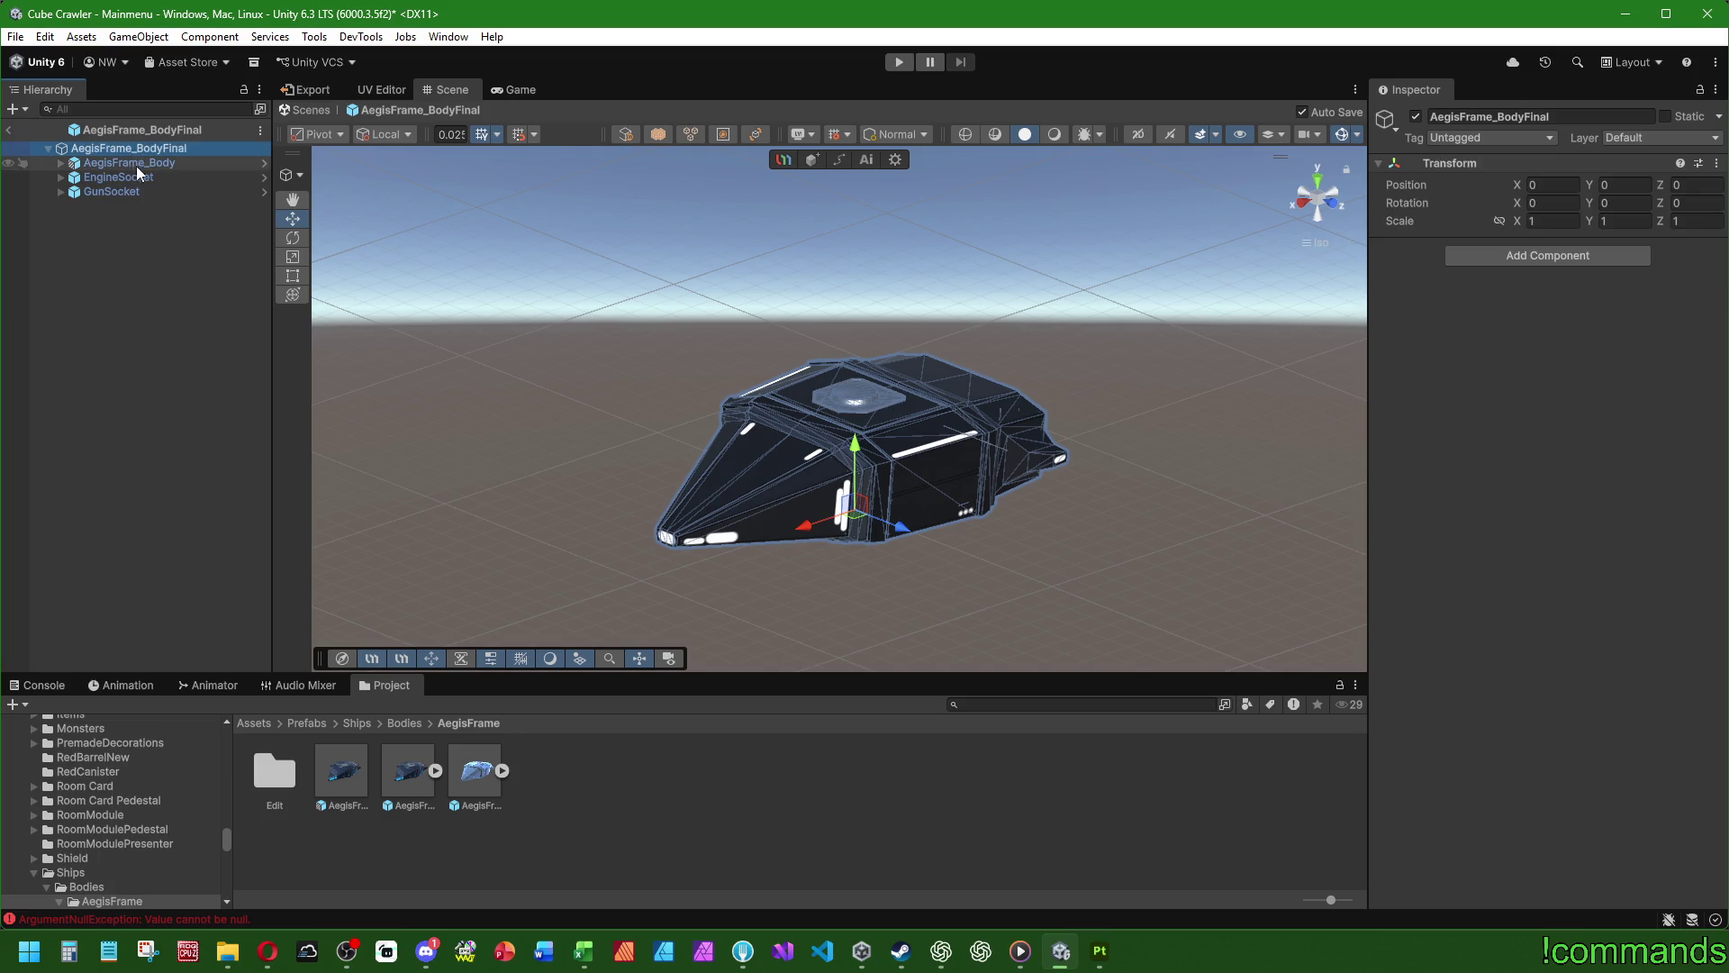
{"action": "left_click", "coordinate": [139, 165]}
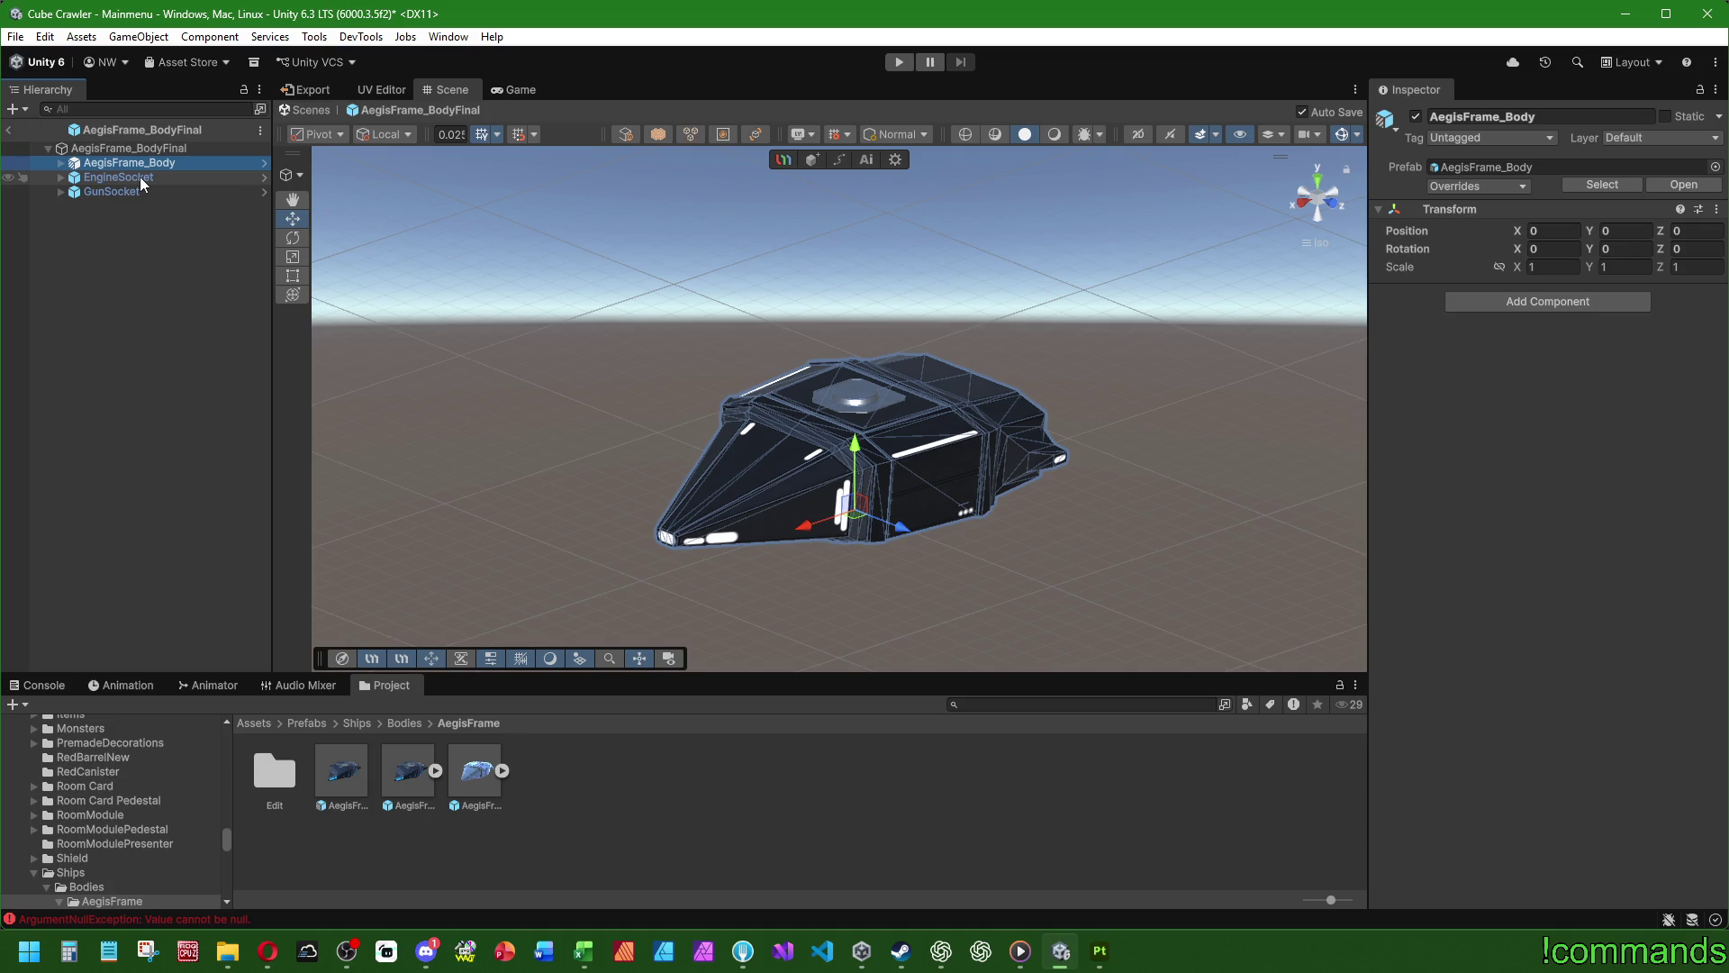
{"action": "left_click", "coordinate": [138, 178]}
{"action": "left_click", "coordinate": [148, 149]}
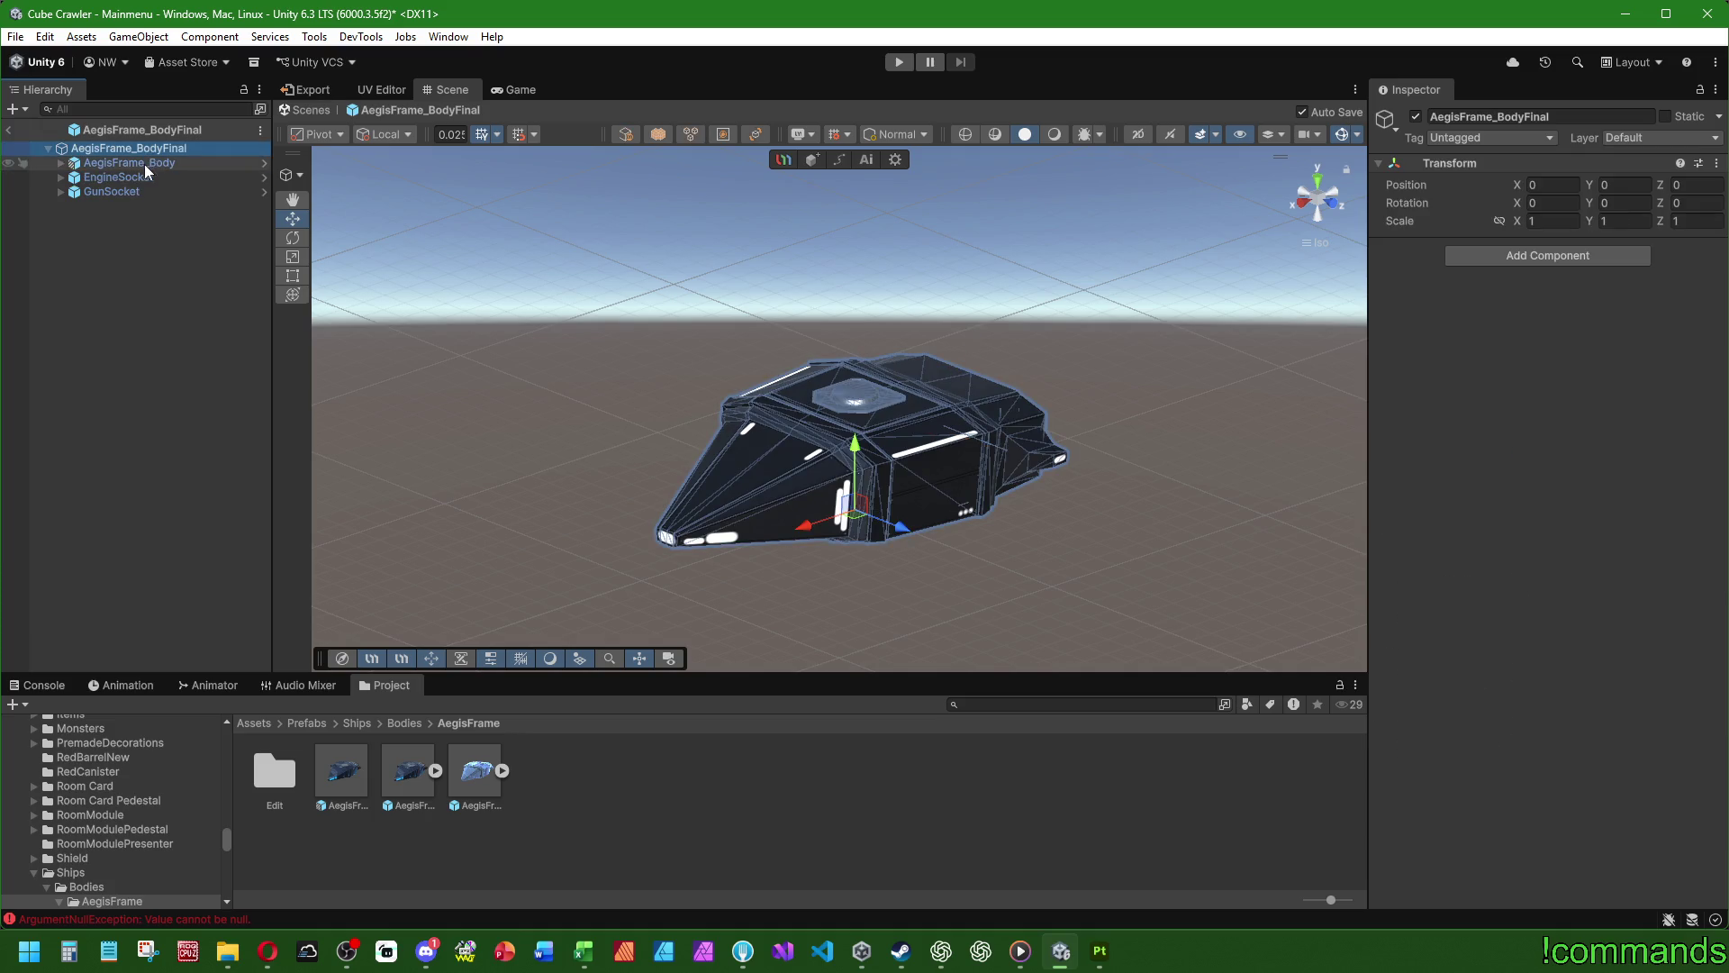
{"action": "left_click", "coordinate": [143, 165]}
{"action": "left_click", "coordinate": [138, 176]}
{"action": "left_click", "coordinate": [137, 192]}
{"action": "left_click", "coordinate": [9, 130]}
{"action": "left_click", "coordinate": [411, 759]}
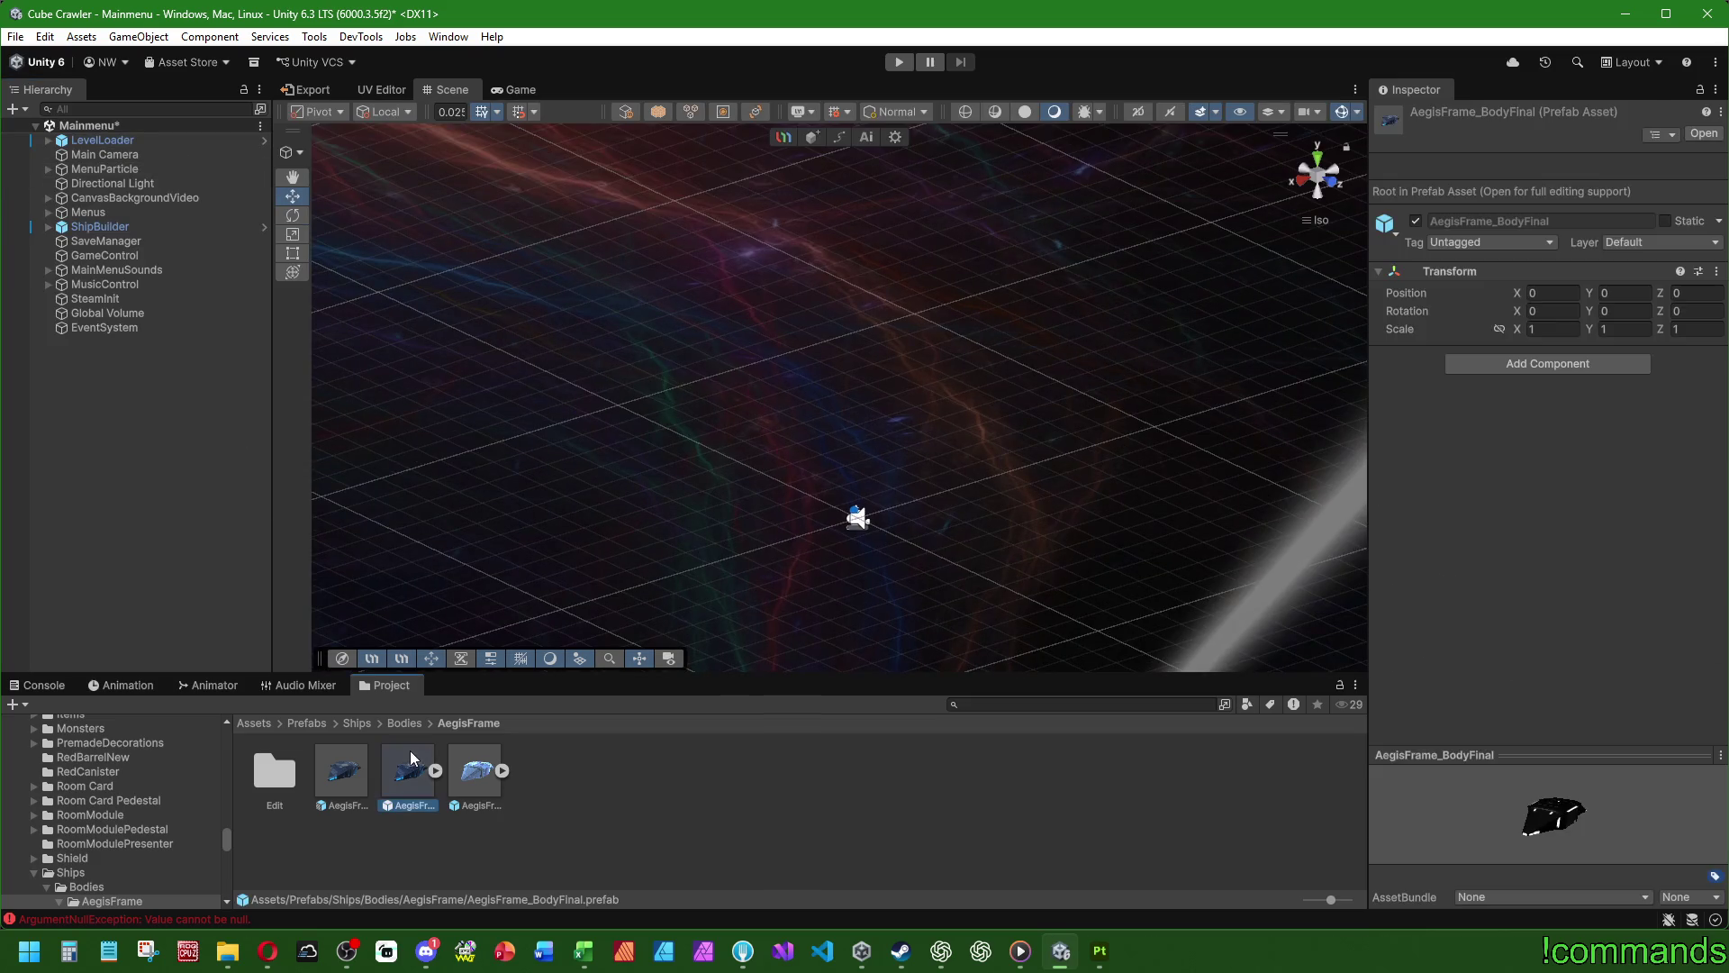
- Open the AegisFrame_BodyFinal prefab and inspect its root, AegisFrame_Body, EngineSocket and GunSocket parts
{"action": "left_click", "coordinate": [353, 765]}
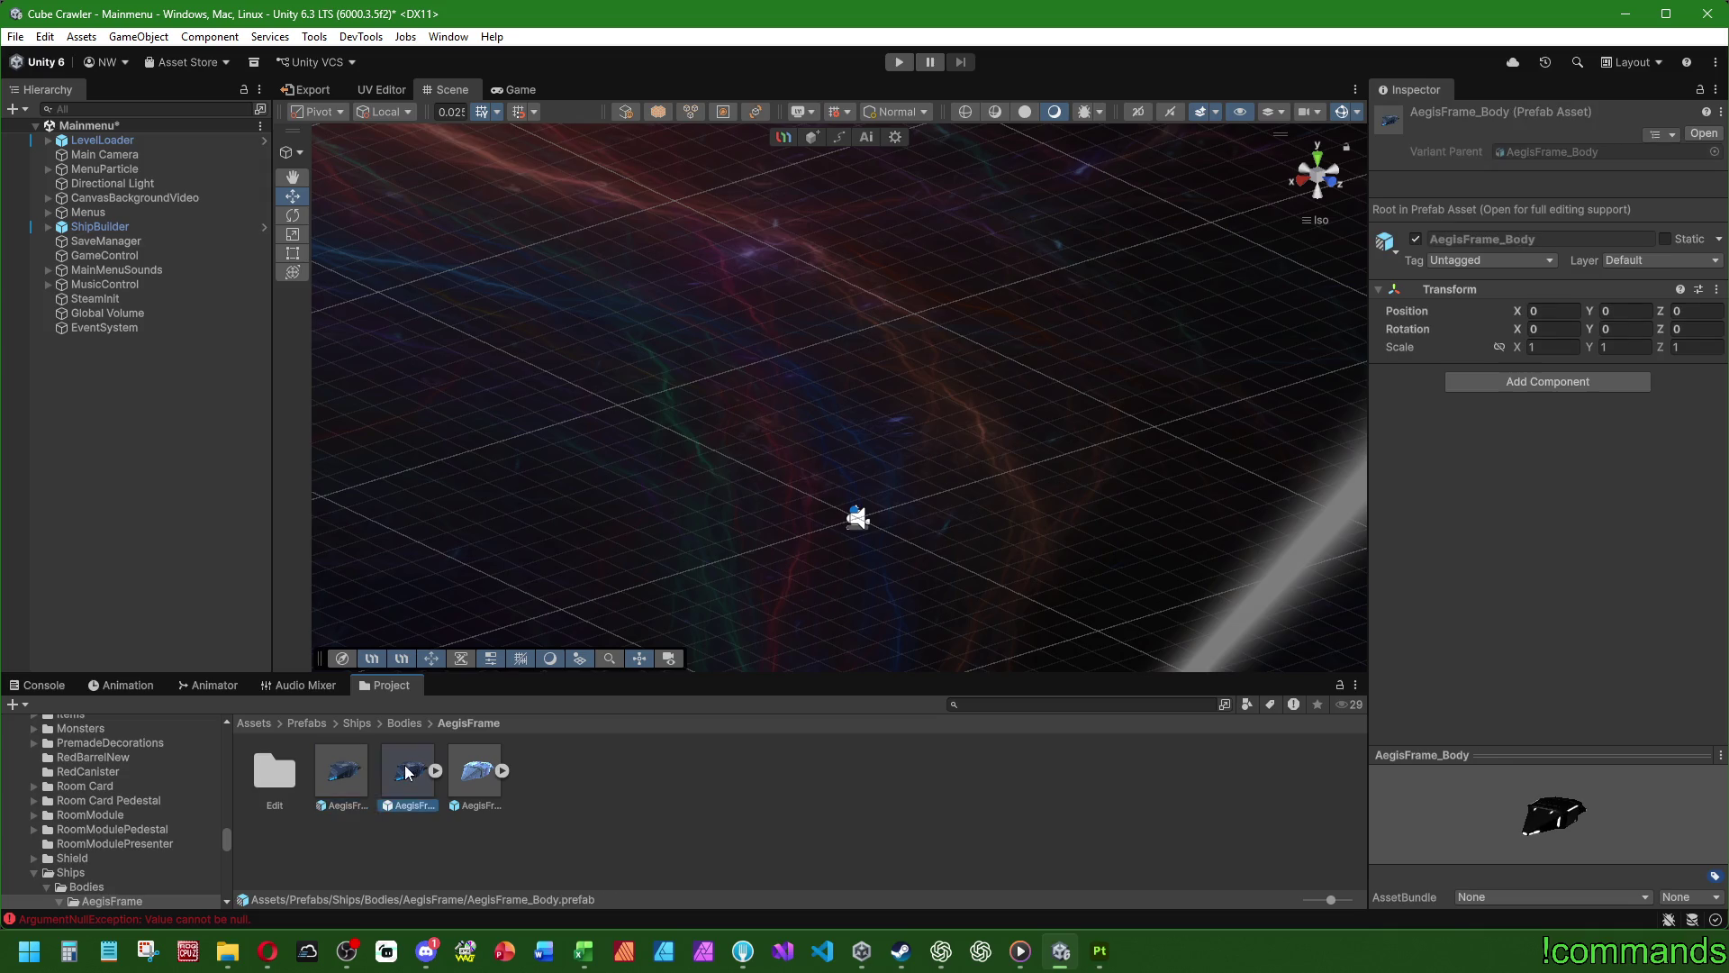
{"action": "double_click", "coordinate": [406, 772]}
{"action": "left_click", "coordinate": [165, 202]}
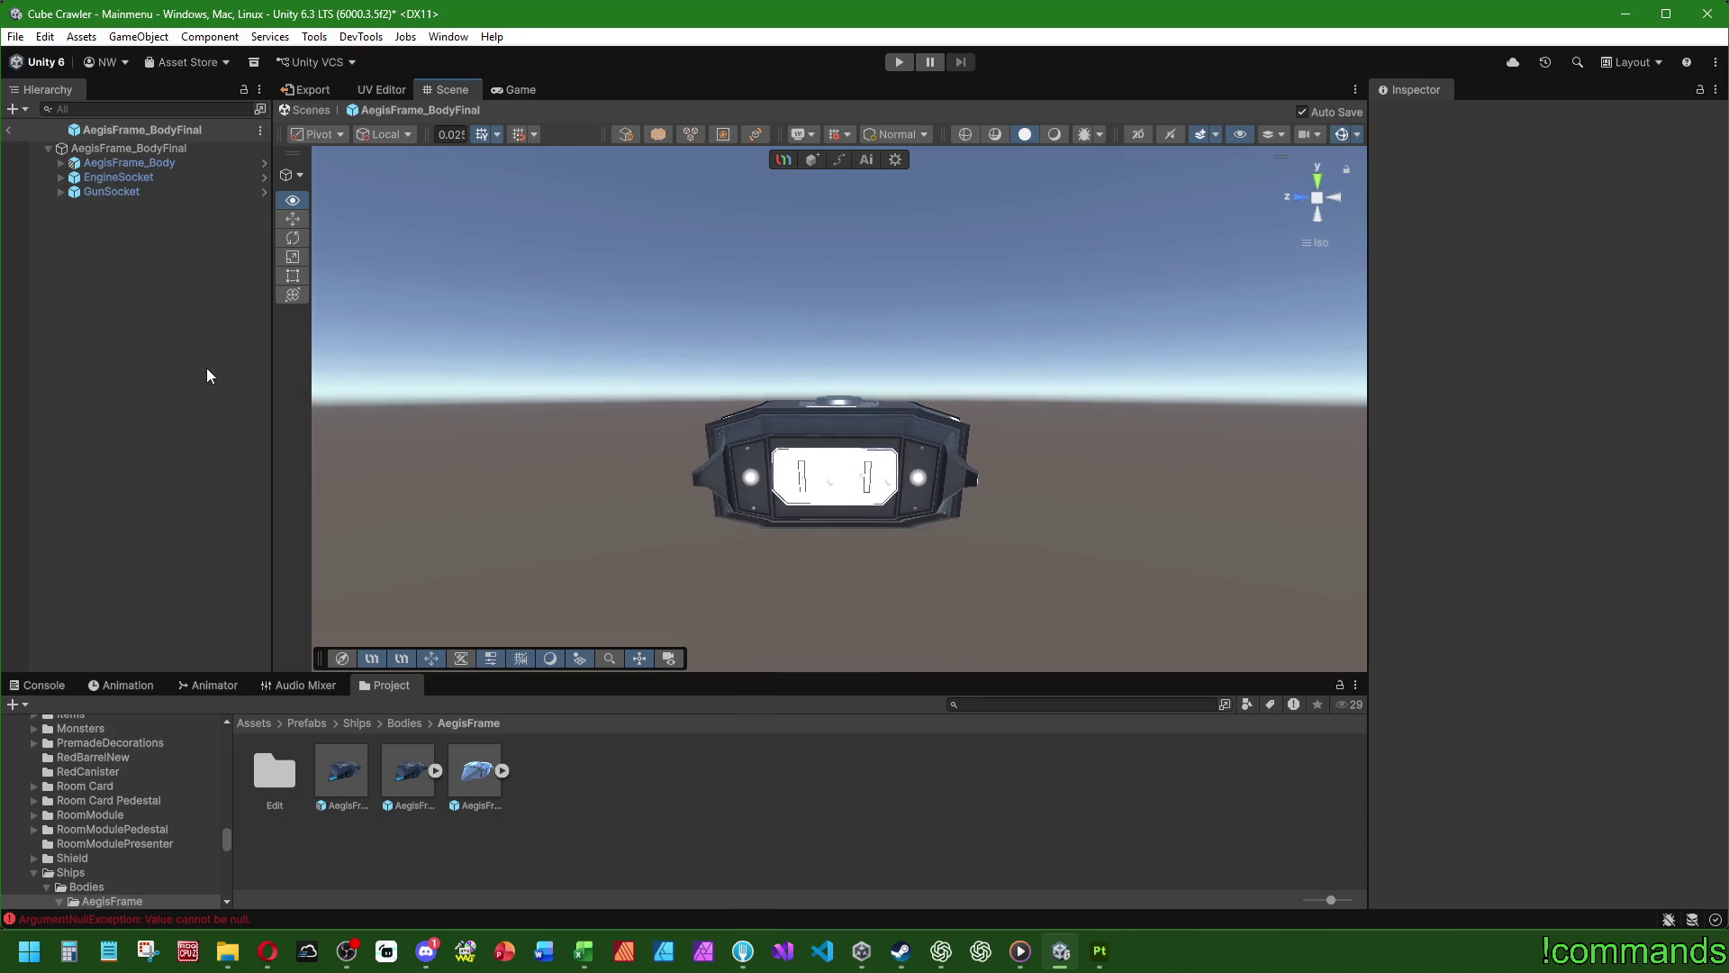
{"action": "left_click_drag", "start_coordinate": [315, 357], "coordinate": [371, 412], "text": "alt"}
{"action": "left_click_drag", "start_coordinate": [899, 433], "coordinate": [185, 224], "text": "alt"}
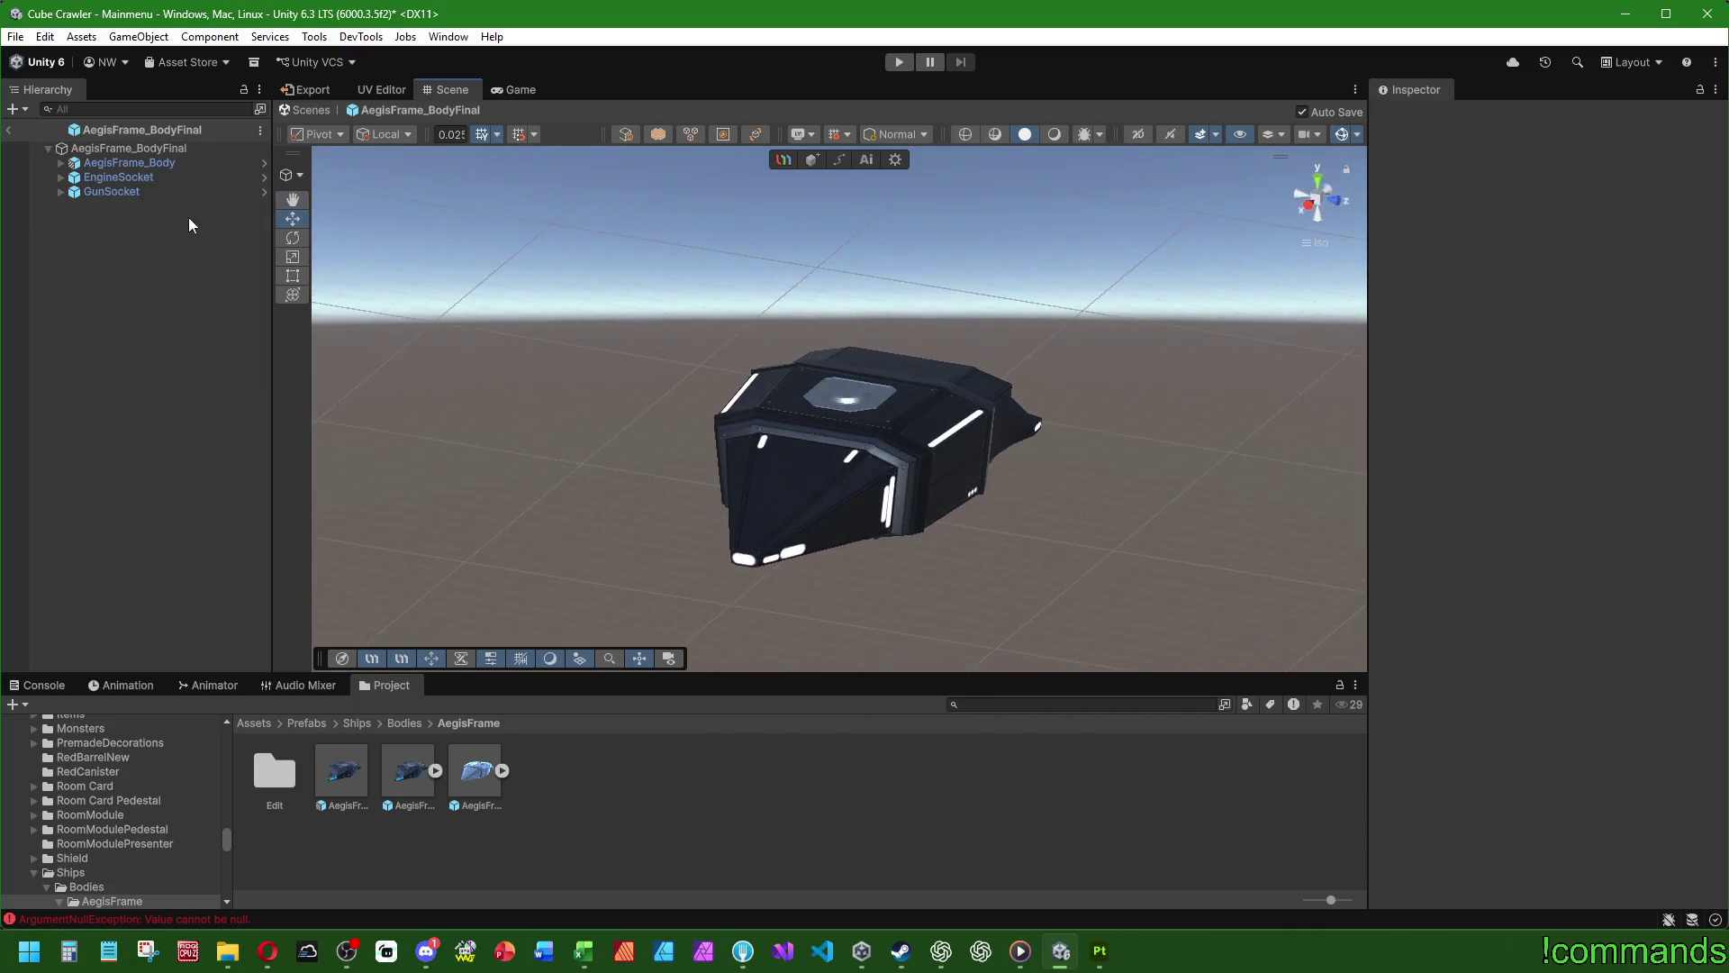
{"action": "left_click", "coordinate": [154, 150]}
{"action": "left_click", "coordinate": [153, 163]}
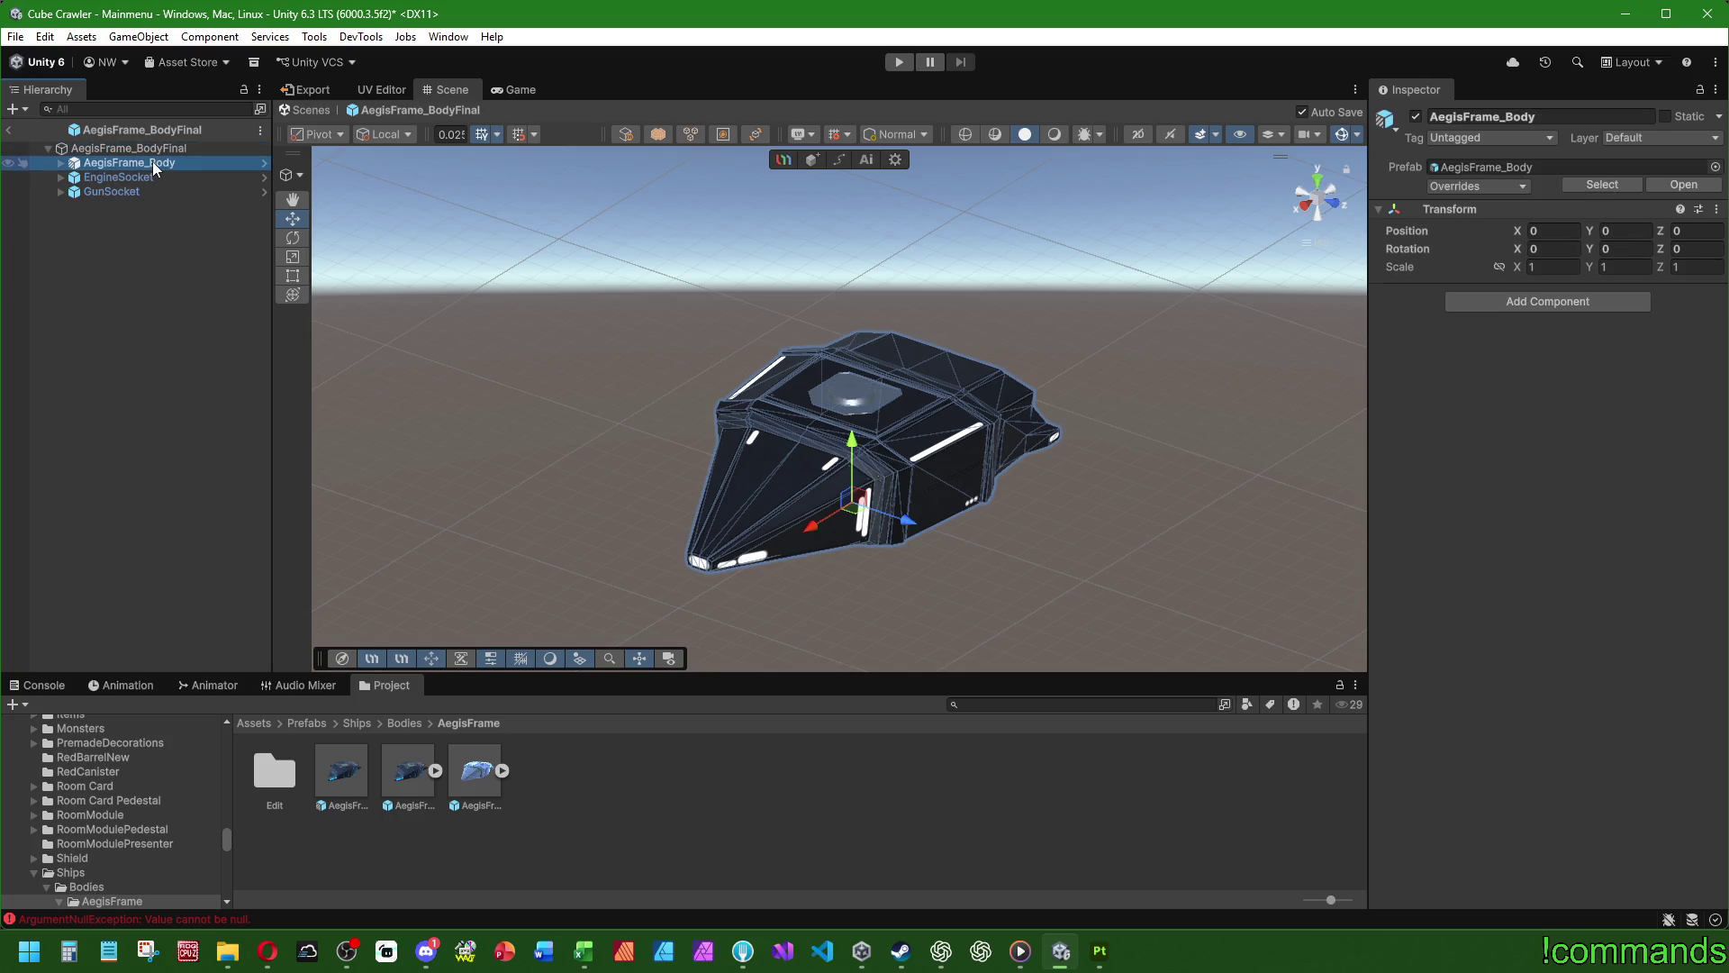
{"action": "left_click", "coordinate": [135, 179]}
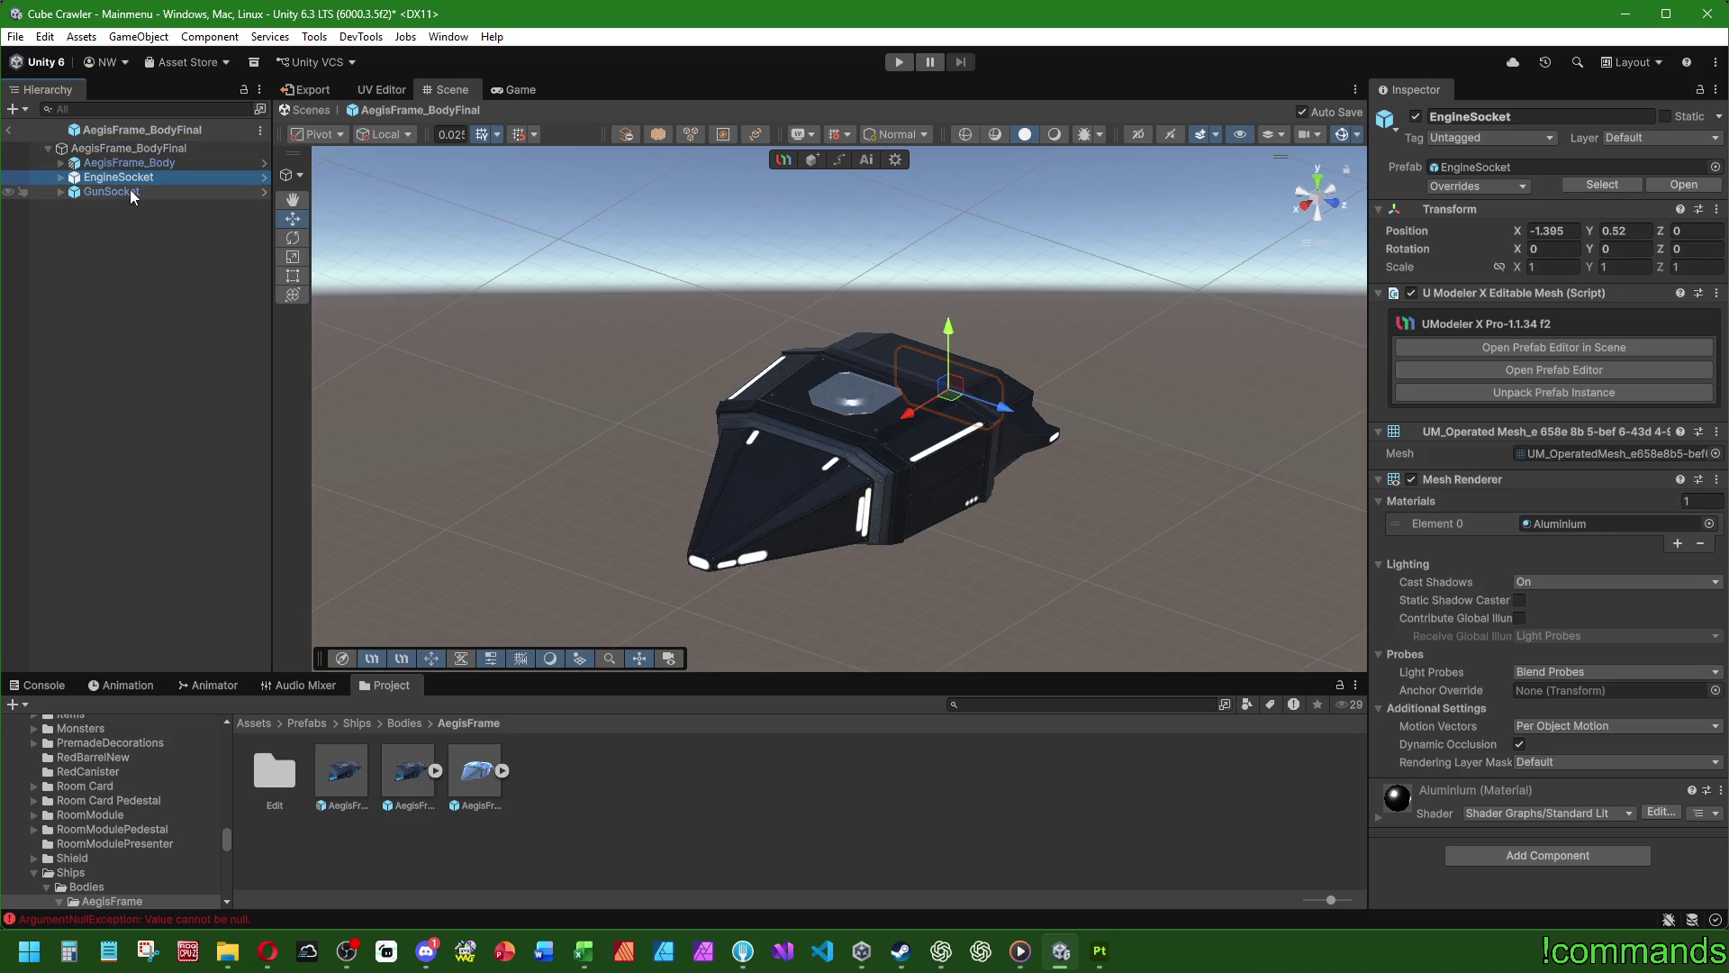
{"action": "left_click", "coordinate": [130, 190]}
{"action": "left_click", "coordinate": [178, 266]}
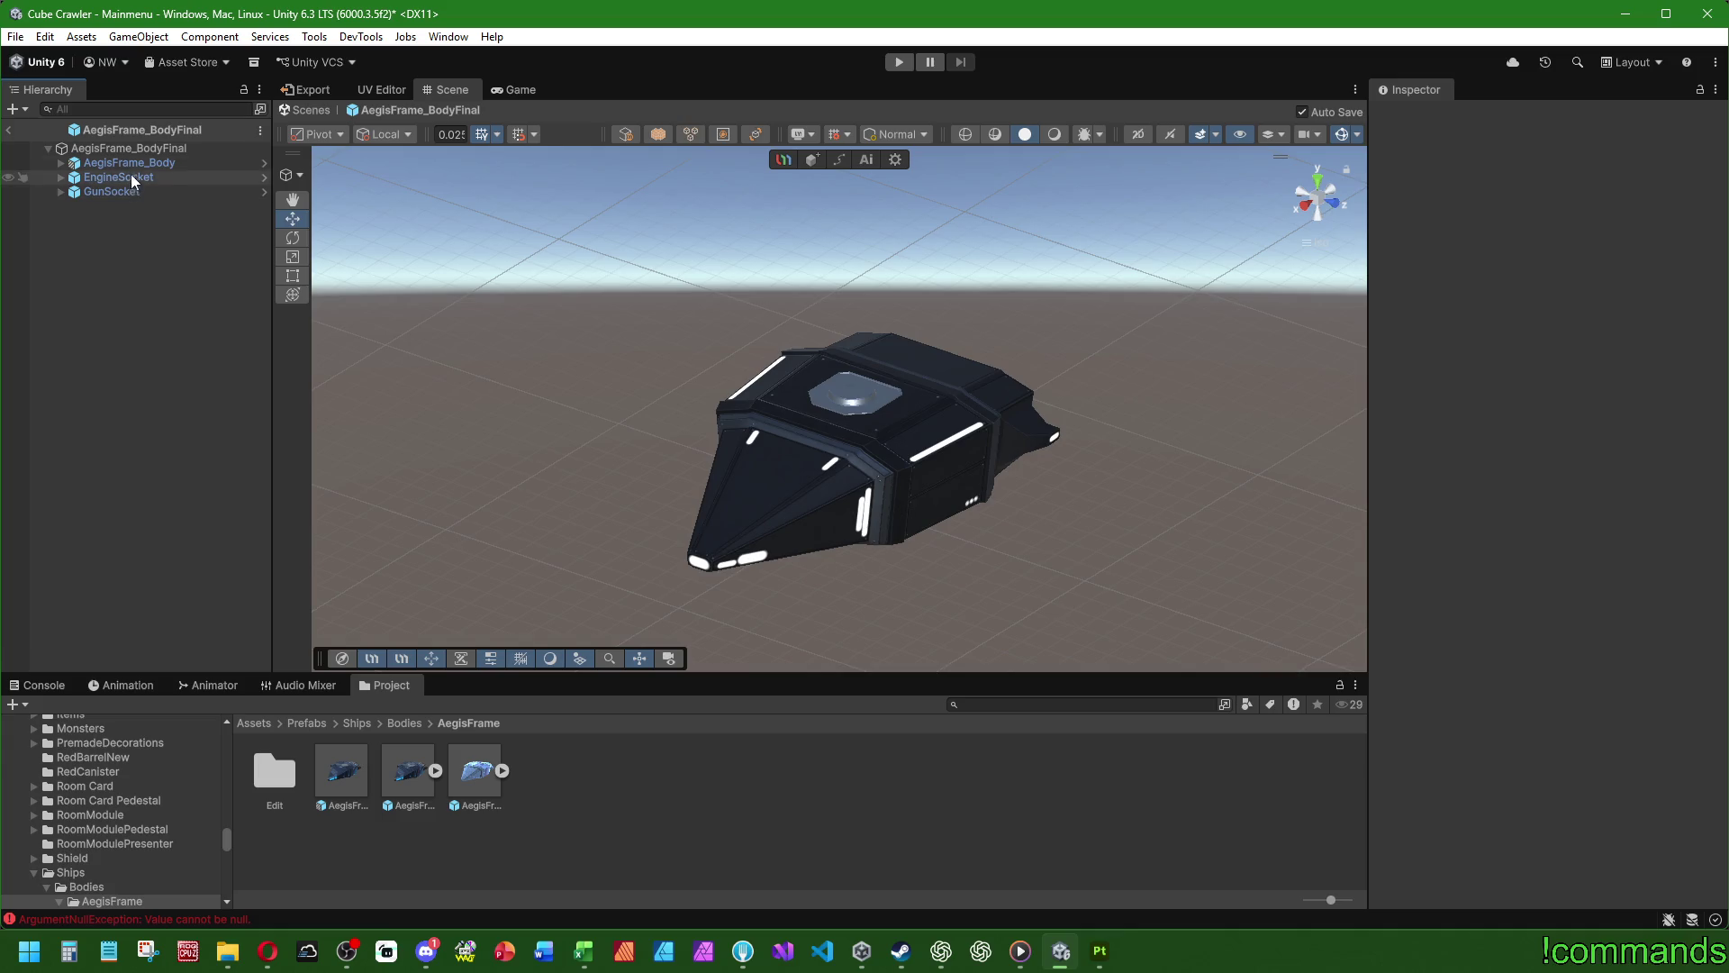
- Back in Mainmenu, confirm GameControl's Ship Bodies Element 0 is the AegisFrame_BodyFinal prefab
{"action": "left_click", "coordinate": [11, 130]}
{"action": "left_click", "coordinate": [103, 256]}
{"action": "scroll", "coordinate": [1478, 540], "scroll_direction": "down", "scroll_amount": 20}
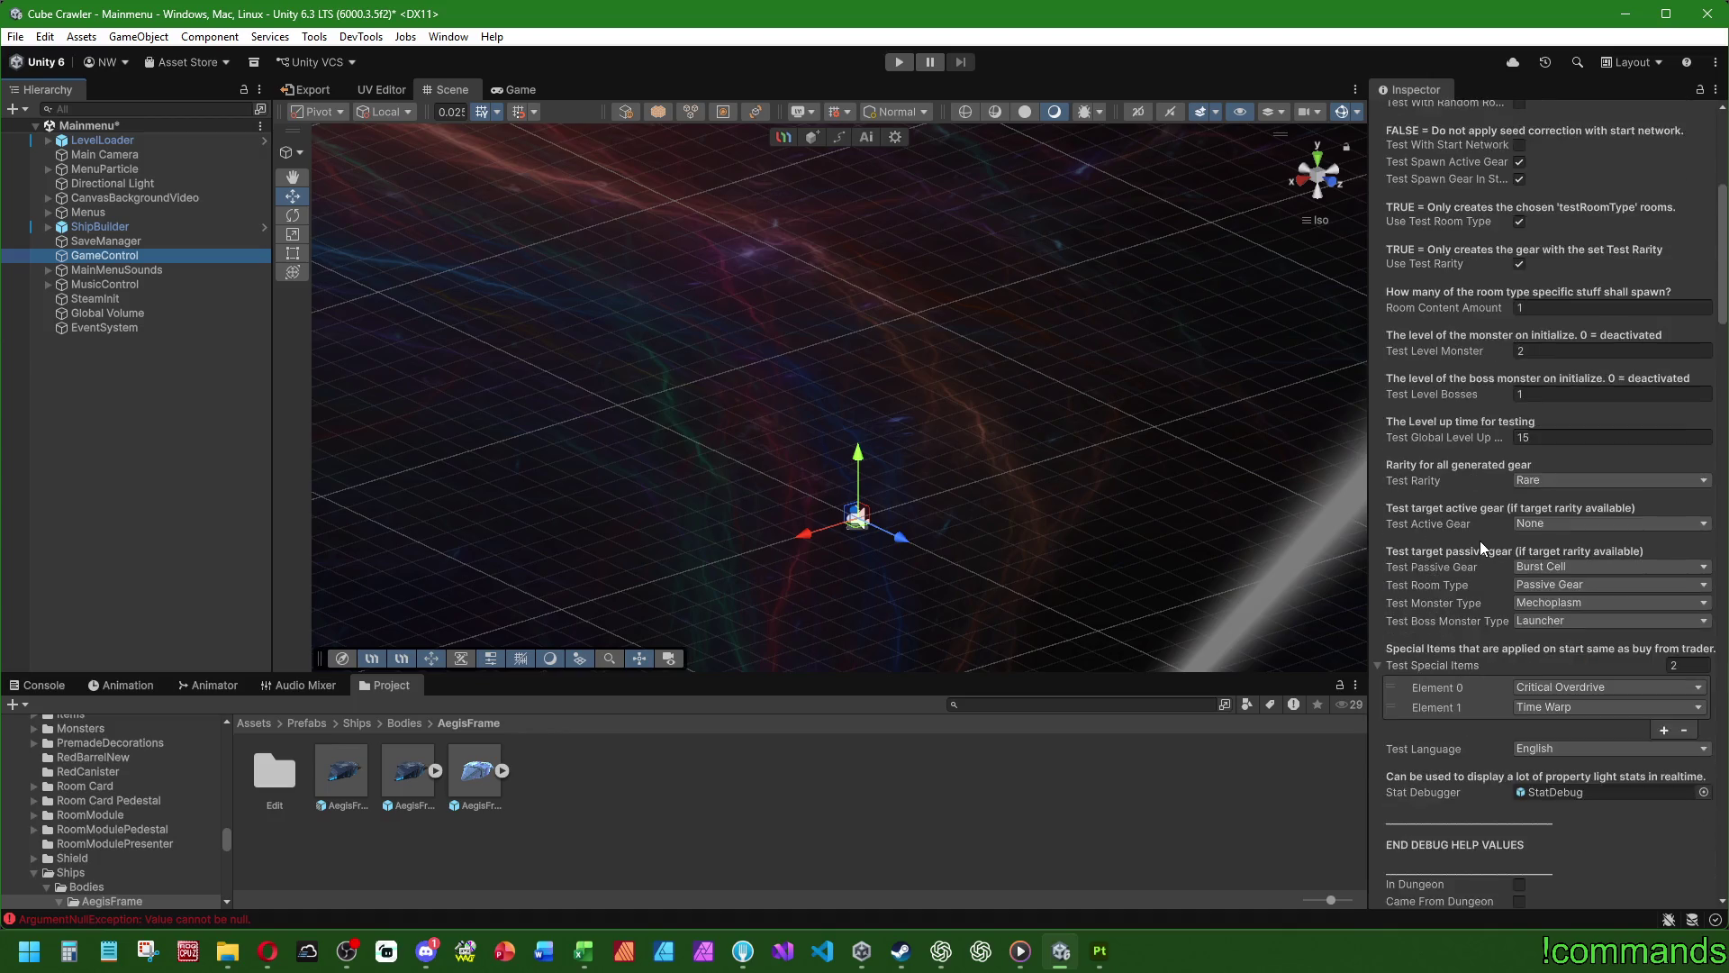
{"action": "scroll", "coordinate": [1427, 400], "scroll_direction": "down", "scroll_amount": 2}
{"action": "left_click", "coordinate": [1586, 462]}
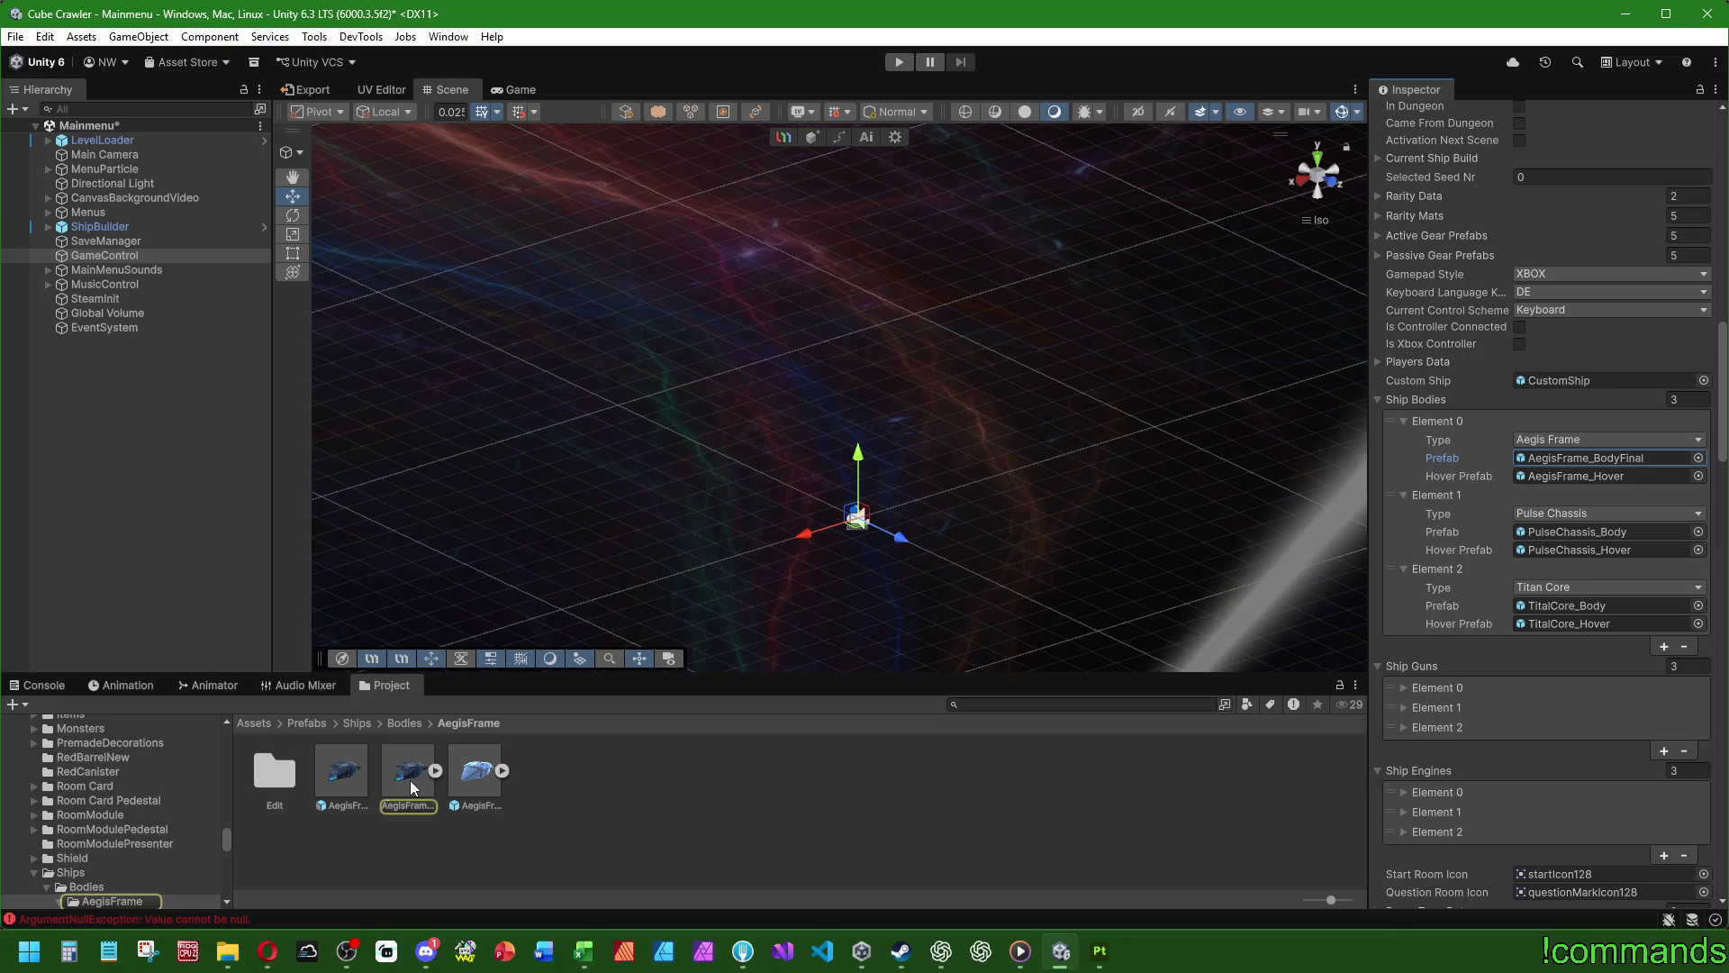
{"action": "double_click", "coordinate": [409, 780]}
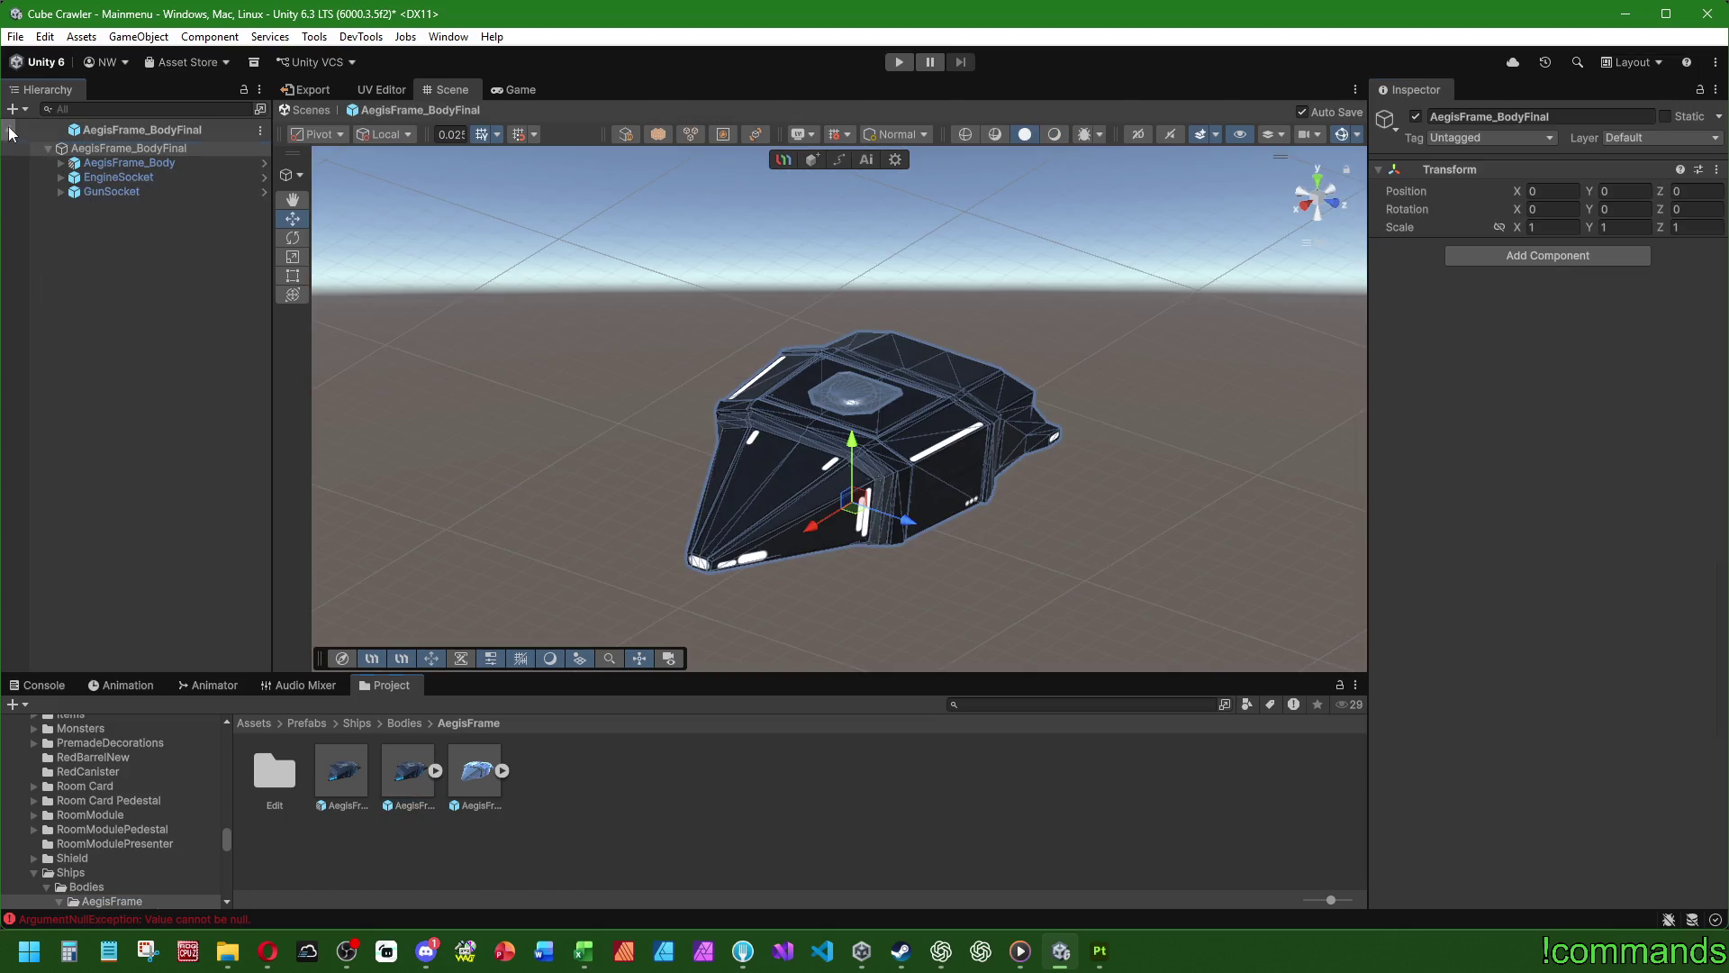
{"action": "left_click", "coordinate": [11, 133]}
{"action": "left_click", "coordinate": [23, 688]}
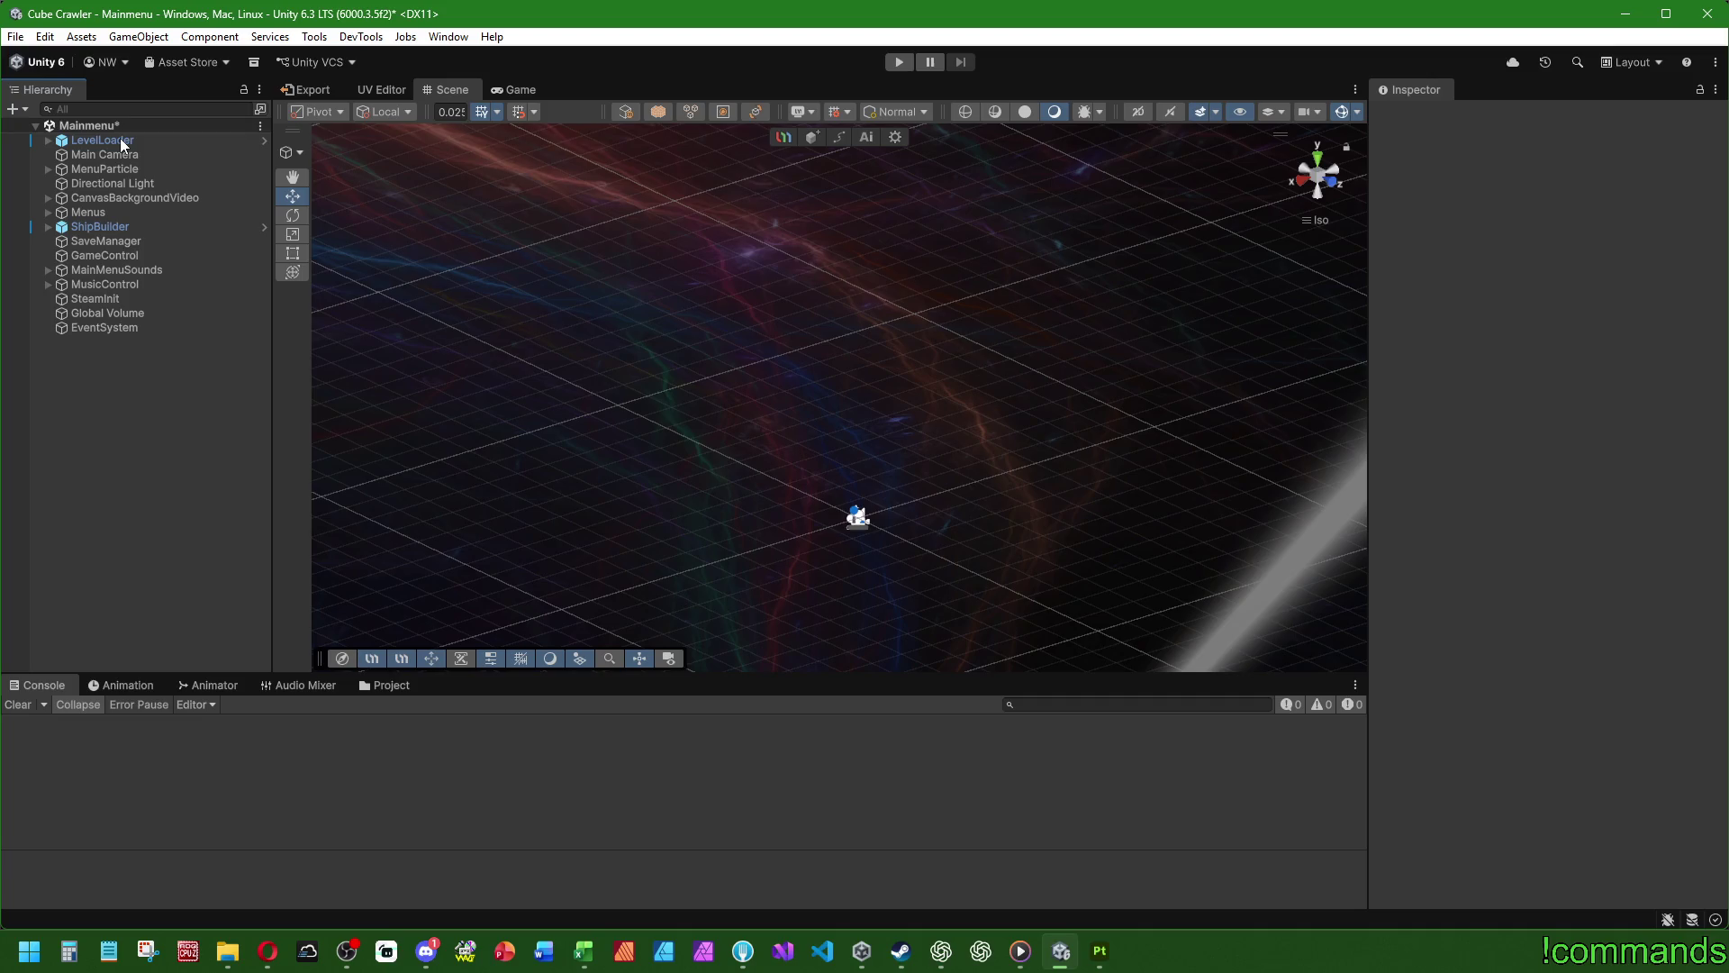
- Save the project and the Mainmenu scene, then return to the Assets folders
{"action": "left_click", "coordinate": [16, 37]}
{"action": "left_click", "coordinate": [63, 232]}
{"action": "left_click", "coordinate": [15, 37]}
{"action": "left_click", "coordinate": [41, 127]}
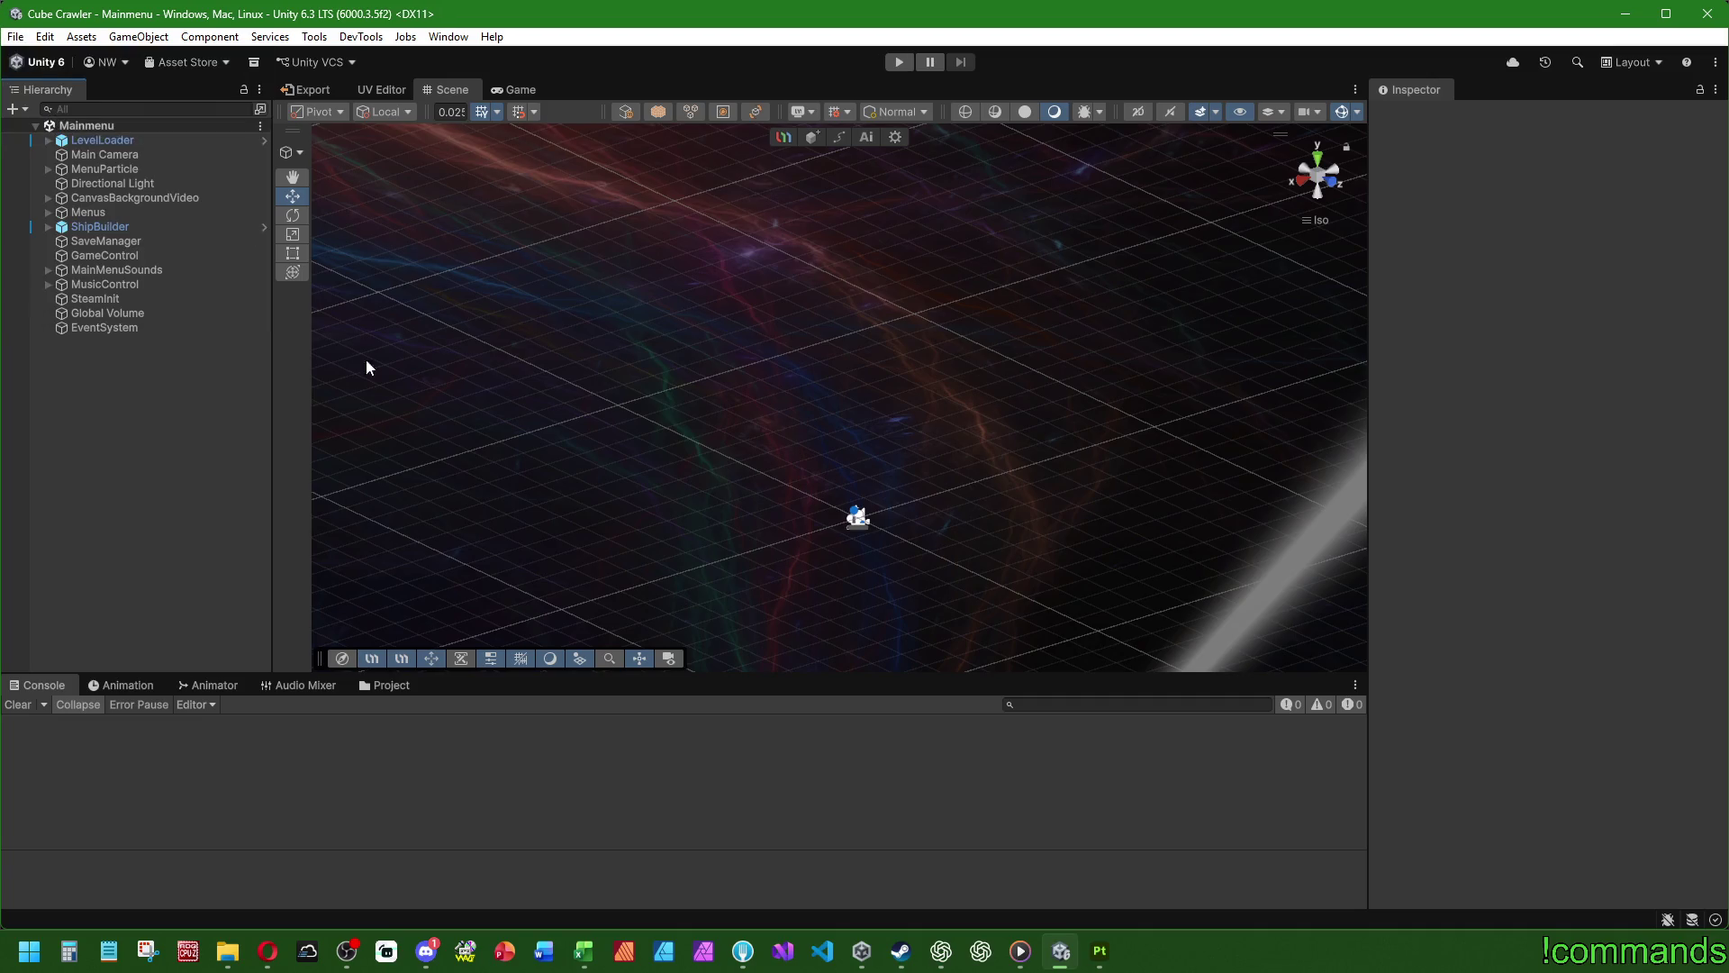
{"action": "left_click", "coordinate": [377, 686]}
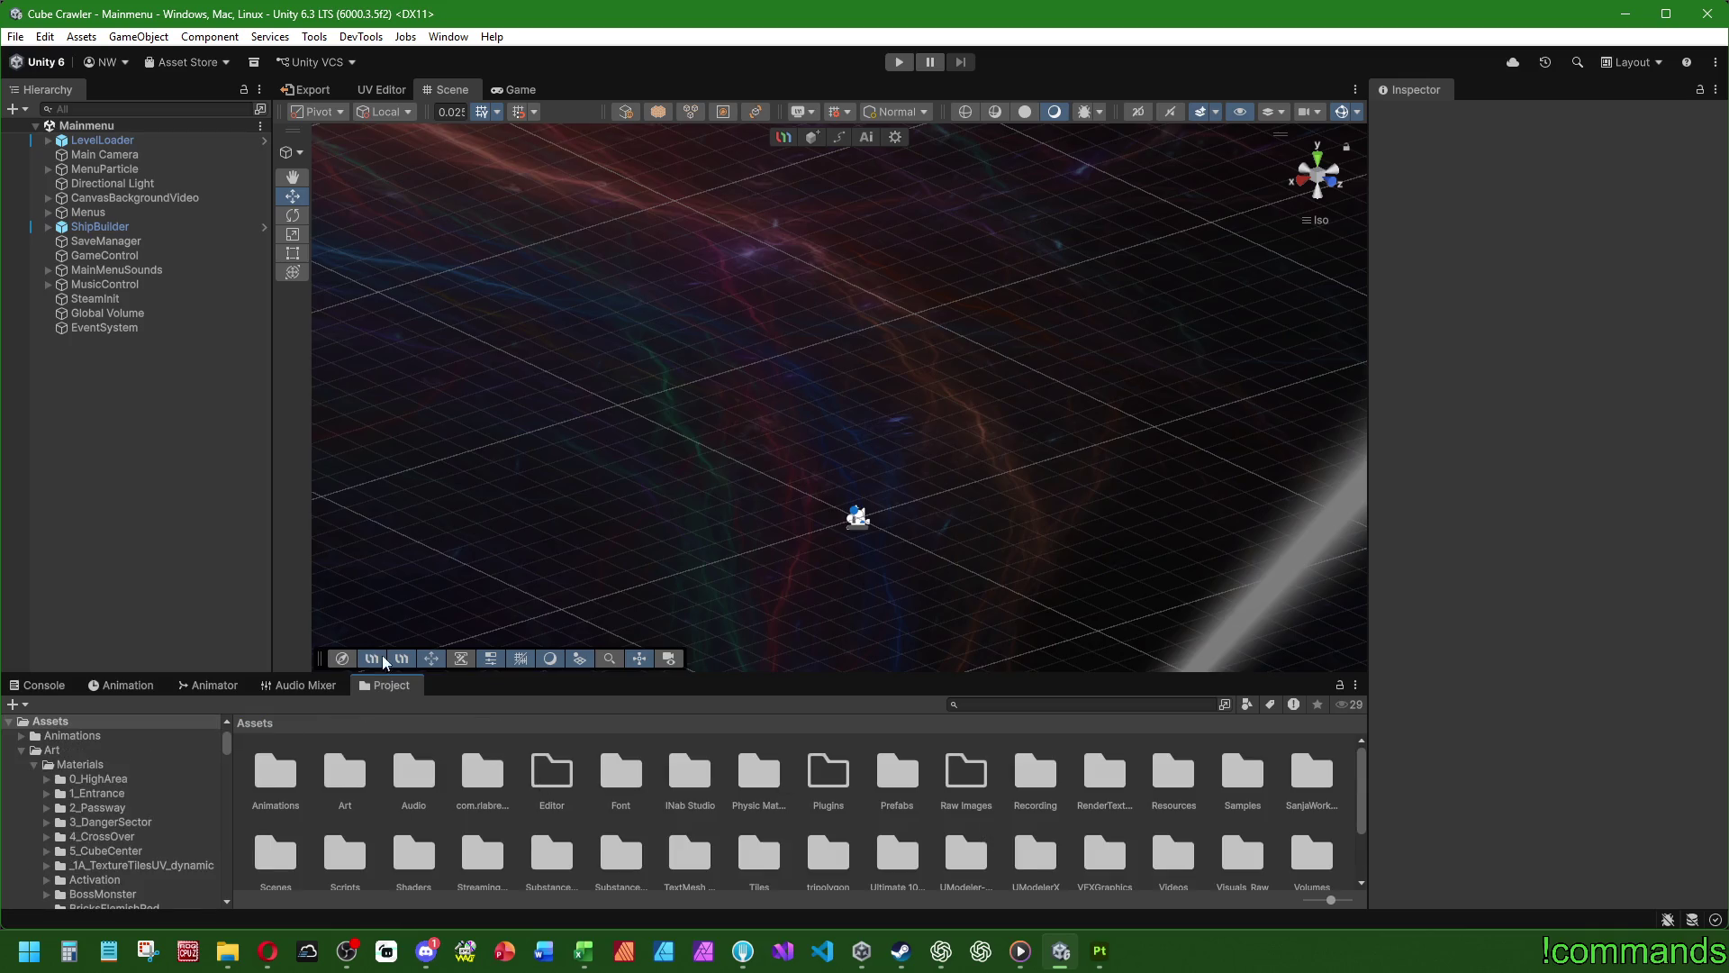
- Open the ExampleRoom prefab from Prefabs/World/Stage1_Entrance
{"action": "double_click", "coordinate": [907, 795]}
{"action": "double_click", "coordinate": [1121, 860]}
{"action": "left_click", "coordinate": [834, 782]}
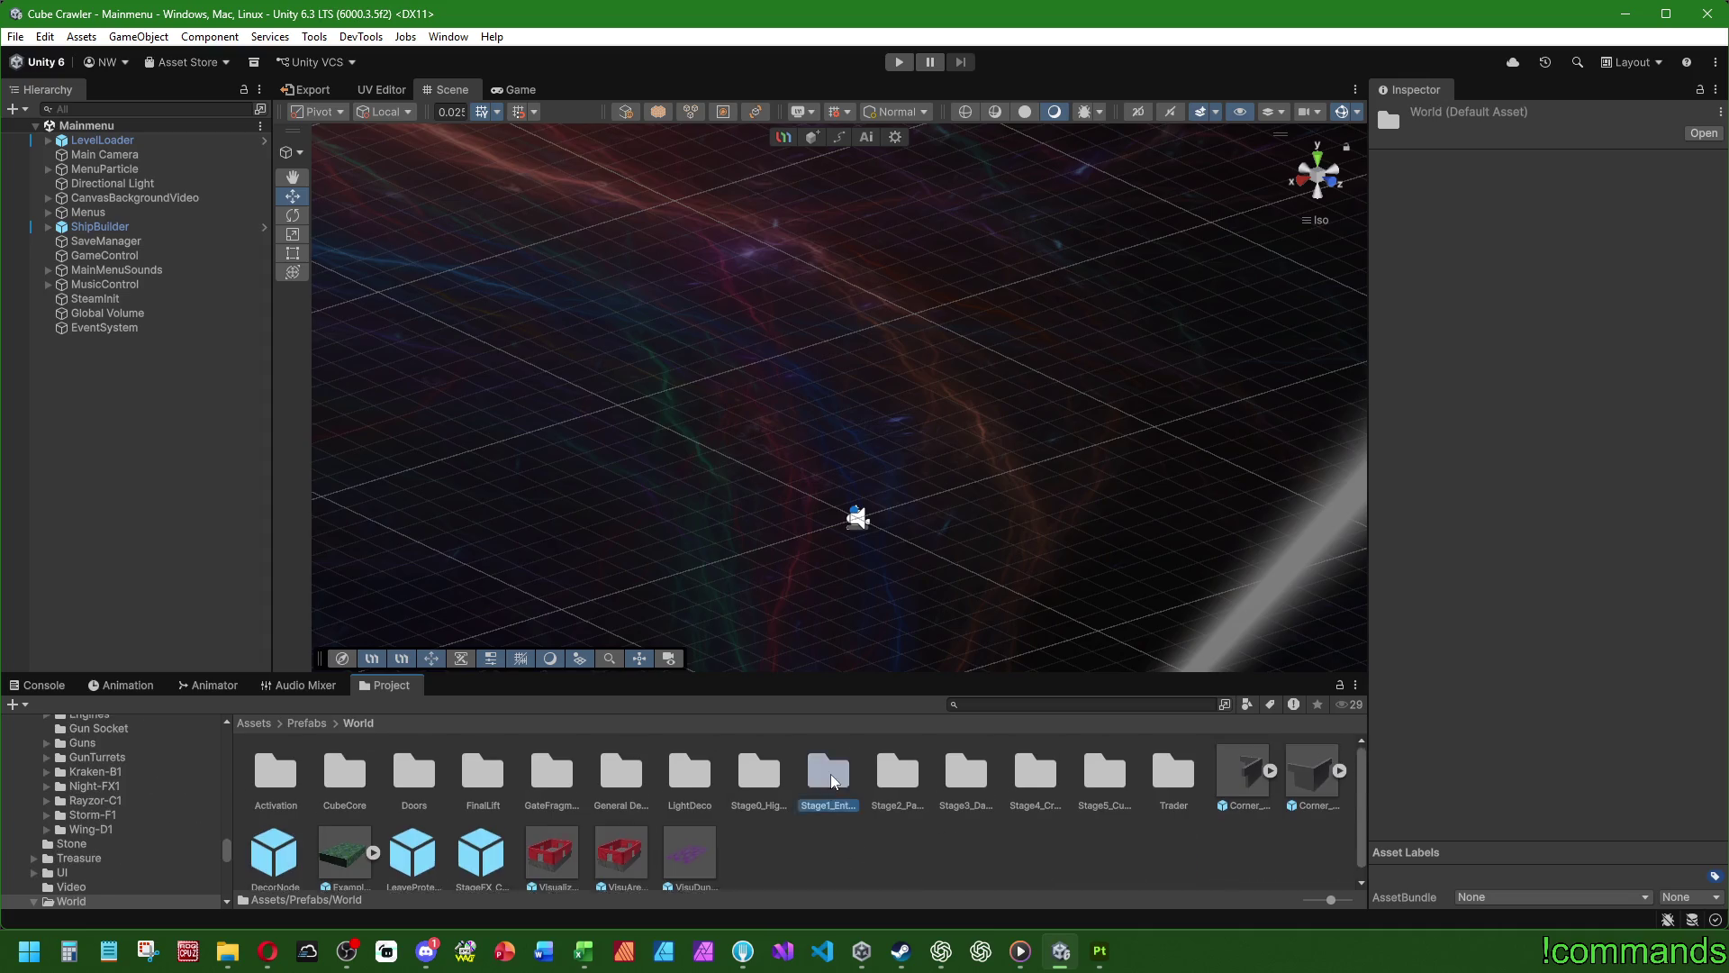
{"action": "double_click", "coordinate": [834, 782]}
{"action": "double_click", "coordinate": [808, 777]}
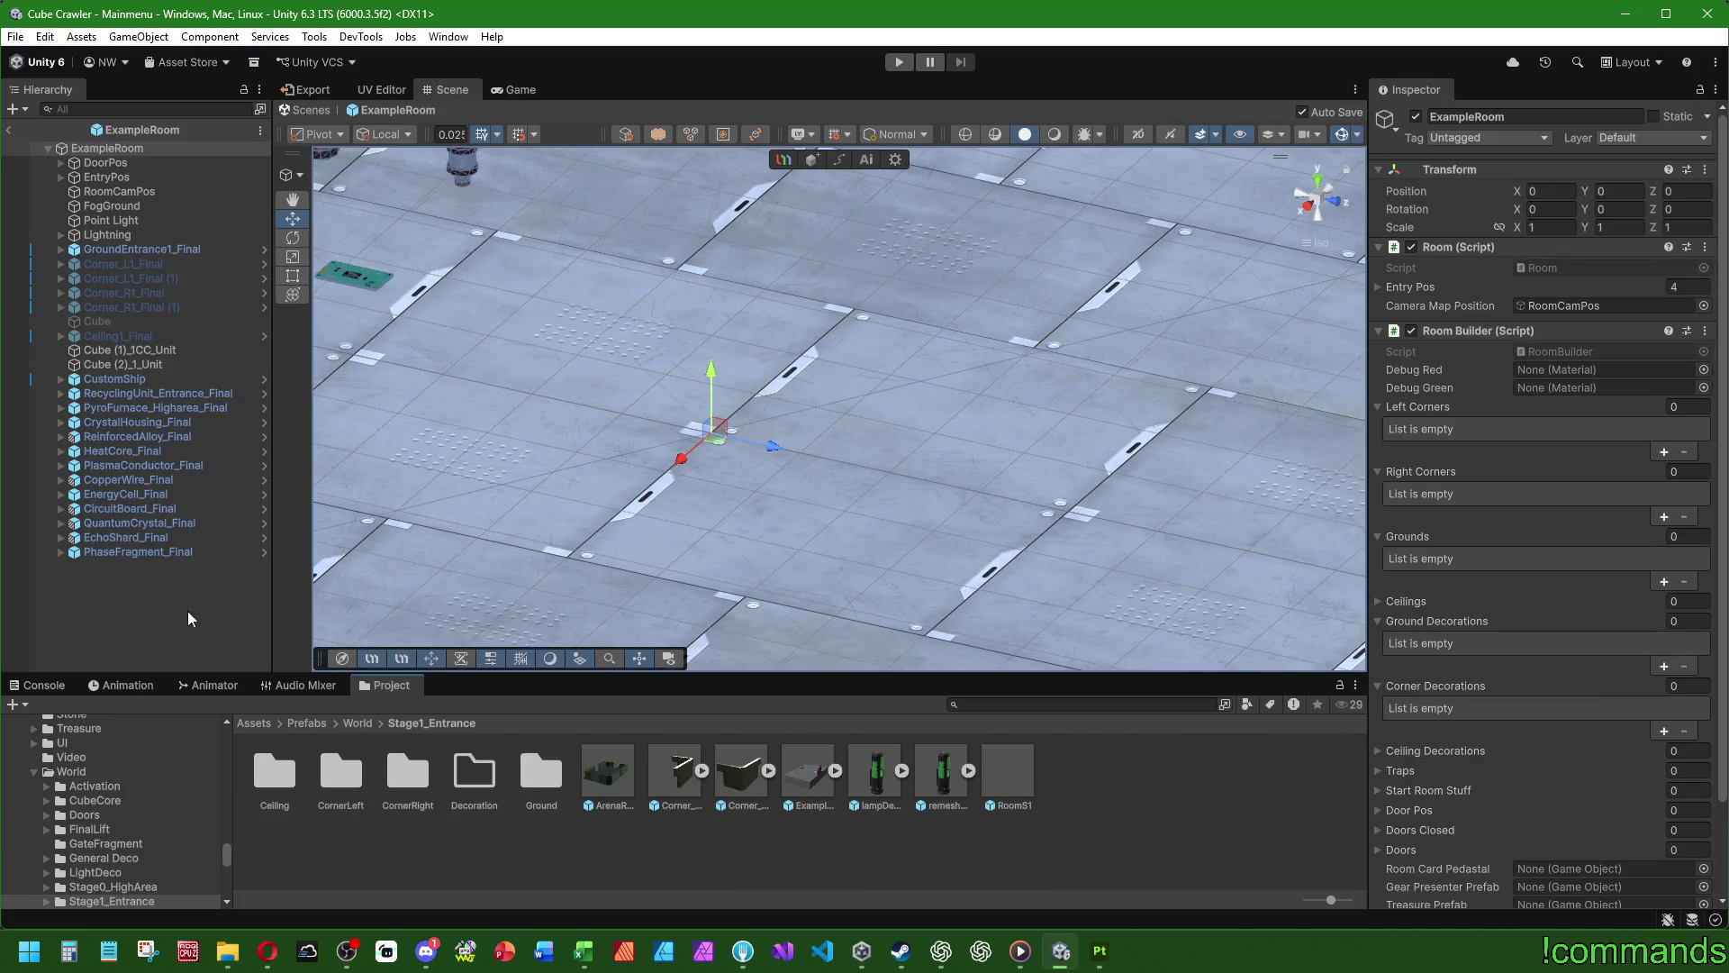
{"action": "left_click", "coordinate": [383, 745]}
- Drag AegisFrame_BodyFinal from Prefabs/Ships/Bodies/AegisFrame into the room
{"action": "left_click", "coordinate": [287, 722]}
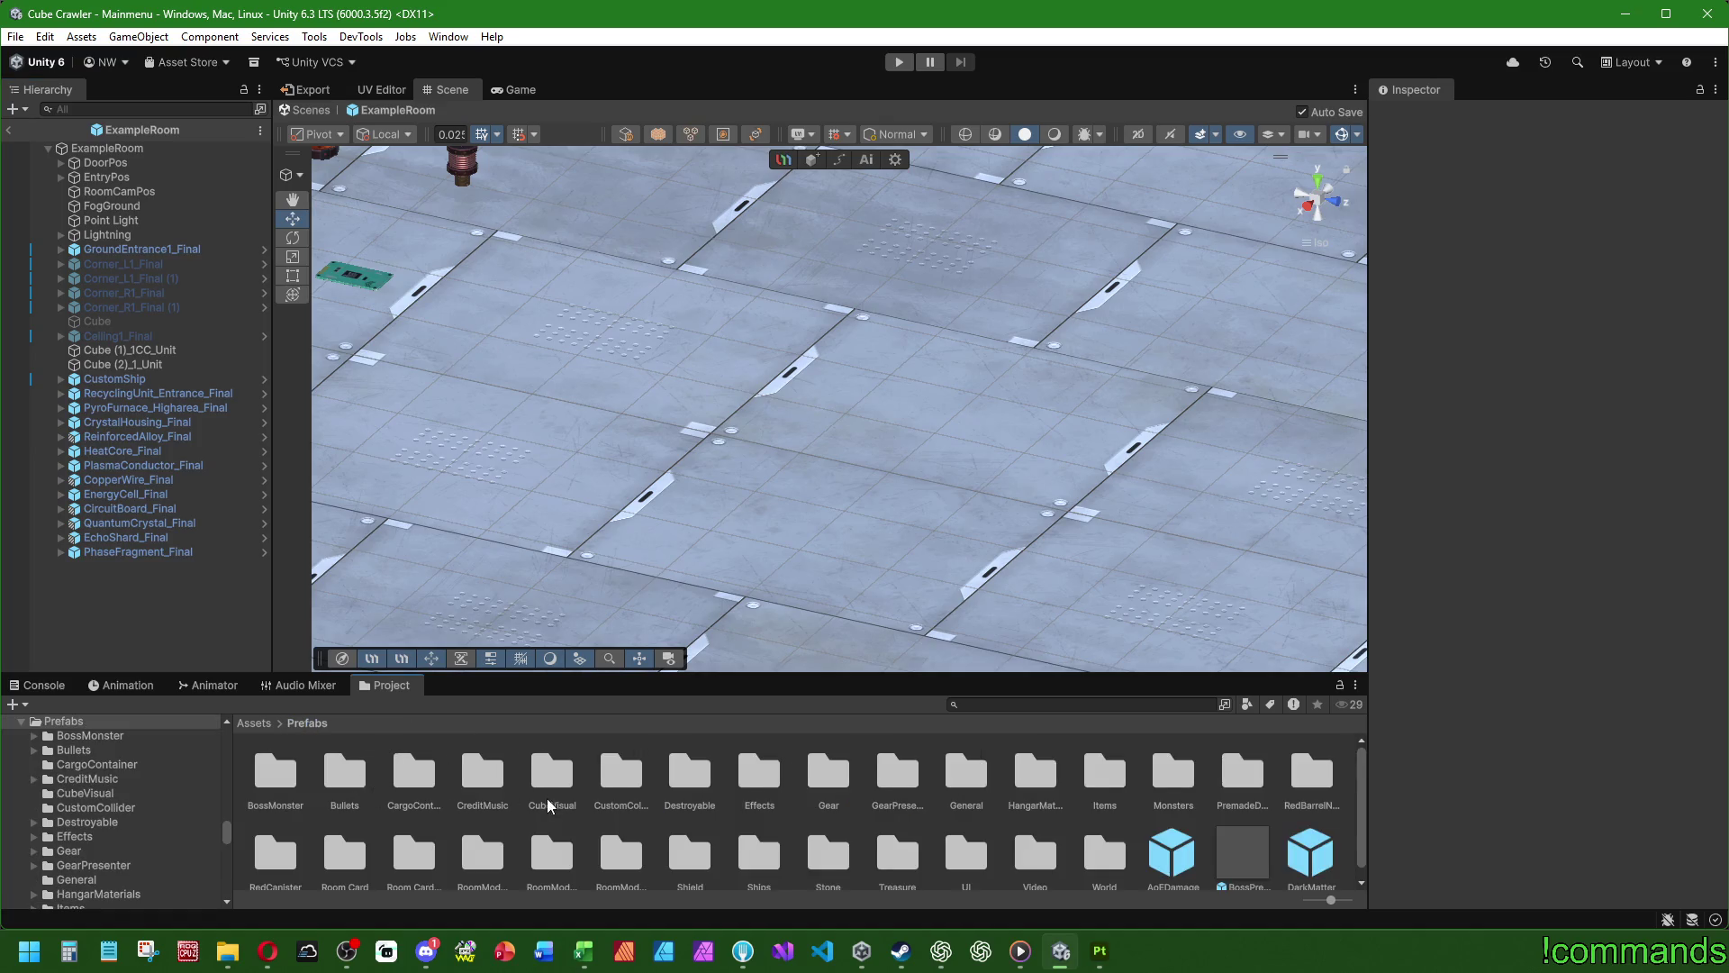
{"action": "scroll", "coordinate": [548, 798], "scroll_direction": "down", "scroll_amount": 1}
{"action": "left_click", "coordinate": [773, 863]}
{"action": "double_click", "coordinate": [759, 846]}
{"action": "double_click", "coordinate": [335, 784]}
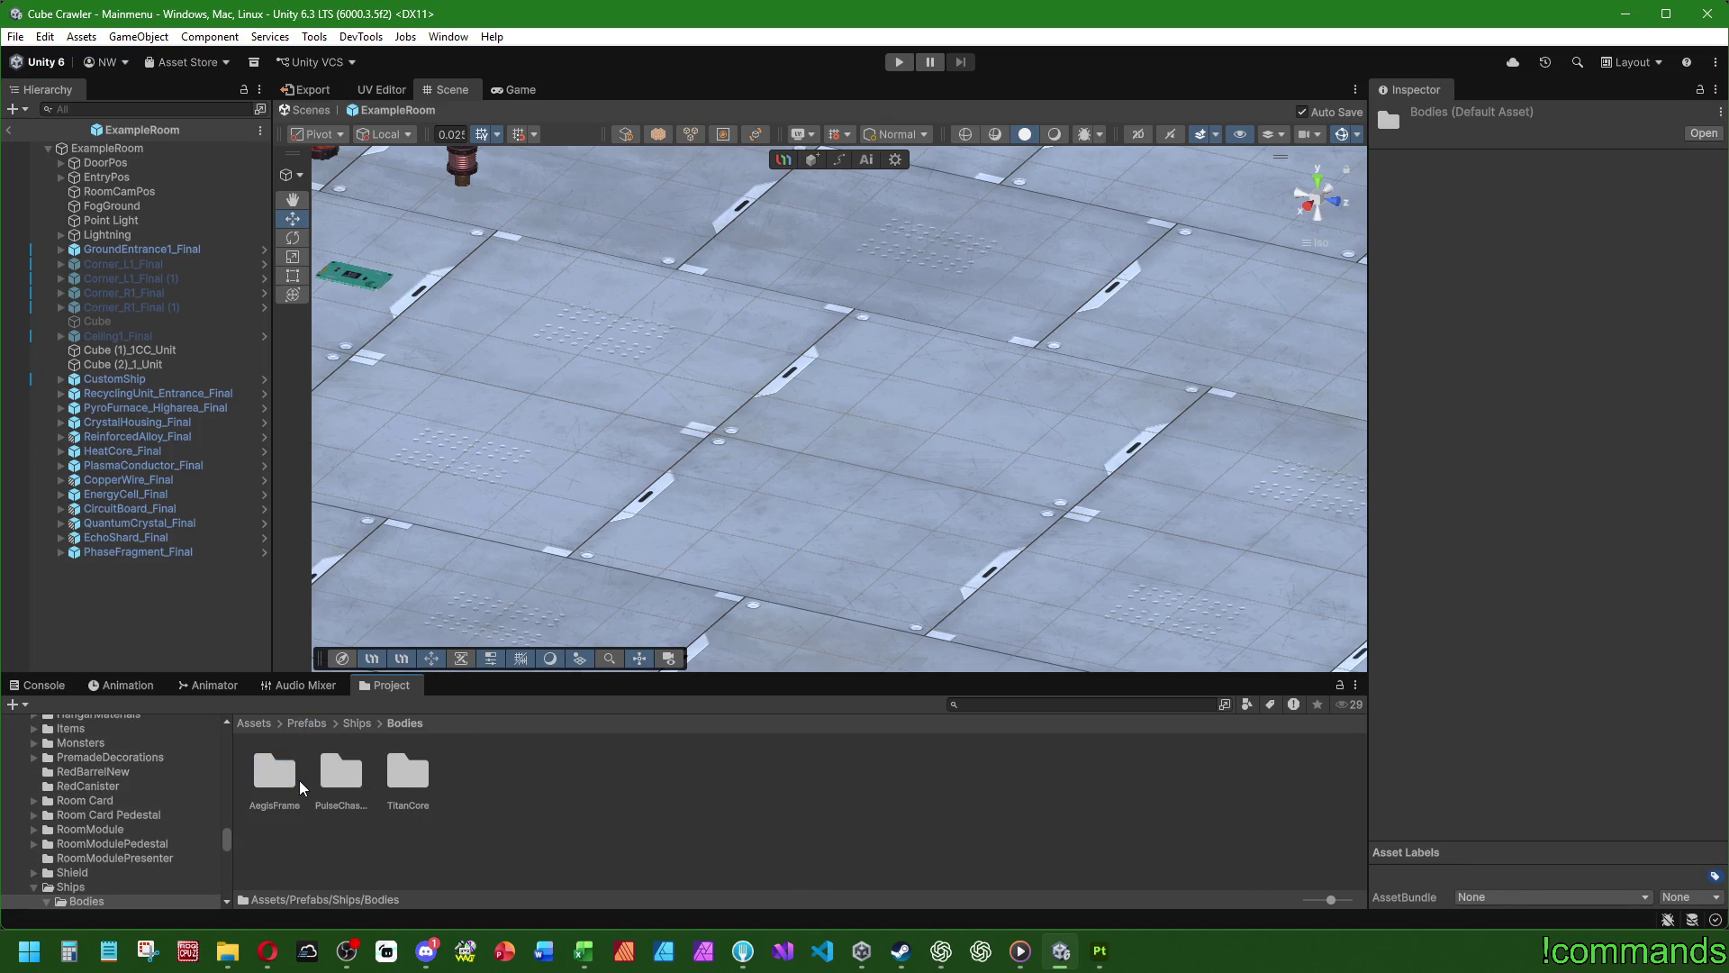
{"action": "double_click", "coordinate": [270, 776]}
{"action": "mouse_move", "coordinate": [397, 774]}
{"action": "left_mouse_down"}
{"action": "mouse_move", "coordinate": [559, 612]}
{"action": "mouse_move", "coordinate": [846, 414]}
{"action": "left_mouse_up"}
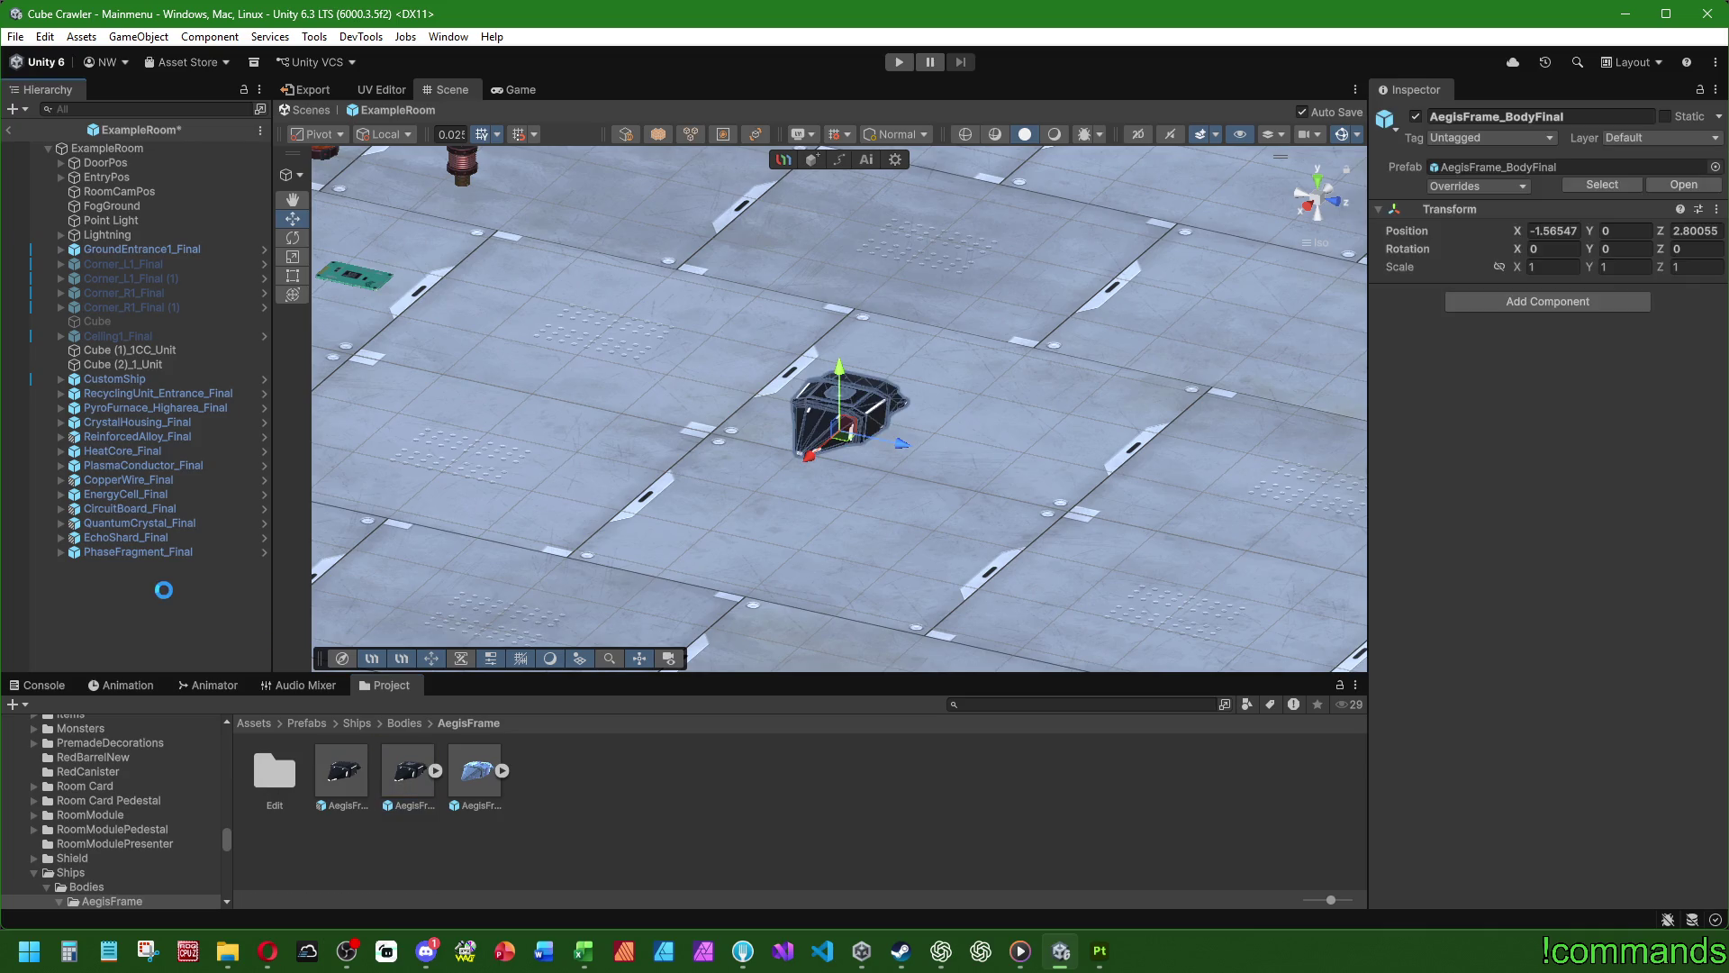
- Reset the placed ship's Transform to the room centre and frame it
{"action": "left_click", "coordinate": [135, 554]}
{"action": "left_click", "coordinate": [132, 564]}
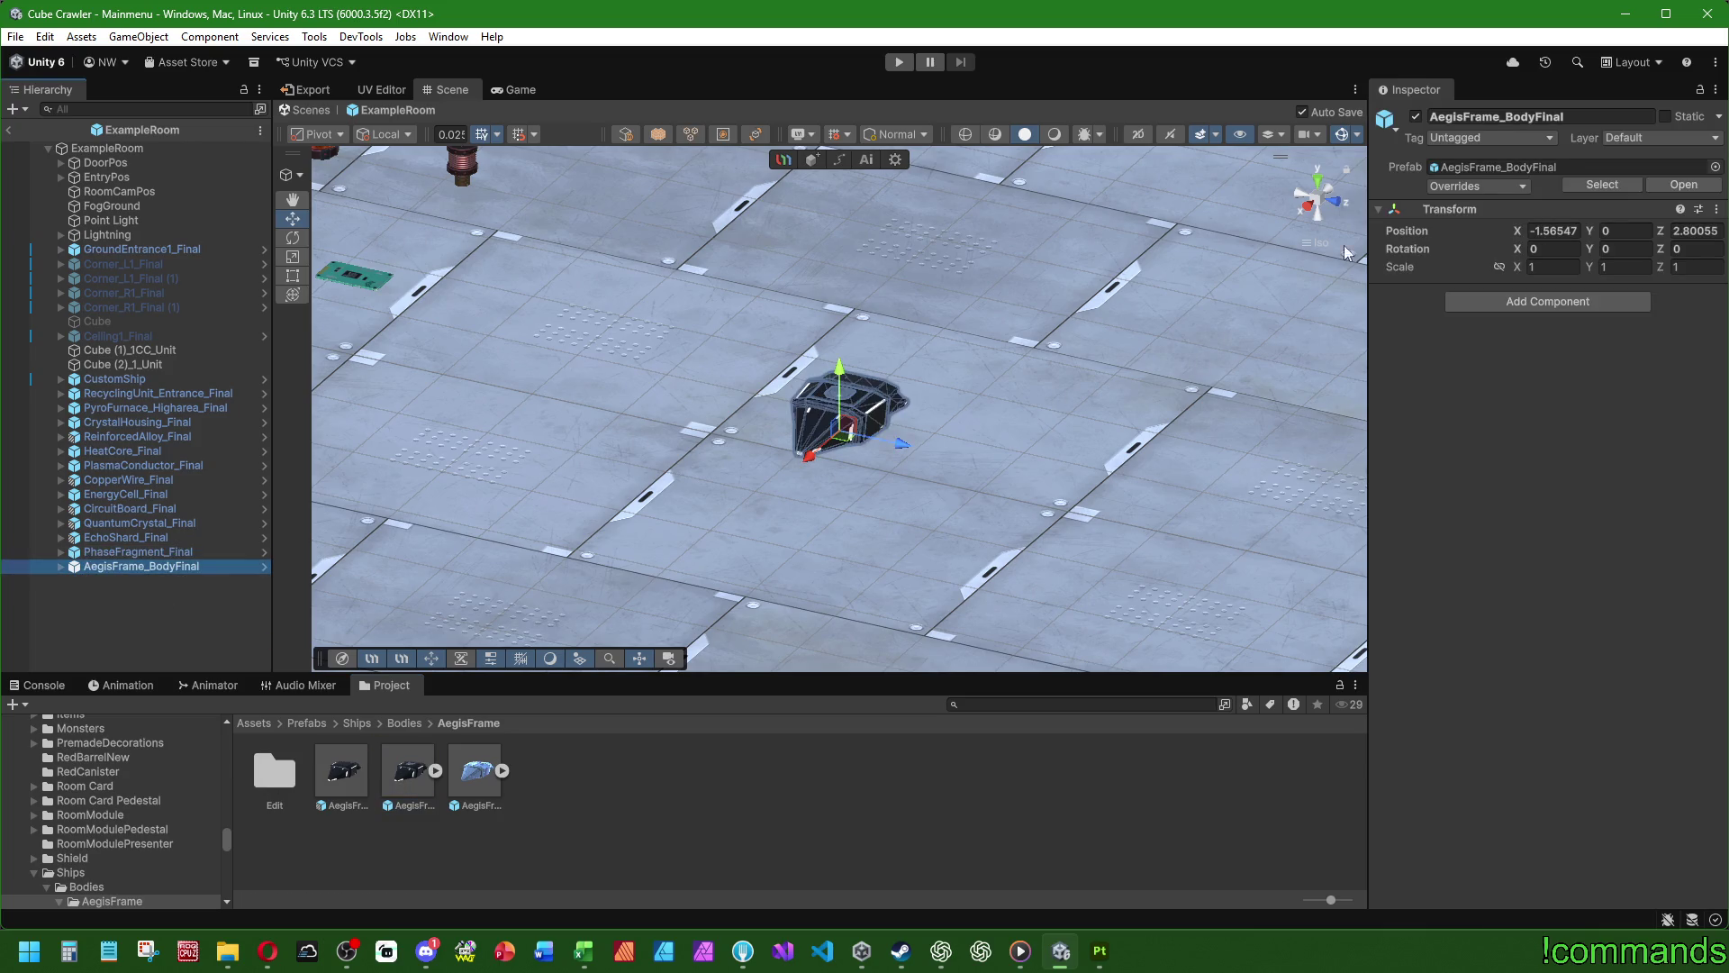
{"action": "right_click", "coordinate": [1440, 209]}
{"action": "left_click", "coordinate": [1487, 221]}
{"action": "key", "text": "f"}
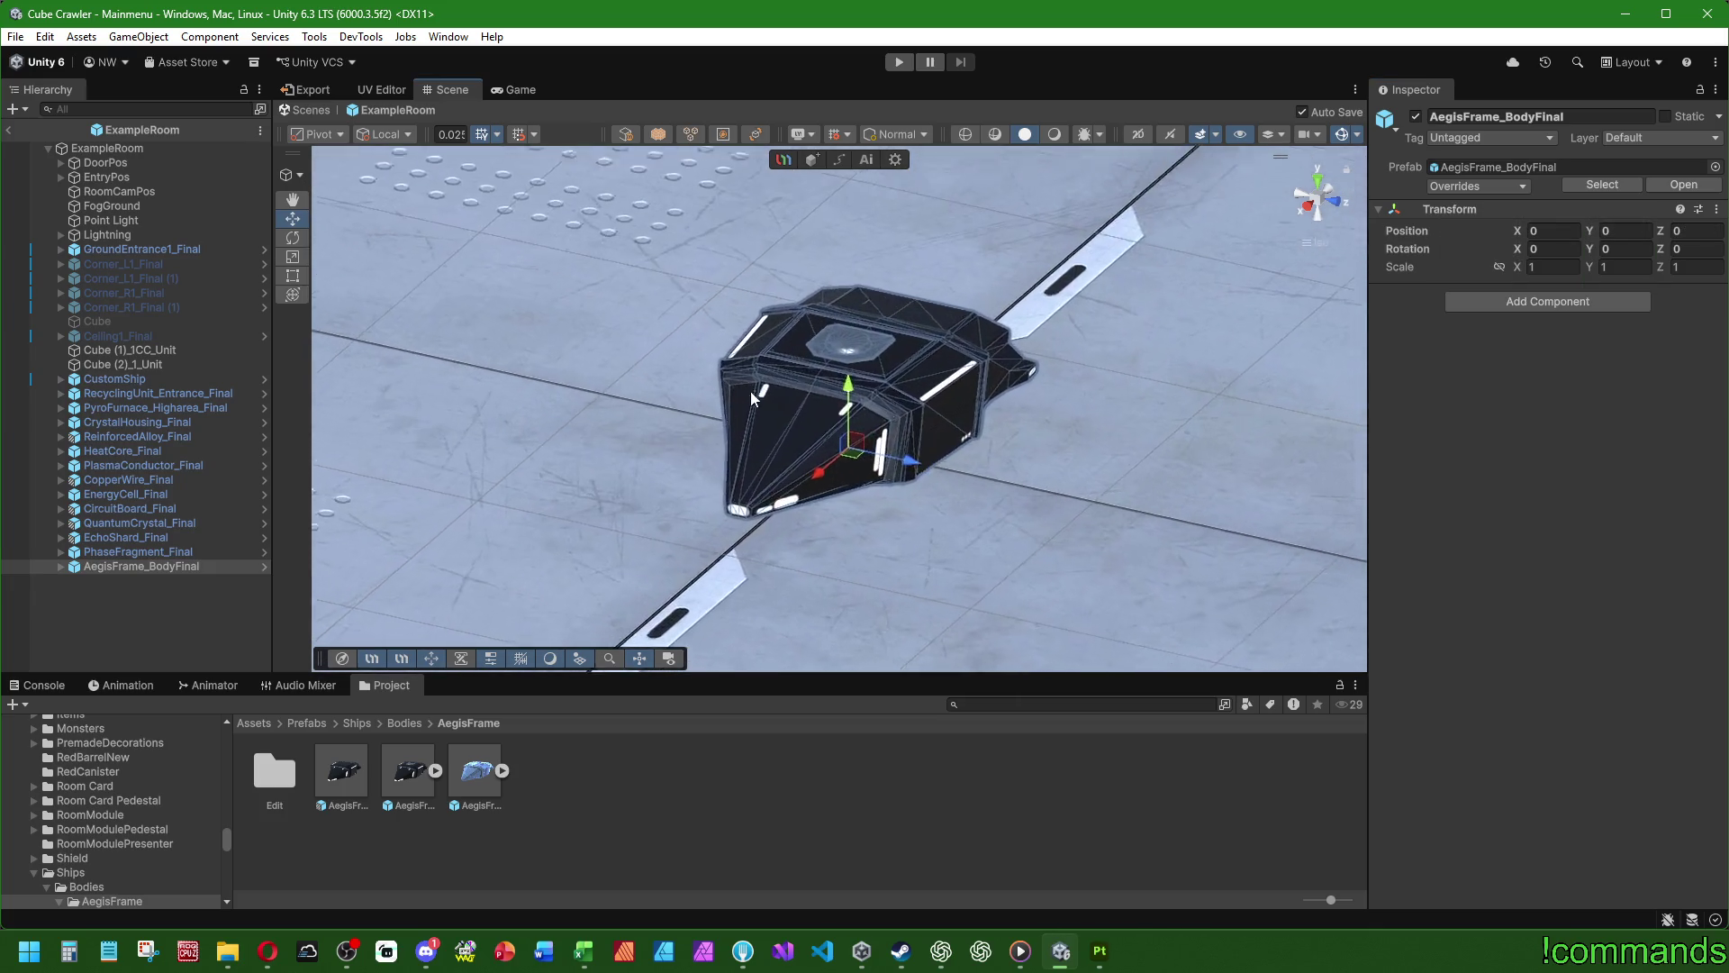
- Turn on scene lighting and orbit around the ship to inspect it
{"action": "left_click", "coordinate": [812, 301]}
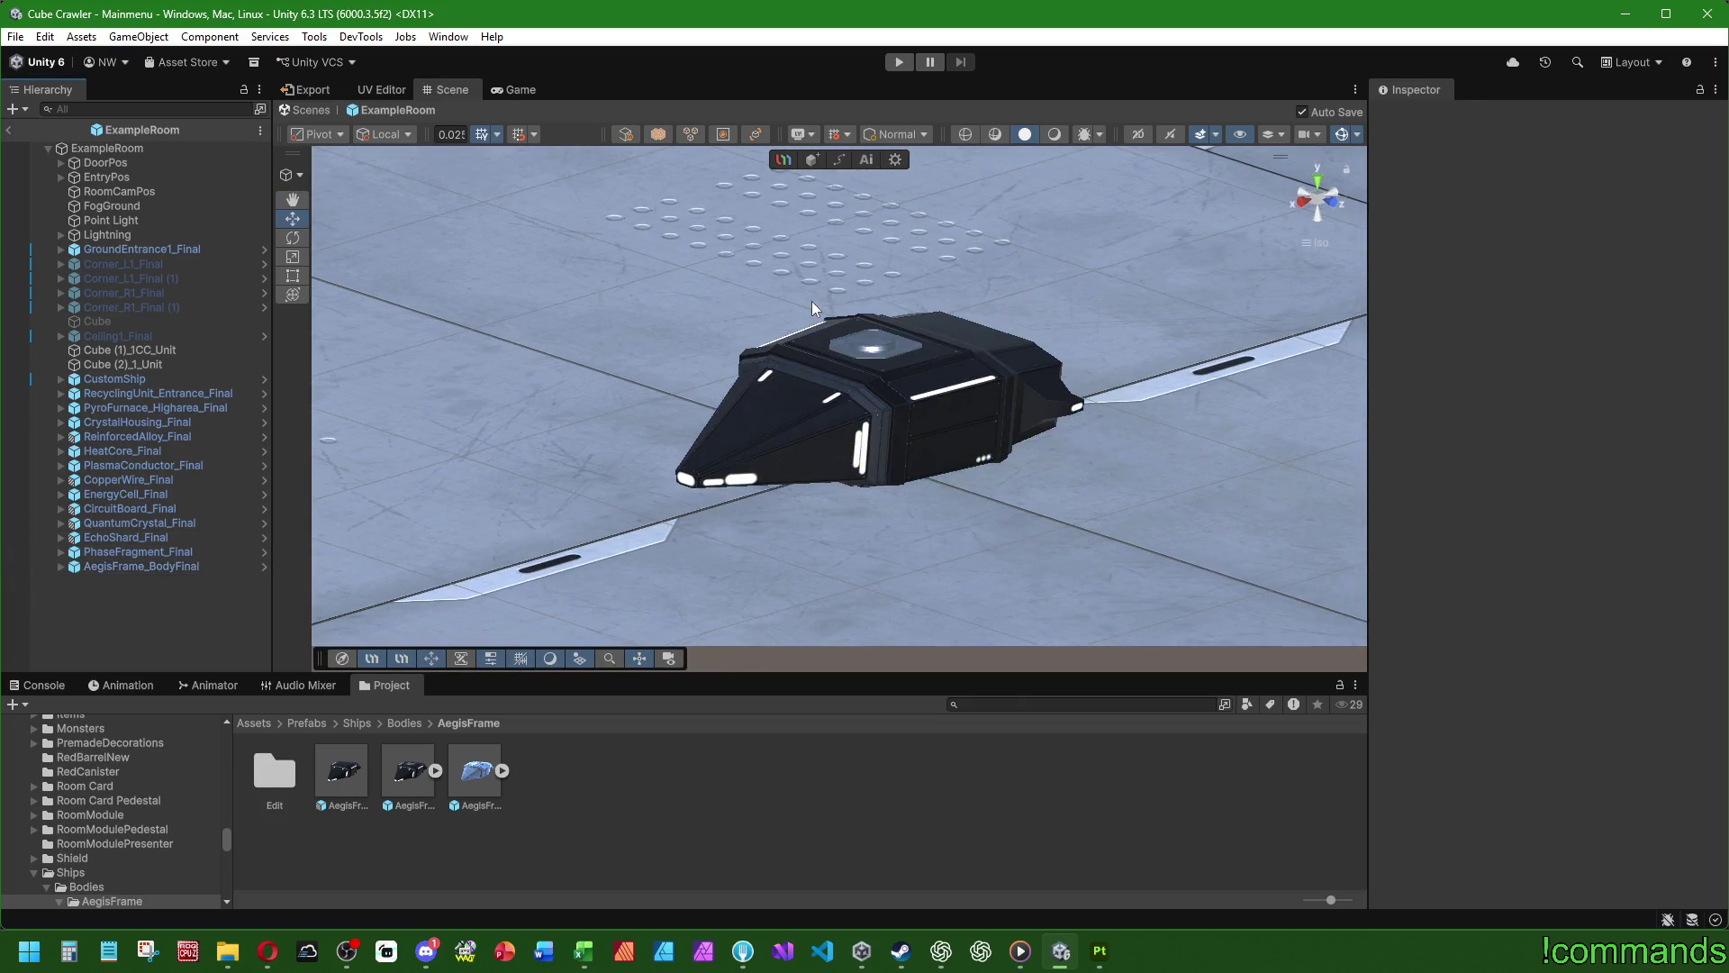
{"action": "scroll", "coordinate": [1059, 448], "scroll_direction": "up", "scroll_amount": 3}
{"action": "mouse_move", "coordinate": [1060, 447]}
{"action": "left_mouse_down", "text": "alt"}
{"action": "mouse_move", "coordinate": [901, 423]}
{"action": "mouse_move", "coordinate": [1024, 360]}
{"action": "left_mouse_up", "text": "alt"}
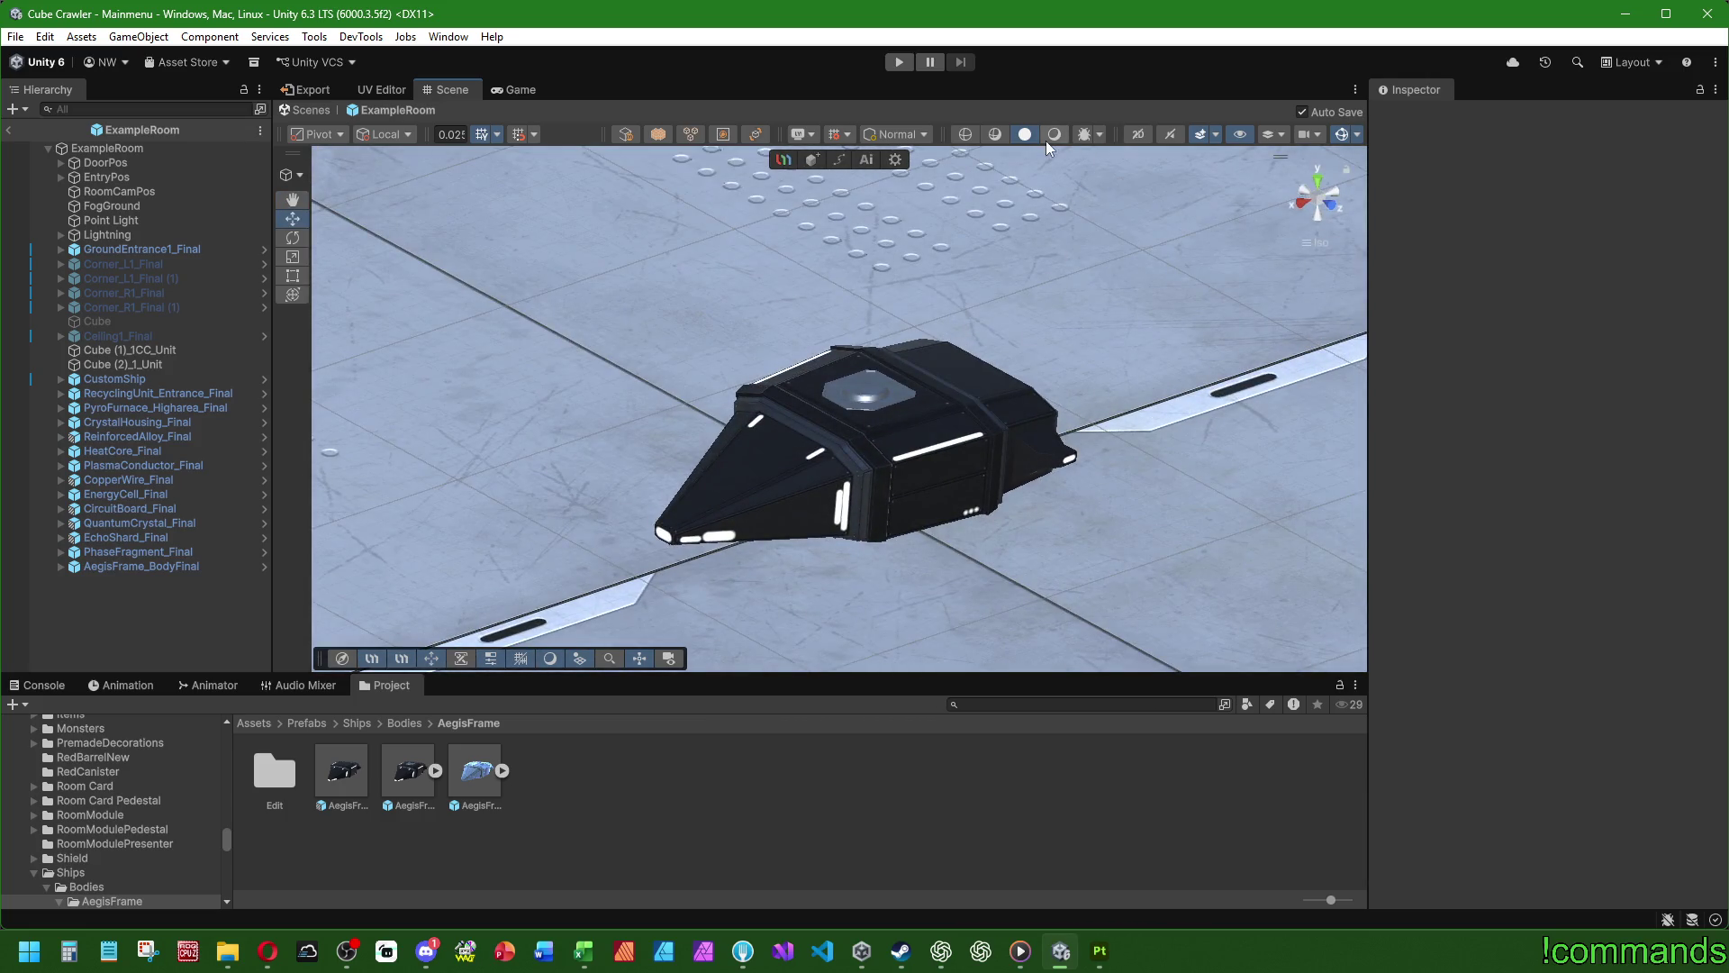
{"action": "left_click", "coordinate": [1054, 134]}
{"action": "mouse_move", "coordinate": [998, 203]}
{"action": "left_mouse_down", "text": "alt"}
{"action": "mouse_move", "coordinate": [1187, 420]}
{"action": "mouse_move", "coordinate": [1728, 410]}
{"action": "left_mouse_up", "text": "alt"}
{"action": "mouse_move", "coordinate": [1351, 412]}
{"action": "left_mouse_down", "text": "alt"}
{"action": "mouse_move", "coordinate": [1488, 413]}
{"action": "mouse_move", "coordinate": [919, 430]}
{"action": "mouse_move", "coordinate": [831, 477]}
{"action": "left_mouse_up", "text": "alt"}
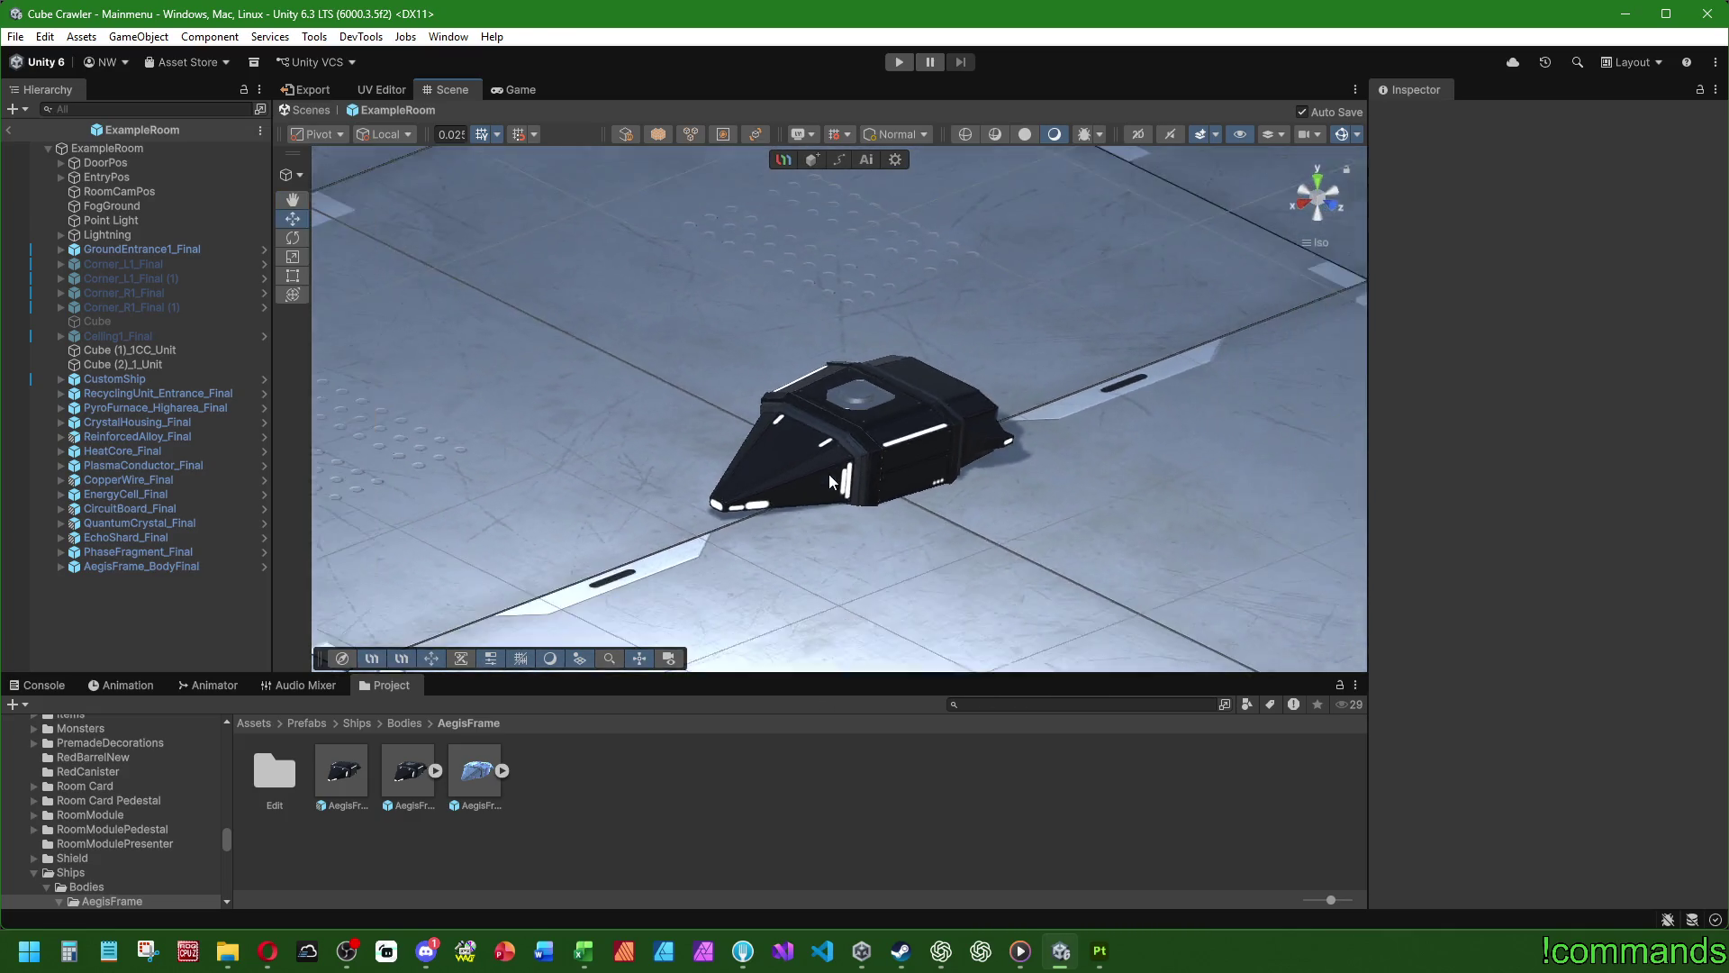
{"action": "scroll", "coordinate": [830, 477], "scroll_direction": "down", "scroll_amount": 8}
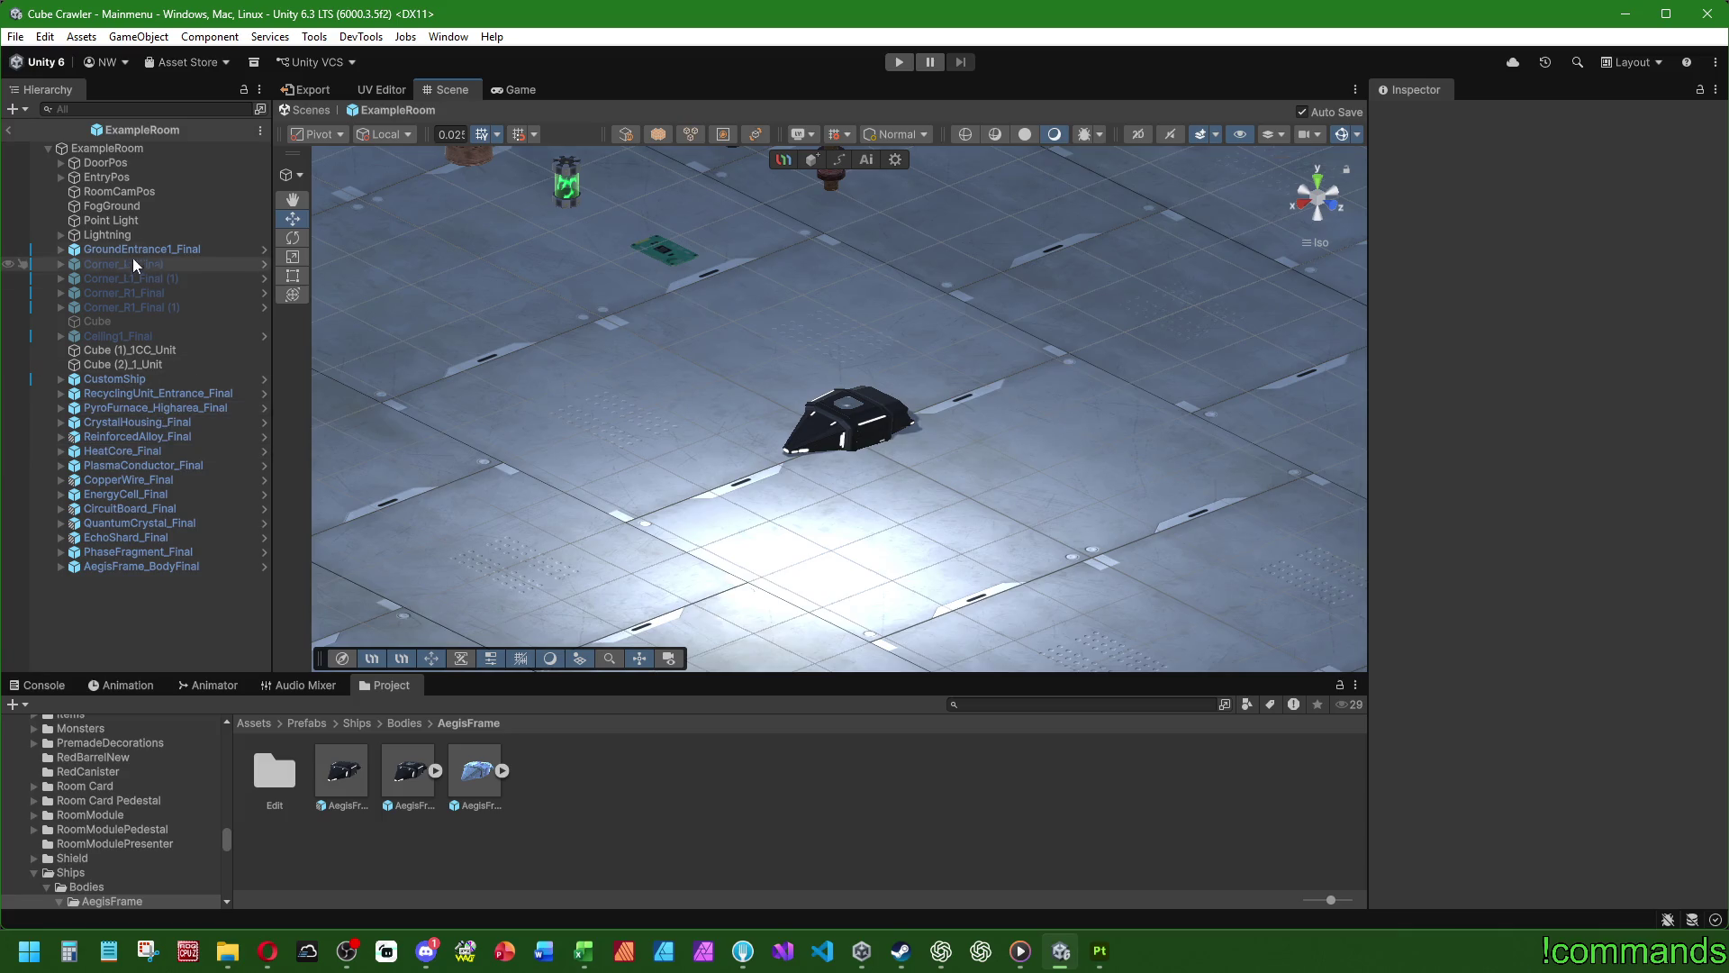
- Move the Point Light above the ship to 1.78, 8.09, 1.14 and save
{"action": "left_click", "coordinate": [130, 222]}
{"action": "mouse_move", "coordinate": [783, 315]}
{"action": "left_mouse_down"}
{"action": "mouse_move", "coordinate": [872, 166]}
{"action": "mouse_move", "coordinate": [821, 204]}
{"action": "left_mouse_up"}
{"action": "key", "text": "ctrl+s"}
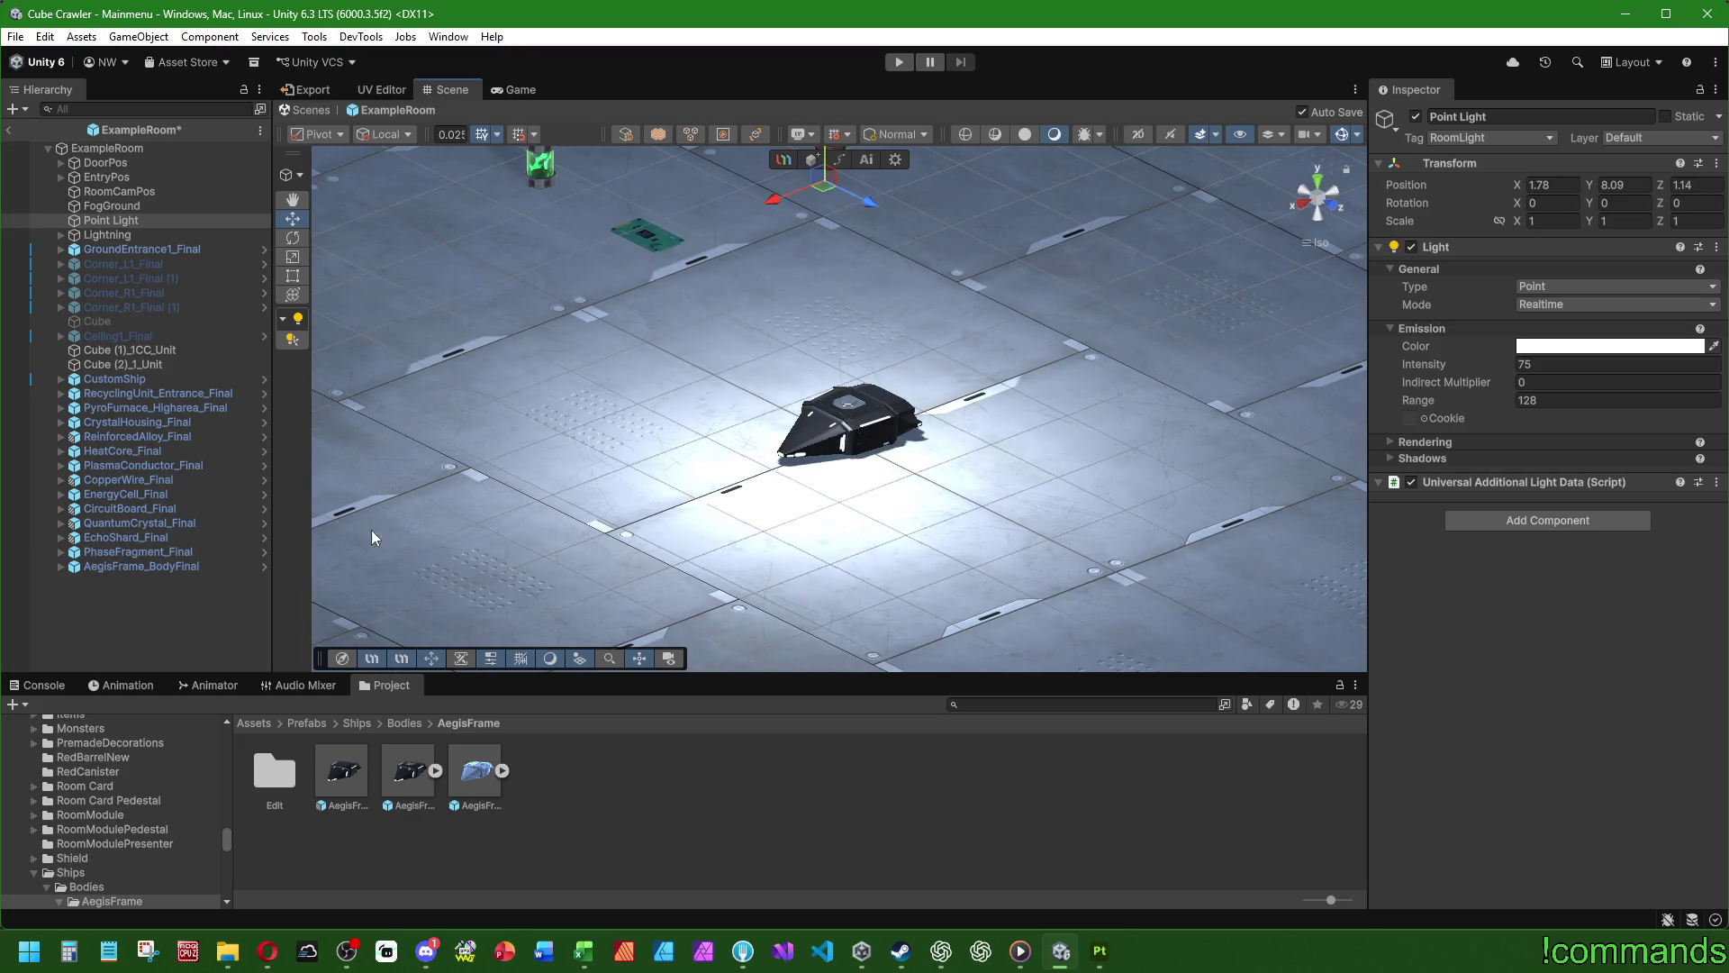
- Lower the Point Light toward the floor and shift it along X near the ship
{"action": "left_click", "coordinate": [229, 591]}
{"action": "scroll", "coordinate": [716, 526], "scroll_direction": "up", "scroll_amount": 5}
{"action": "mouse_move", "coordinate": [715, 526]}
{"action": "left_mouse_down", "text": "alt"}
{"action": "mouse_move", "coordinate": [579, 462]}
{"action": "mouse_move", "coordinate": [336, 494]}
{"action": "mouse_move", "coordinate": [1078, 493]}
{"action": "left_mouse_up", "text": "alt"}
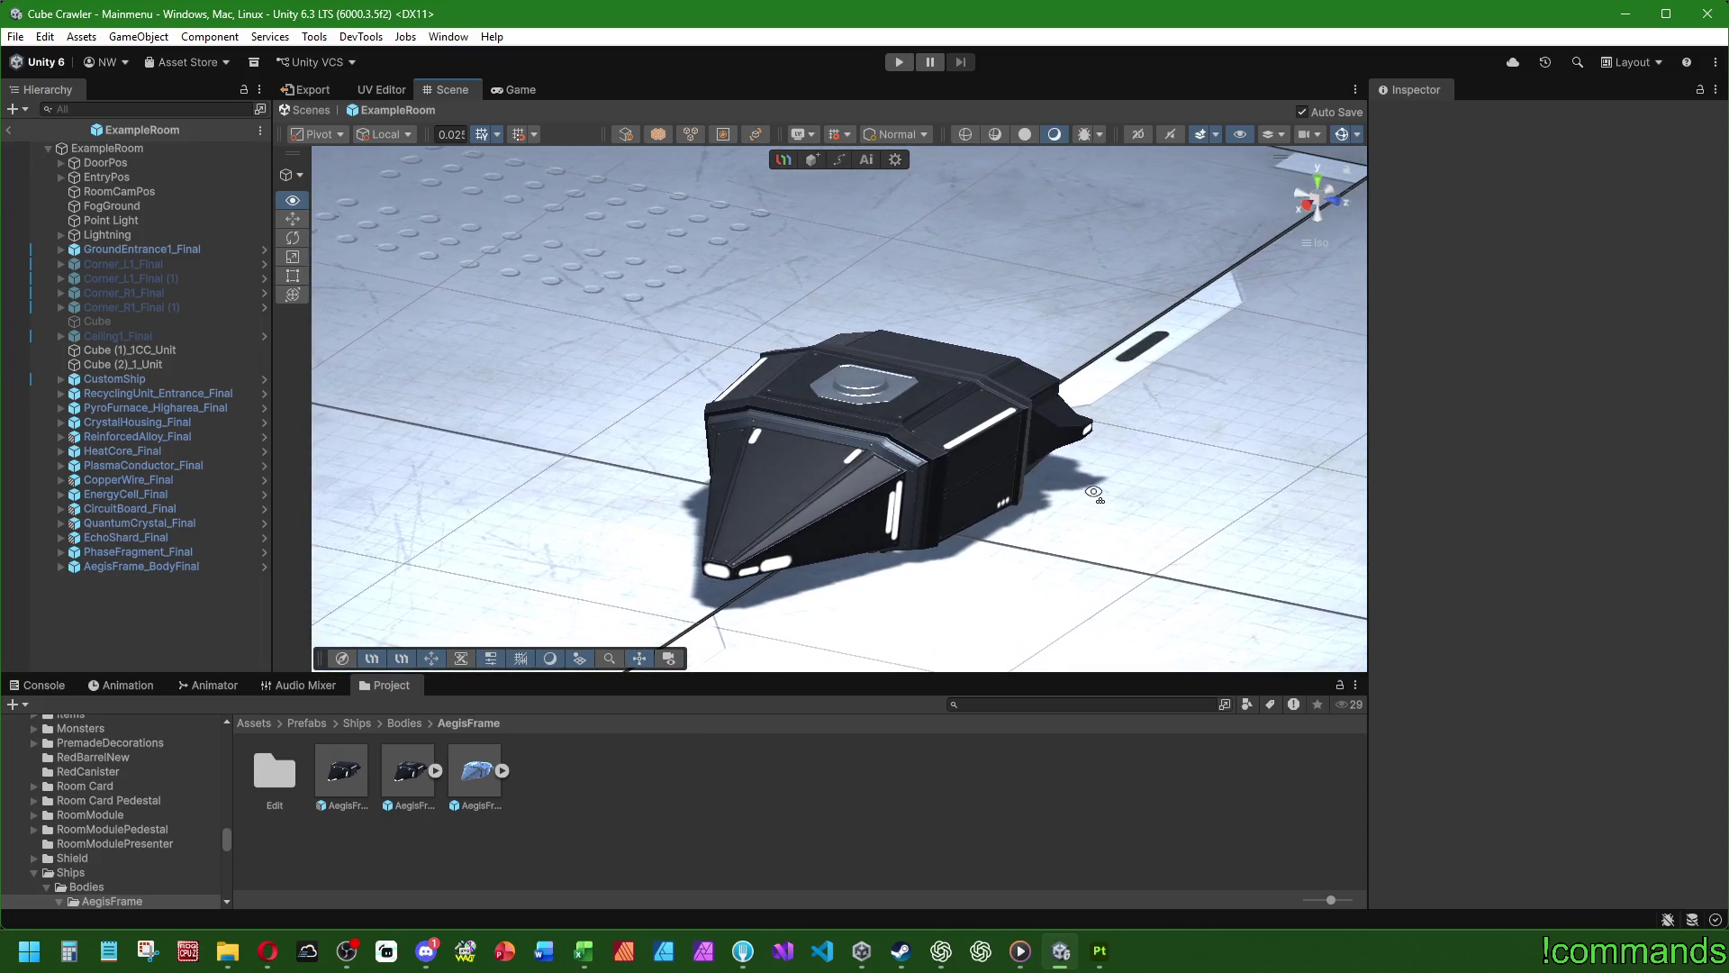
{"action": "scroll", "coordinate": [873, 571], "scroll_direction": "down", "scroll_amount": 5}
{"action": "scroll", "coordinate": [872, 571], "scroll_direction": "down", "scroll_amount": 2}
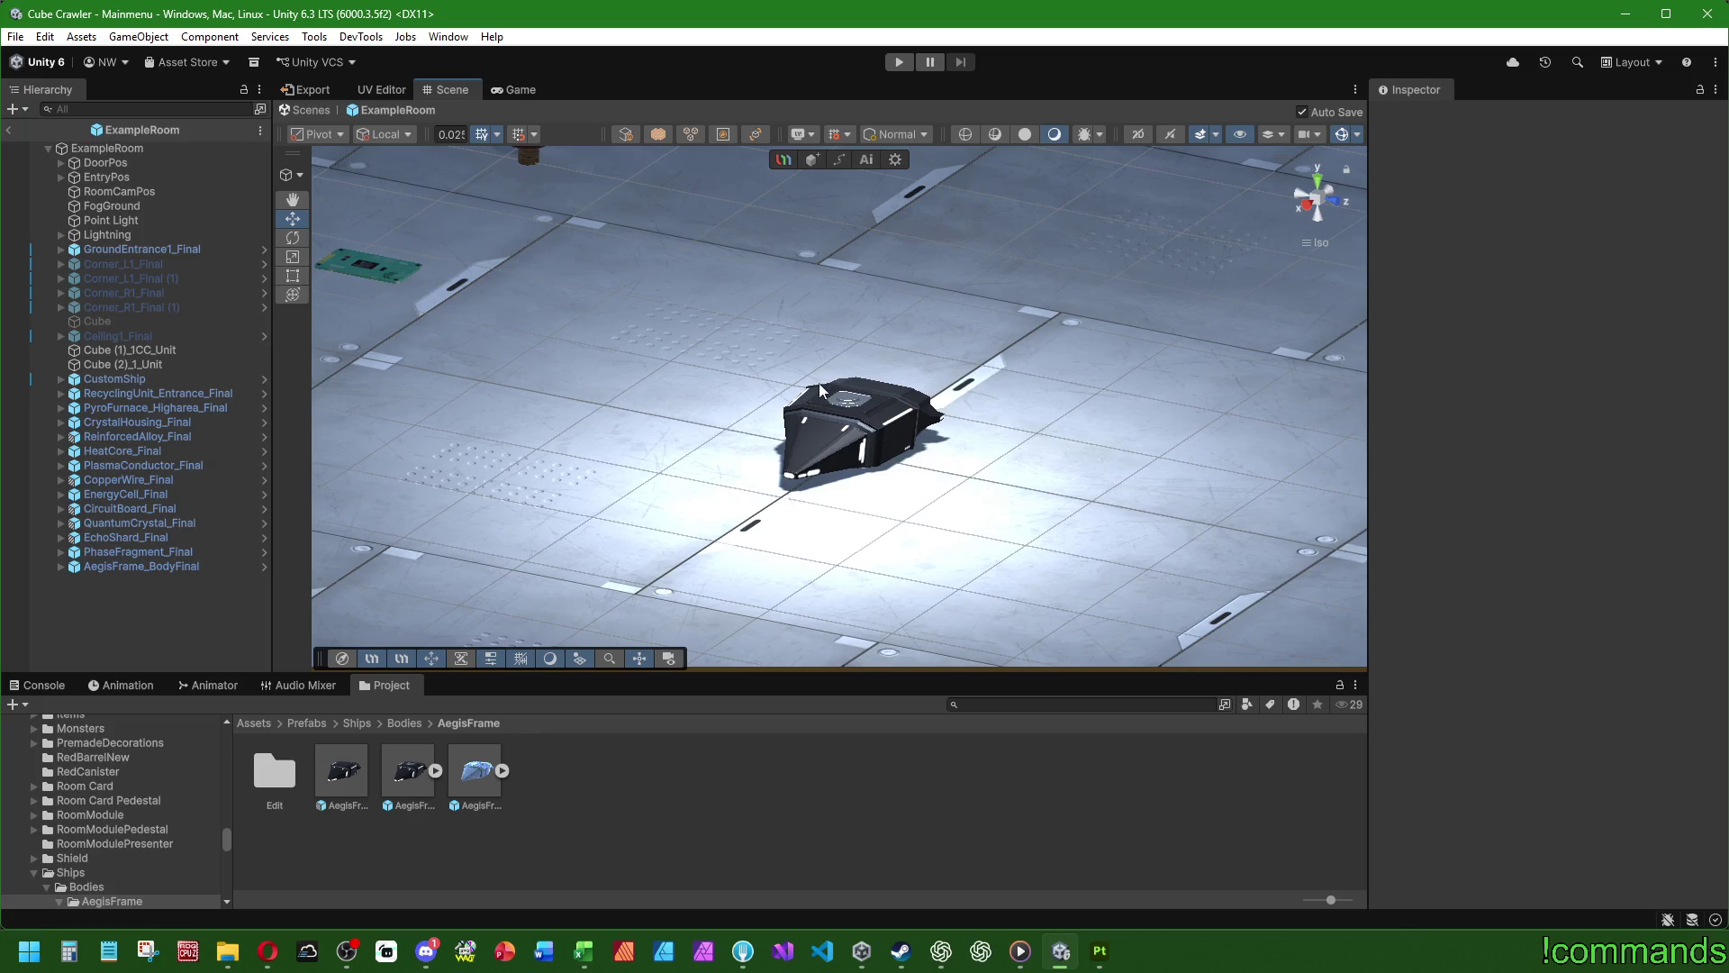
{"action": "left_click", "coordinate": [112, 219]}
{"action": "key", "text": "f"}
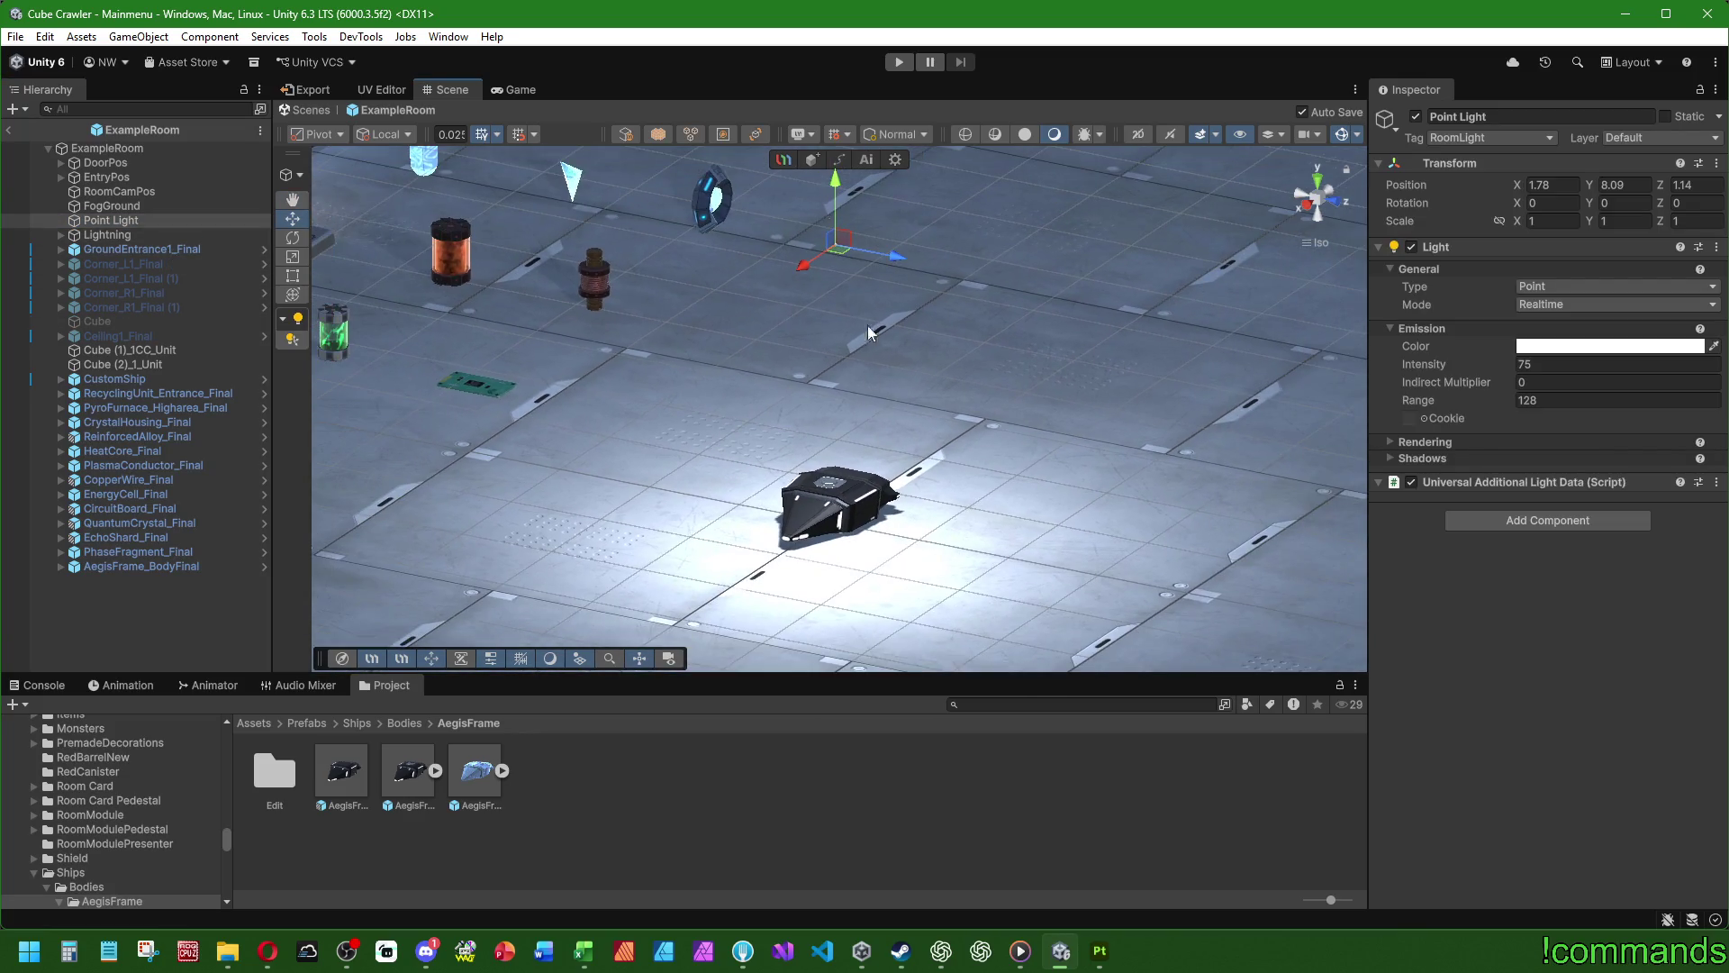
{"action": "left_click_drag", "start_coordinate": [835, 196], "coordinate": [809, 397]}
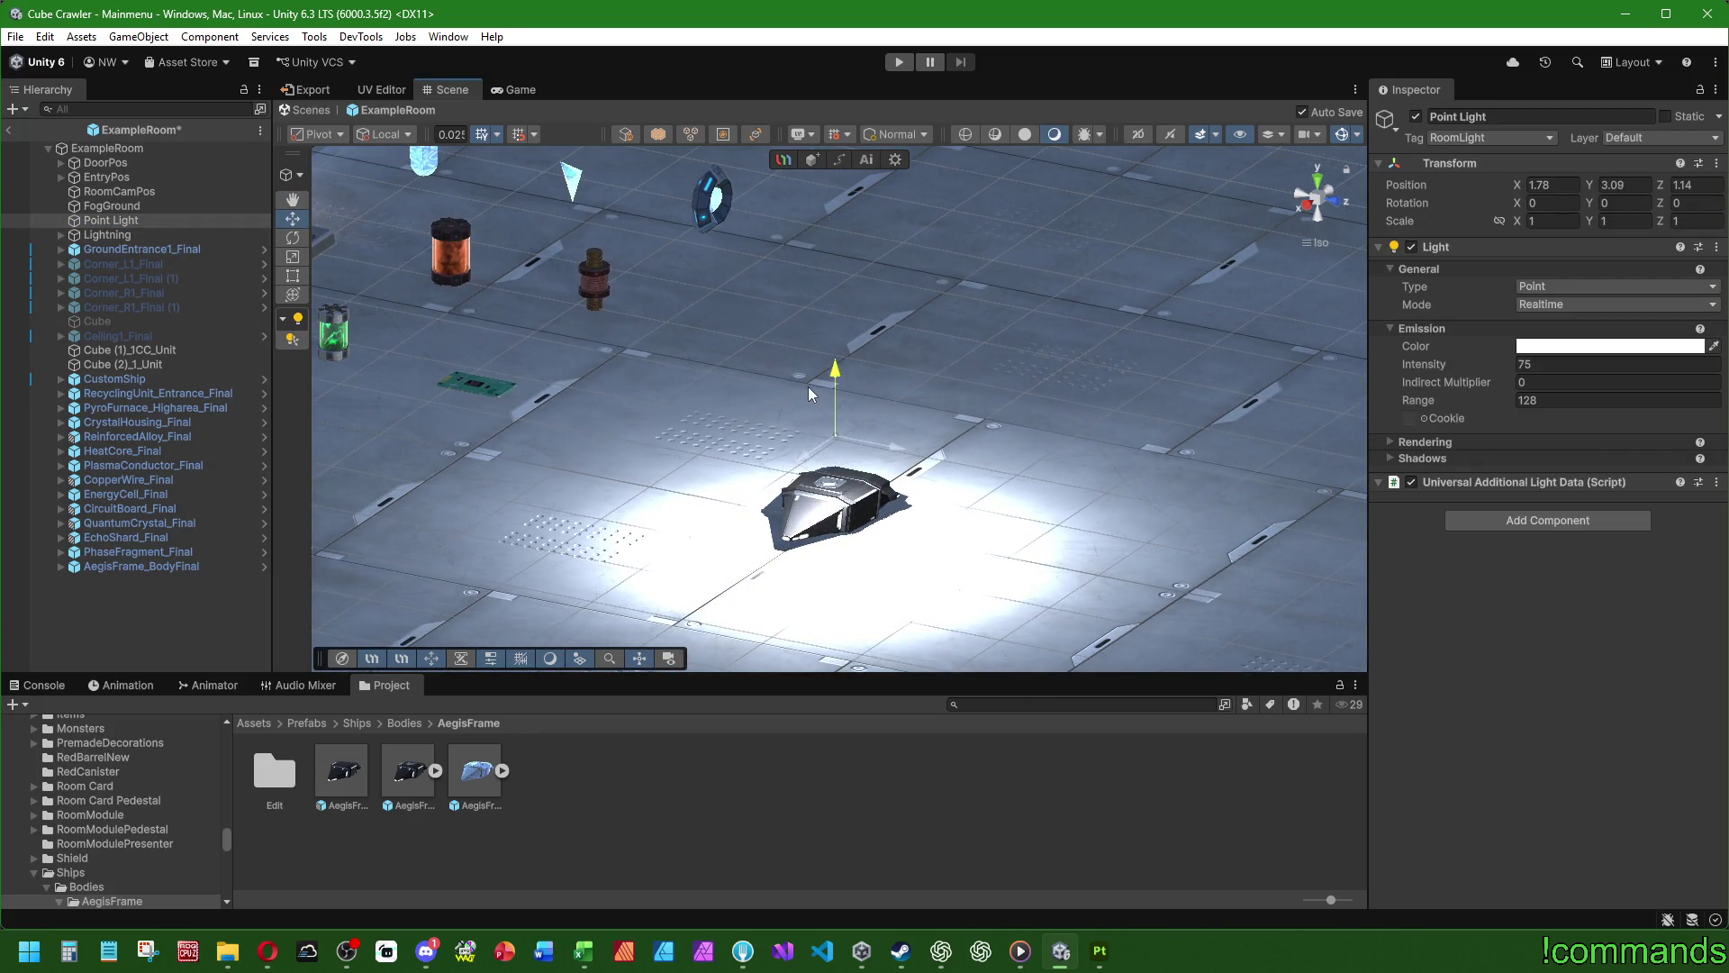
{"action": "mouse_move", "coordinate": [813, 478]}
{"action": "left_mouse_down"}
{"action": "mouse_move", "coordinate": [768, 497]}
{"action": "mouse_move", "coordinate": [798, 426]}
{"action": "left_mouse_up"}
{"action": "left_click", "coordinate": [708, 564]}
- Orbit around the ship to check its shadow, then expand AegisFrame_BodyFinal's children
{"action": "scroll", "coordinate": [708, 564], "scroll_direction": "up", "scroll_amount": 2}
{"action": "scroll", "coordinate": [708, 563], "scroll_direction": "up", "scroll_amount": 3}
{"action": "mouse_move", "coordinate": [790, 316]}
{"action": "left_mouse_down", "text": "alt"}
{"action": "mouse_move", "coordinate": [549, 478]}
{"action": "mouse_move", "coordinate": [490, 498]}
{"action": "mouse_move", "coordinate": [343, 482]}
{"action": "mouse_move", "coordinate": [469, 397]}
{"action": "mouse_move", "coordinate": [540, 475]}
{"action": "mouse_move", "coordinate": [1533, 491]}
{"action": "mouse_move", "coordinate": [1154, 621]}
{"action": "mouse_move", "coordinate": [928, 554]}
{"action": "mouse_move", "coordinate": [1036, 540]}
{"action": "mouse_move", "coordinate": [1185, 468]}
{"action": "mouse_move", "coordinate": [1125, 585]}
{"action": "mouse_move", "coordinate": [1260, 603]}
{"action": "mouse_move", "coordinate": [552, 517]}
{"action": "mouse_move", "coordinate": [321, 544]}
{"action": "mouse_move", "coordinate": [51, 457]}
{"action": "mouse_move", "coordinate": [618, 494]}
{"action": "mouse_move", "coordinate": [786, 542]}
{"action": "mouse_move", "coordinate": [1250, 477]}
{"action": "mouse_move", "coordinate": [875, 523]}
{"action": "left_mouse_up", "text": "alt"}
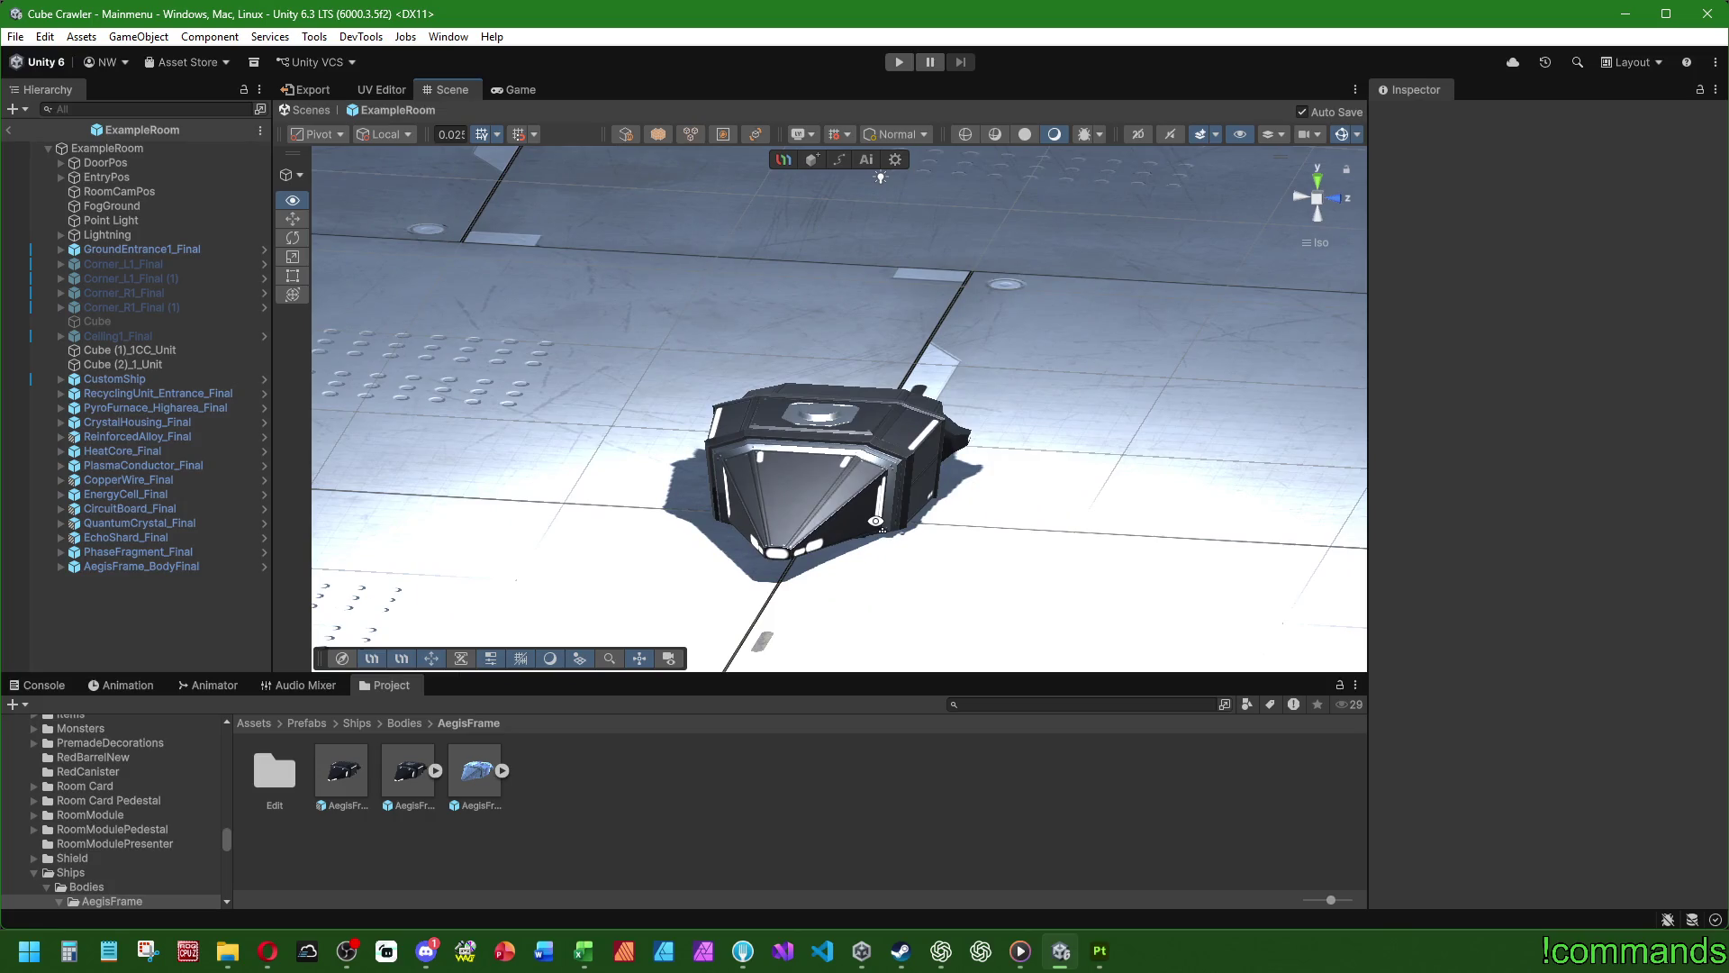
{"action": "left_click_drag", "start_coordinate": [876, 523], "coordinate": [695, 498], "text": "alt"}
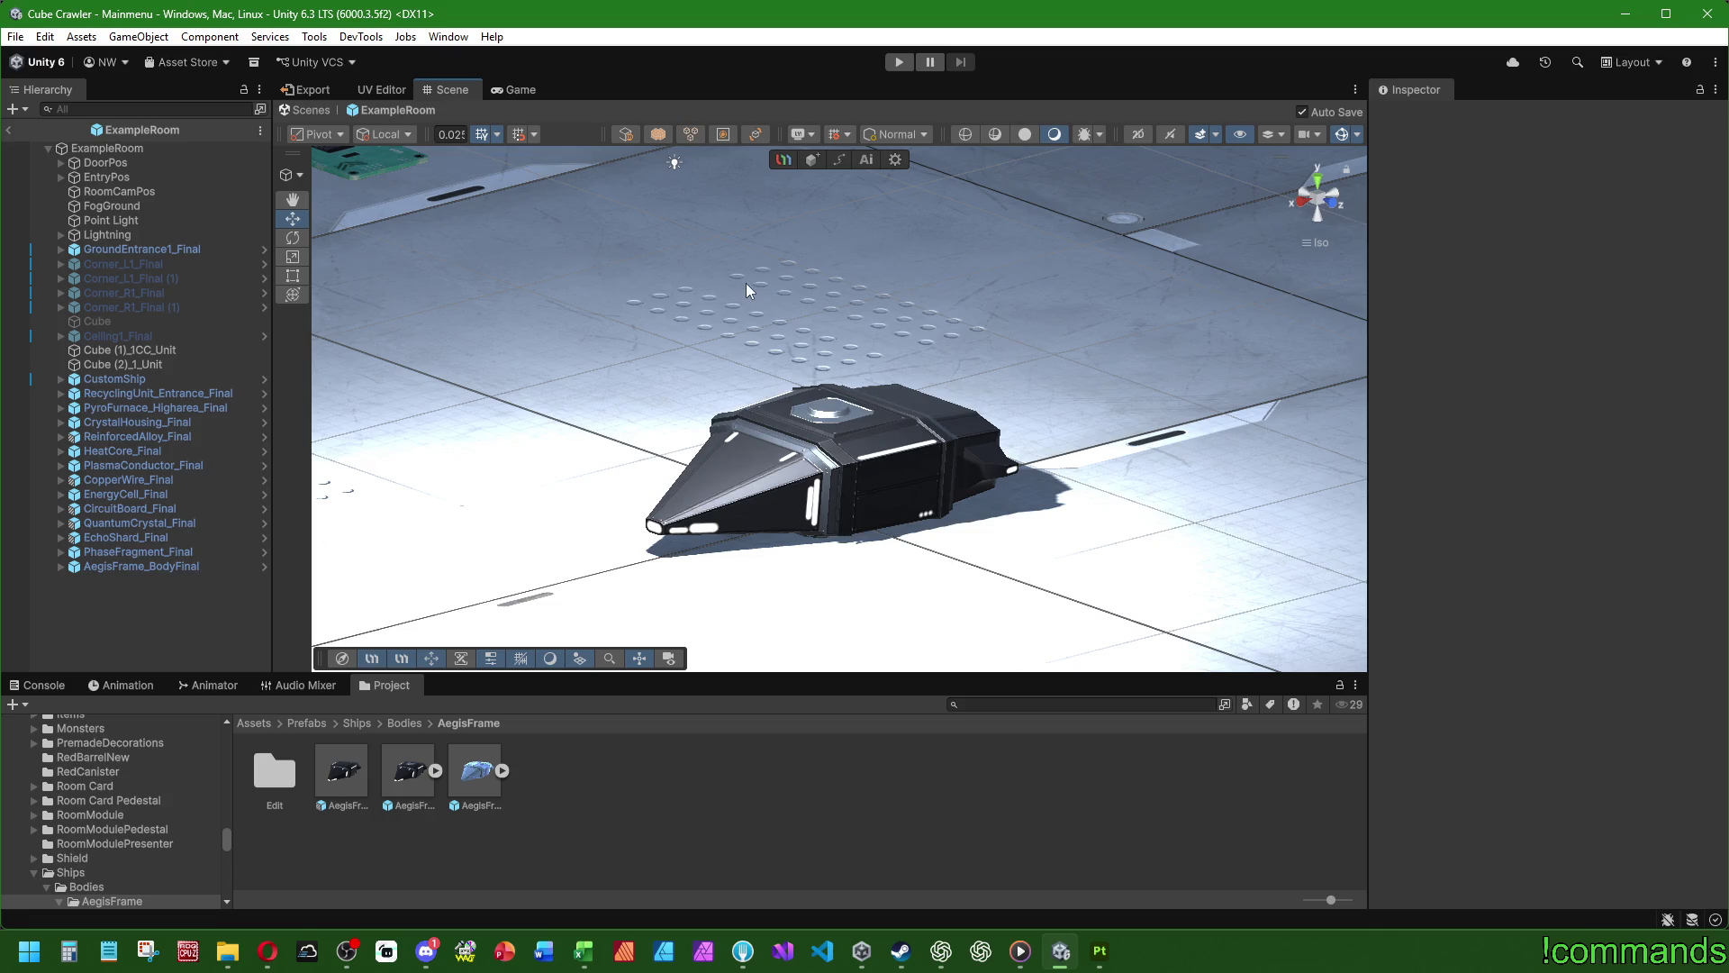
{"action": "scroll", "coordinate": [832, 435], "scroll_direction": "up", "scroll_amount": 3}
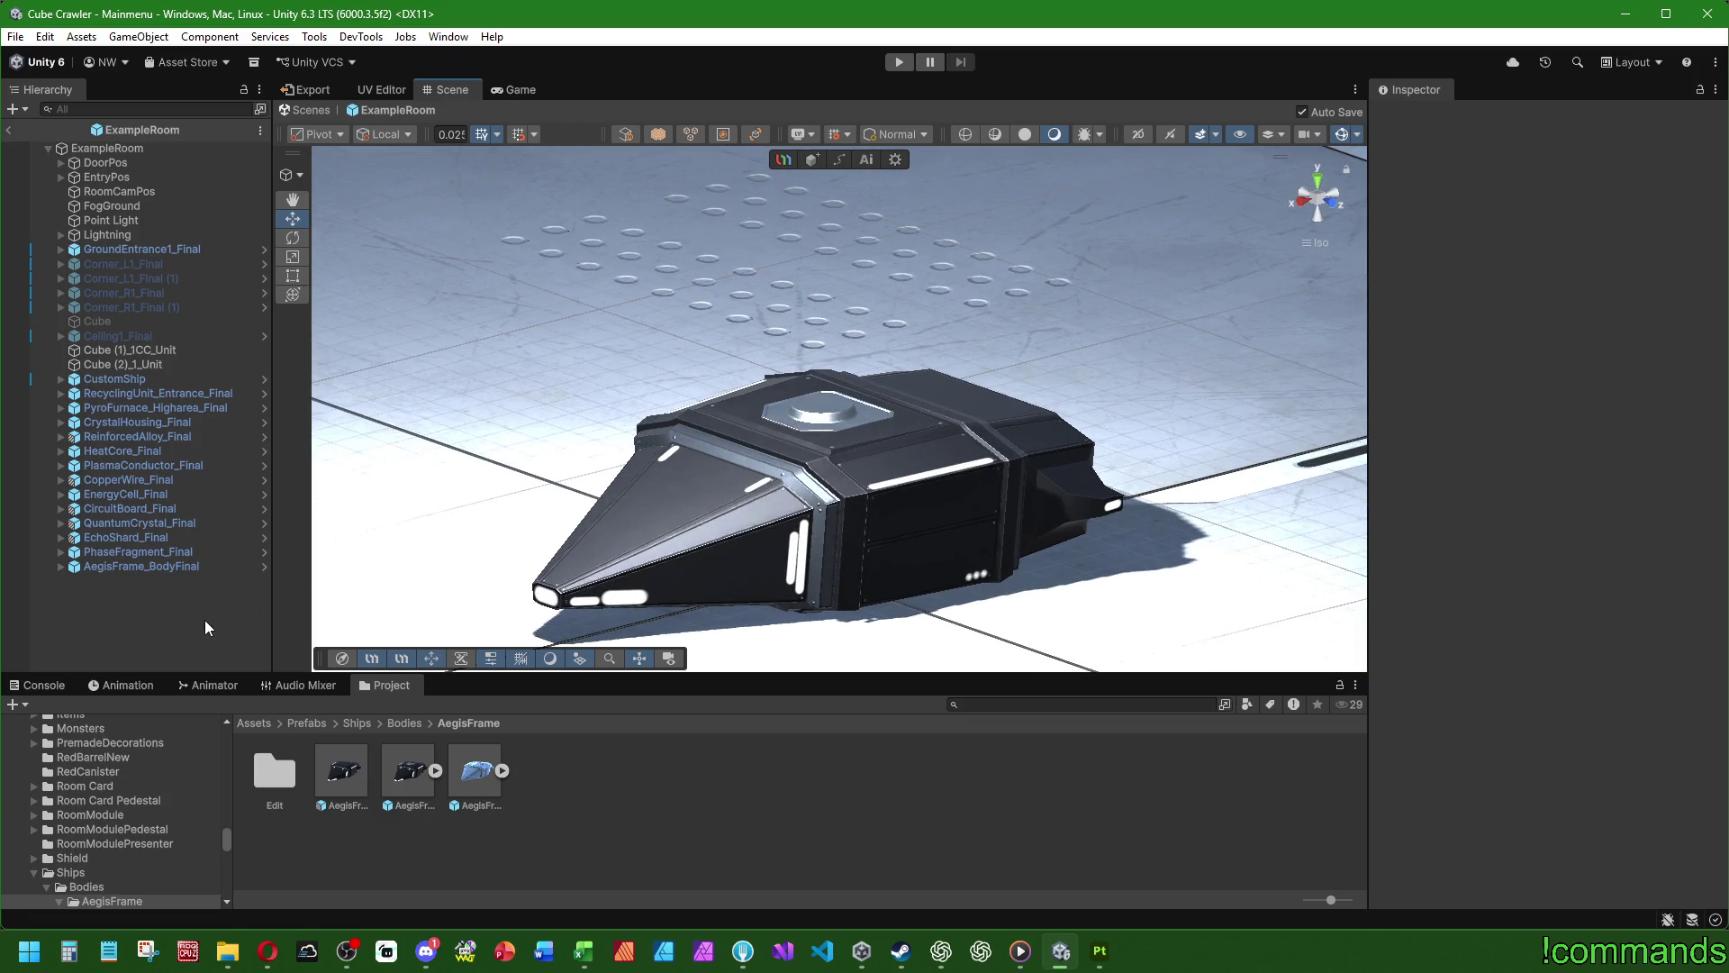
{"action": "left_click_drag", "start_coordinate": [793, 505], "coordinate": [641, 468], "text": "alt"}
{"action": "scroll", "coordinate": [694, 483], "scroll_direction": "up", "scroll_amount": 4}
{"action": "scroll", "coordinate": [658, 453], "scroll_direction": "down", "scroll_amount": 2}
{"action": "left_click", "coordinate": [108, 565]}
{"action": "left_click", "coordinate": [61, 565]}
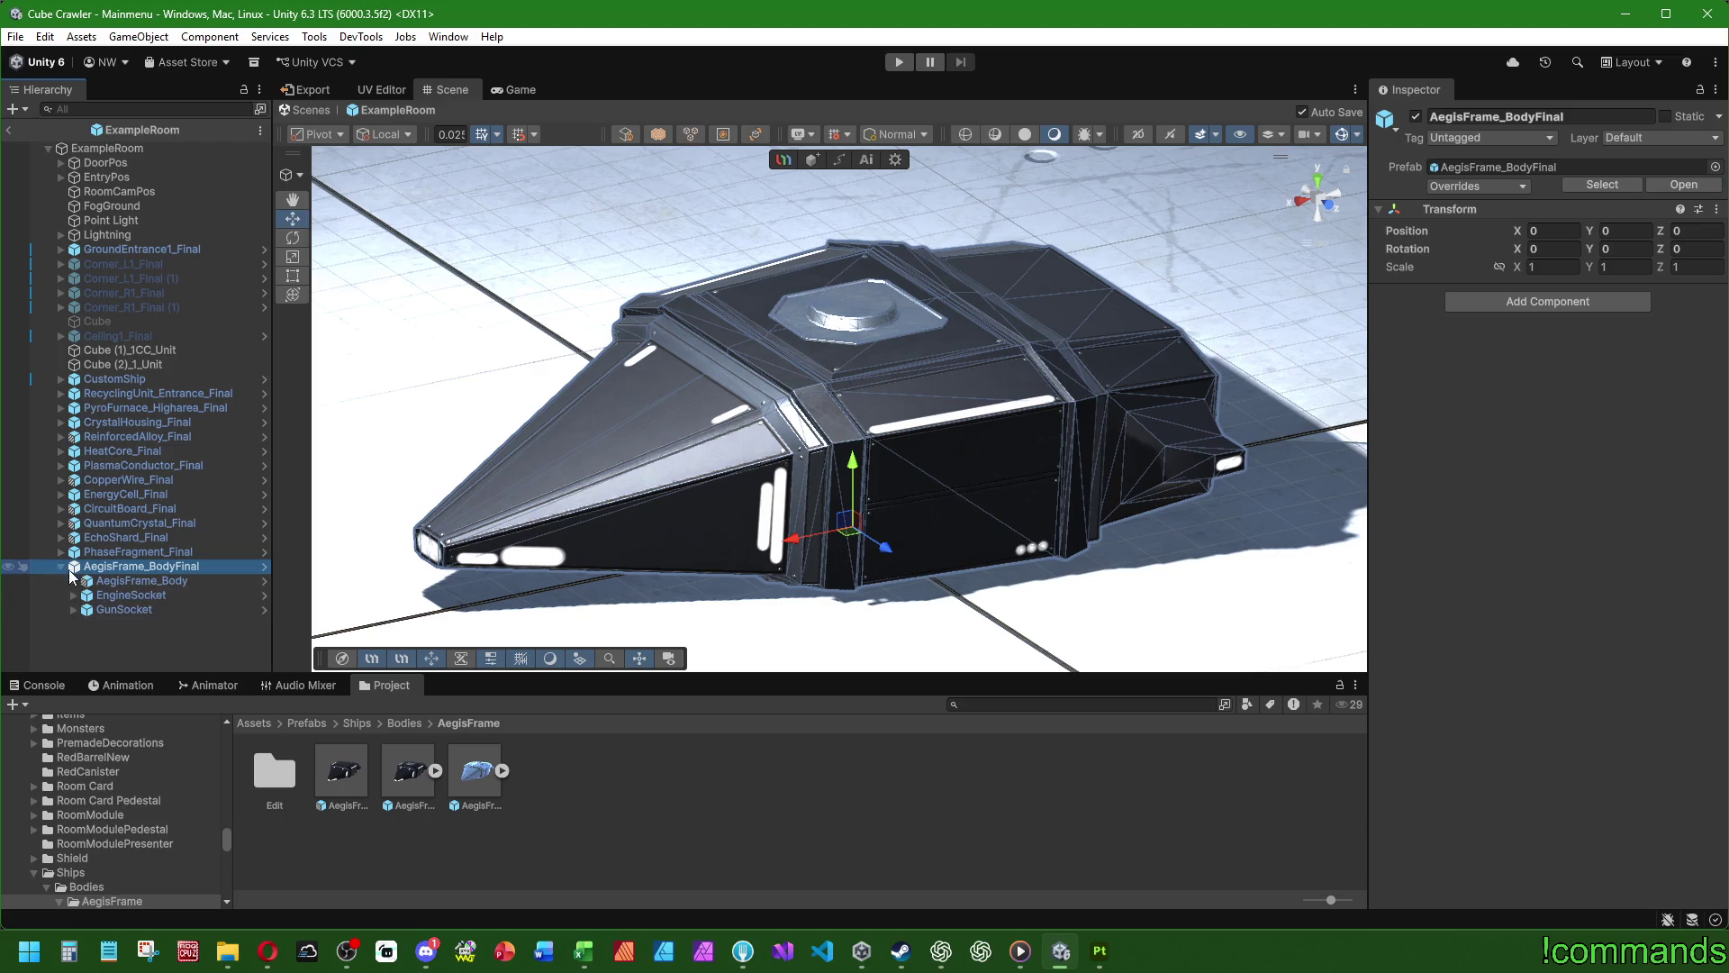
- Select the ship's mesh and bring up the AegisFrame material's settings
{"action": "left_click", "coordinate": [105, 581]}
{"action": "left_click", "coordinate": [73, 581]}
{"action": "left_click", "coordinate": [117, 594]}
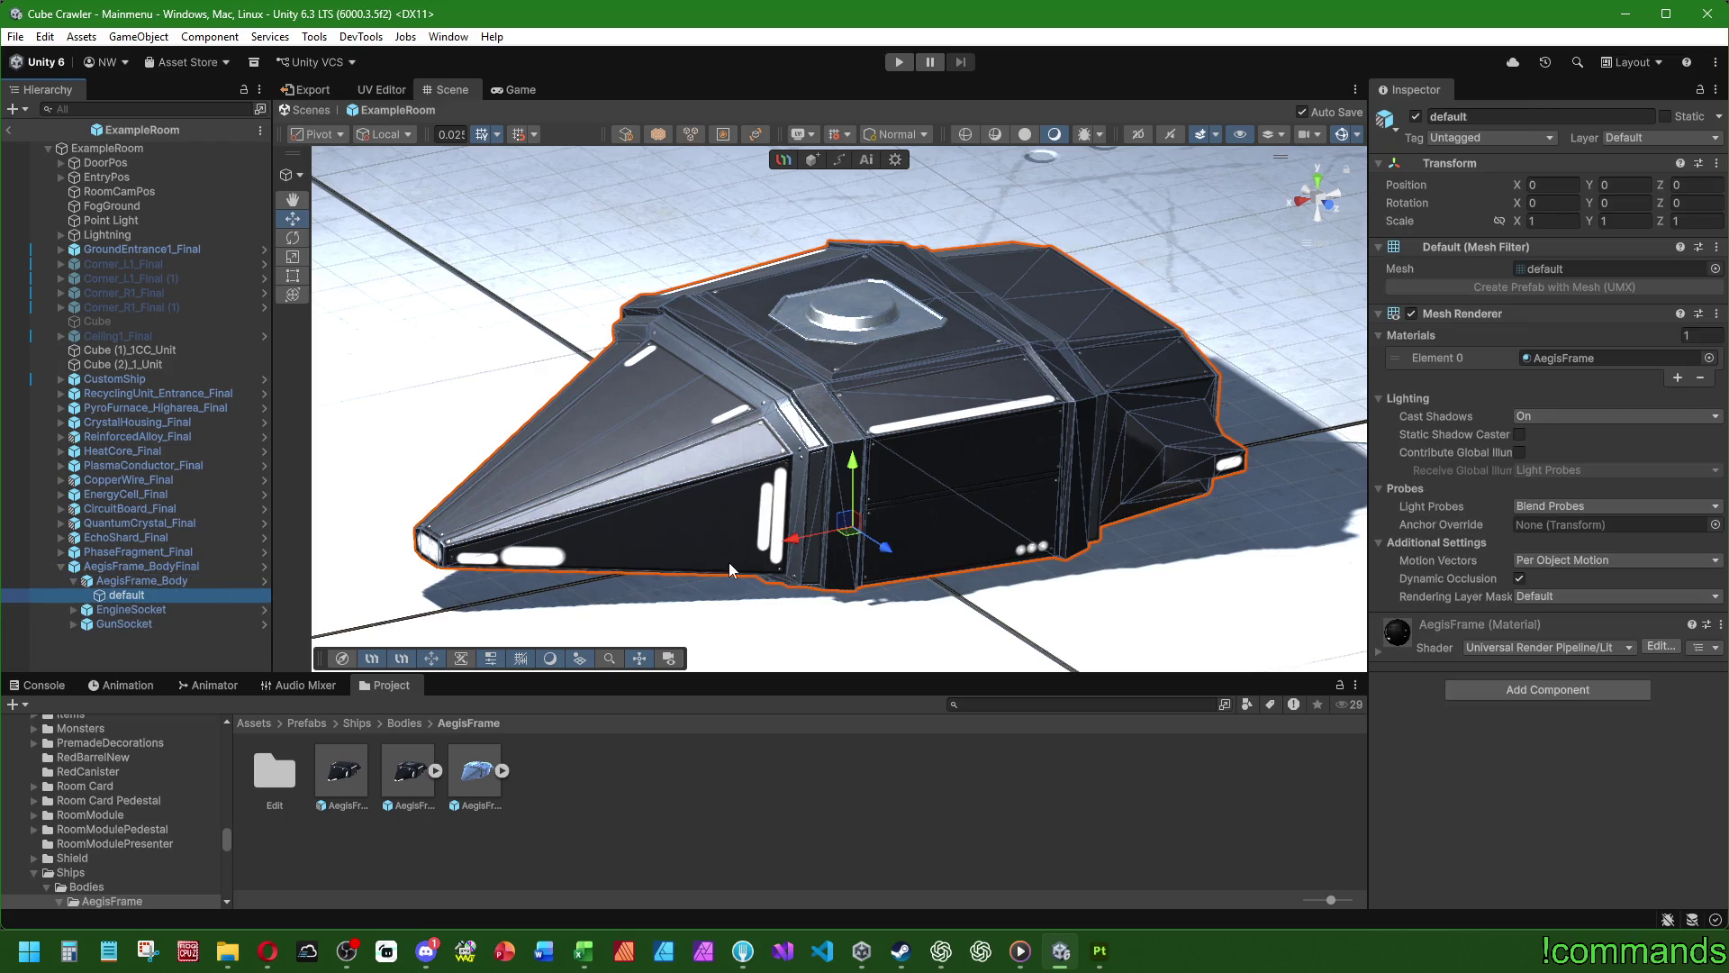
{"action": "left_click_drag", "start_coordinate": [1567, 358], "coordinate": [1190, 560]}
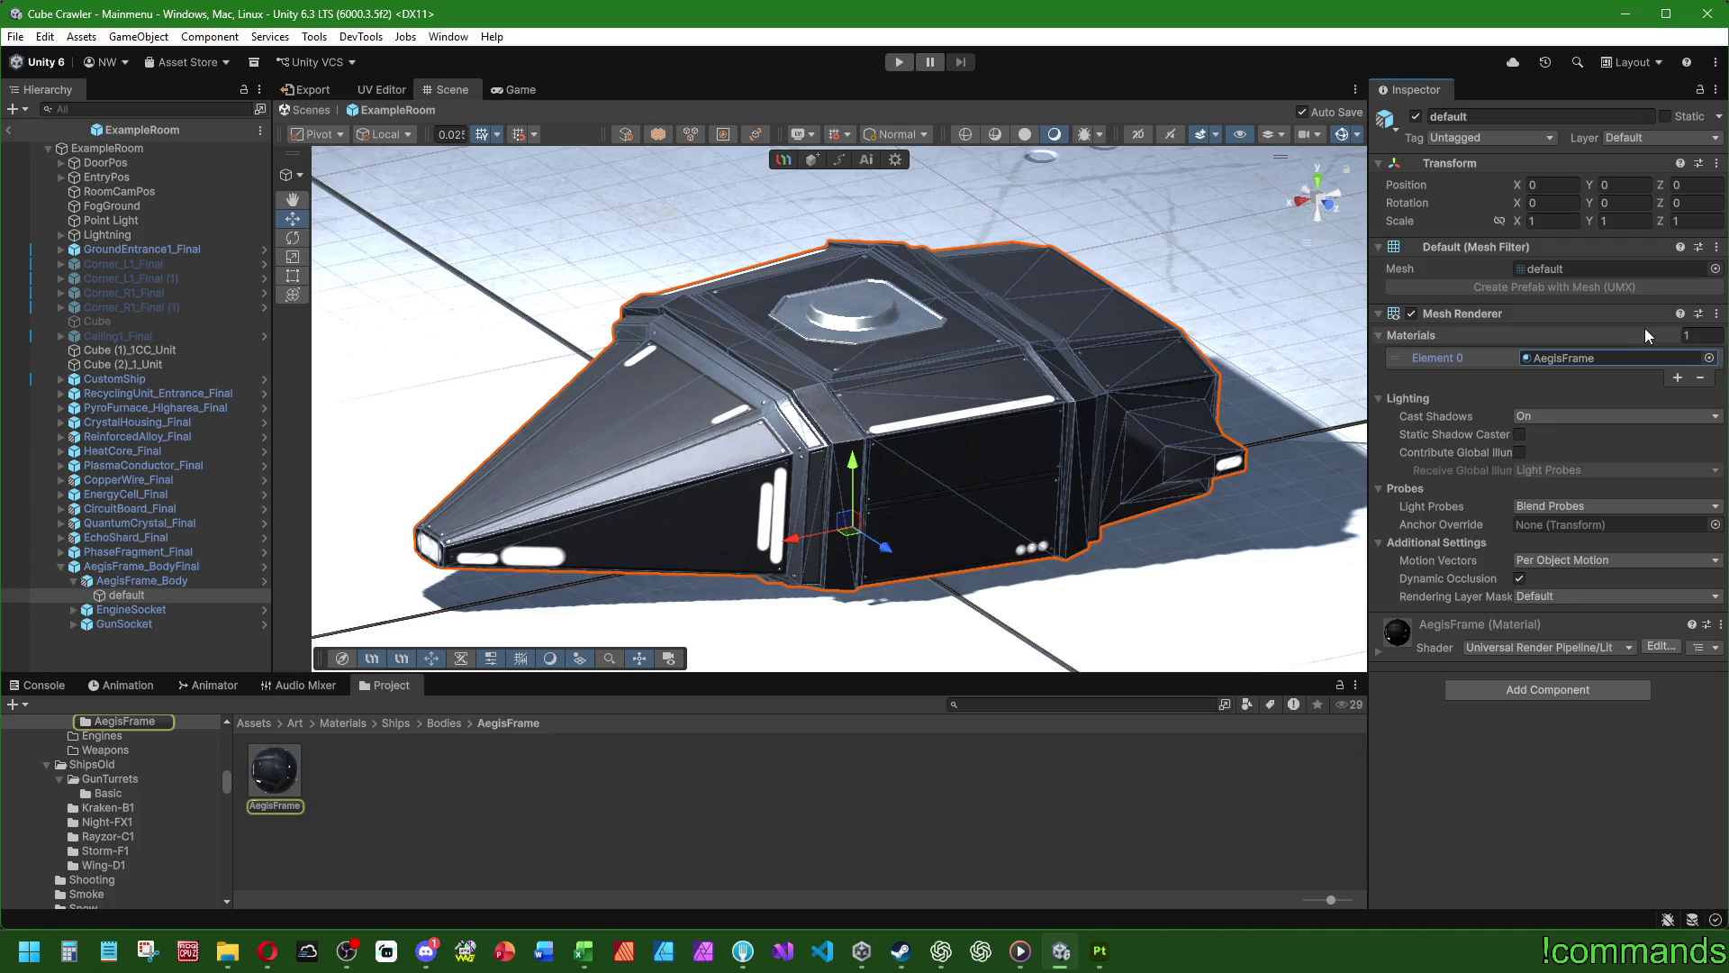
{"action": "left_click", "coordinate": [274, 770]}
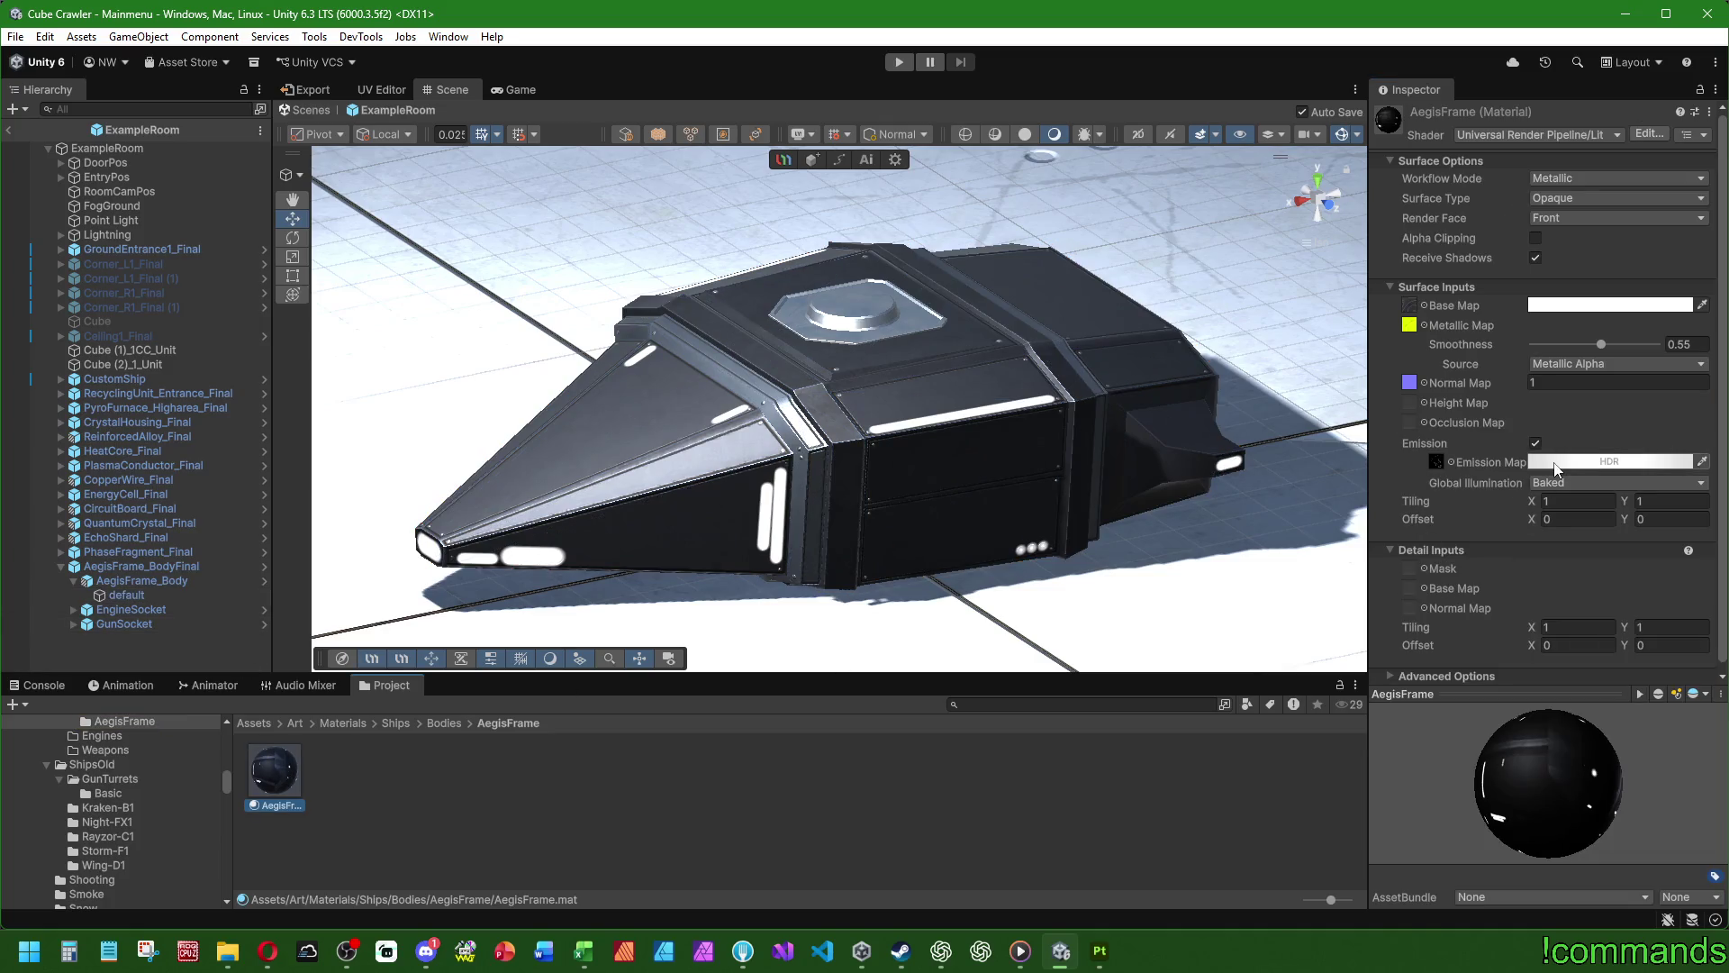
- Set the material's emission colour to saturated red at a lower intensity
{"action": "left_click", "coordinate": [1555, 462]}
{"action": "mouse_move", "coordinate": [1636, 520]}
{"action": "left_mouse_down"}
{"action": "mouse_move", "coordinate": [1725, 501]}
{"action": "mouse_move", "coordinate": [1664, 465]}
{"action": "mouse_move", "coordinate": [1728, 470]}
{"action": "left_mouse_up"}
{"action": "left_click", "coordinate": [1631, 842]}
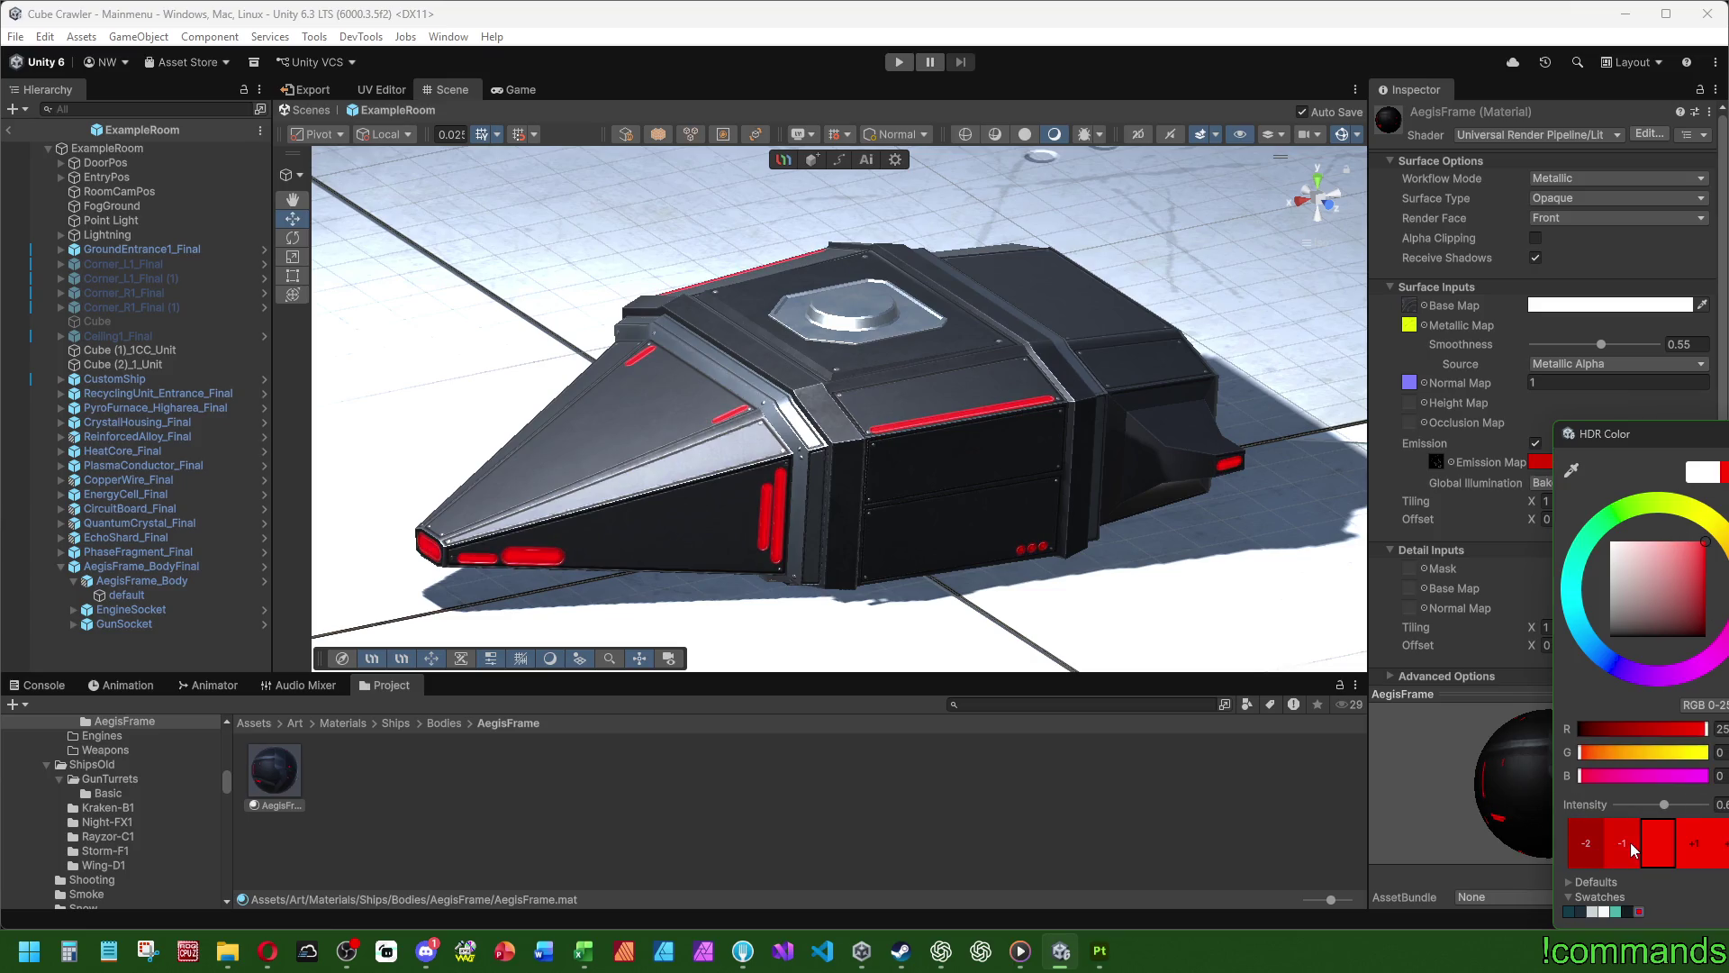
{"action": "left_click", "coordinate": [1623, 847]}
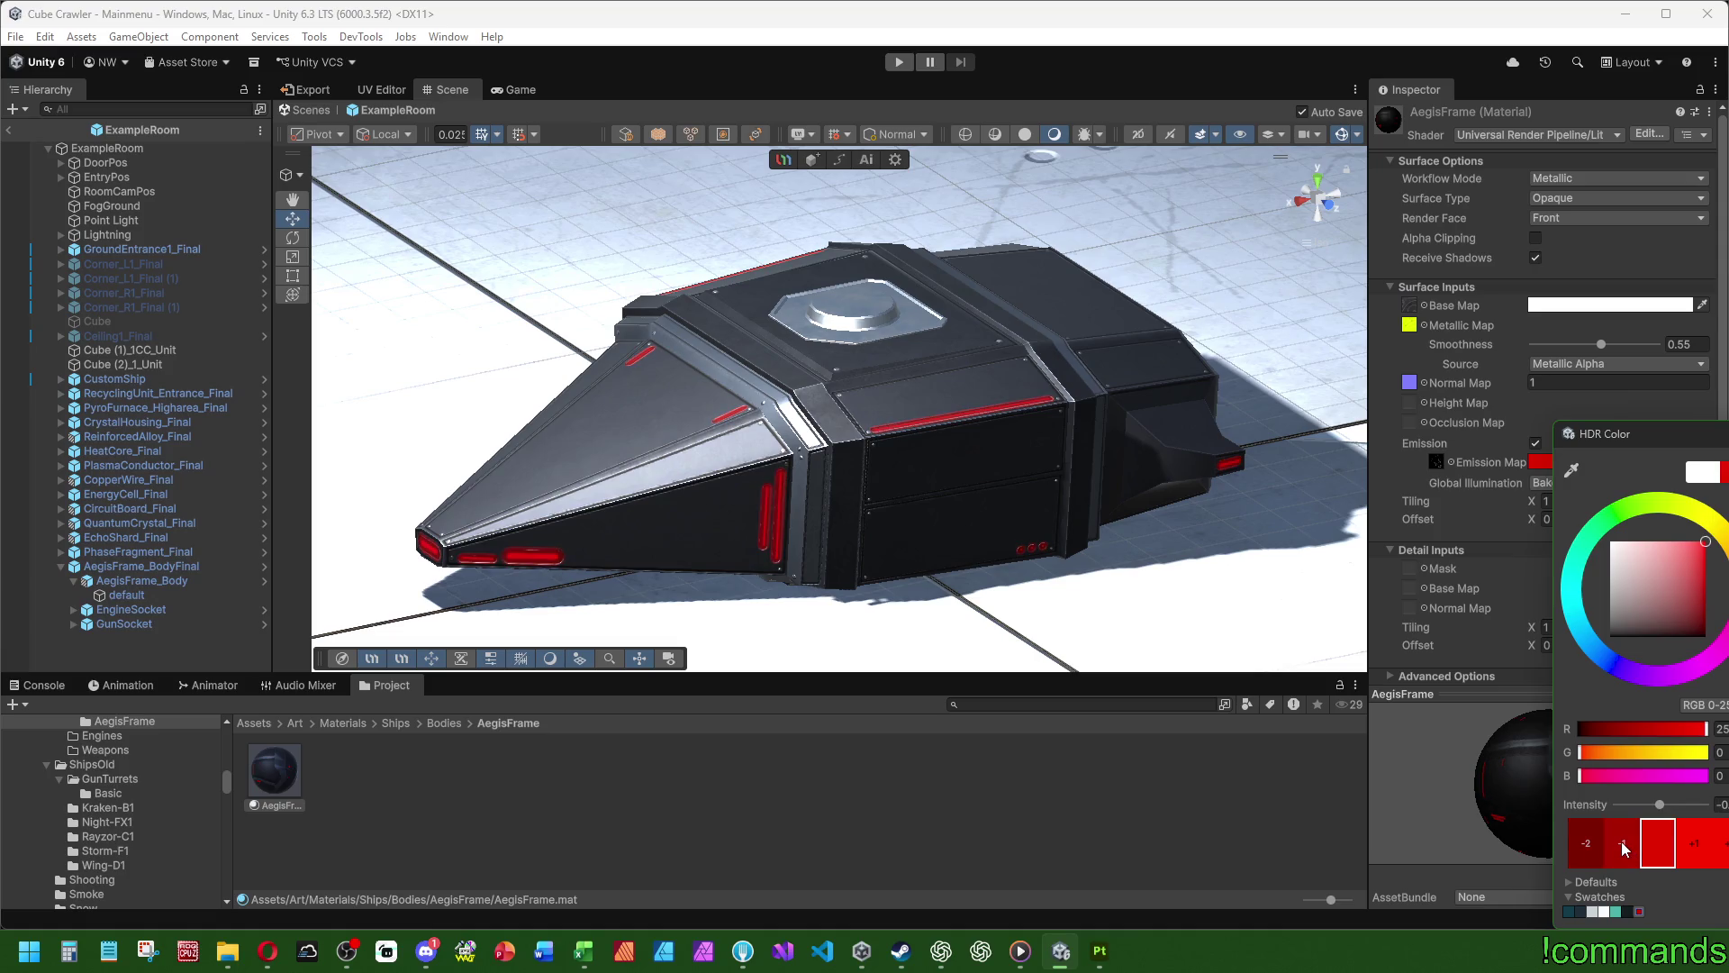
{"action": "left_click", "coordinate": [1467, 486]}
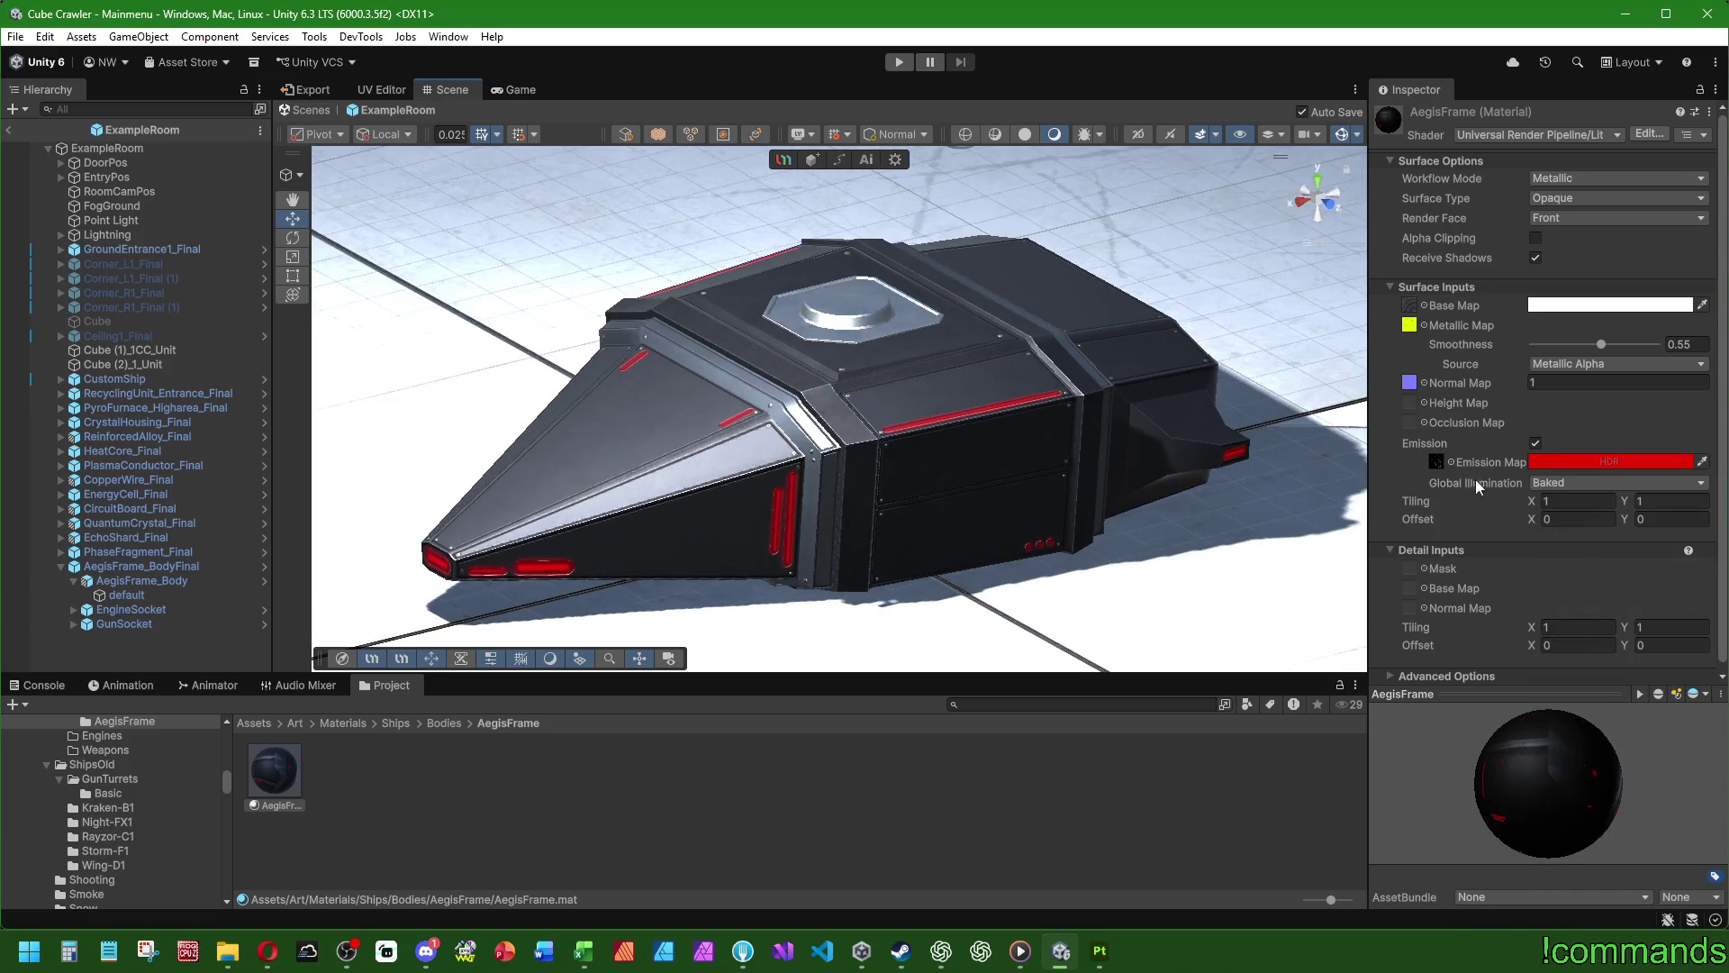
- Raise the red emission intensity to 1 and view the glowing ship from higher angles
{"action": "left_click", "coordinate": [1612, 461]}
{"action": "left_click", "coordinate": [1684, 845]}
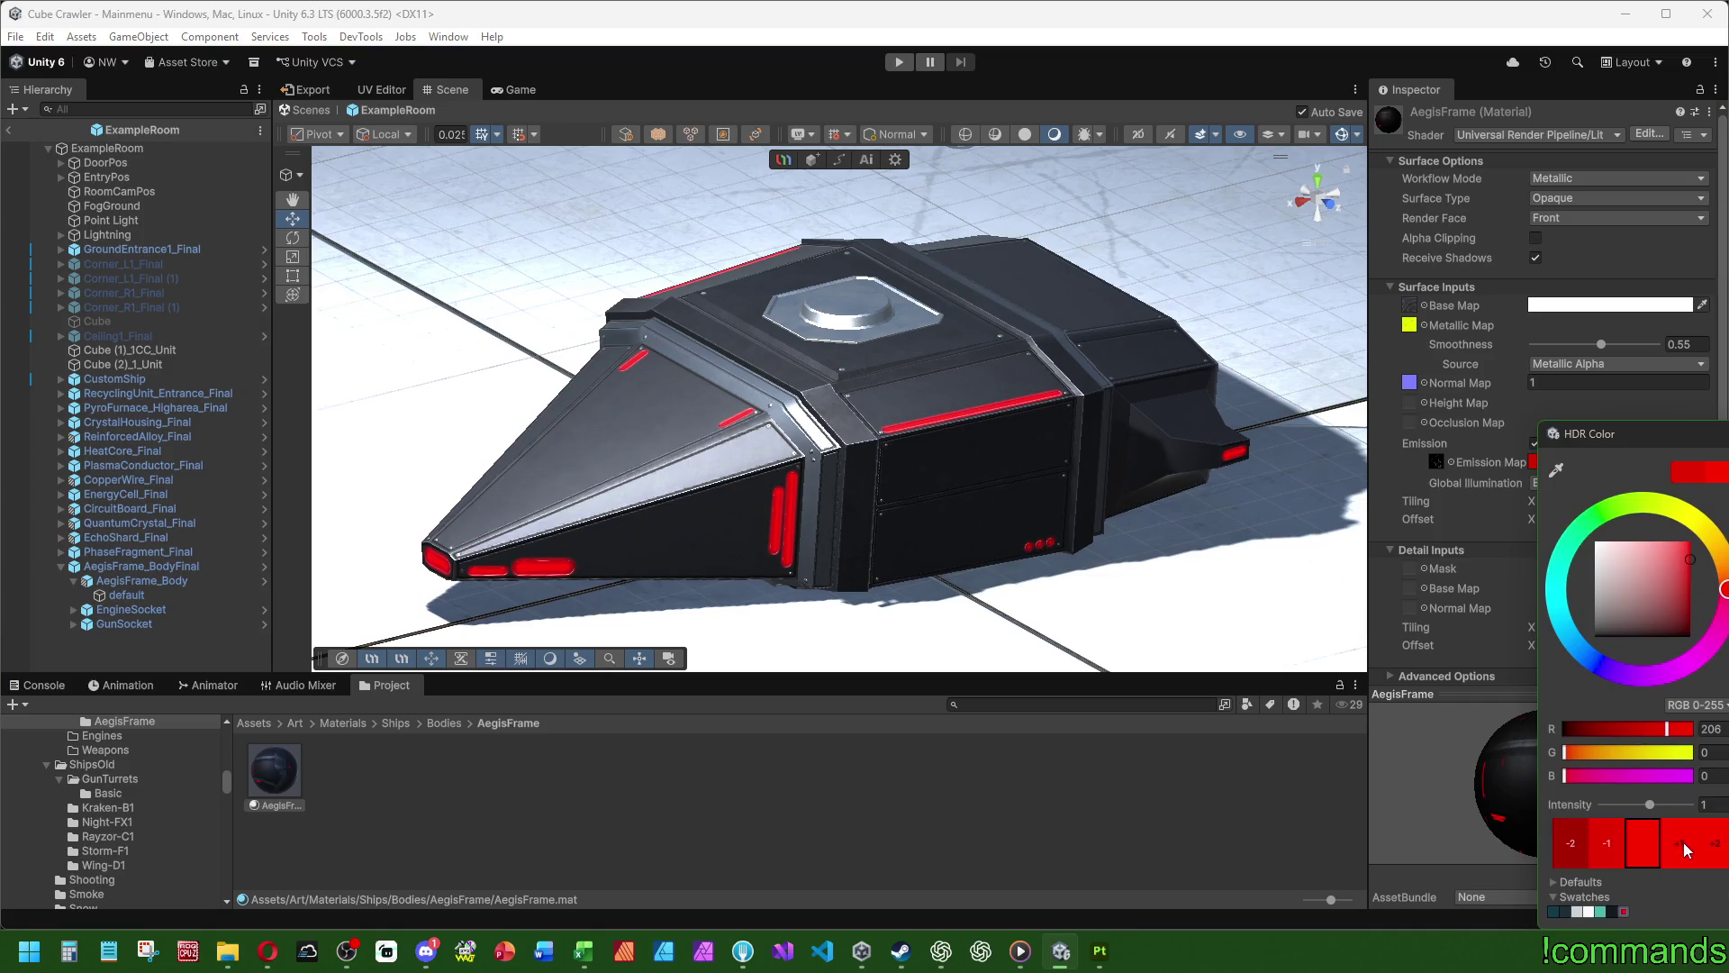
{"action": "scroll", "coordinate": [835, 482], "scroll_direction": "down", "scroll_amount": 5}
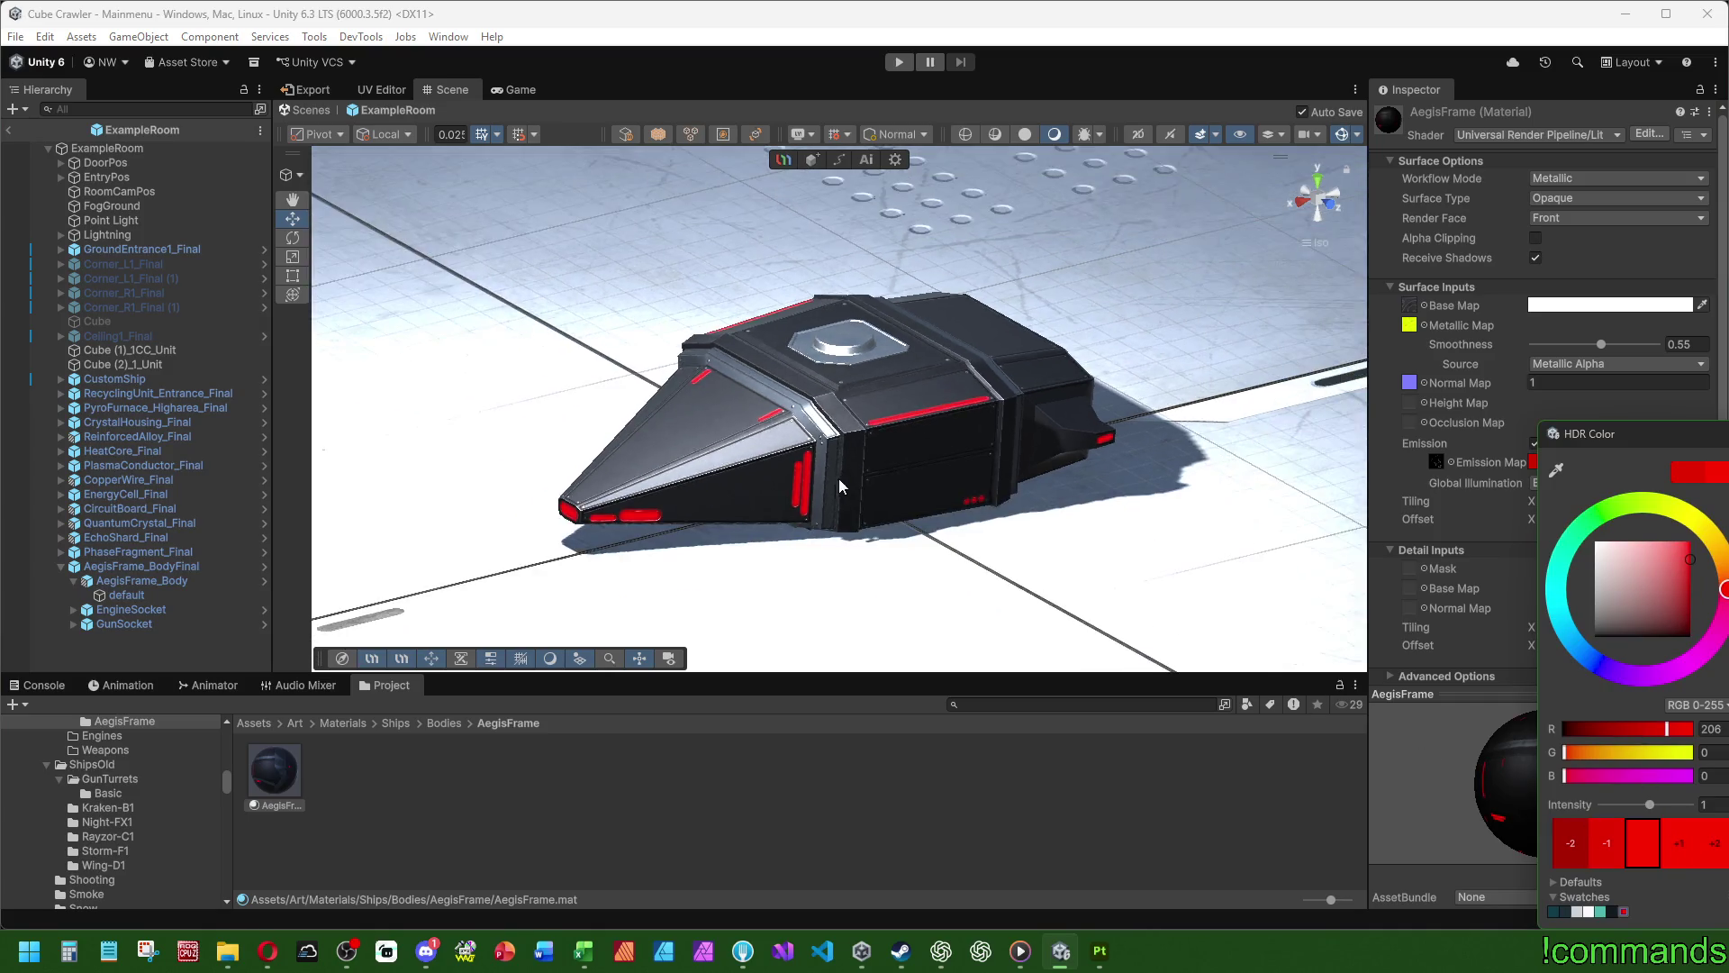
{"action": "left_click", "coordinate": [780, 787]}
{"action": "mouse_move", "coordinate": [595, 288]}
{"action": "left_mouse_down", "text": "alt"}
{"action": "mouse_move", "coordinate": [584, 439]}
{"action": "mouse_move", "coordinate": [594, 271]}
{"action": "left_mouse_up", "text": "alt"}
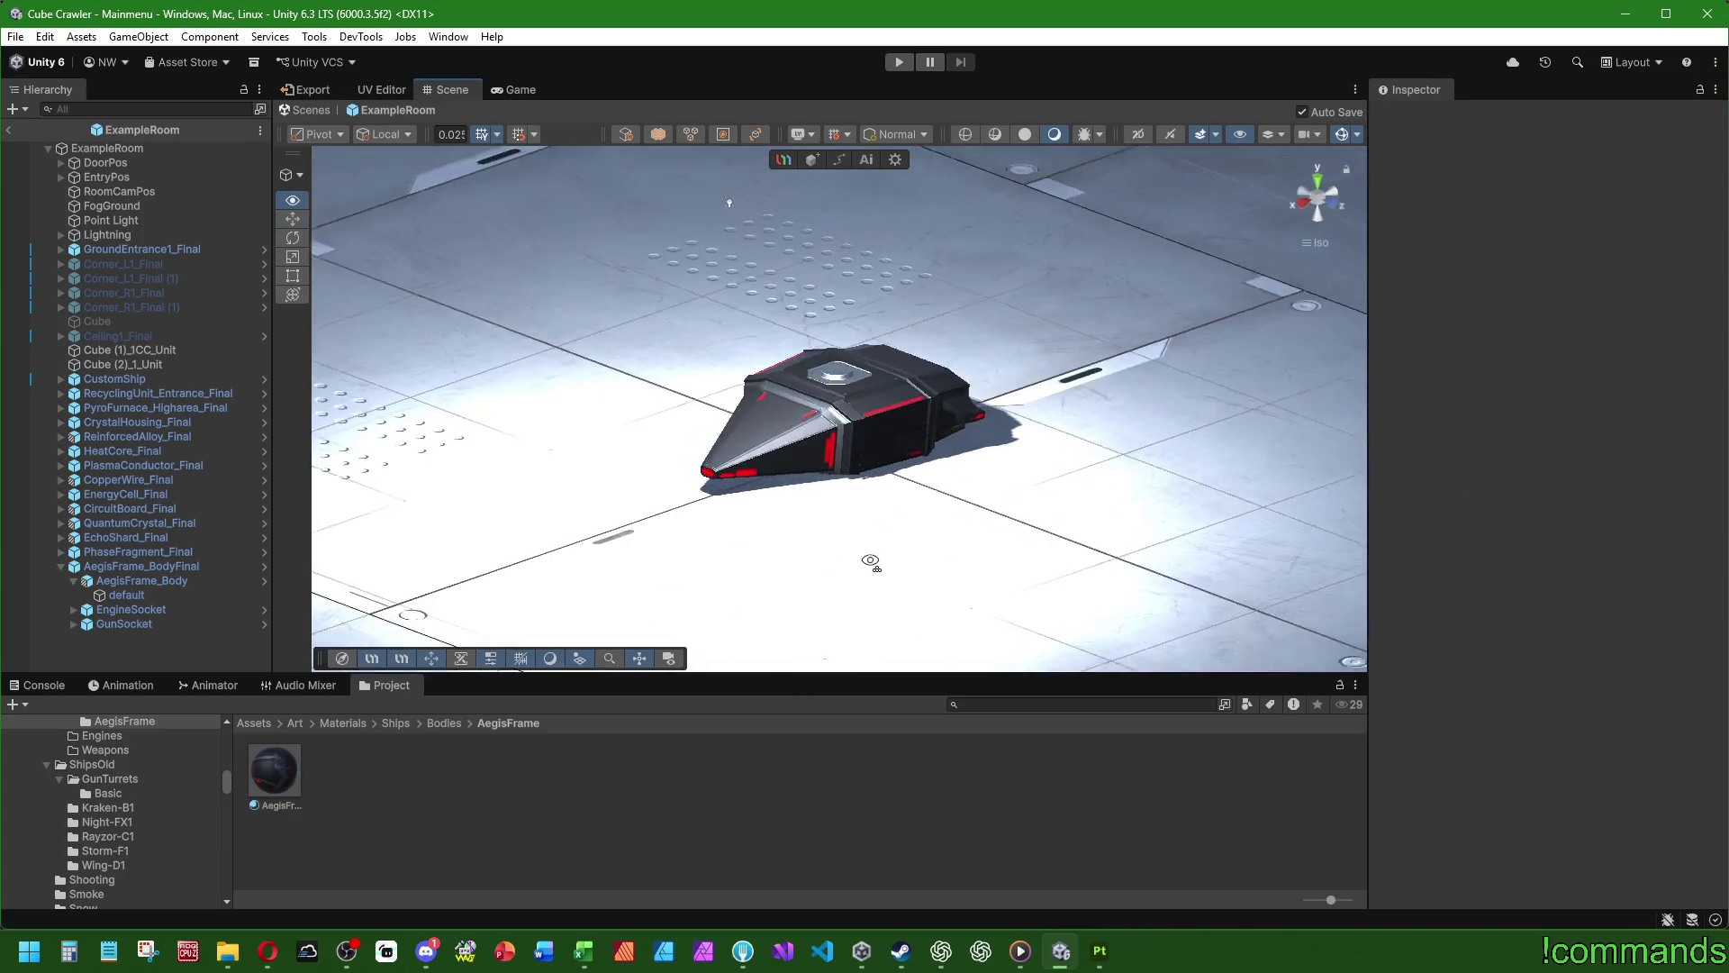
{"action": "scroll", "coordinate": [866, 446], "scroll_direction": "up", "scroll_amount": 10}
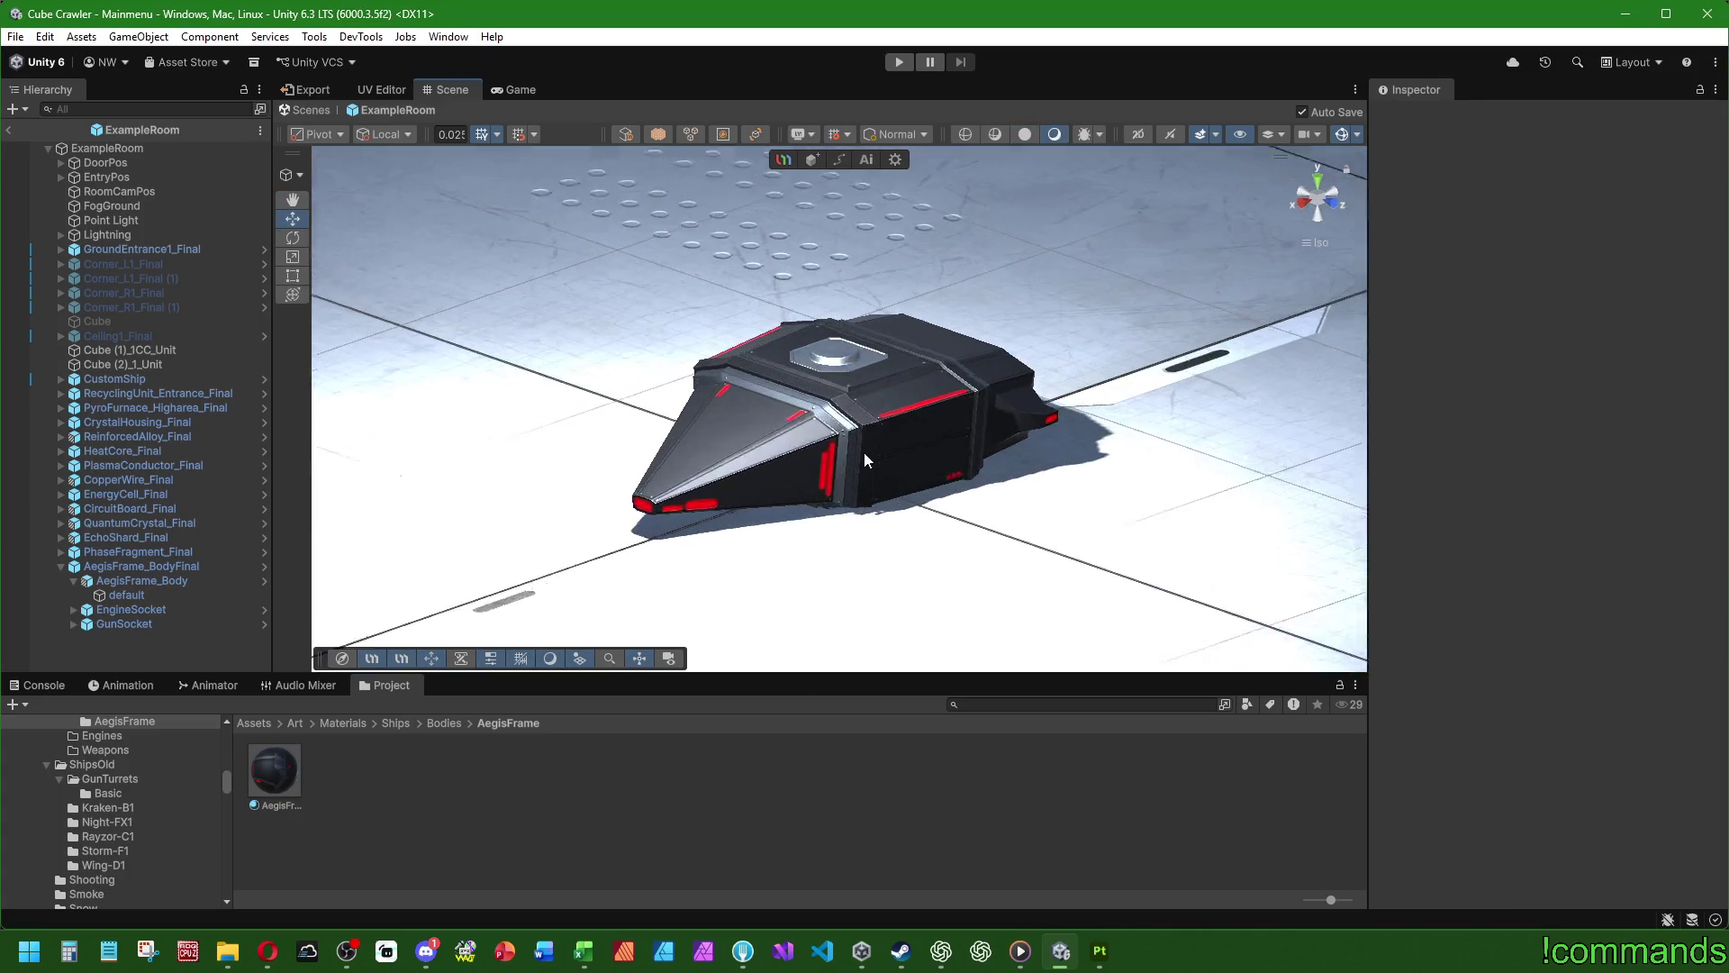
{"action": "left_click_drag", "start_coordinate": [907, 471], "coordinate": [837, 504], "text": "alt"}
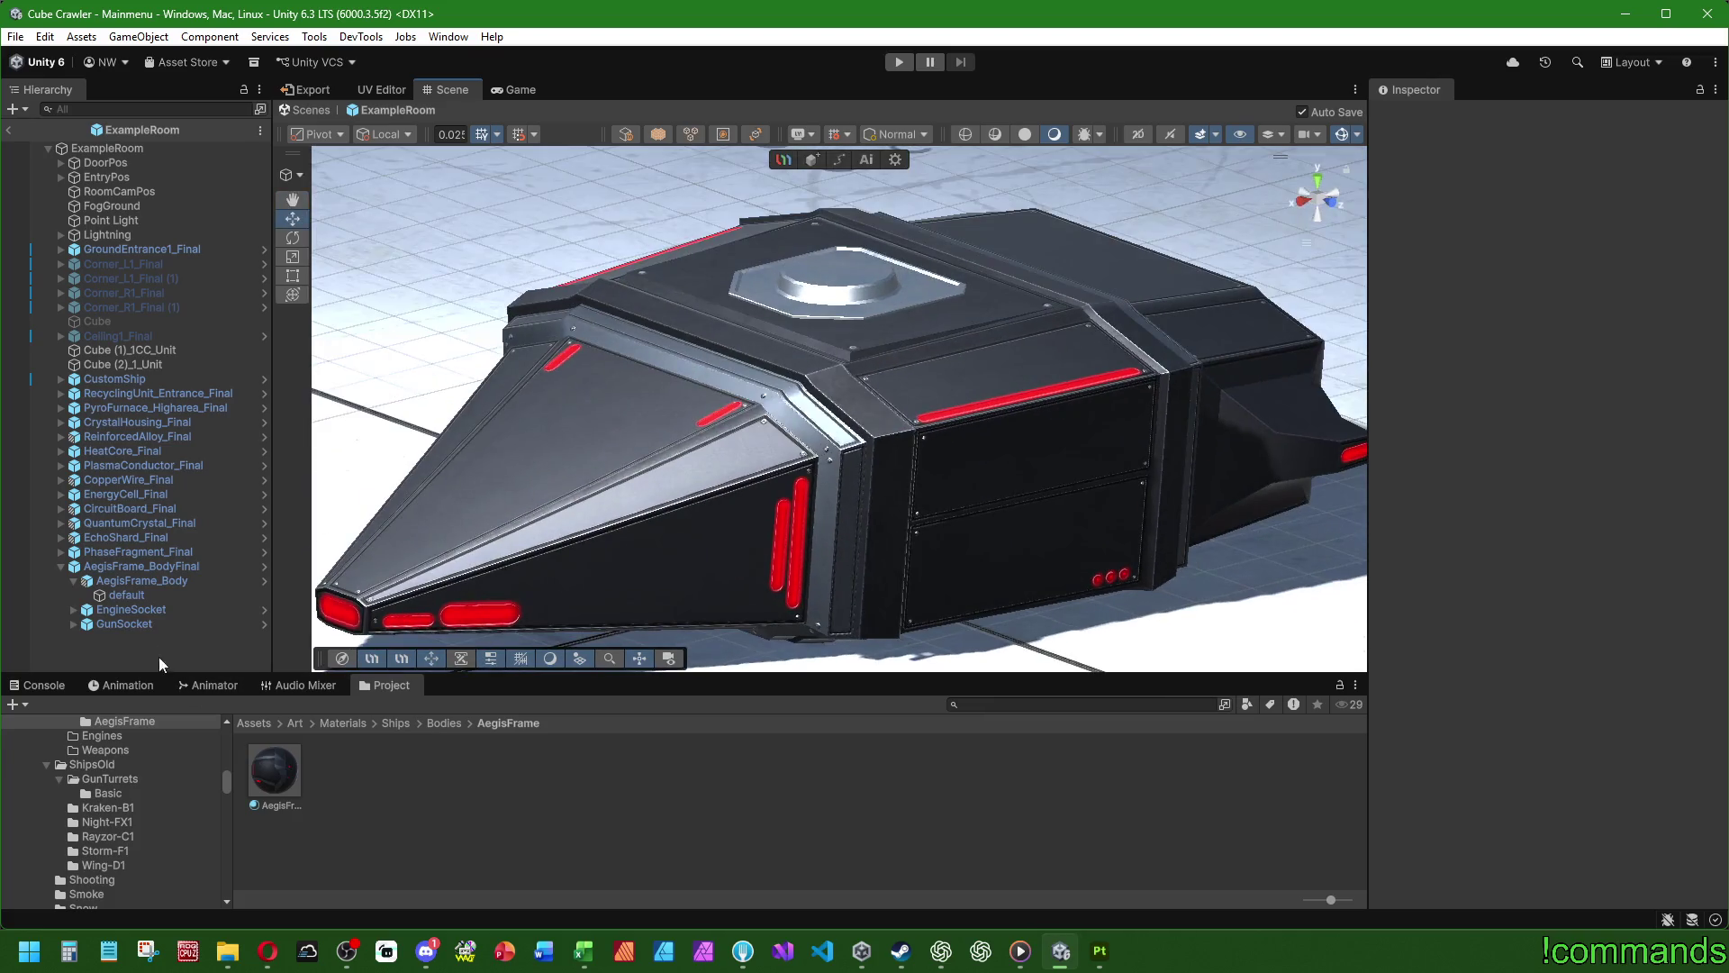
- In the AegisFrame emission picker, nudge intensity up and trim the red amount
{"action": "left_click", "coordinate": [273, 771]}
{"action": "left_click", "coordinate": [1617, 463]}
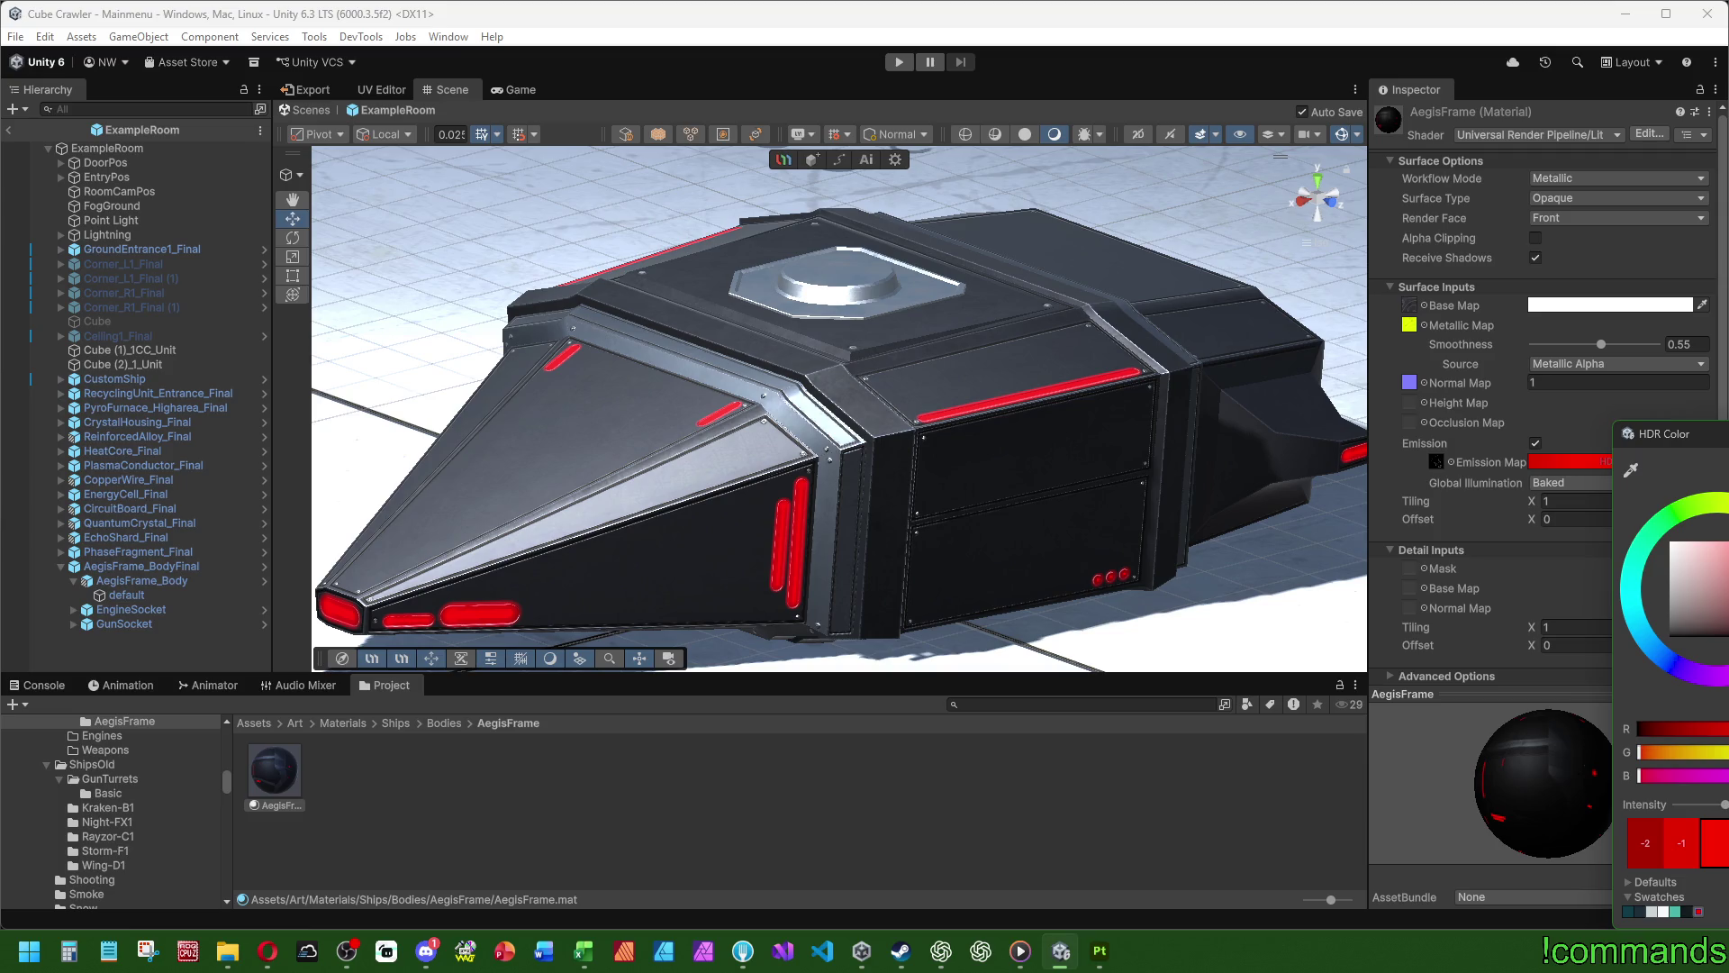
{"action": "left_click_drag", "start_coordinate": [1722, 805], "coordinate": [1723, 804]}
{"action": "scroll", "coordinate": [1109, 512], "scroll_direction": "down", "scroll_amount": 2}
{"action": "left_click_drag", "start_coordinate": [1722, 804], "coordinate": [1725, 804]}
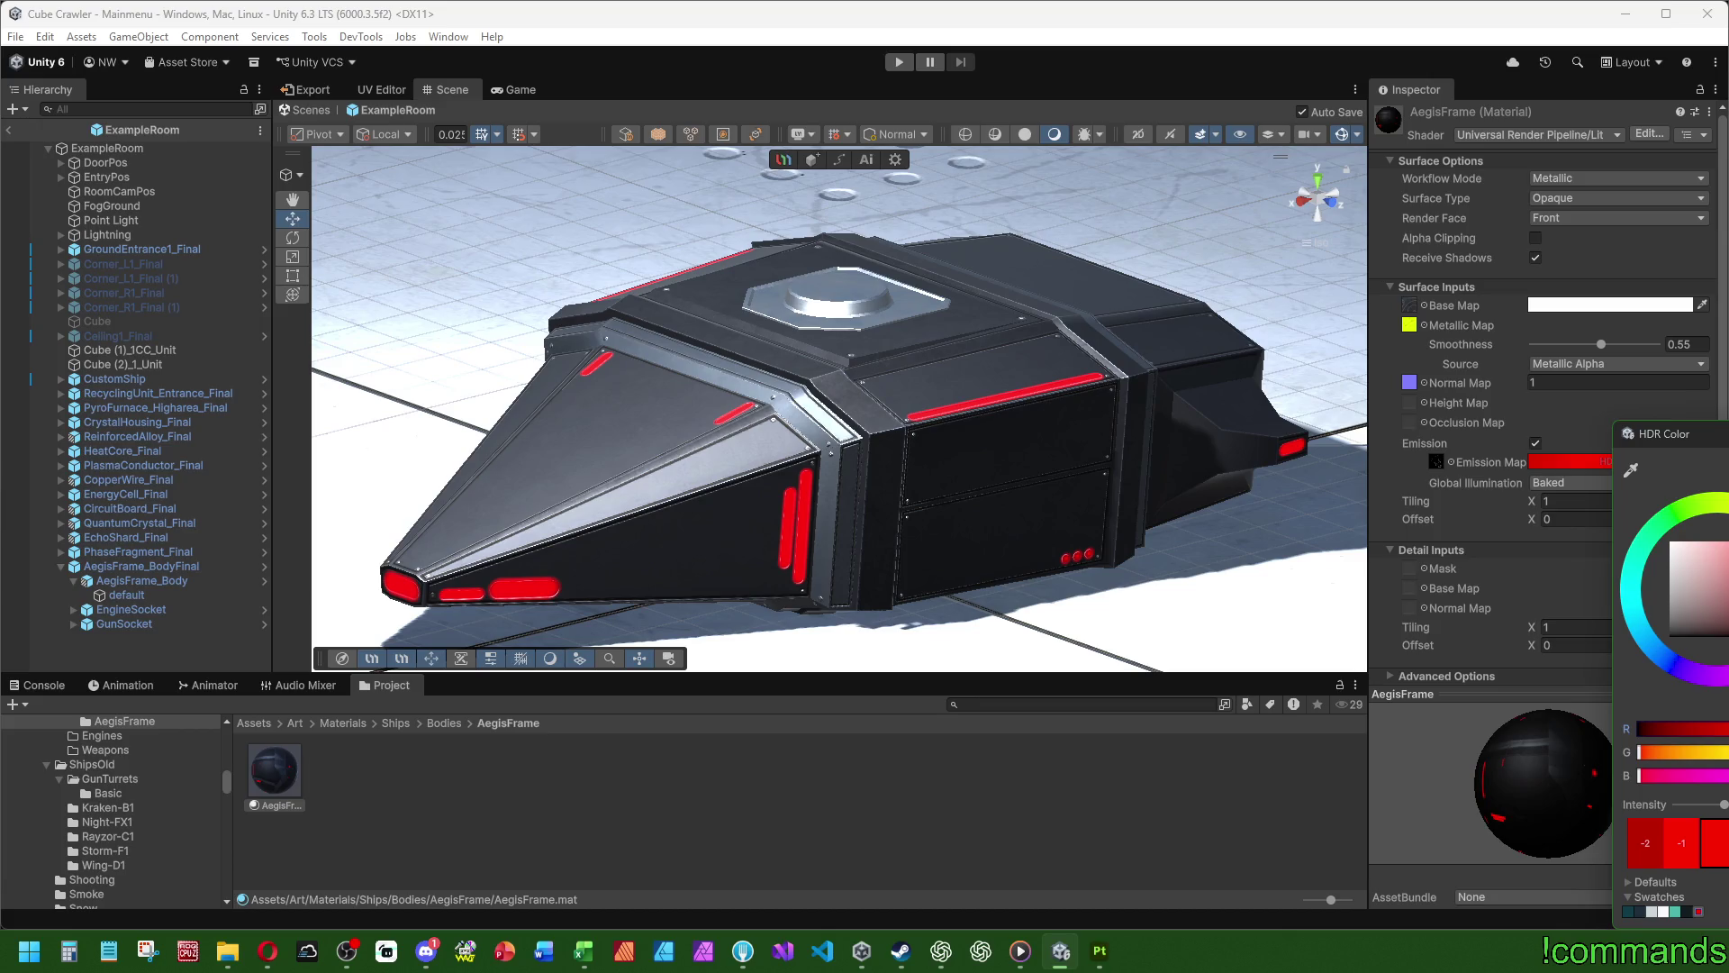
{"action": "left_click", "coordinate": [1678, 729]}
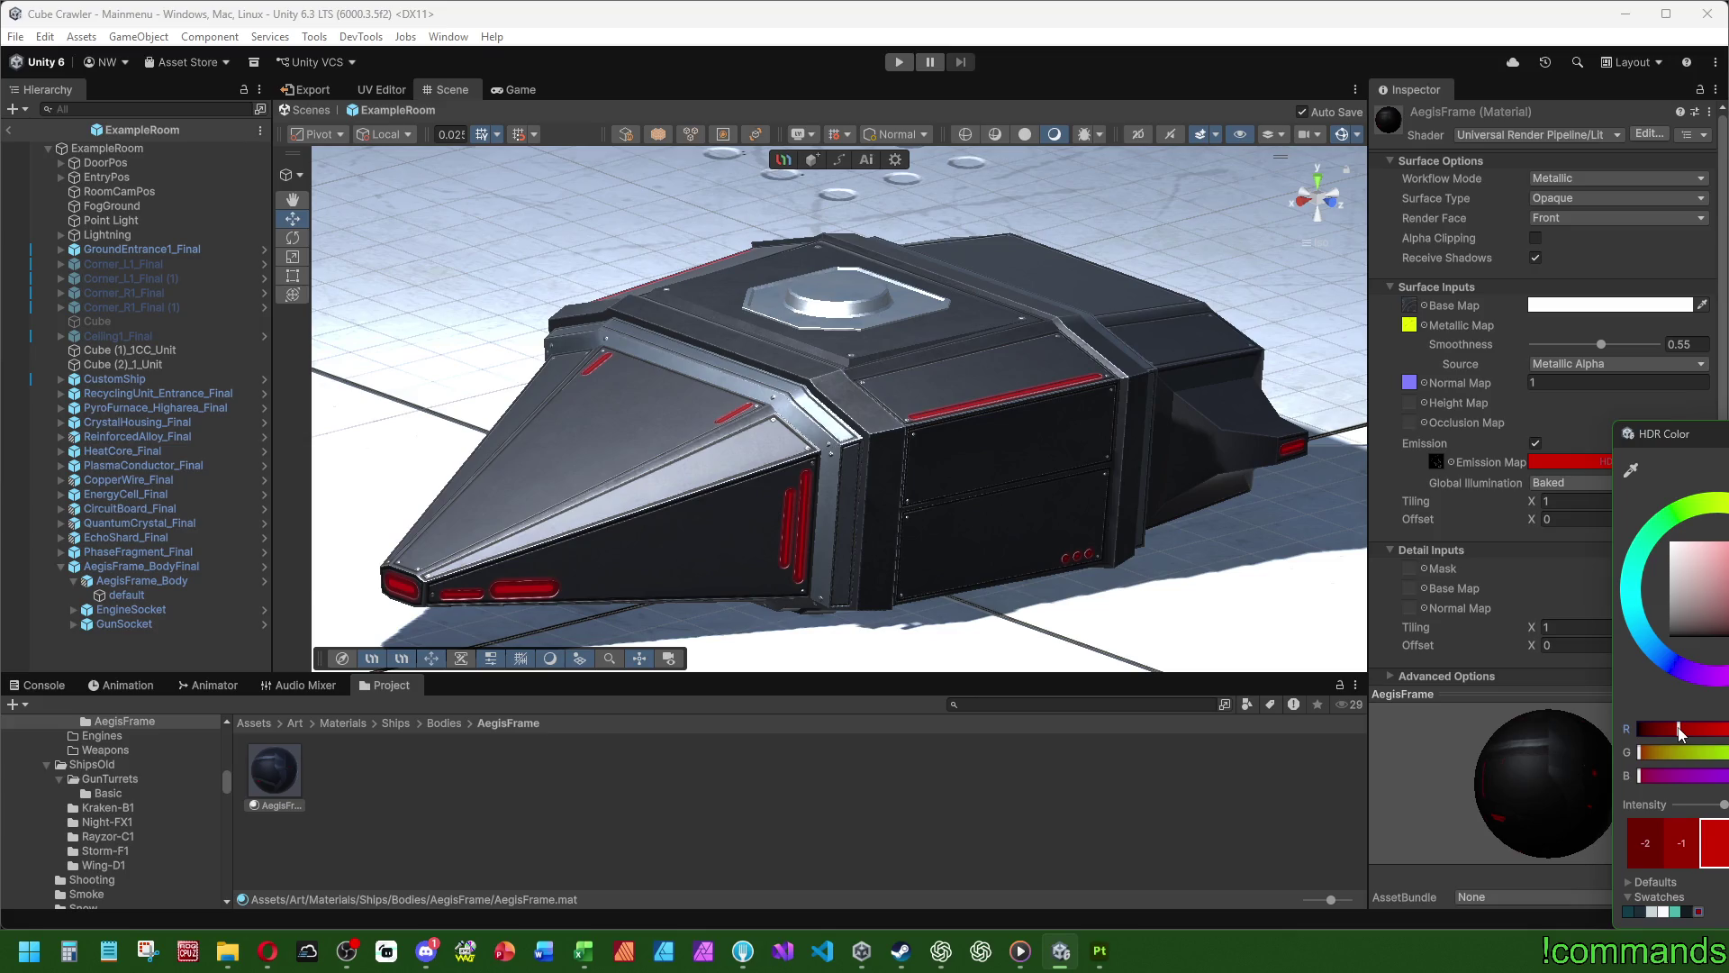
{"action": "left_click_drag", "start_coordinate": [1678, 729], "coordinate": [1688, 730]}
{"action": "left_click_drag", "start_coordinate": [1723, 804], "coordinate": [1727, 805]}
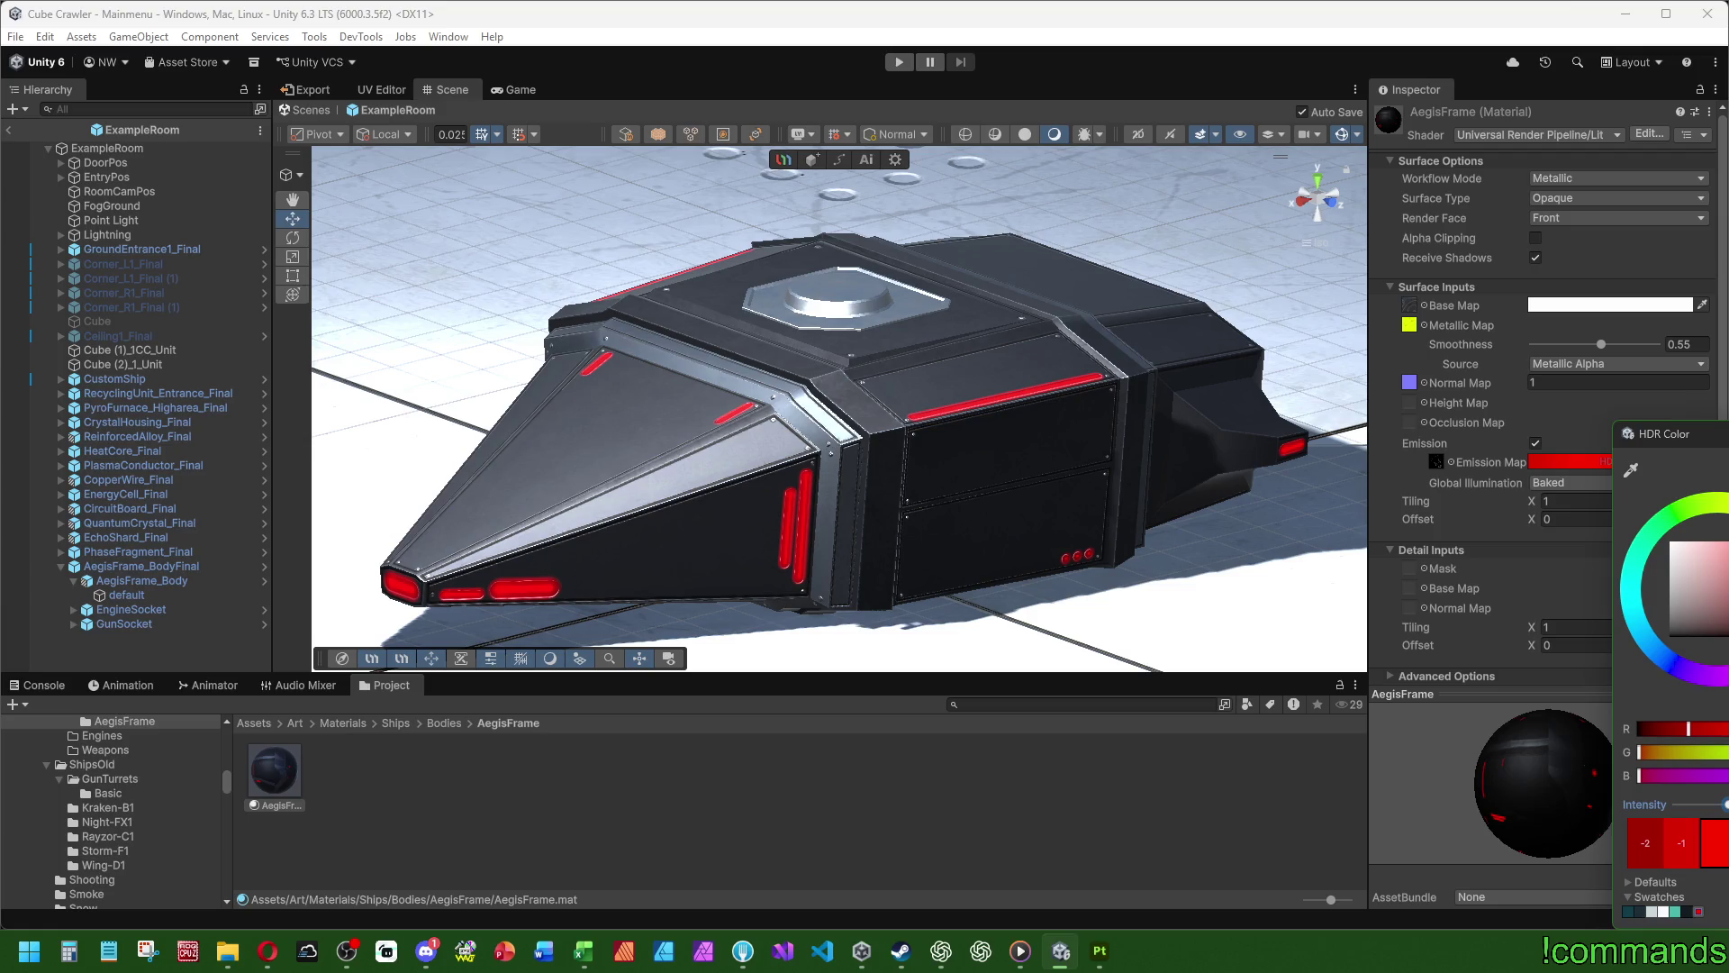
{"action": "left_click_drag", "start_coordinate": [1725, 804], "coordinate": [1728, 804]}
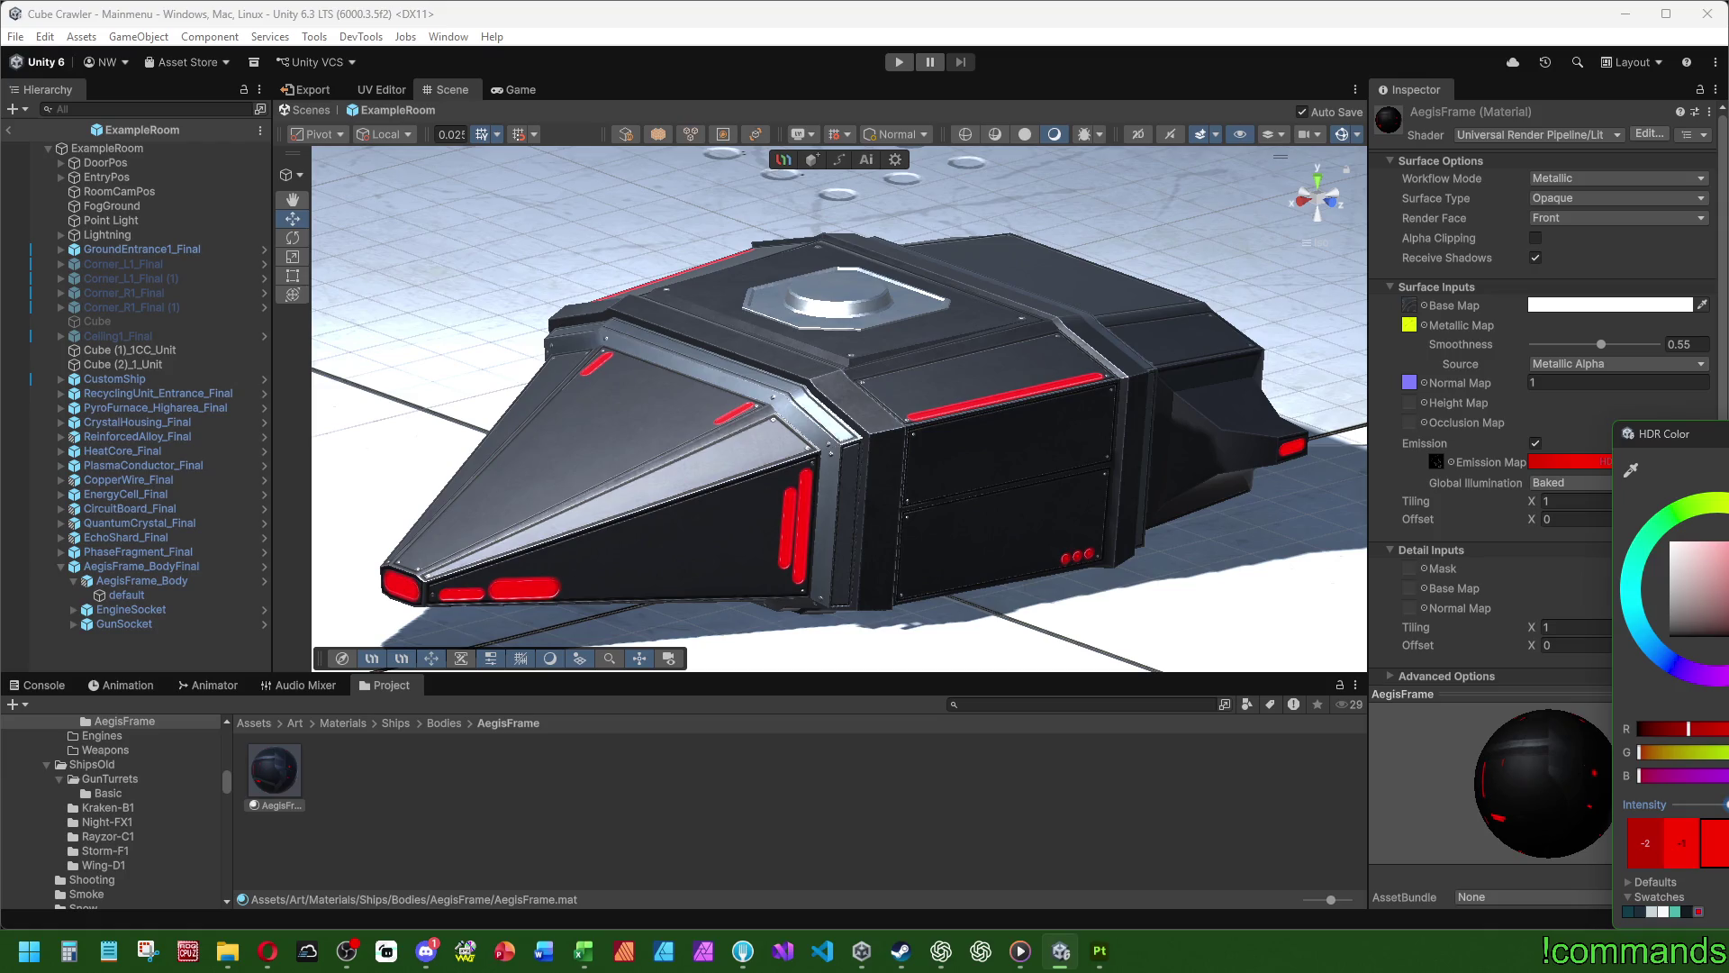
- Push emission red to full with slightly higher intensity, then check both ship sides
{"action": "left_click_drag", "start_coordinate": [1689, 728], "coordinate": [1665, 728]}
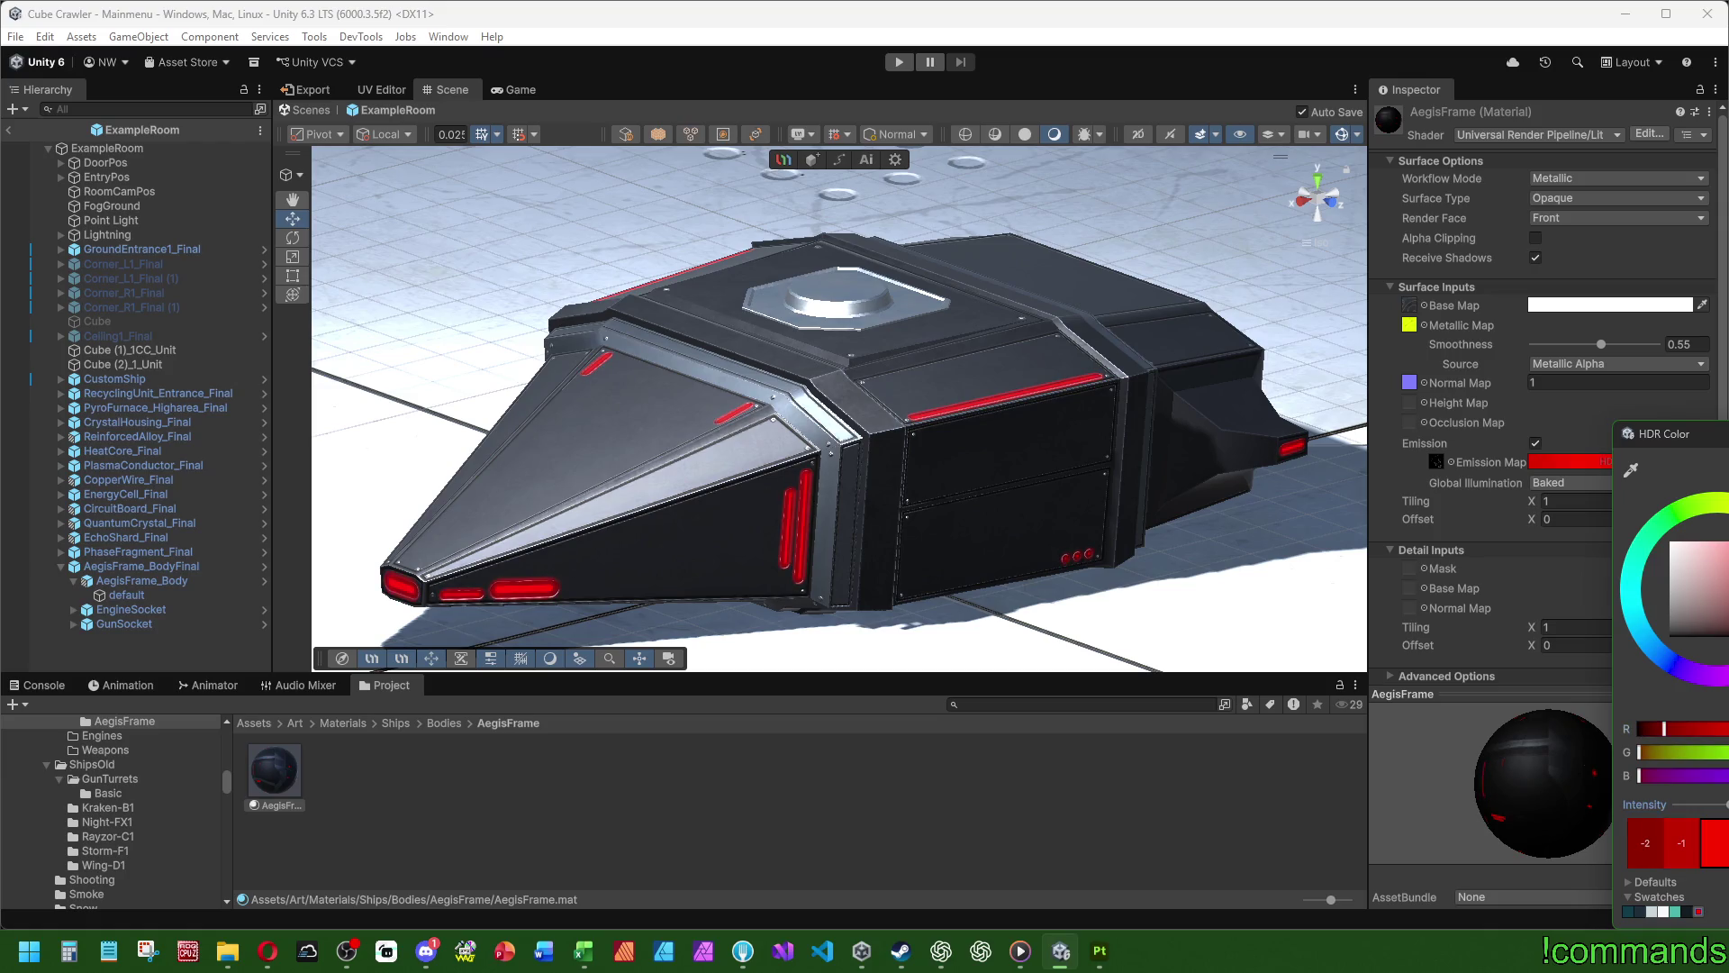
{"action": "left_click_drag", "start_coordinate": [1723, 805], "coordinate": [1728, 804]}
{"action": "left_click_drag", "start_coordinate": [1665, 728], "coordinate": [1651, 728]}
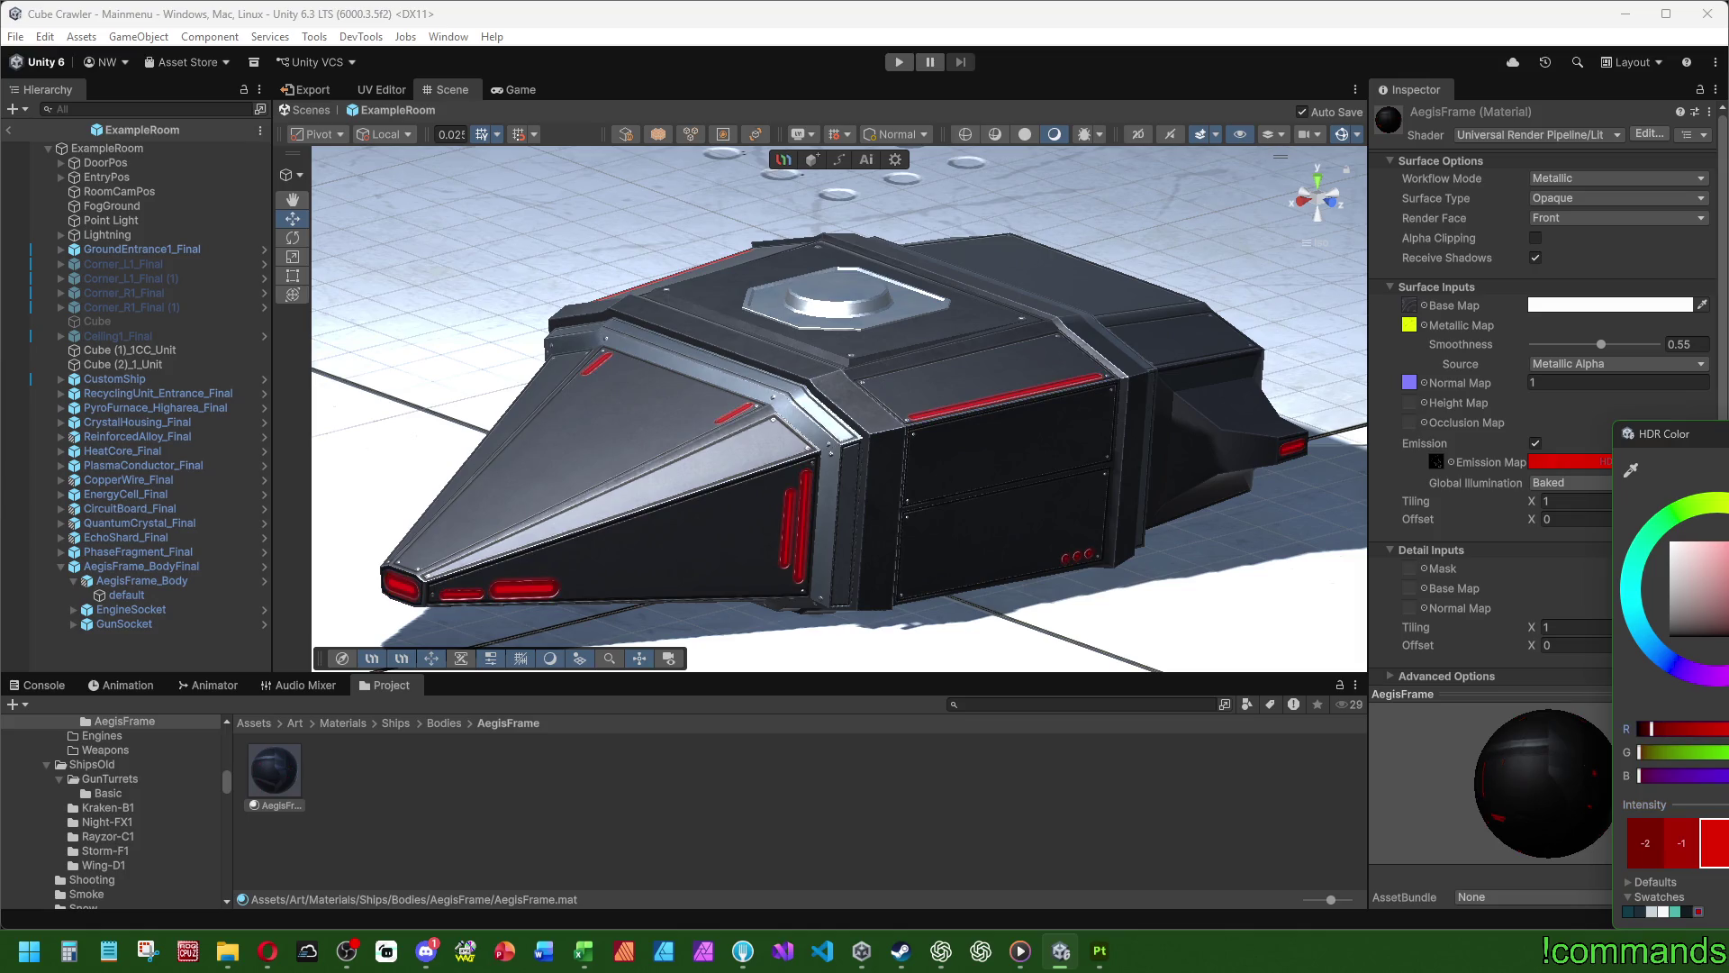
{"action": "left_click_drag", "start_coordinate": [1724, 804], "coordinate": [1728, 804]}
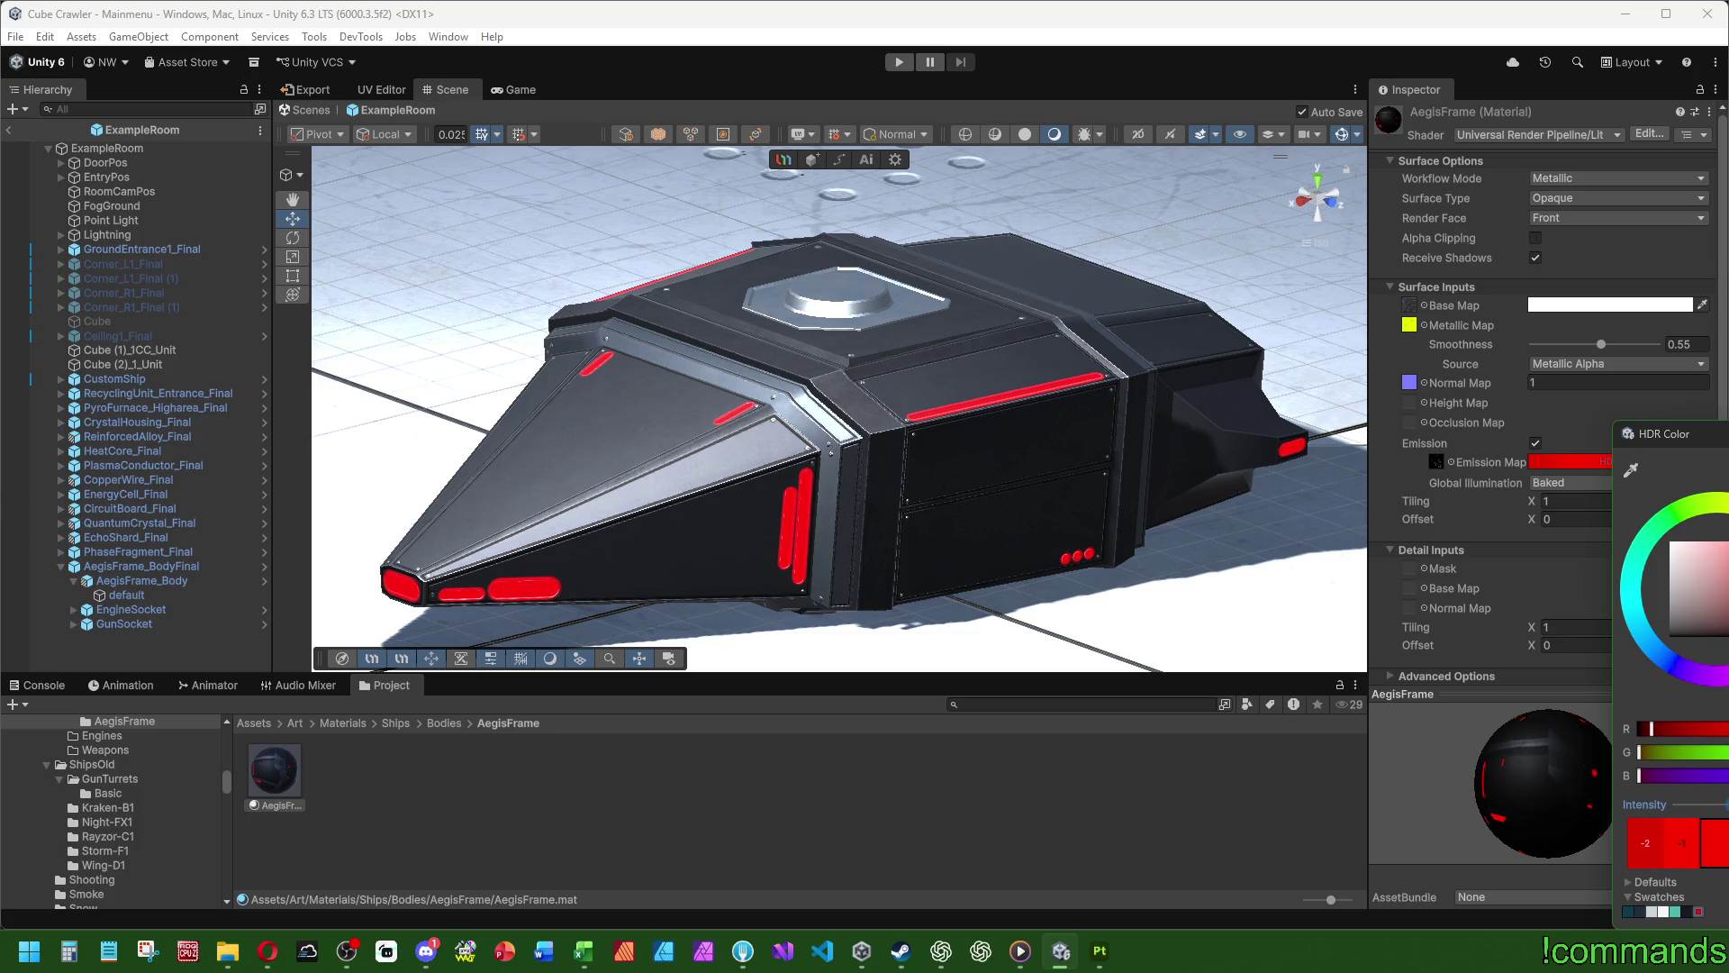
{"action": "left_click_drag", "start_coordinate": [1728, 805], "coordinate": [1720, 805]}
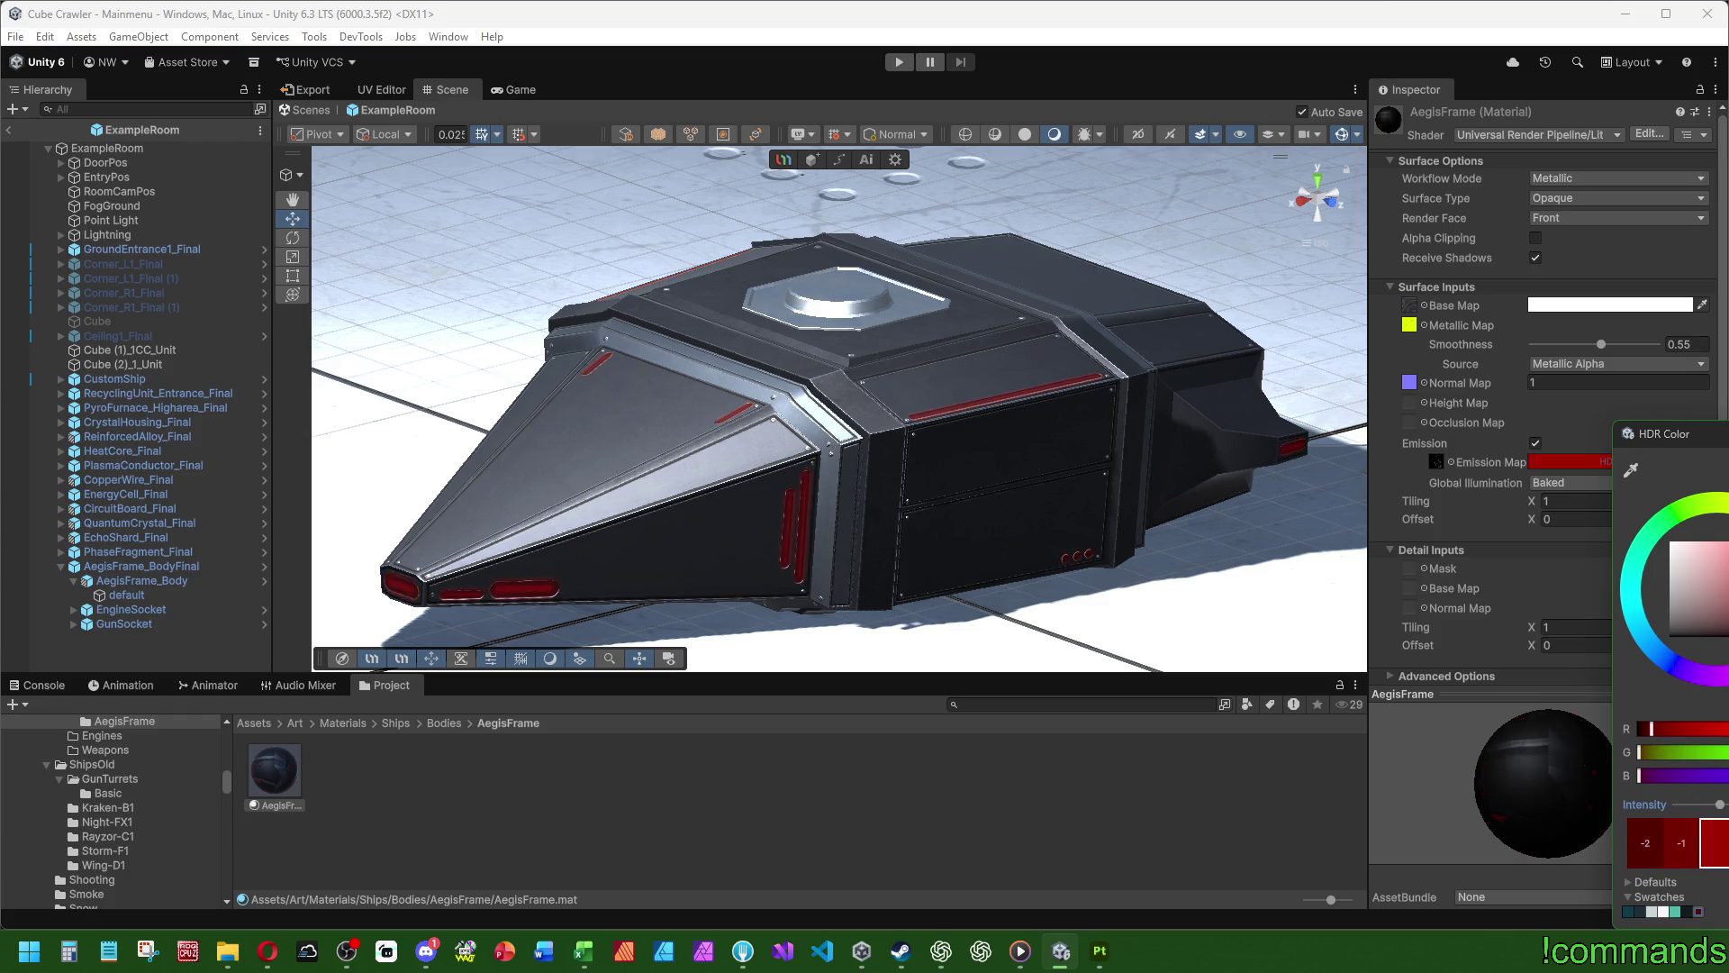
{"action": "left_click_drag", "start_coordinate": [1653, 732], "coordinate": [1728, 730]}
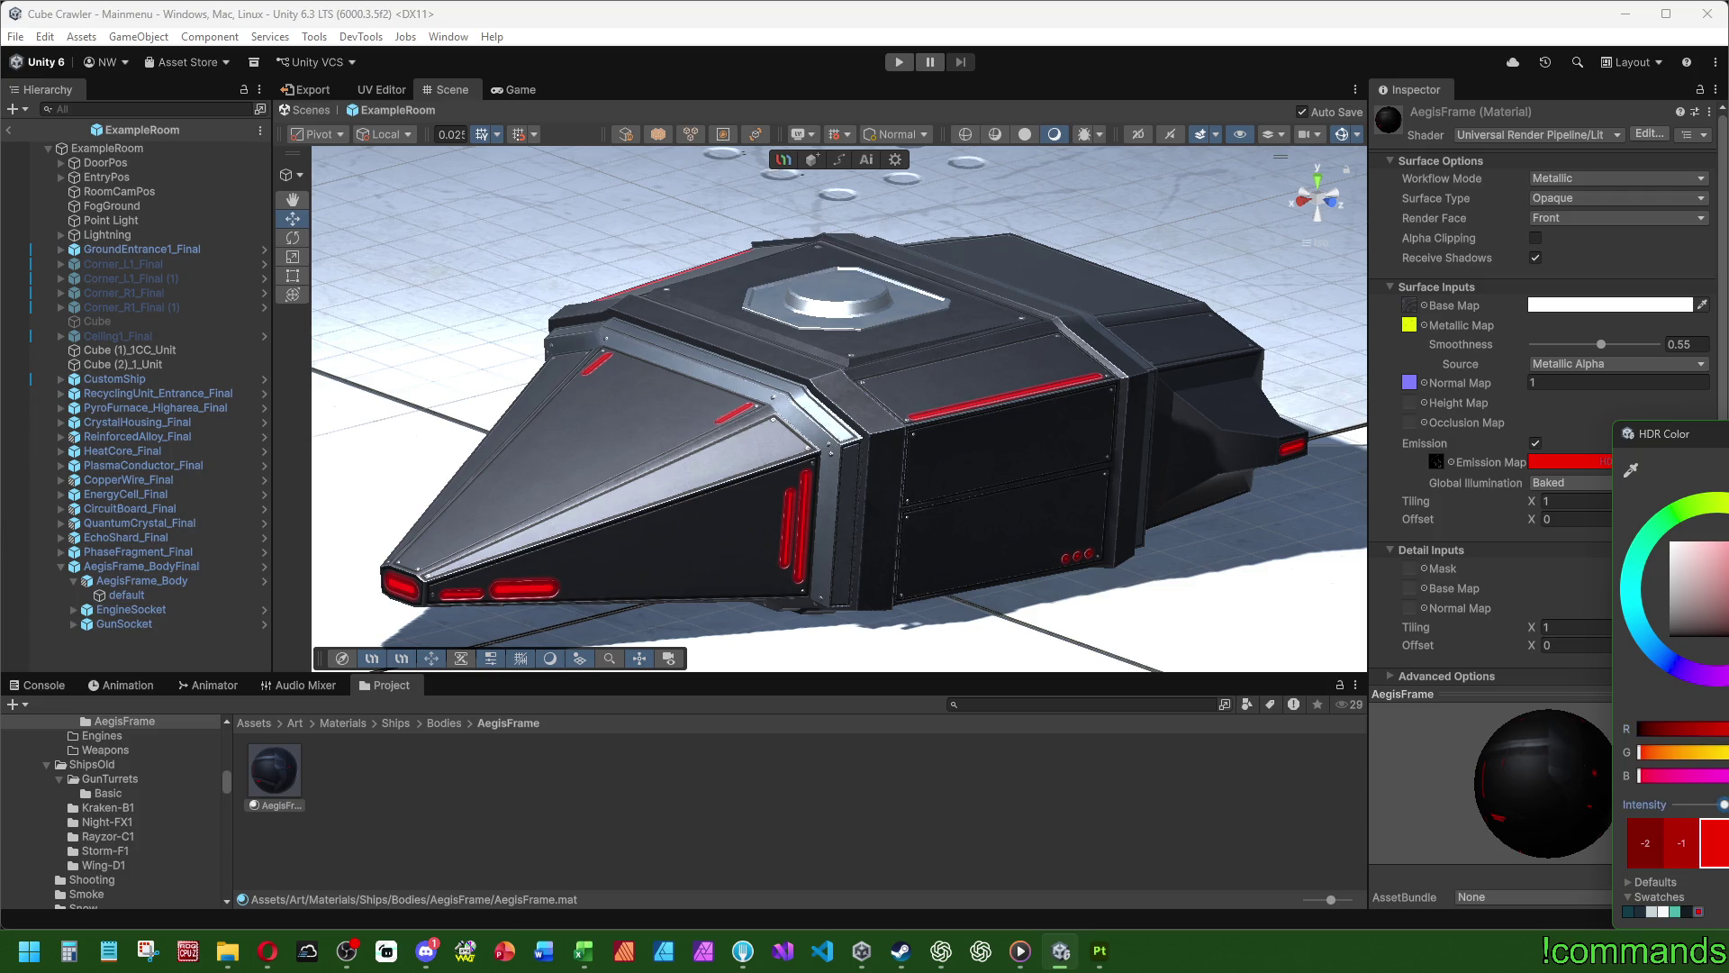
{"action": "left_click_drag", "start_coordinate": [1723, 805], "coordinate": [1728, 804]}
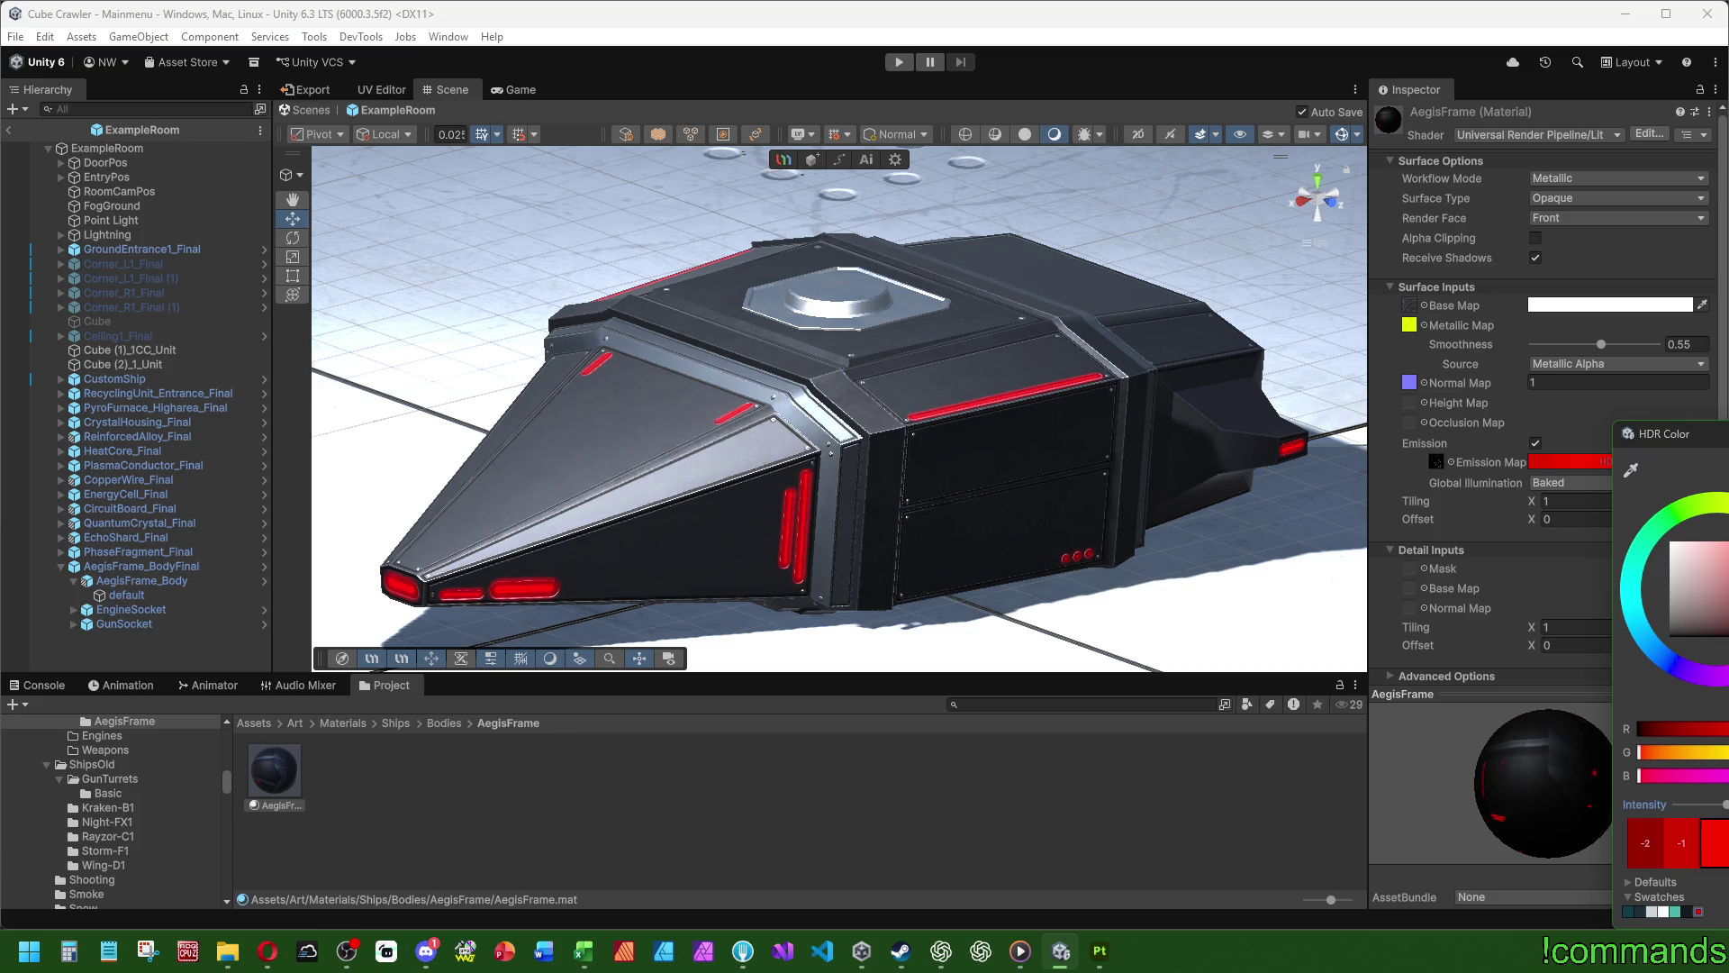
{"action": "left_click", "coordinate": [1137, 650]}
{"action": "mouse_move", "coordinate": [970, 565]}
{"action": "left_mouse_down", "text": "alt"}
{"action": "mouse_move", "coordinate": [537, 583]}
{"action": "mouse_move", "coordinate": [685, 515]}
{"action": "mouse_move", "coordinate": [880, 586]}
{"action": "mouse_move", "coordinate": [835, 621]}
{"action": "left_mouse_up", "text": "alt"}
{"action": "left_click_drag", "start_coordinate": [747, 541], "coordinate": [997, 489], "text": "alt"}
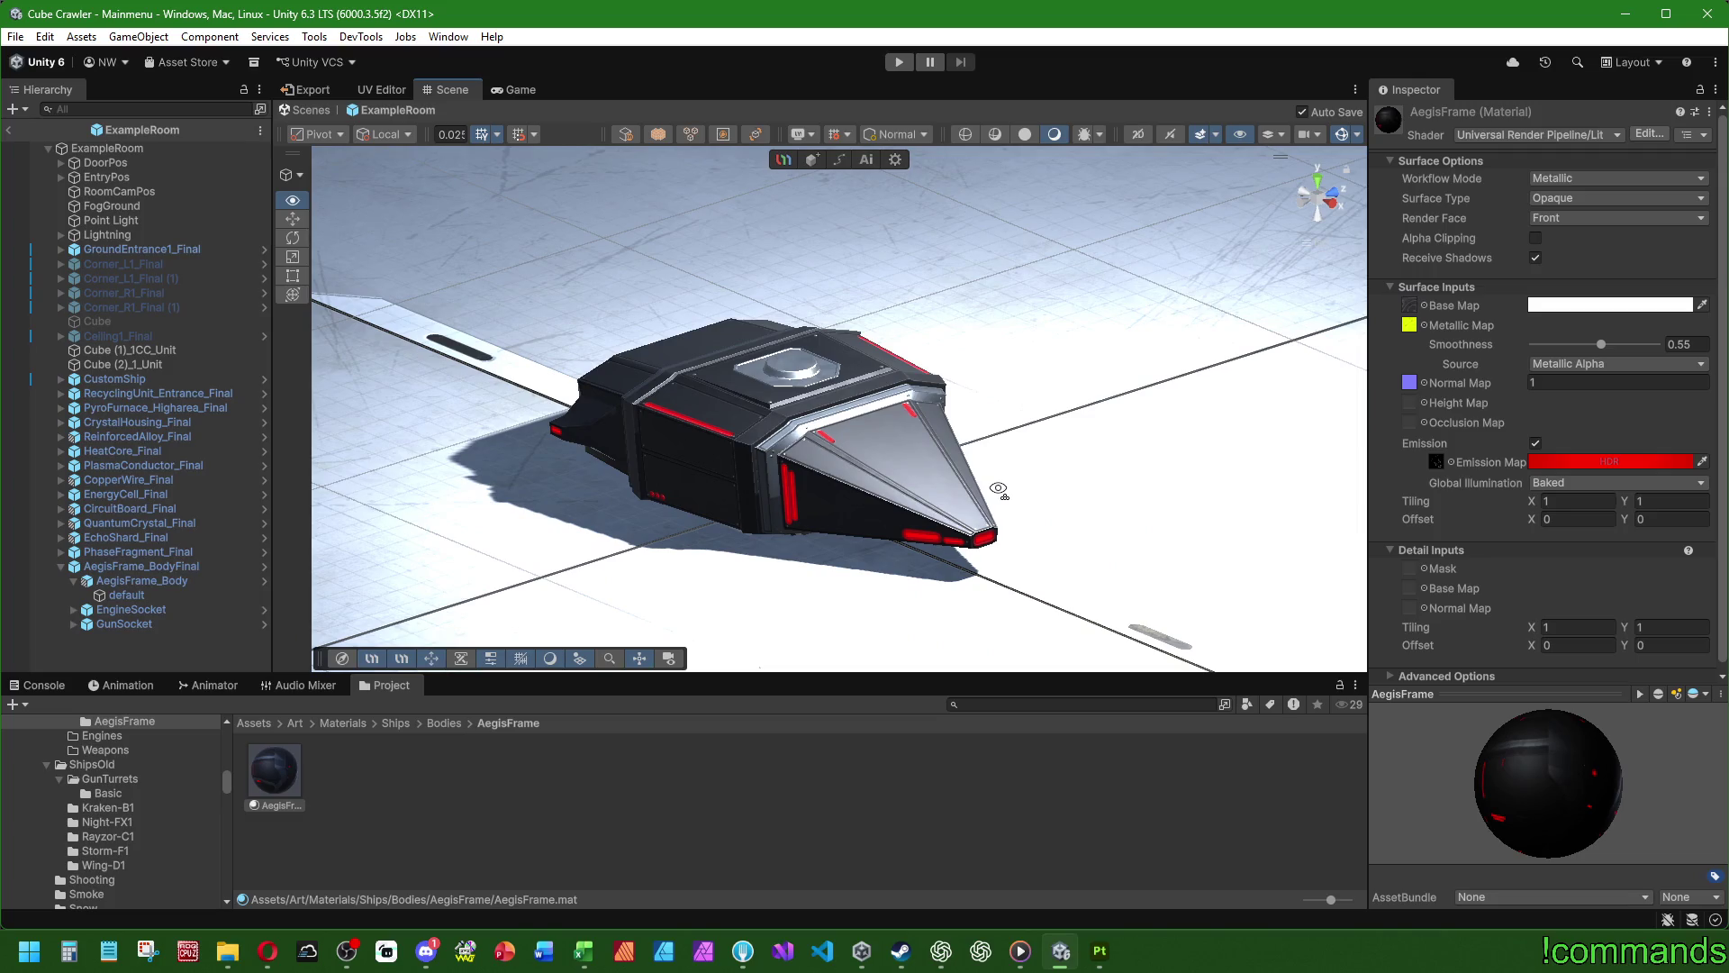
- View the ship from front and three-quarter angles, then delete AegisFrame_BodyFinal from ExampleRoom
{"action": "mouse_move", "coordinate": [989, 487]}
{"action": "left_mouse_down", "text": "alt"}
{"action": "mouse_move", "coordinate": [800, 471]}
{"action": "mouse_move", "coordinate": [558, 563]}
{"action": "left_mouse_up", "text": "alt"}
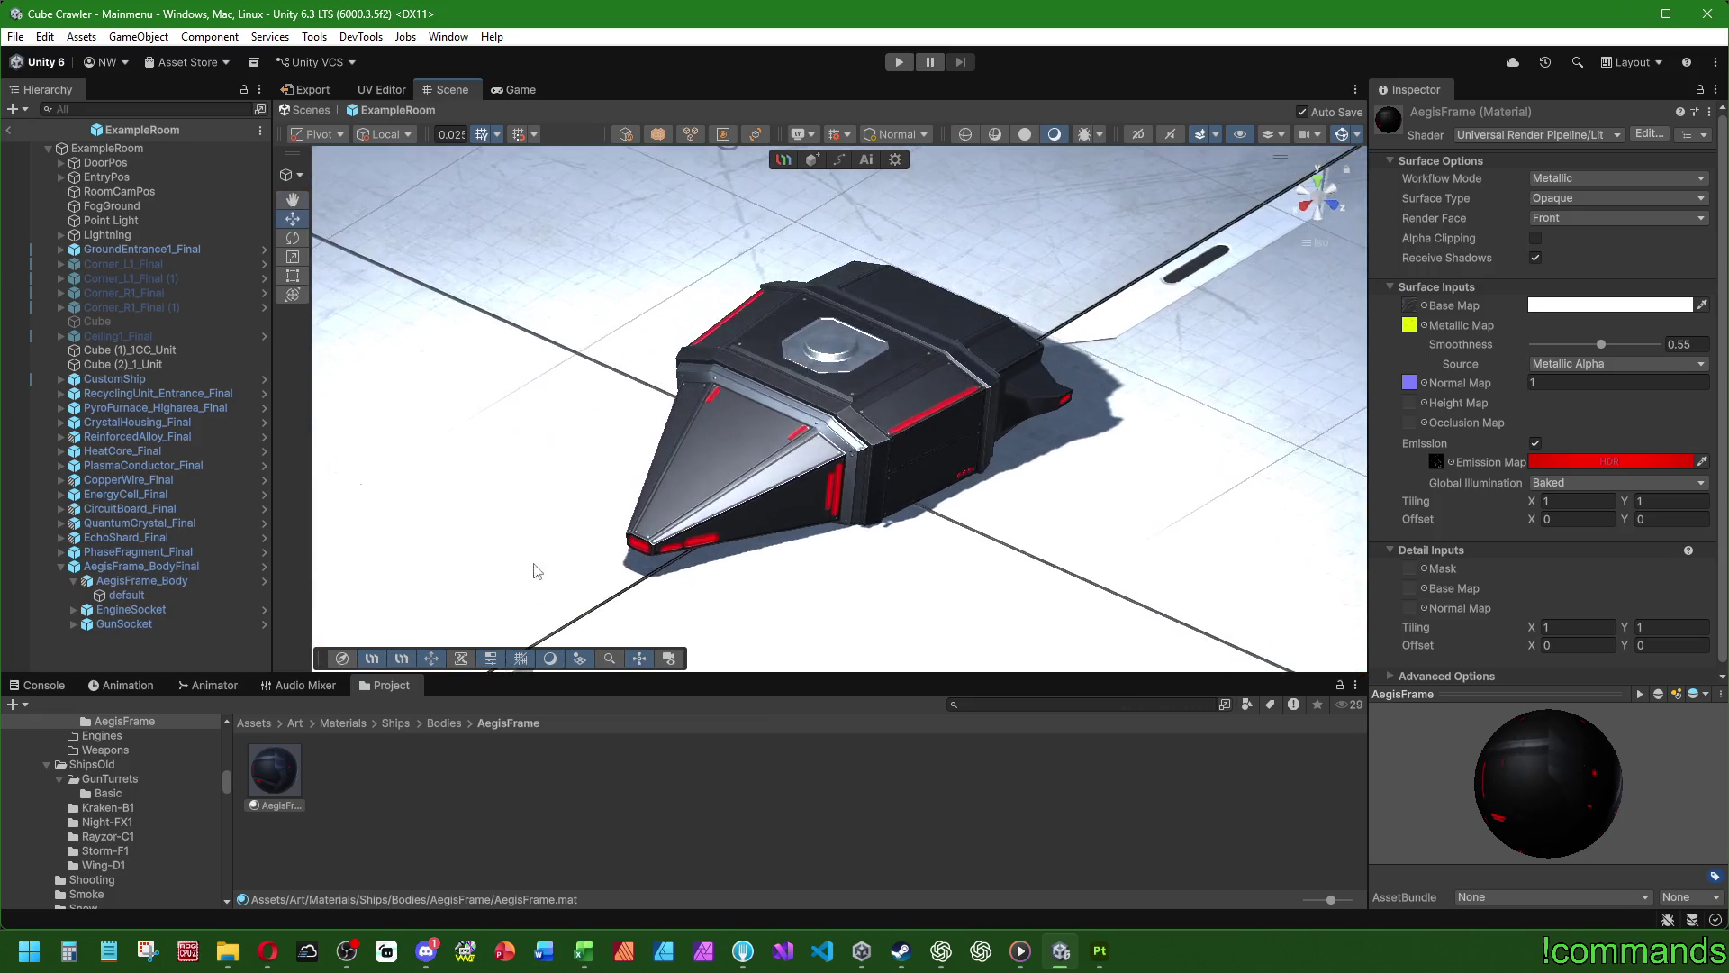
{"action": "left_click", "coordinate": [179, 636]}
{"action": "mouse_move", "coordinate": [340, 586]}
{"action": "left_mouse_down", "text": "alt"}
{"action": "mouse_move", "coordinate": [919, 544]}
{"action": "mouse_move", "coordinate": [397, 460]}
{"action": "mouse_move", "coordinate": [610, 414]}
{"action": "mouse_move", "coordinate": [1209, 508]}
{"action": "left_mouse_up", "text": "alt"}
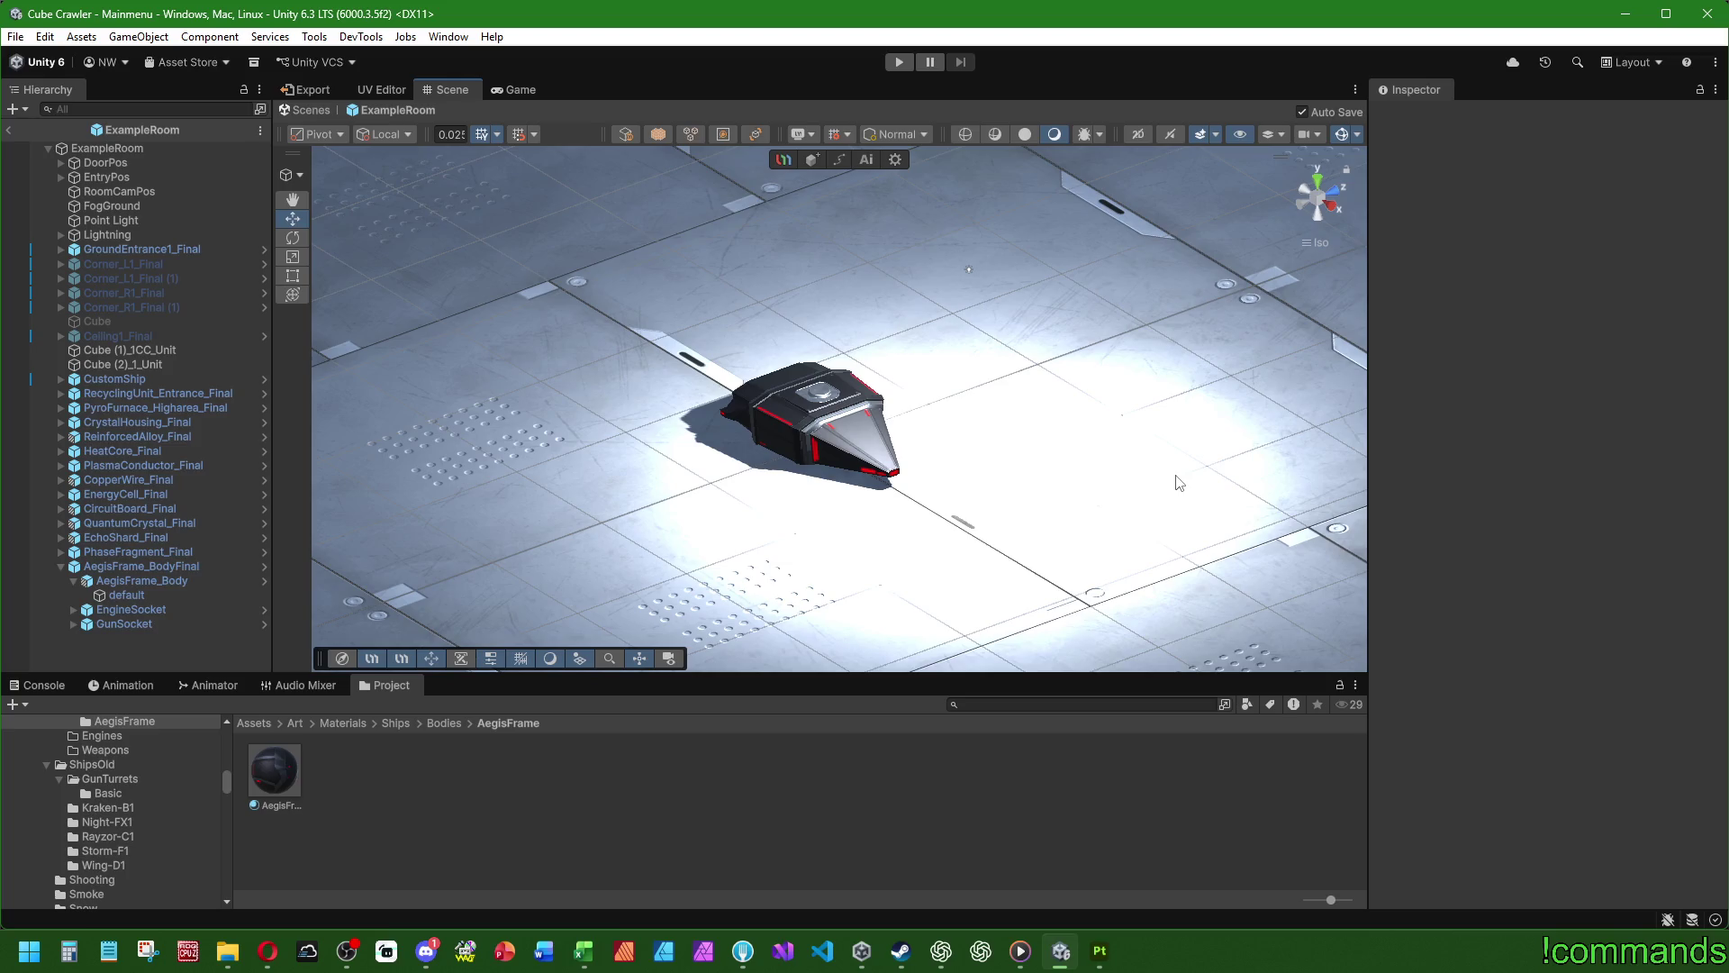
{"action": "mouse_move", "coordinate": [1045, 414]}
{"action": "left_mouse_down", "text": "alt"}
{"action": "mouse_move", "coordinate": [1009, 388]}
{"action": "mouse_move", "coordinate": [973, 504]}
{"action": "mouse_move", "coordinate": [900, 343]}
{"action": "mouse_move", "coordinate": [810, 423]}
{"action": "left_mouse_up", "text": "alt"}
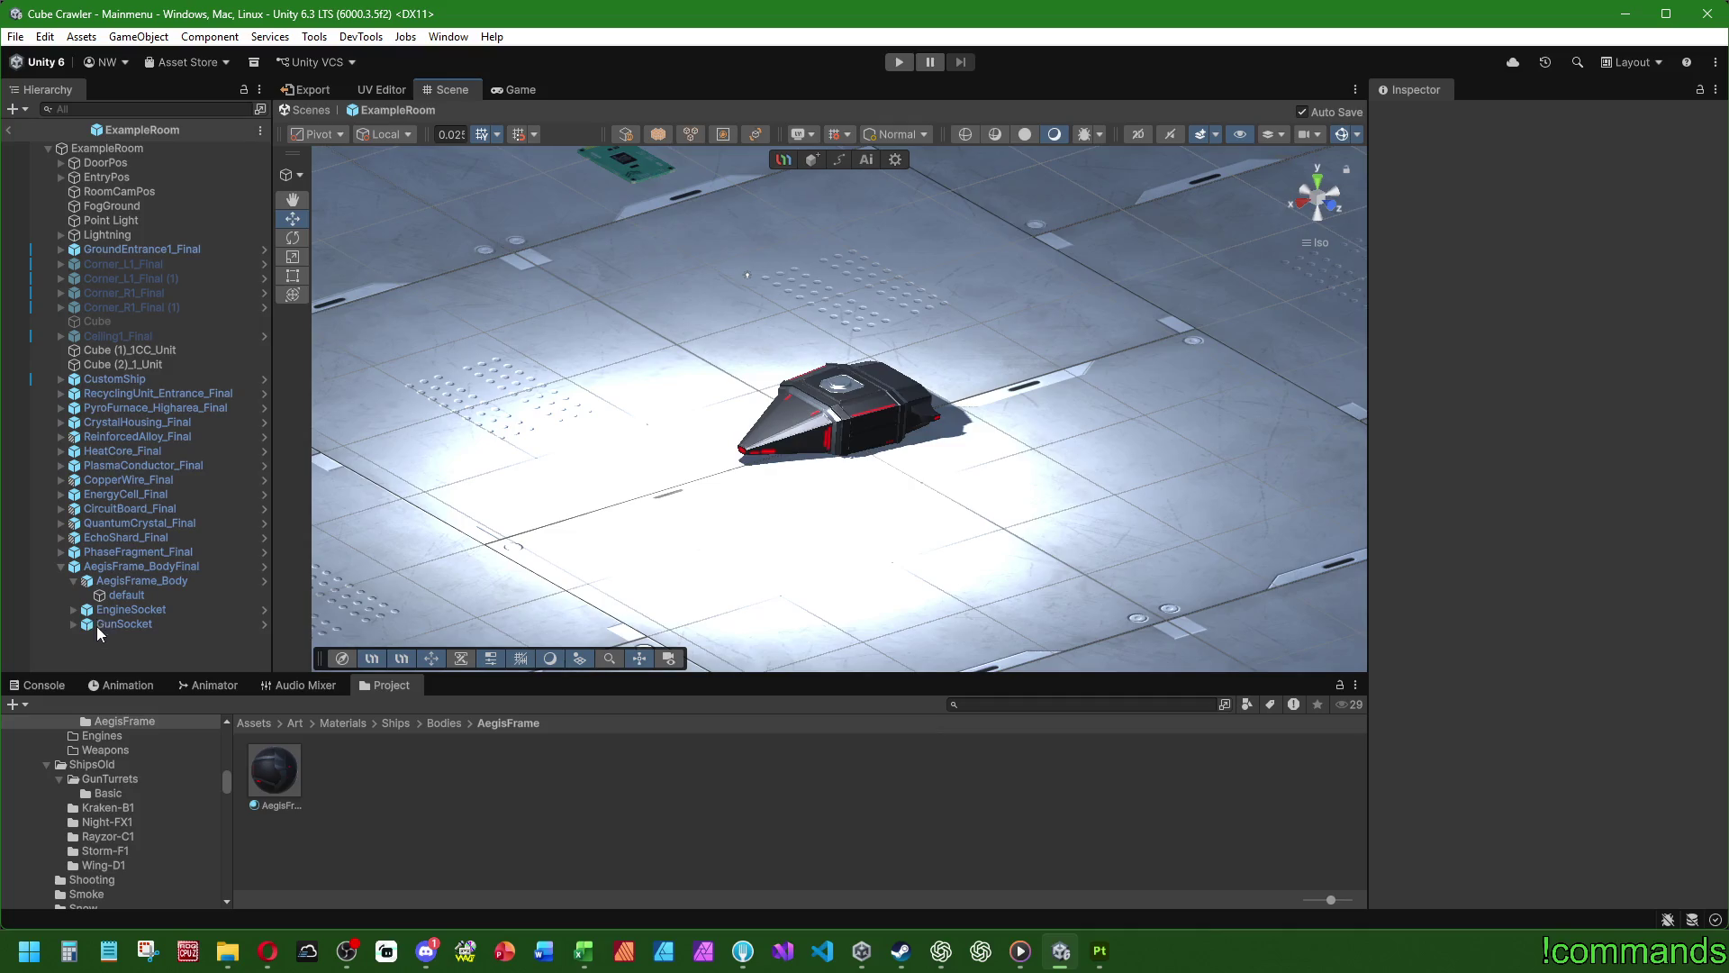
{"action": "left_click", "coordinate": [187, 568]}
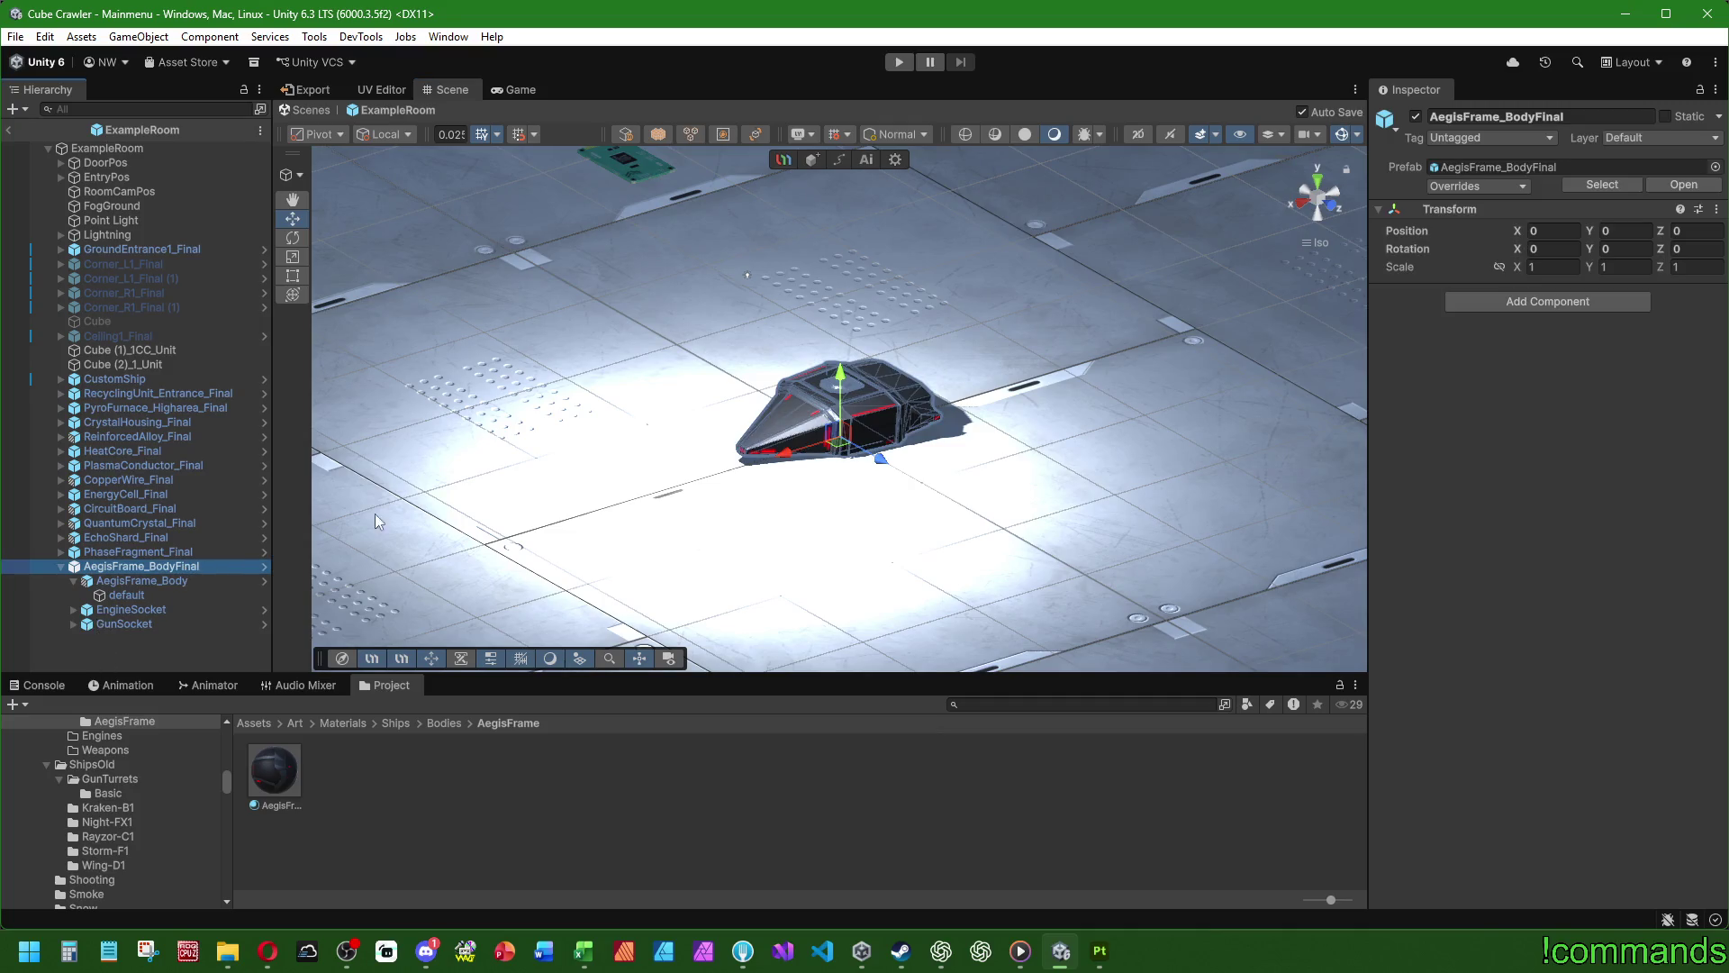
{"action": "key", "text": "Delete"}
{"action": "left_click", "coordinate": [36, 685]}
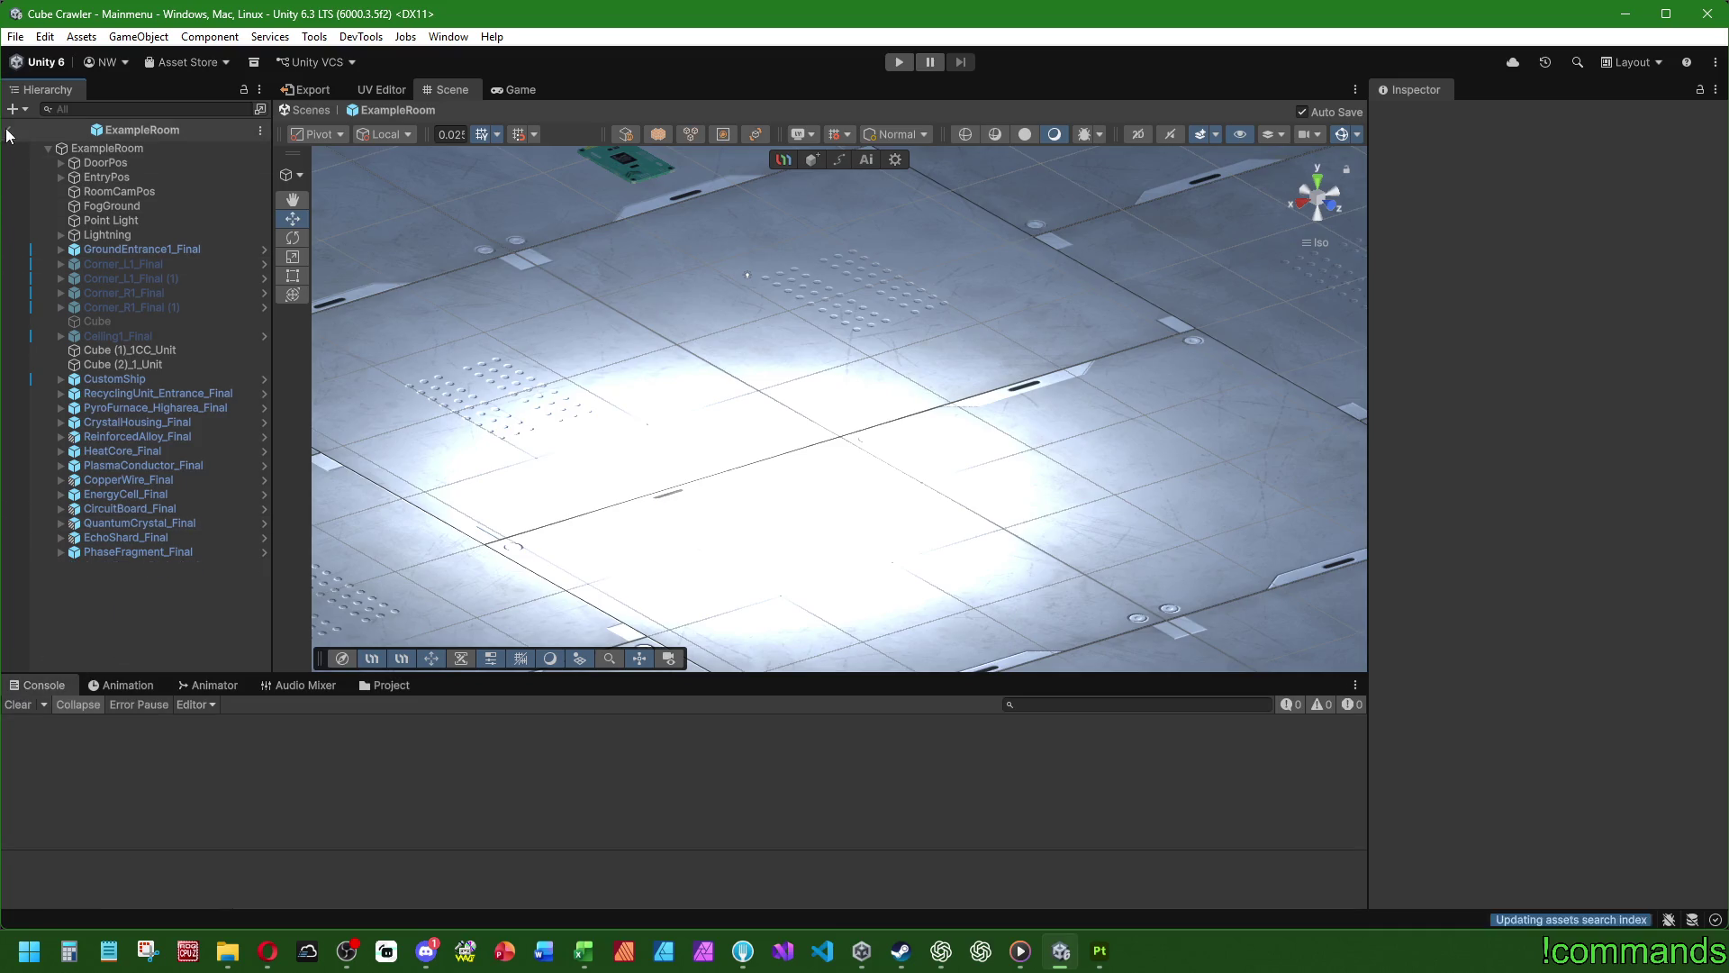
- Return to Mainmenu, save the scene, enter Play mode and clear the Console
{"action": "left_click", "coordinate": [9, 132]}
{"action": "left_click", "coordinate": [15, 36]}
{"action": "left_click", "coordinate": [15, 36]}
{"action": "left_click", "coordinate": [16, 36]}
{"action": "left_click", "coordinate": [69, 127]}
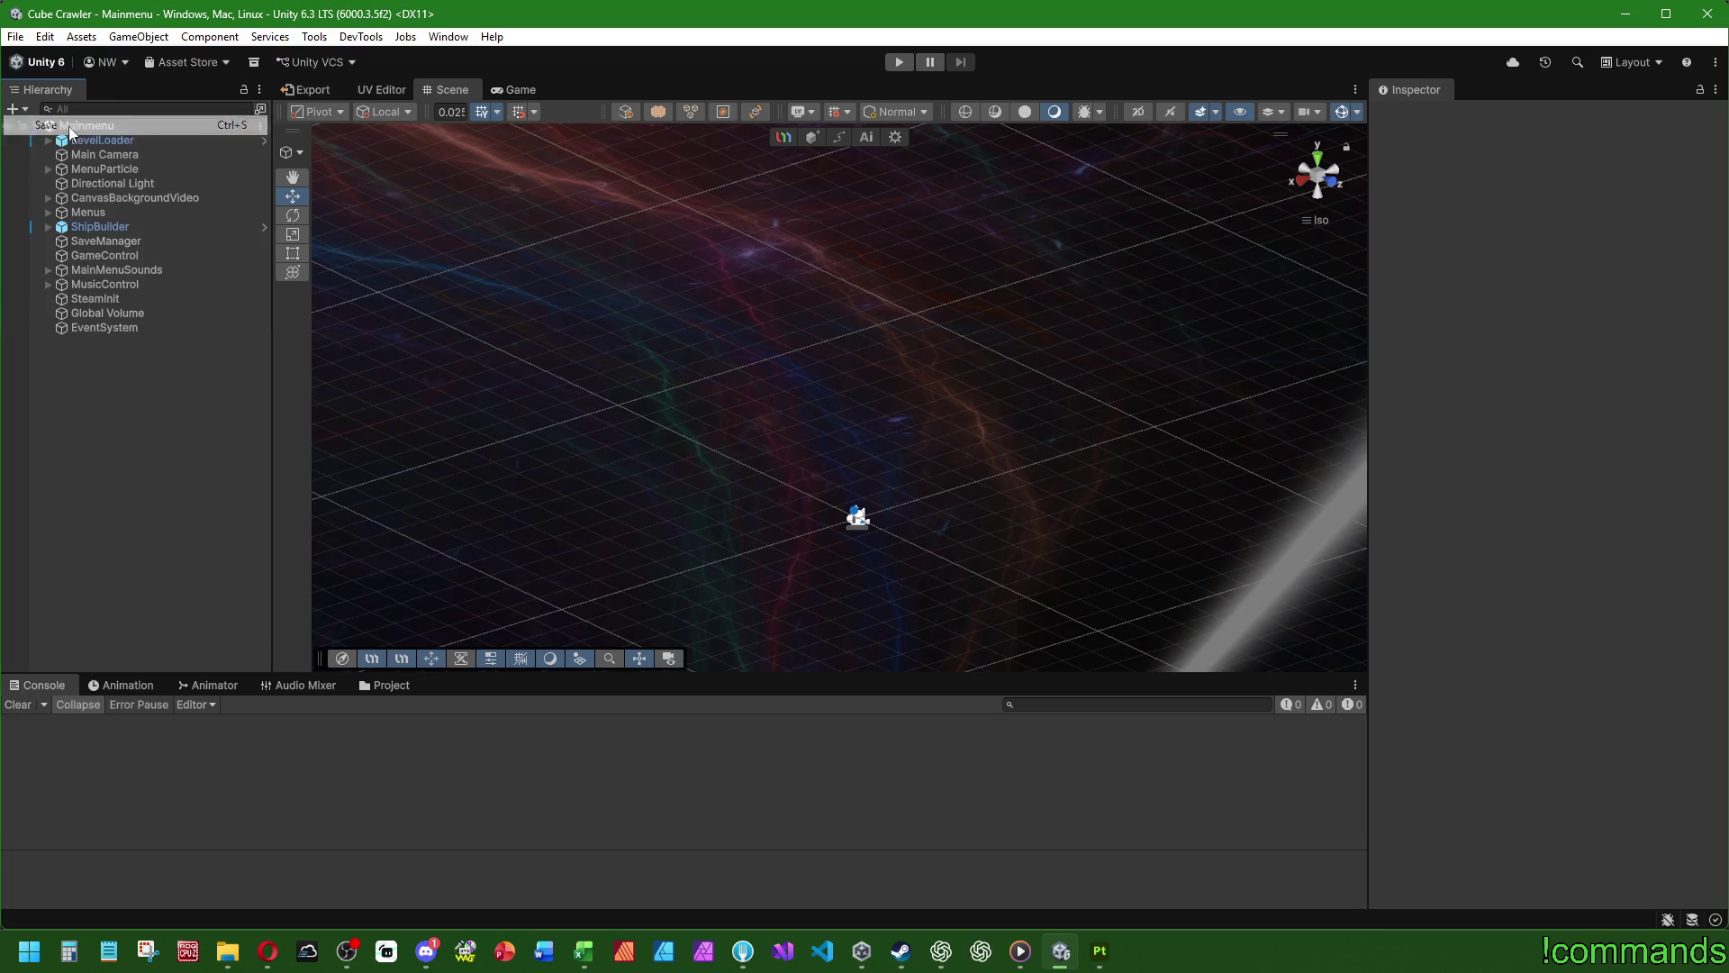
{"action": "left_click", "coordinate": [899, 63]}
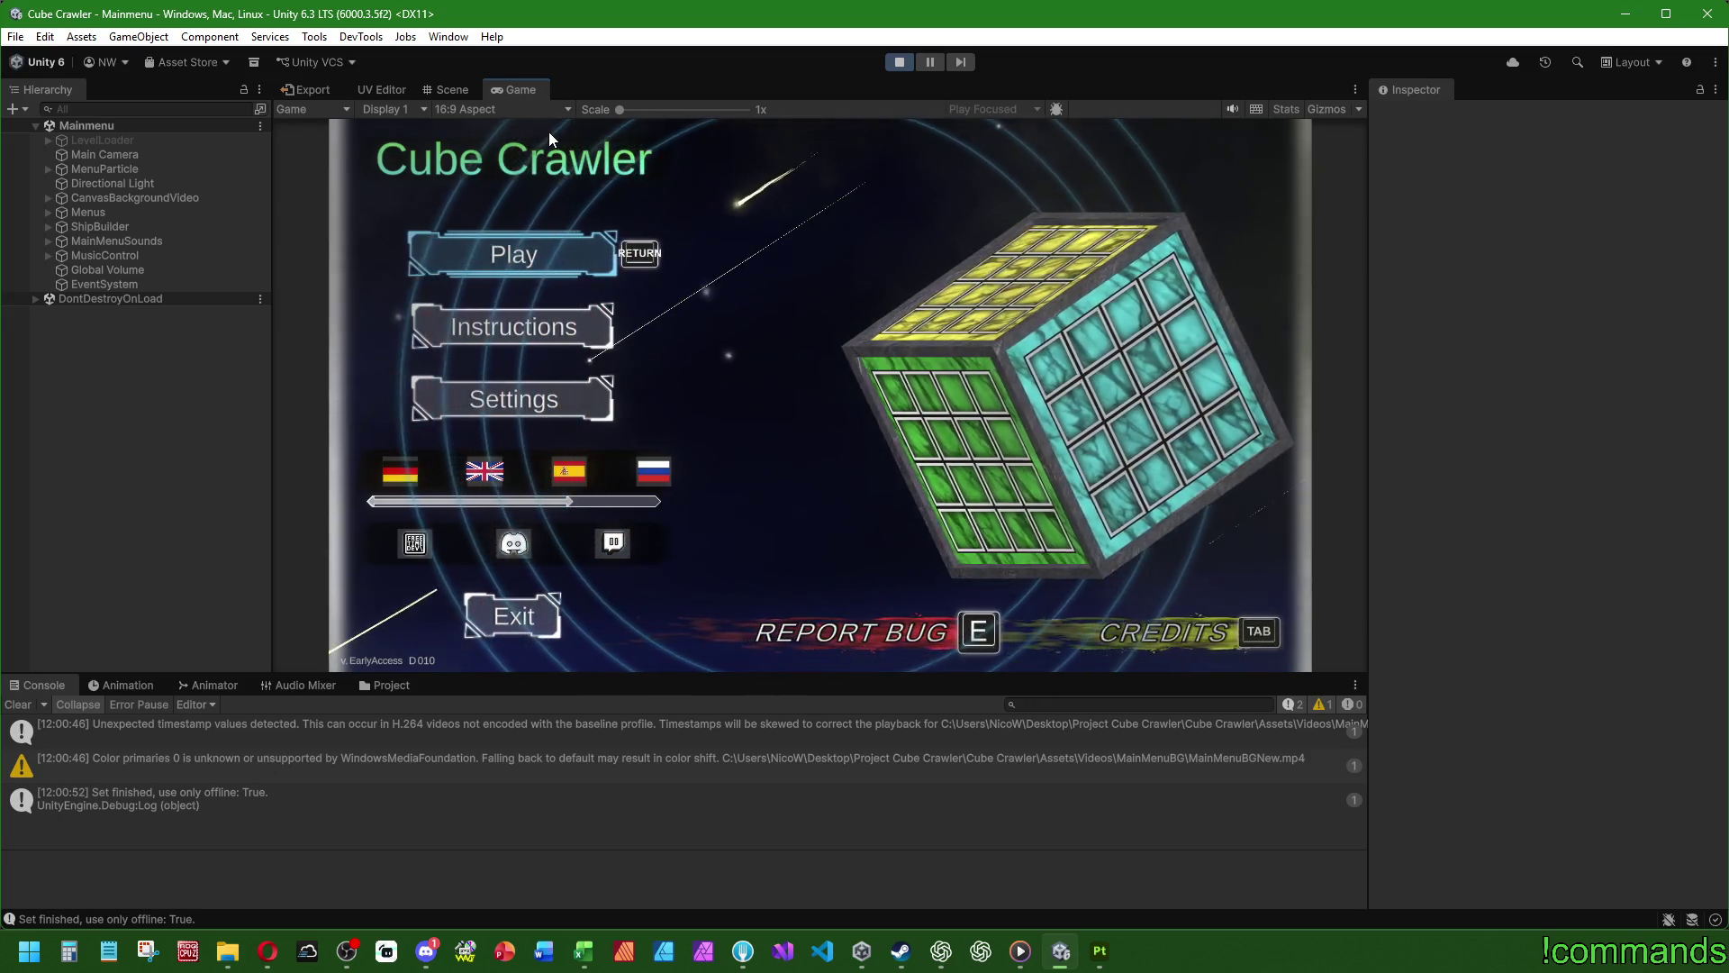
{"action": "left_click", "coordinate": [18, 704]}
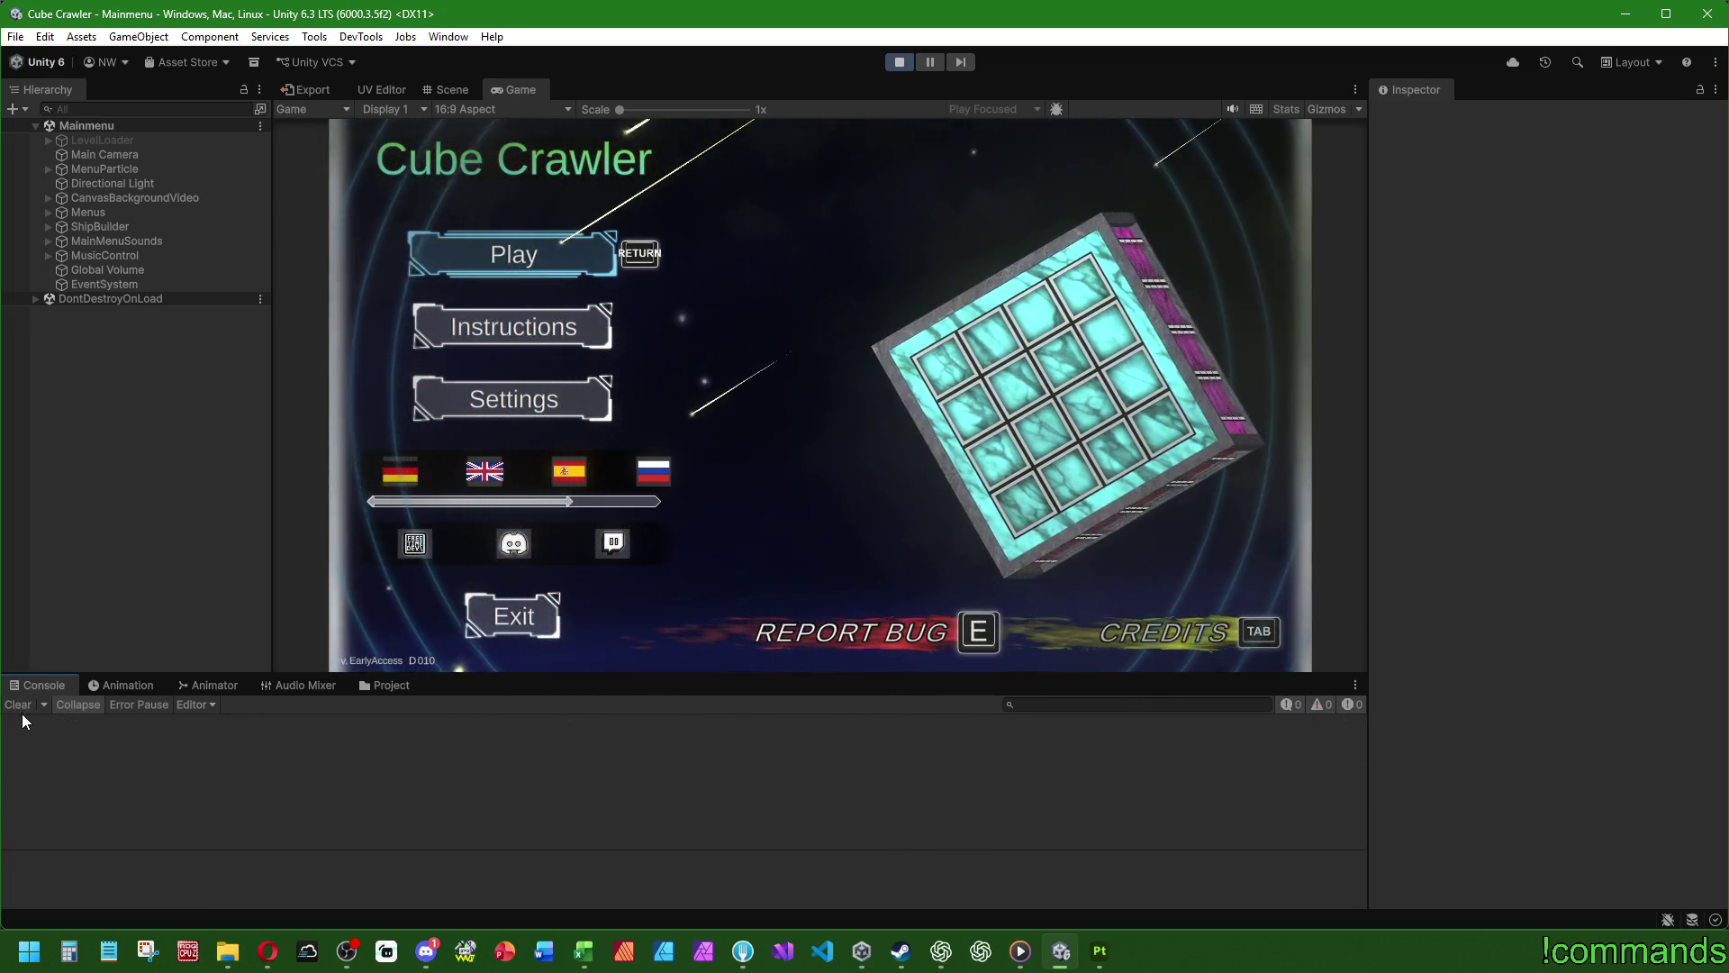
- Maximize the Game view and advance to Ship Assembly to preview the red-lit AegisFrame
{"action": "double_click", "coordinate": [506, 86]}
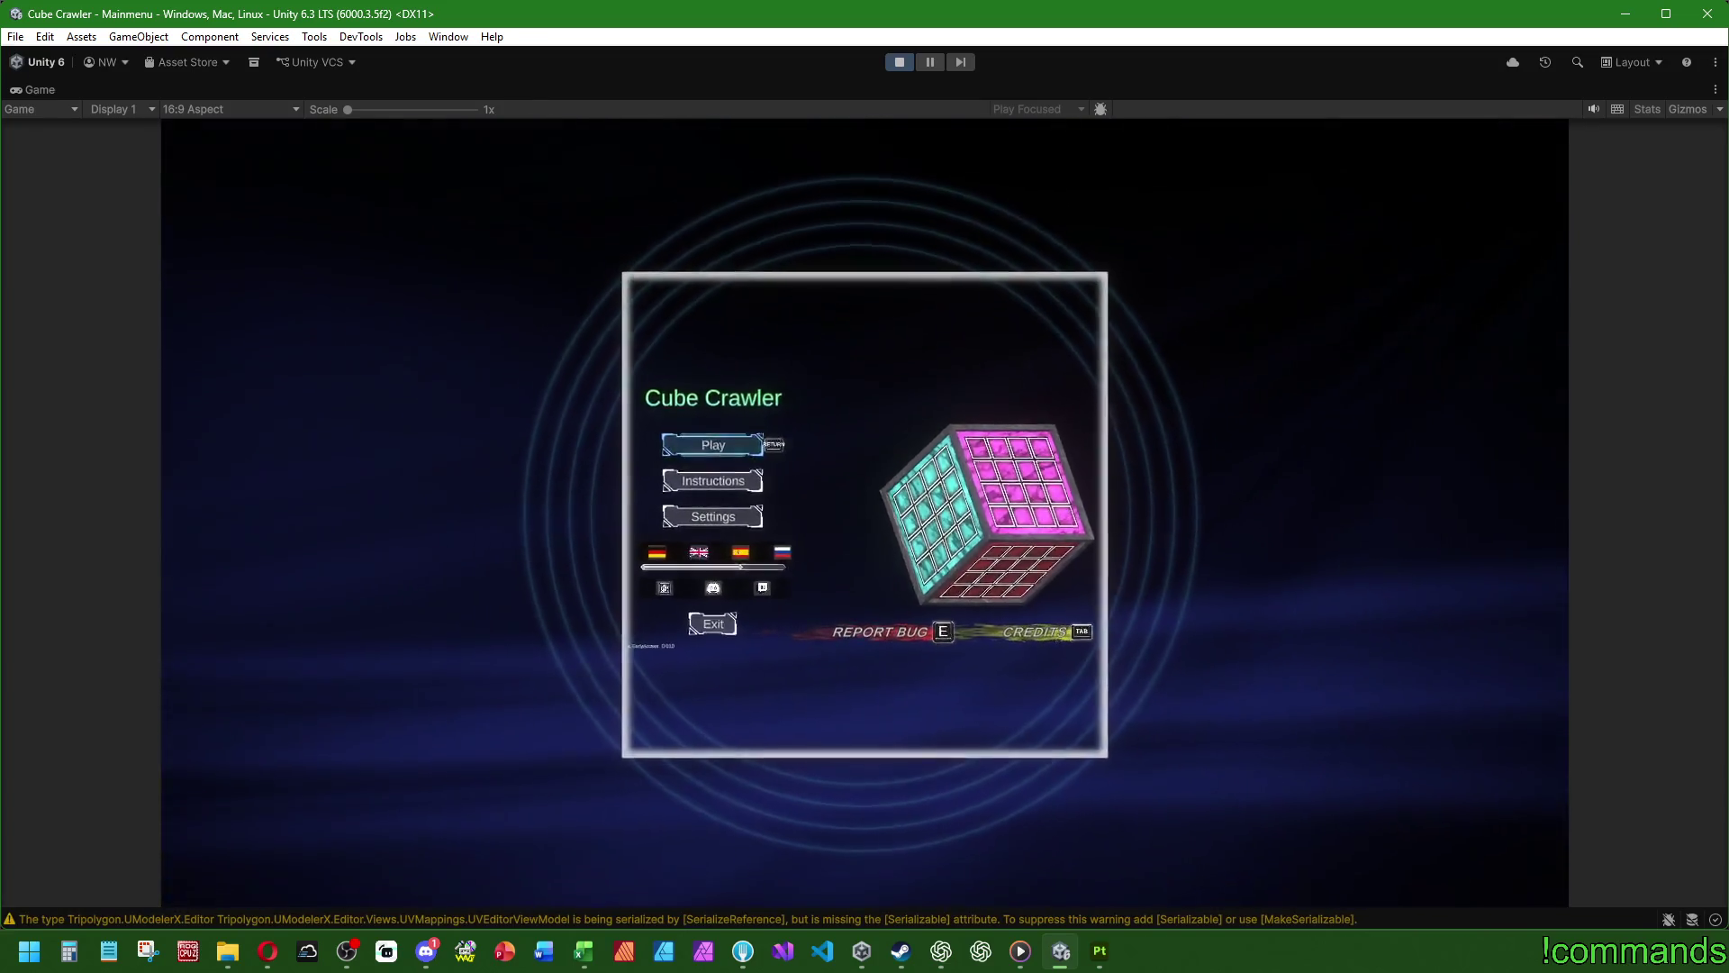
{"action": "key", "text": "Return"}
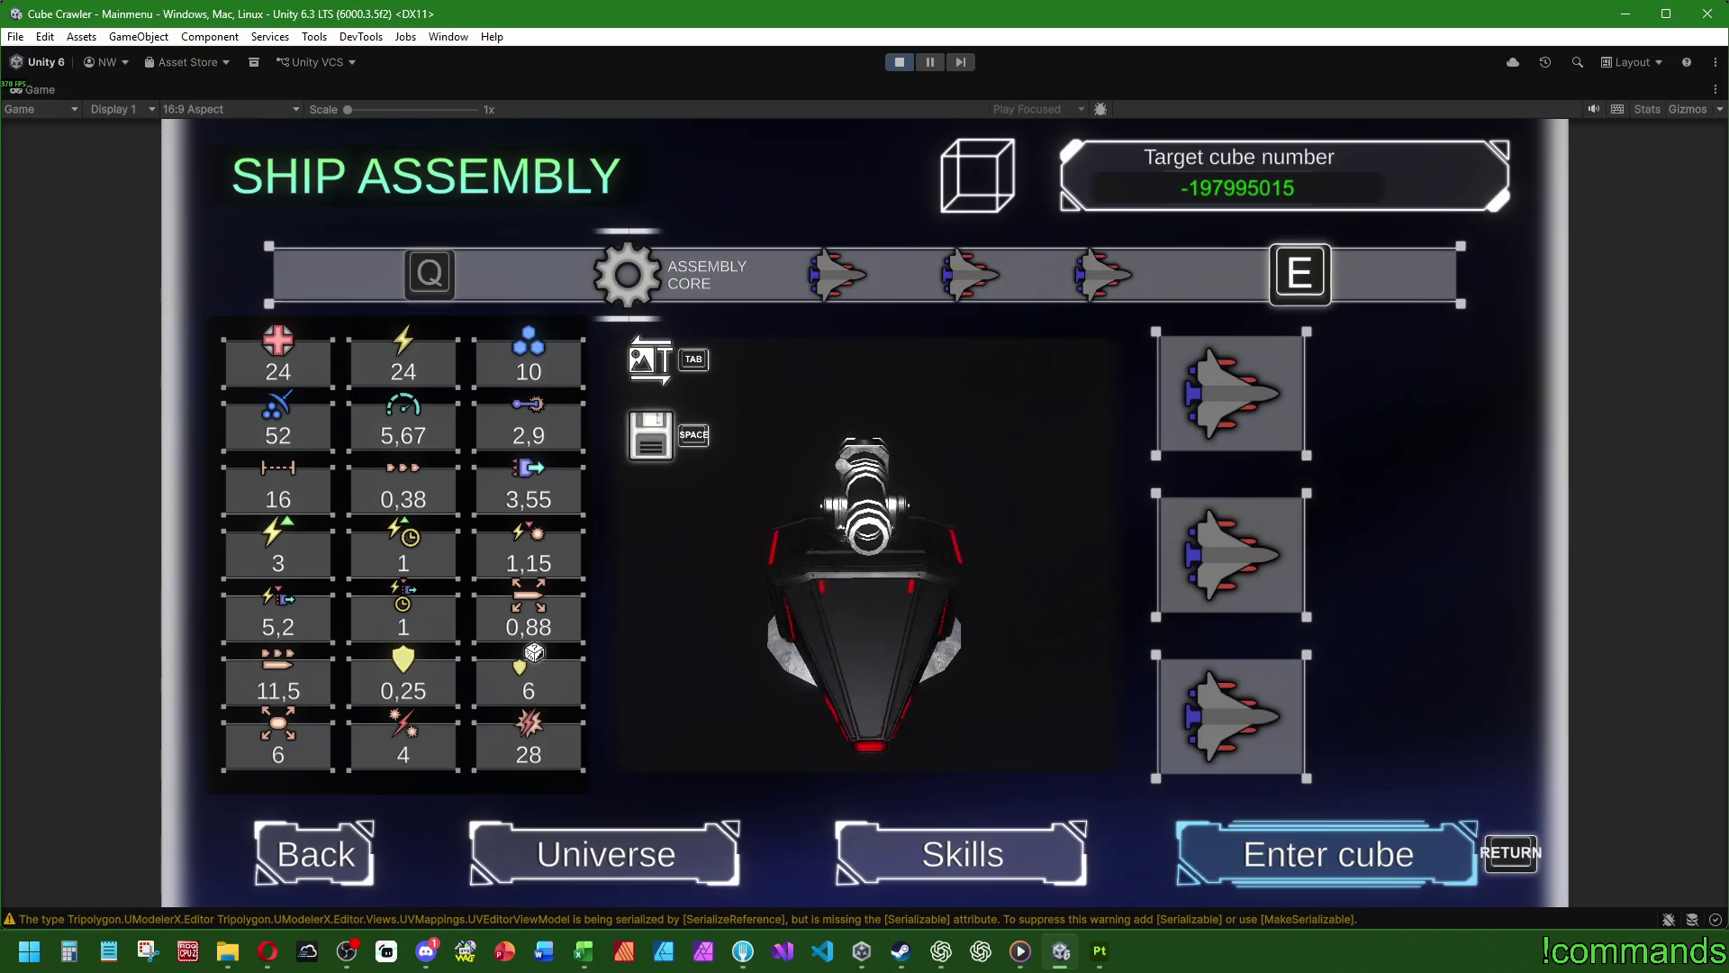
{"action": "key", "text": "super"}
{"action": "left_click", "coordinate": [1020, 575]}
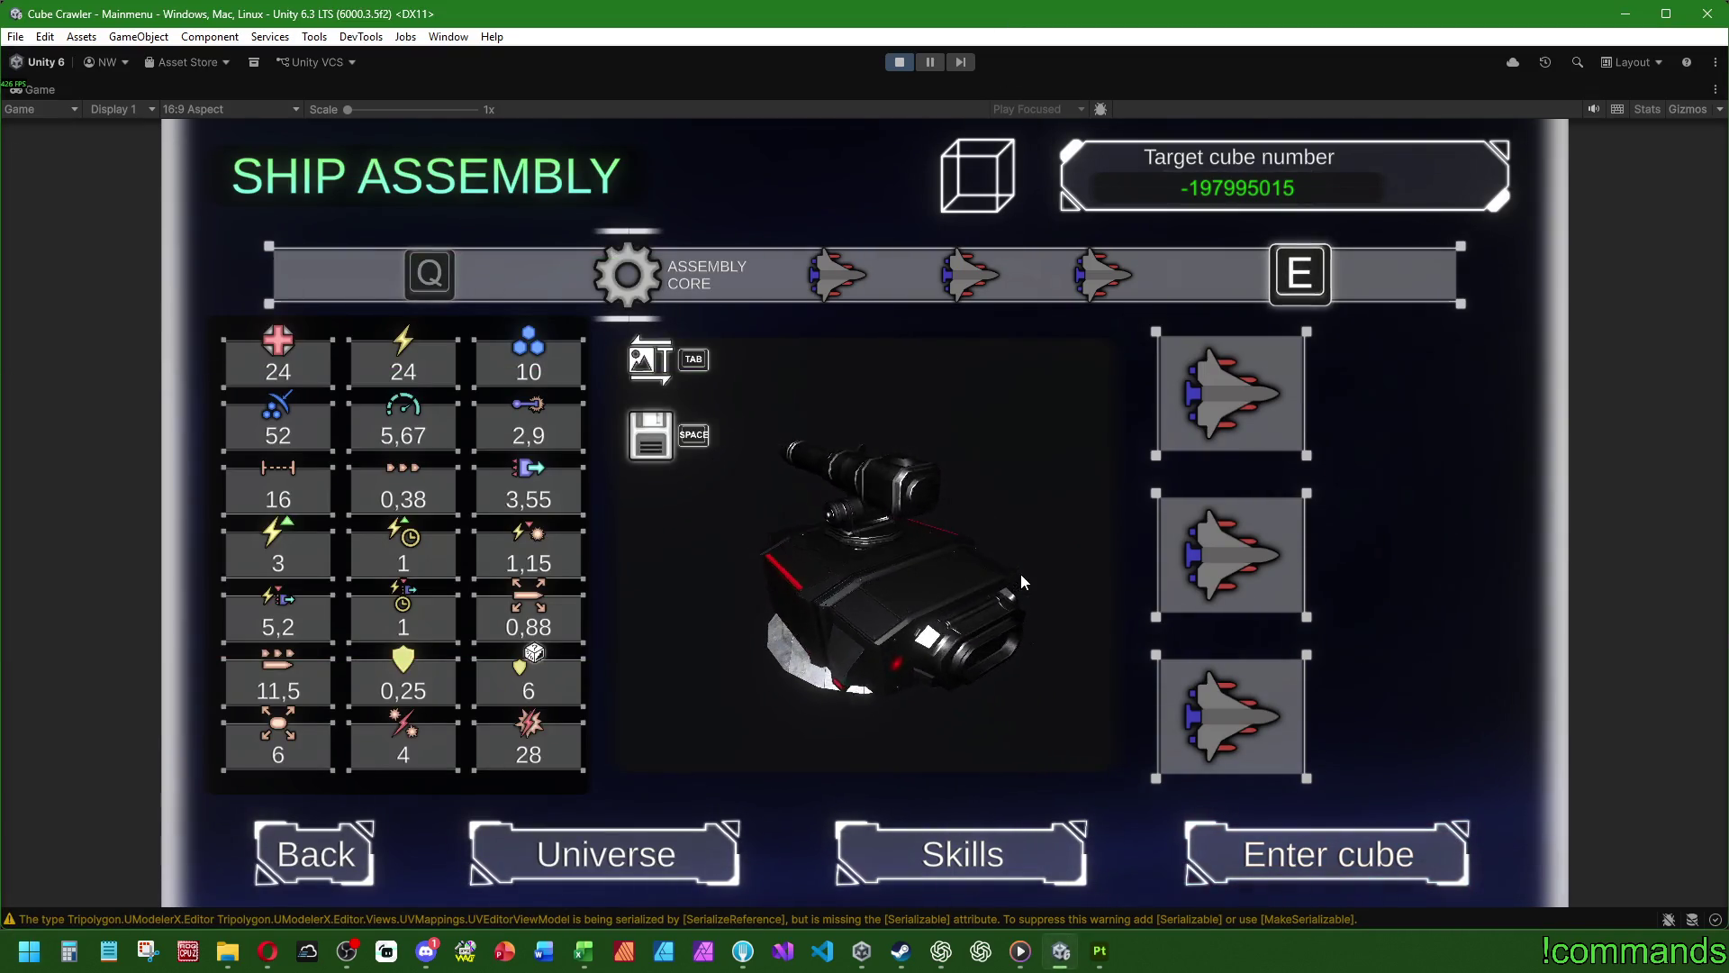
{"action": "double_click", "coordinate": [56, 90]}
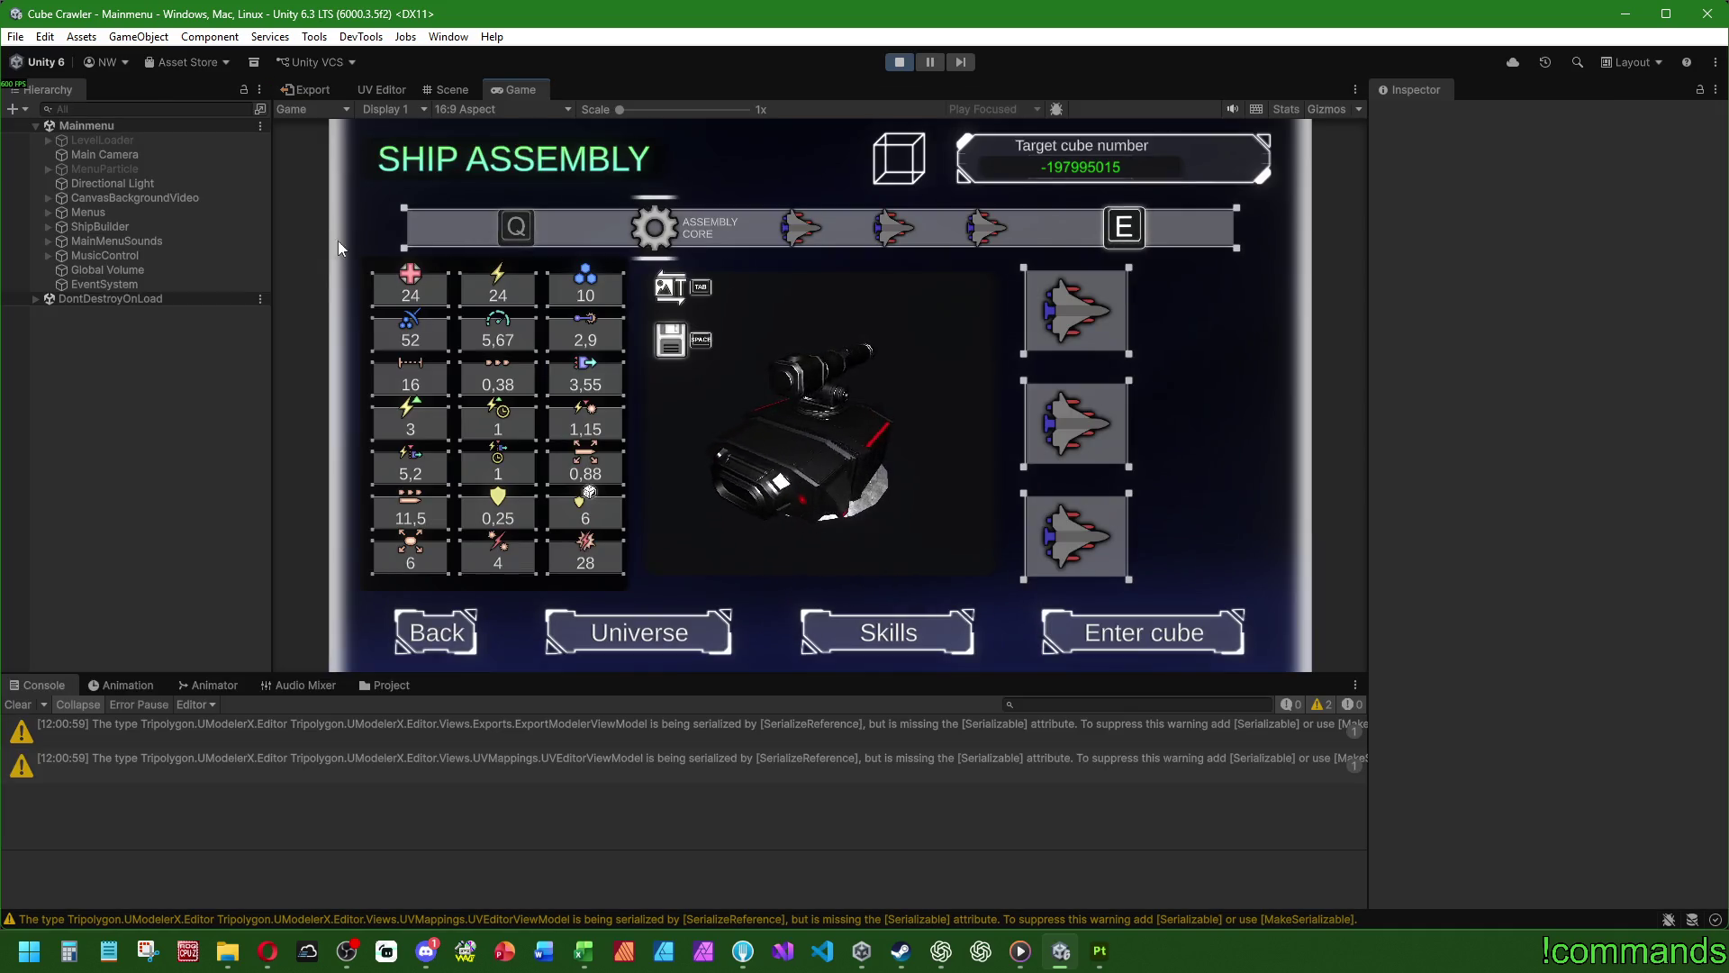
- Lower the Directional Light intensity from 1 to 0.75
{"action": "left_click", "coordinate": [104, 183]}
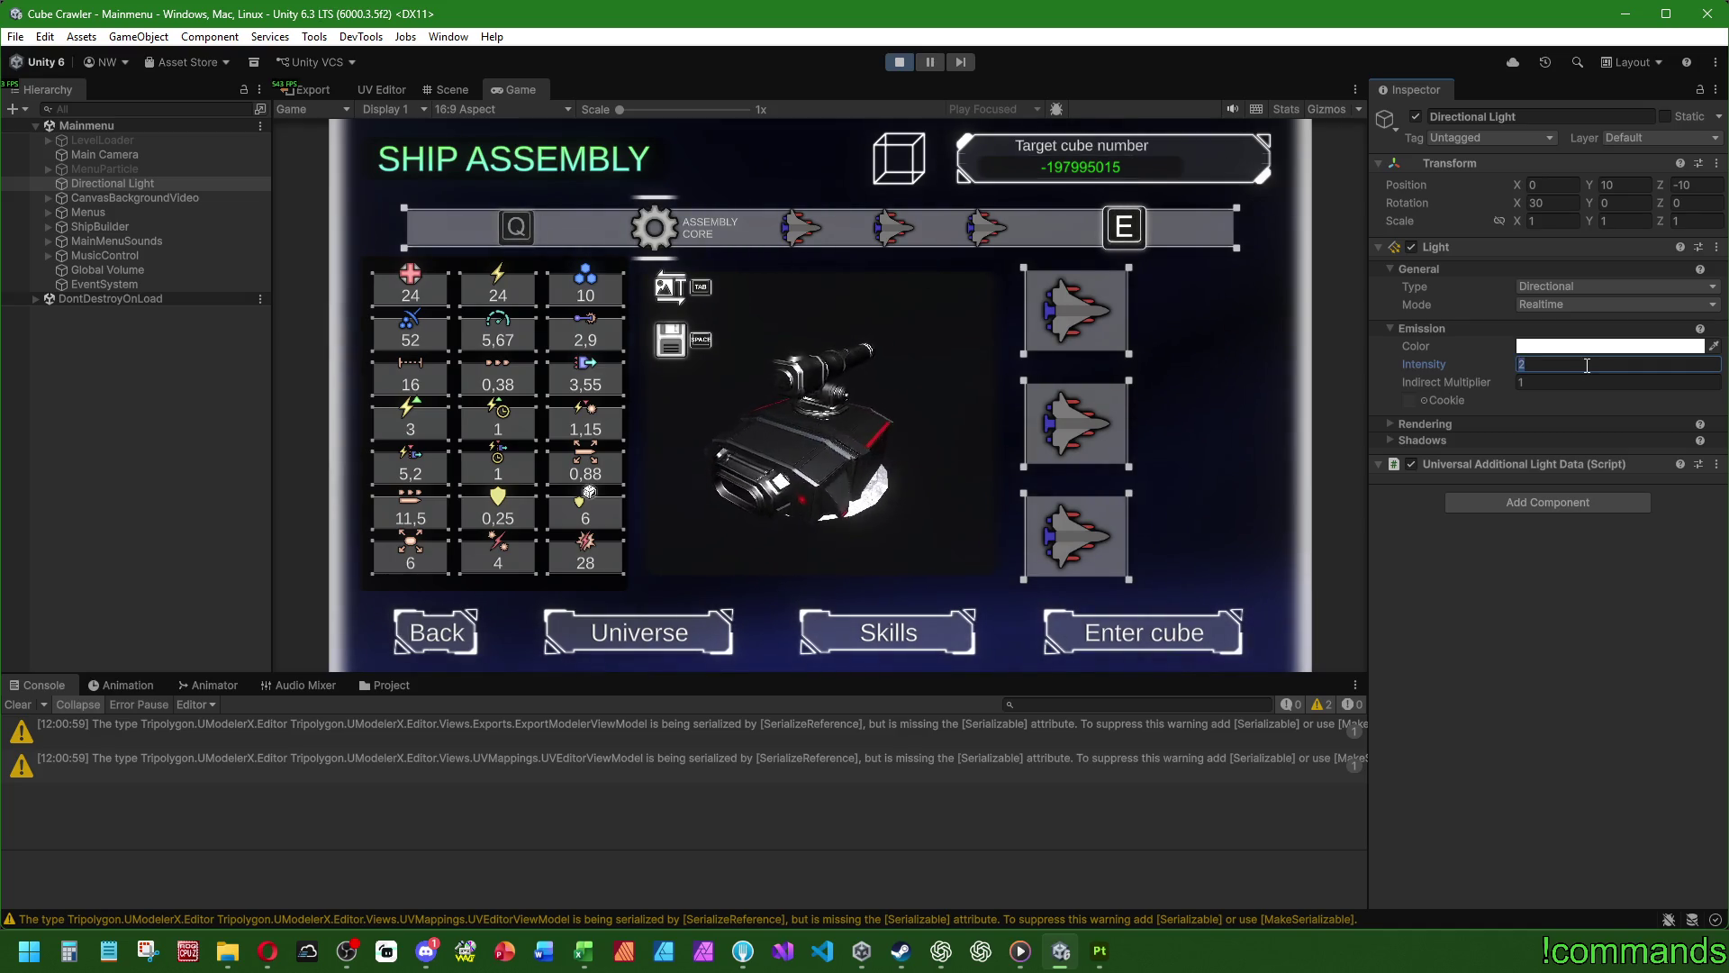
{"action": "type", "text": "1"}
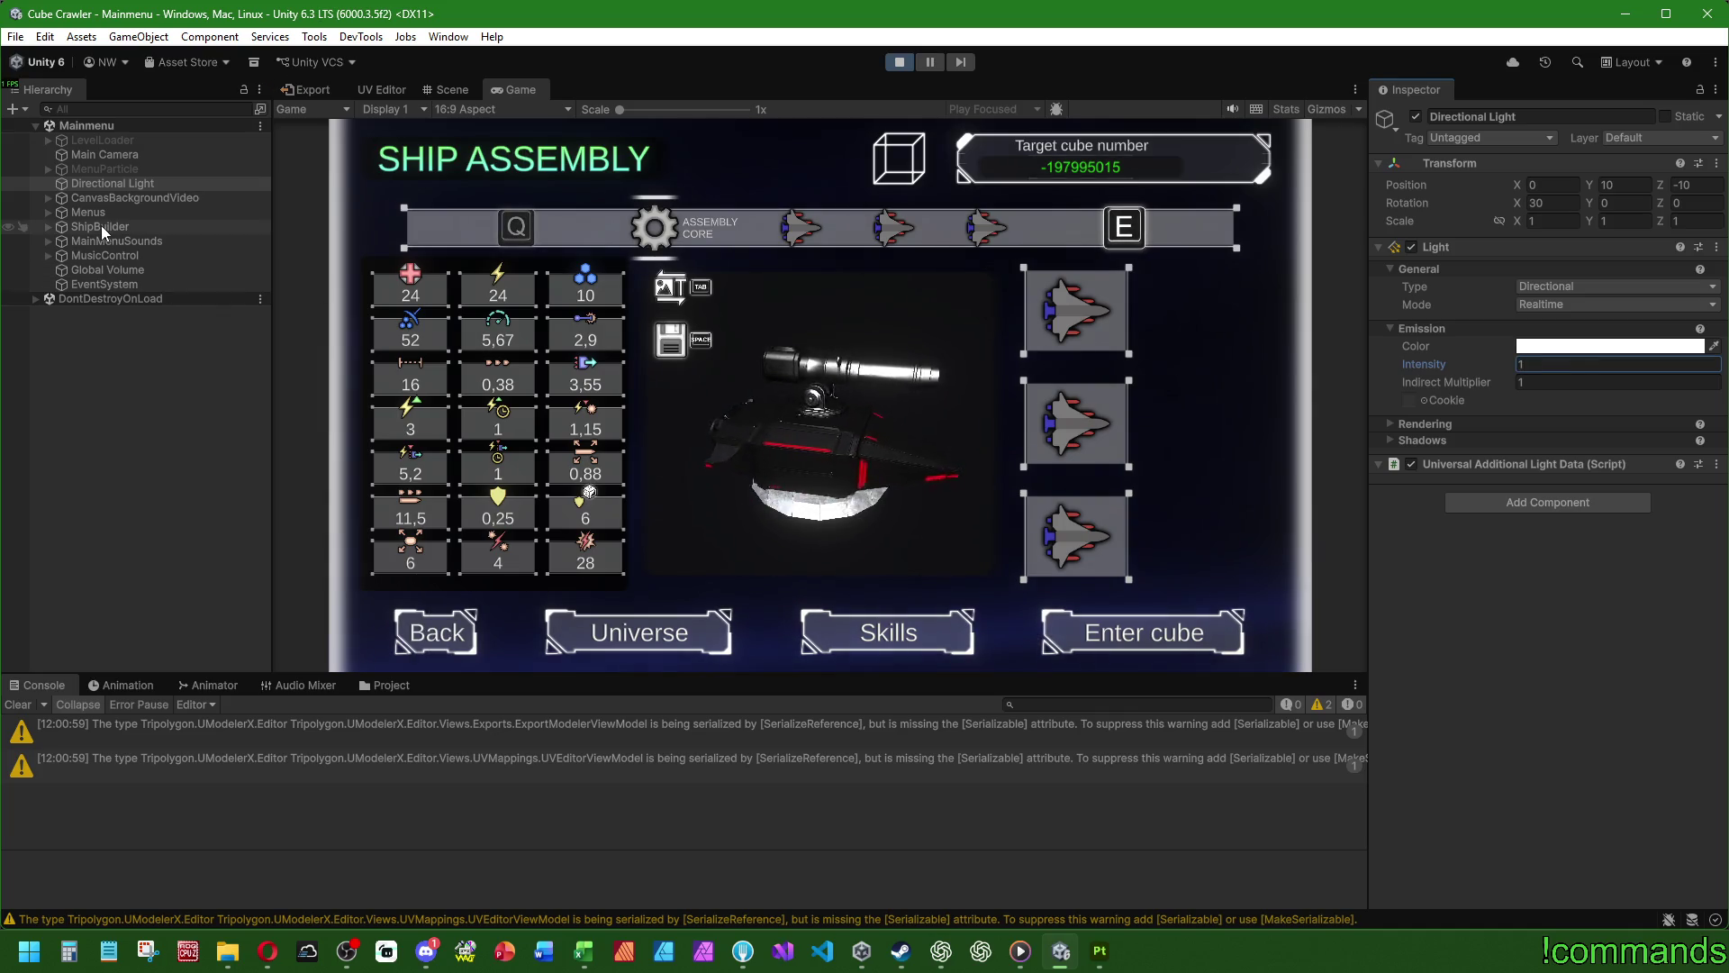
{"action": "key", "text": "BackSpace"}
{"action": "type", "text": "0,7"}
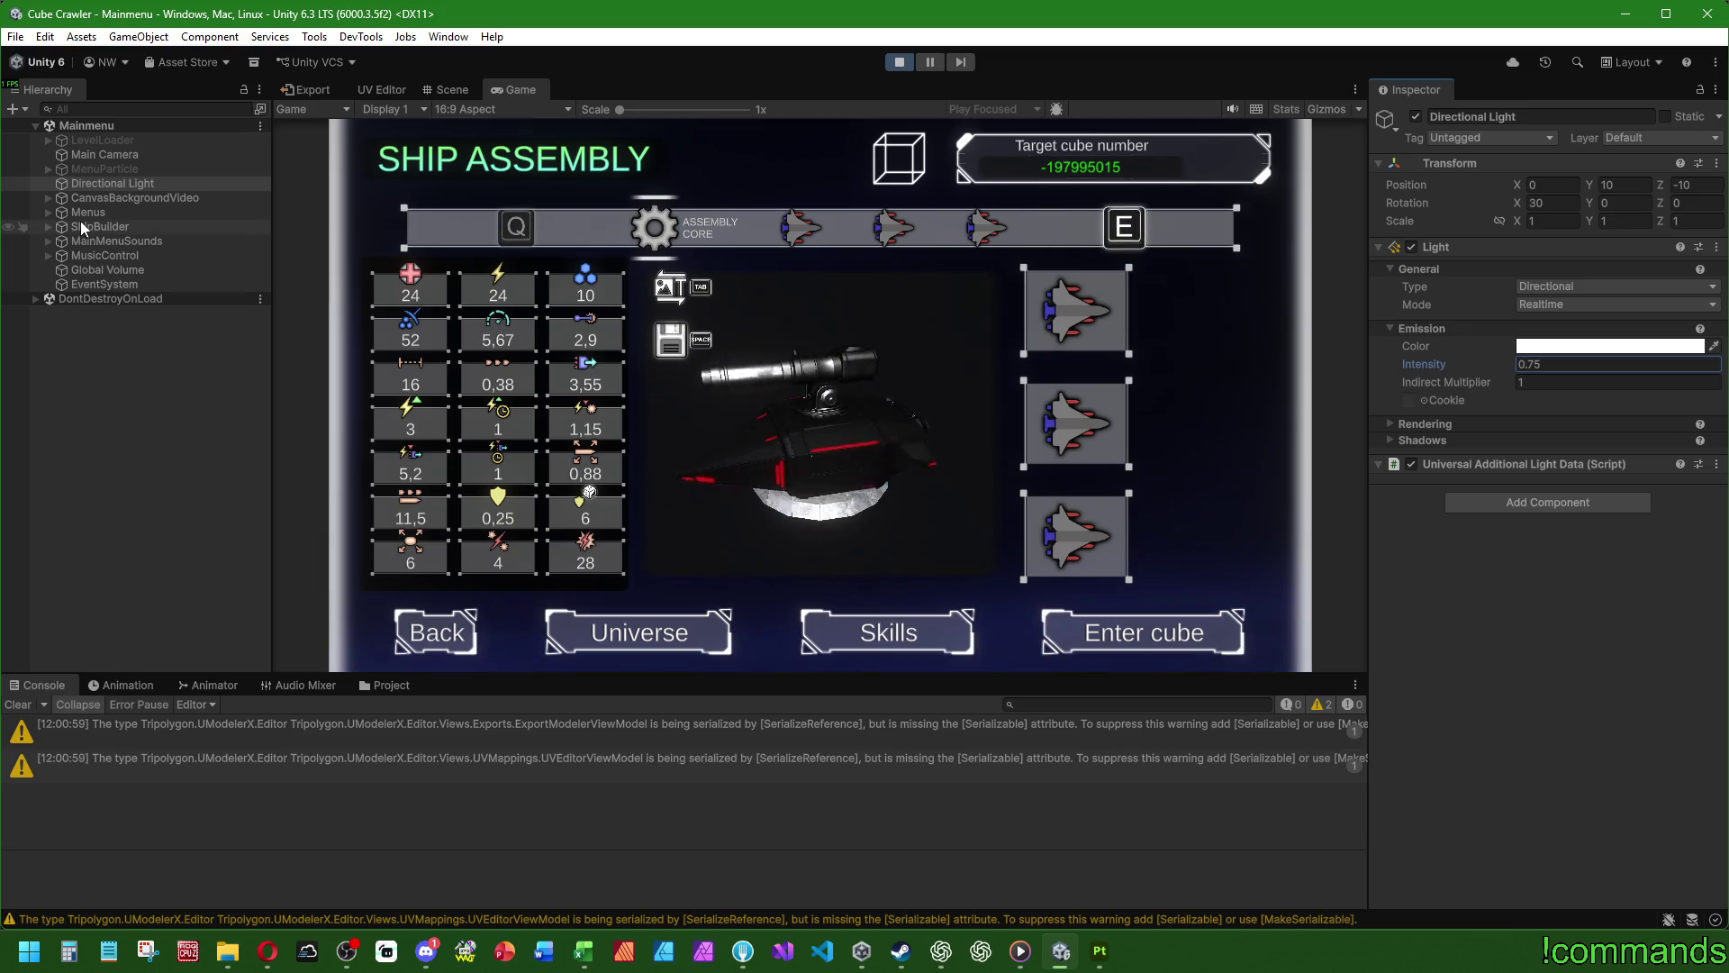
- Expand ShipBuilder > bgShip > Ship > Container, select its Point Light and switch to Scene view
{"action": "left_click", "coordinate": [49, 225]}
{"action": "left_click", "coordinate": [61, 241]}
{"action": "left_click", "coordinate": [74, 256]}
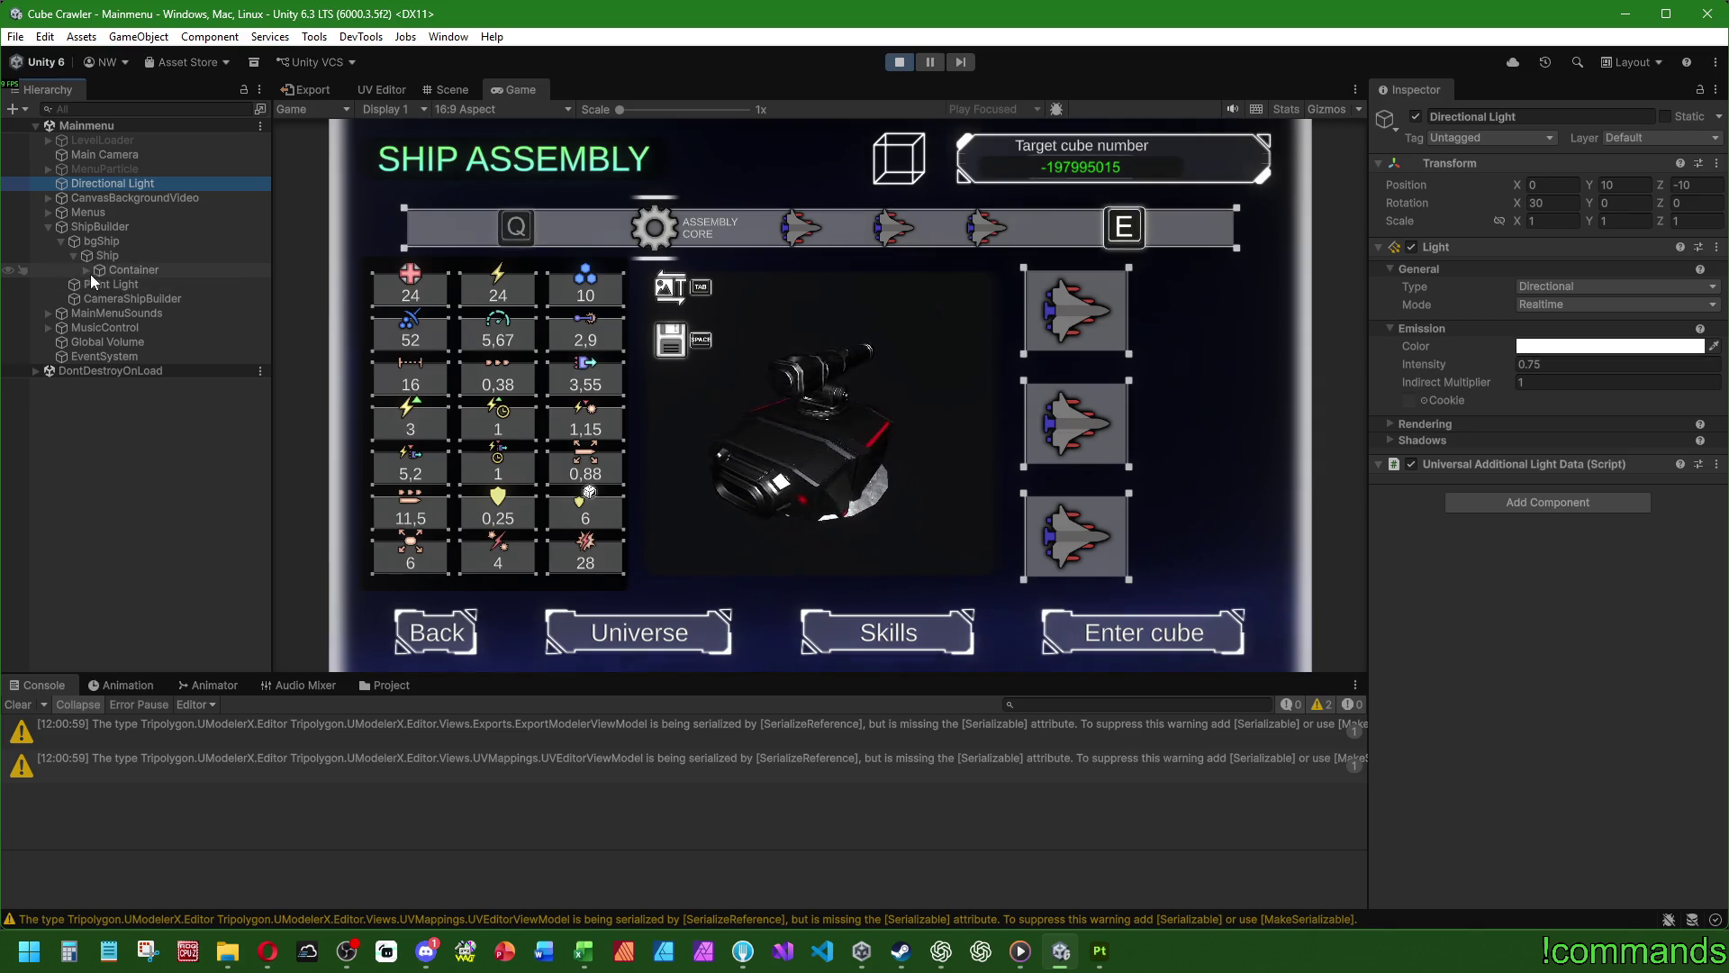
{"action": "left_click", "coordinate": [90, 273]}
{"action": "left_click", "coordinate": [104, 301]}
{"action": "left_click", "coordinate": [110, 314]}
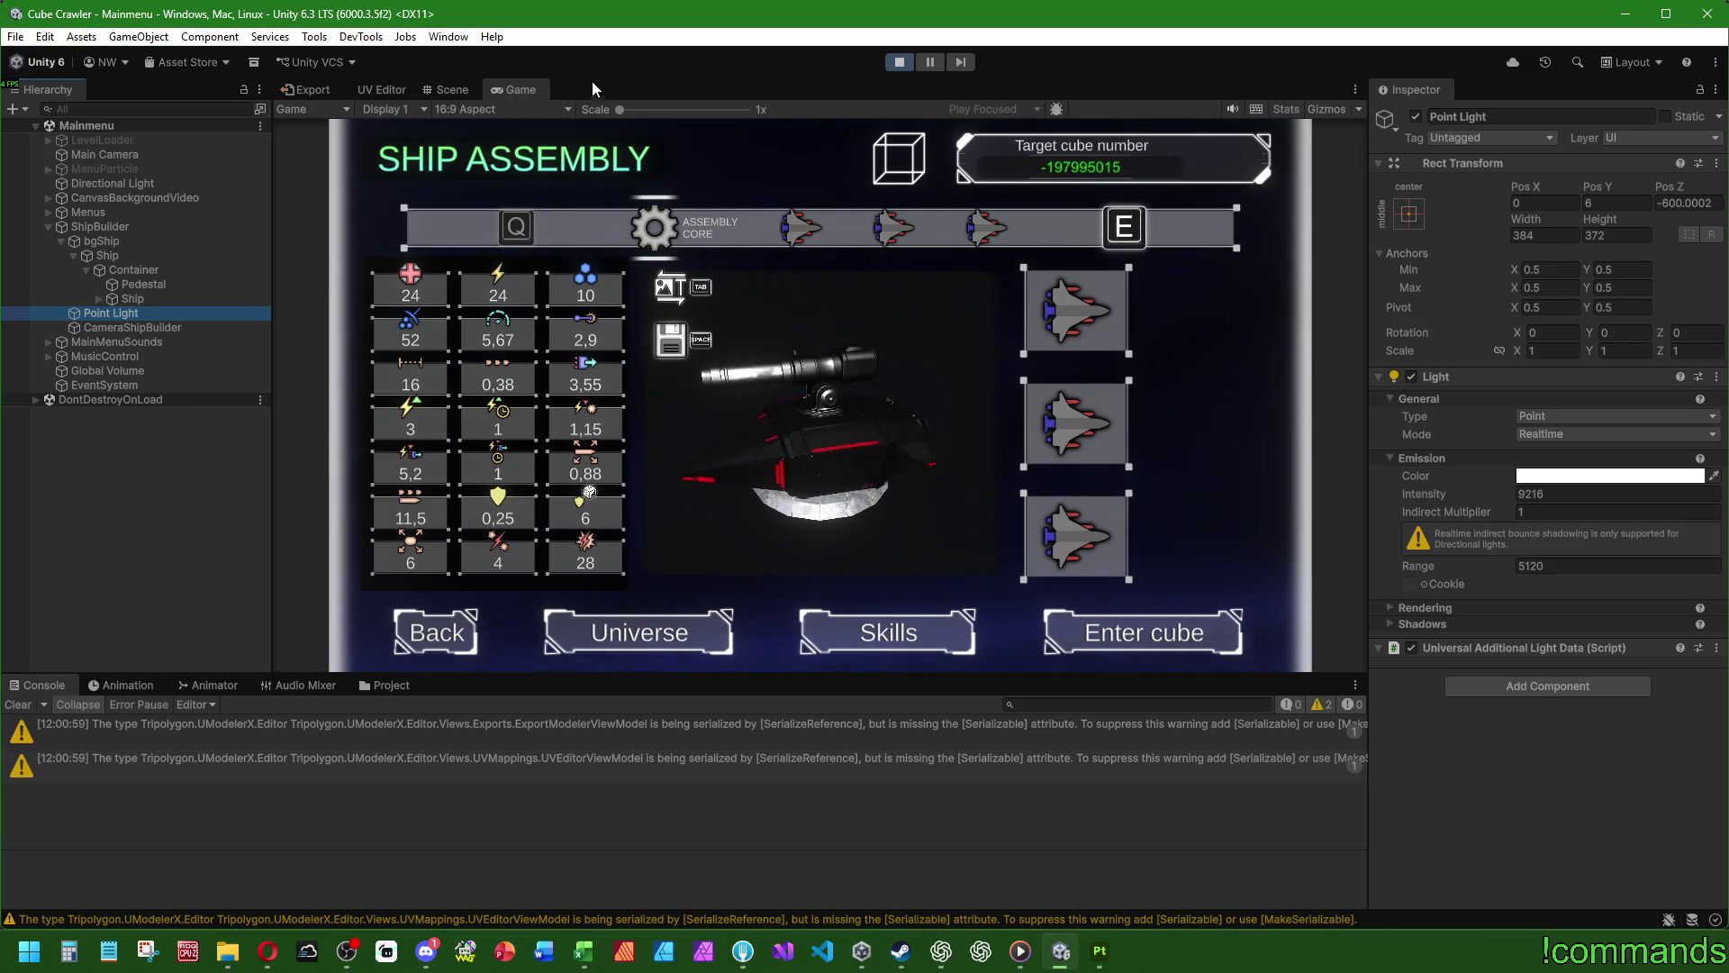
{"action": "left_click", "coordinate": [450, 89]}
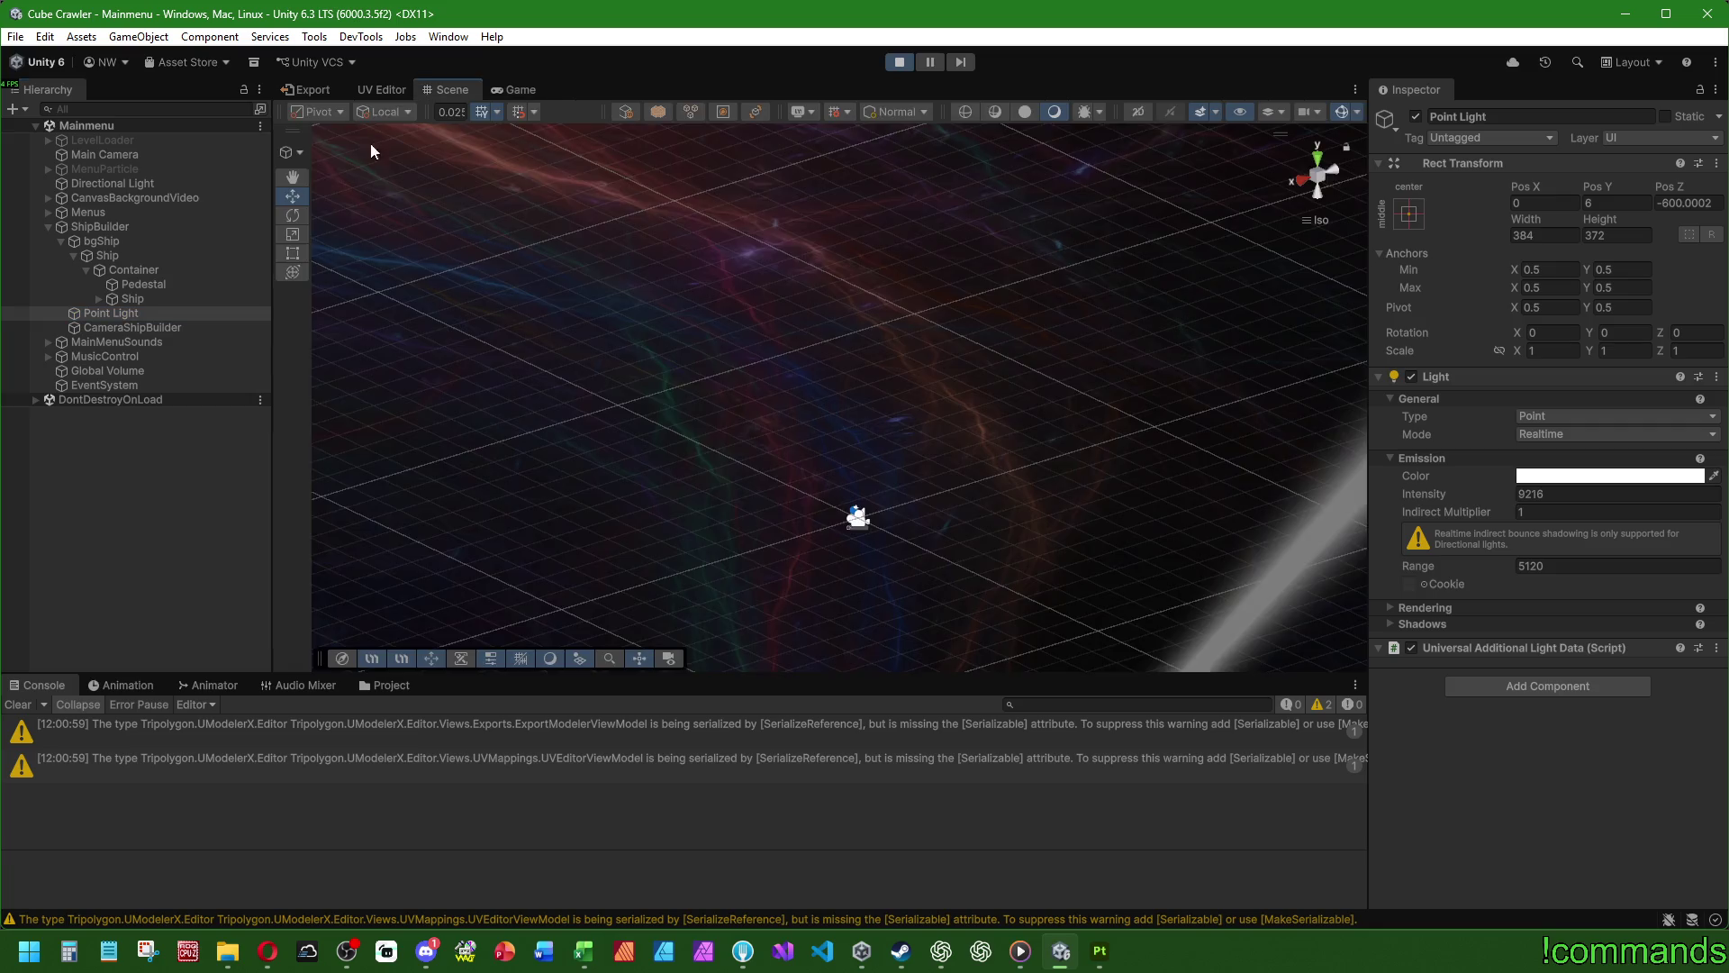
- Reveal the Ship's anchor objects and zoom in on BodyAnchor in the Scene view
{"action": "double_click", "coordinate": [153, 314]}
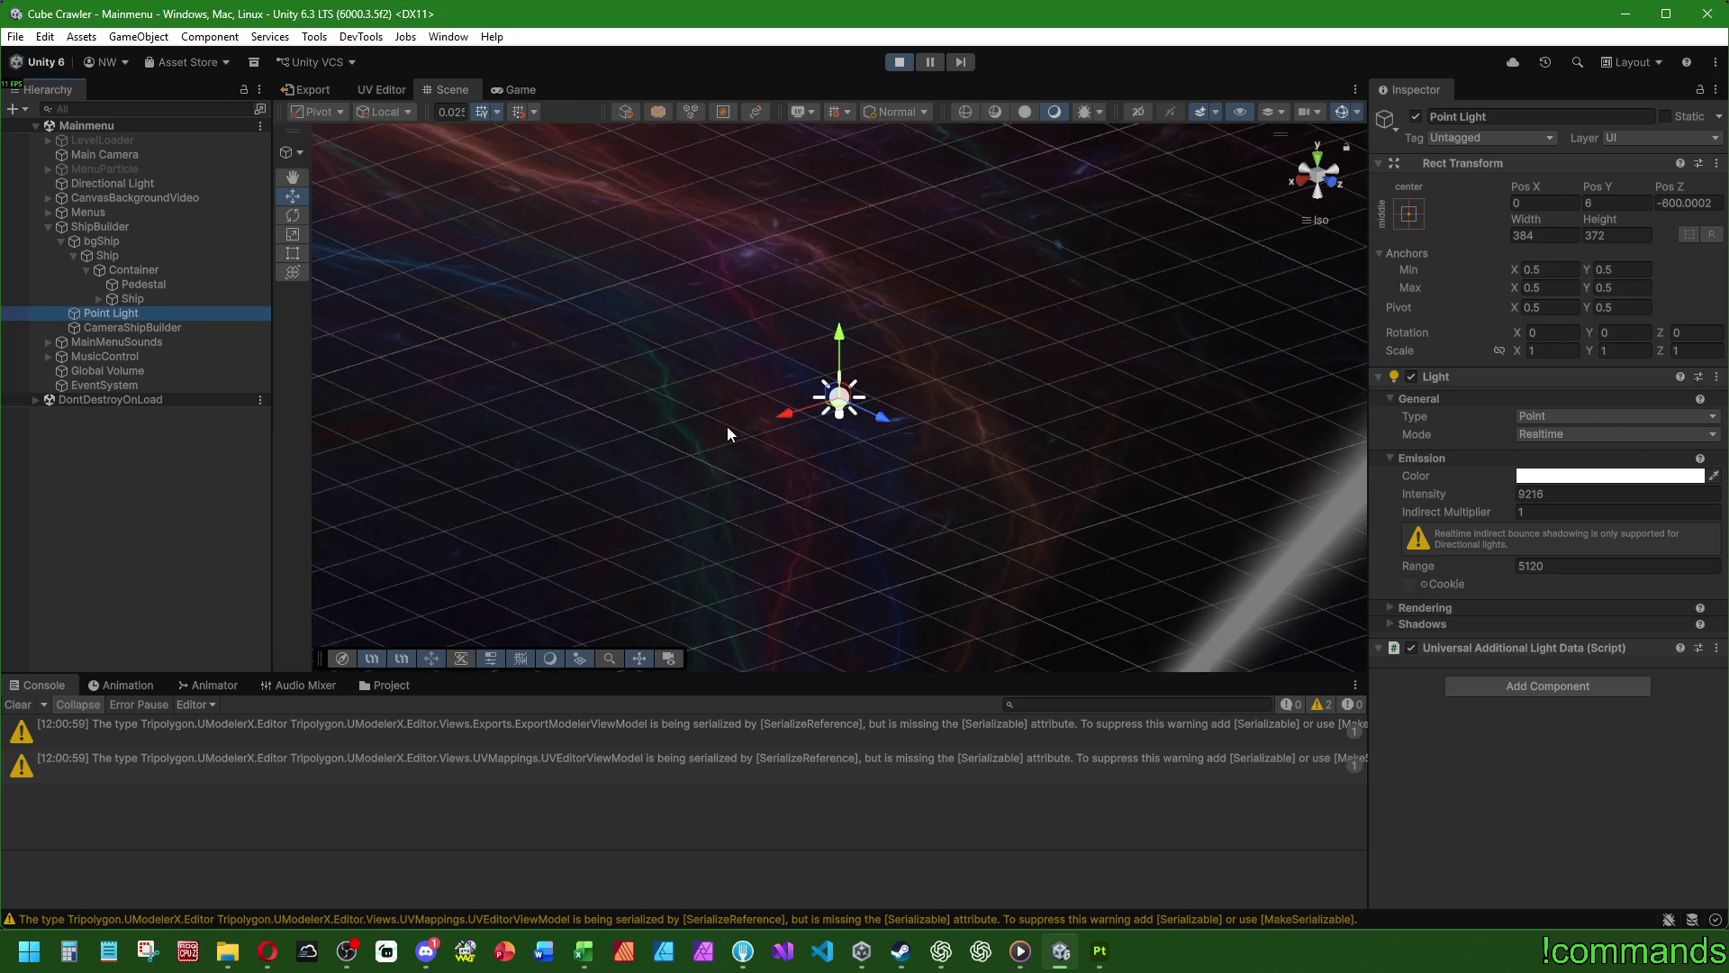
{"action": "left_click", "coordinate": [126, 285]}
{"action": "left_click", "coordinate": [99, 299]}
{"action": "double_click", "coordinate": [160, 313]}
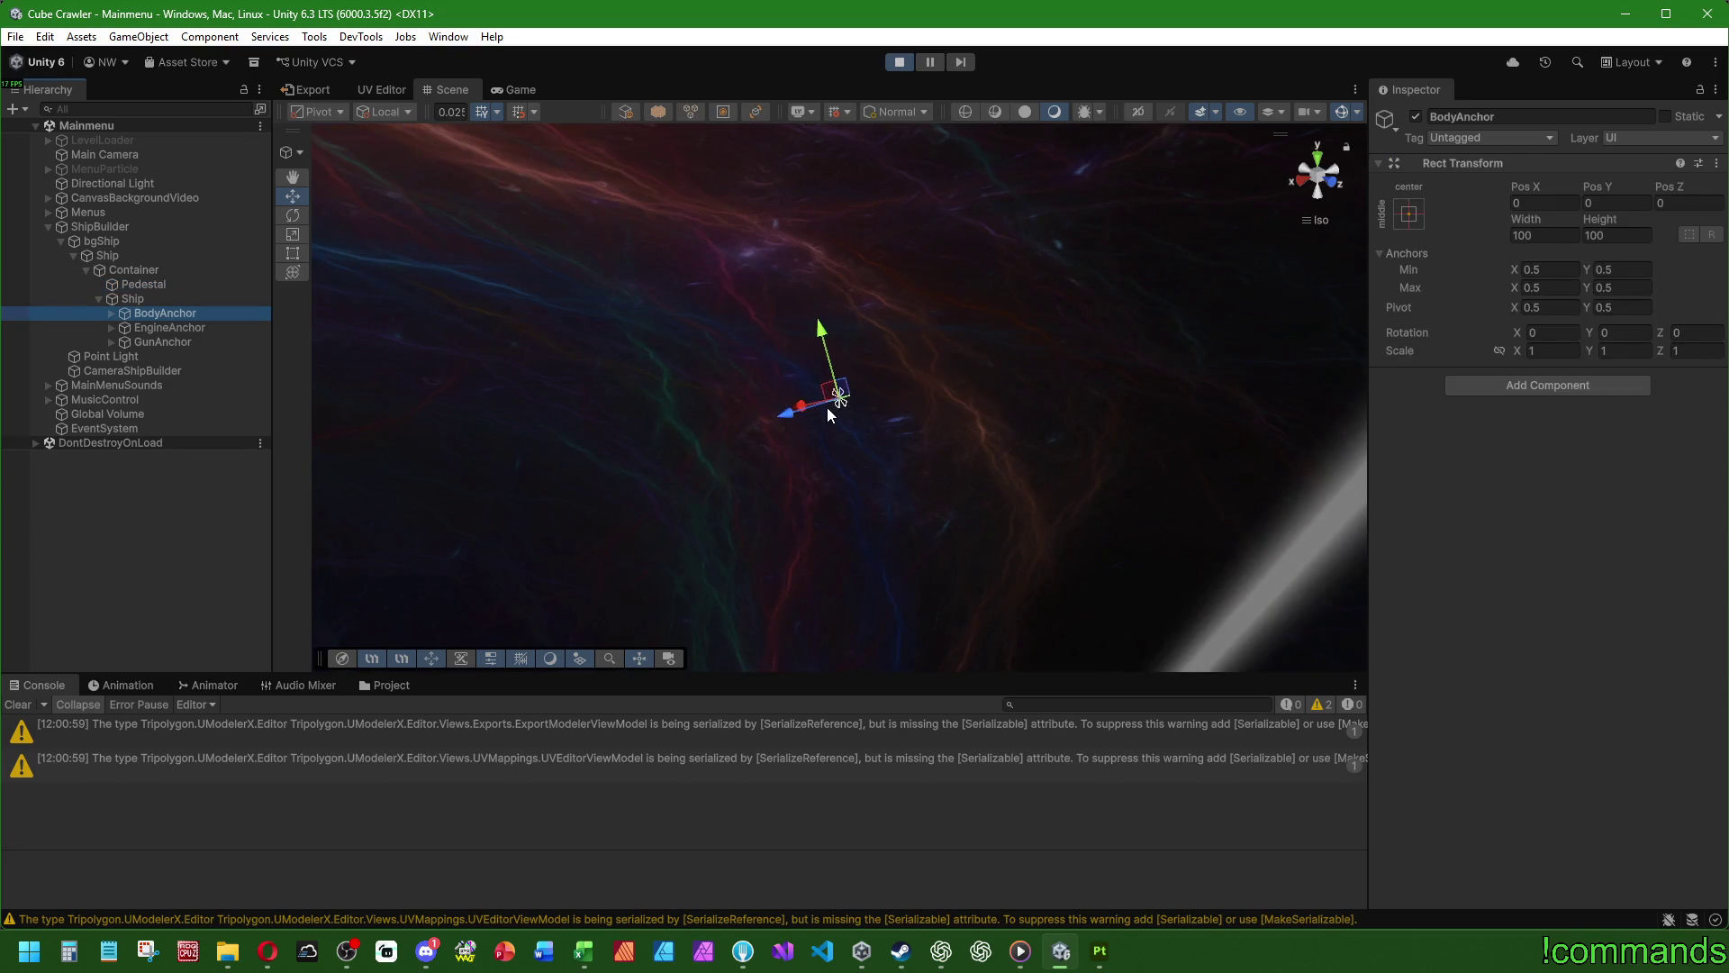
{"action": "scroll", "coordinate": [827, 407], "scroll_direction": "up", "scroll_amount": 10}
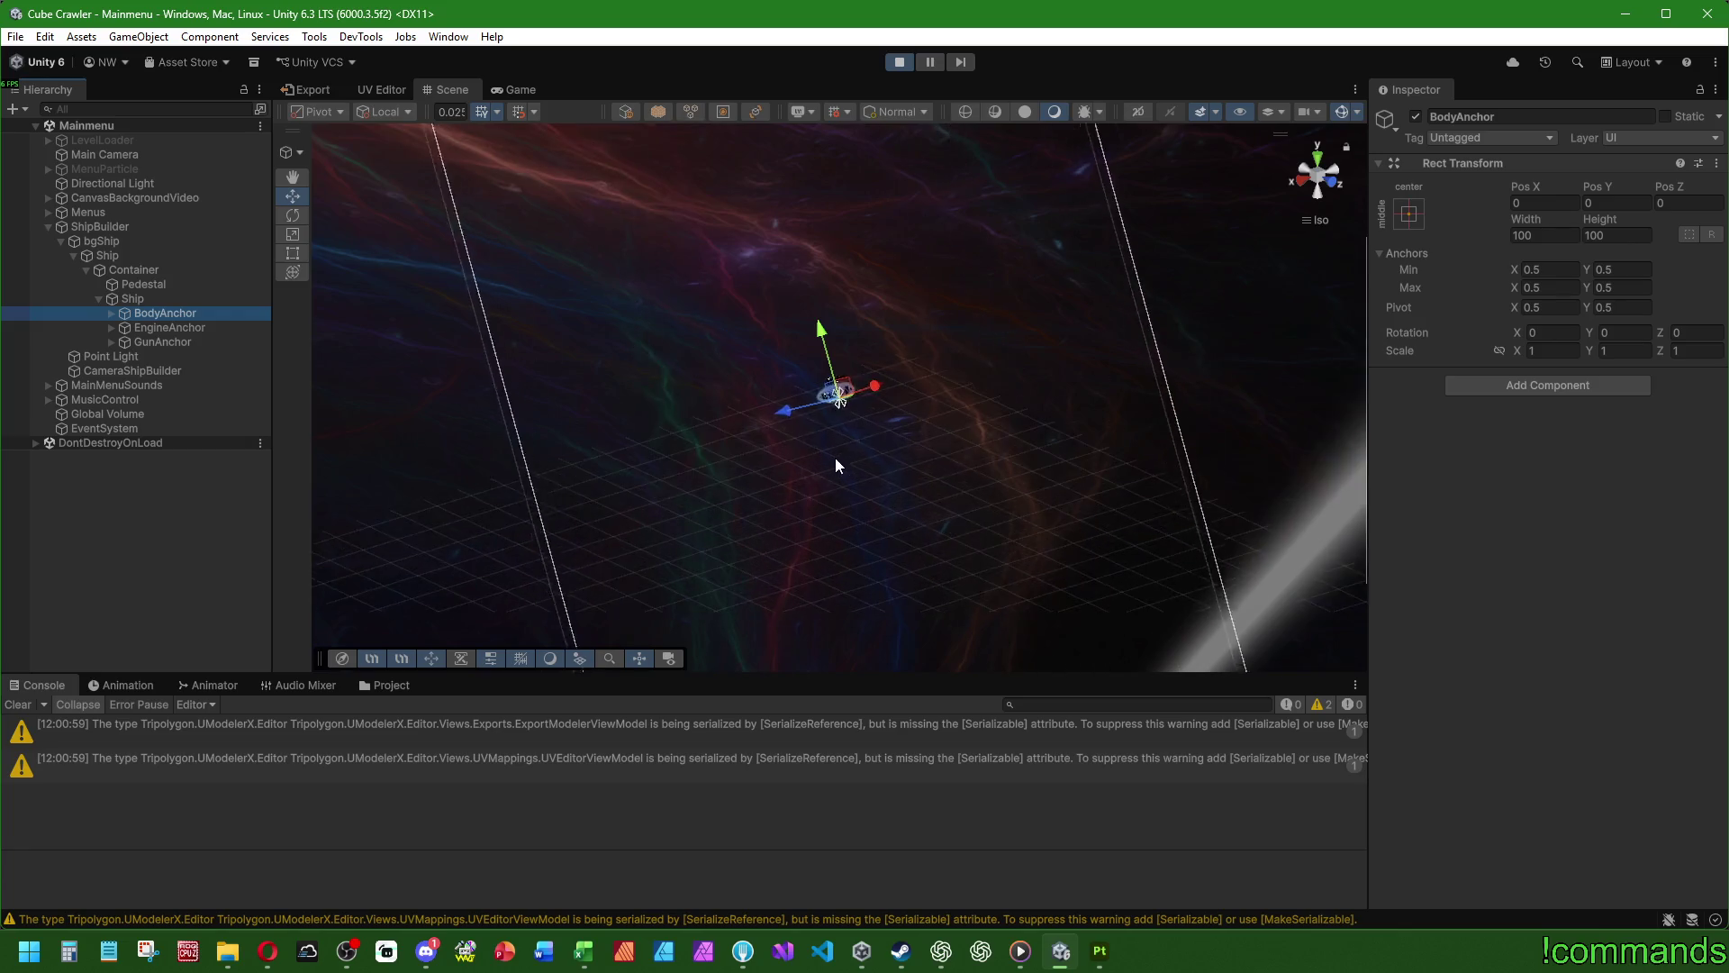
{"action": "scroll", "coordinate": [838, 441], "scroll_direction": "up", "scroll_amount": 5}
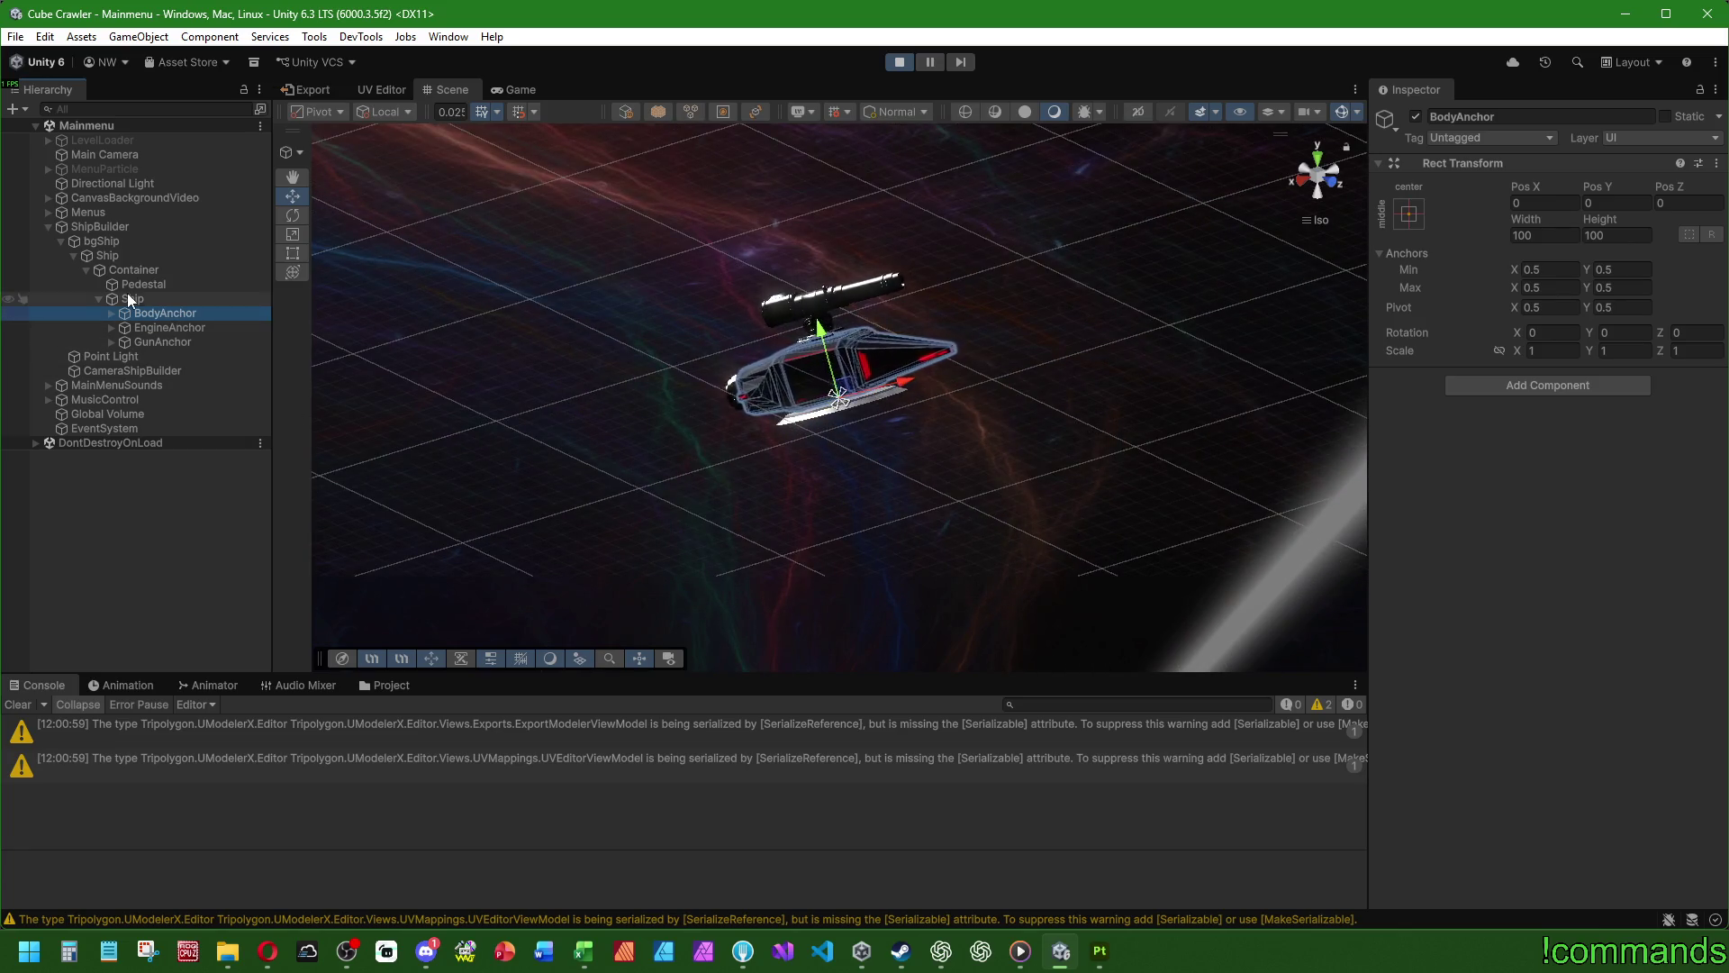
- Orbit closer around the ship, frame the Point Light and start lowering its 5120 Range
{"action": "left_click", "coordinate": [127, 356]}
{"action": "mouse_move", "coordinate": [403, 330]}
{"action": "left_mouse_down", "text": "alt"}
{"action": "mouse_move", "coordinate": [1065, 275]}
{"action": "mouse_move", "coordinate": [721, 297]}
{"action": "left_mouse_up", "text": "alt"}
{"action": "left_click", "coordinate": [132, 370]}
{"action": "mouse_move", "coordinate": [504, 397]}
{"action": "left_mouse_down", "text": "alt"}
{"action": "mouse_move", "coordinate": [749, 418]}
{"action": "mouse_move", "coordinate": [1207, 397]}
{"action": "mouse_move", "coordinate": [901, 379]}
{"action": "left_mouse_up", "text": "alt"}
{"action": "mouse_move", "coordinate": [357, 342]}
{"action": "left_mouse_down", "text": "alt"}
{"action": "mouse_move", "coordinate": [739, 358]}
{"action": "mouse_move", "coordinate": [540, 458]}
{"action": "left_mouse_up", "text": "alt"}
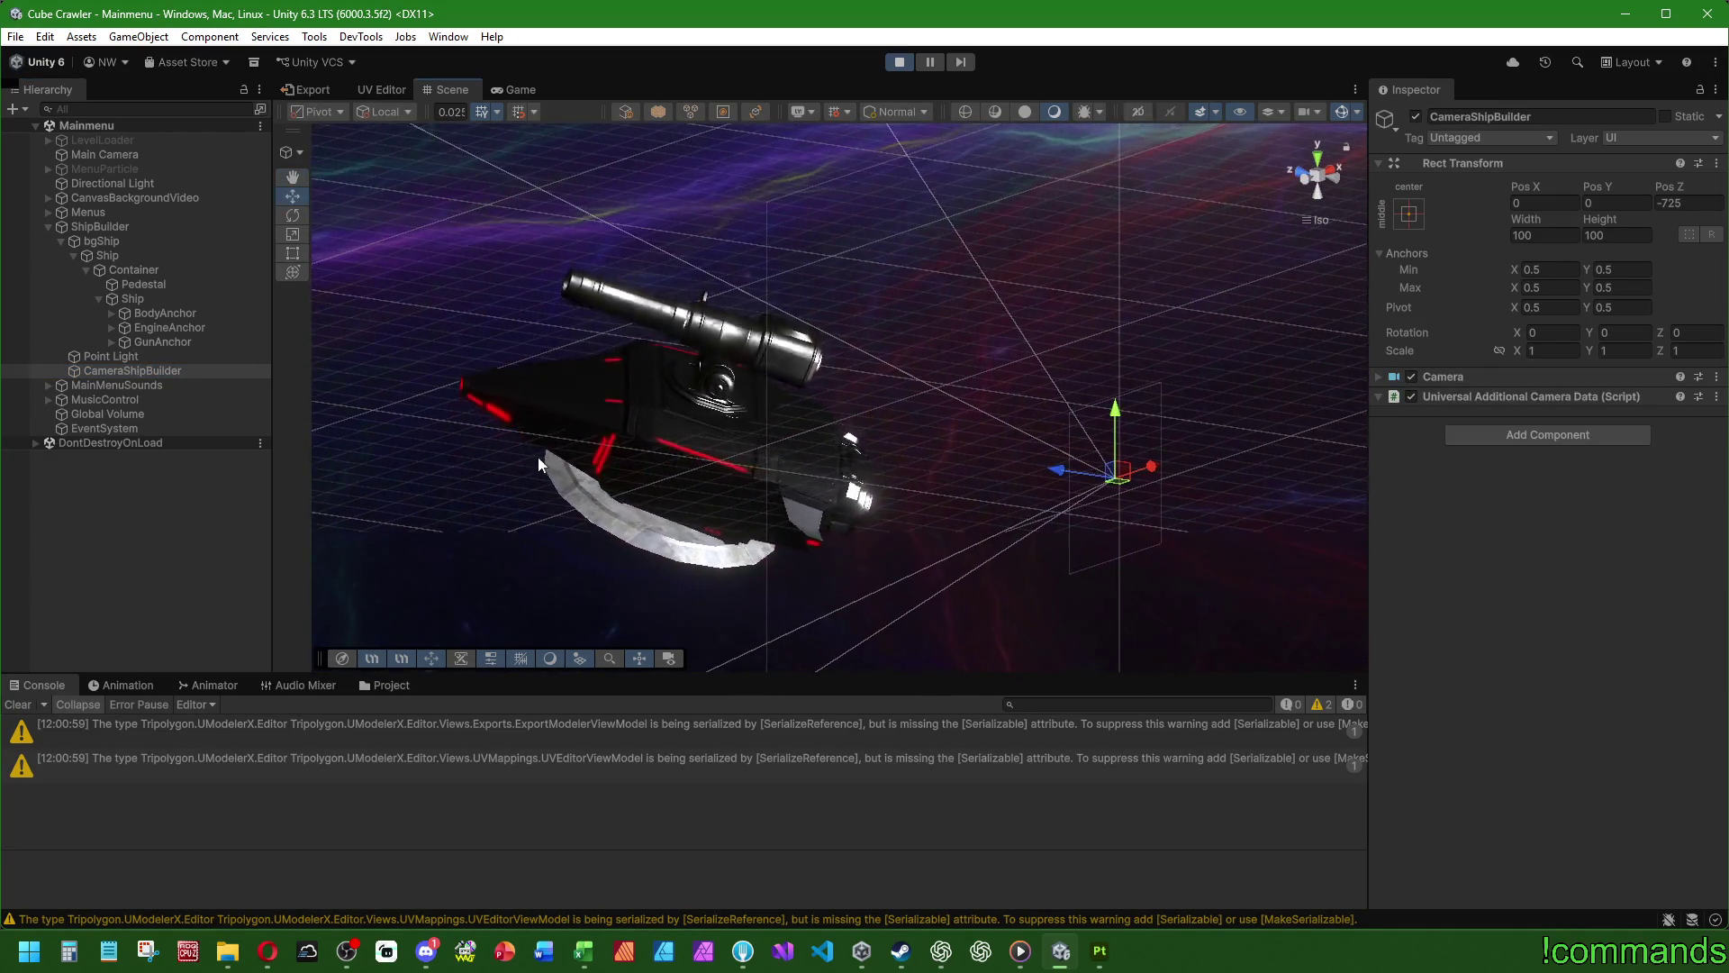
{"action": "double_click", "coordinate": [127, 355]}
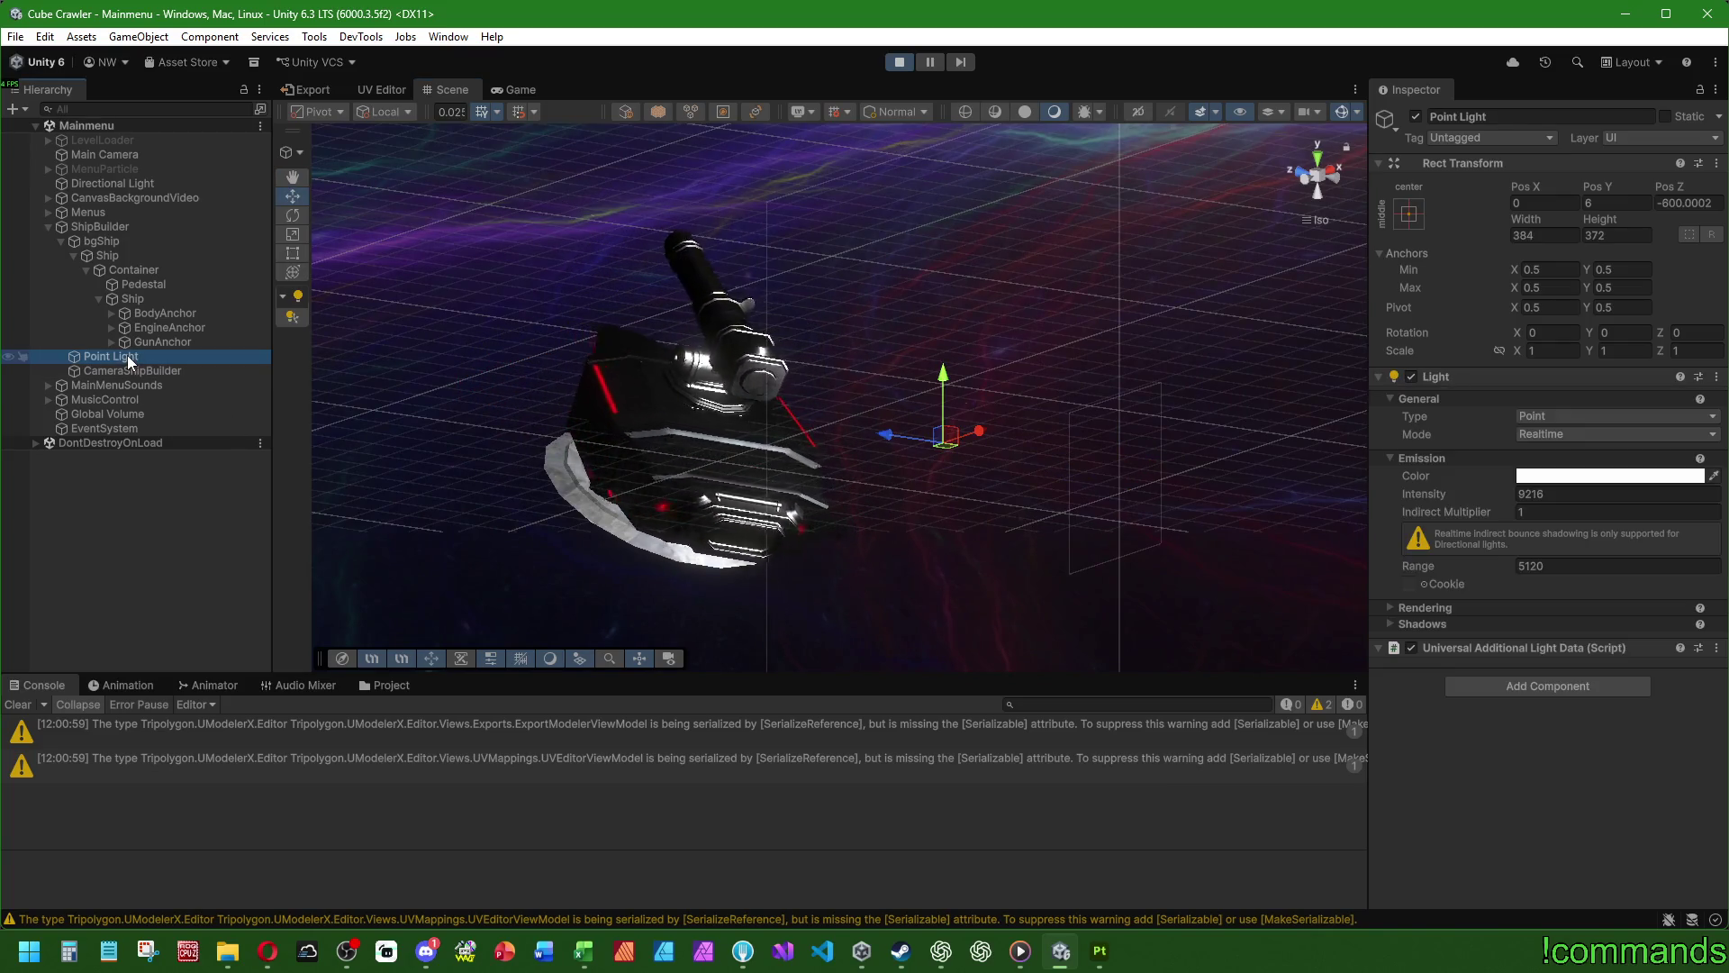
{"action": "mouse_move", "coordinate": [807, 492]}
{"action": "left_mouse_down", "text": "alt"}
{"action": "mouse_move", "coordinate": [884, 471]}
{"action": "mouse_move", "coordinate": [857, 554]}
{"action": "mouse_move", "coordinate": [837, 505]}
{"action": "mouse_move", "coordinate": [1304, 540]}
{"action": "mouse_move", "coordinate": [1228, 570]}
{"action": "mouse_move", "coordinate": [1455, 571]}
{"action": "mouse_move", "coordinate": [863, 451]}
{"action": "mouse_move", "coordinate": [824, 499]}
{"action": "left_mouse_up", "text": "alt"}
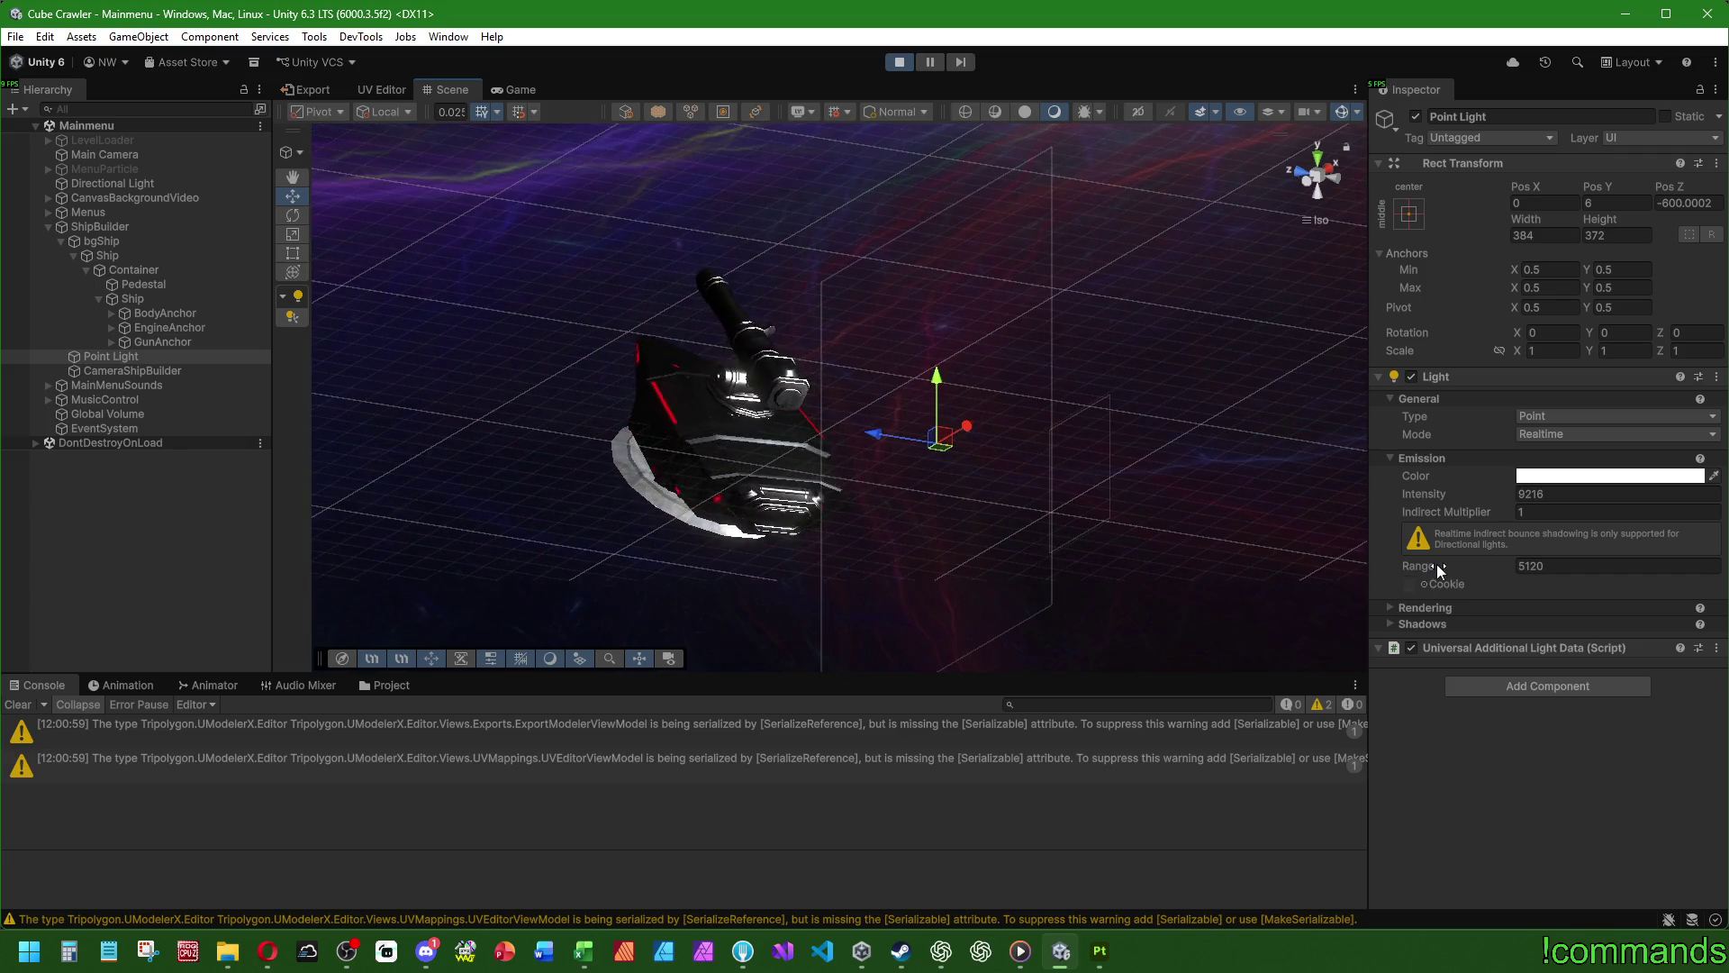
{"action": "left_click_drag", "start_coordinate": [1432, 564], "coordinate": [1427, 565]}
- Set the Point Light Range to 512 and its Intensity to 9216
{"action": "left_click", "coordinate": [1550, 565]}
{"action": "type", "text": "10"}
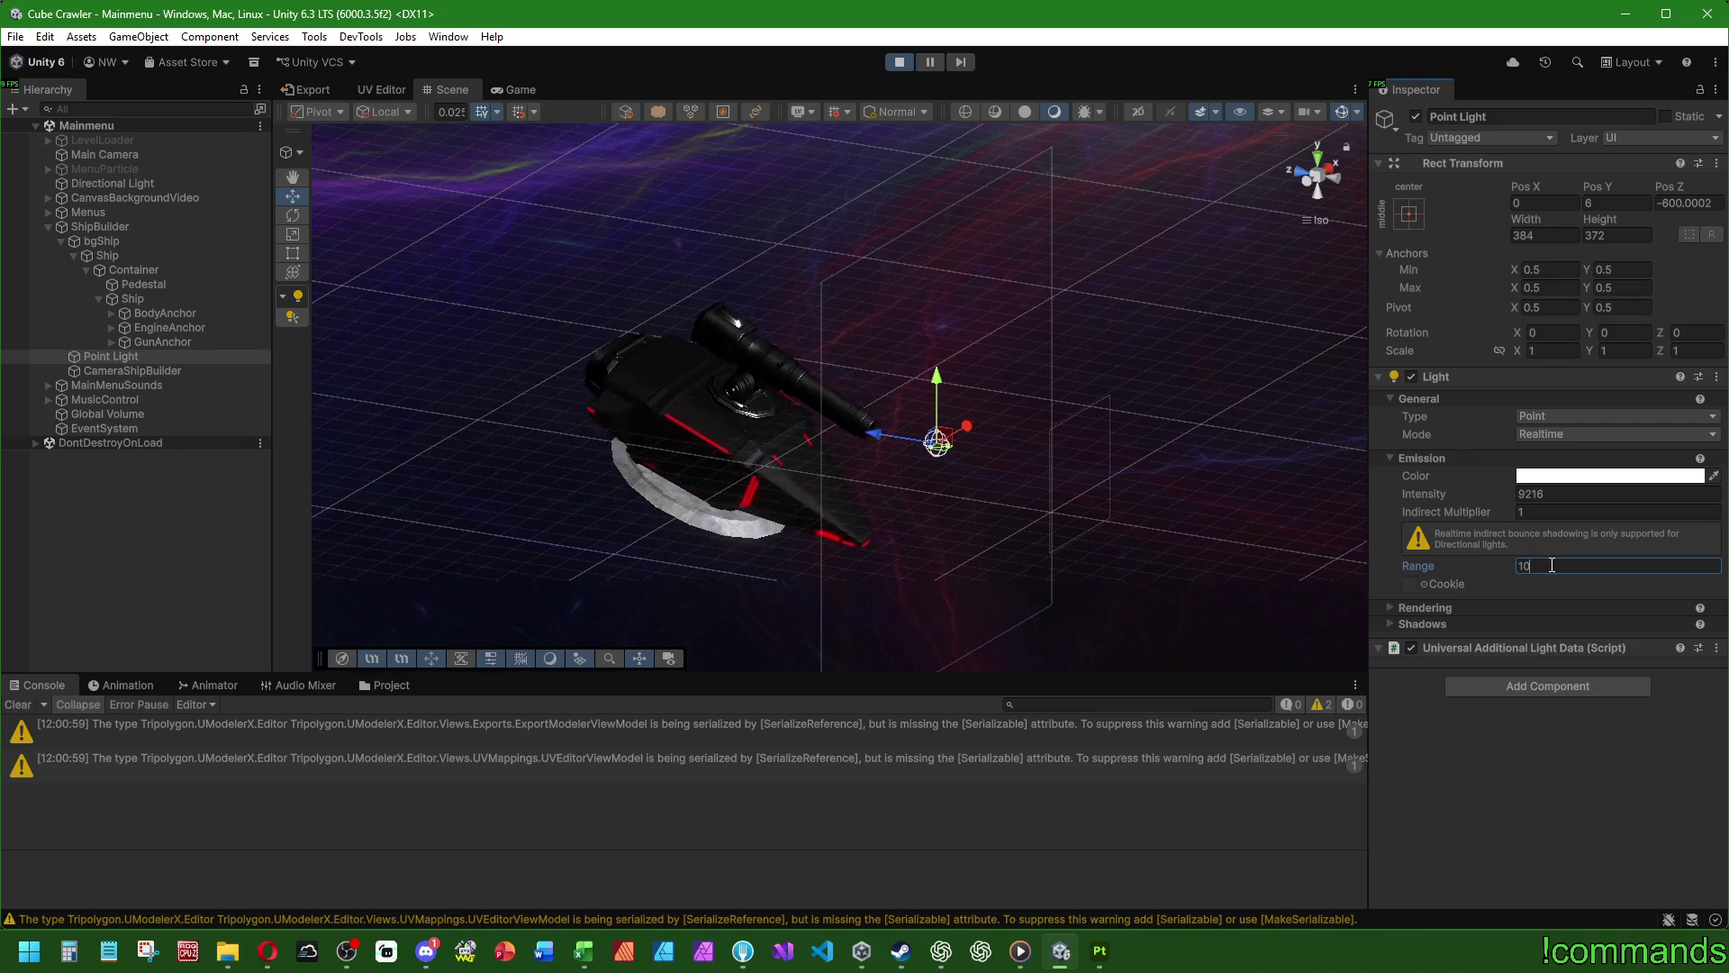
{"action": "key", "text": "BackSpace"}
{"action": "key", "text": "BackSpace"}
{"action": "type", "text": "512"}
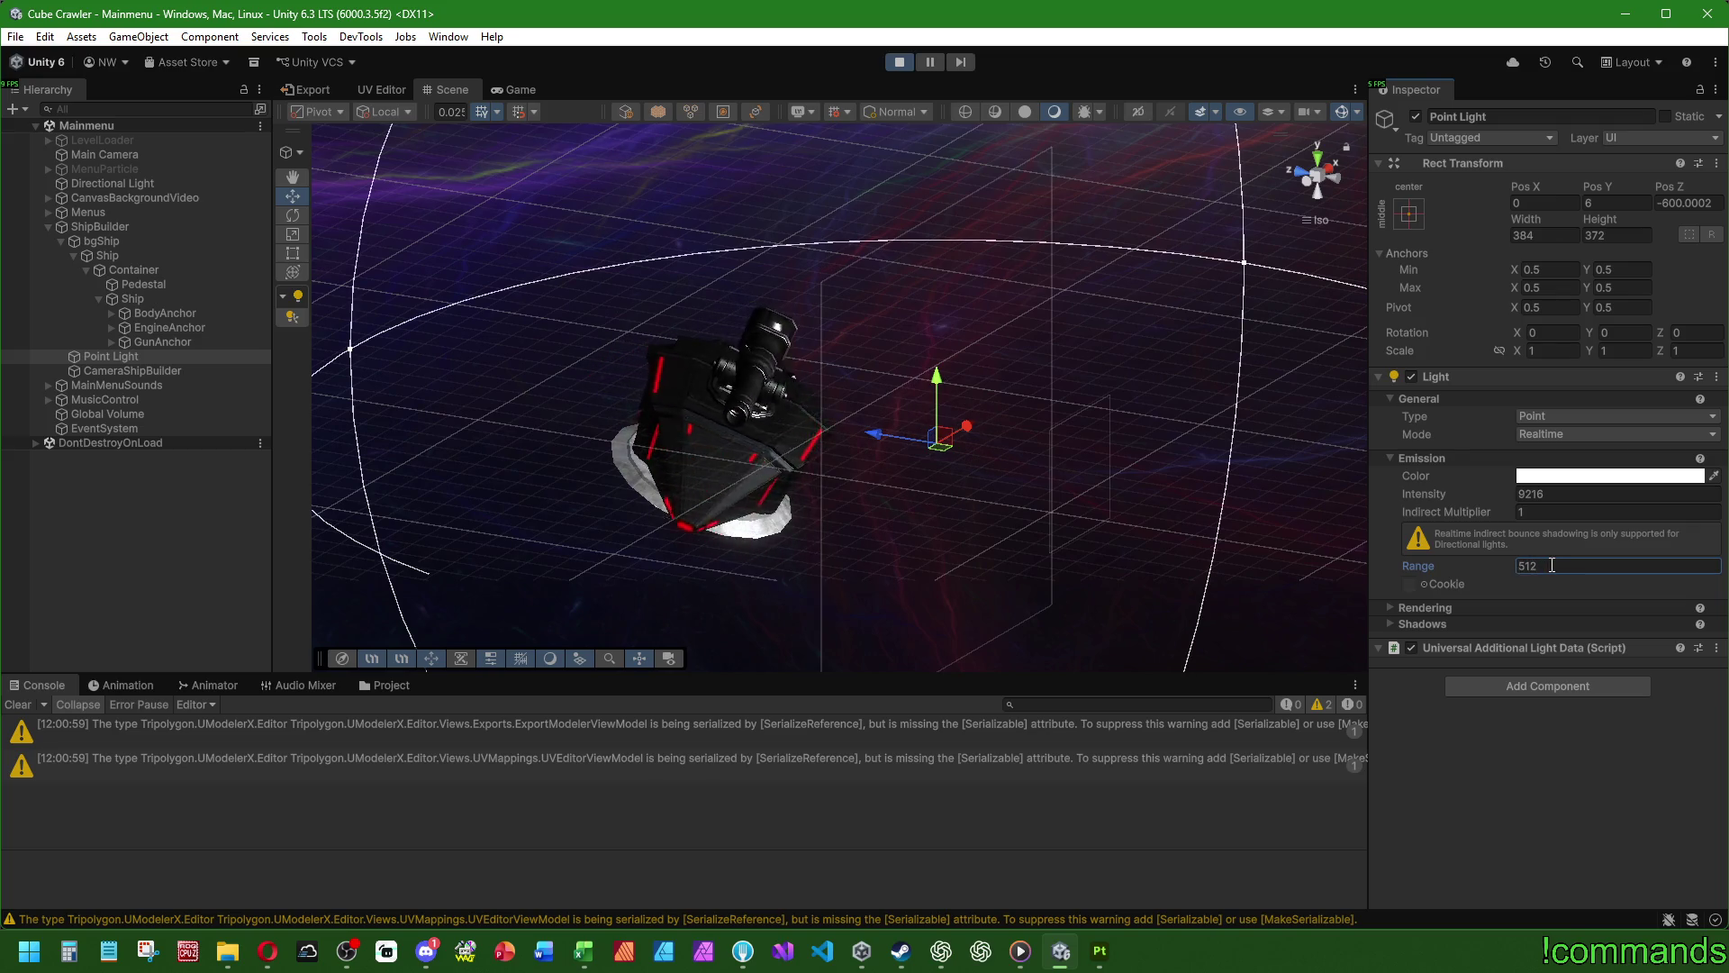
{"action": "left_click", "coordinate": [1545, 494]}
{"action": "type", "text": "512"}
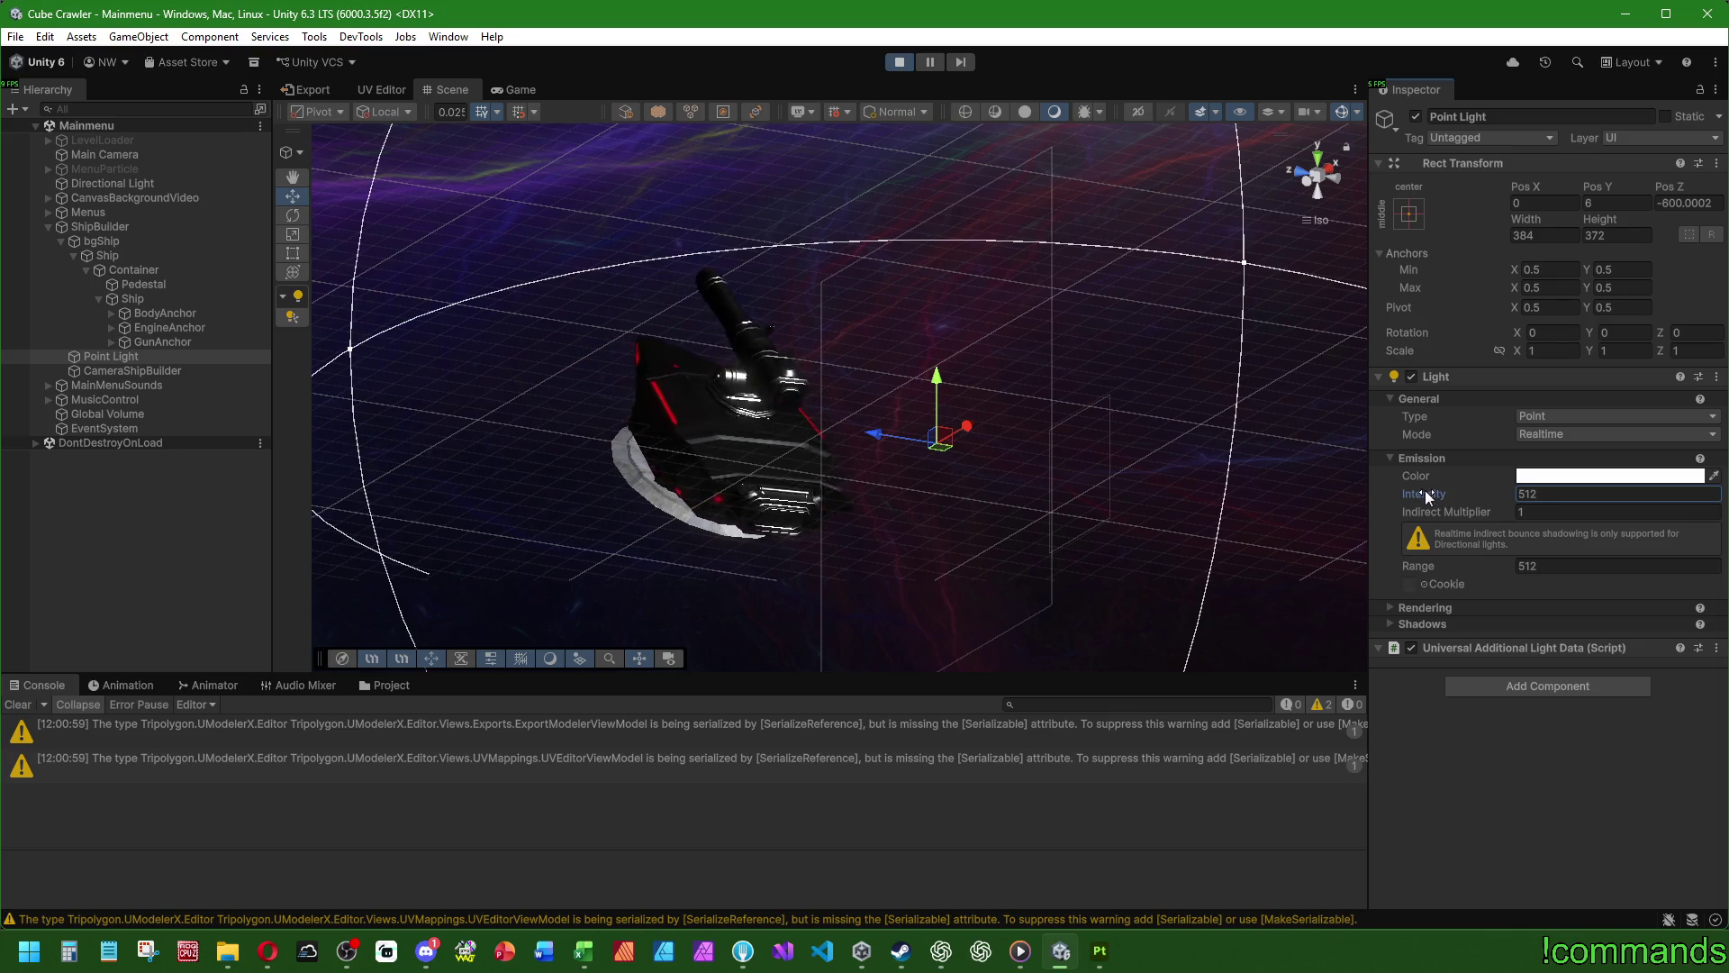
{"action": "mouse_move", "coordinate": [1428, 497]}
{"action": "left_mouse_down"}
{"action": "mouse_move", "coordinate": [284, 601]}
{"action": "mouse_move", "coordinate": [0, 602]}
{"action": "left_mouse_up"}
{"action": "type", "text": "9216"}
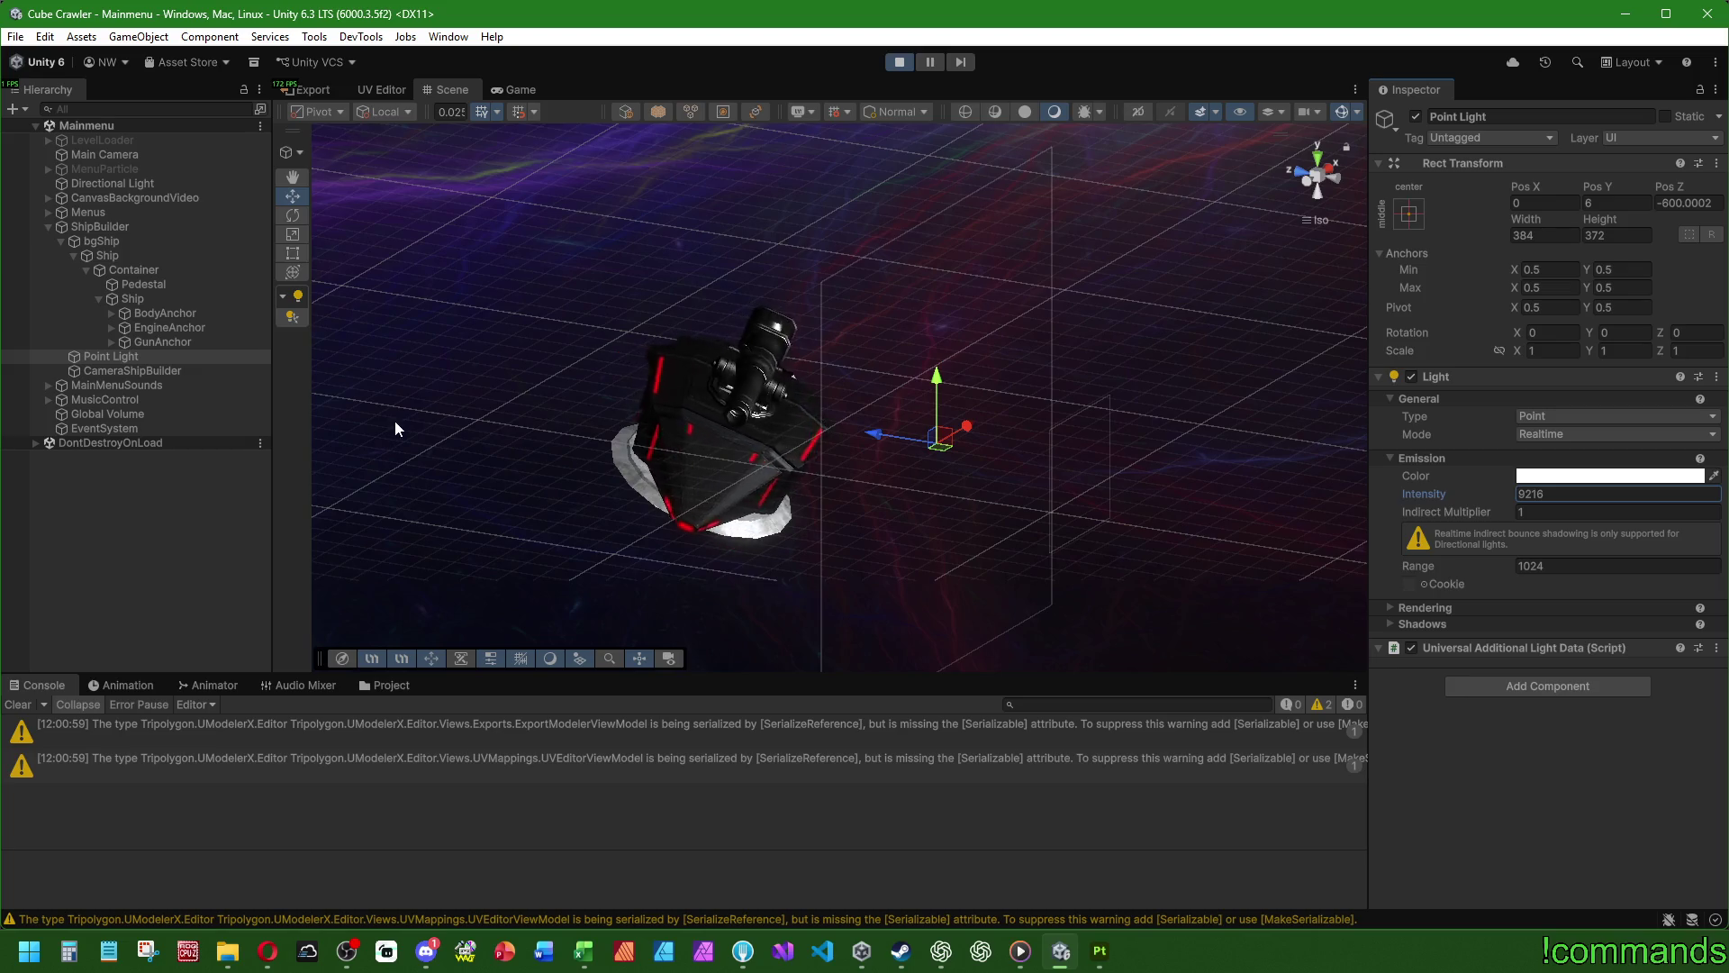
- Raise the Directional Light intensity to 2
{"action": "left_click", "coordinate": [96, 170]}
{"action": "left_click", "coordinate": [94, 183]}
{"action": "left_click", "coordinate": [1549, 364]}
{"action": "type", "text": "2"}
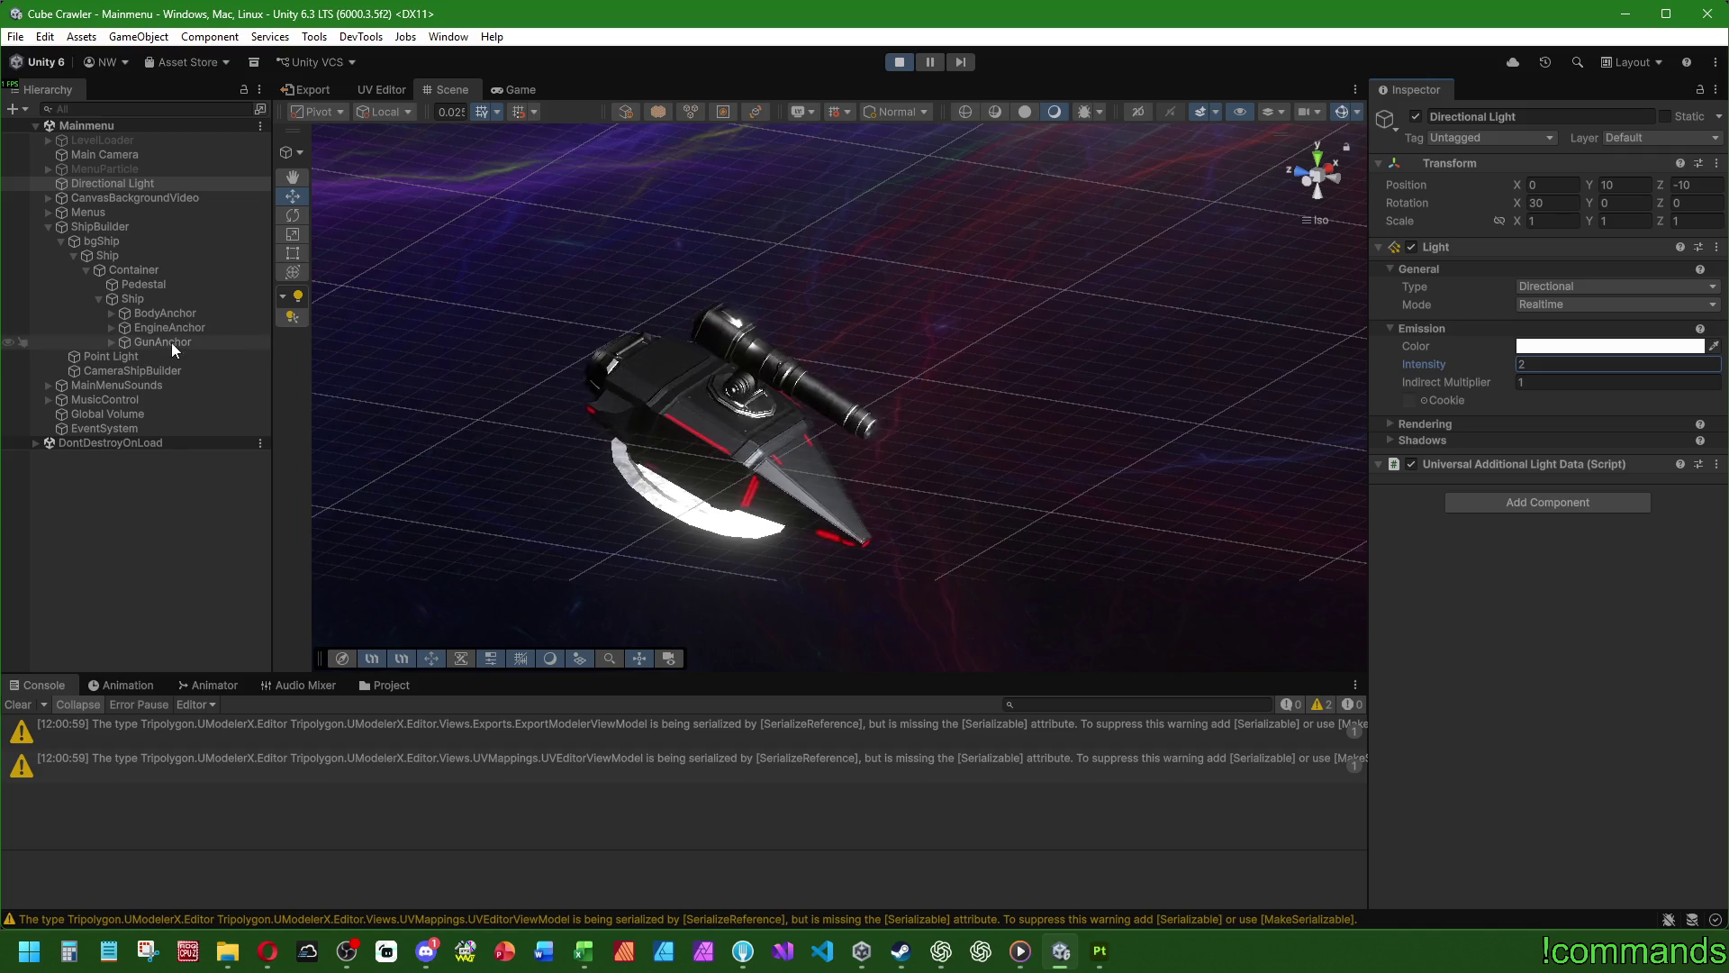
- Test moving the Point Light along Z toward the ship, then undo back to Z -600
{"action": "left_click", "coordinate": [122, 355]}
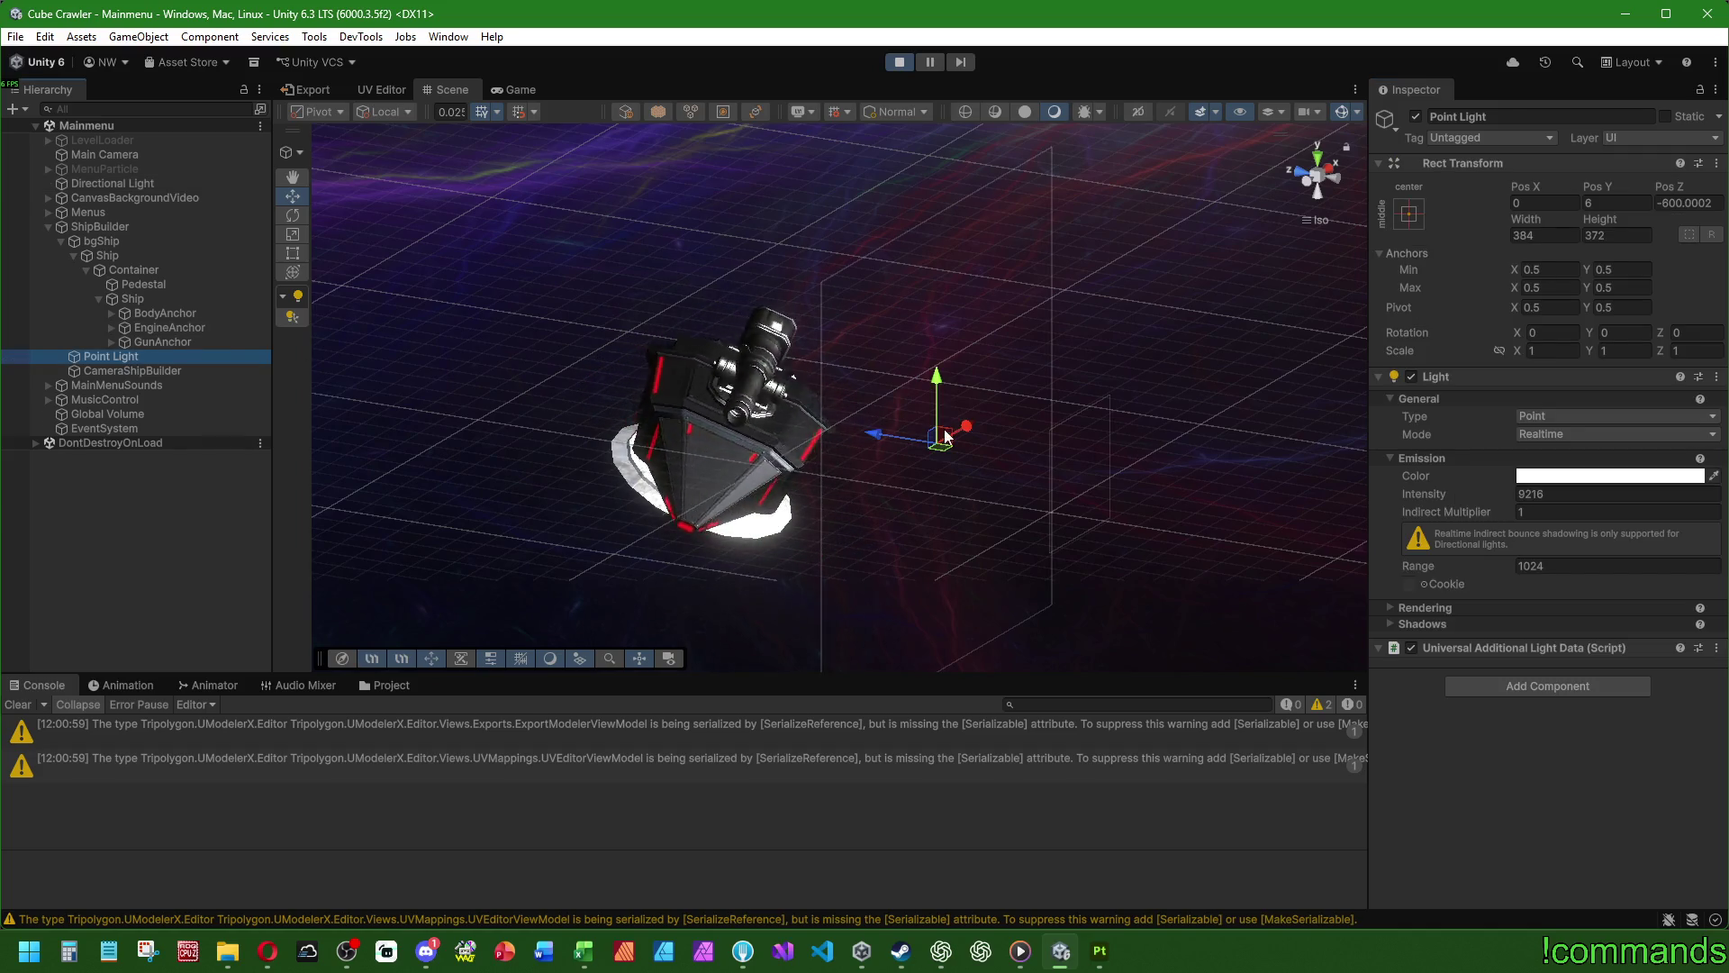
{"action": "mouse_move", "coordinate": [877, 435]}
{"action": "left_mouse_down"}
{"action": "mouse_move", "coordinate": [789, 413]}
{"action": "mouse_move", "coordinate": [1365, 523]}
{"action": "mouse_move", "coordinate": [1053, 463]}
{"action": "mouse_move", "coordinate": [576, 468]}
{"action": "mouse_move", "coordinate": [1364, 504]}
{"action": "mouse_move", "coordinate": [1405, 284]}
{"action": "left_mouse_up"}
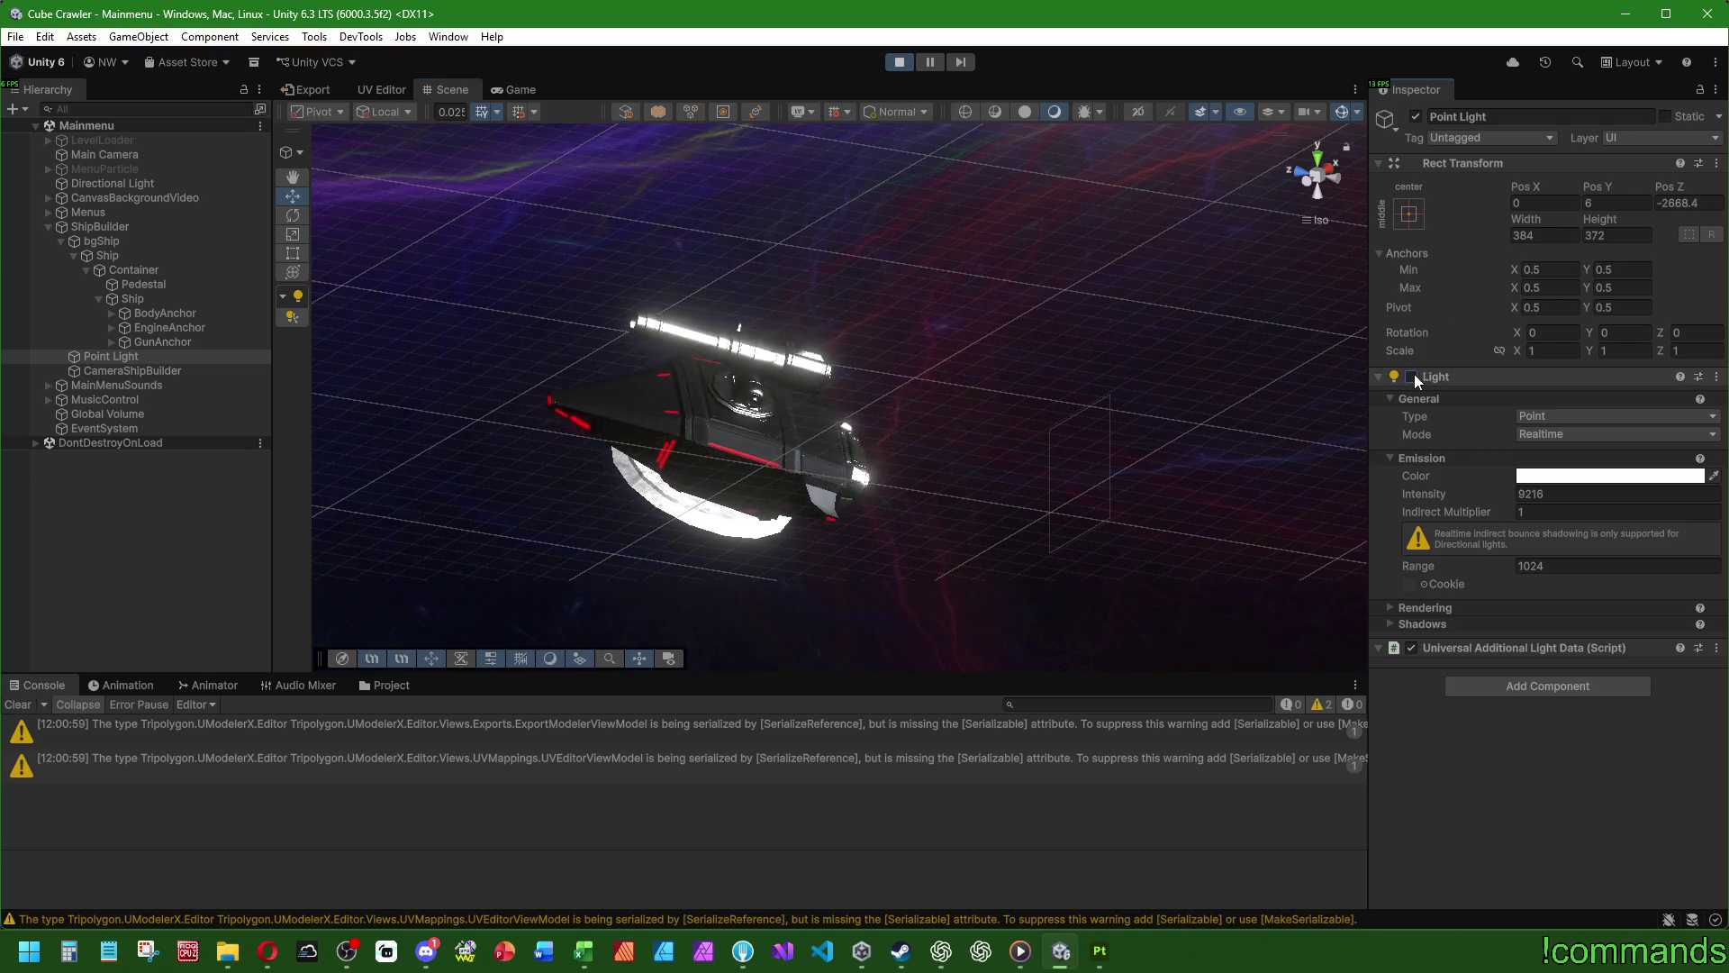
{"action": "key", "text": "ctrl+z"}
{"action": "mouse_move", "coordinate": [876, 436]}
{"action": "left_mouse_down"}
{"action": "mouse_move", "coordinate": [790, 428]}
{"action": "mouse_move", "coordinate": [808, 429]}
{"action": "left_mouse_up"}
{"action": "key", "text": "ctrl+z"}
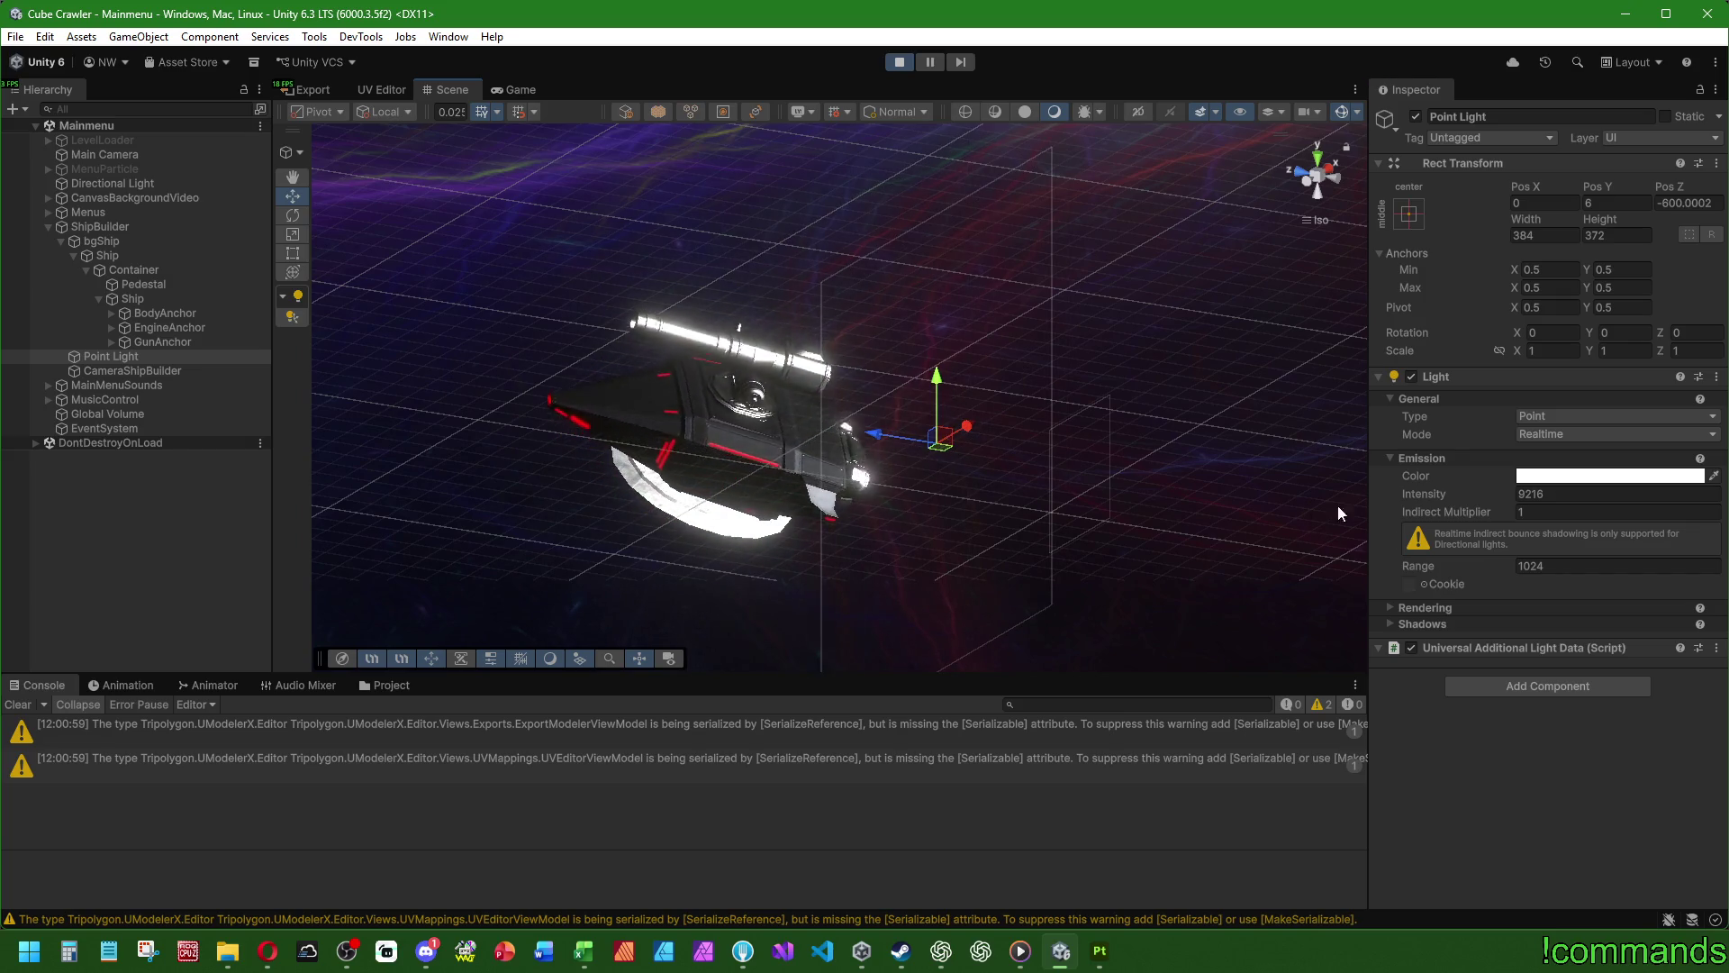
- Change the Point Light Range to 2048 and bring up the Game view
{"action": "left_click", "coordinate": [1573, 566]}
{"action": "type", "text": "2048"}
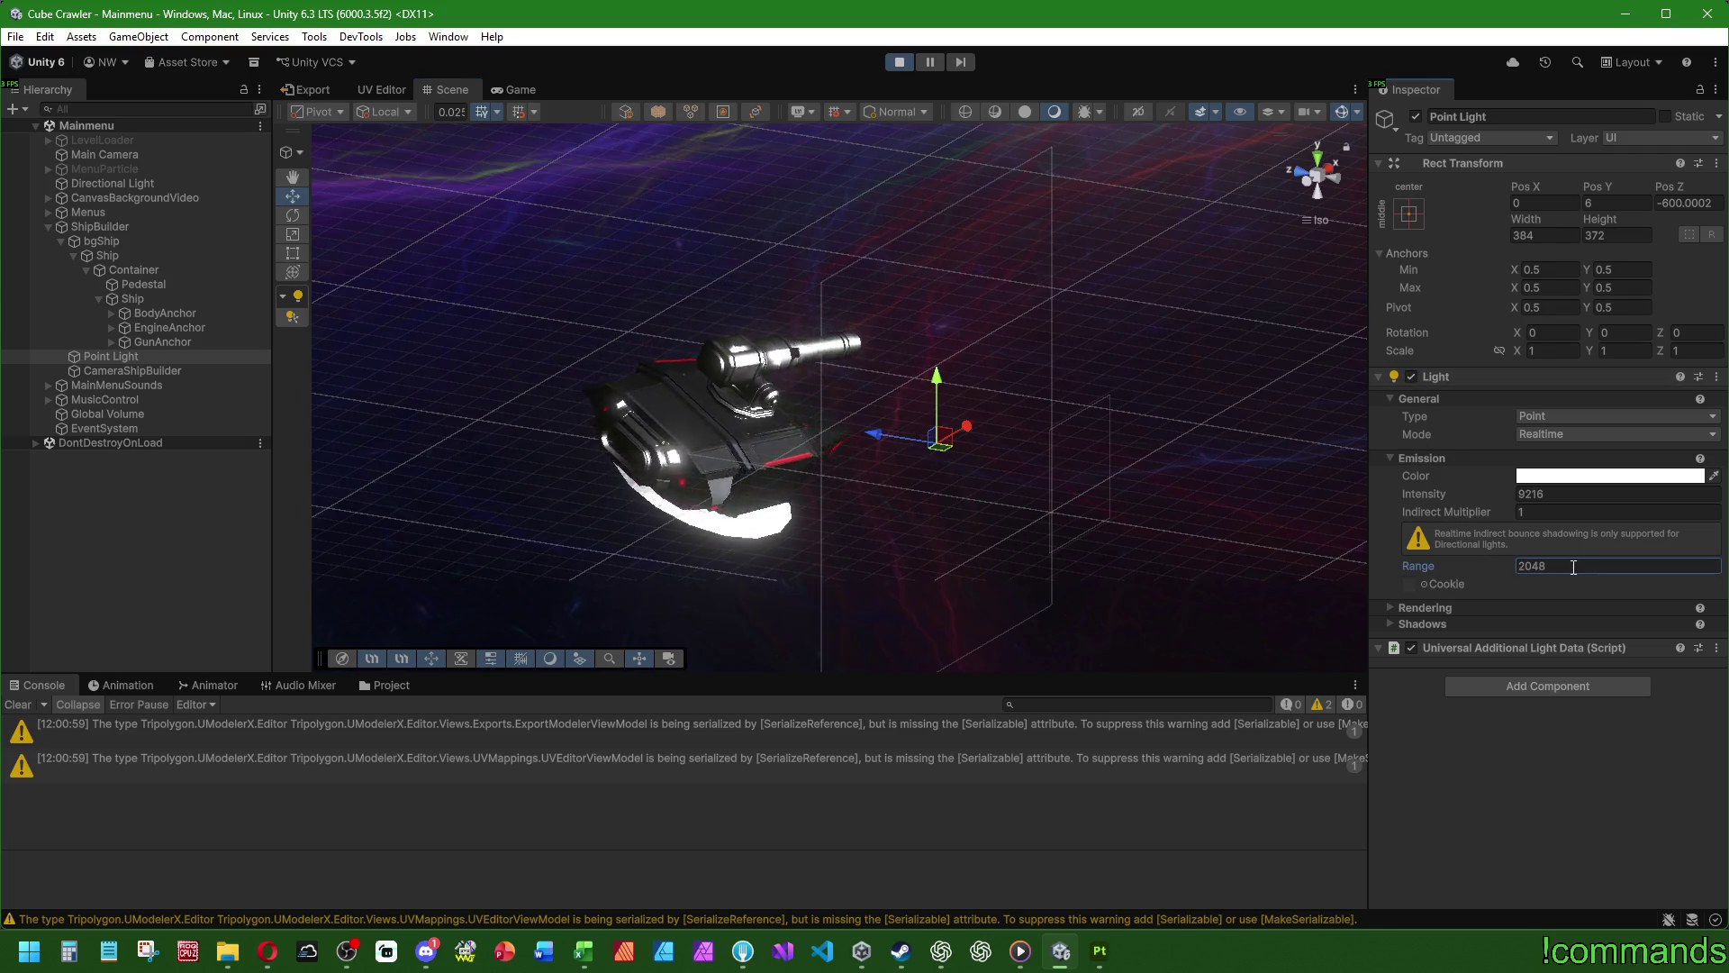
{"action": "key", "text": "Return"}
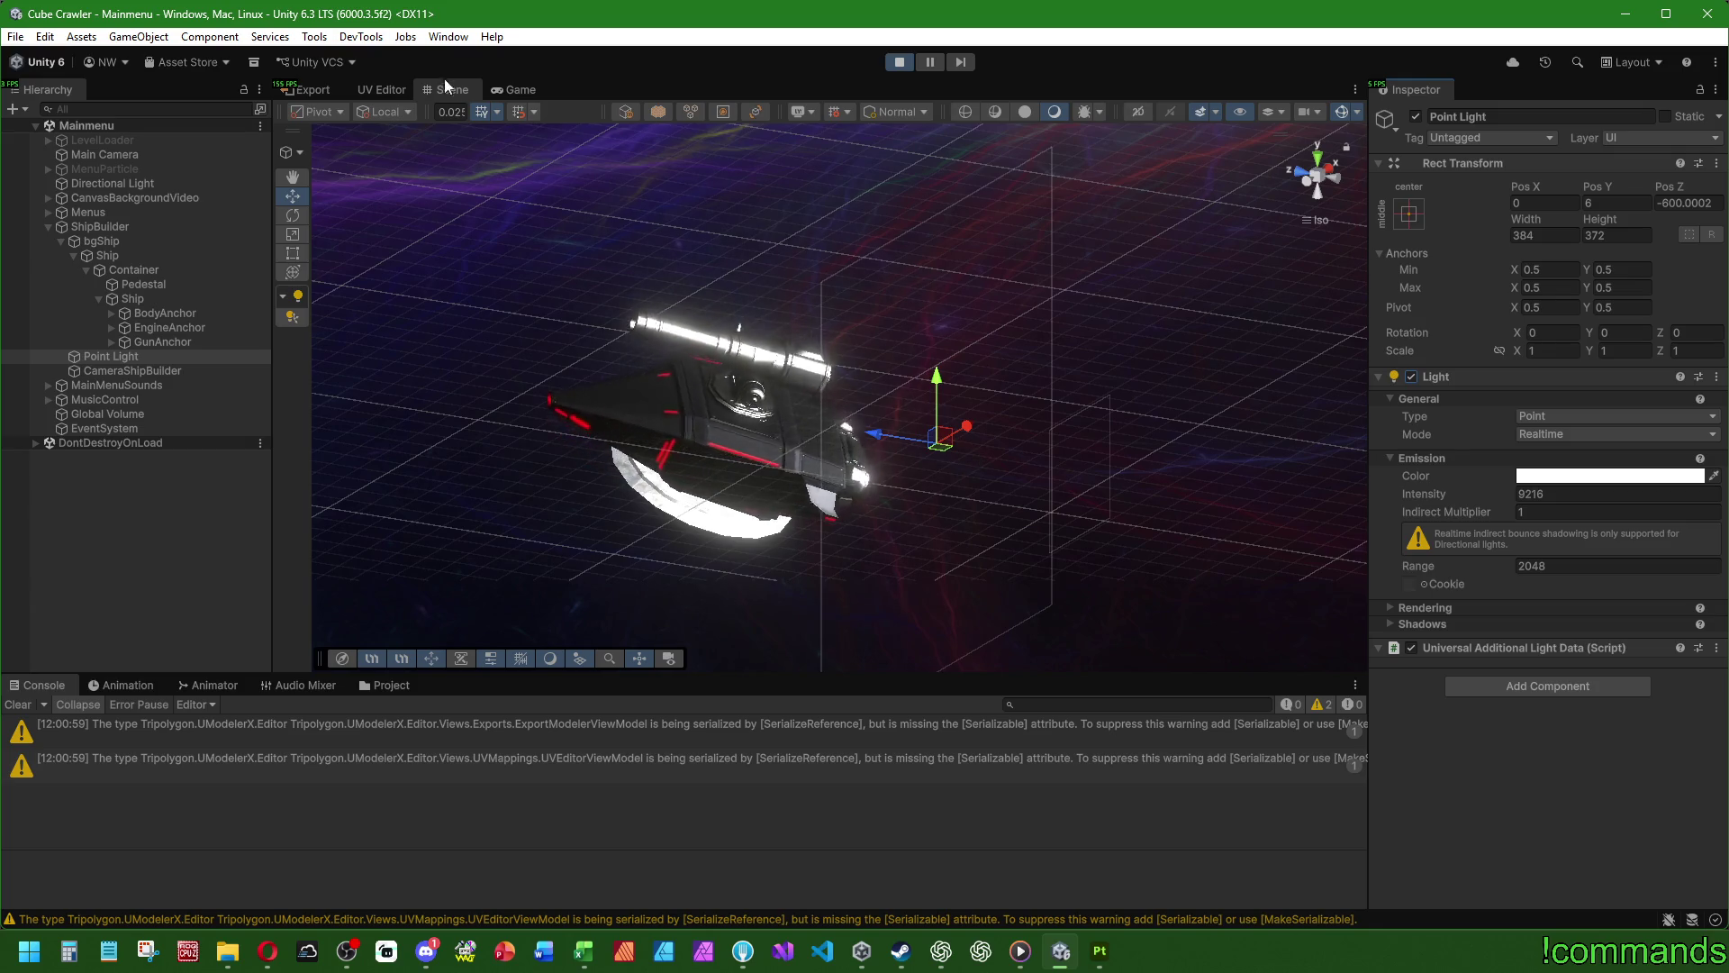
{"action": "left_click", "coordinate": [506, 89]}
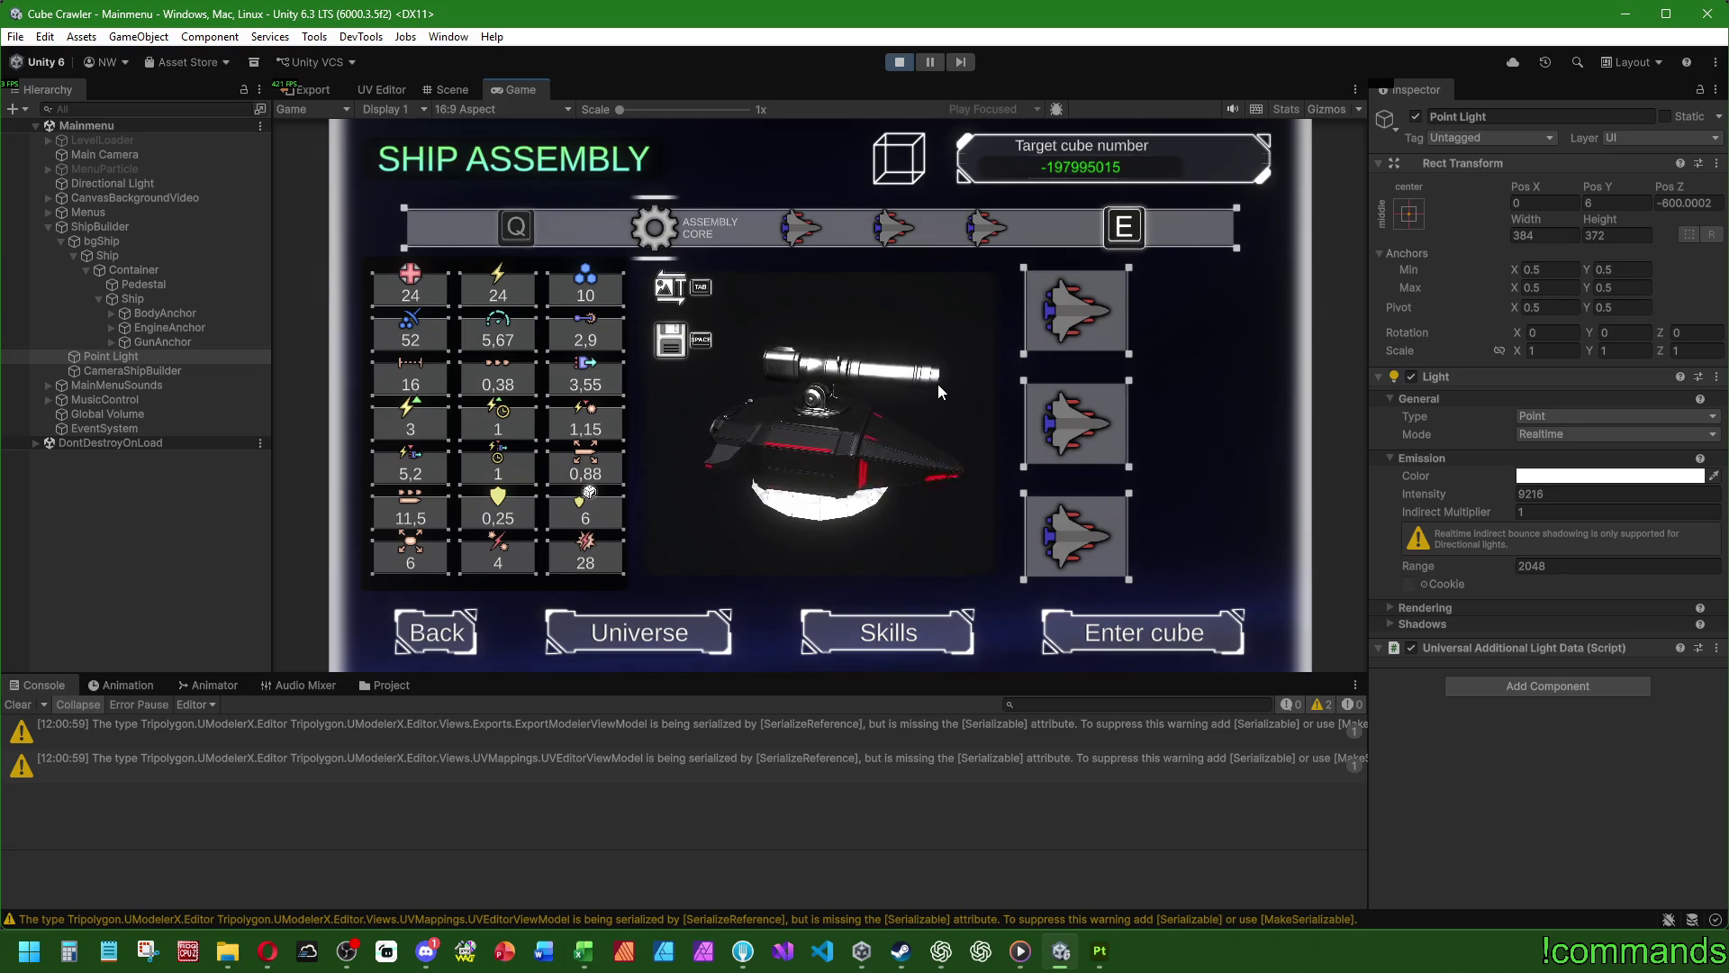
- Maximize the Game view so the Ship Assembly screen fills the editor
{"action": "double_click", "coordinate": [532, 90]}
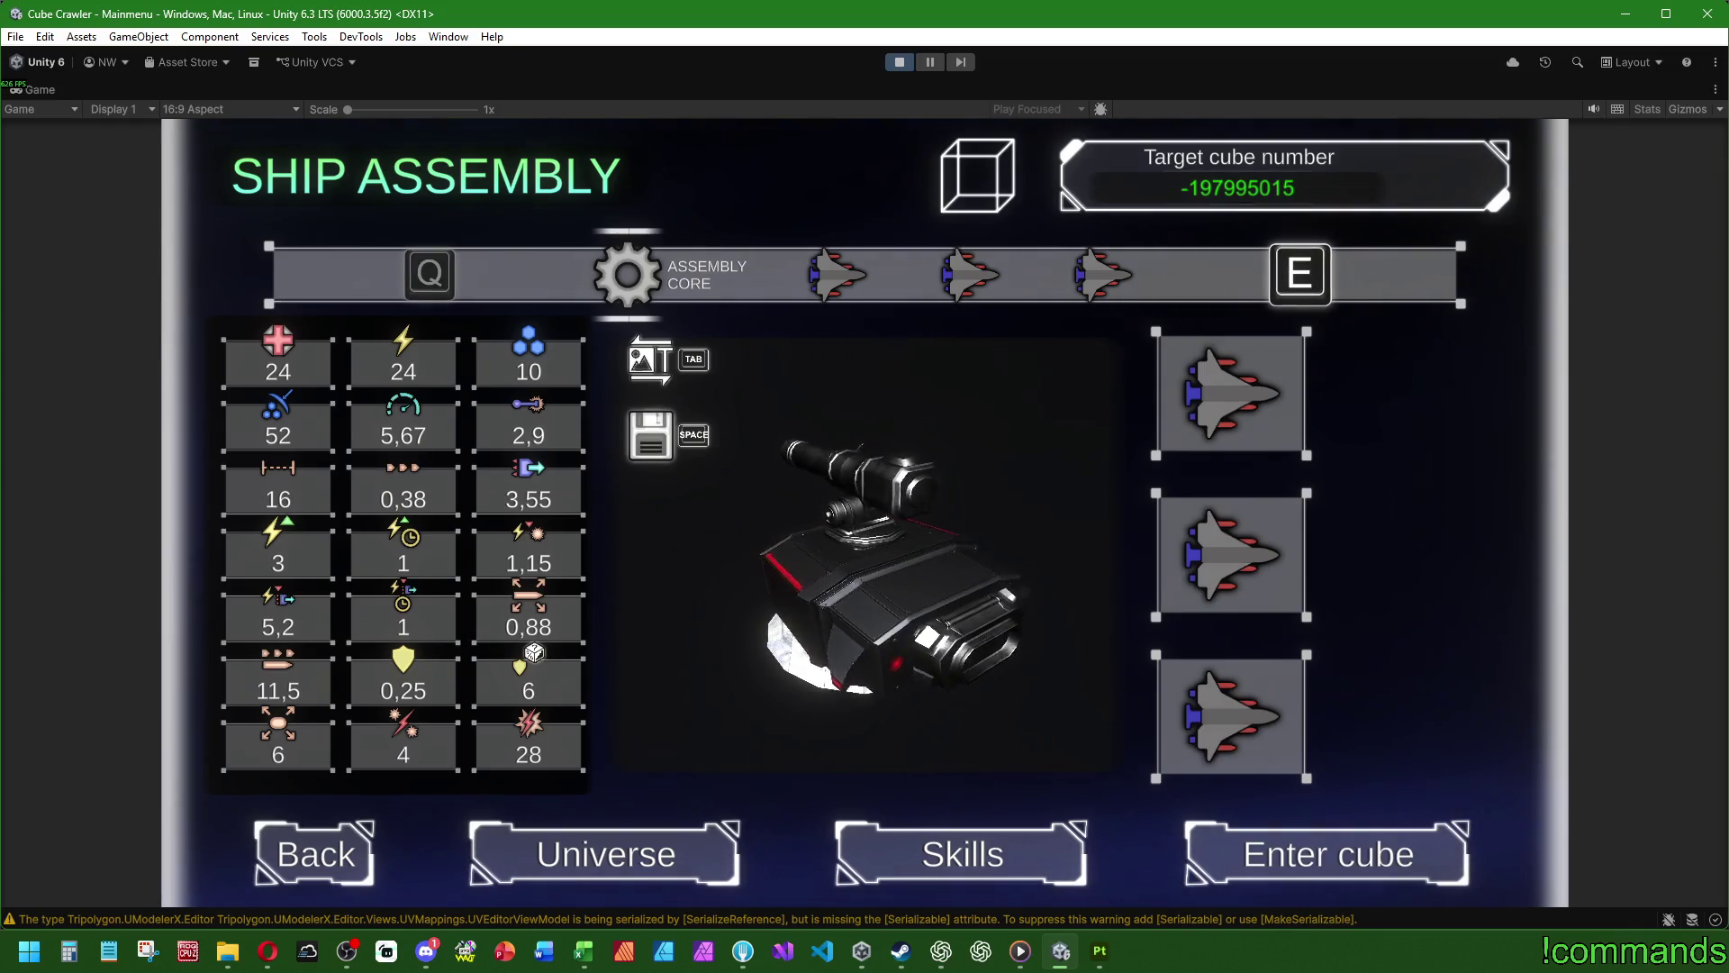
{"action": "key", "text": "super"}
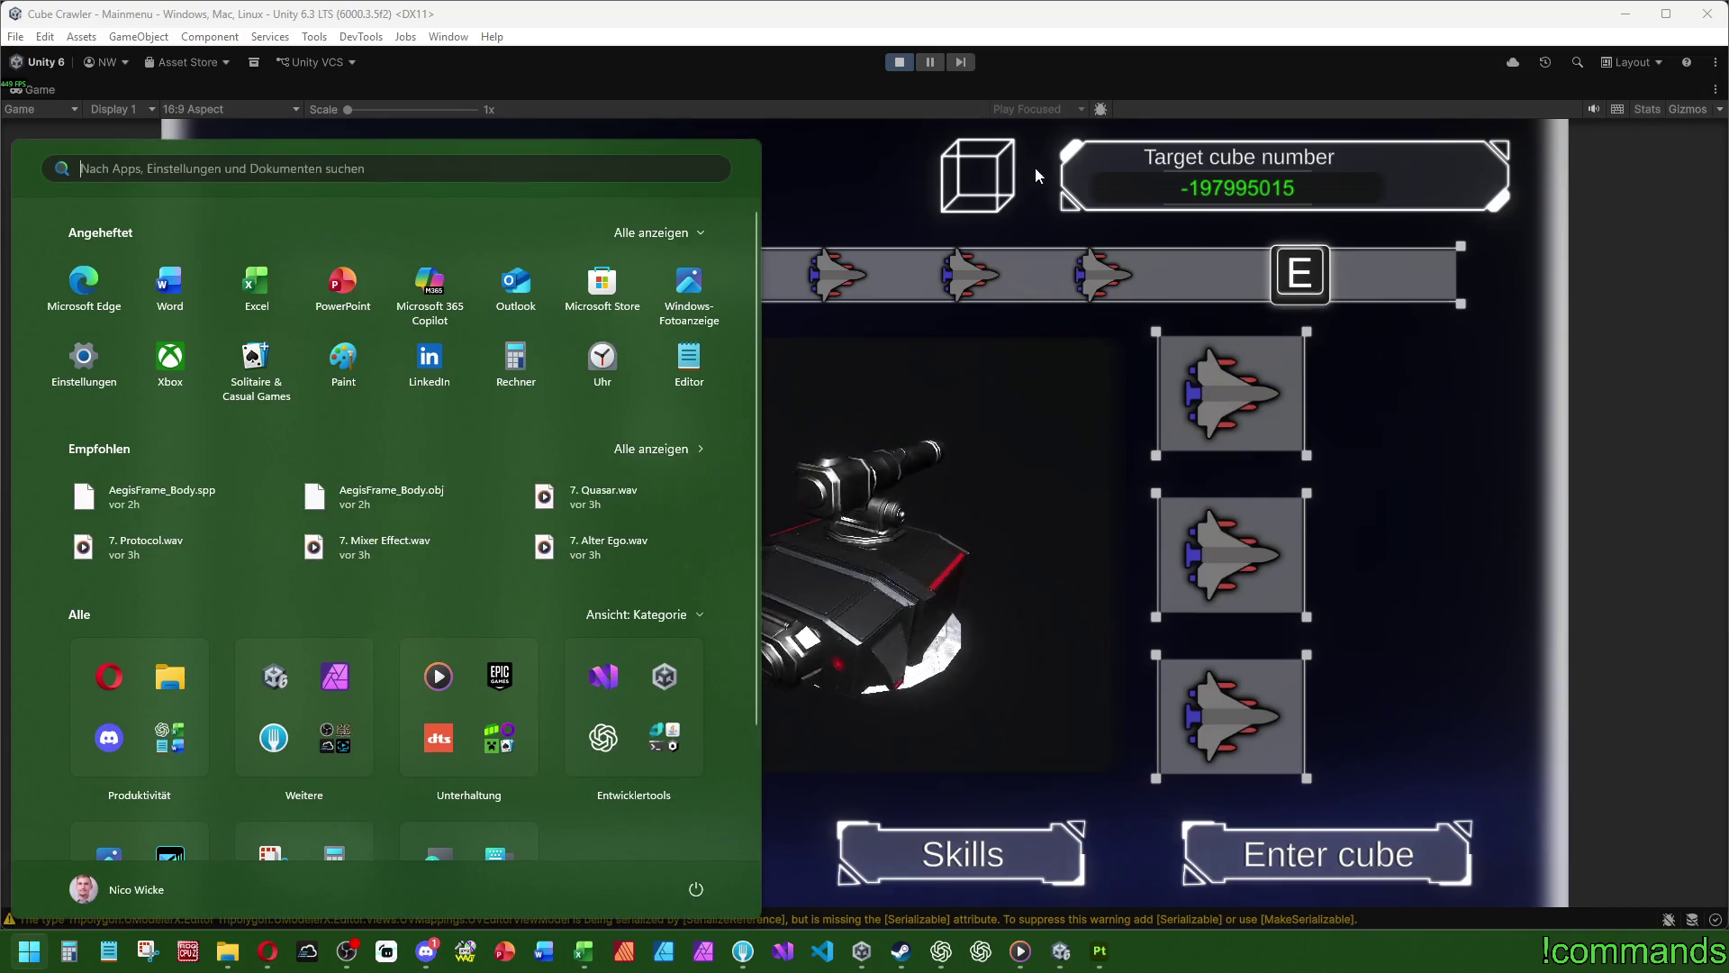
- Launch Snipping Tool and drag a capture rectangle over the Ship Assembly game screen
{"action": "key", "text": "super"}
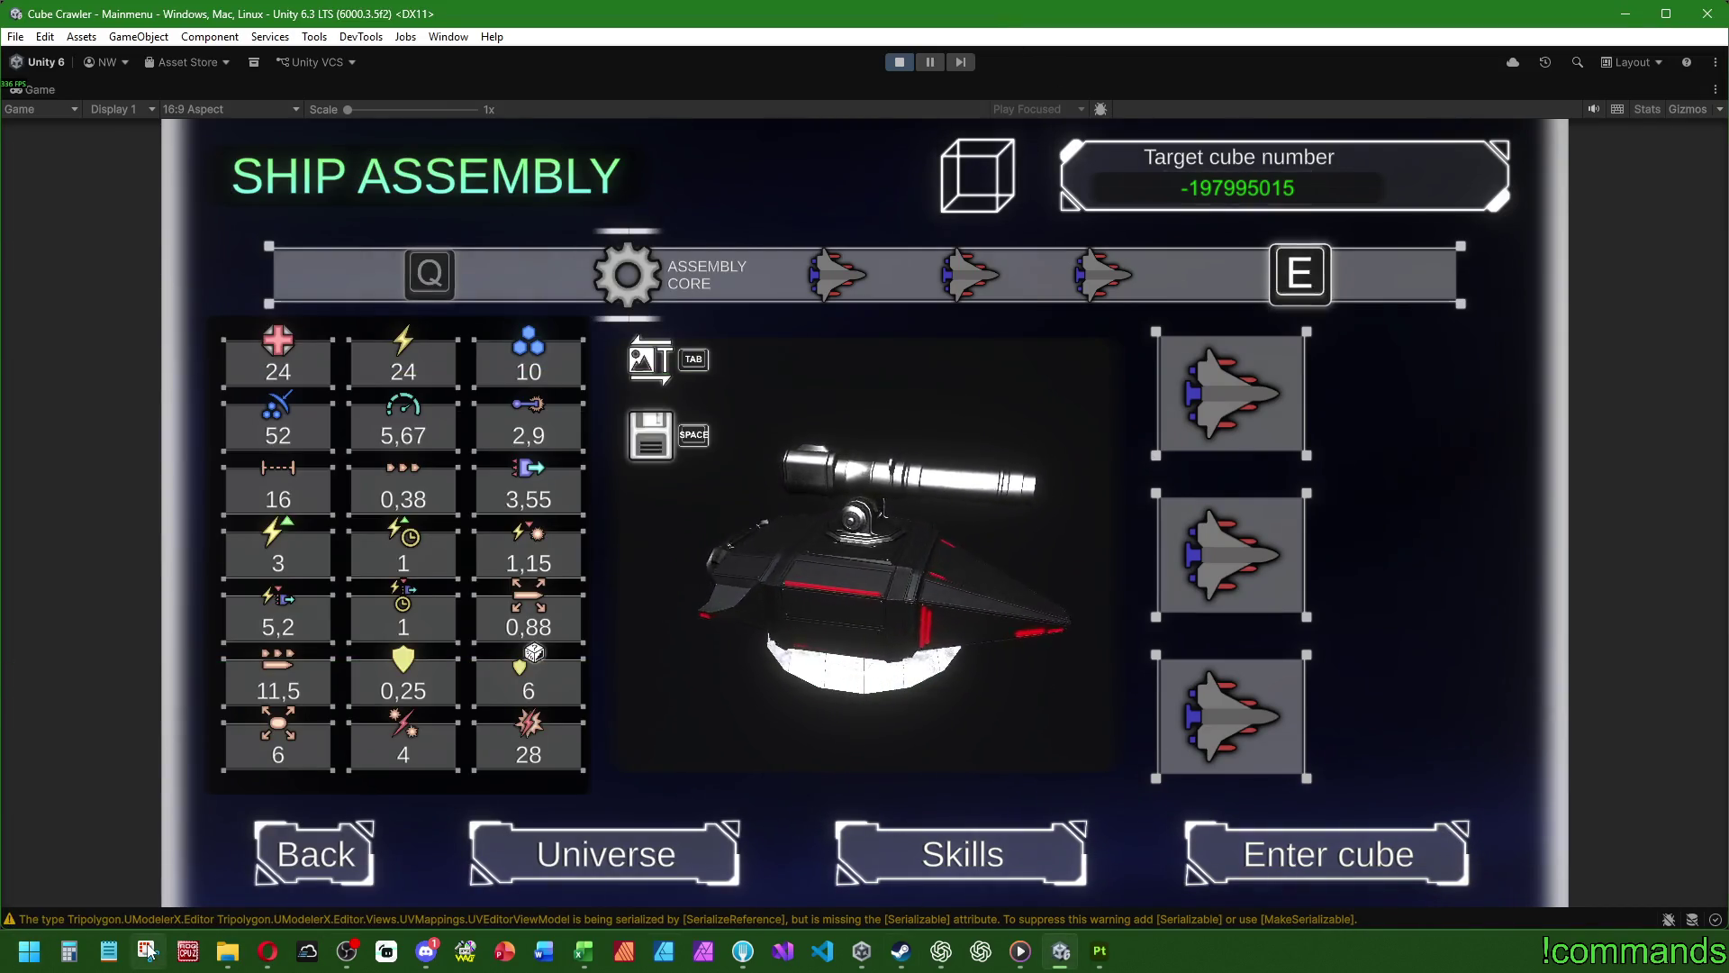
{"action": "left_click", "coordinate": [148, 951]}
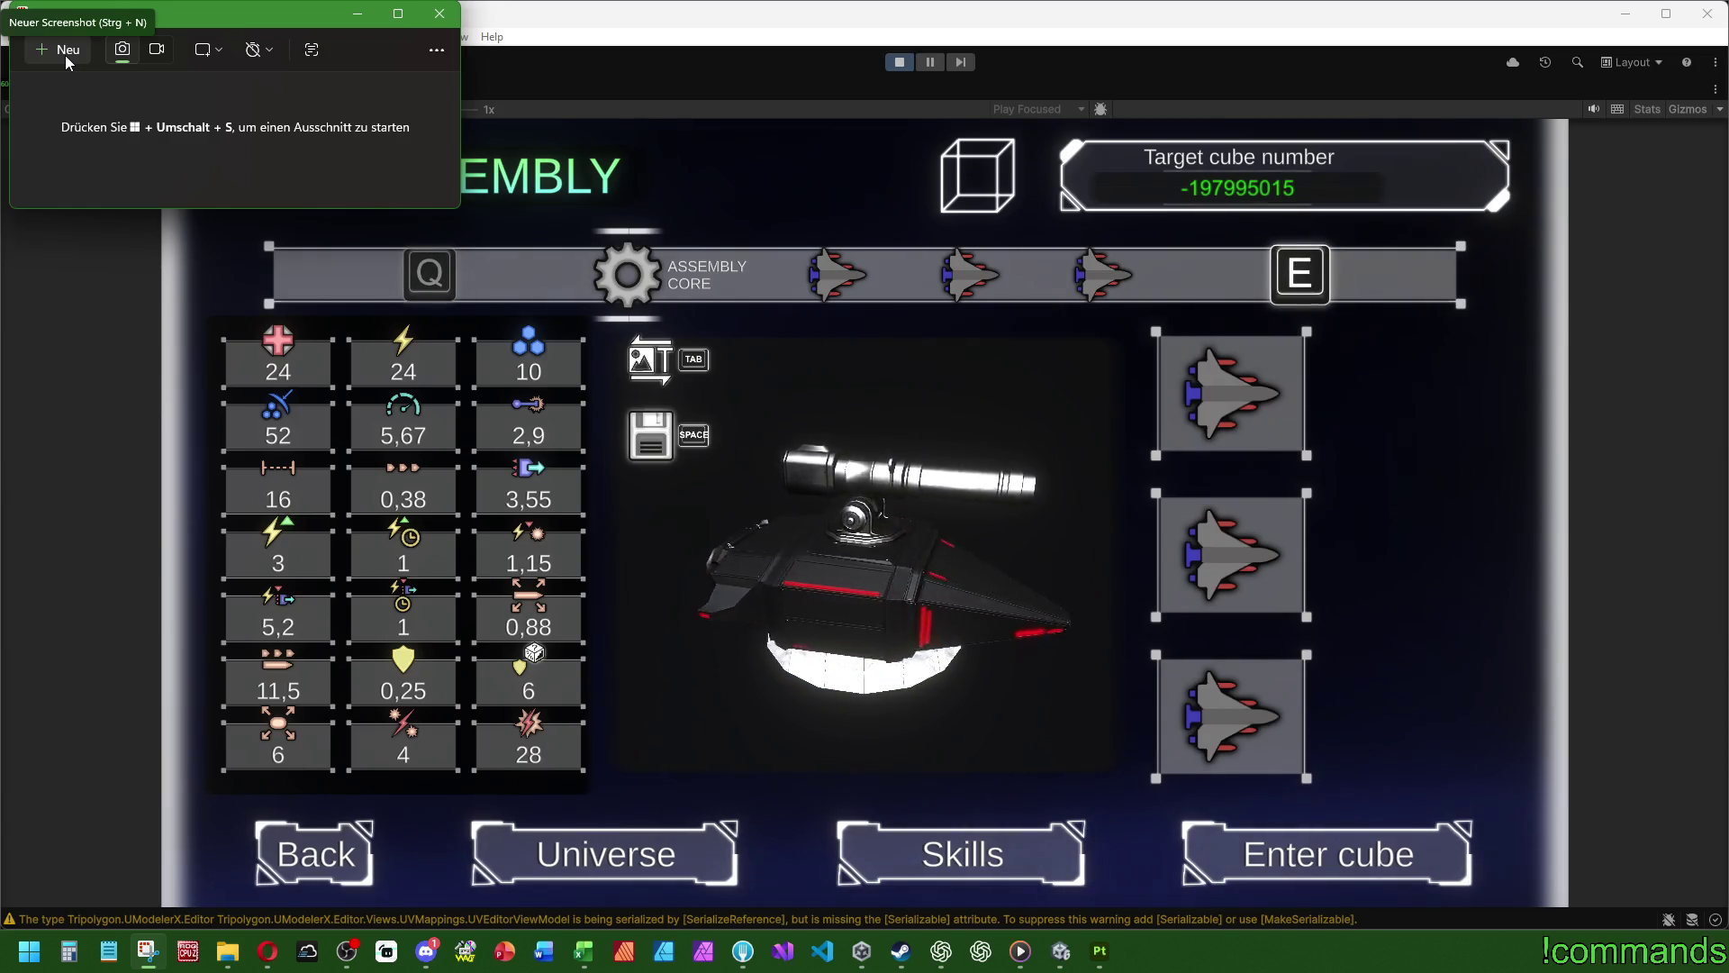
{"action": "left_click", "coordinate": [65, 55]}
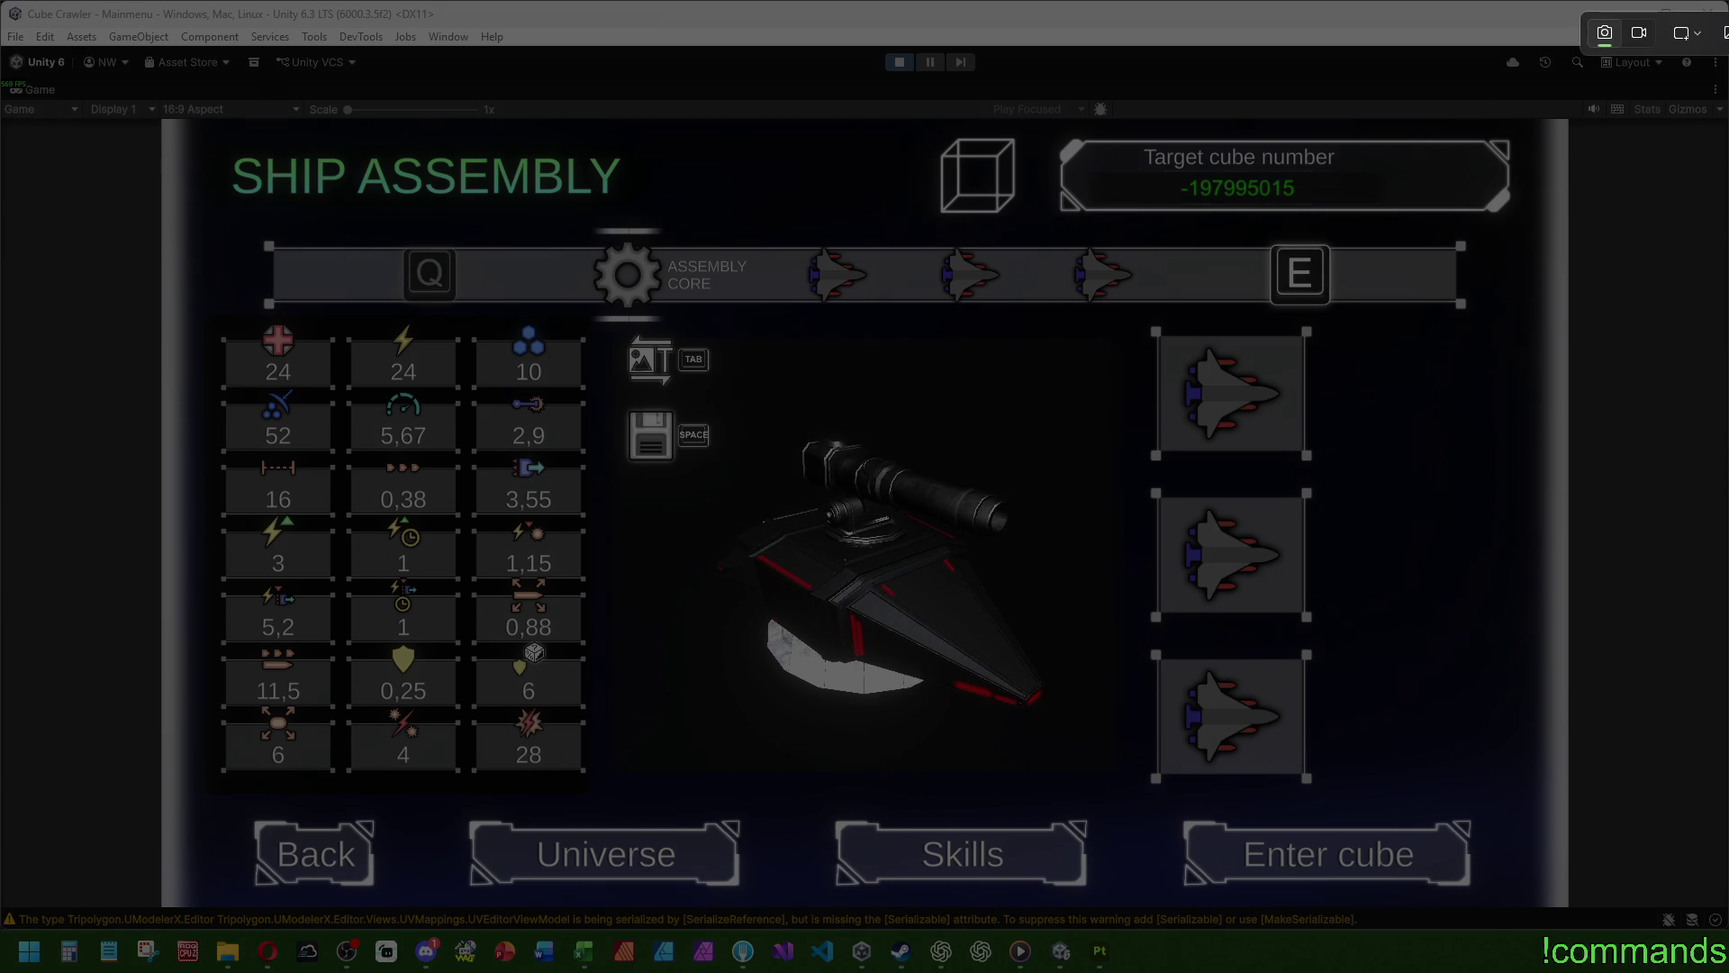
{"action": "key", "text": "Escape"}
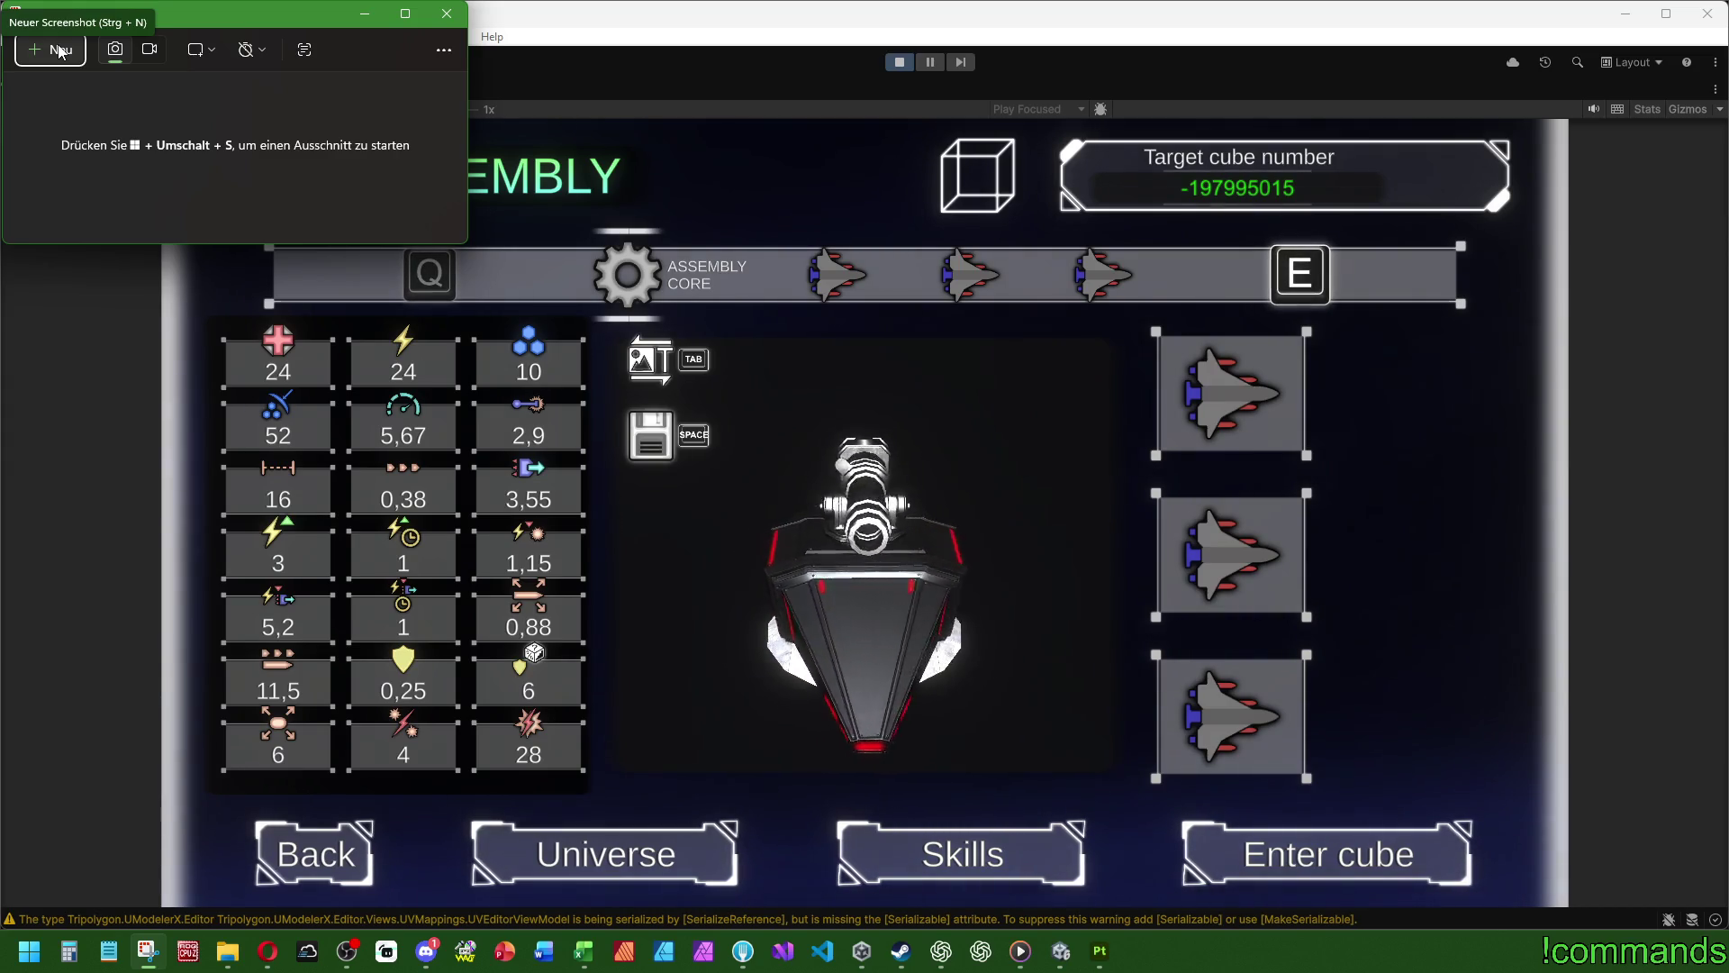
{"action": "left_click", "coordinate": [58, 49]}
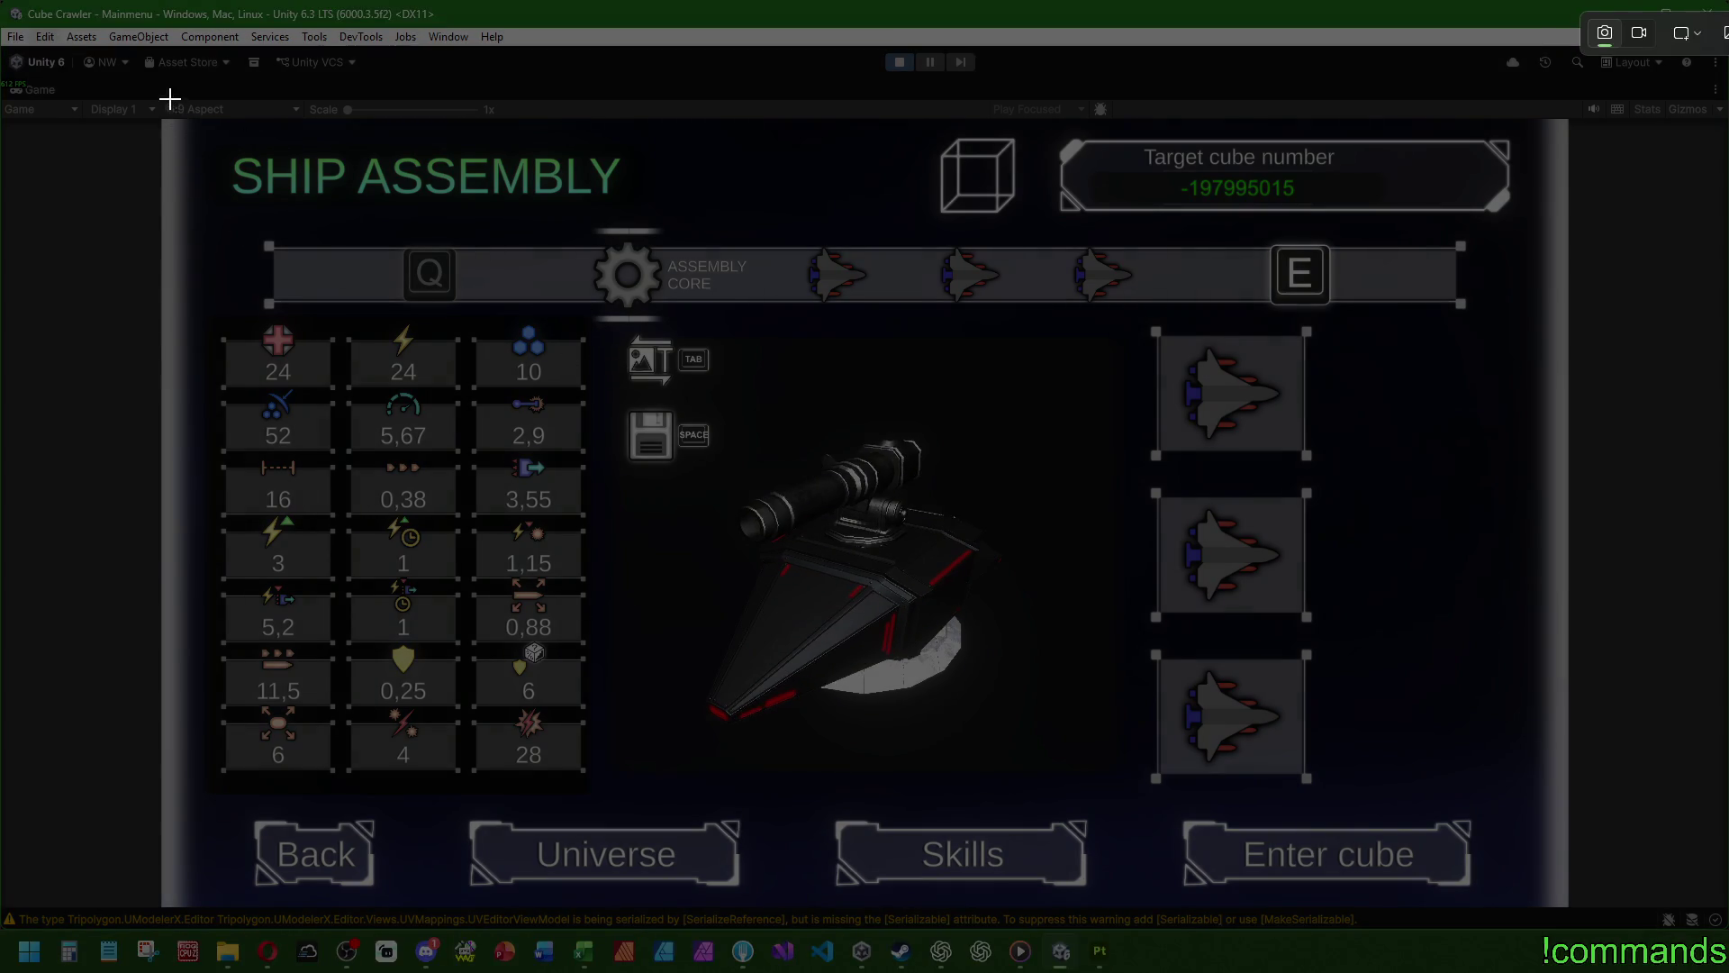
{"action": "left_click_drag", "start_coordinate": [162, 119], "coordinate": [1567, 909]}
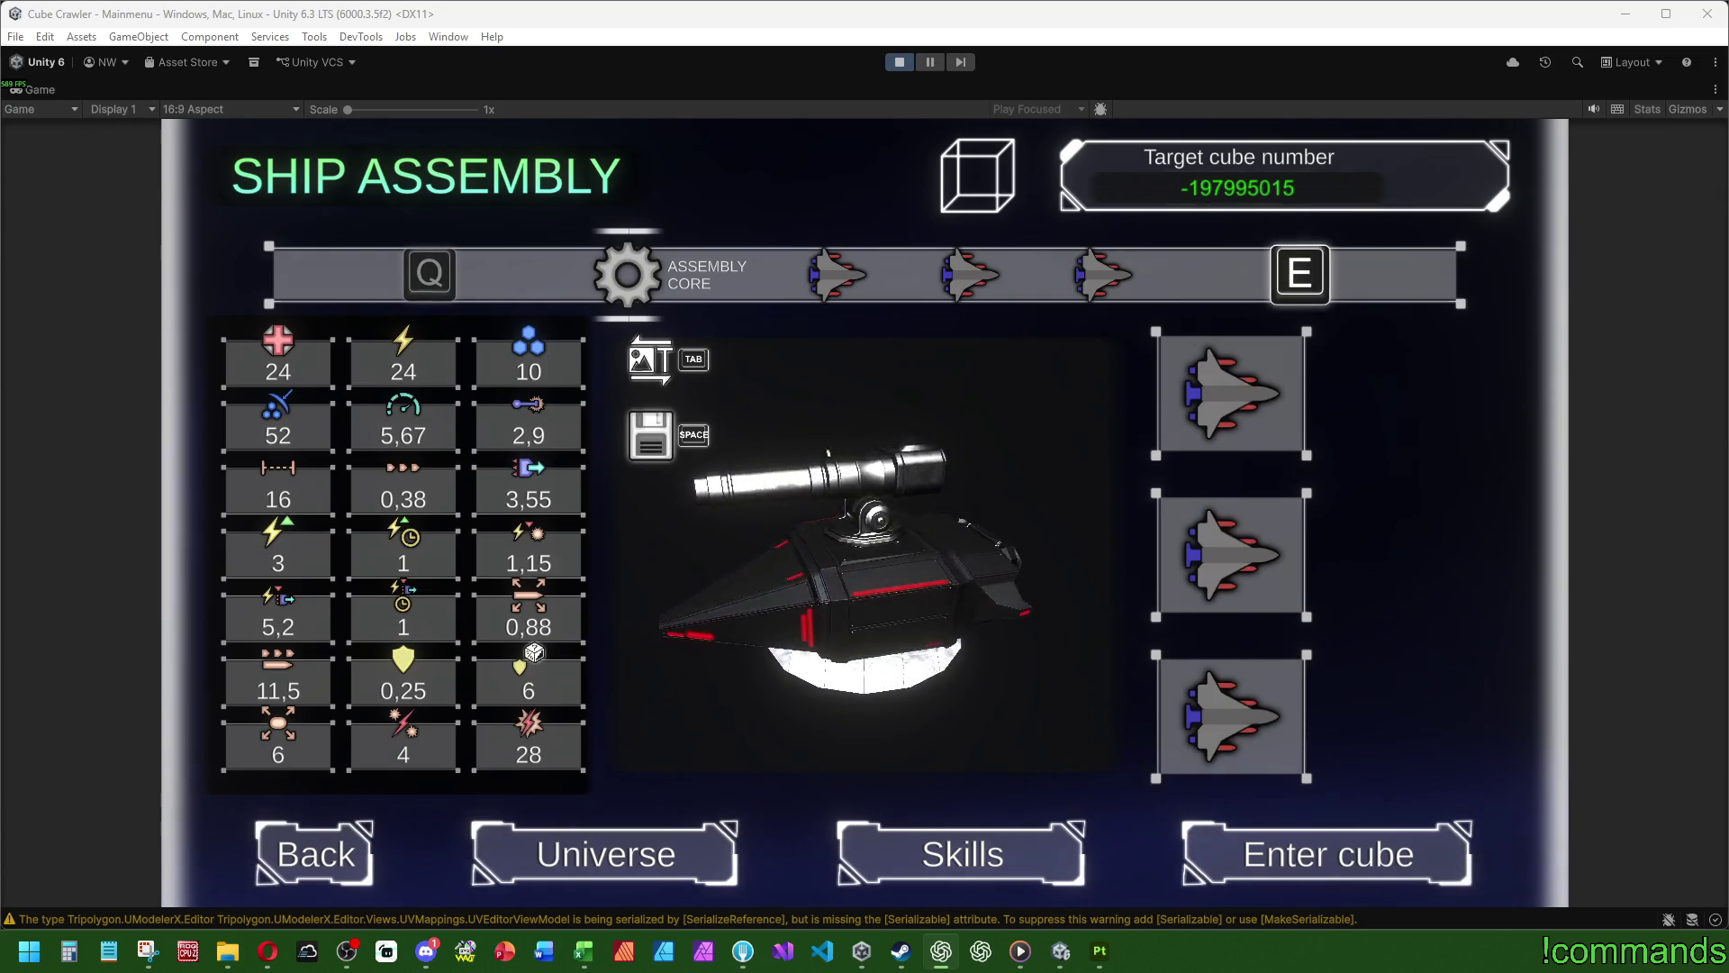
- Activate Enter cube in the Ship Assembly menu to launch the dungeon
{"action": "key", "text": "alt+Tab"}
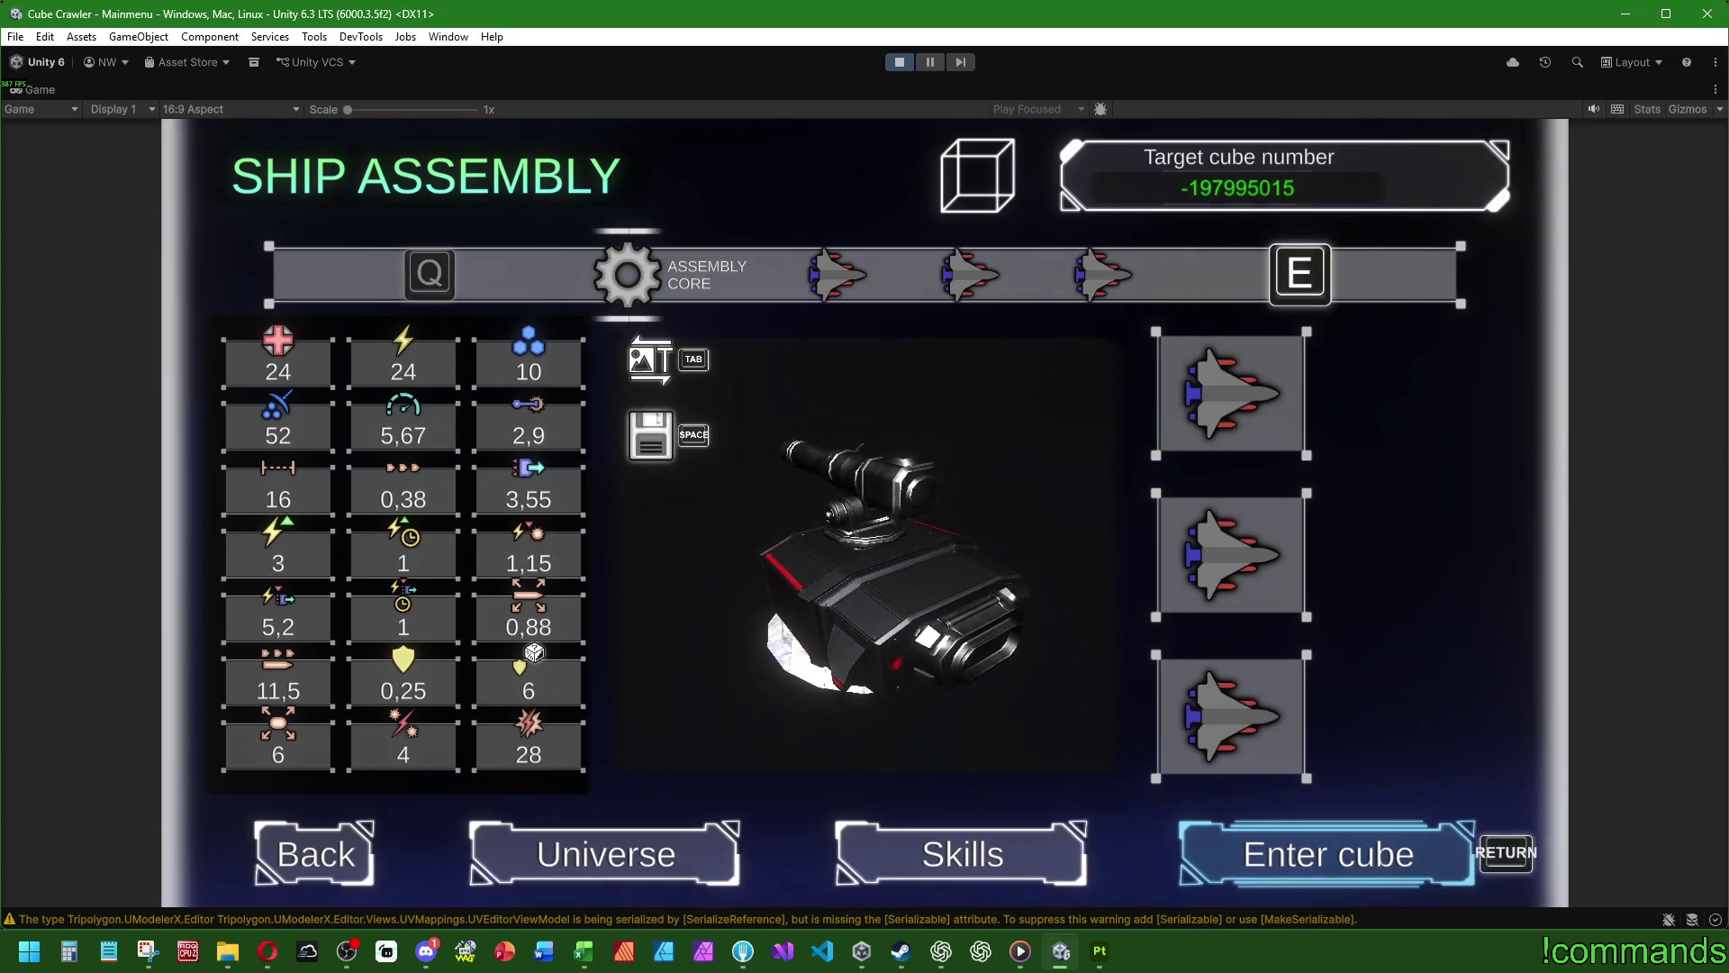
{"action": "key", "text": "Return"}
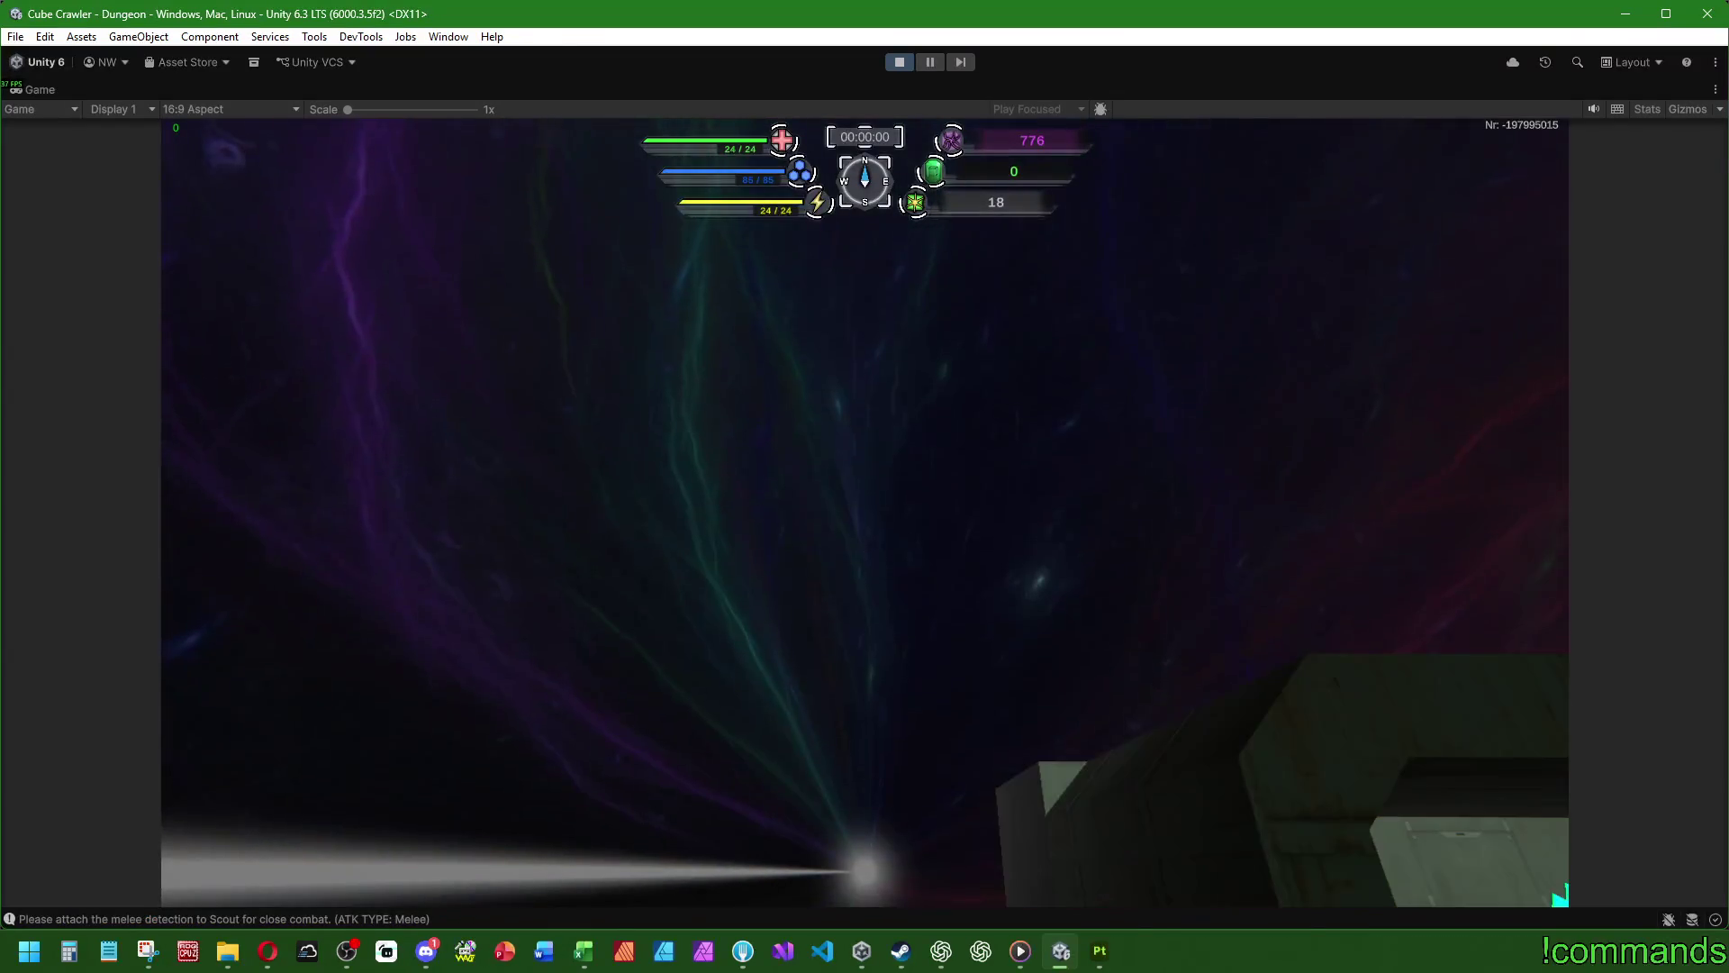
- Drive the ship up to the dark crates and toggle the ship information panel
{"action": "key", "text": "a"}
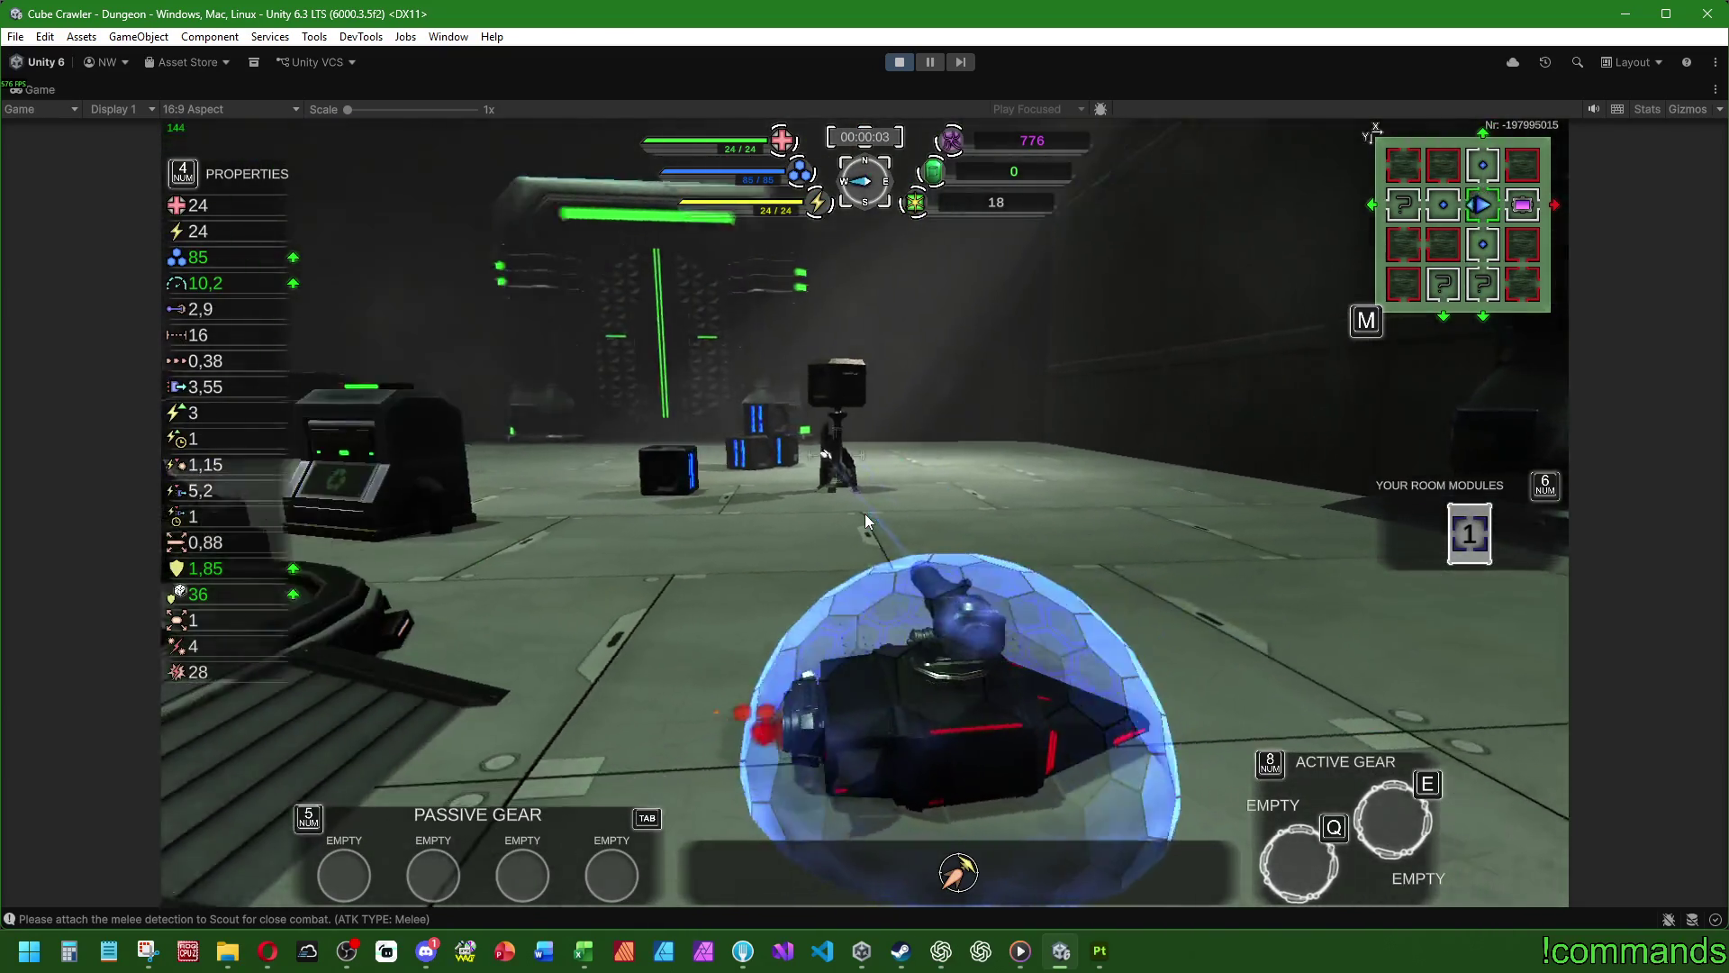
{"action": "key", "text": "d"}
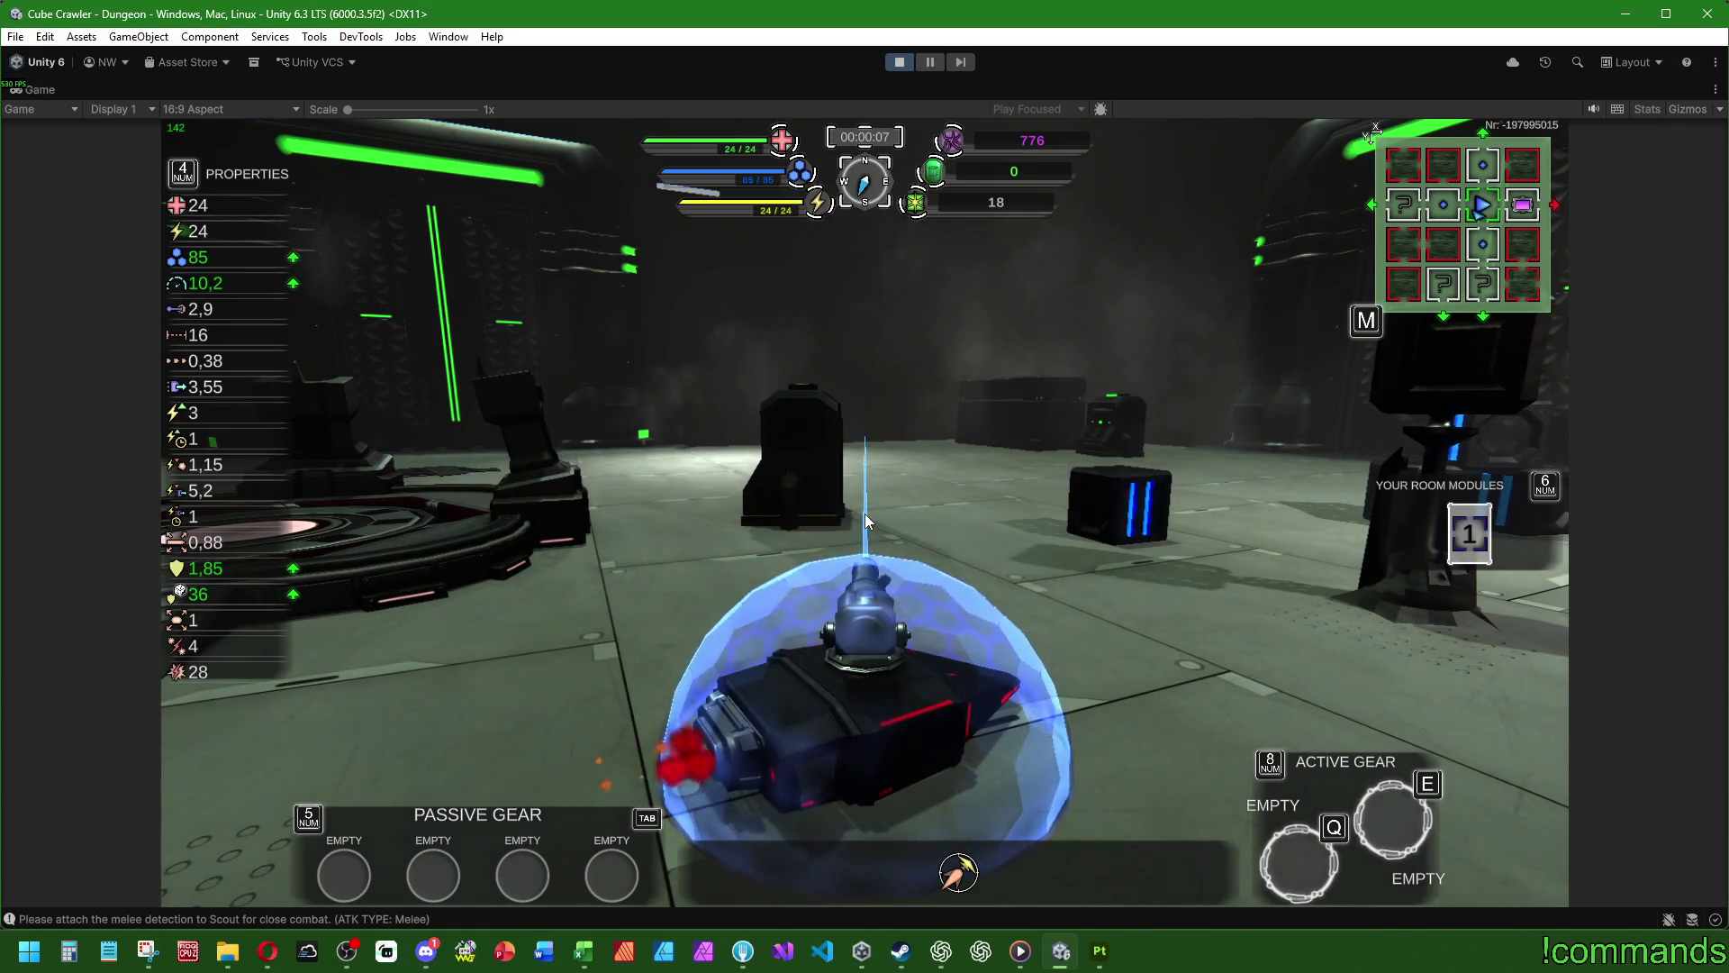
{"action": "key", "text": "w"}
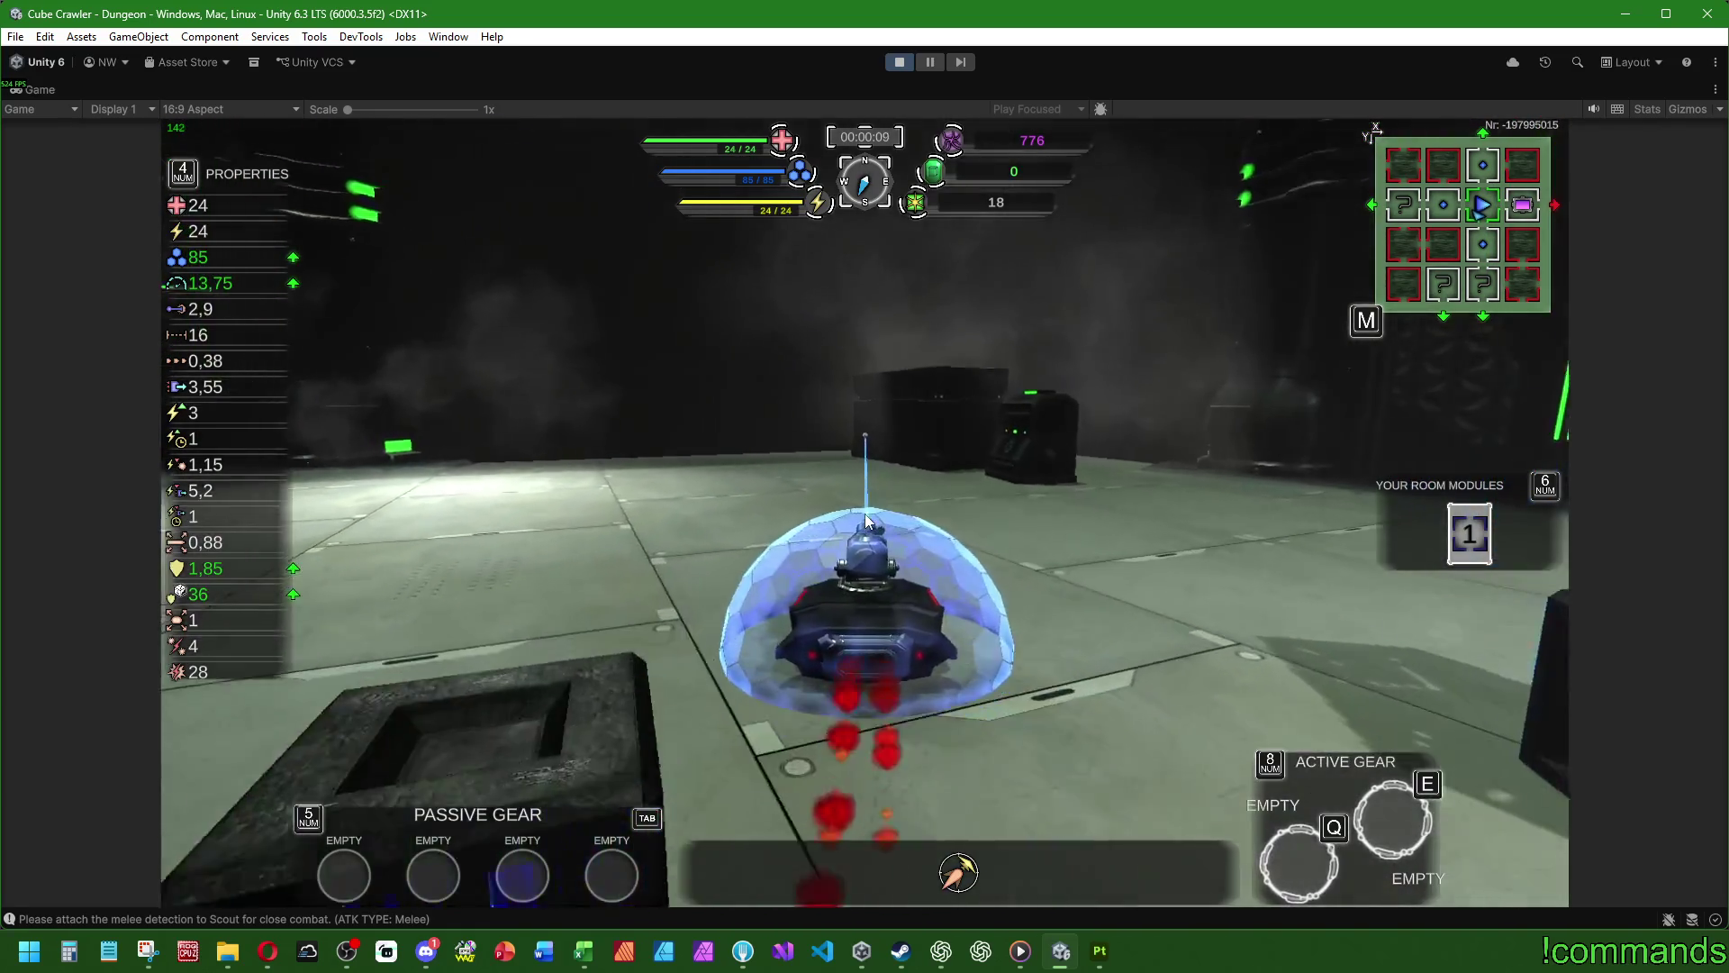
{"action": "key", "text": "w"}
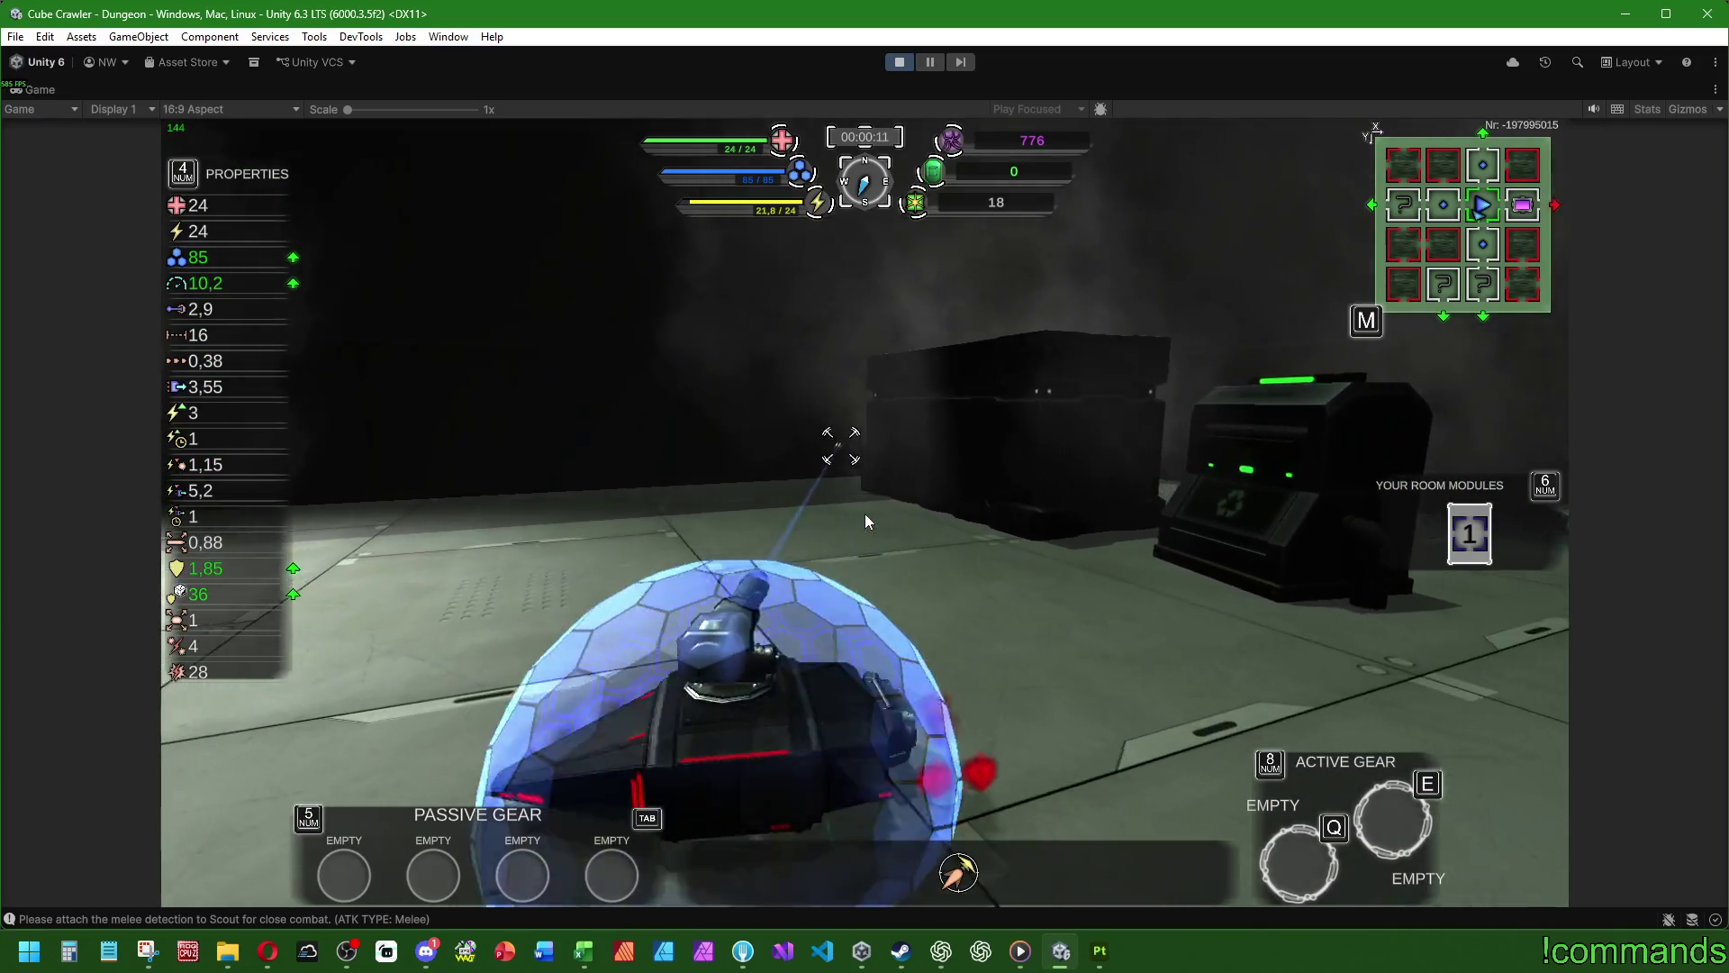
{"action": "key", "text": "Tab"}
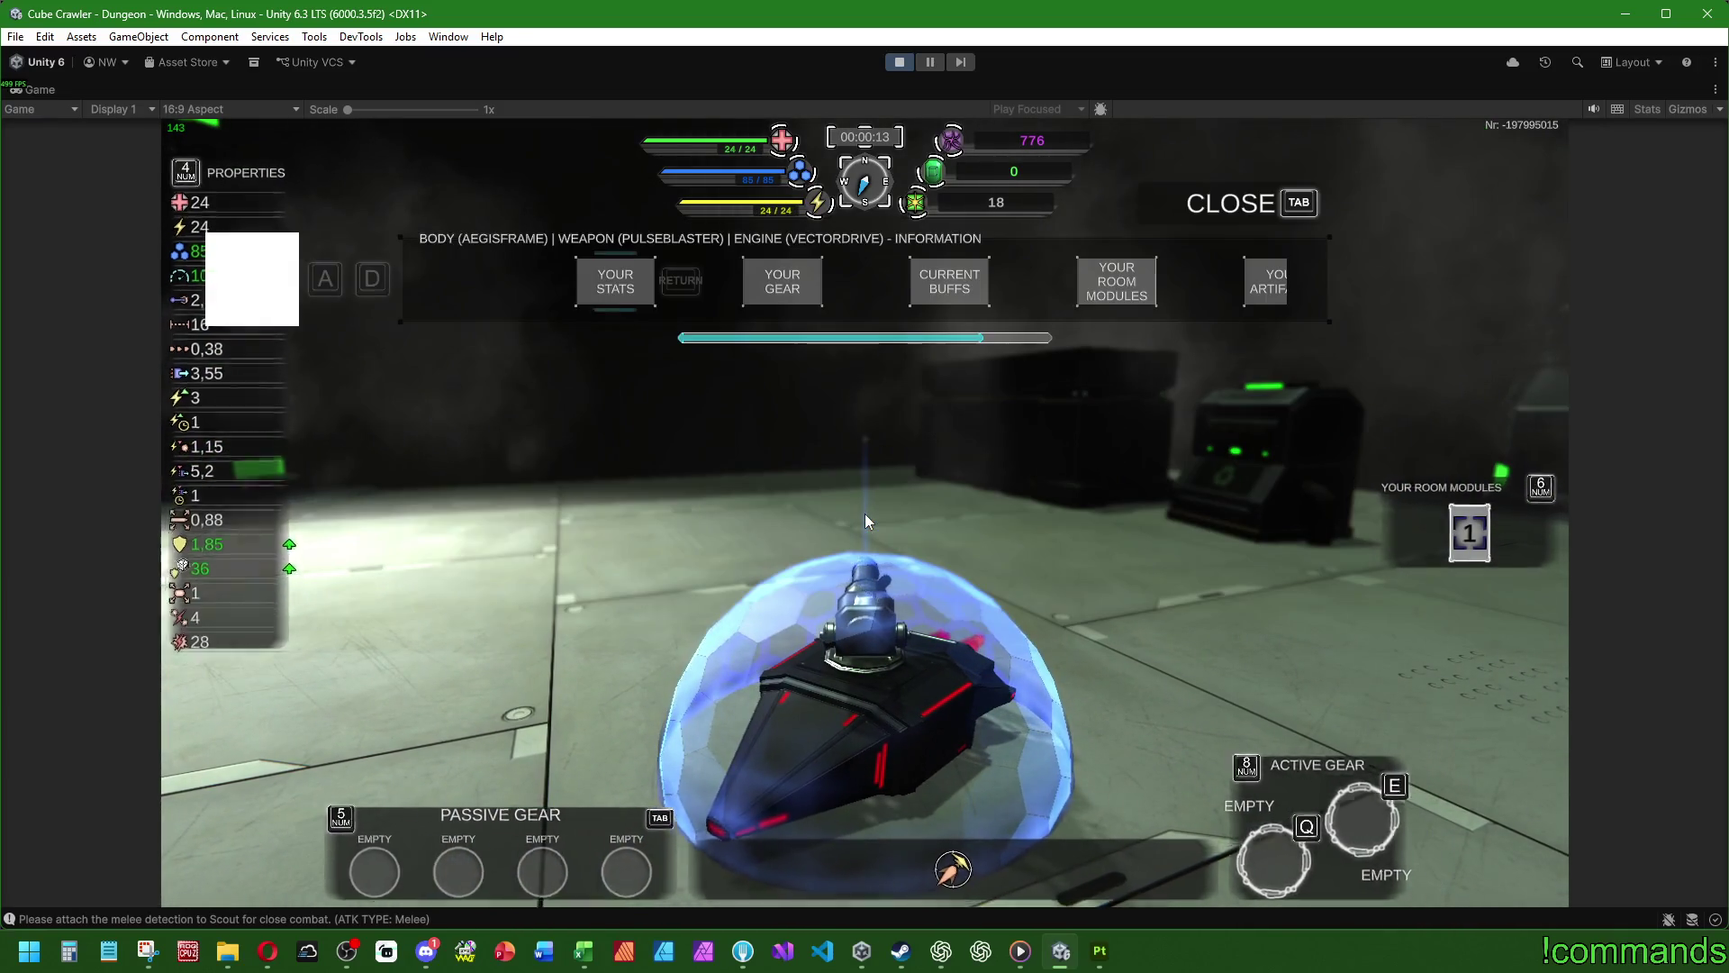
{"action": "key", "text": "Tab"}
- Steer toward the blue crates, smash through them and turn toward the machines
{"action": "key", "text": "w"}
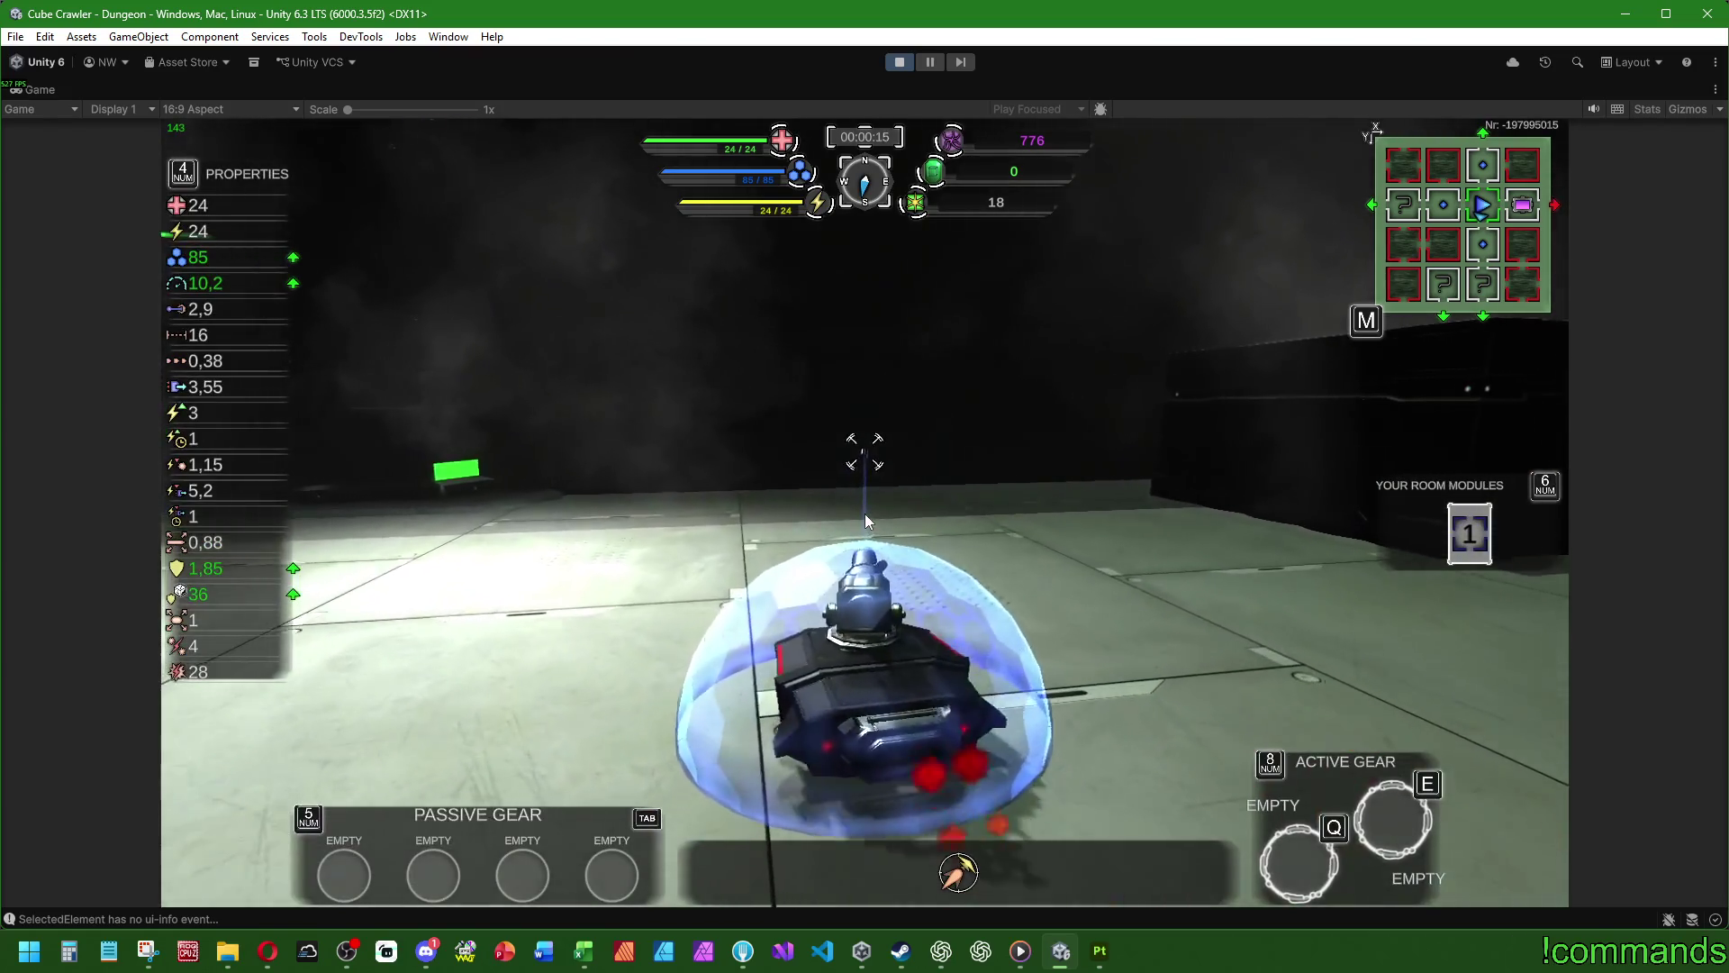
{"action": "key", "text": "a"}
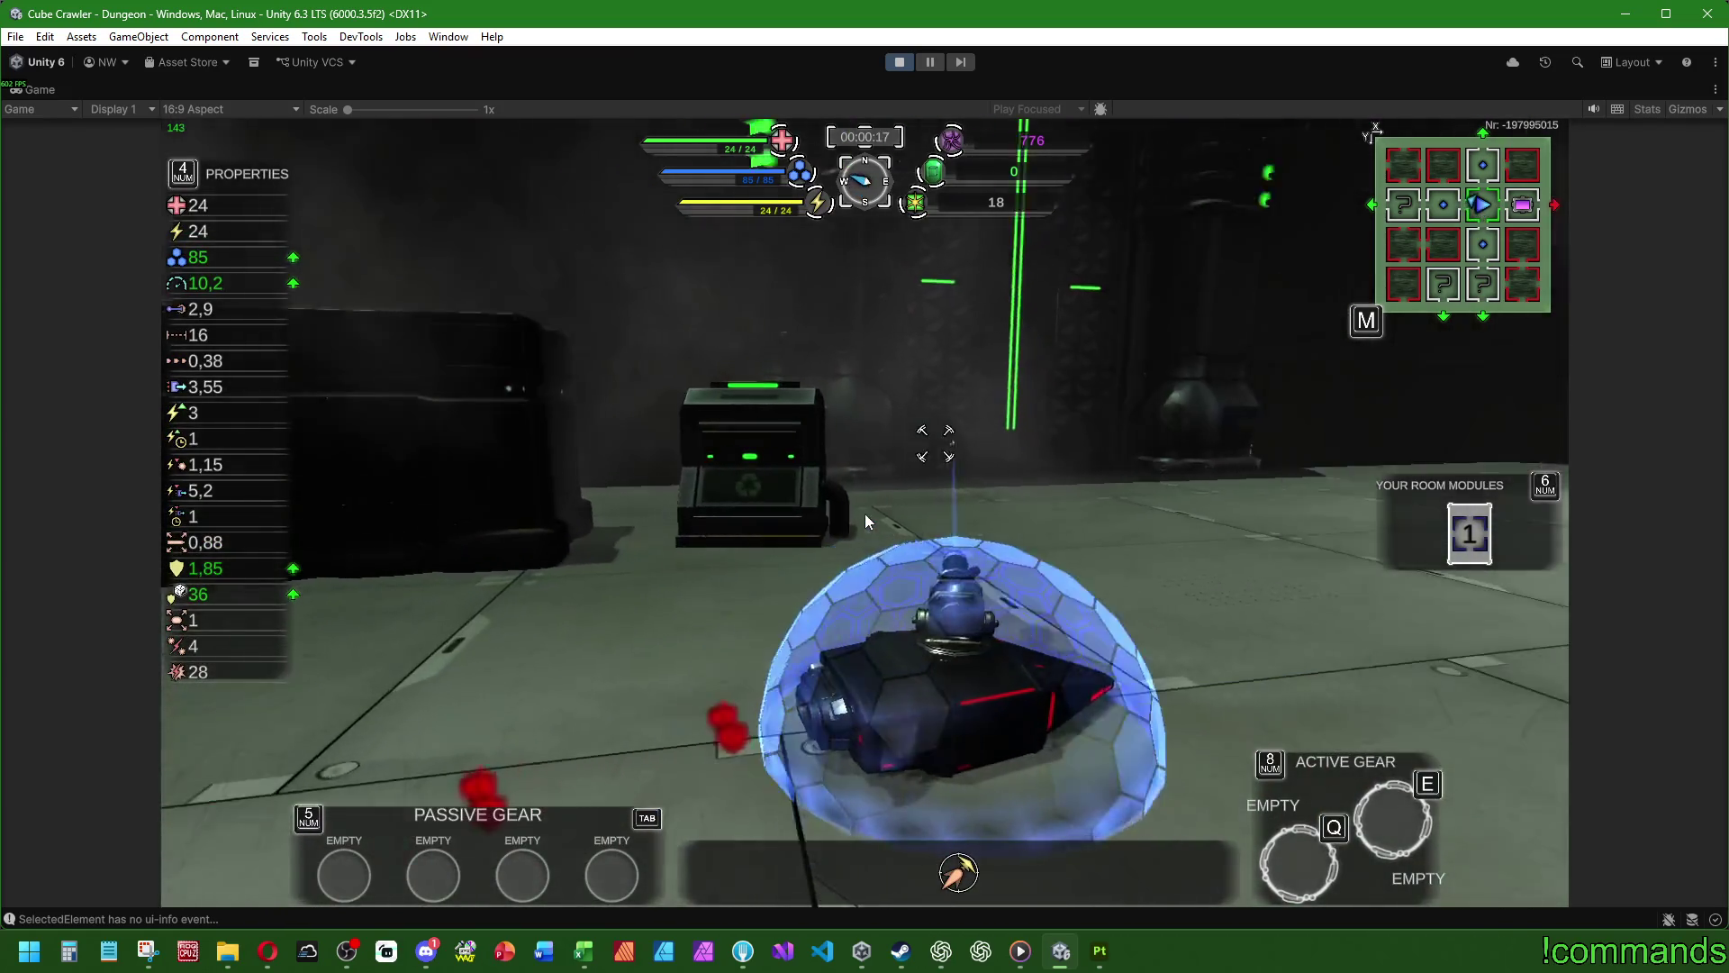
{"action": "key", "text": "a"}
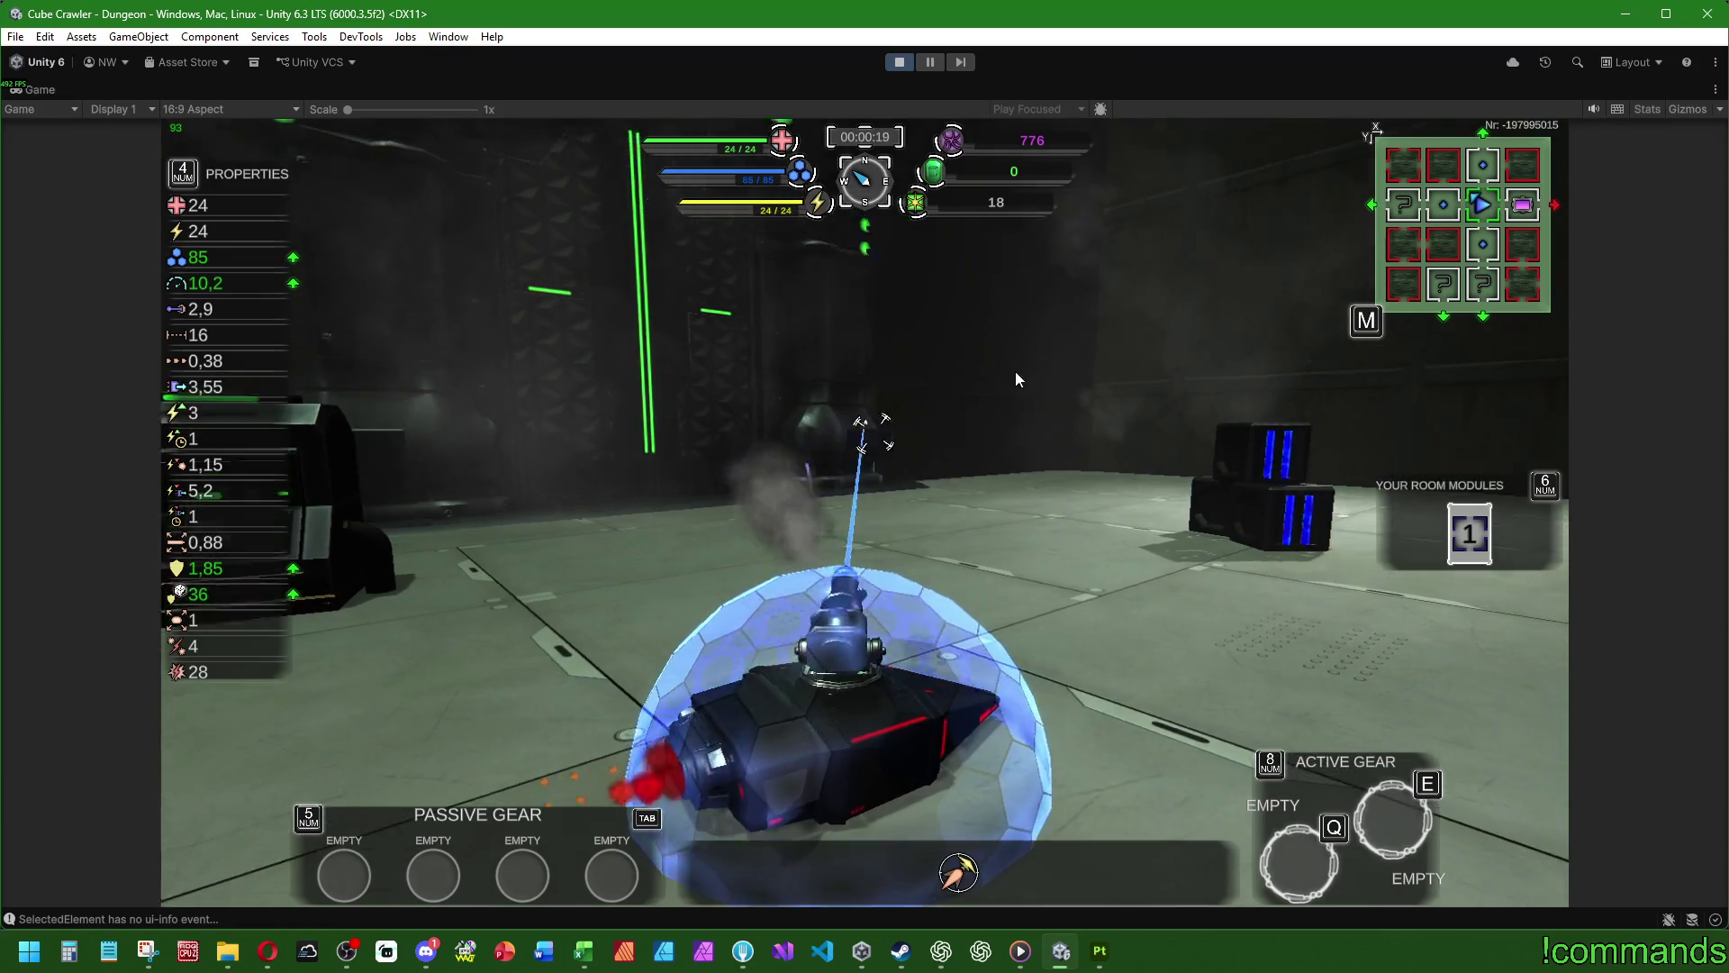
{"action": "key", "text": "d"}
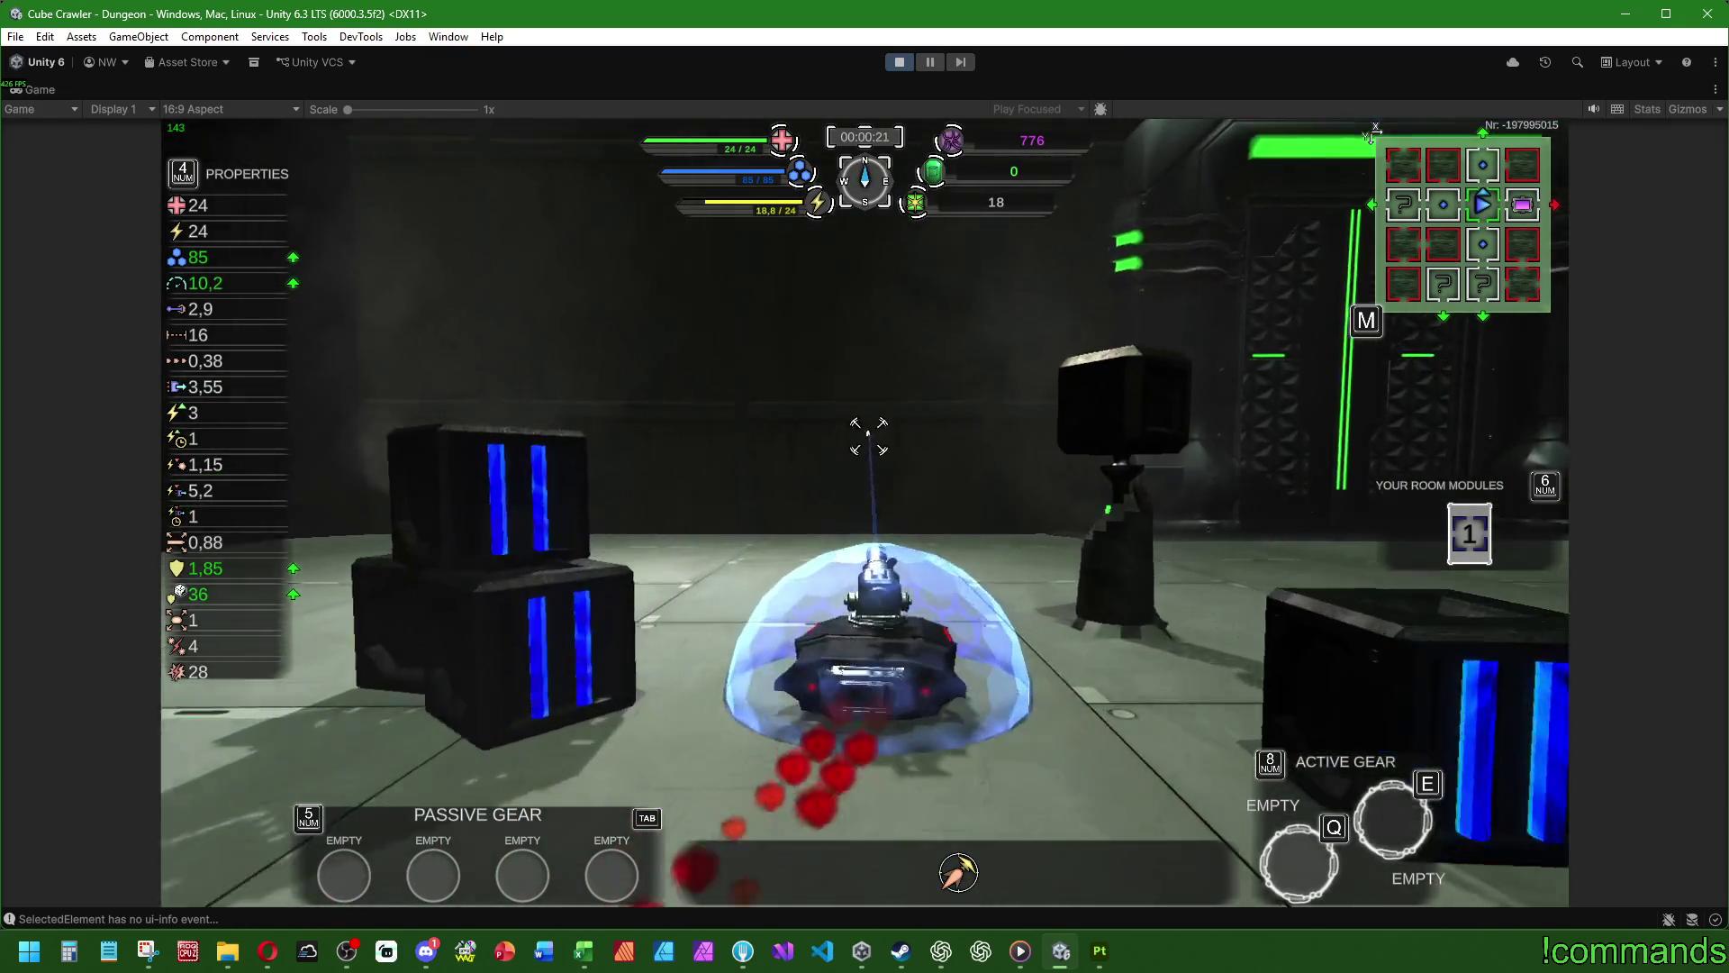
{"action": "key", "text": "w"}
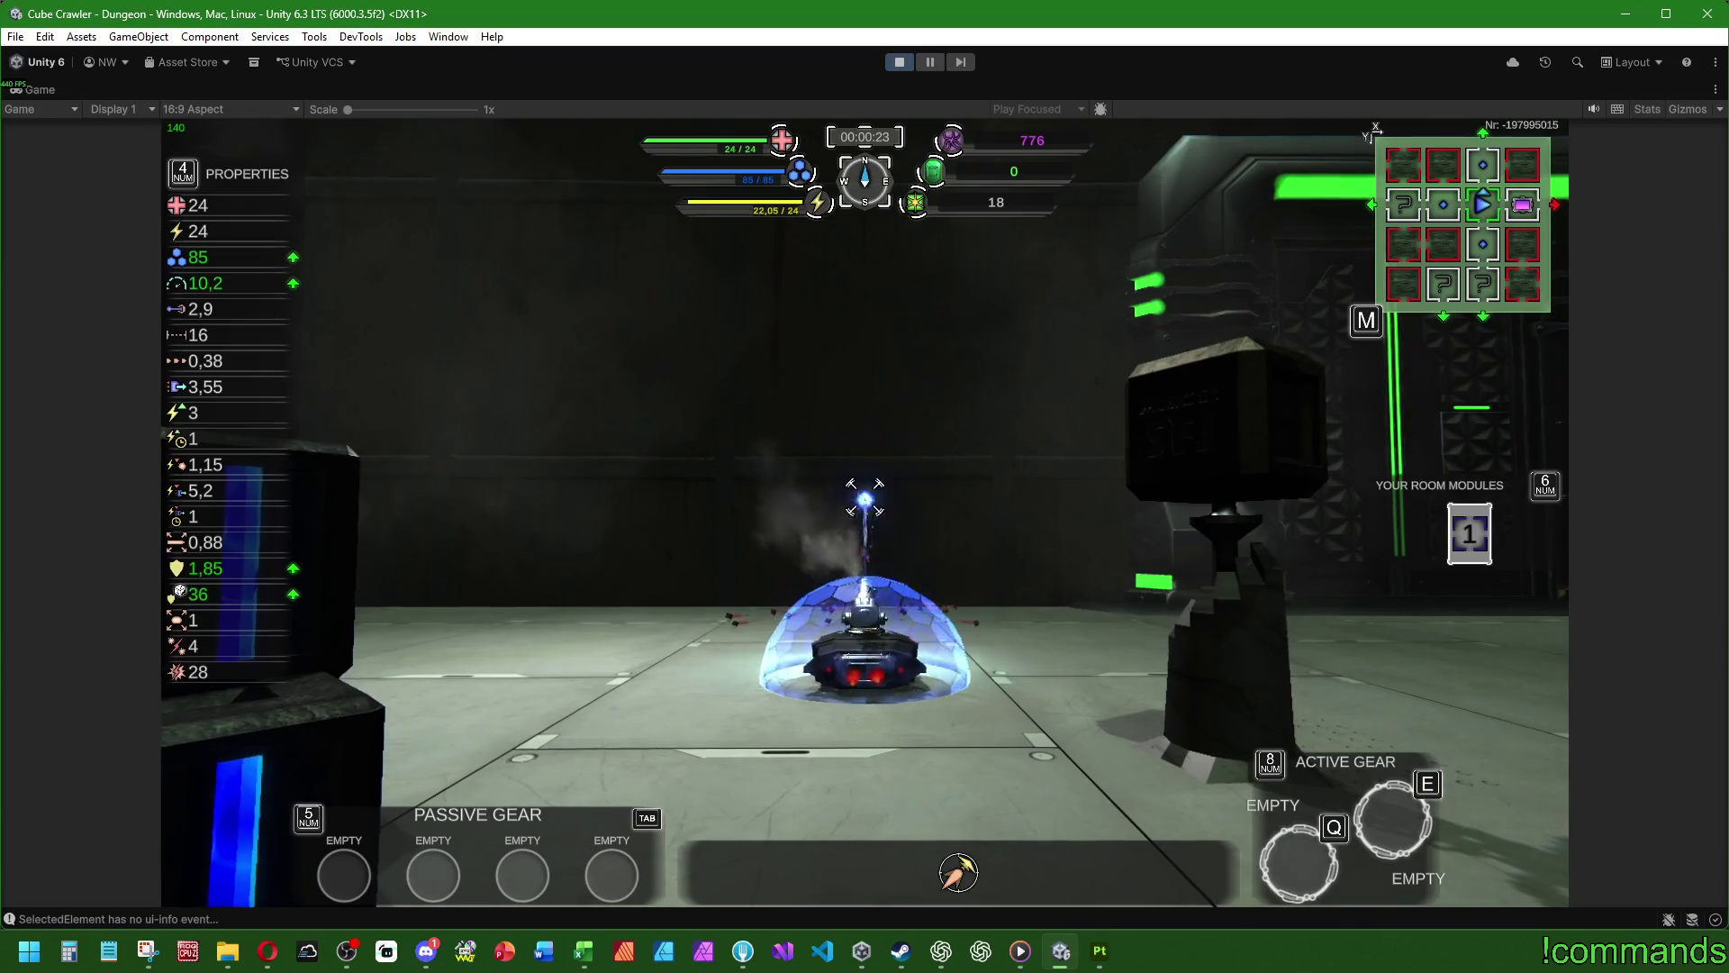
{"action": "key", "text": "a"}
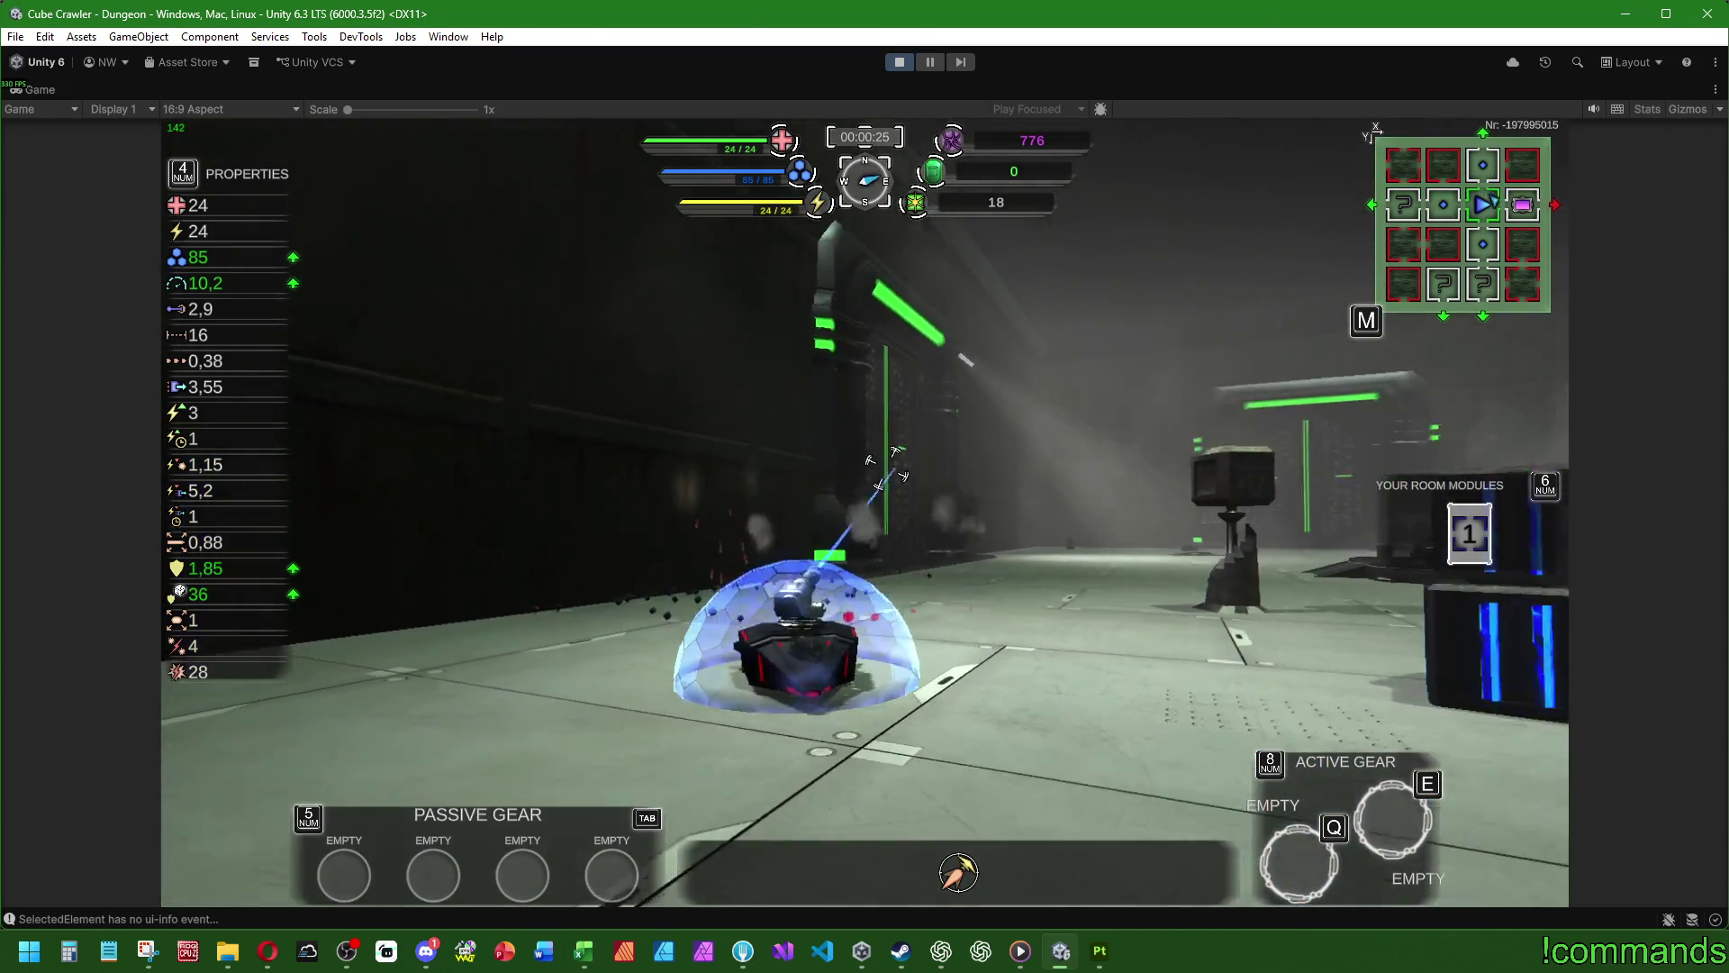
{"action": "key", "text": "d"}
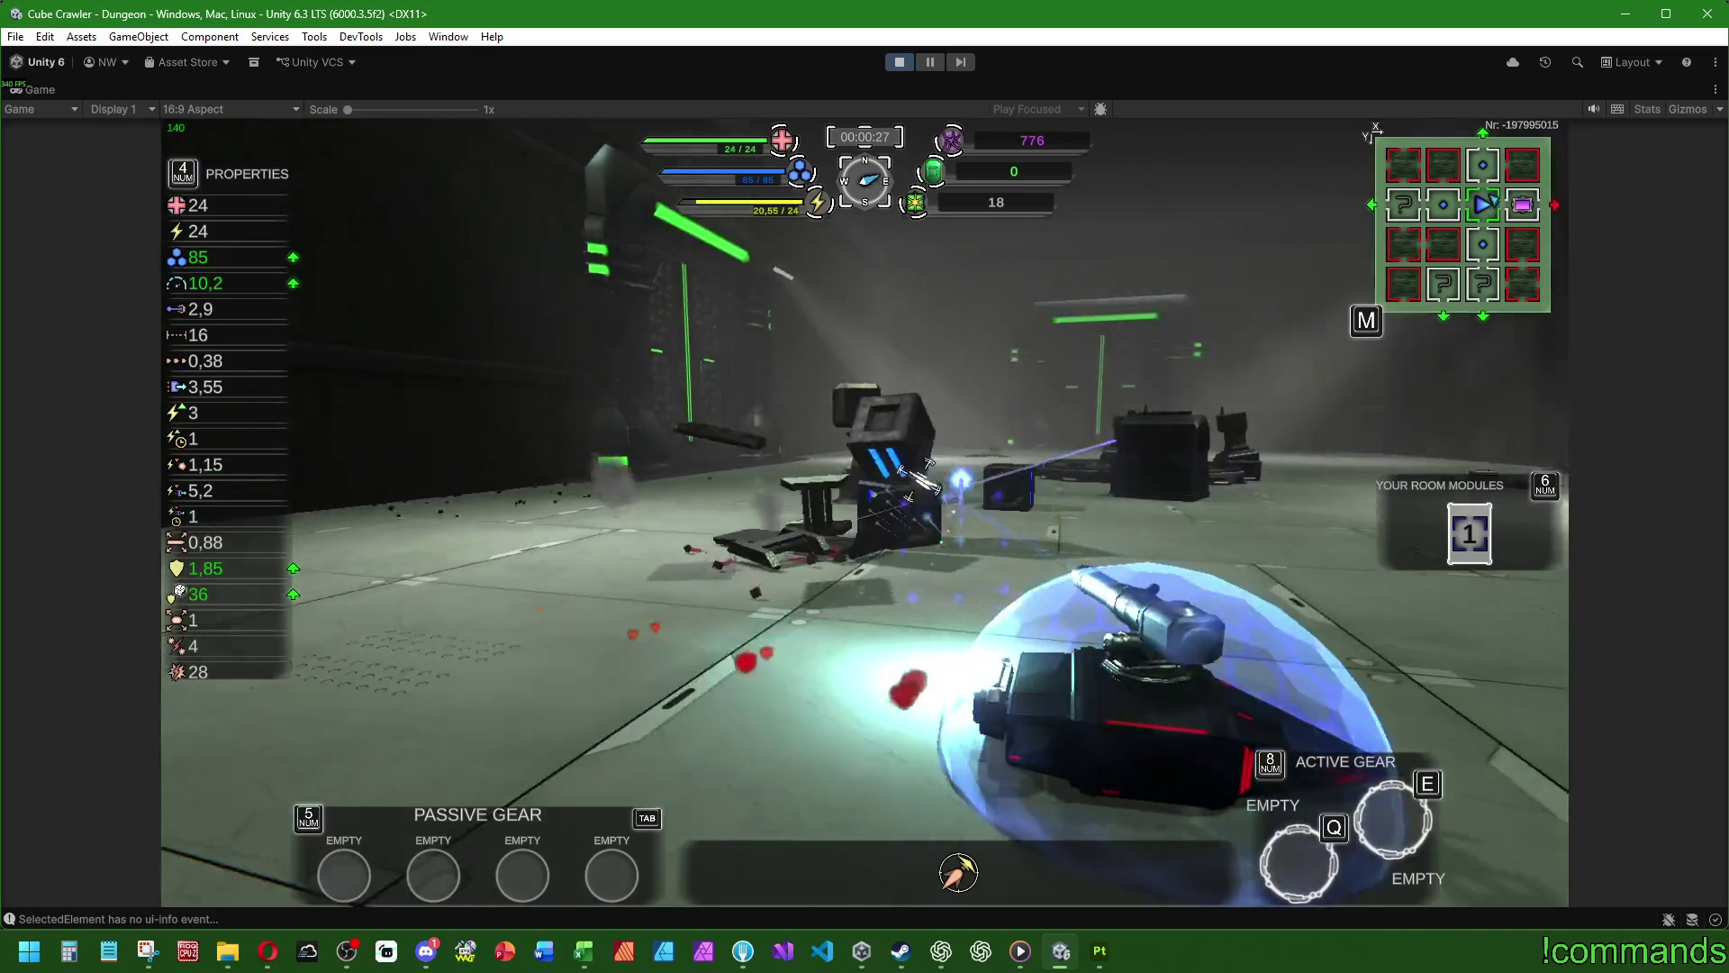
{"action": "key", "text": "d"}
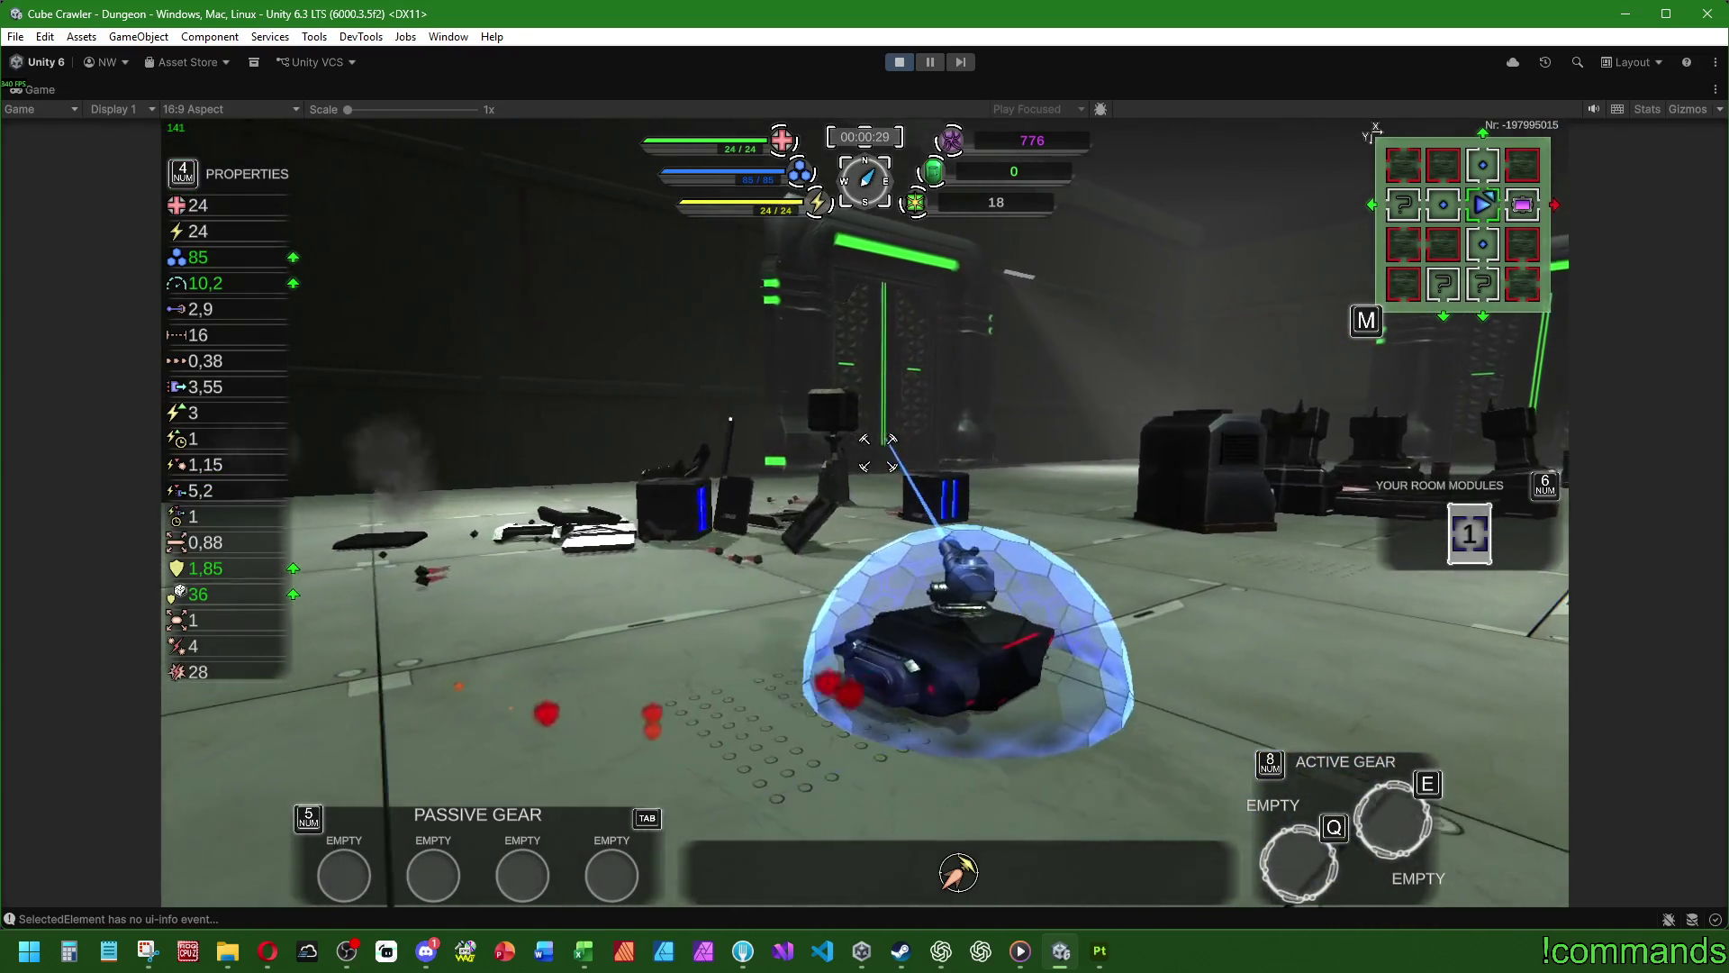
{"action": "key", "text": "d"}
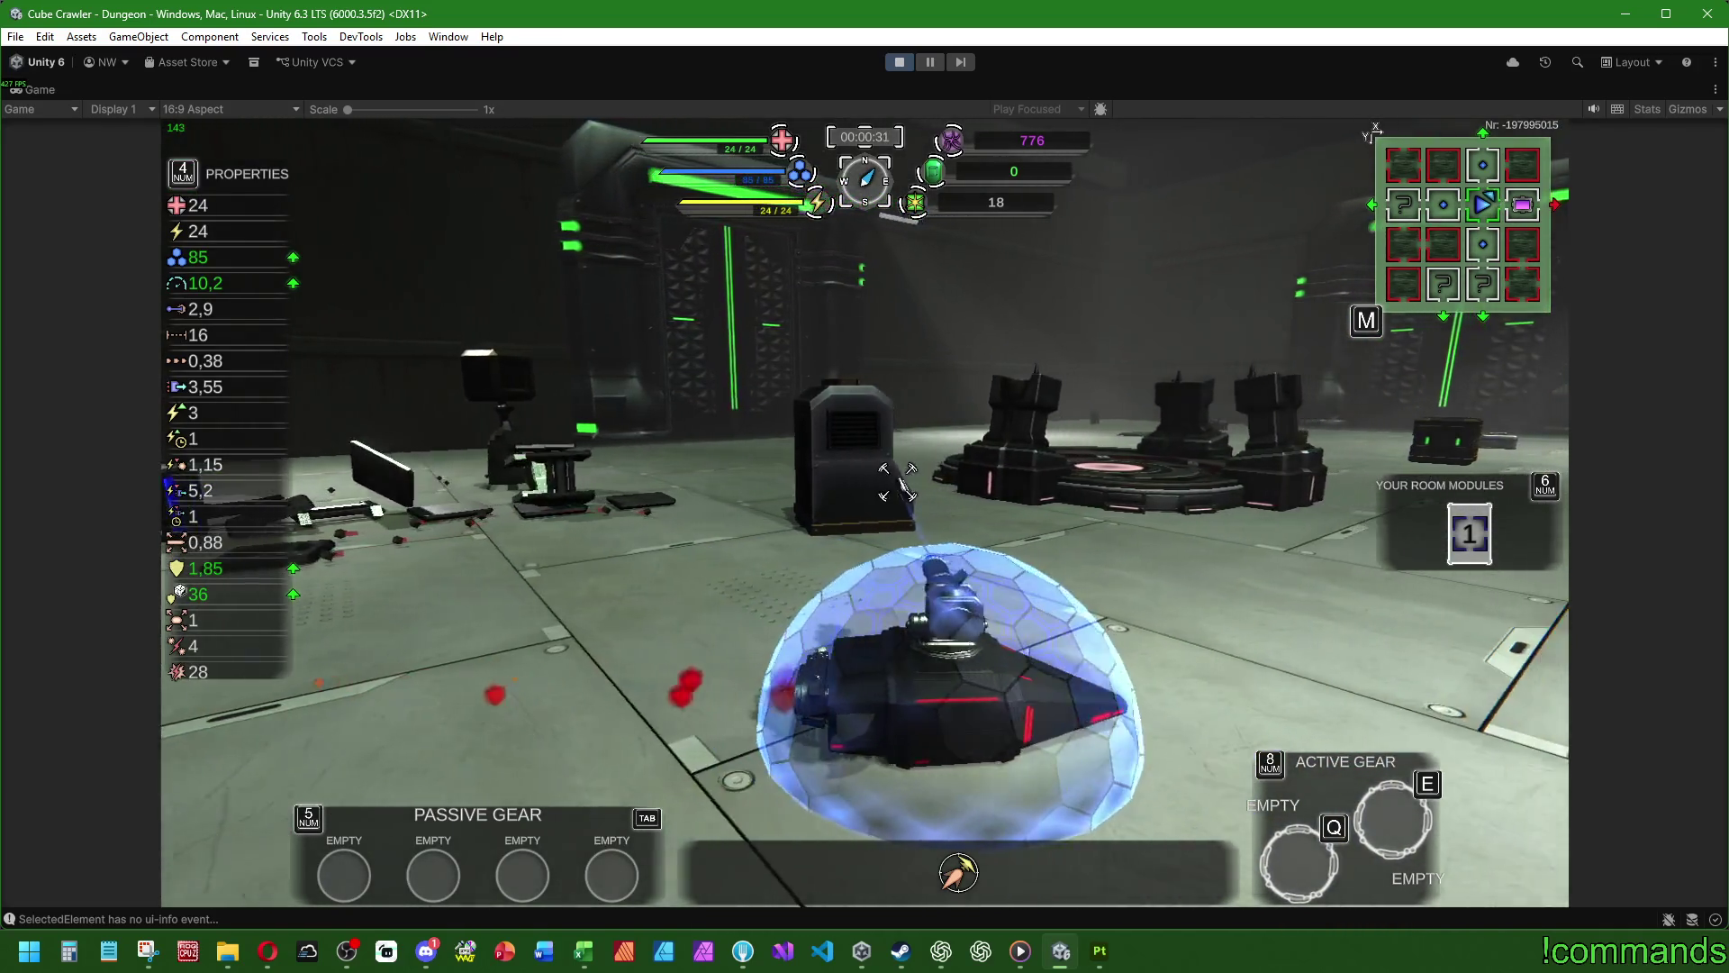
{"action": "key", "text": "d"}
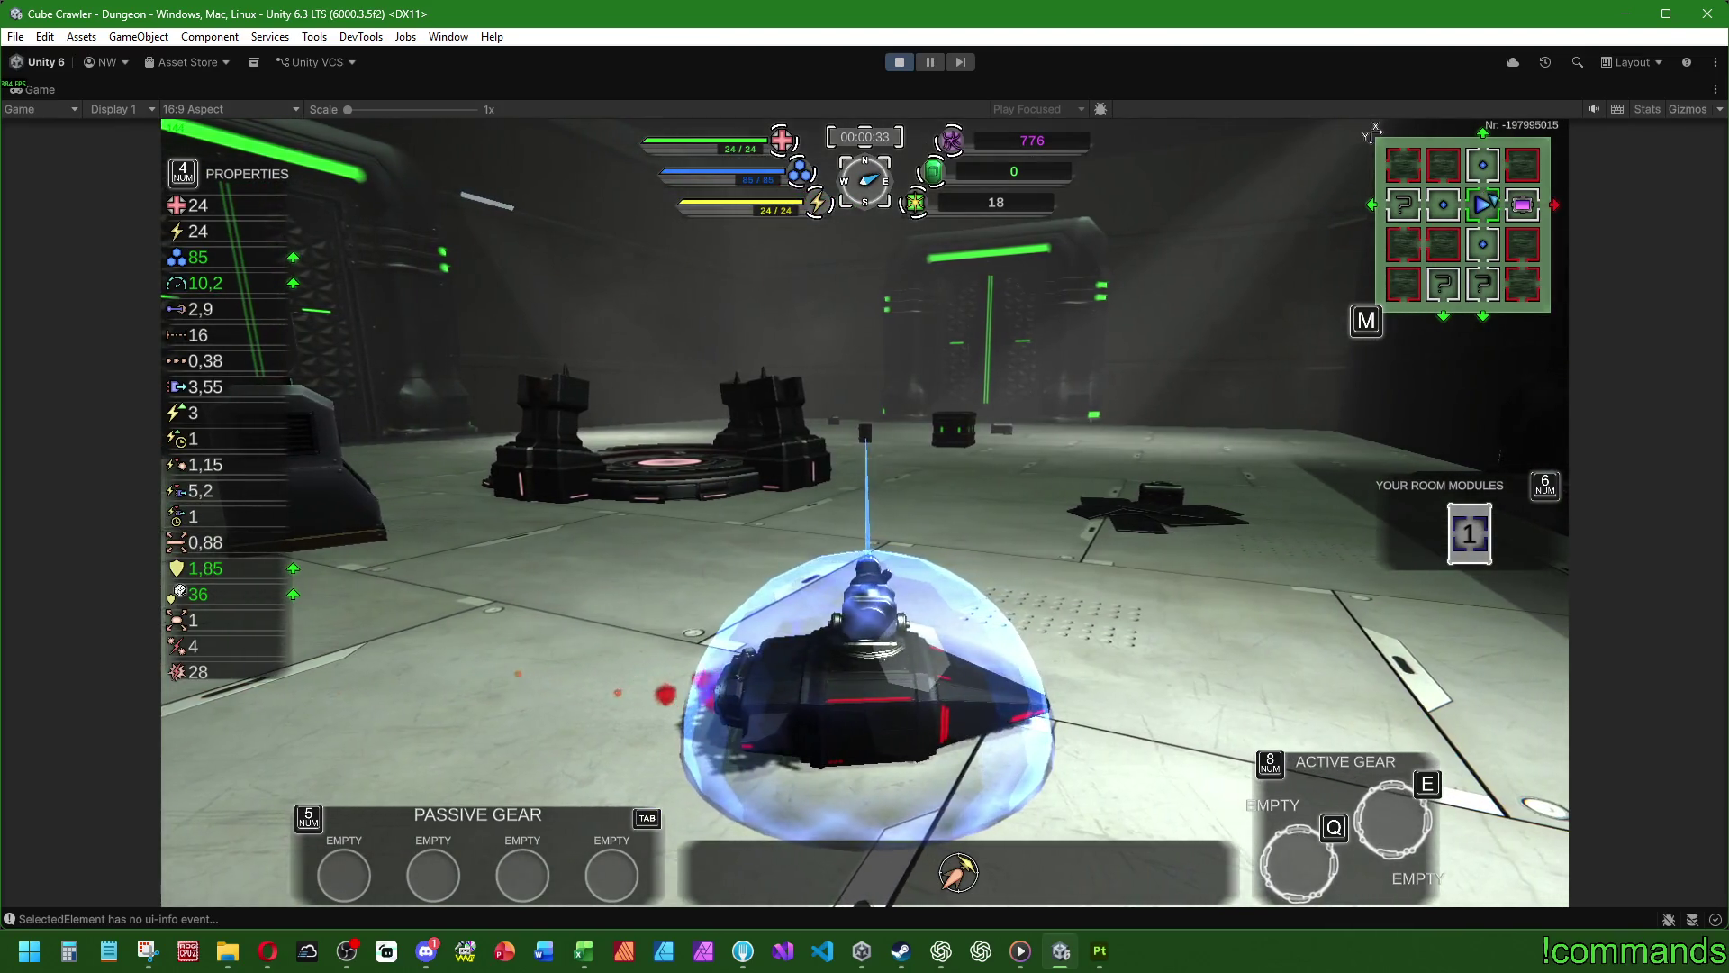
- Weave the ship around the room toward the left-hand machine, leaving the Start menu open
{"action": "key", "text": "a"}
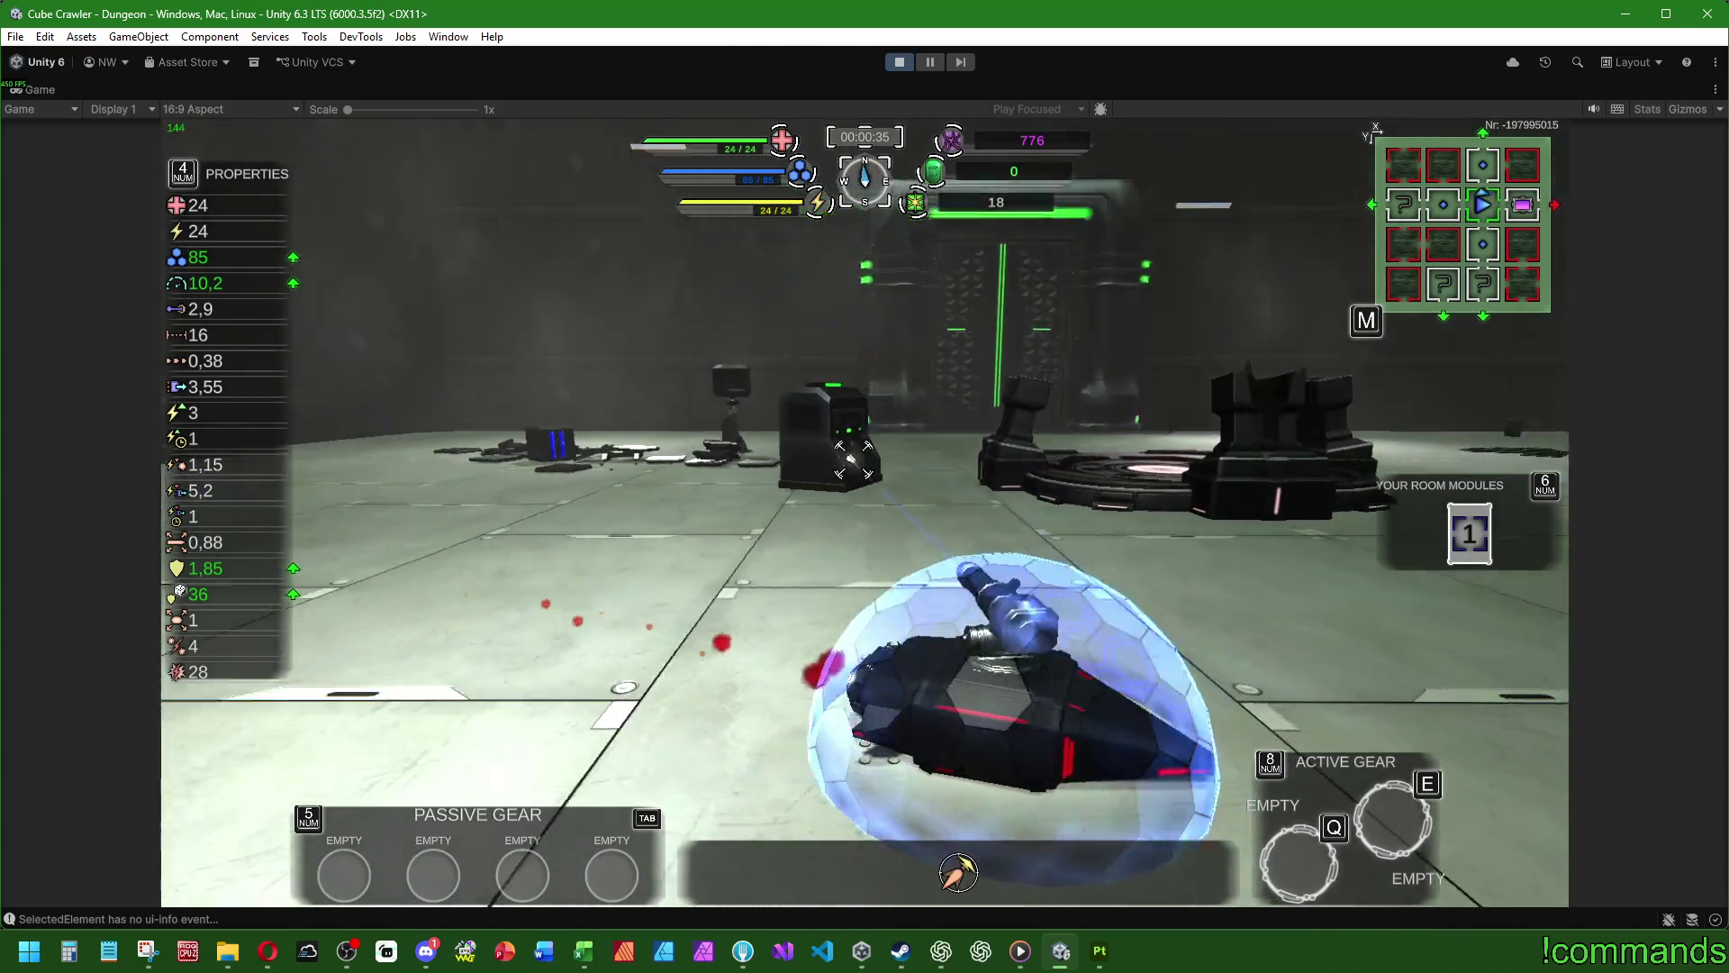
{"action": "key", "text": "a"}
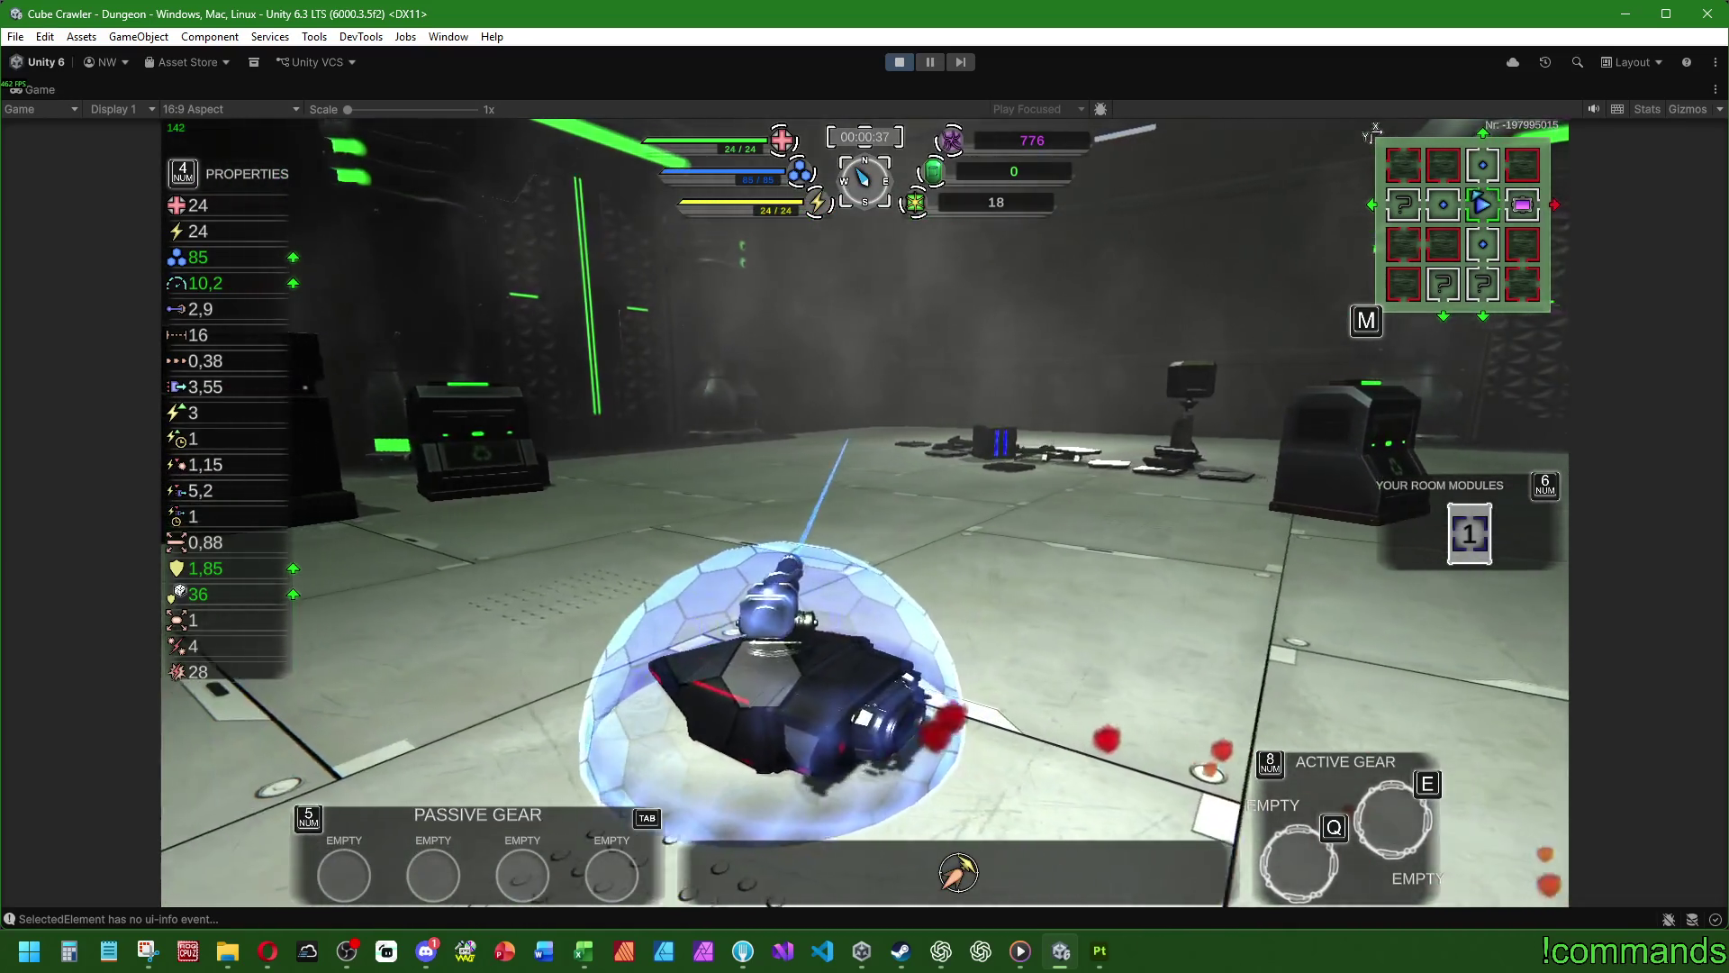
{"action": "key", "text": "d"}
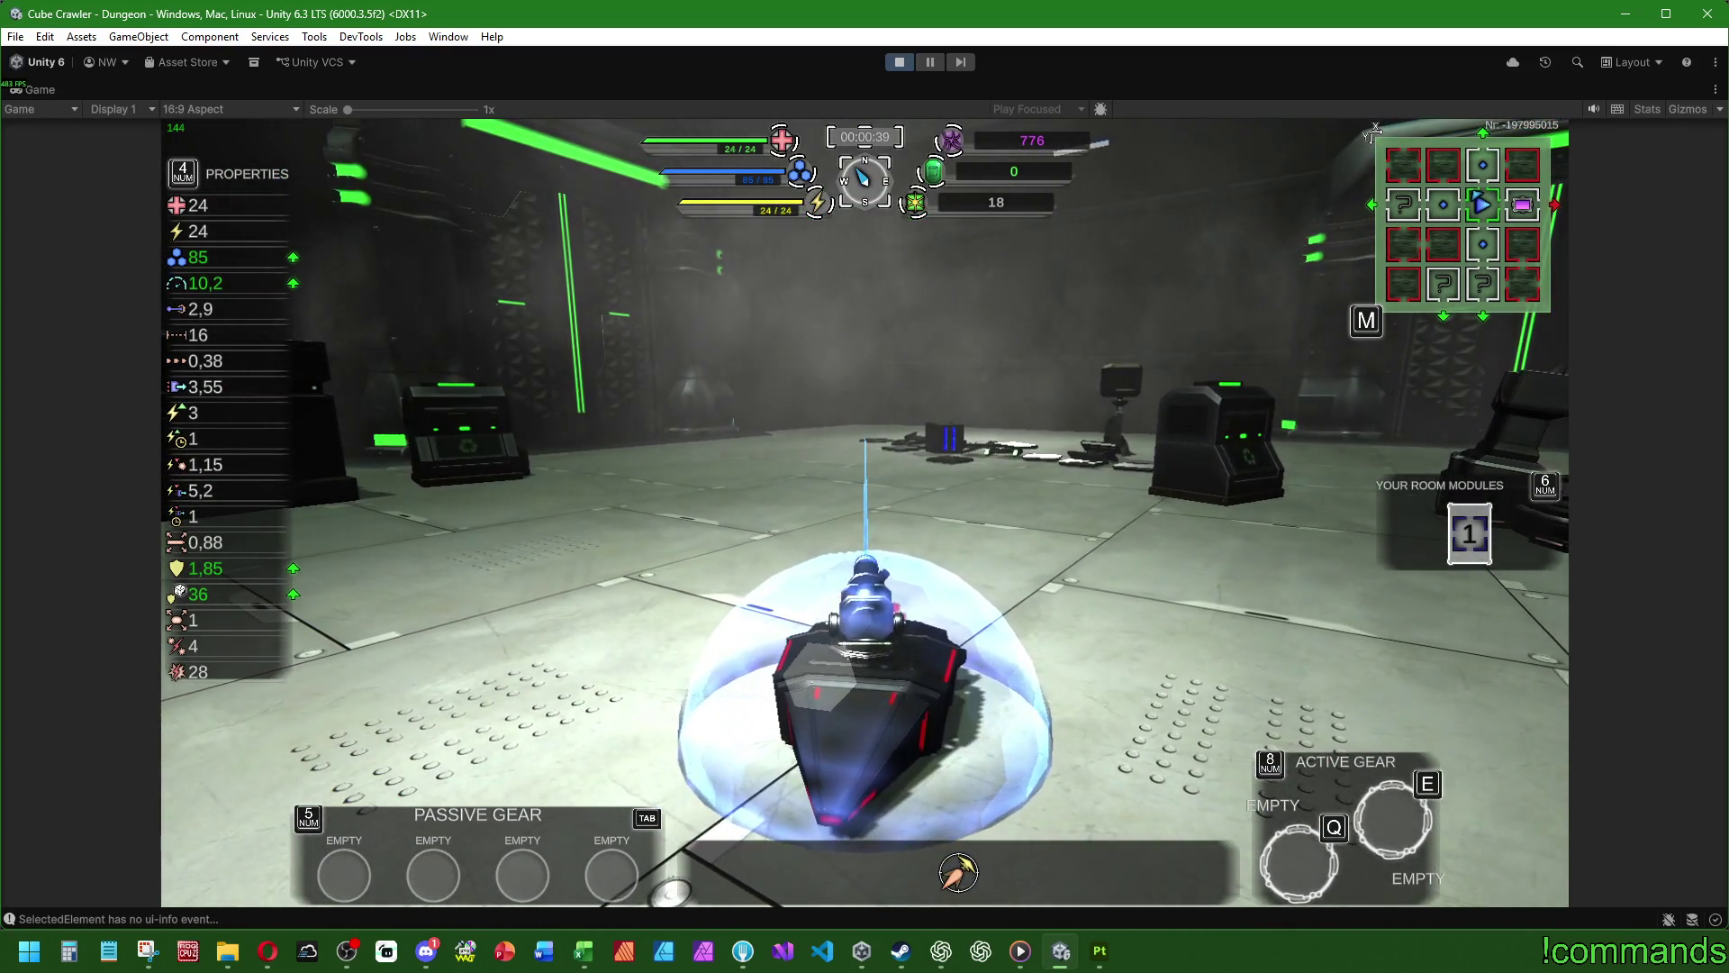
{"action": "key", "text": "w"}
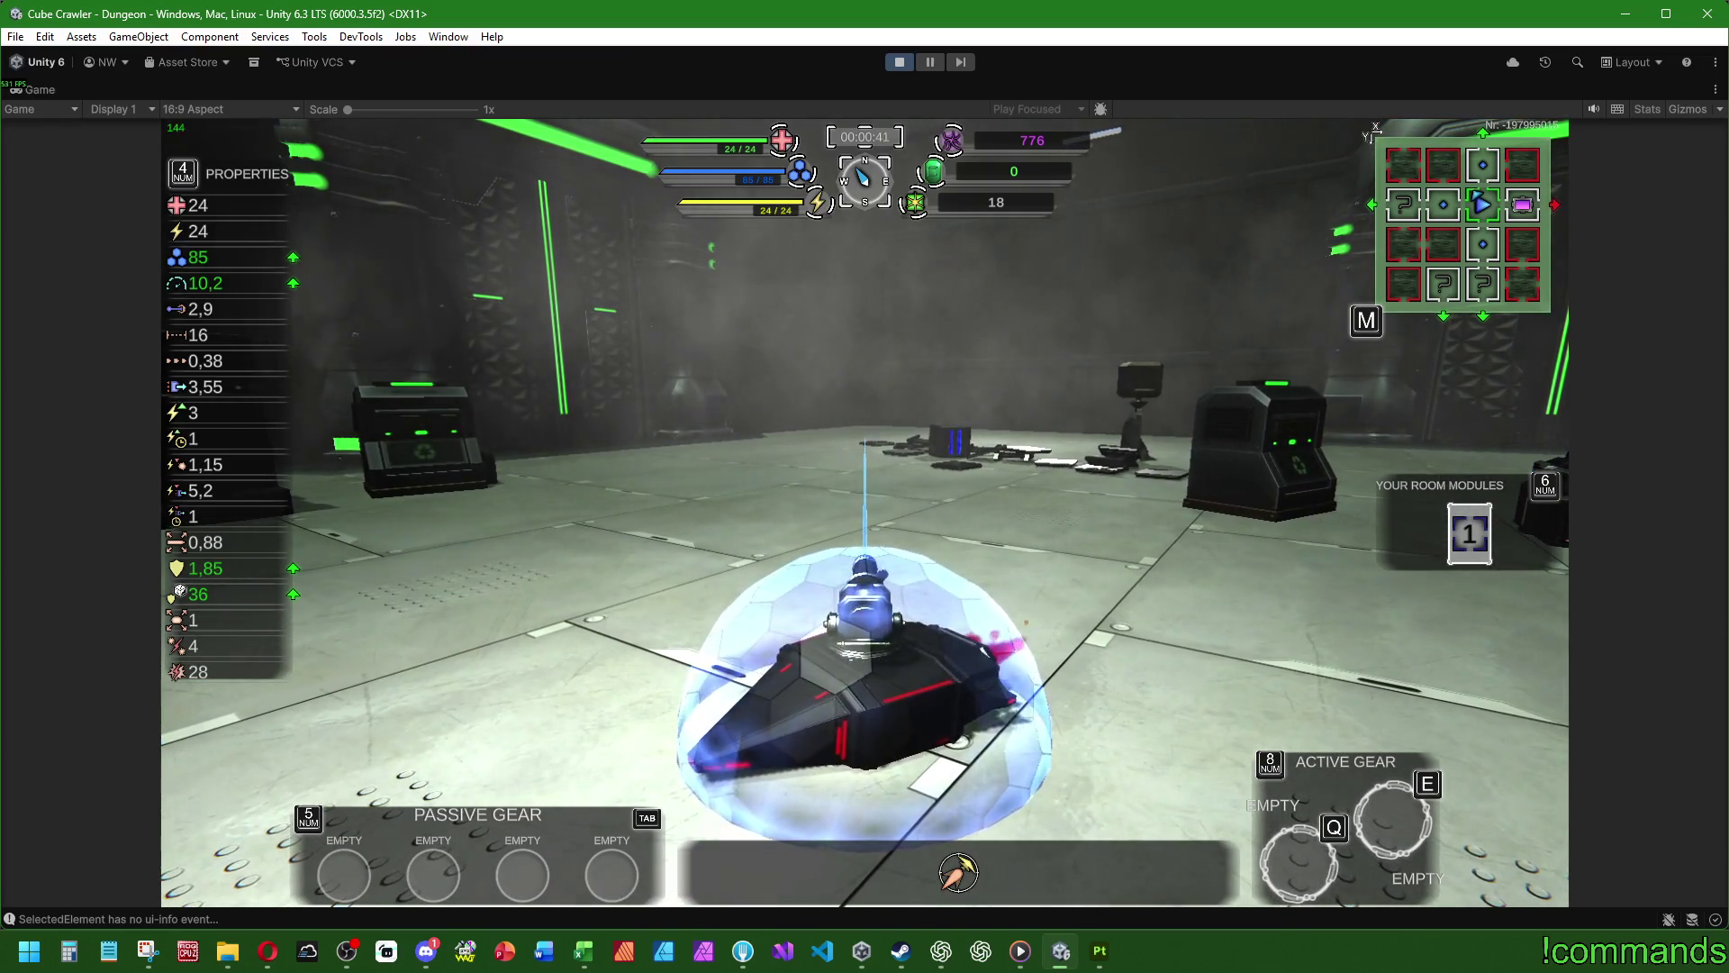
{"action": "key", "text": "a"}
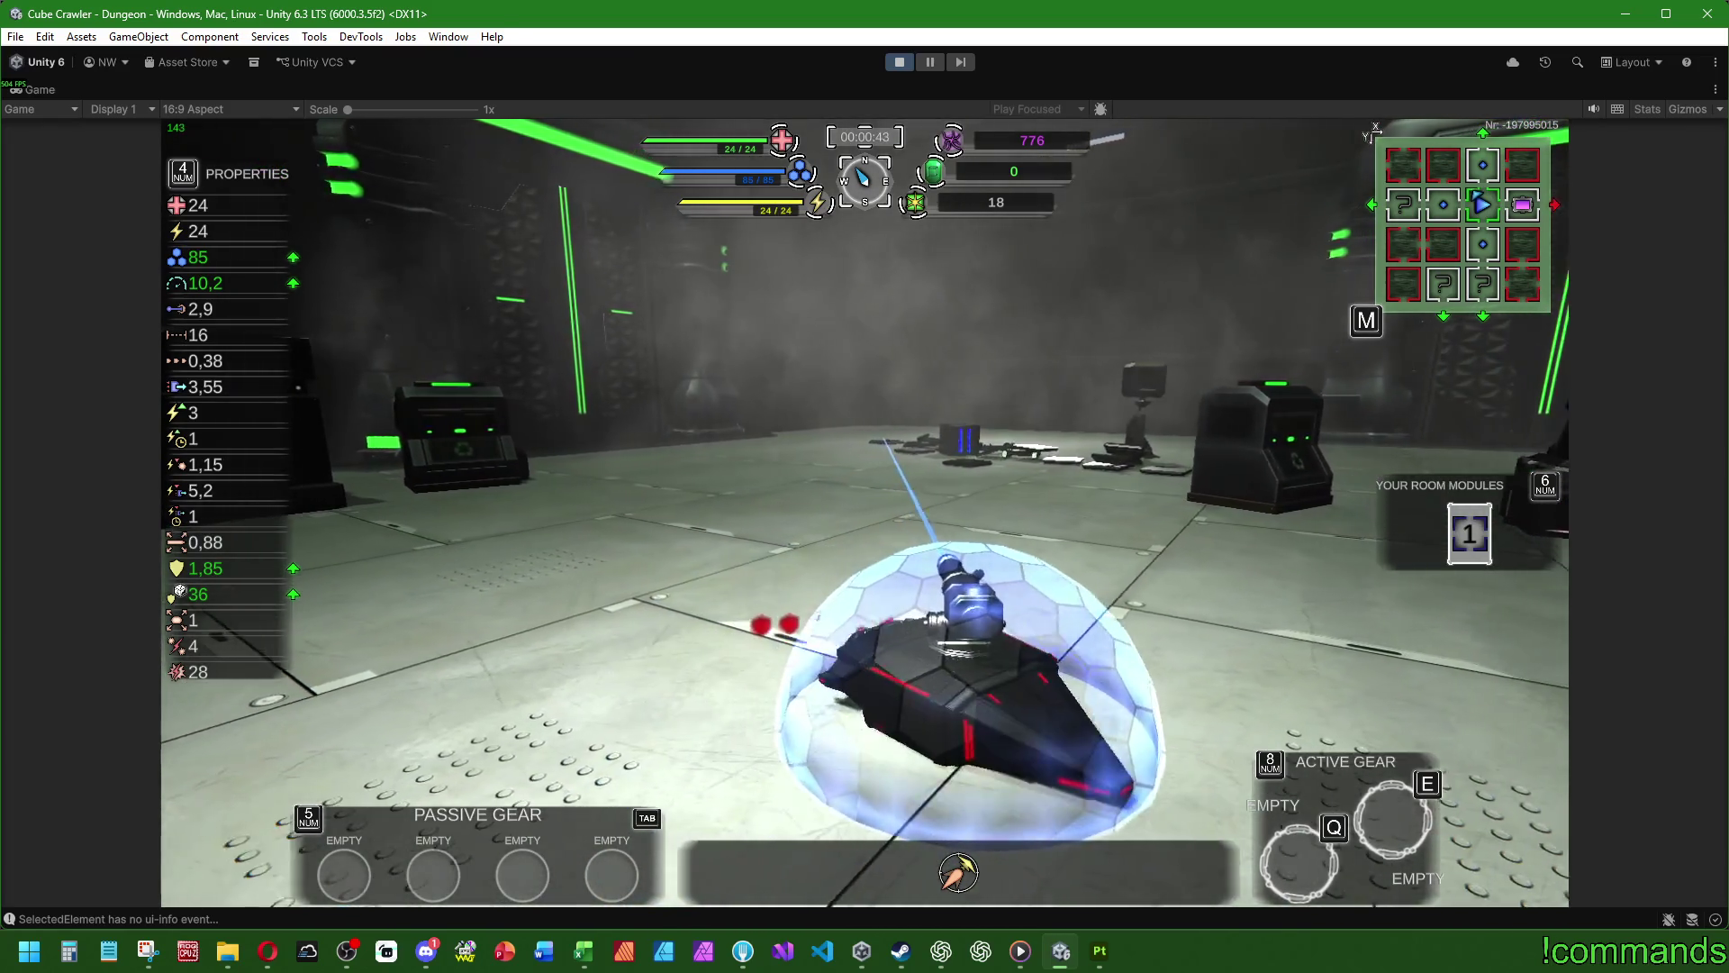
{"action": "key", "text": "a"}
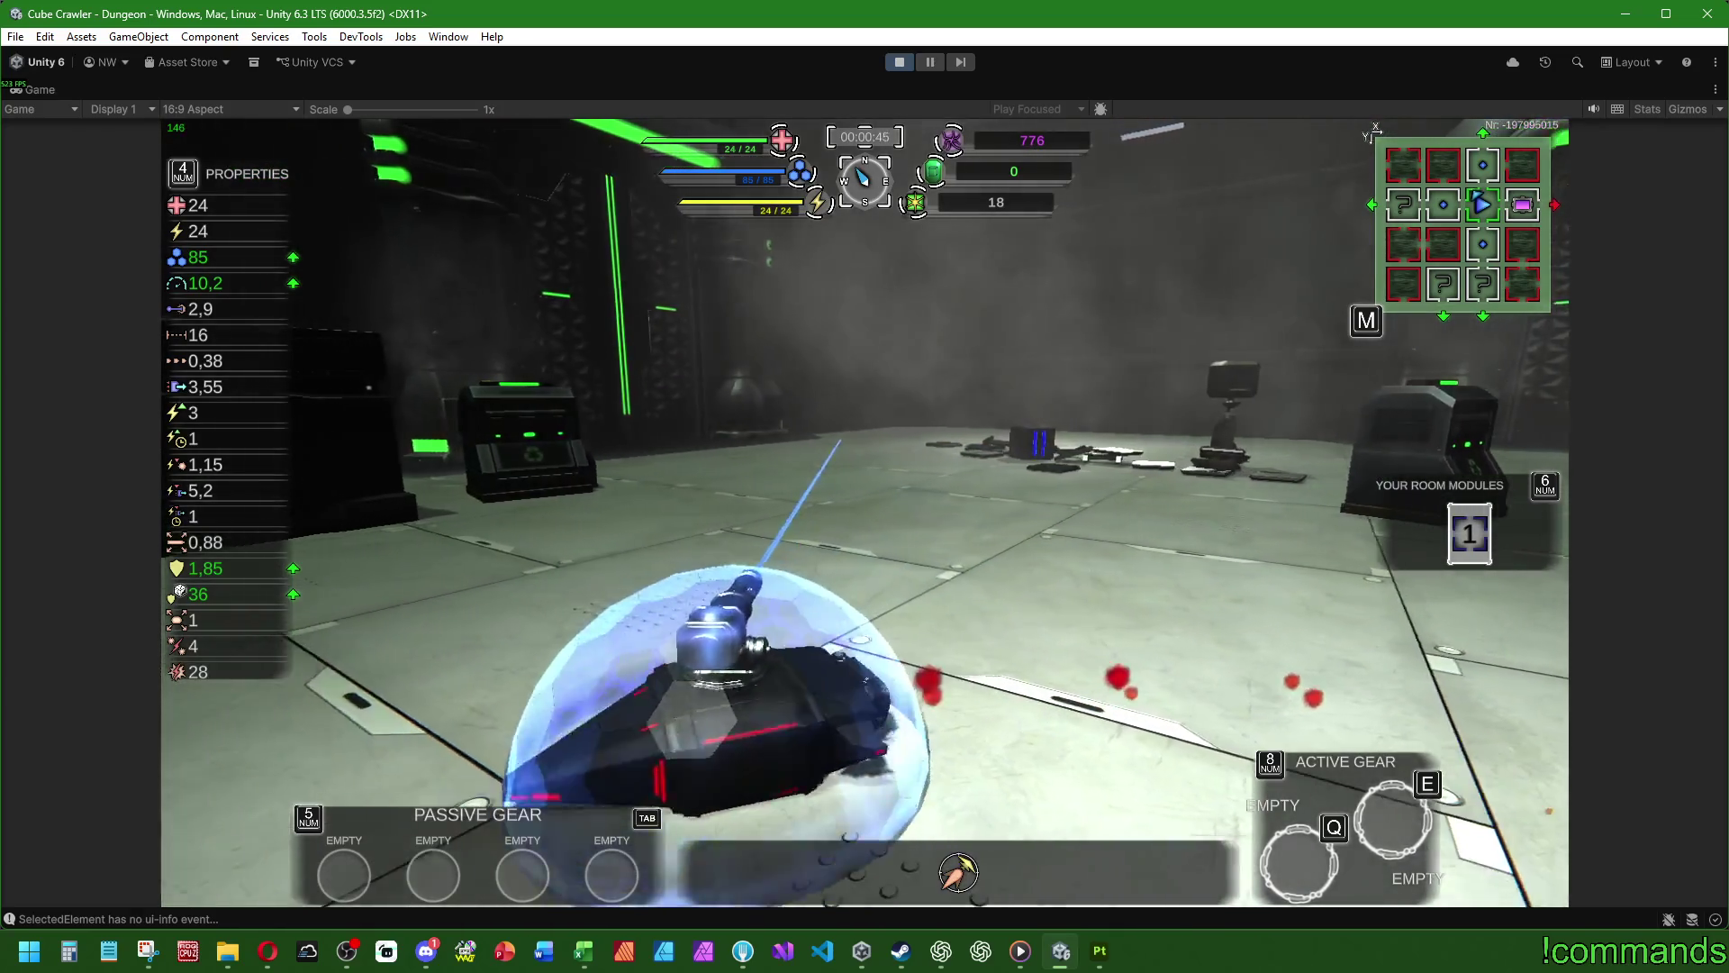
{"action": "key", "text": "d"}
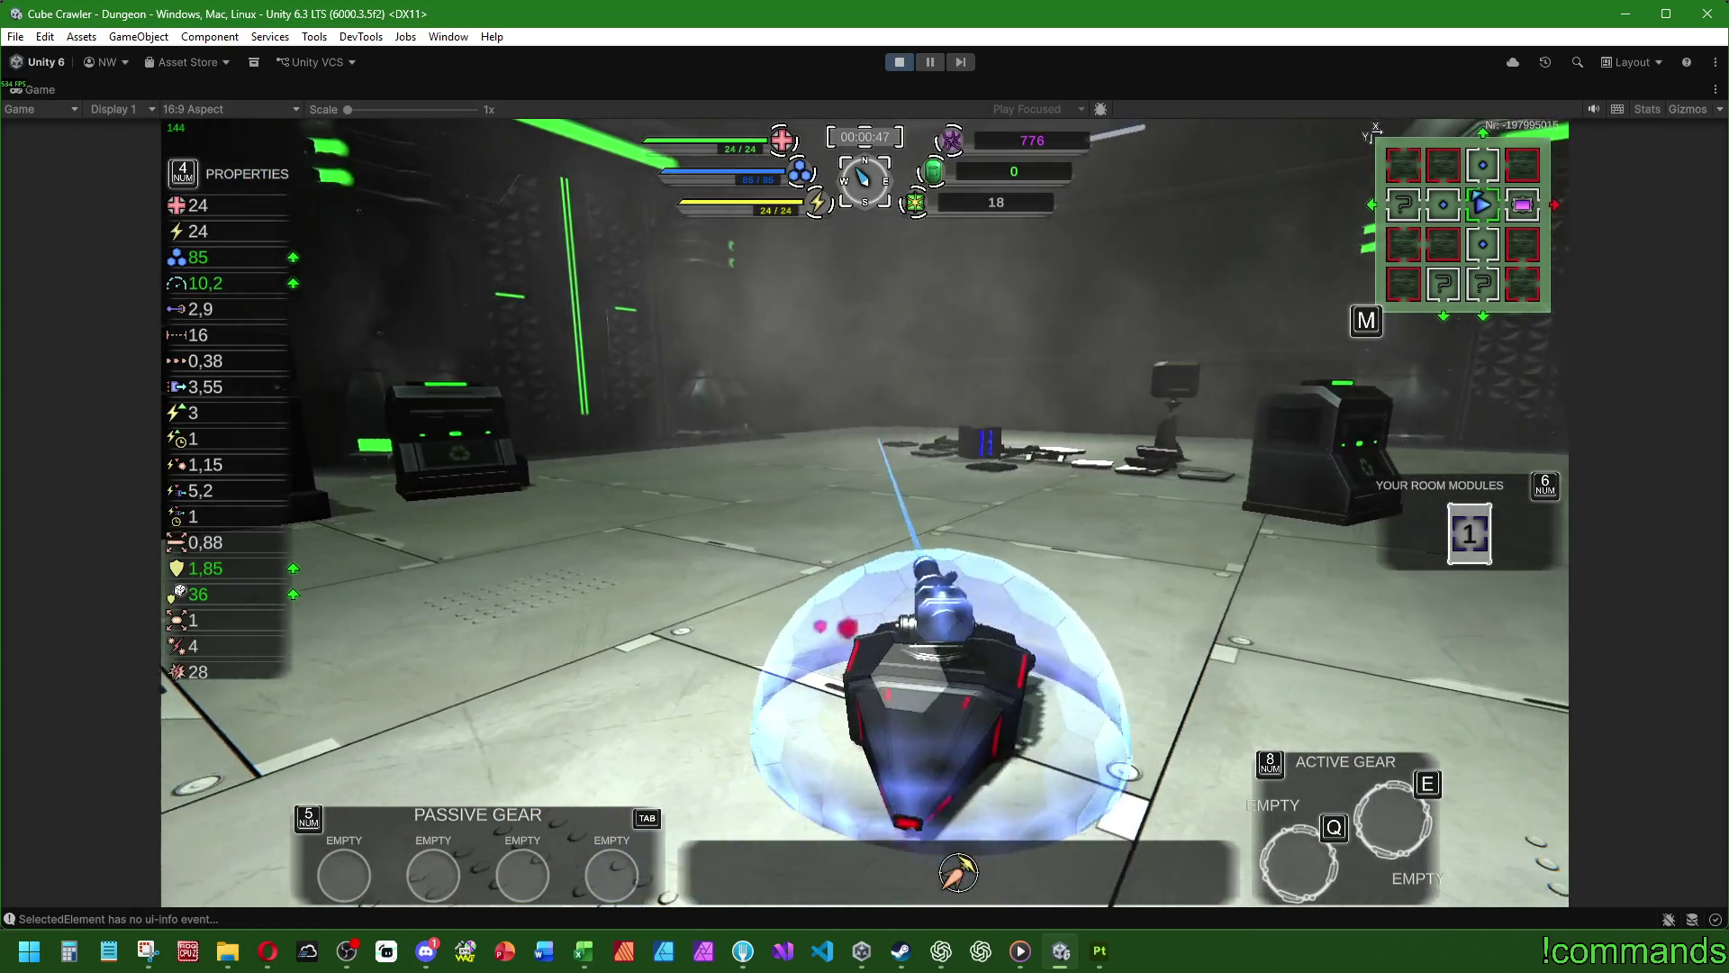
{"action": "key", "text": "a"}
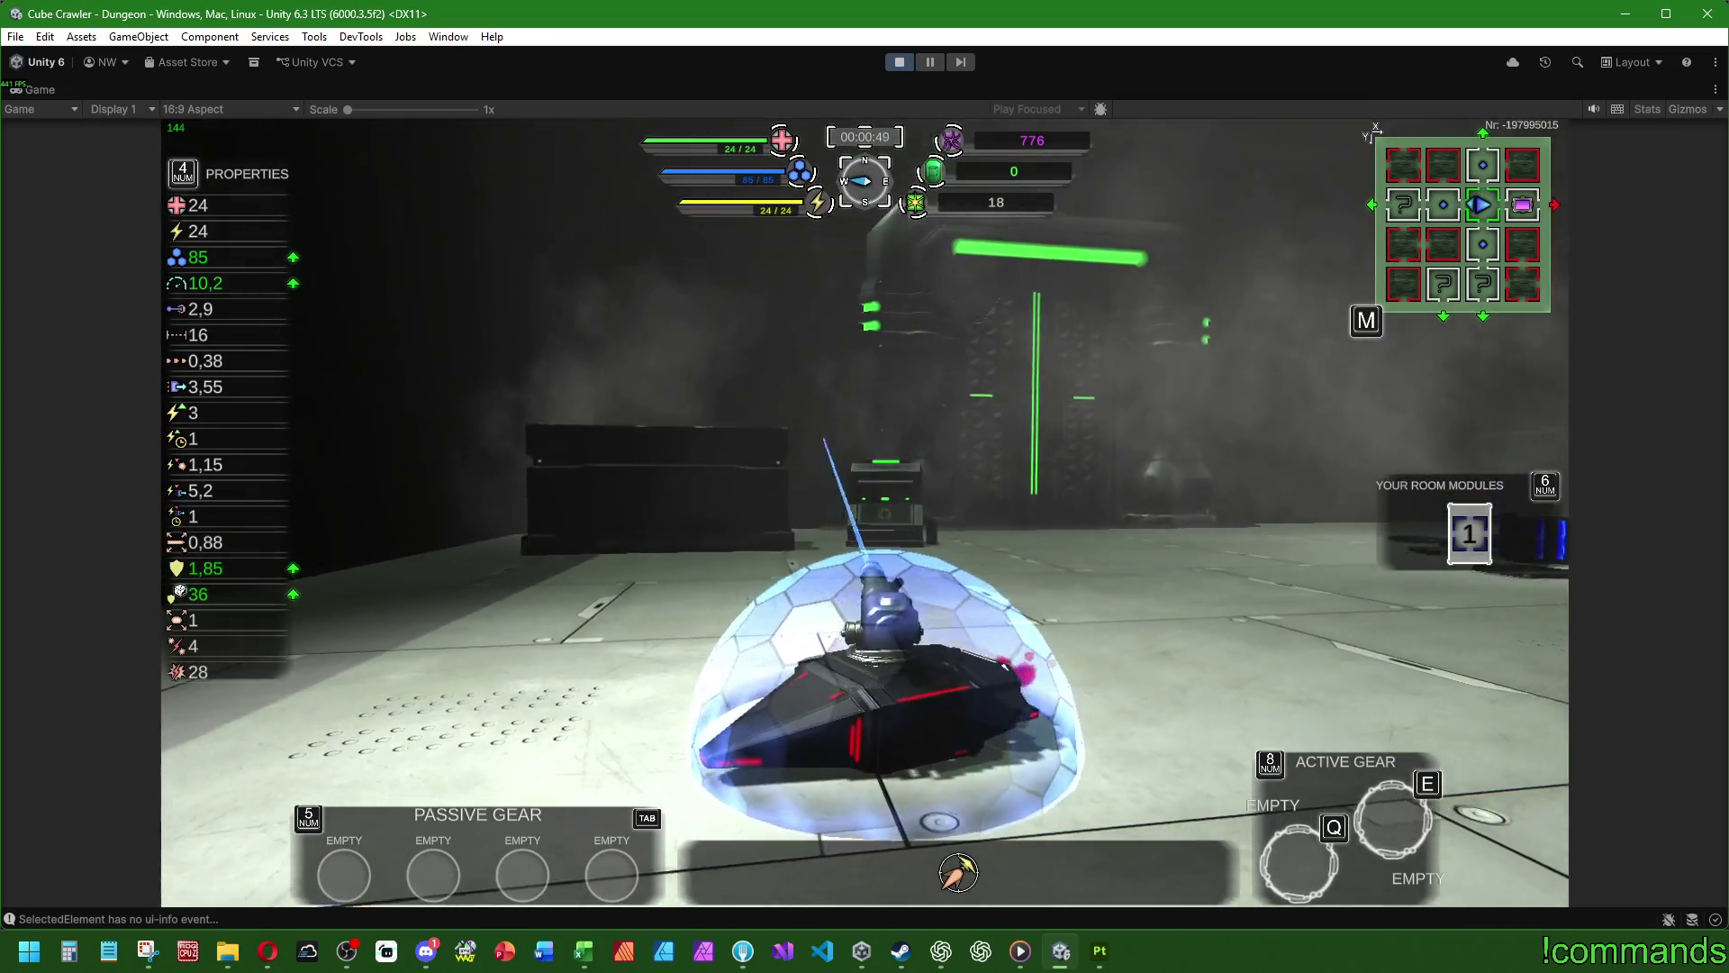
{"action": "key", "text": "super"}
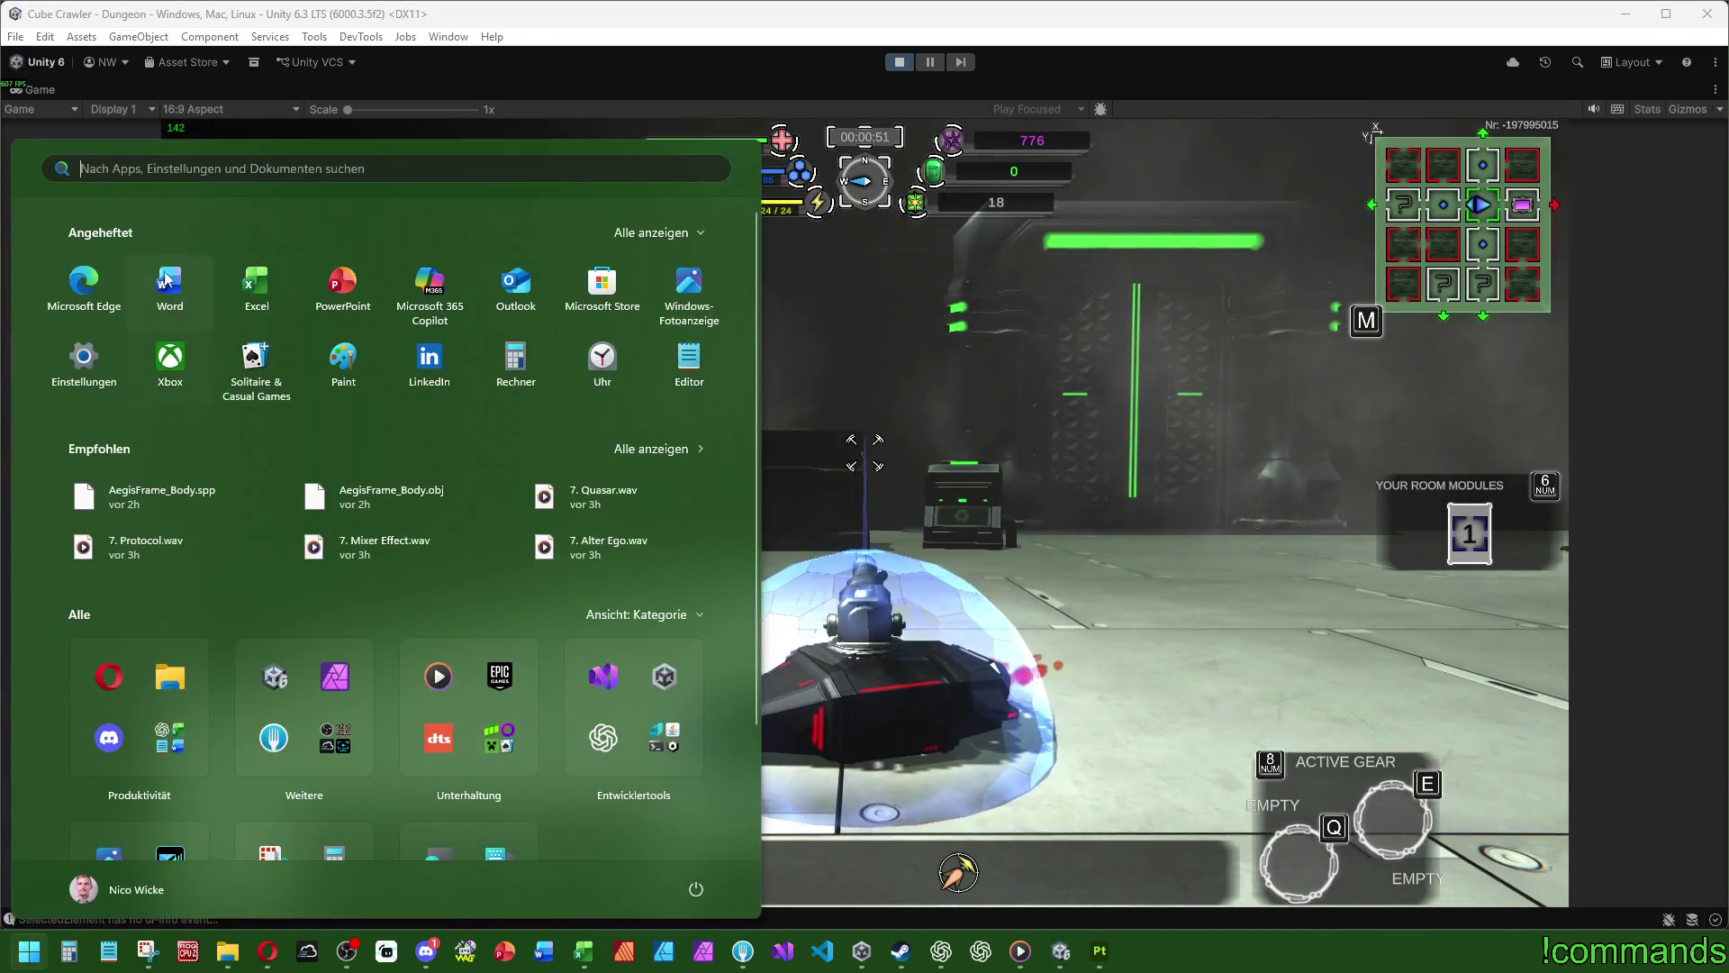
- Dismiss the Start menu and restore the full editor layout around the Game view
{"action": "left_click", "coordinate": [43, 82]}
{"action": "double_click", "coordinate": [43, 85]}
{"action": "key", "text": "super"}
{"action": "key", "text": "super"}
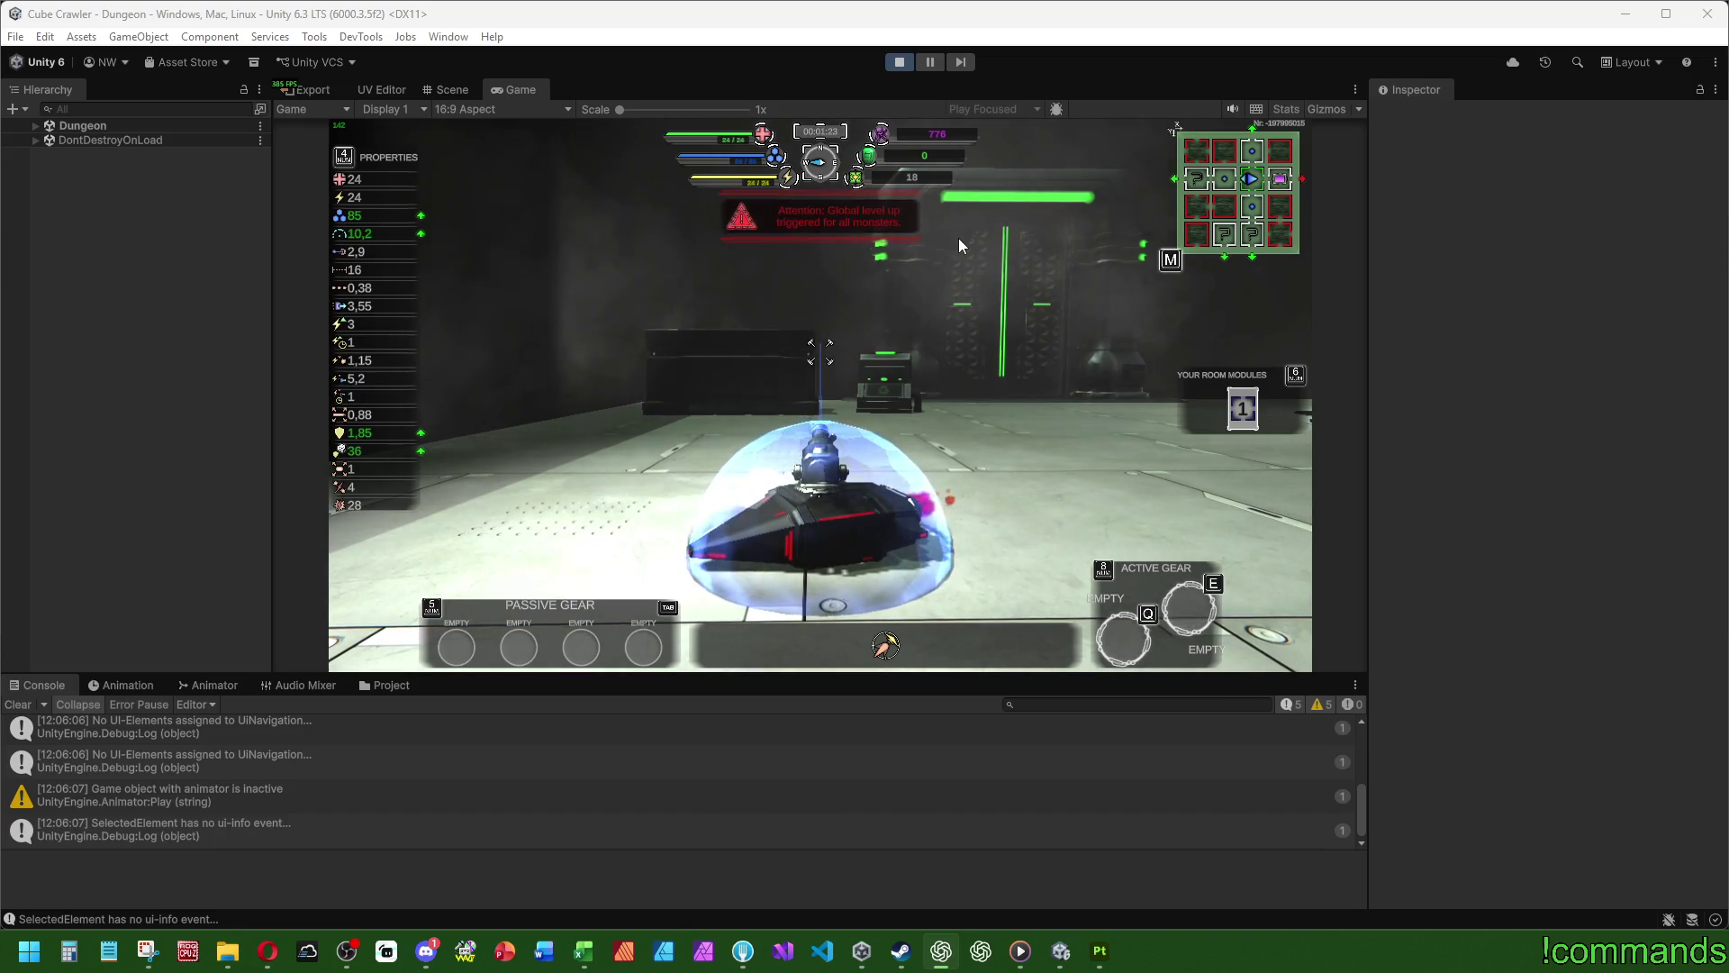
- Refocus the running game and drive the ship forward to a new spot
{"action": "left_click", "coordinate": [836, 269]}
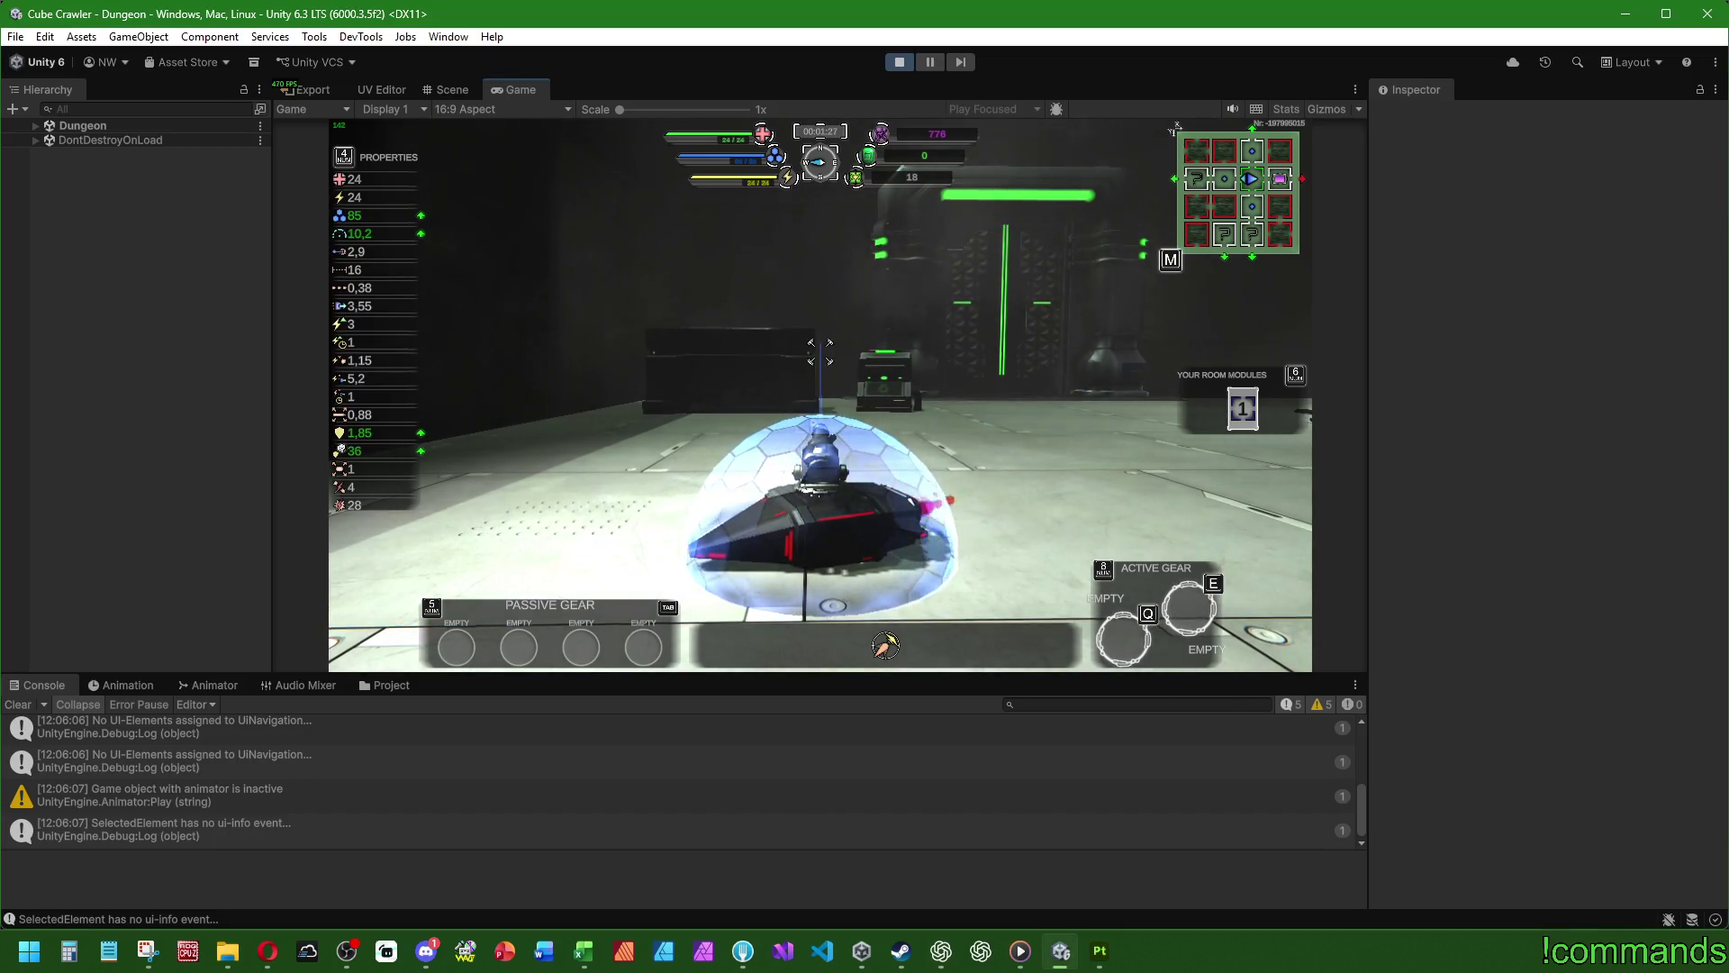
{"action": "key", "text": "w"}
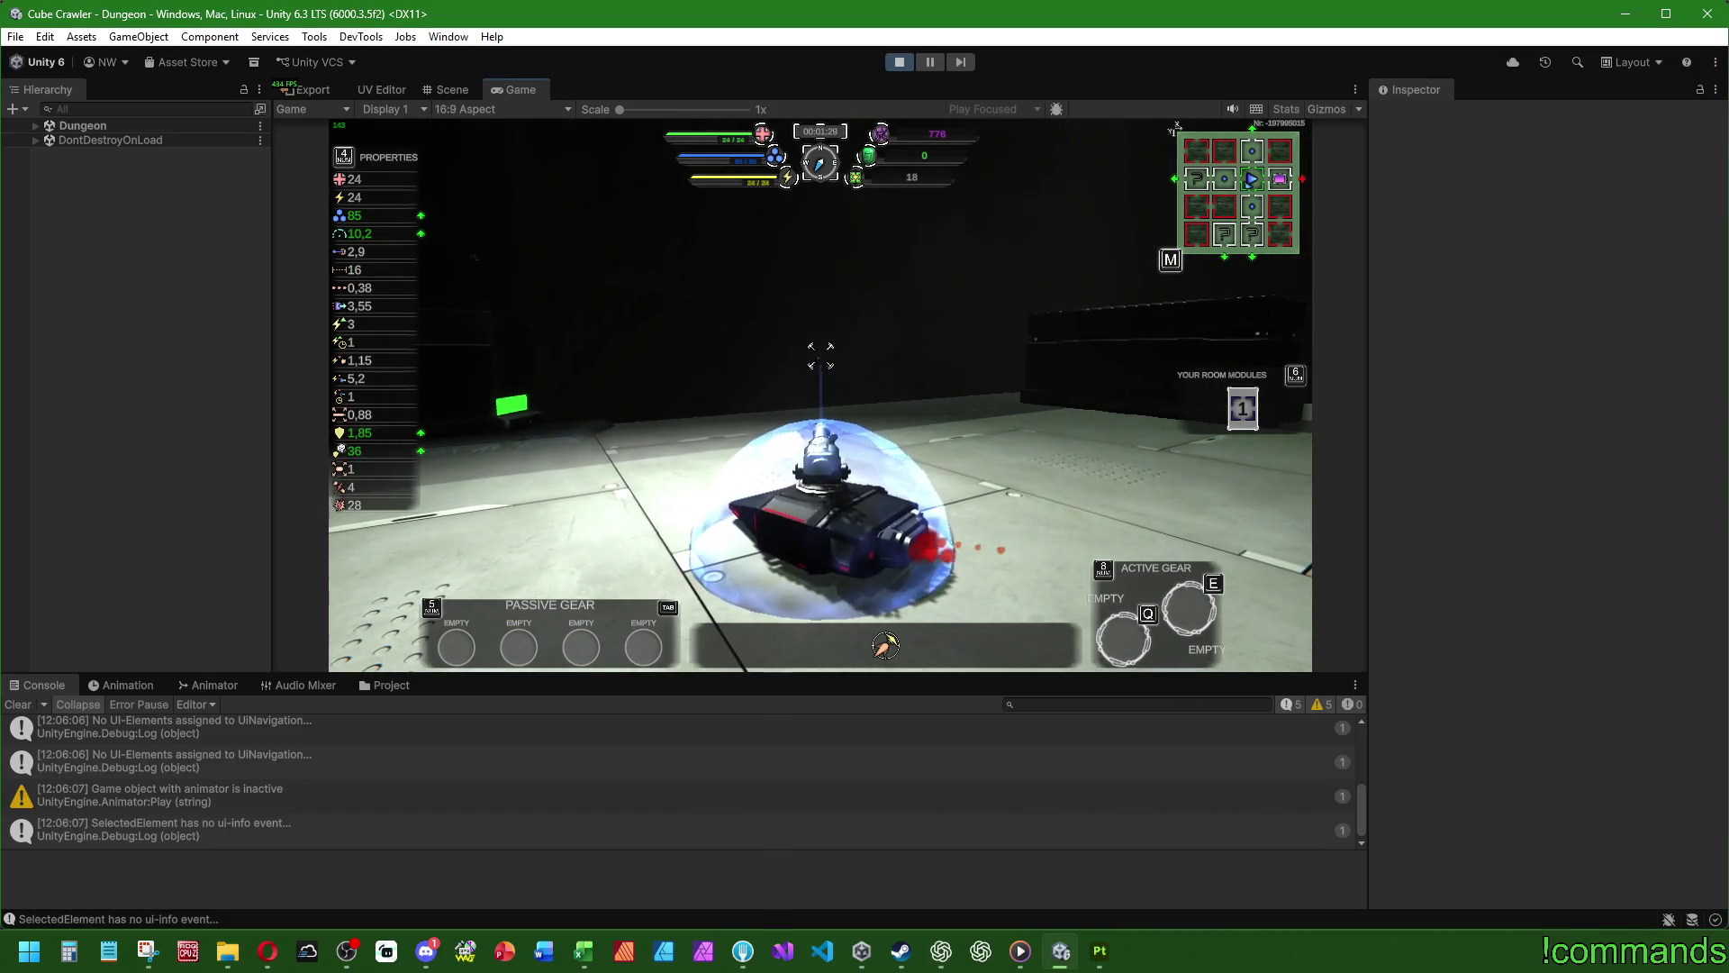
{"action": "key", "text": "w"}
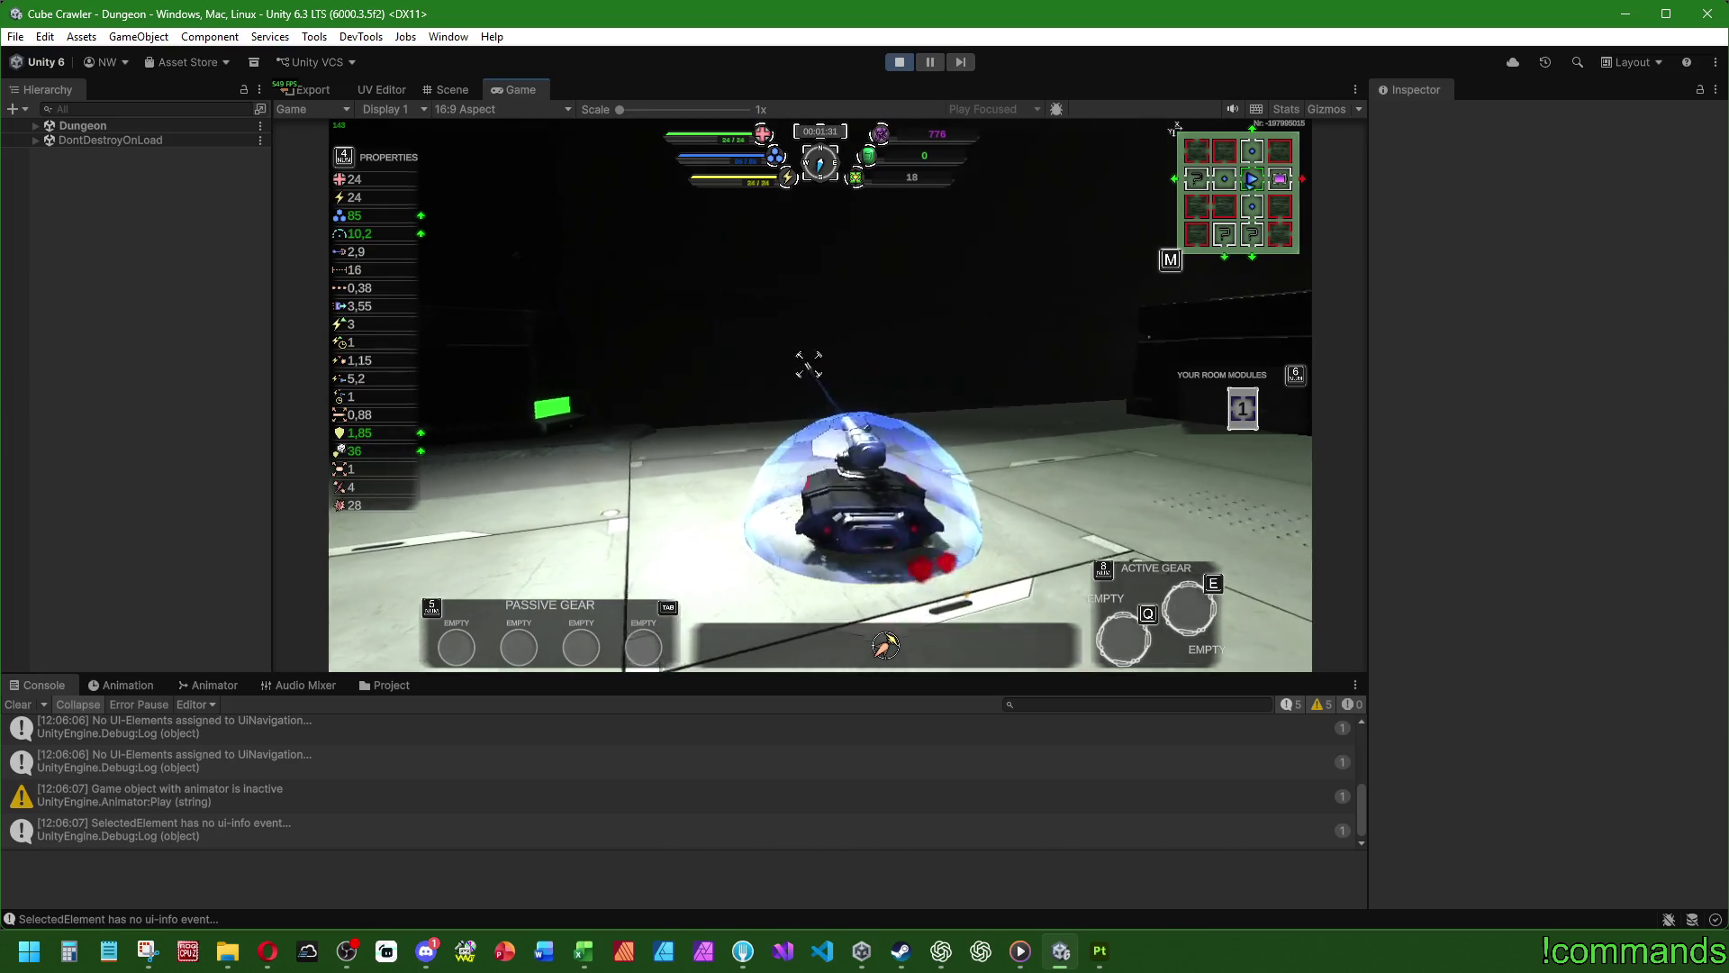